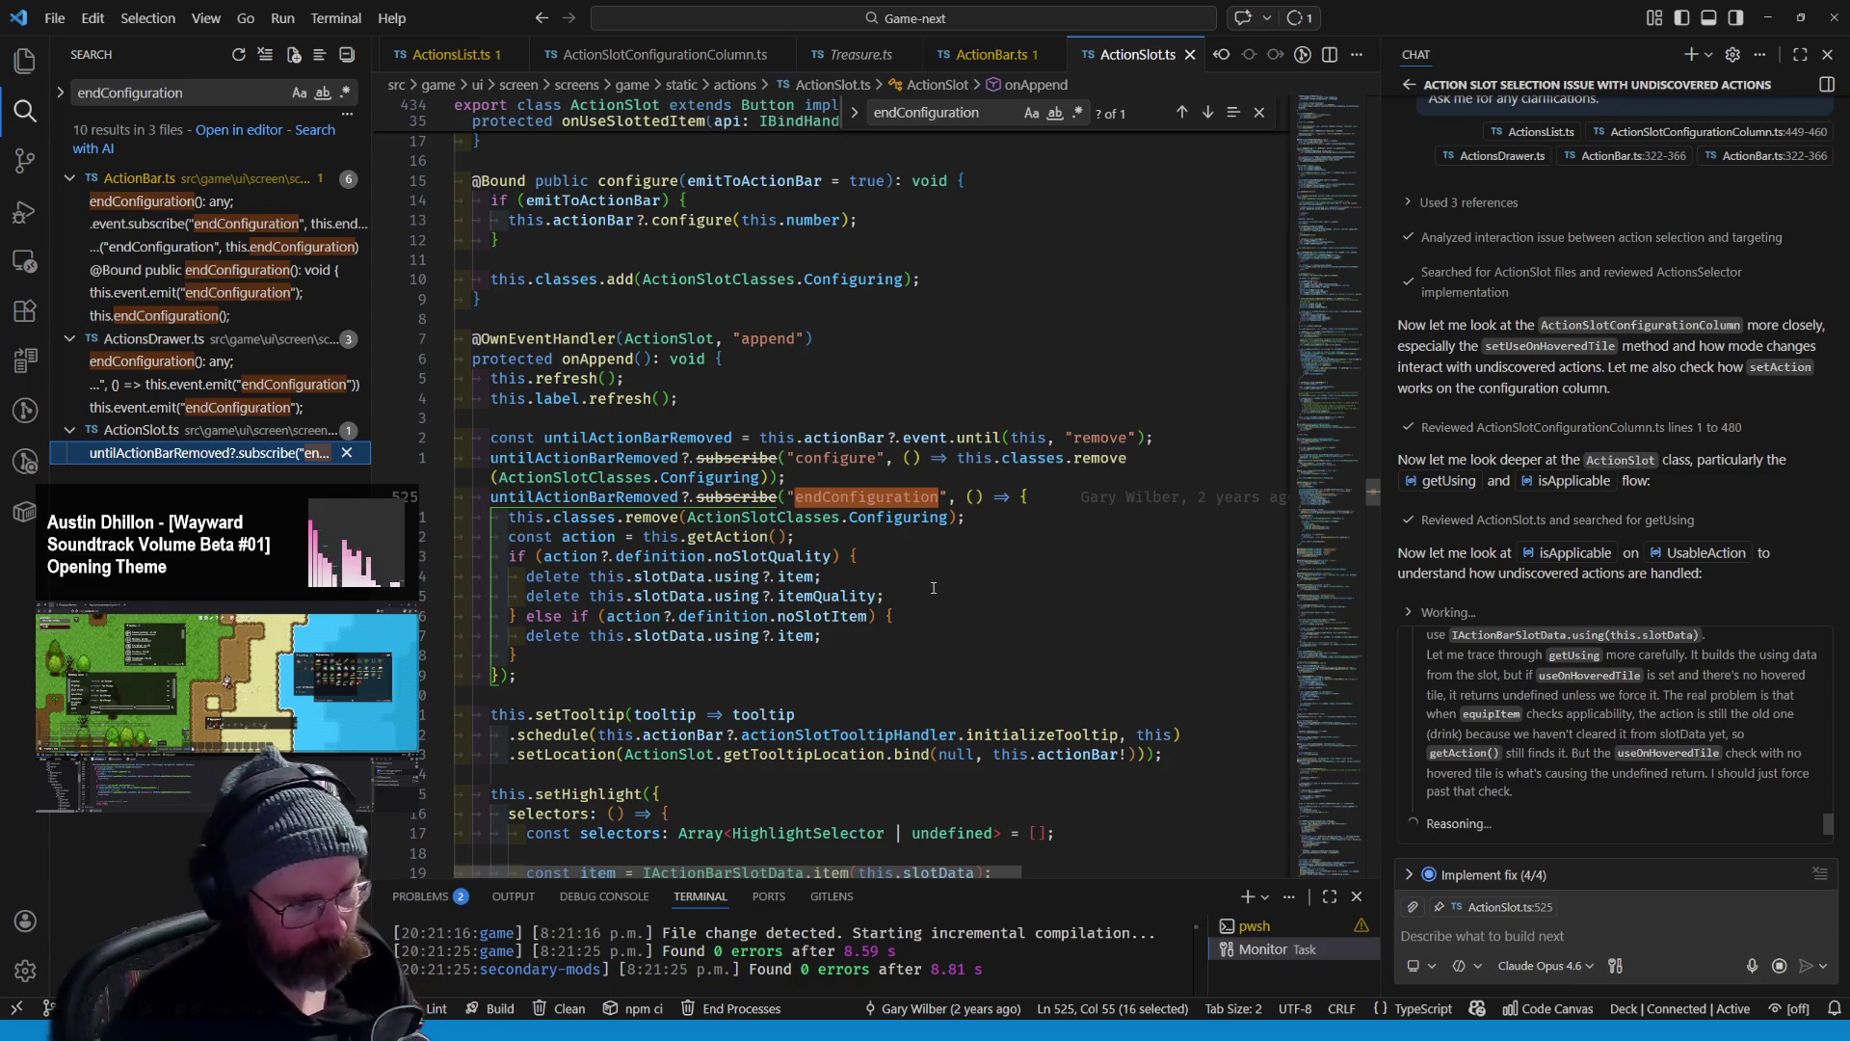
- Scroll through the ActionSlot.ts code
scroll(924, 574, "down", 2)
scroll(924, 574, "down", 2)
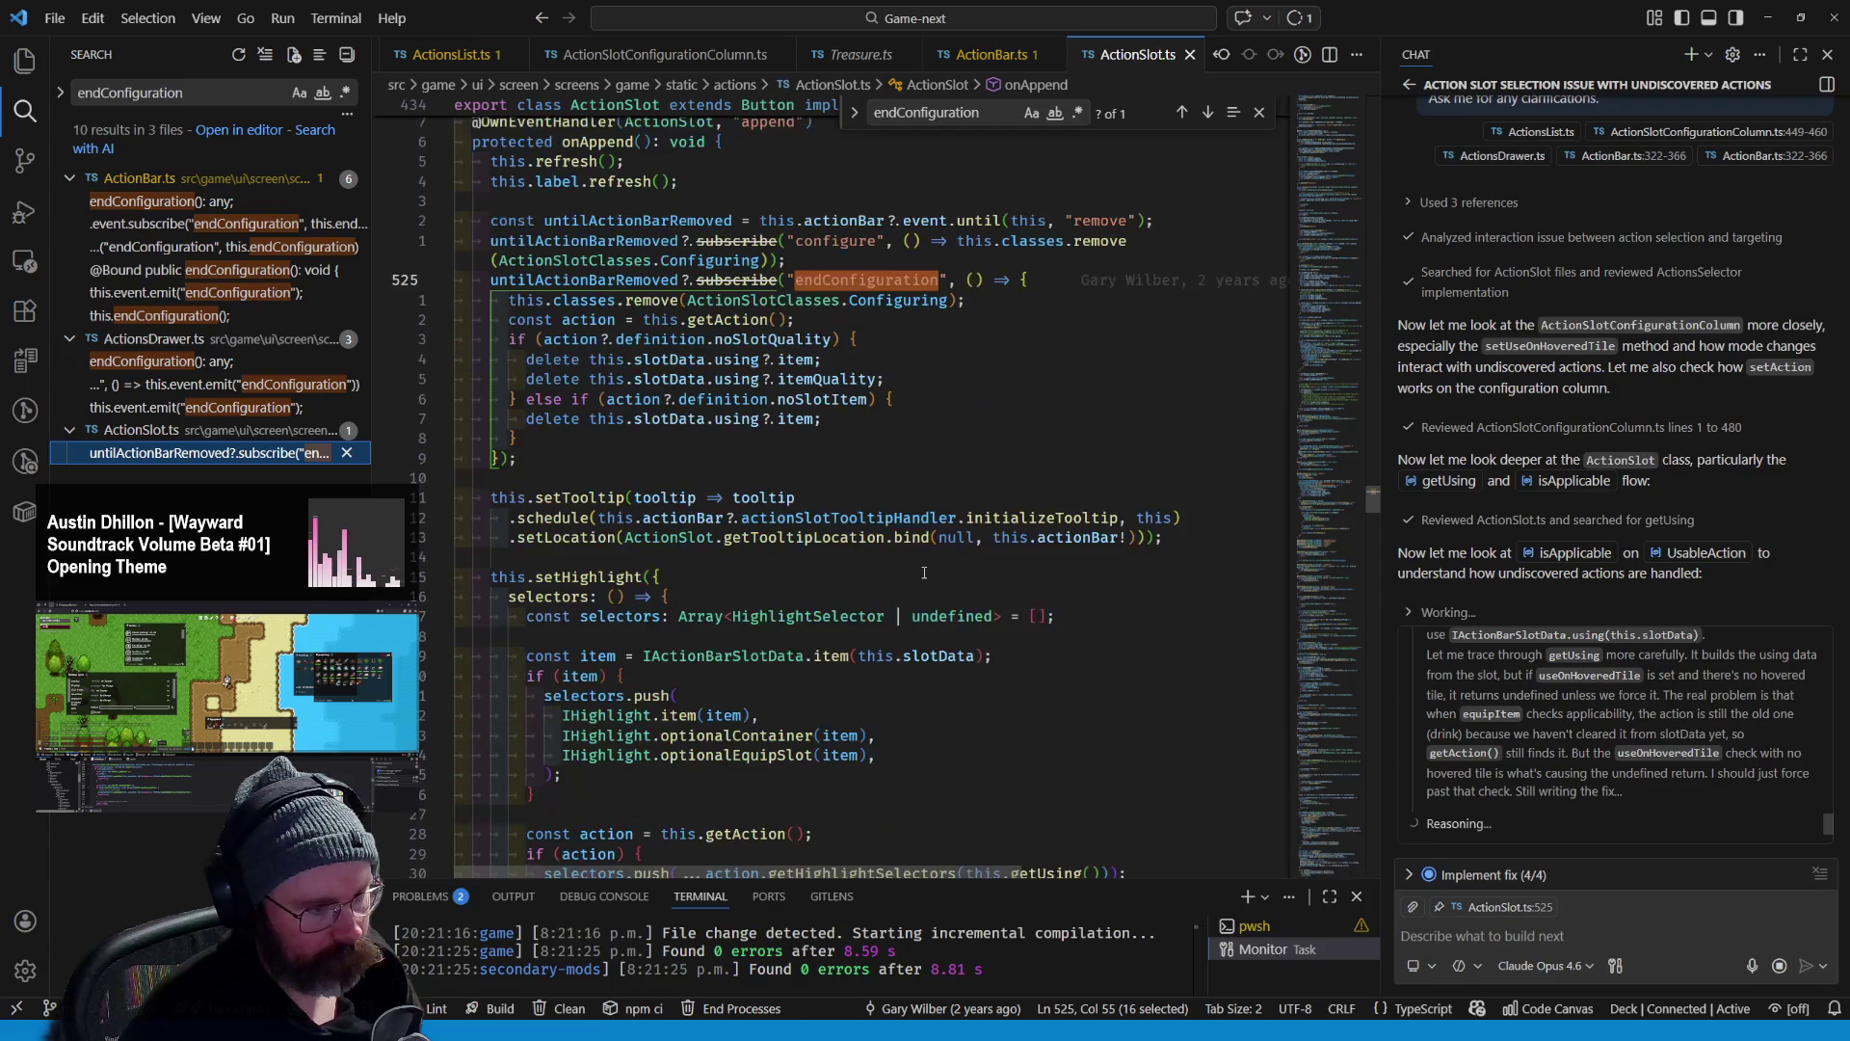
scroll(926, 569, "down", 2)
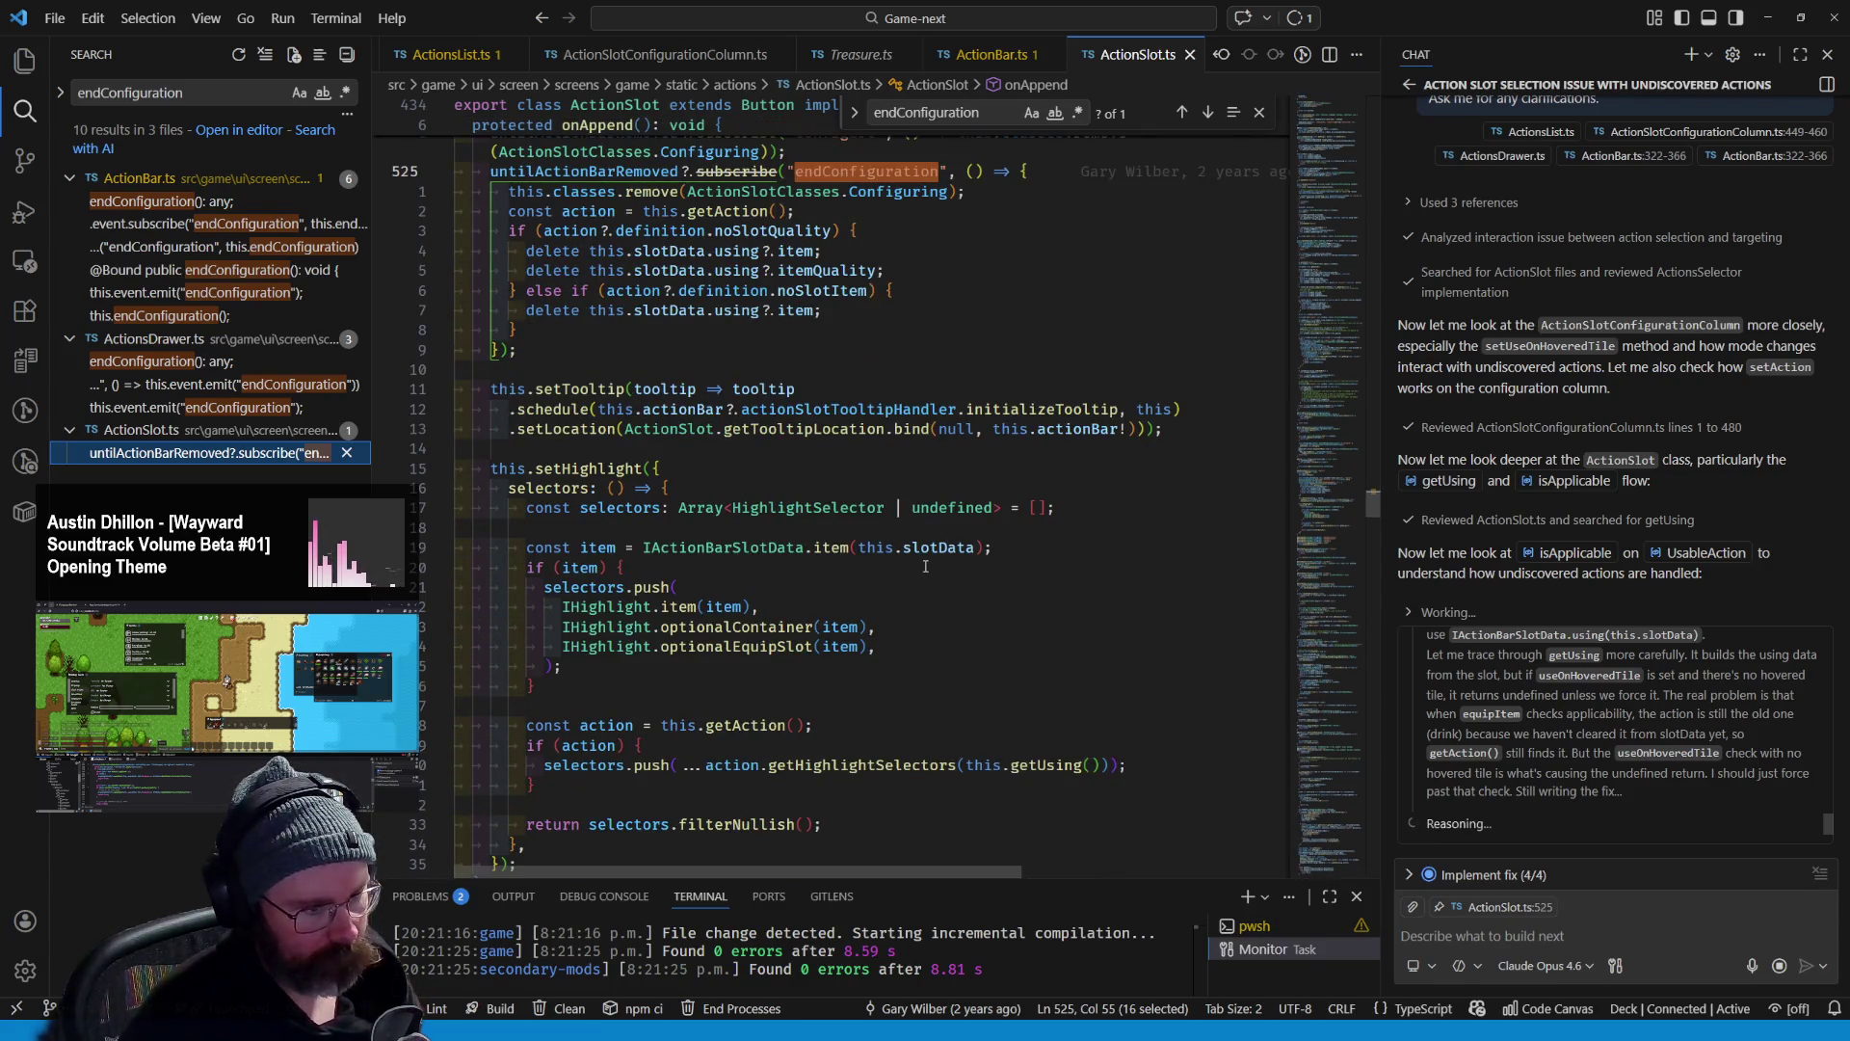
scroll(925, 566, "down", 5)
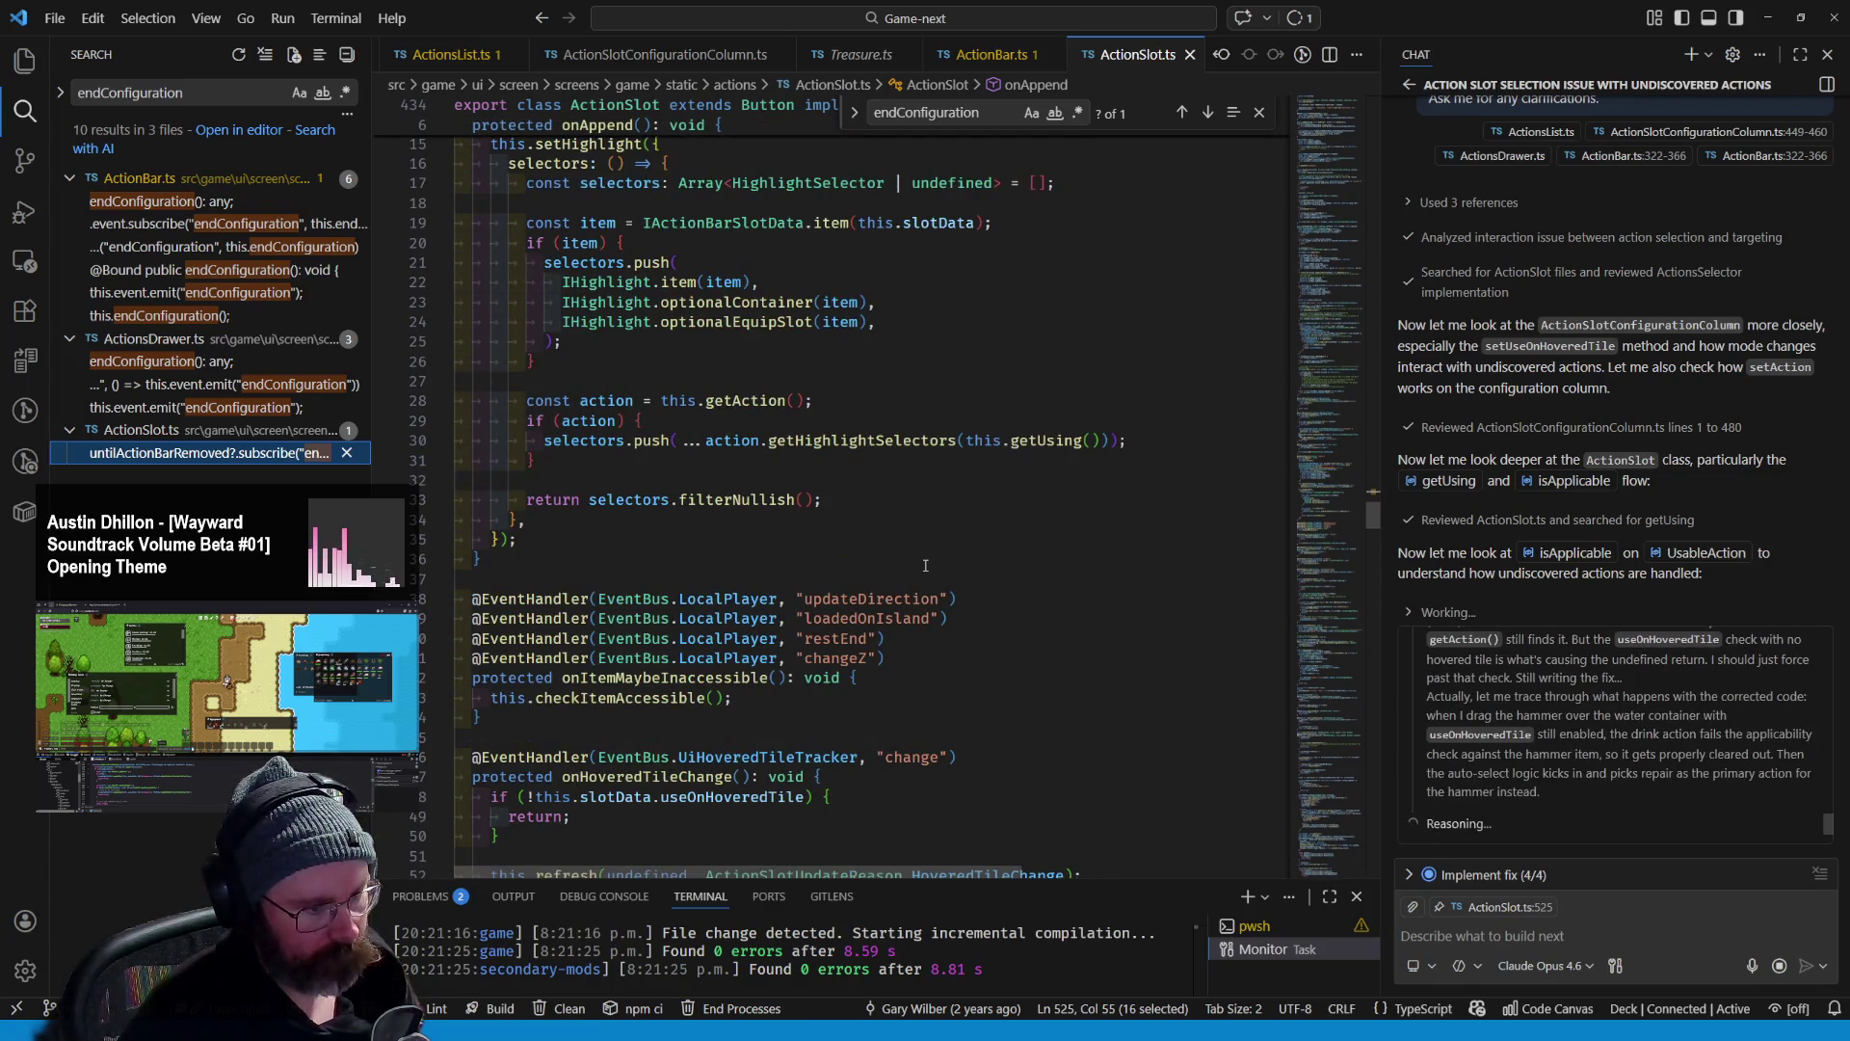
scroll(925, 566, "up", 5)
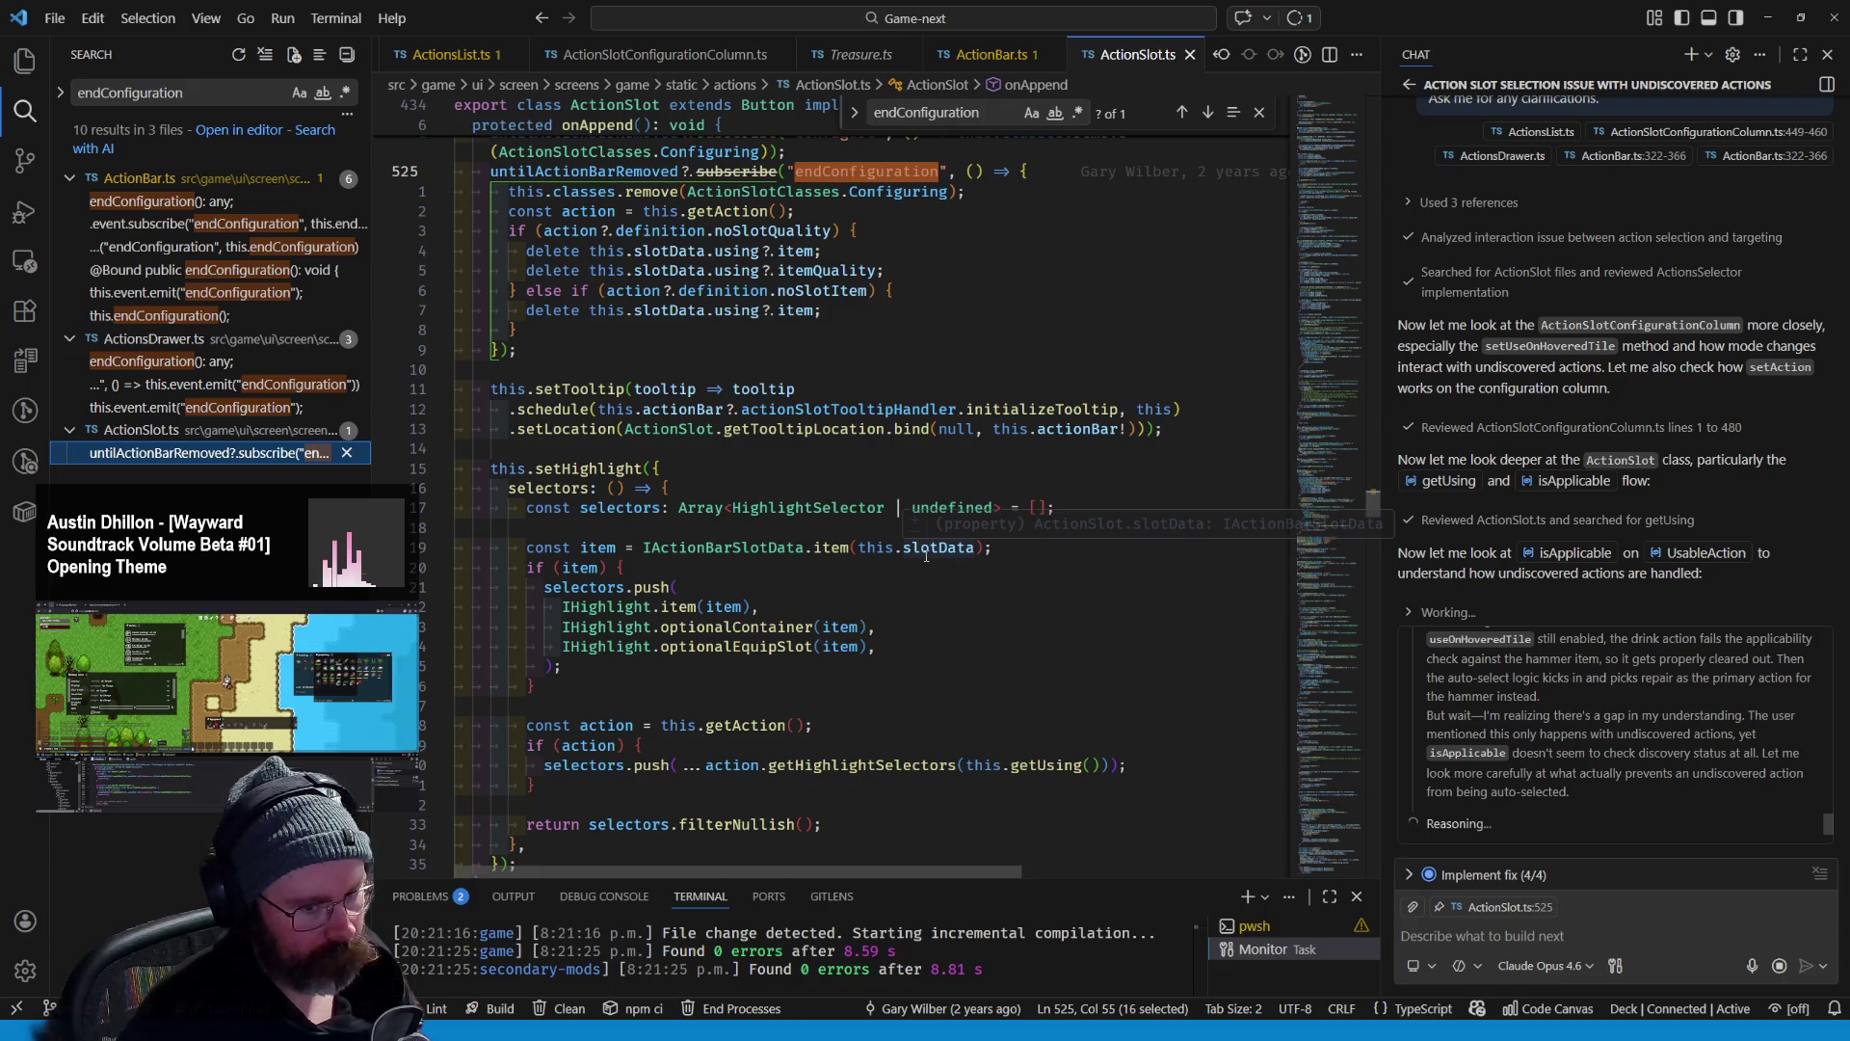
- Expand the chat's 'Implement fix (4/4)' checklist and review the equipItem and useOnHoveredTile items
mouse_move(941, 545)
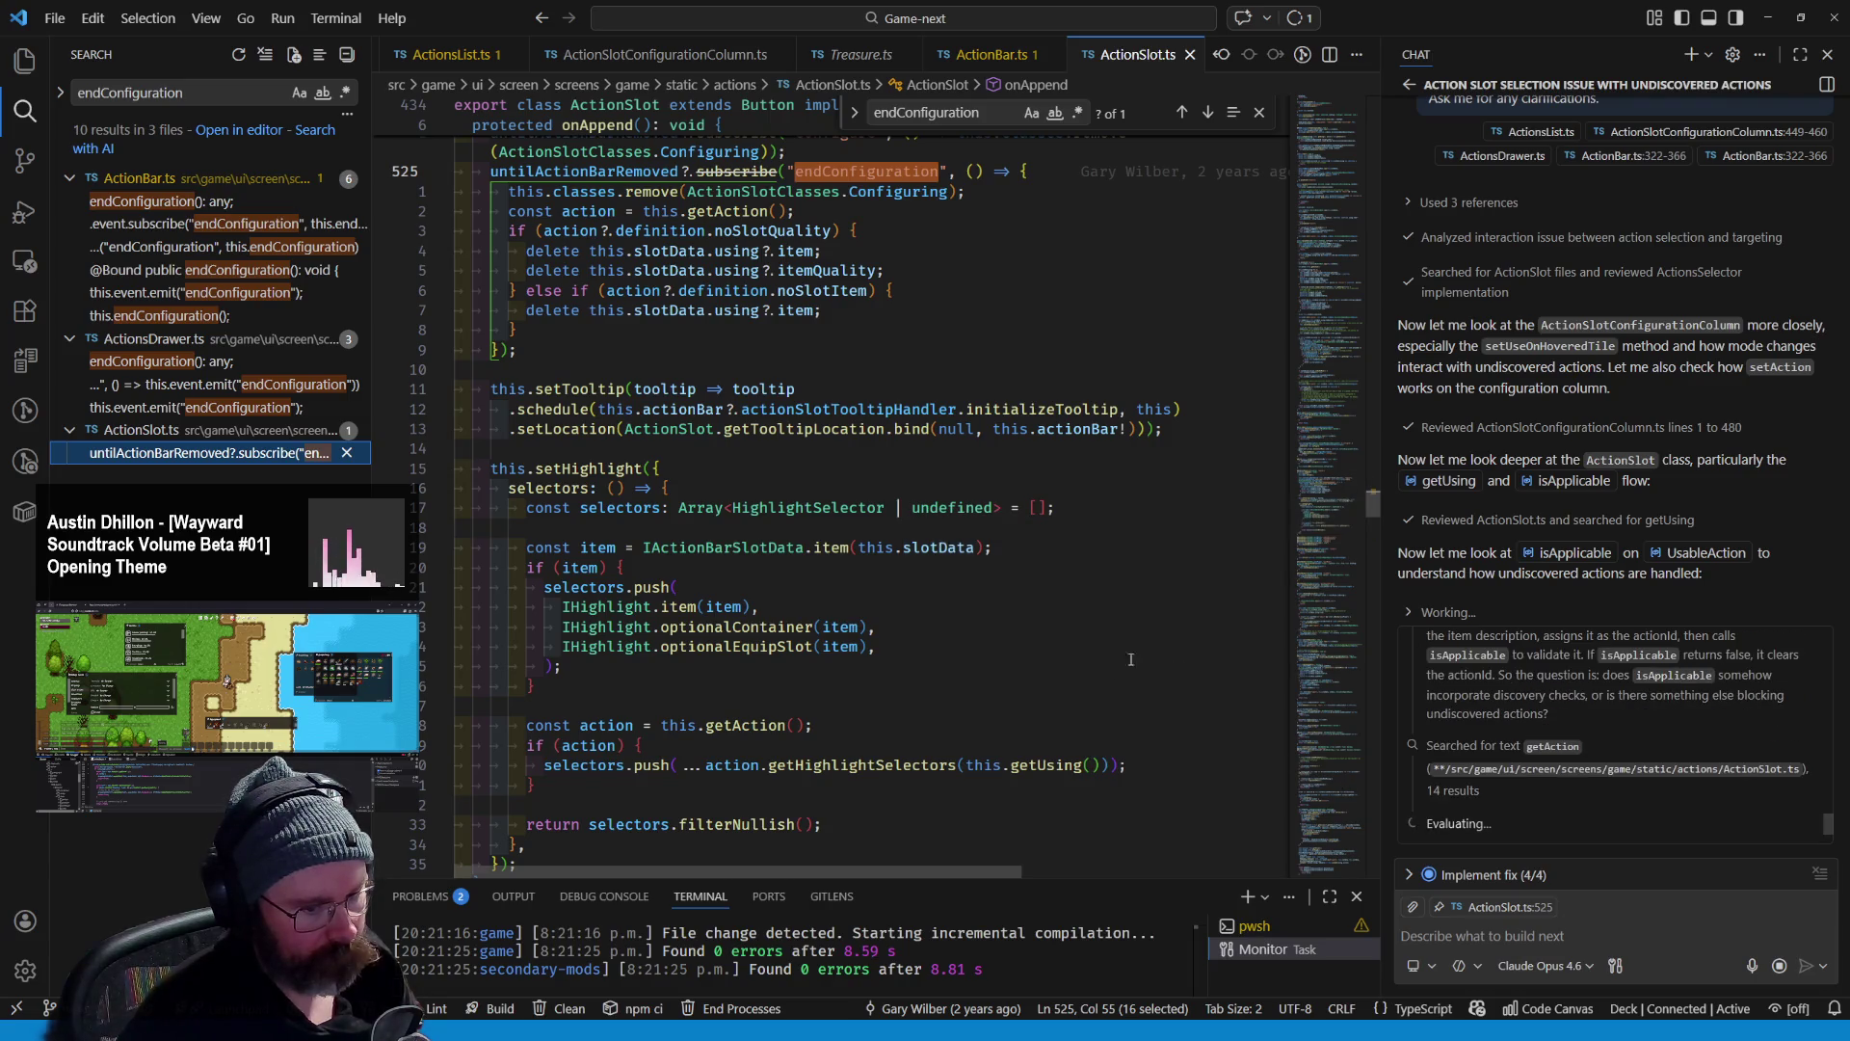
left_click(1429, 871)
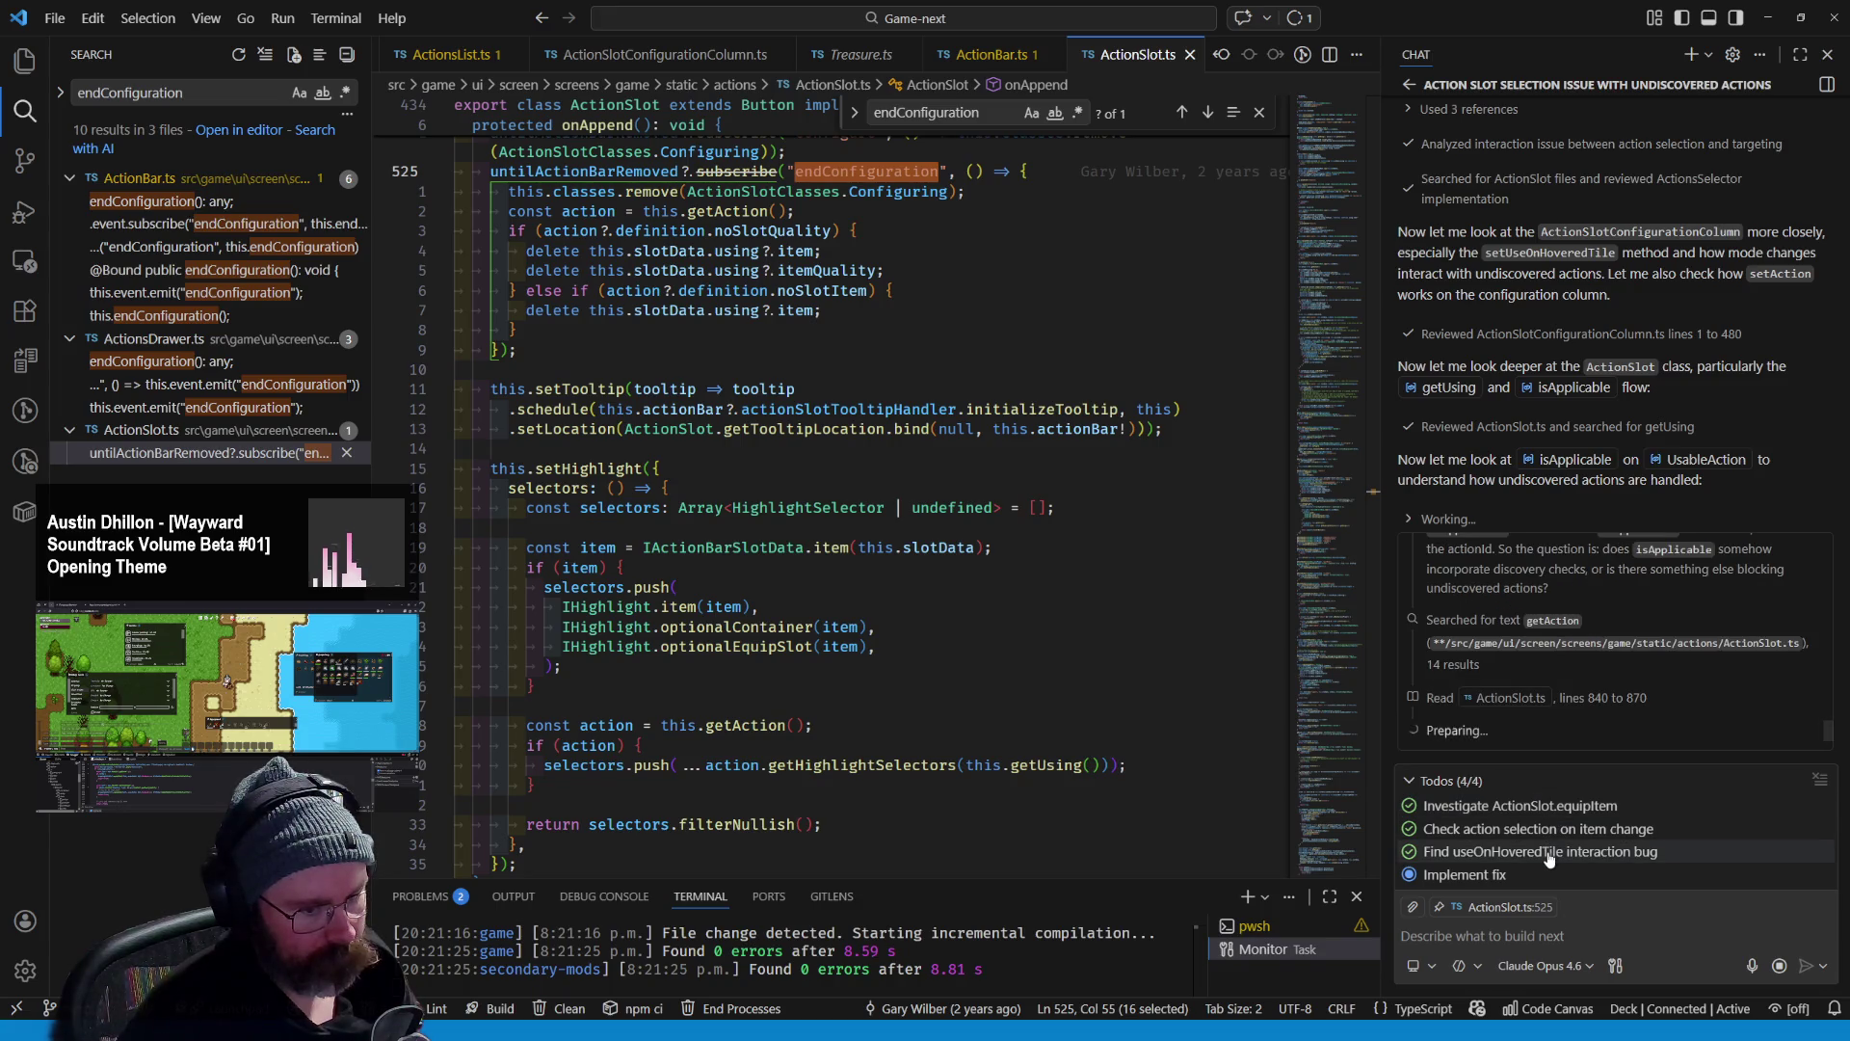
left_click(1540, 831)
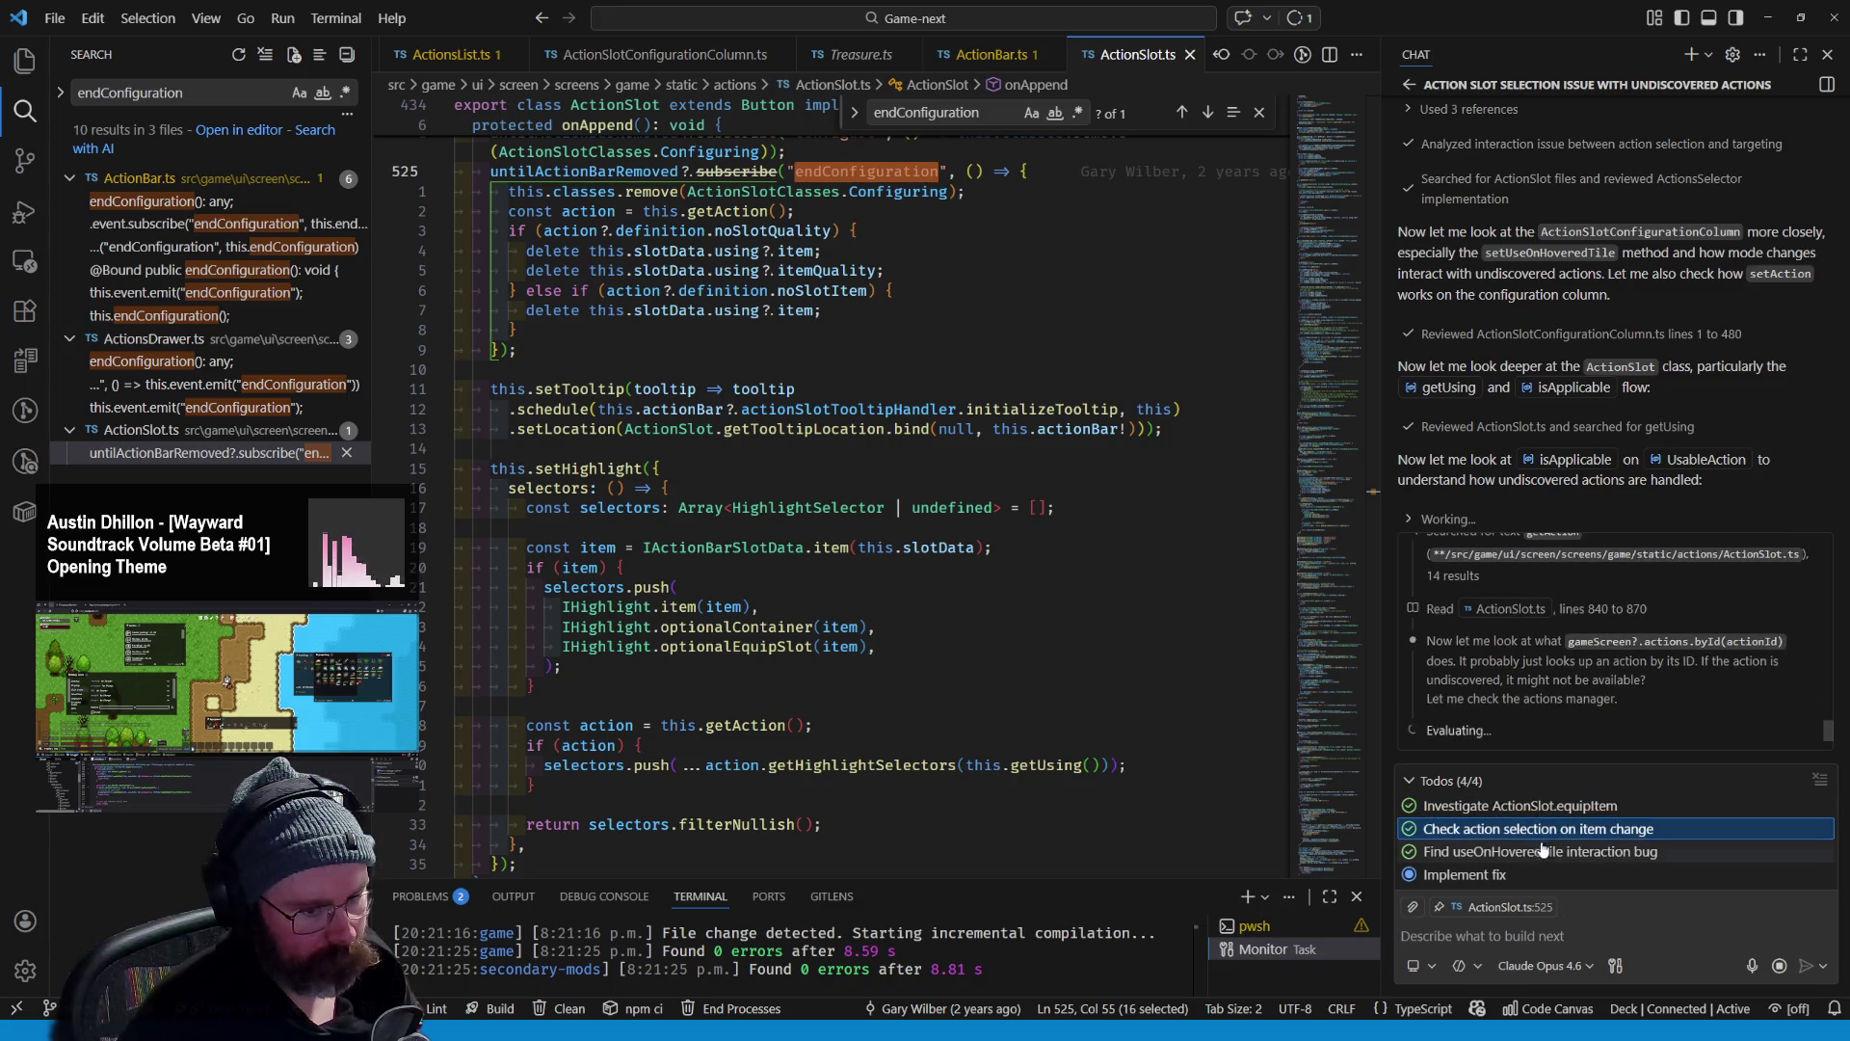
left_click(1542, 852)
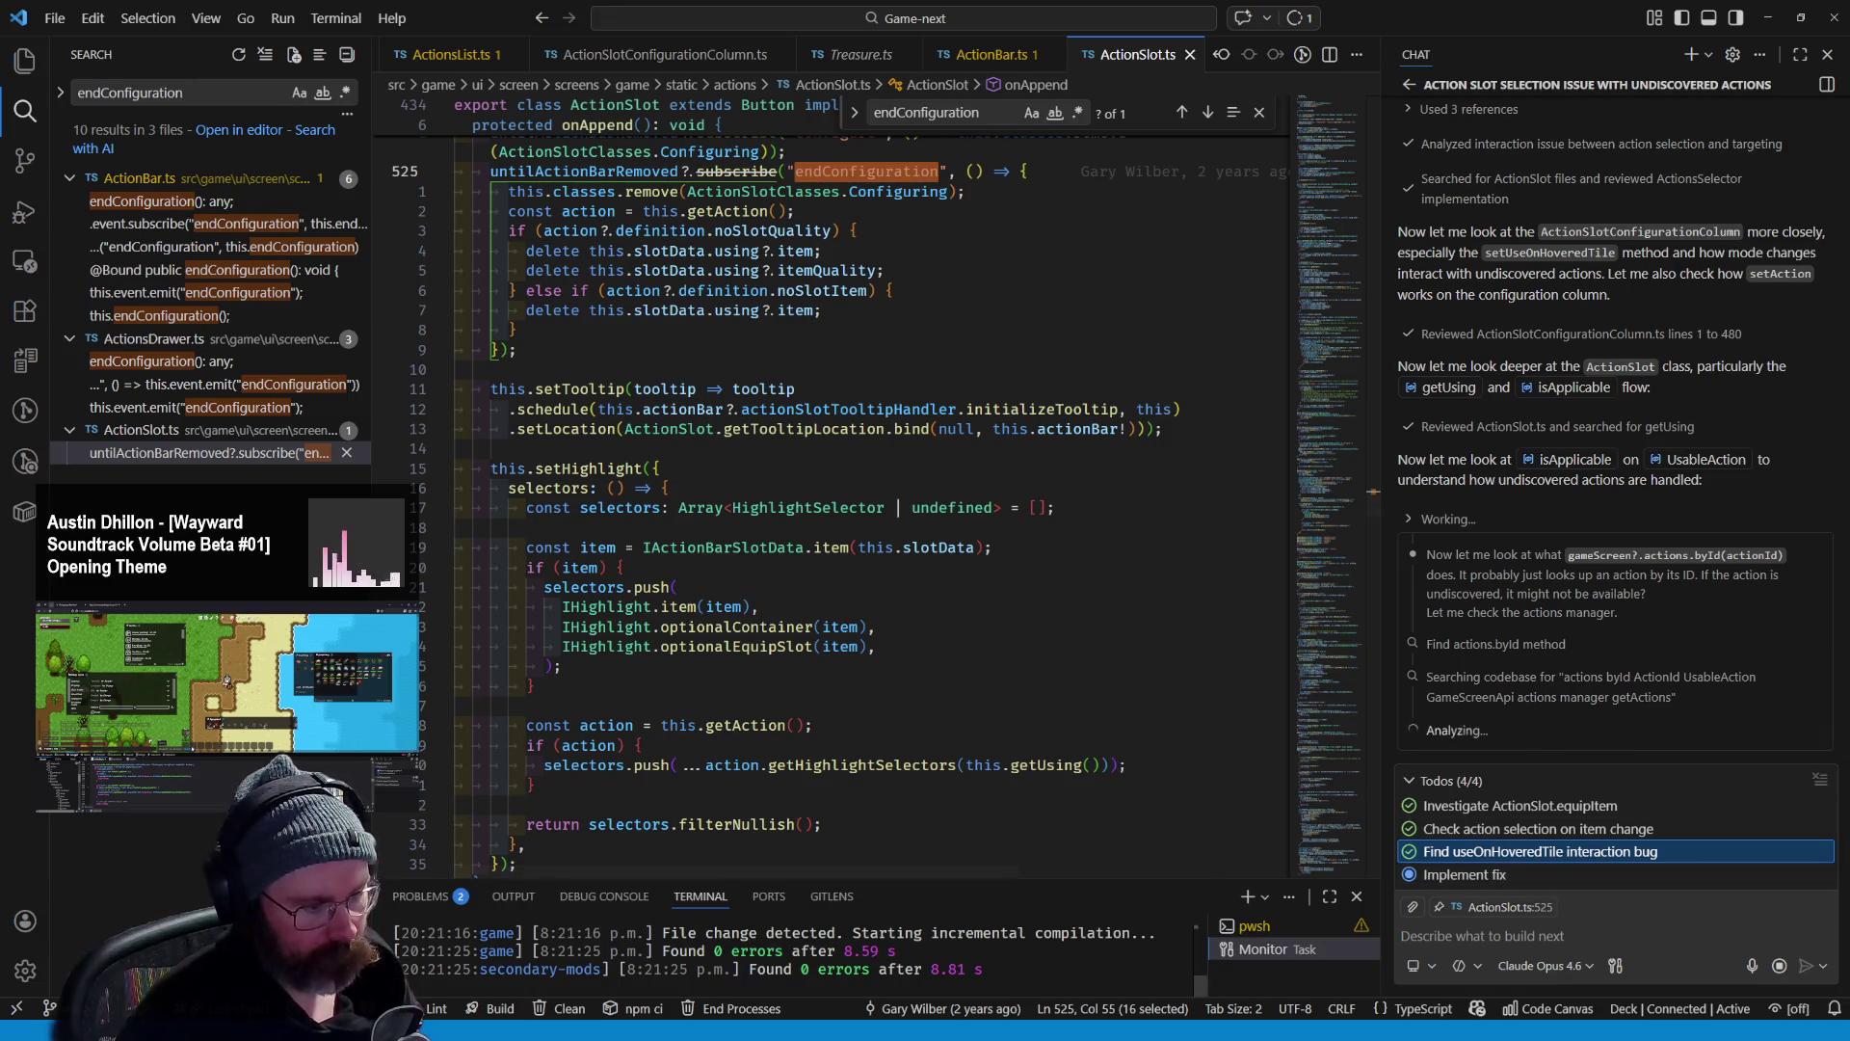
key("alt+Tab")
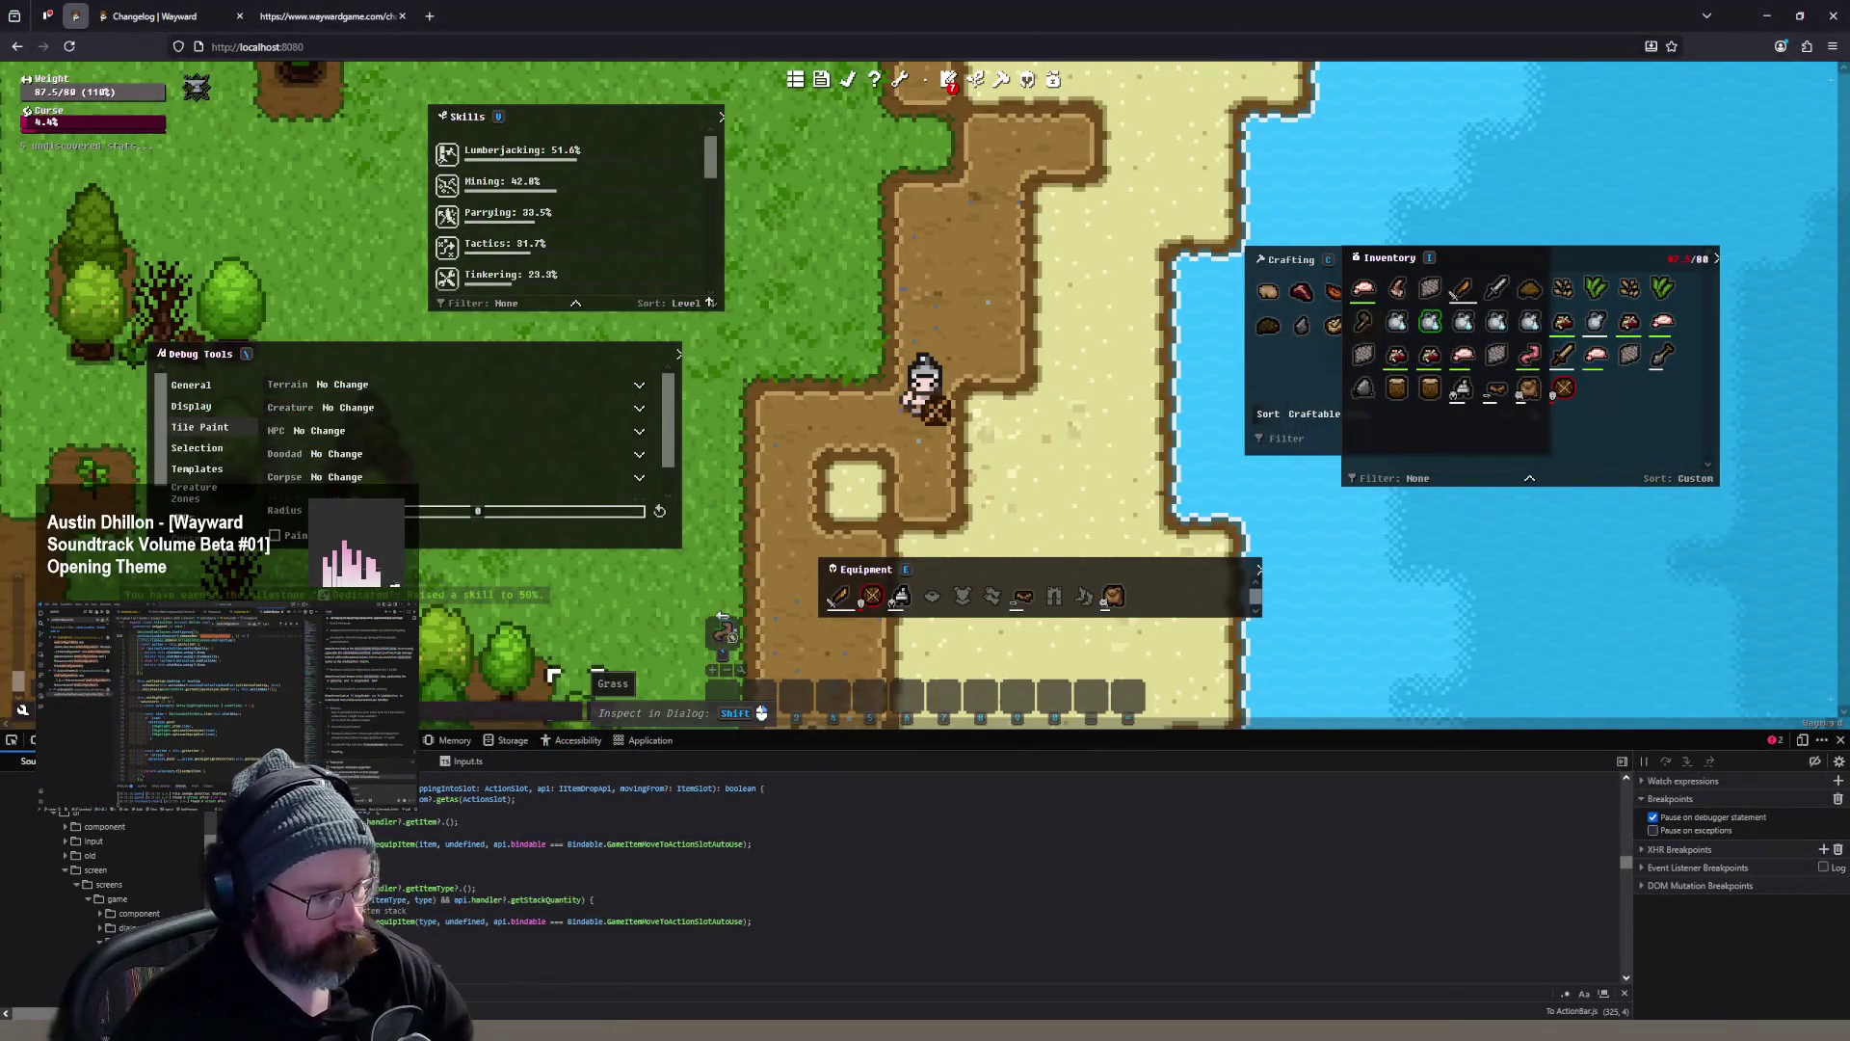
- Pass through the Wayward changelog tabs to the Wayward Todo board and open the action-slots bug card
key("alt+Tab")
scroll(846, 387, "up", 4)
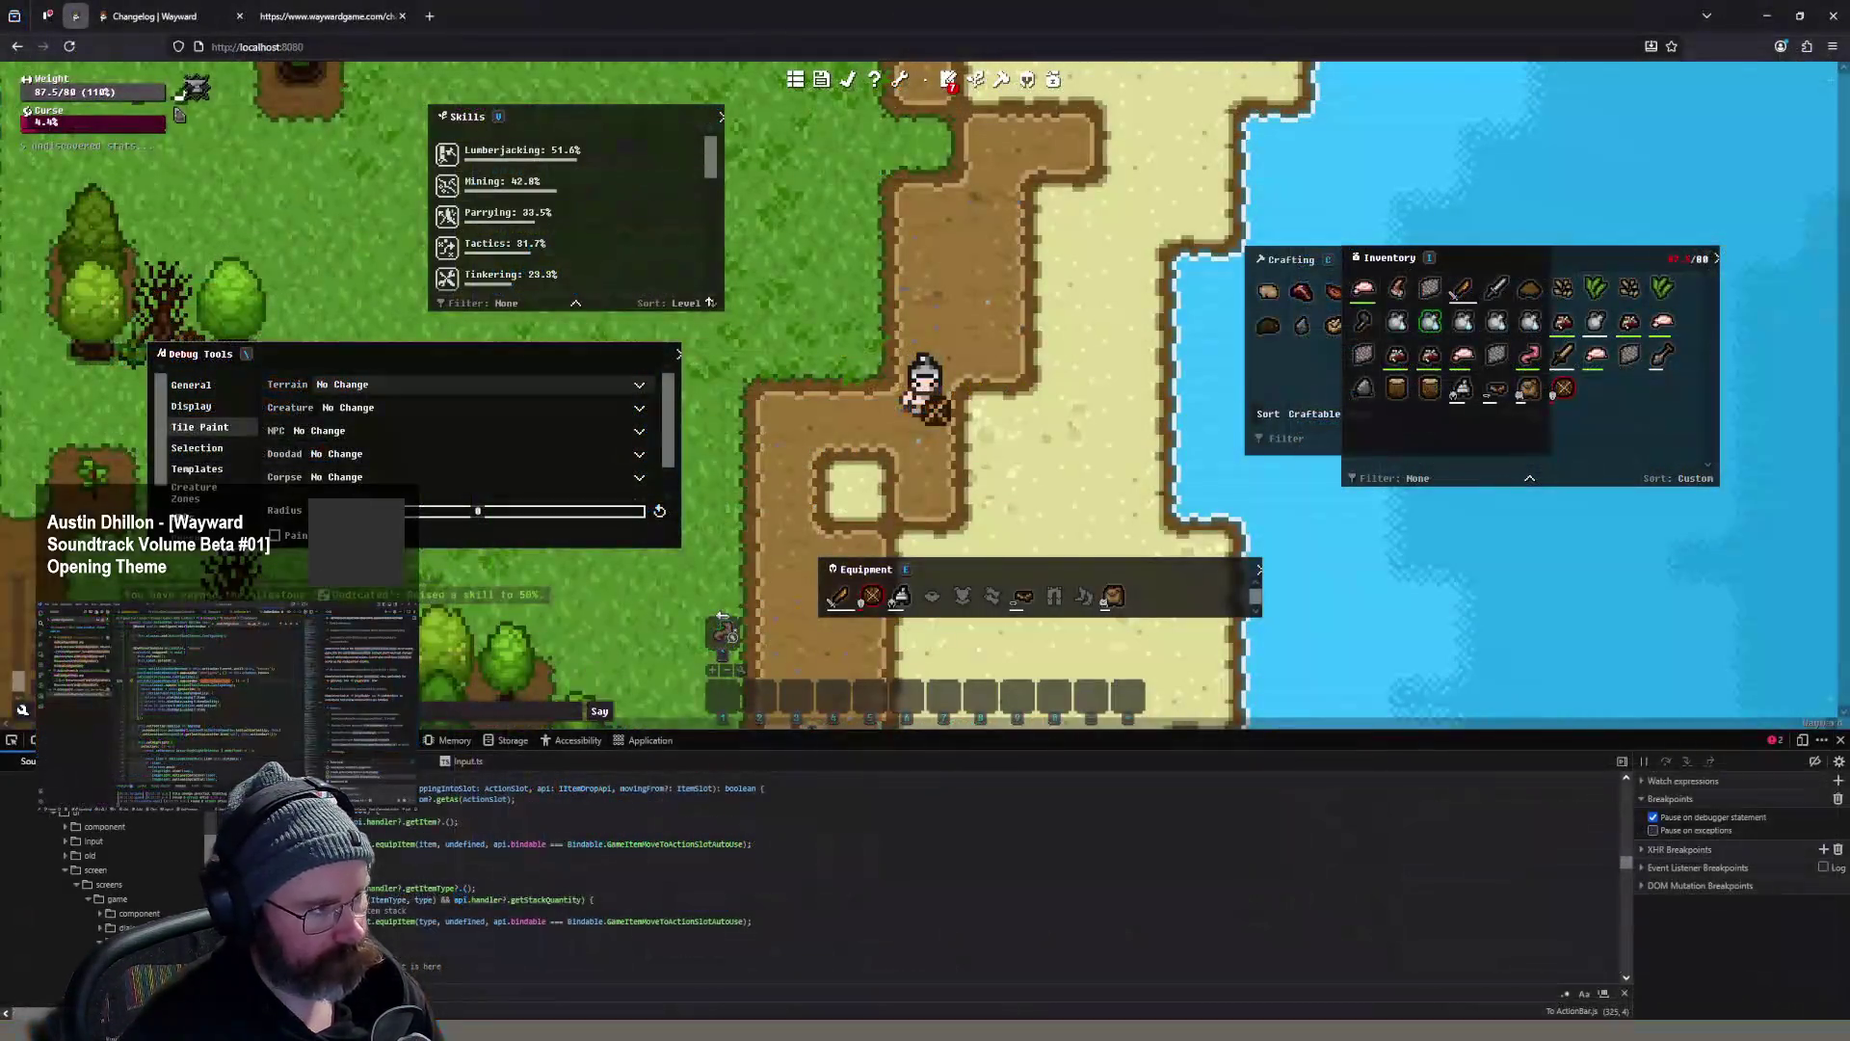
left_click(154, 17)
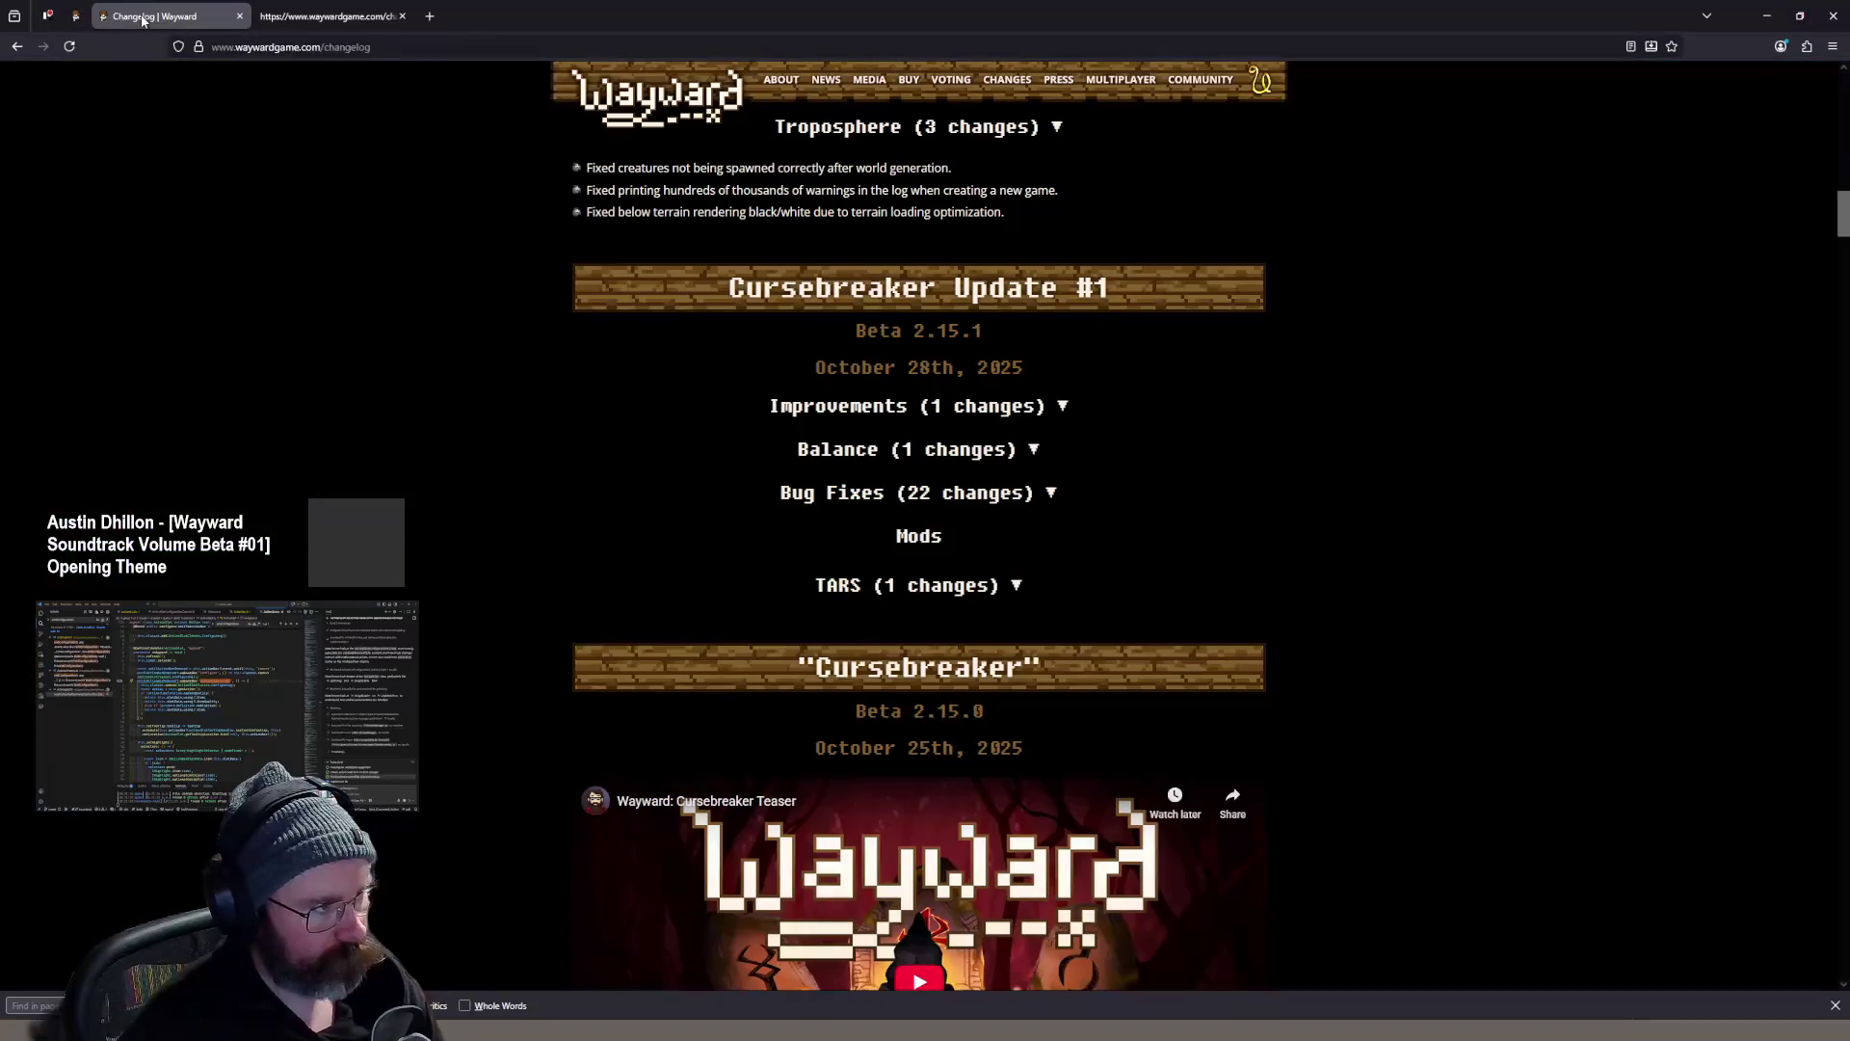
left_click(328, 17)
left_click(44, 16)
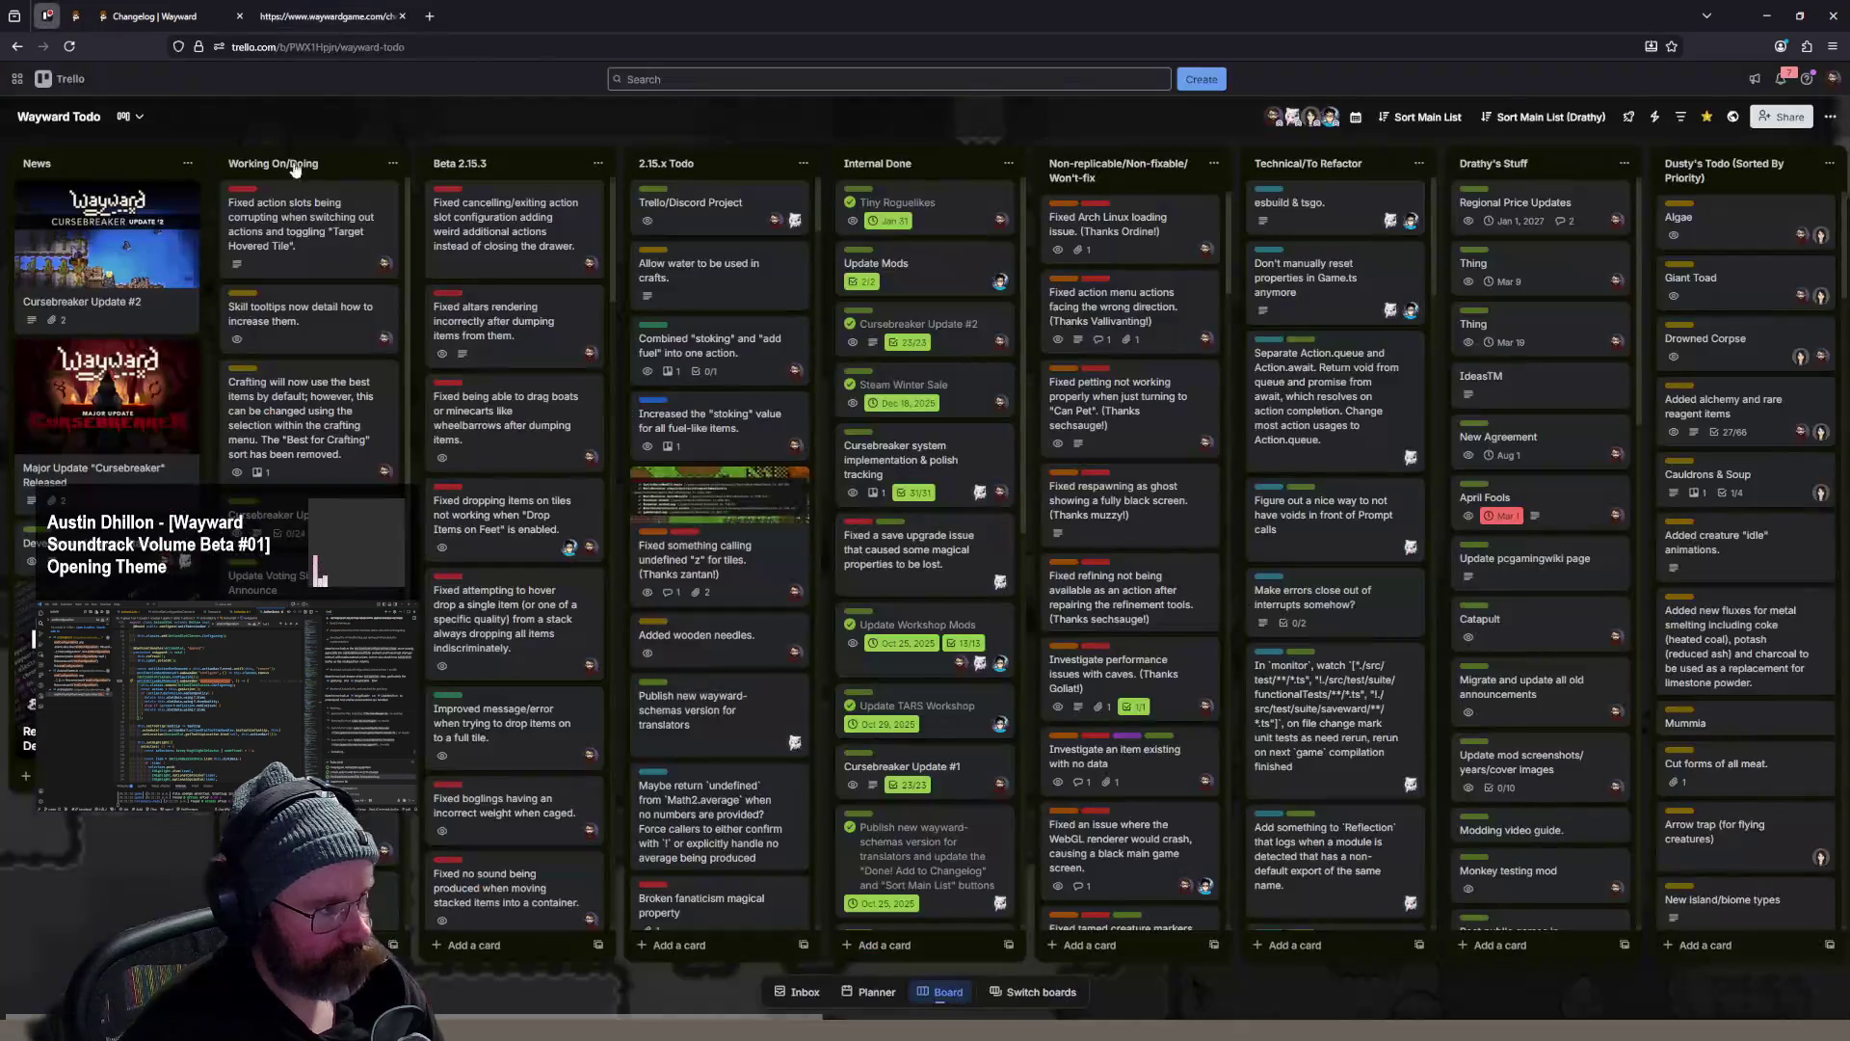
left_click(327, 258)
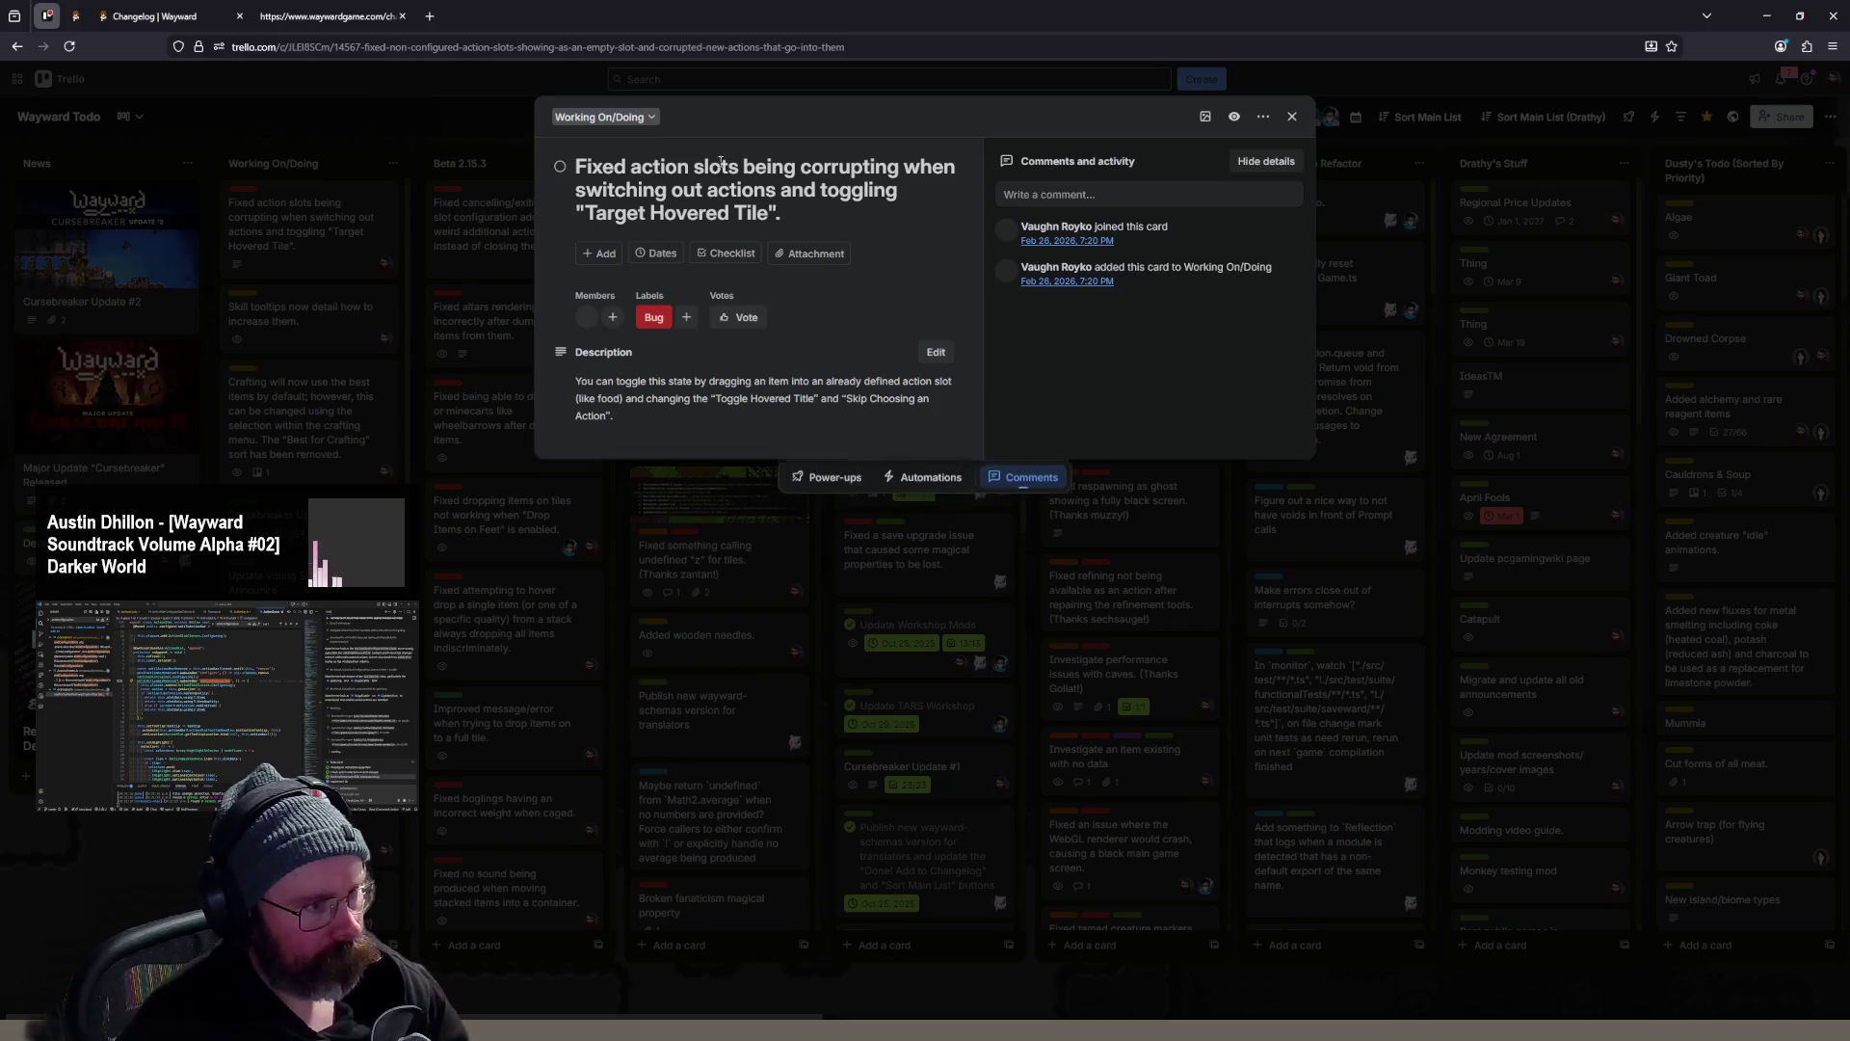
- Retitle the card, replacing 'corrupting' with 'emptied' and 'actions' with 'items with undiscovered actions'
double_click(844, 186)
double_click(873, 167)
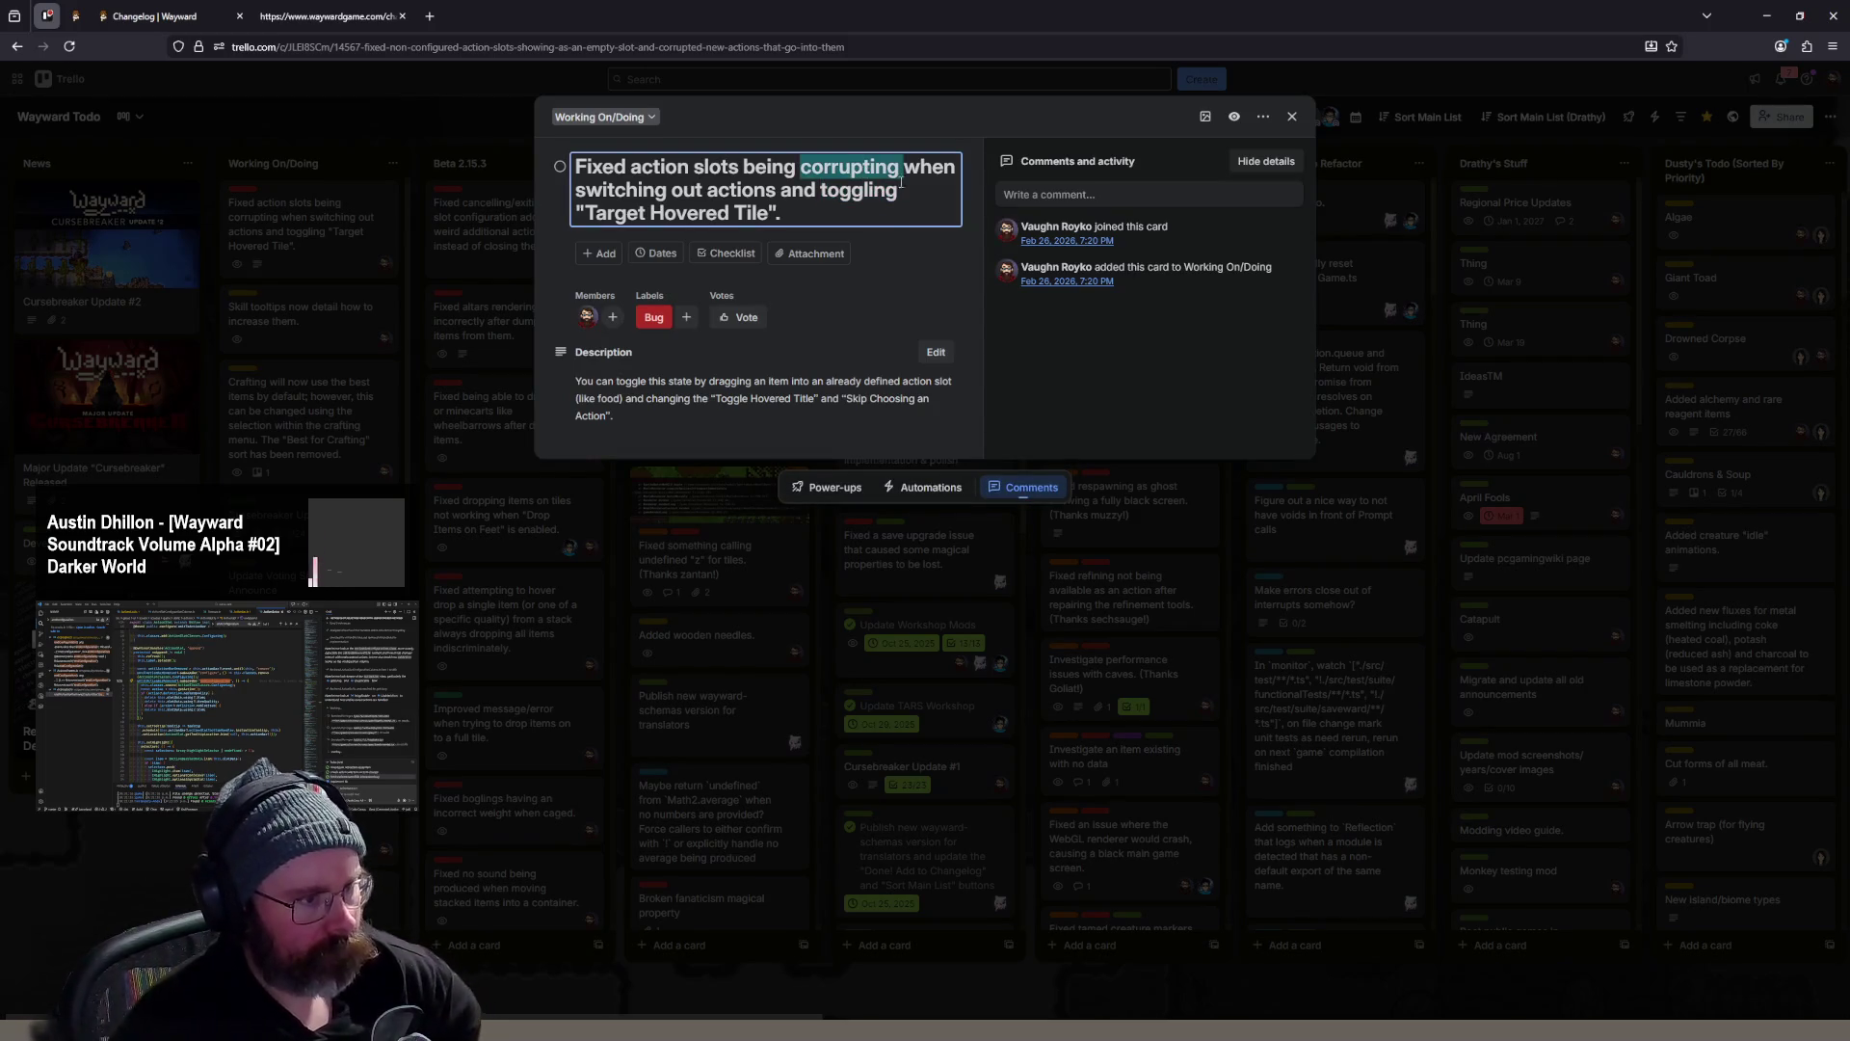
key("BackSpace")
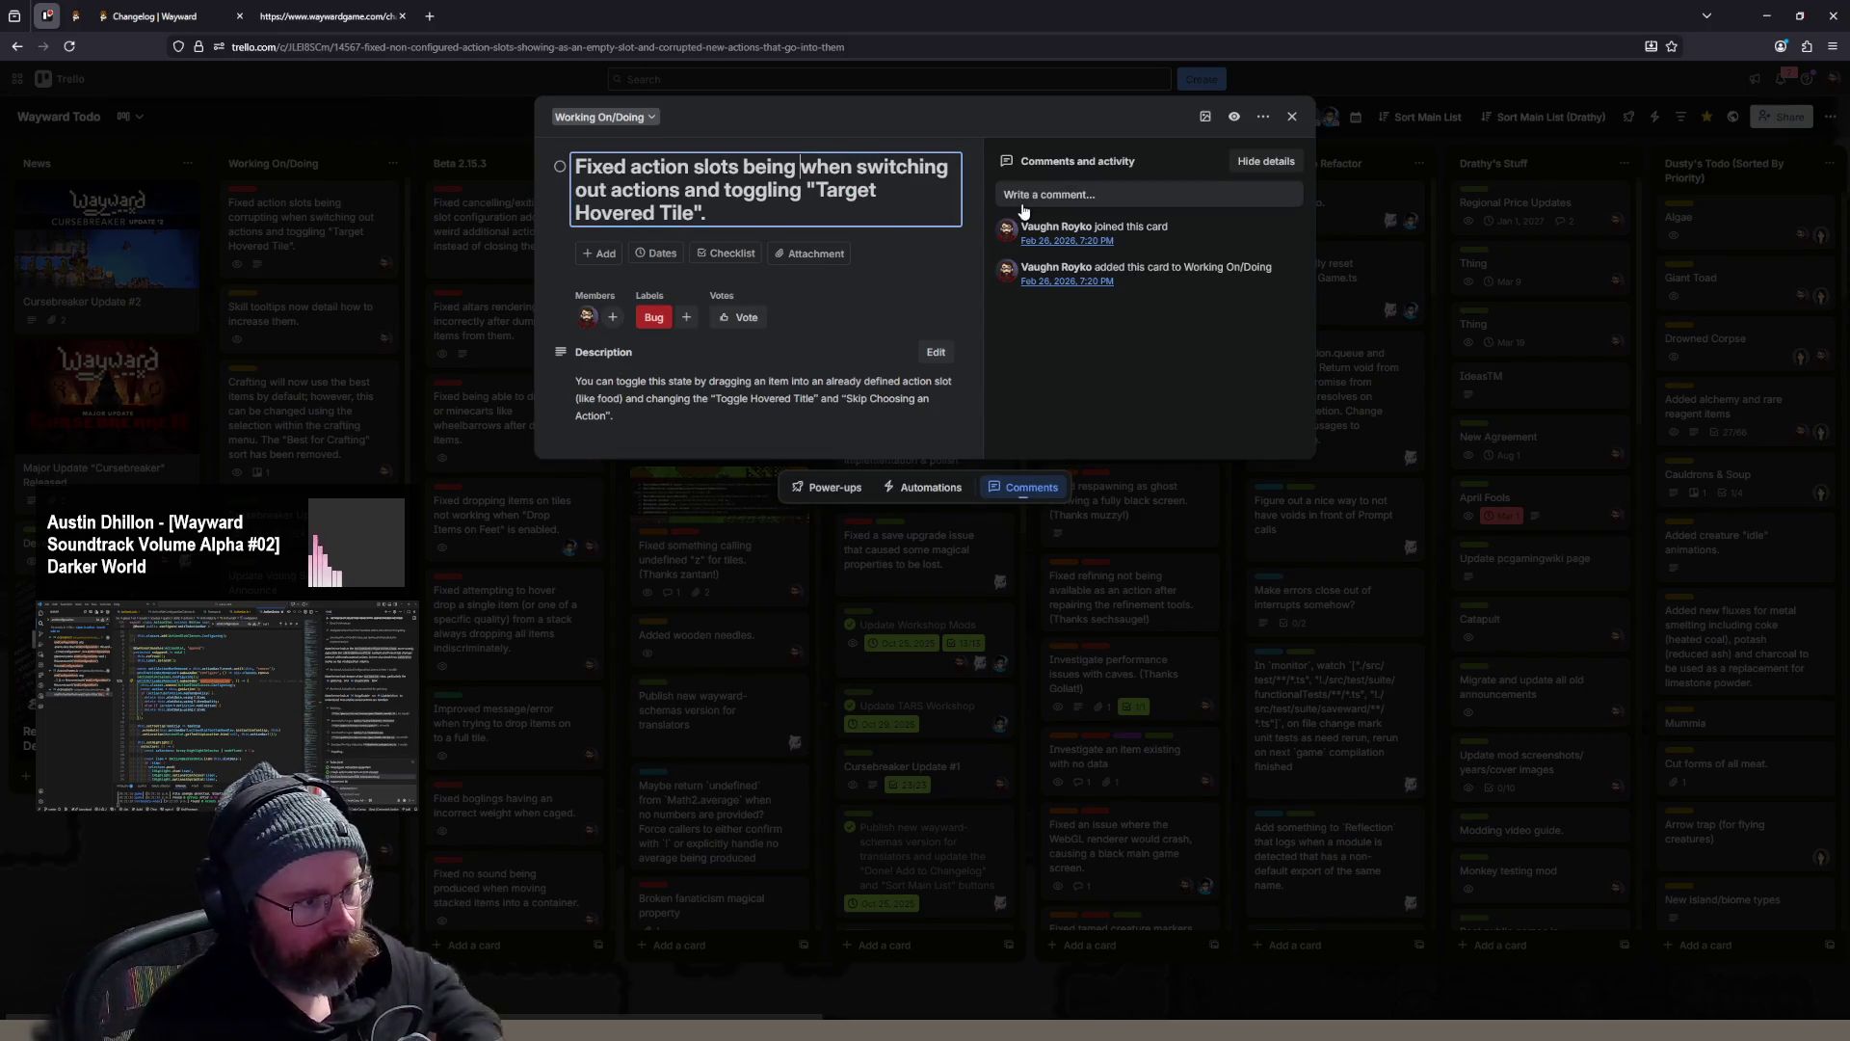
type("empite")
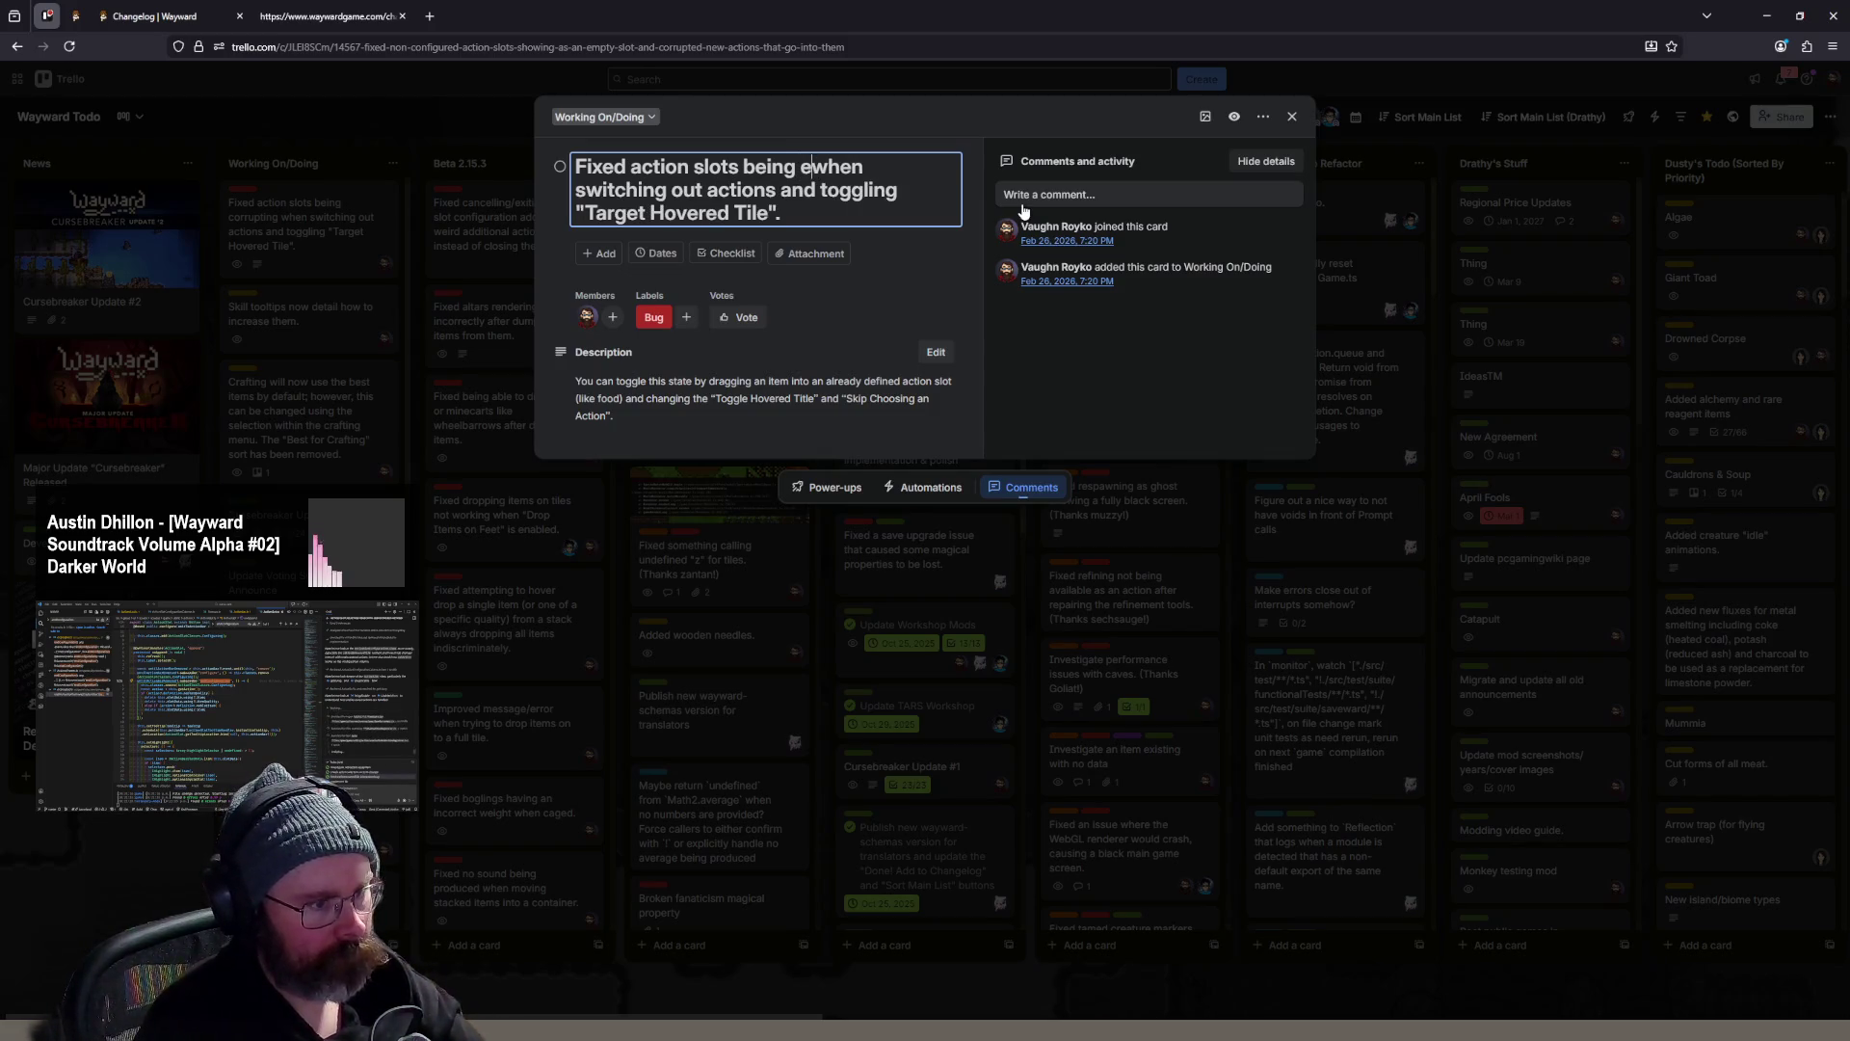
type("d")
key("BackSpace")
key("BackSpace")
key("BackSpace")
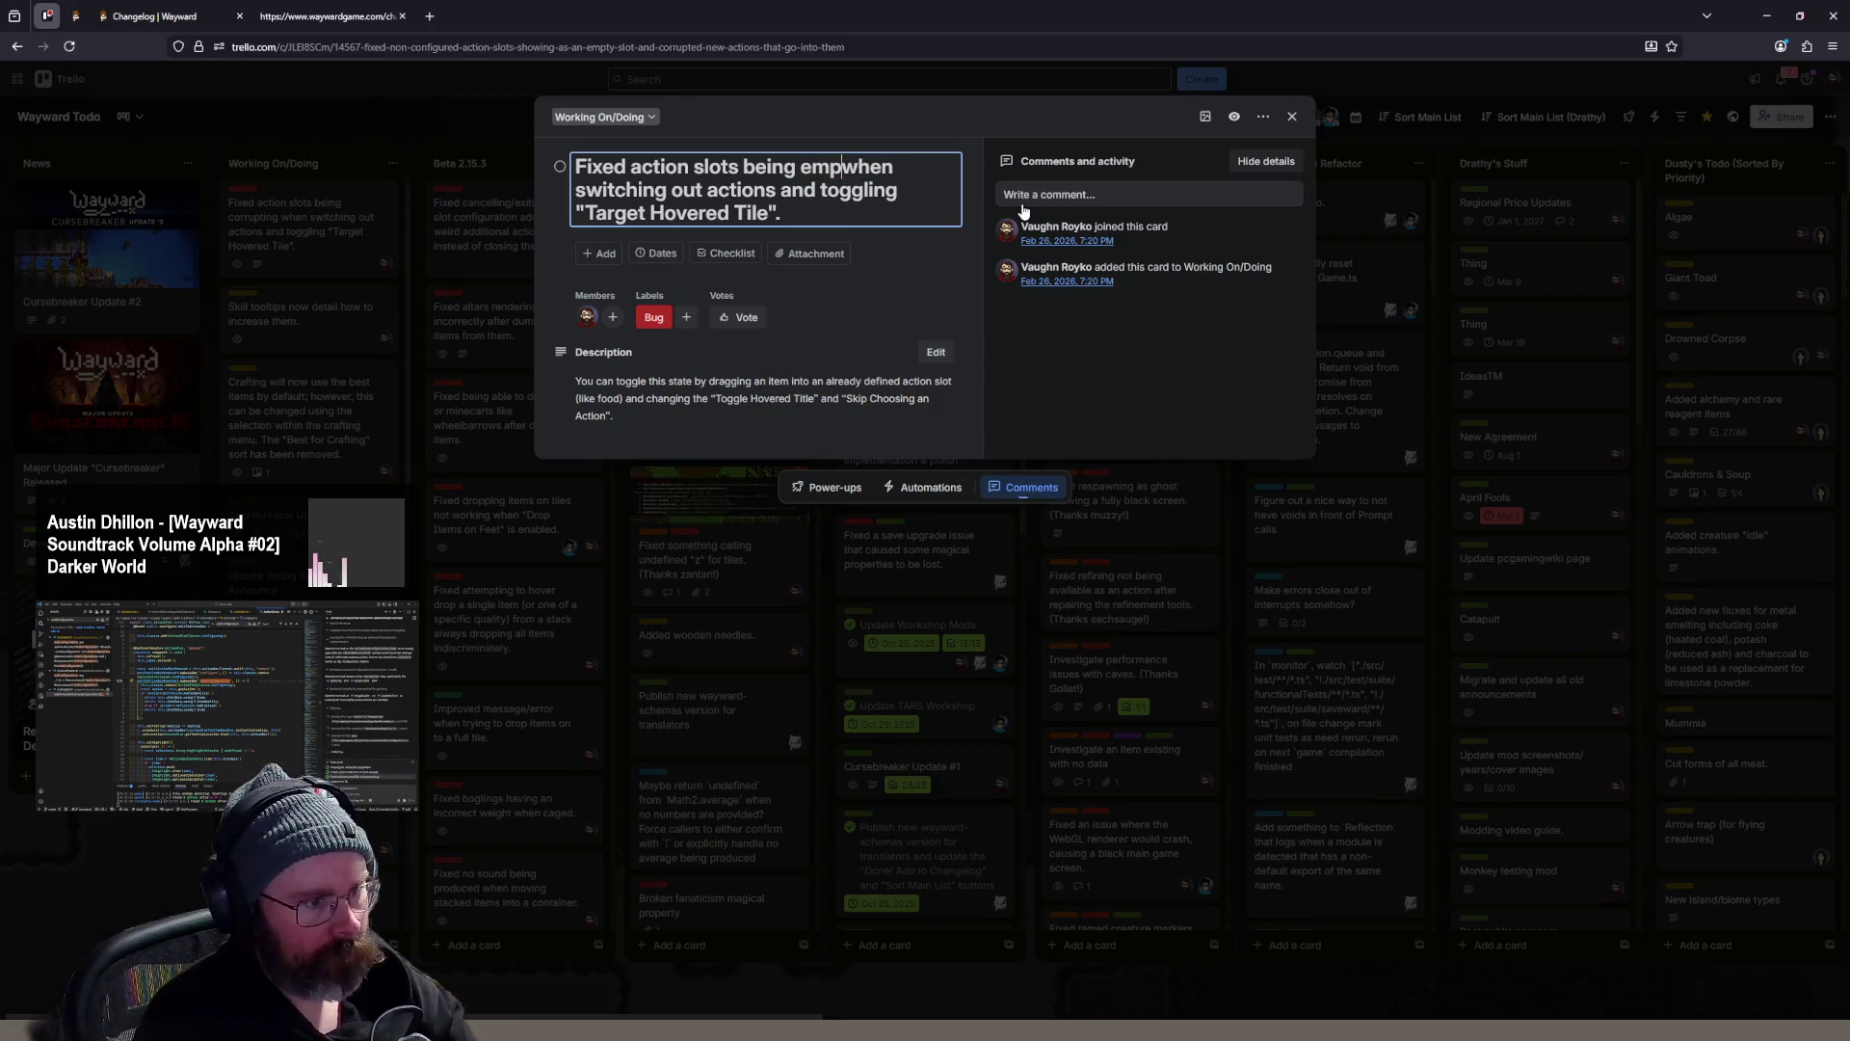
type("tied")
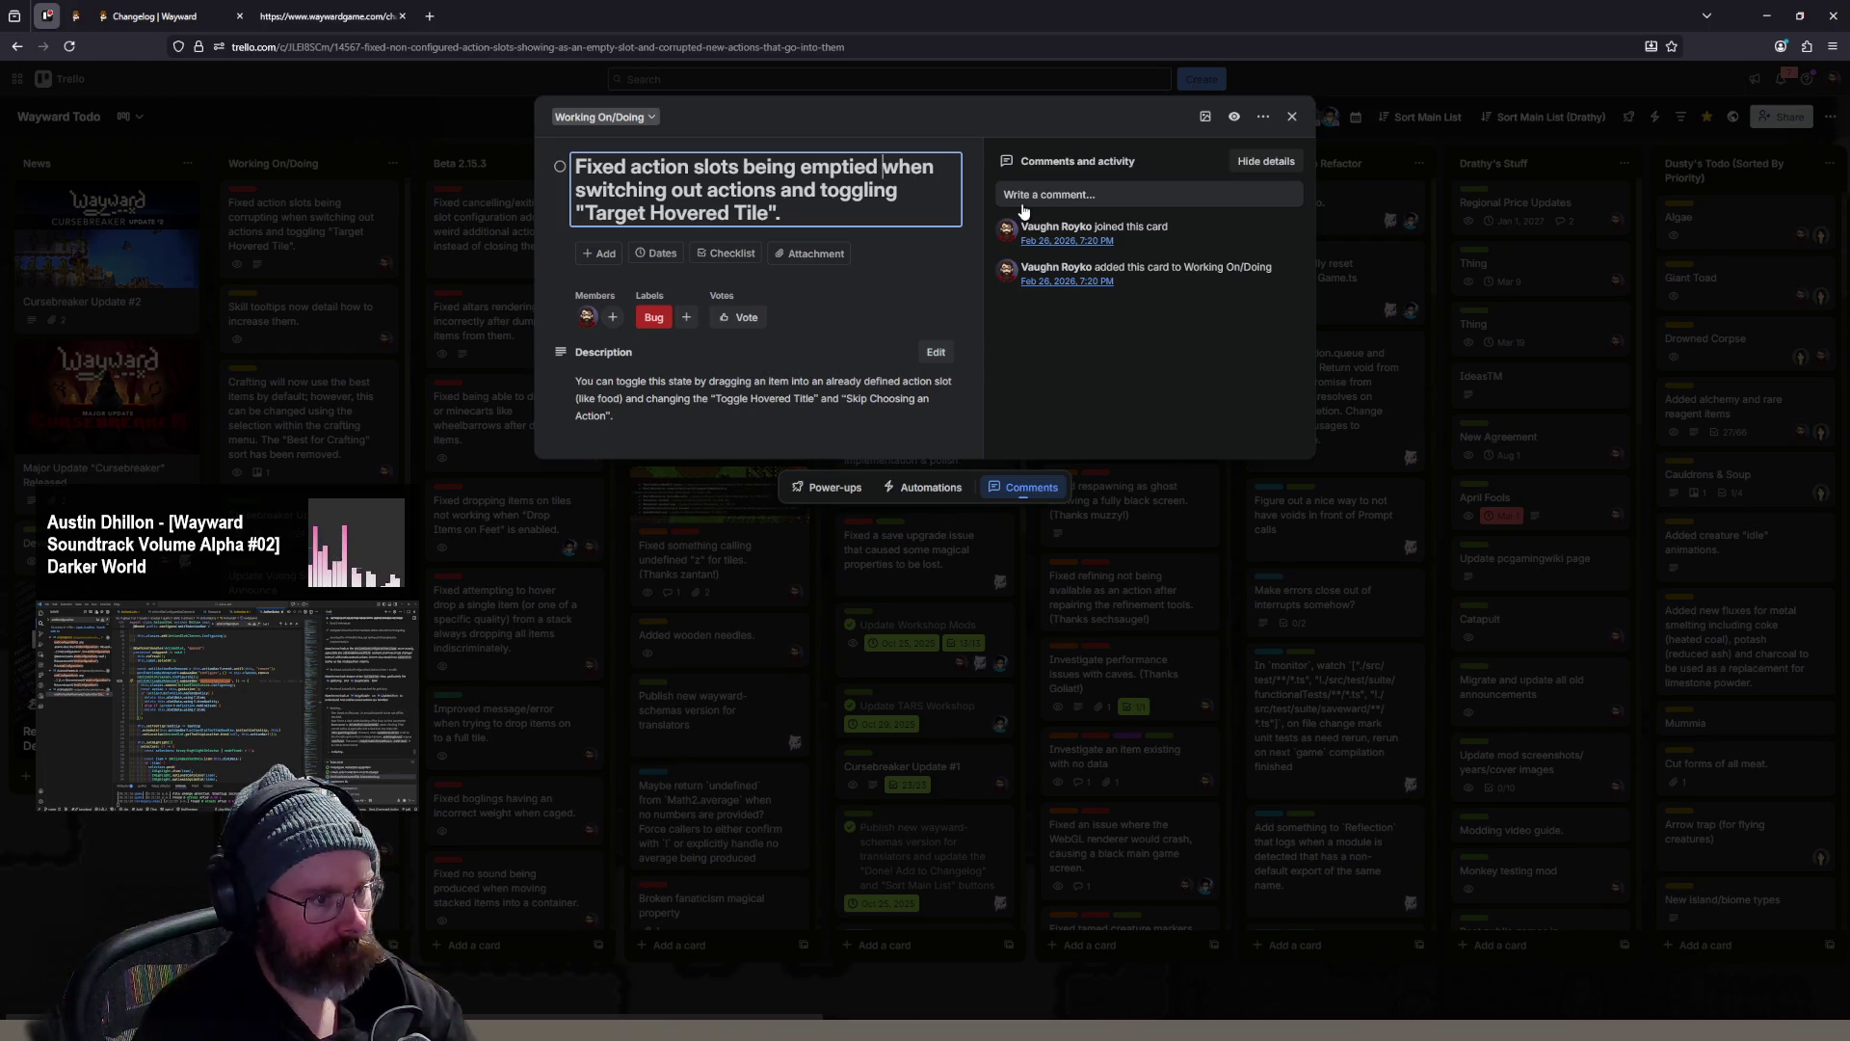
double_click(742, 190)
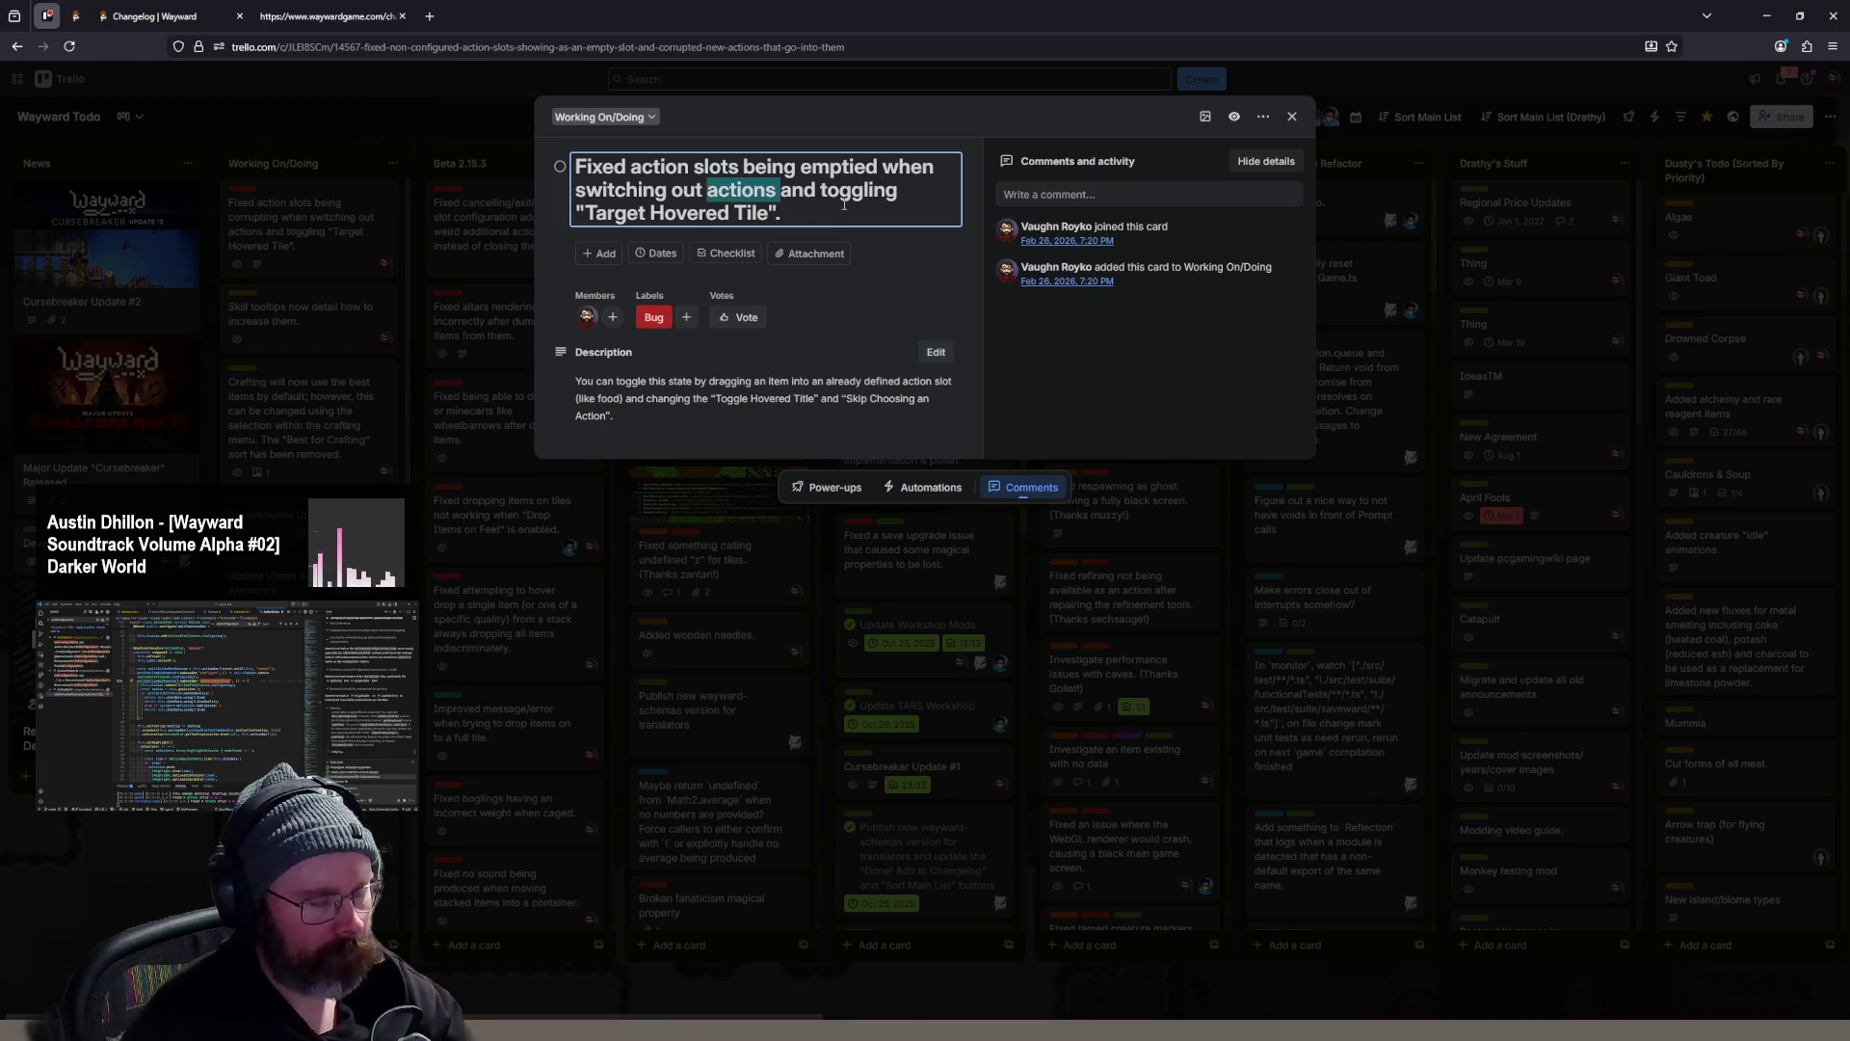
type("items ")
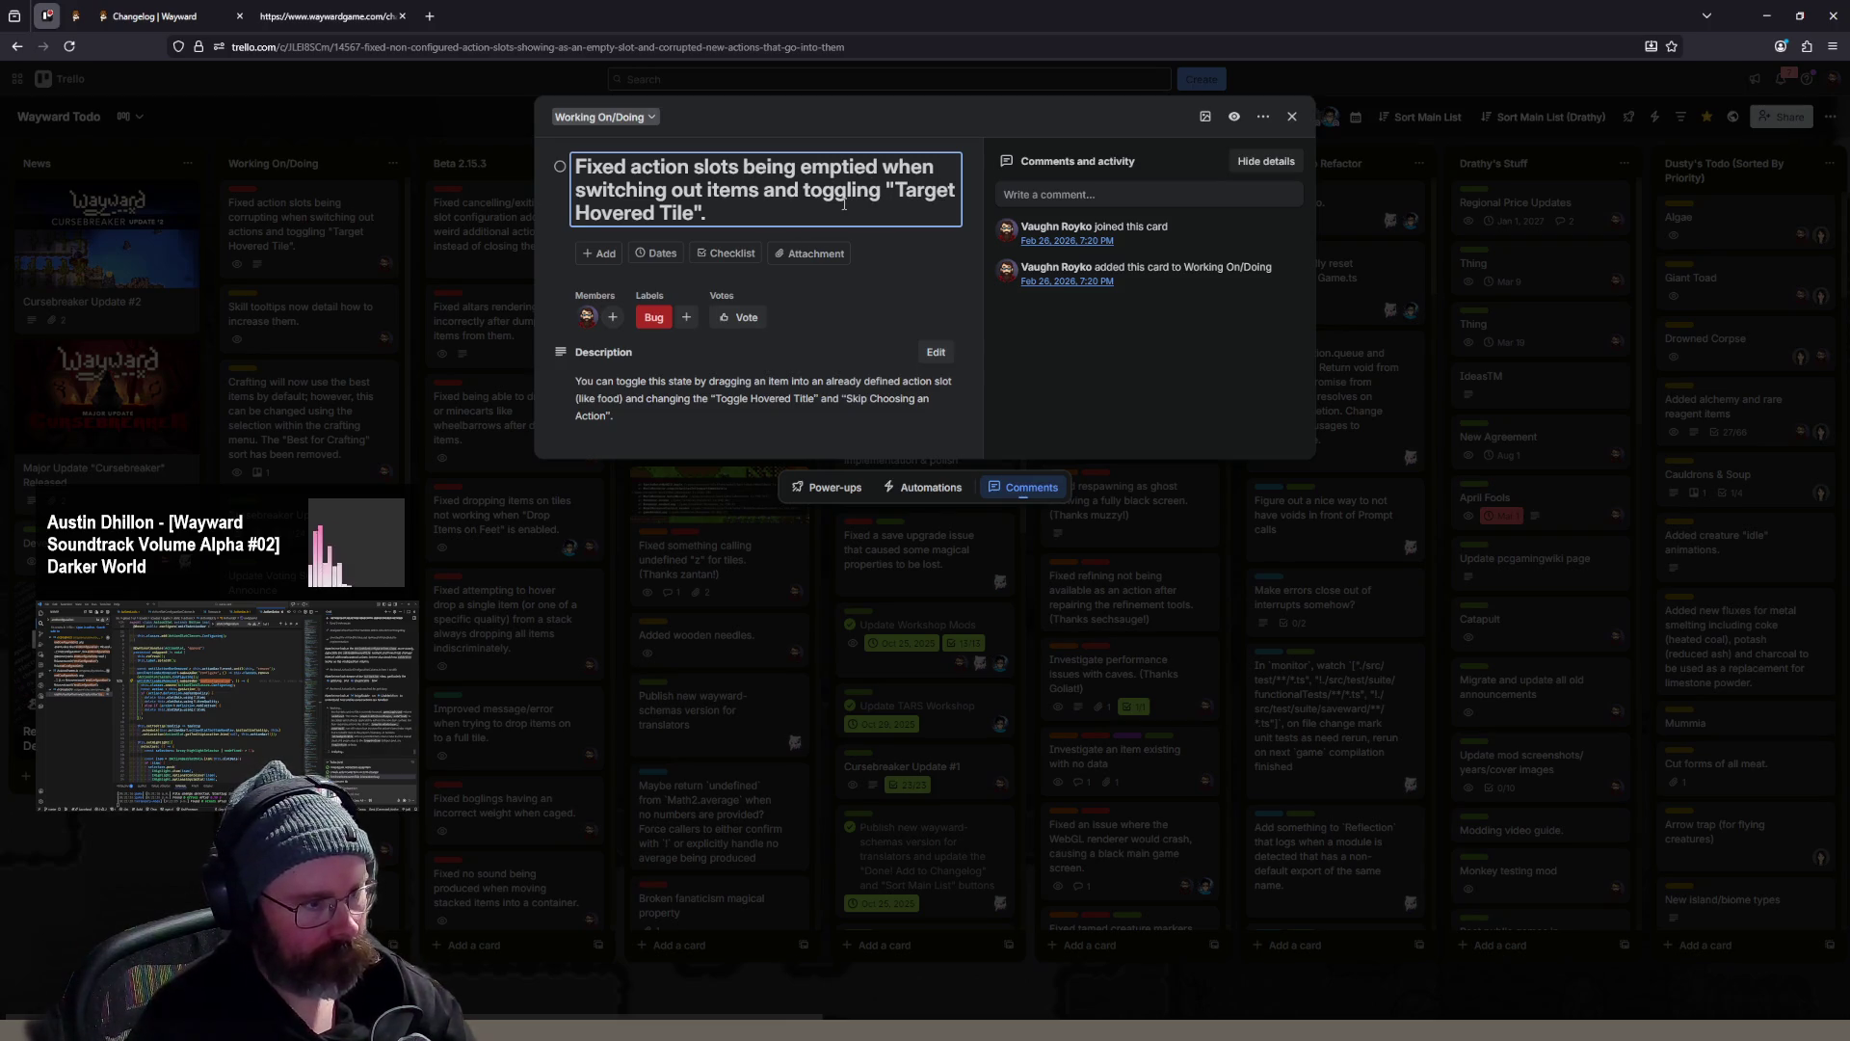
type("with ")
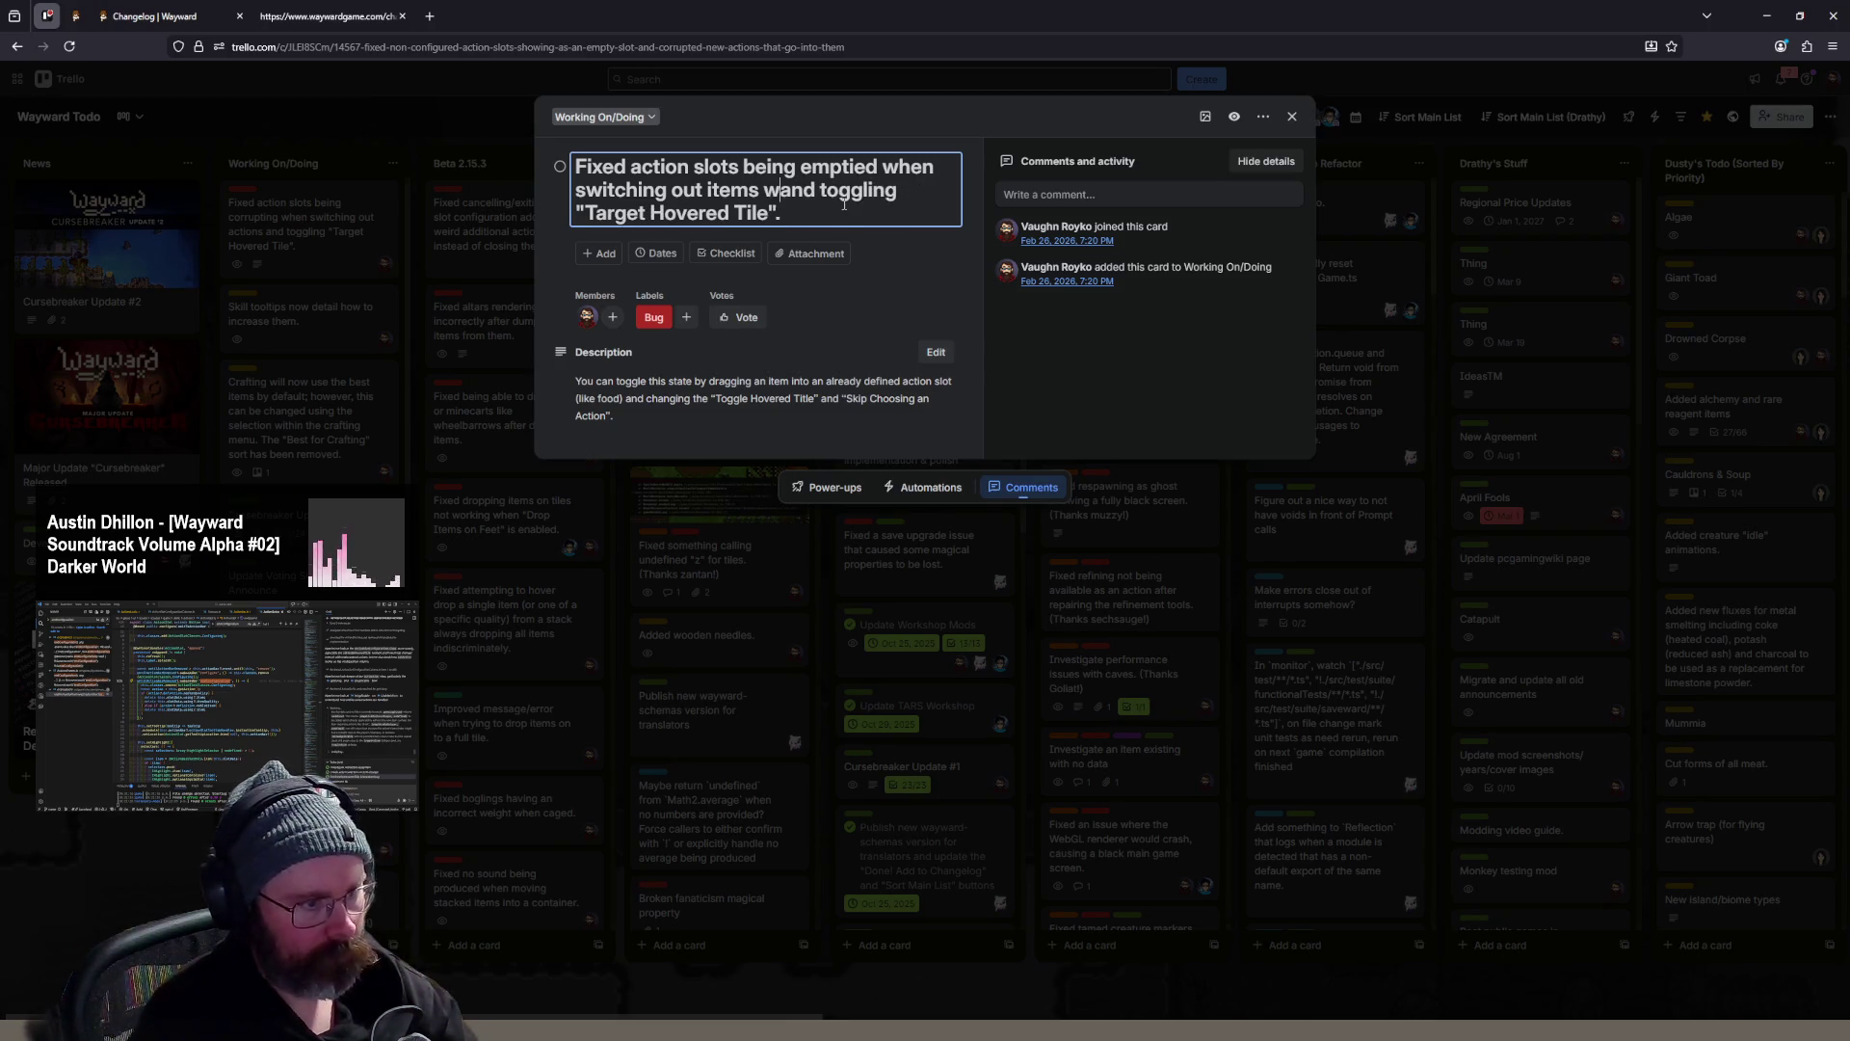
type("undiscovered actions")
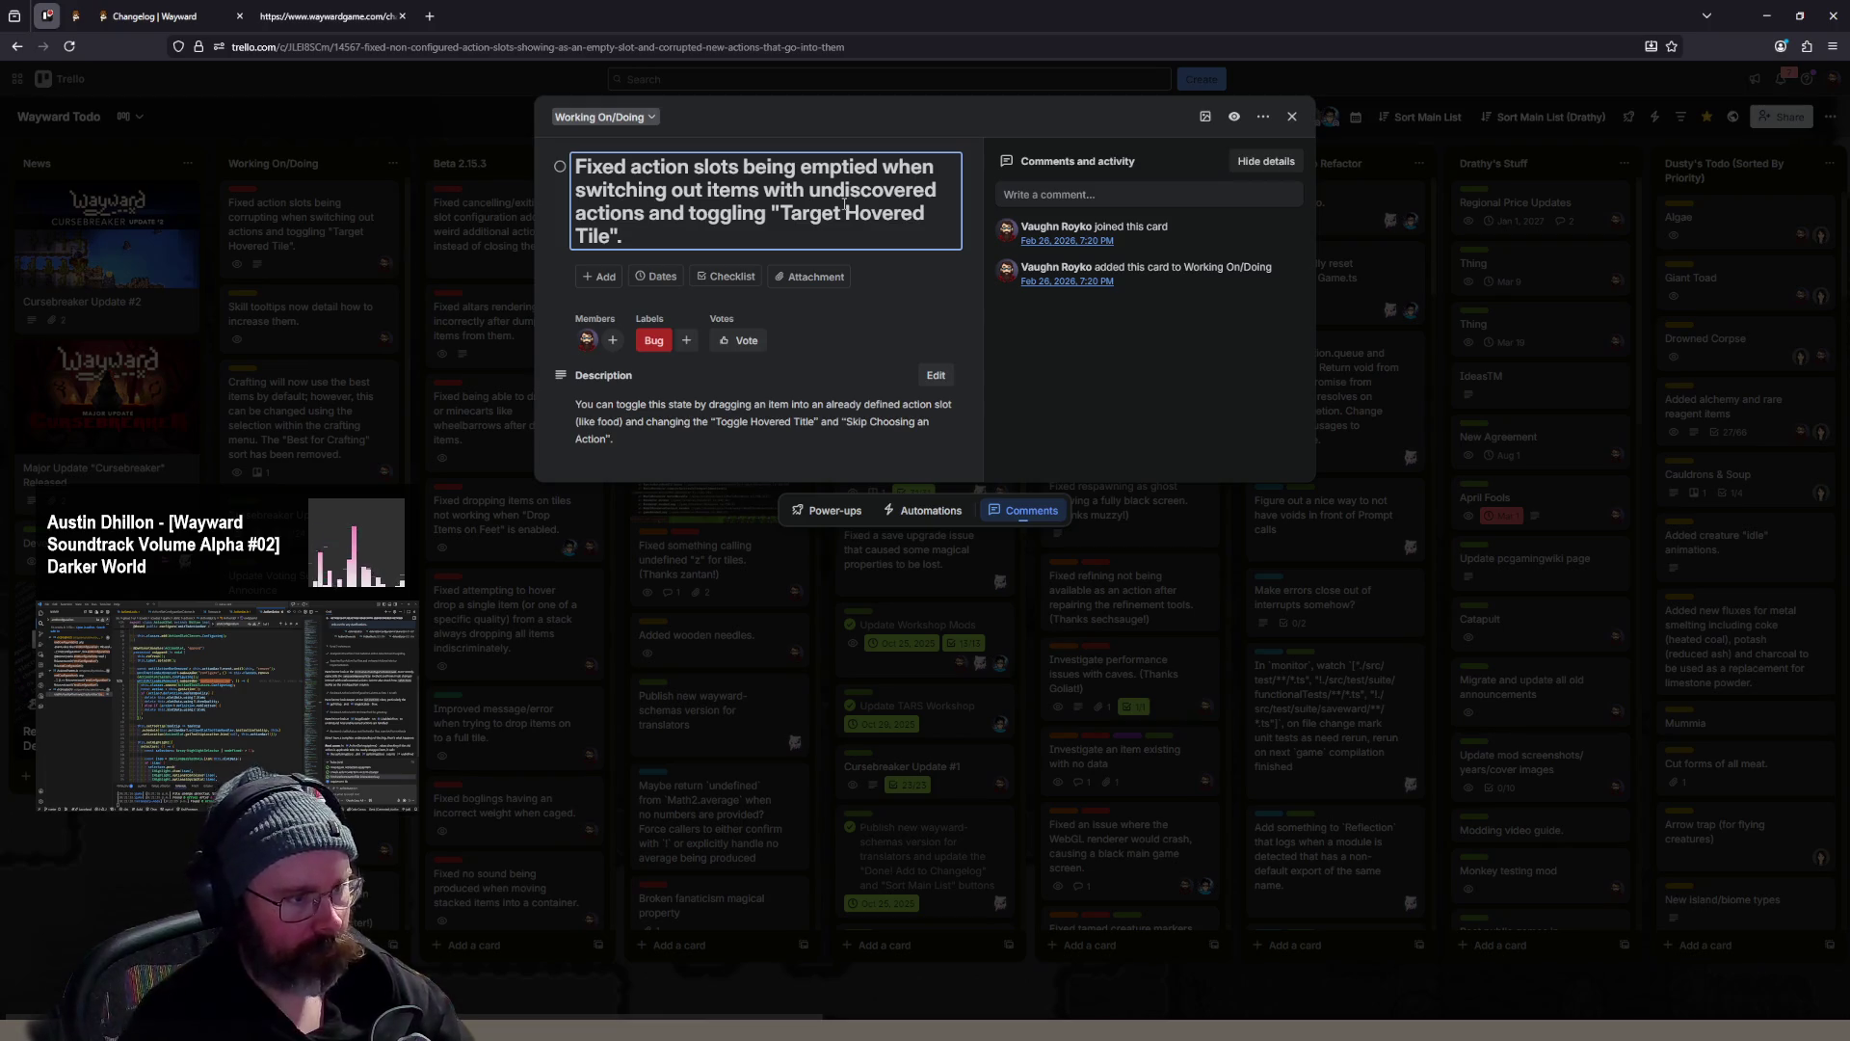
key("Return")
- Close the bug card and scroll through the Working On/Doing list
left_click(1293, 116)
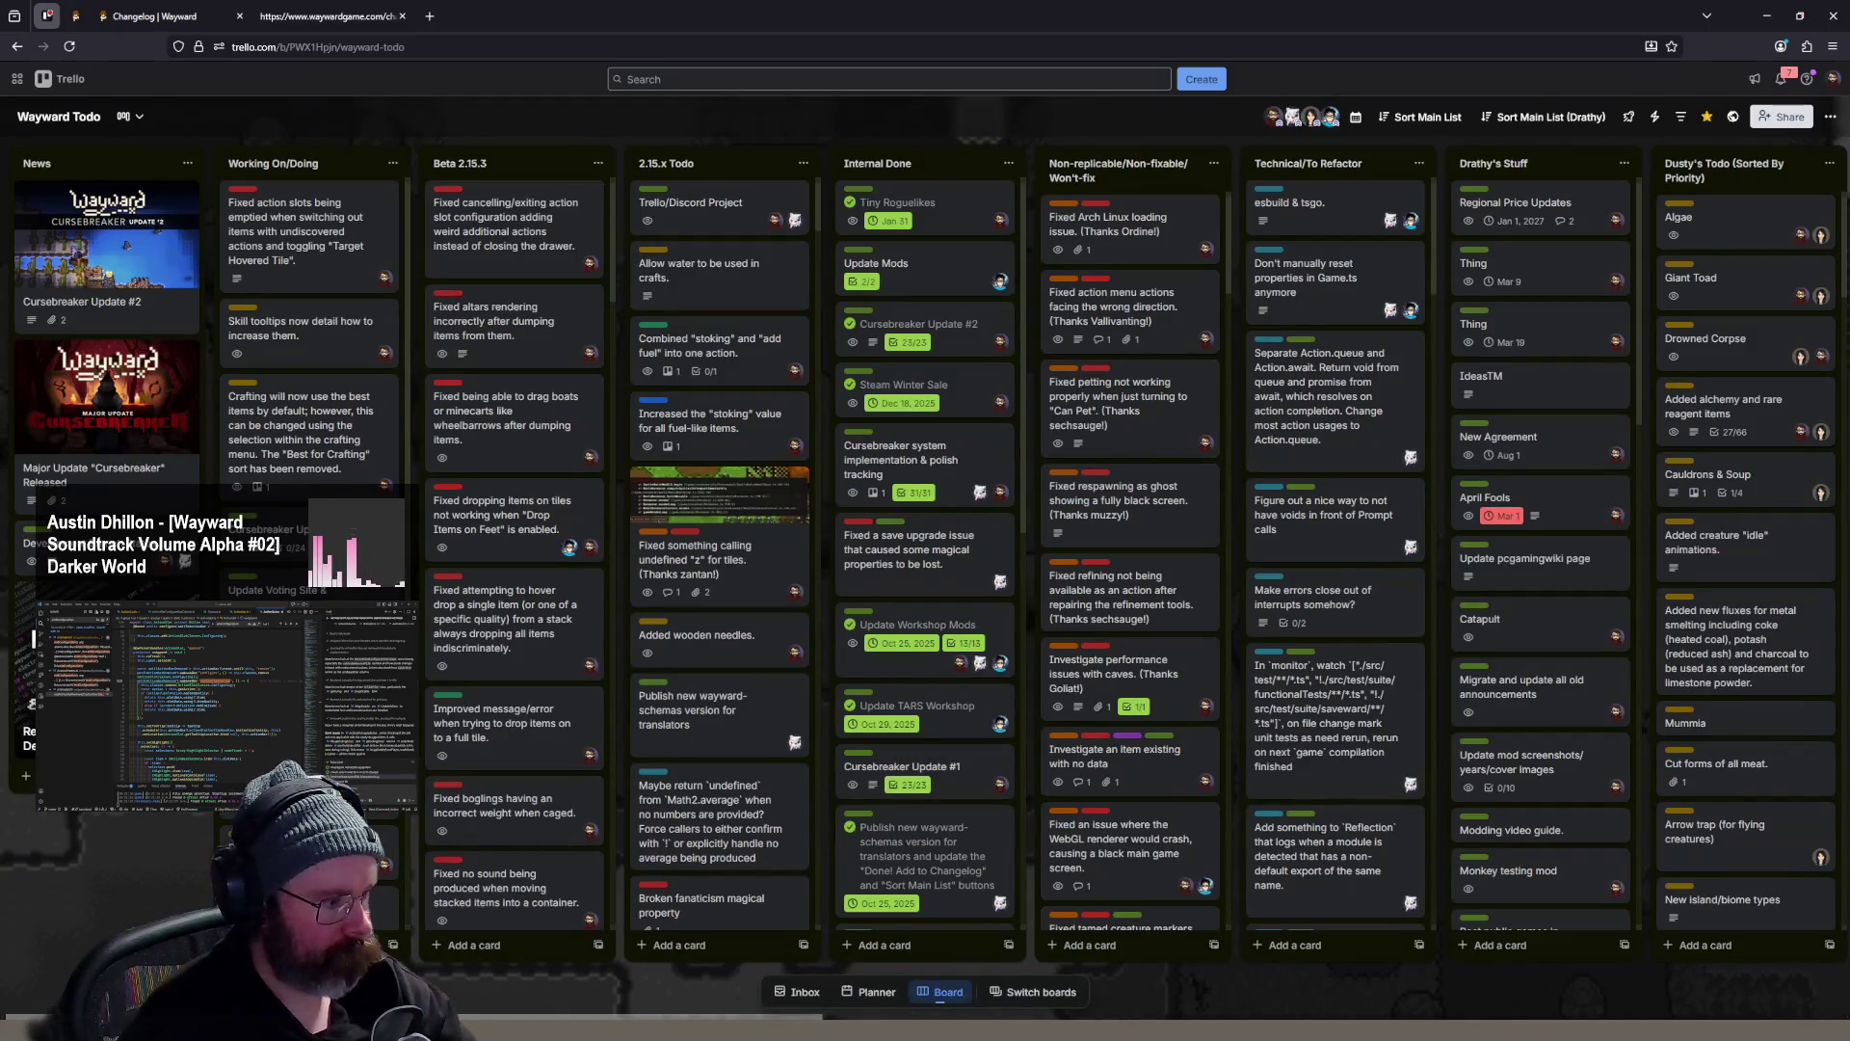
scroll(308, 386, "down", 5)
scroll(309, 386, "down", 3)
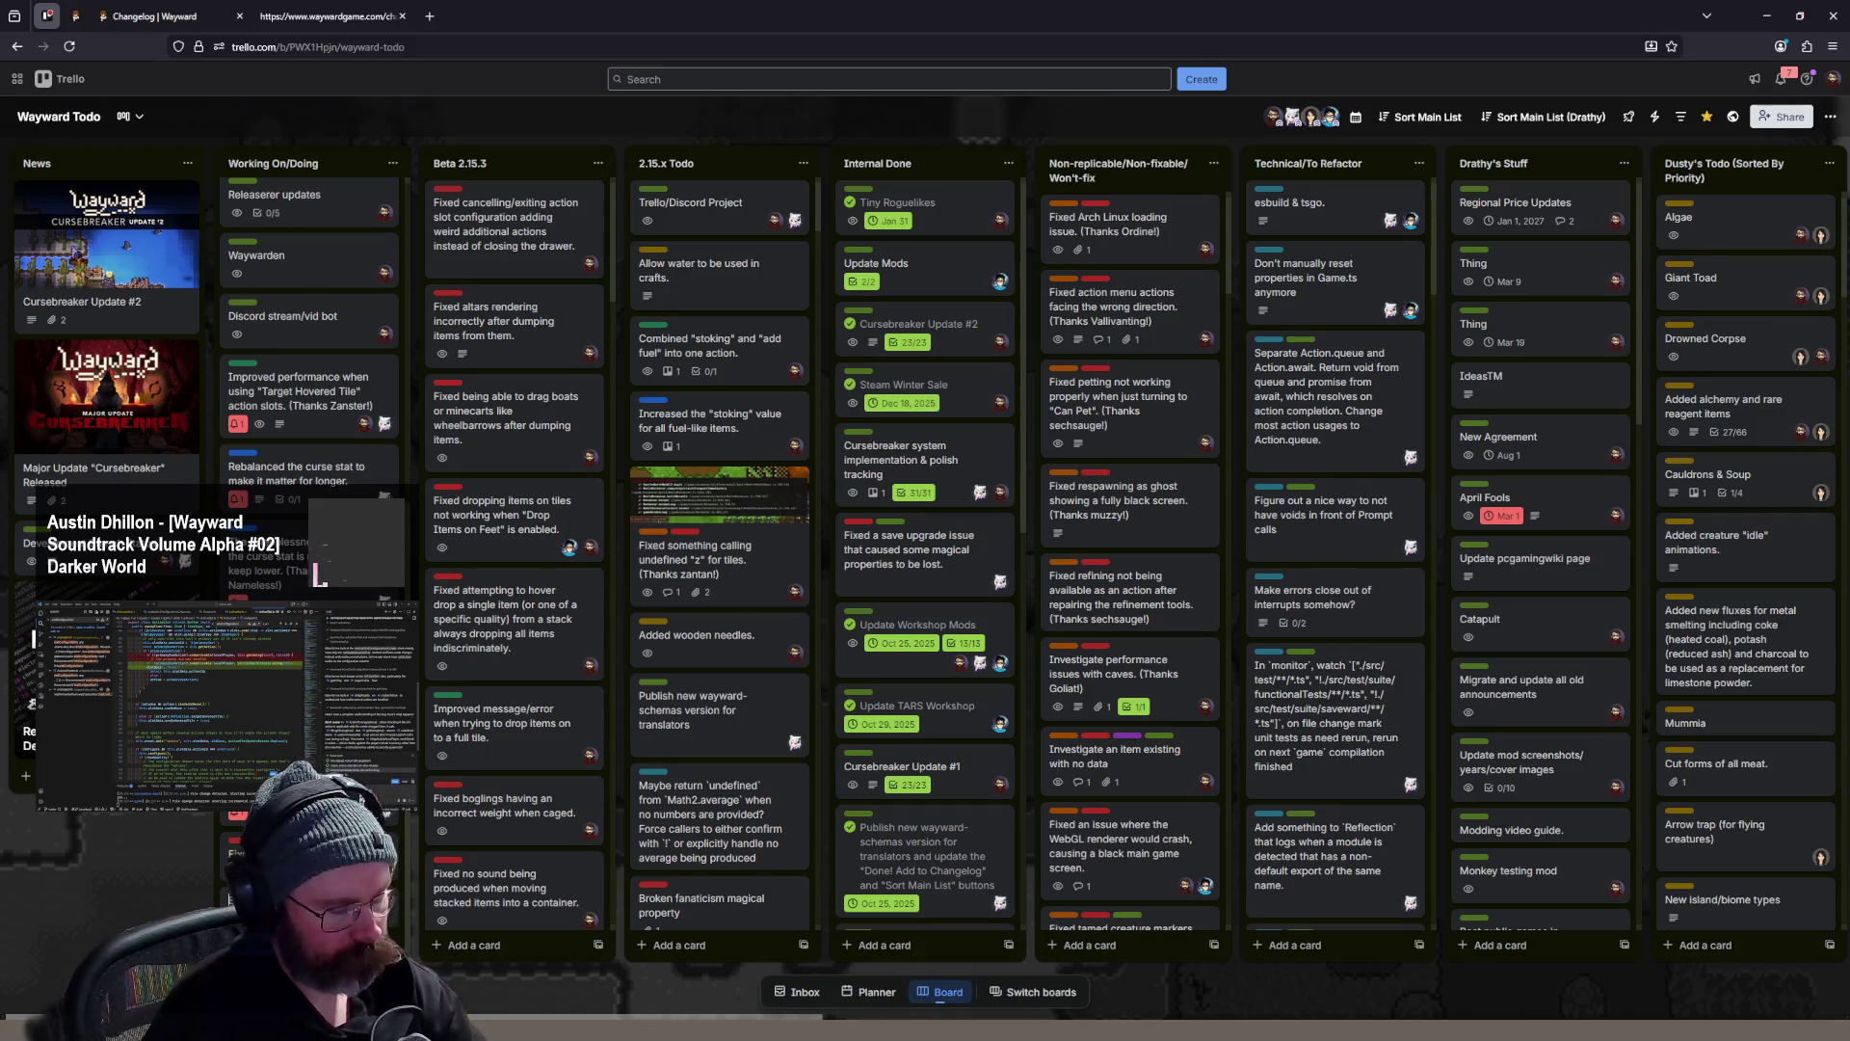
scroll(309, 385, "up", 1)
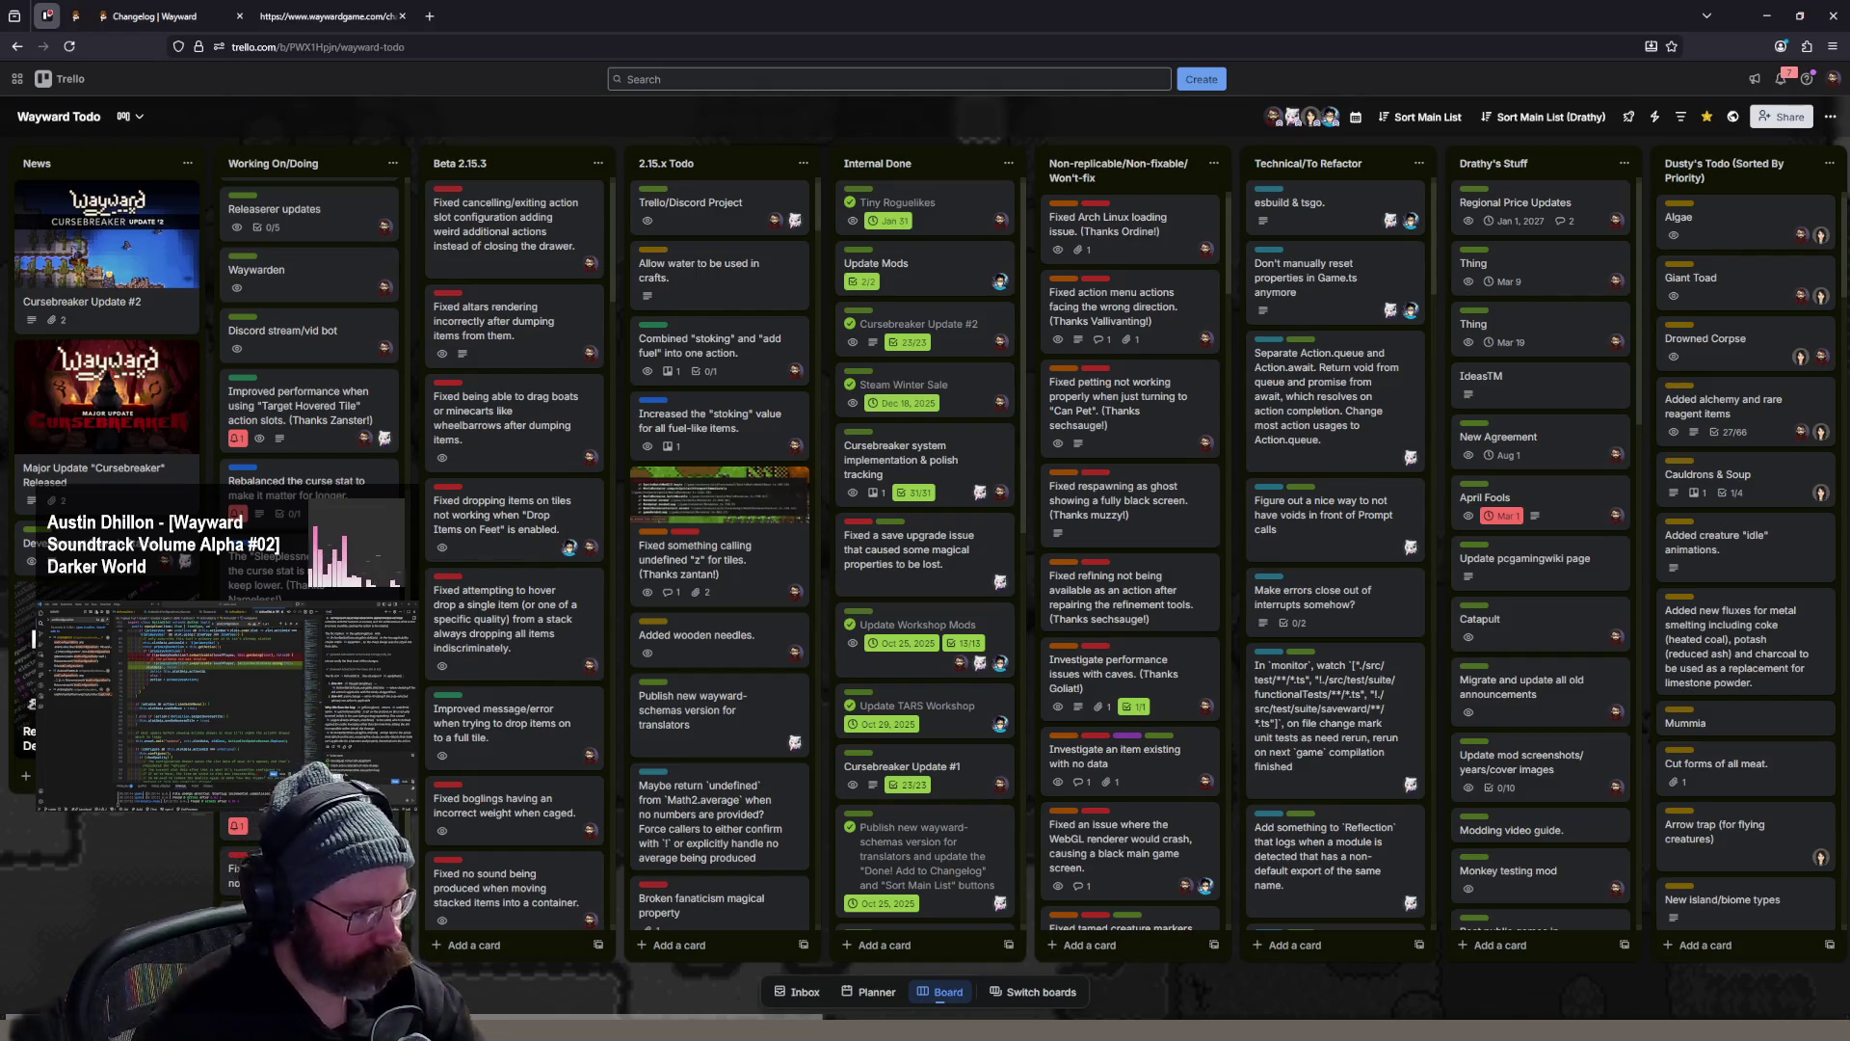
scroll(292, 205, "up", 3)
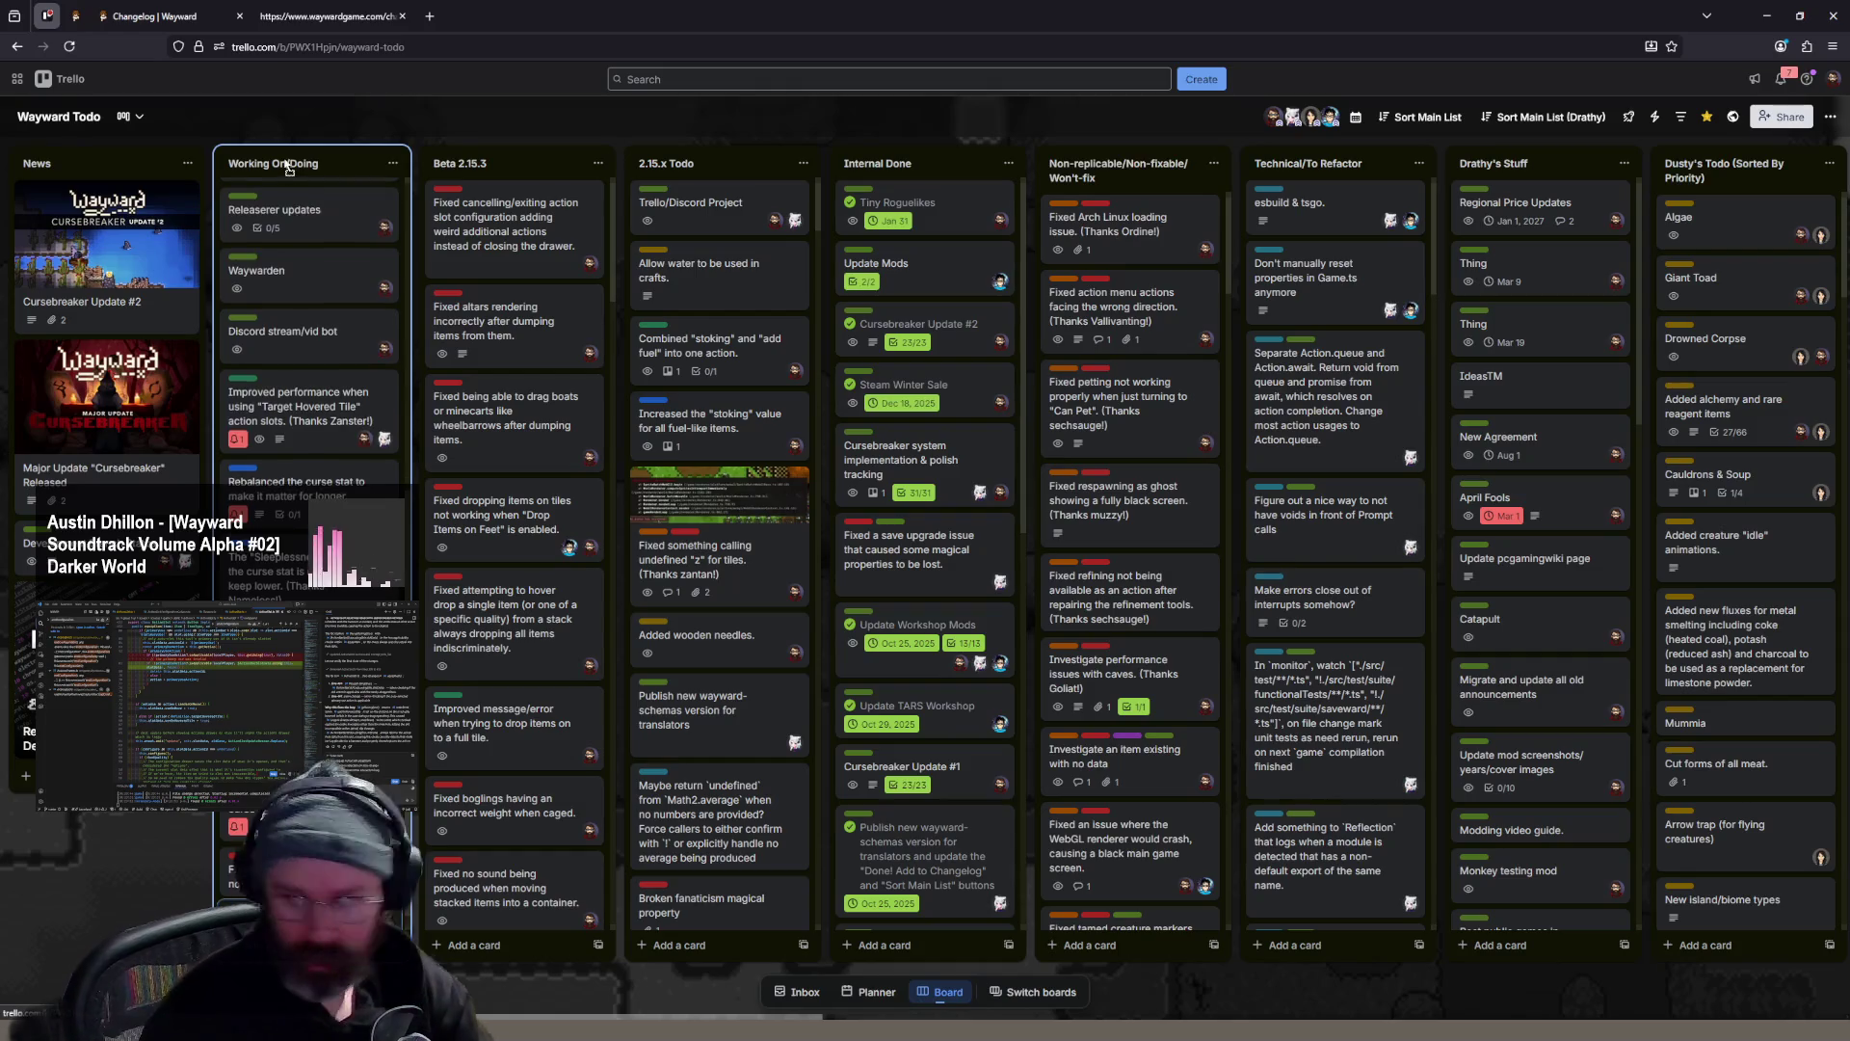
scroll(292, 205, "up", 5)
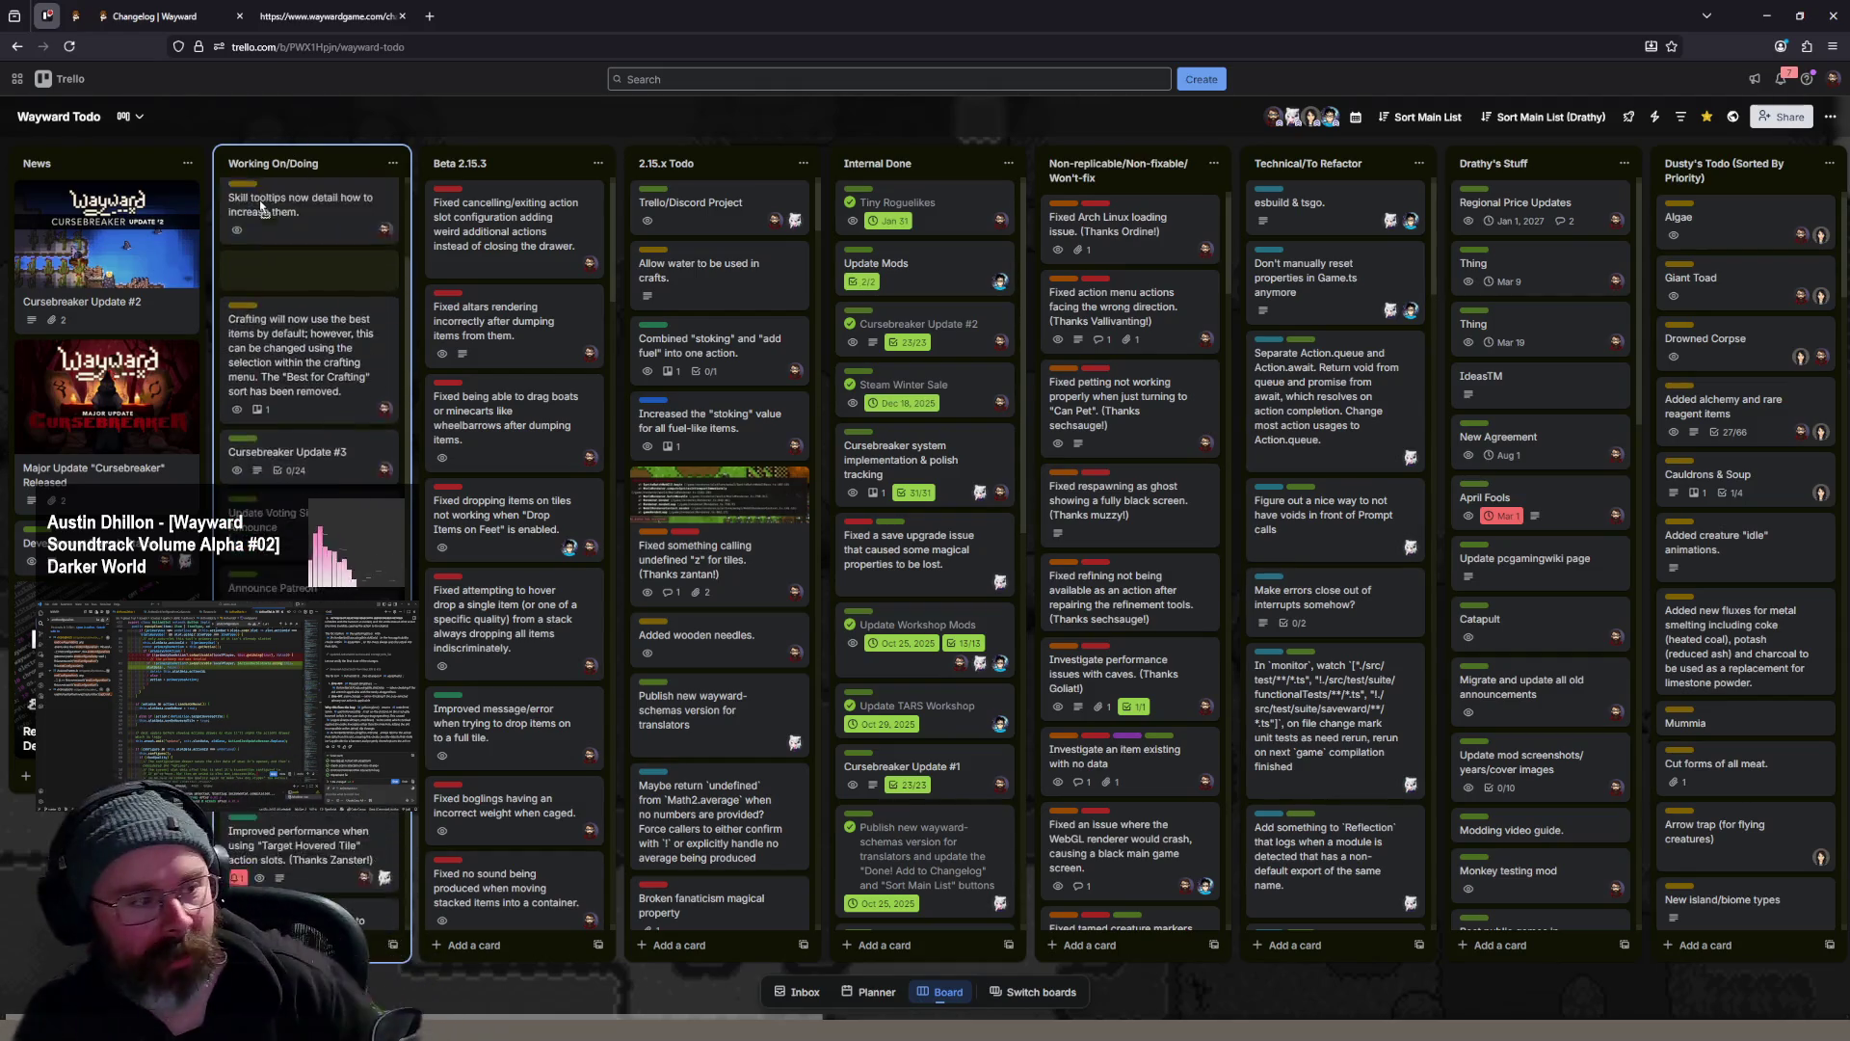
scroll(291, 216, "up", 2)
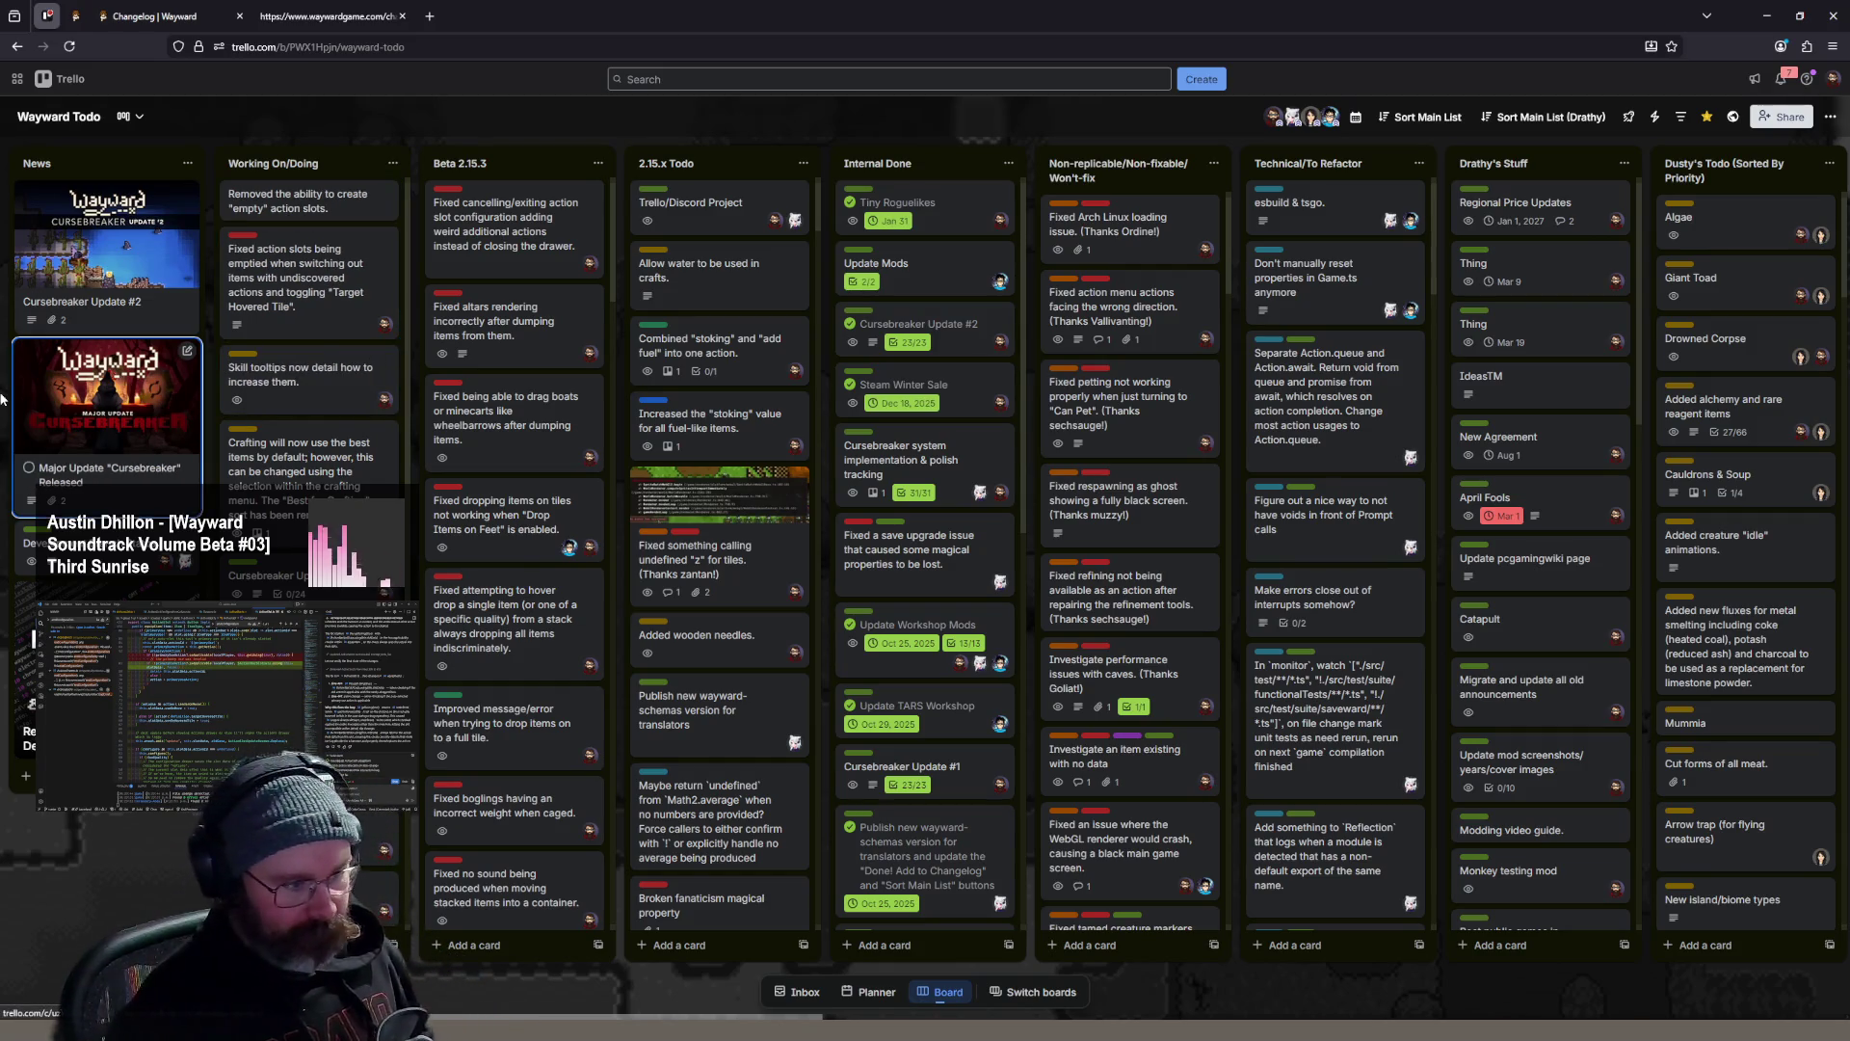
- Give the 'empty action slots' card the Improvement label instead of Bug
left_click(328, 201)
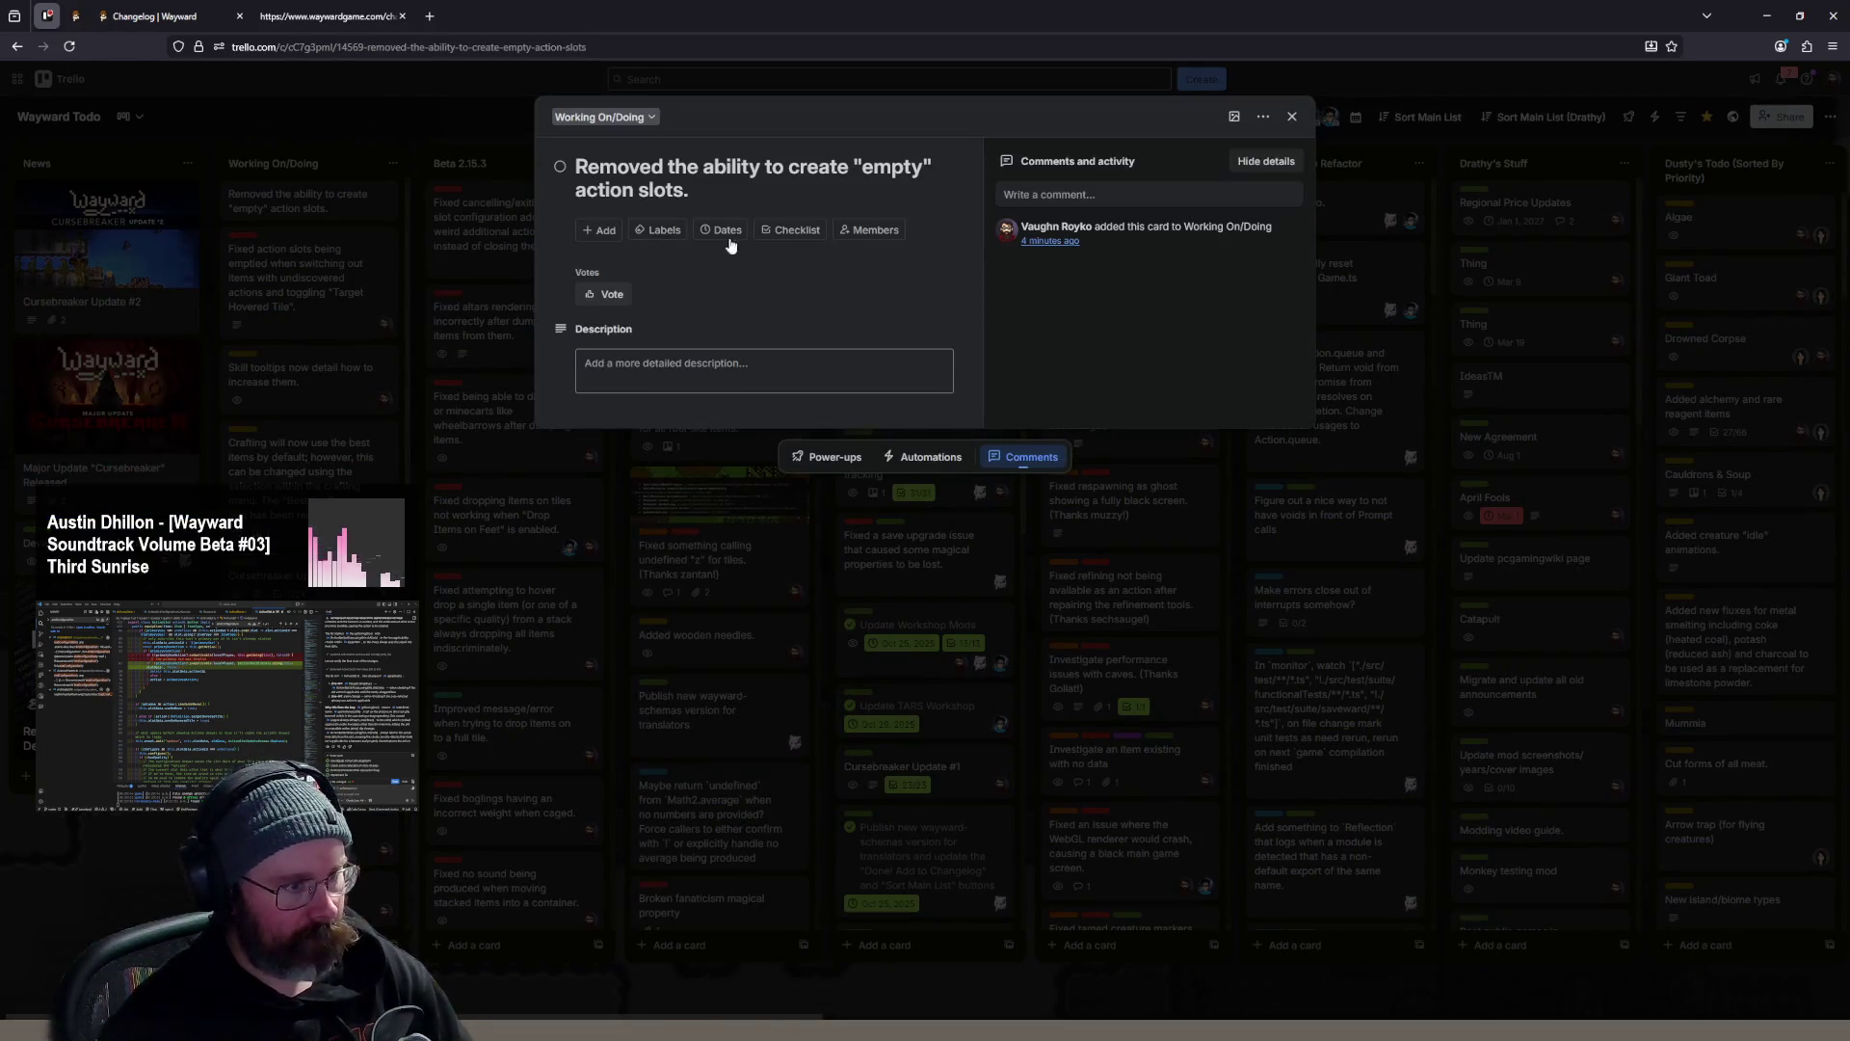
left_click(650, 233)
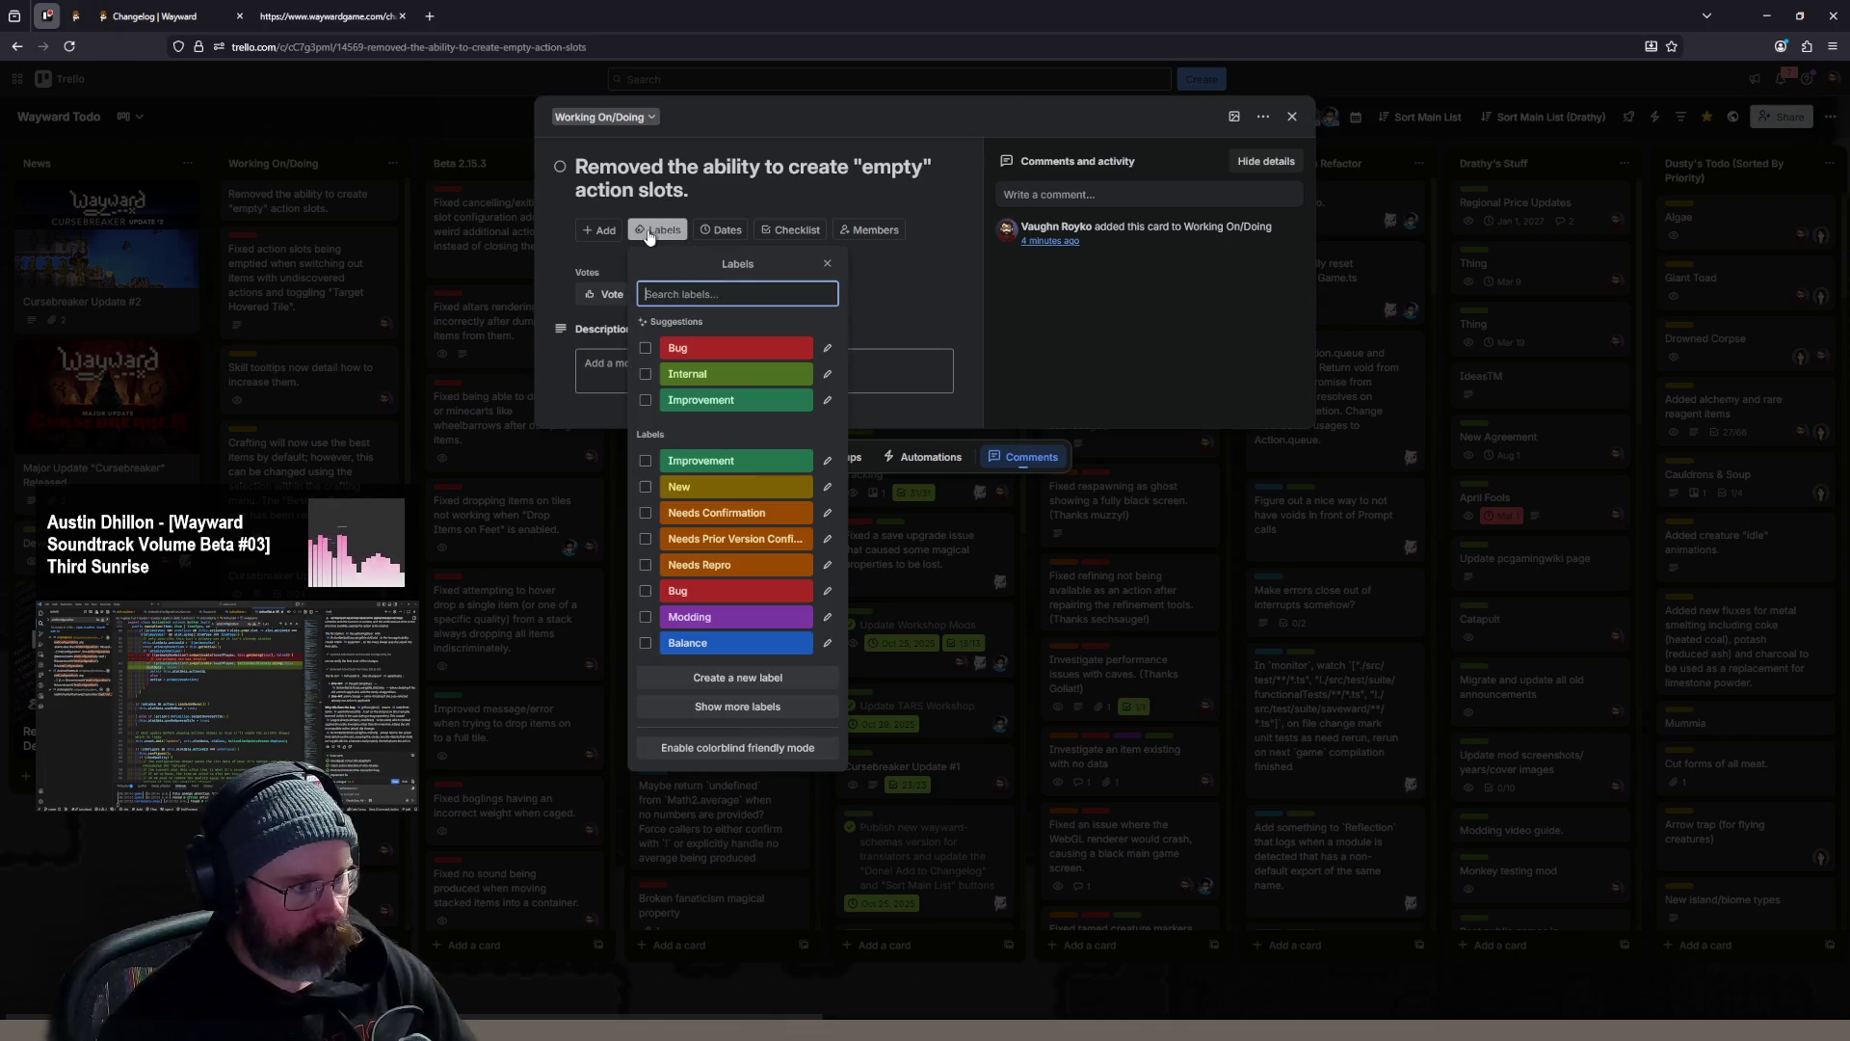
left_click(732, 348)
left_click(713, 435)
left_click(743, 539)
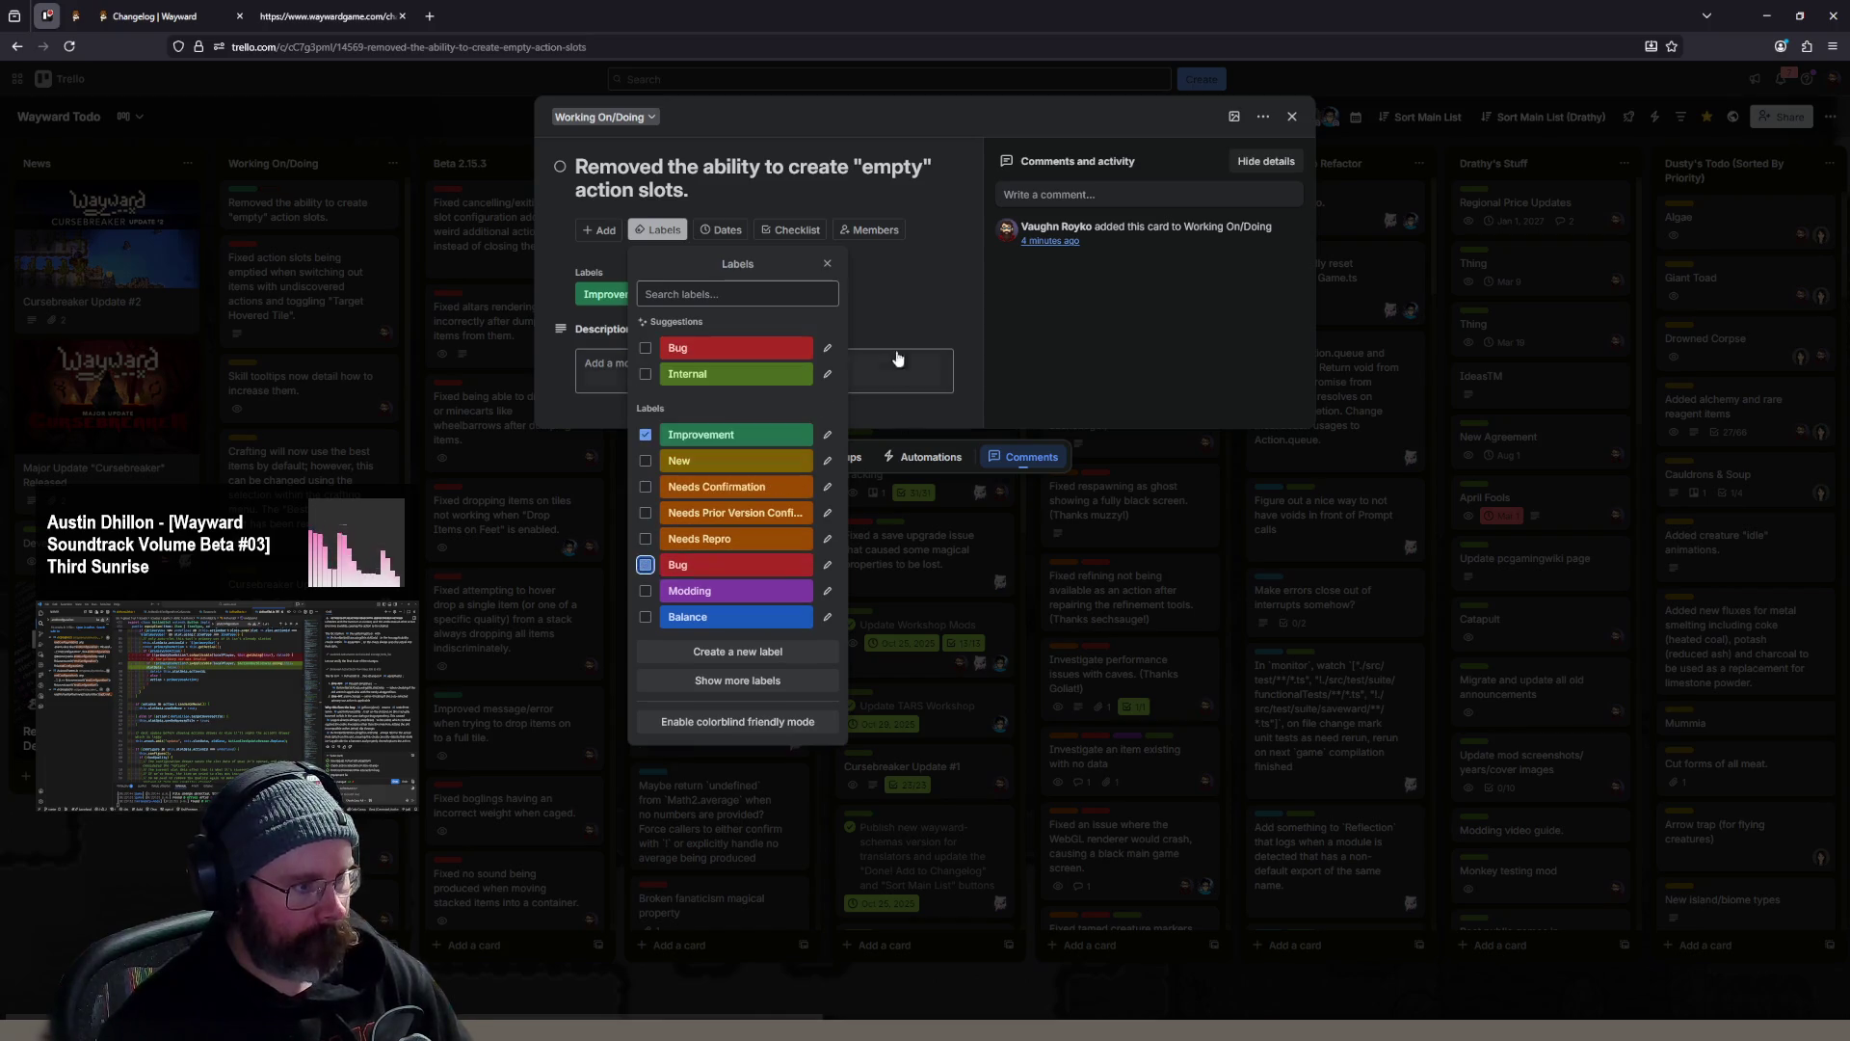
key("Escape")
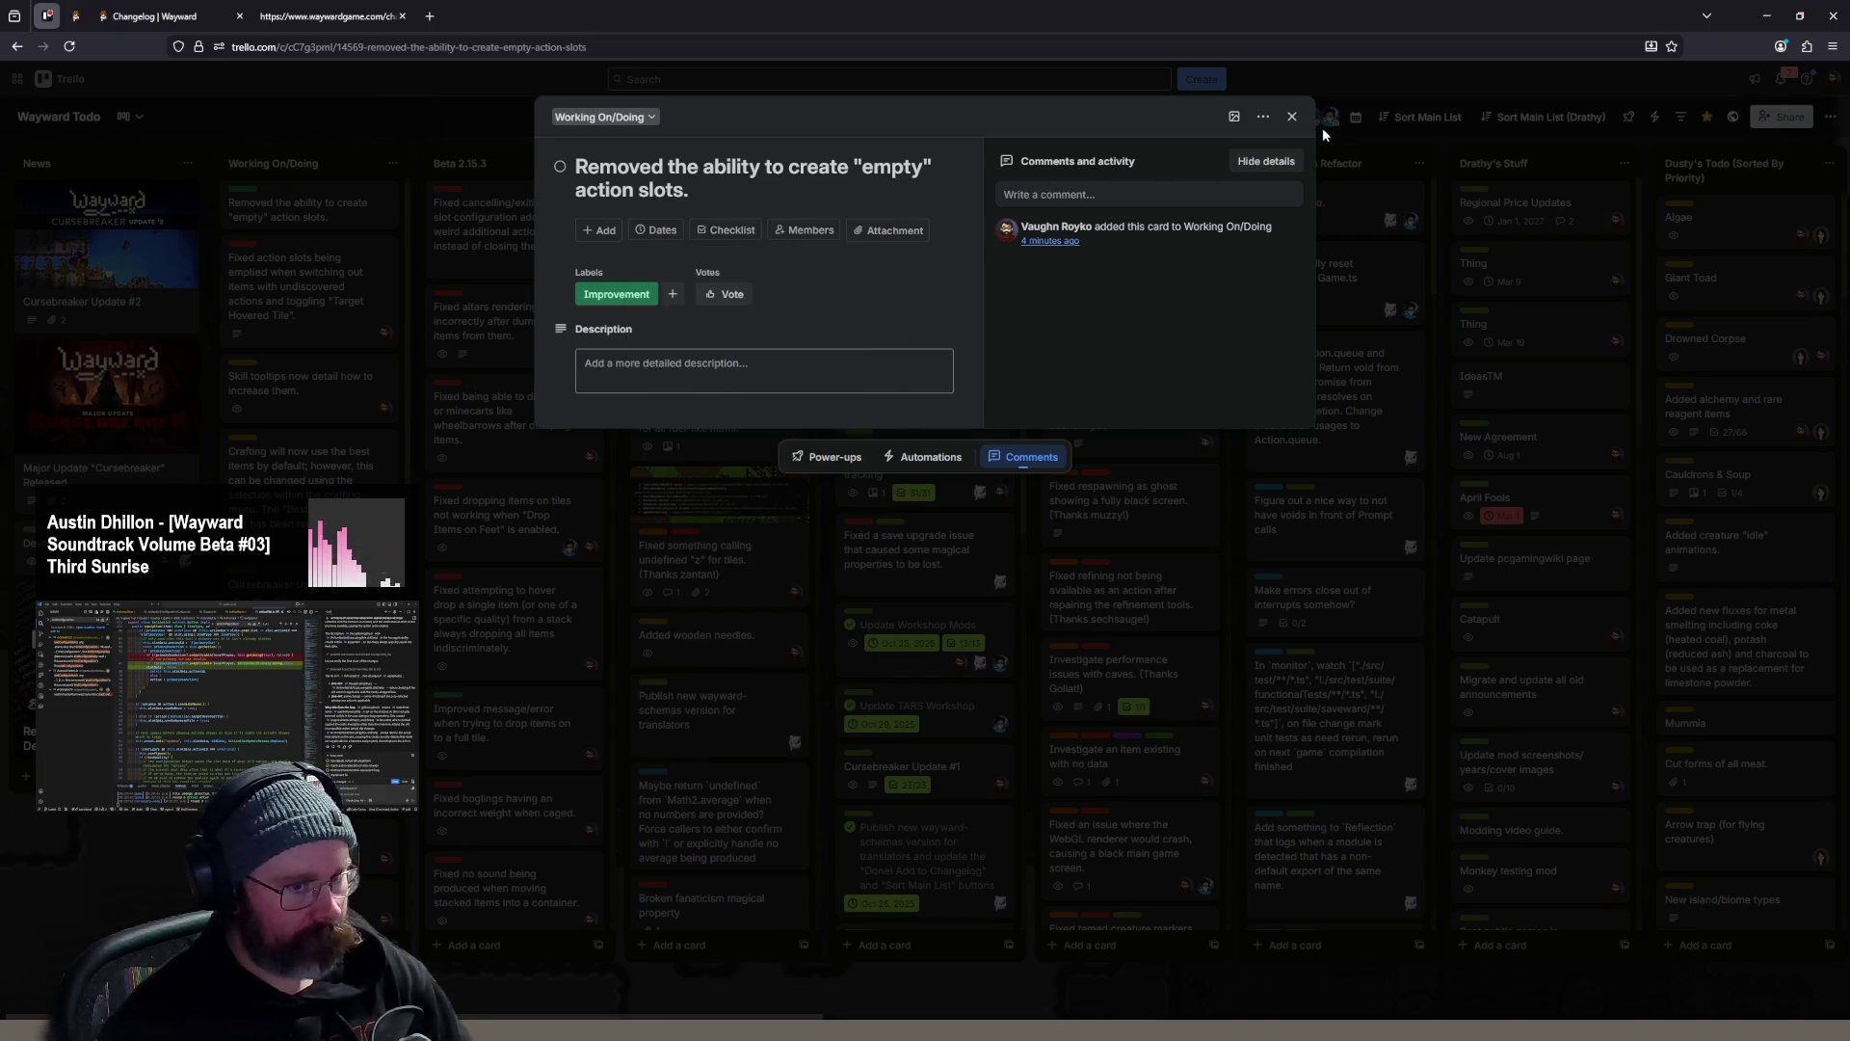
- Close the card, watch it for updates, and return to VS Code
left_click(1291, 118)
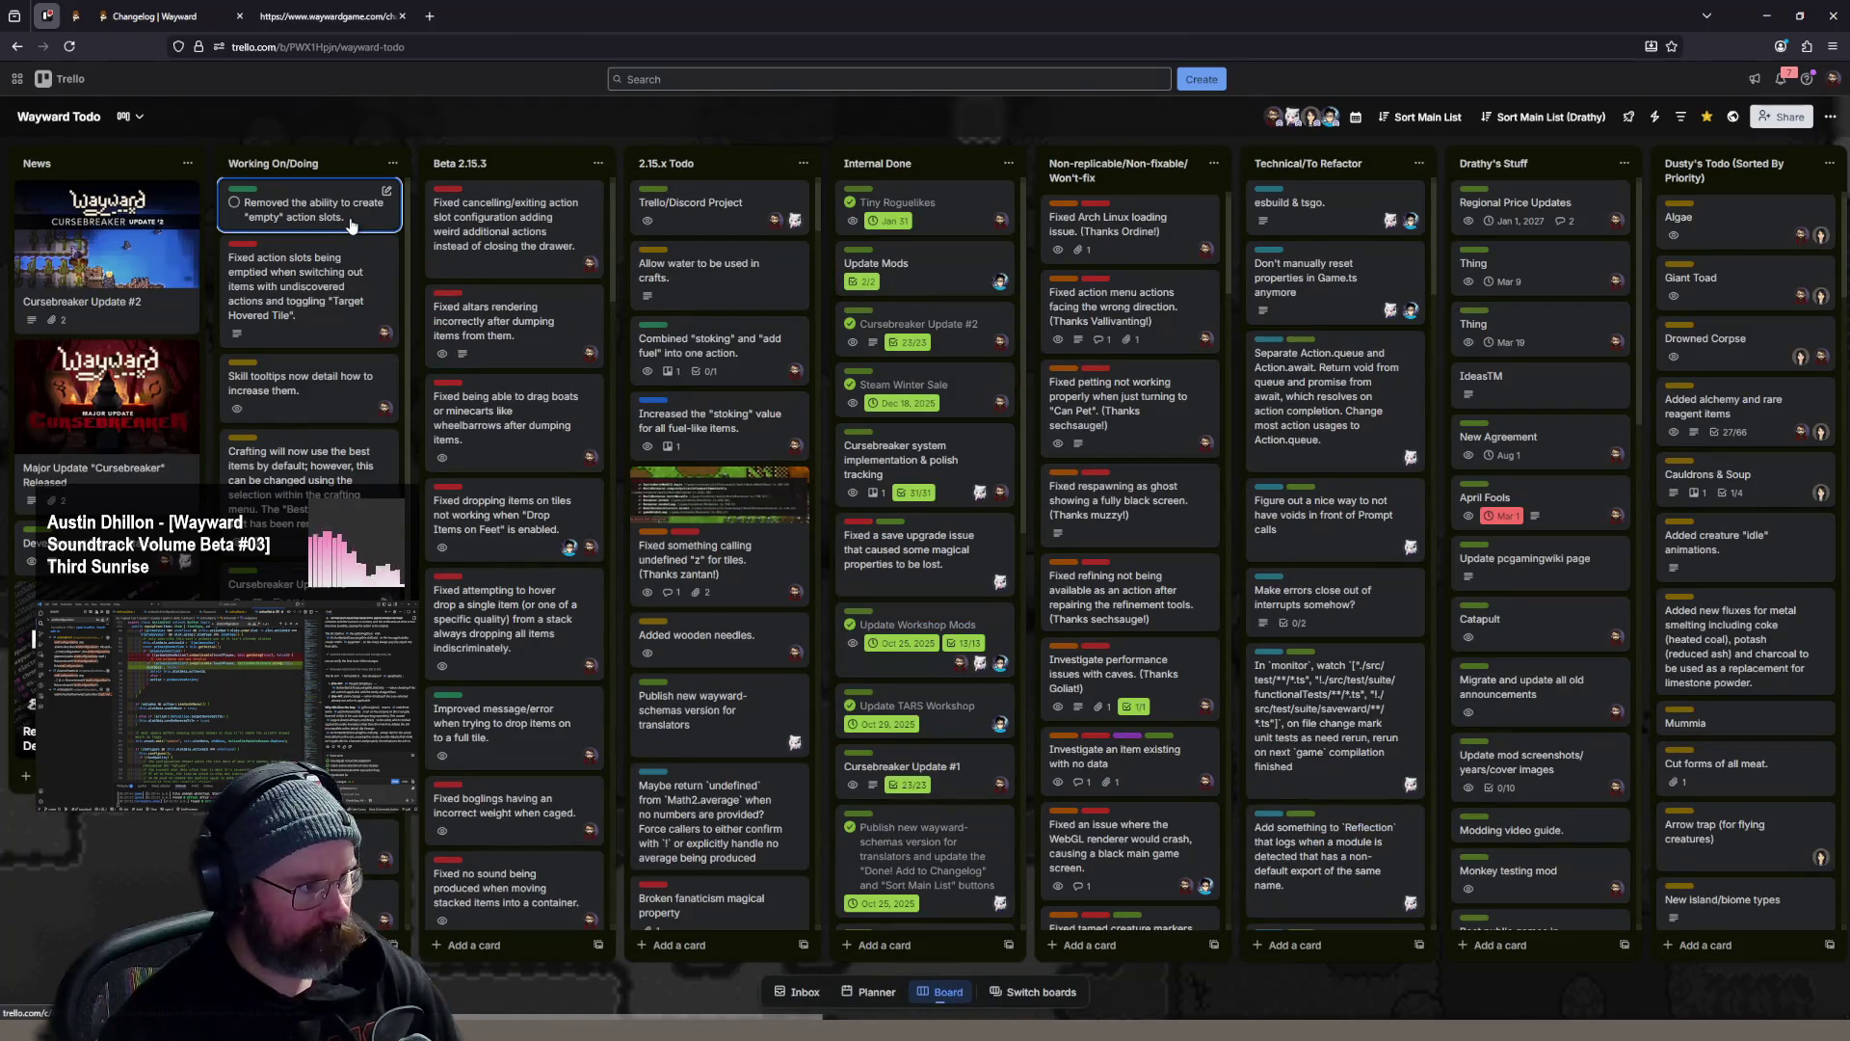
key("s")
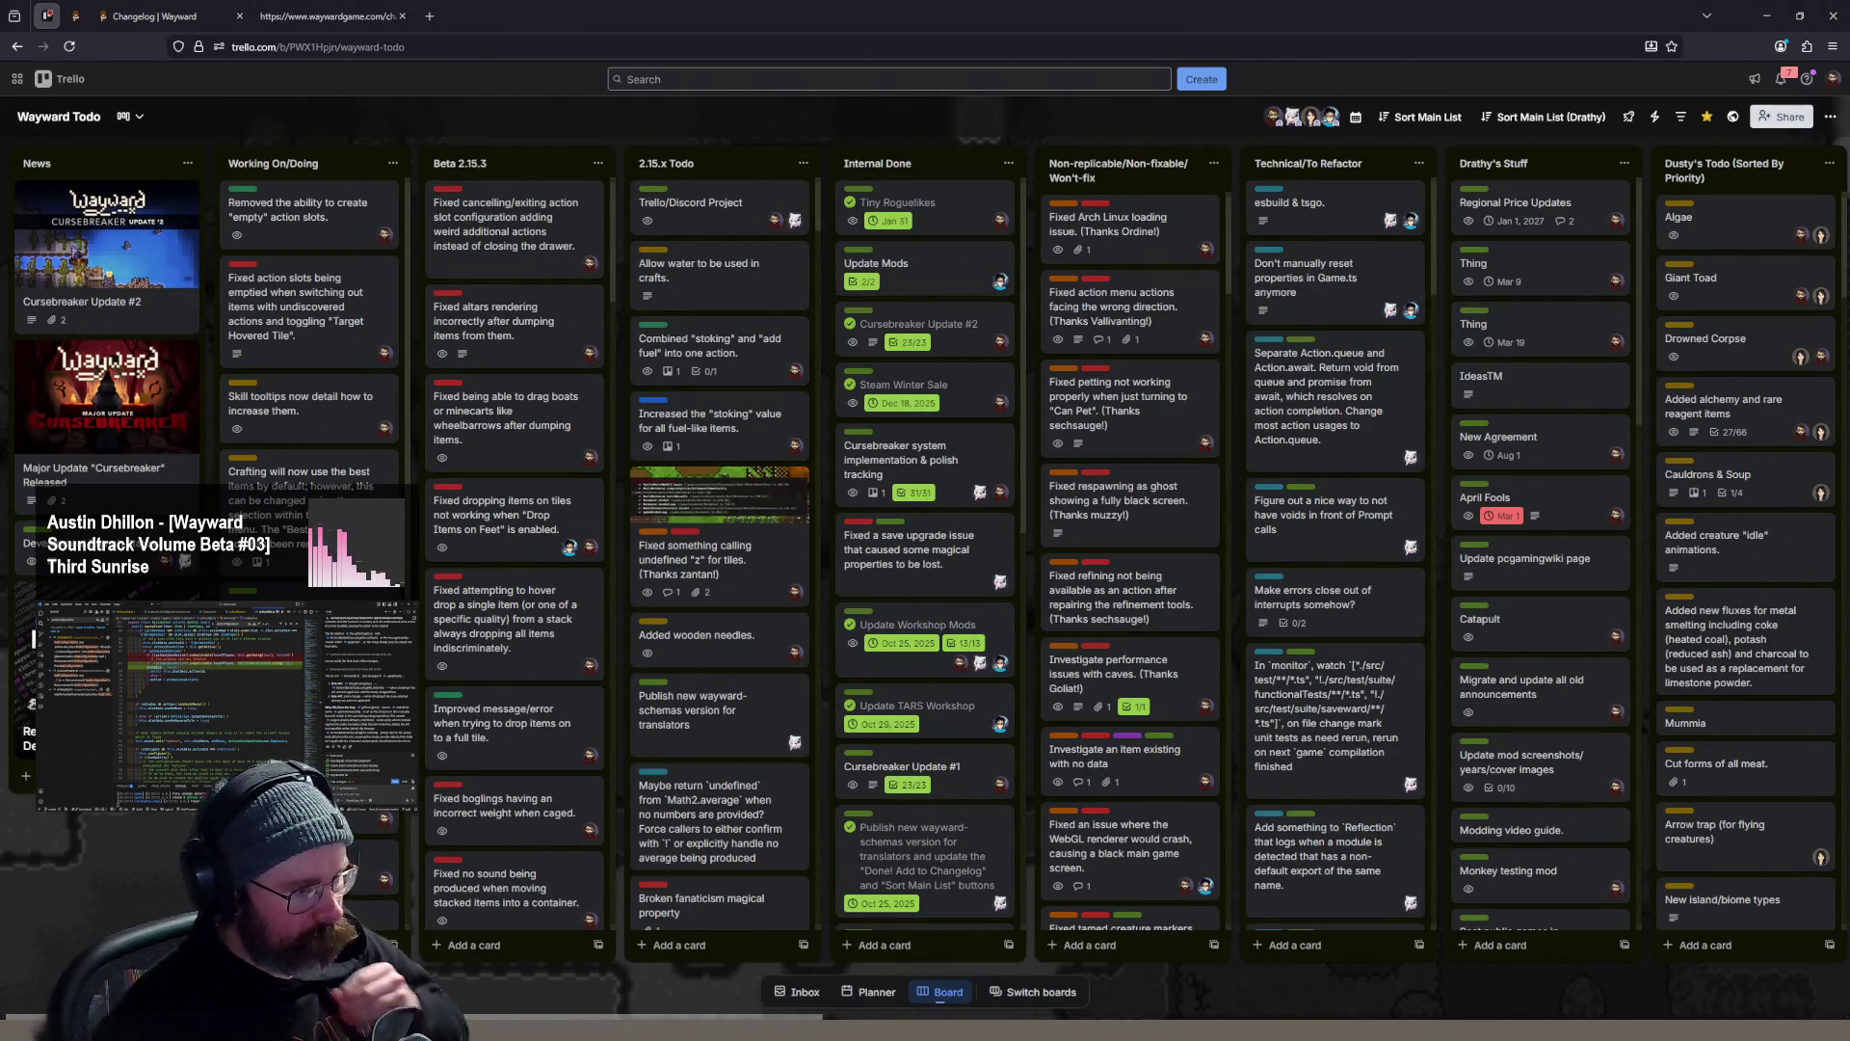
key("alt+Tab")
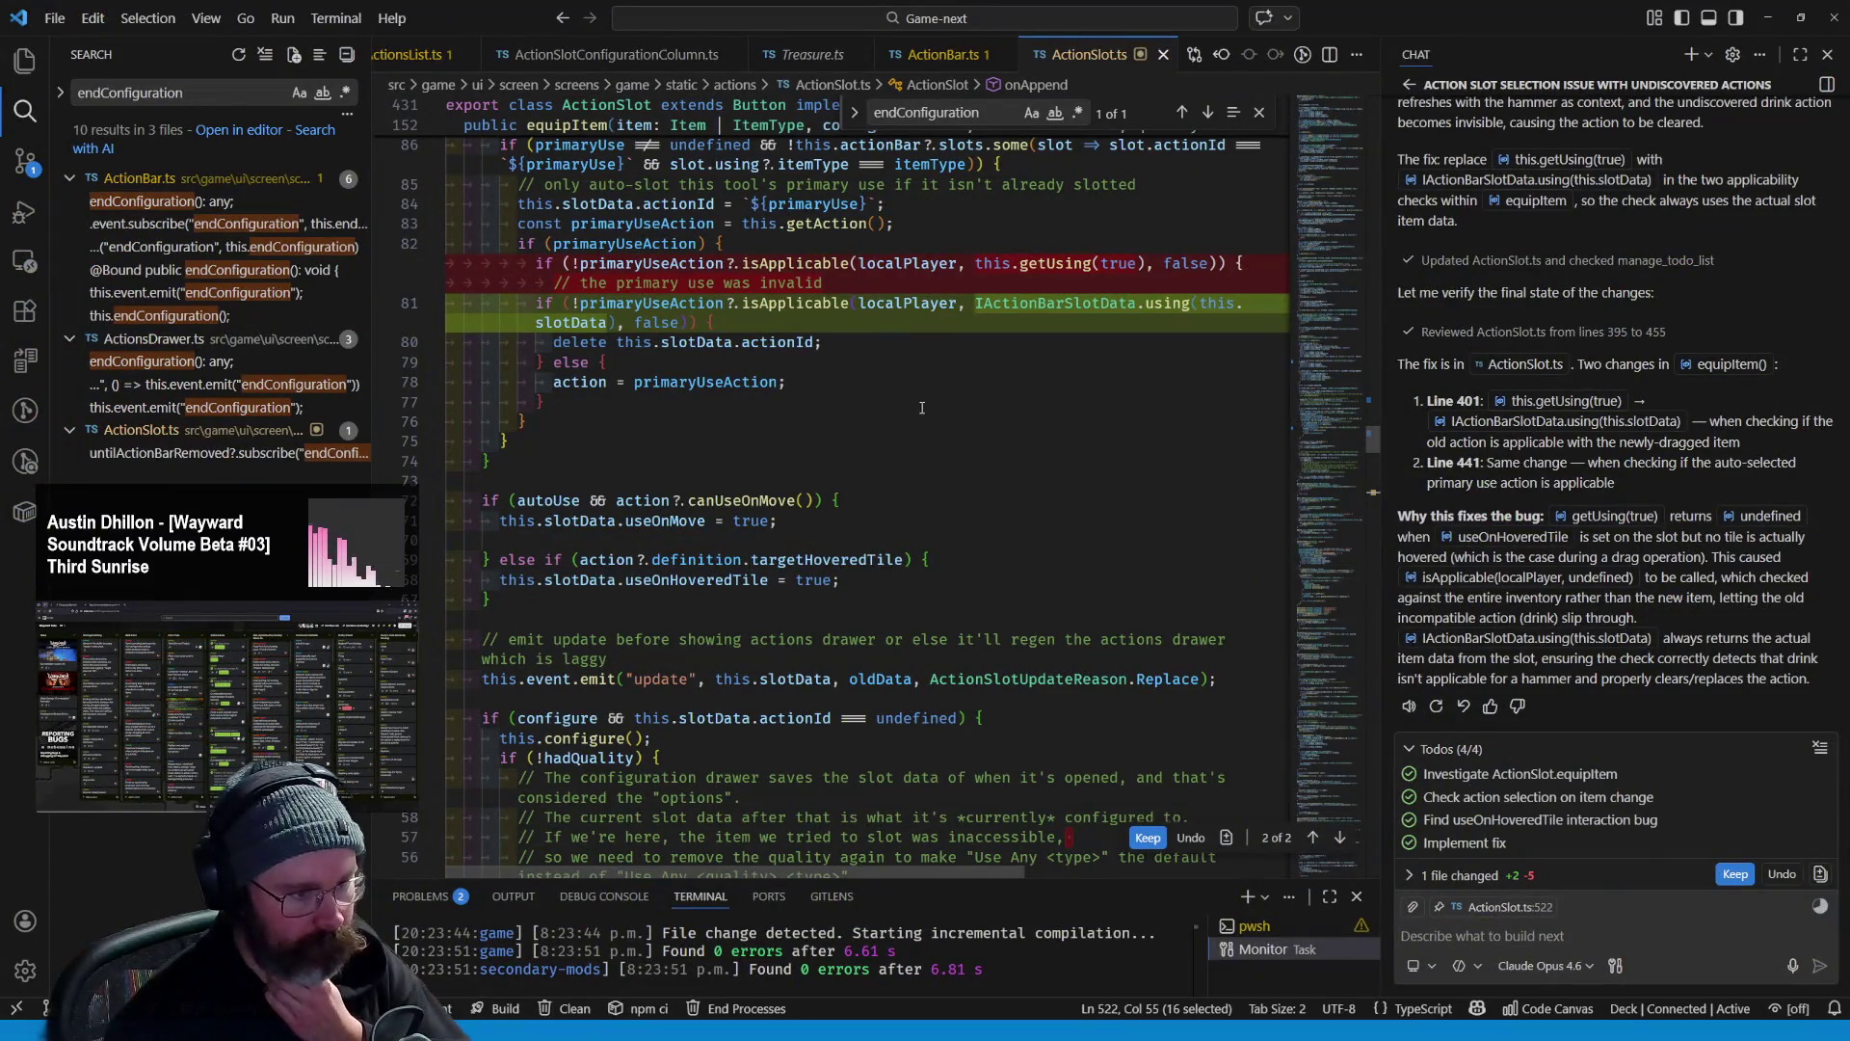
scroll(936, 410, "up", 10)
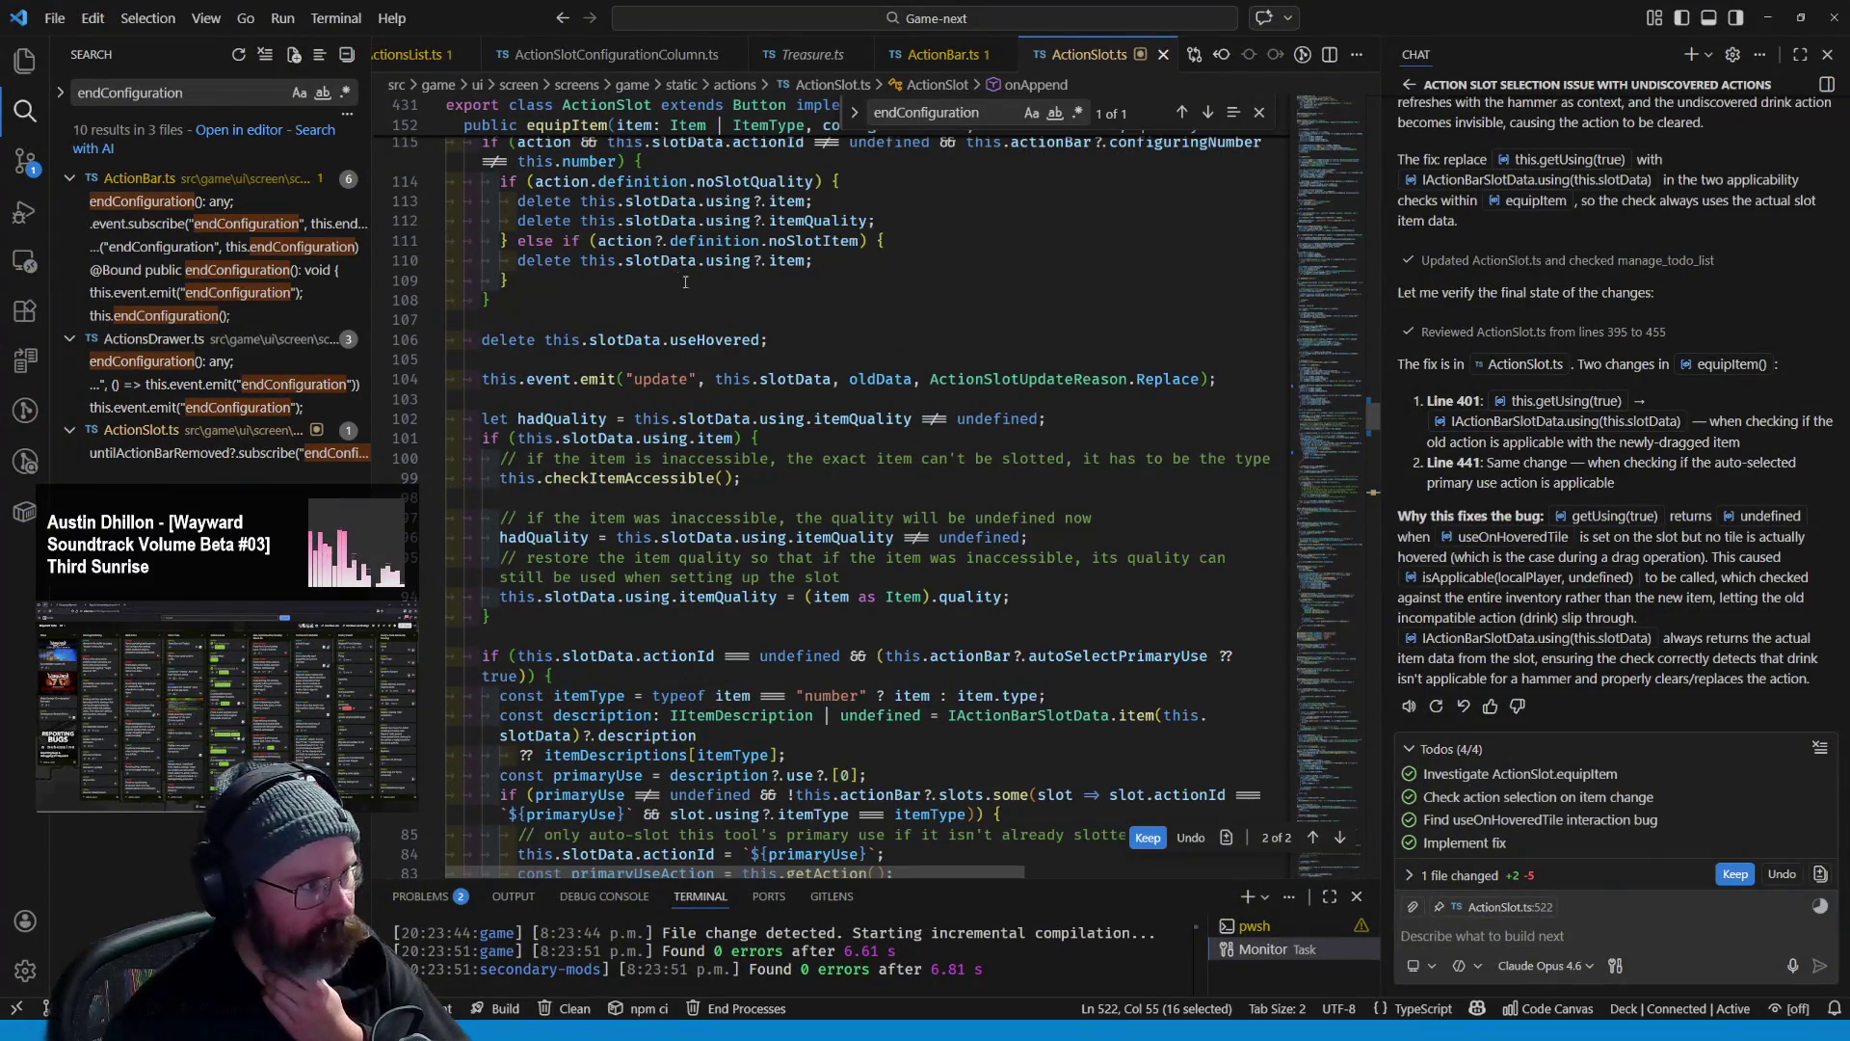
scroll(923, 409, "down", 8)
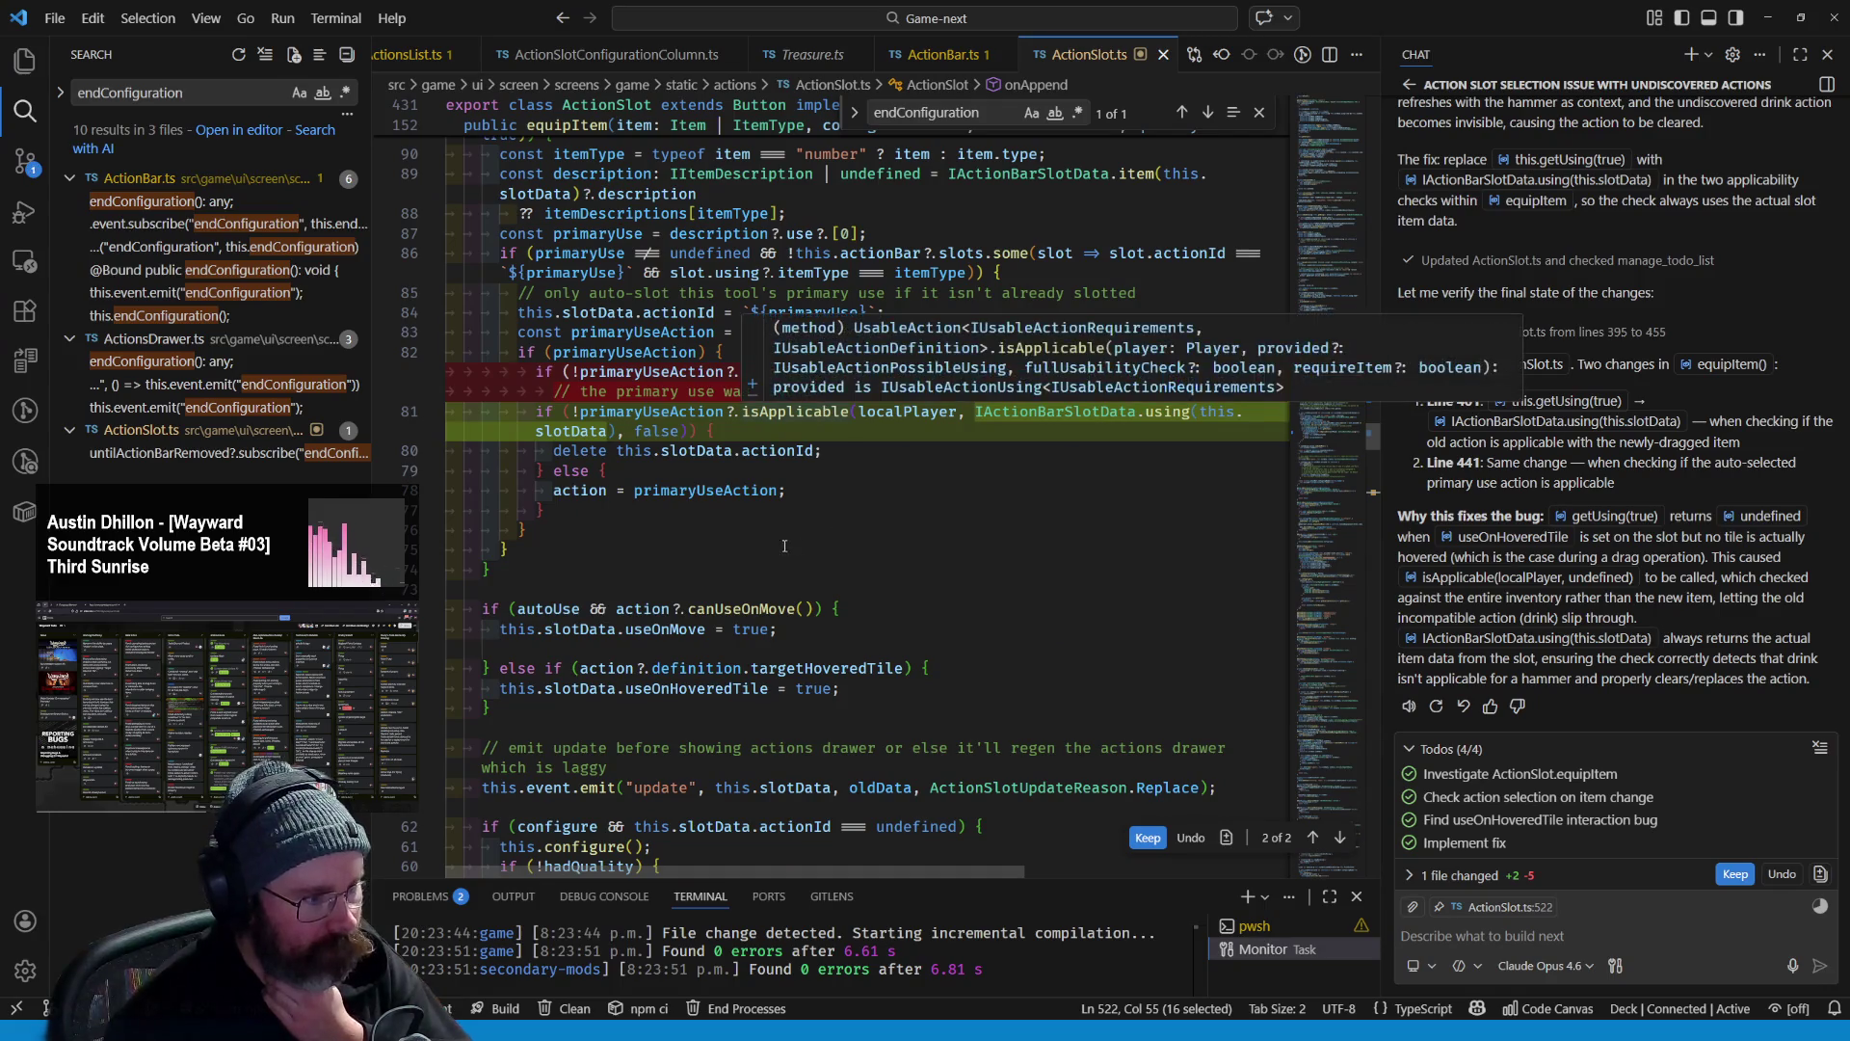
scroll(717, 521, "up", 12)
scroll(717, 522, "up", 12)
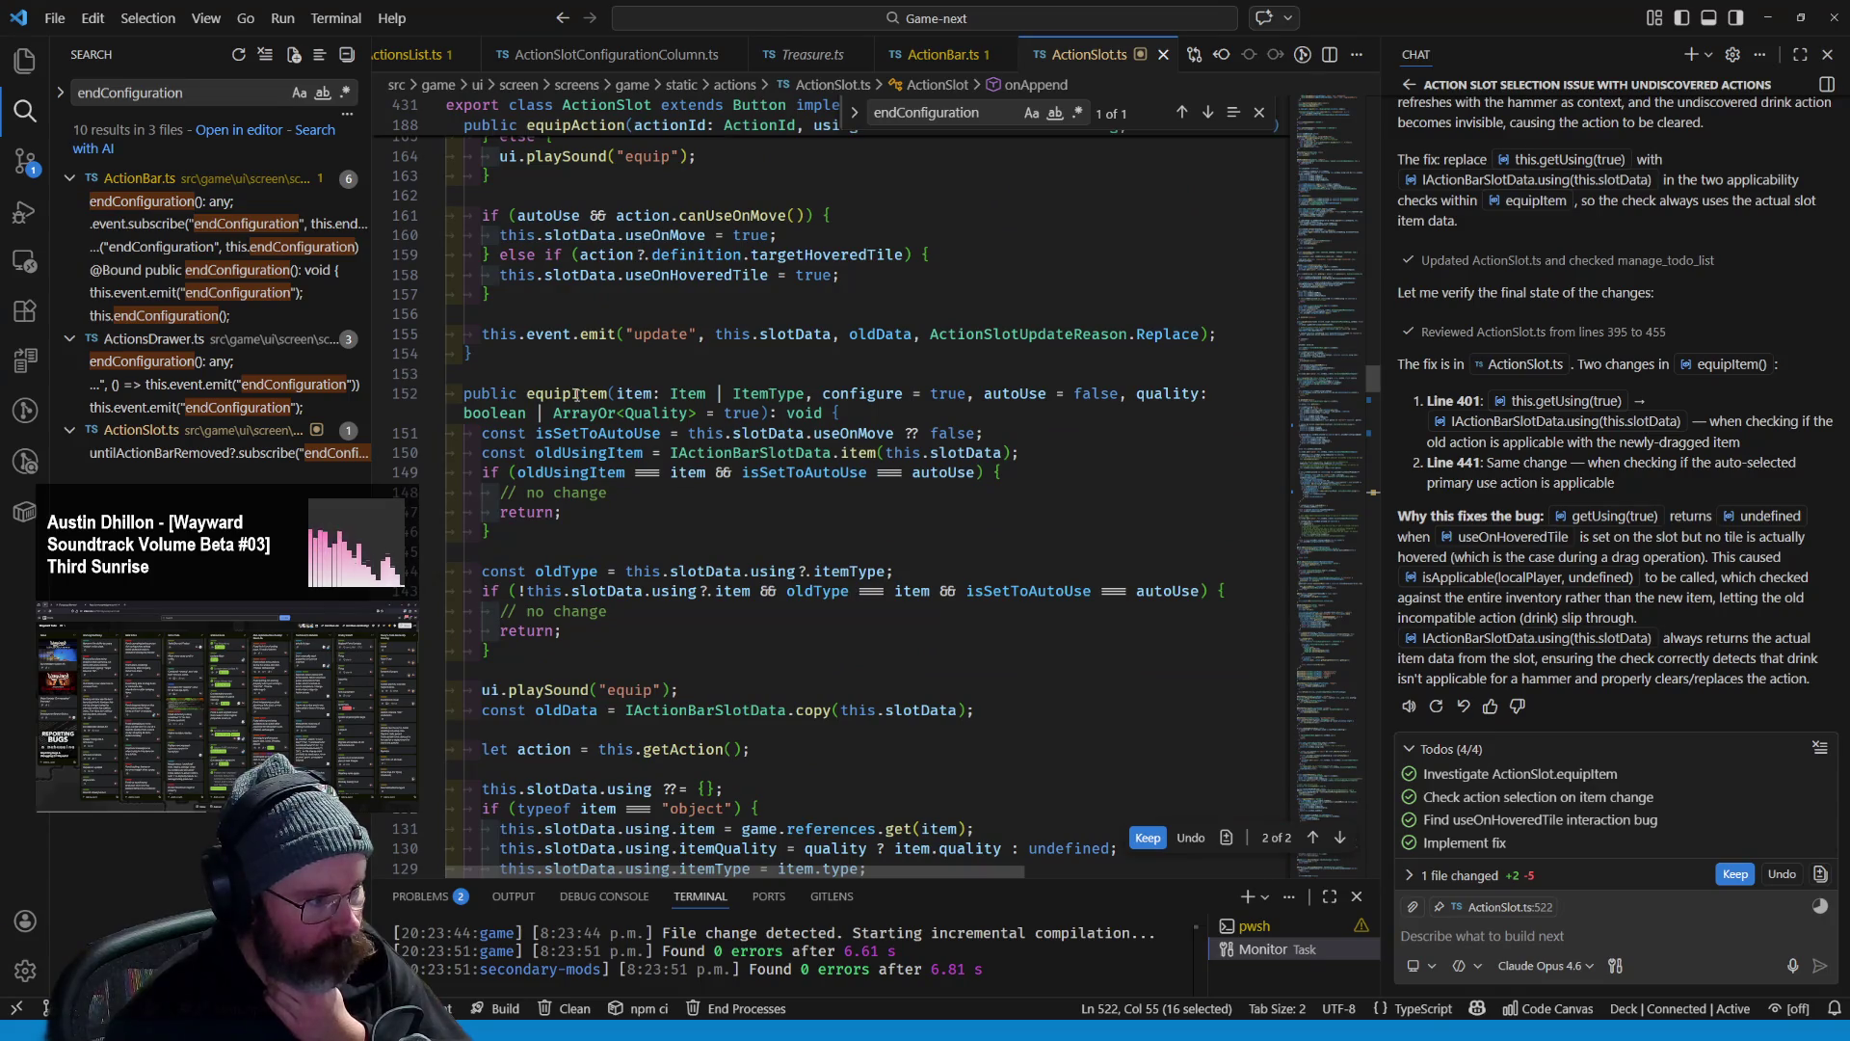
scroll(688, 500, "down", 9)
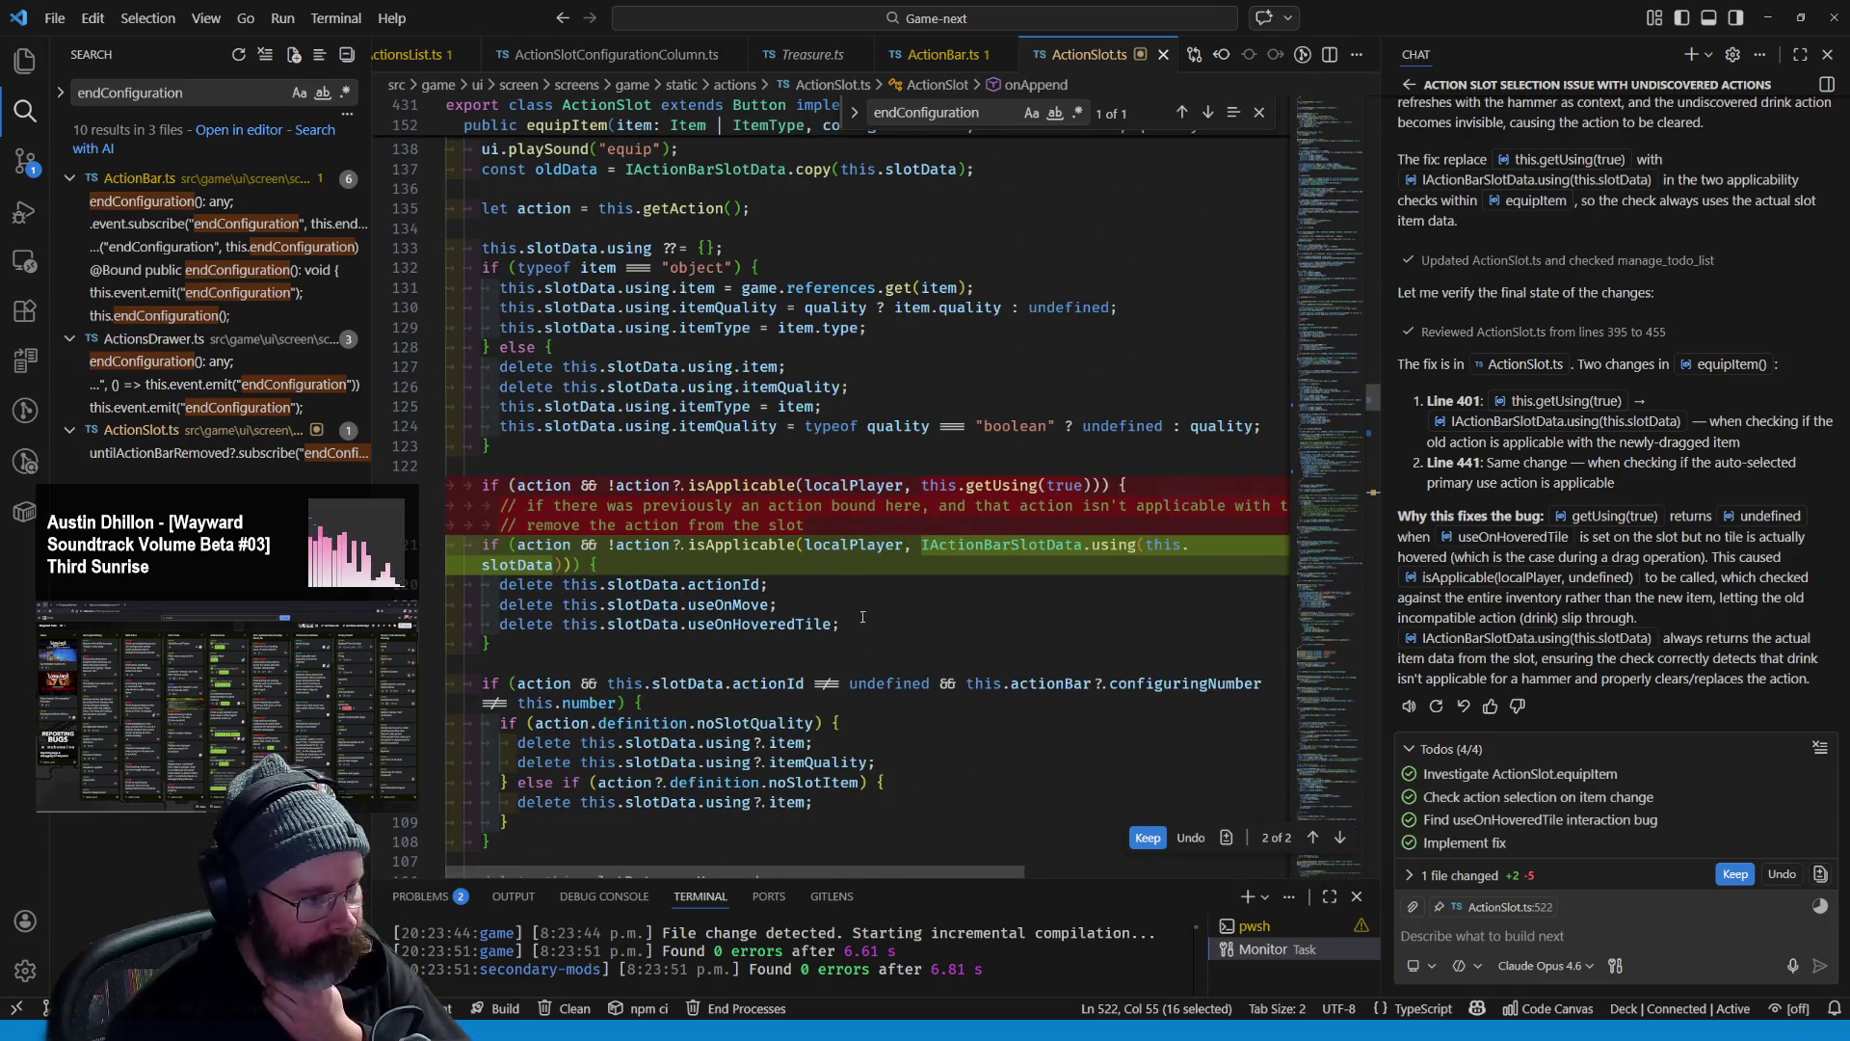
mouse_move(771, 625)
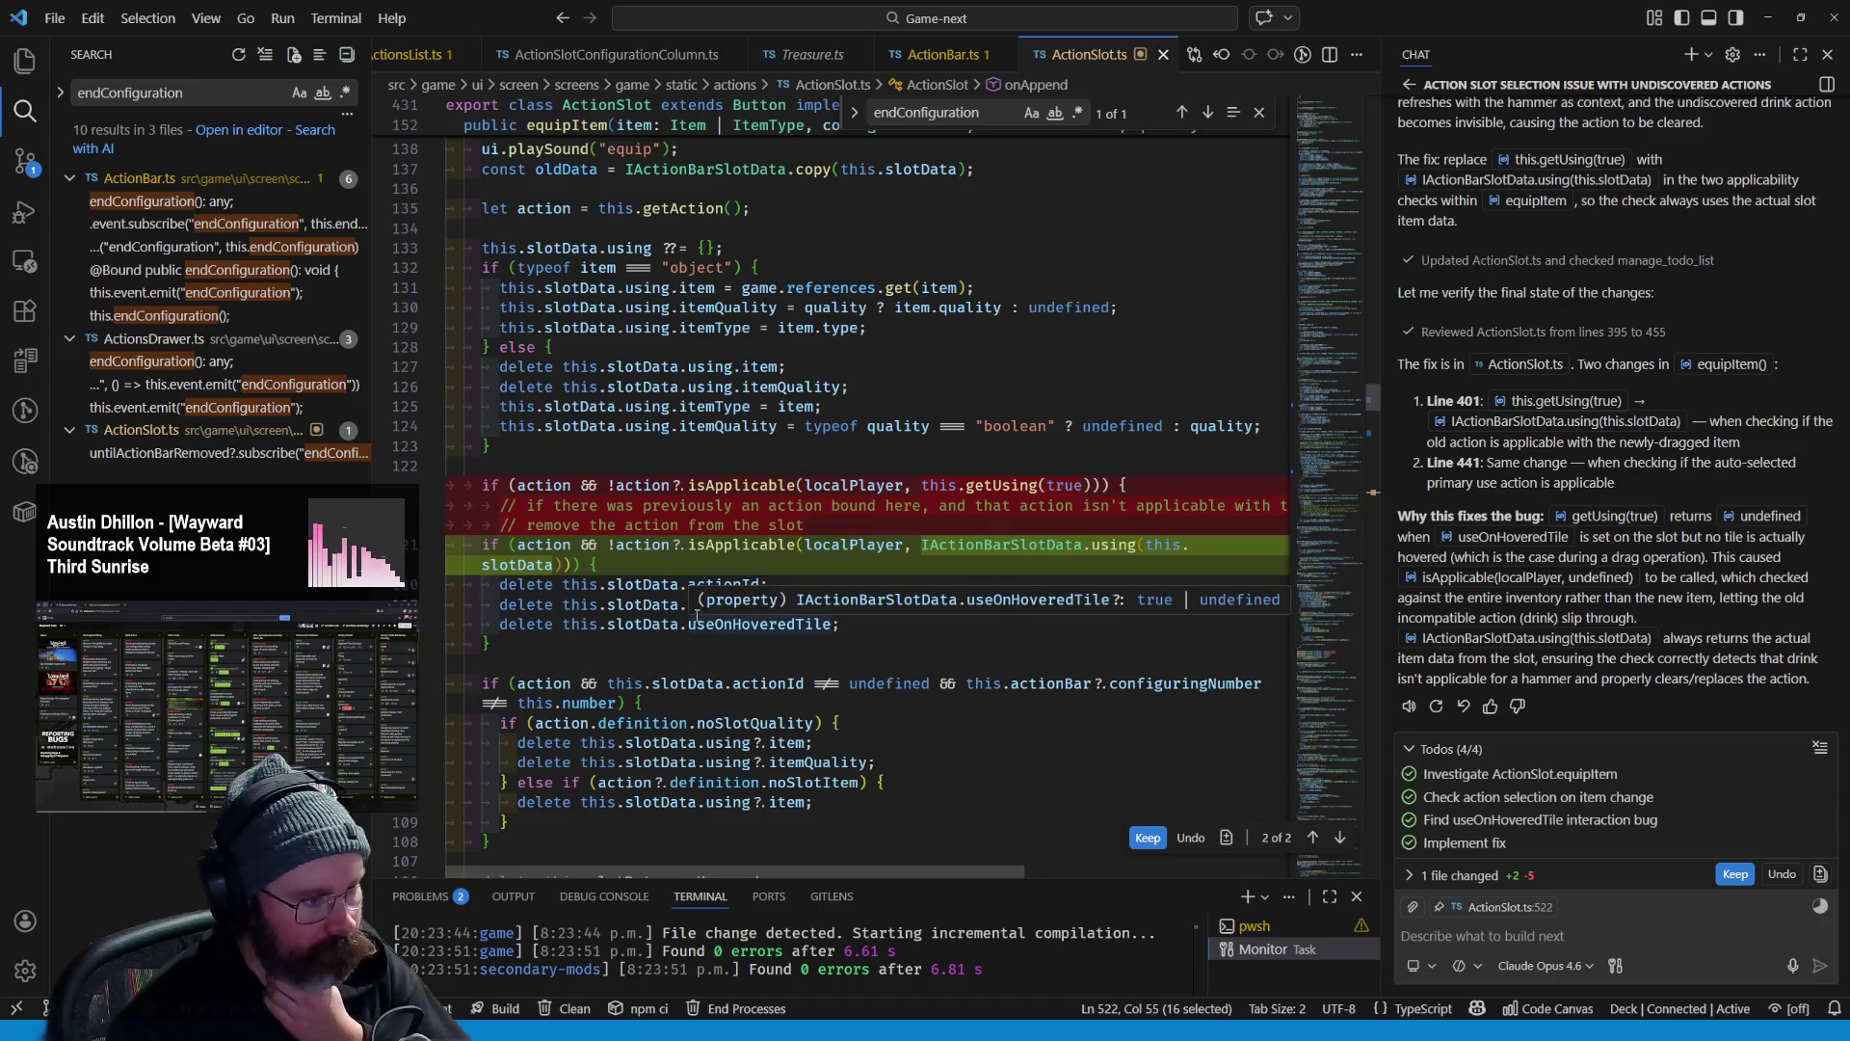
scroll(697, 610, "down", 2)
scroll(697, 611, "down", 10)
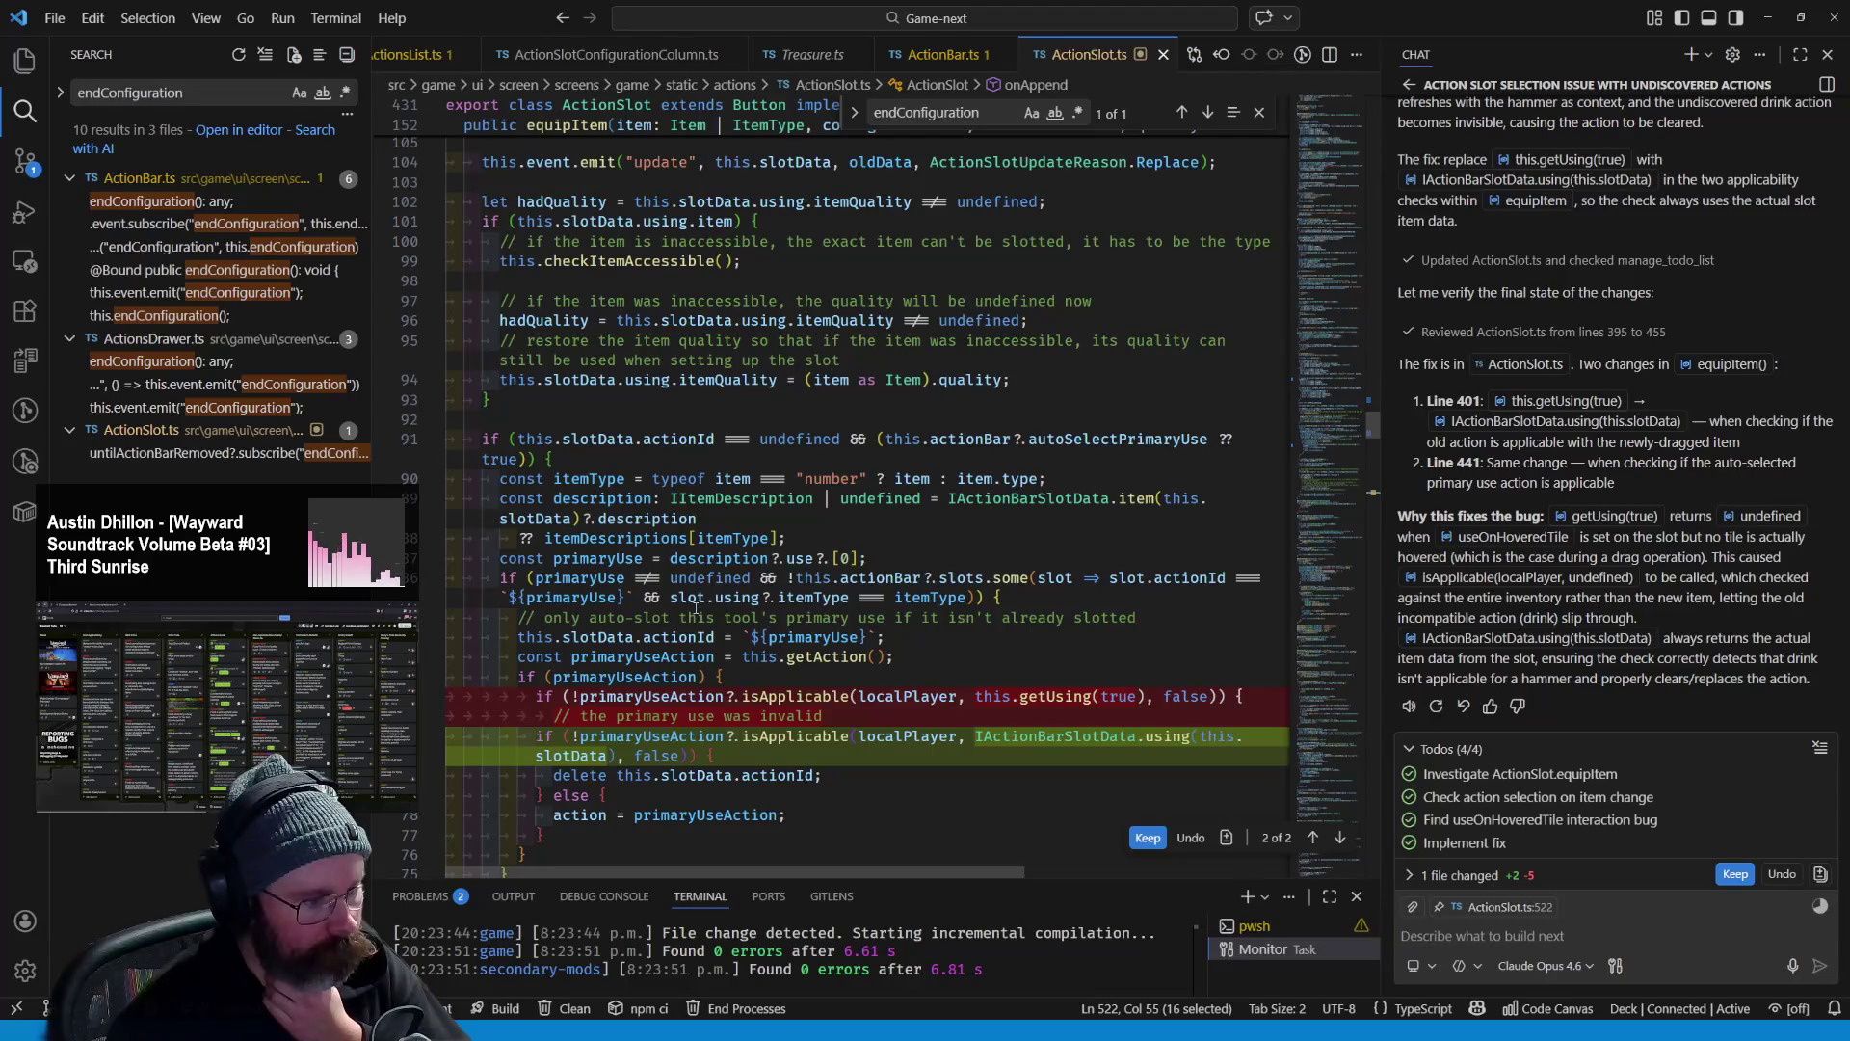
mouse_move(697, 610)
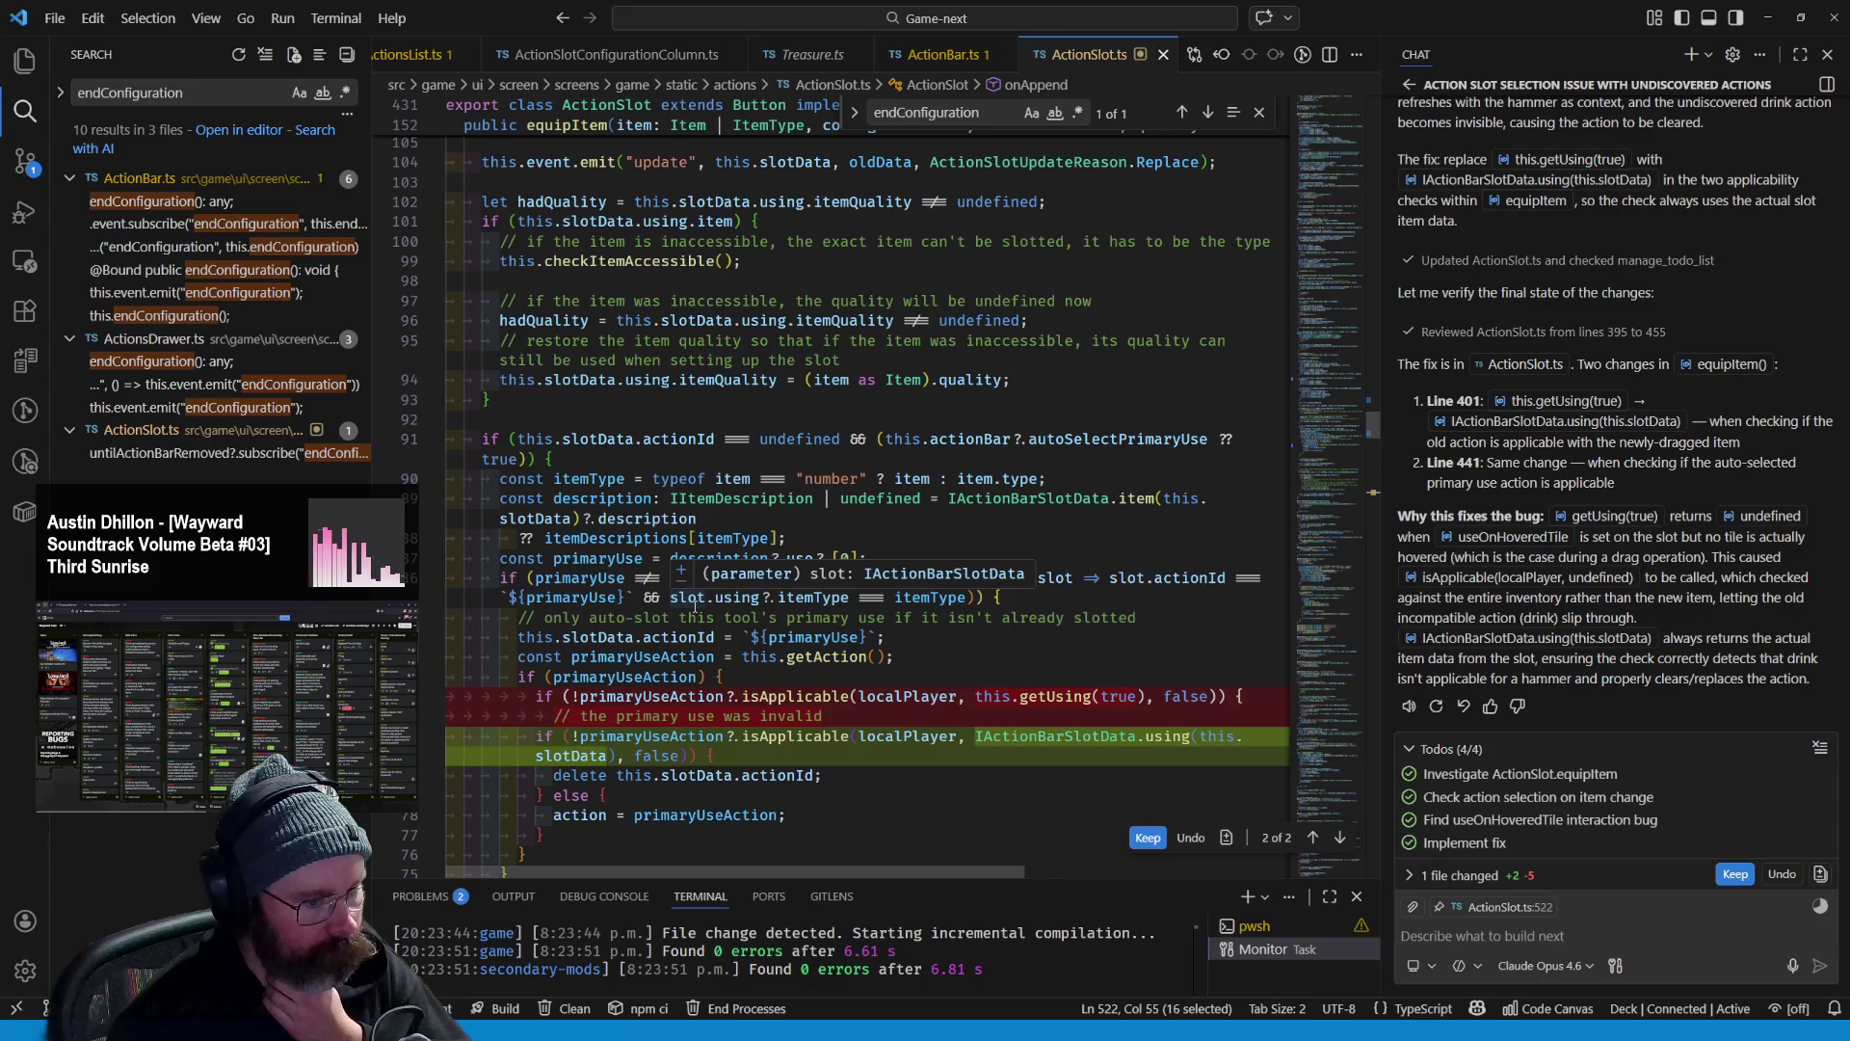
scroll(696, 604, "up", 10)
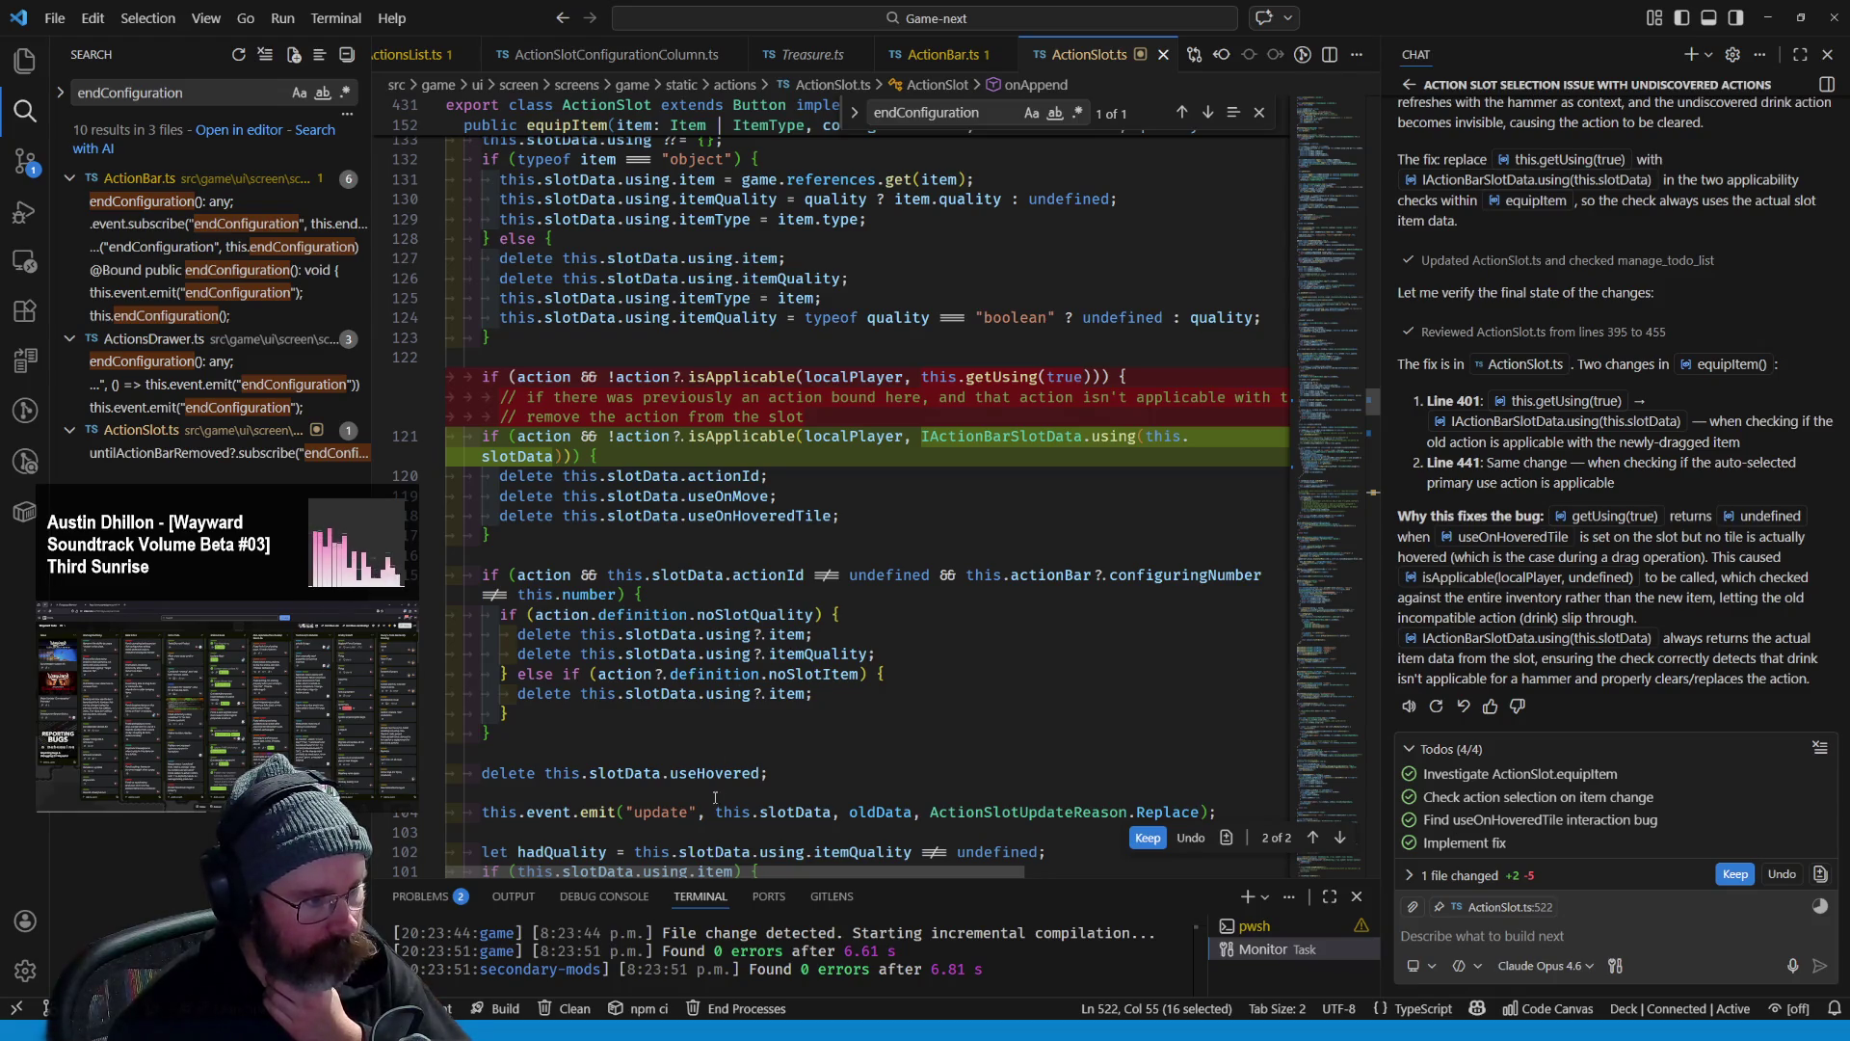
mouse_move(733, 872)
left_mouse_down()
mouse_move(846, 871)
mouse_move(717, 869)
mouse_move(836, 852)
mouse_move(719, 848)
left_mouse_up()
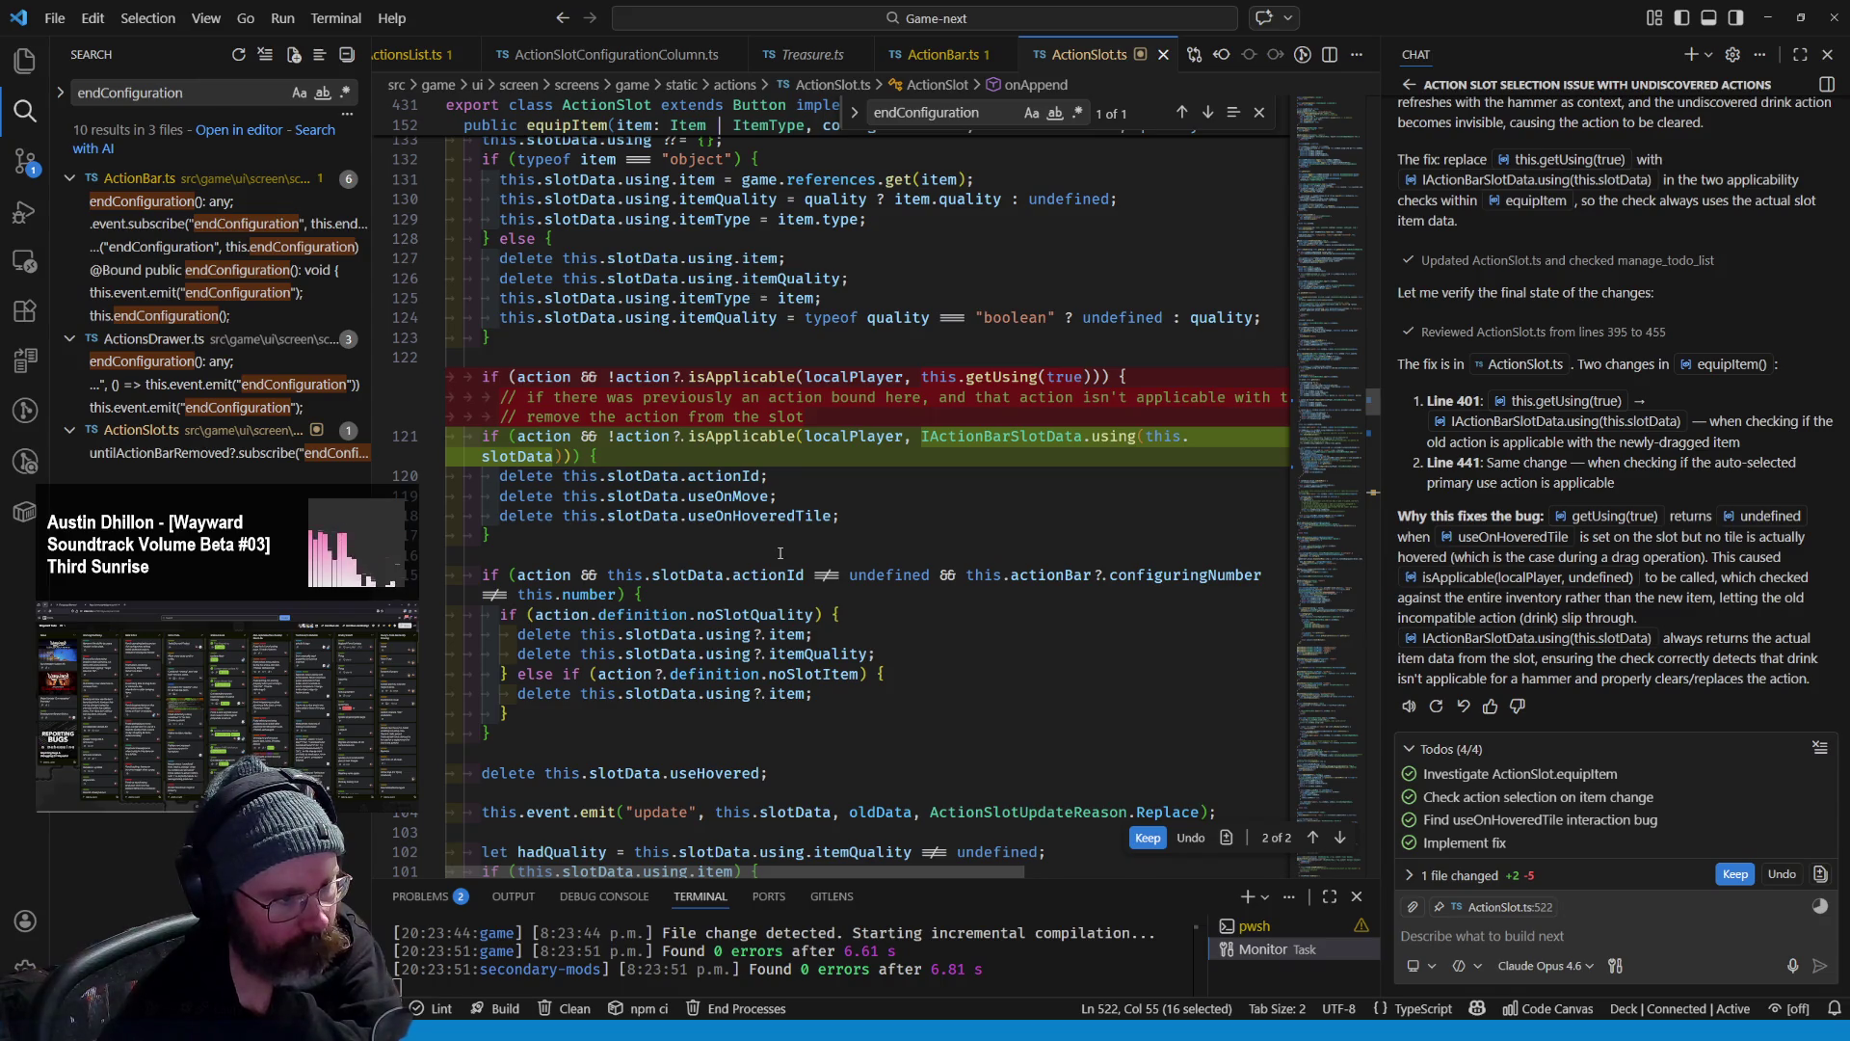
scroll(781, 553, "down", 10)
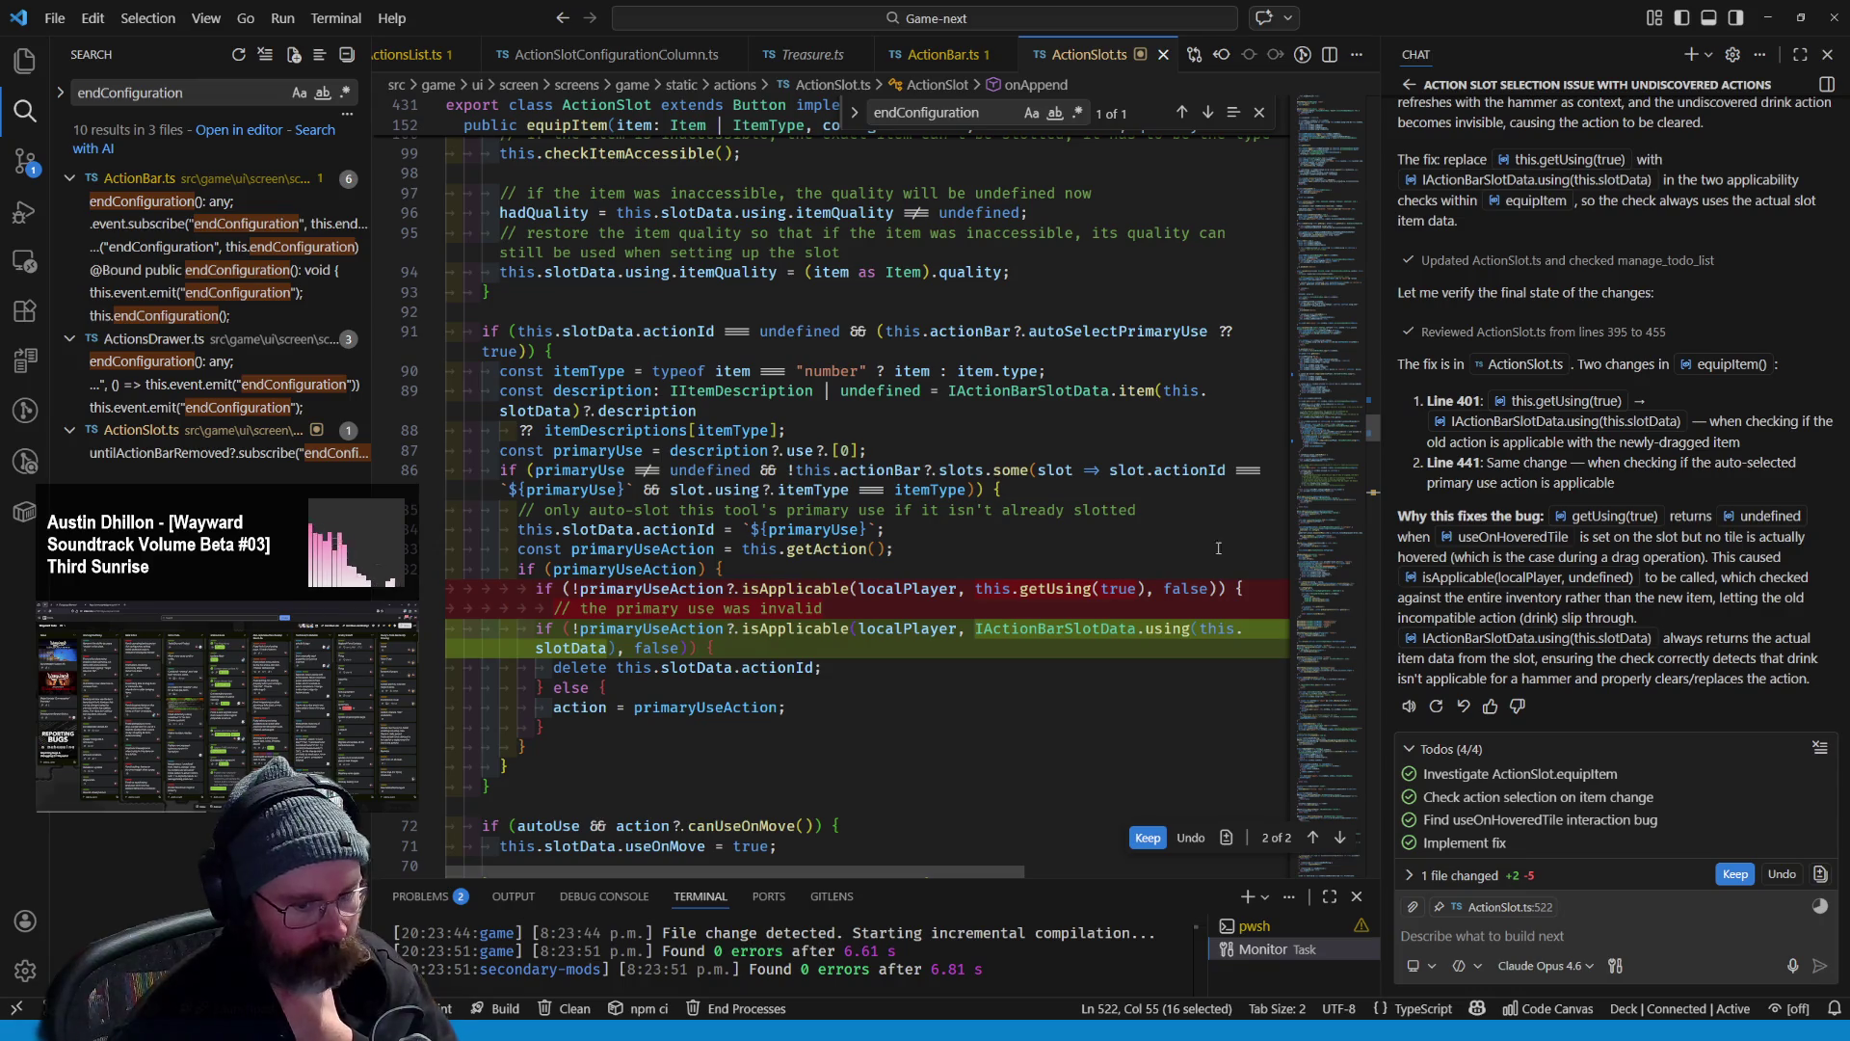
- Keep the chat's ActionSlot.ts edit, reread its explanation, then bring up the Wayward changelog page
left_click(1734, 874)
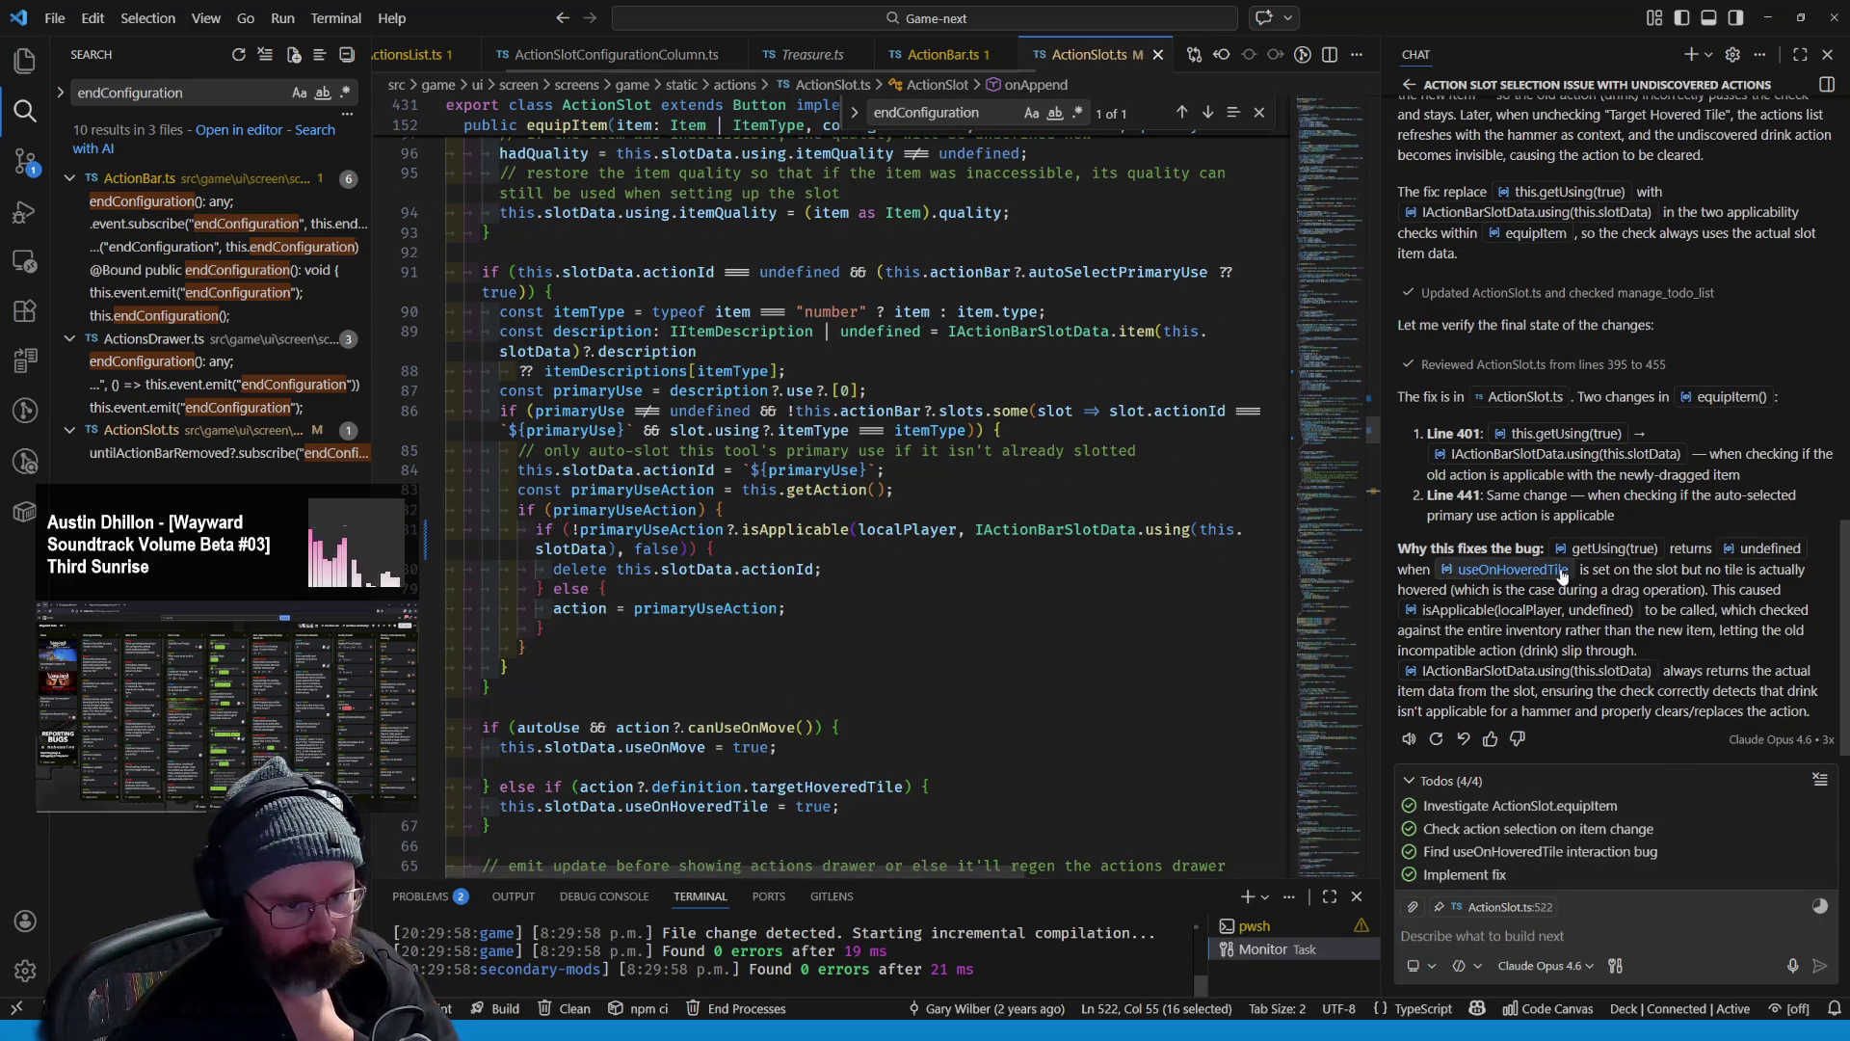
scroll(1517, 589, "up", 3)
scroll(1521, 583, "up", 4)
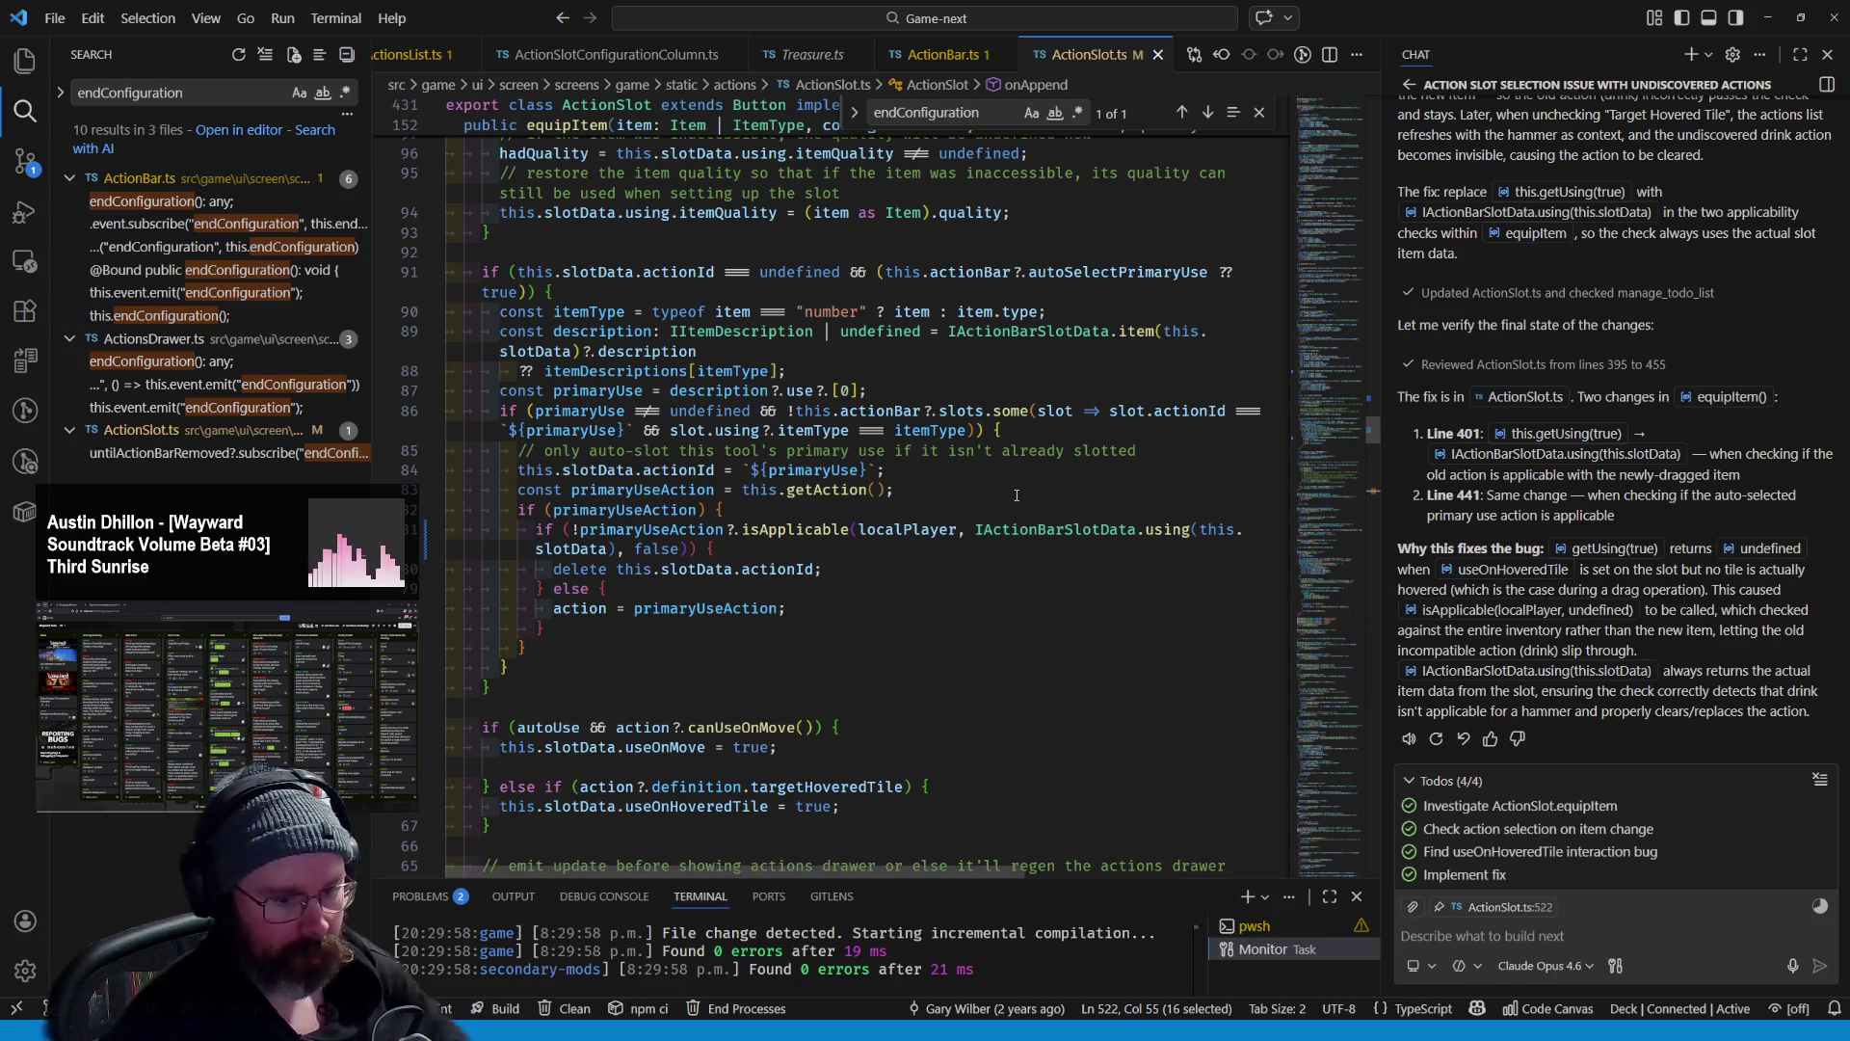
key("alt+Tab")
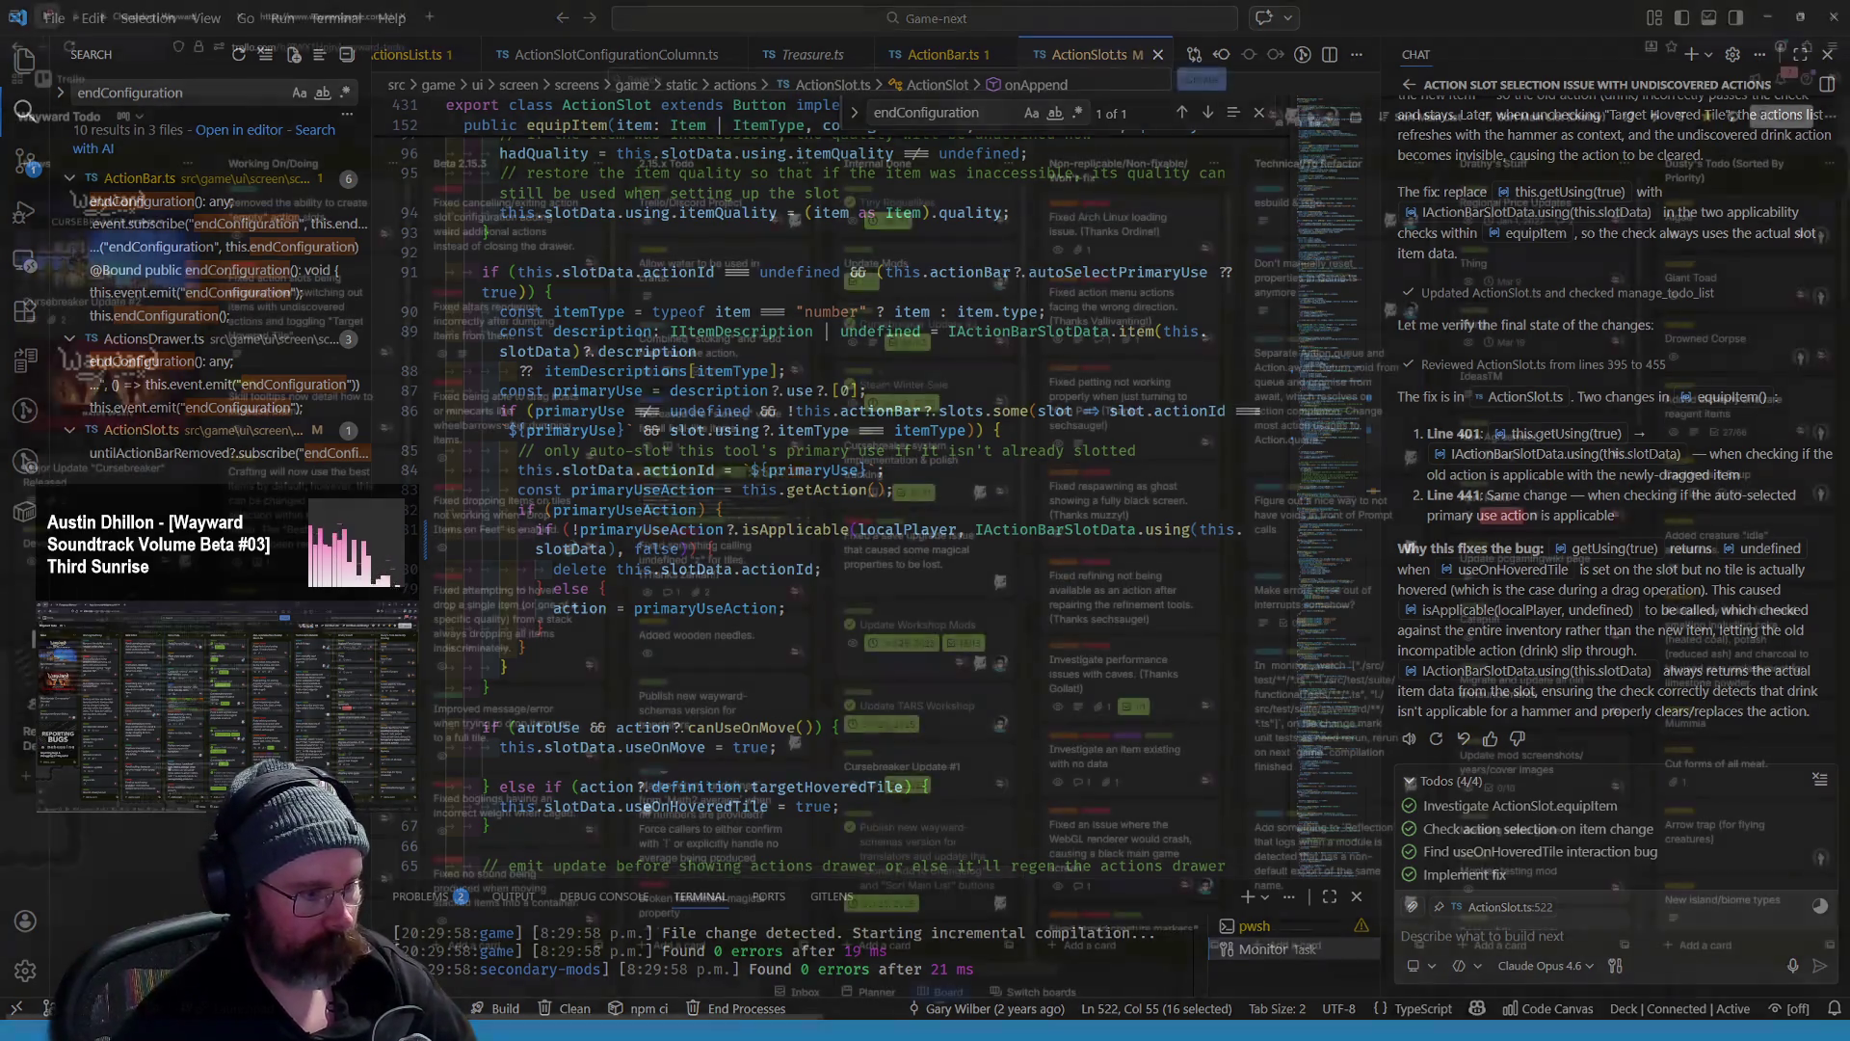
left_click(137, 22)
- Reload the localhost Wayward game with F5, then return to the primaryUseAction check on line 441
left_click(318, 17)
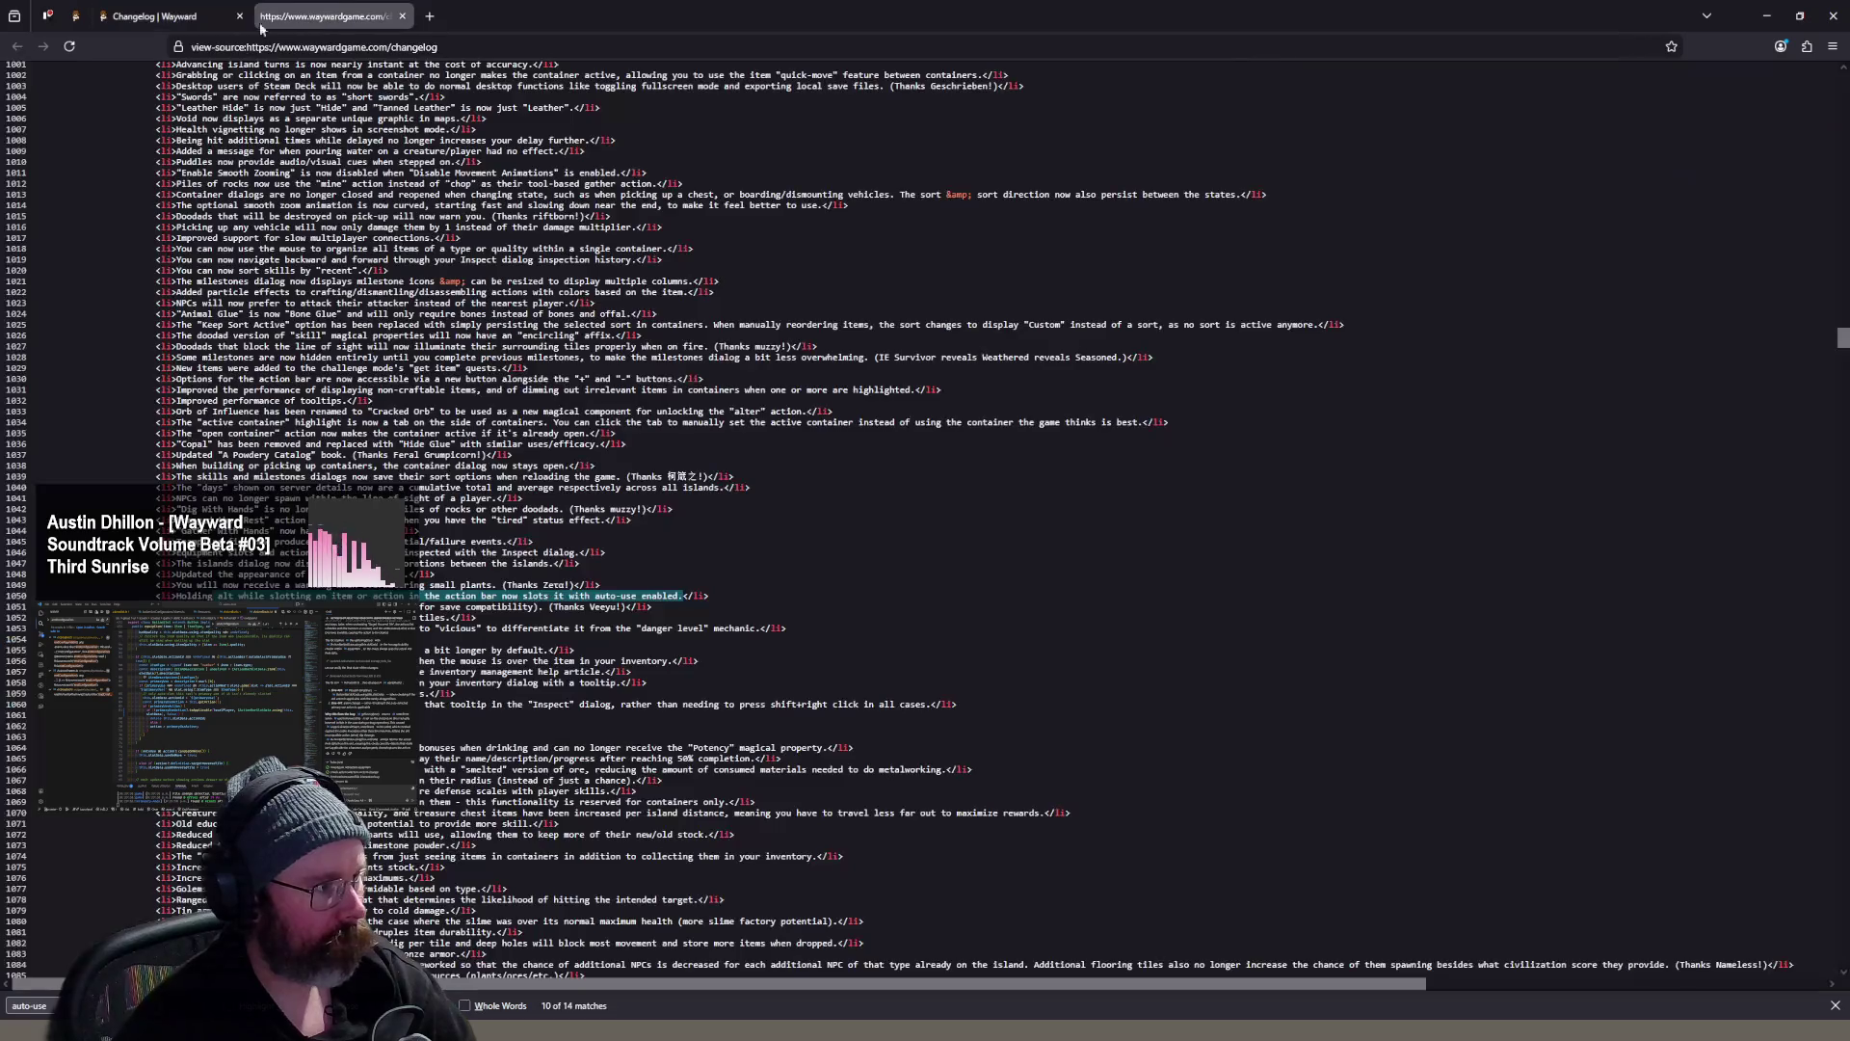
left_click(75, 15)
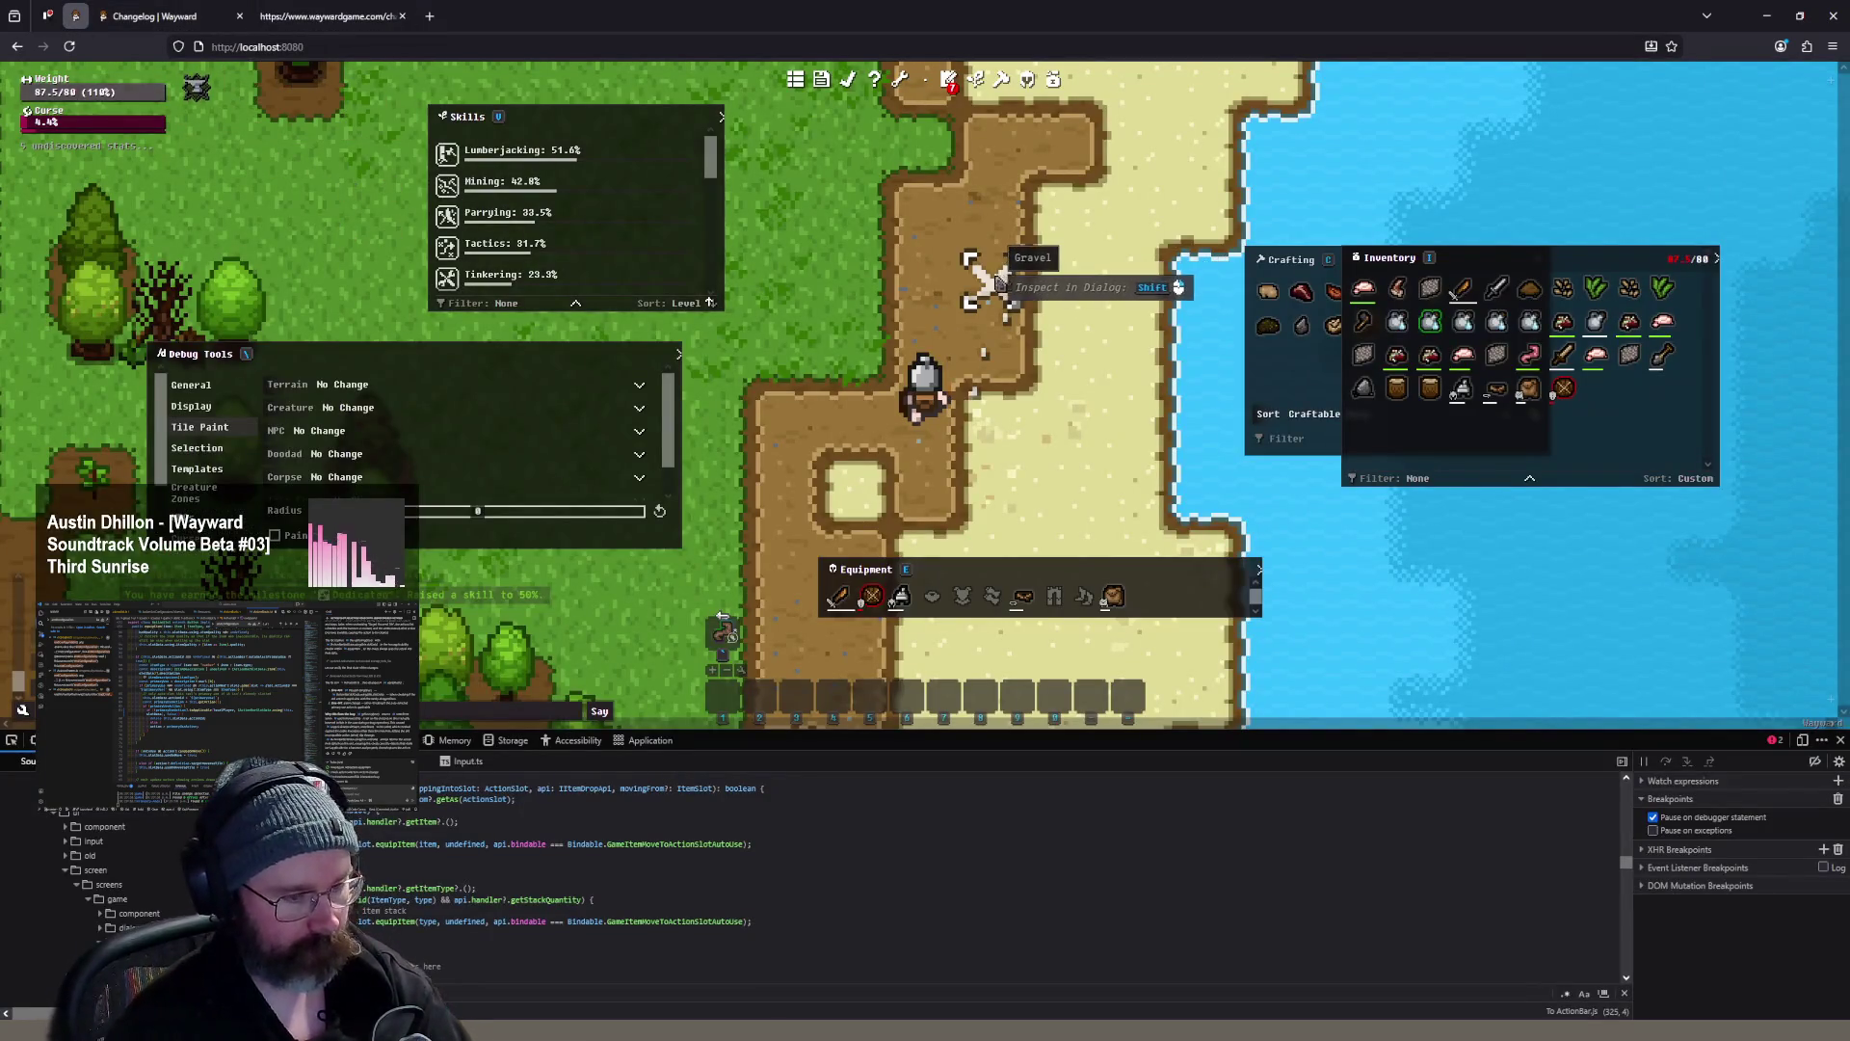
key("F5")
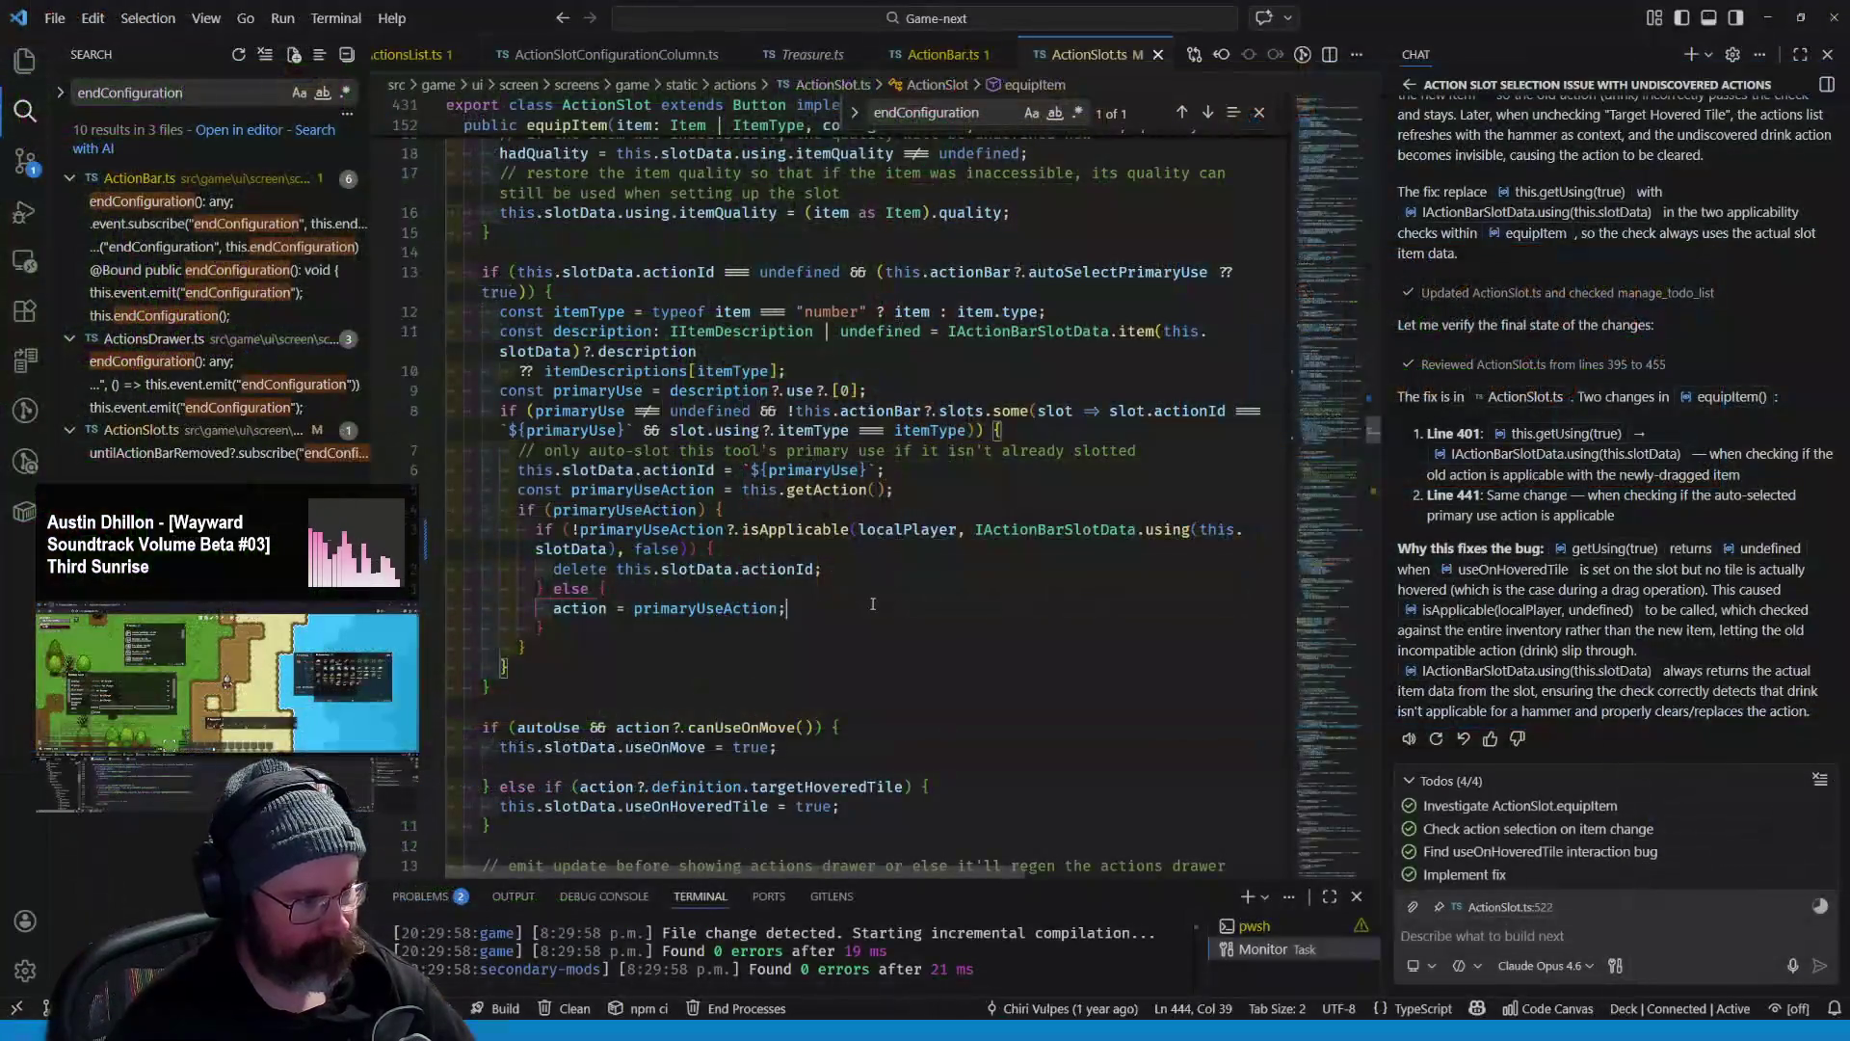
left_click(643, 530)
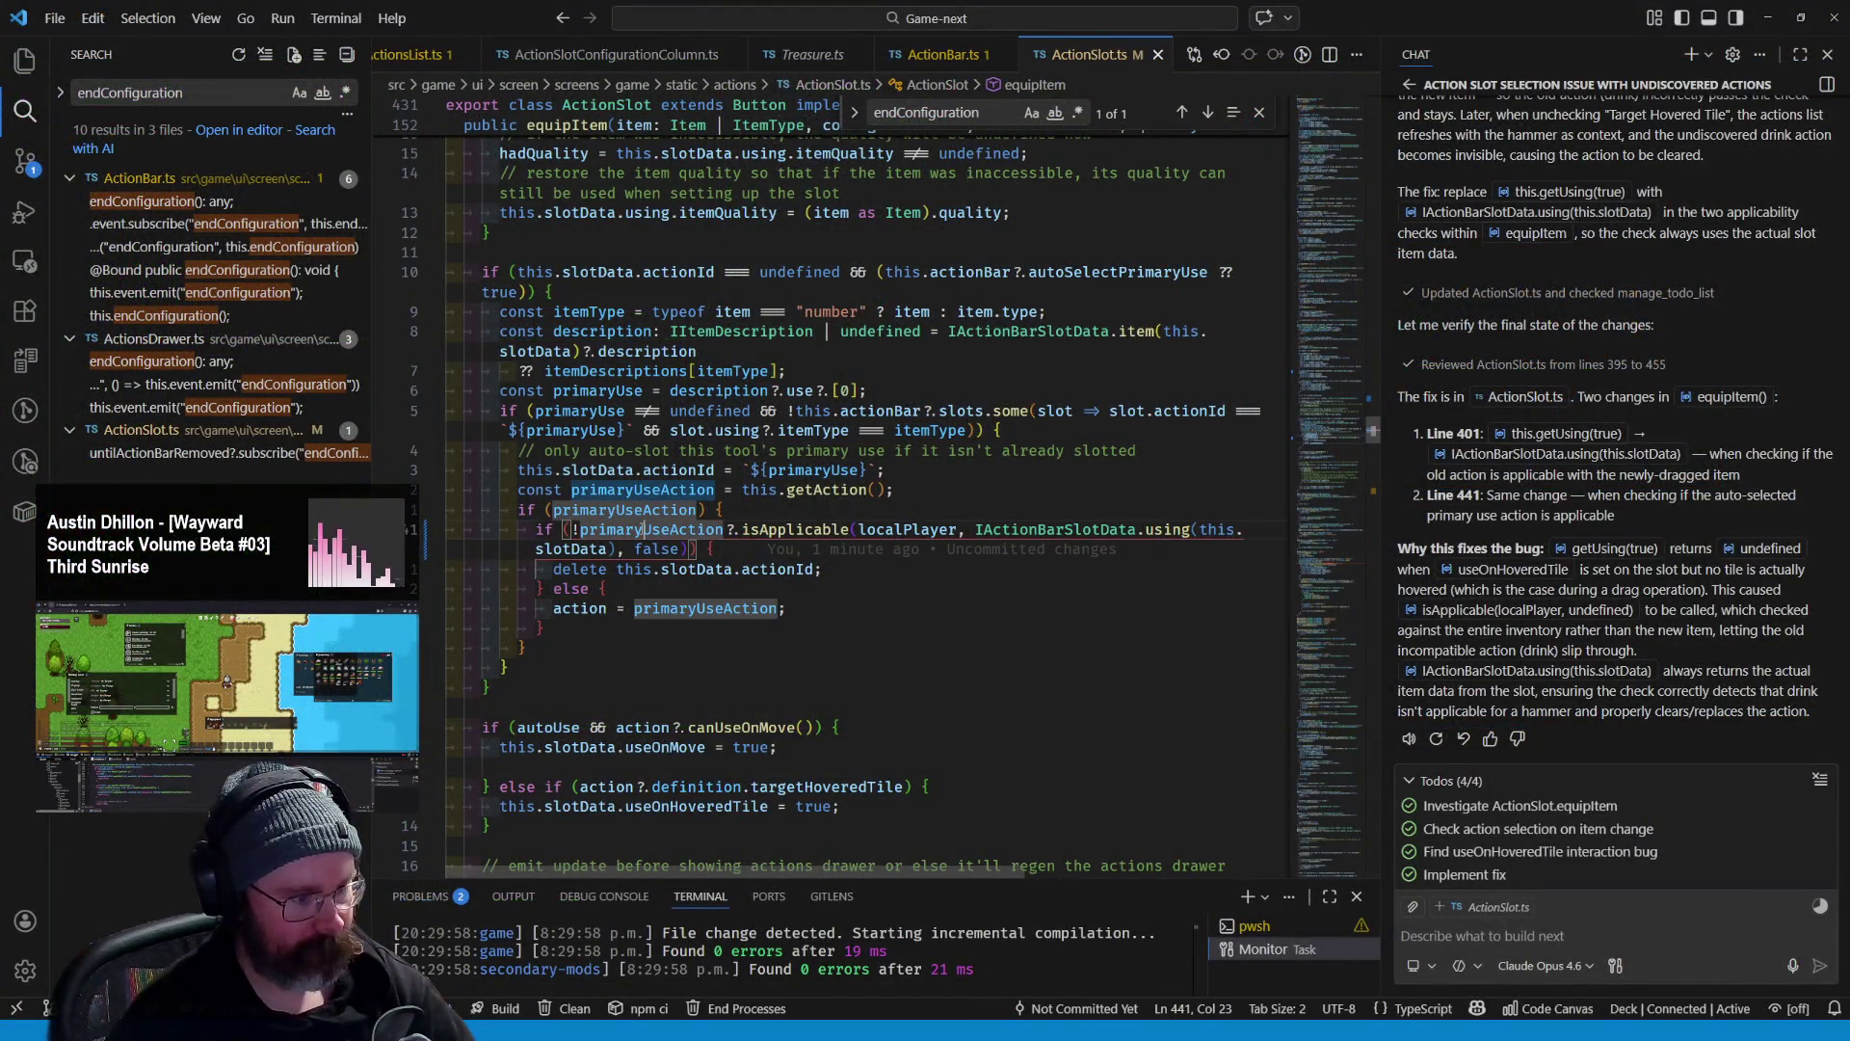
- Inspect the primaryUseAction branch on lines 441-443, then walk the character one tile north
key("Down")
key("Down")
key("Down")
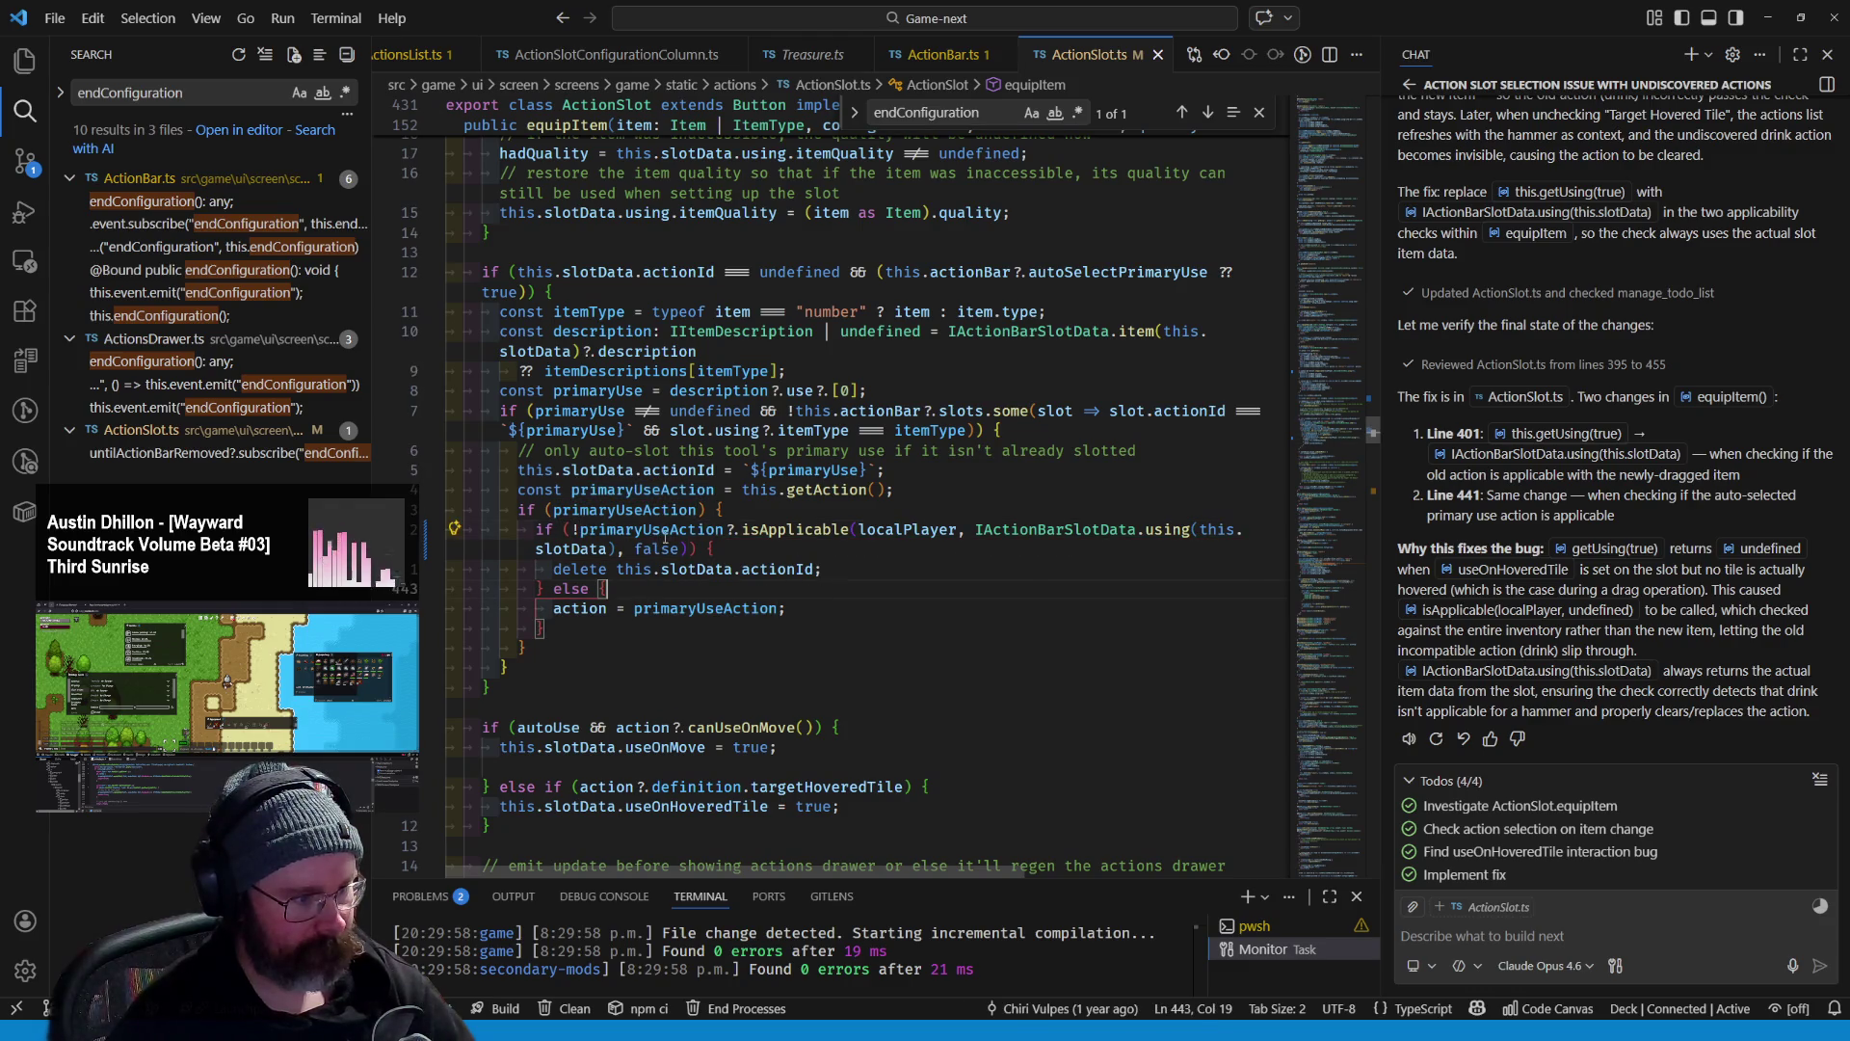
mouse_move(661, 588)
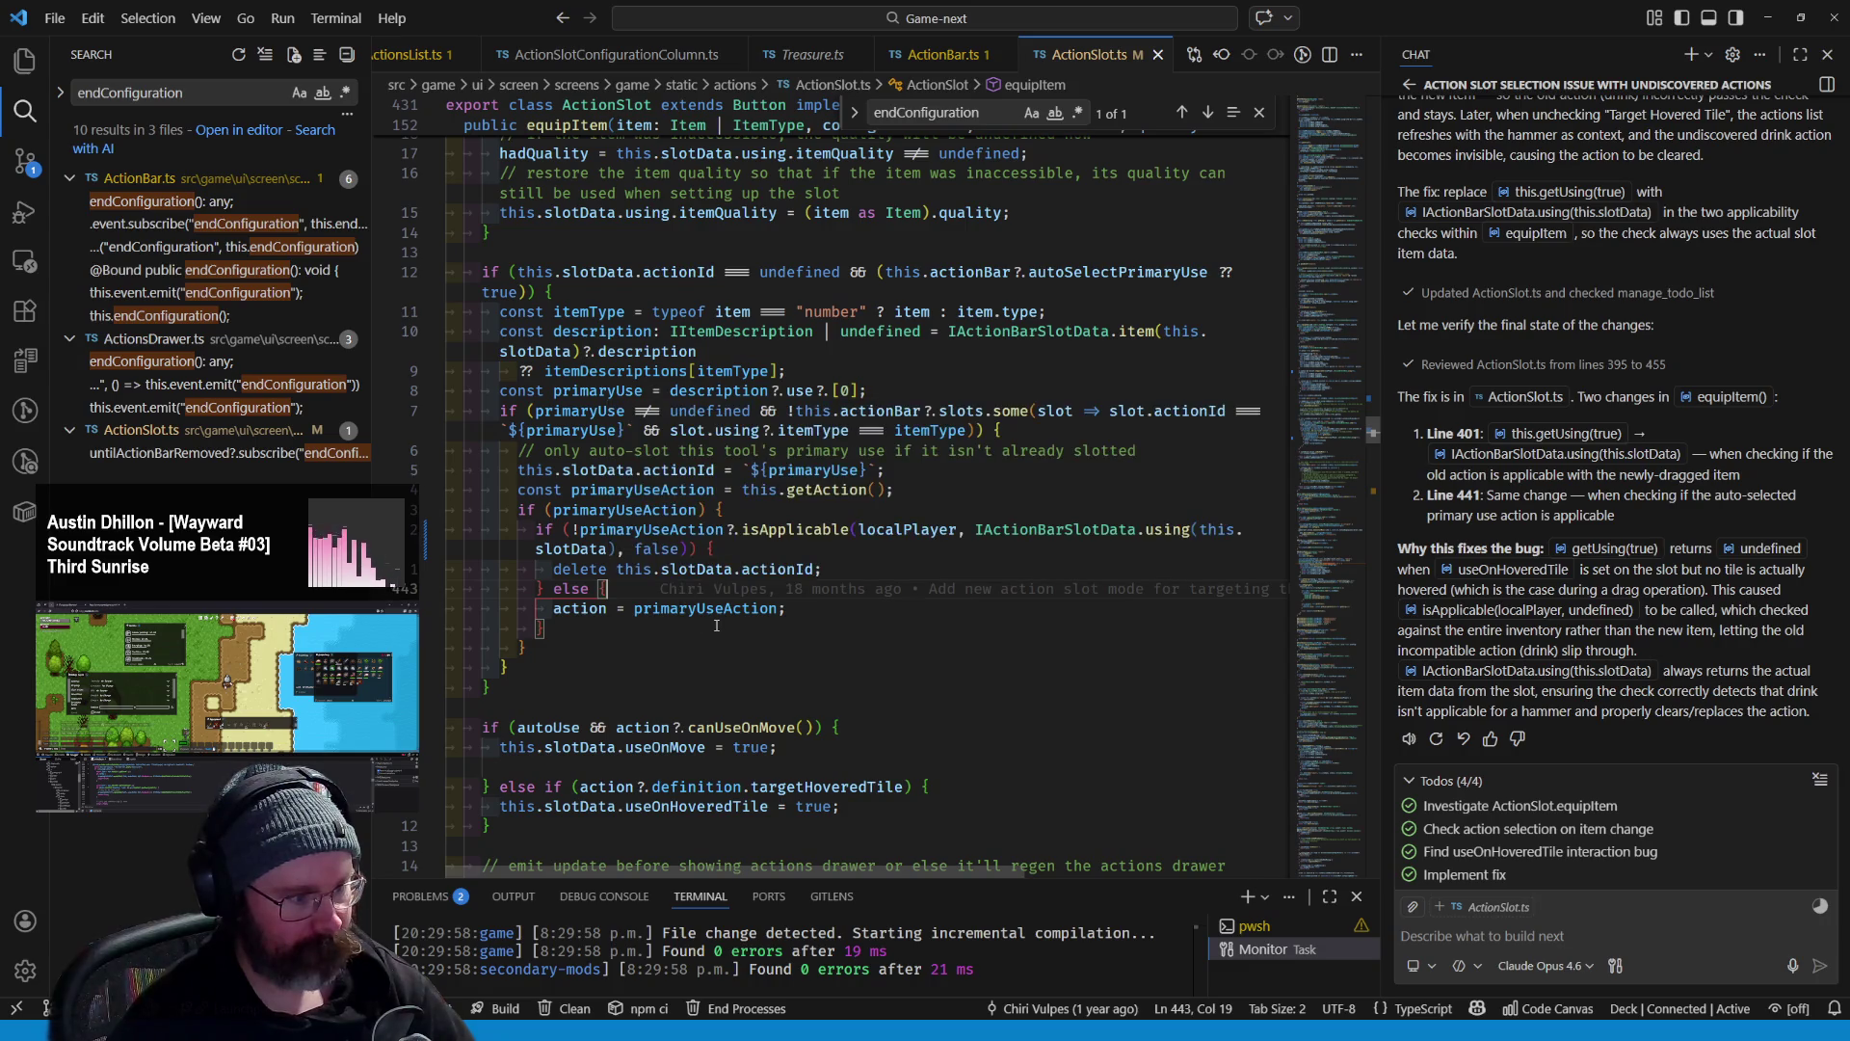
mouse_move(727, 618)
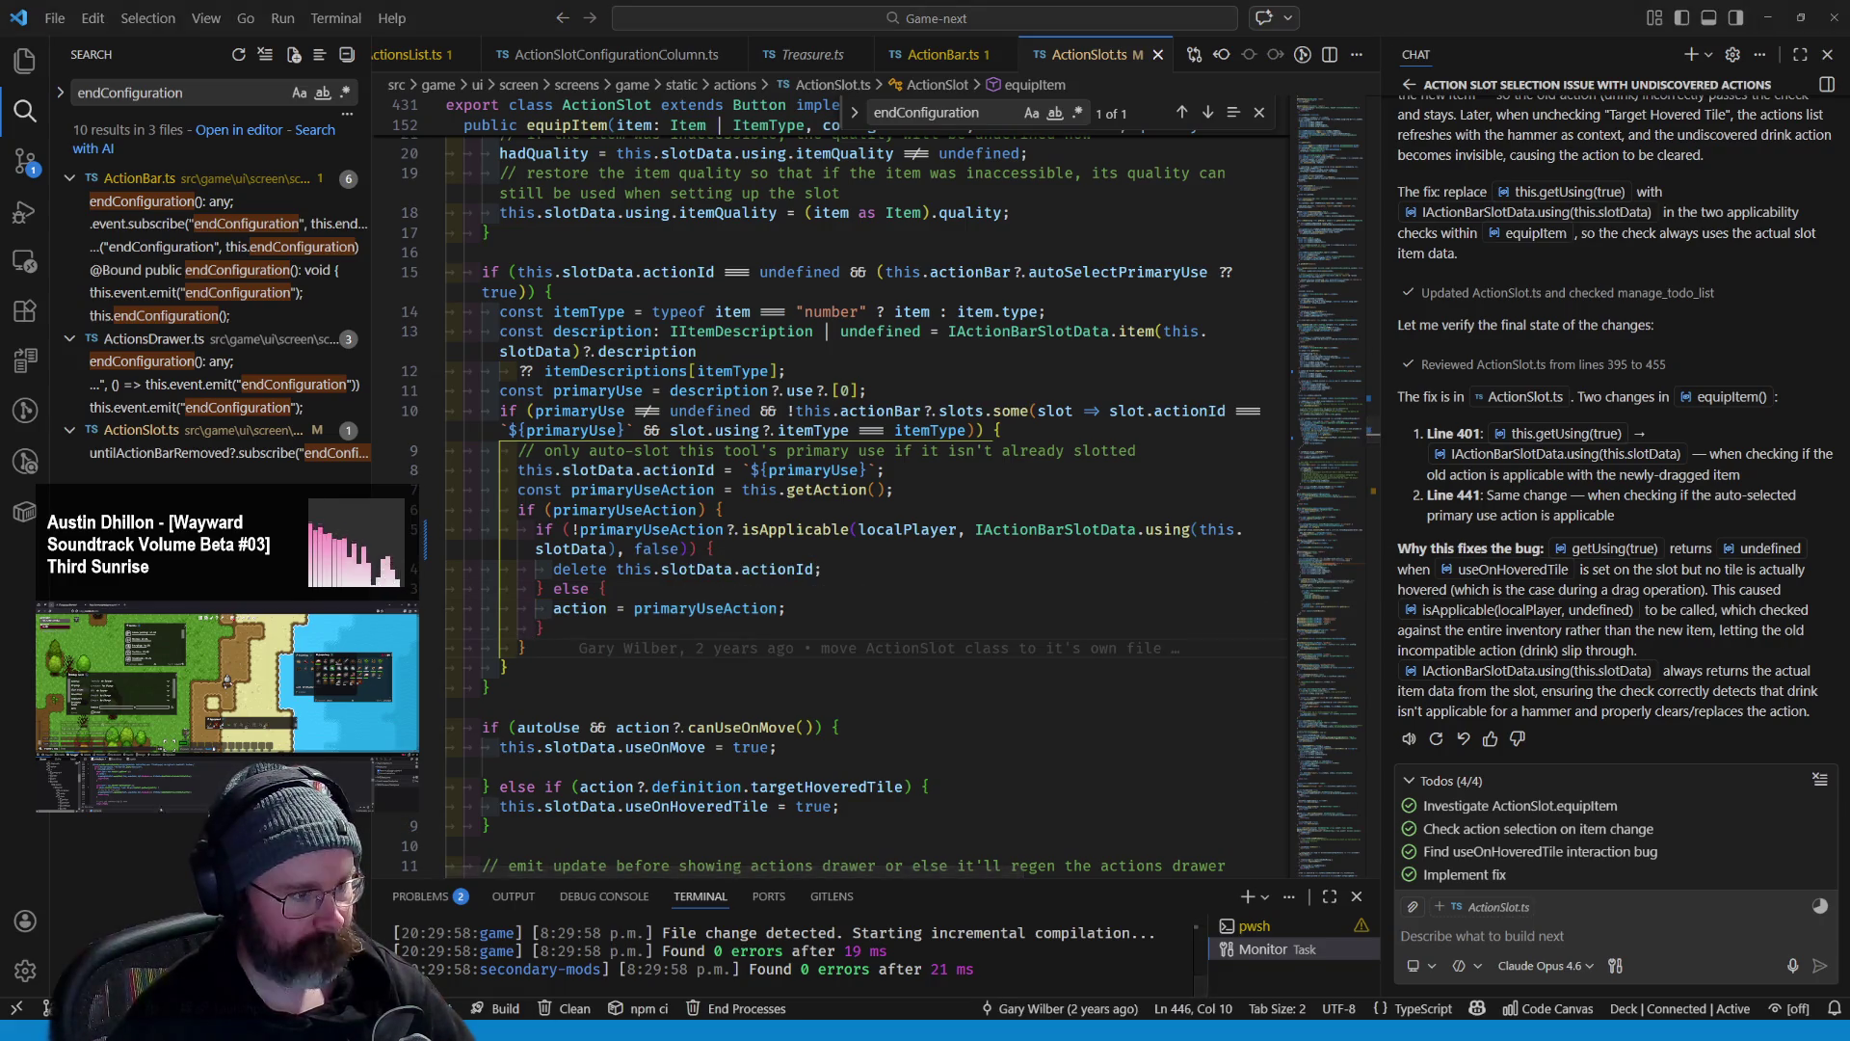
key("alt+Tab")
key("w")
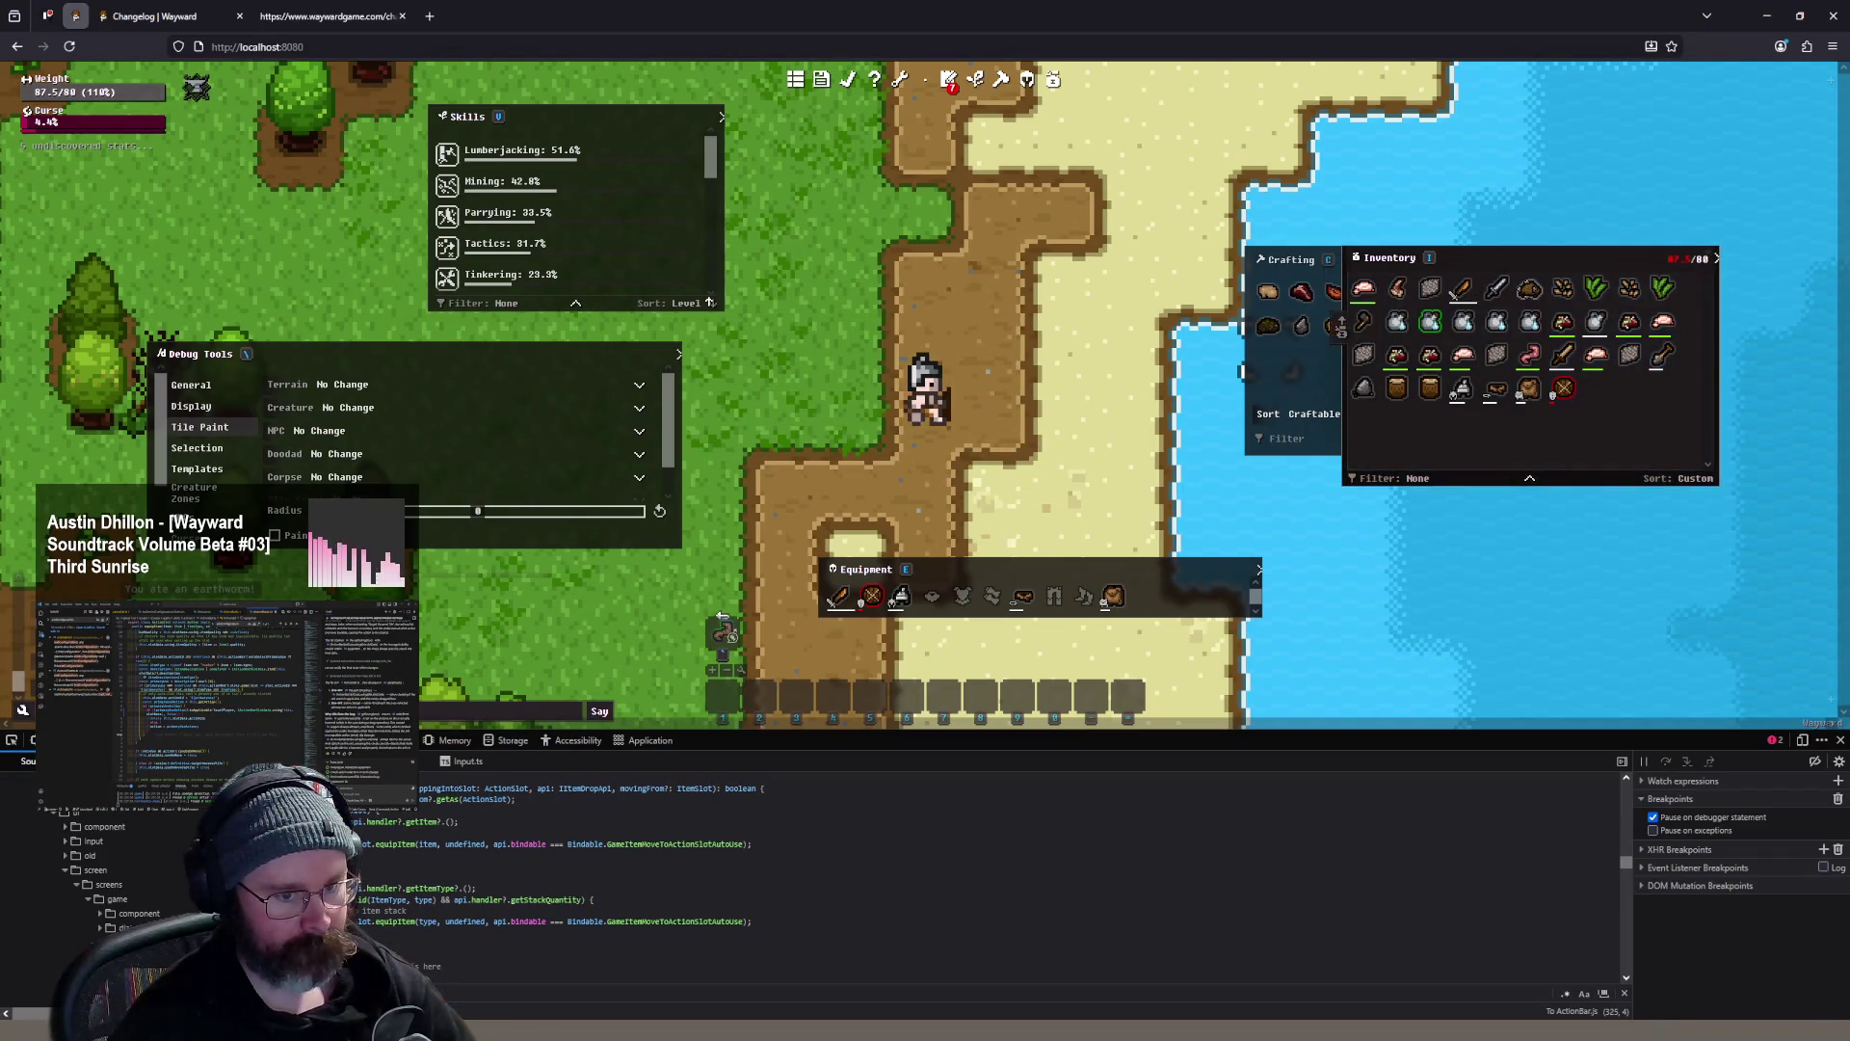
- Put the clay jug of filtered water on the action bar, its slot targeting the hovered tile
key("s")
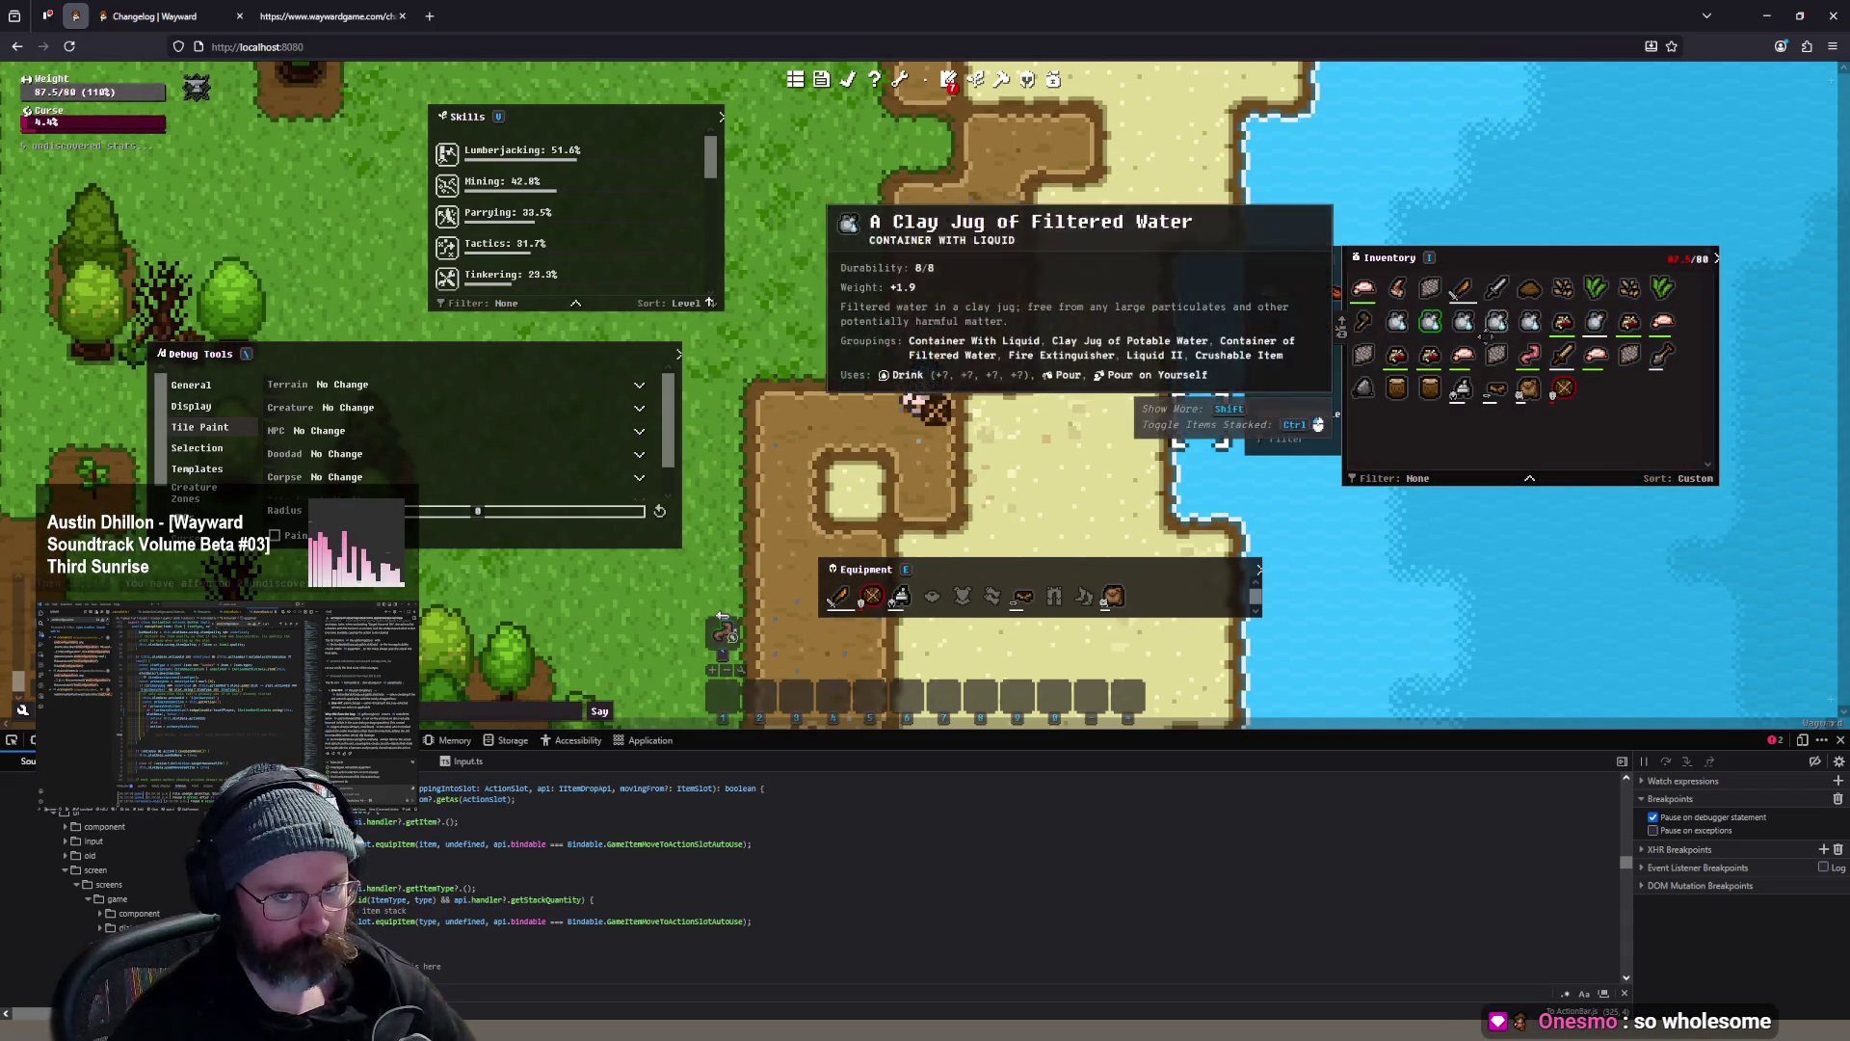
mouse_move(1497, 322)
left_mouse_down()
mouse_move(1108, 597)
mouse_move(1019, 699)
left_mouse_up()
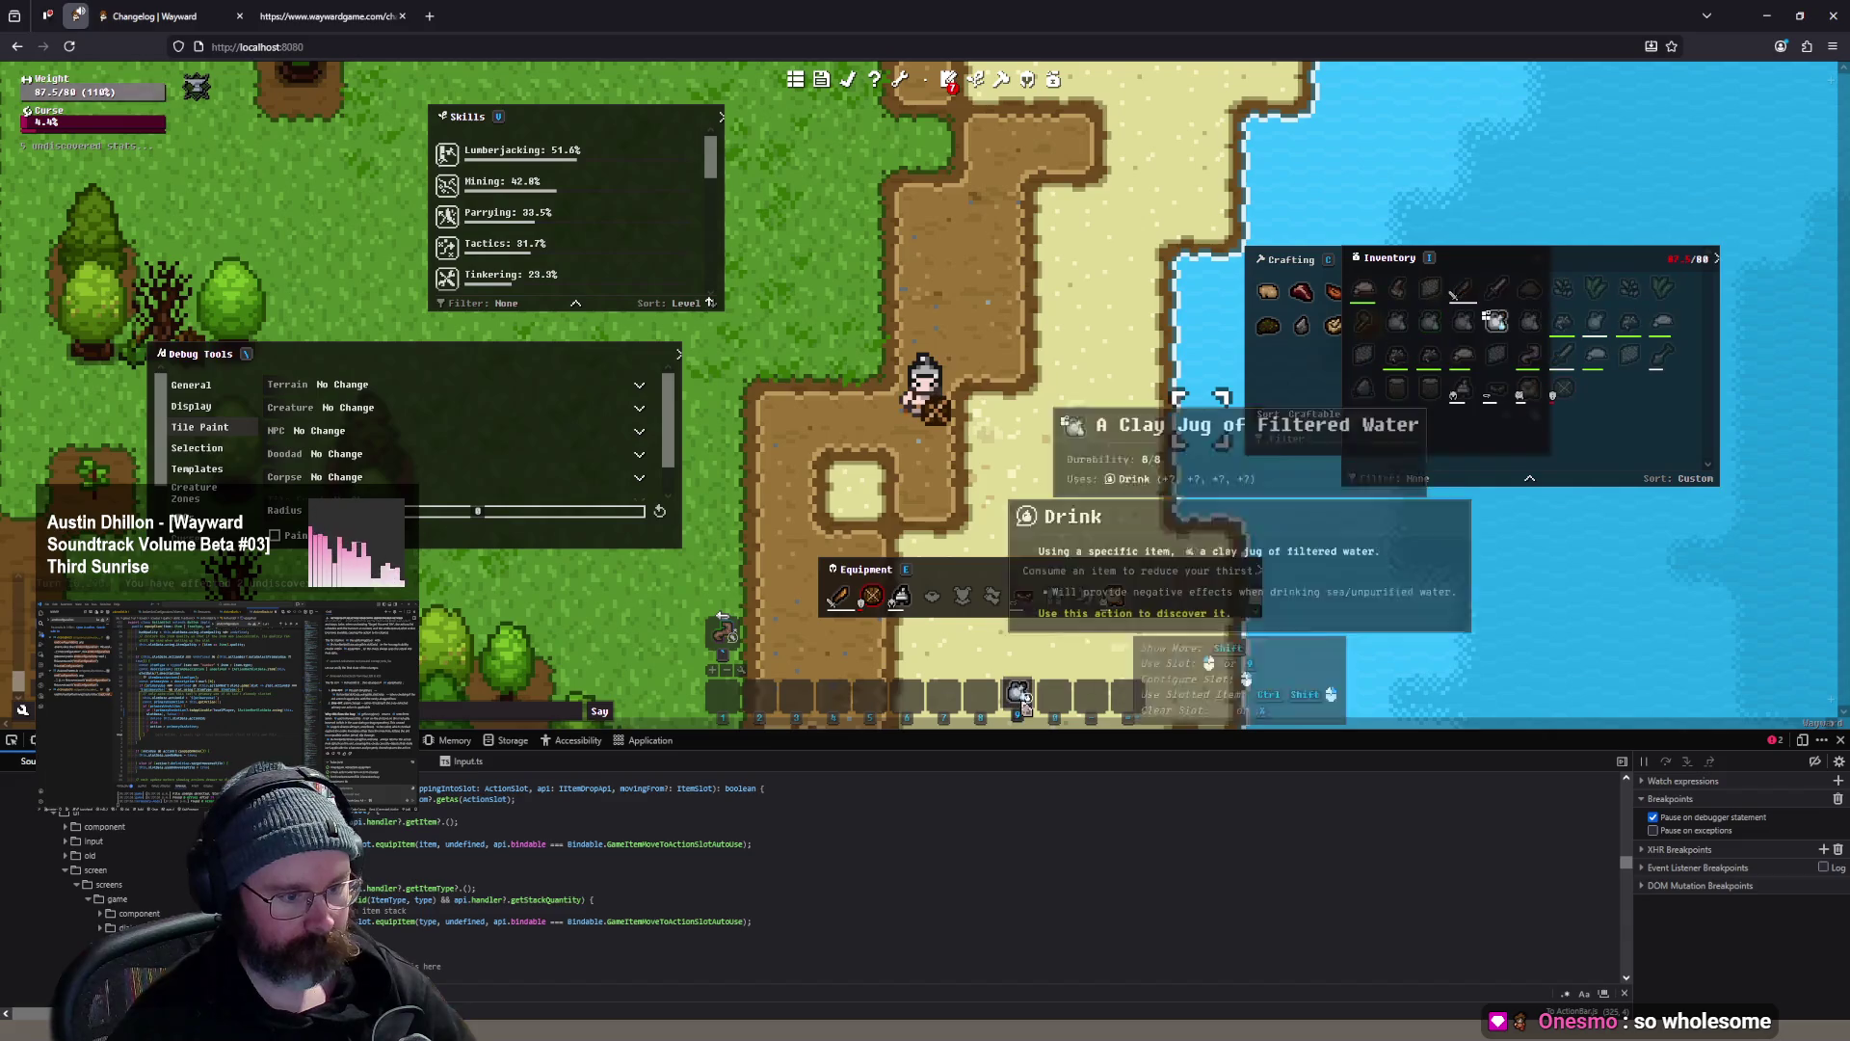
right_click(1020, 699)
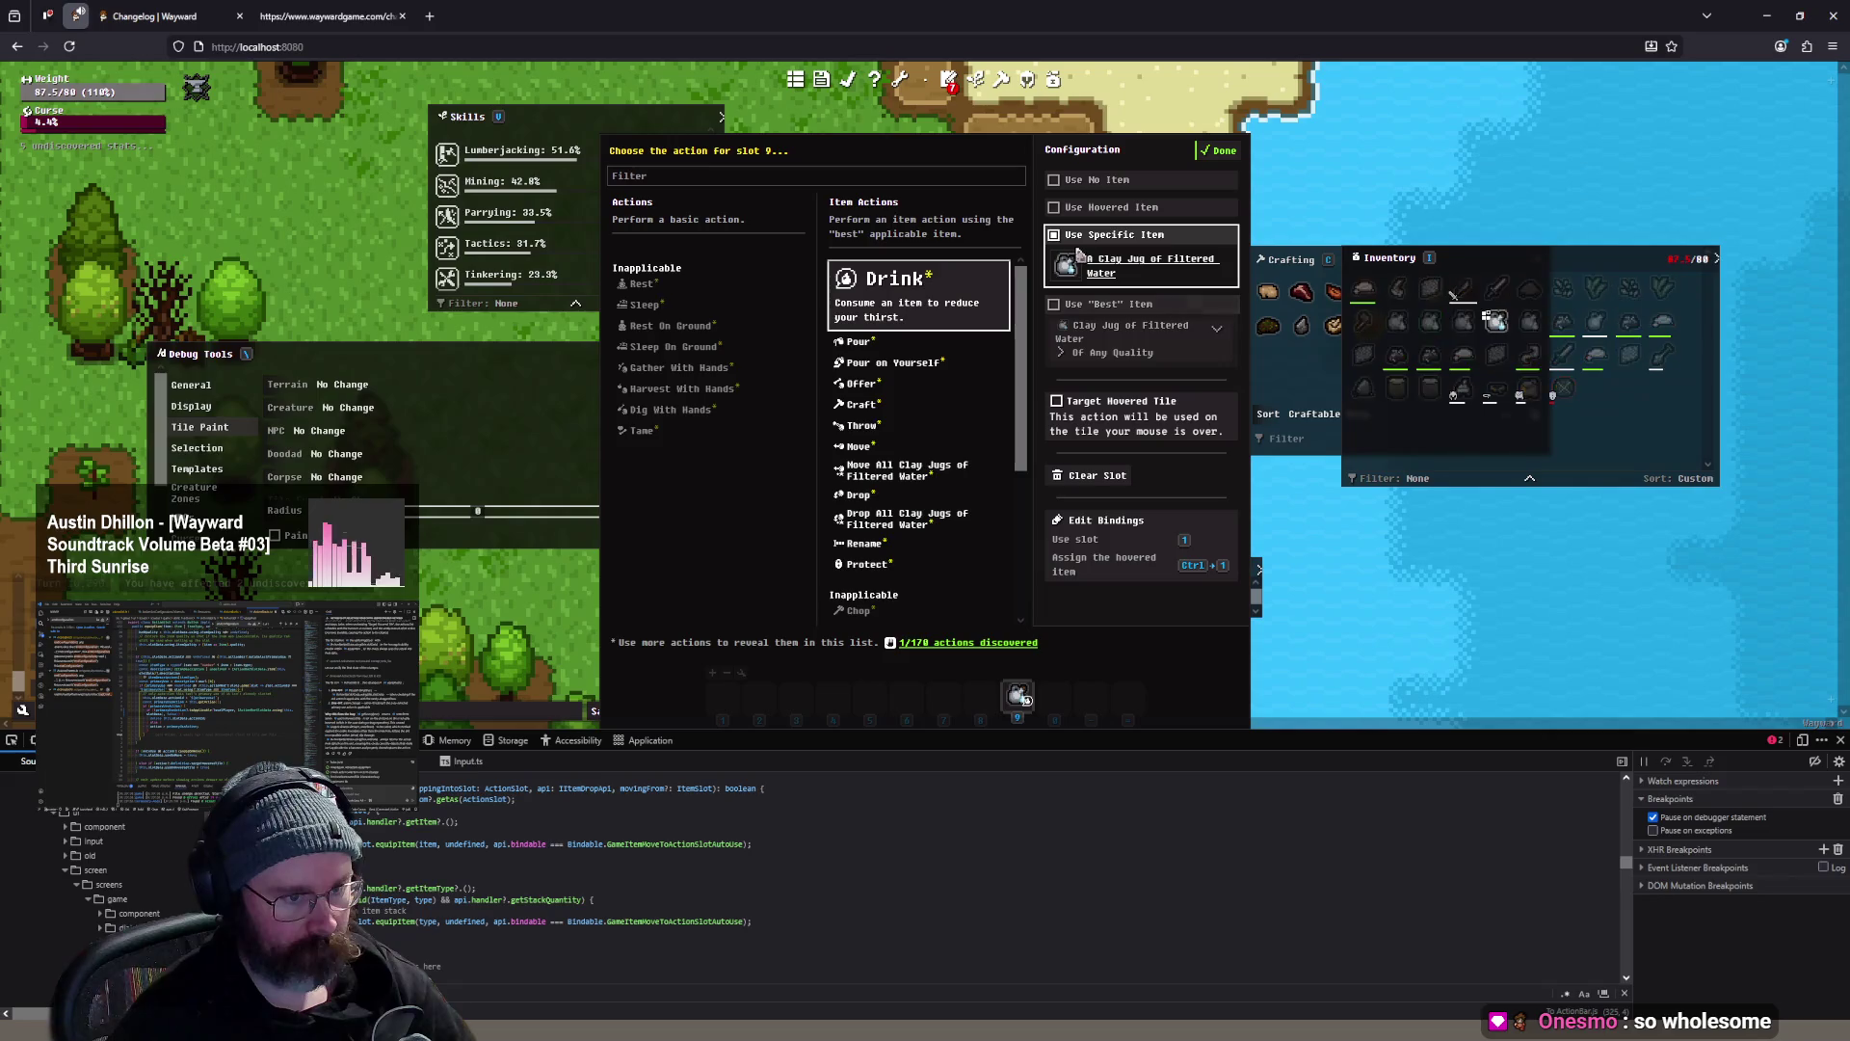
left_click(1115, 422)
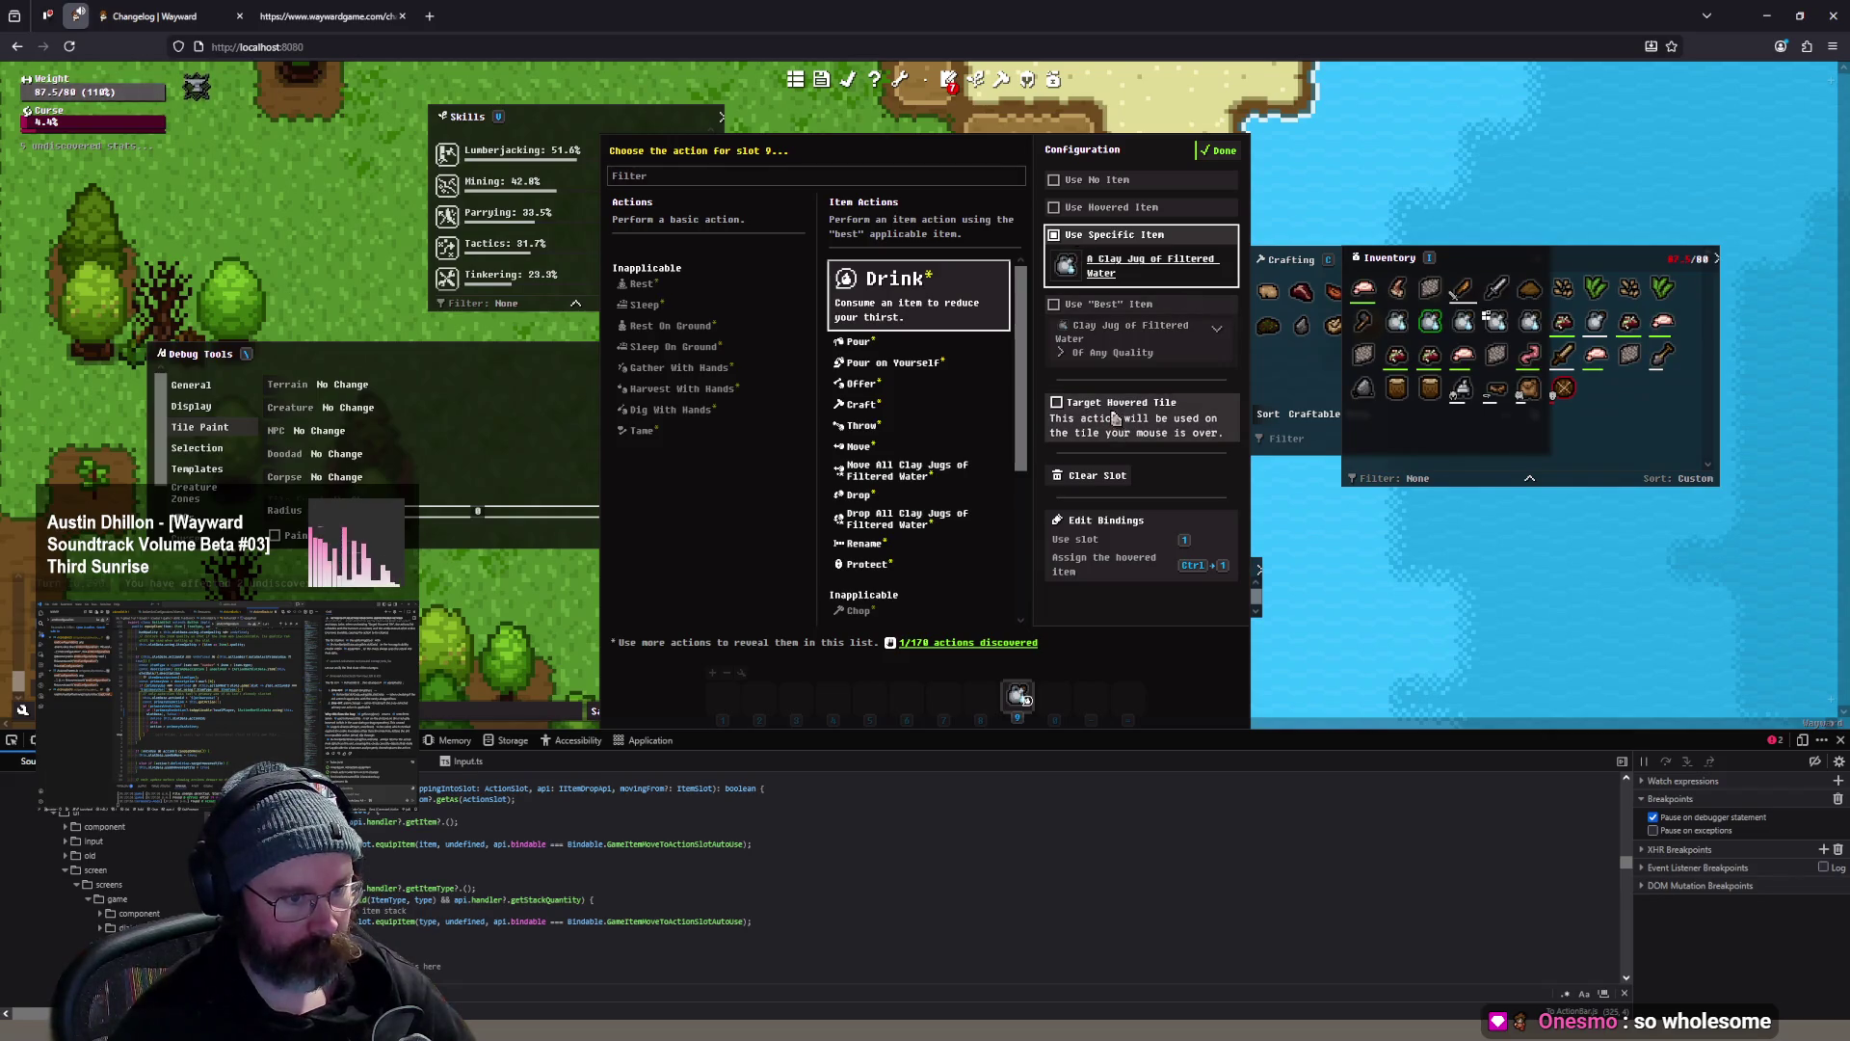
left_click(1222, 151)
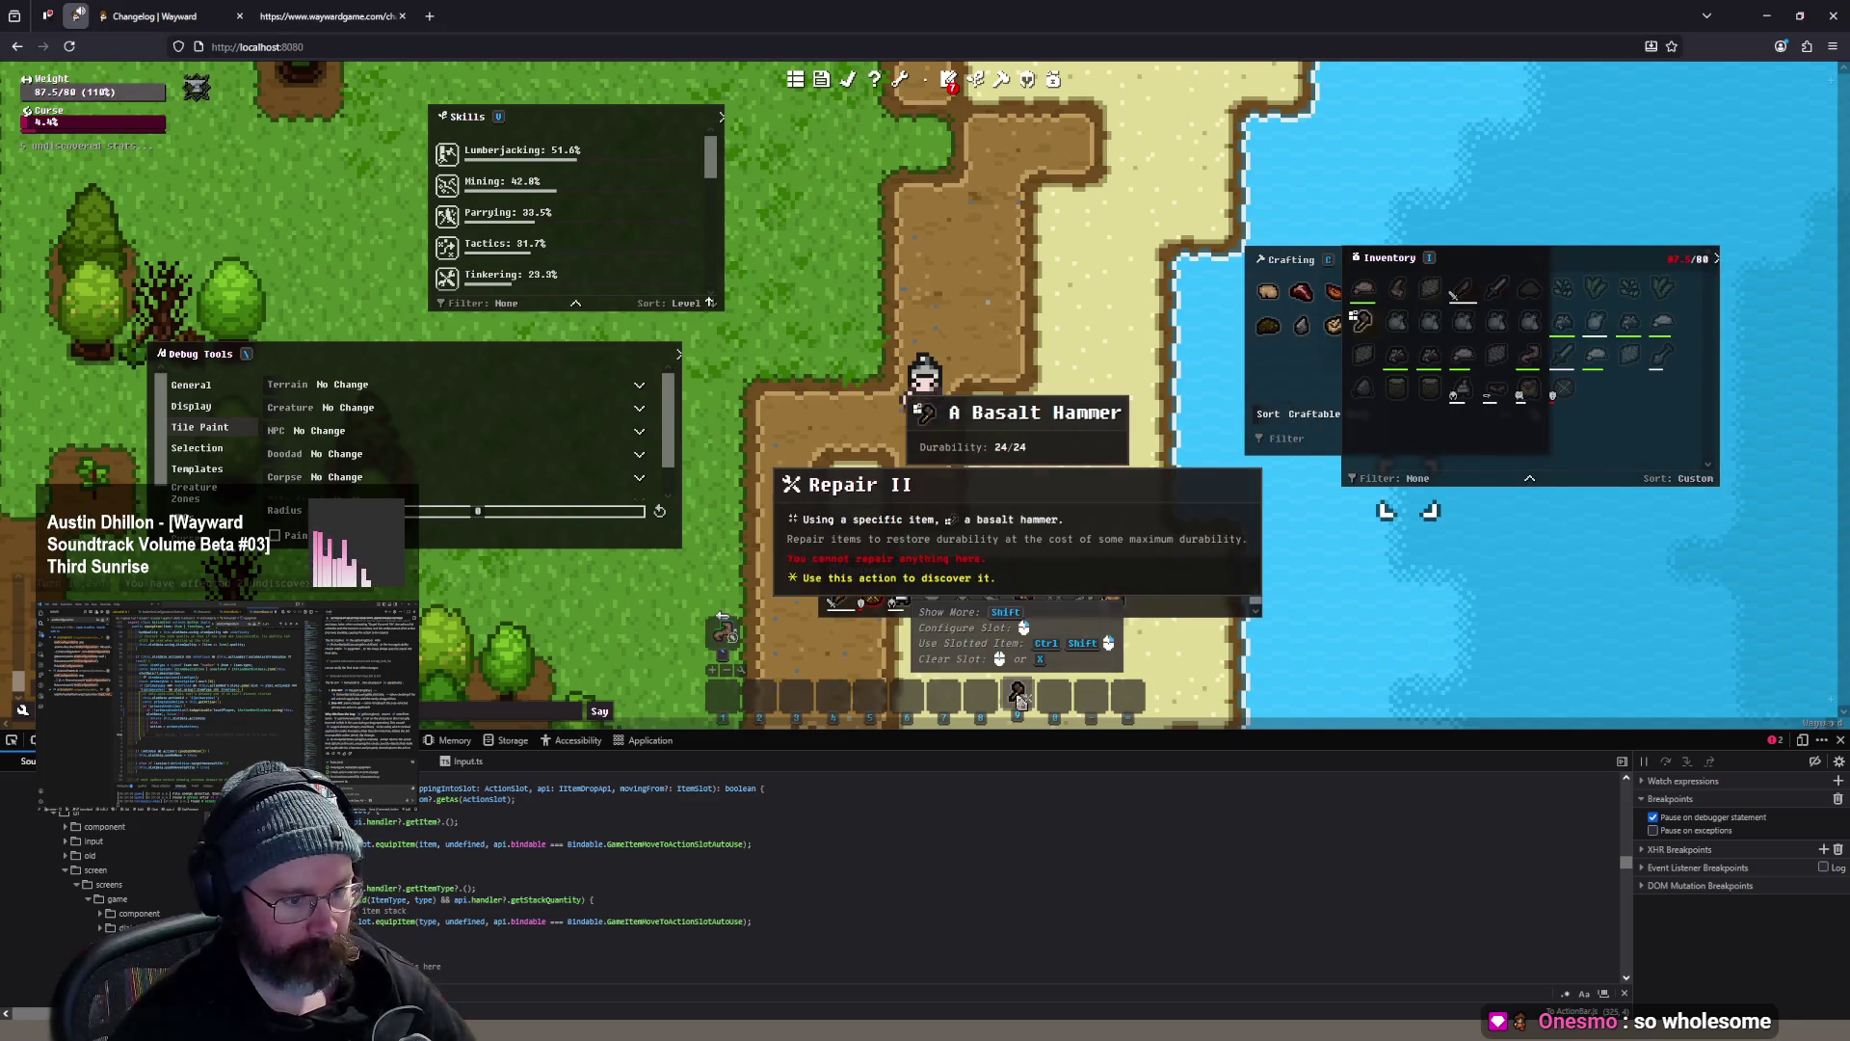
- Review slot 9's action settings, then drag the clay jug into action slot 10
right_click(1021, 698)
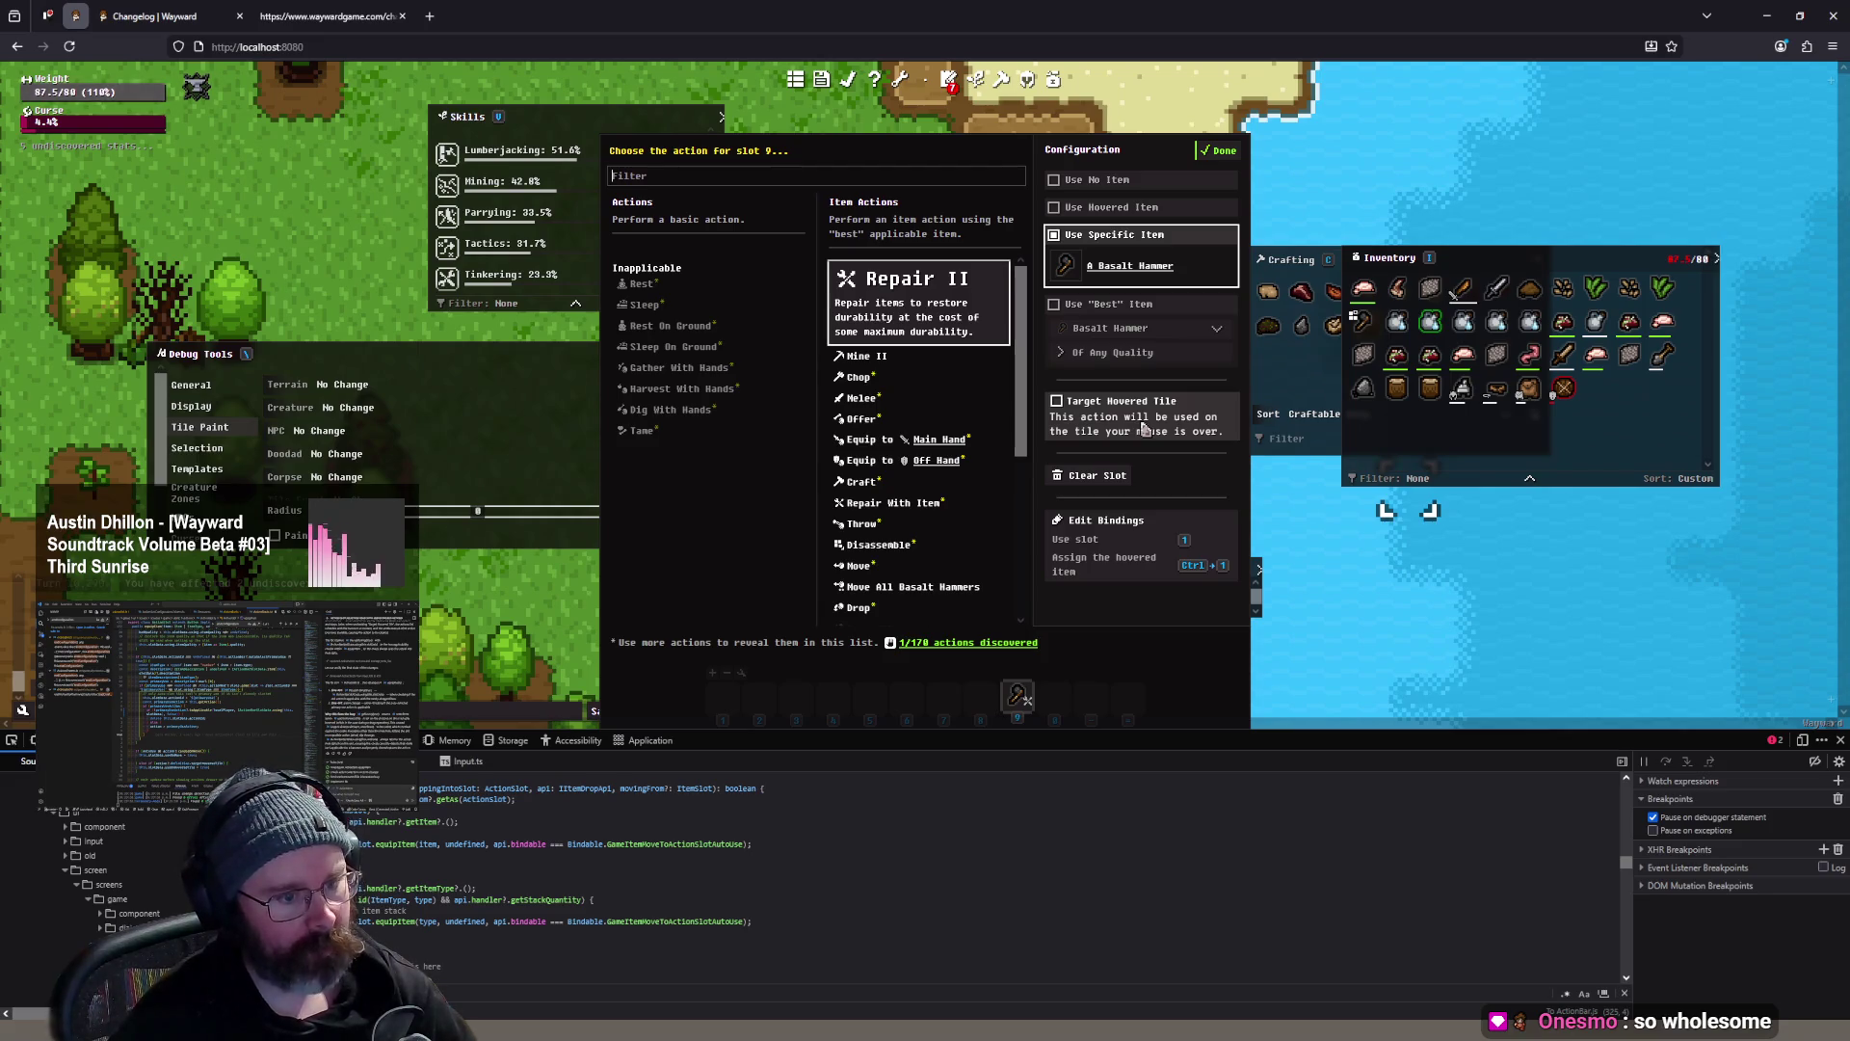
left_click(1222, 152)
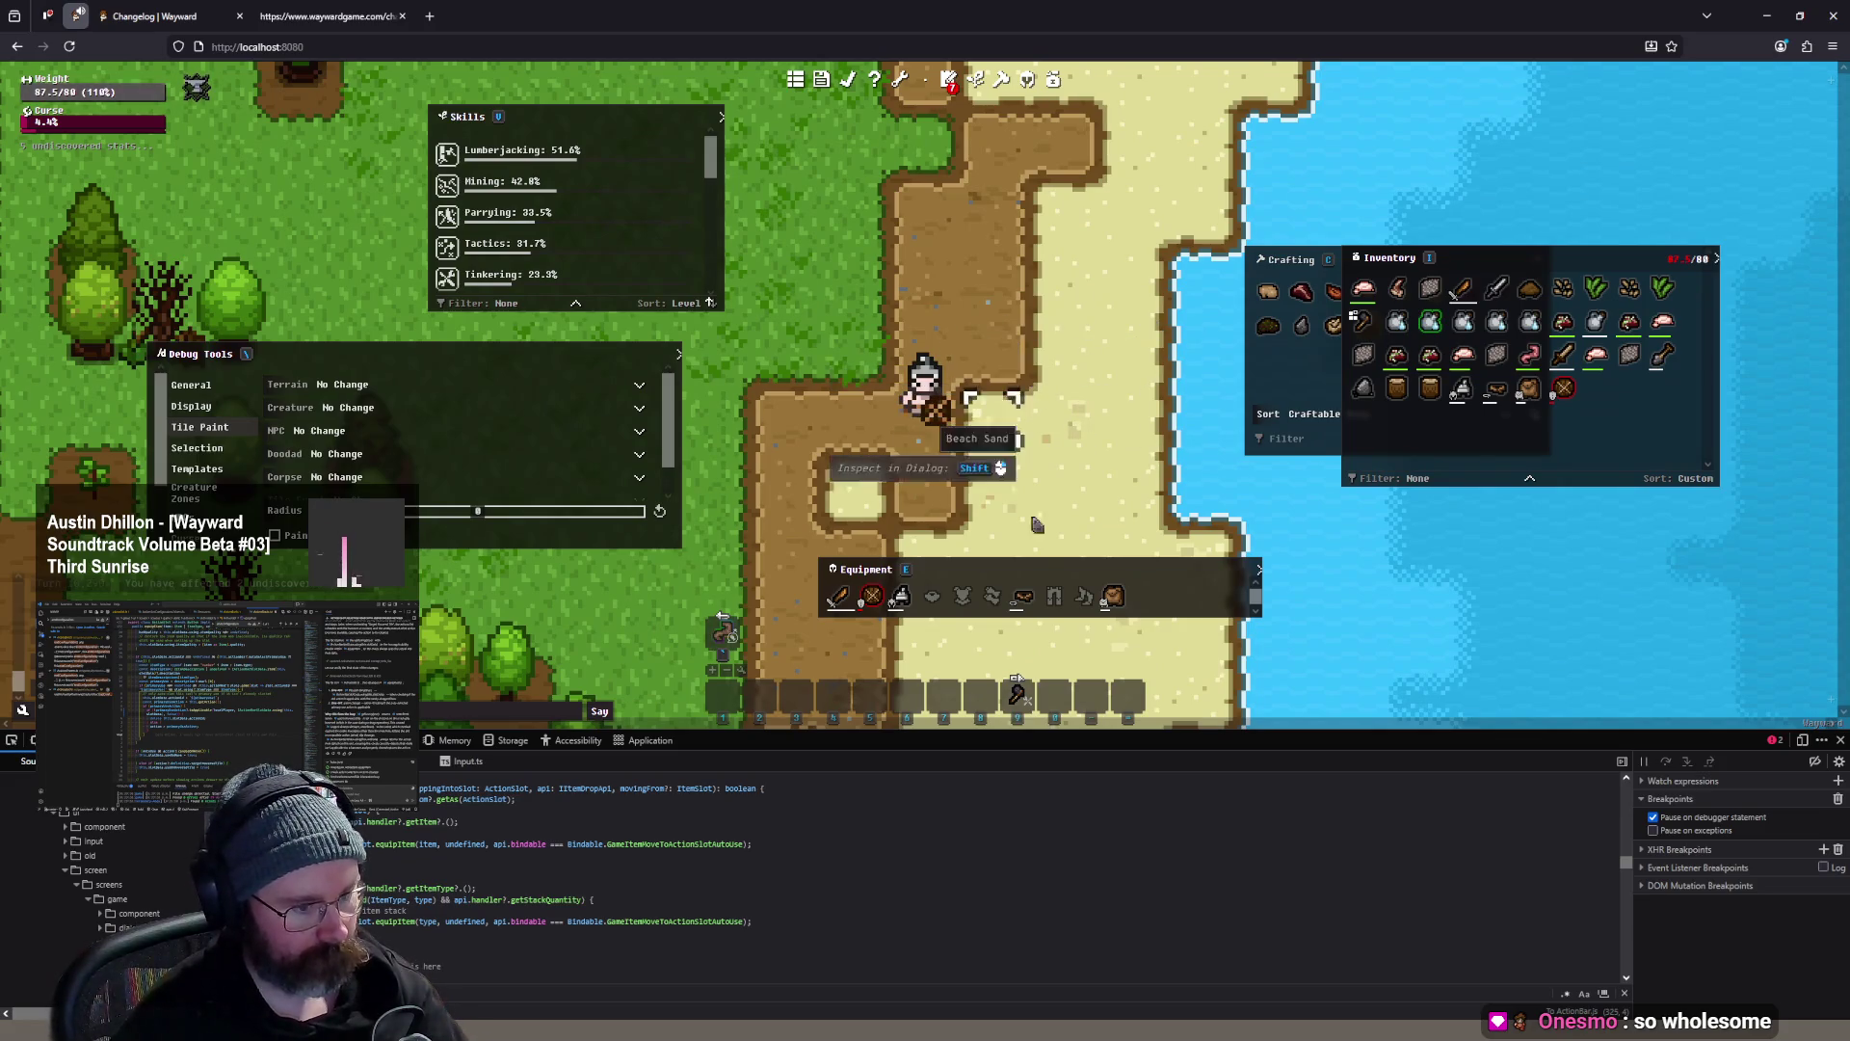
left_click(1017, 694)
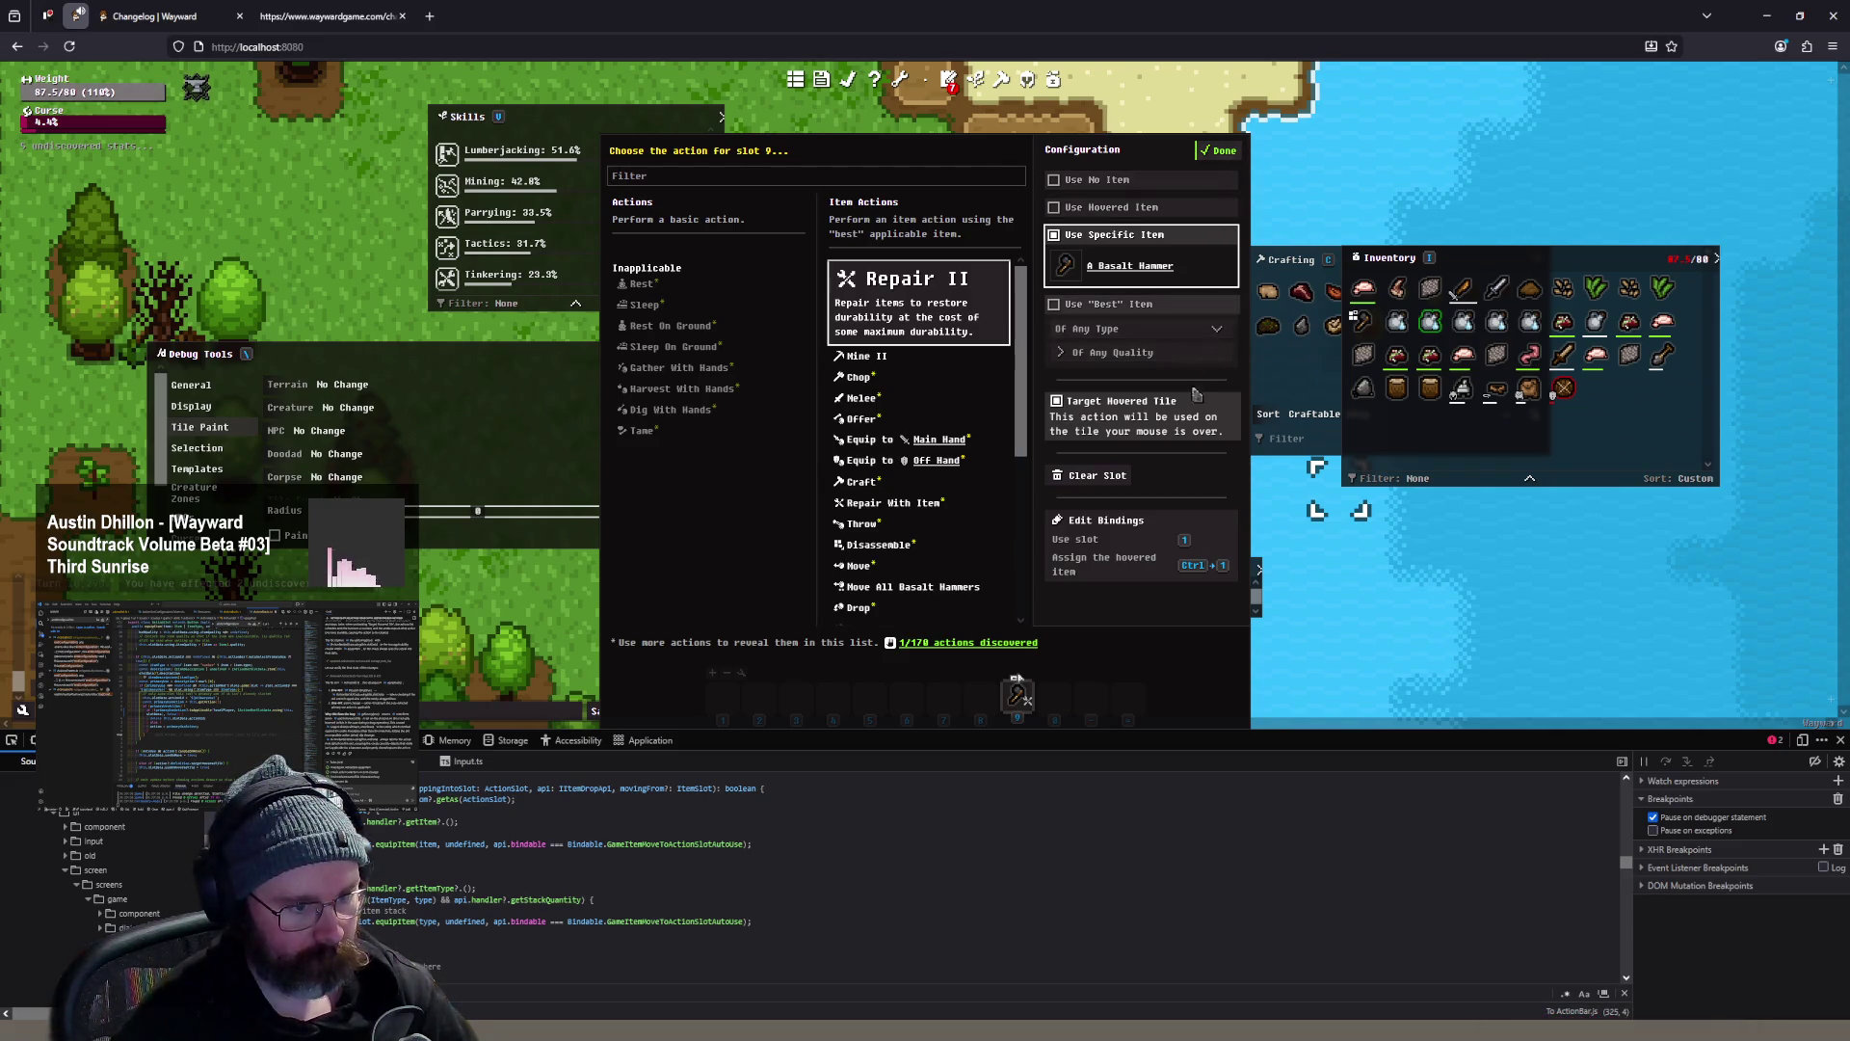
left_click_drag(1228, 135, 1228, 158)
left_click(1220, 174)
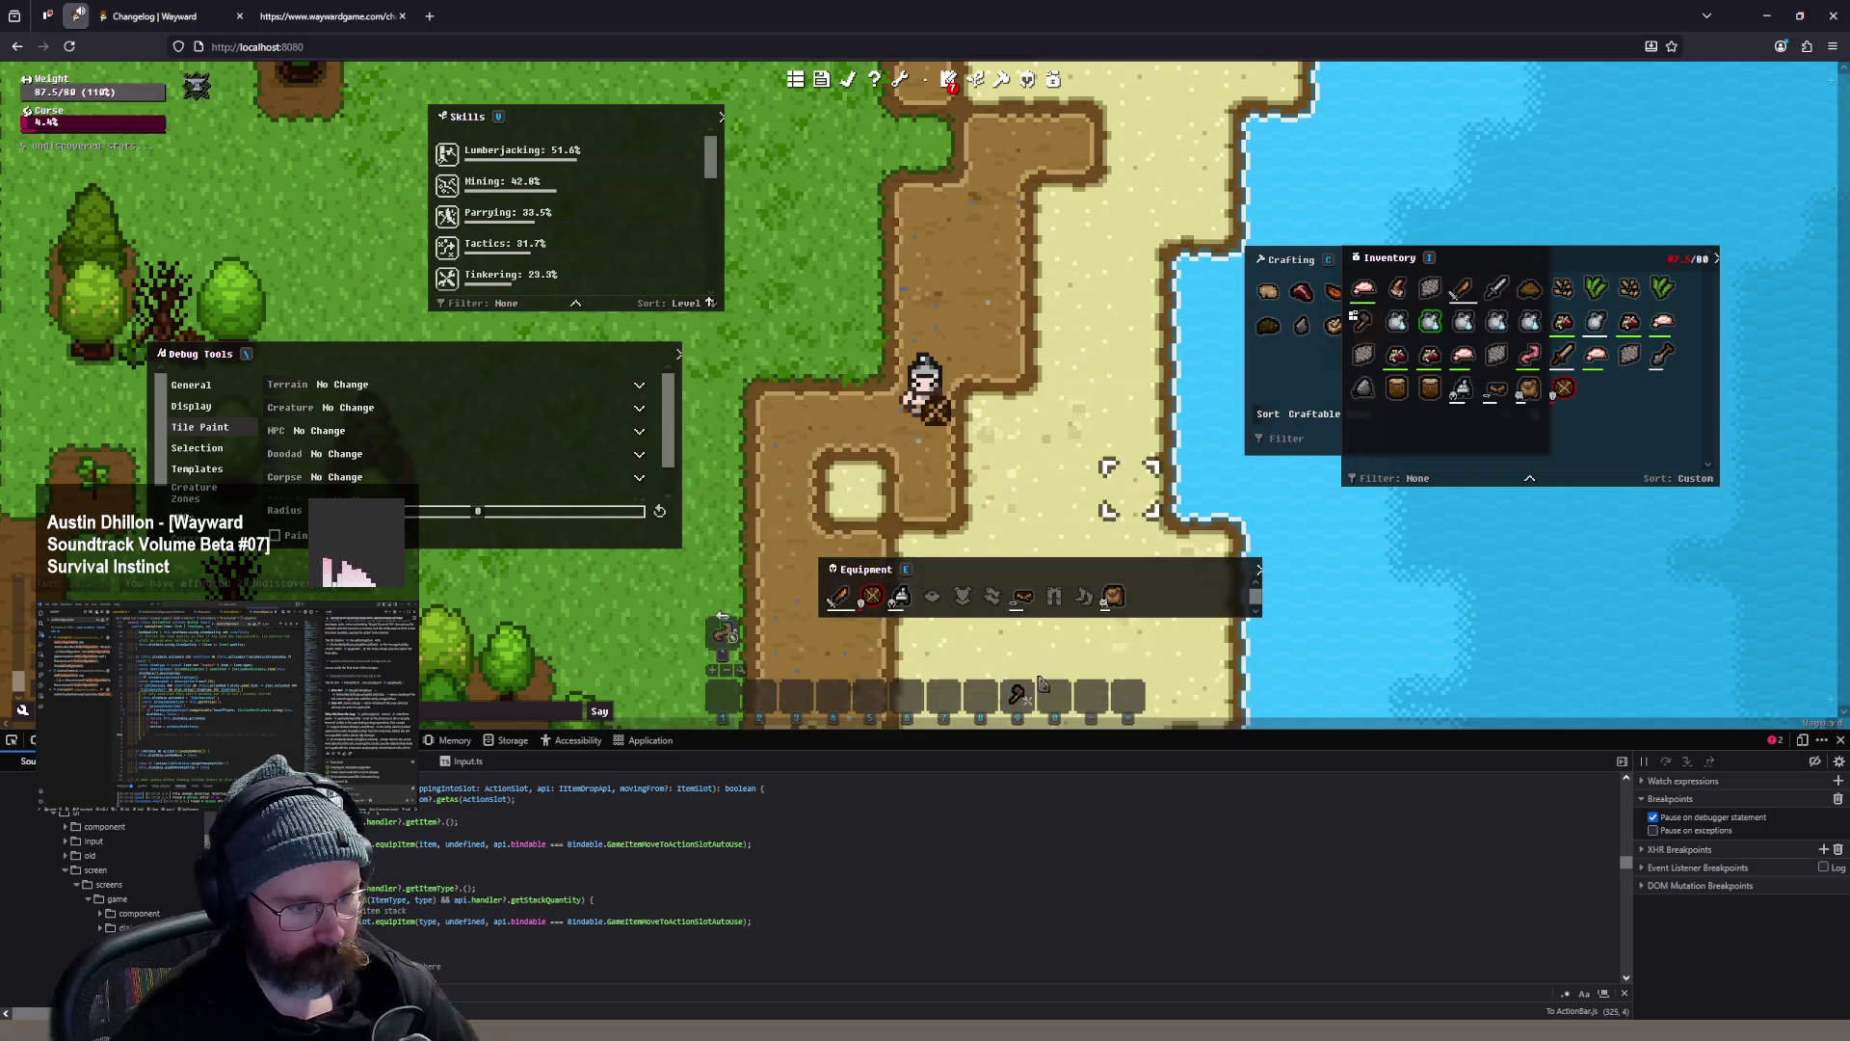
left_click_drag(1499, 322, 1056, 694)
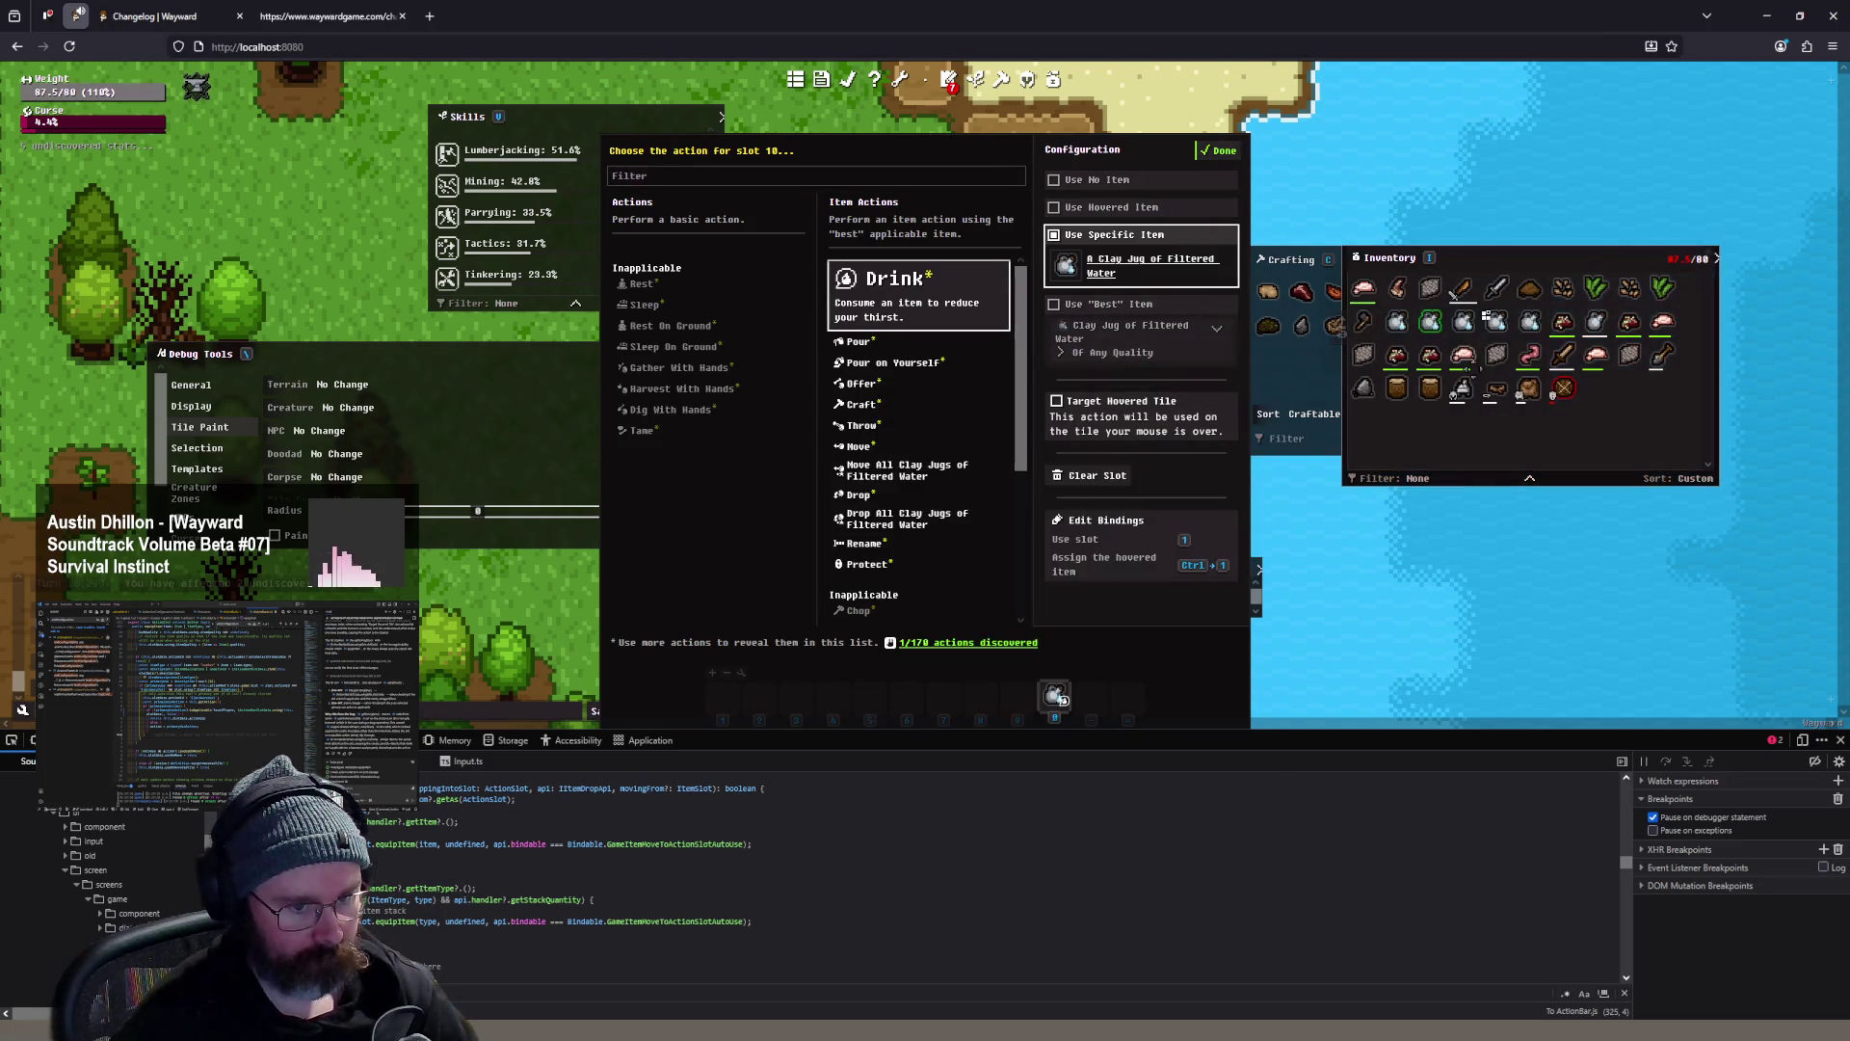
- Try the basalt hammer in action slot 10 and review its settings
left_click(1258, 170)
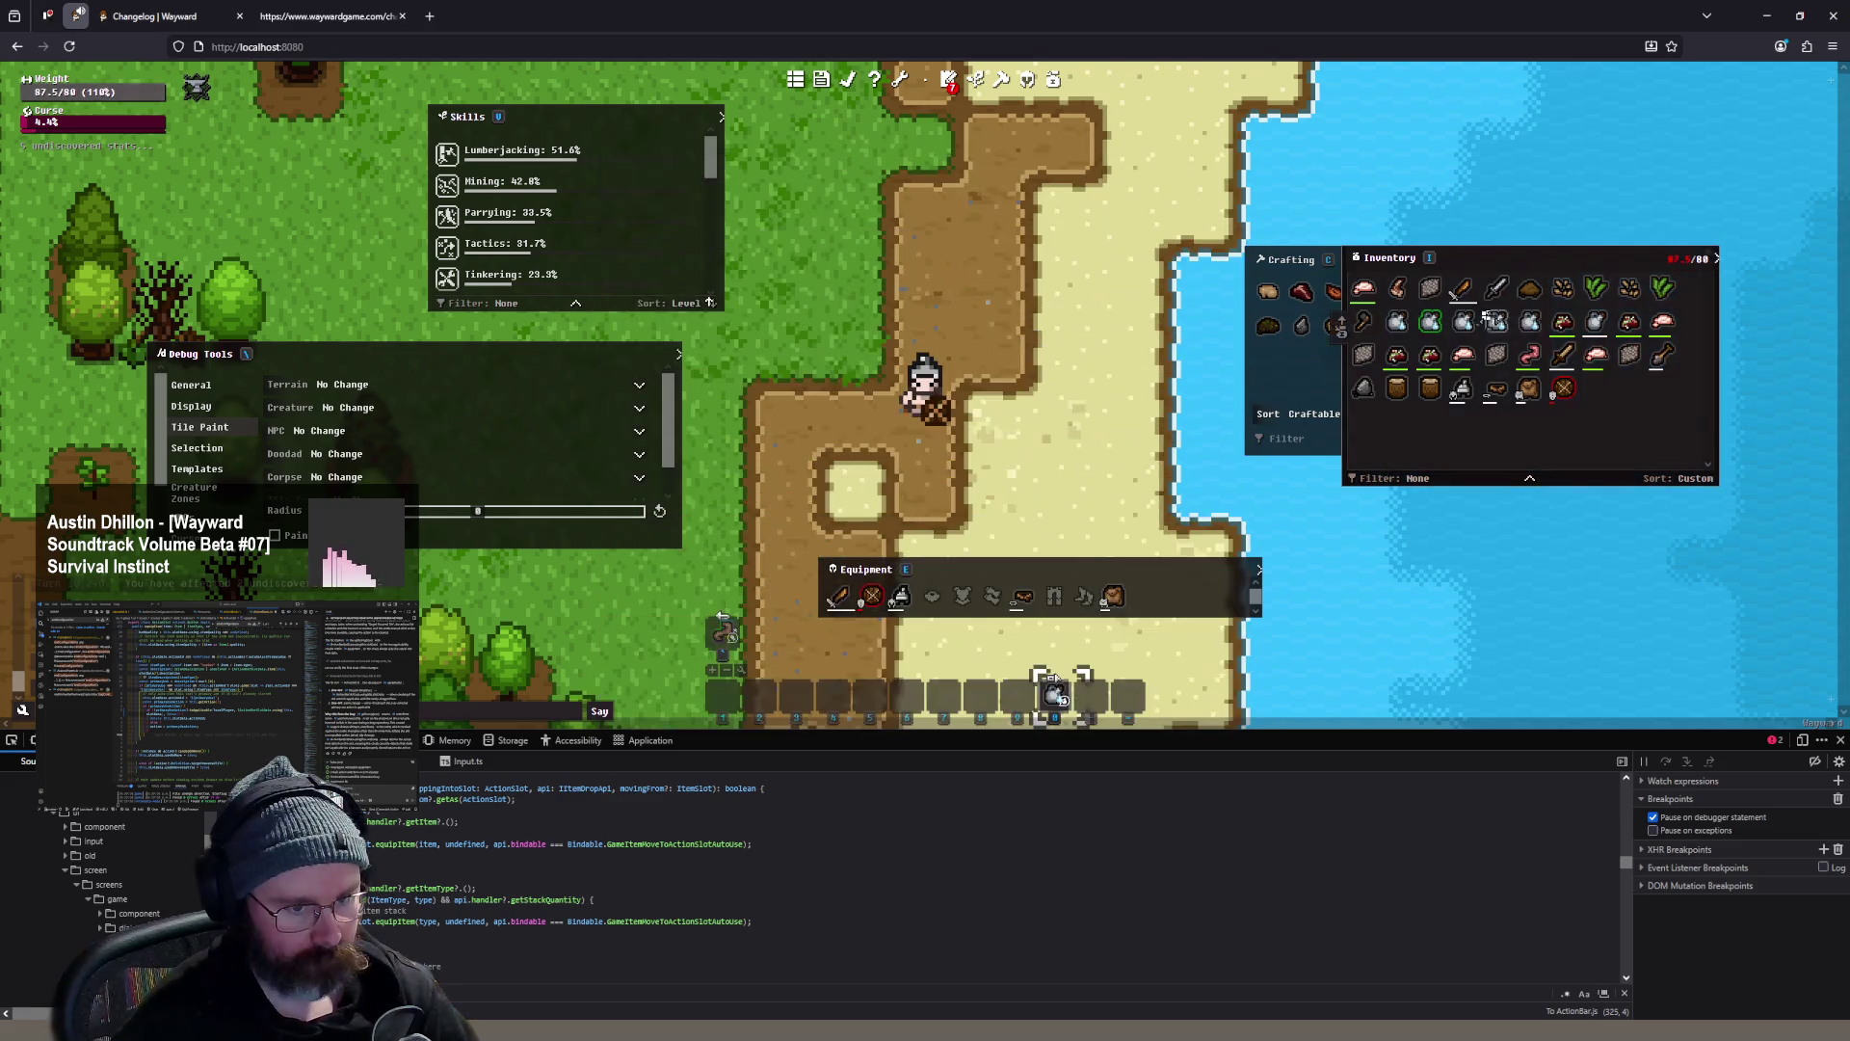
mouse_move(1362, 321)
left_mouse_down()
mouse_move(1289, 454)
mouse_move(1056, 692)
left_mouse_up()
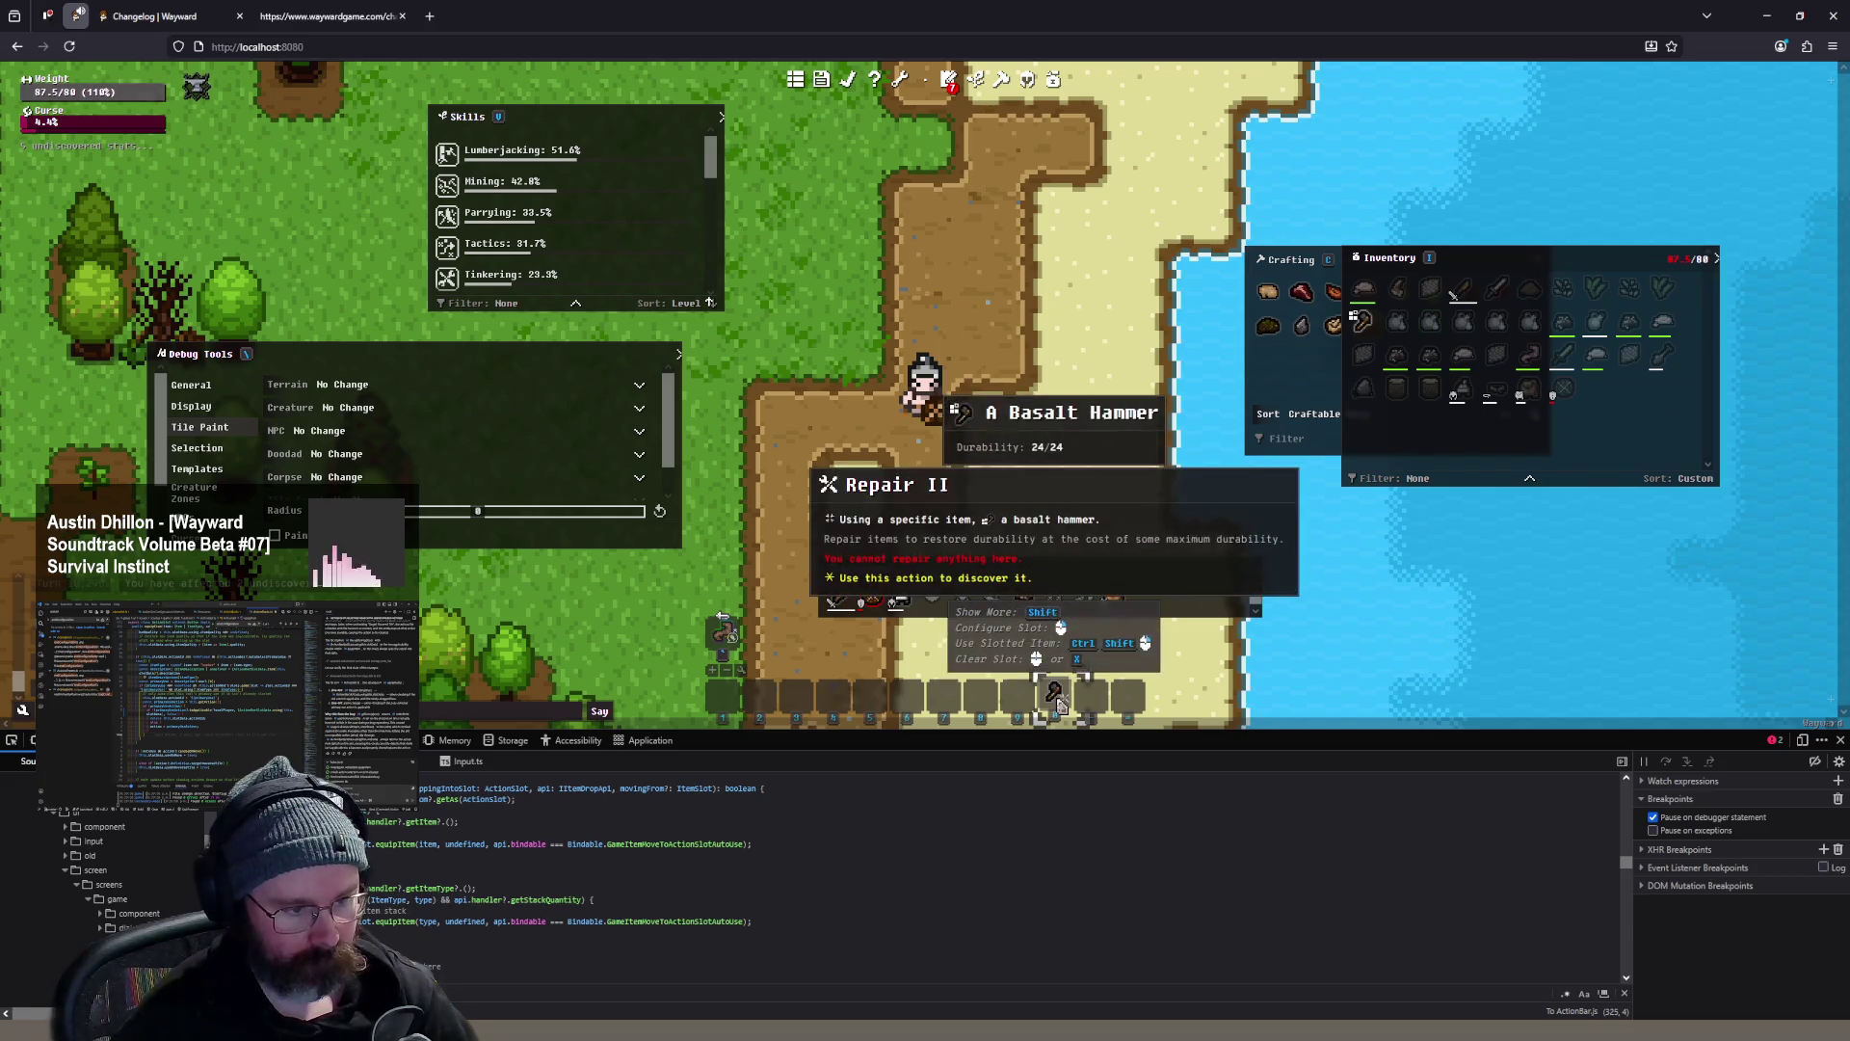
right_click(1057, 703)
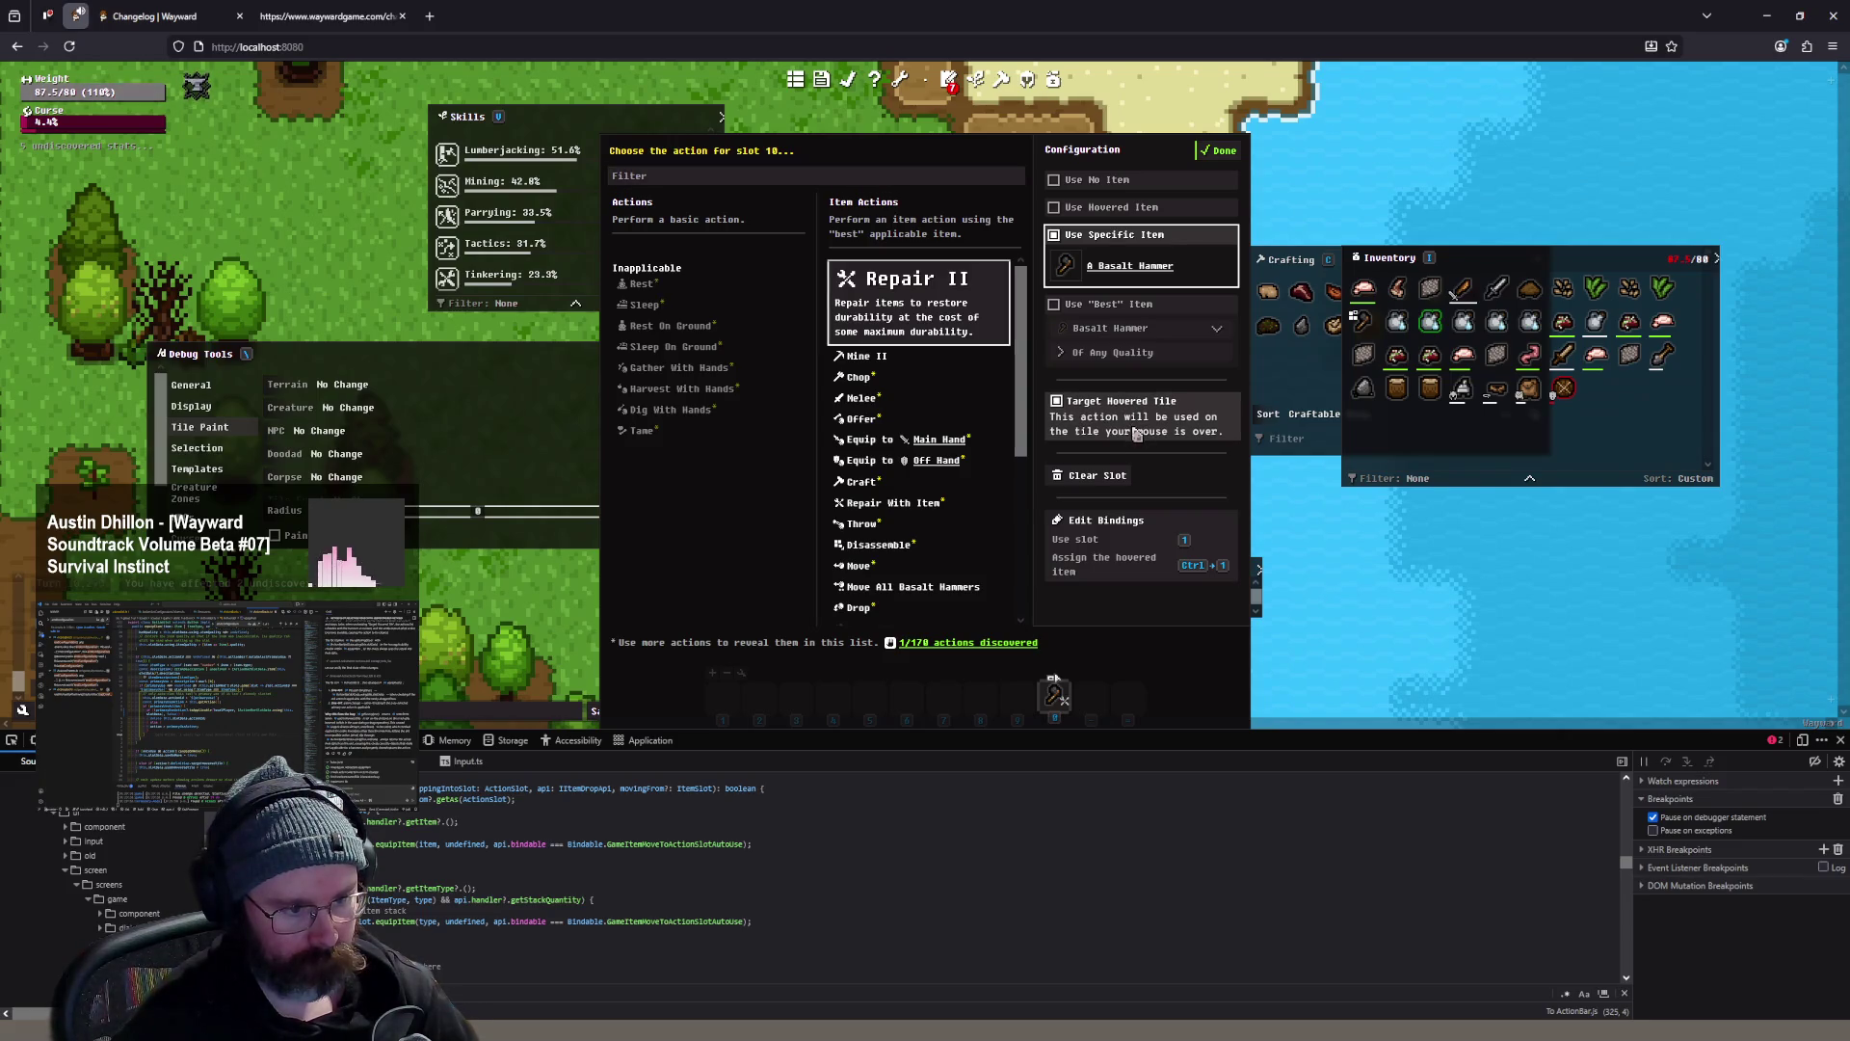
left_click(1220, 151)
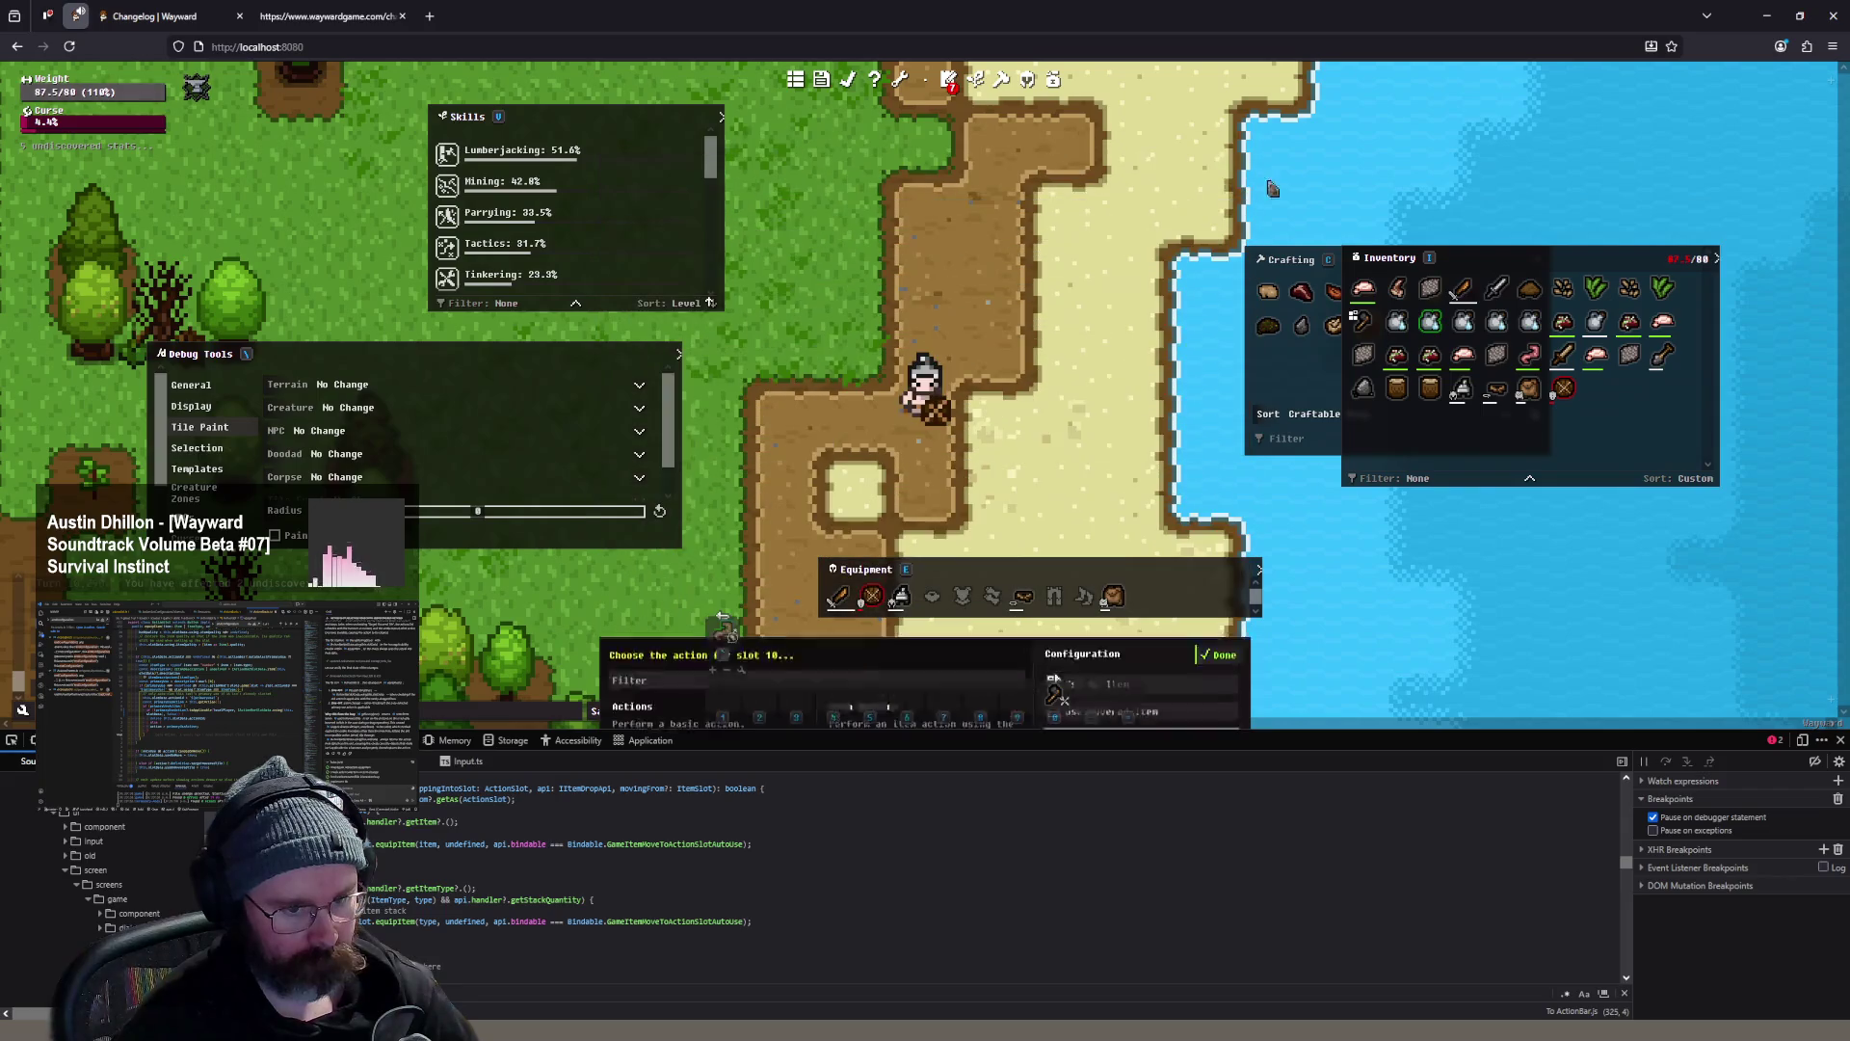
- Put the Iron Short Sword into action slot 10, targeting the hovered tile
left_click_drag(1496, 287, 1055, 694)
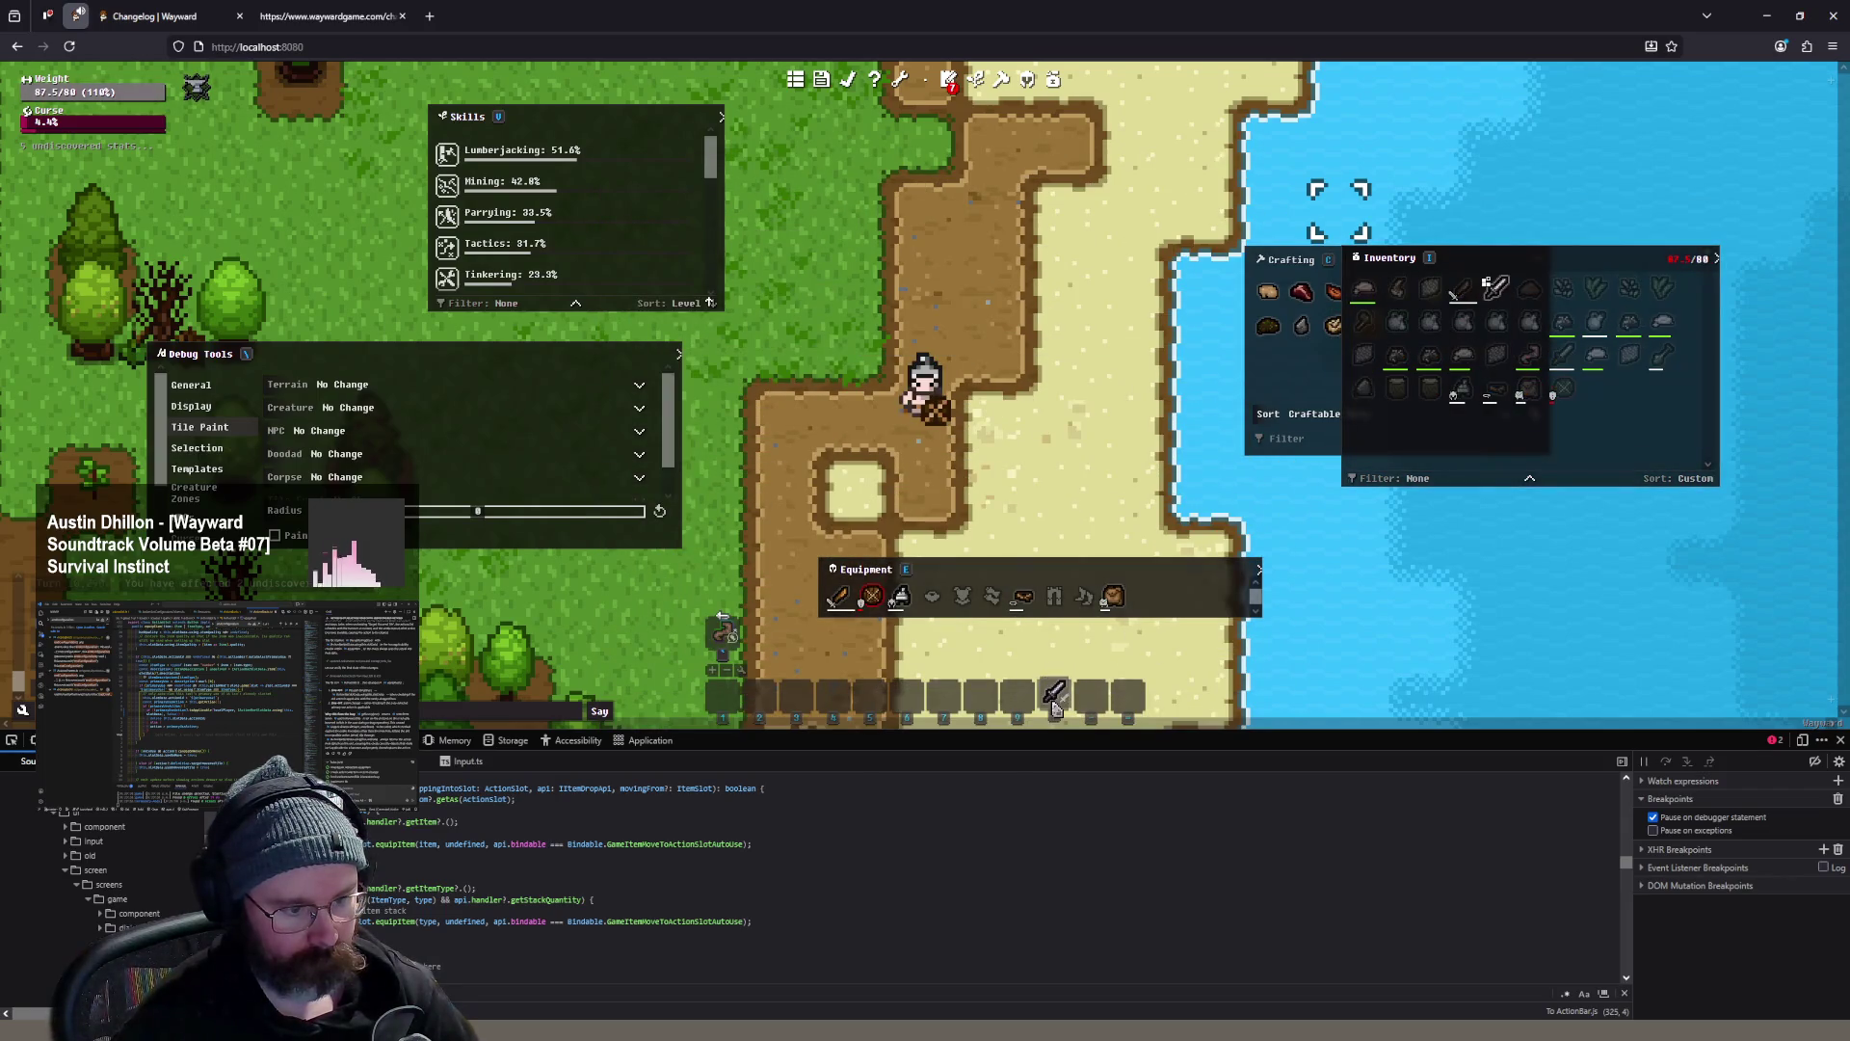
right_click(1055, 694)
left_click(1145, 407)
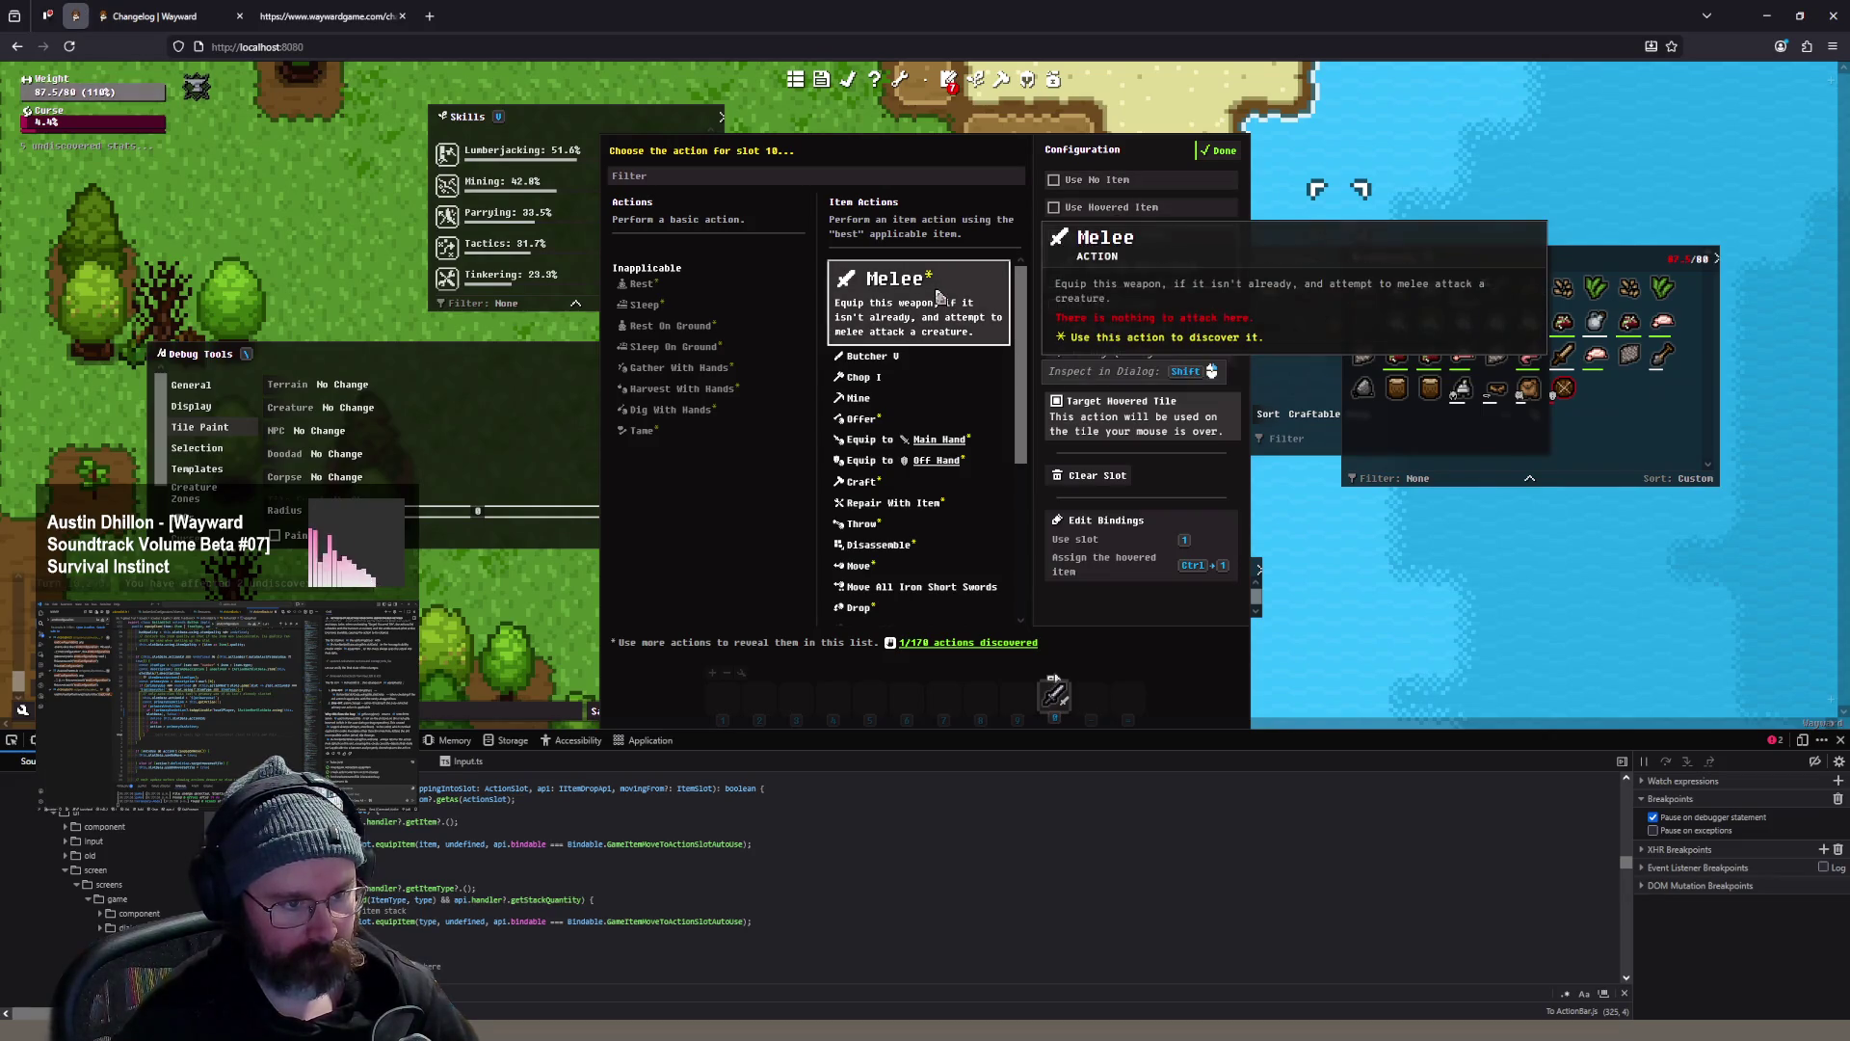
left_click(1214, 174)
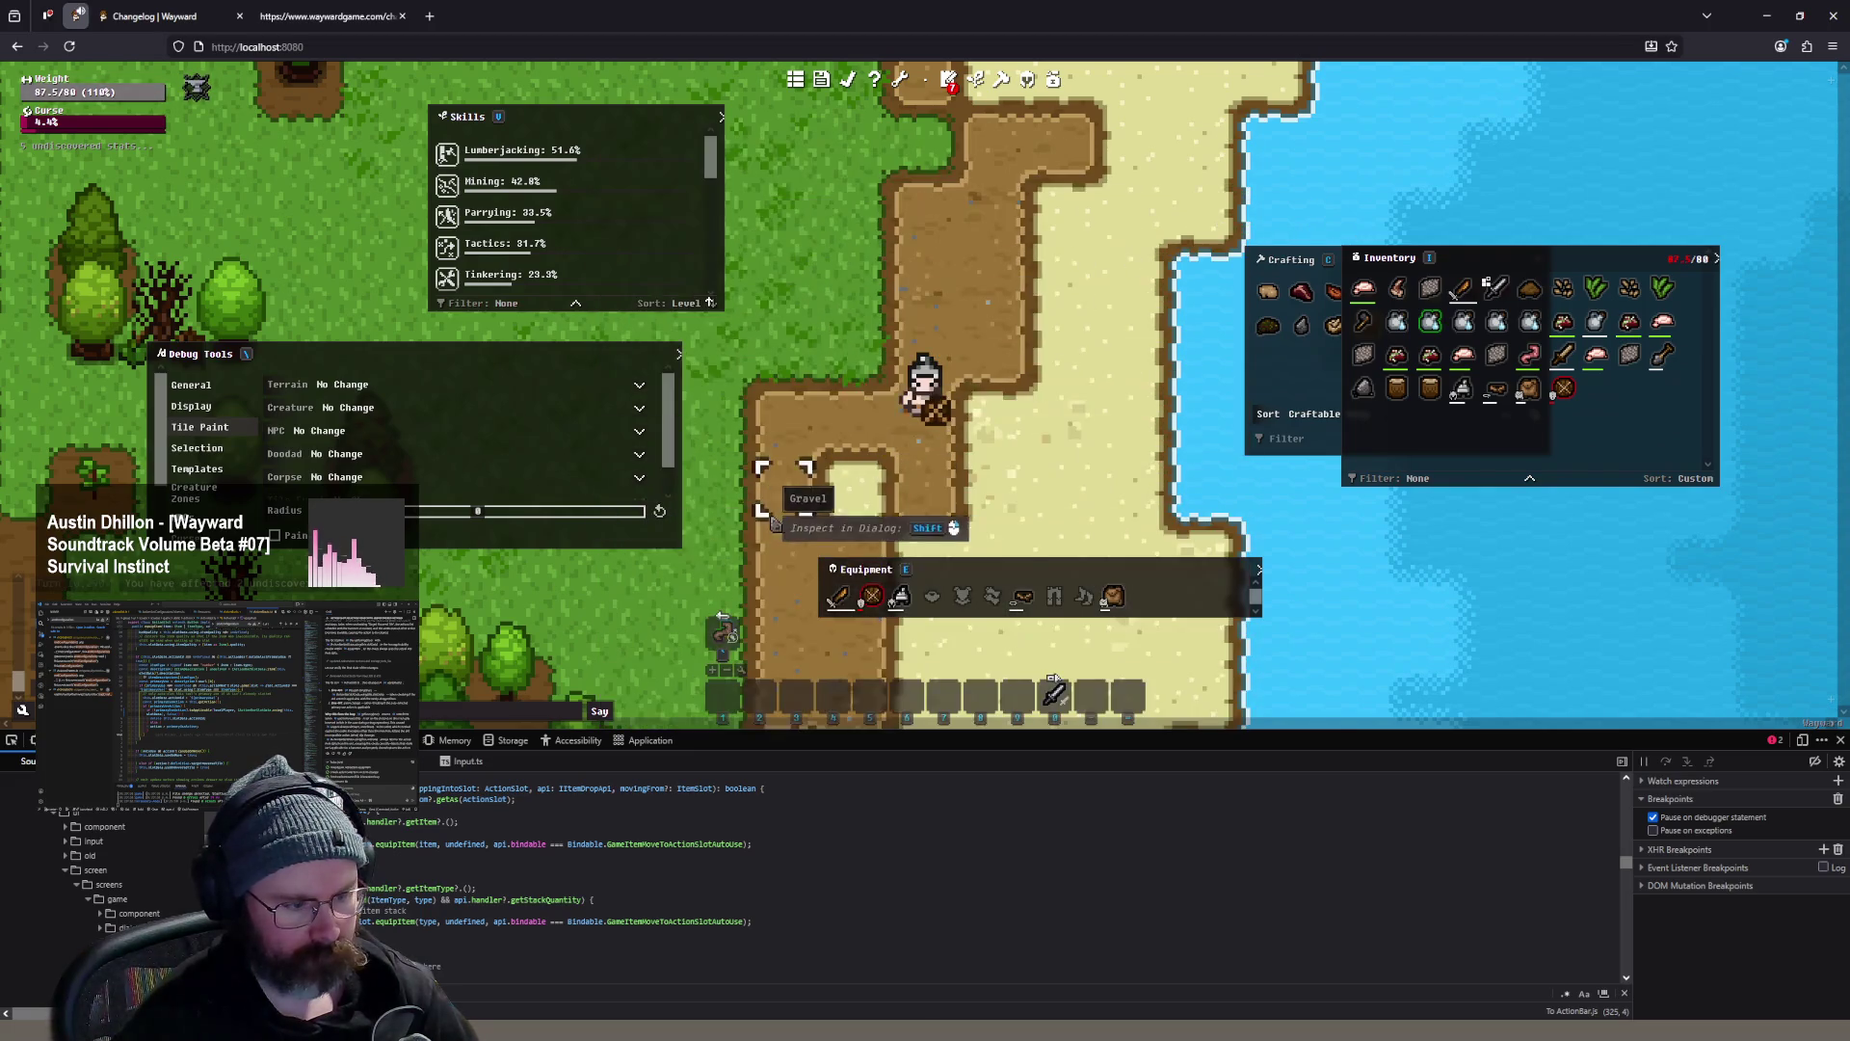
scroll(802, 488, "down", 3)
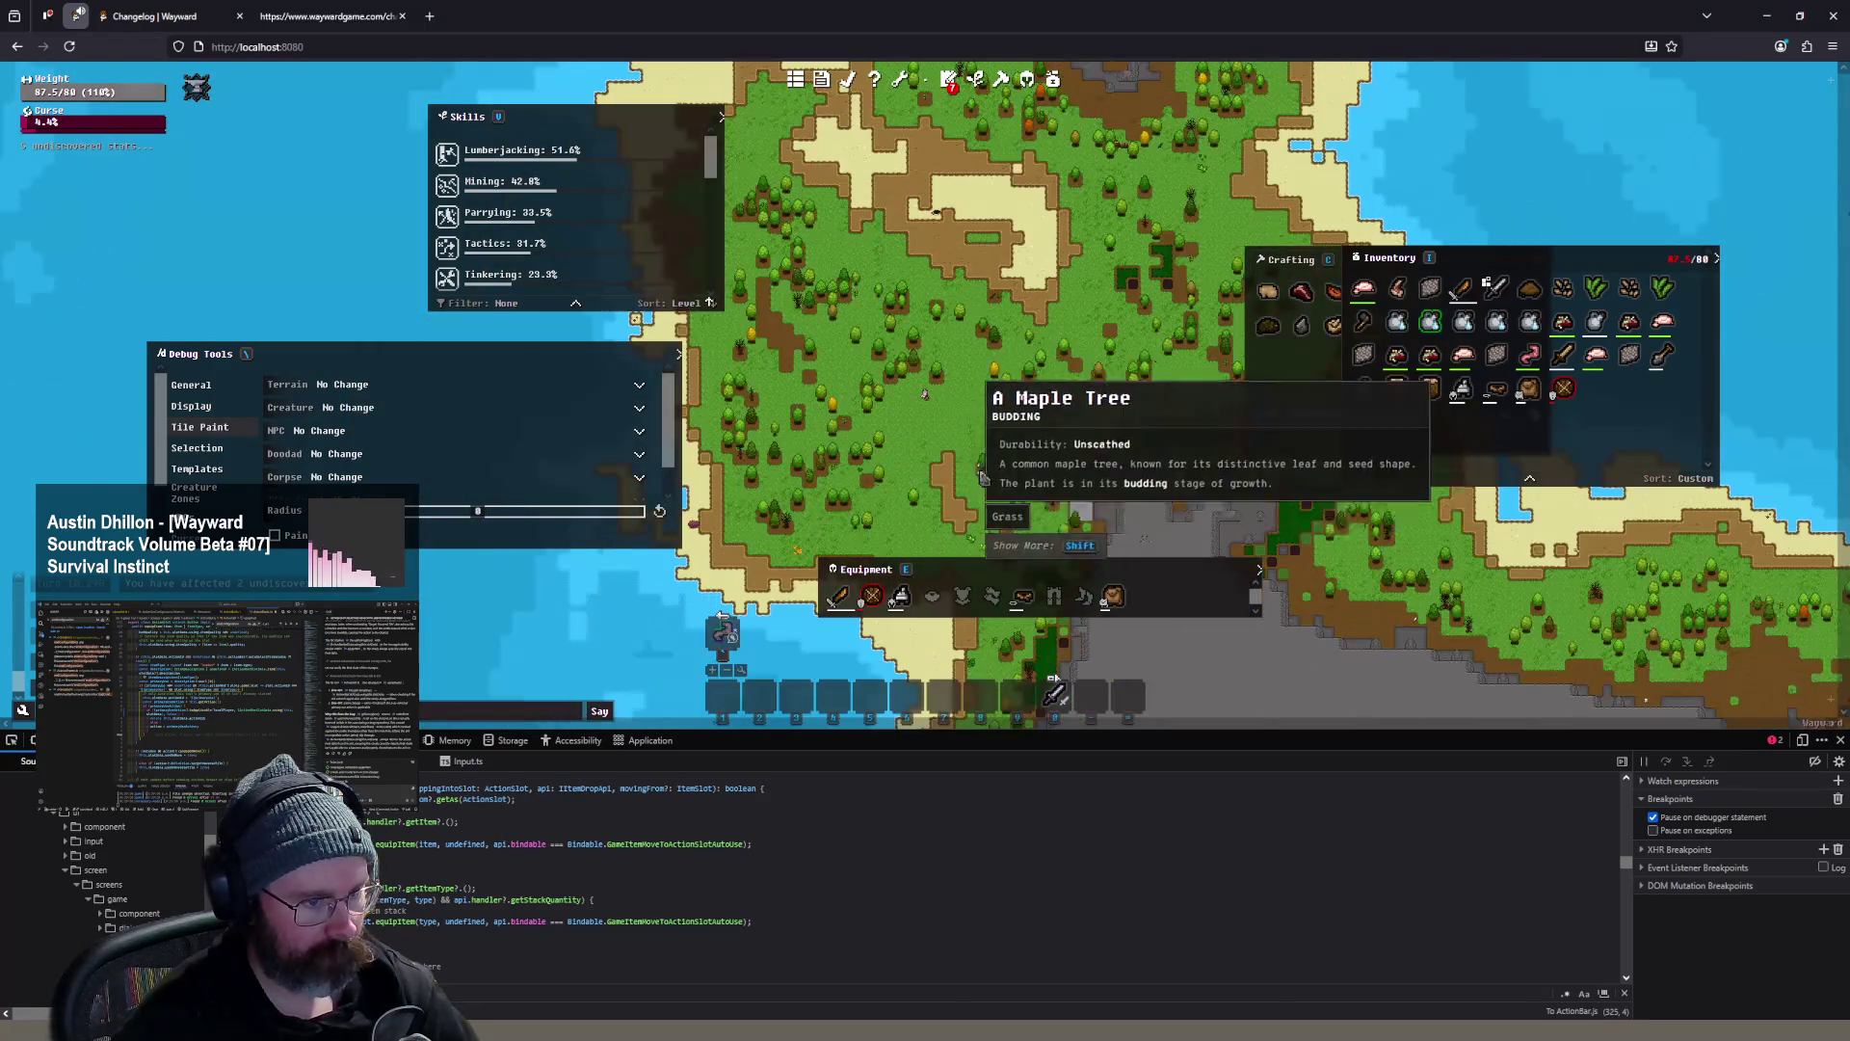
scroll(927, 219, "up", 3)
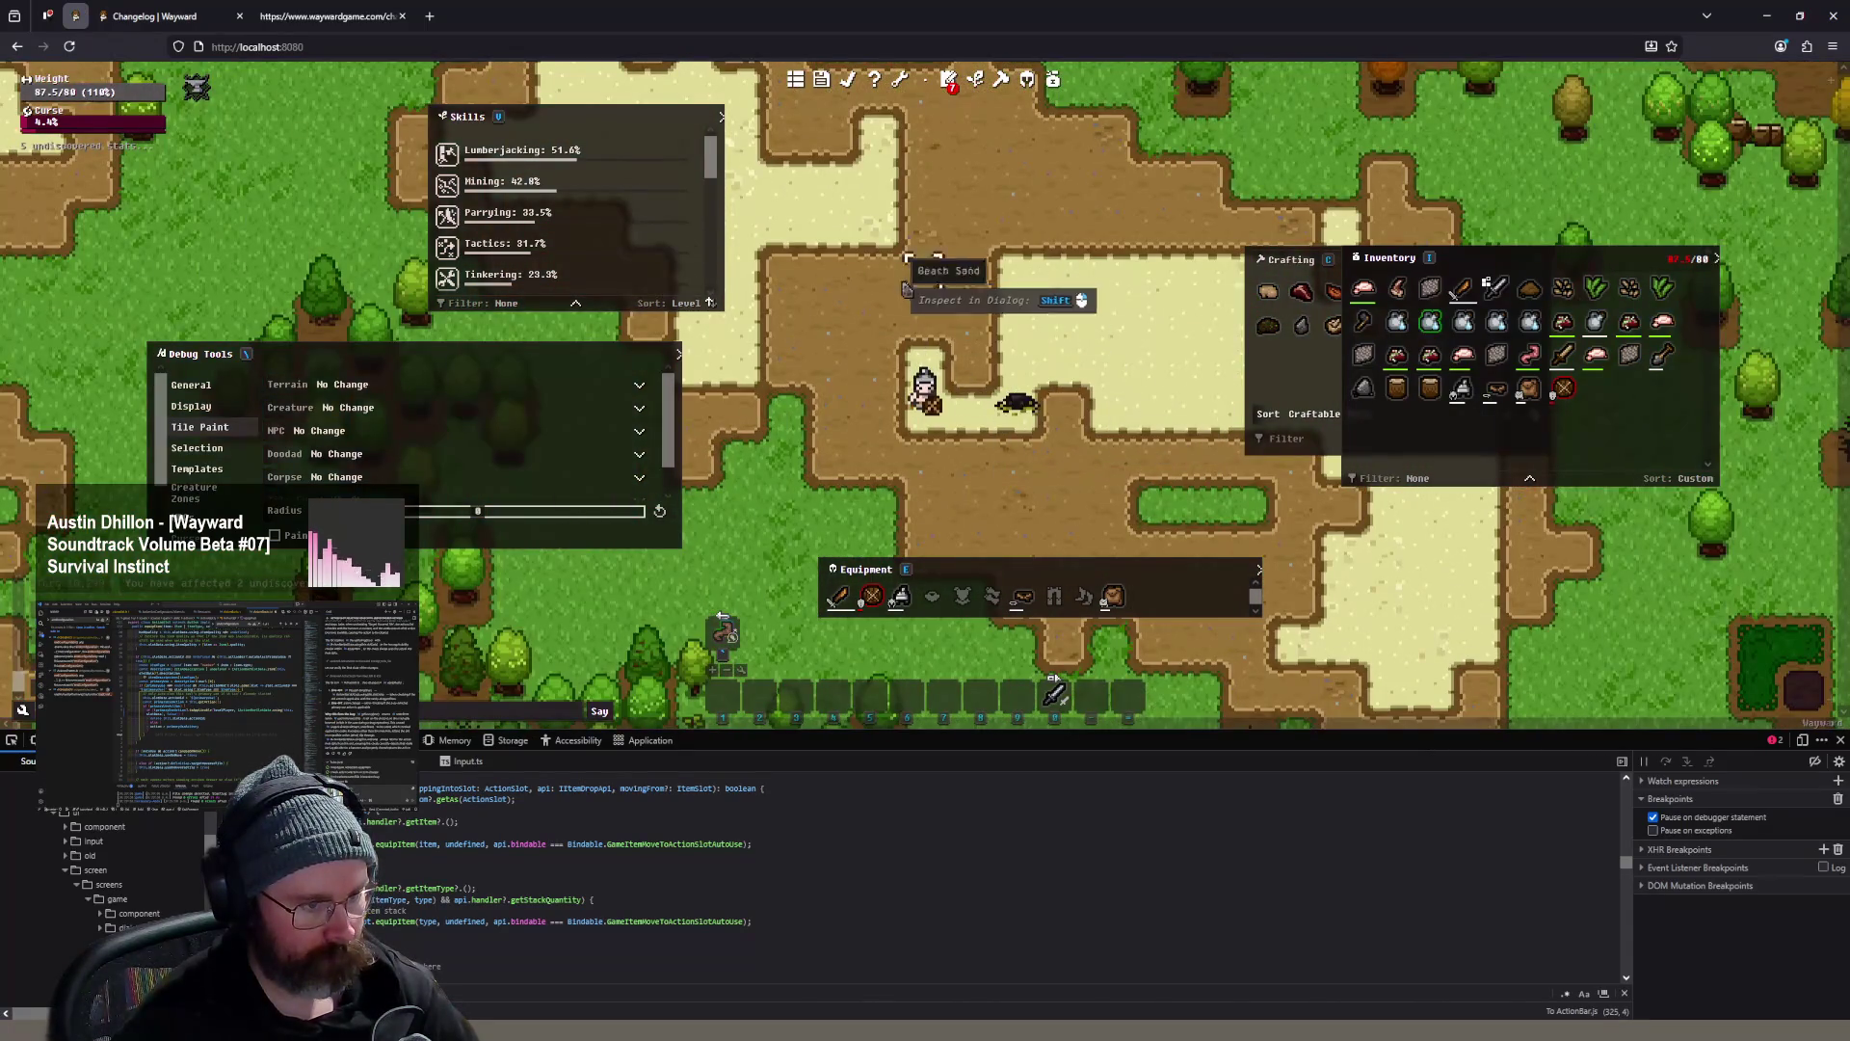
scroll(906, 288, "down", 3)
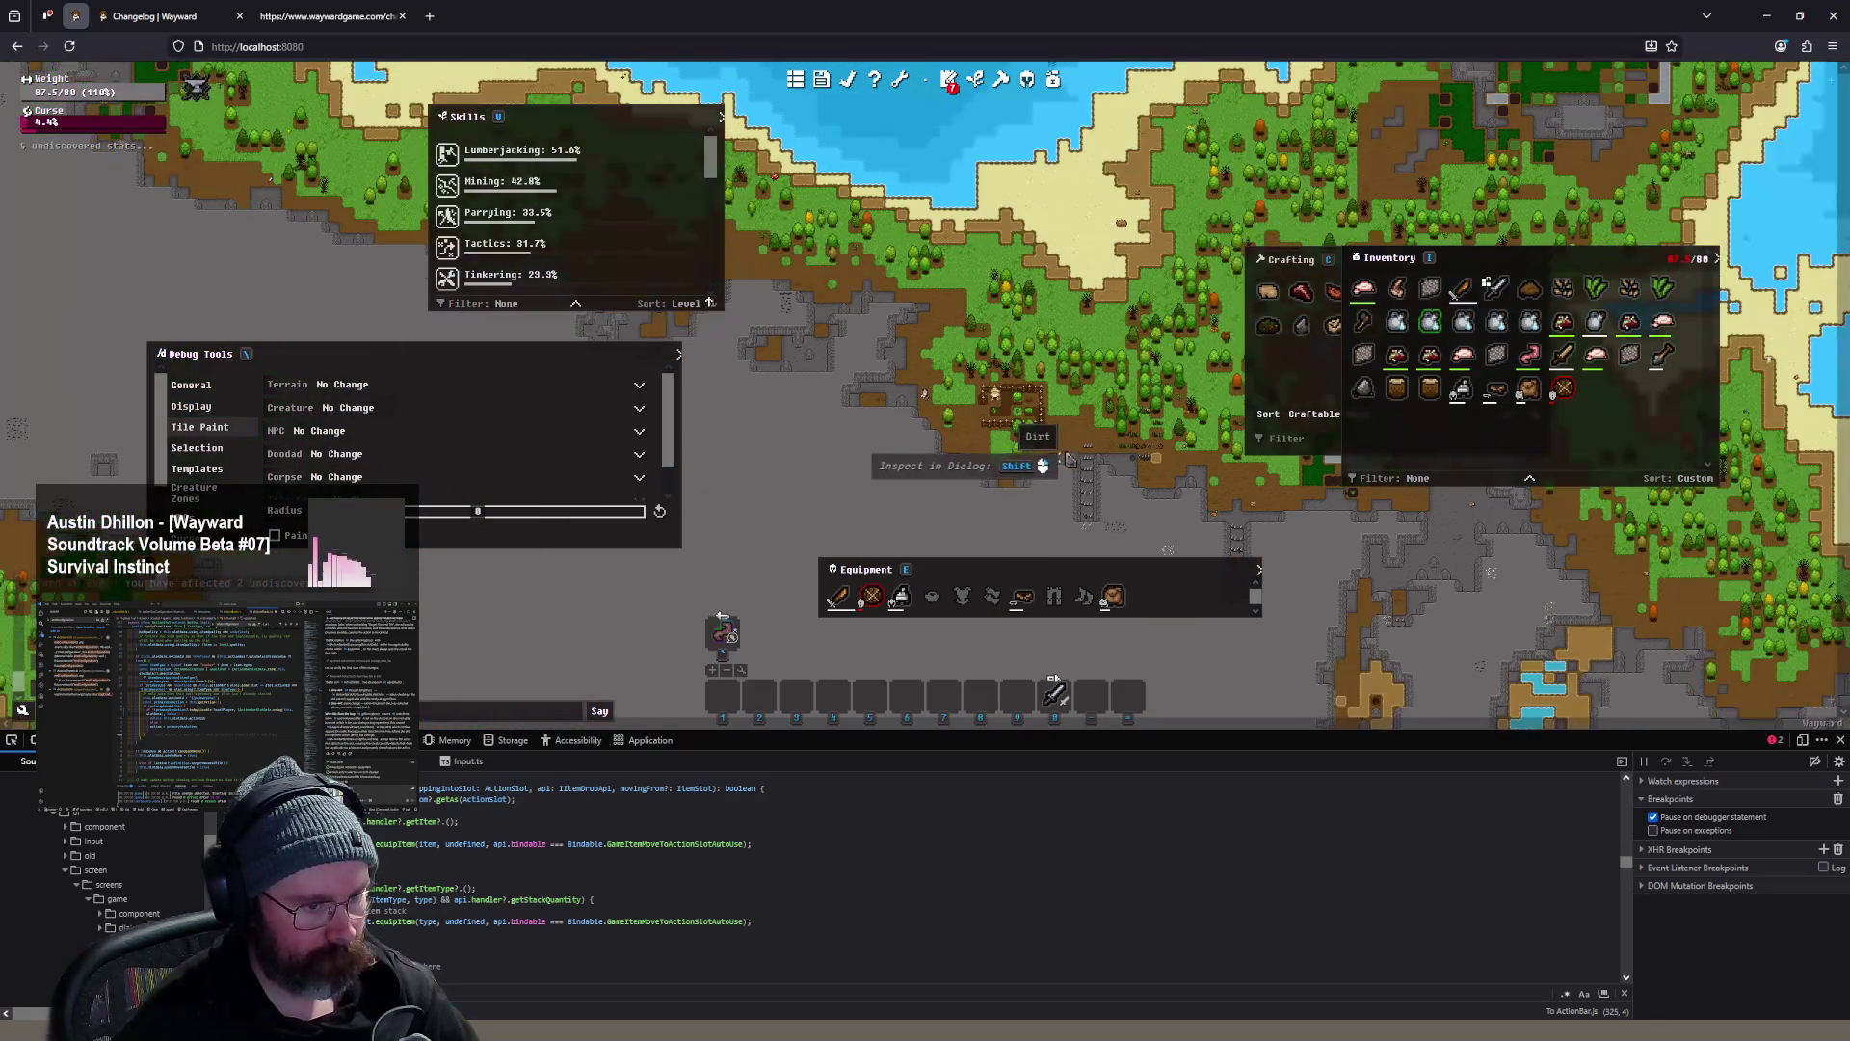
scroll(1067, 458, "up", 3)
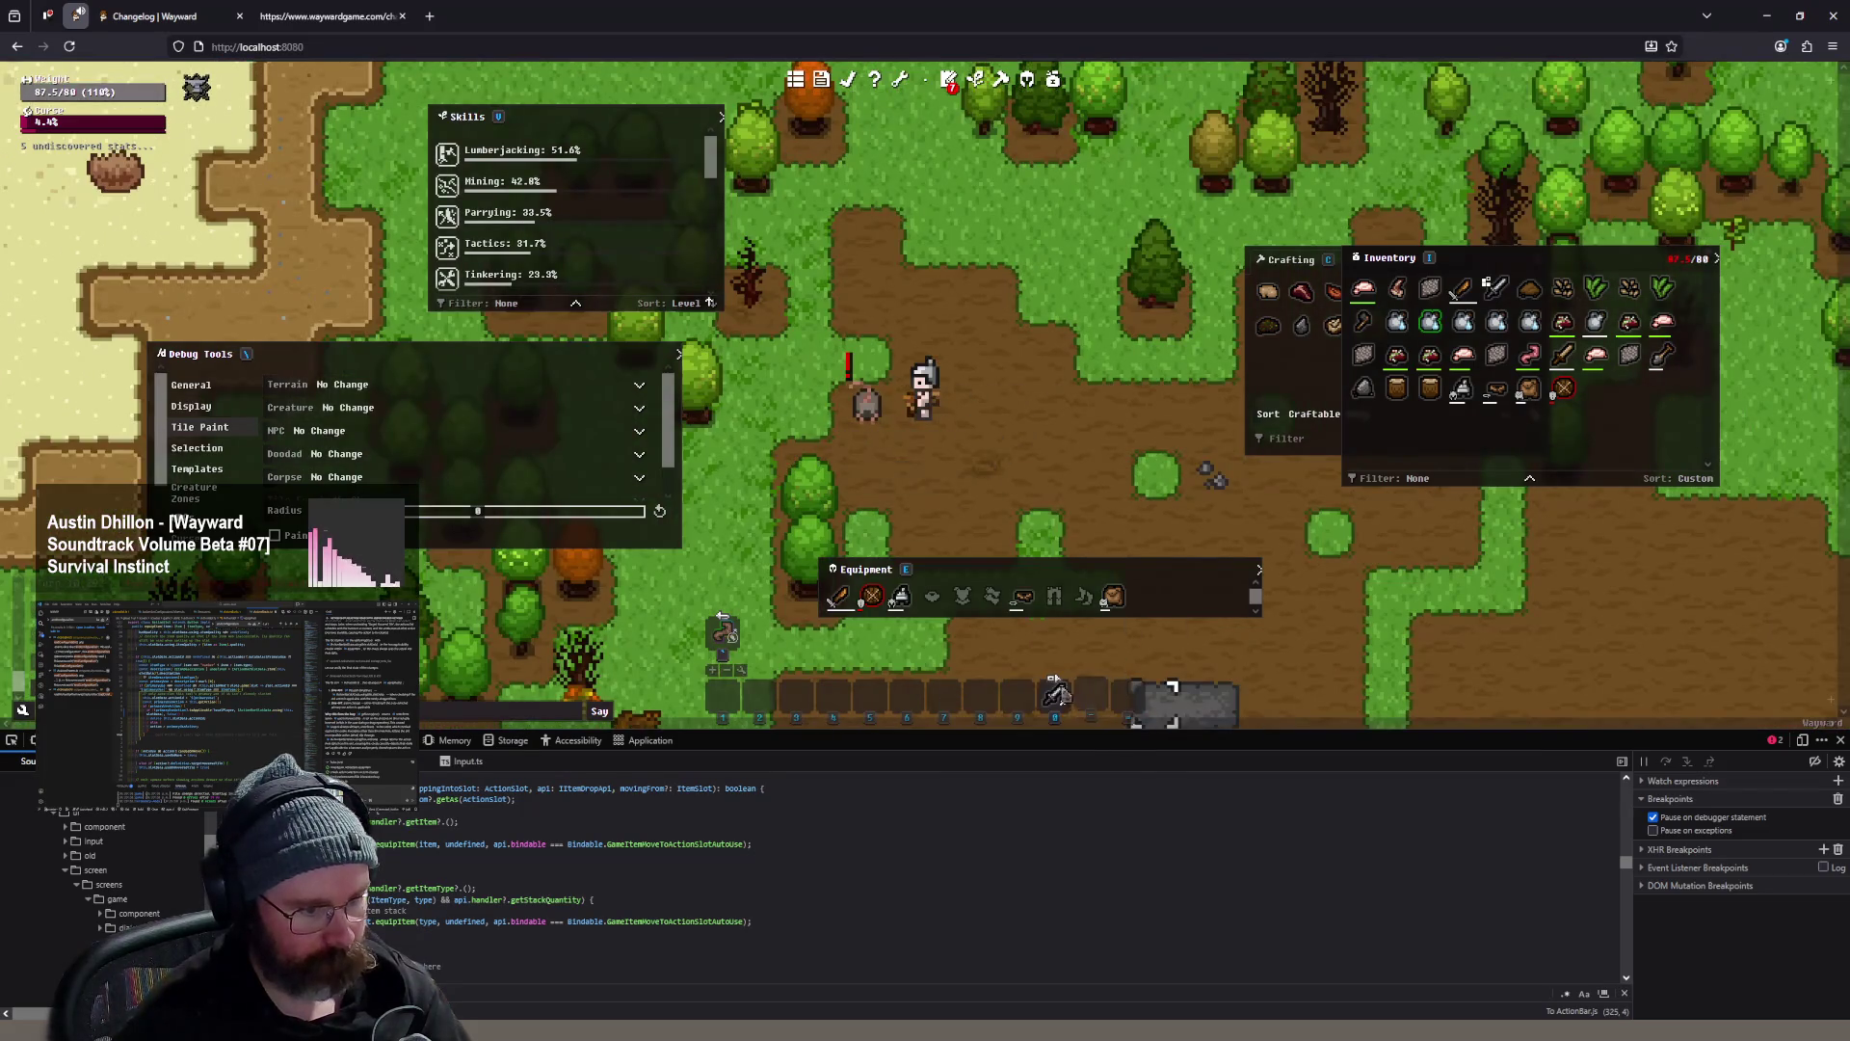
- Attack the giant rat with the slot 10 sword and adjust its slot settings again
right_click(1055, 692)
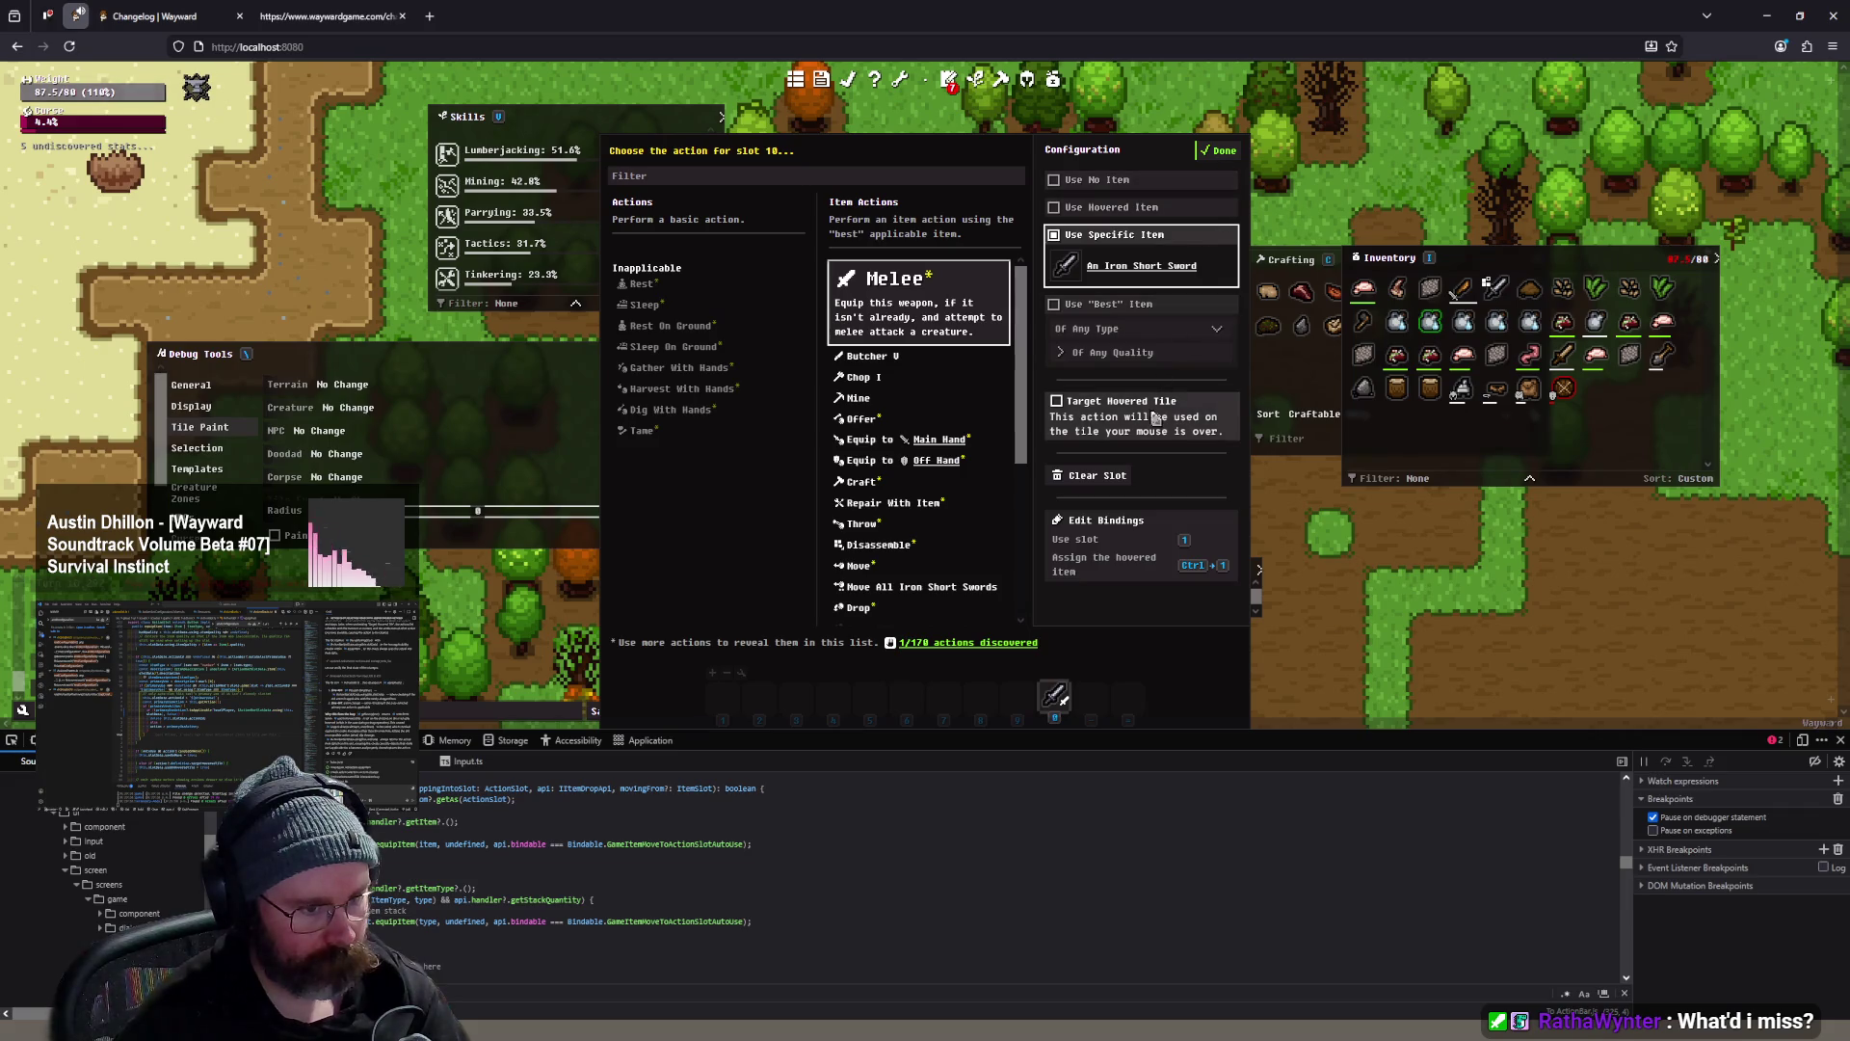
left_click(1222, 151)
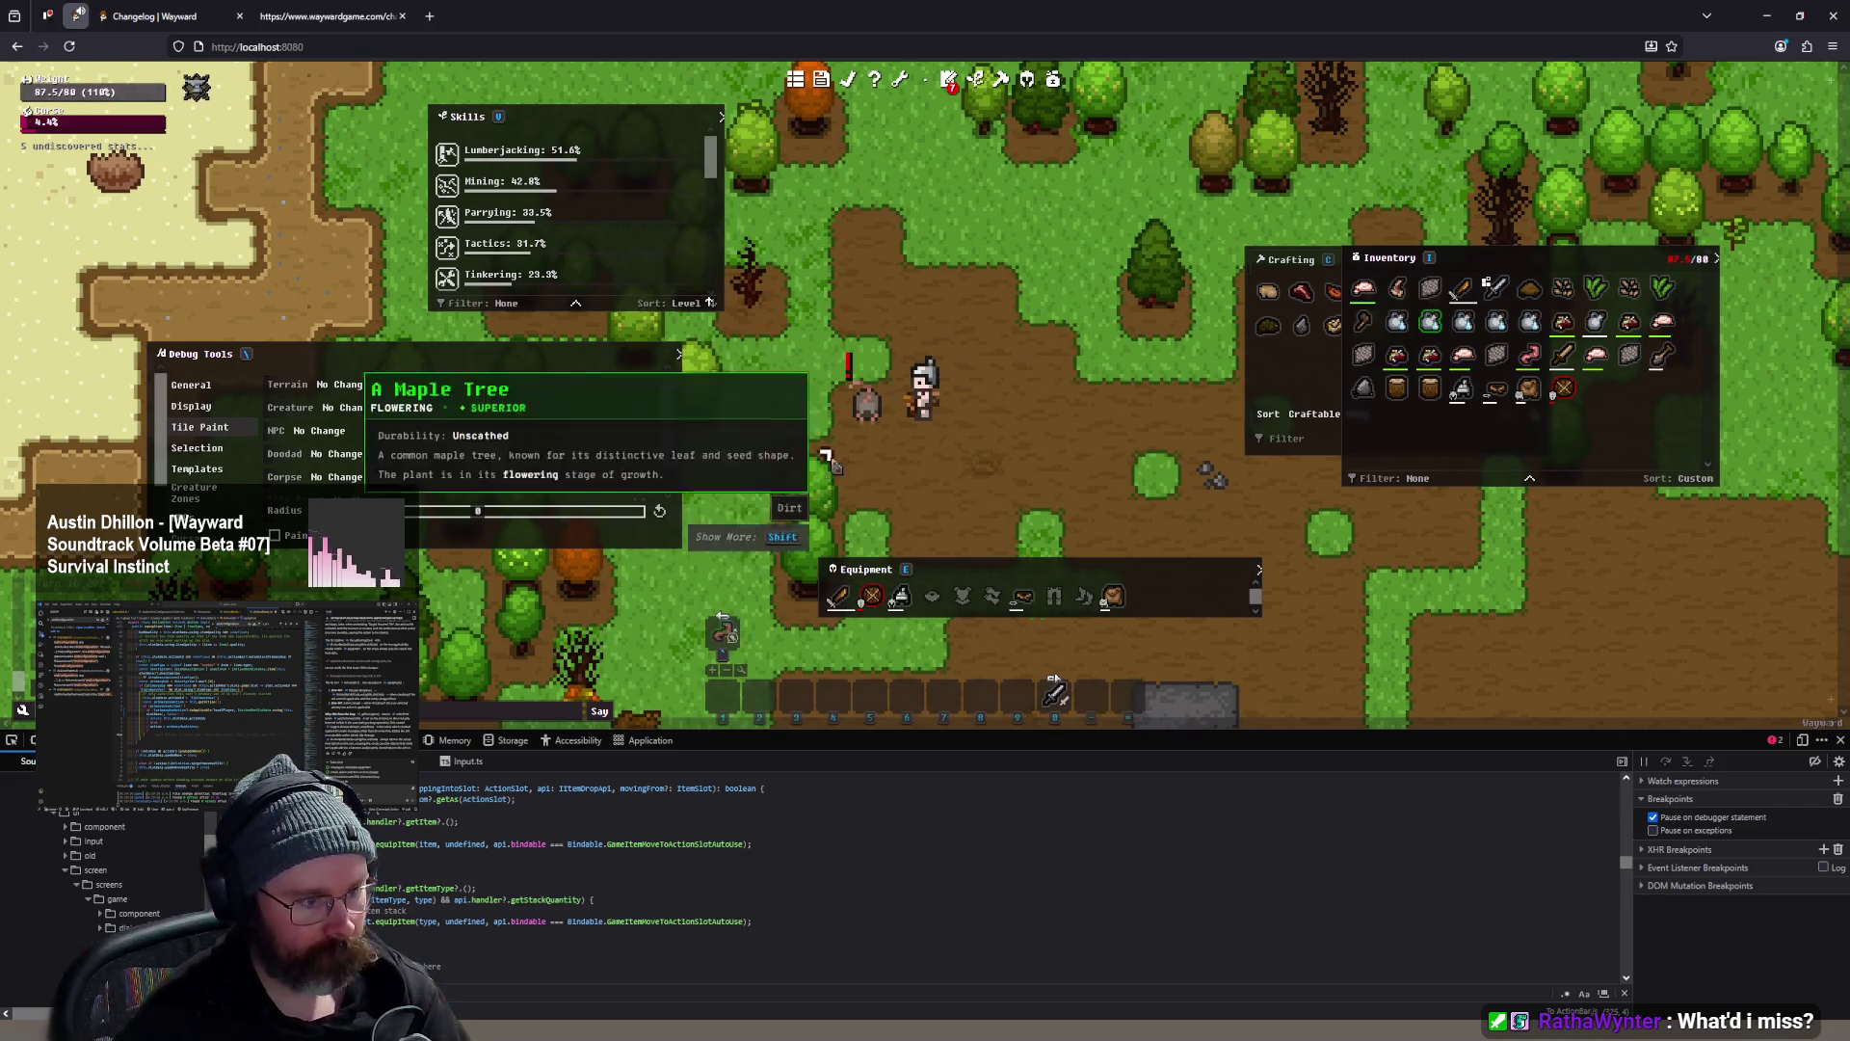
key("0")
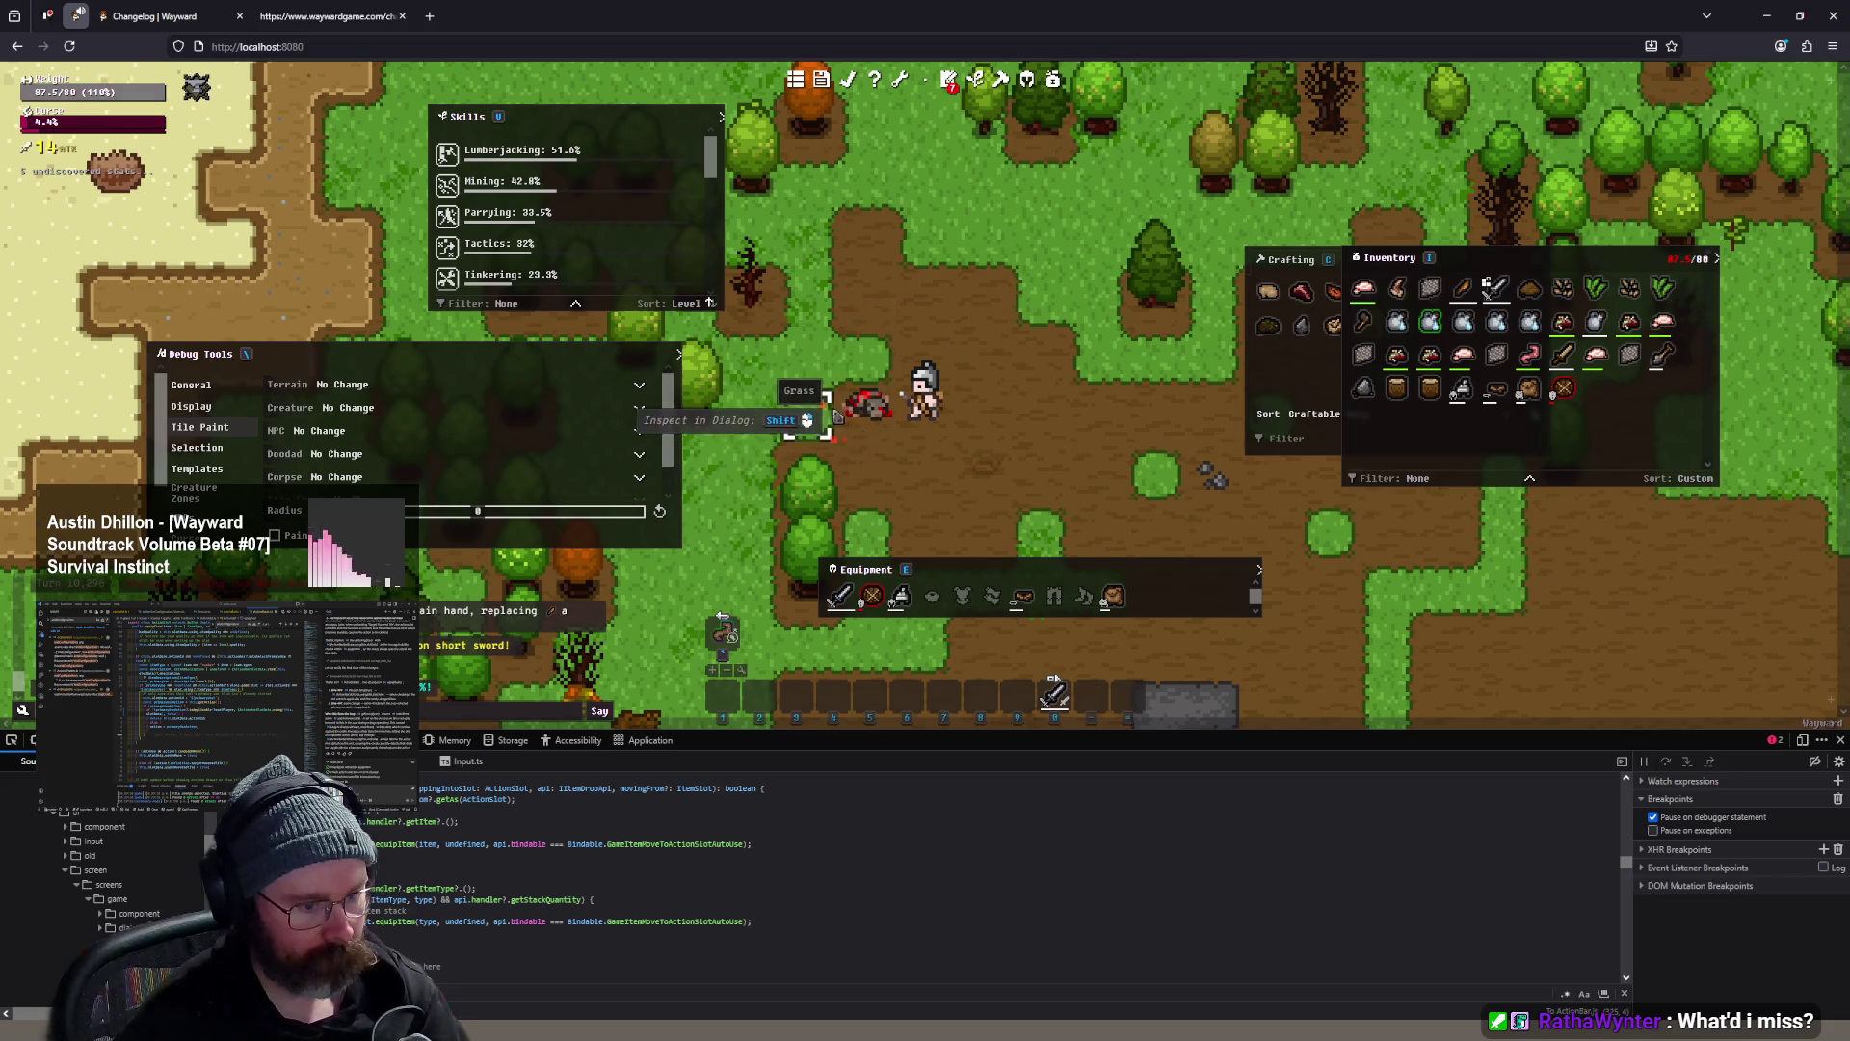
right_click(1053, 686)
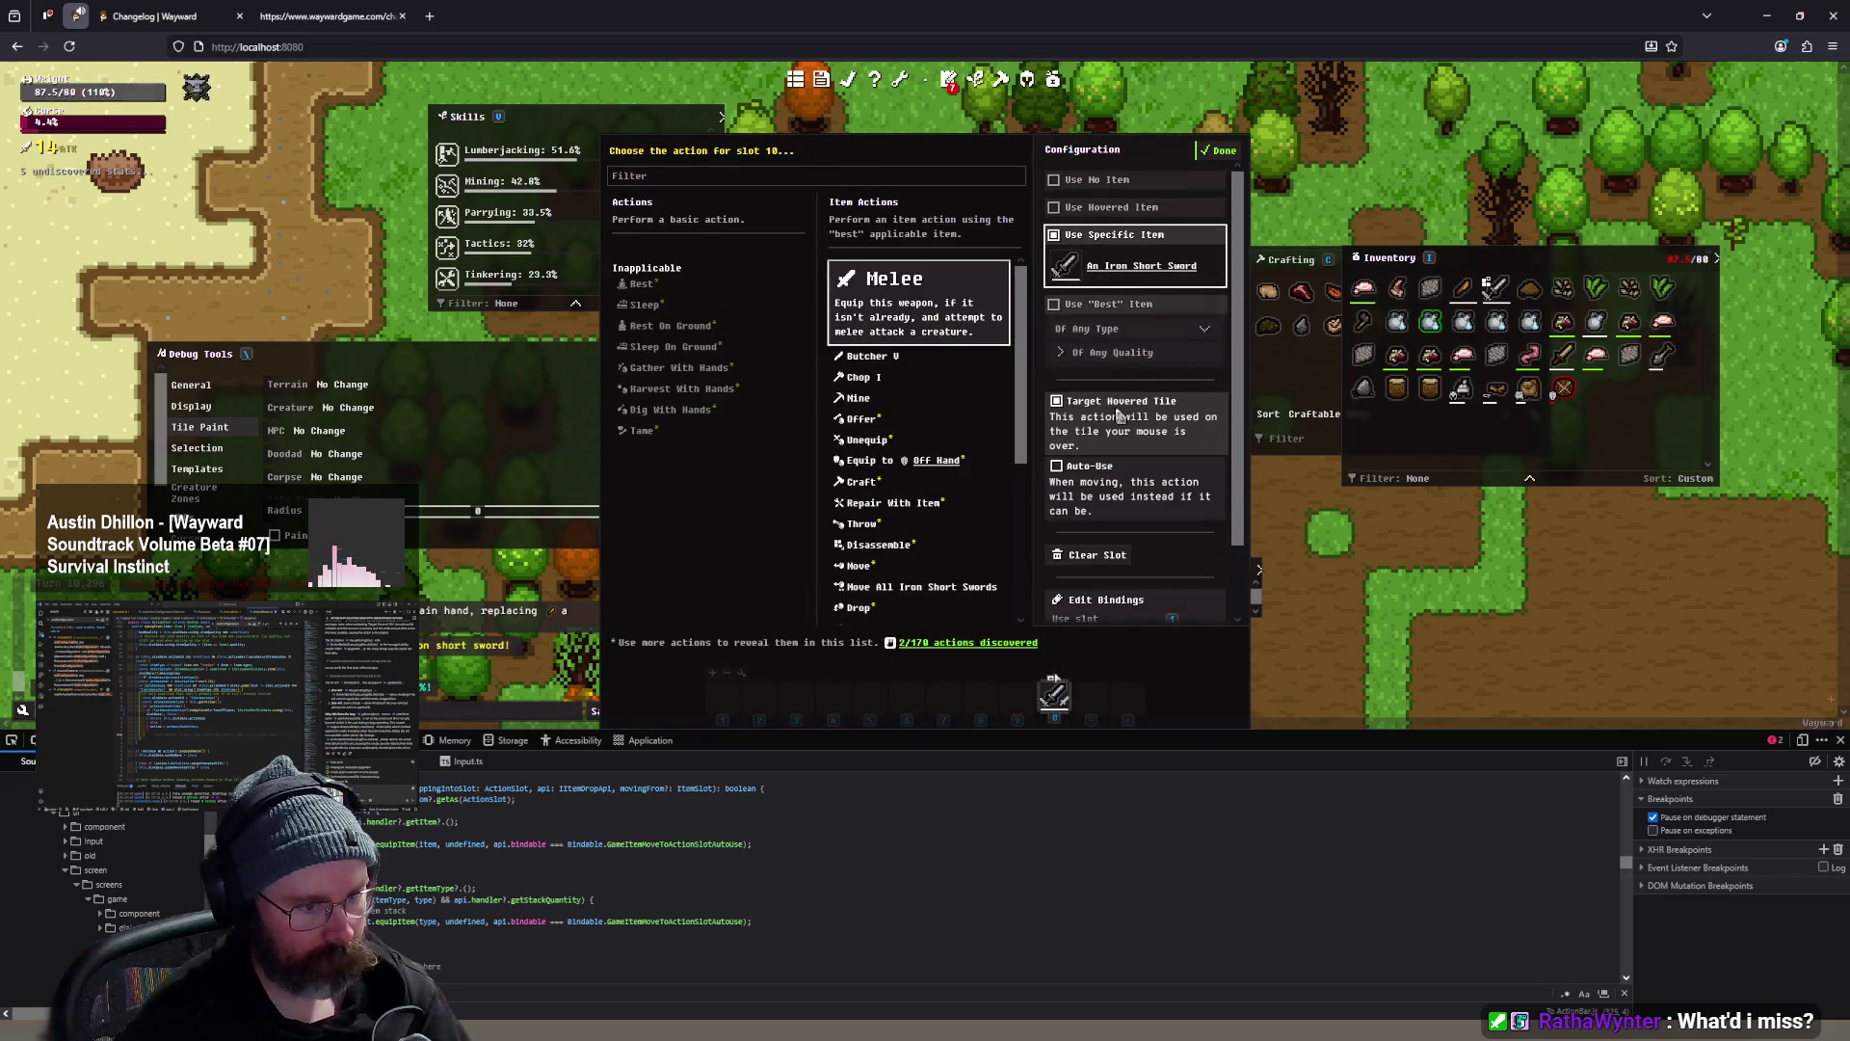
left_click(1124, 482)
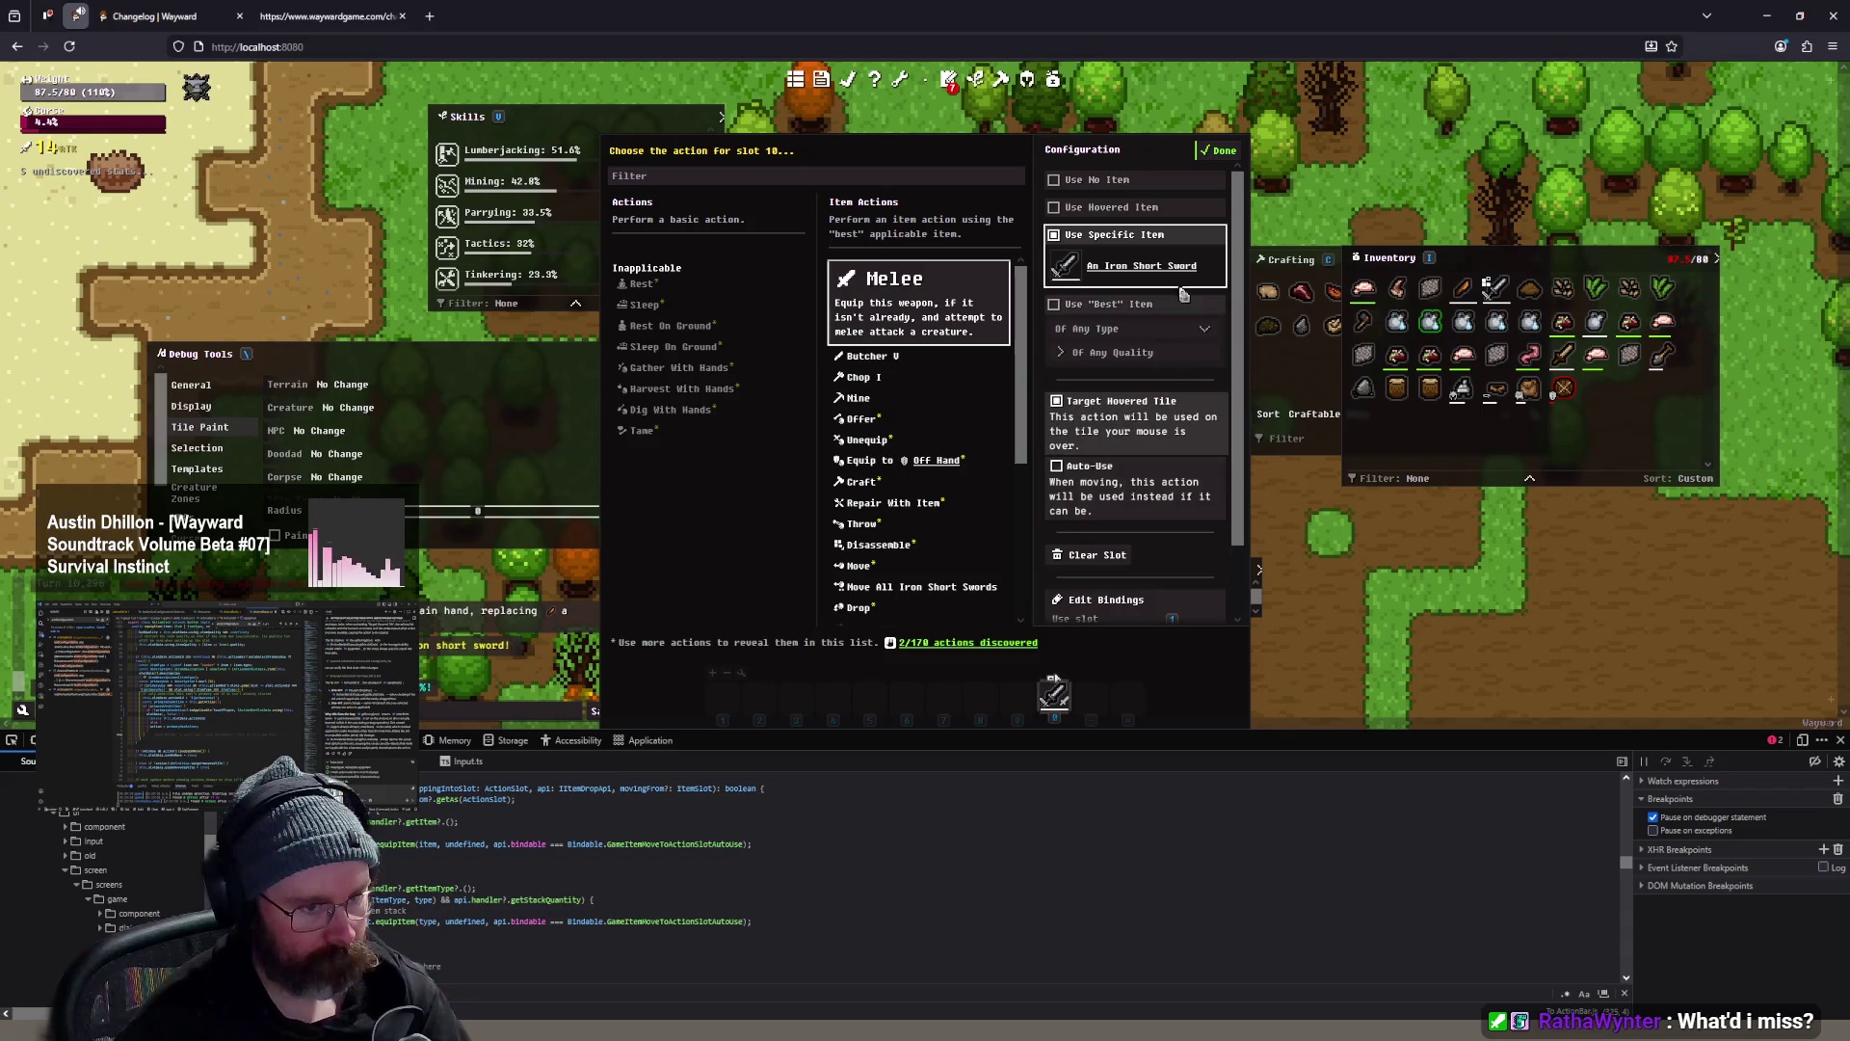
left_click(1220, 152)
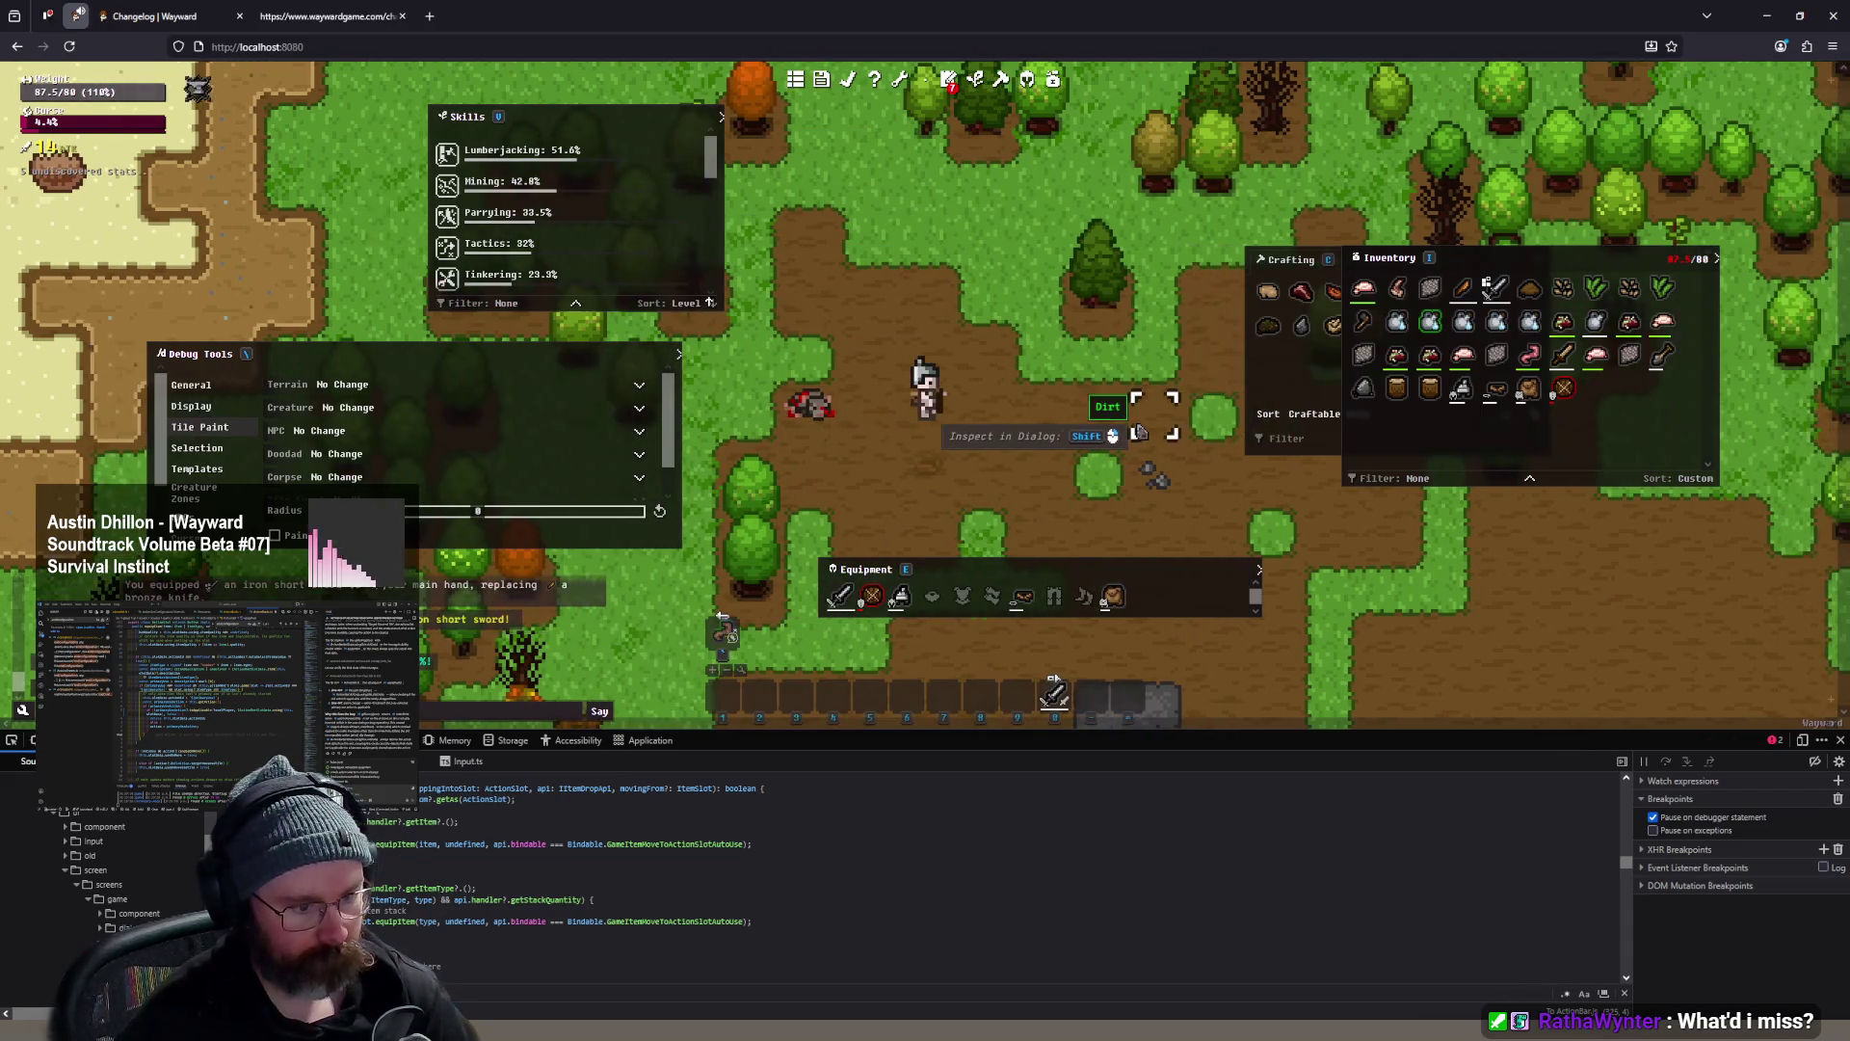
- Try the clay jug, then the iron short sword, in action slot 10, checking each one's action settings
left_click_drag(1496, 321, 1058, 697)
left_click(1058, 698)
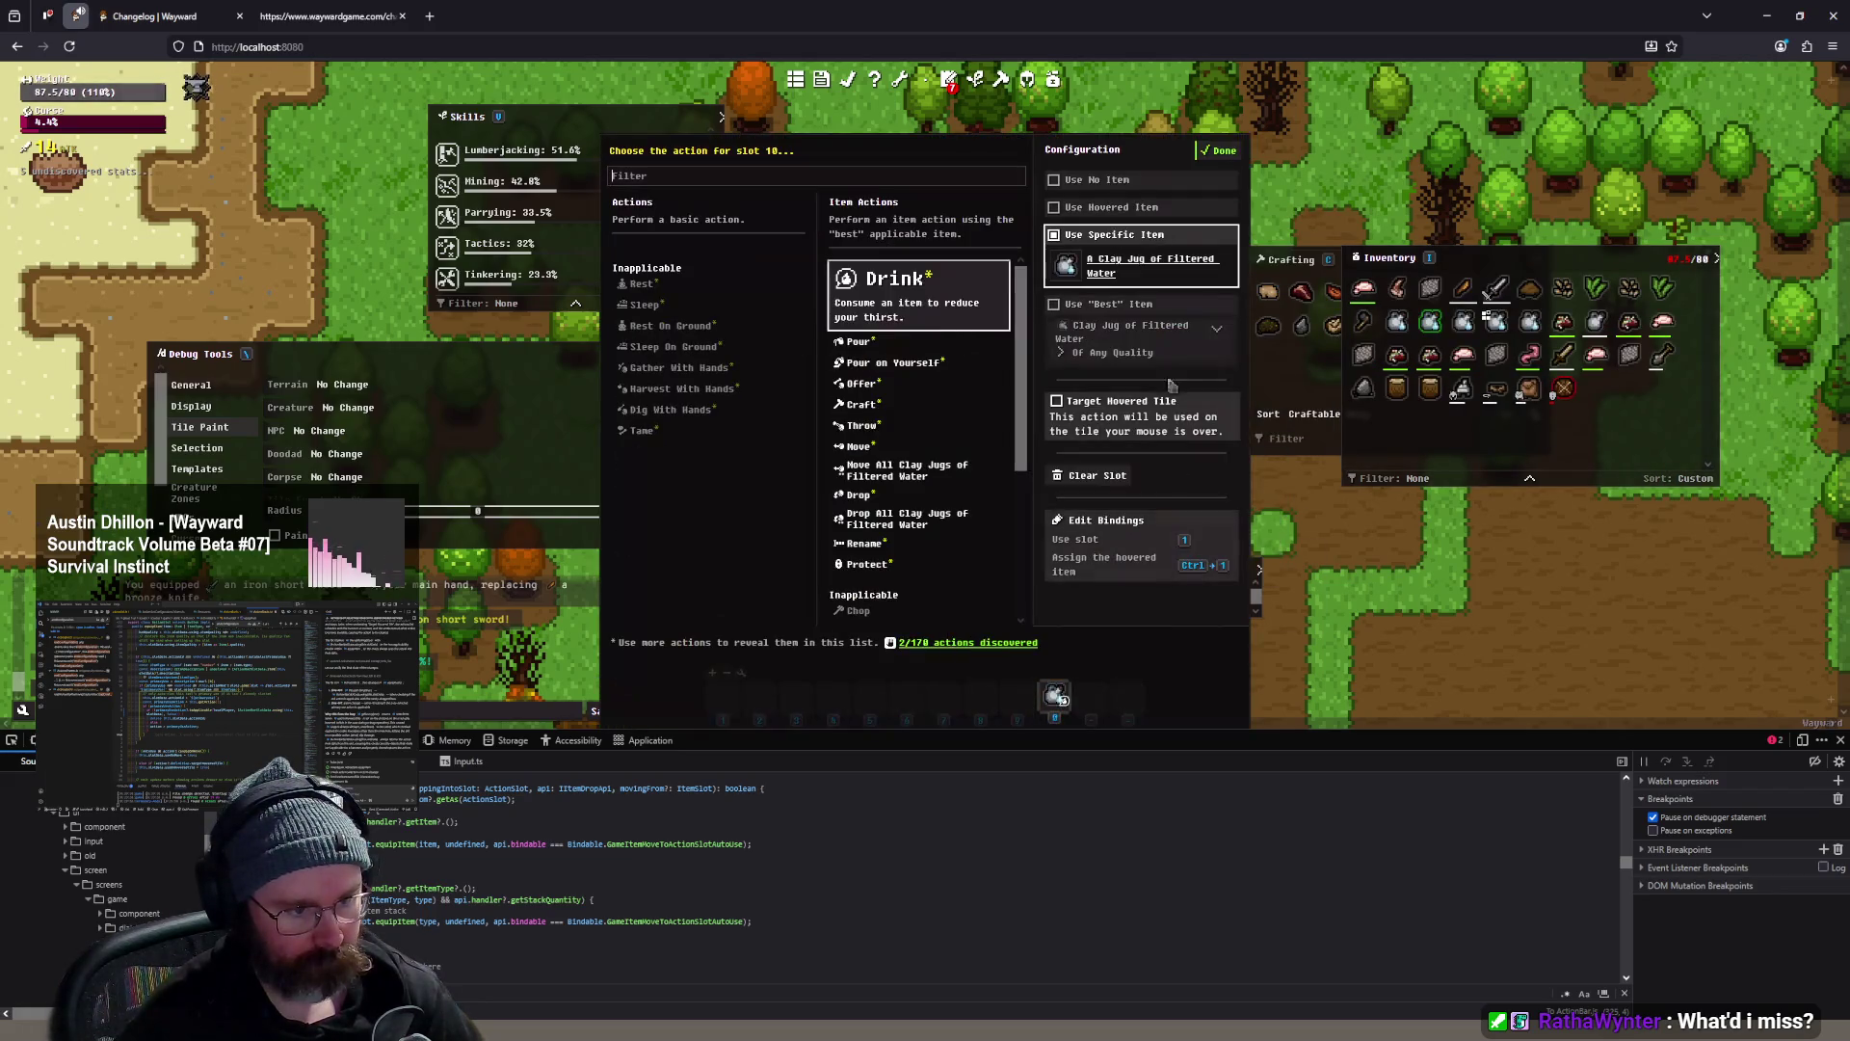
left_click(1221, 153)
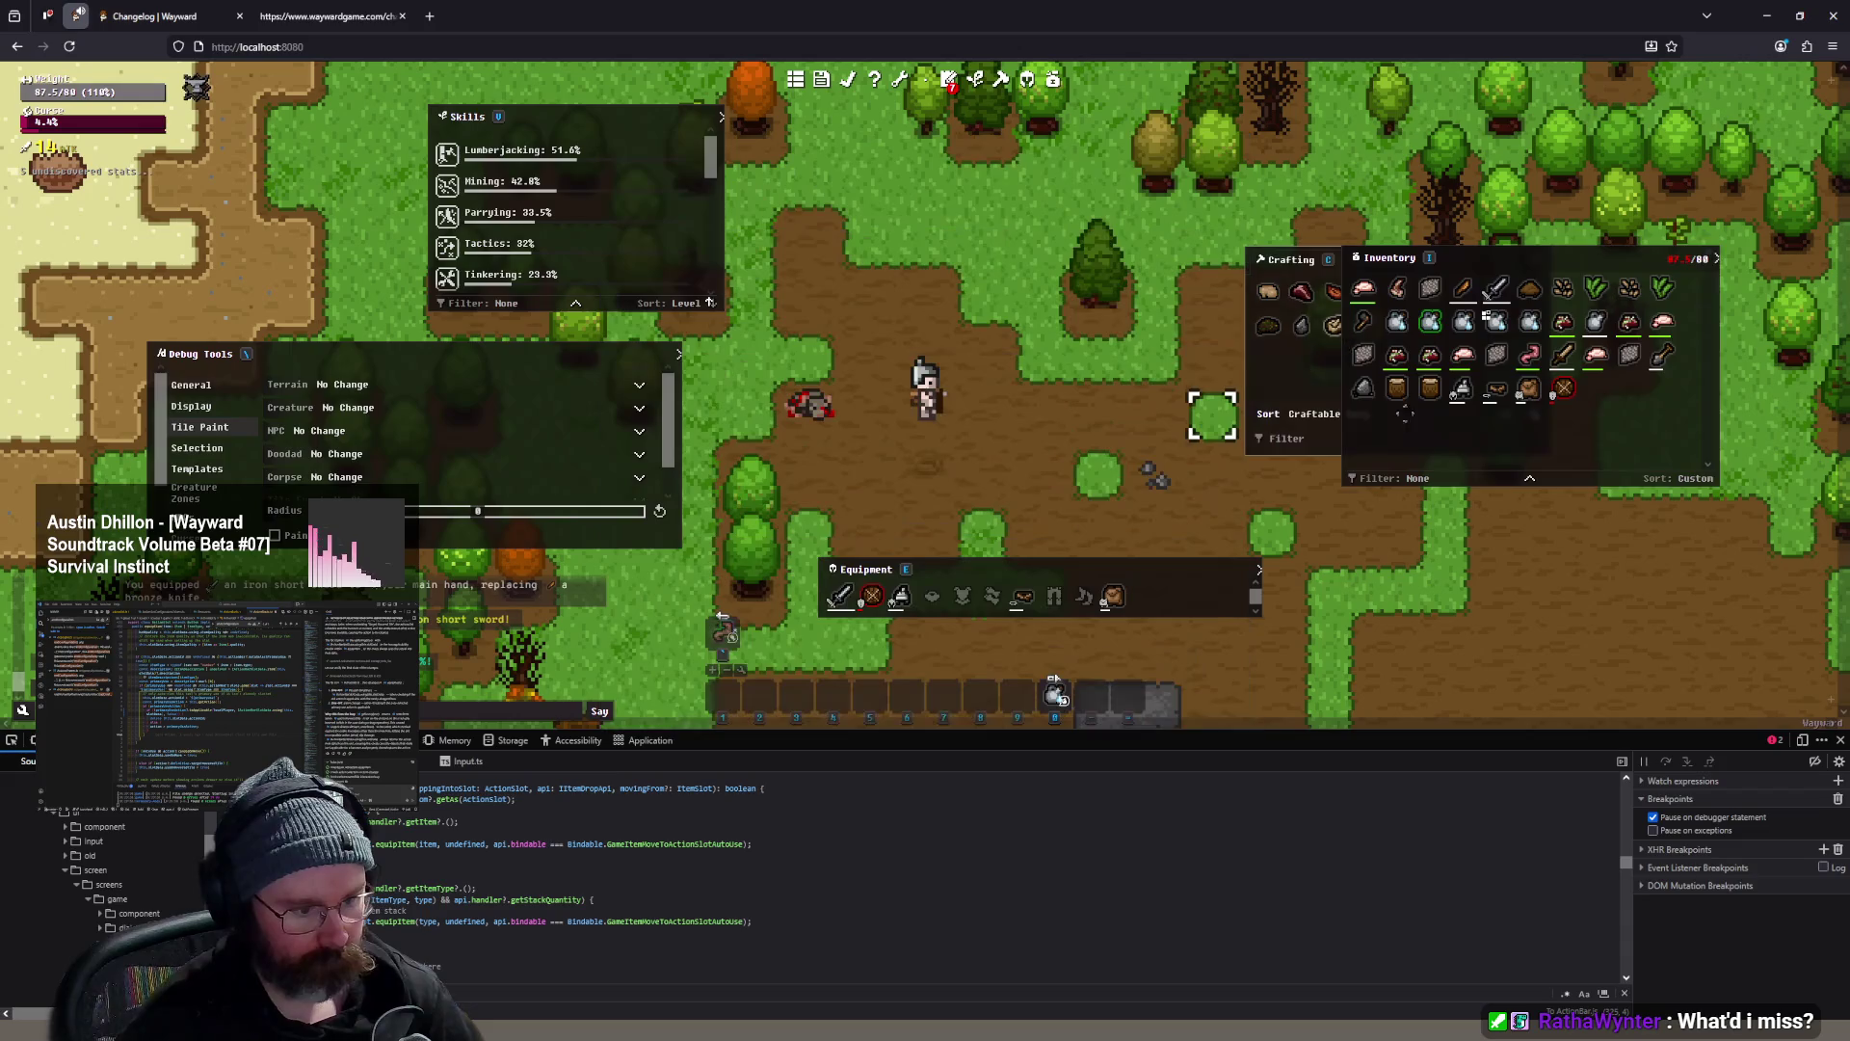
mouse_move(1465, 323)
left_mouse_down()
mouse_move(1157, 579)
mouse_move(1059, 698)
left_mouse_up()
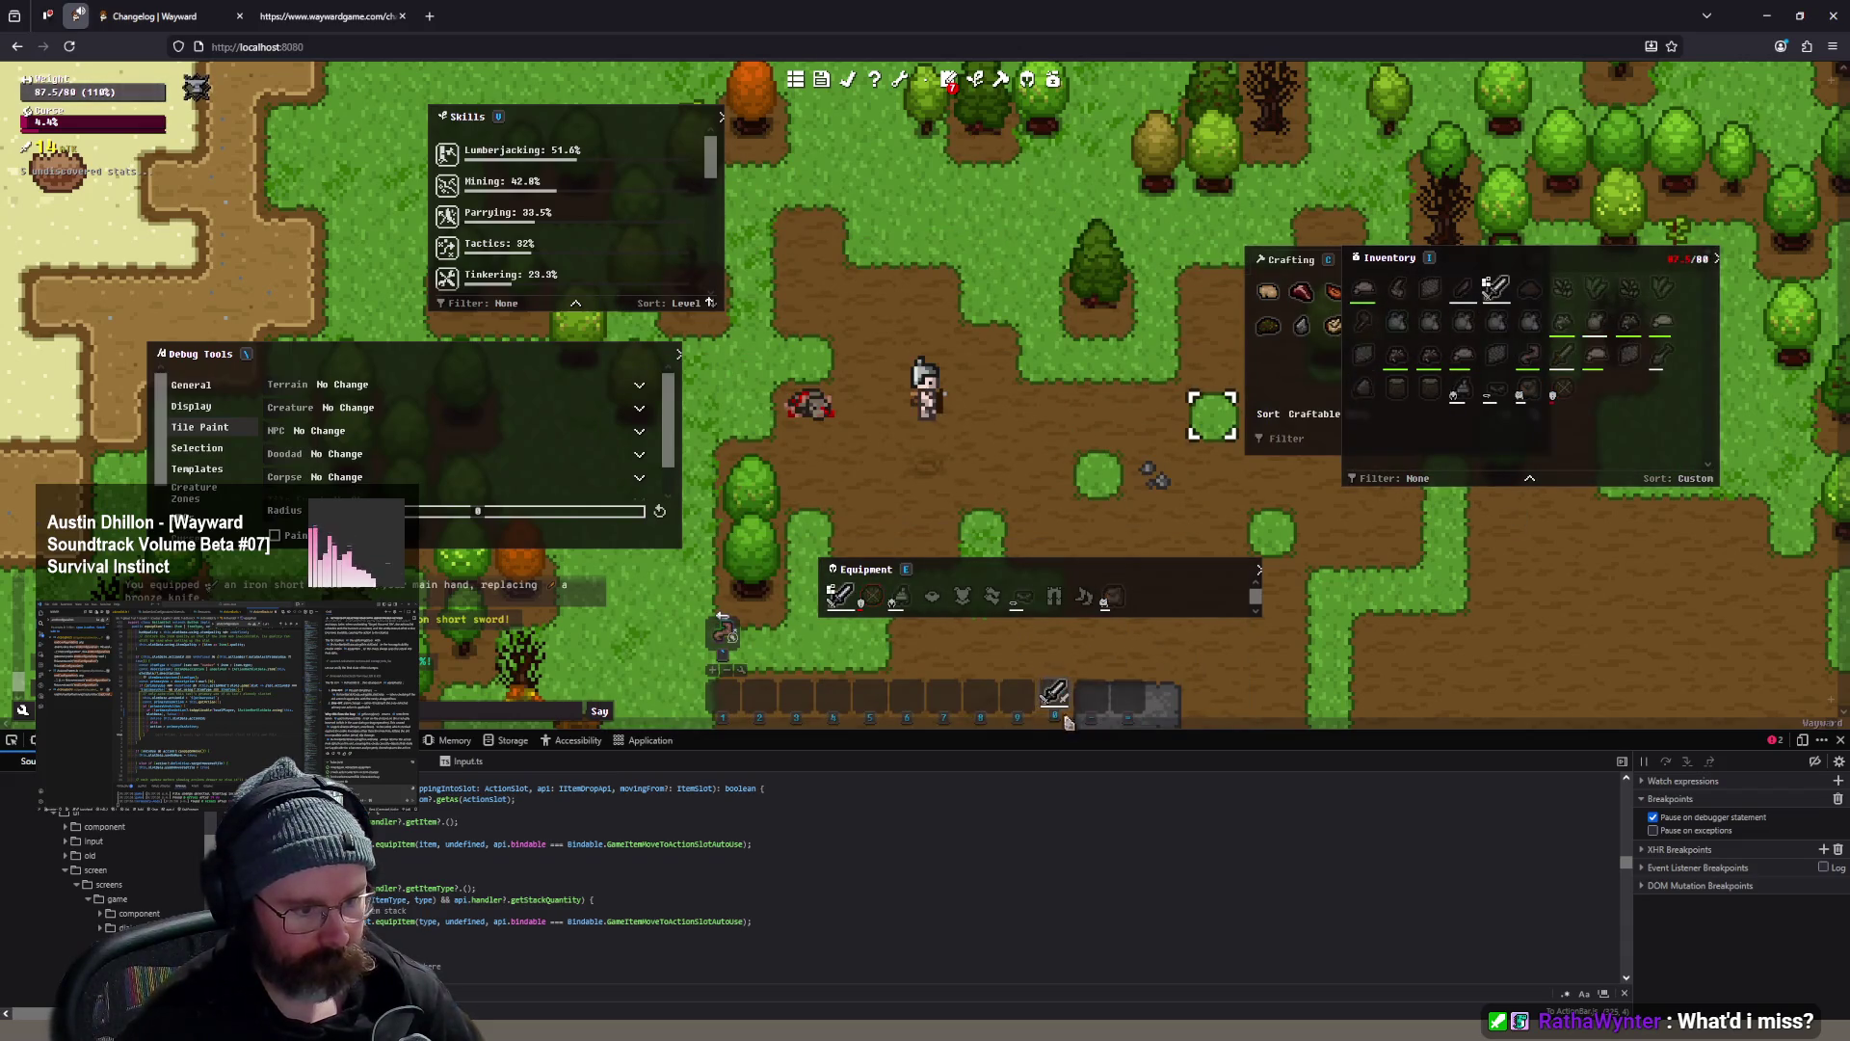
left_click(1061, 699)
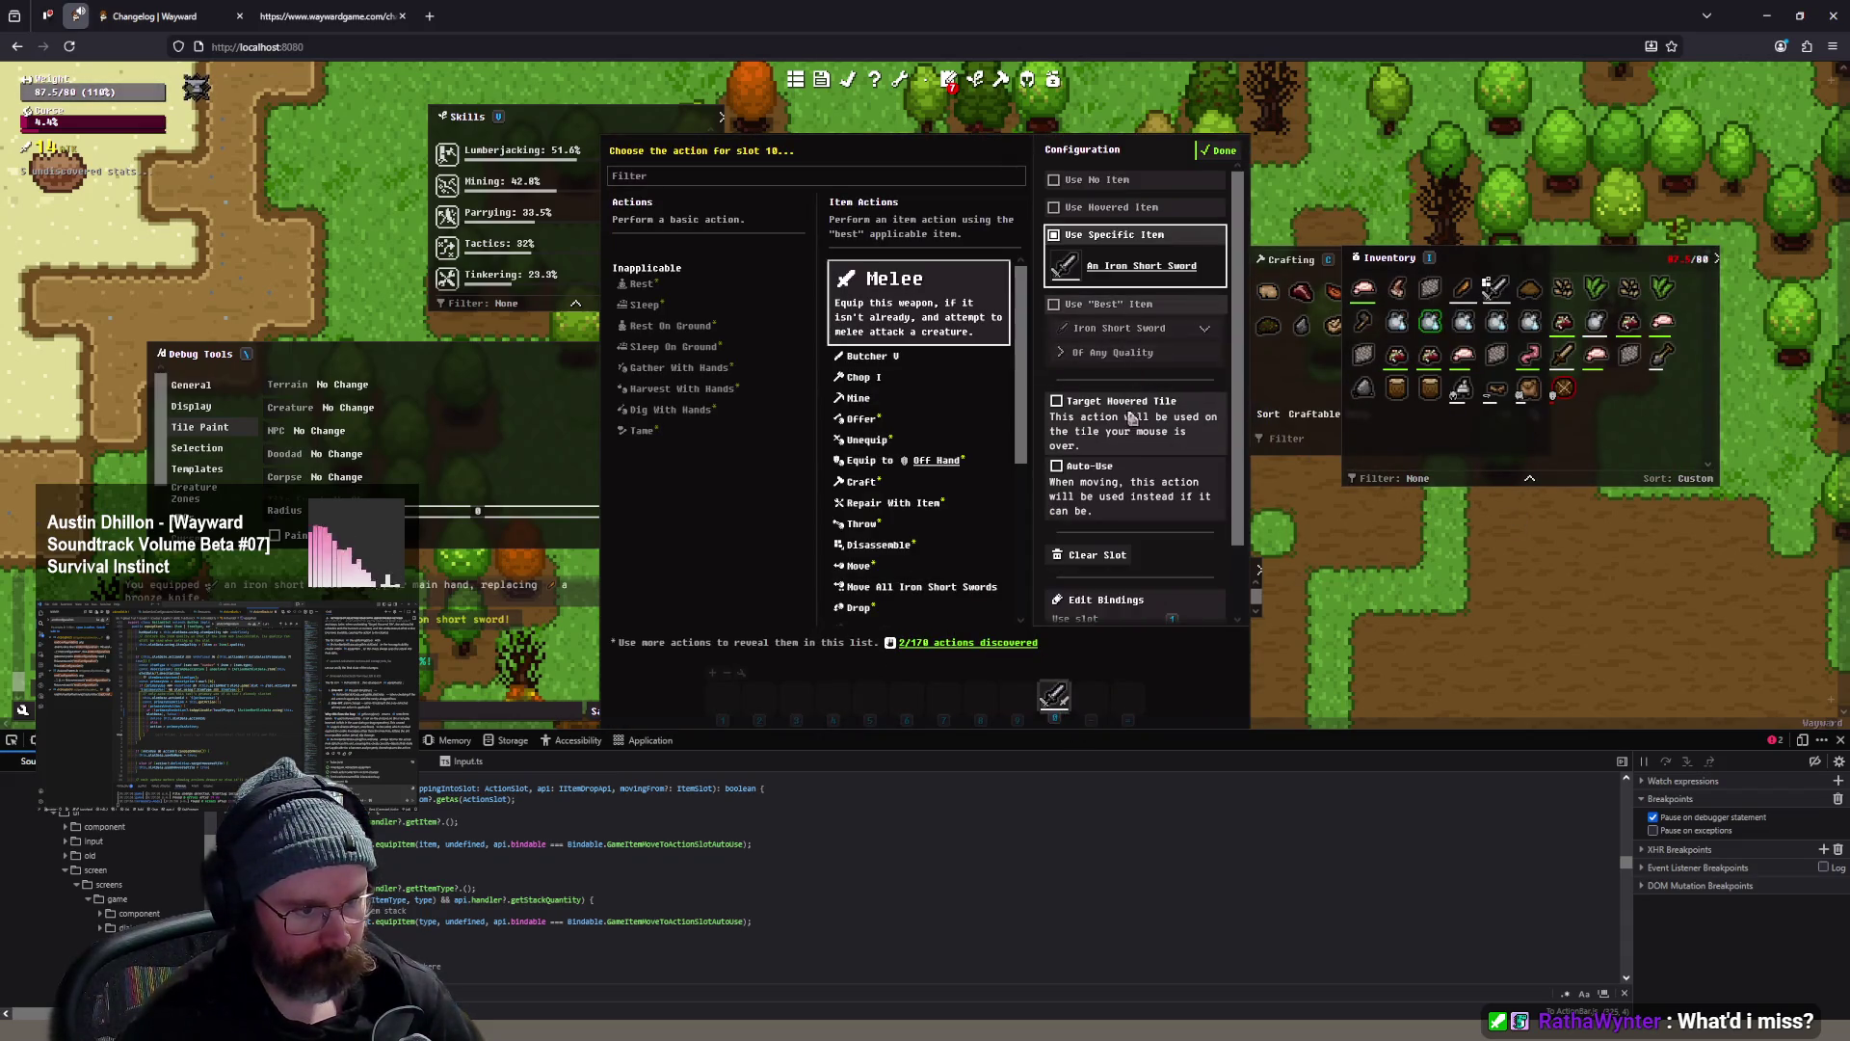
left_click(1221, 150)
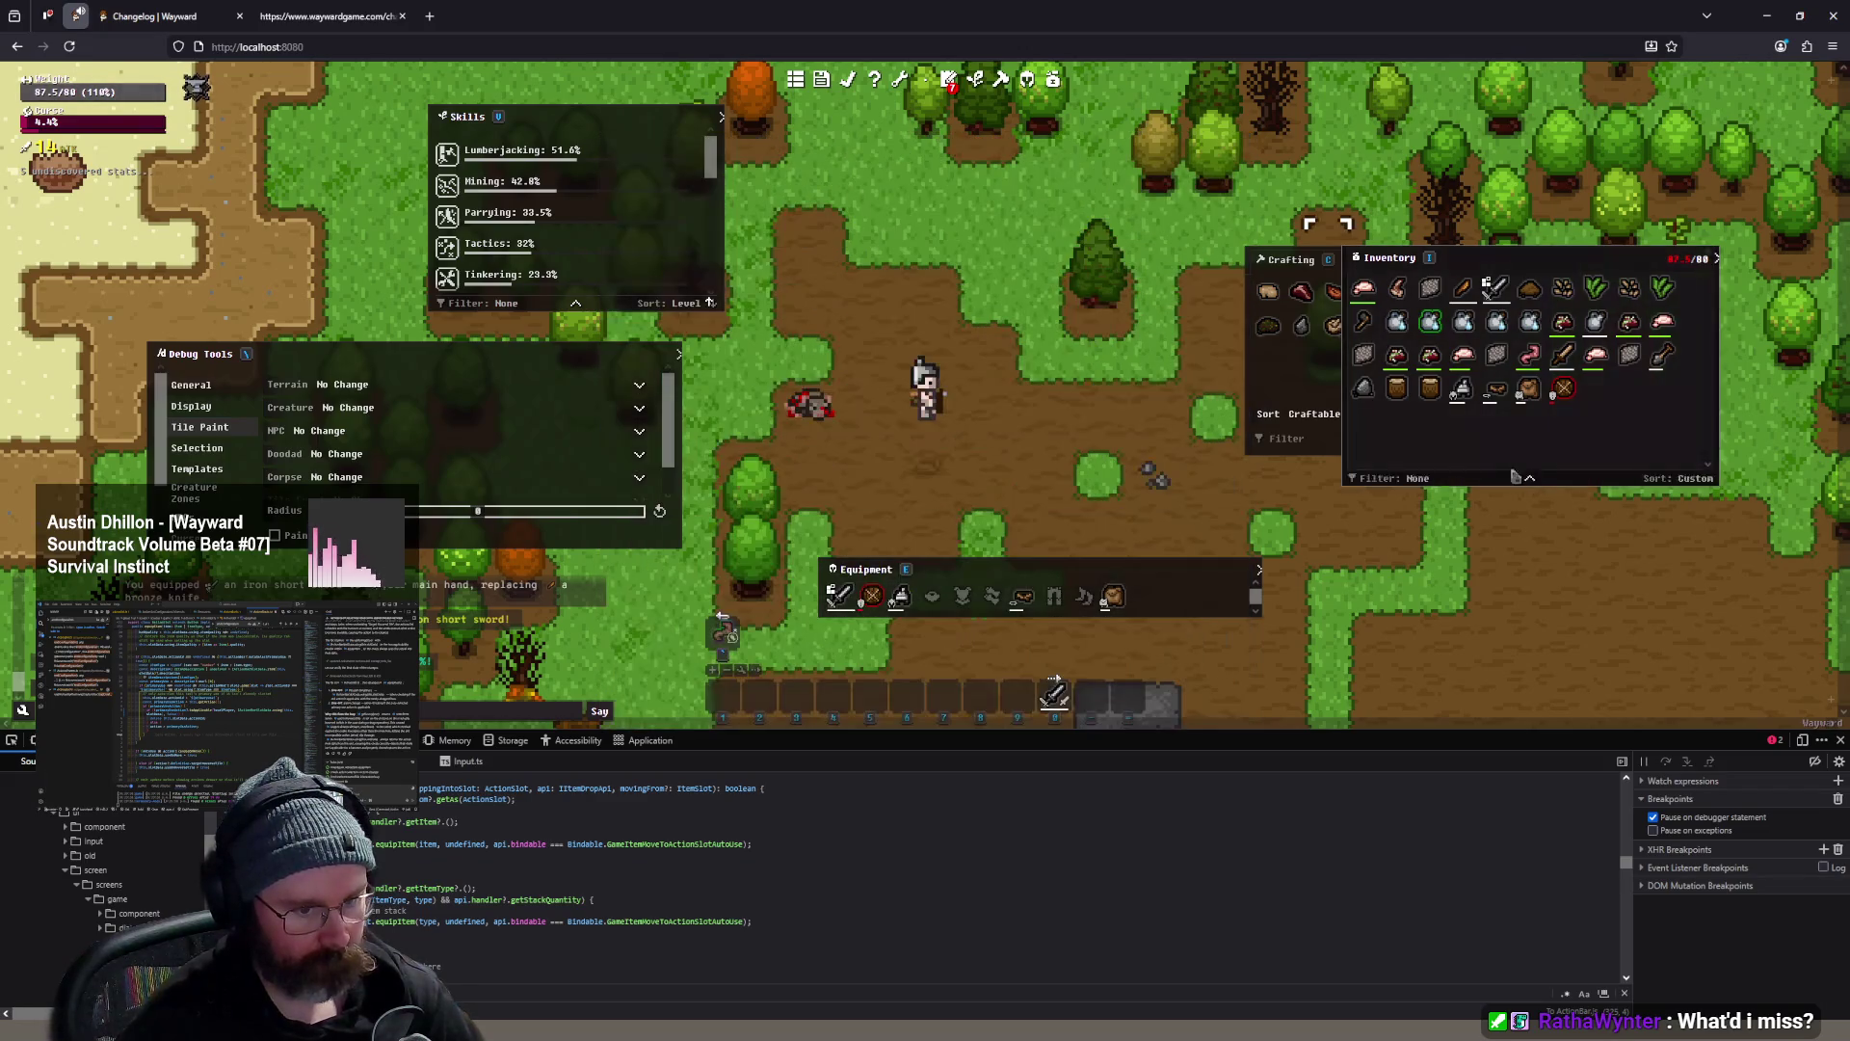
- Put the clay jug of filtered water back in slot 10, set to Drink
mouse_move(1497, 321)
left_mouse_down()
mouse_move(1053, 662)
mouse_move(1060, 703)
left_mouse_up()
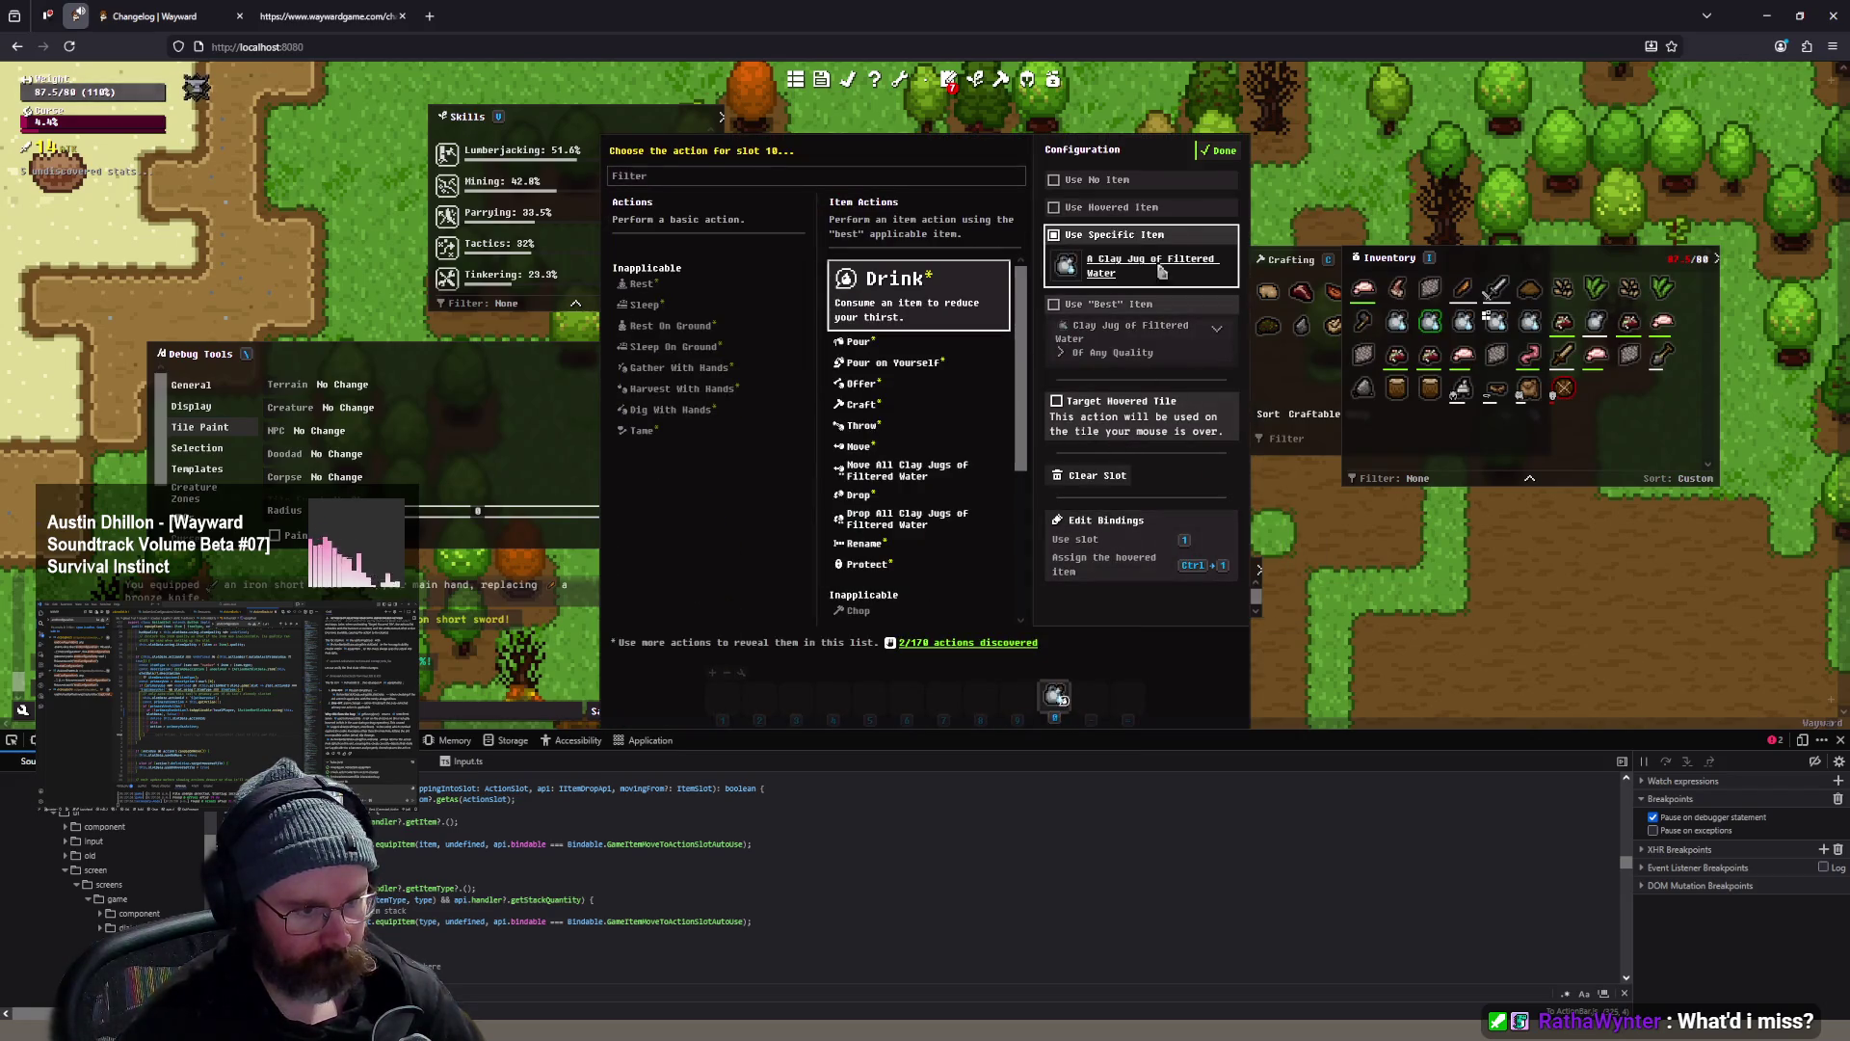
left_click(1220, 152)
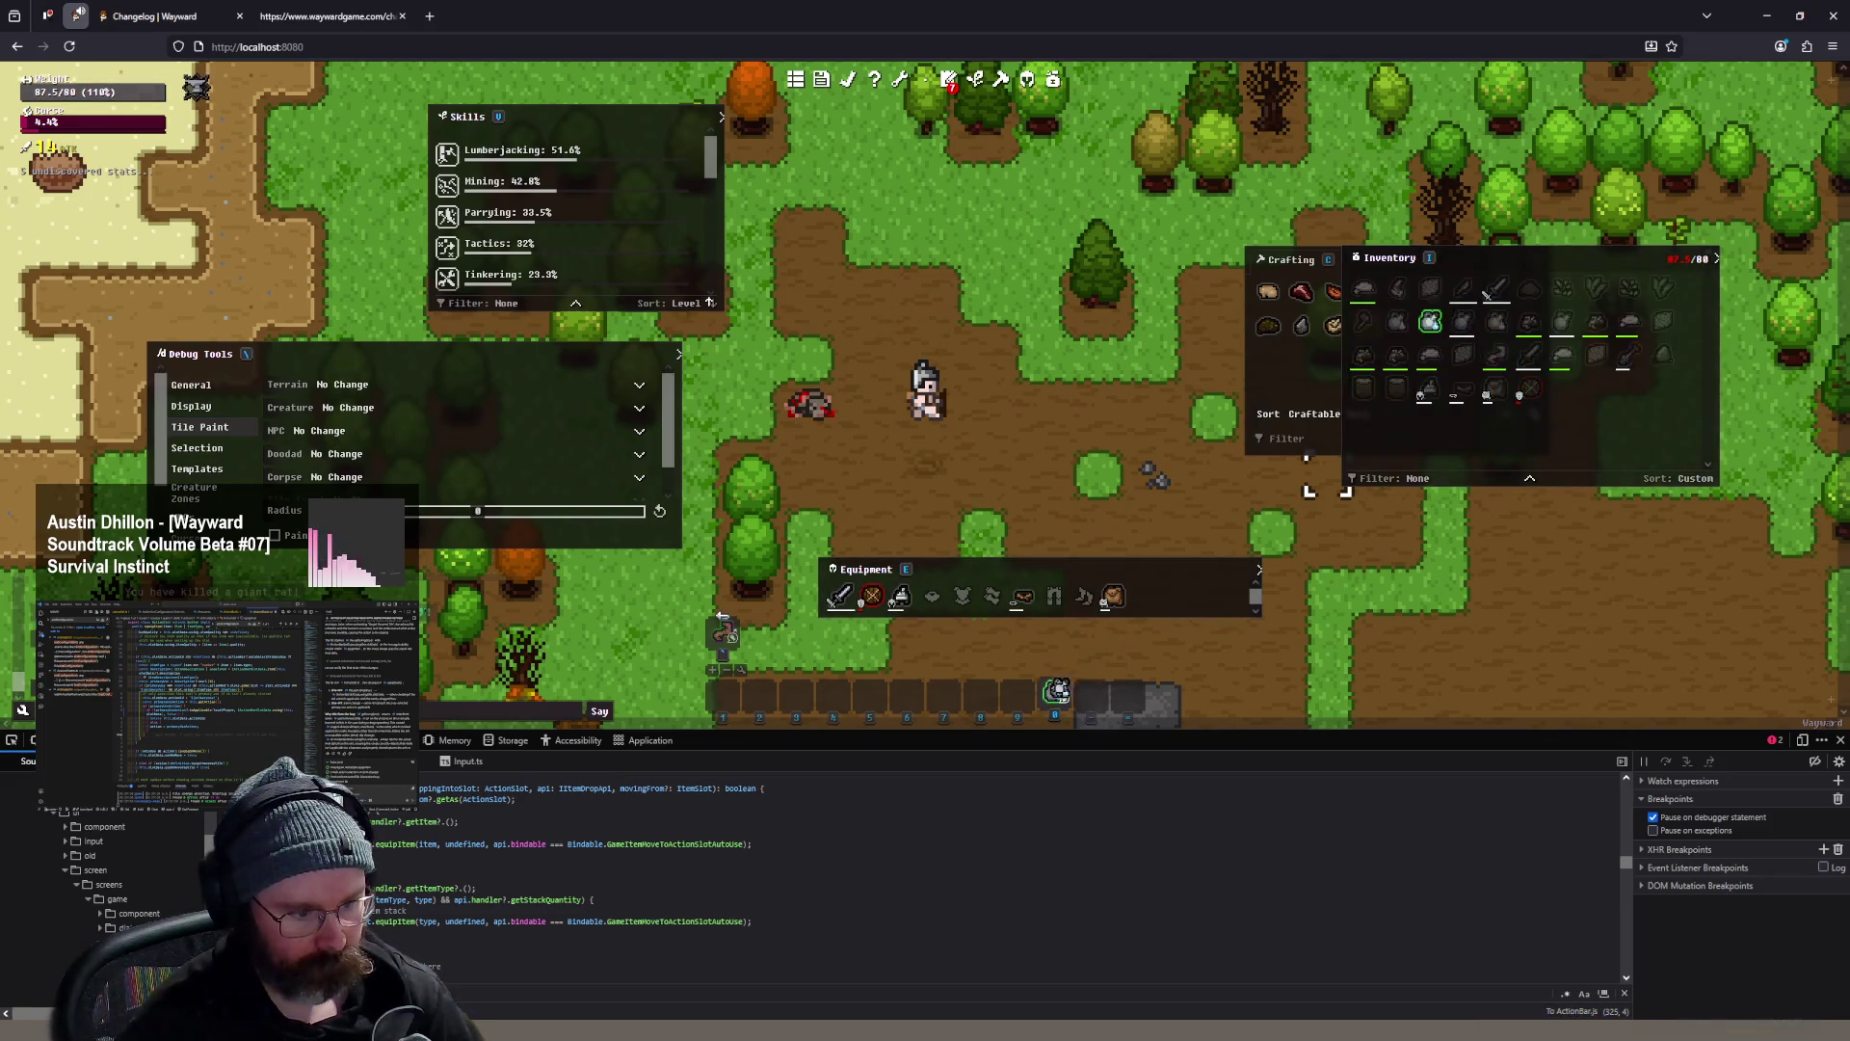
right_click(1062, 700)
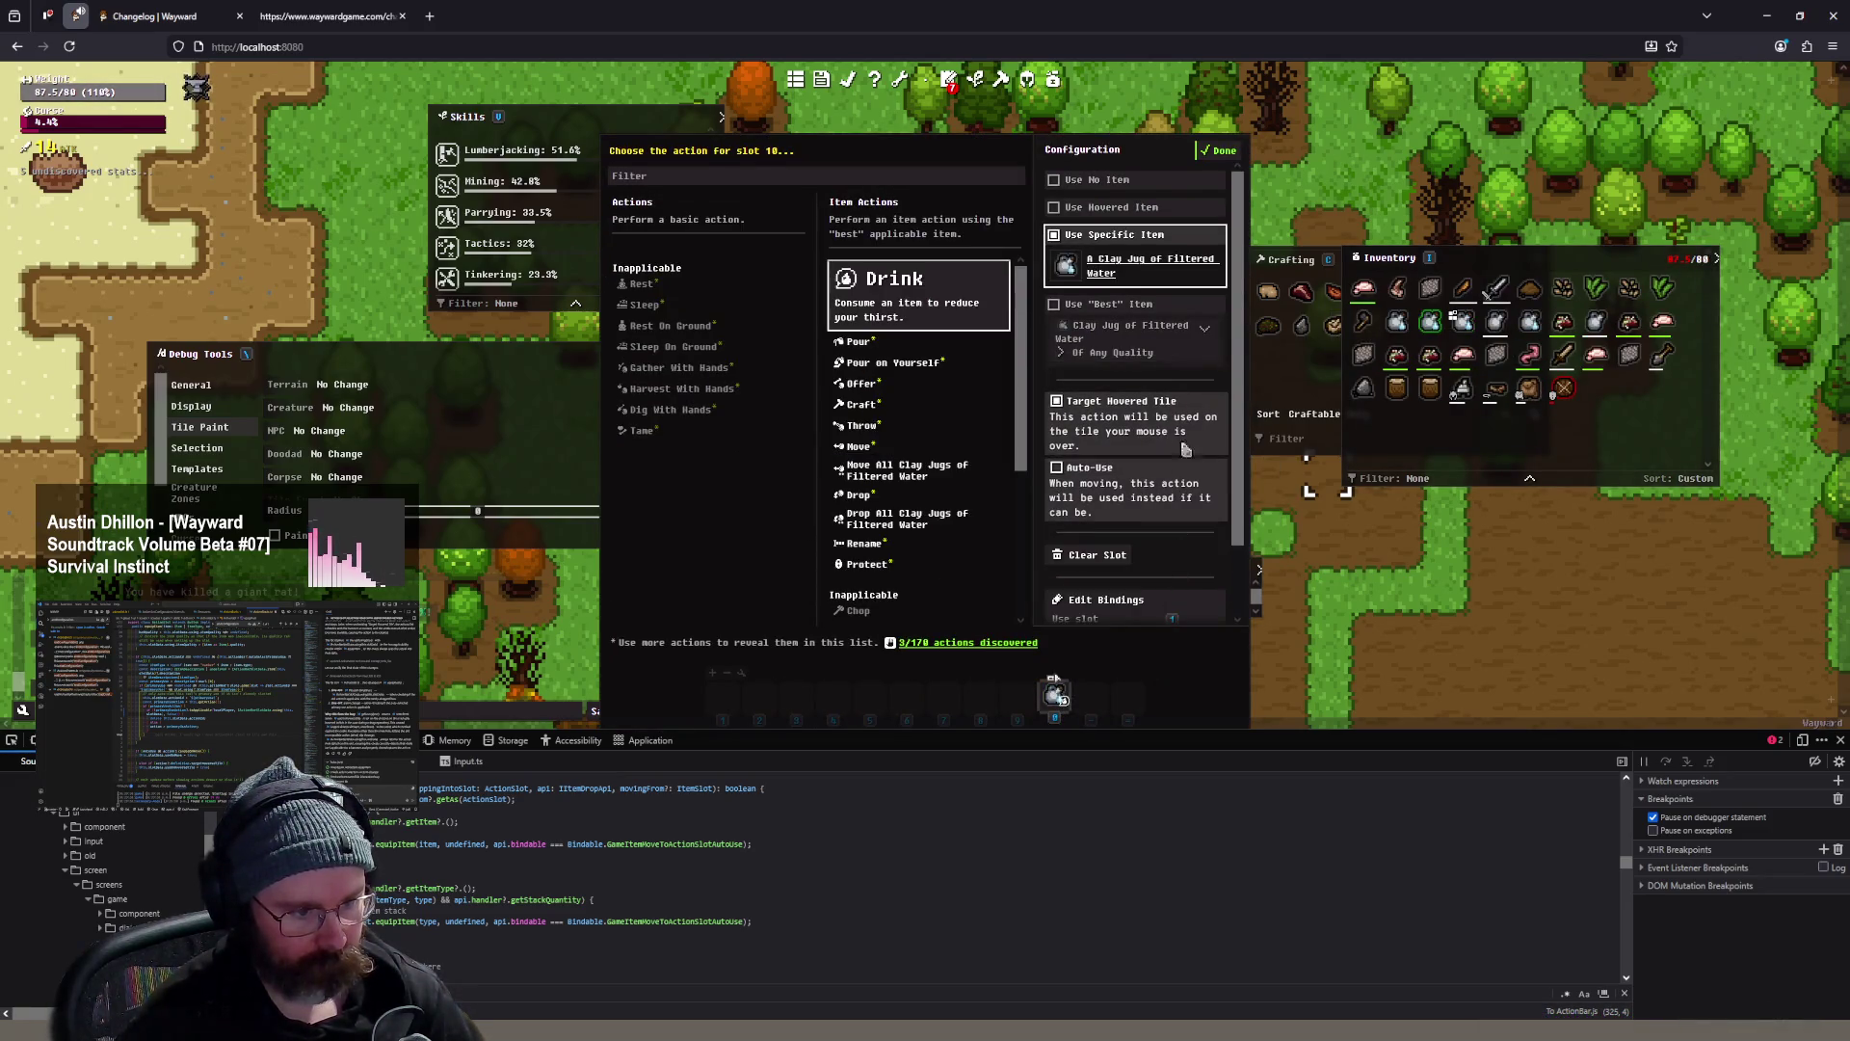
left_click(1220, 152)
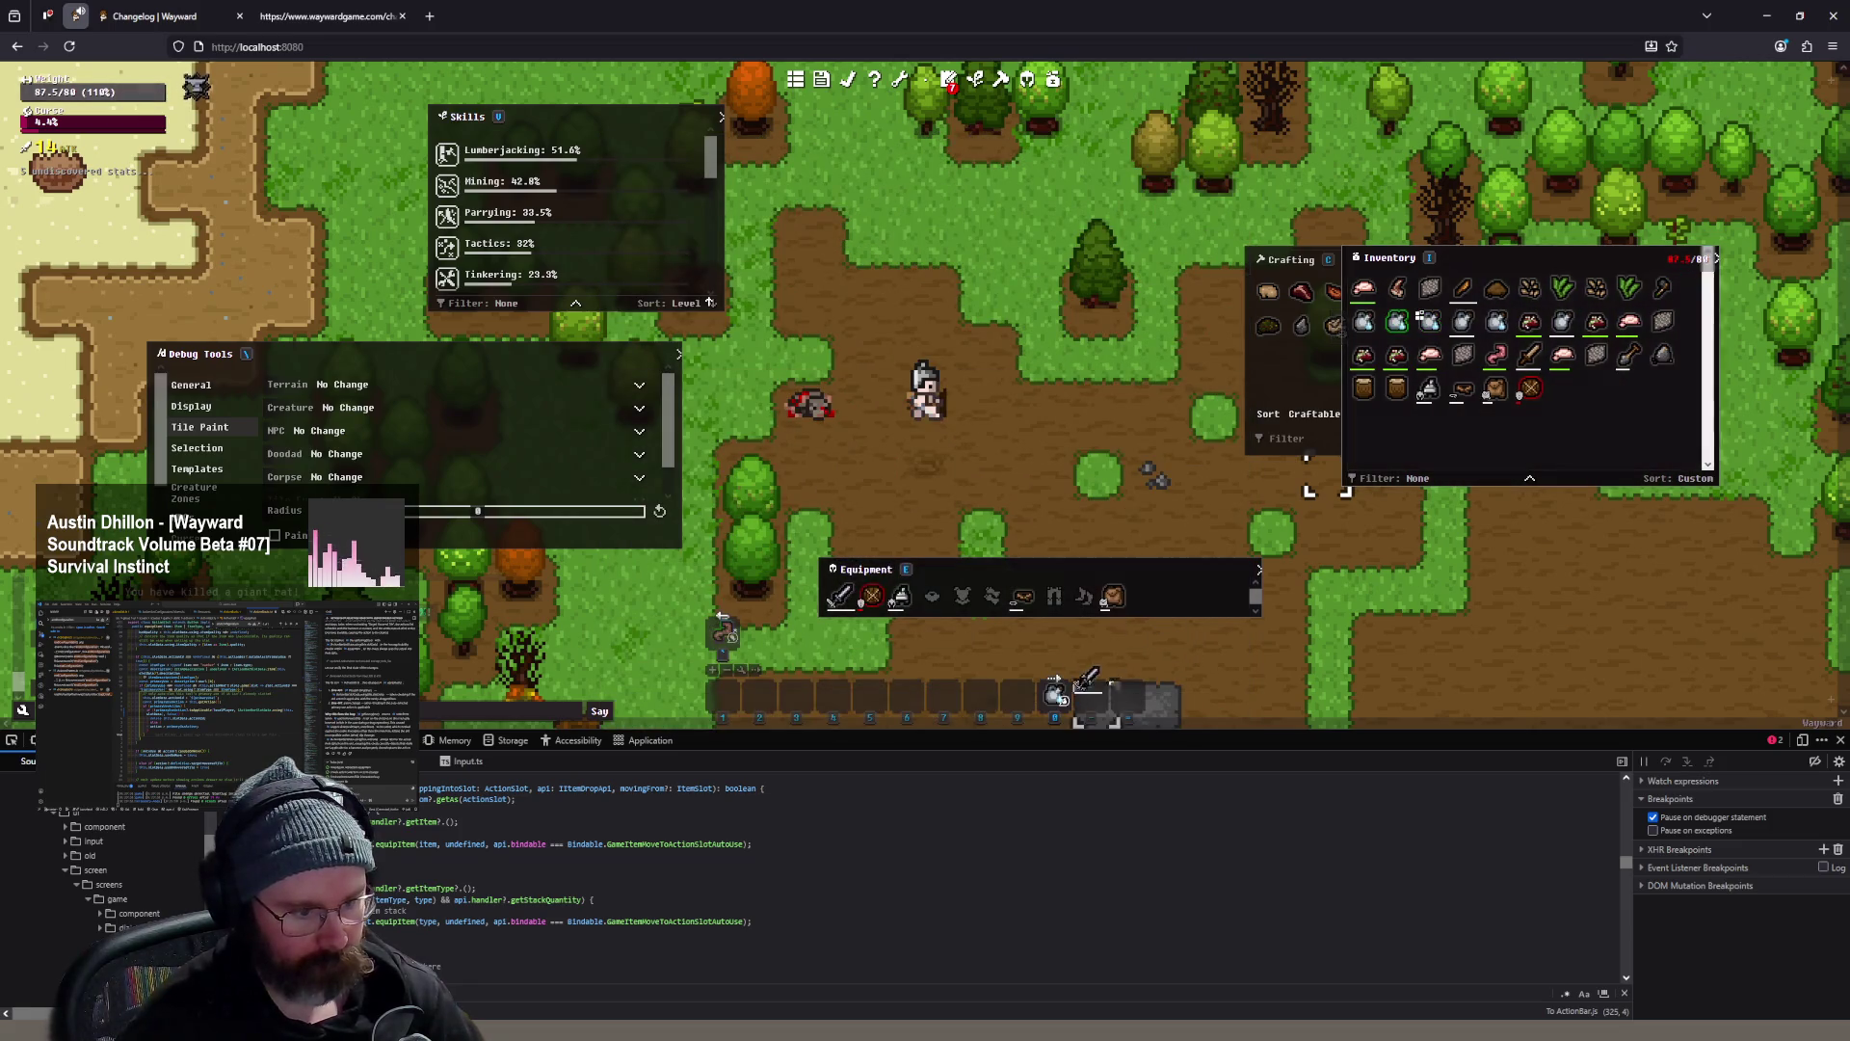
right_click(1063, 701)
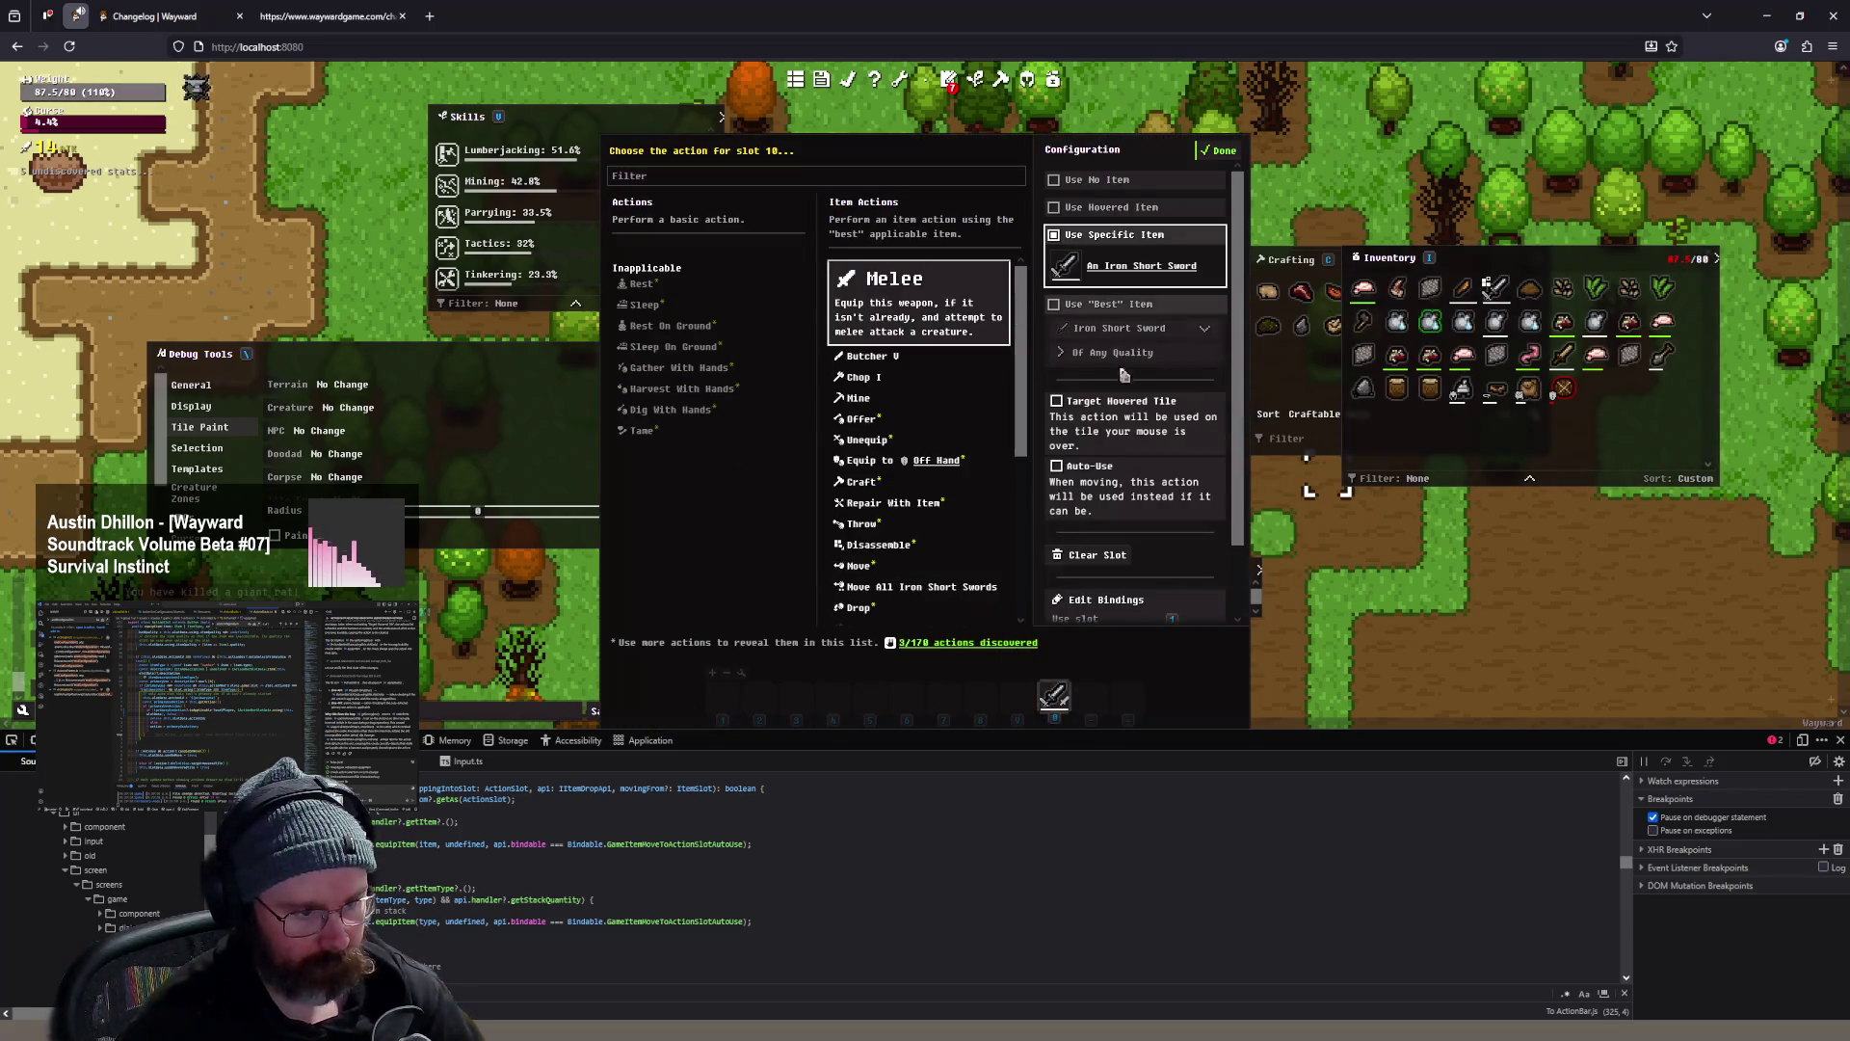
left_click(1220, 151)
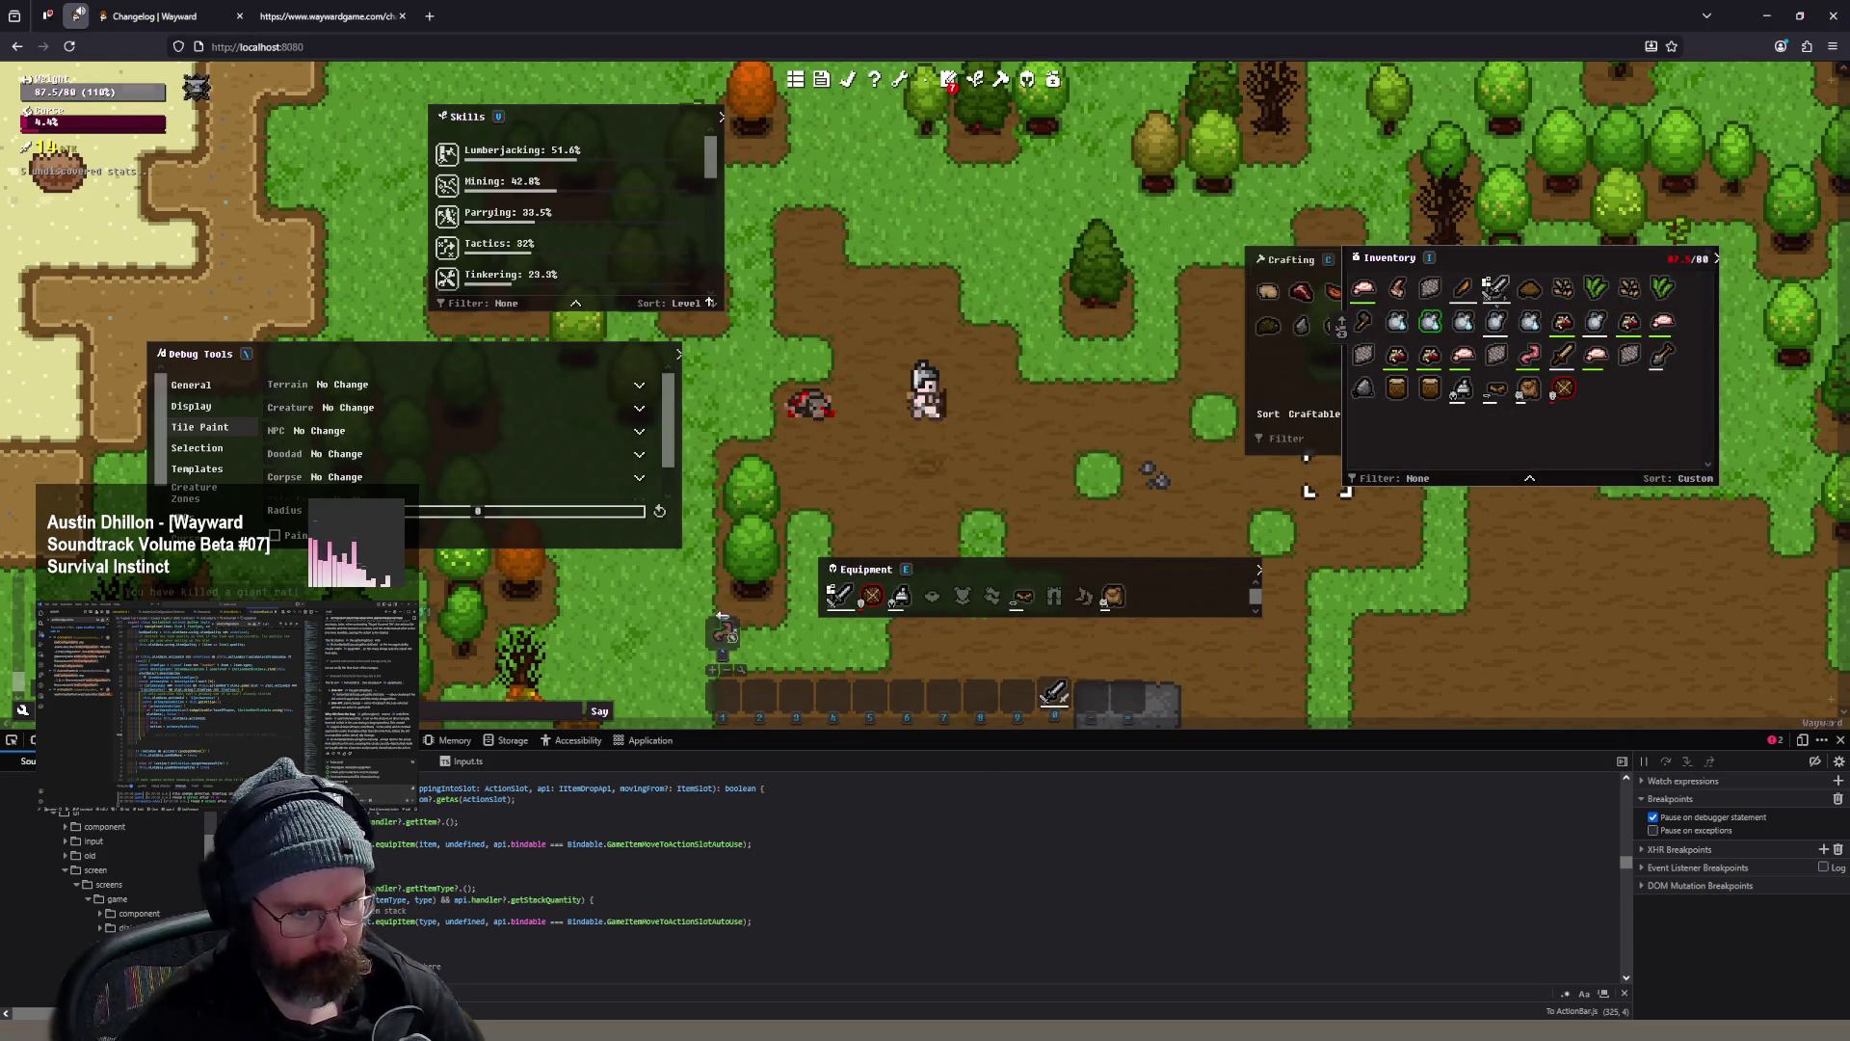
left_click_drag(1057, 693, 1056, 679)
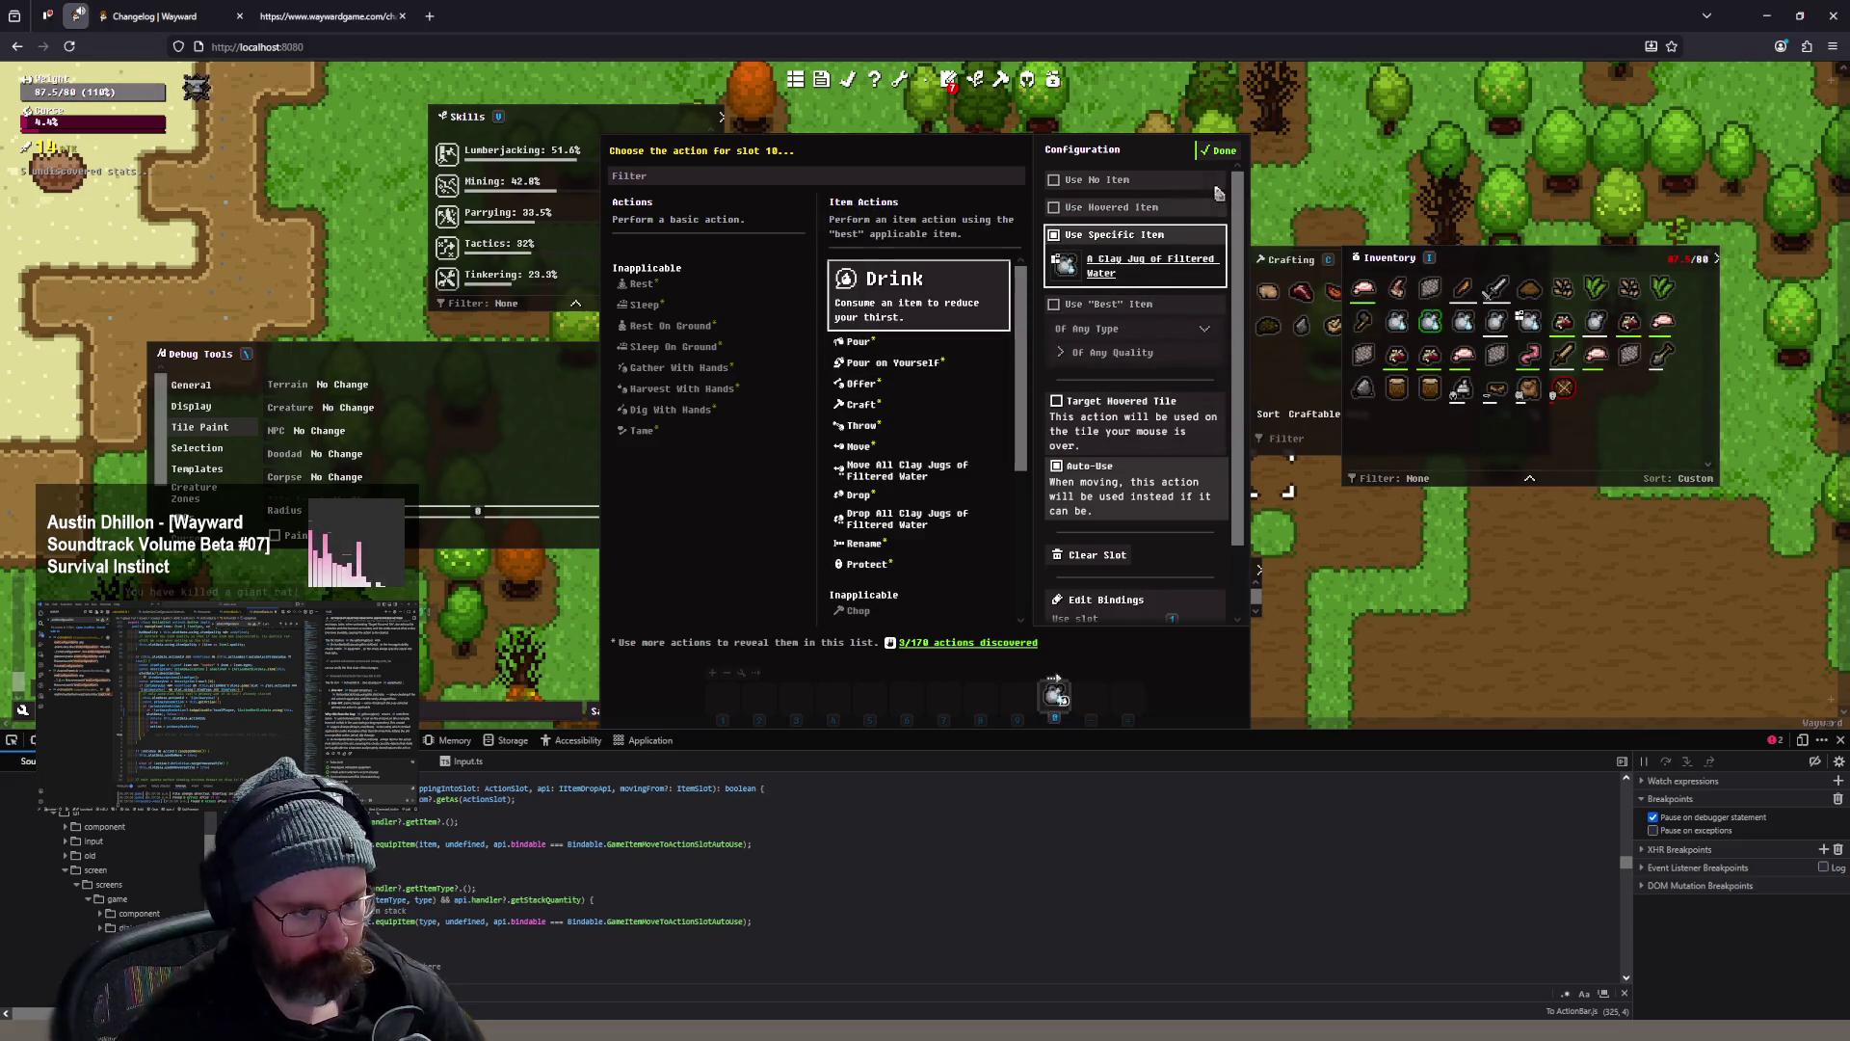
left_click(1222, 151)
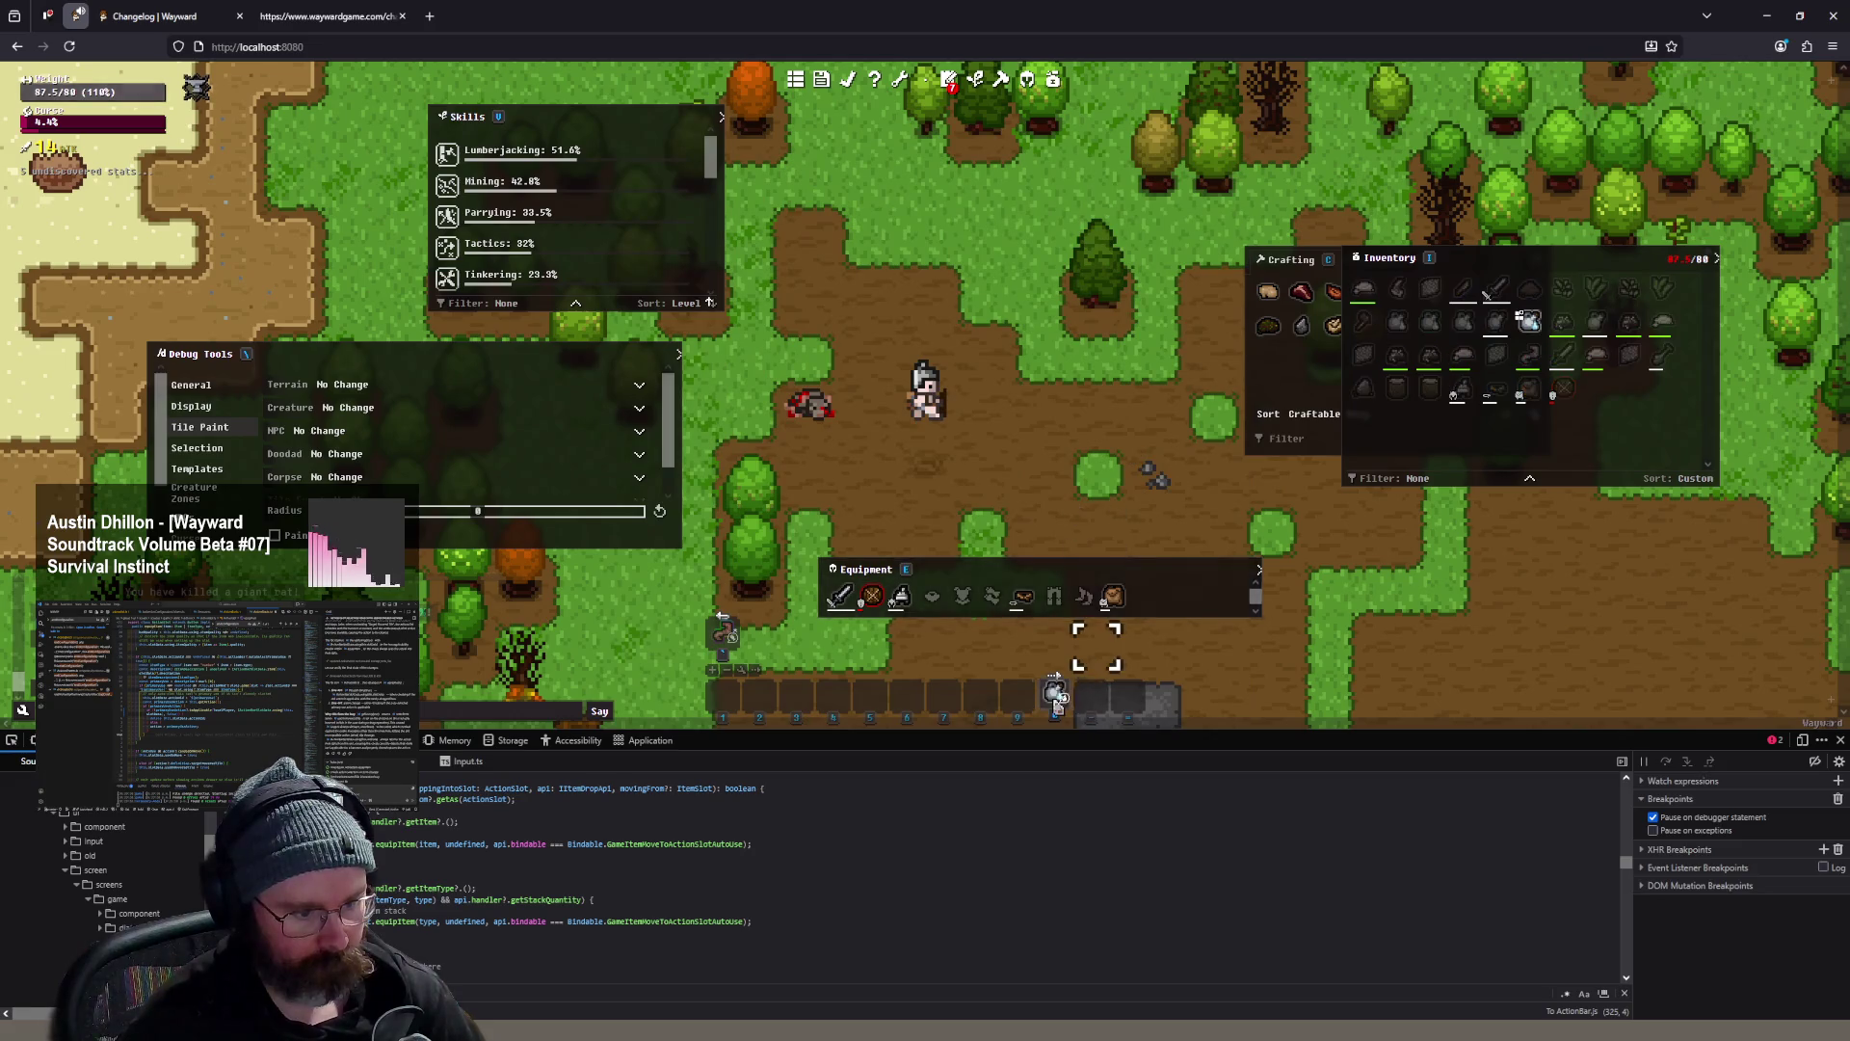
key("alt+Tab")
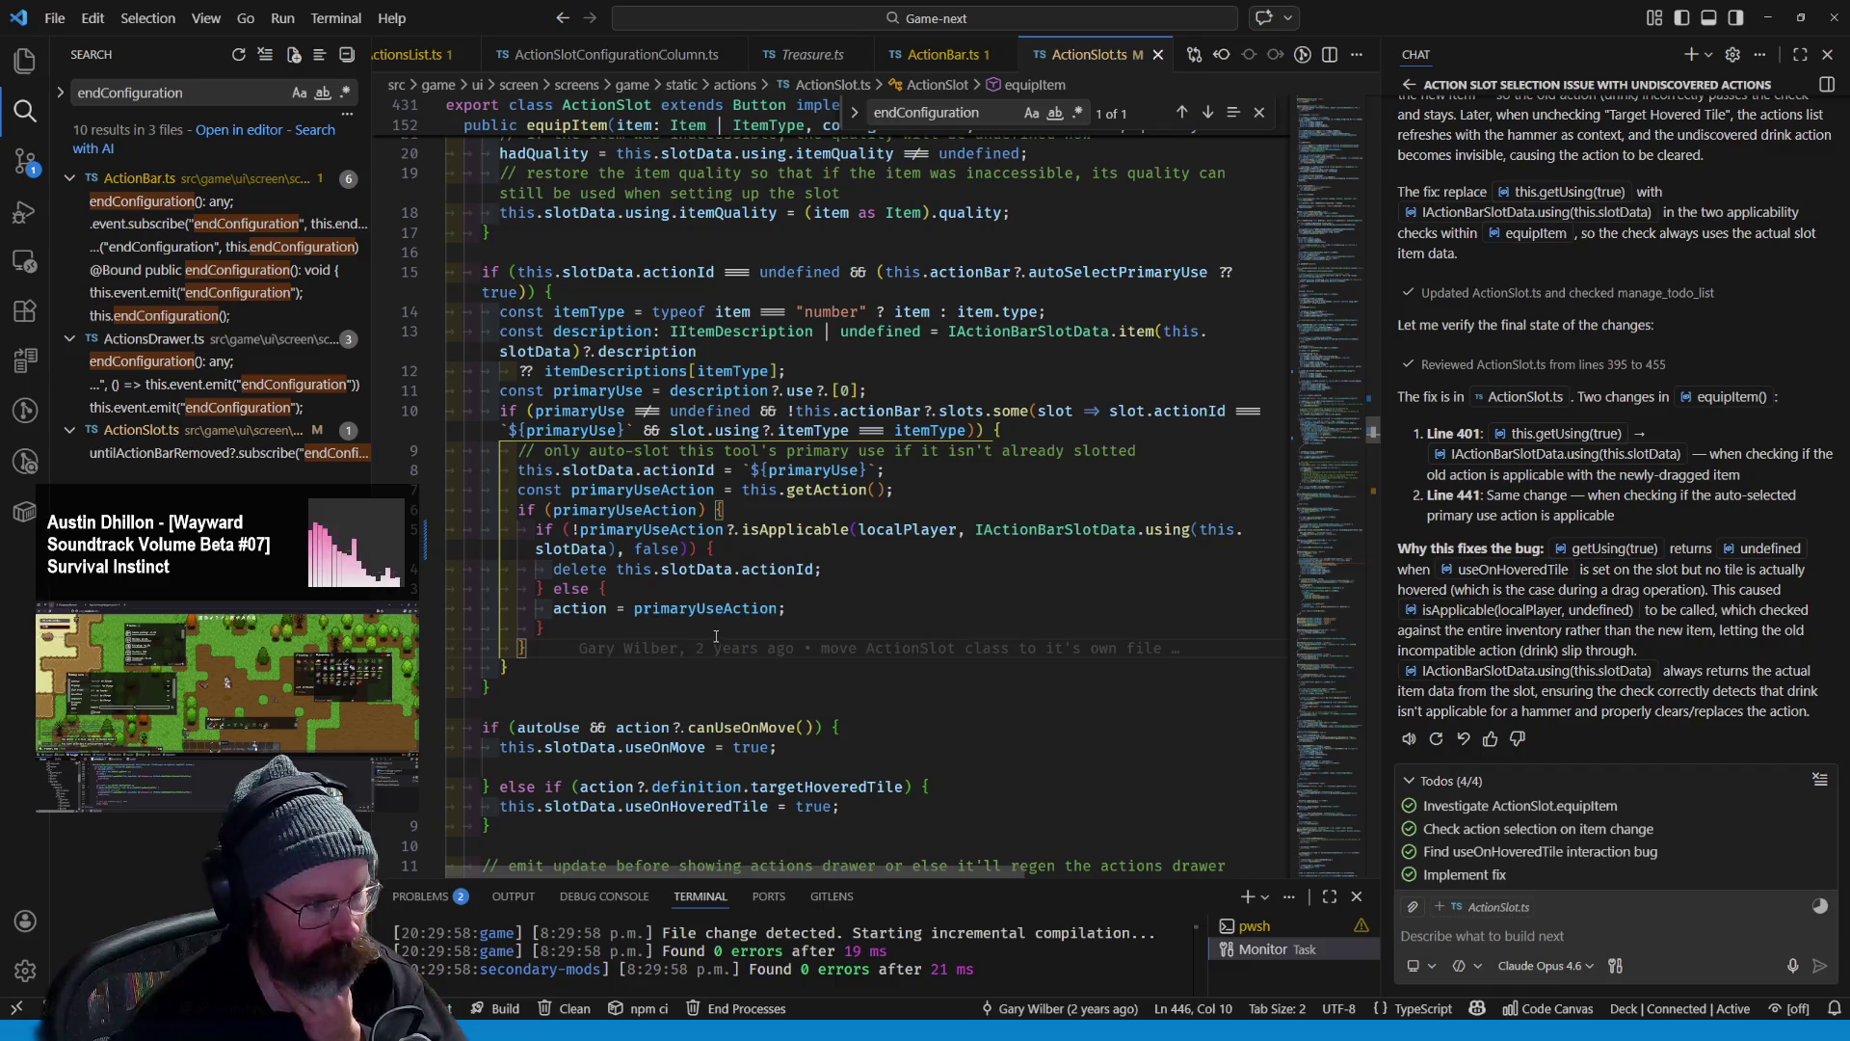
- Look over equipItem in ActionSlot.ts, then show the Source Control view with Ctrl+Shift+G
mouse_move(721, 614)
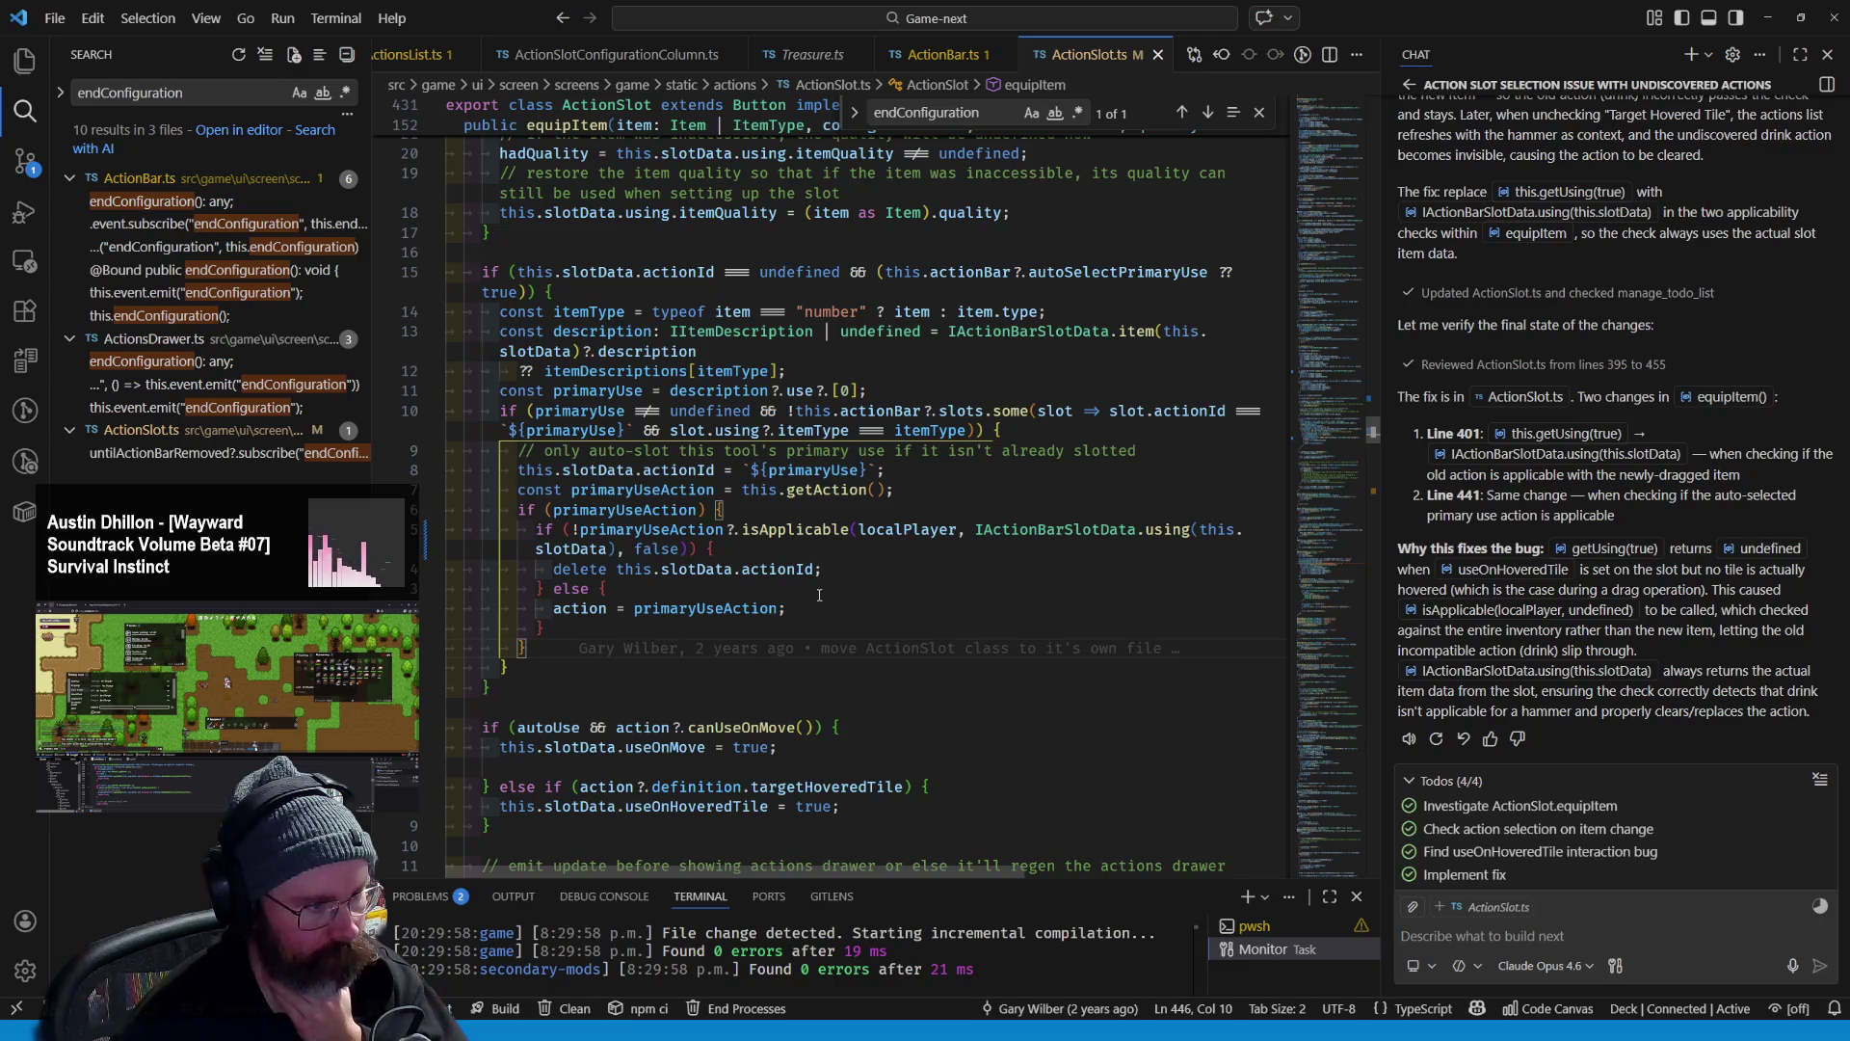
mouse_move(797, 574)
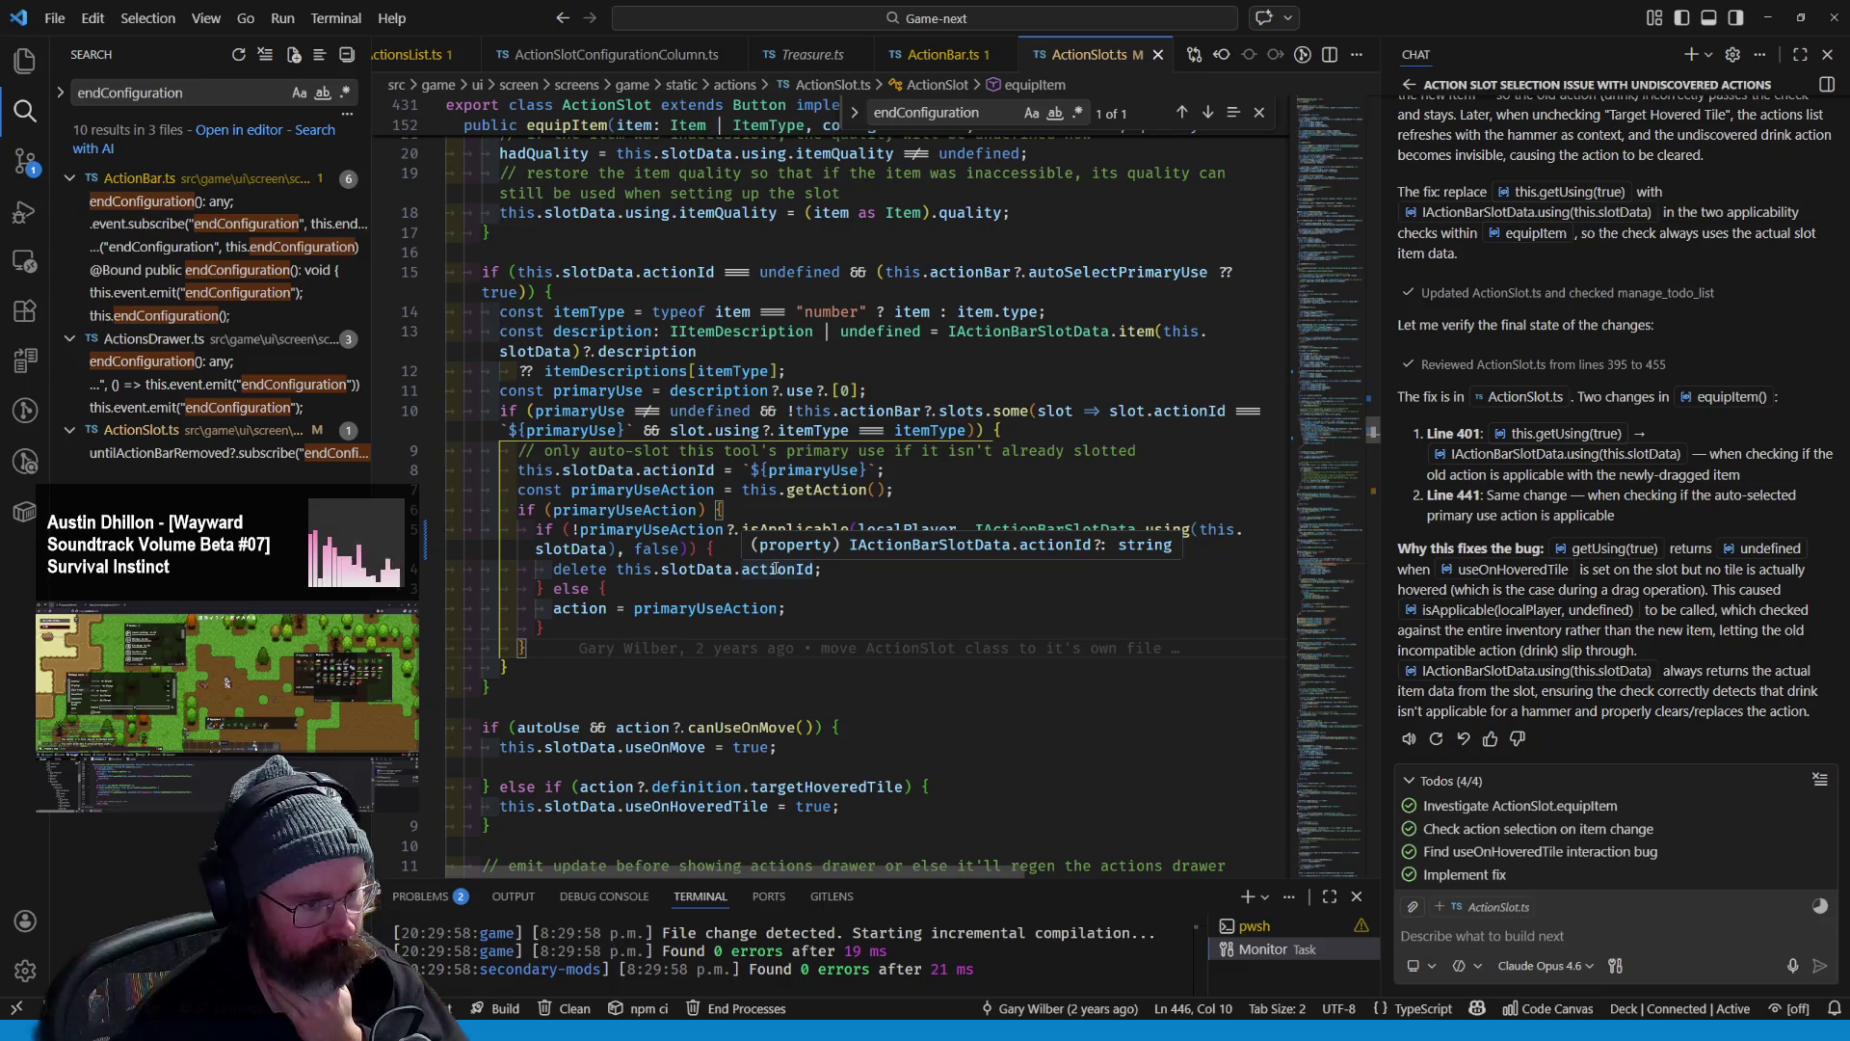
scroll(776, 569, "up", 13)
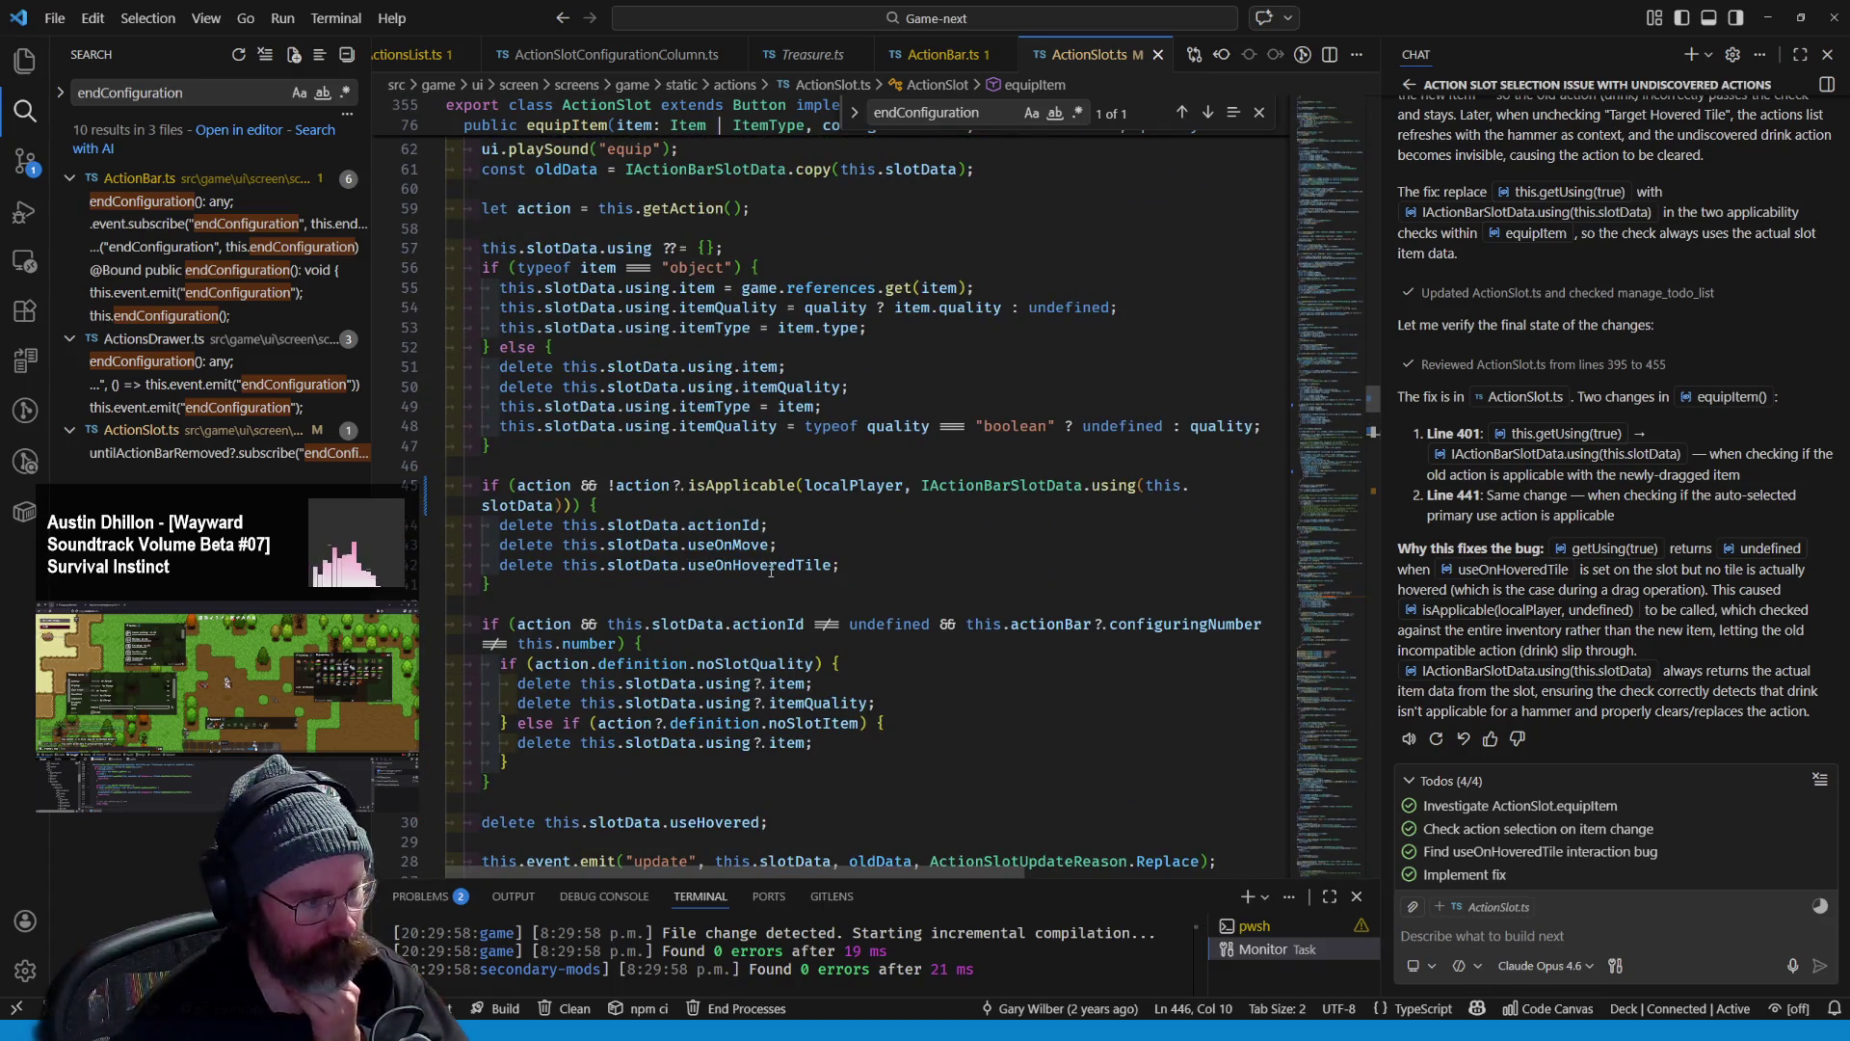
scroll(680, 489, "up", 2)
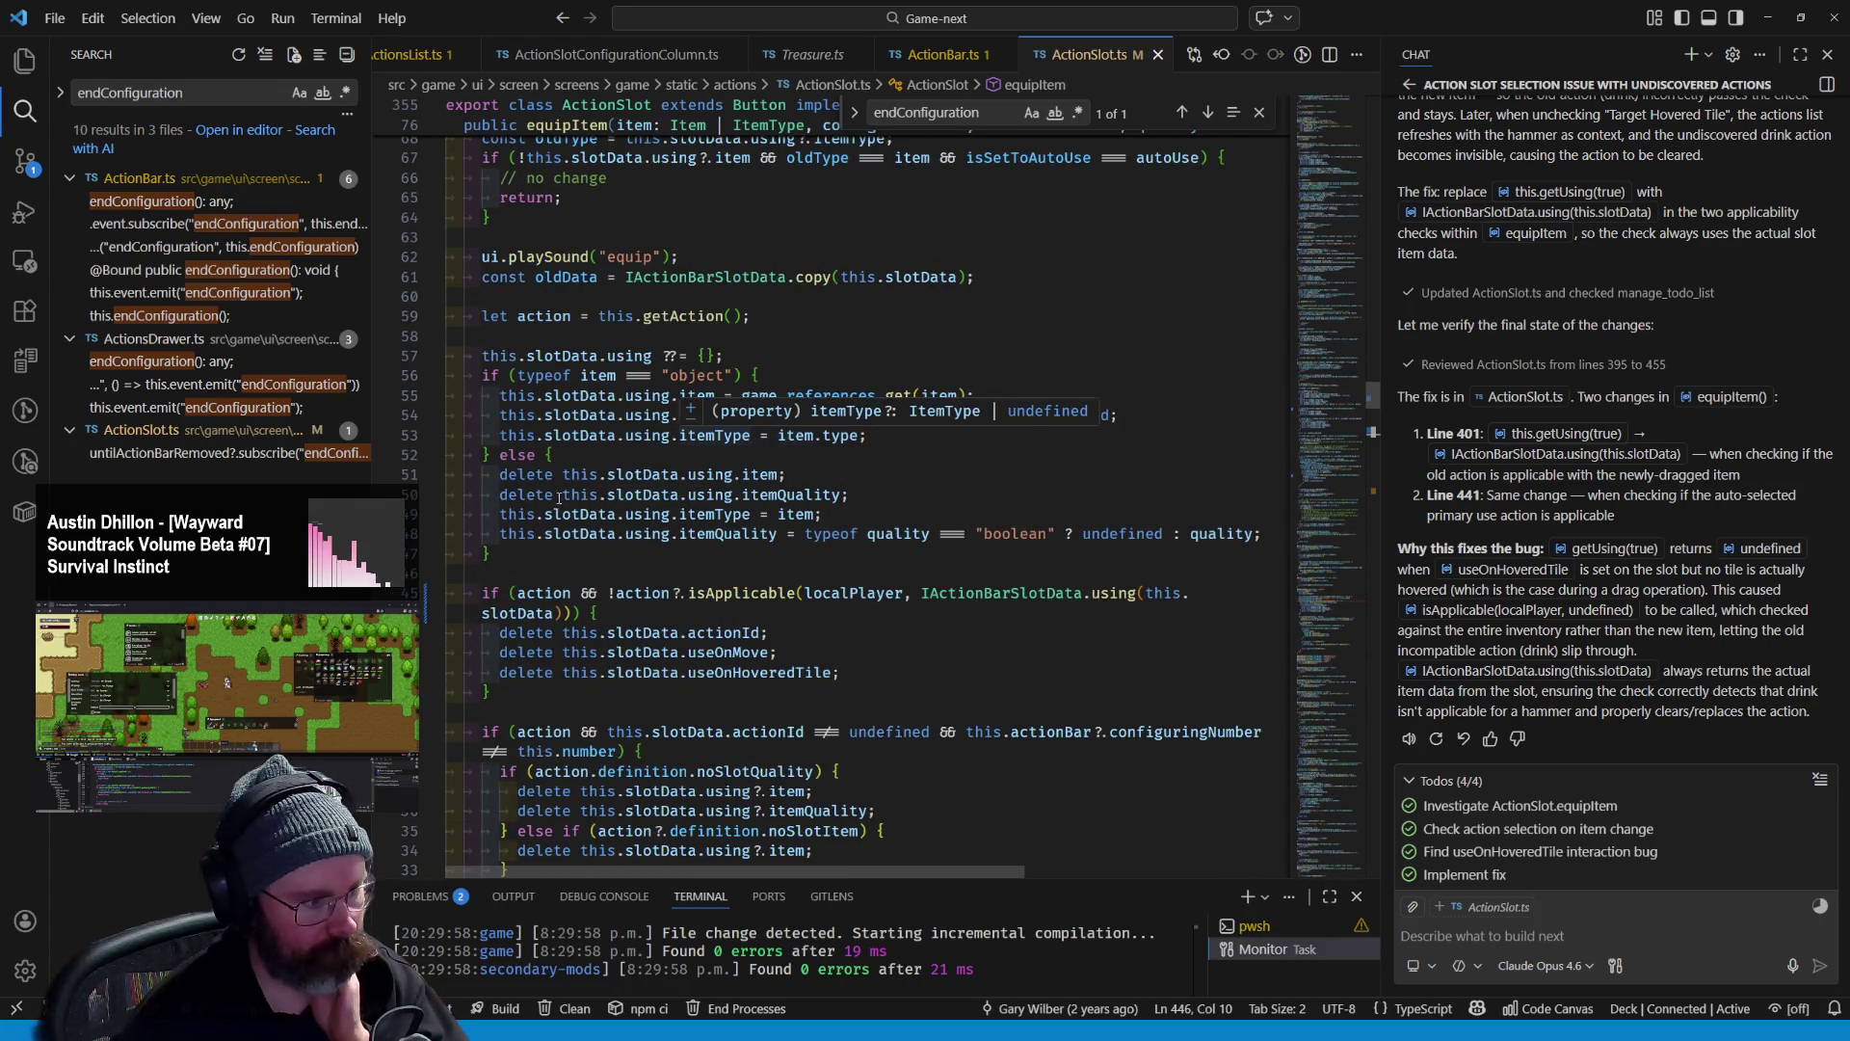
key("ctrl+shift+g")
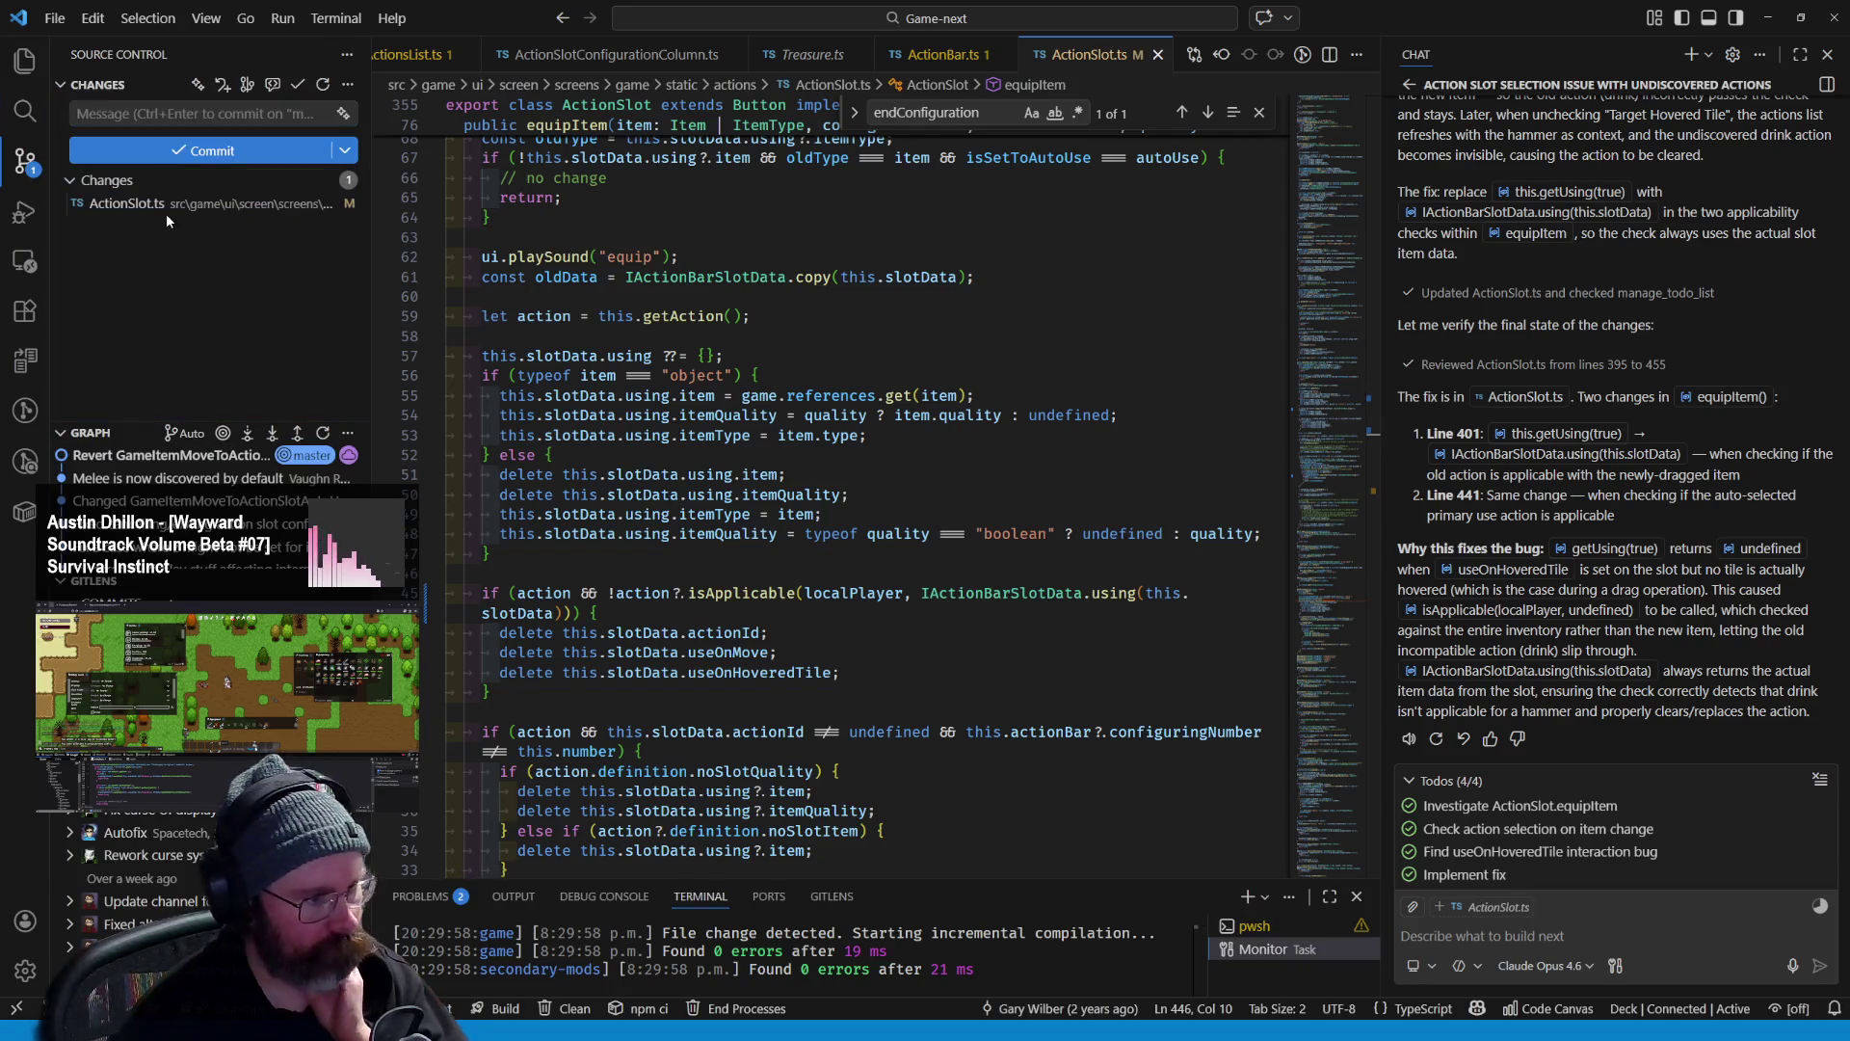
- Open the ActionSlot.ts working-tree diff and scroll through the IActionBarSlotData.using(this.slotData) edits
left_click(166, 208)
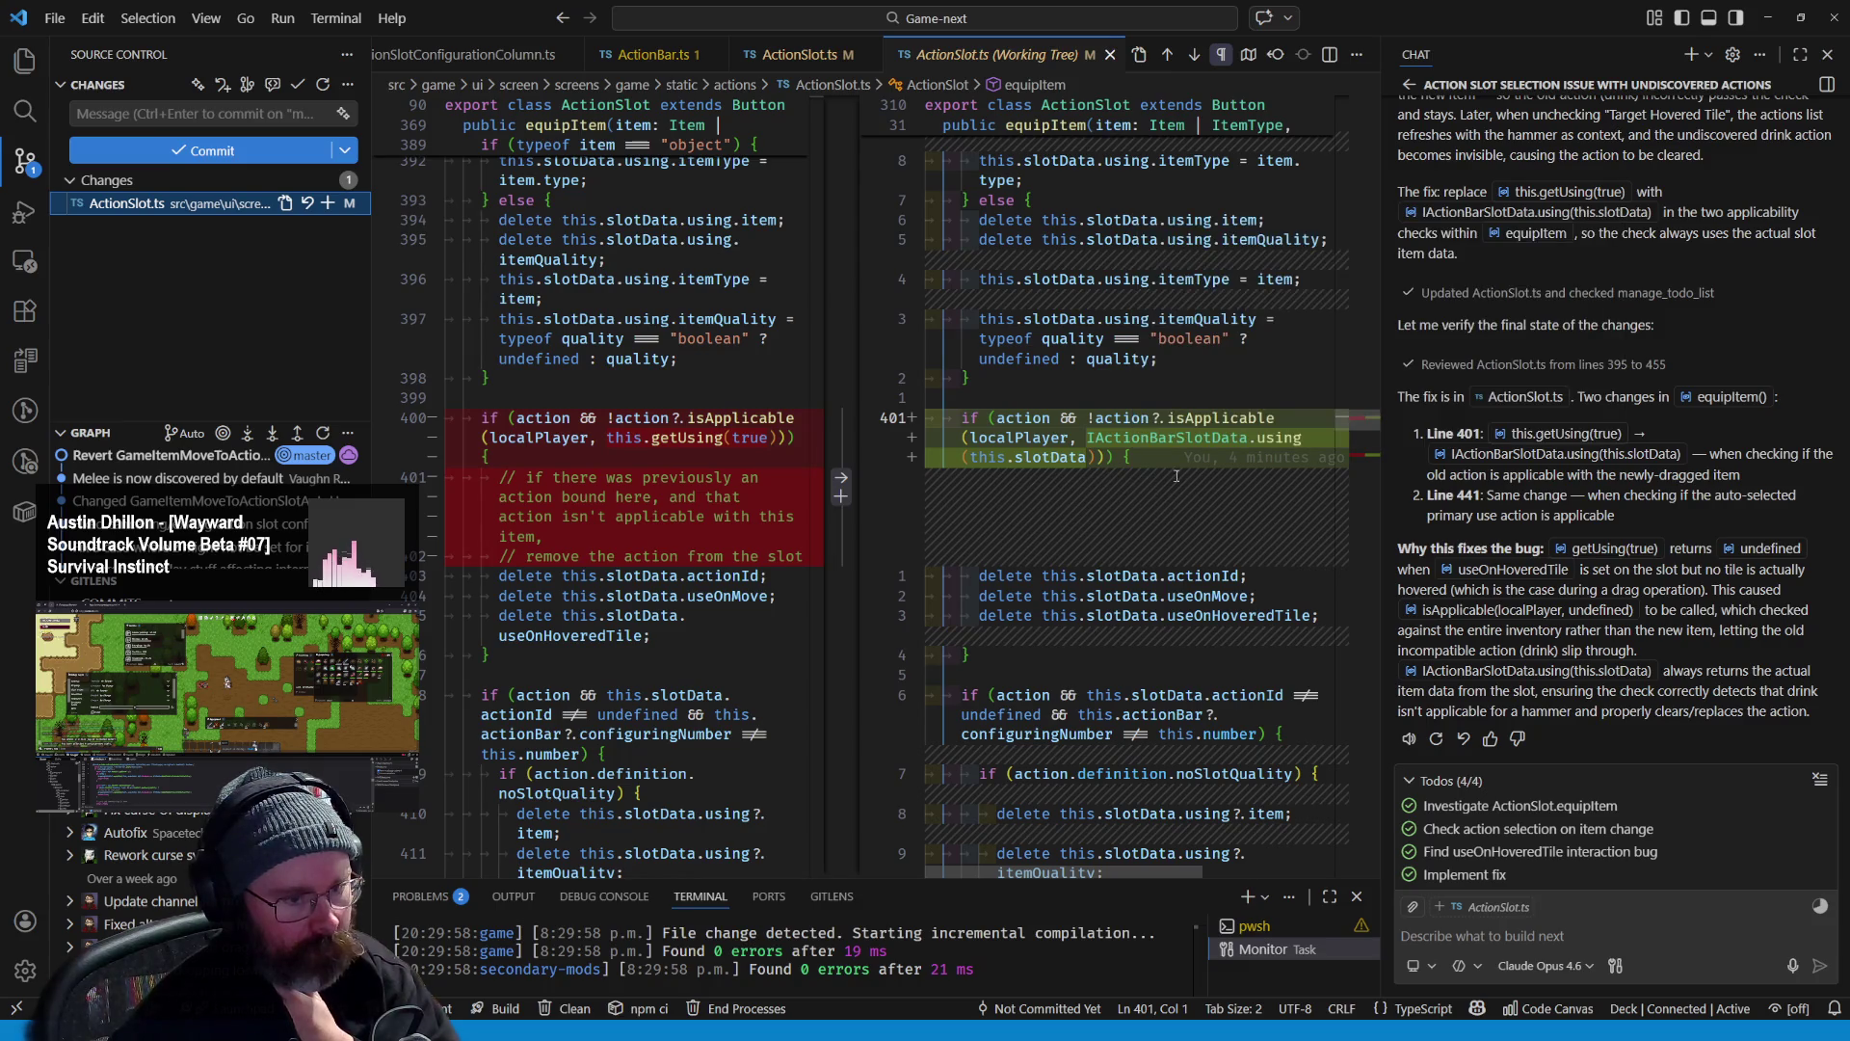
scroll(1113, 557, "down", 1)
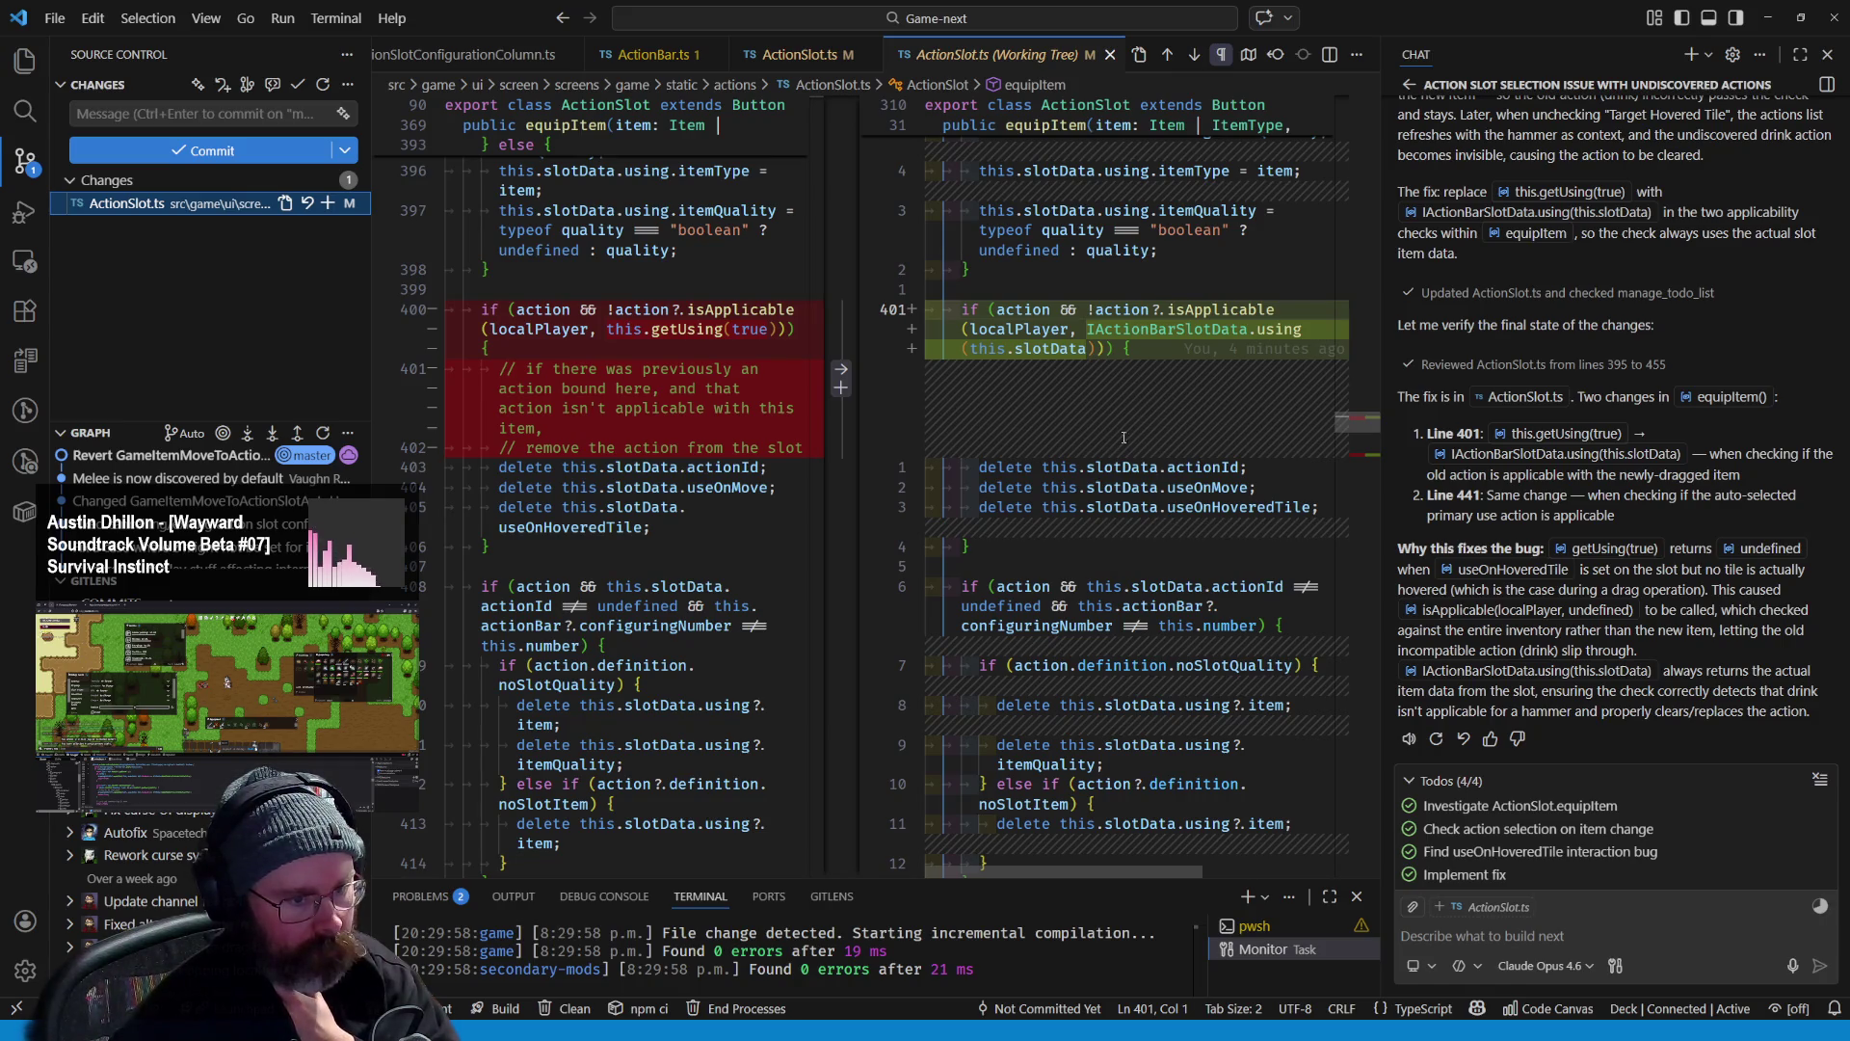
scroll(1145, 447, "down", 12)
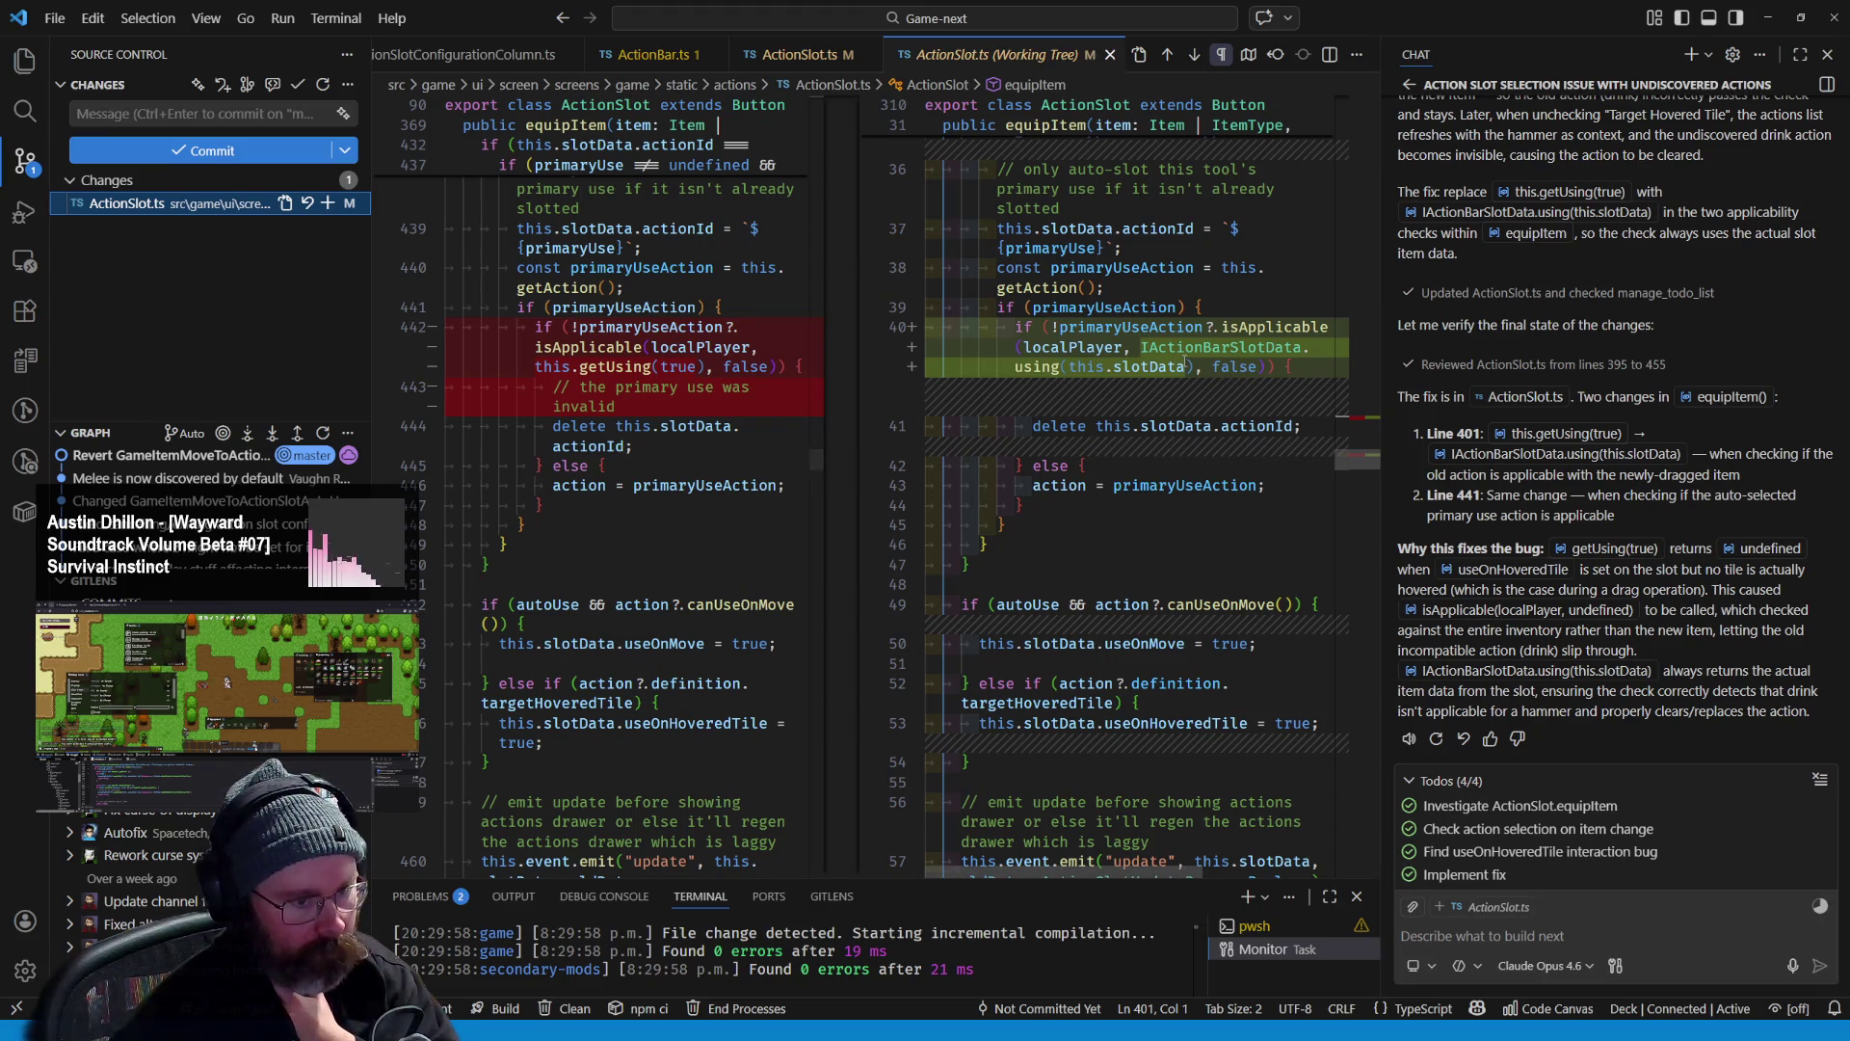
mouse_move(1030, 369)
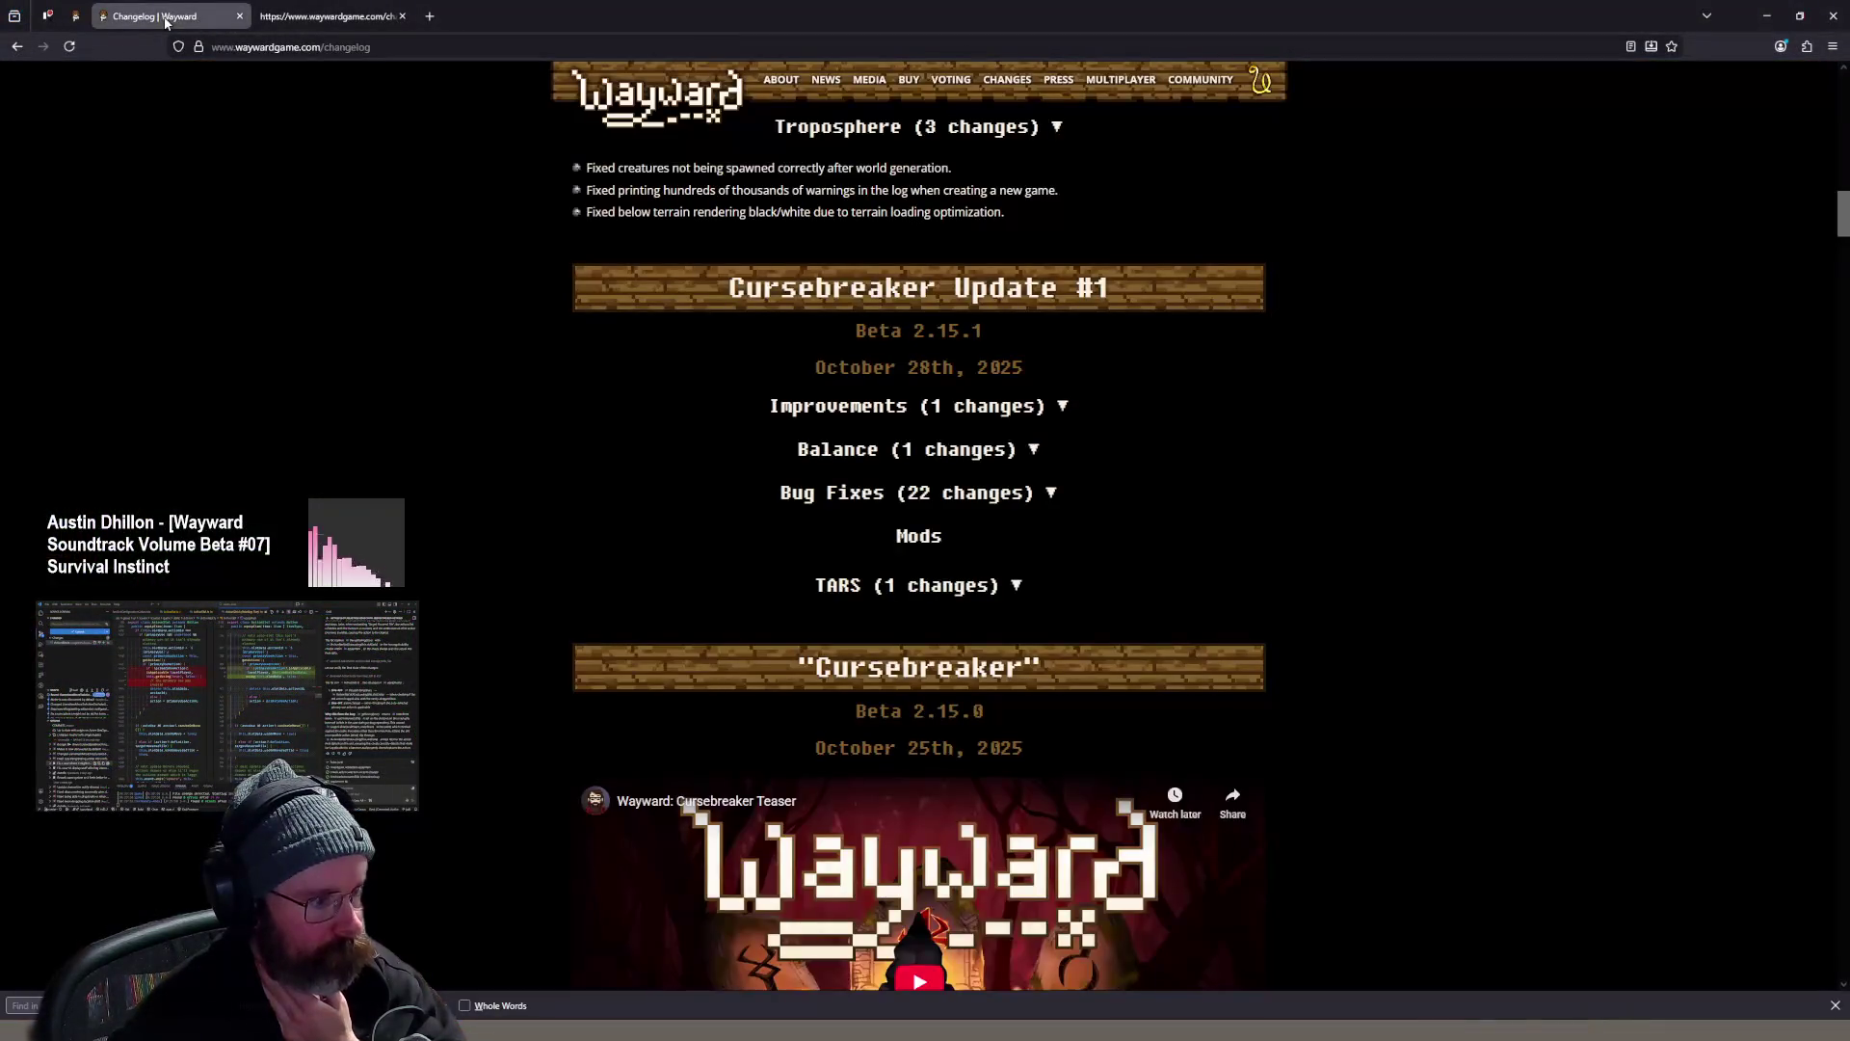
- Move from the changelog tab to the localhost:8080 game tab, then return to VS Code
left_click(353, 27)
left_click(75, 16)
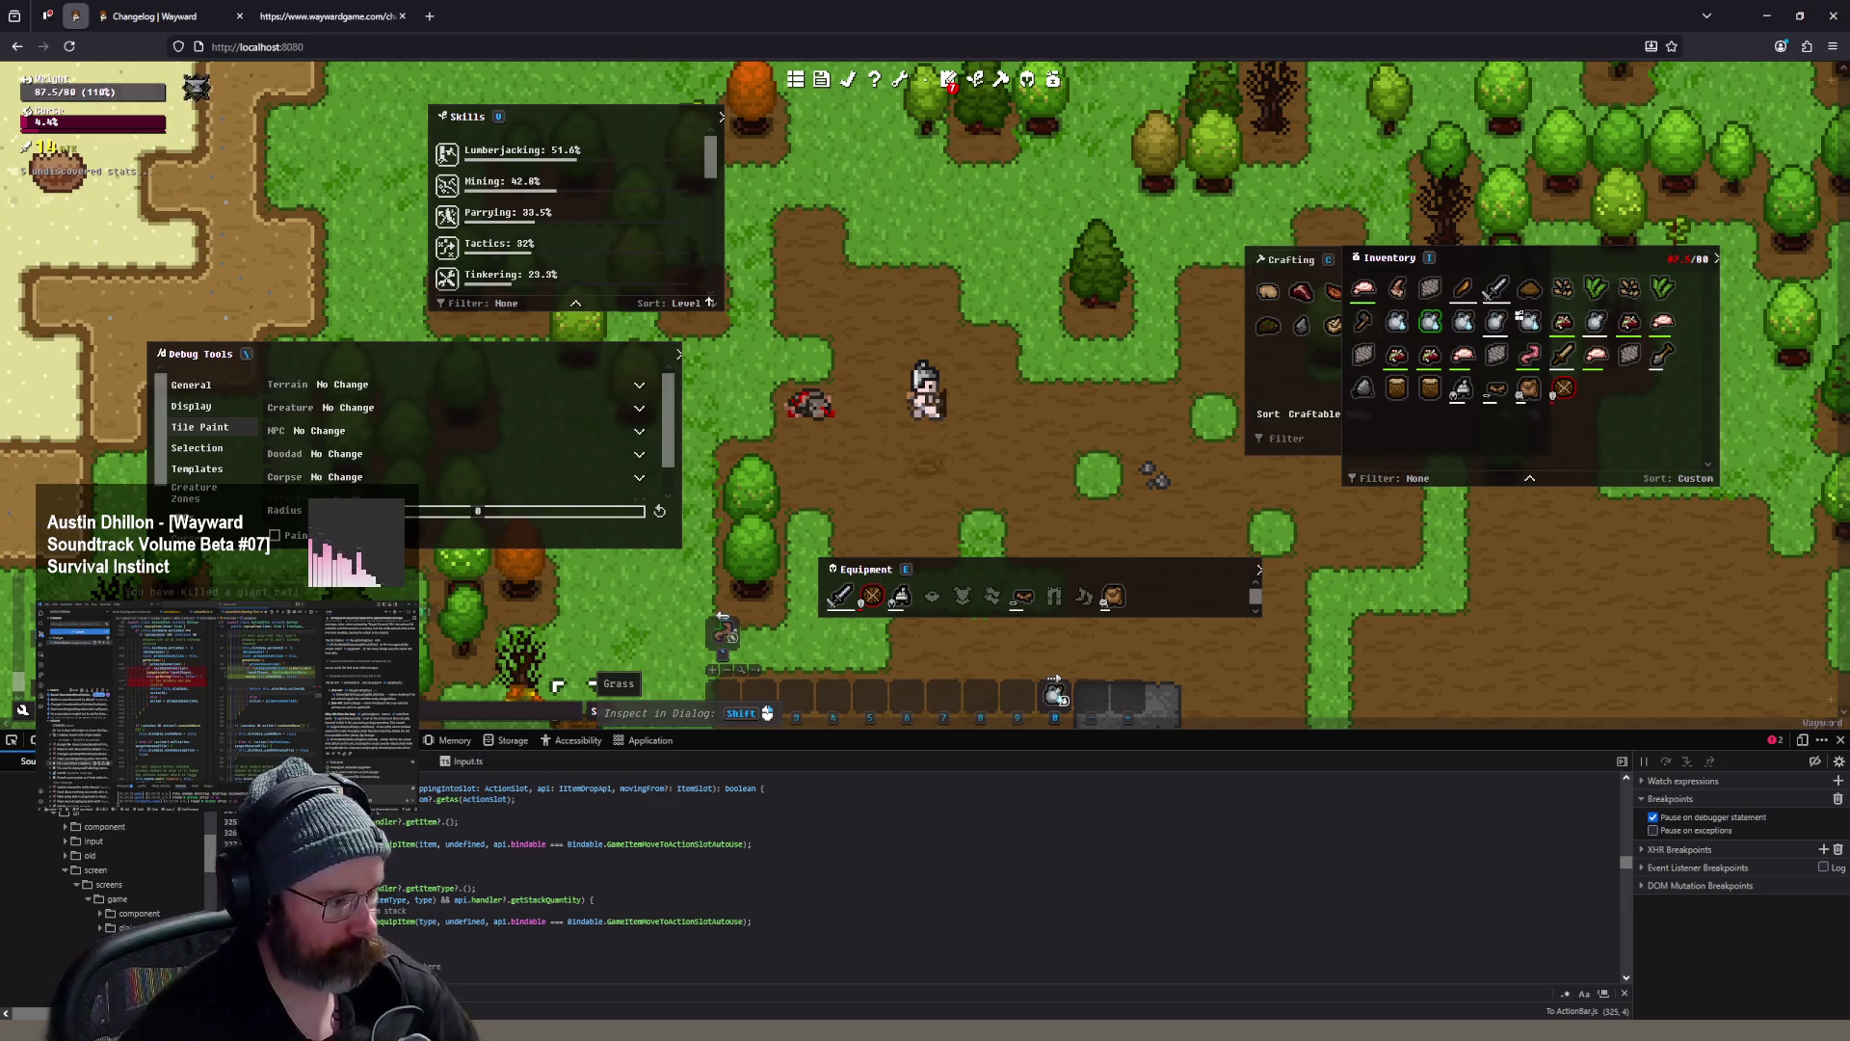
key("alt+Tab")
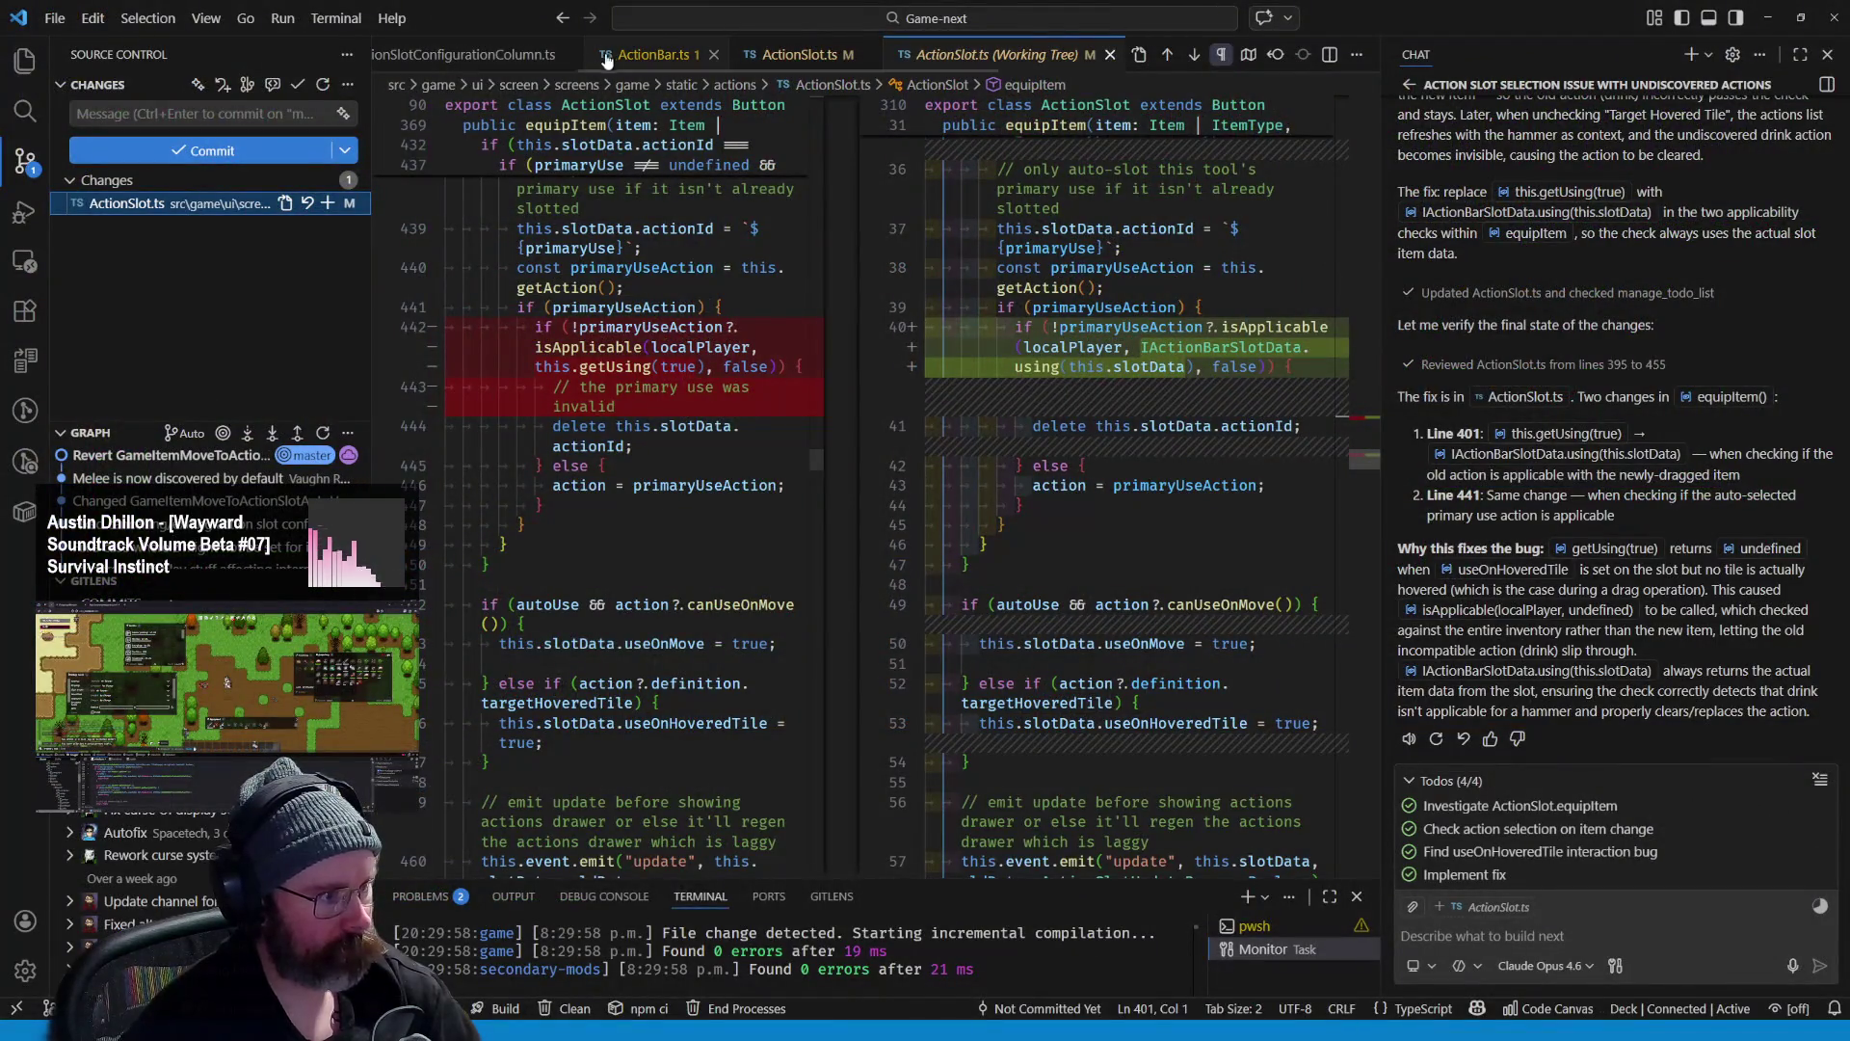
- Browse the open editor tabs, including ActionSlotConfigurationColumn.ts, and return to ActionSlot.ts
left_click(455, 55)
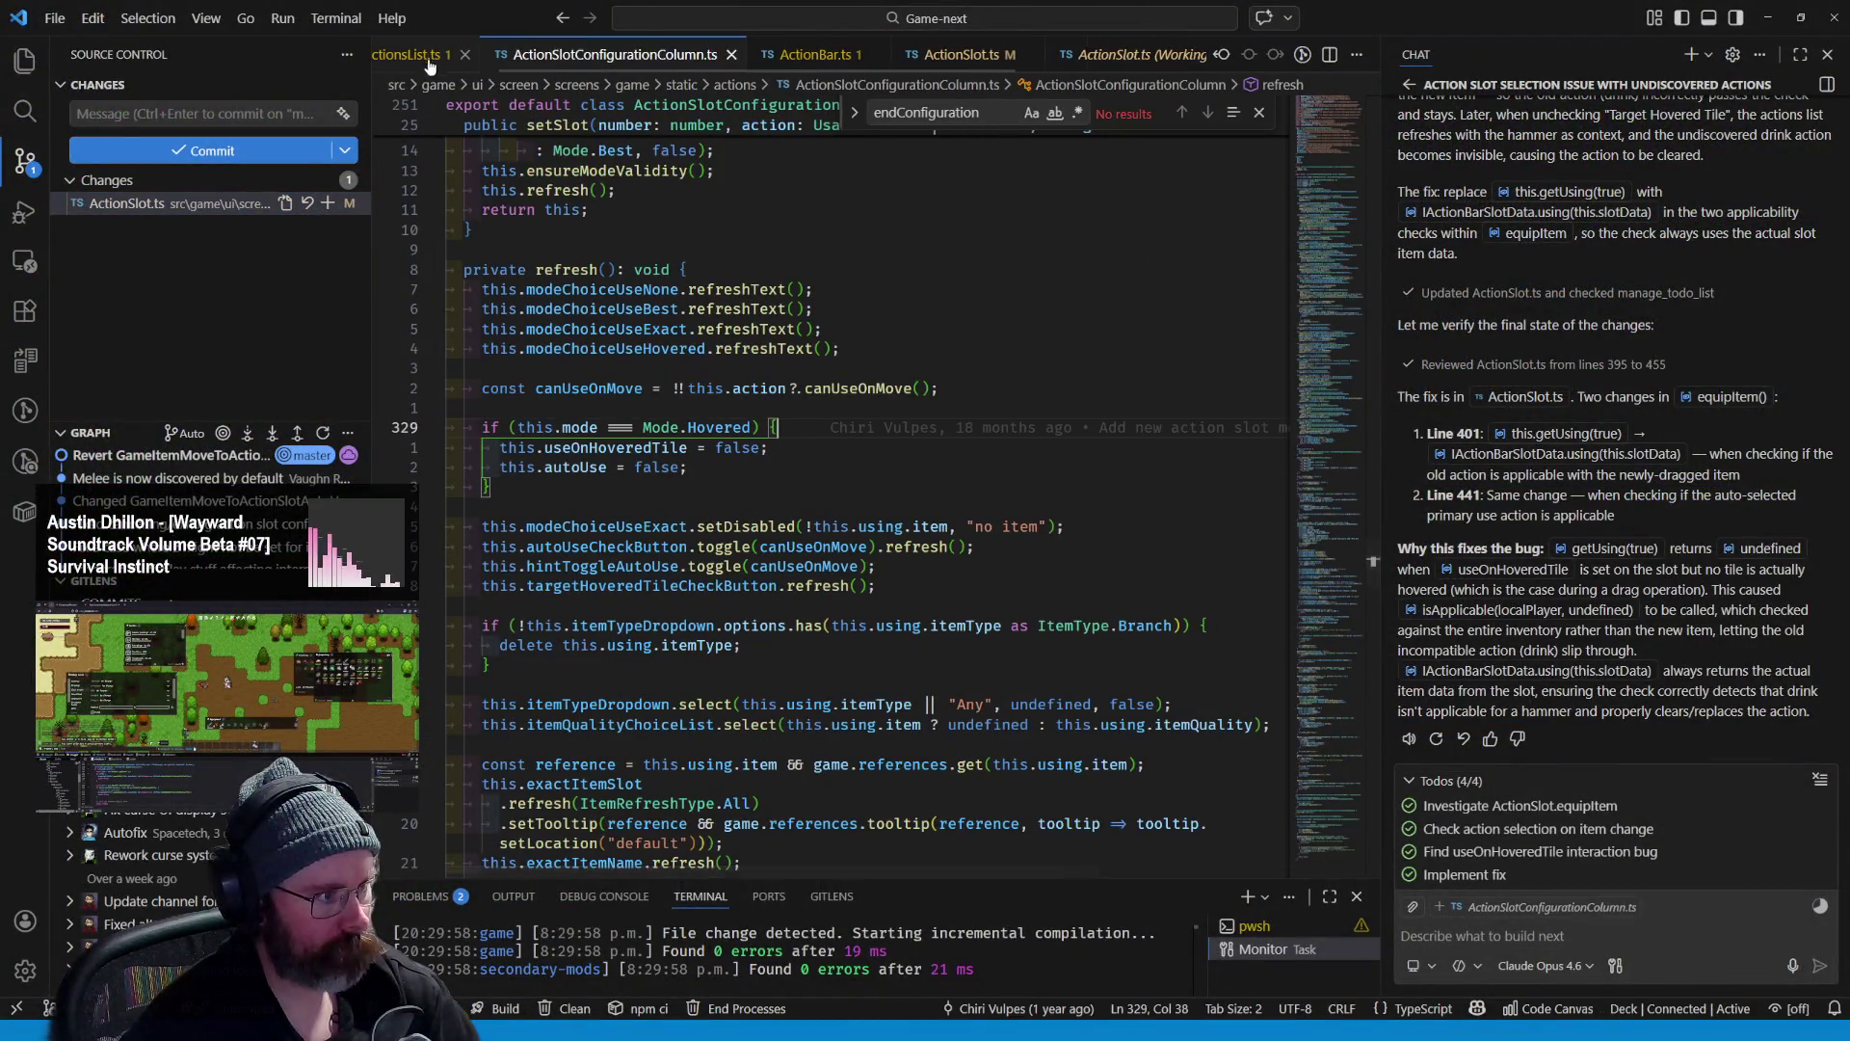
left_click(455, 58)
left_click(665, 55)
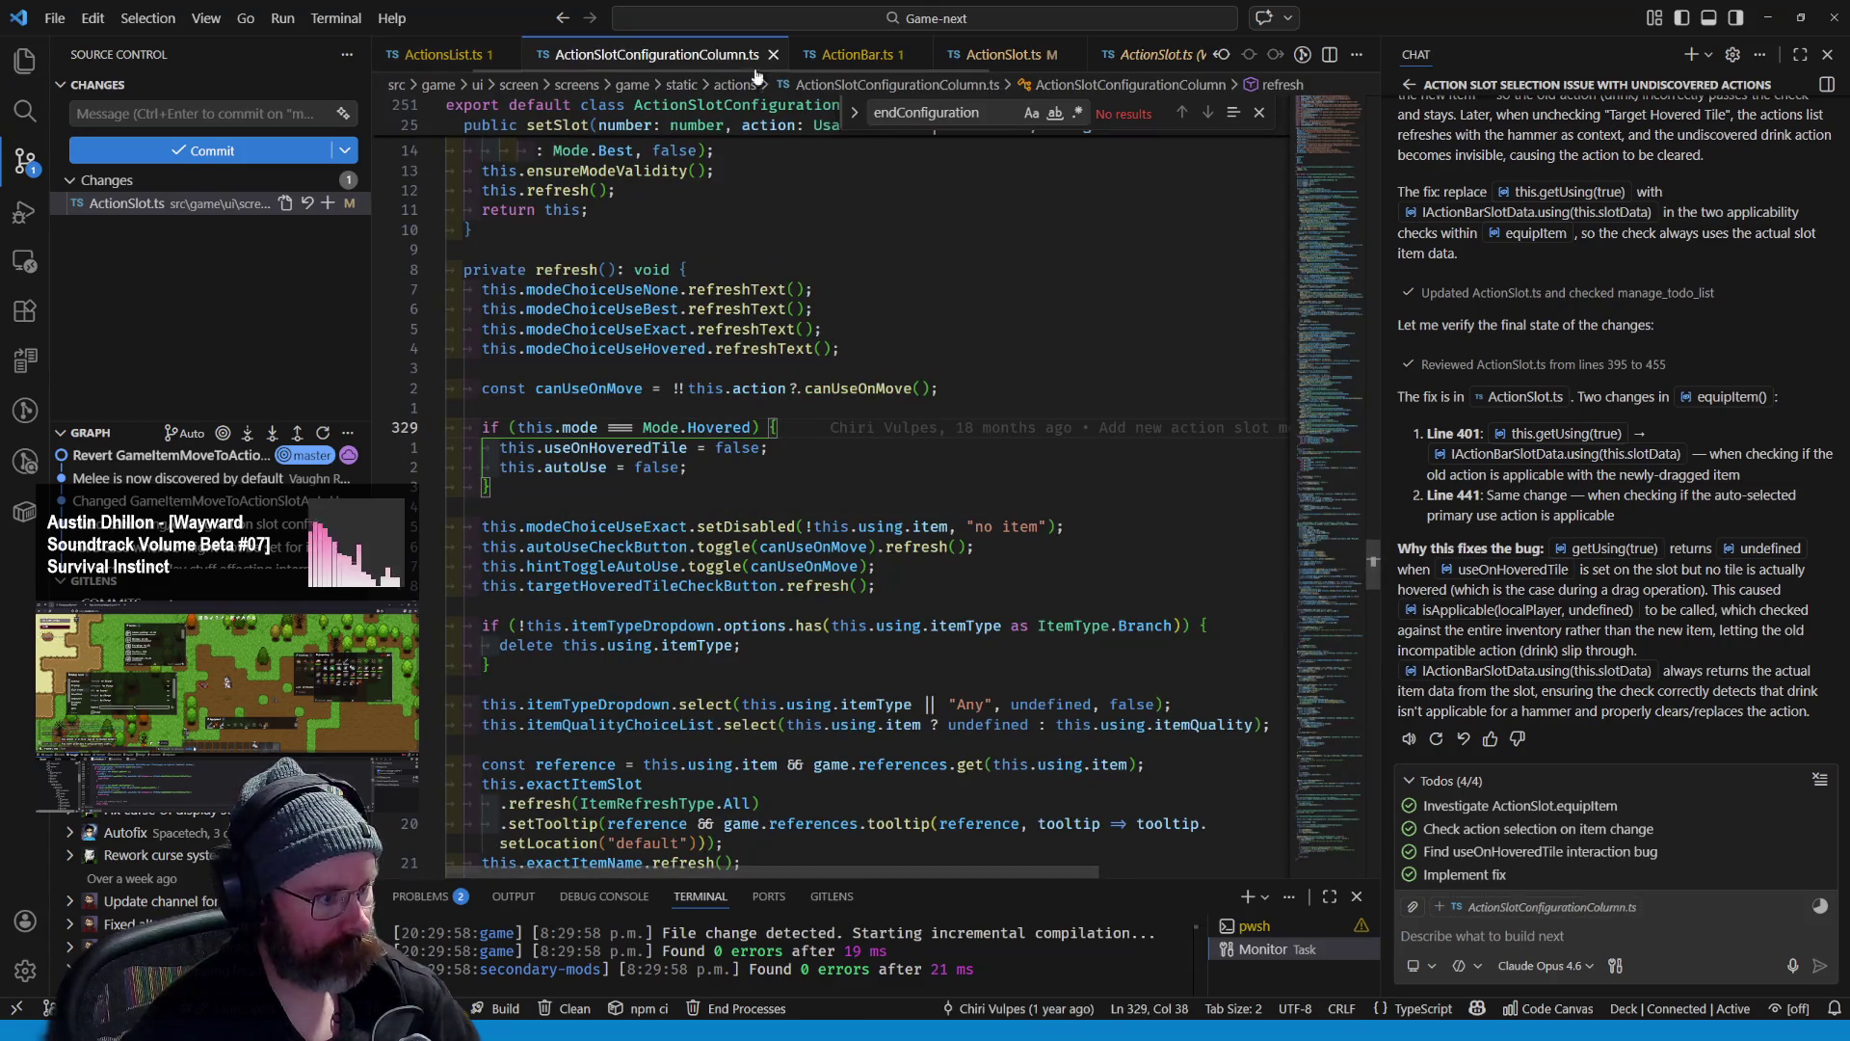
left_click(848, 55)
left_click(1007, 55)
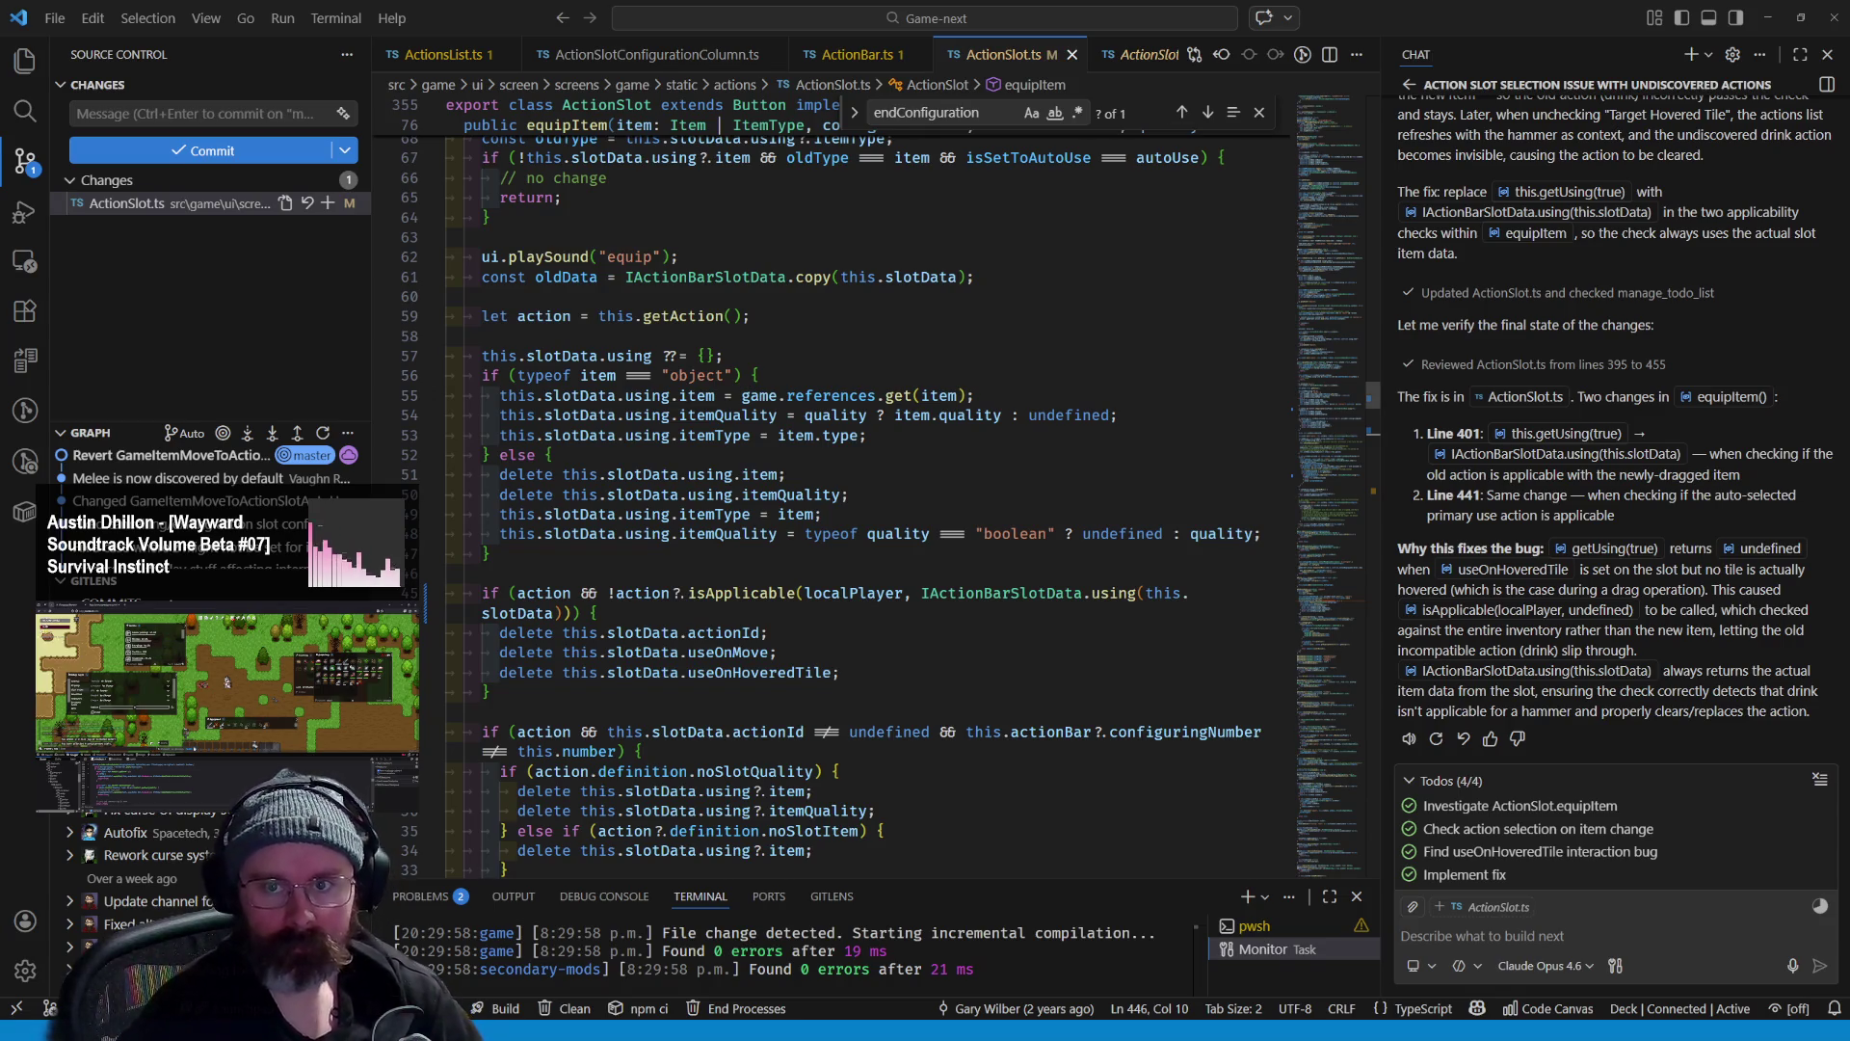
- Review the equipItem check on lines 401–402, then bring up the Wayward Todo Trello board
left_click(778, 435)
left_click(819, 633)
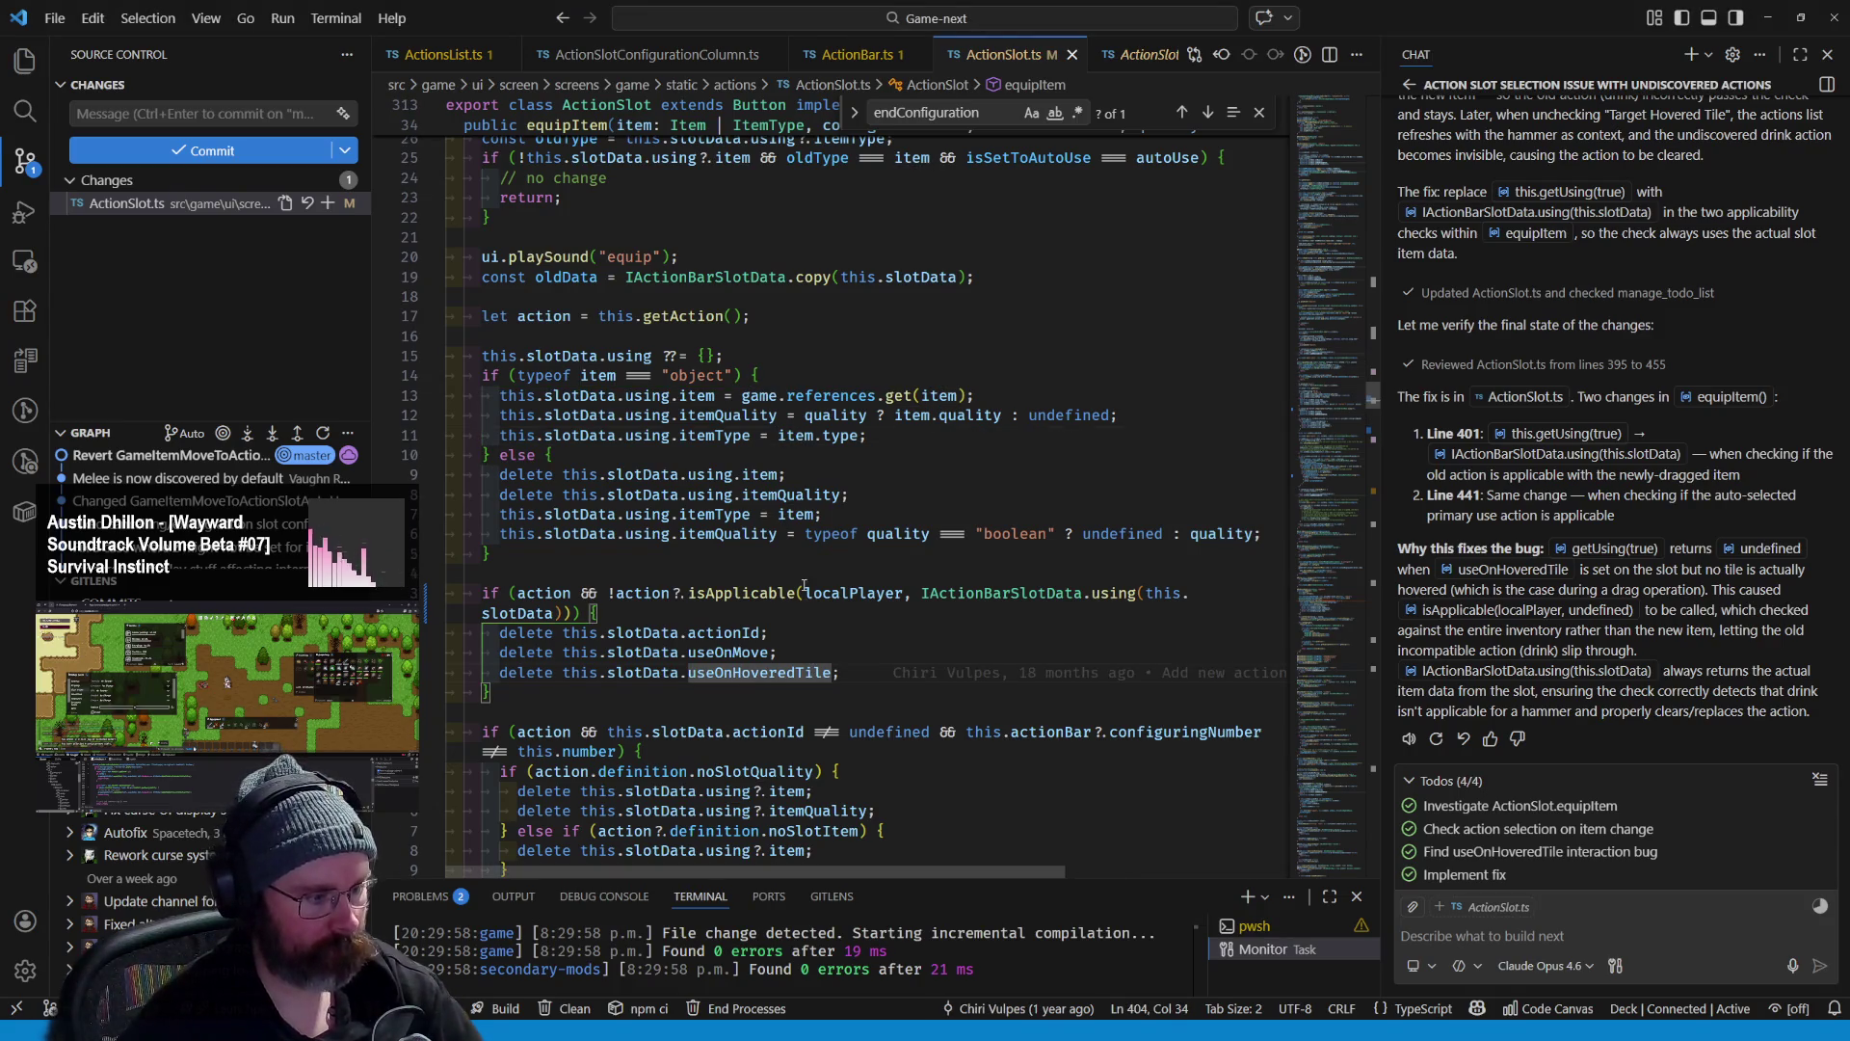
left_click(764, 610)
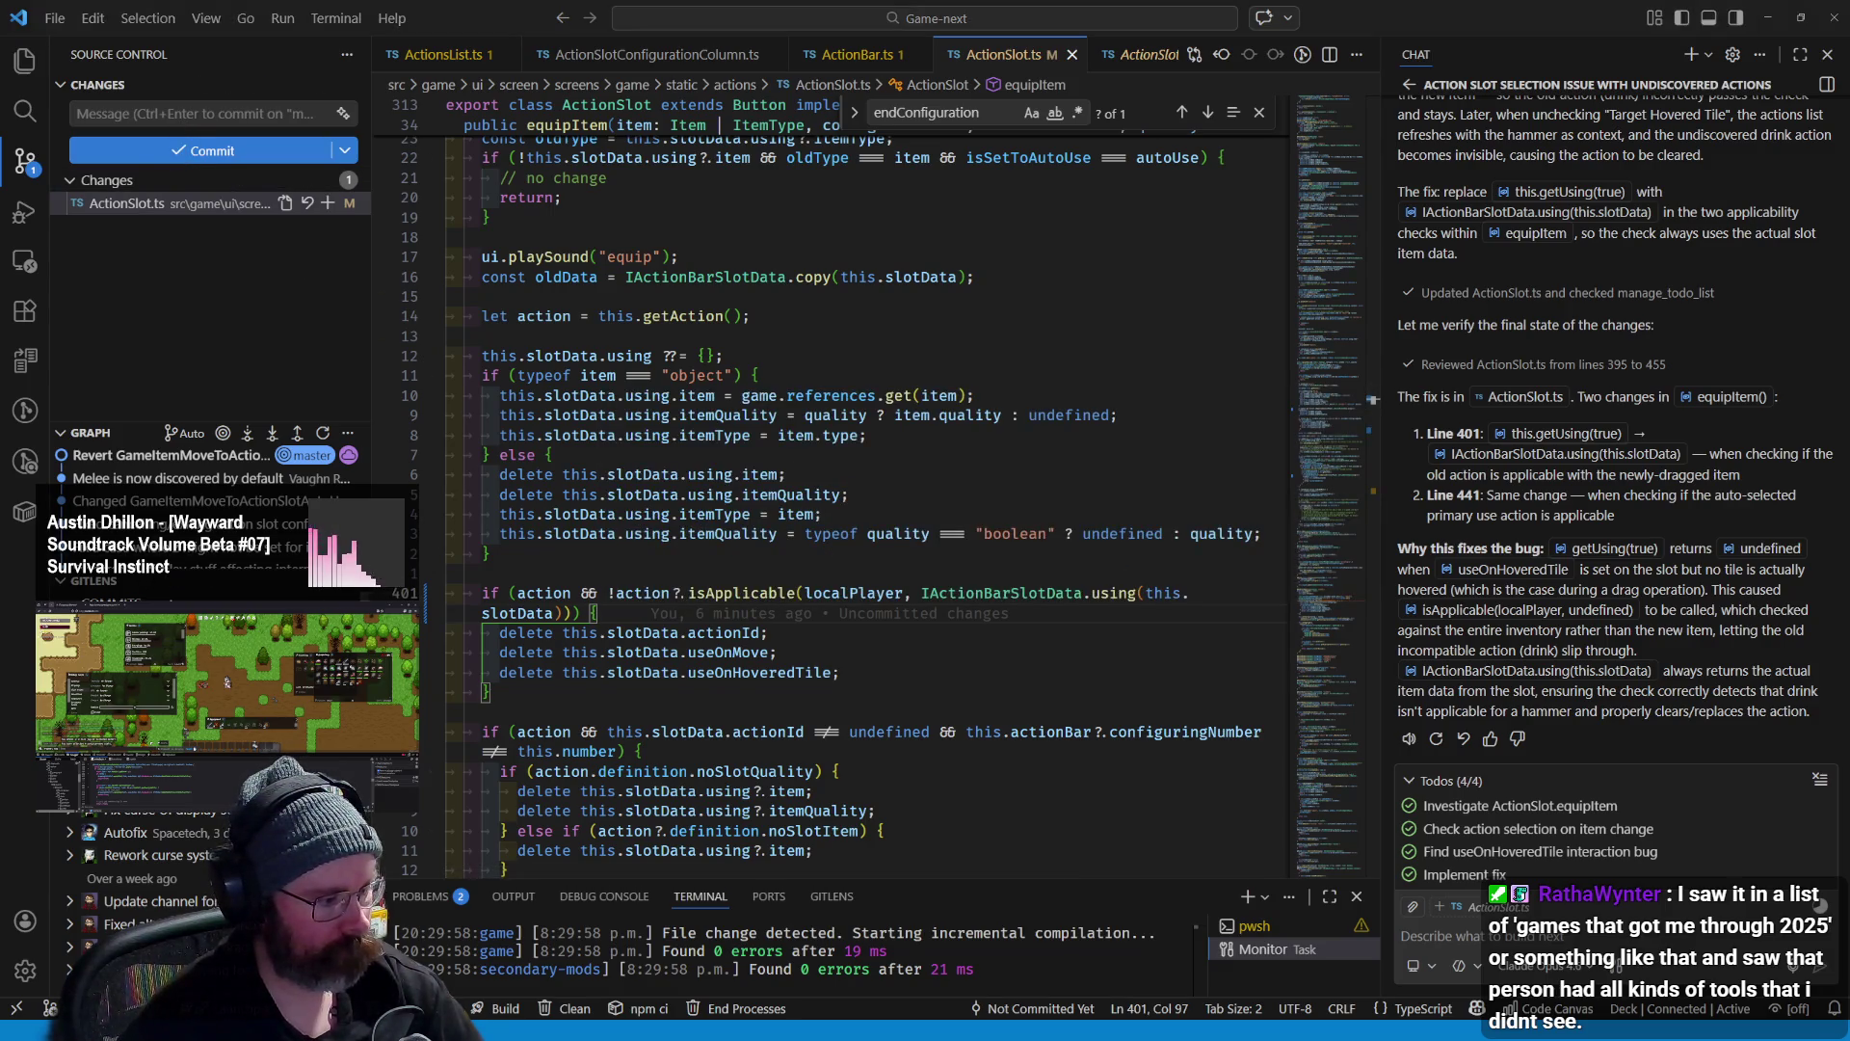
key("alt+Tab")
key("alt+Tab")
left_click(47, 15)
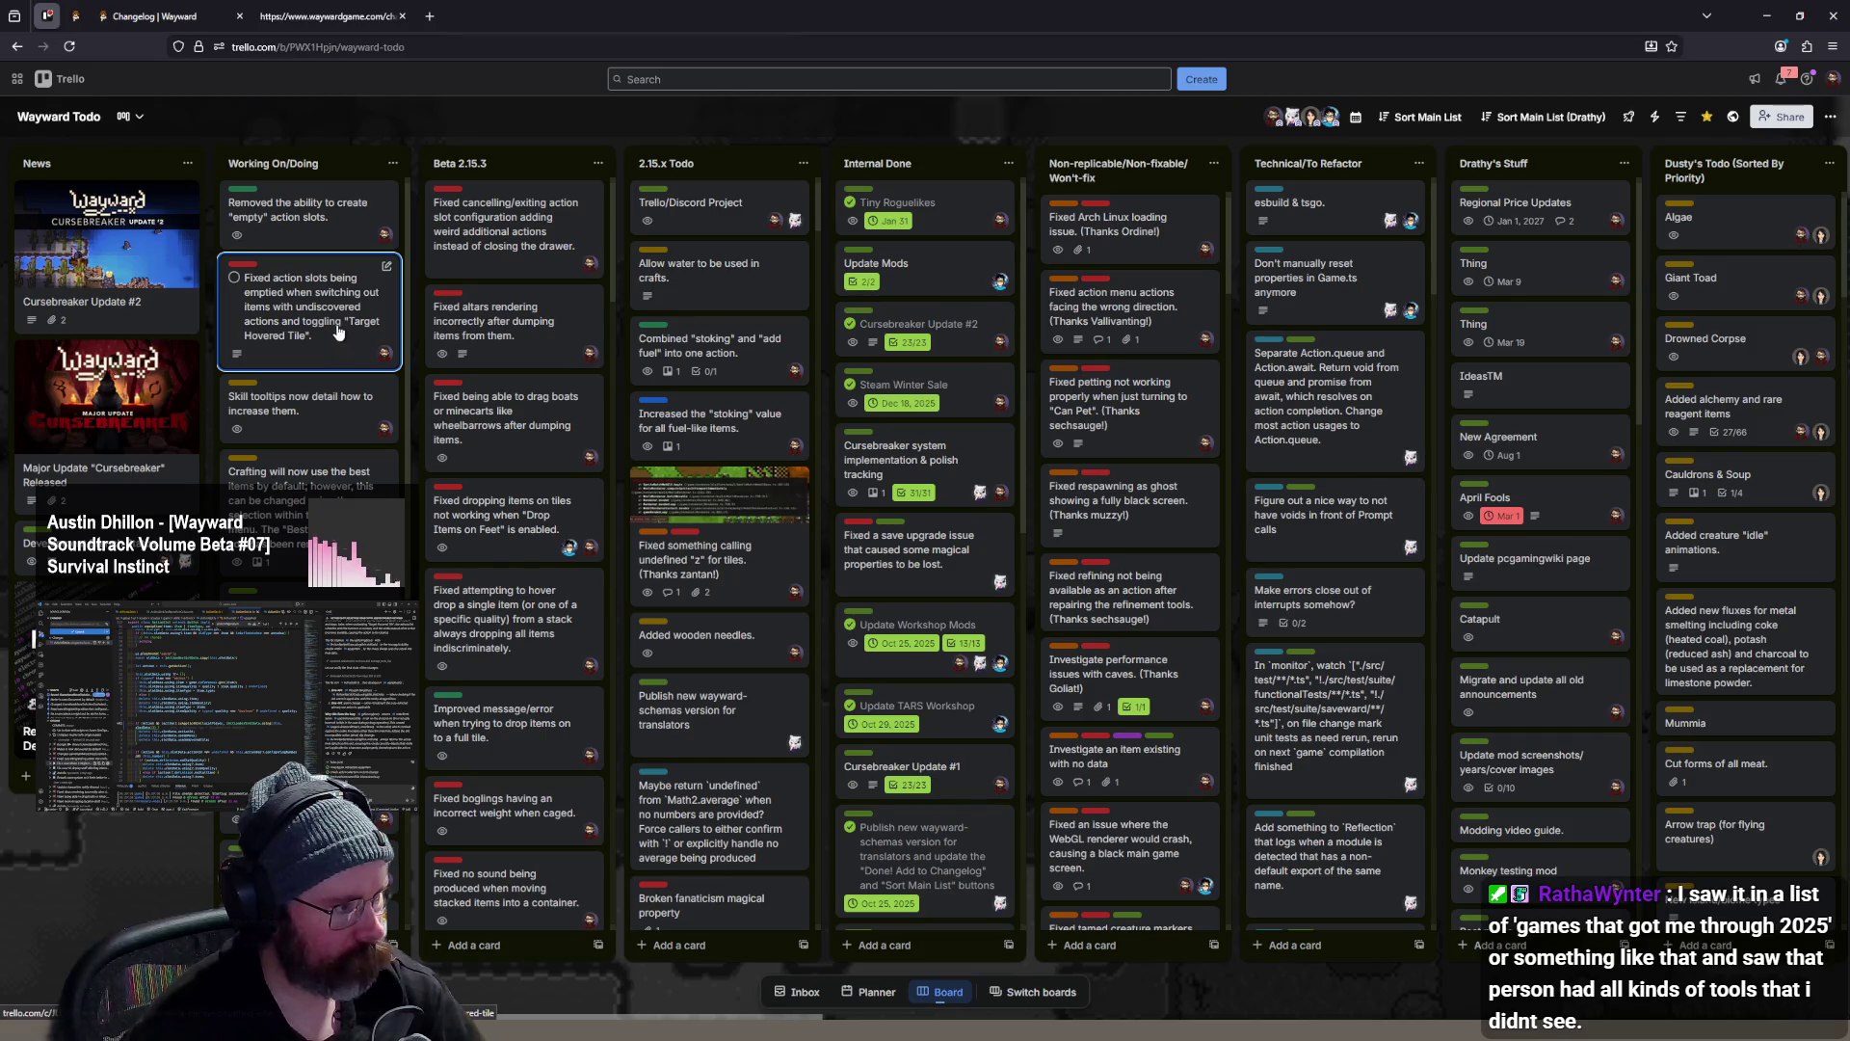
- In the action-slot bug card, replace 'emptied' in the title with 'bugged'
left_click(339, 324)
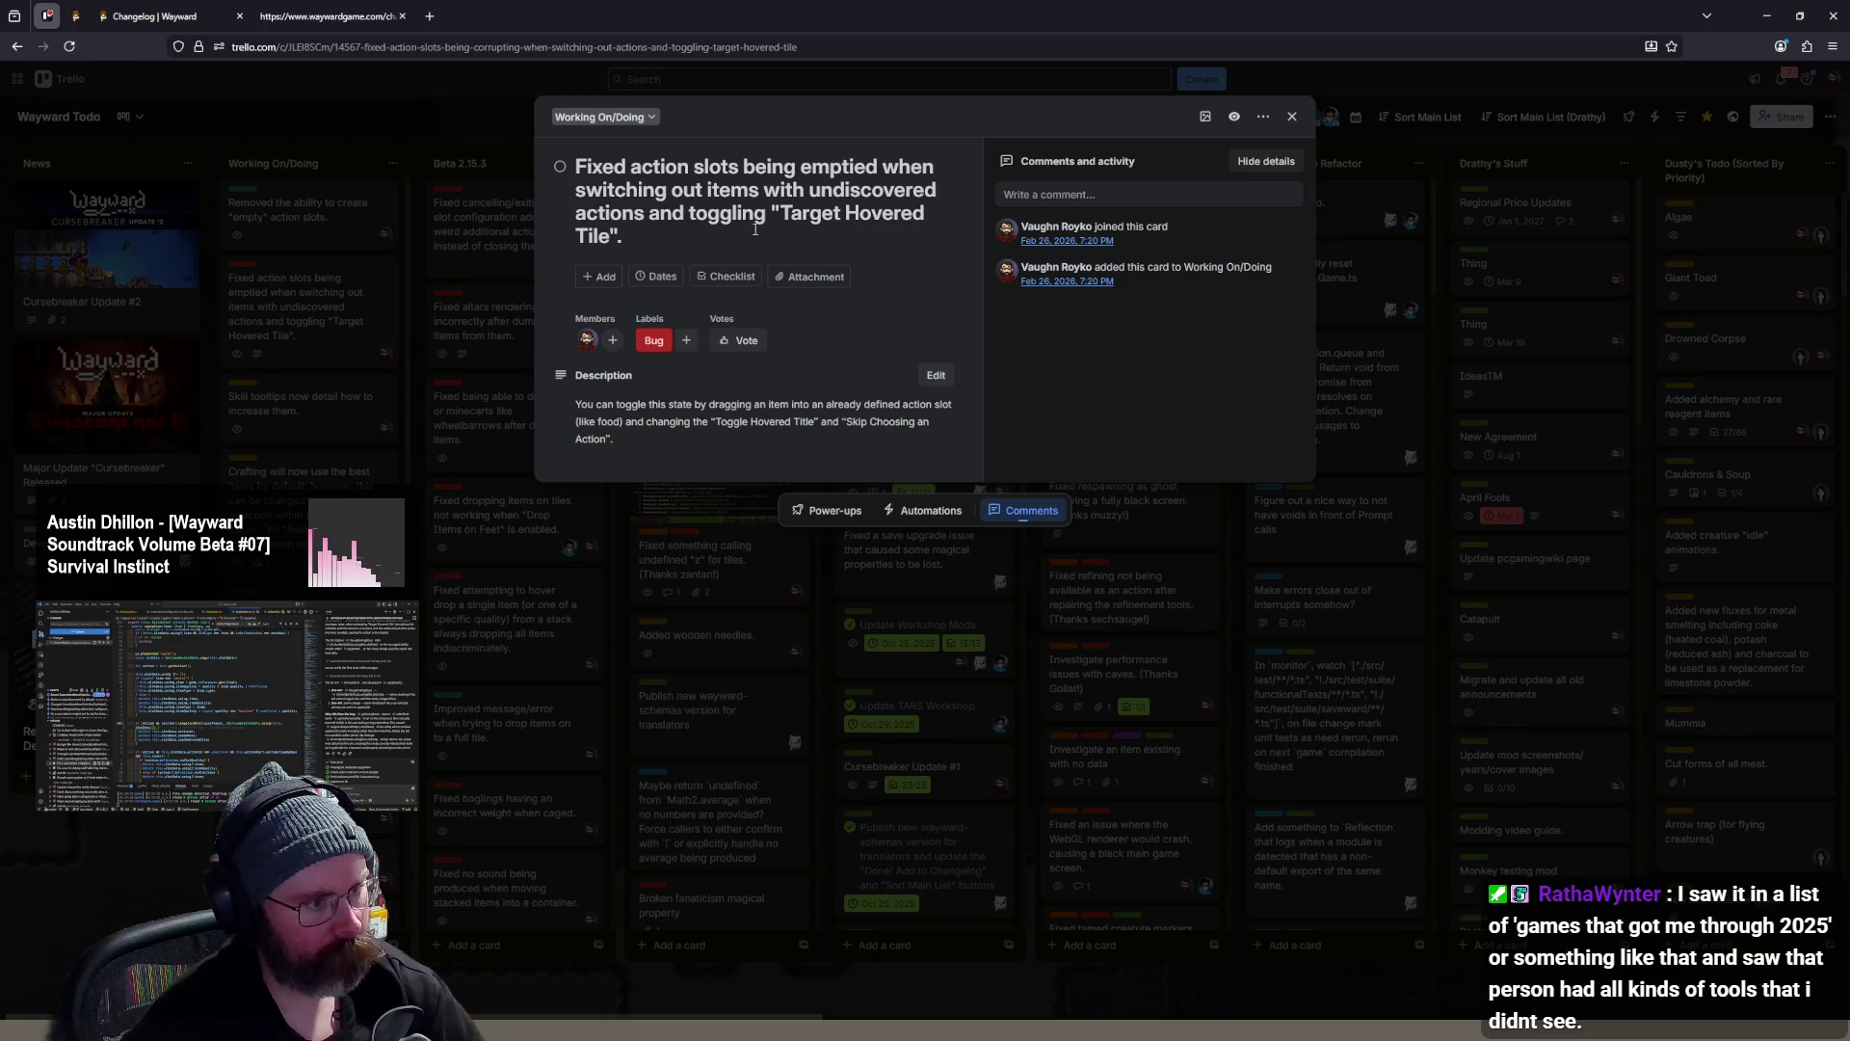
double_click(830, 170)
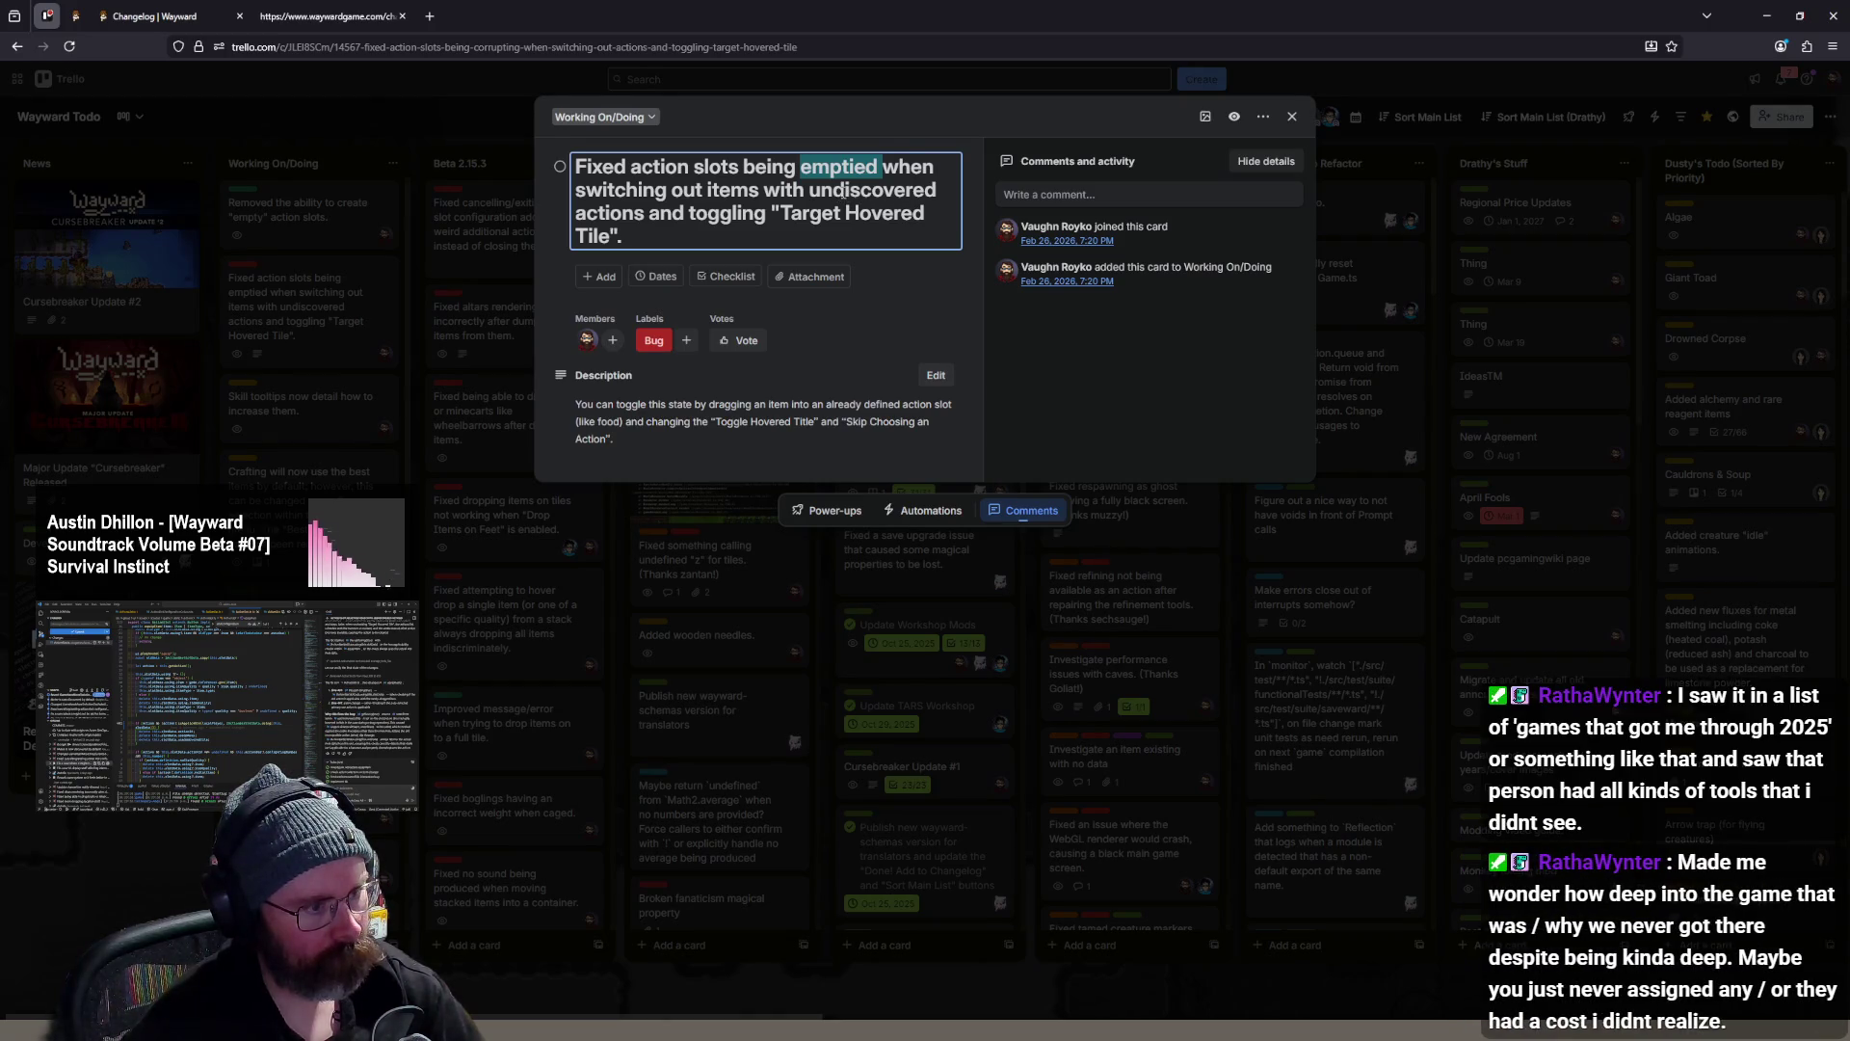
type("bugged")
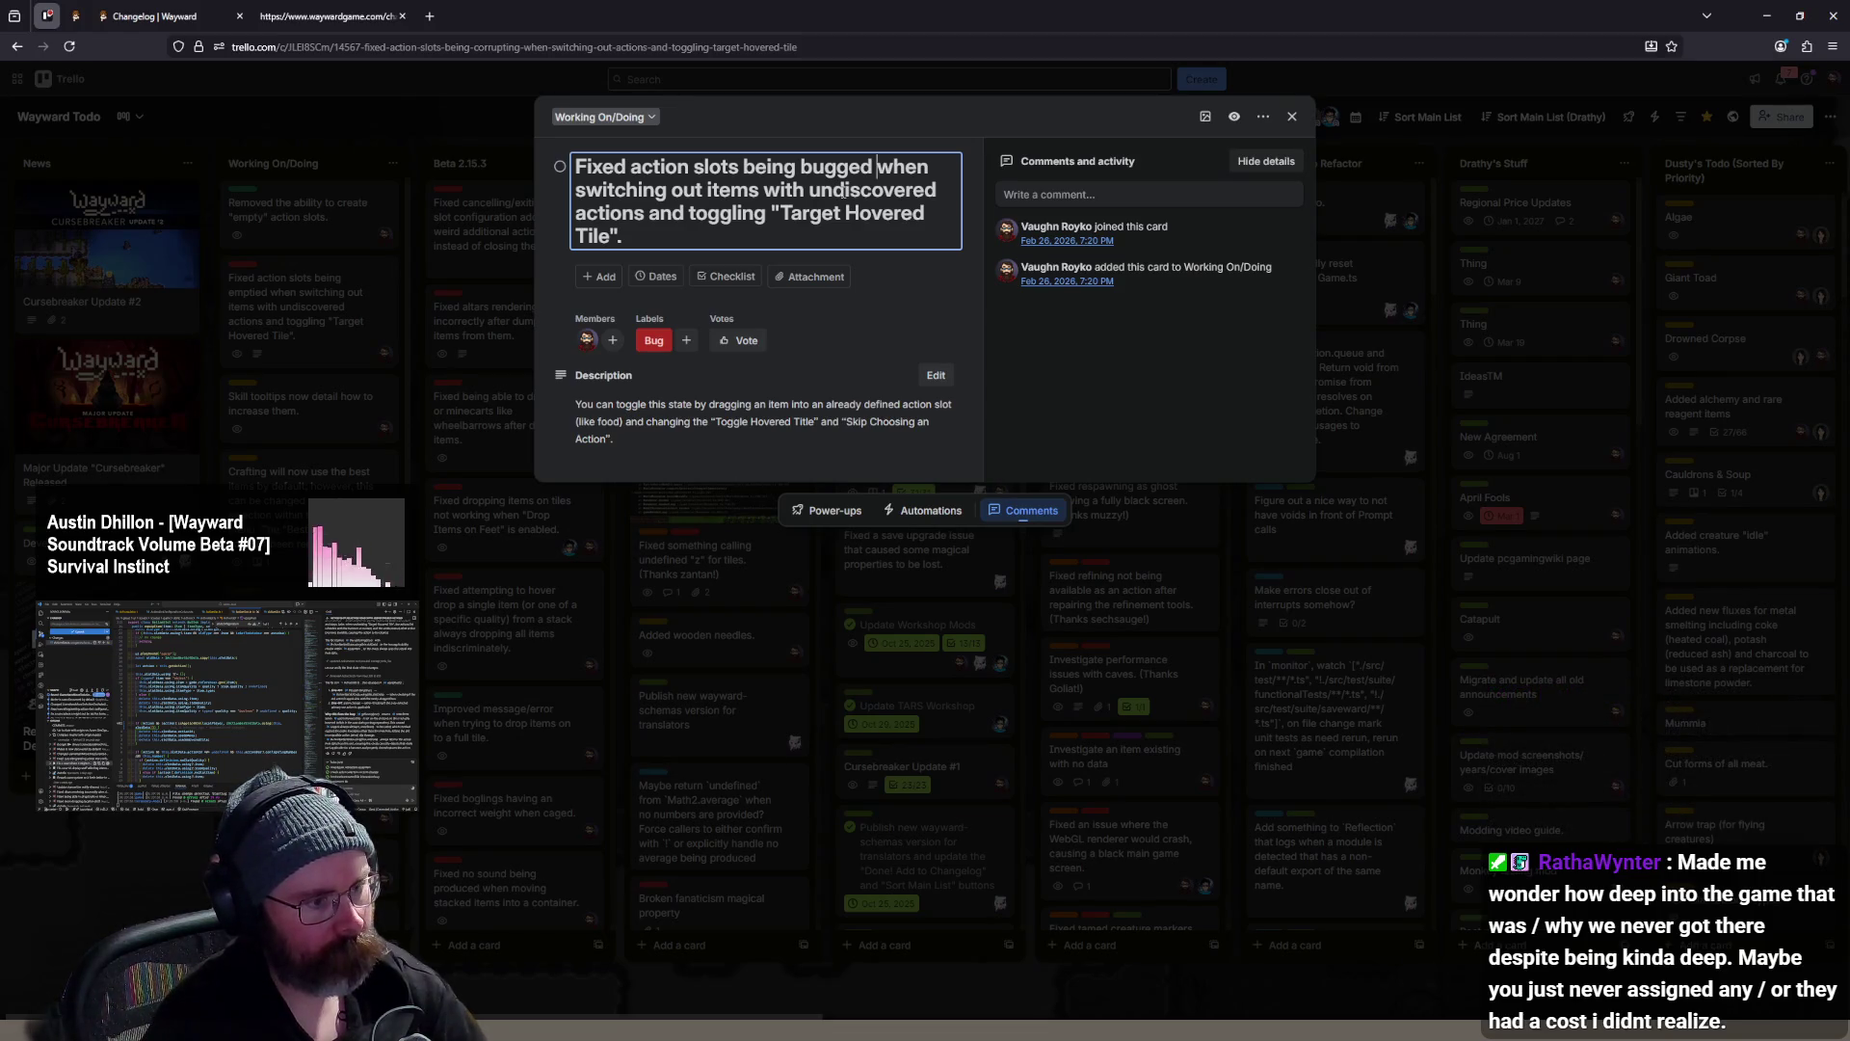
key("Down")
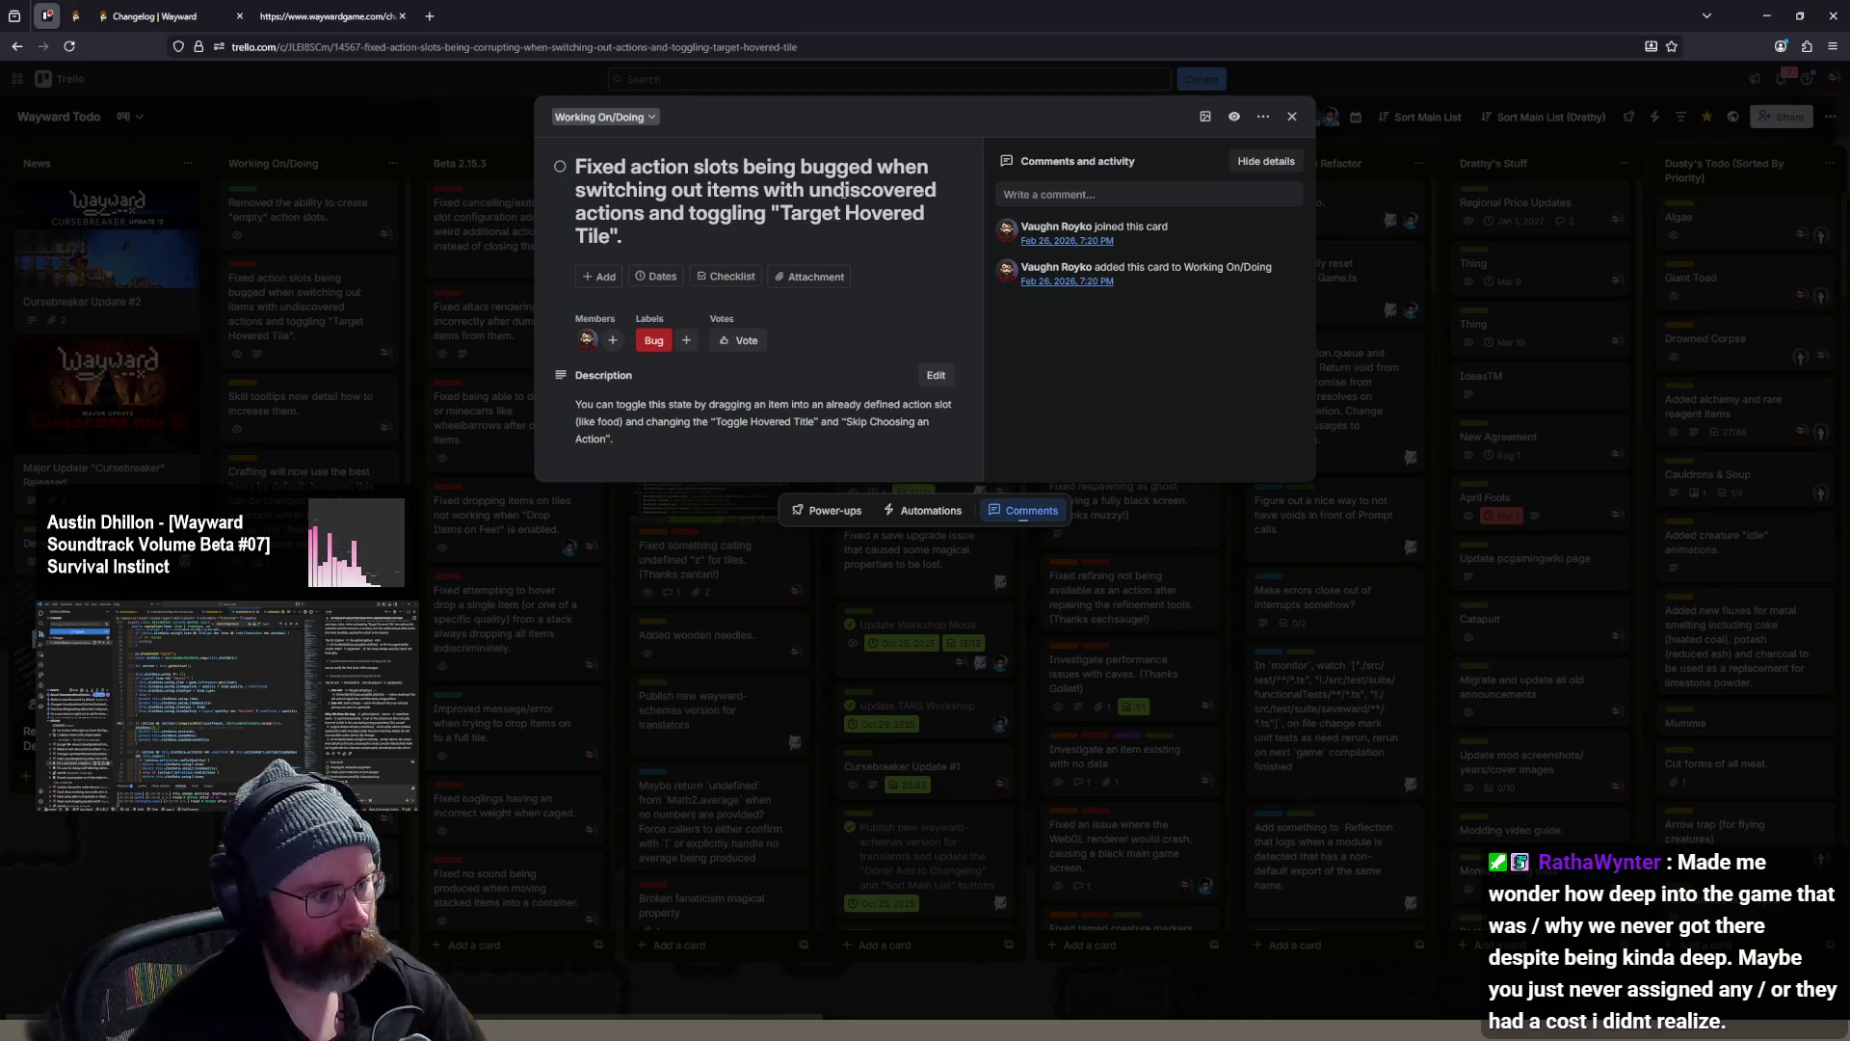
double_click(752, 176)
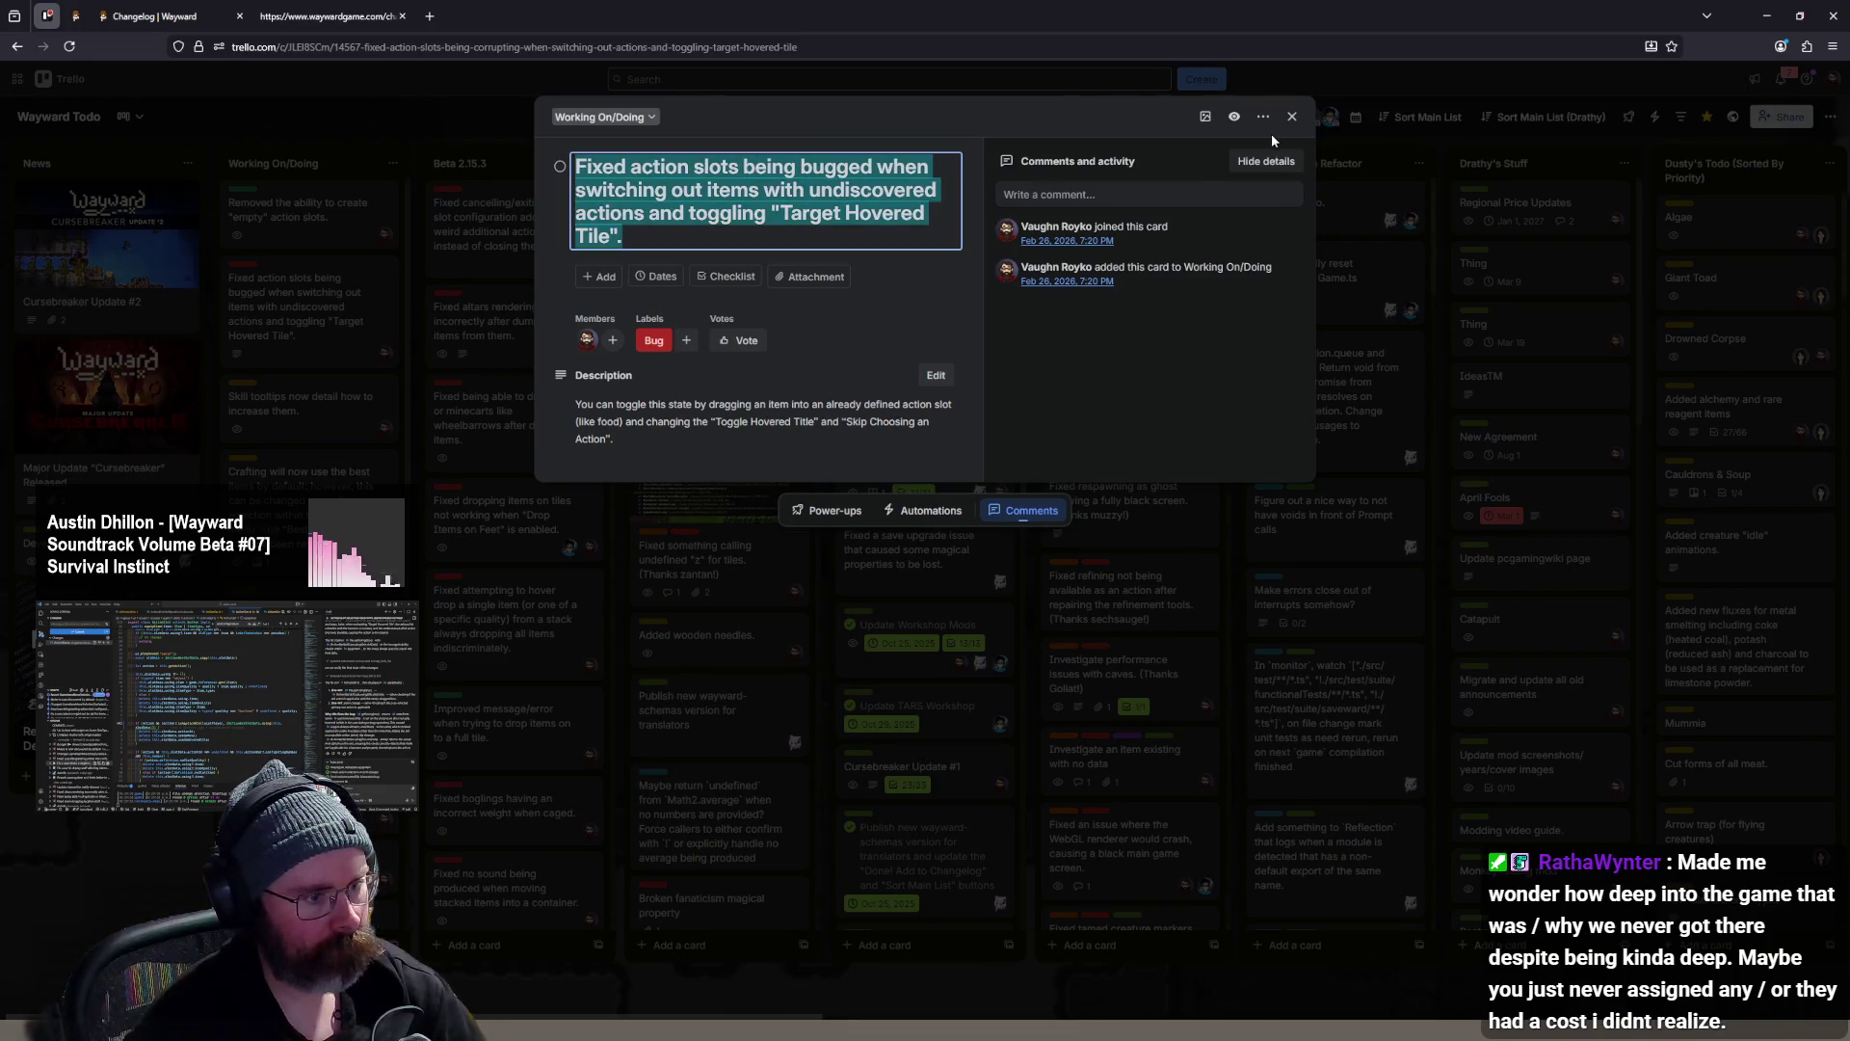
left_click(1293, 117)
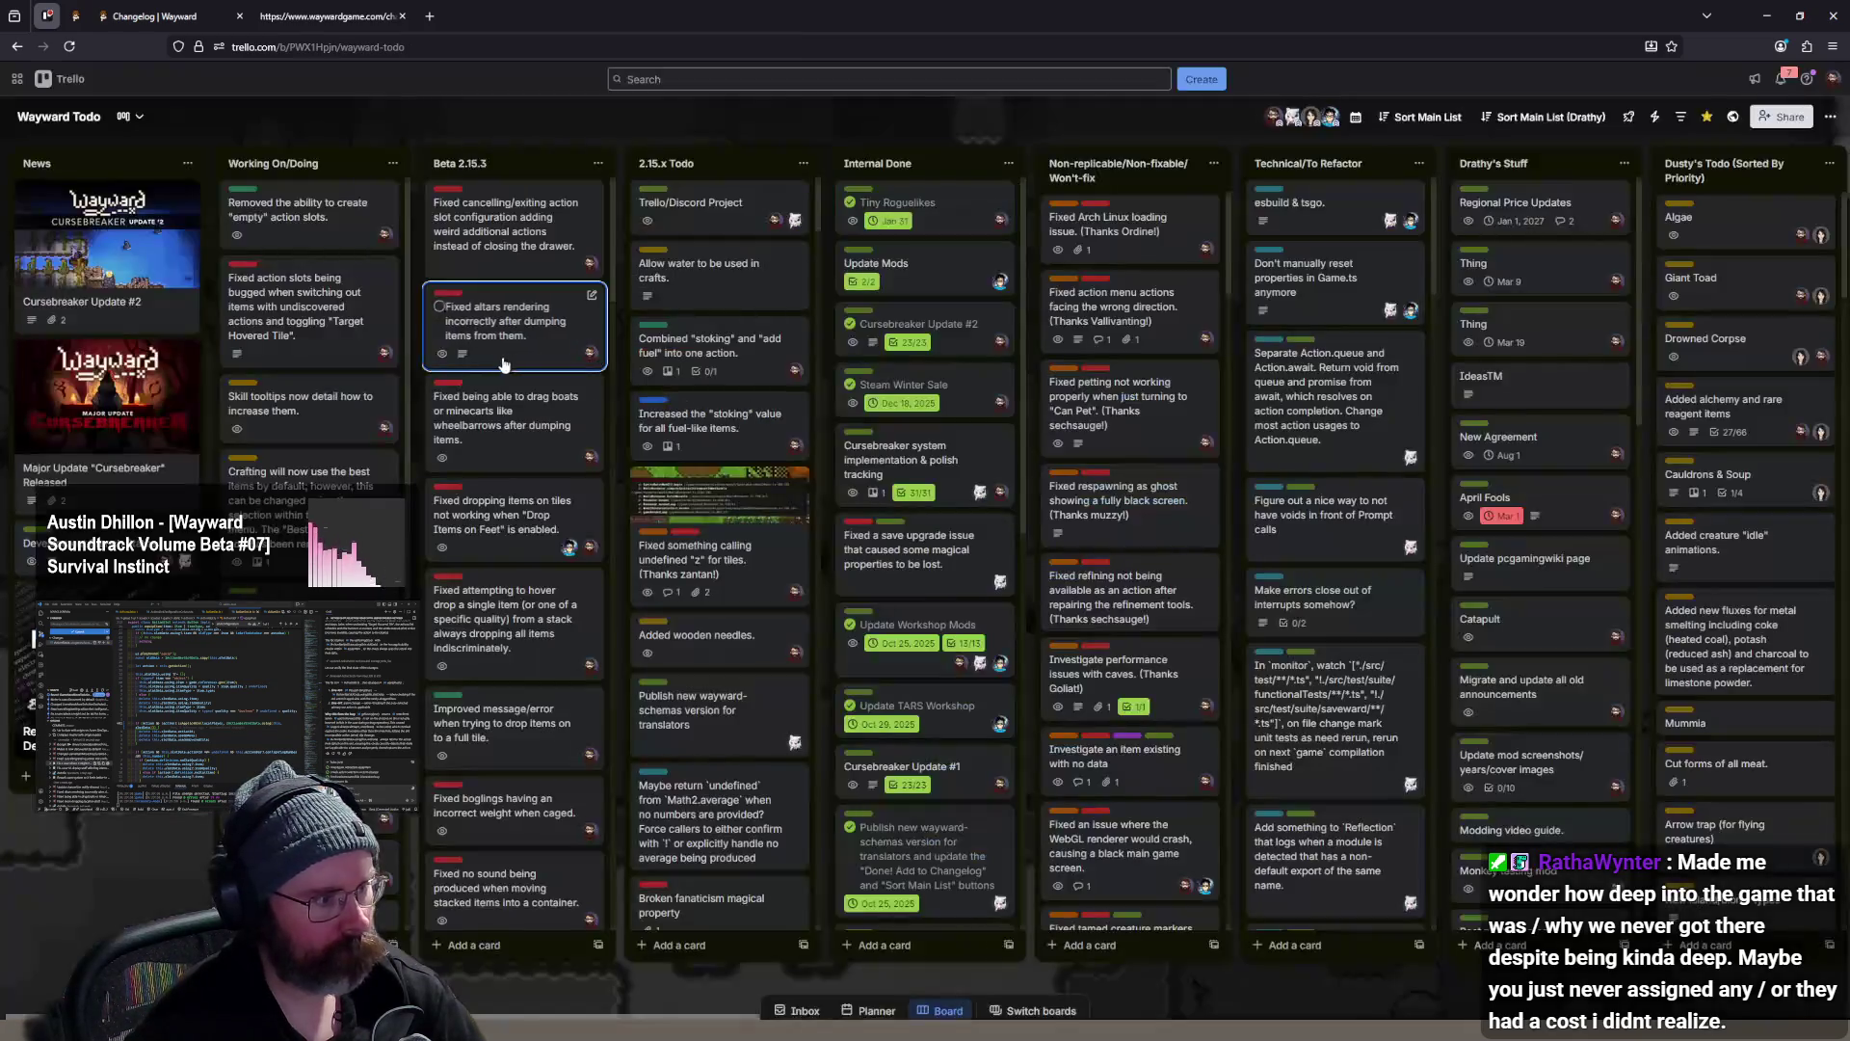
- End the card title with 'on them.' and save it
left_click(326, 334)
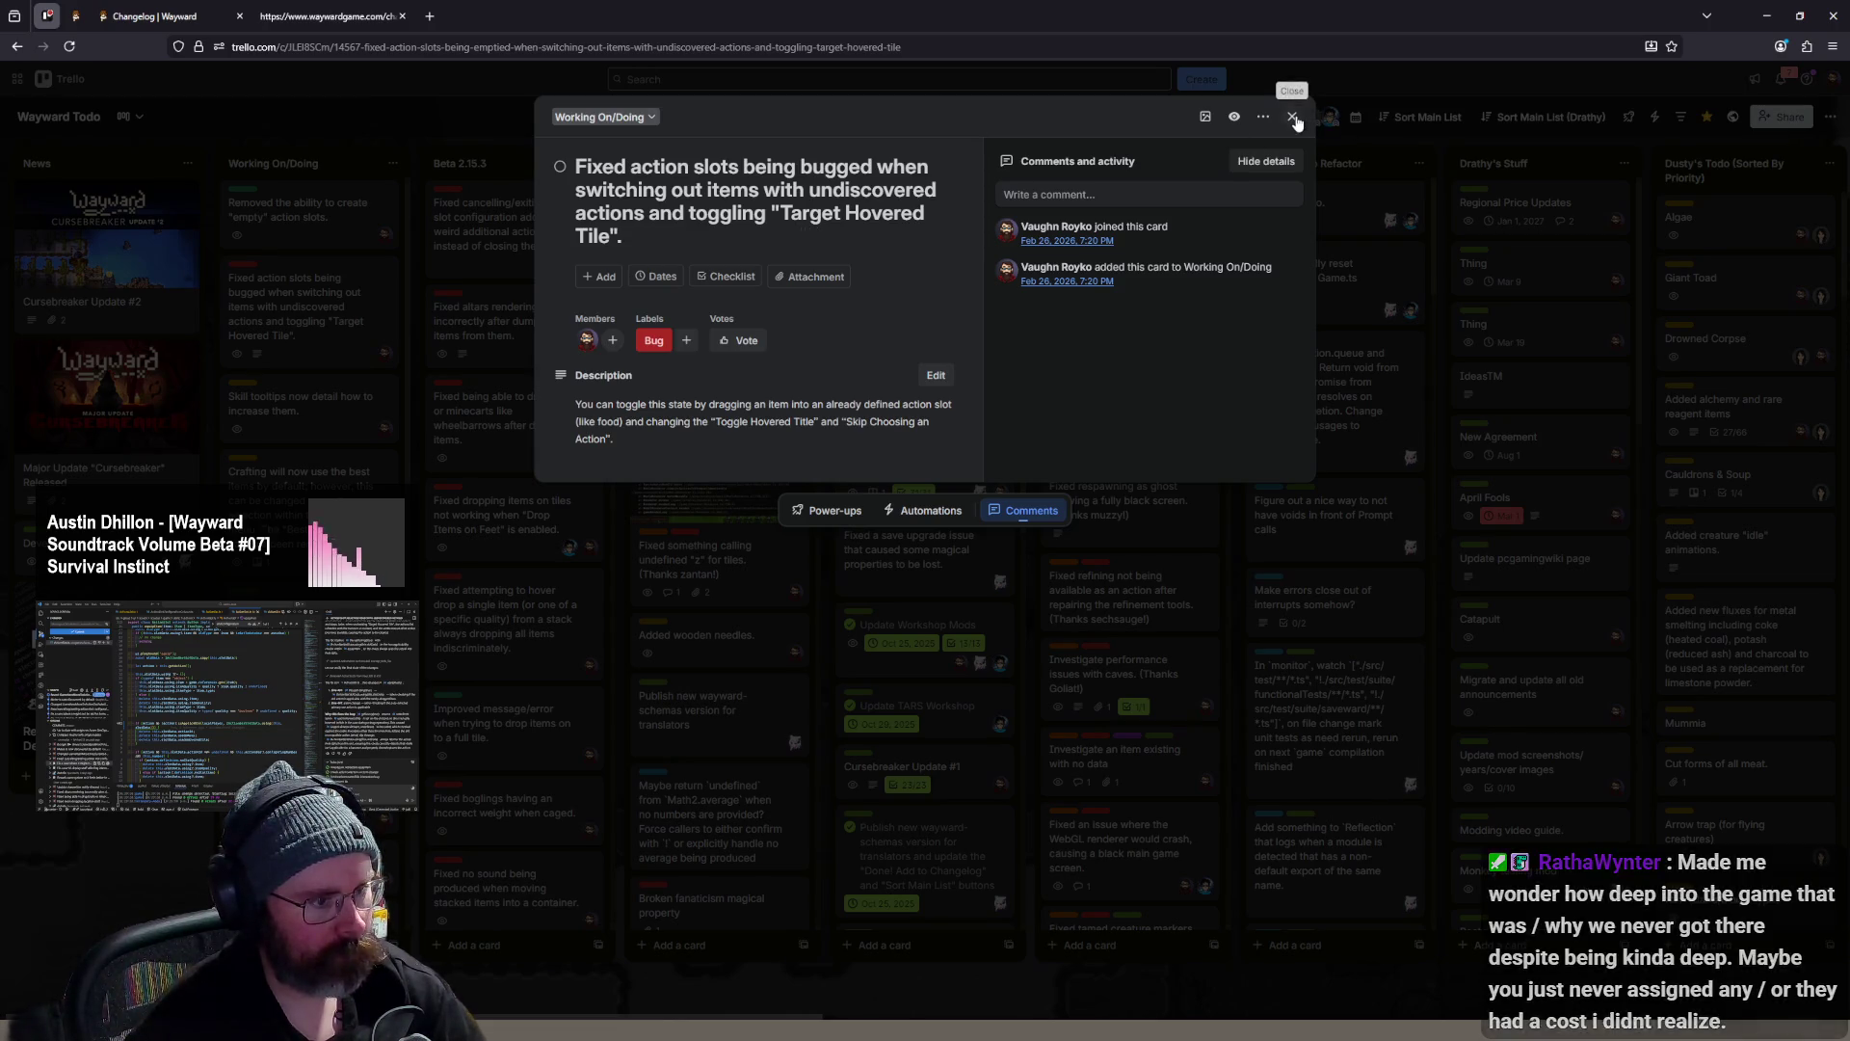
left_click(748, 237)
key("BackSpace")
type("on the,")
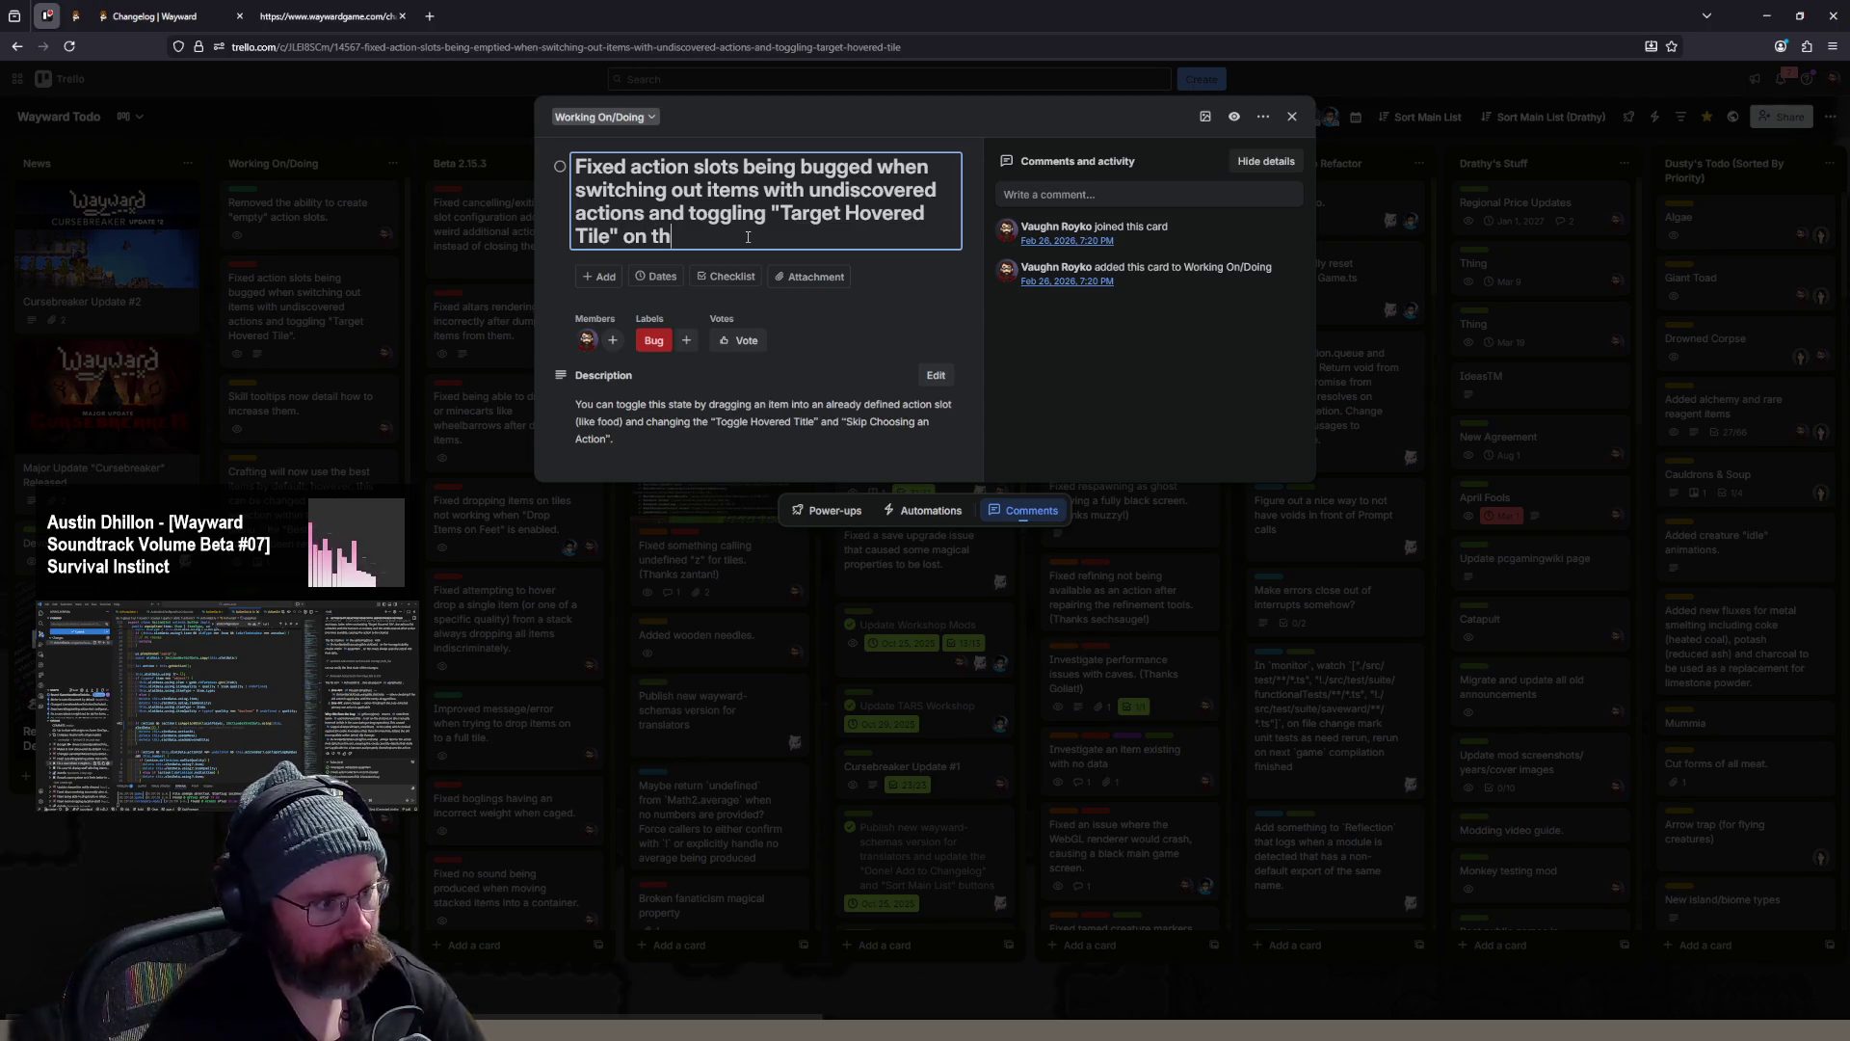
key("BackSpace")
type("m.")
key("Return")
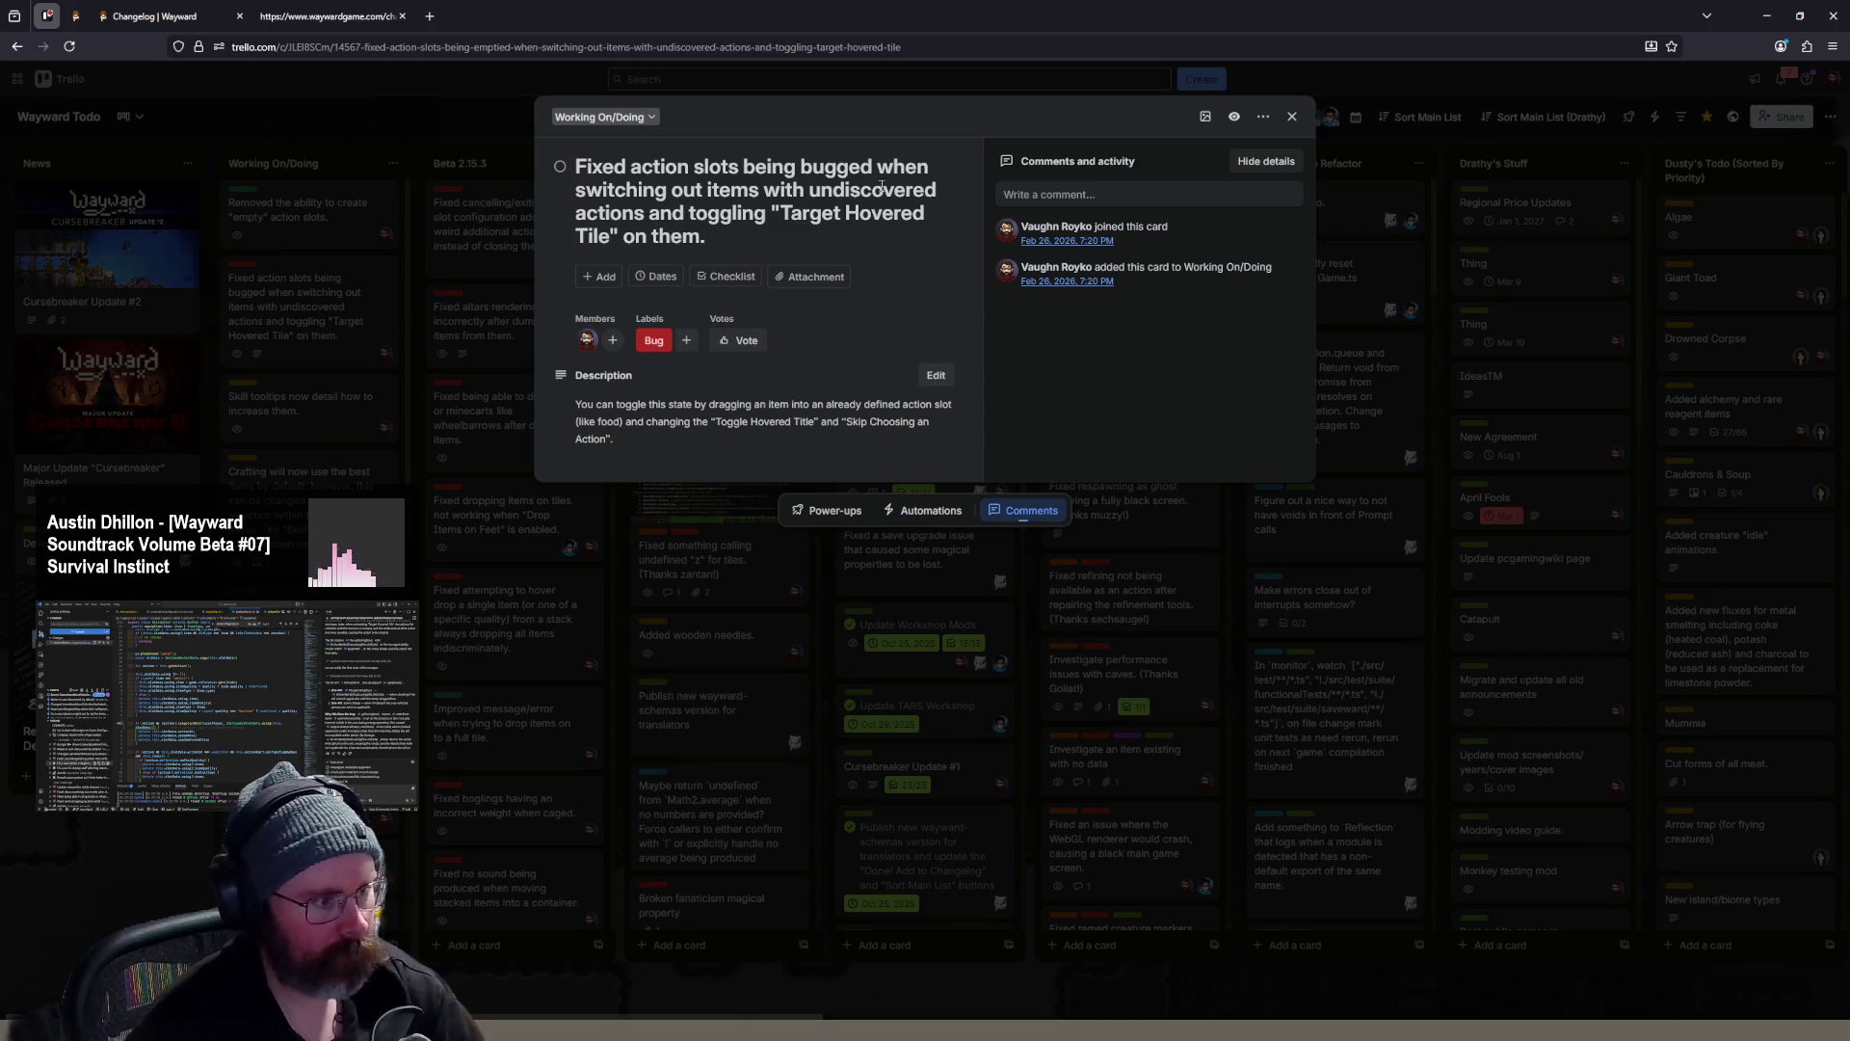
left_click(1293, 116)
- Copy the card title and commit the ActionSlot.ts fix with it as the message
left_click(308, 320)
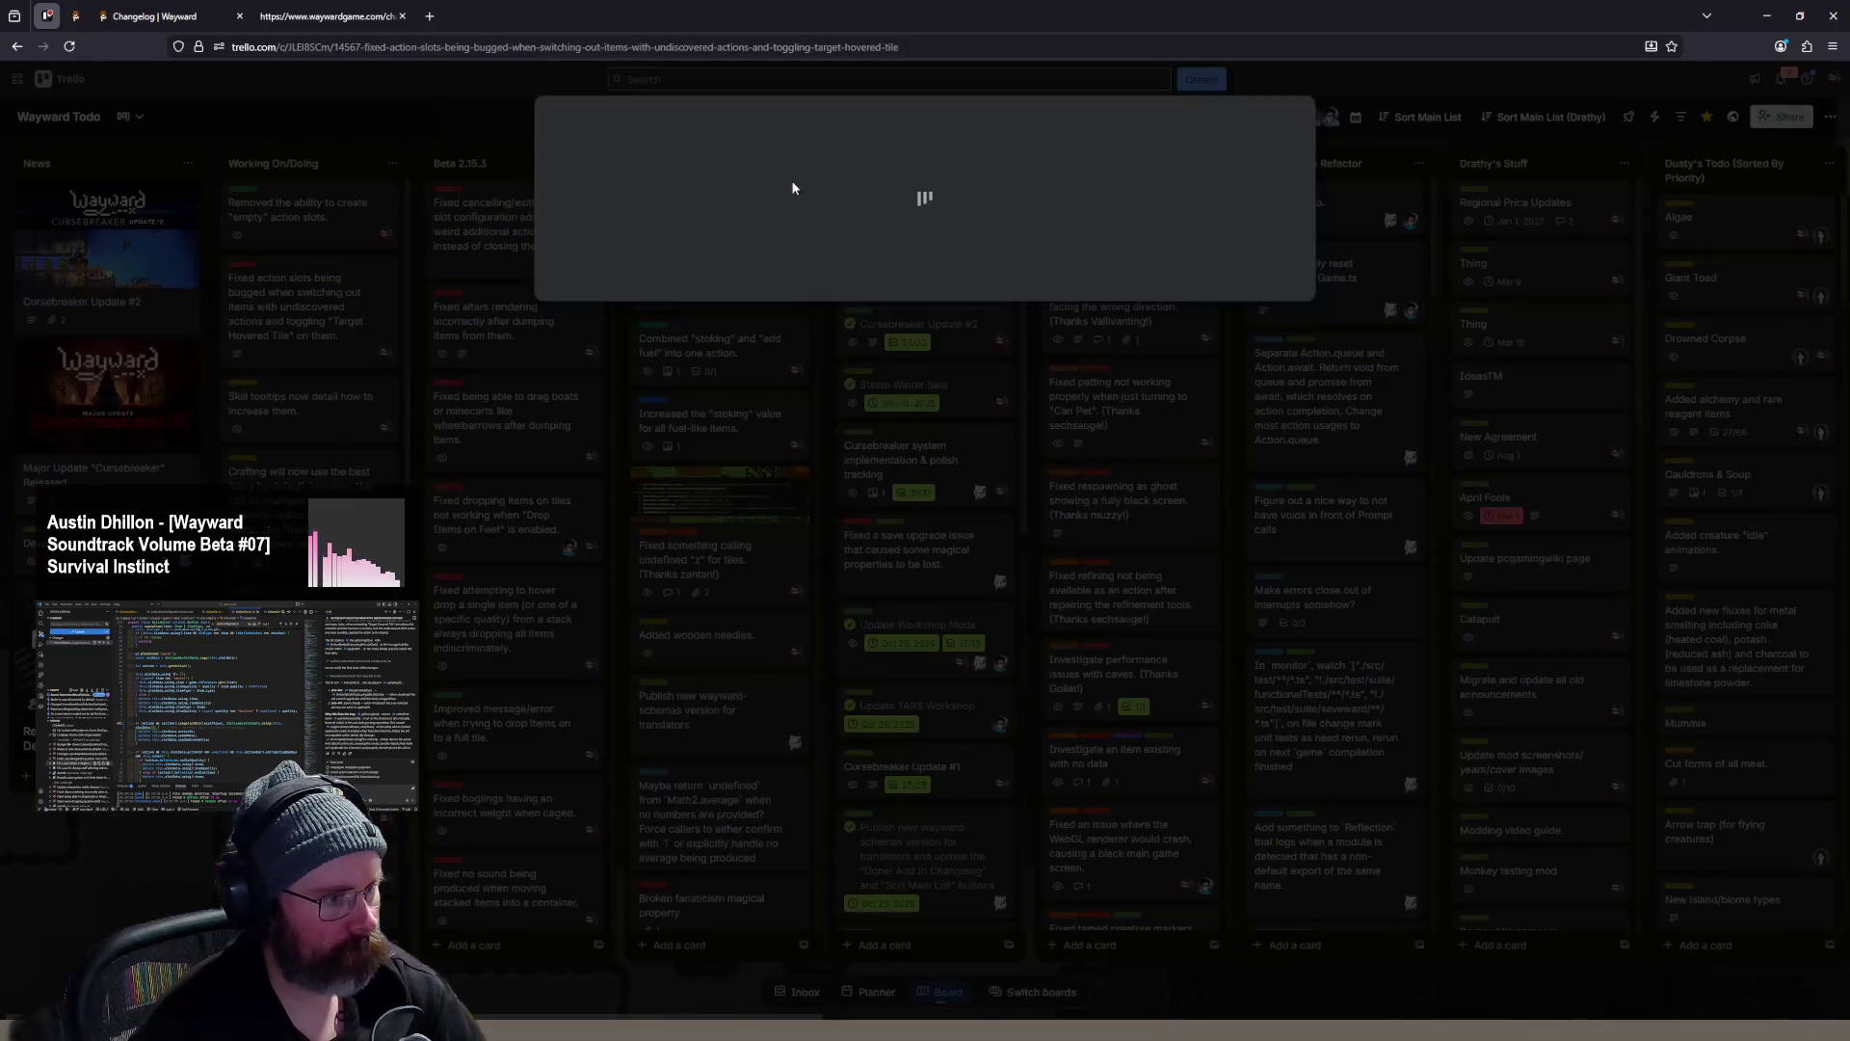
left_click(796, 185)
key("ctrl+c")
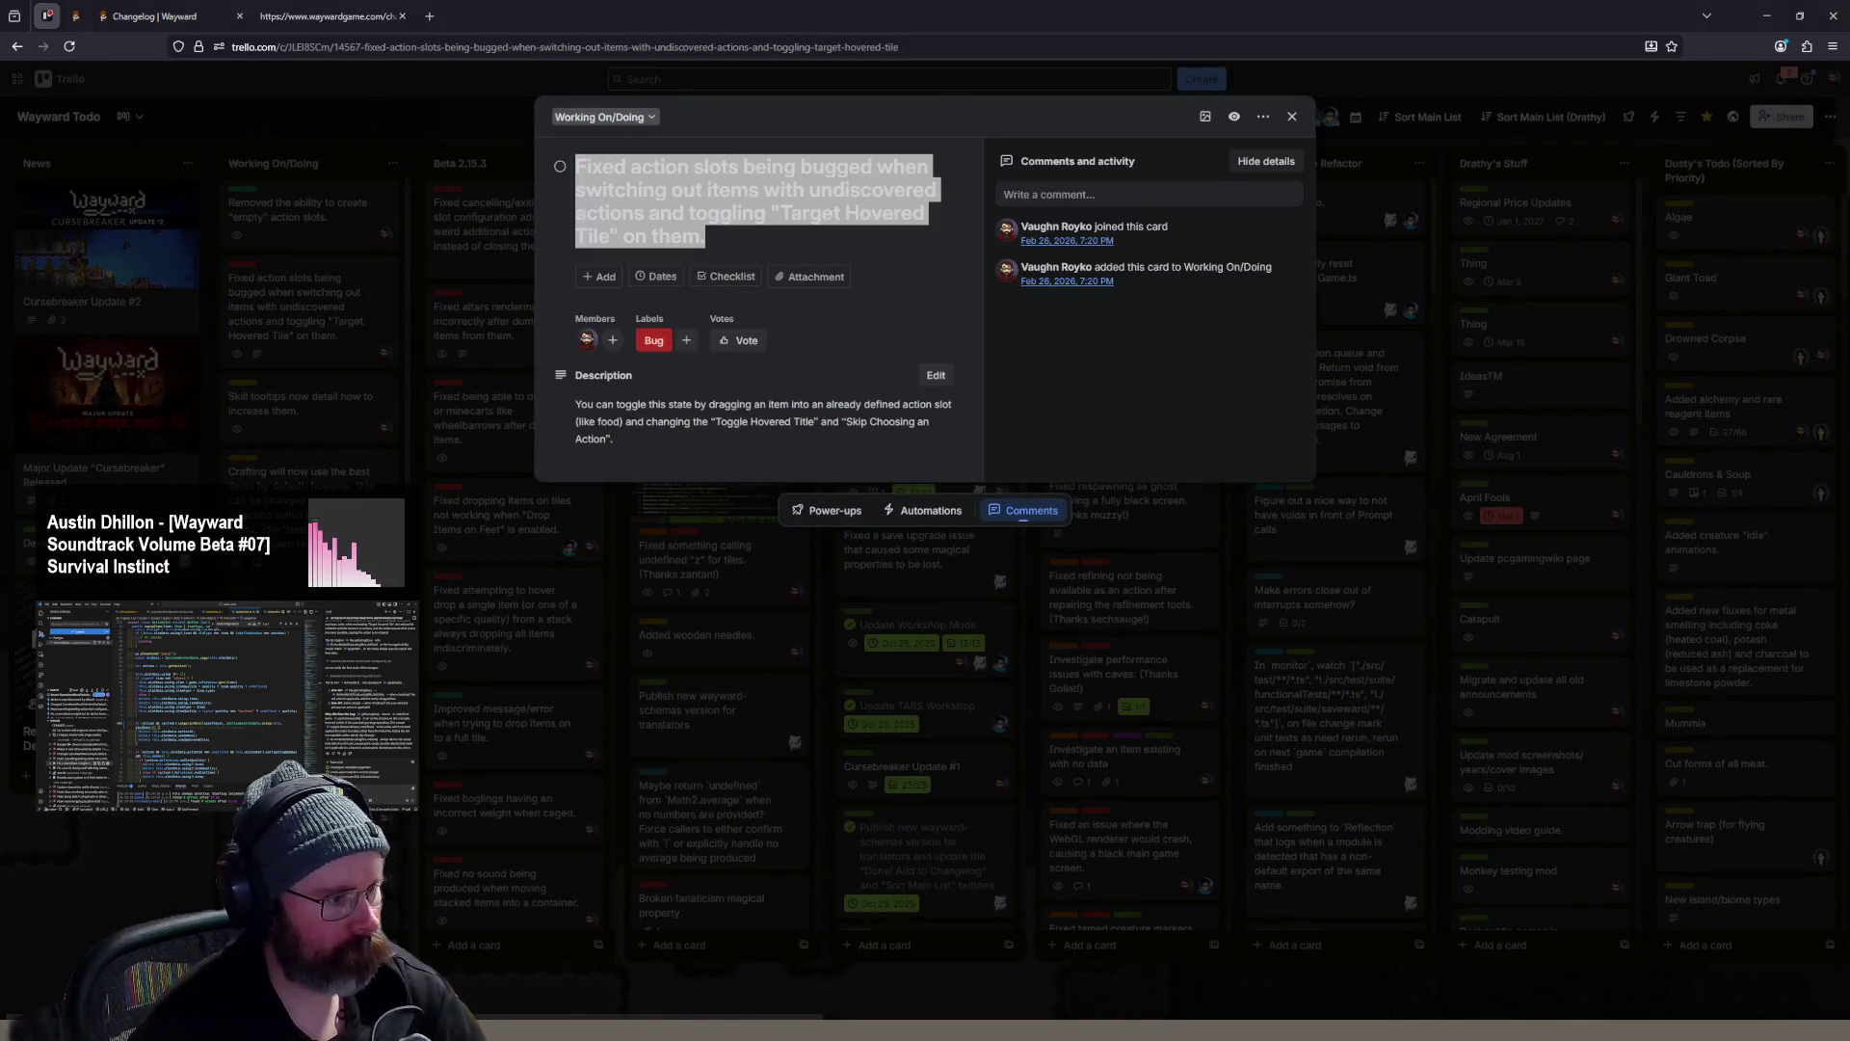
key("alt+Tab")
key("ctrl+v")
key("ctrl+Return")
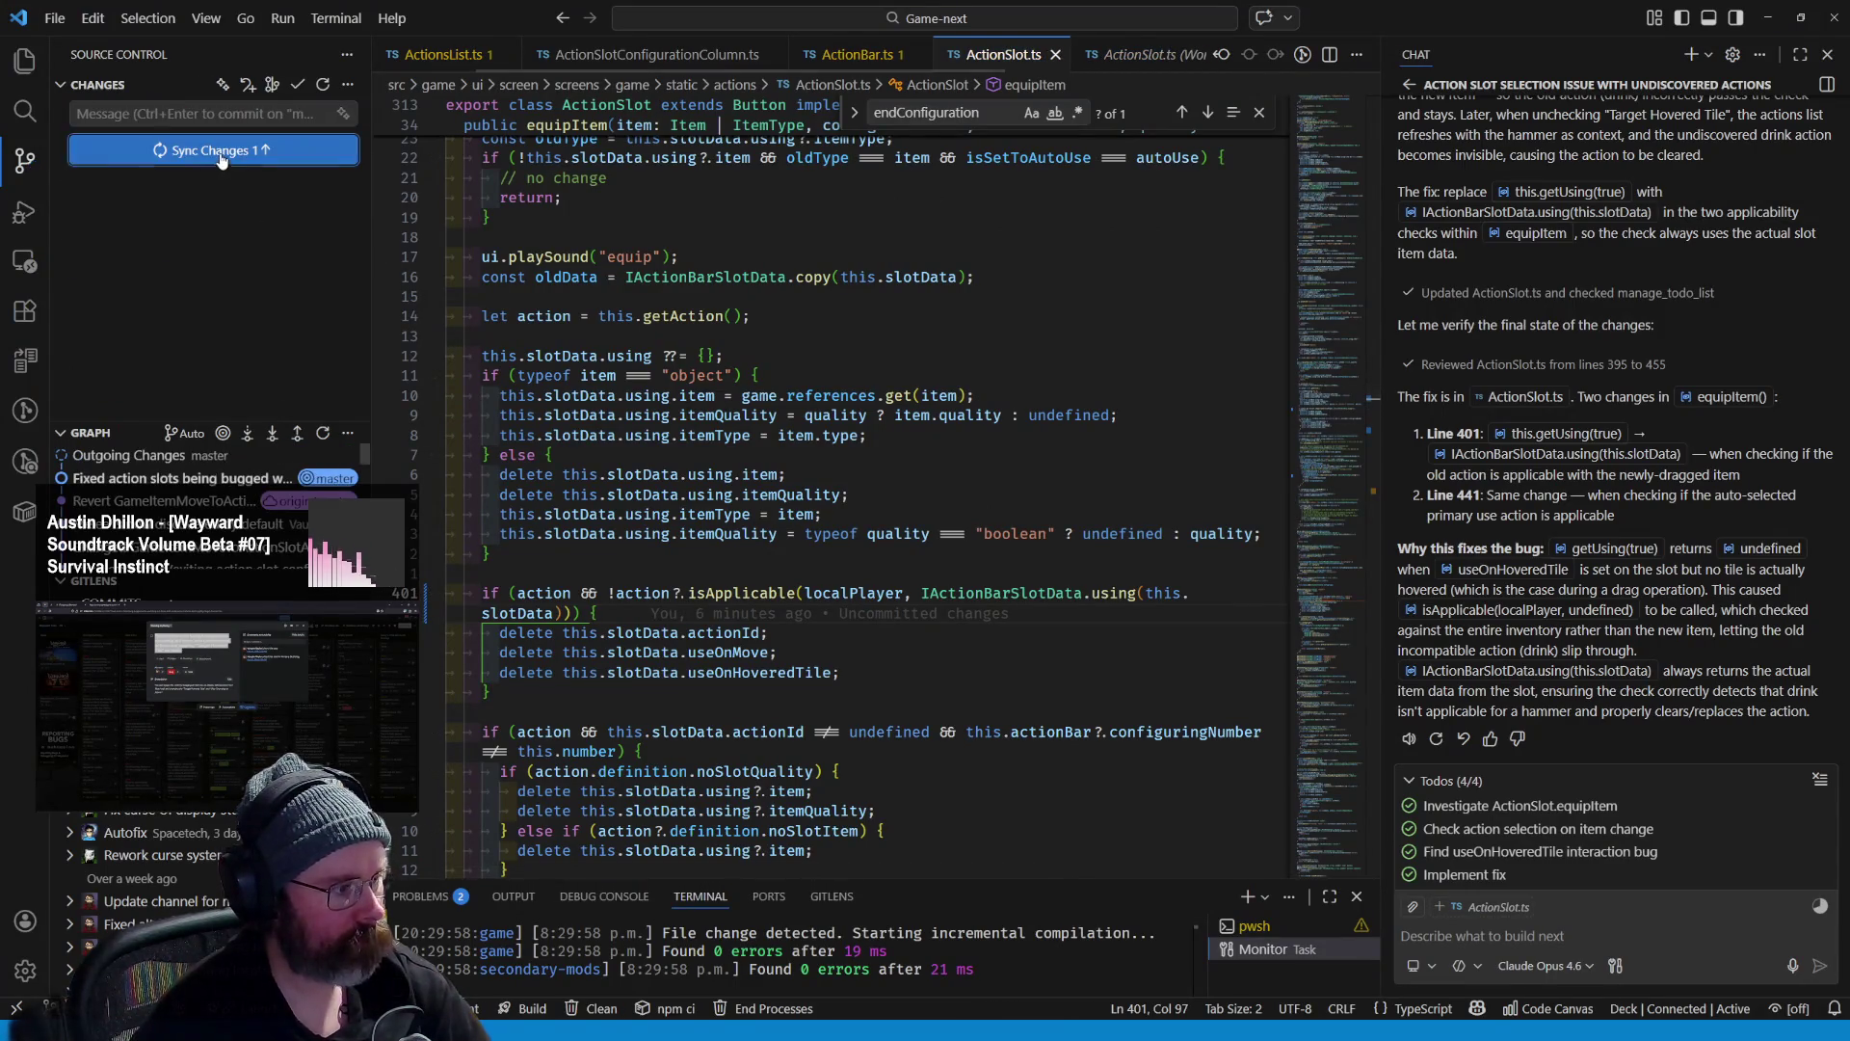
- Sync the commit to the remote and move the bug card into the Beta 2.15.3 list
left_click(217, 152)
key("alt+Tab")
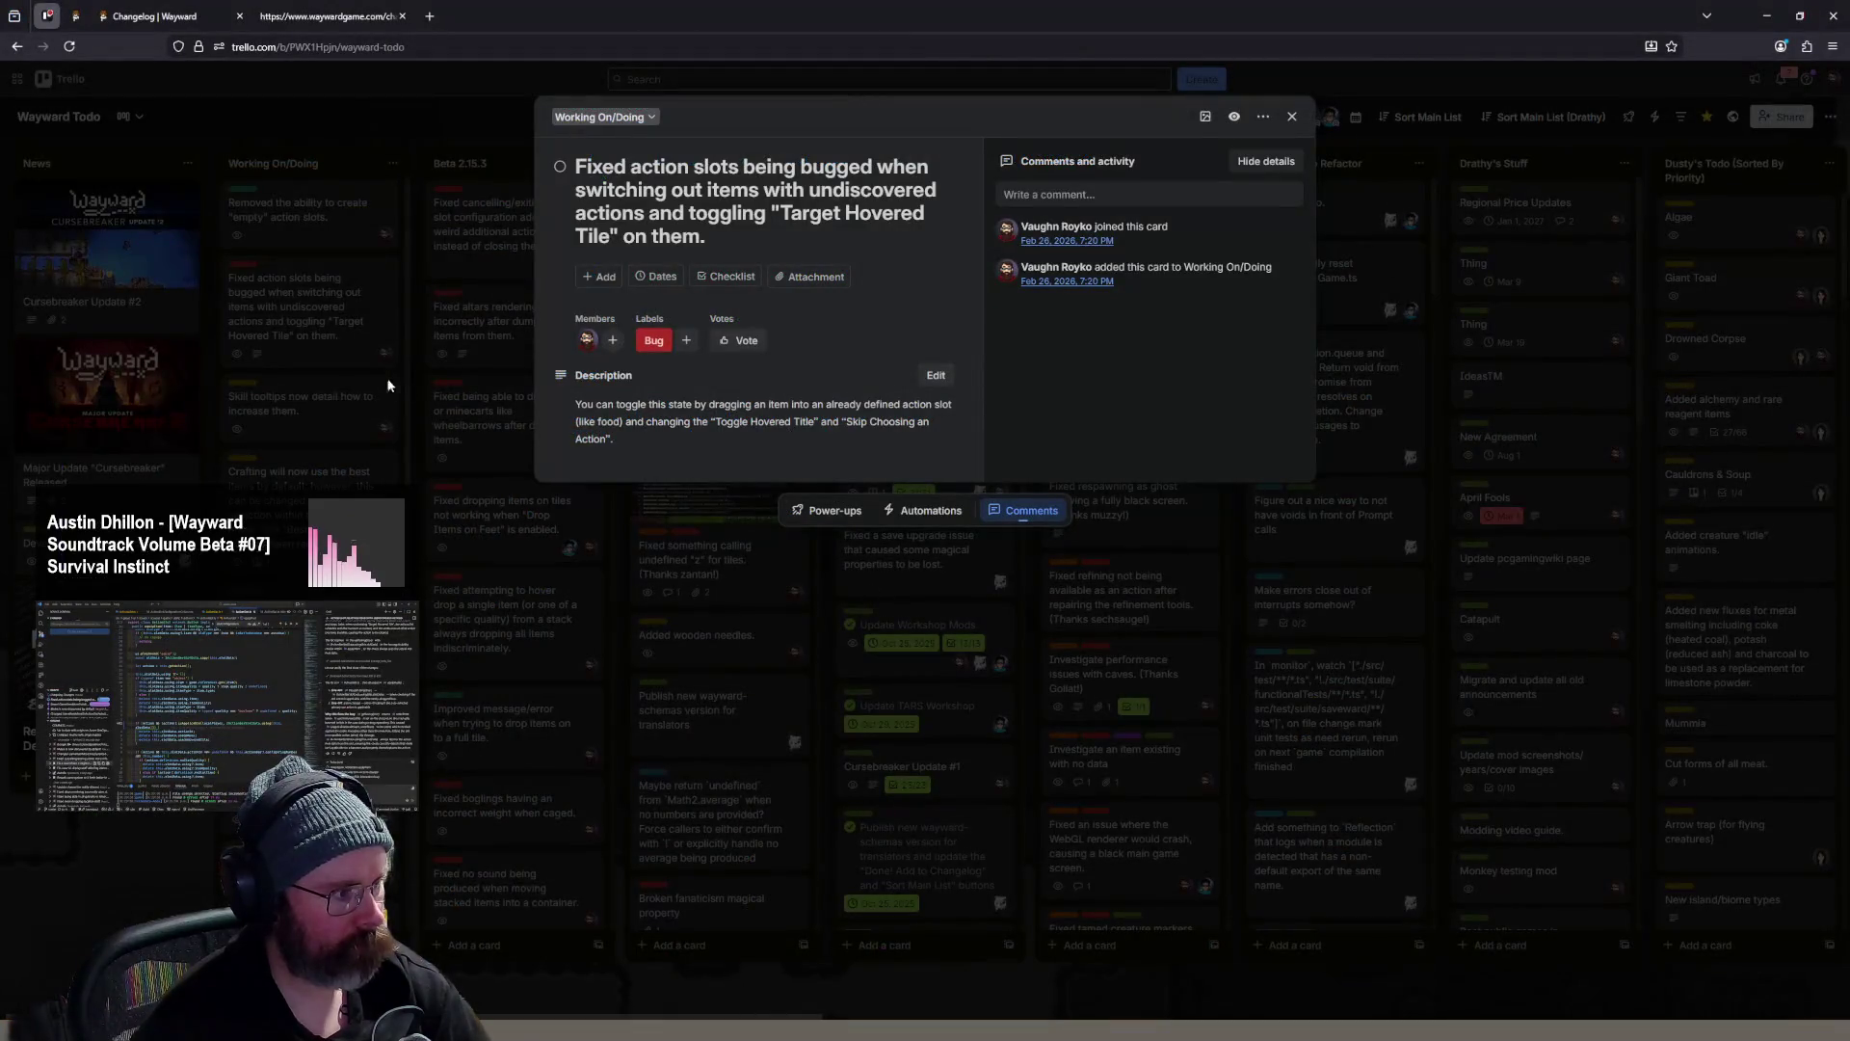
left_click(313, 311)
key("period")
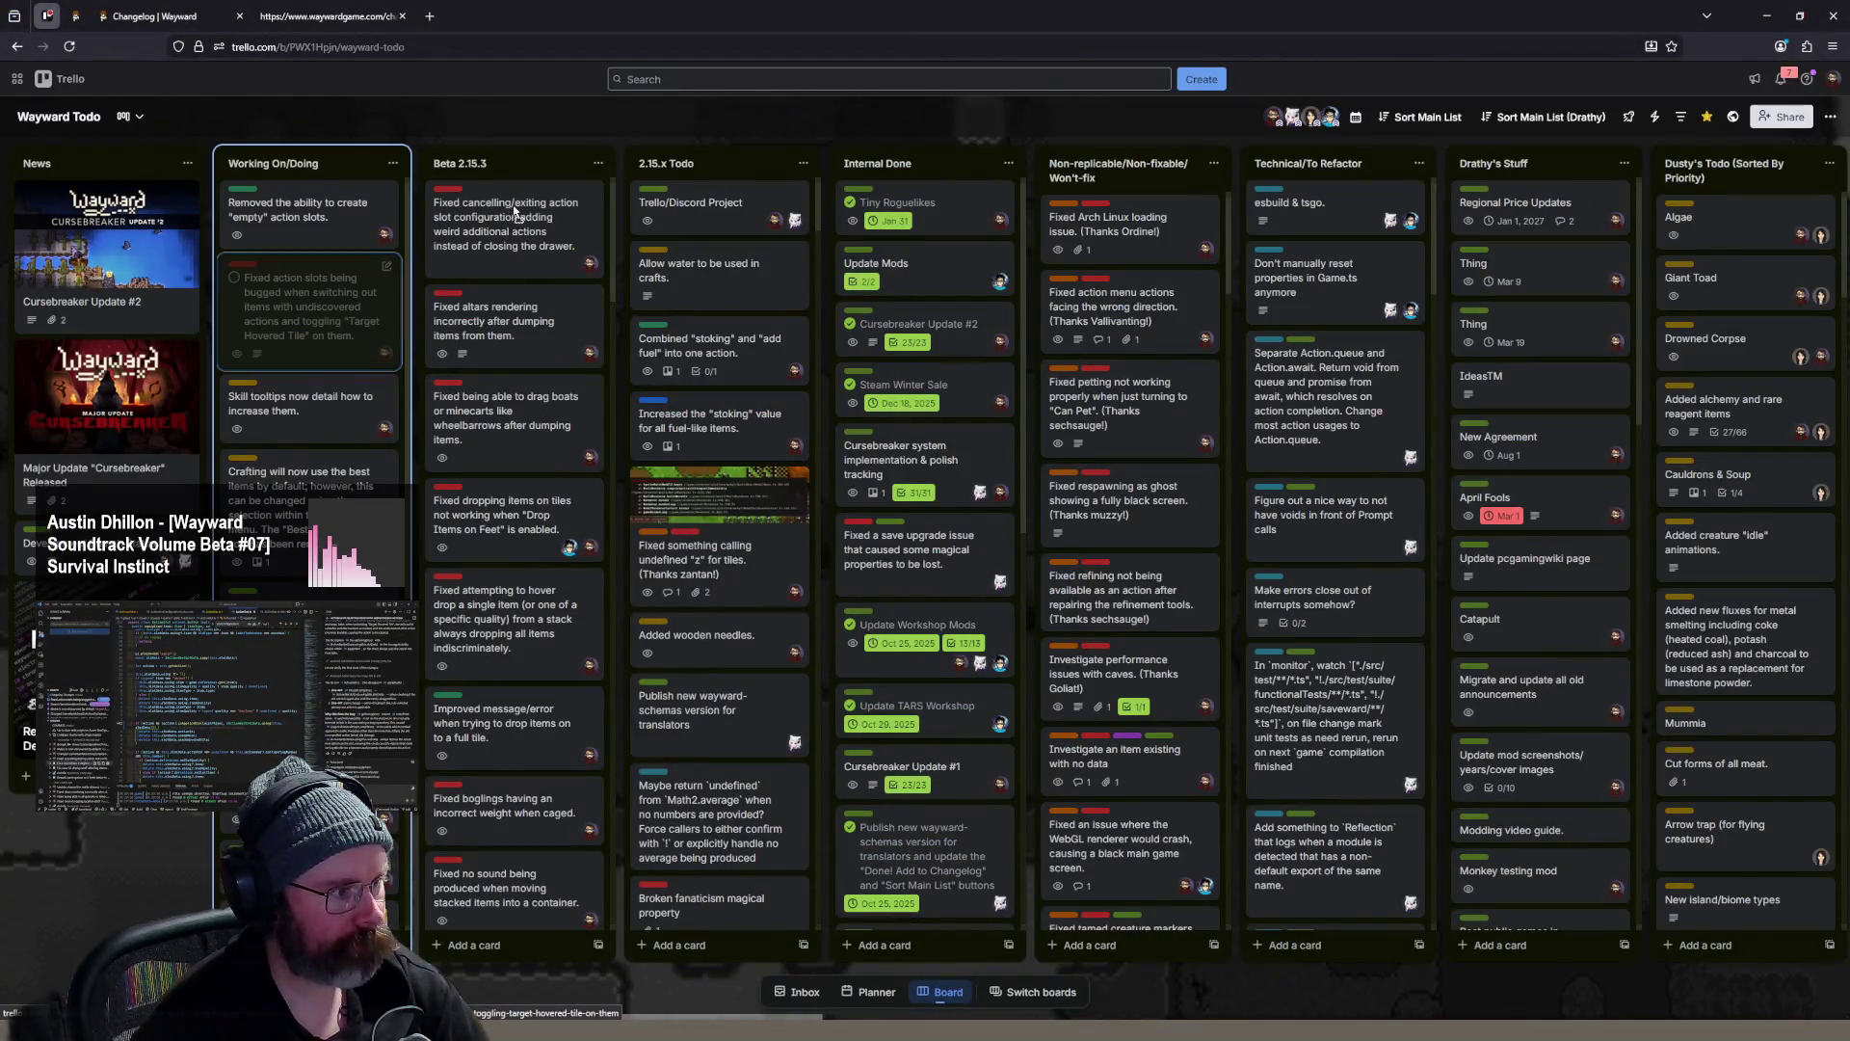
- Open the card about removing empty action slots, then review the else block near line 396
left_click(371, 239)
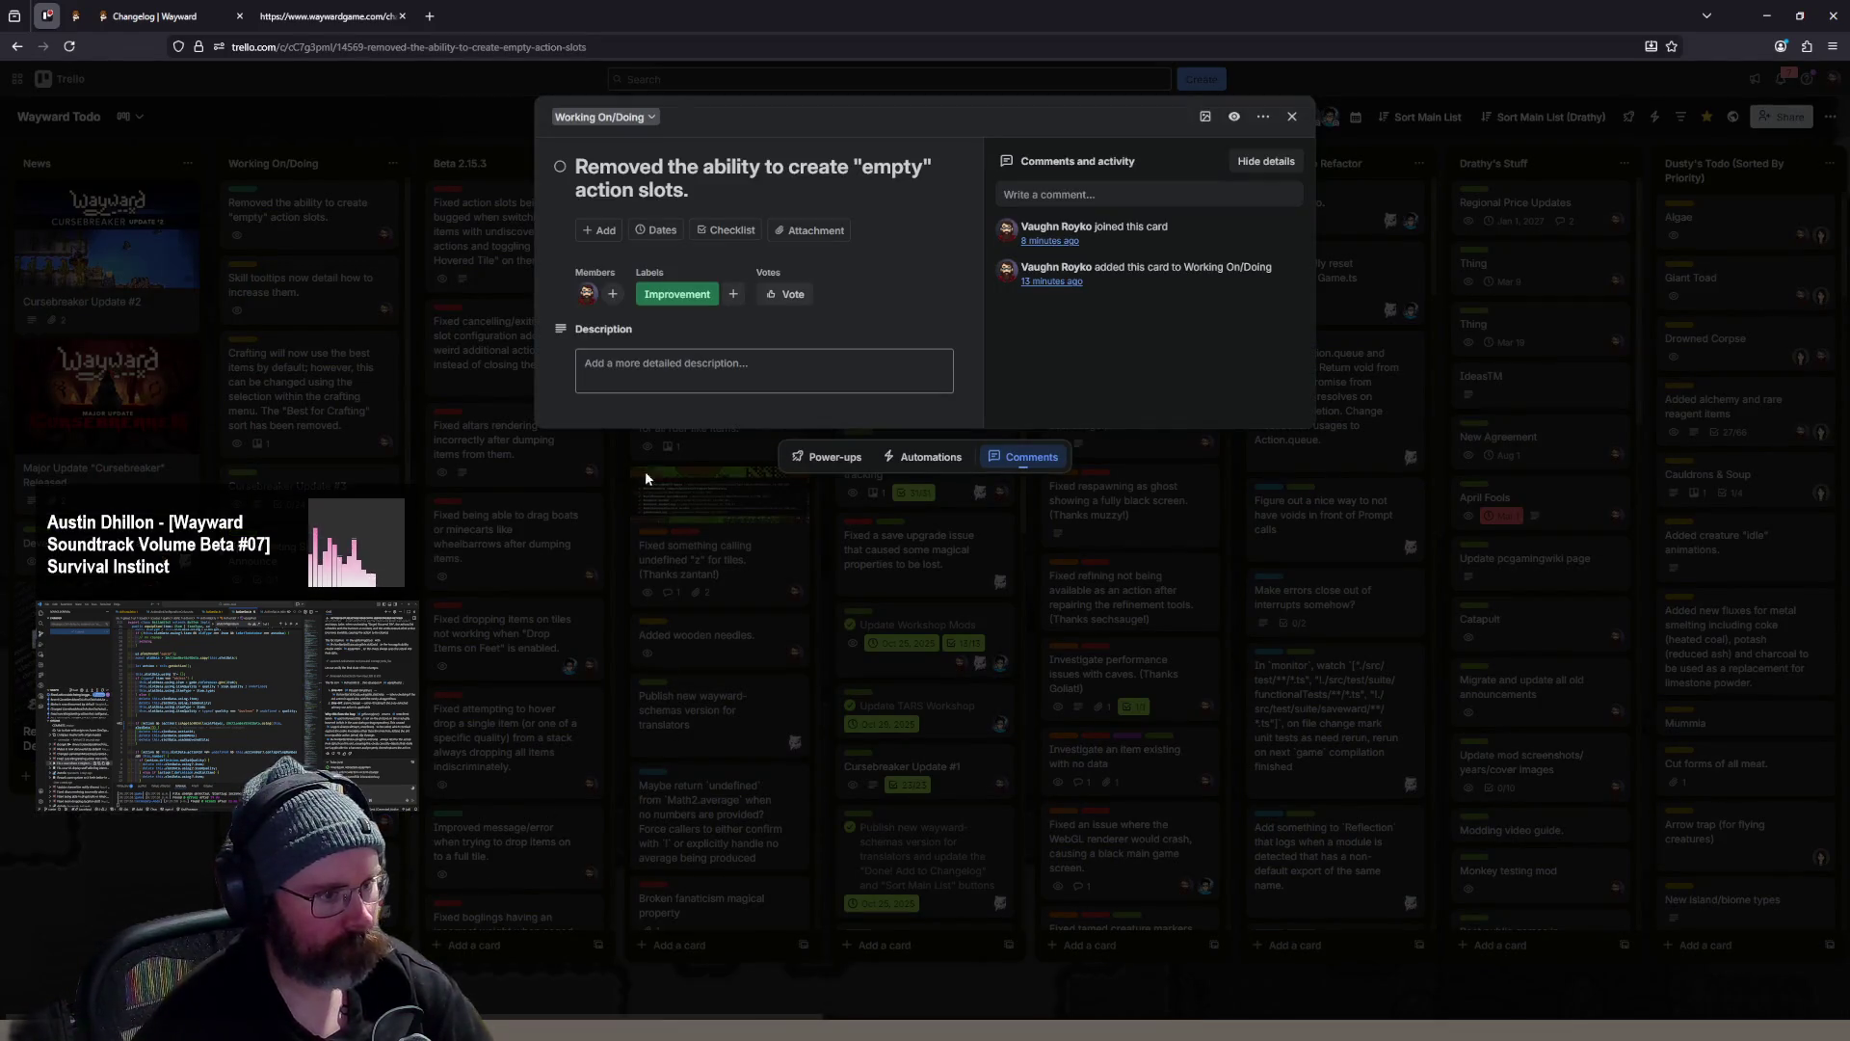
key("alt+Tab")
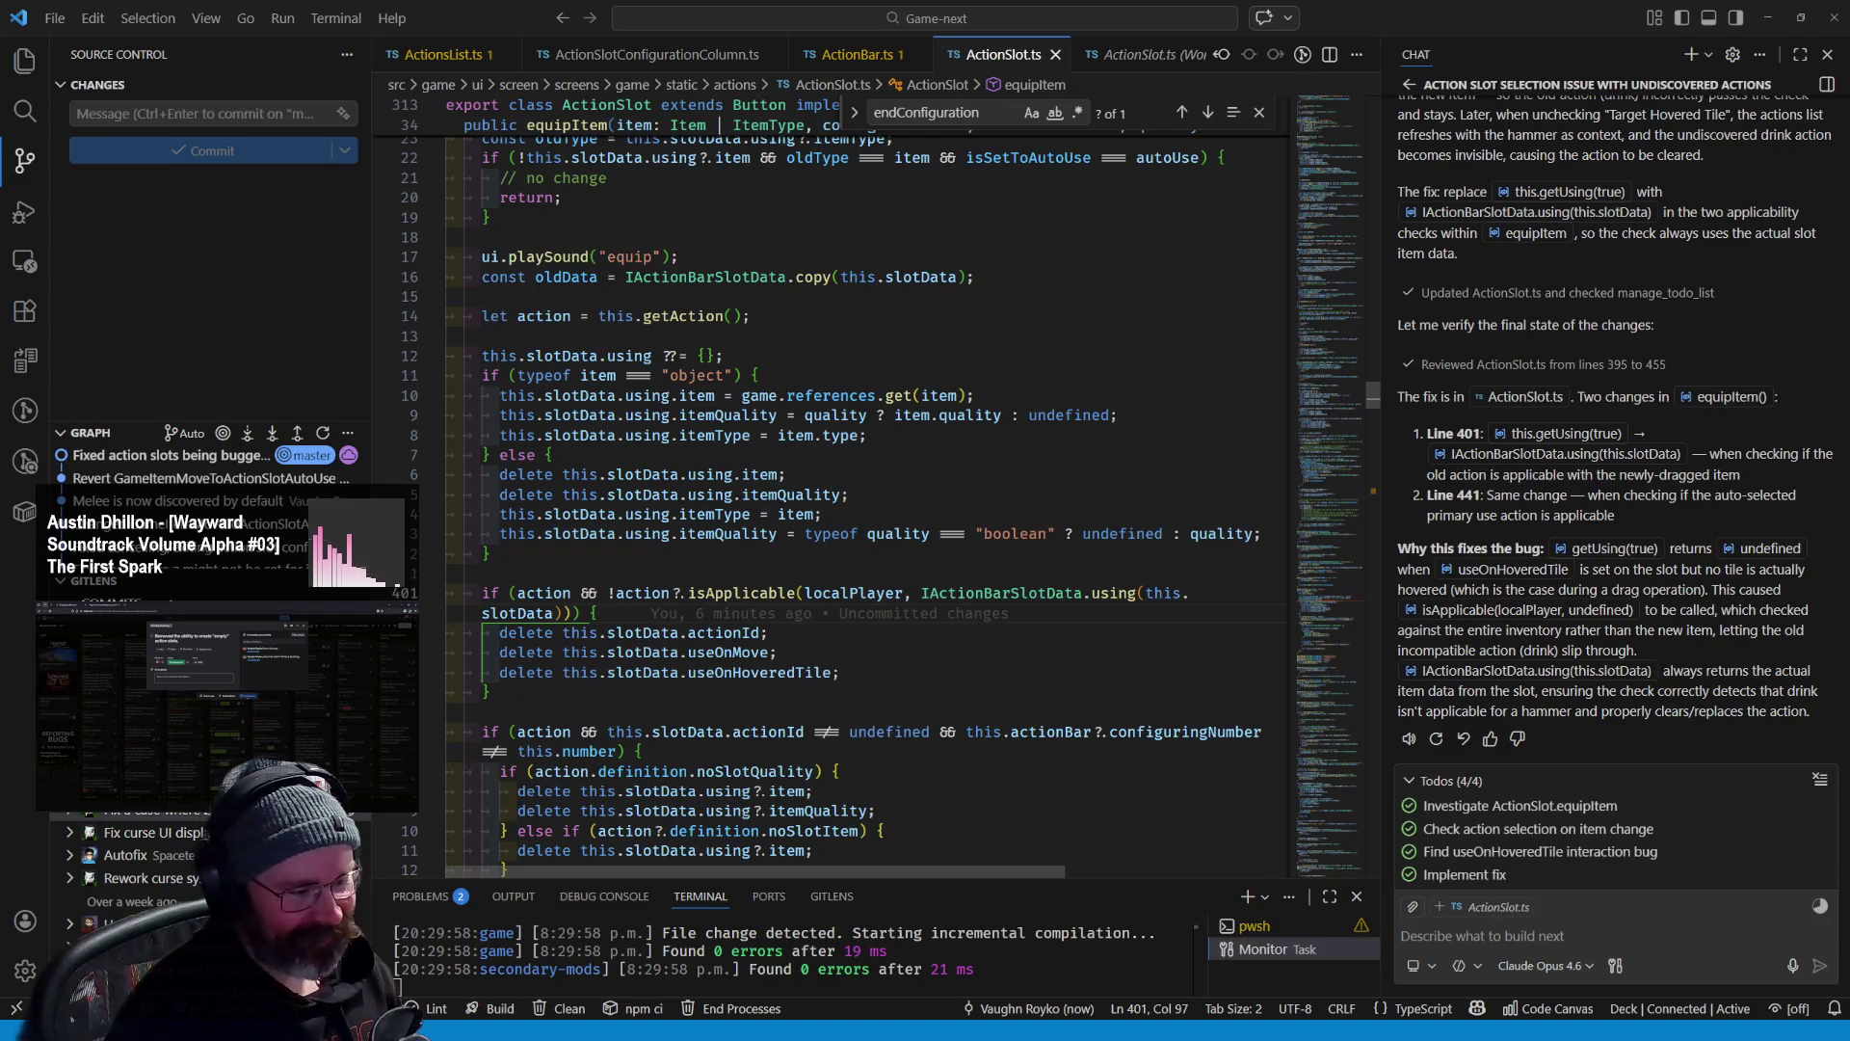
left_click(1008, 495)
- Scroll around line 396 of ActionSlot.ts, then switch to the Wayward game in the browser
scroll(1008, 425, "down", 6)
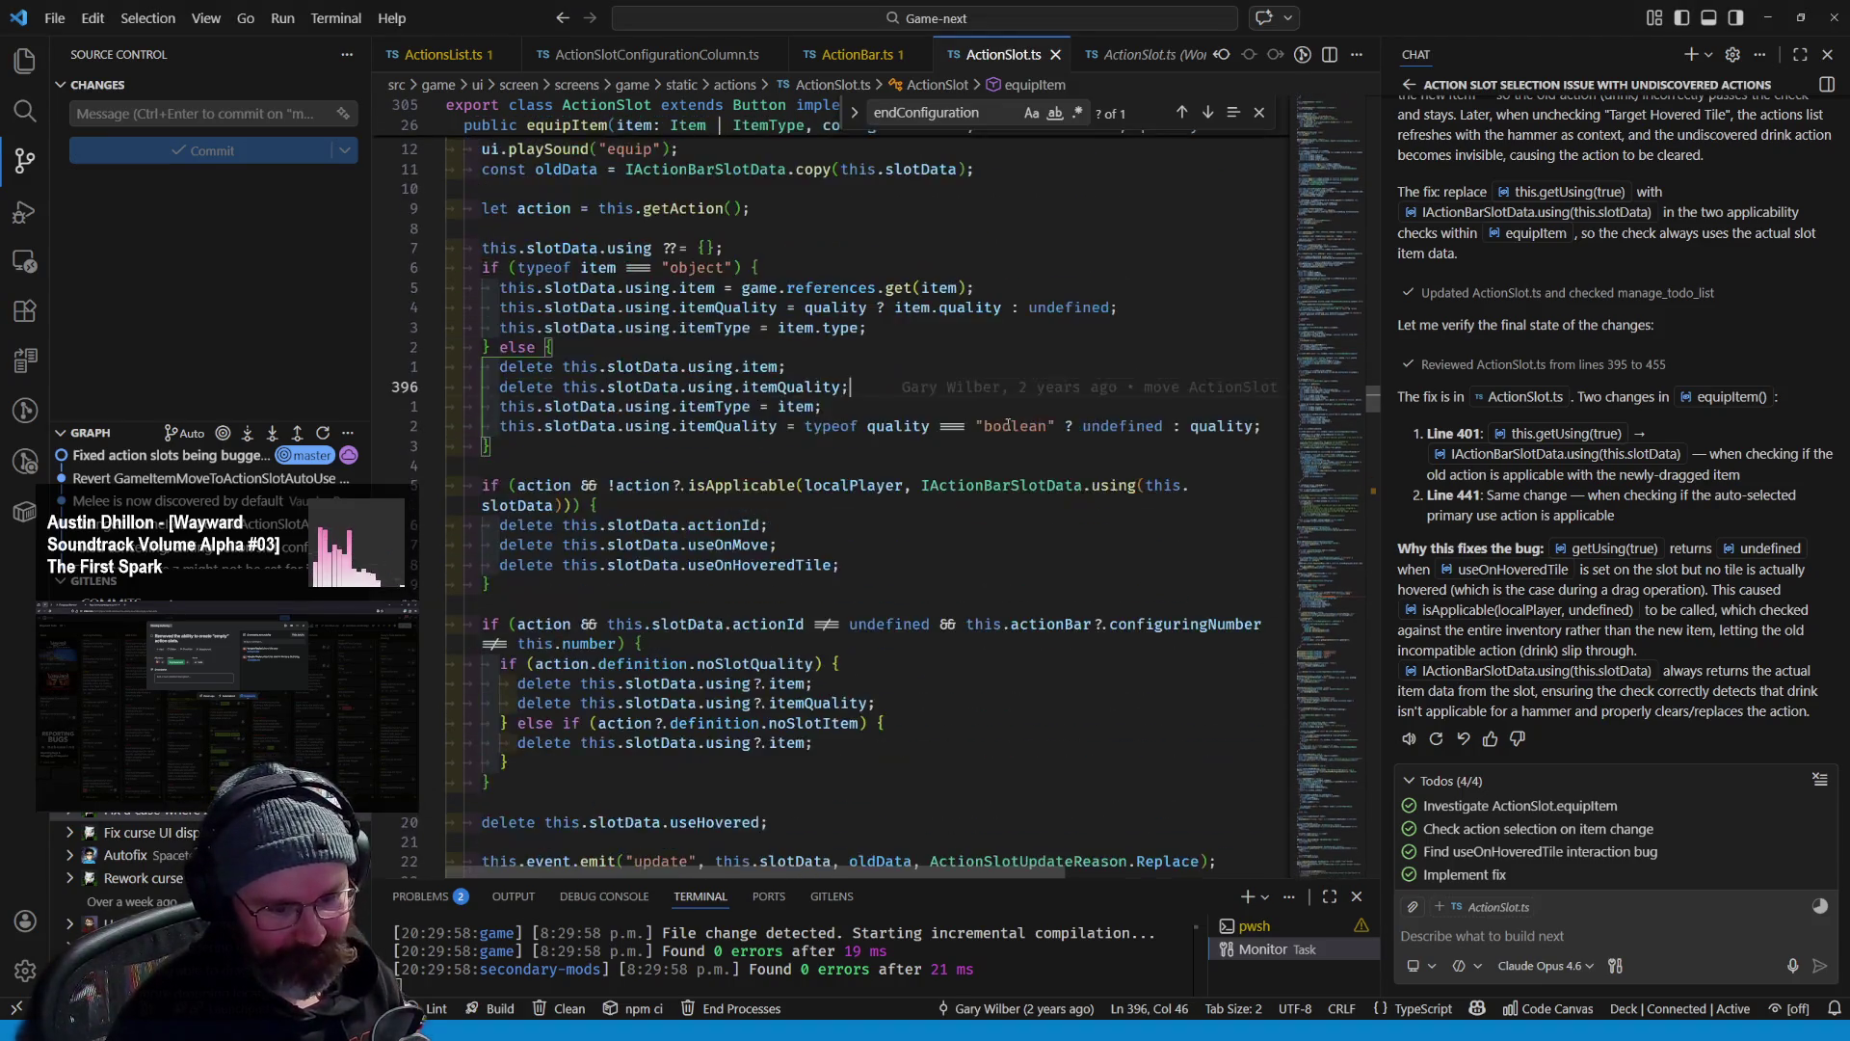
scroll(1008, 425, "up", 4)
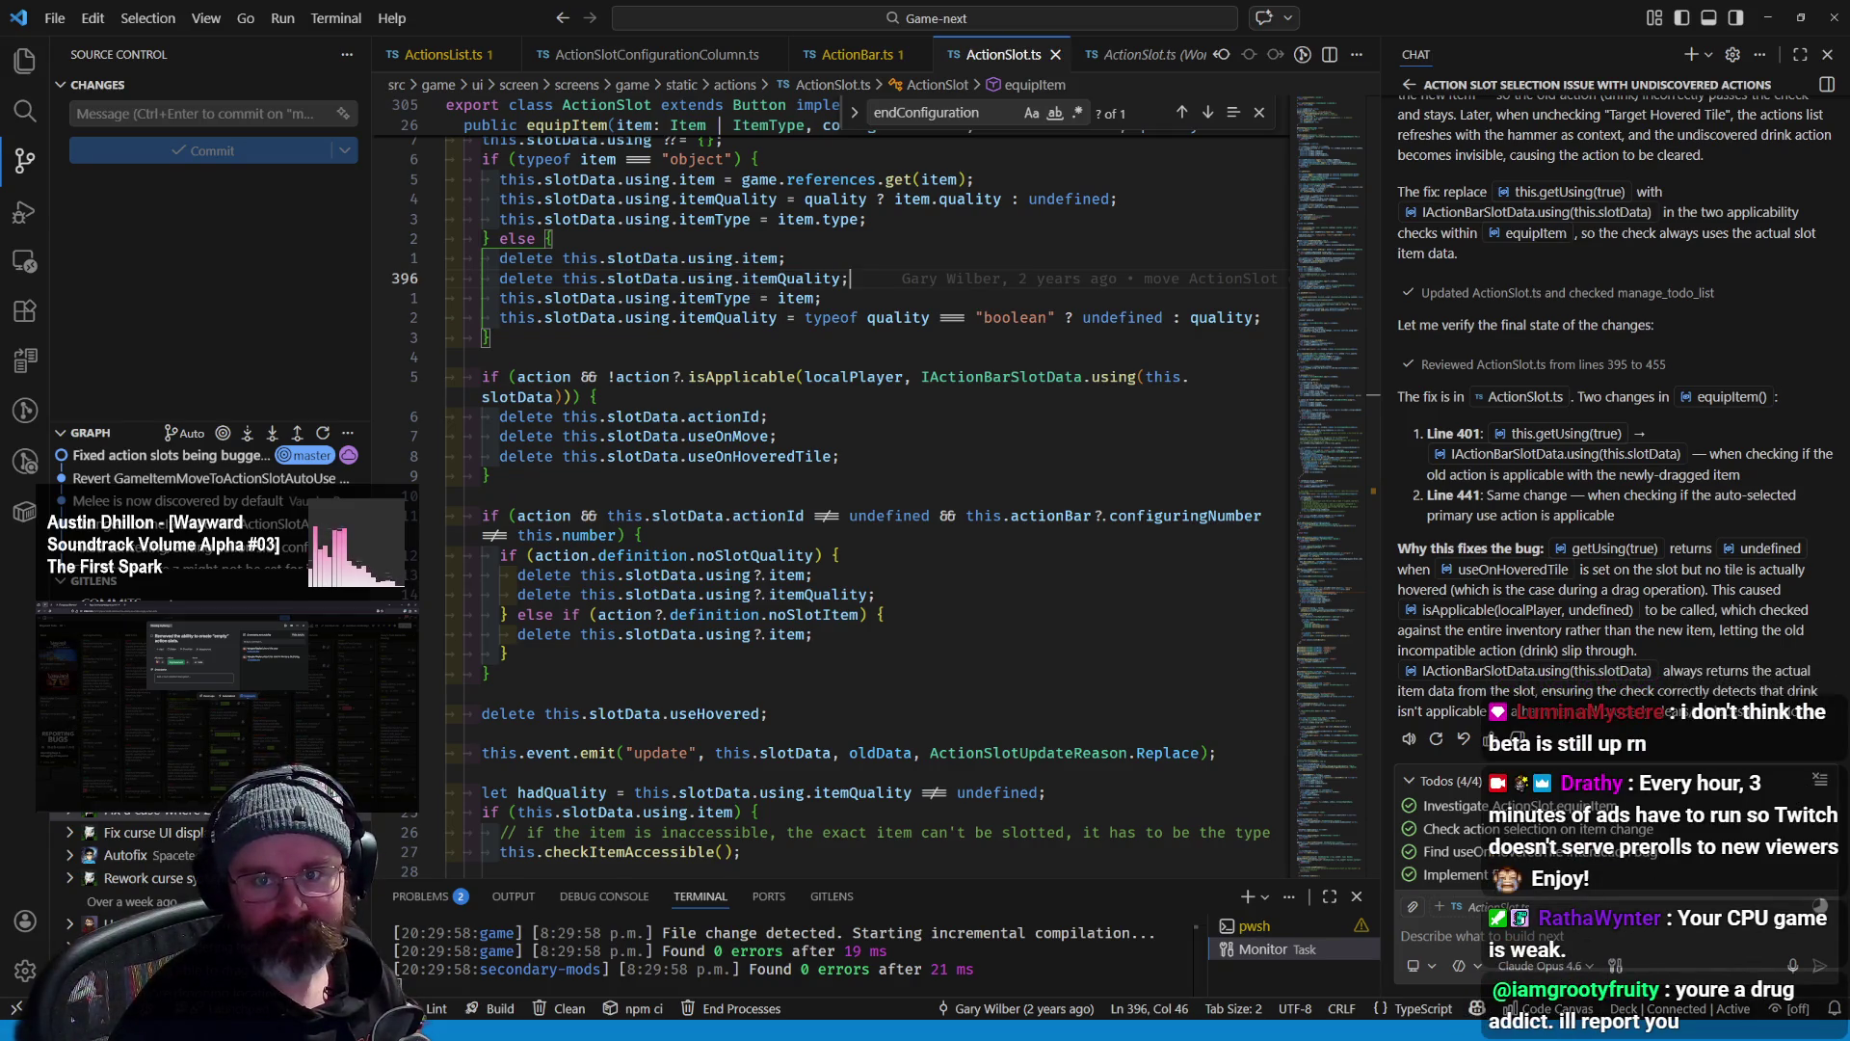
key("alt+Tab")
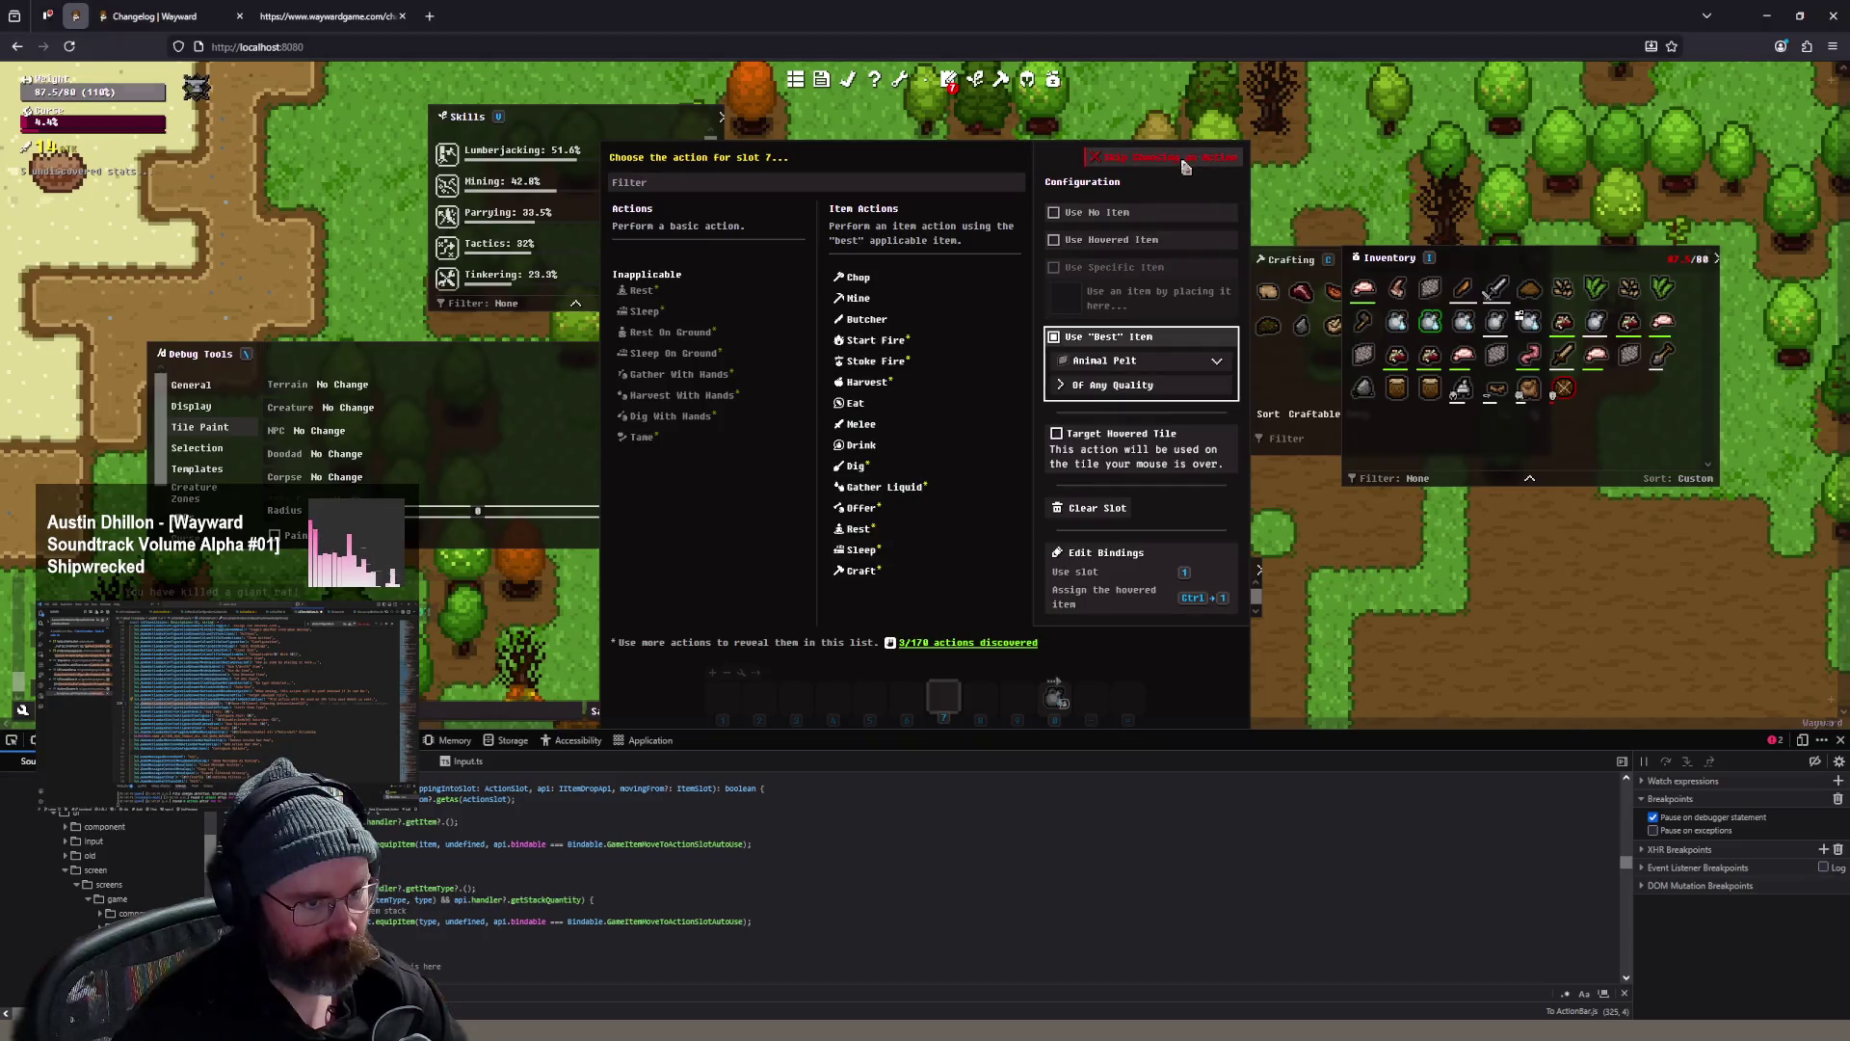
- Dismiss the 'Choose the action for slot 7' dialog with Escape
key("Escape")
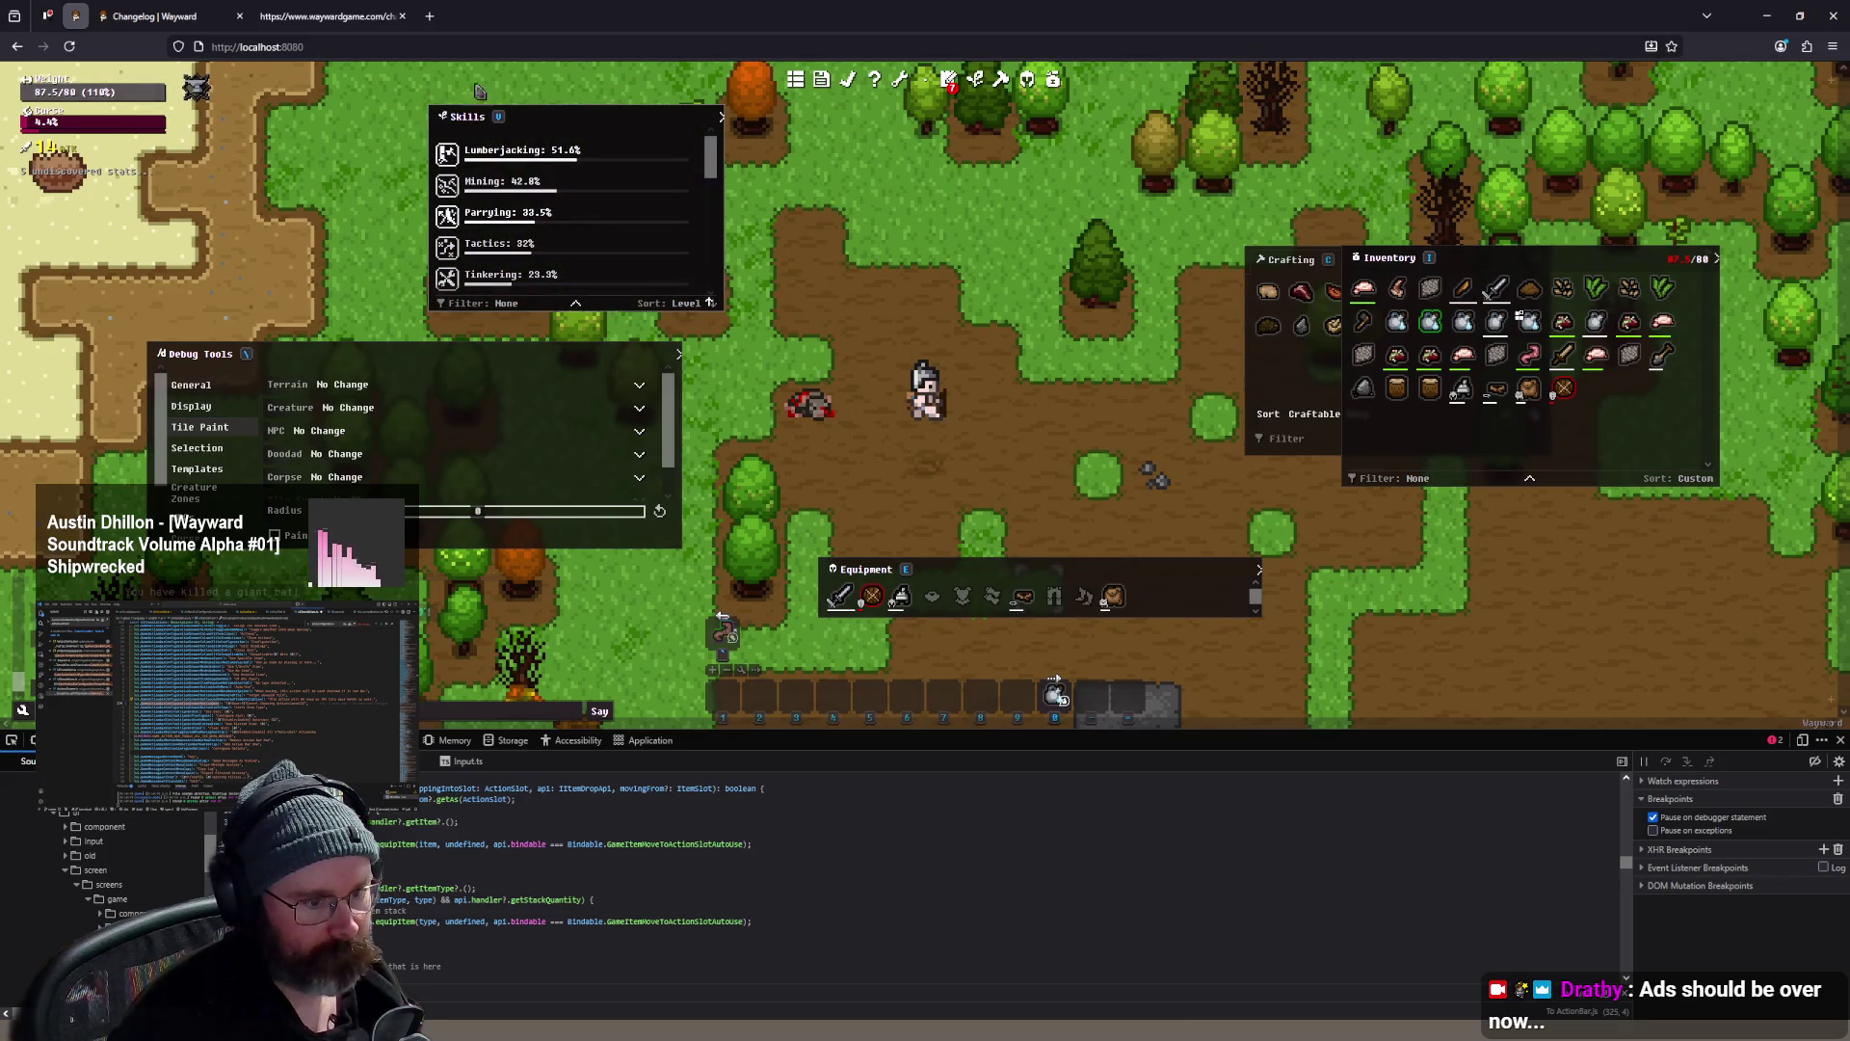
mouse_move(723, 617)
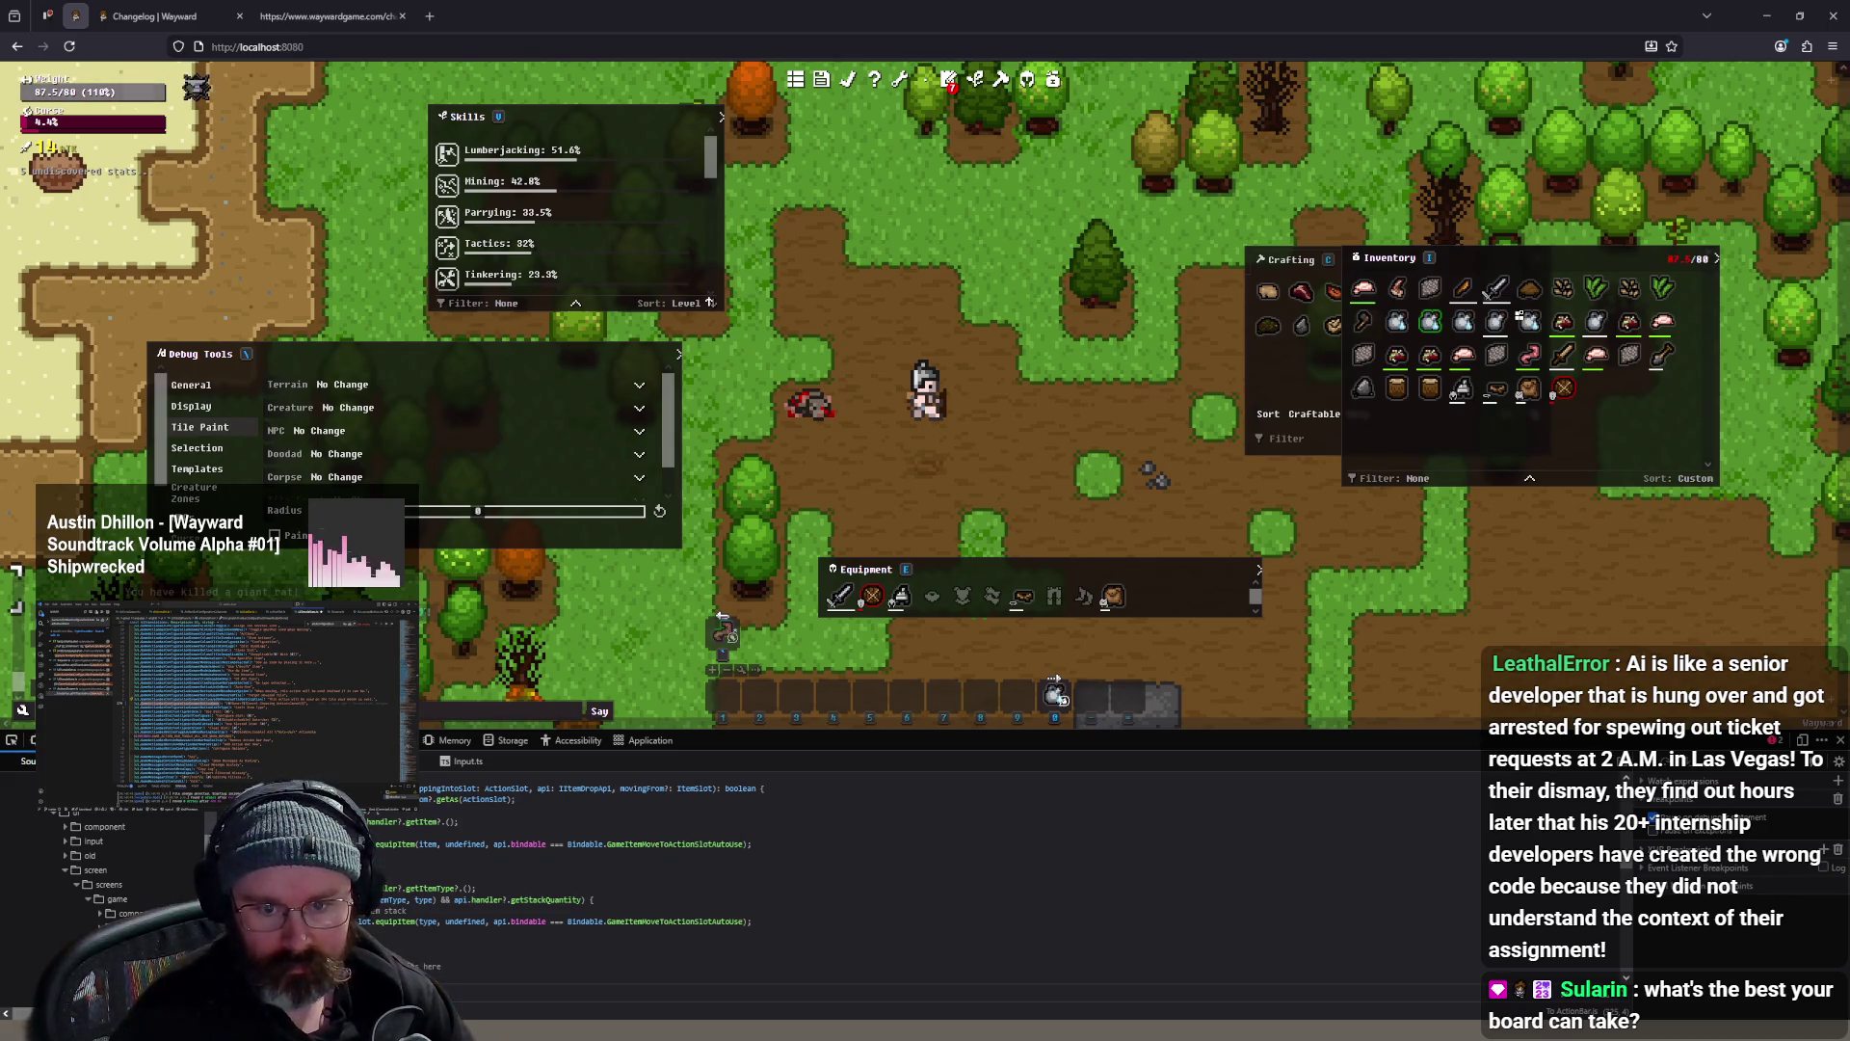
- Search the web for pcpartpicker in a new tab and open the PCPartPicker site
left_click(430, 15)
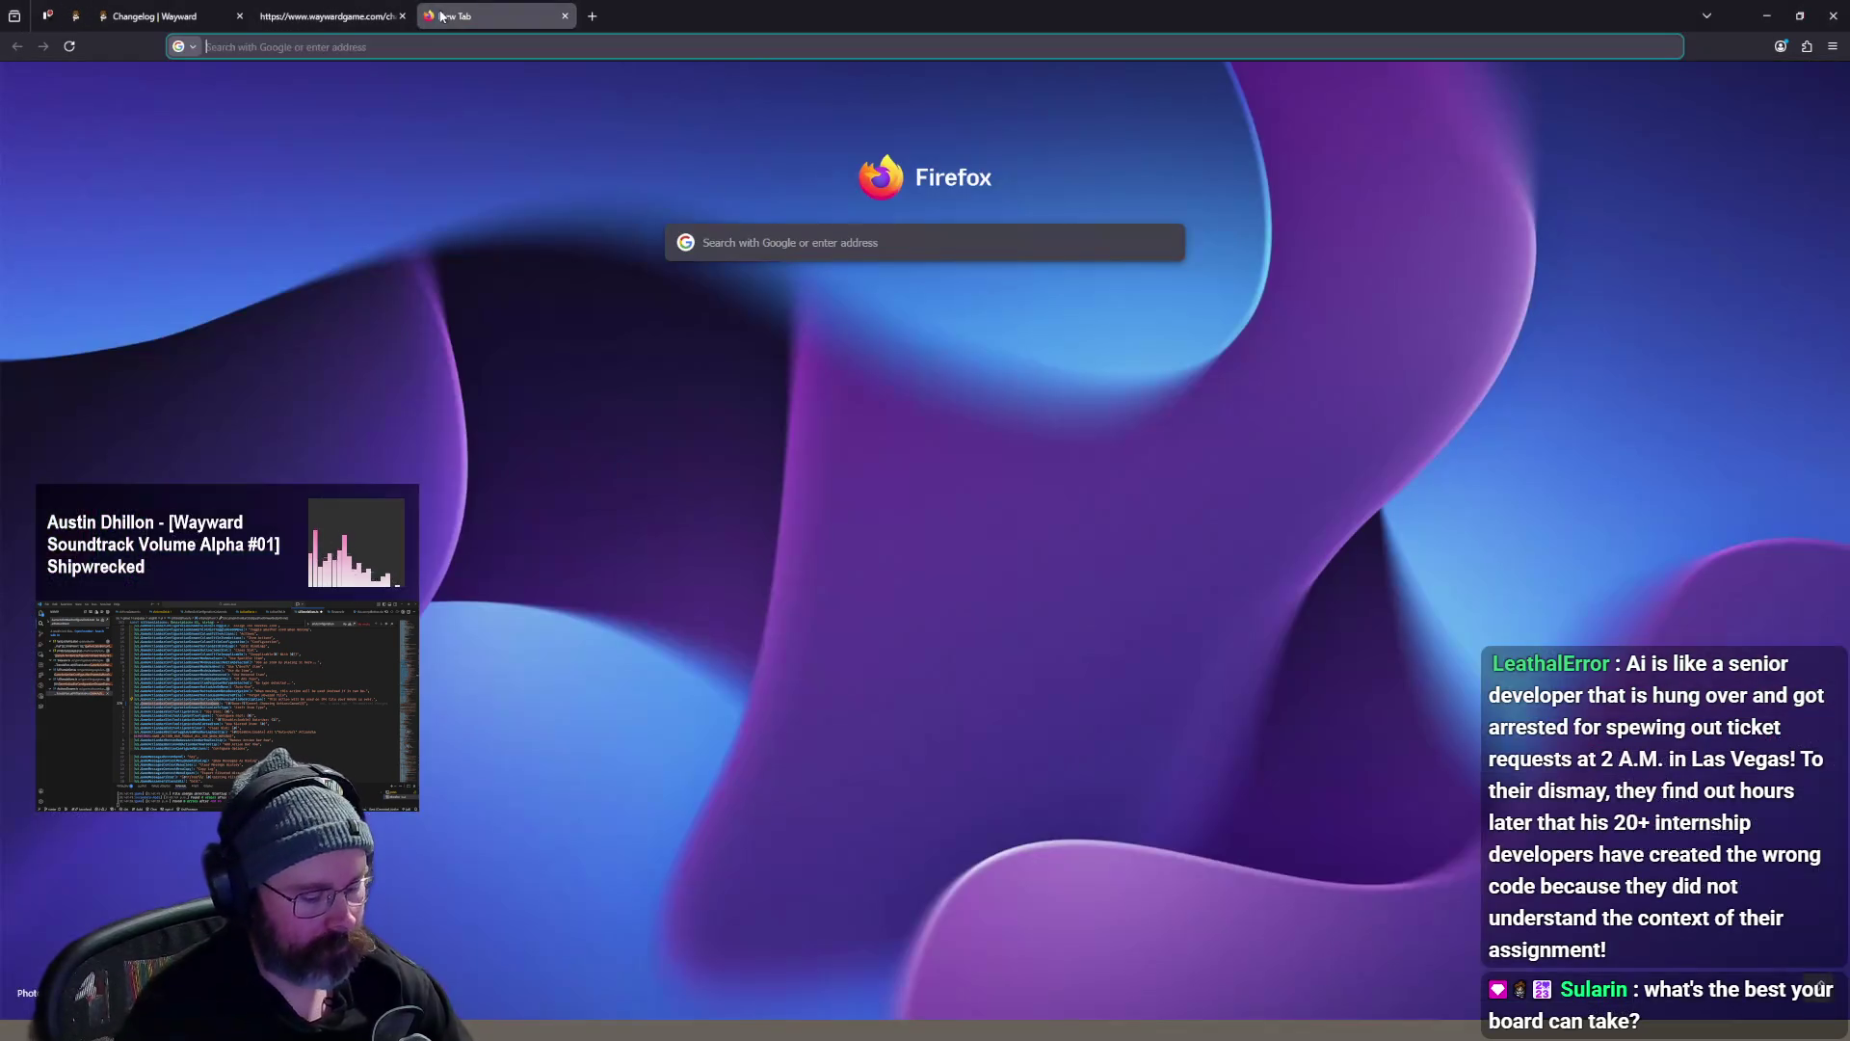
type("pcpartpicker")
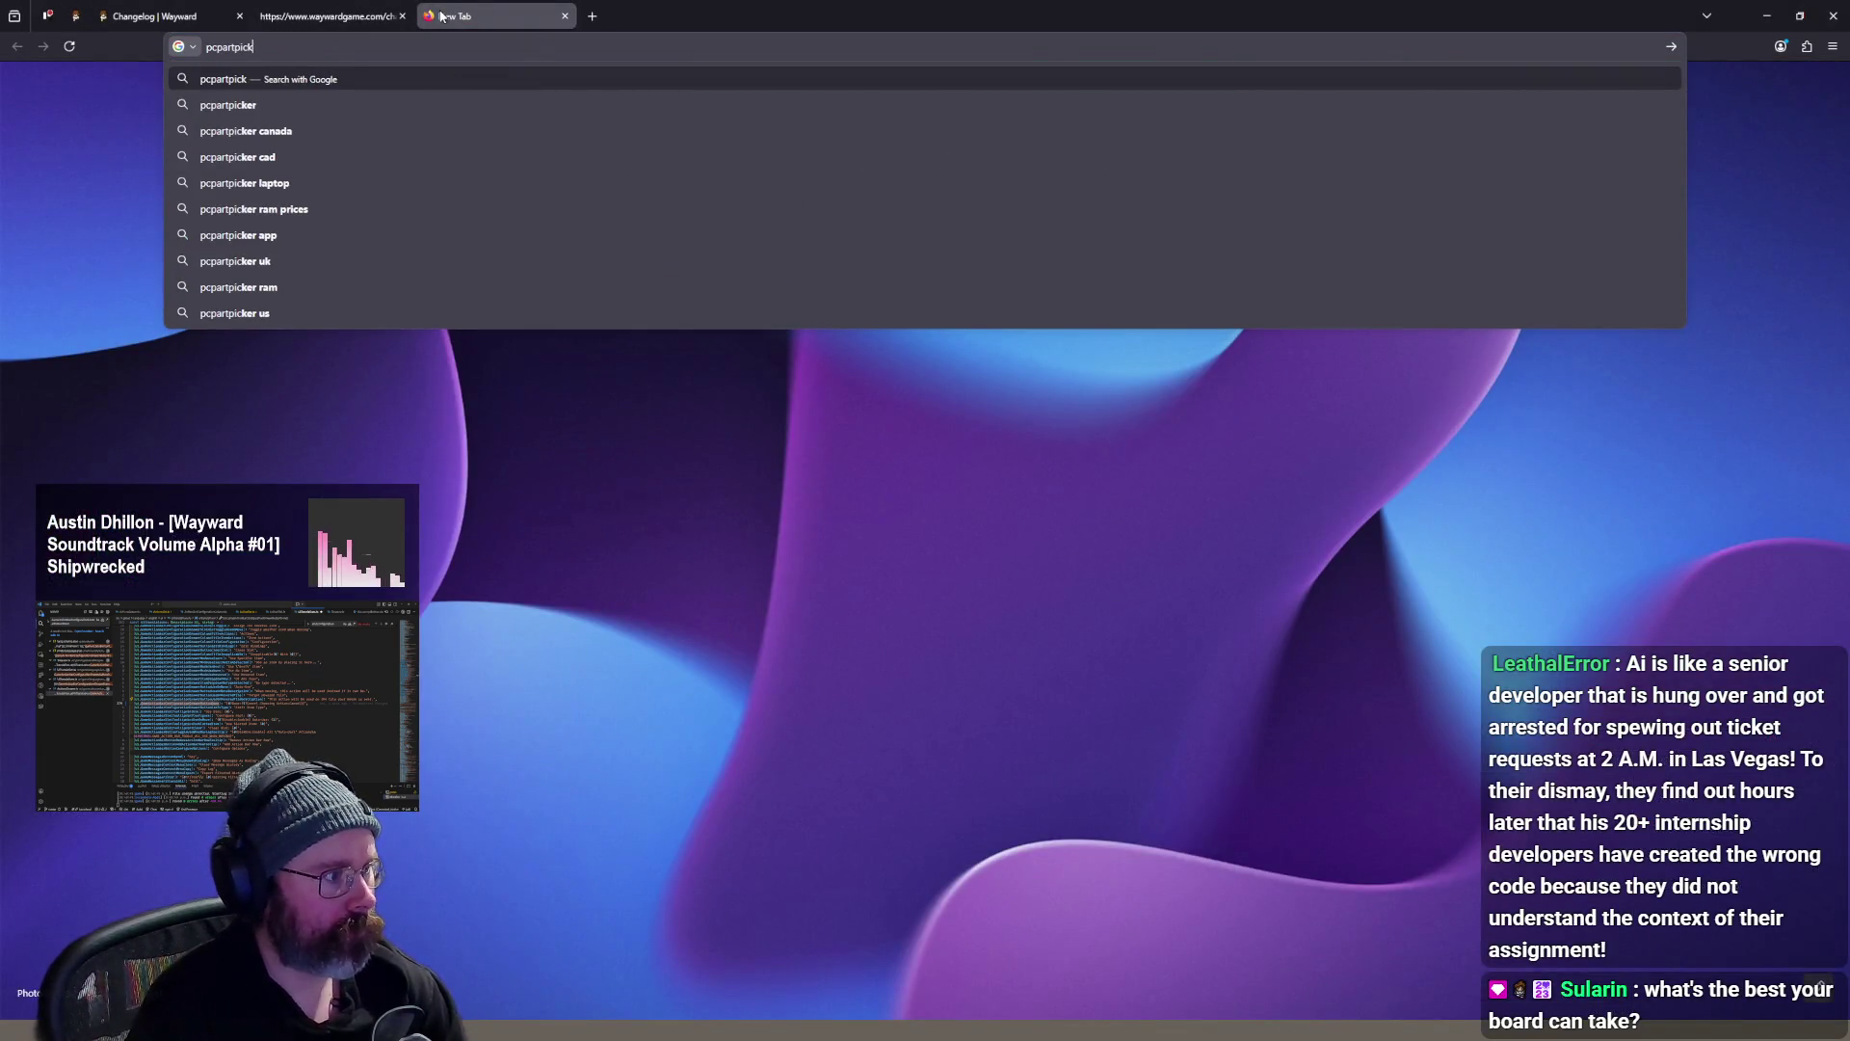
key("Return")
left_click(294, 228)
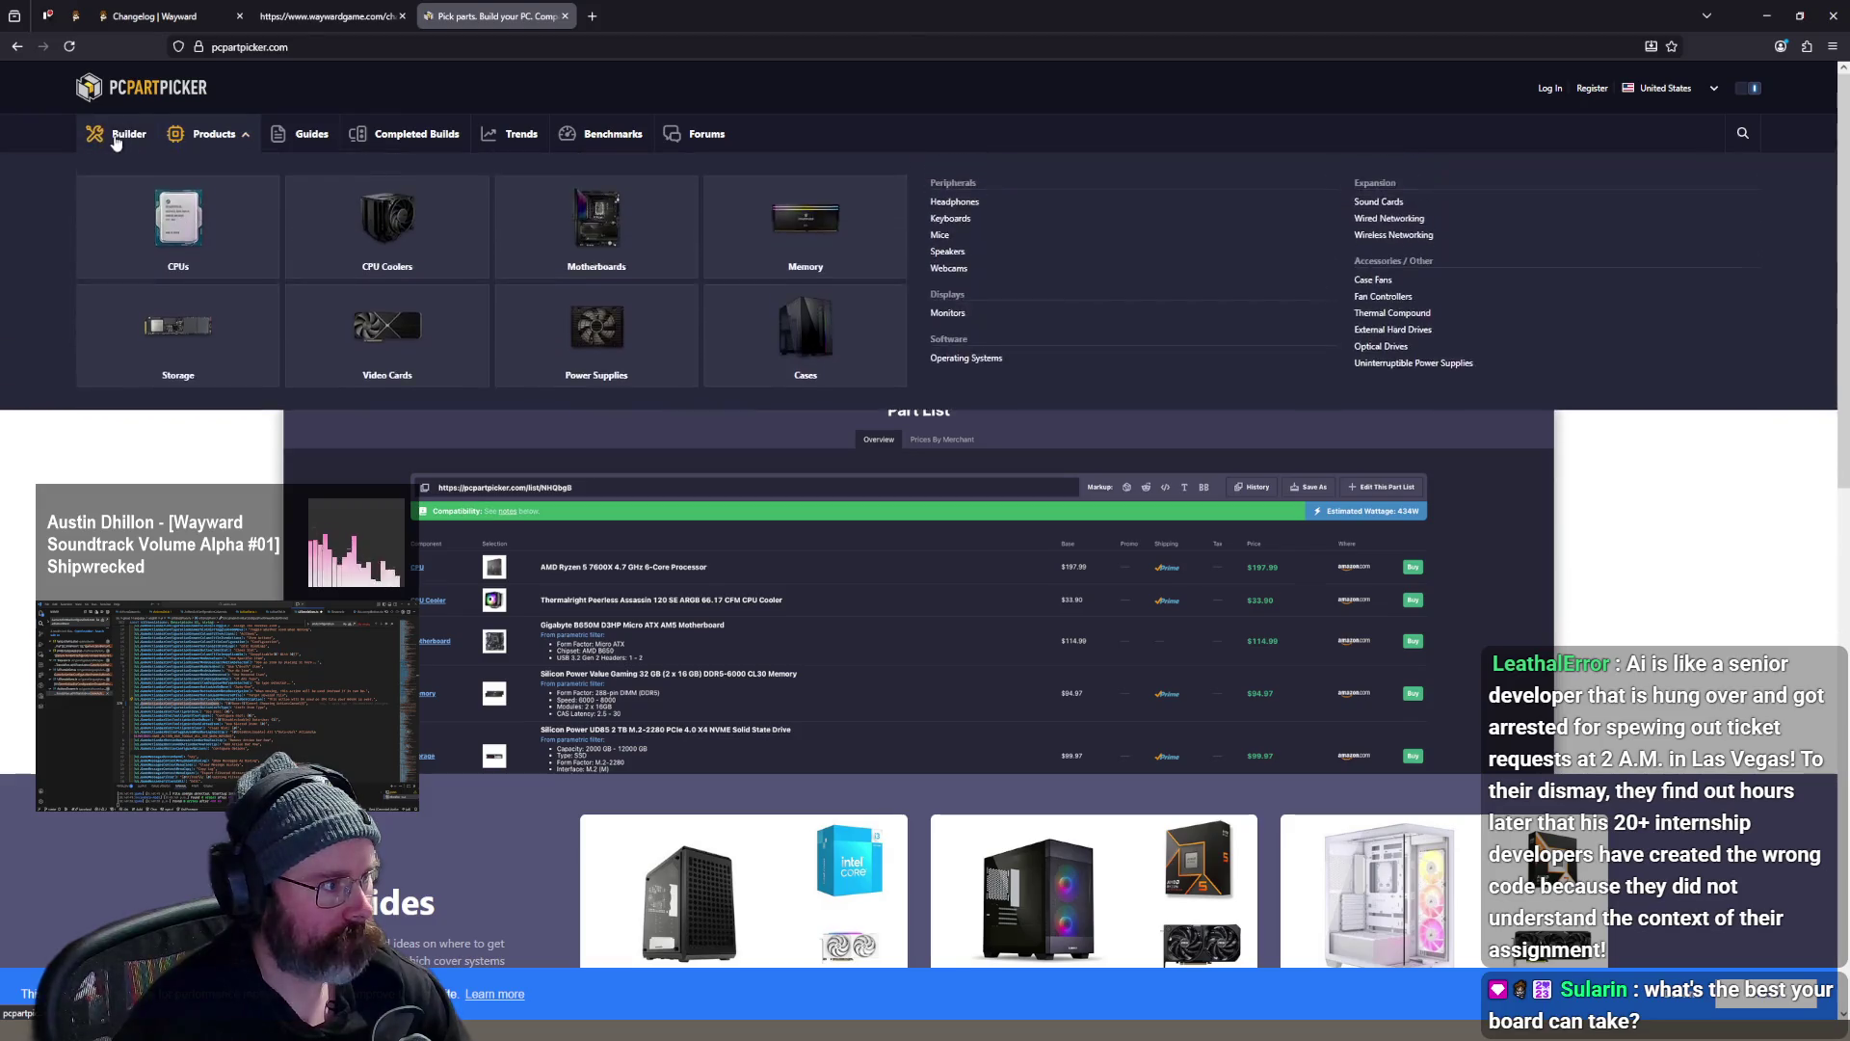
- Start a new part list, search CPUs for 5600 and add the AMD Ryzen 5 5600 ($163.00)
left_click(120, 134)
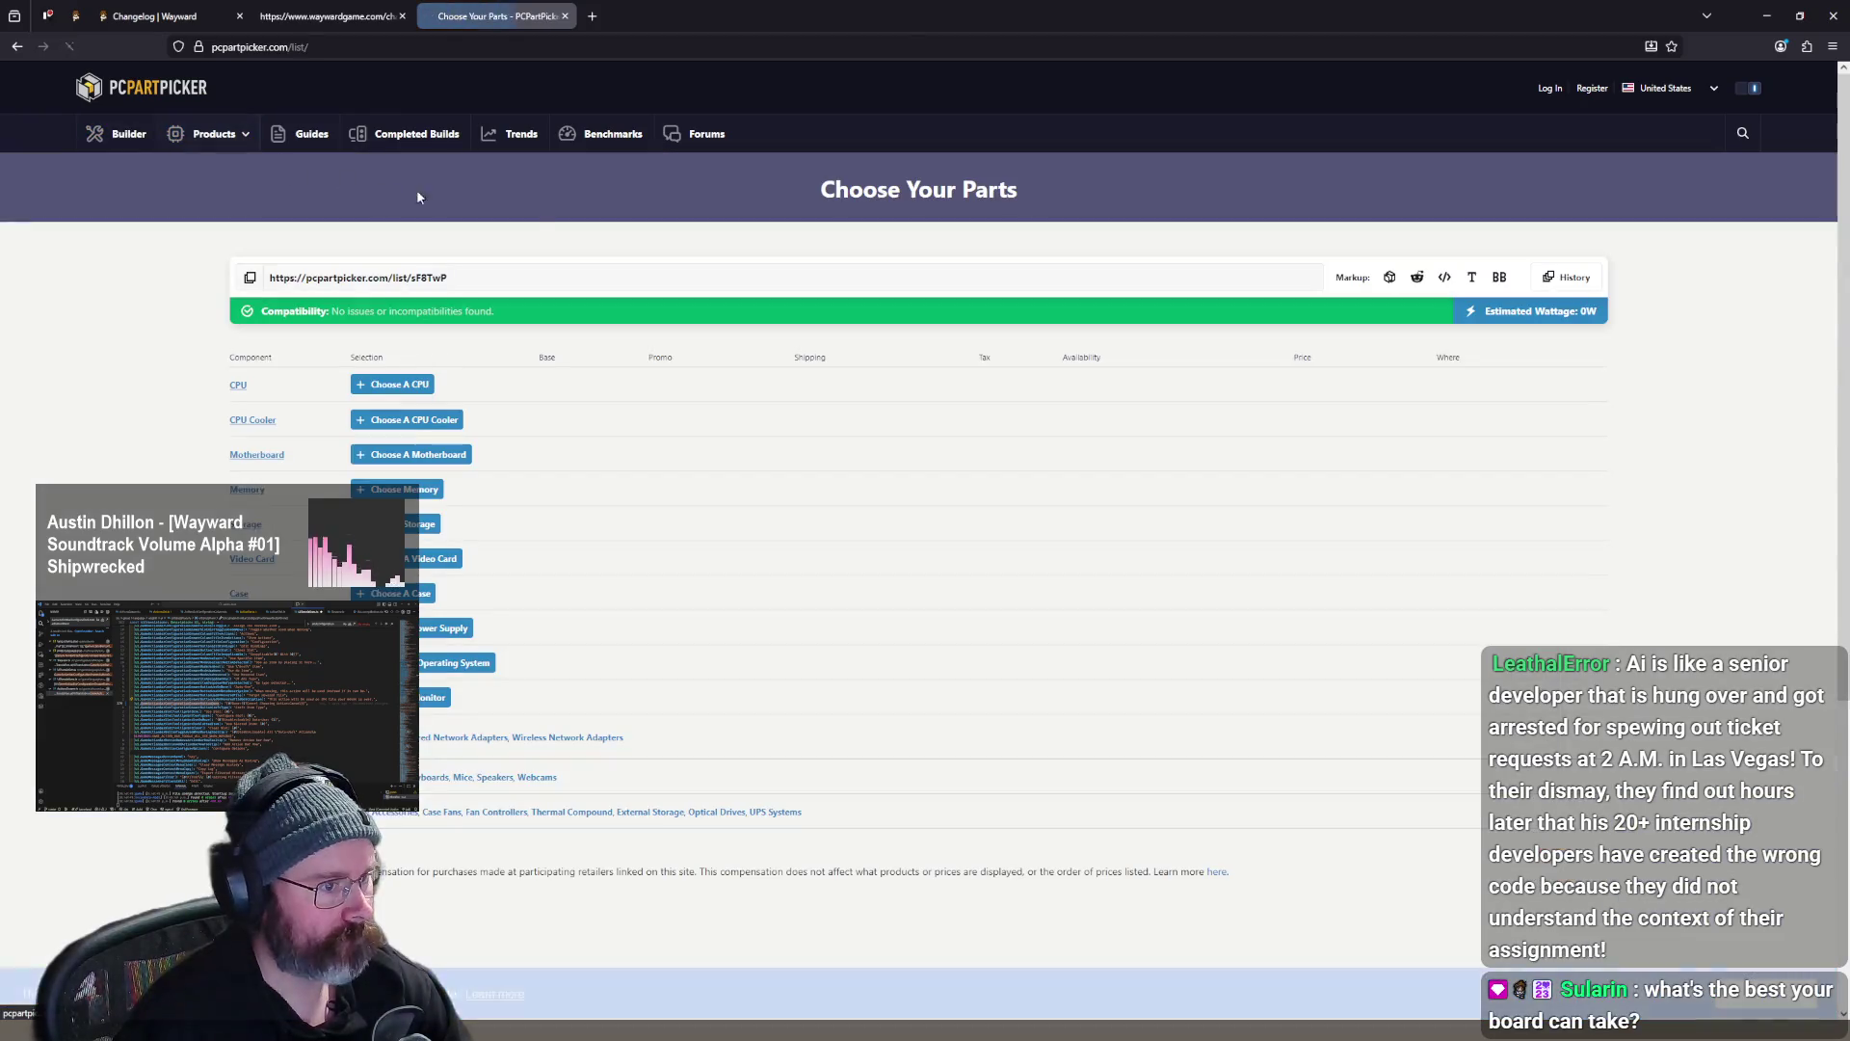
left_click(421, 395)
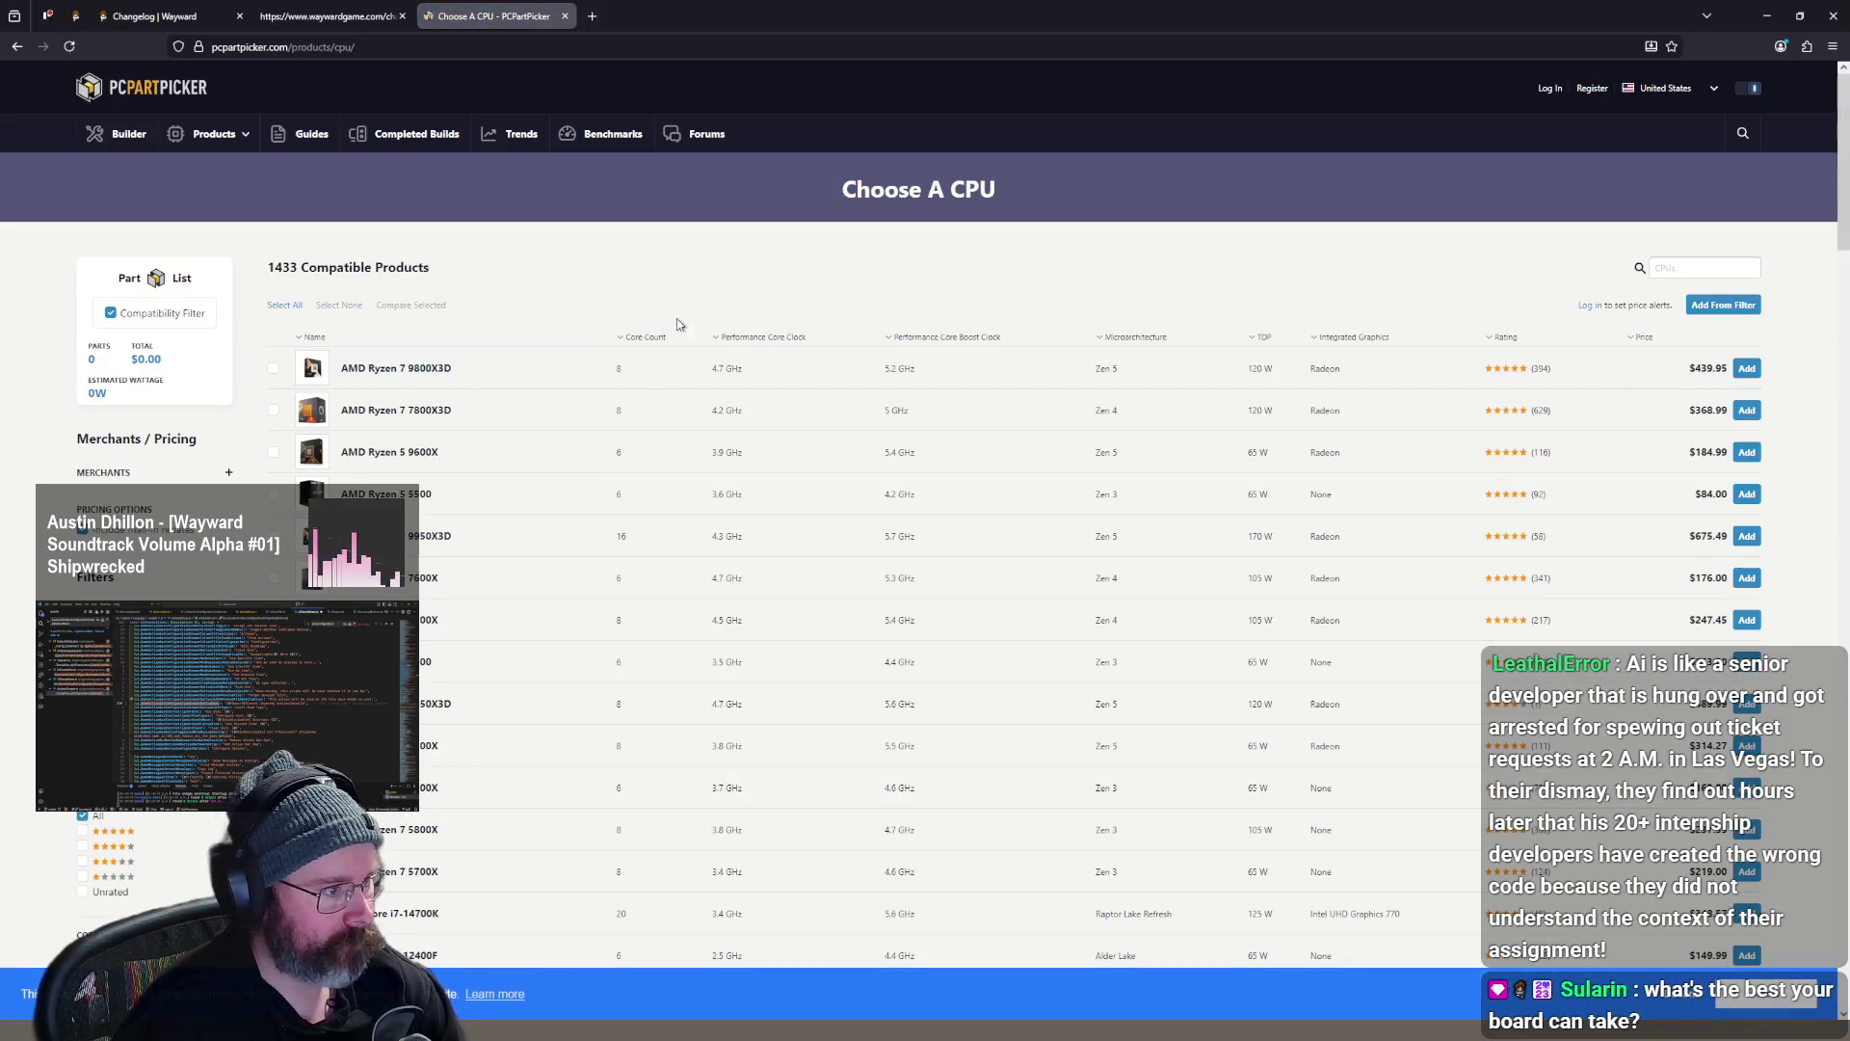
left_click(1667, 274)
type("5600")
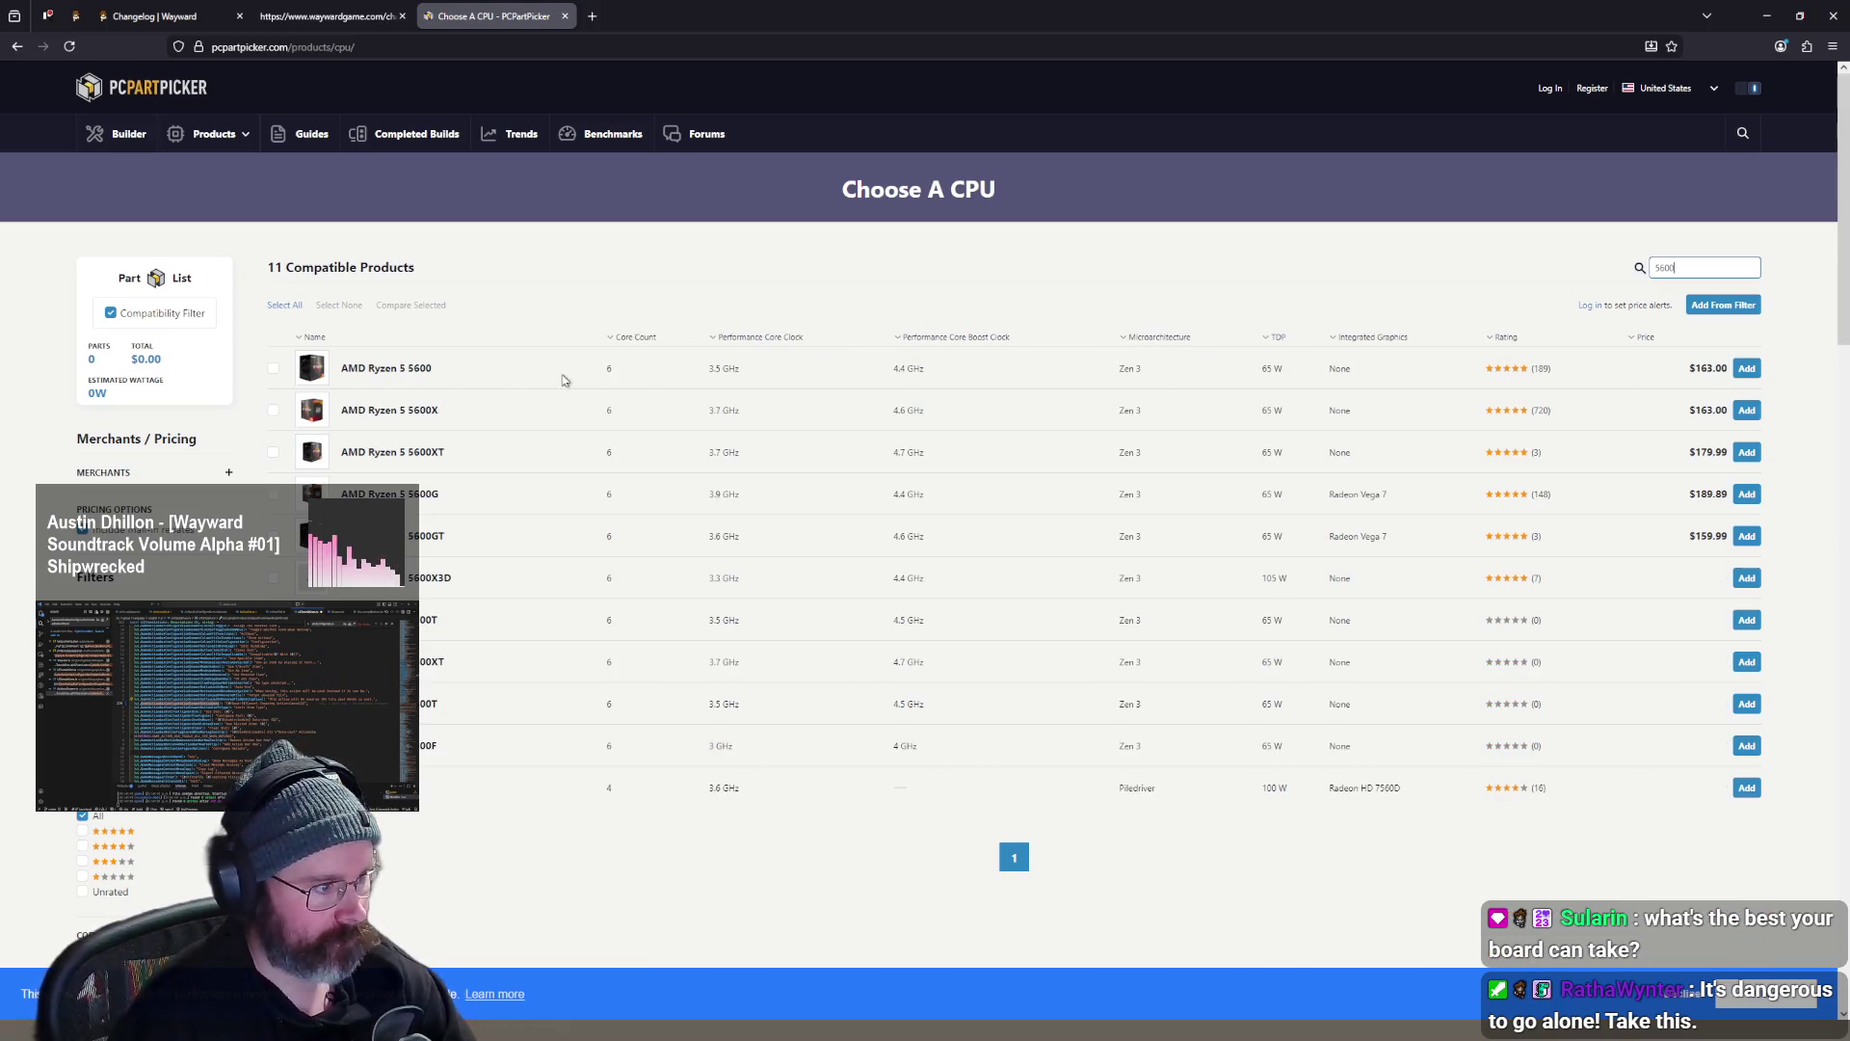
left_click(1747, 370)
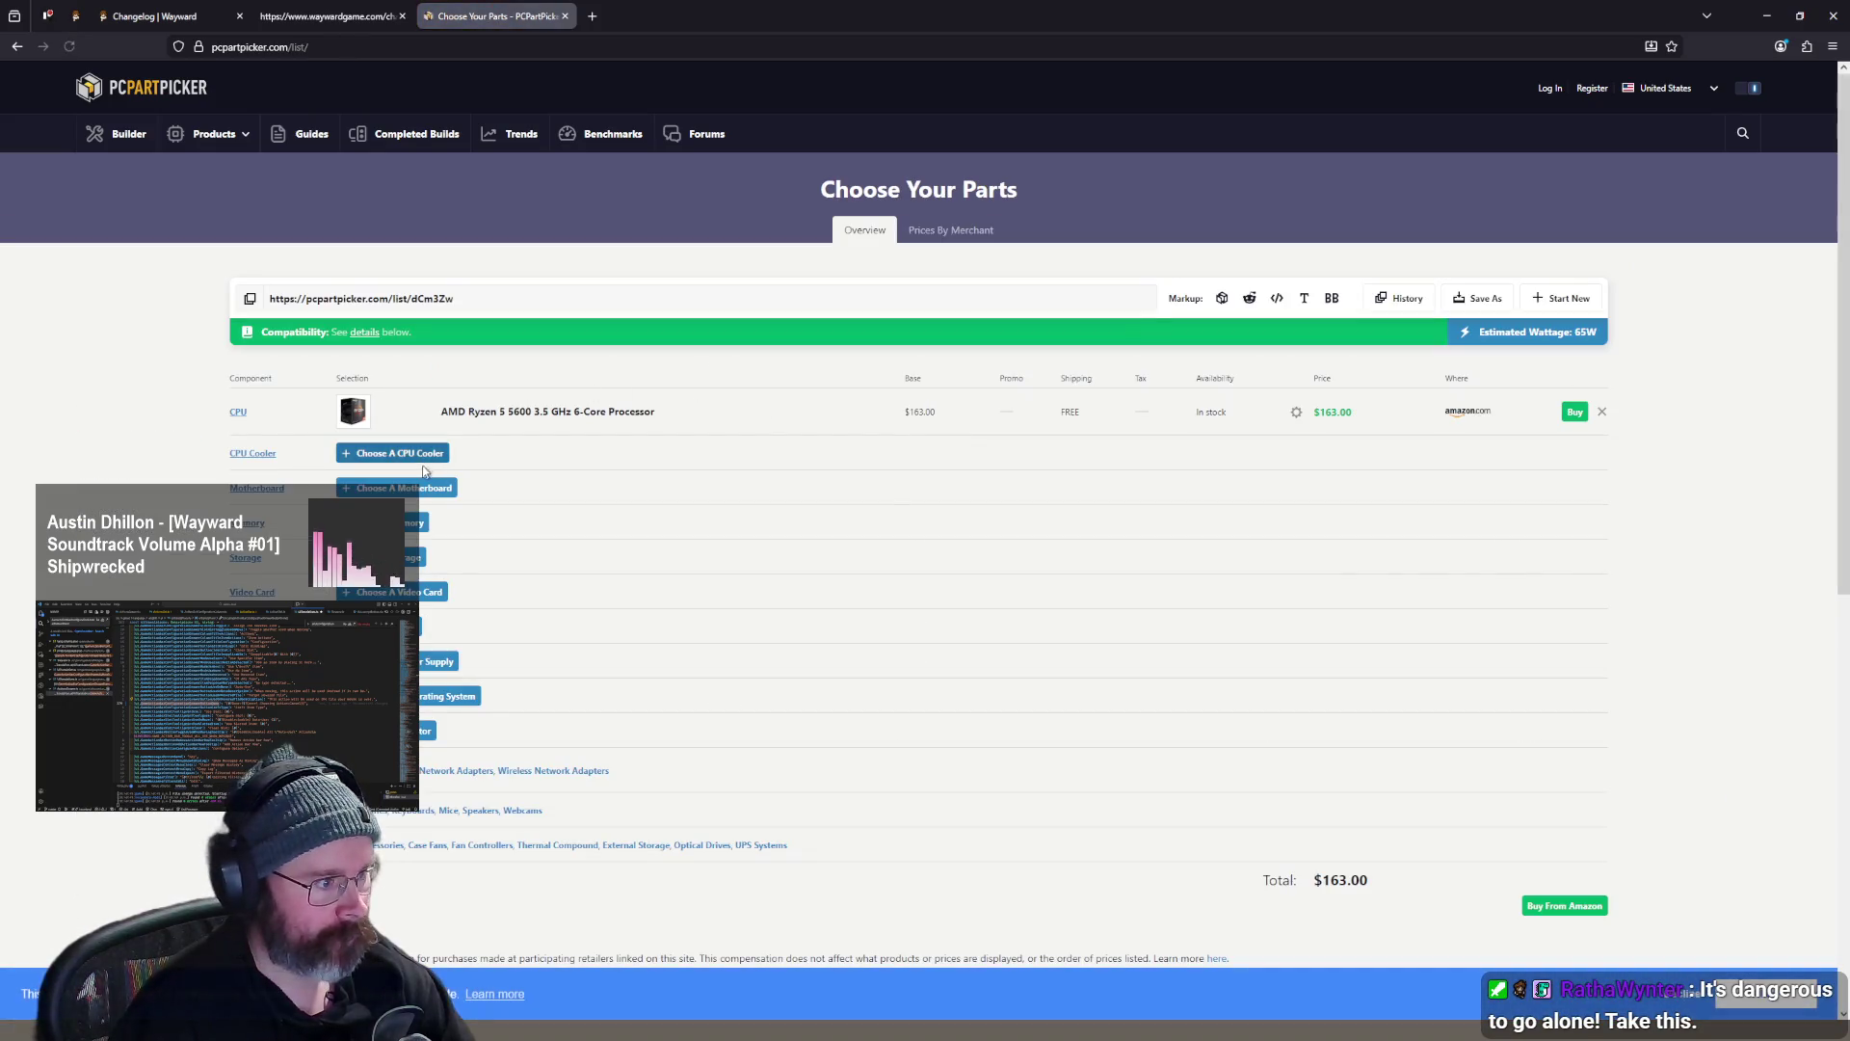
- Search b550m-itx, add the ASRock B550M-ITX/ac motherboard ($89.99) and review its BIOS warning
left_click(426, 492)
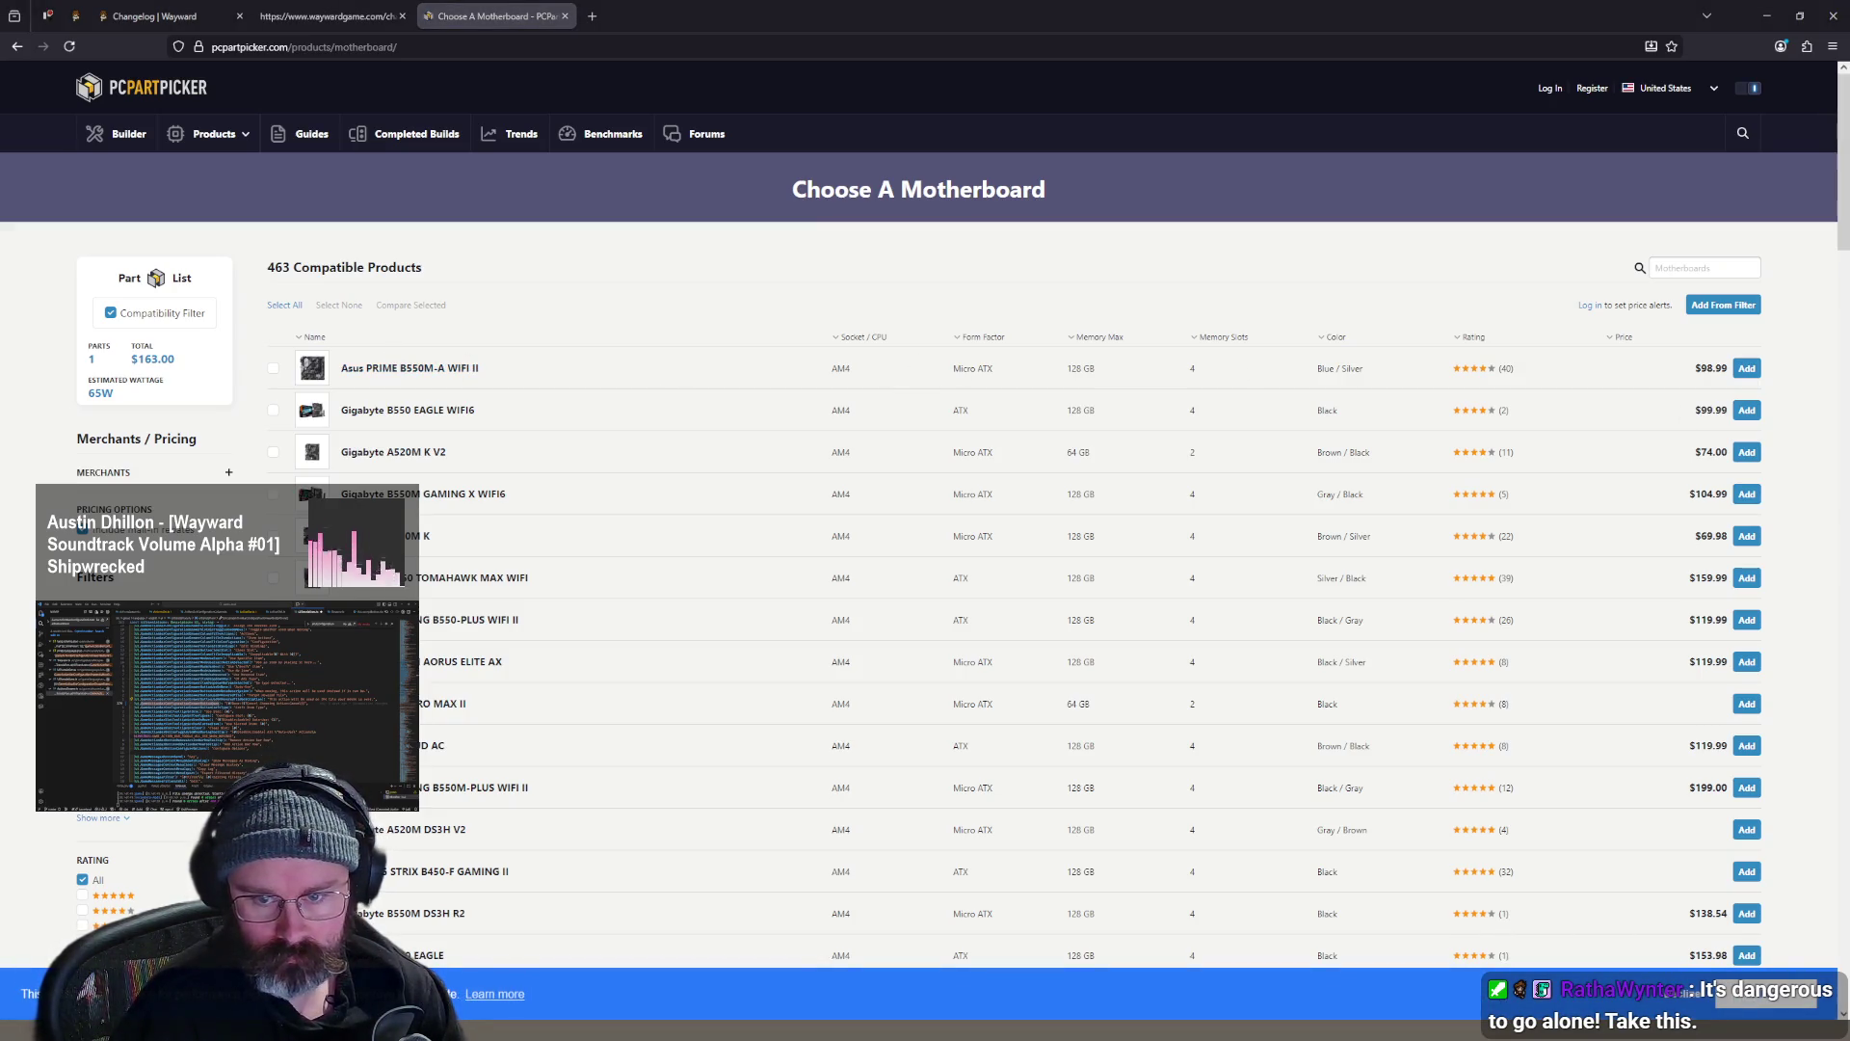
left_click(1699, 268)
type("b55")
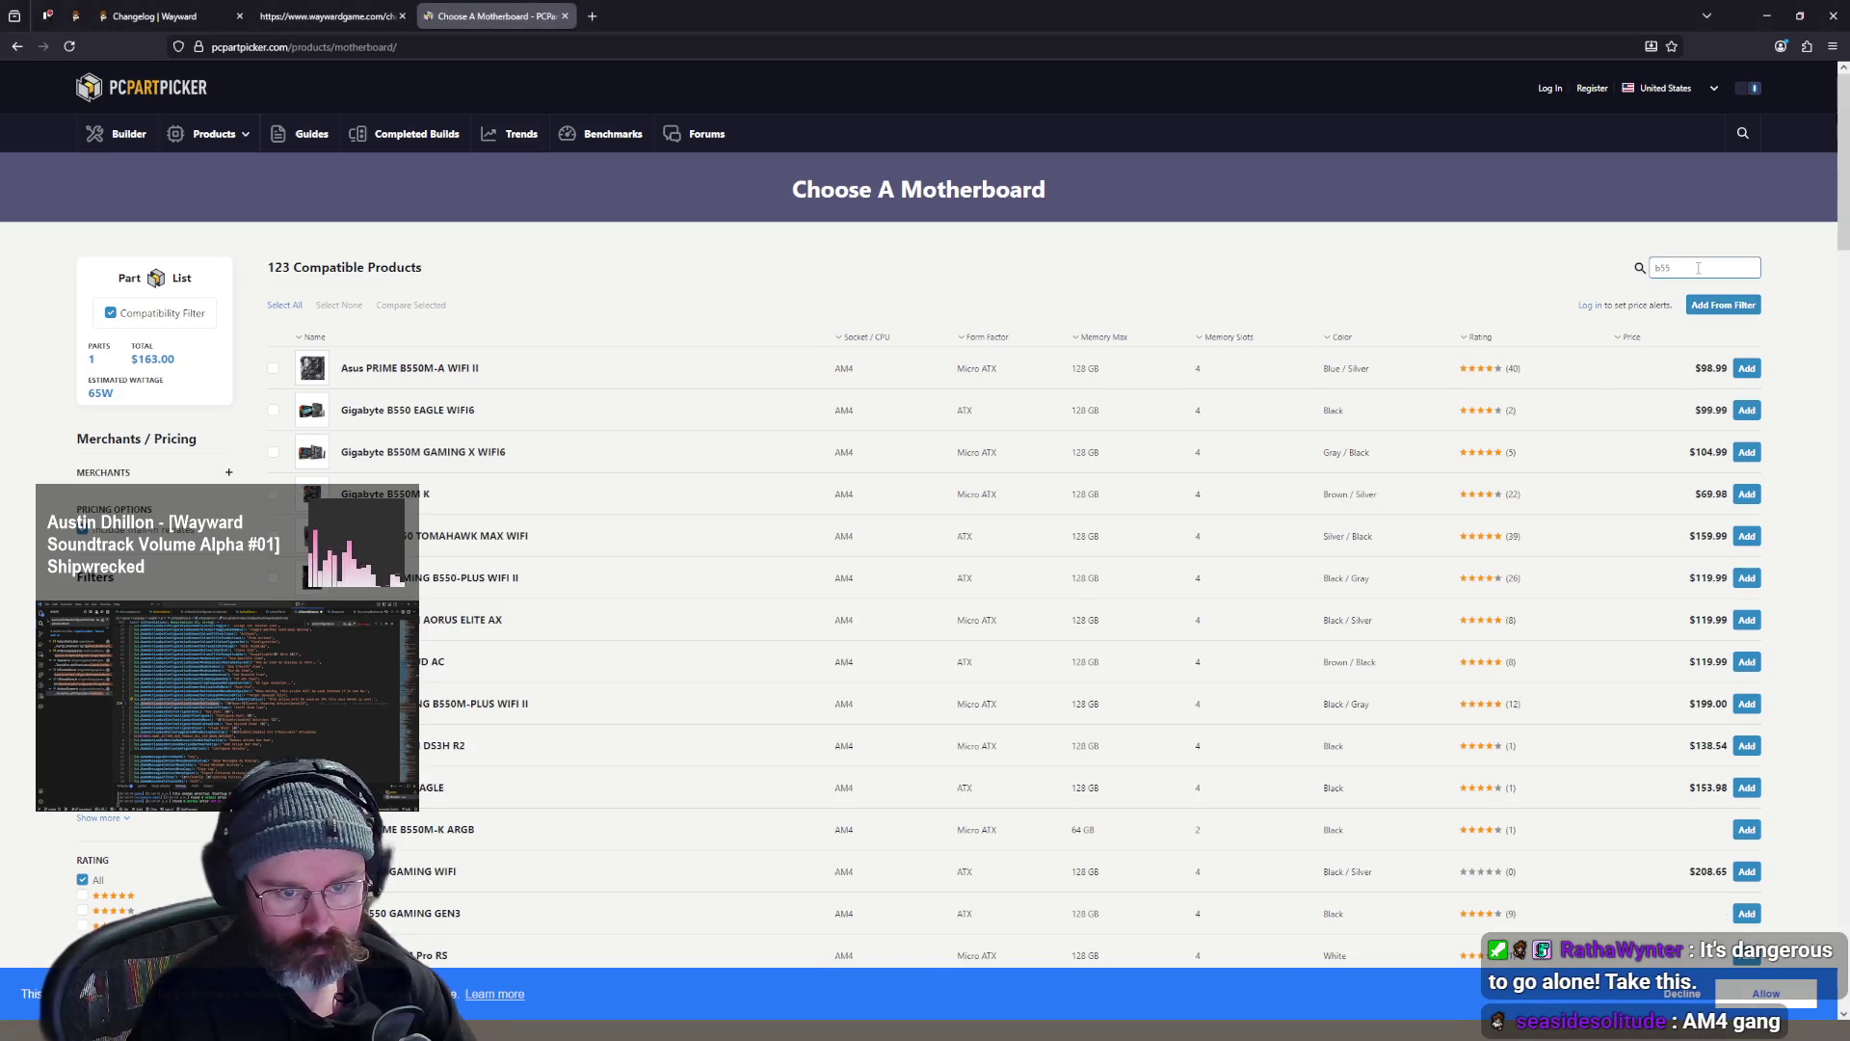
type("0m-itx")
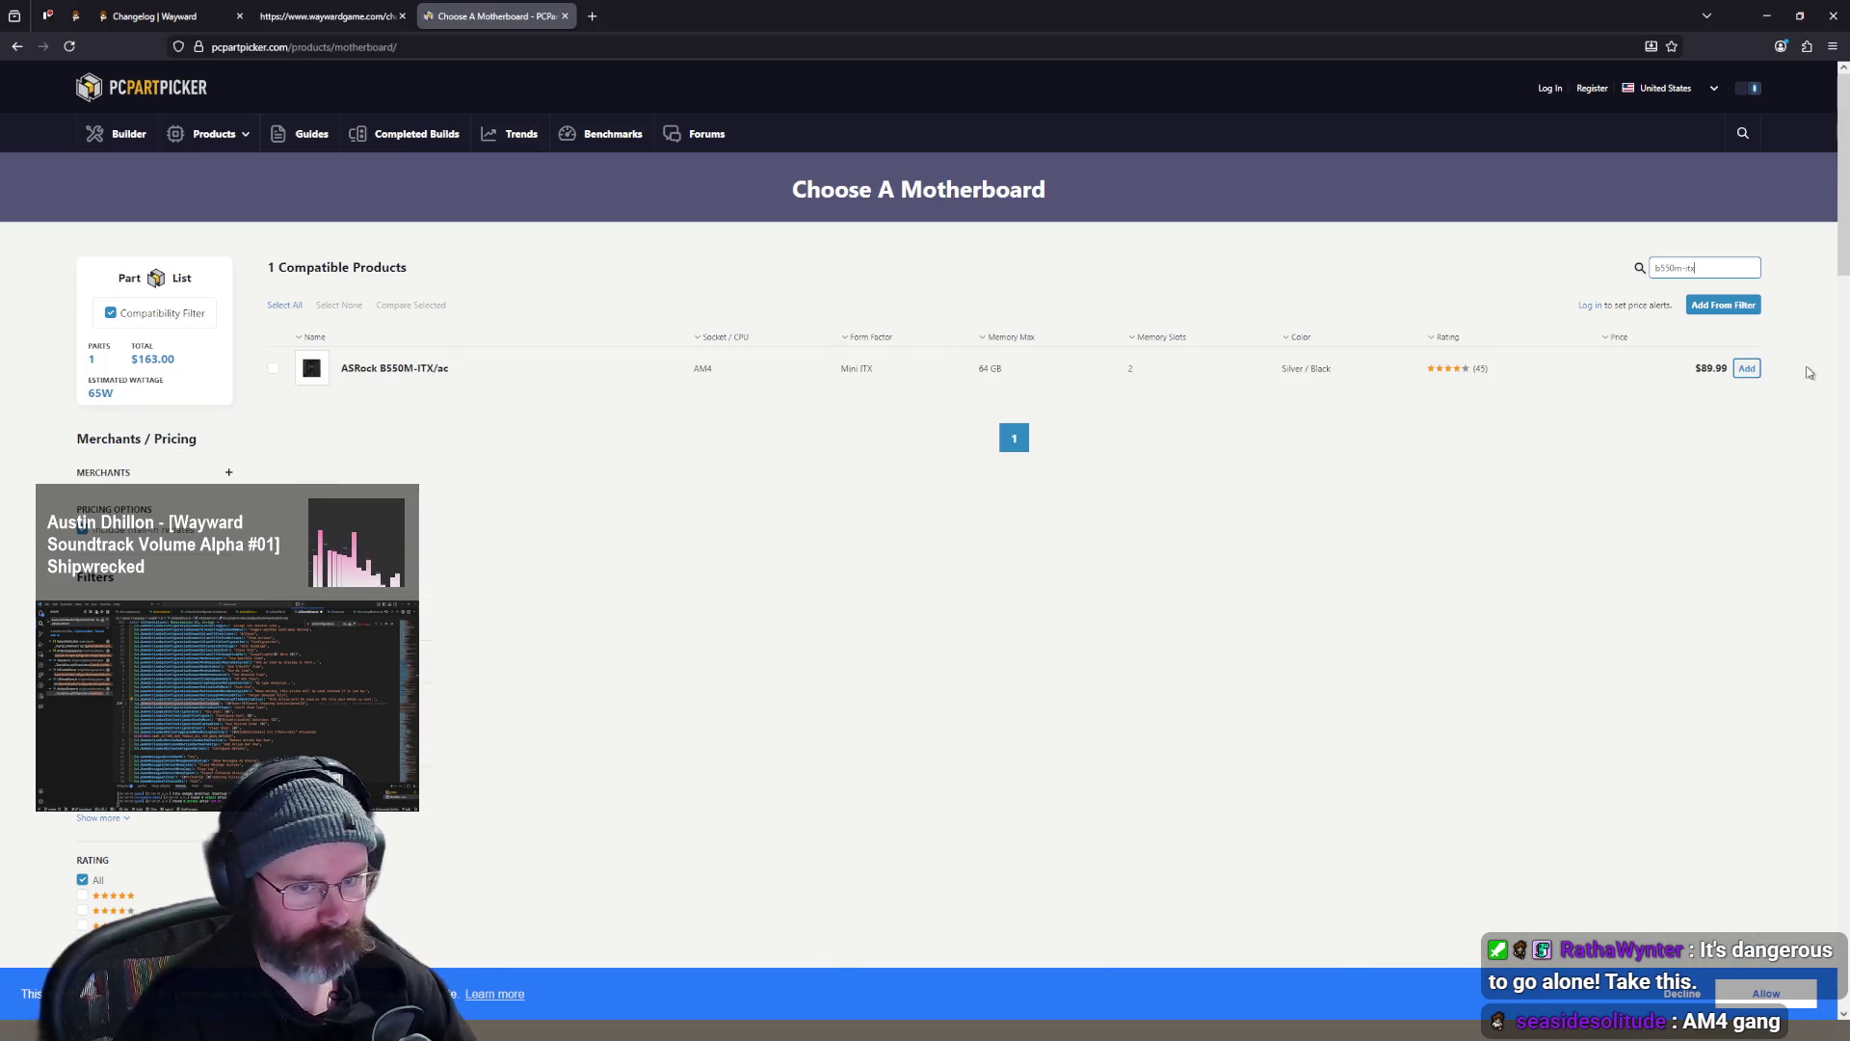
left_click(1747, 368)
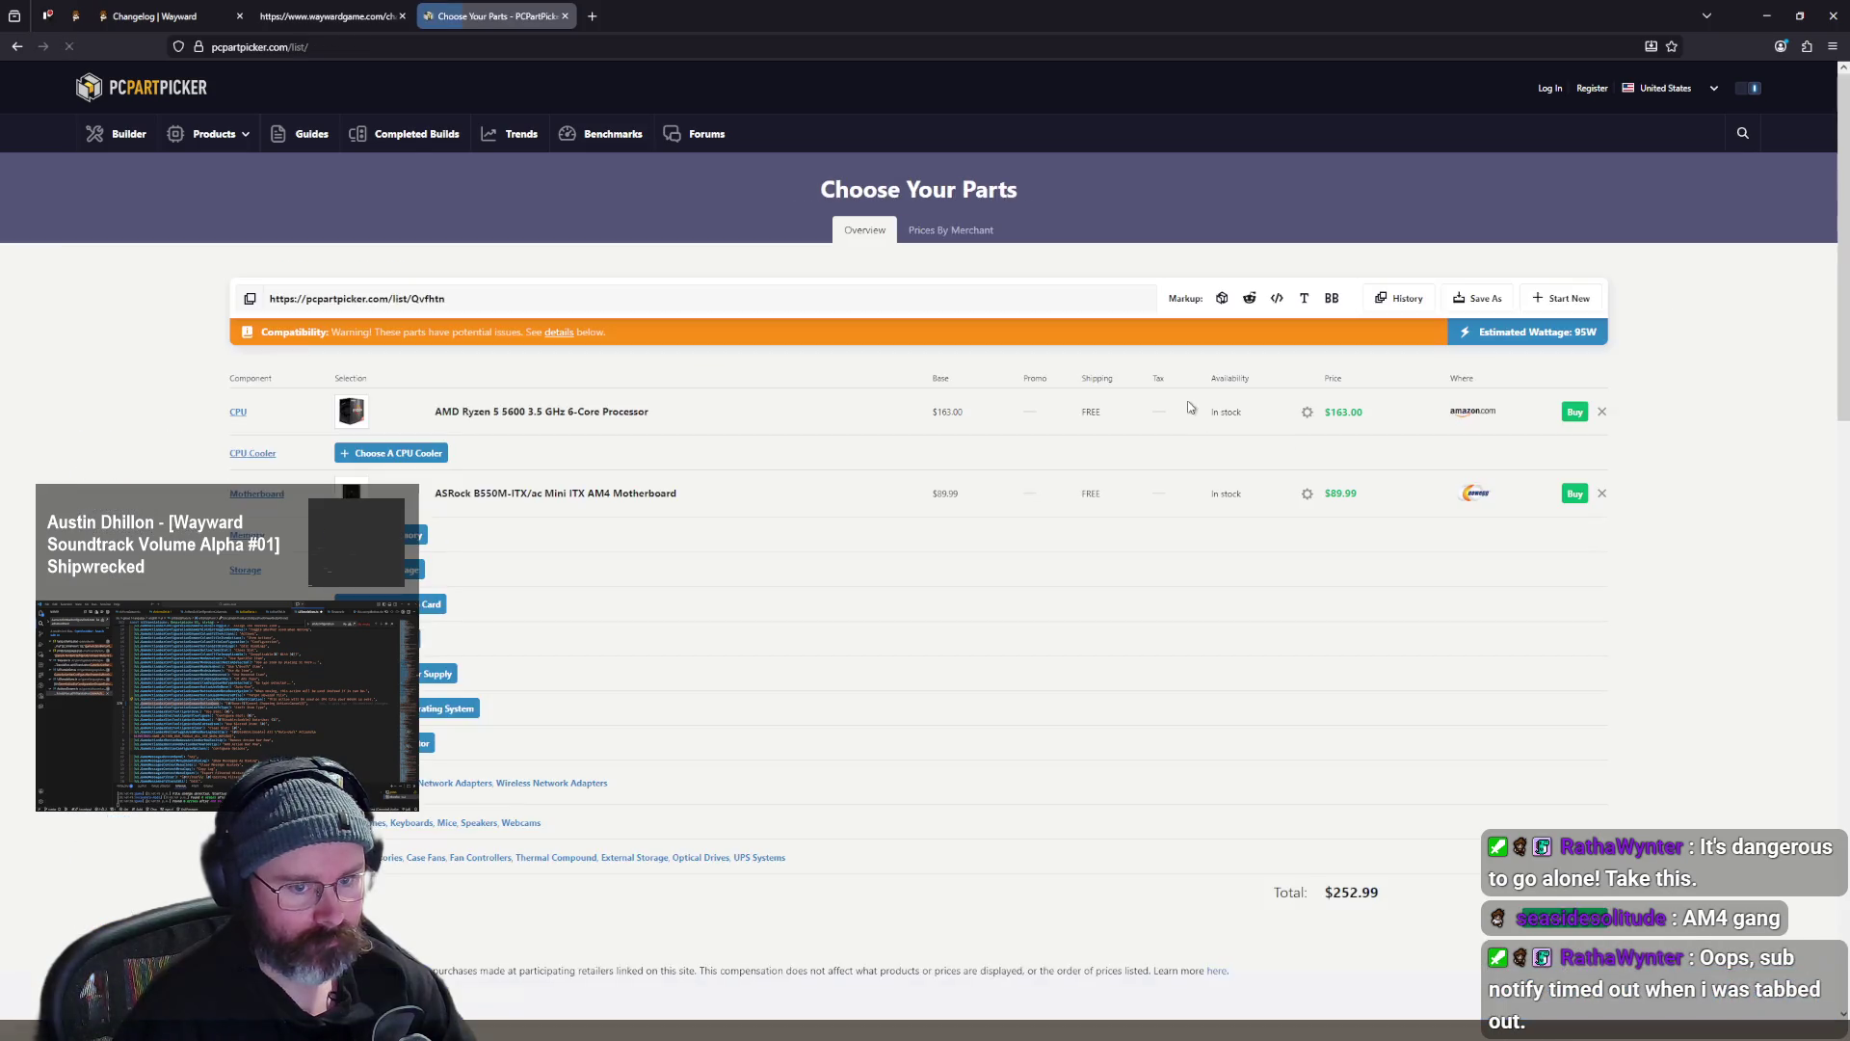
scroll(993, 404, "down", 1)
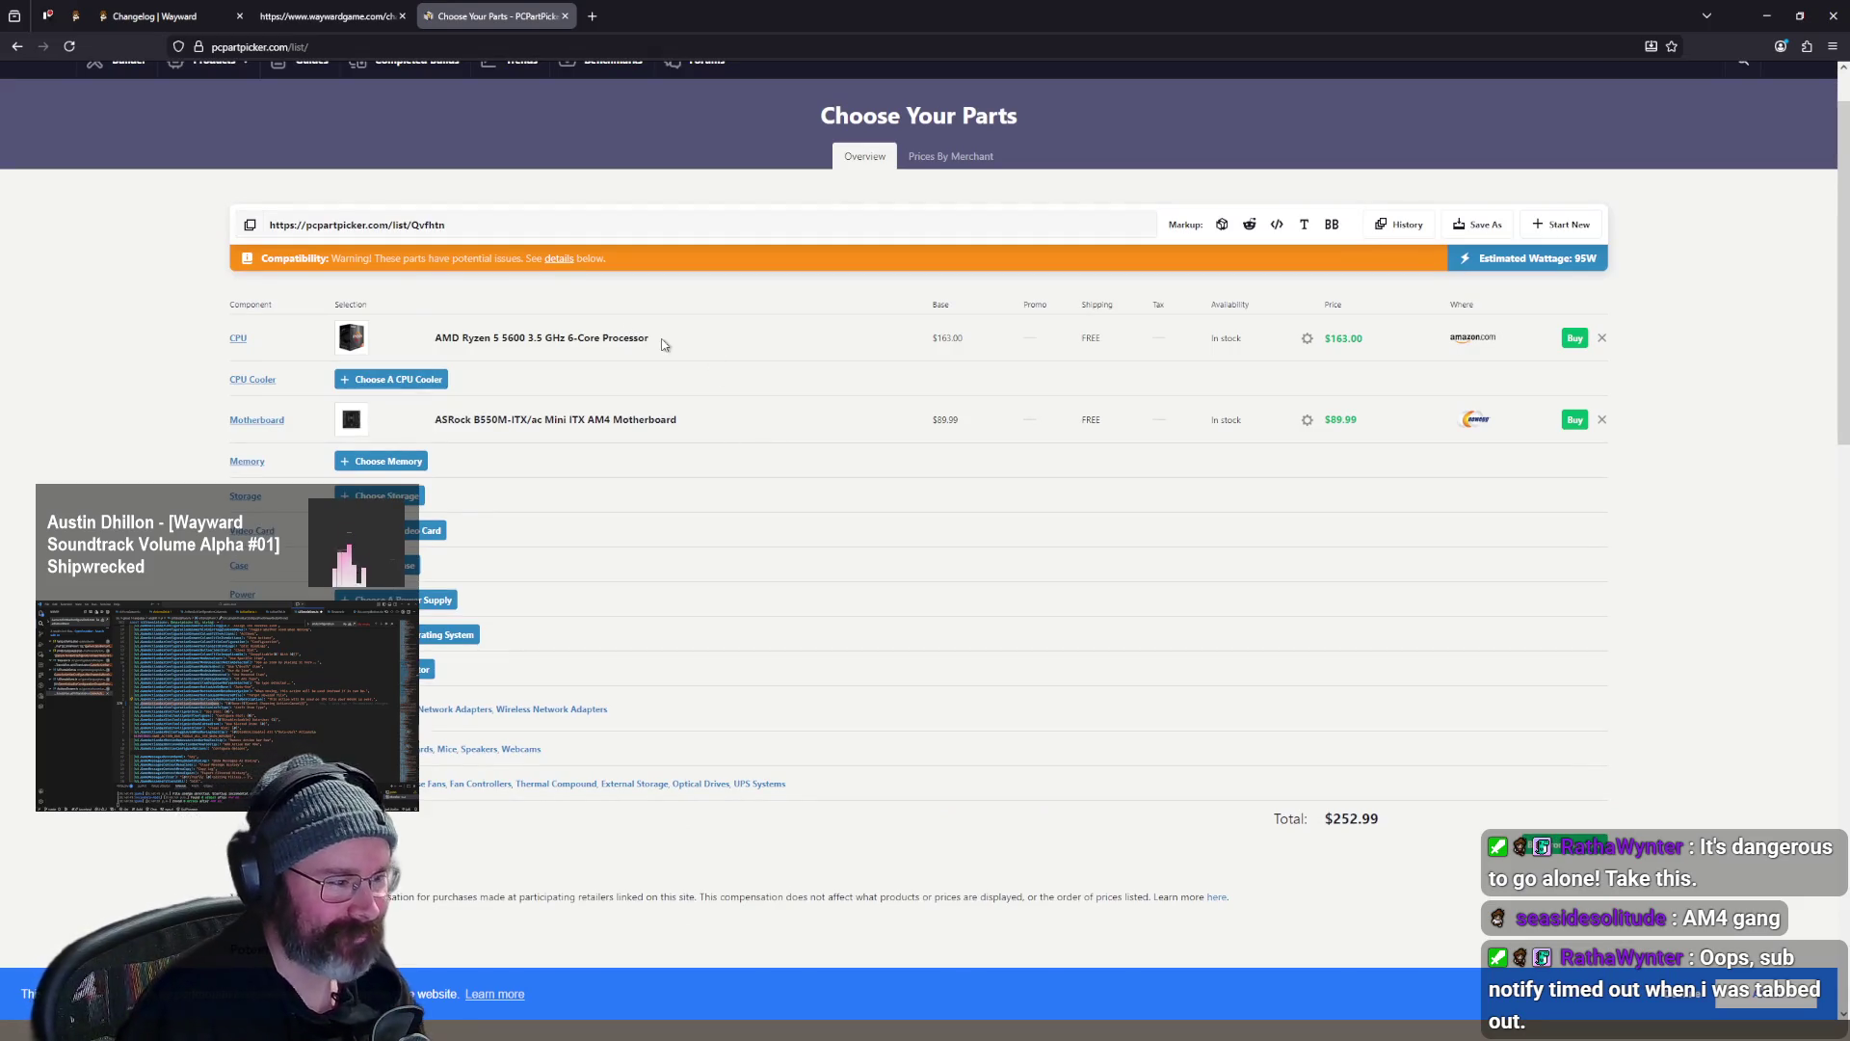
scroll(660, 342, "down", 3)
scroll(660, 342, "down", 6)
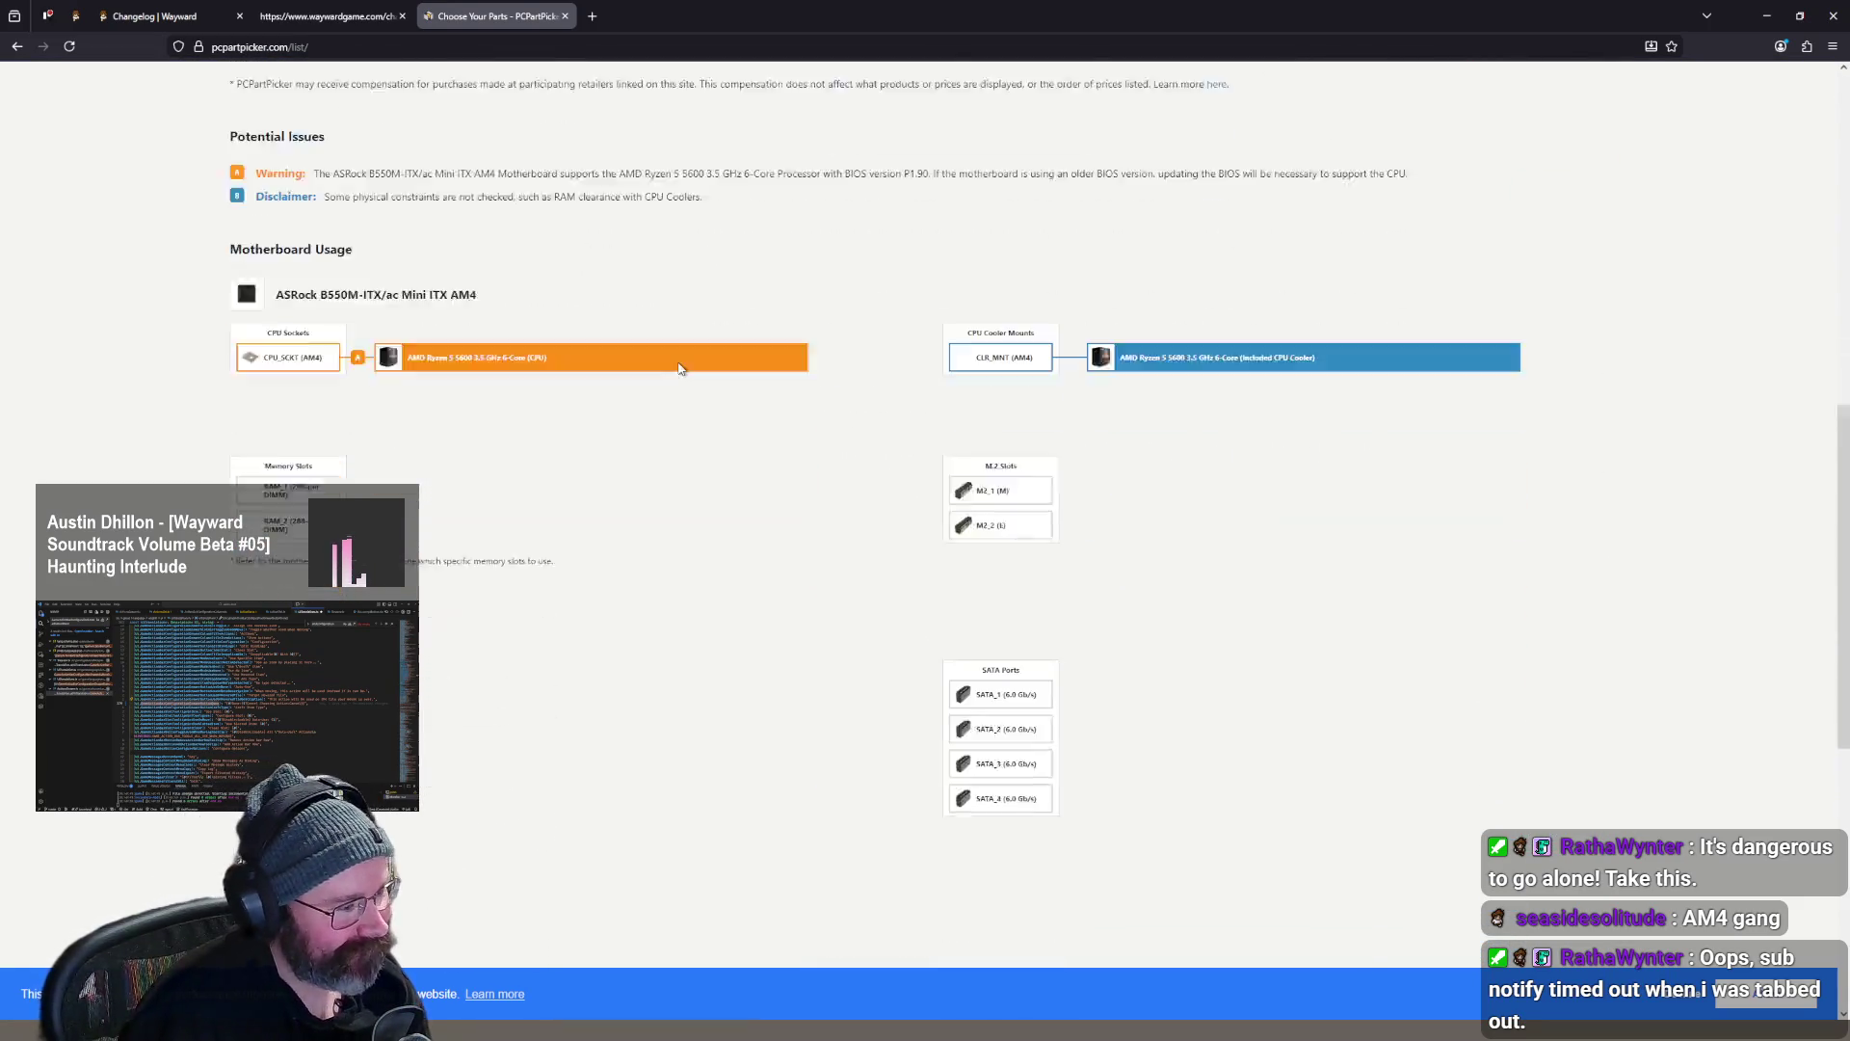
scroll(542, 389, "up", 2)
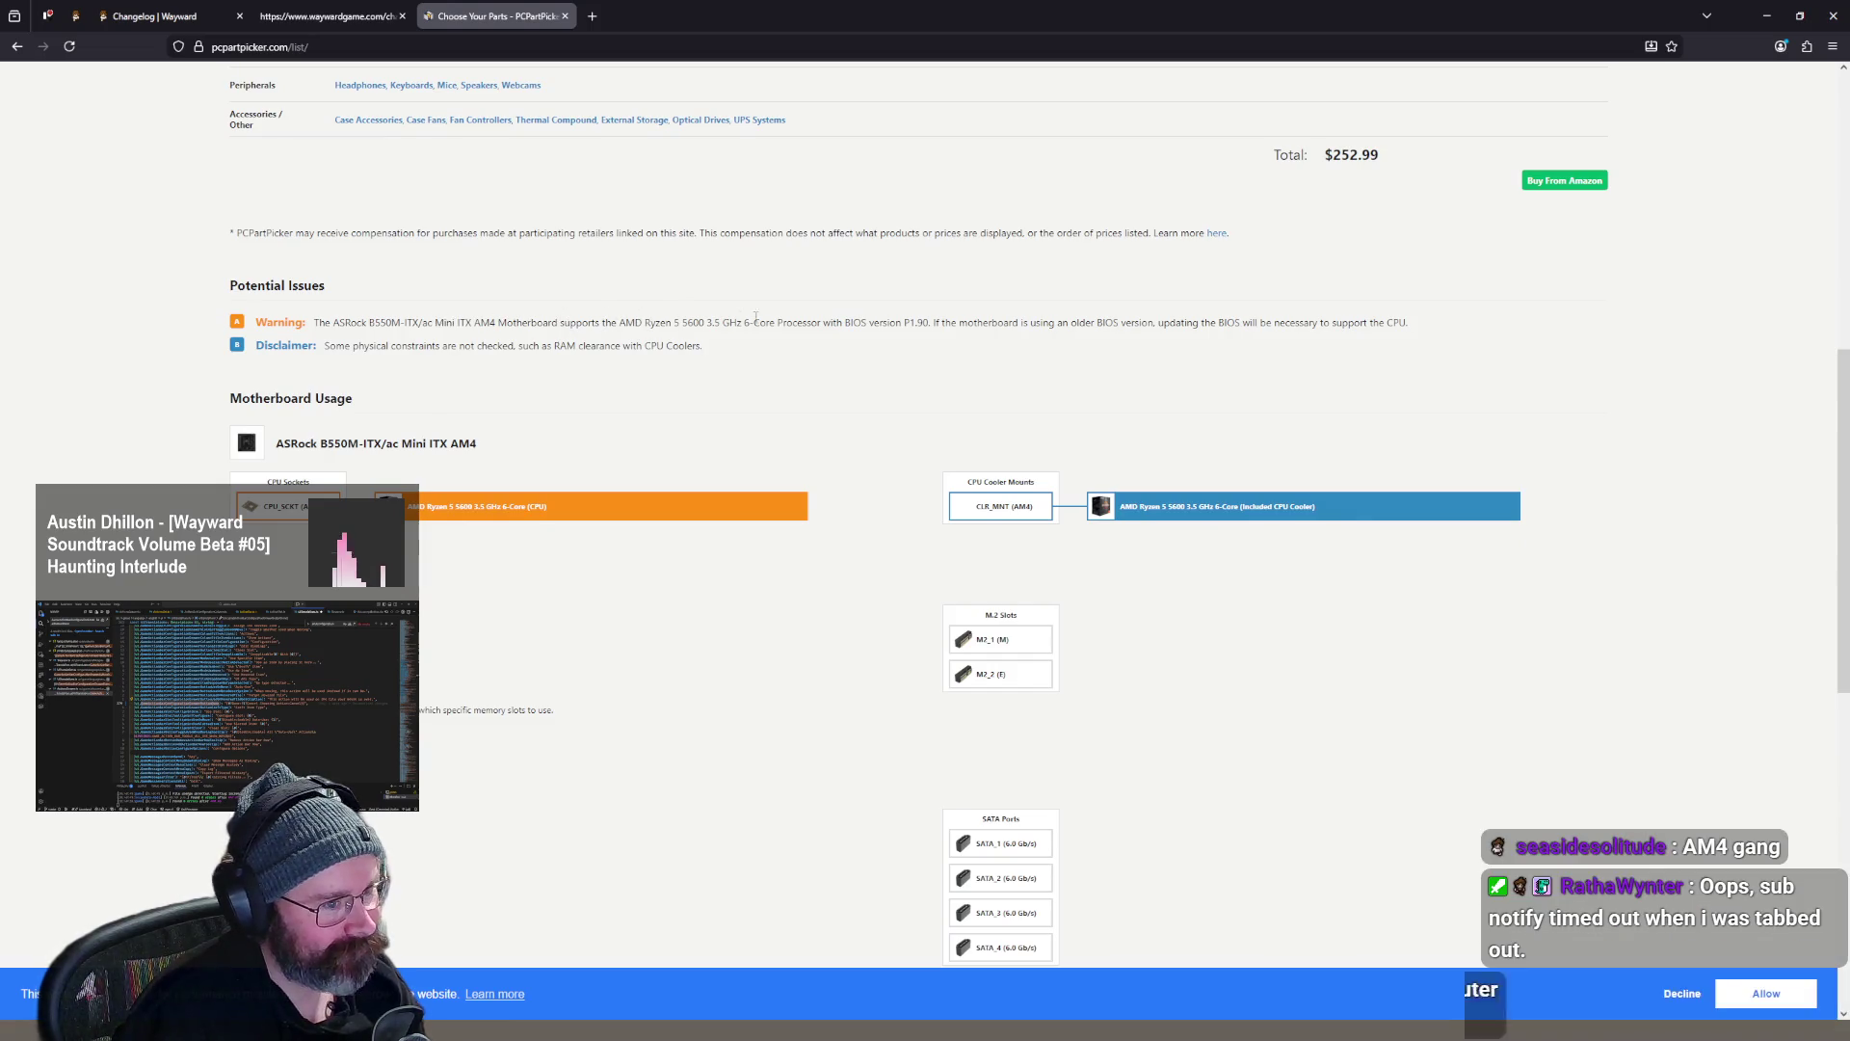
mouse_move(1057, 334)
left_mouse_down()
mouse_move(1236, 341)
mouse_move(1082, 318)
mouse_move(1224, 343)
left_mouse_up()
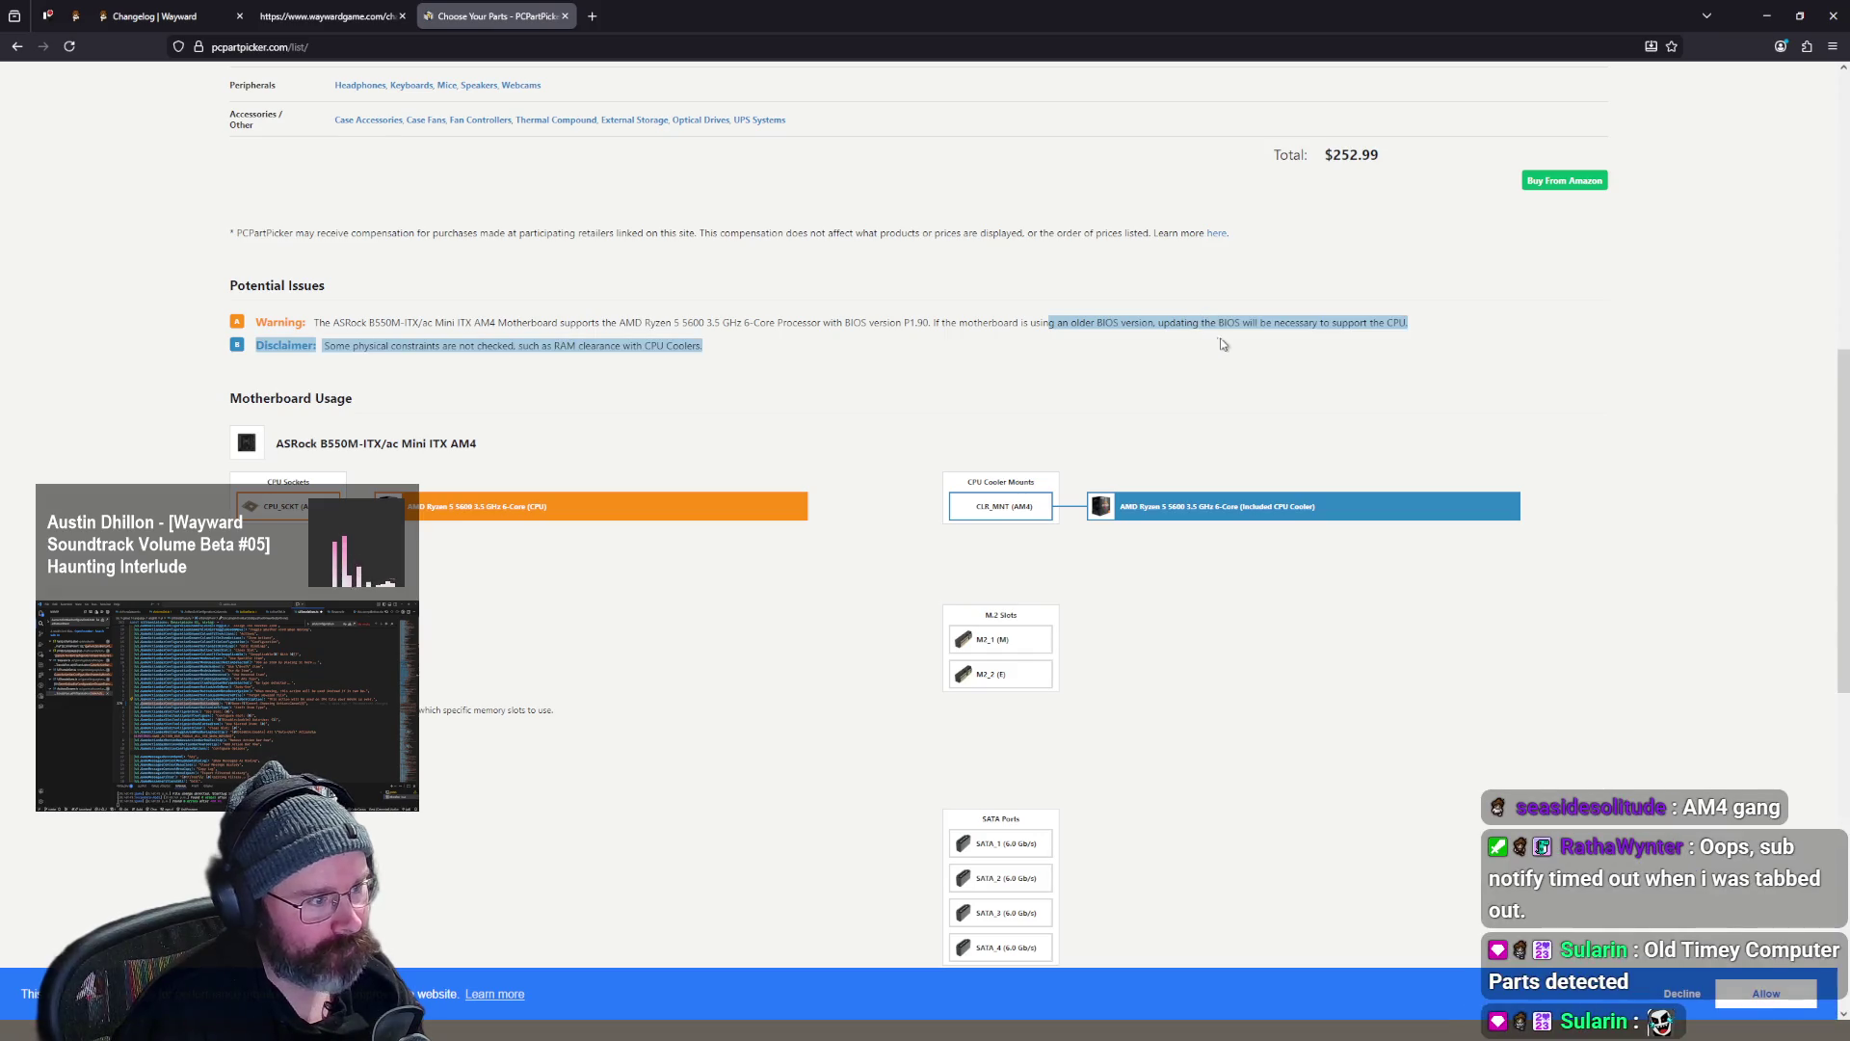
scroll(1261, 478, "up", 1)
scroll(1262, 478, "up", 7)
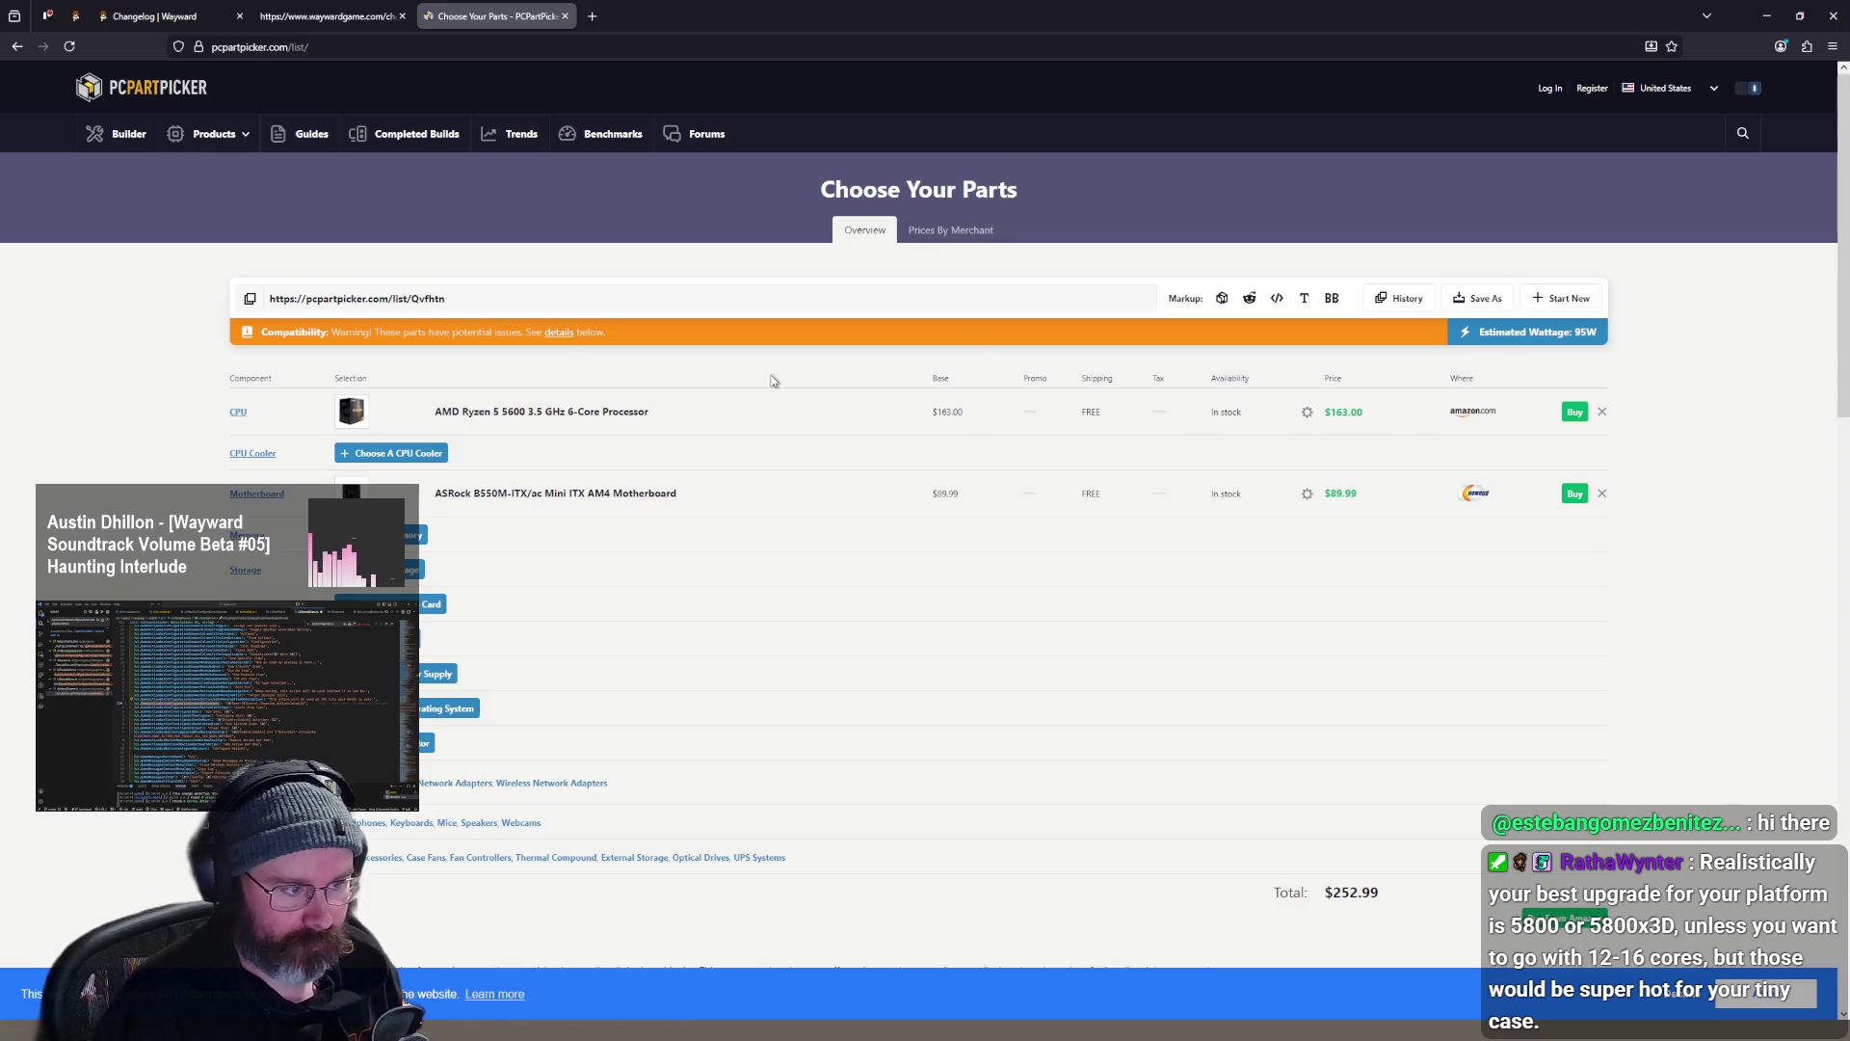
- Remove the Ryzen 5 5600 from the part list and browse compatible CPUs
left_click(562, 413)
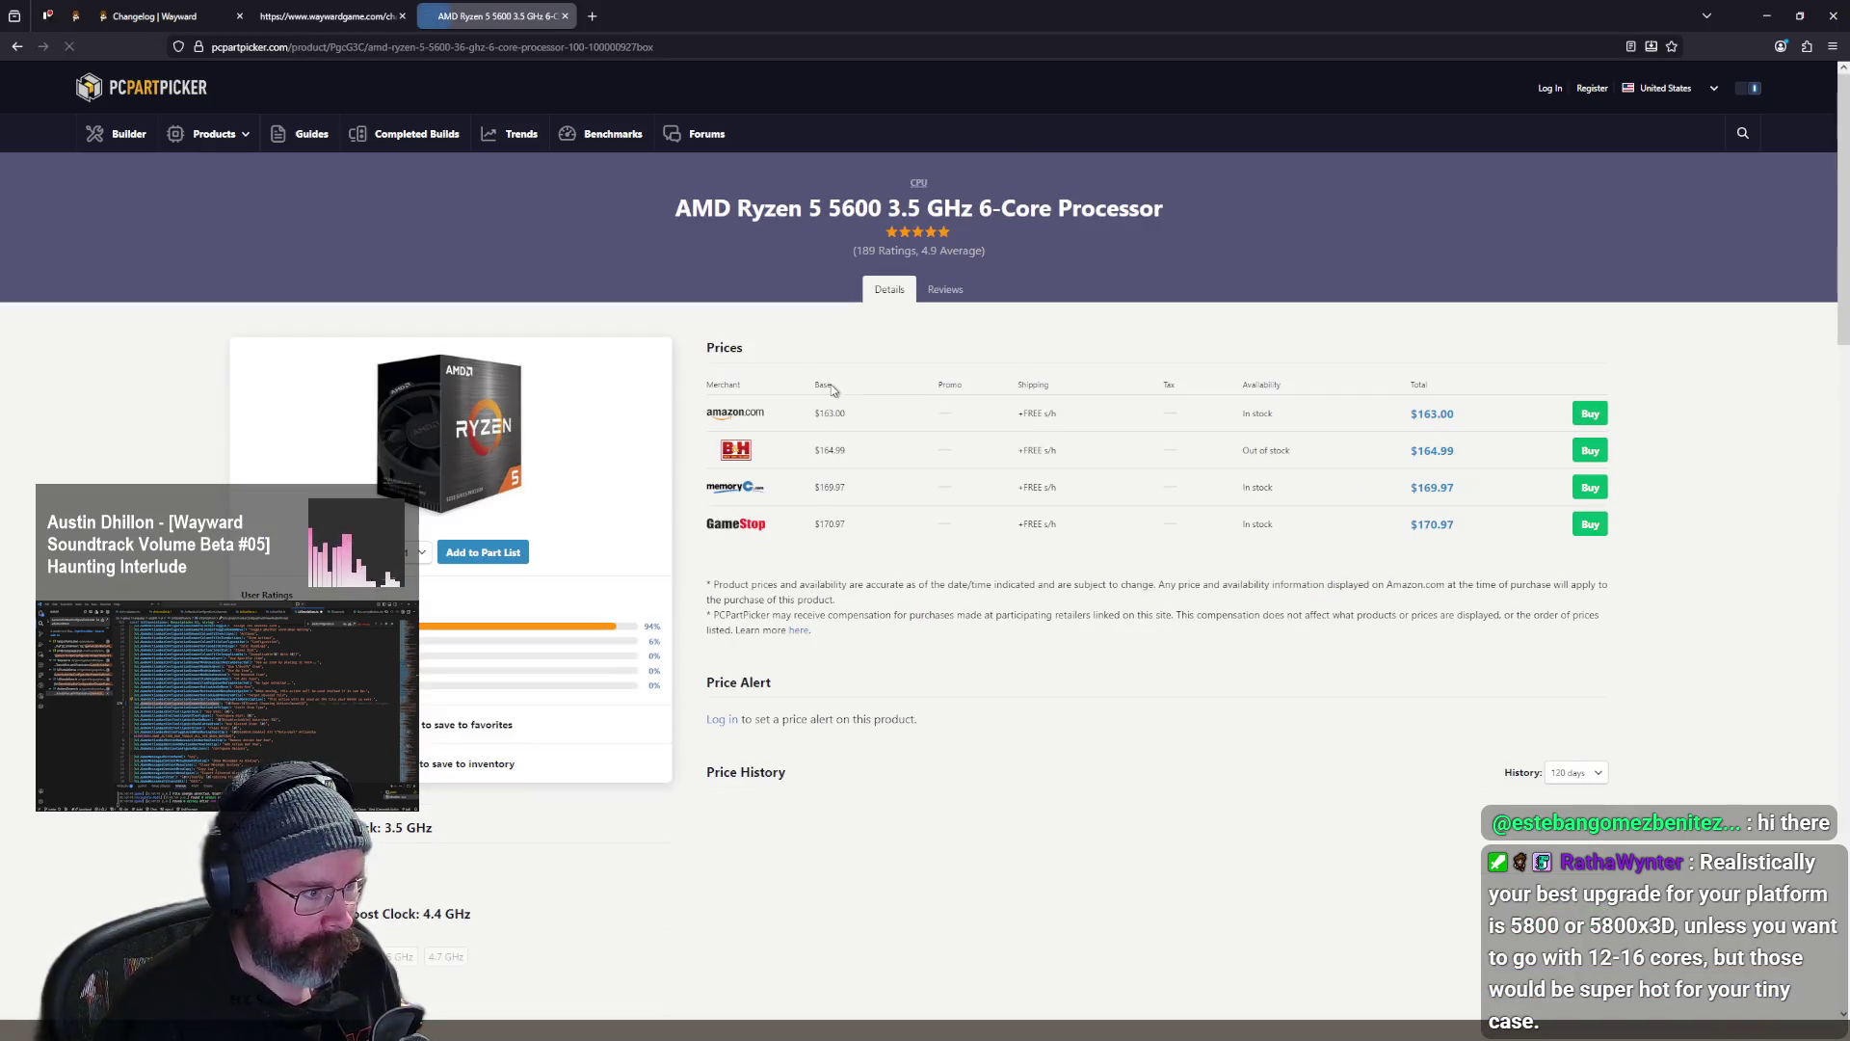
key("alt+Left")
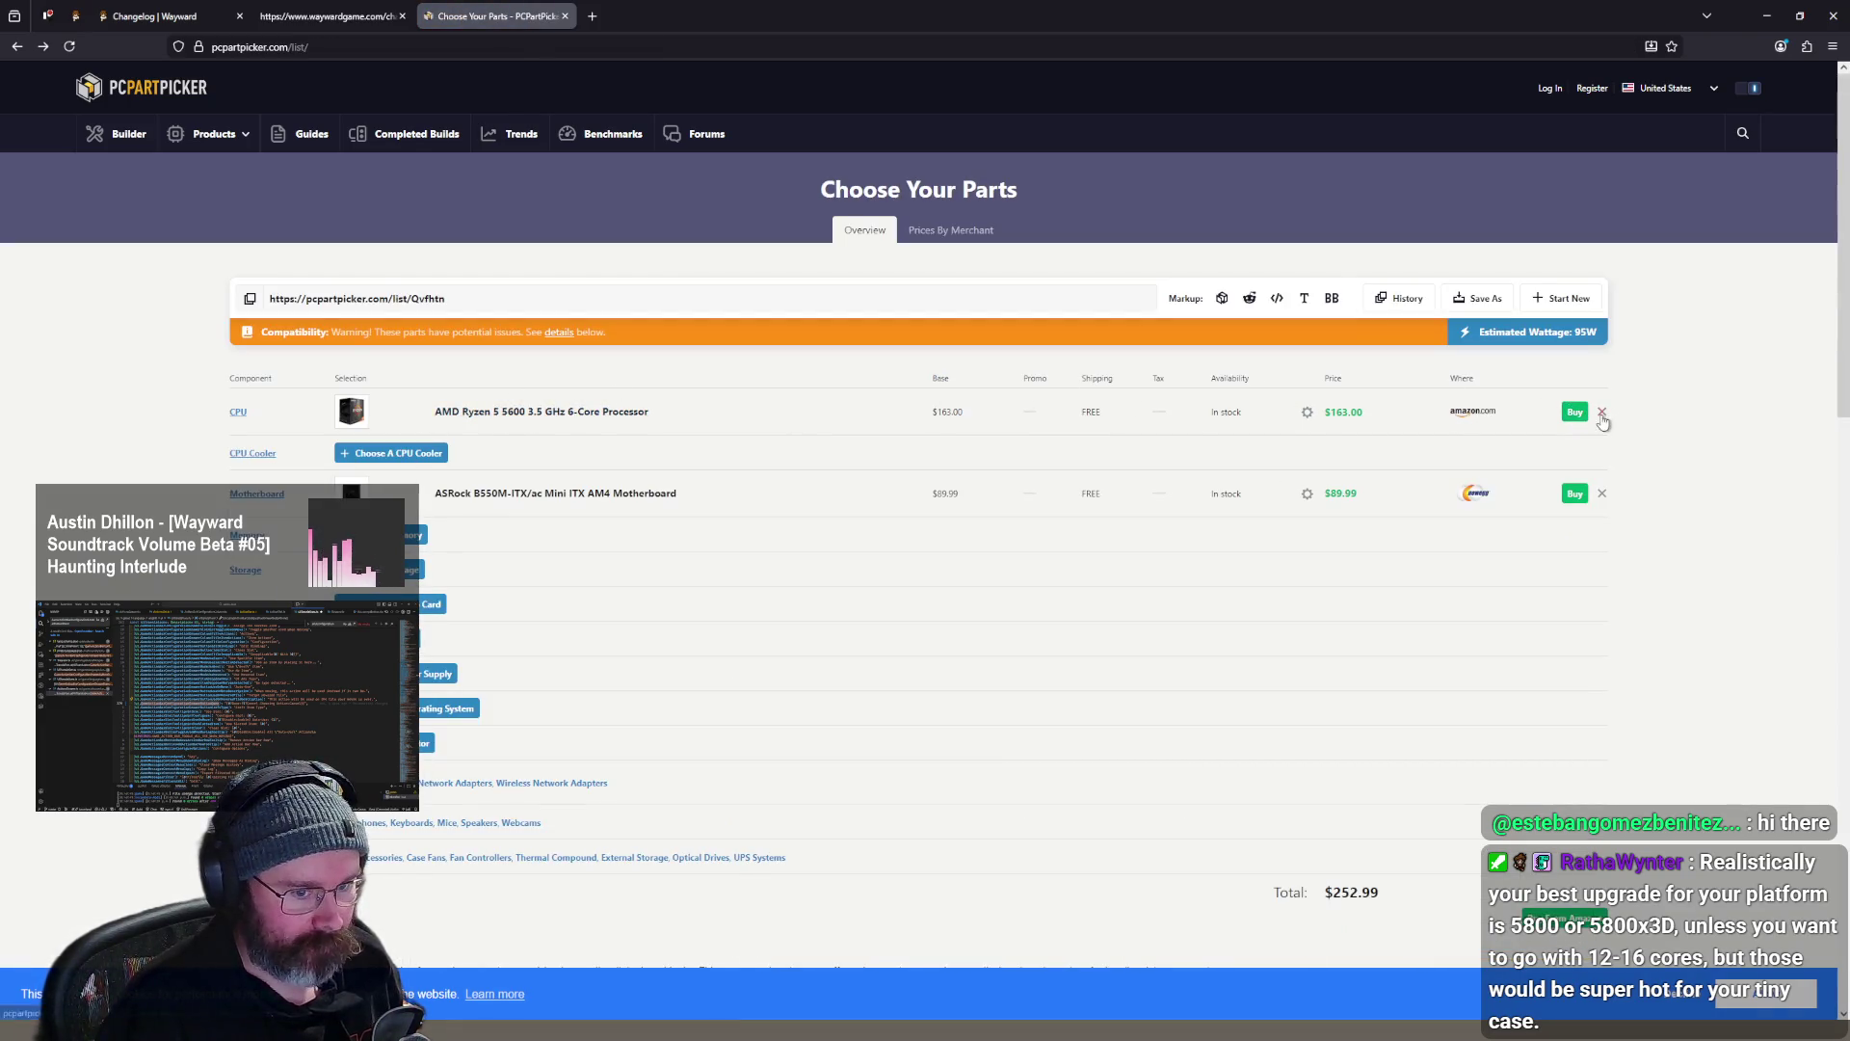
left_click(1602, 412)
left_click(377, 413)
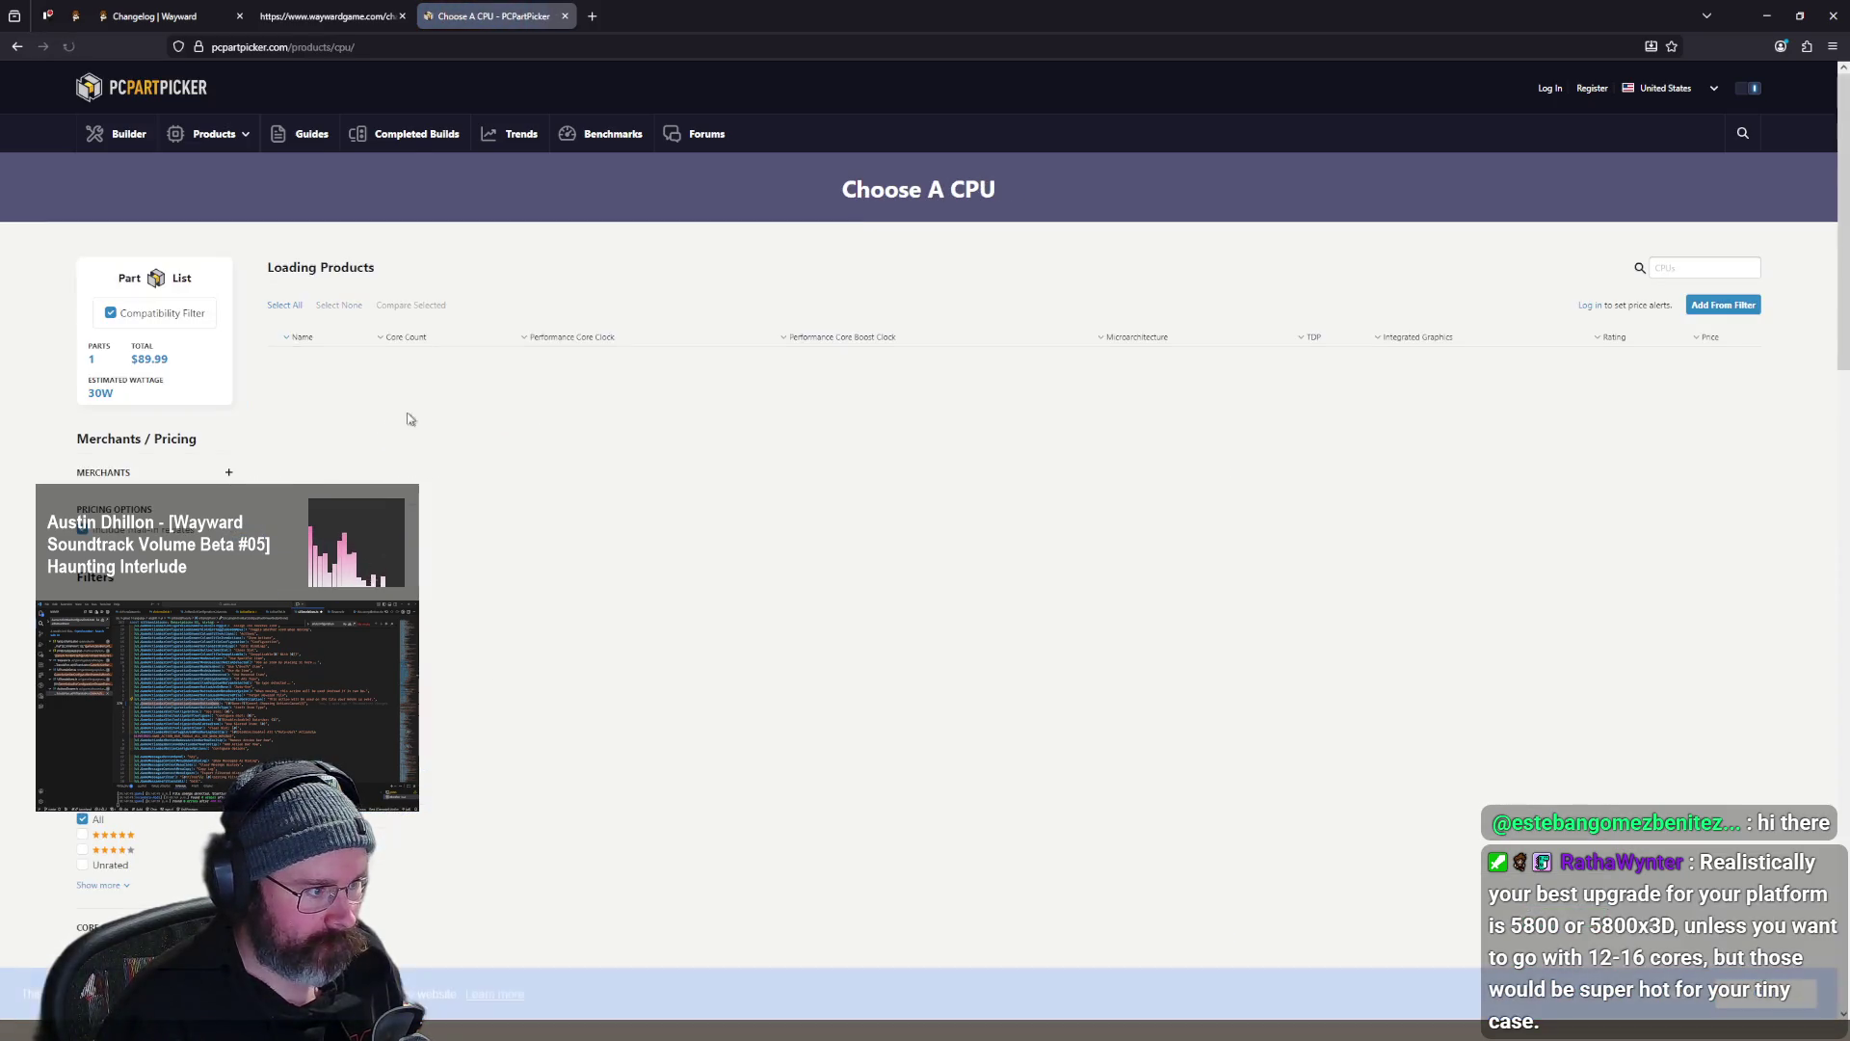
- Sort the 54 compatible CPUs by core count, highest first
scroll(962, 385, "down", 8)
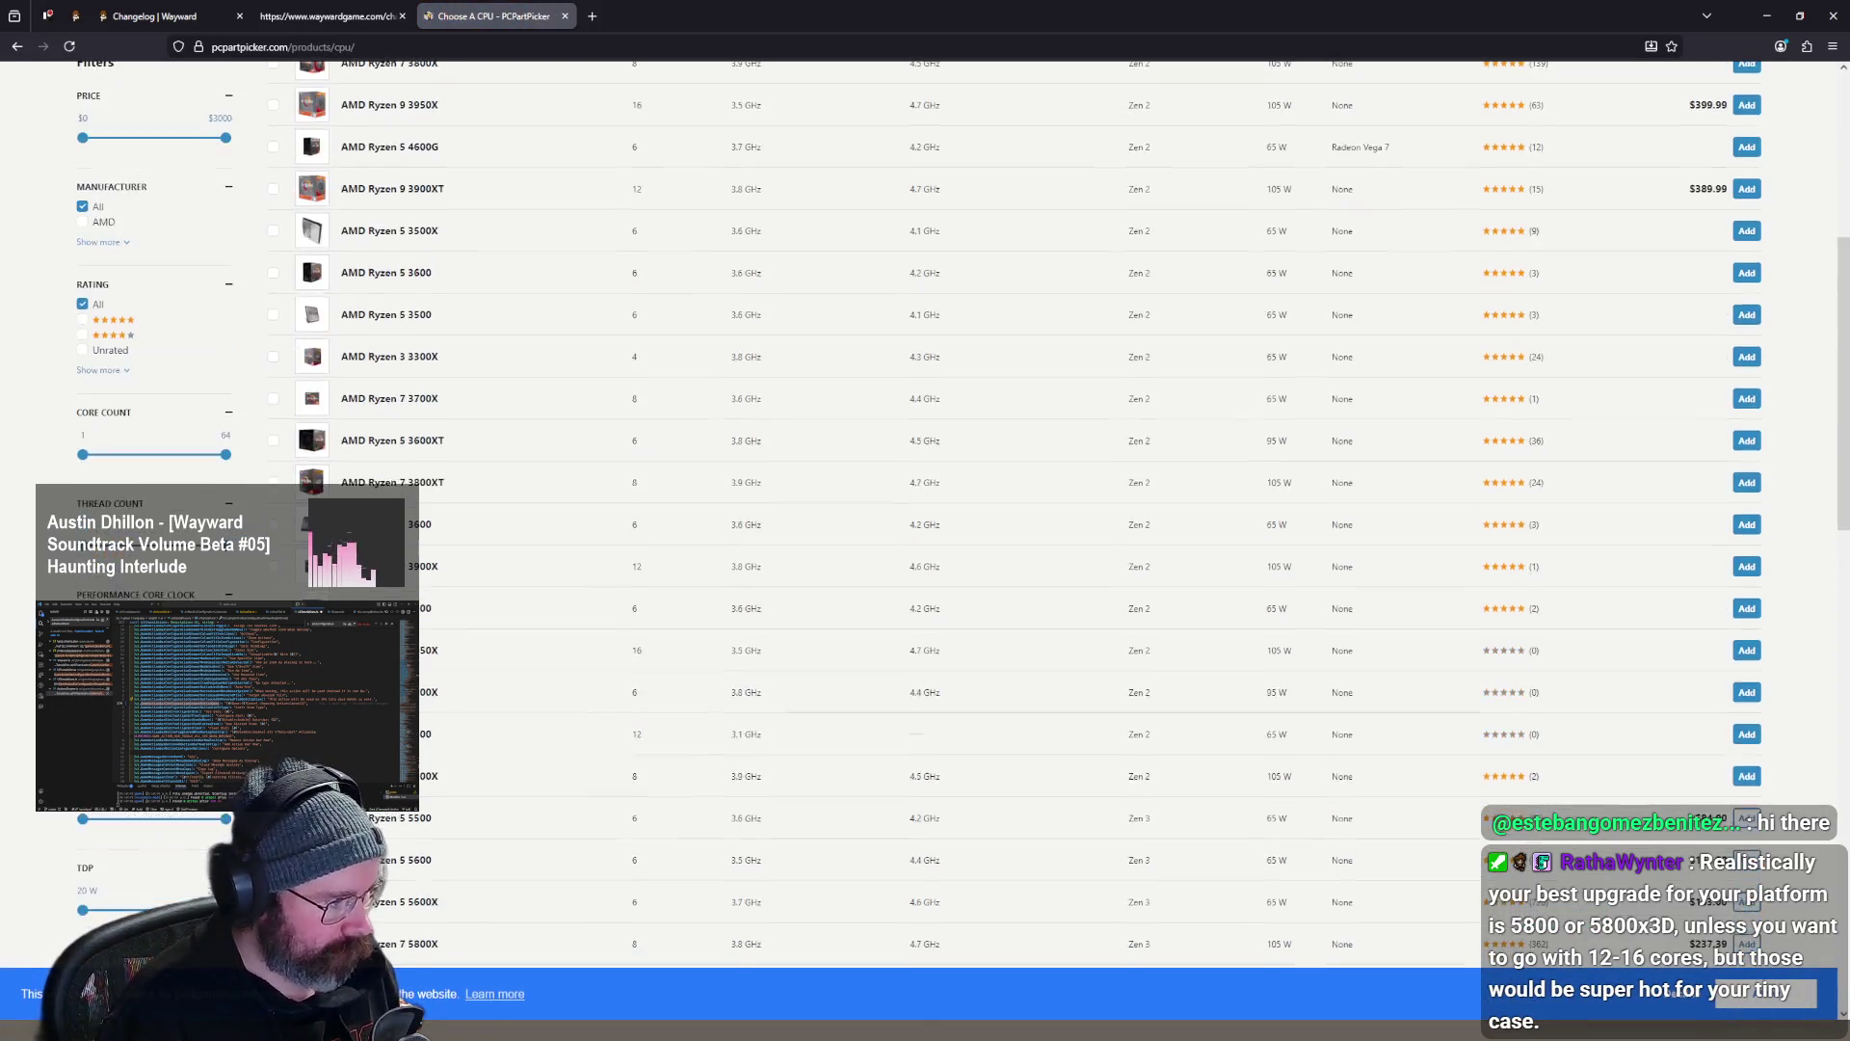
scroll(962, 386, "down", 10)
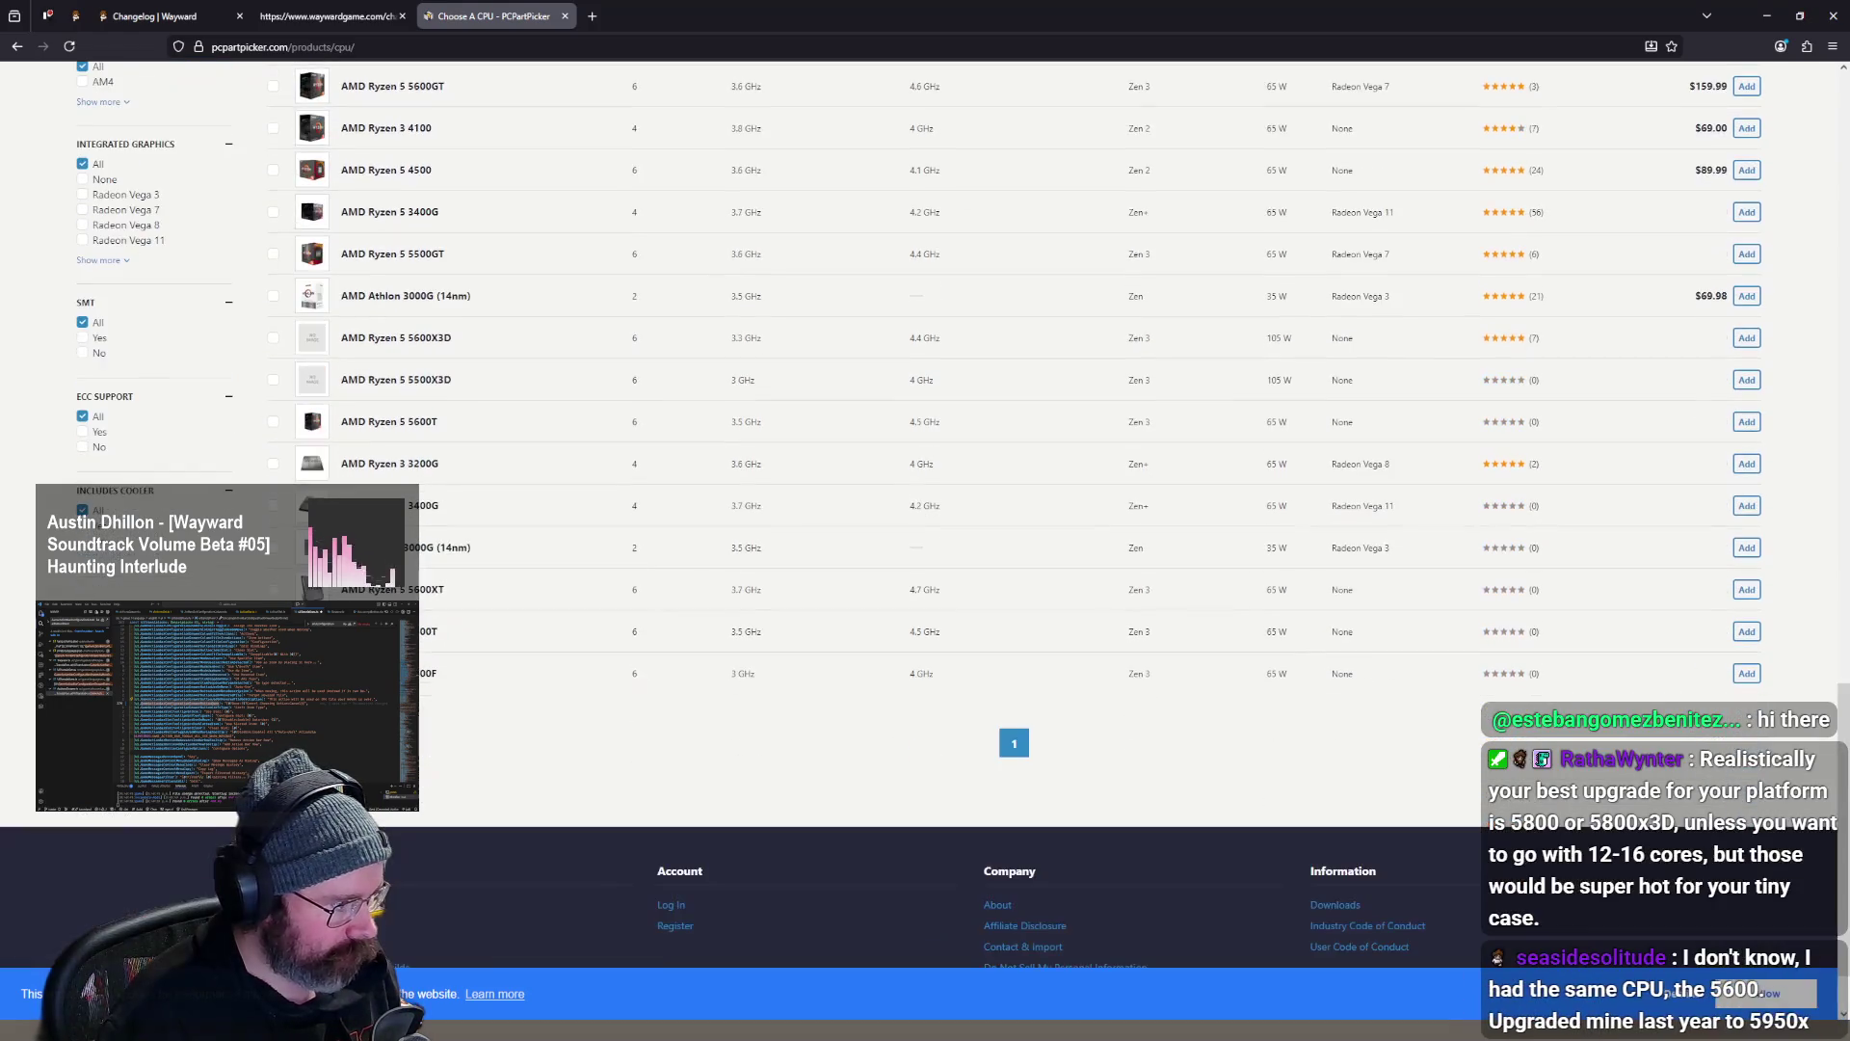
scroll(144, 492, "up", 18)
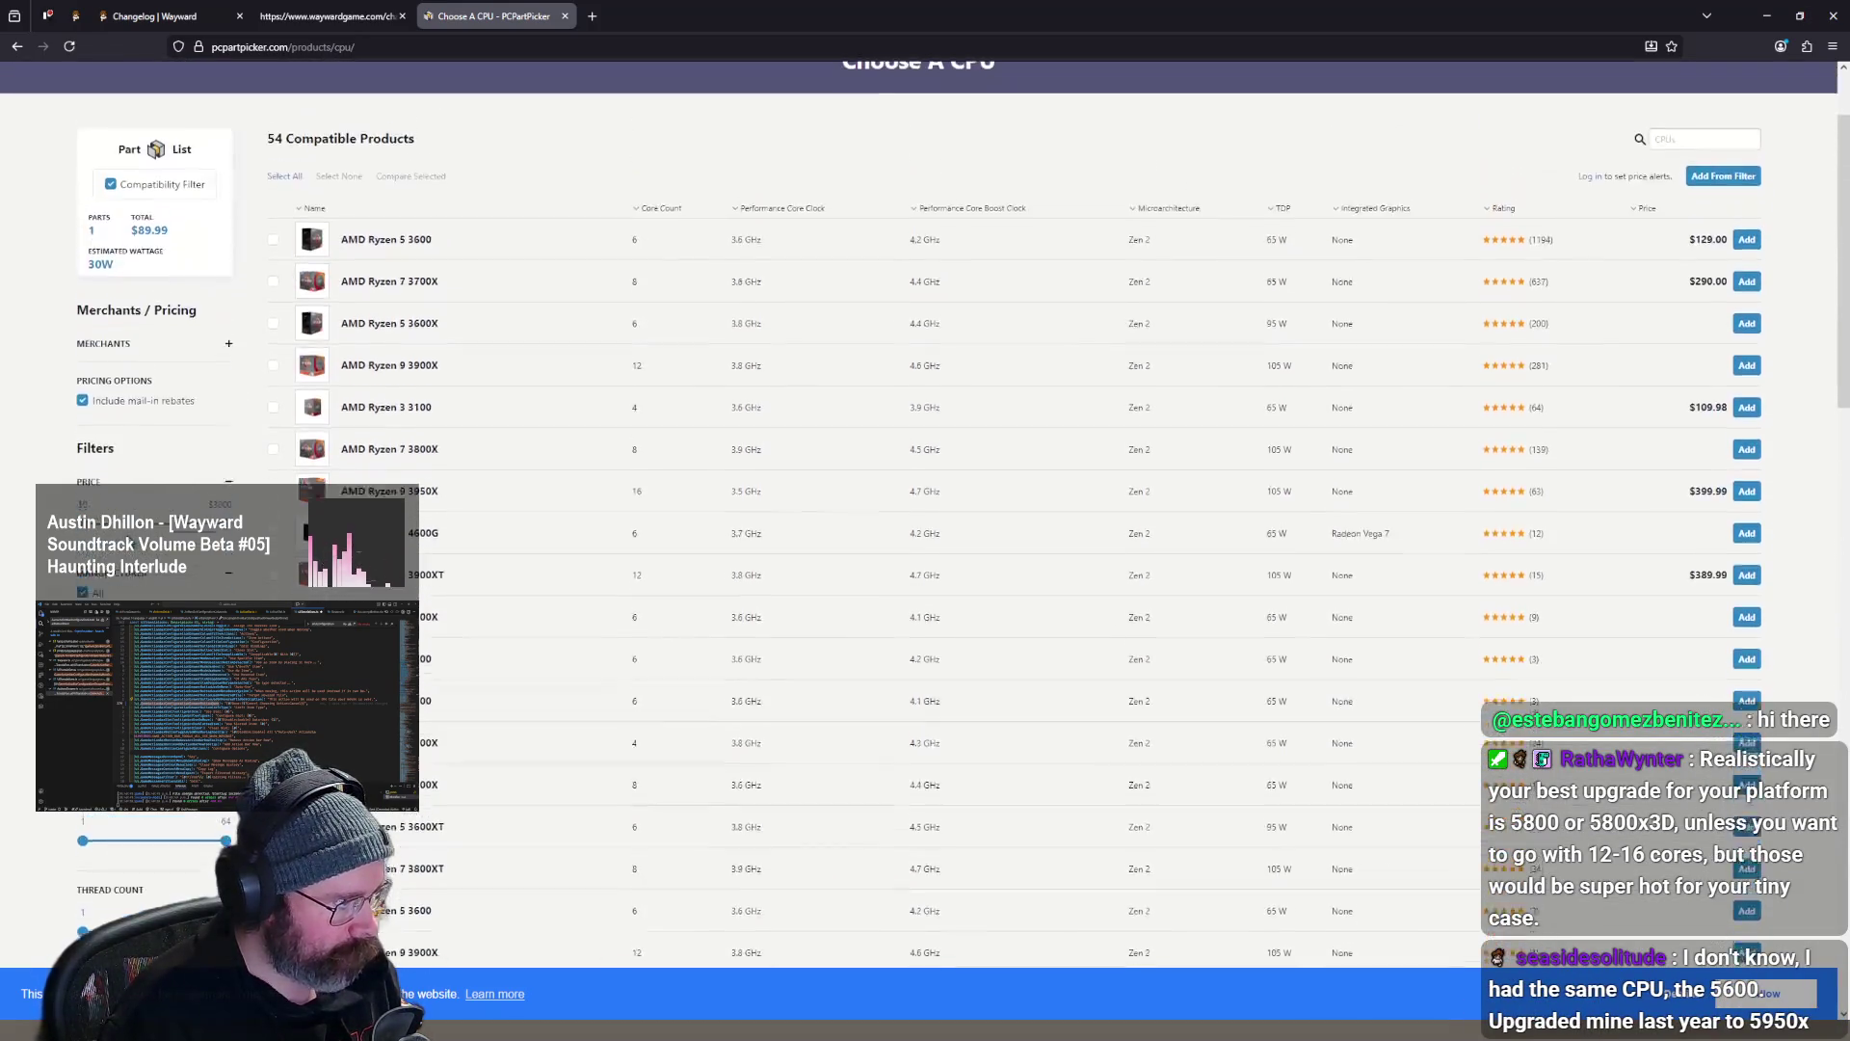
scroll(149, 482, "down", 2)
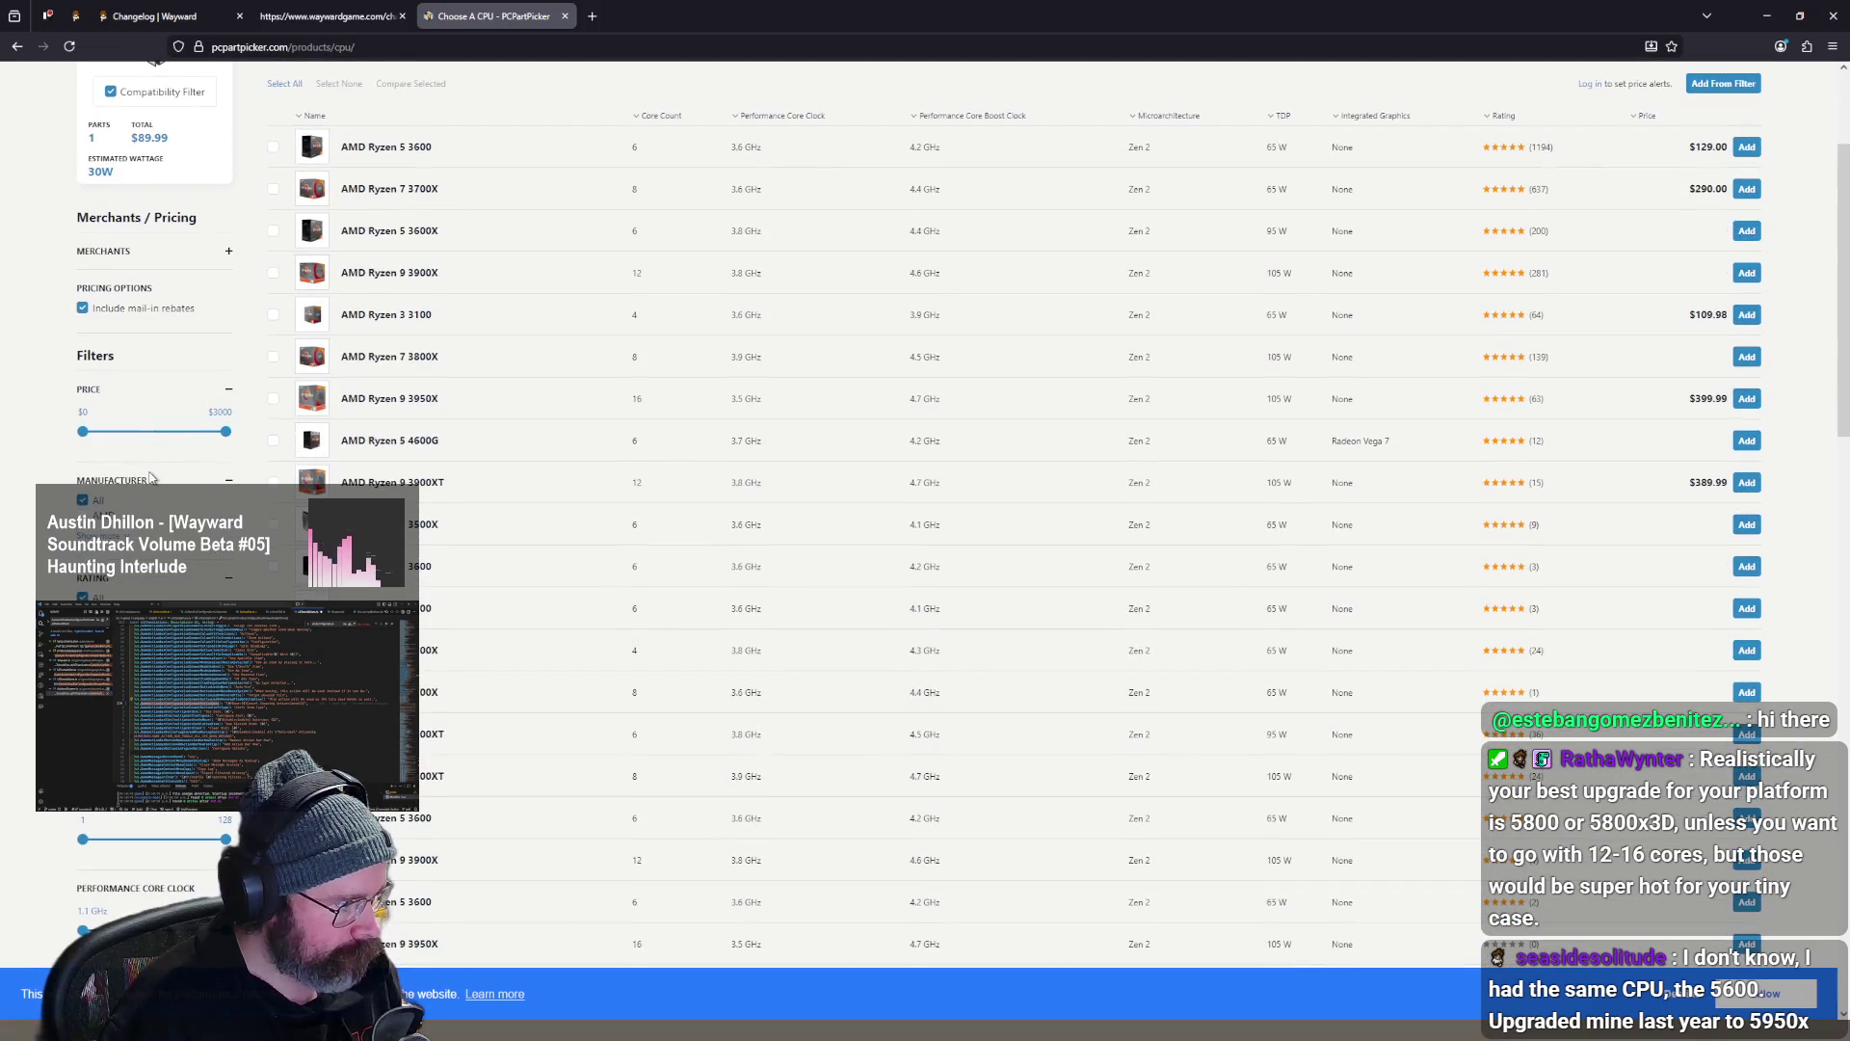
scroll(149, 477, "up", 3)
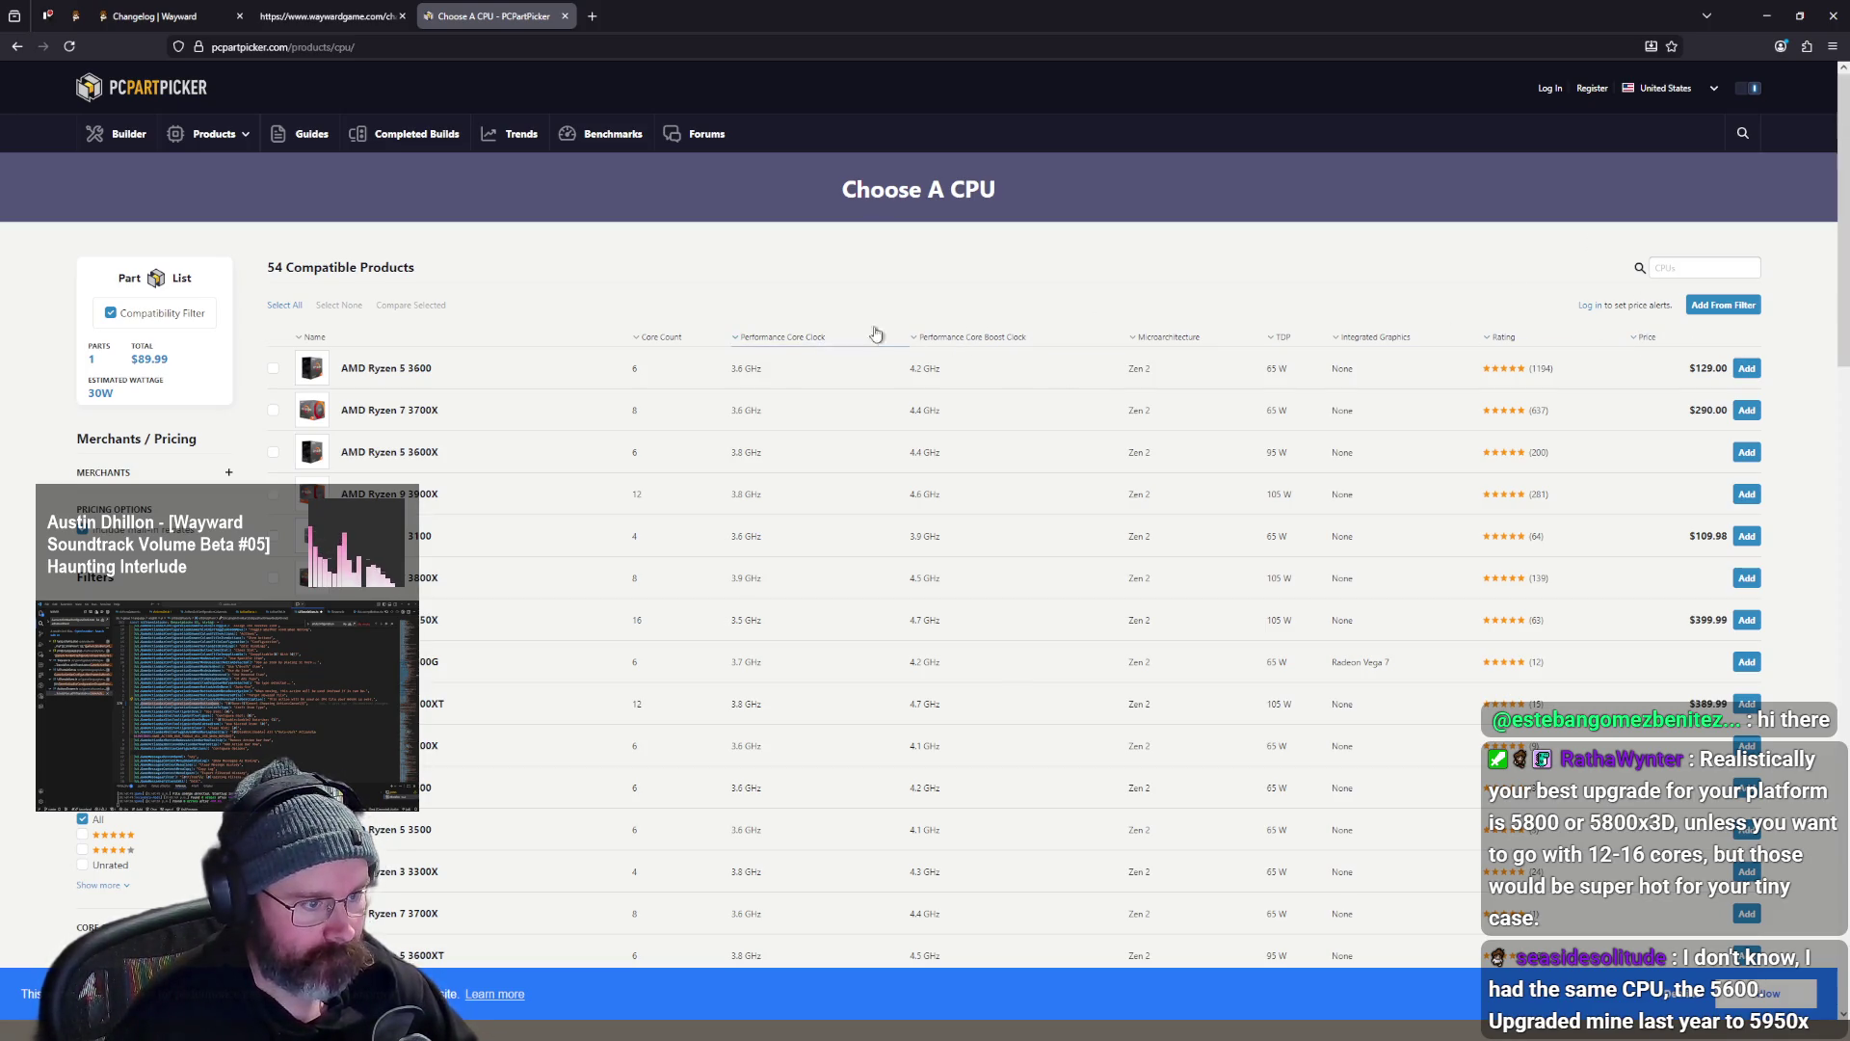
scroll(762, 336, "down", 3)
scroll(694, 336, "up", 3)
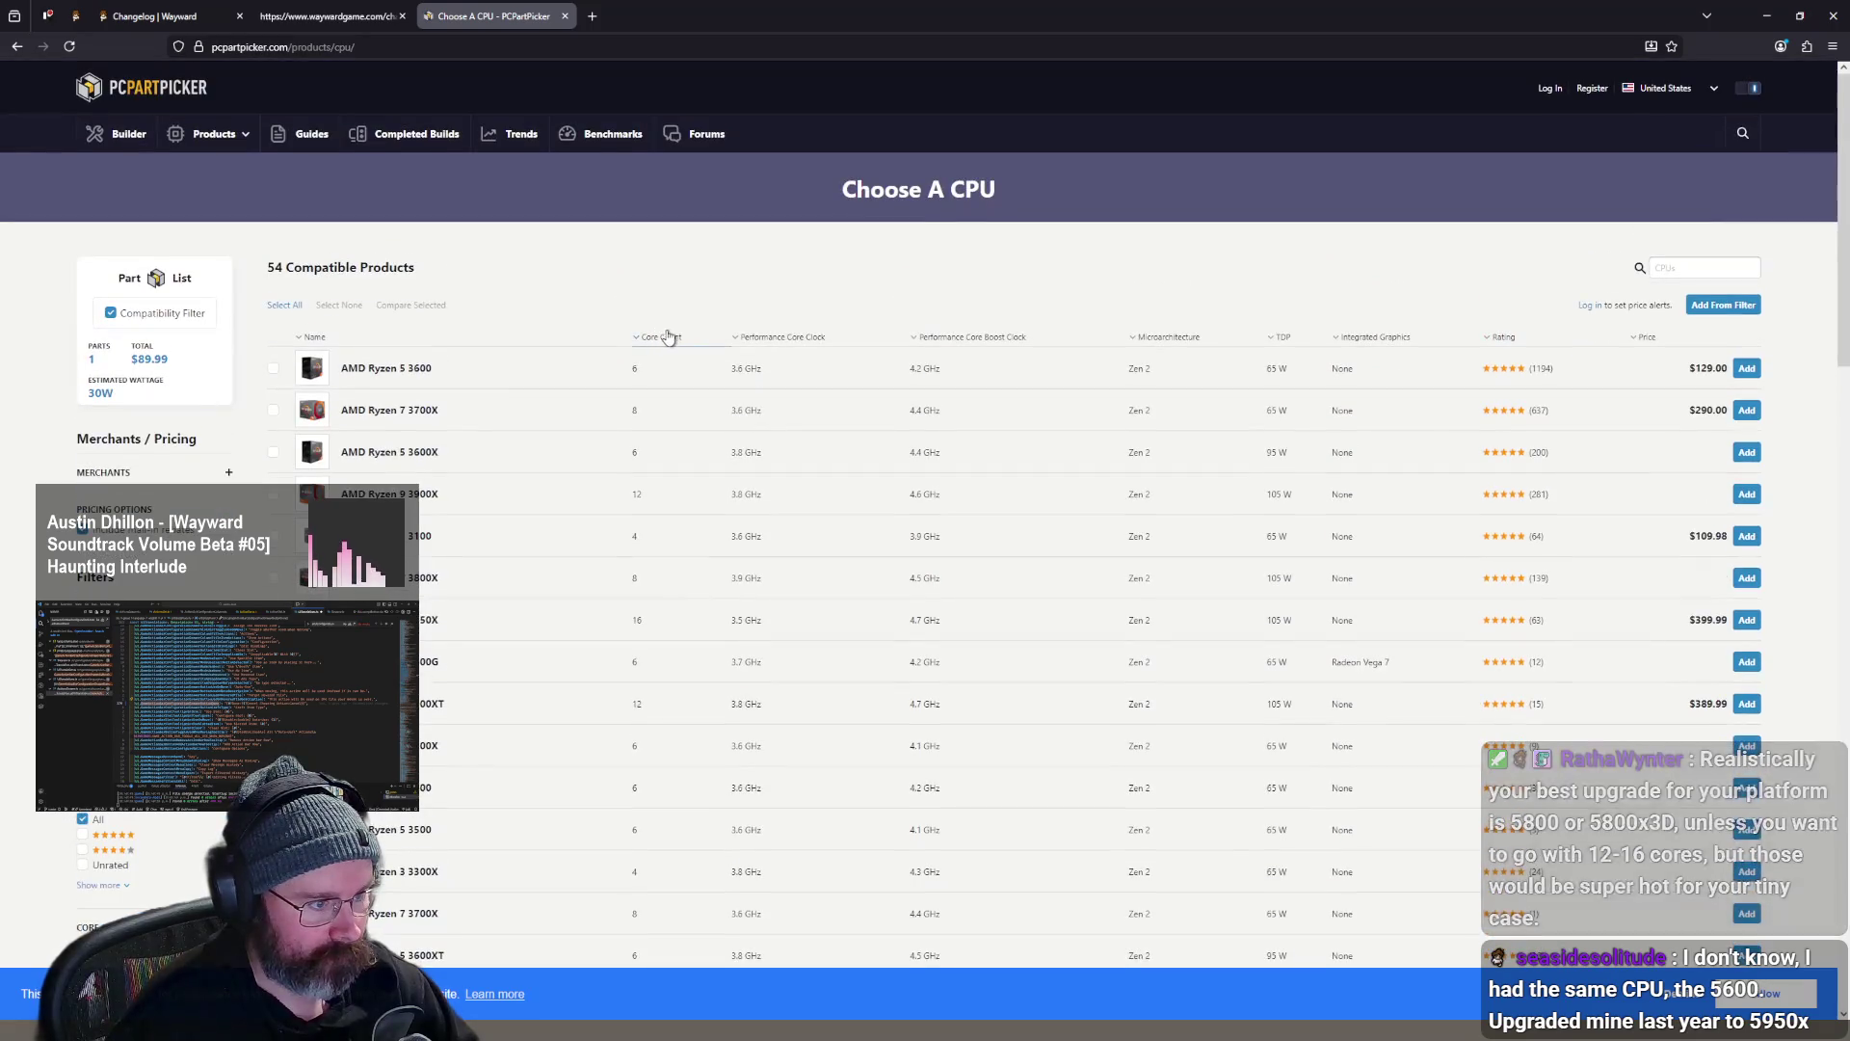
left_click(669, 336)
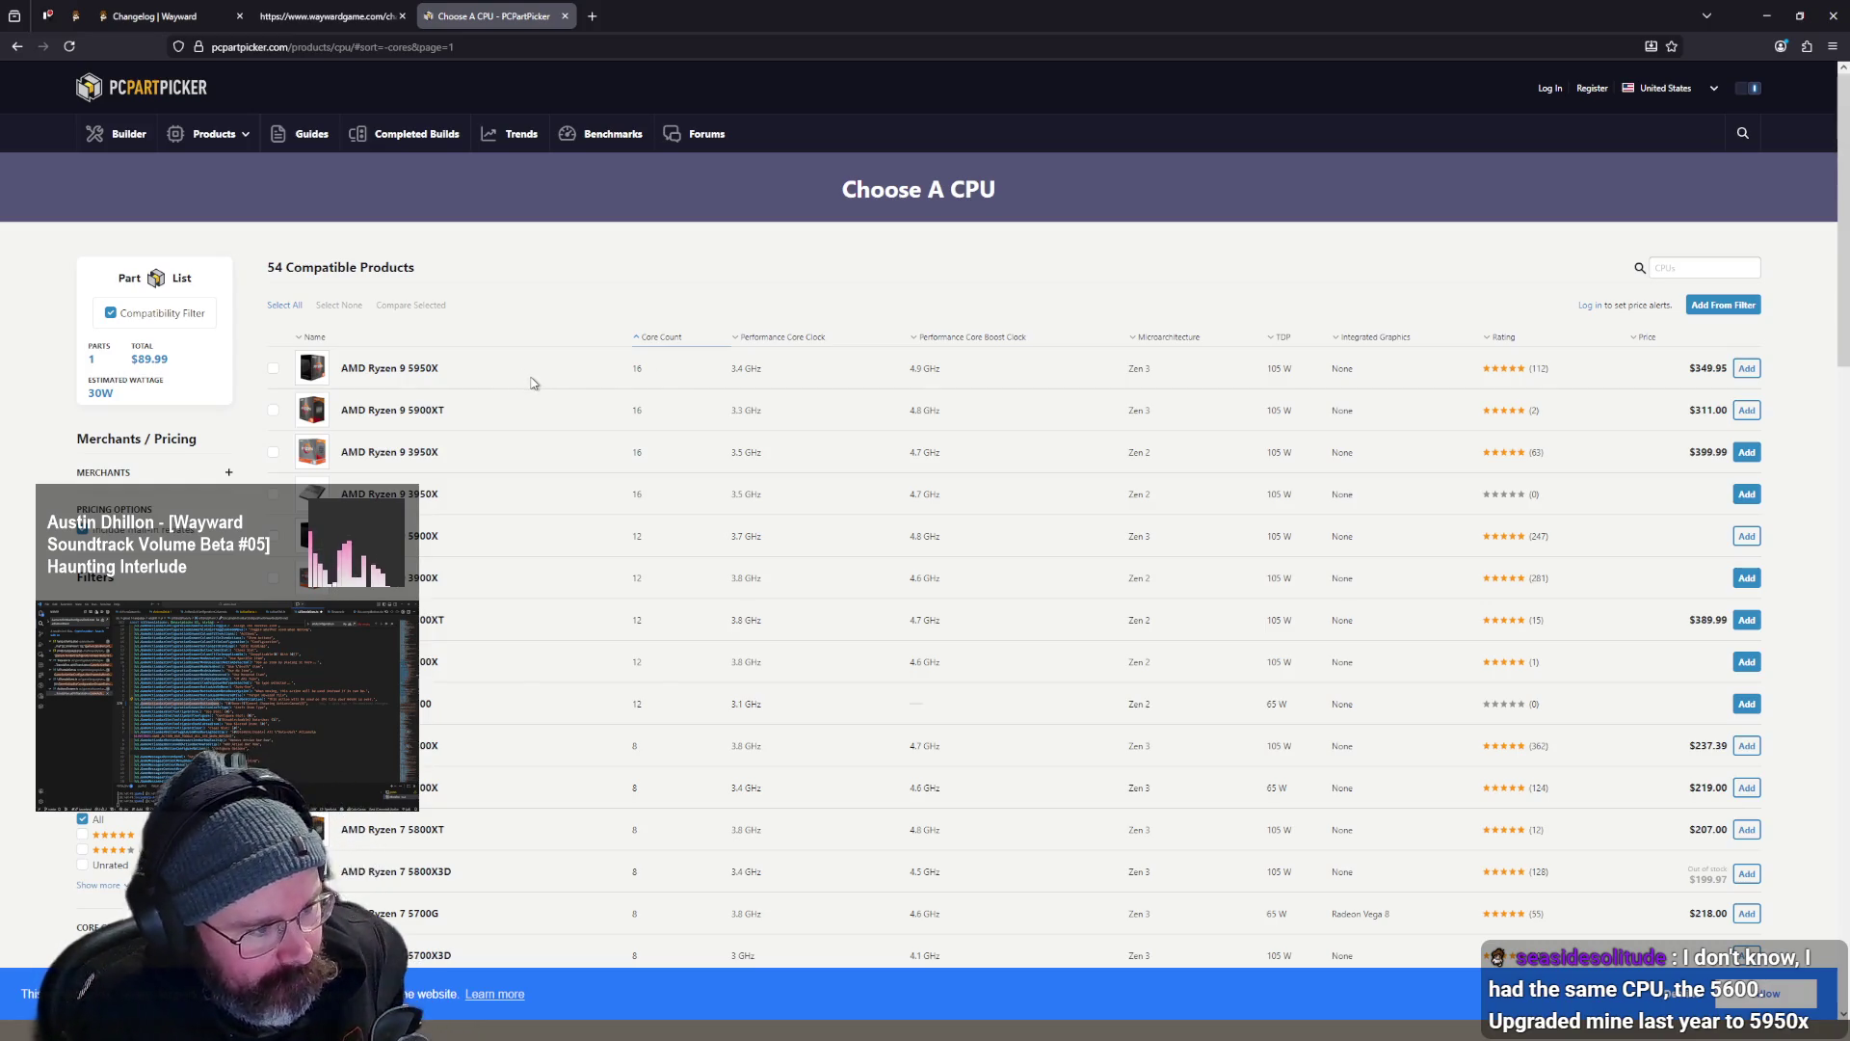
- Look over the sorted list, led by the Ryzen 9 5950X, and open a blank browser tab
scroll(674, 368, "down", 2)
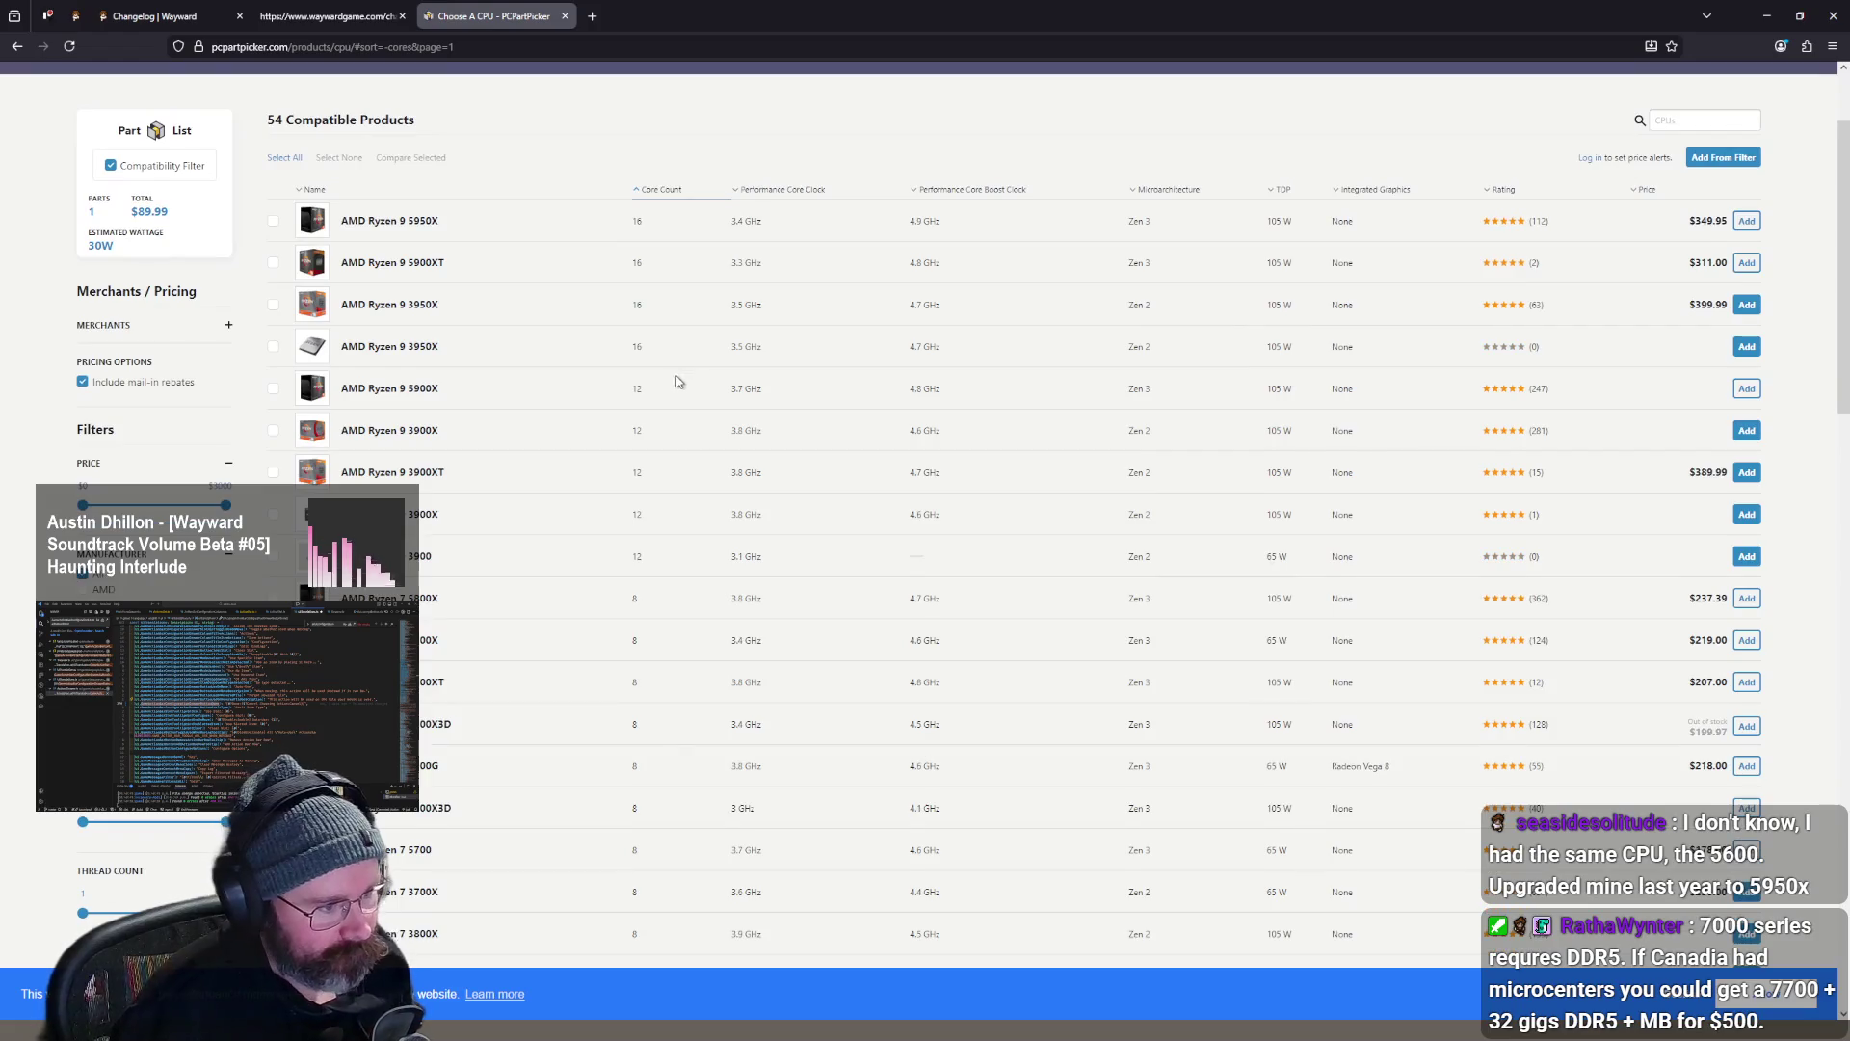
scroll(679, 382, "up", 2)
scroll(659, 371, "down", 1)
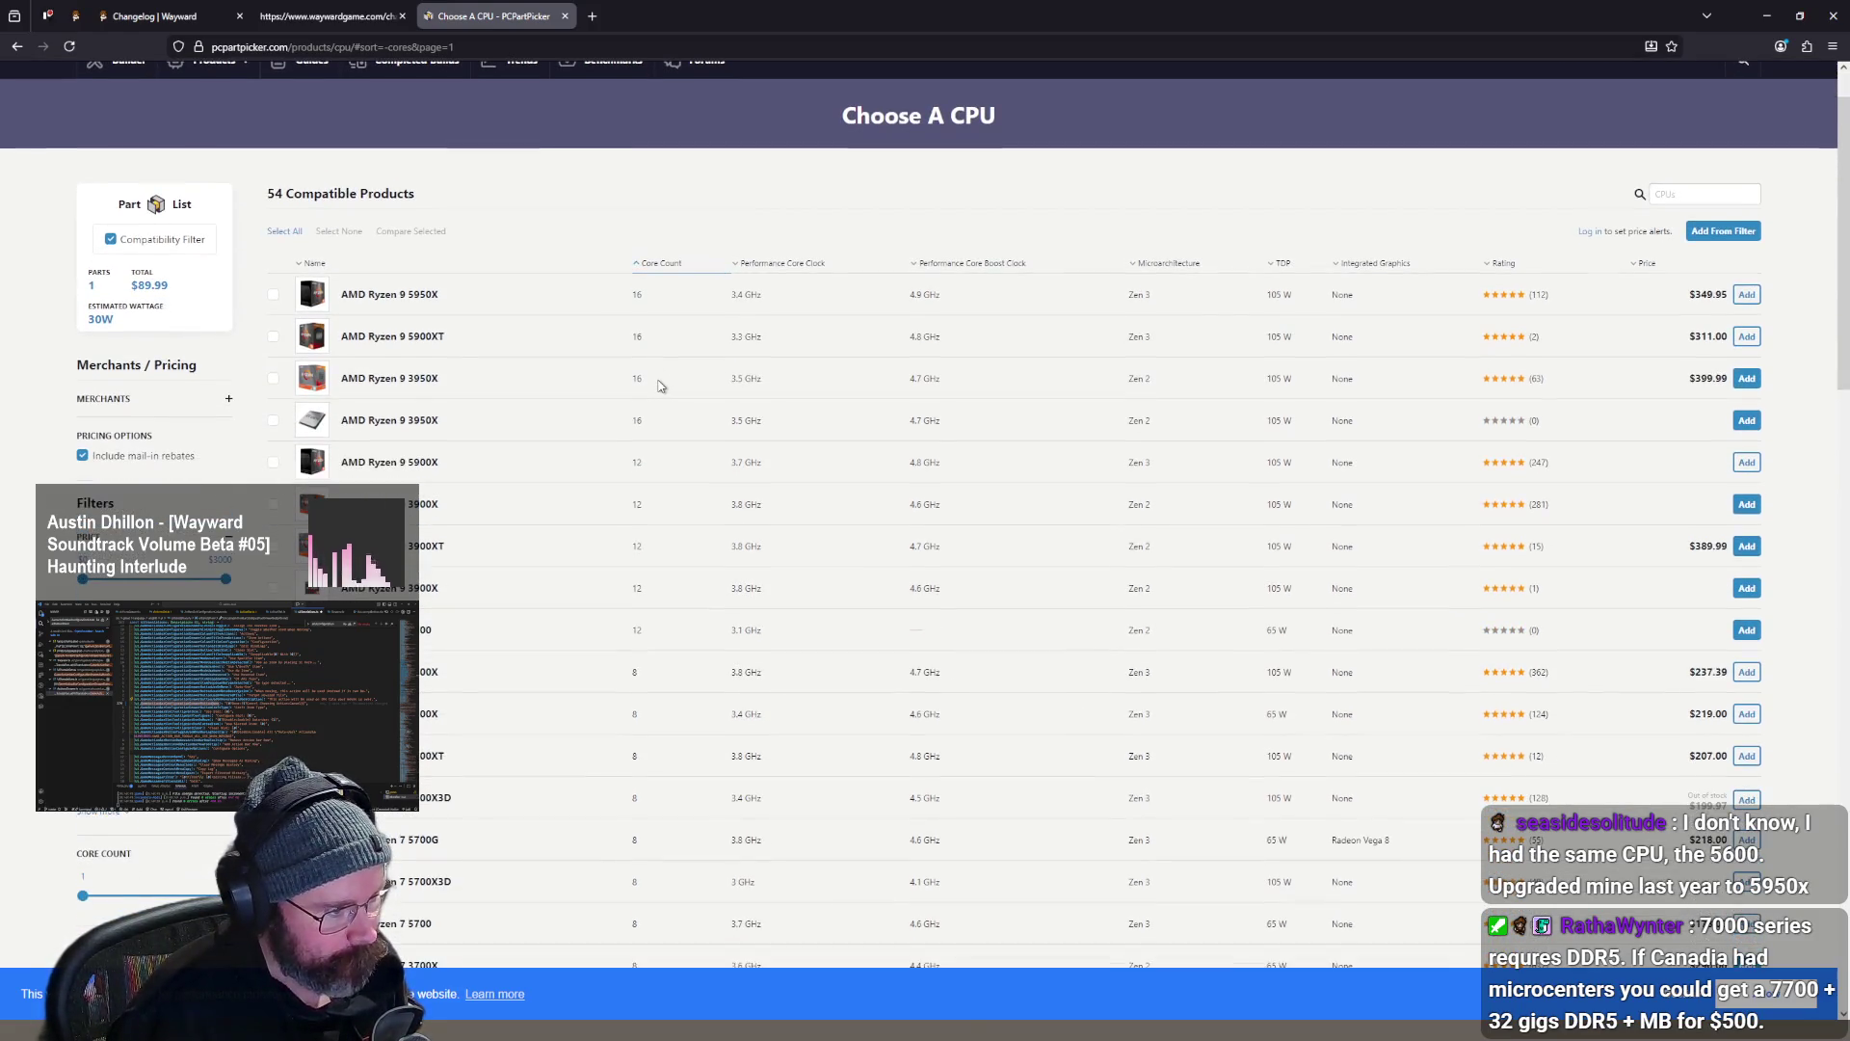
scroll(659, 383, "down", 2)
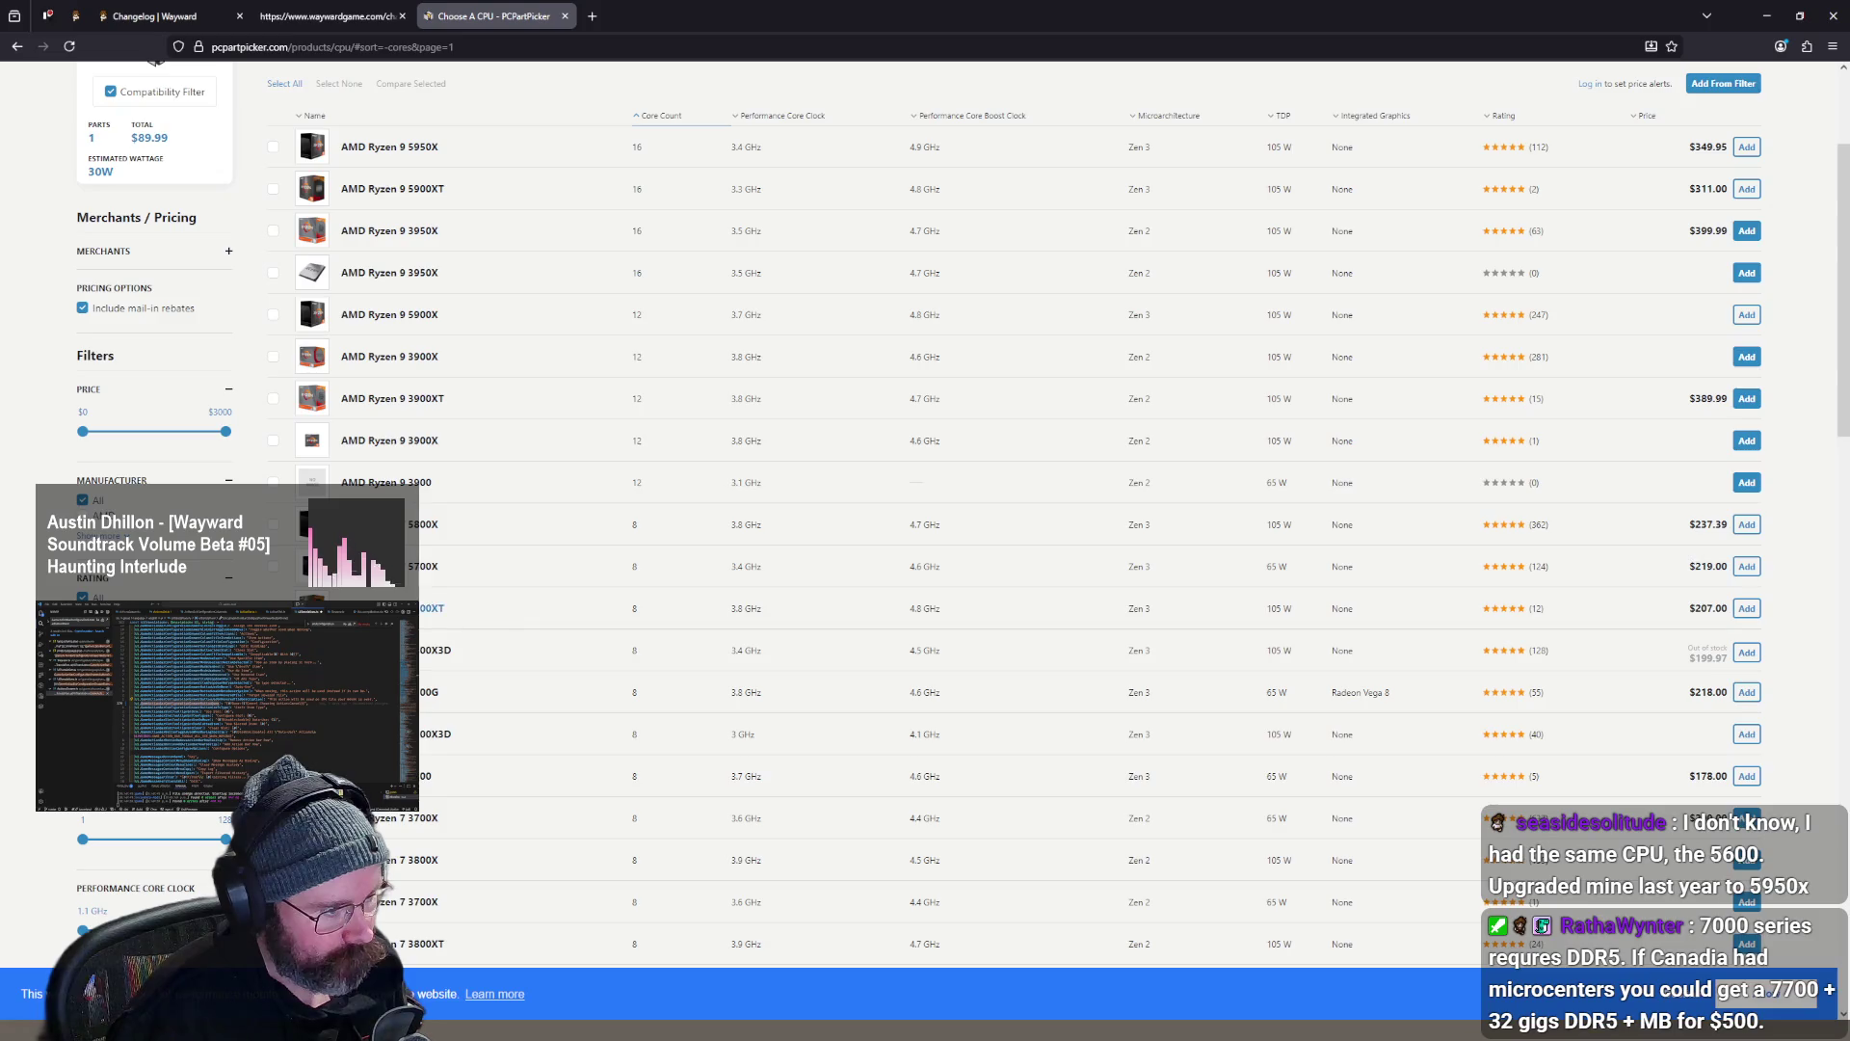
scroll(501, 405, "up", 1)
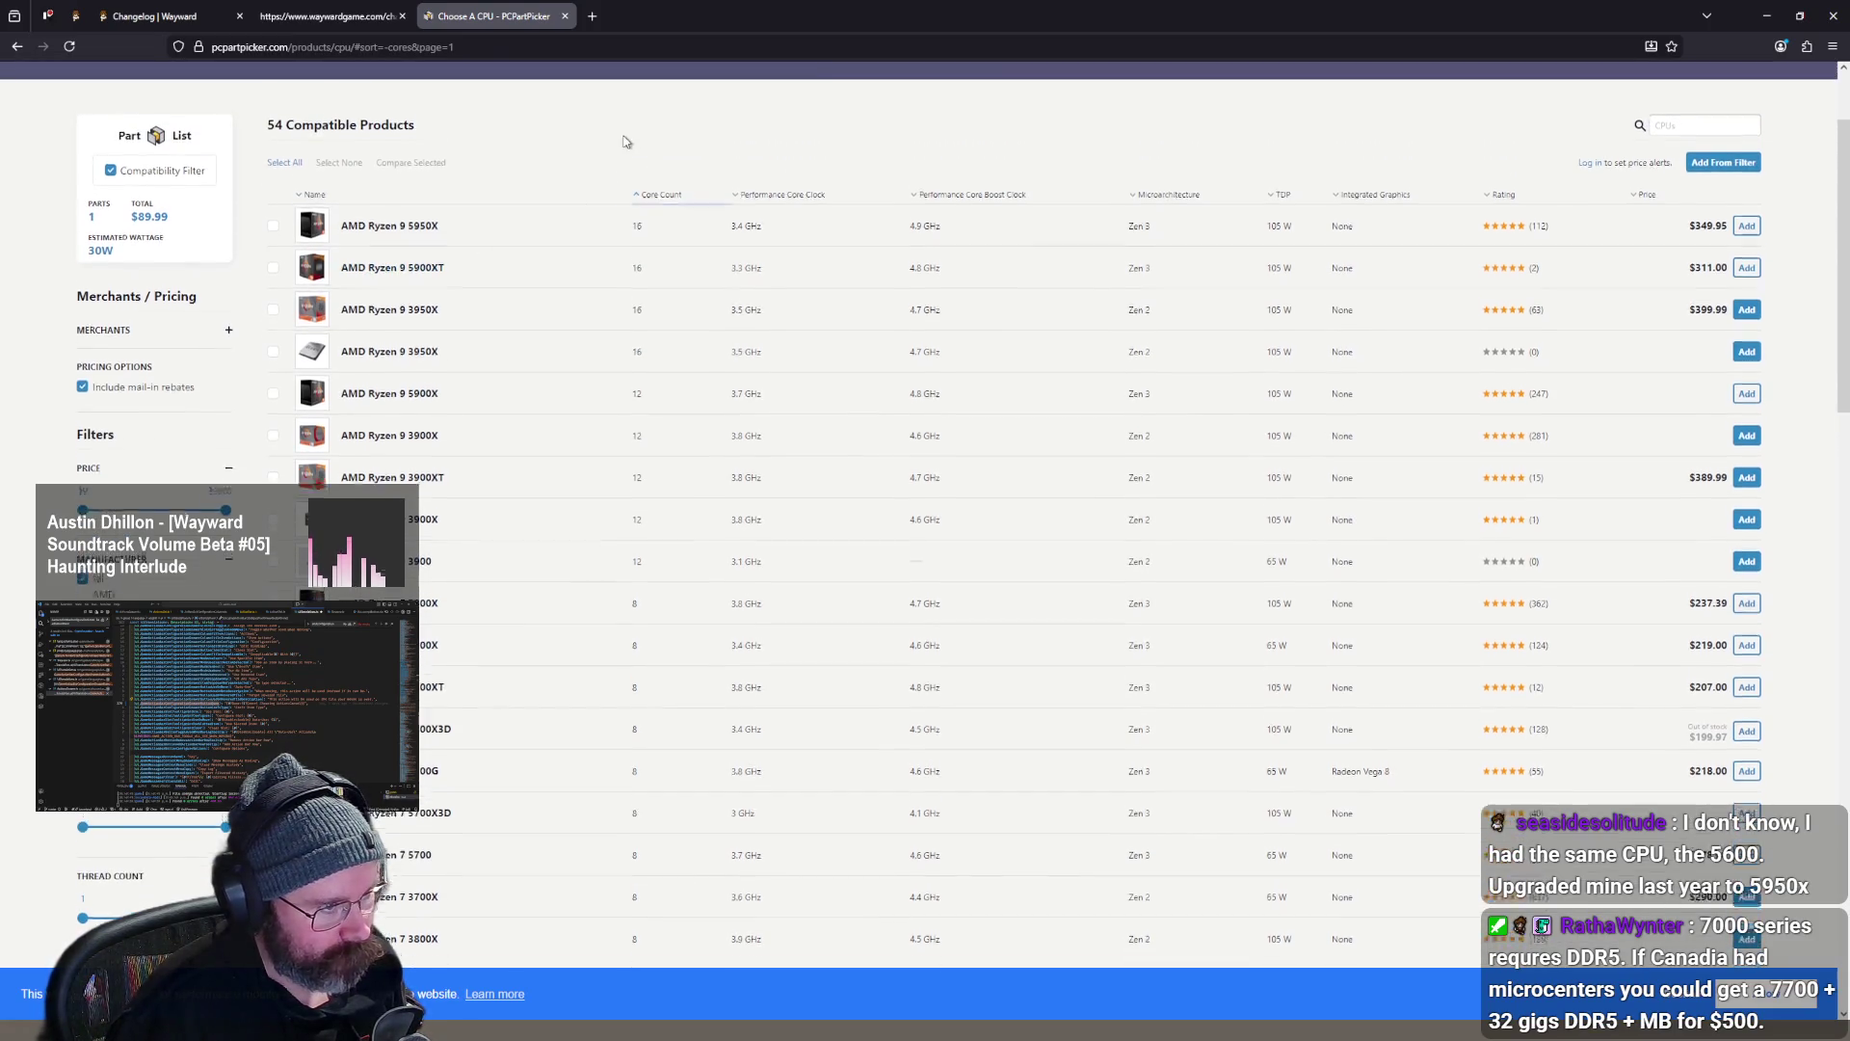
scroll(631, 140, "up", 2)
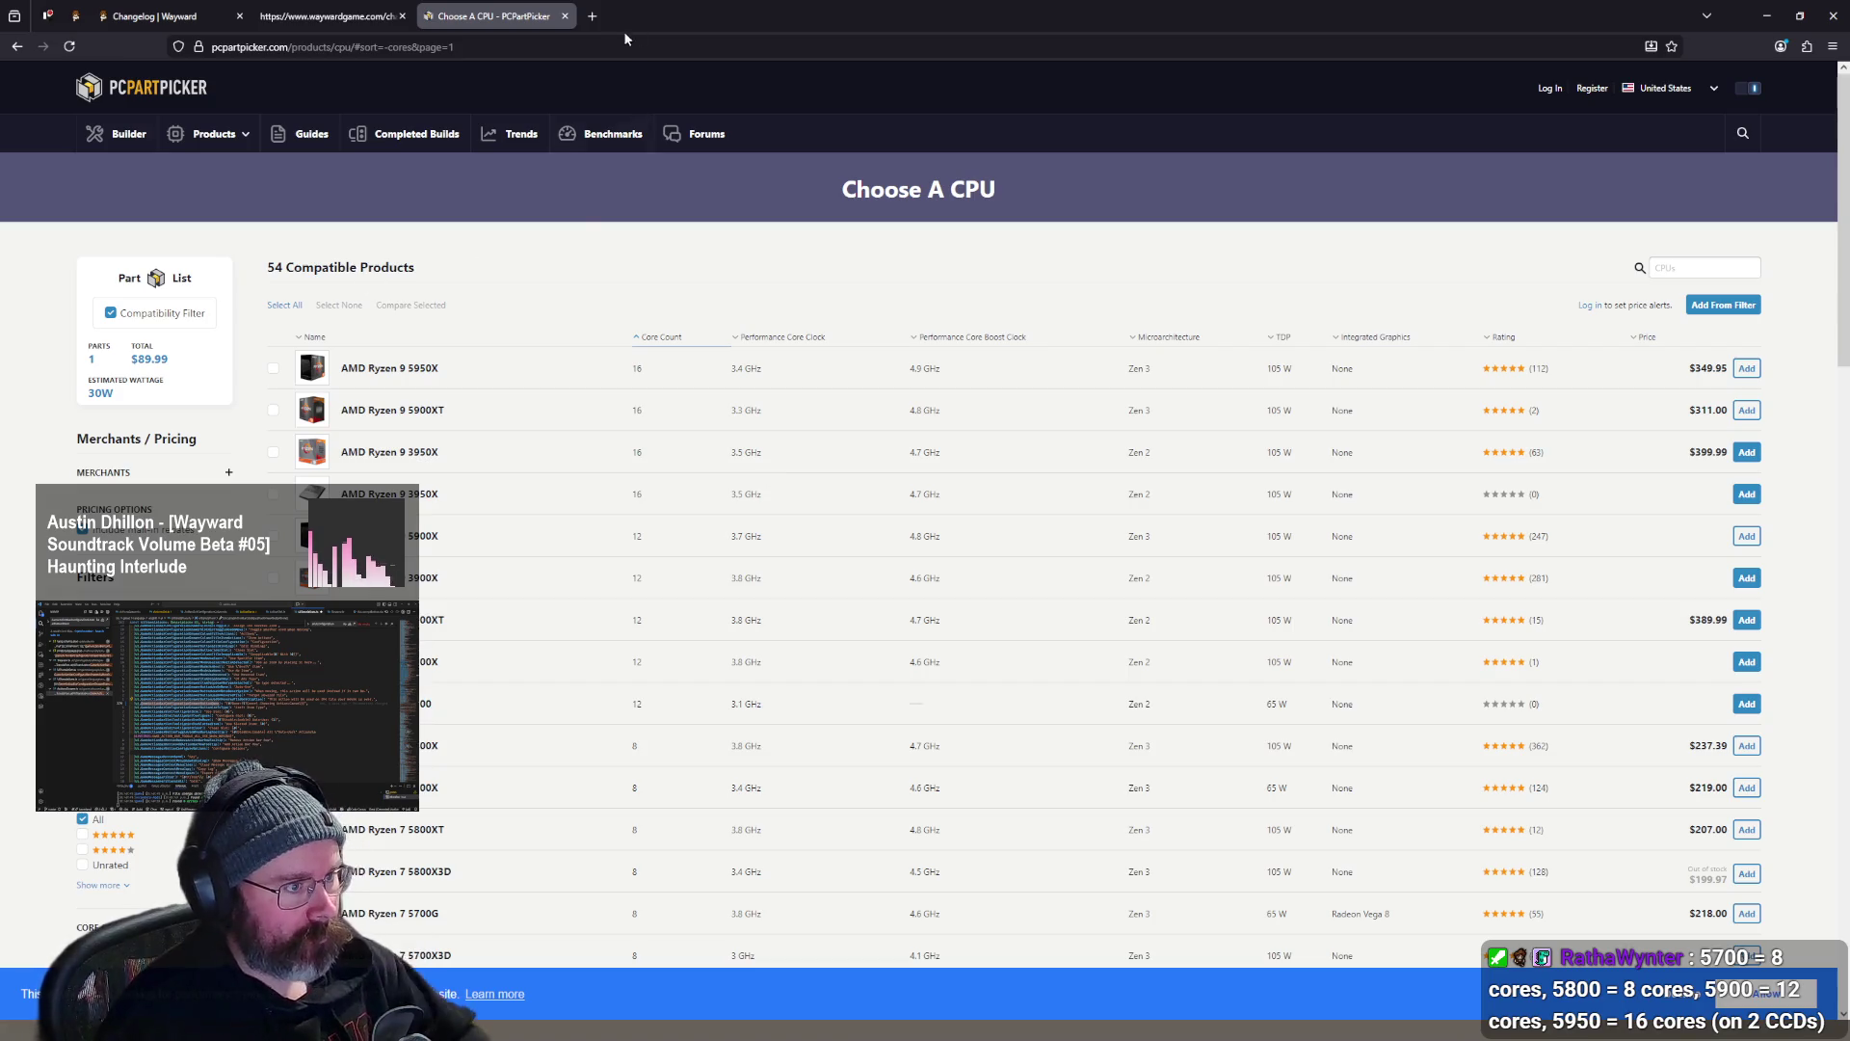
left_click(592, 17)
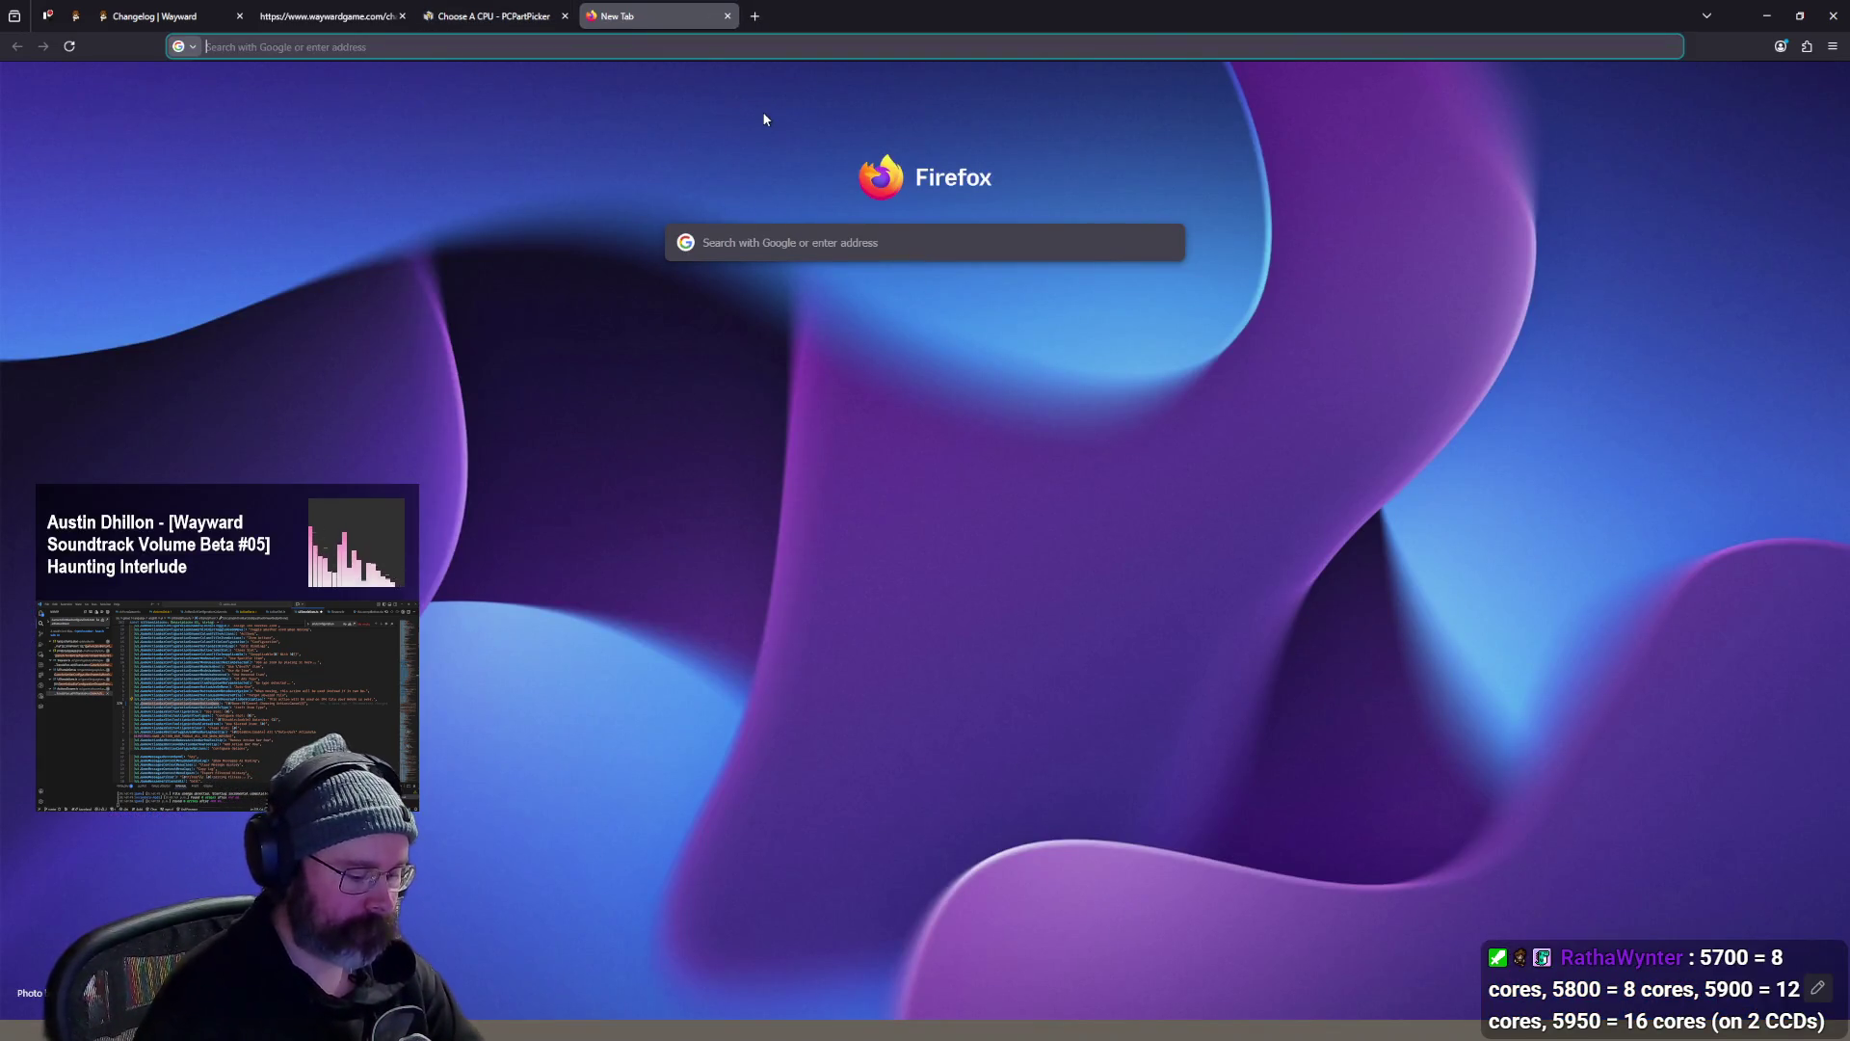
- Search the web for cpubenchmark and open PassMark's cpubenchmark.net site
type("cpube")
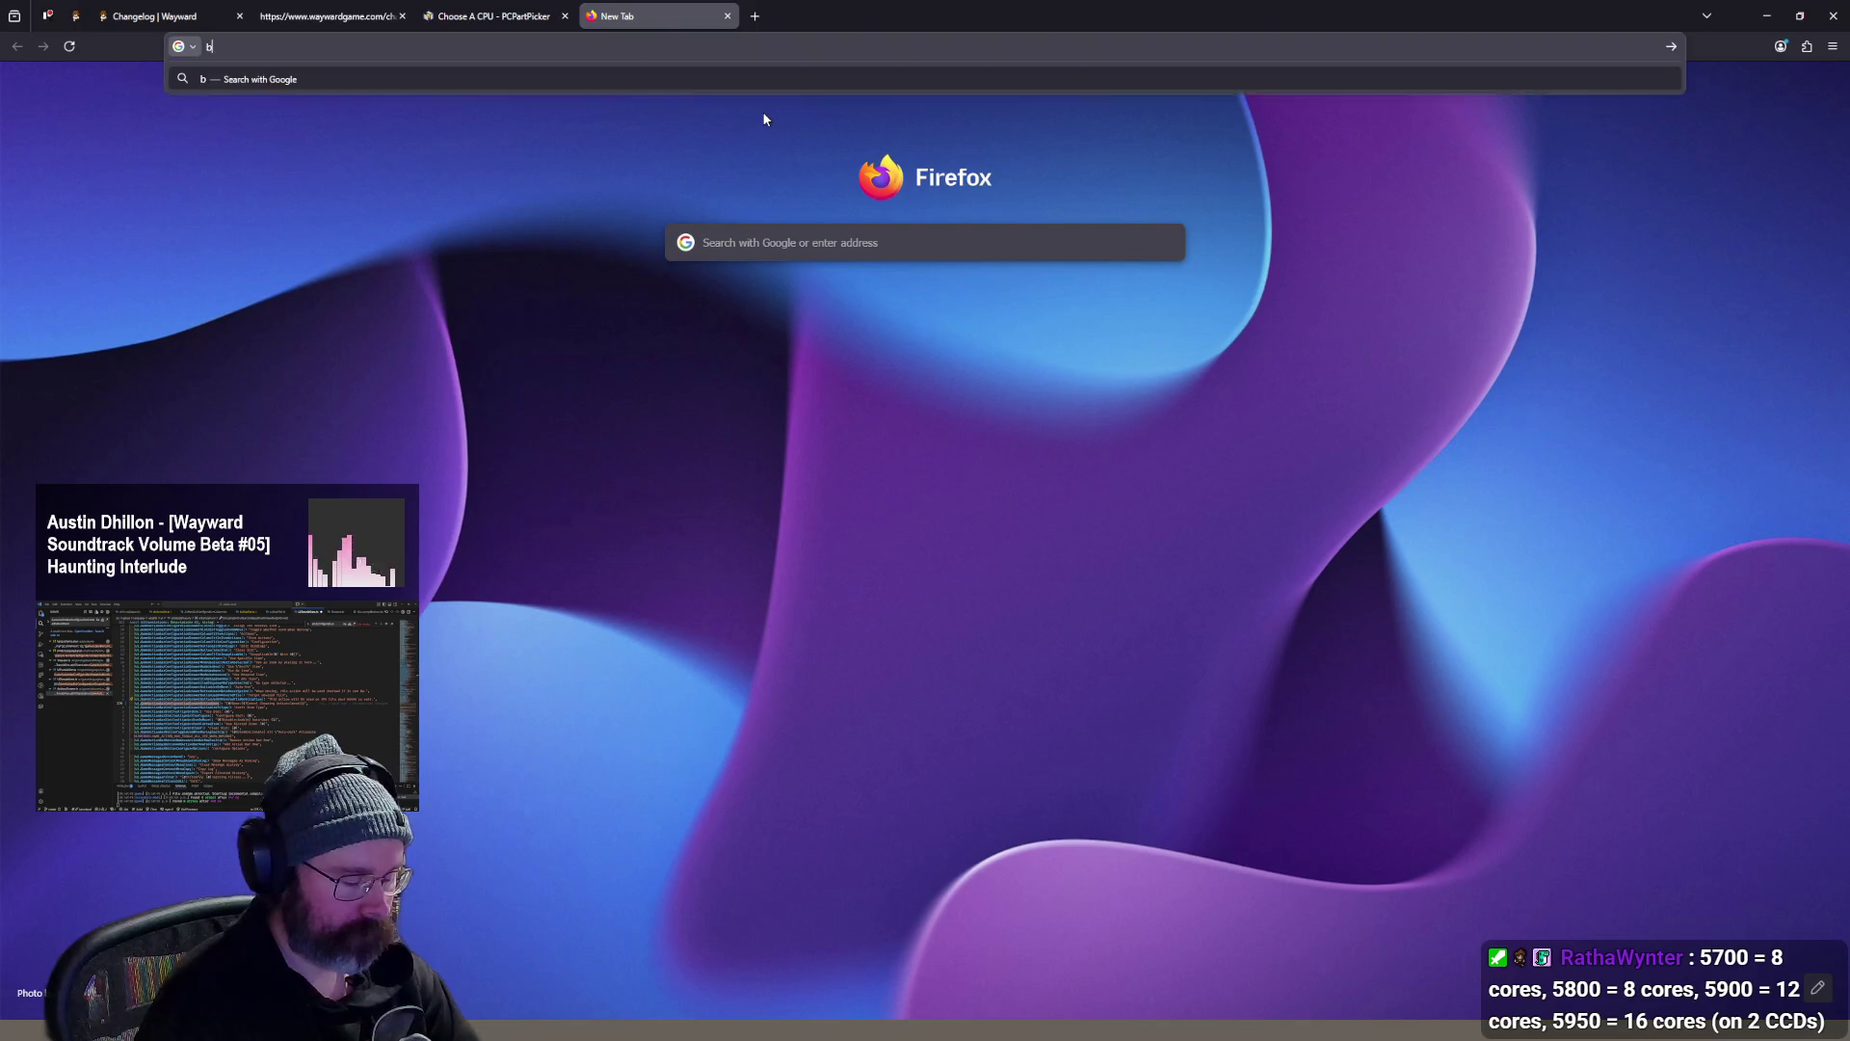
type("nchmark")
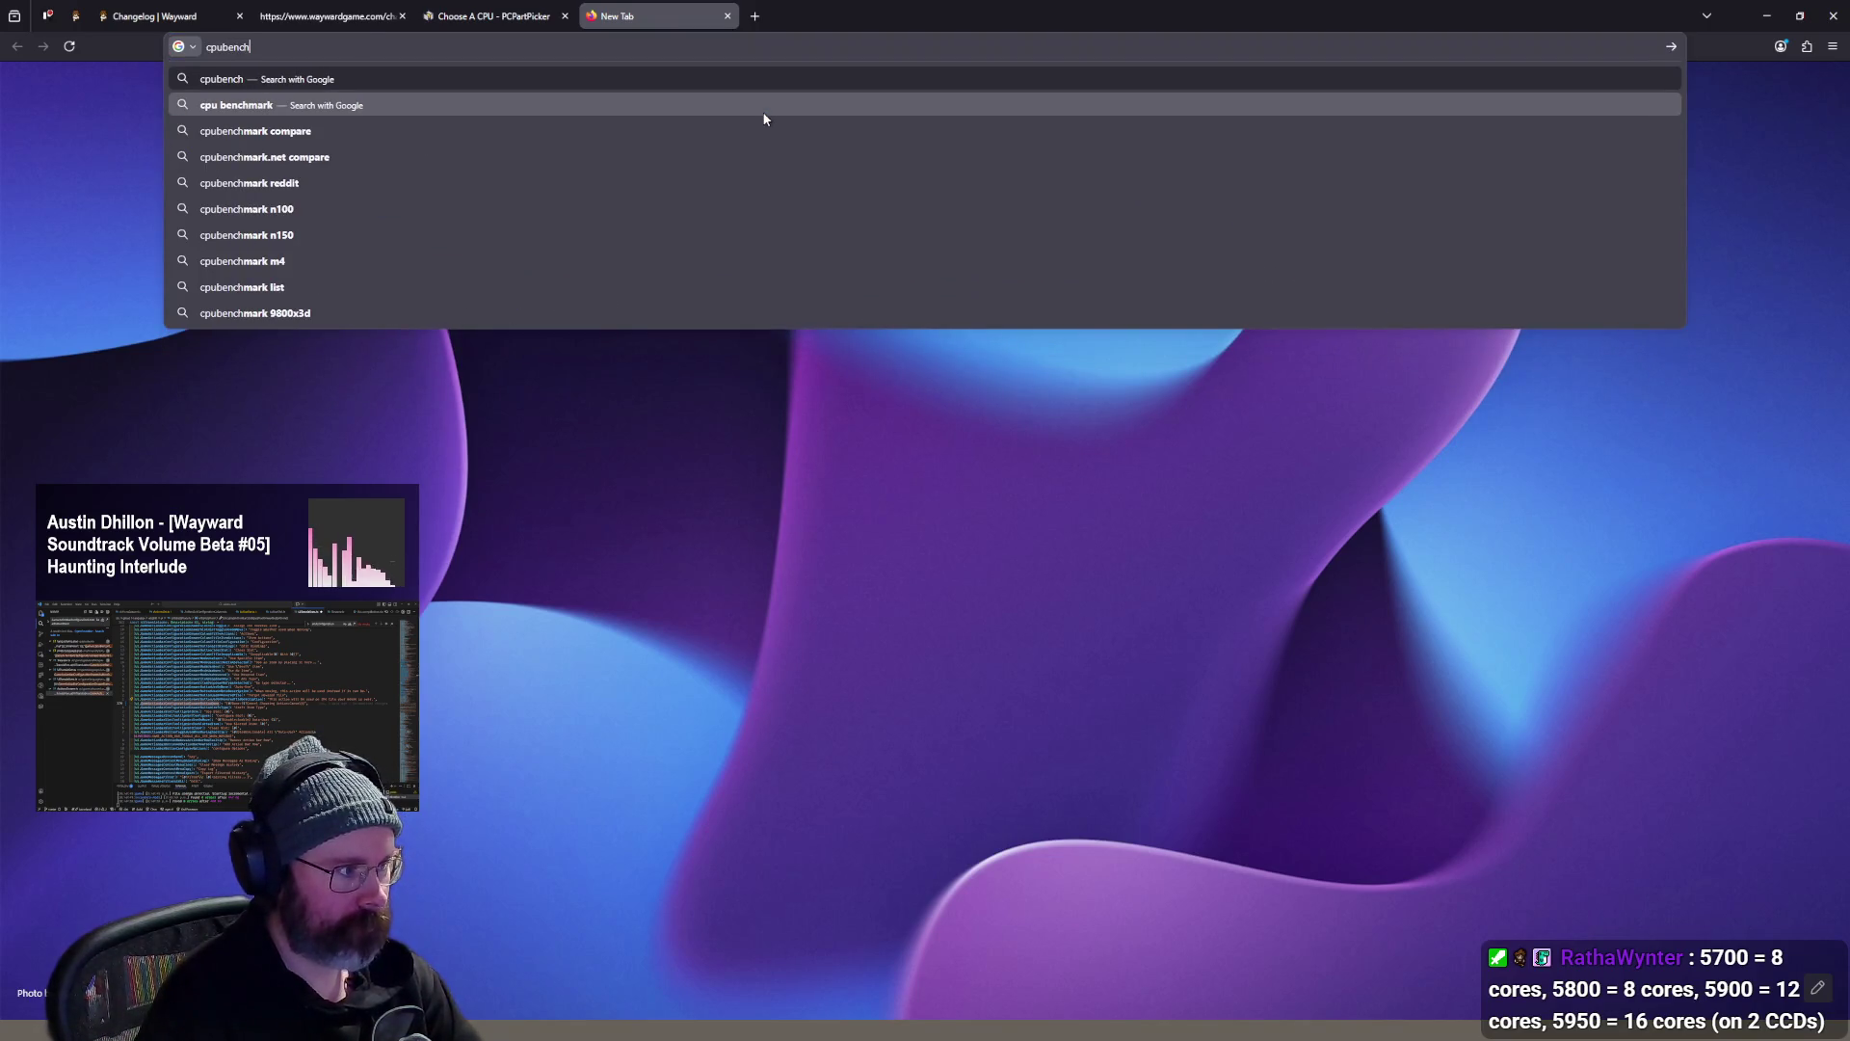
key("Return")
left_click(310, 269)
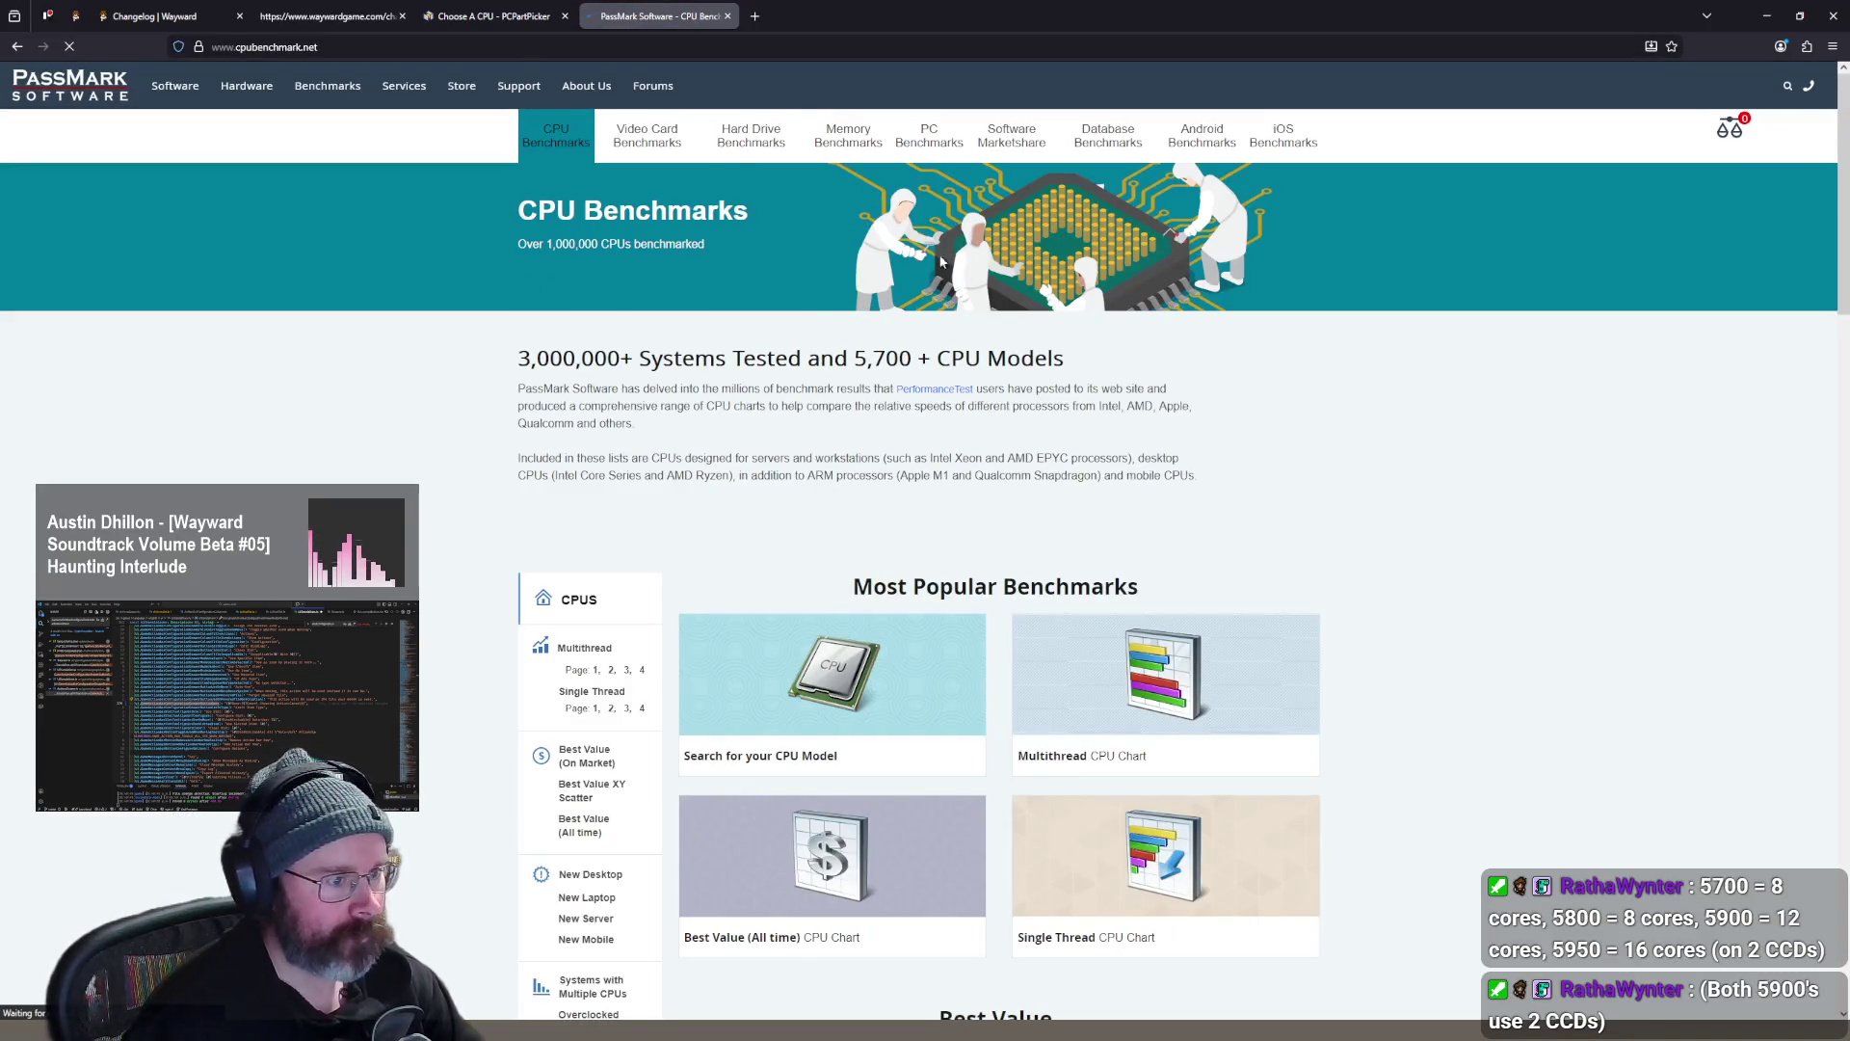
- Browse the CPU Benchmarks homepage and go to its CPU comparison page
scroll(596, 446, "down", 2)
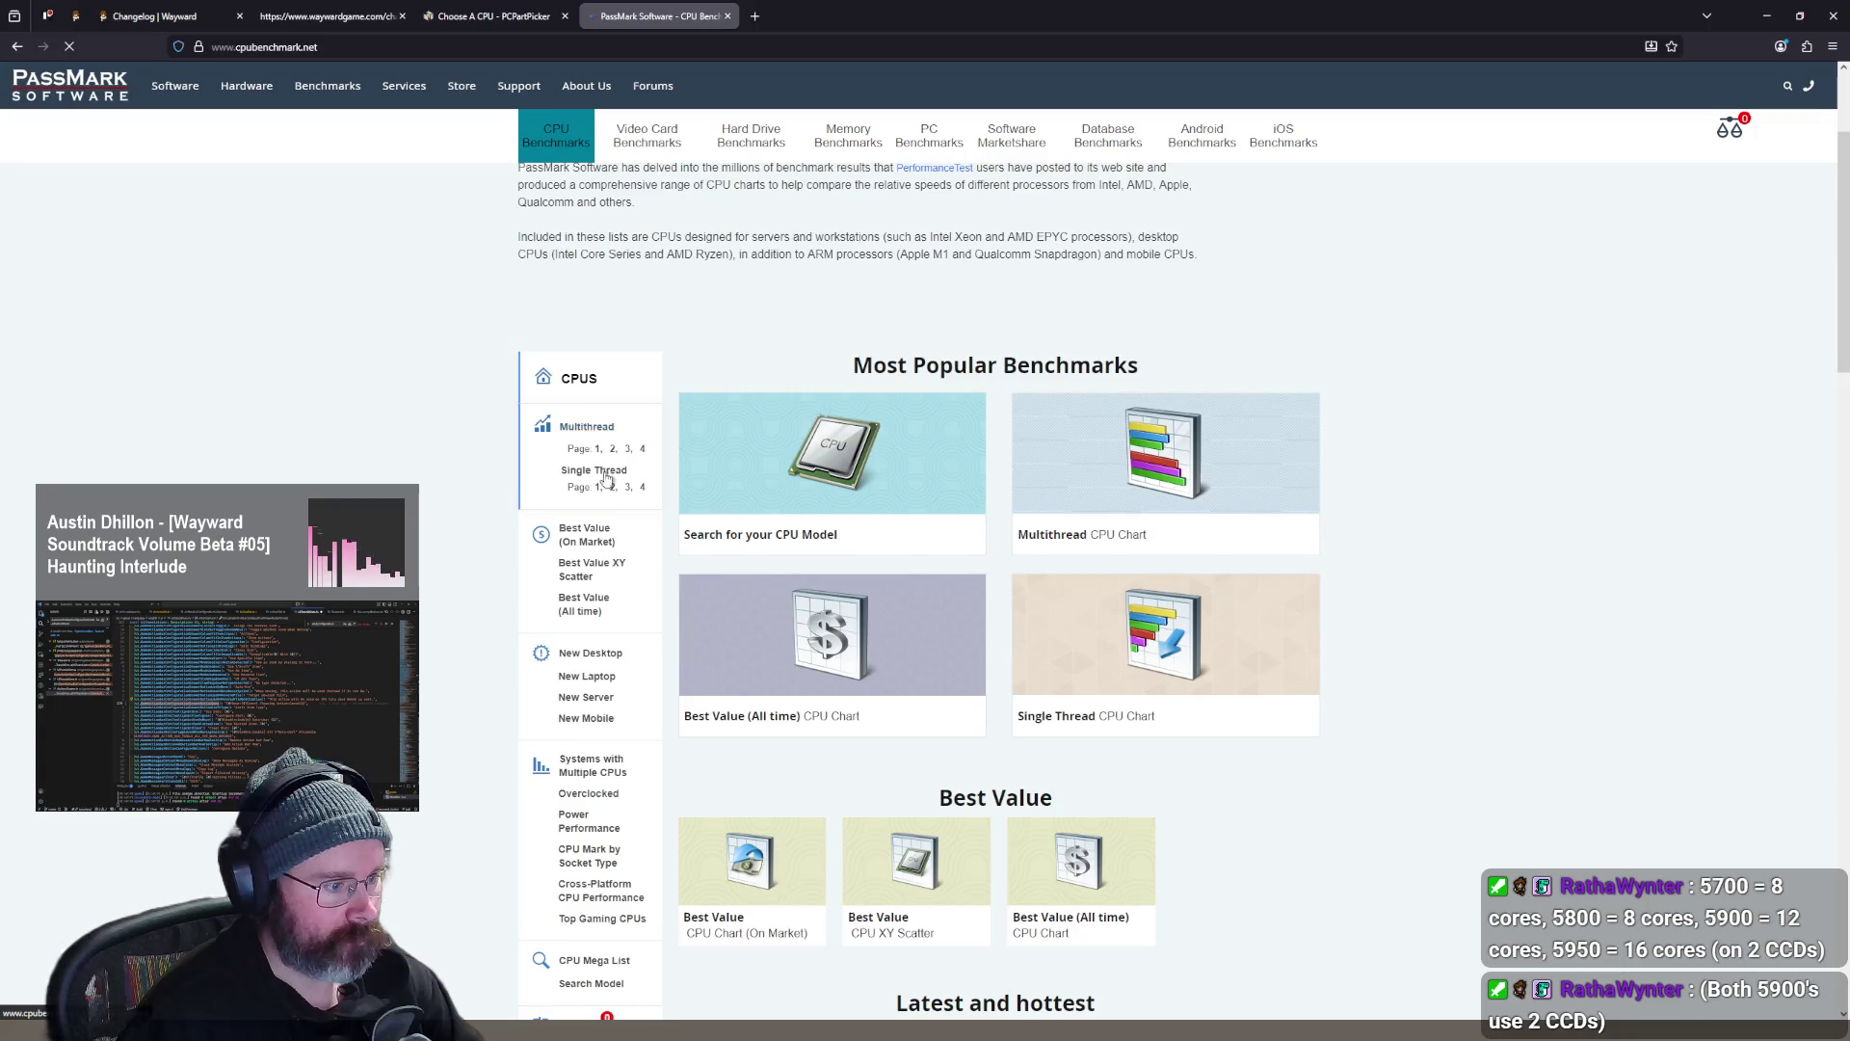
scroll(602, 479, "down", 1)
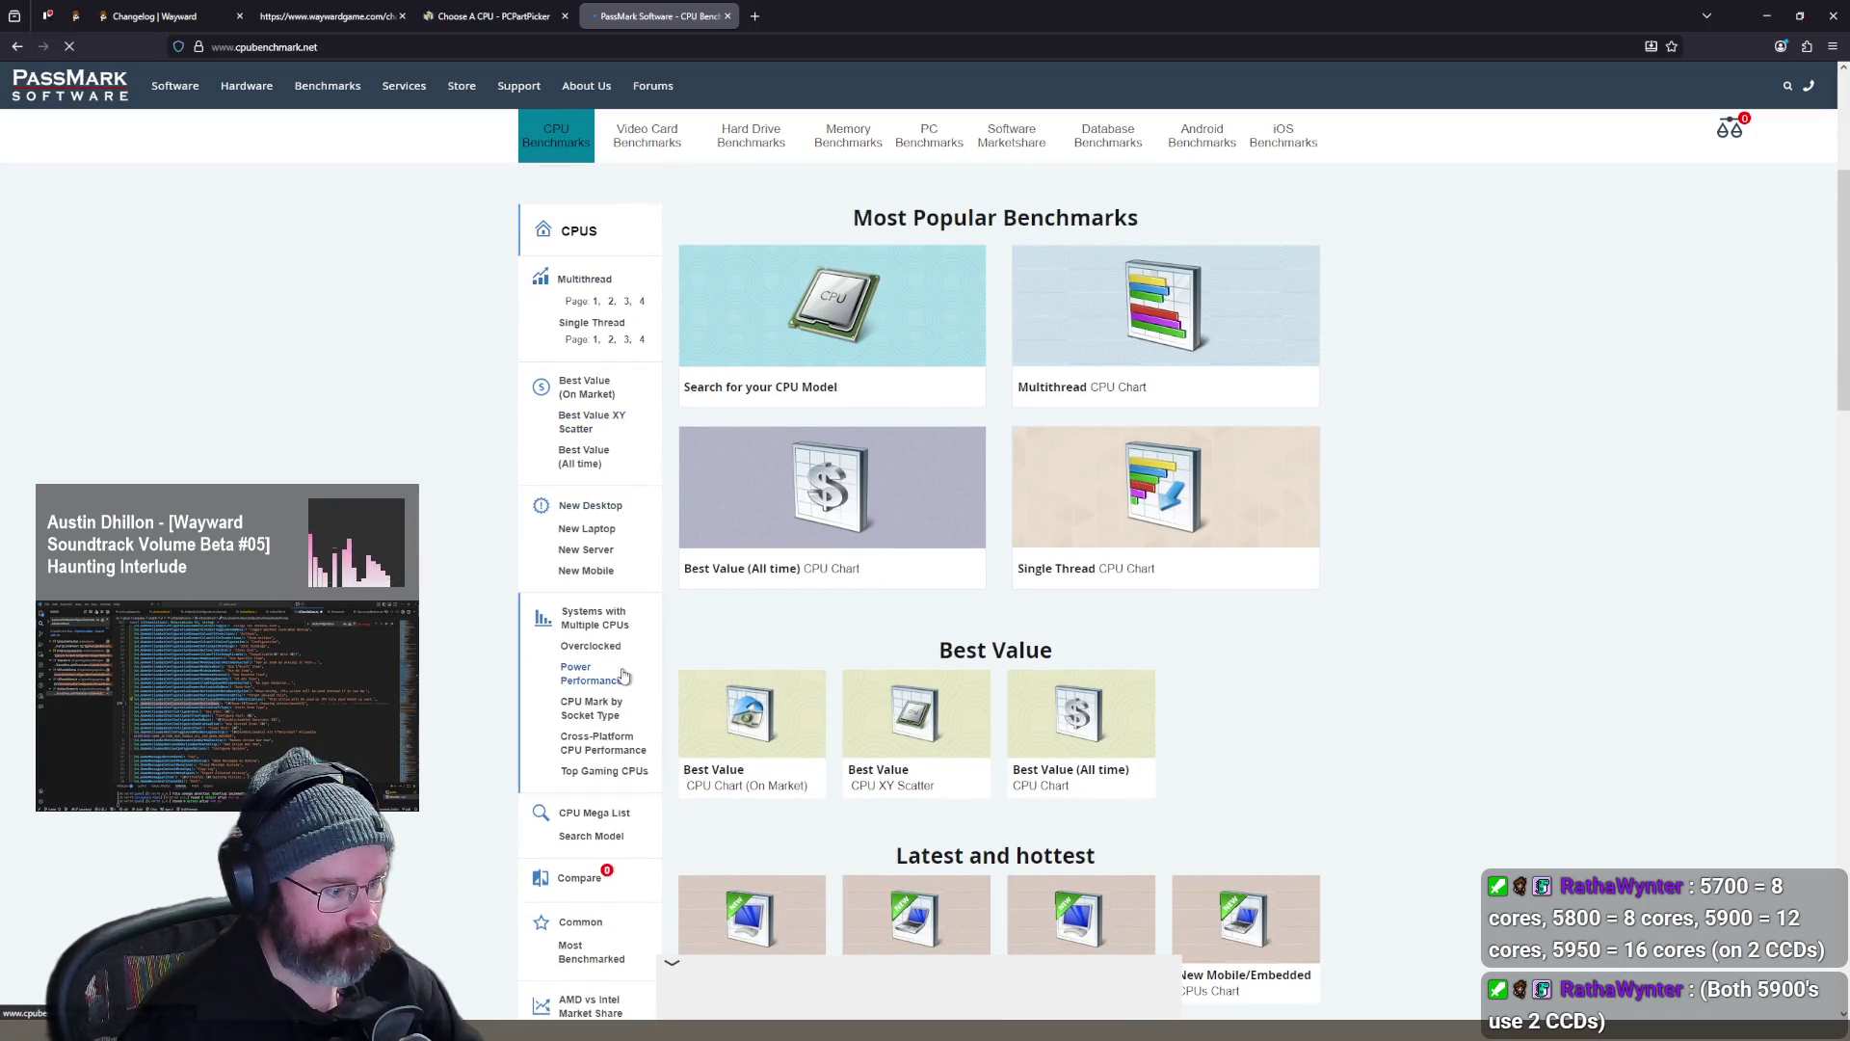
scroll(622, 670, "down", 2)
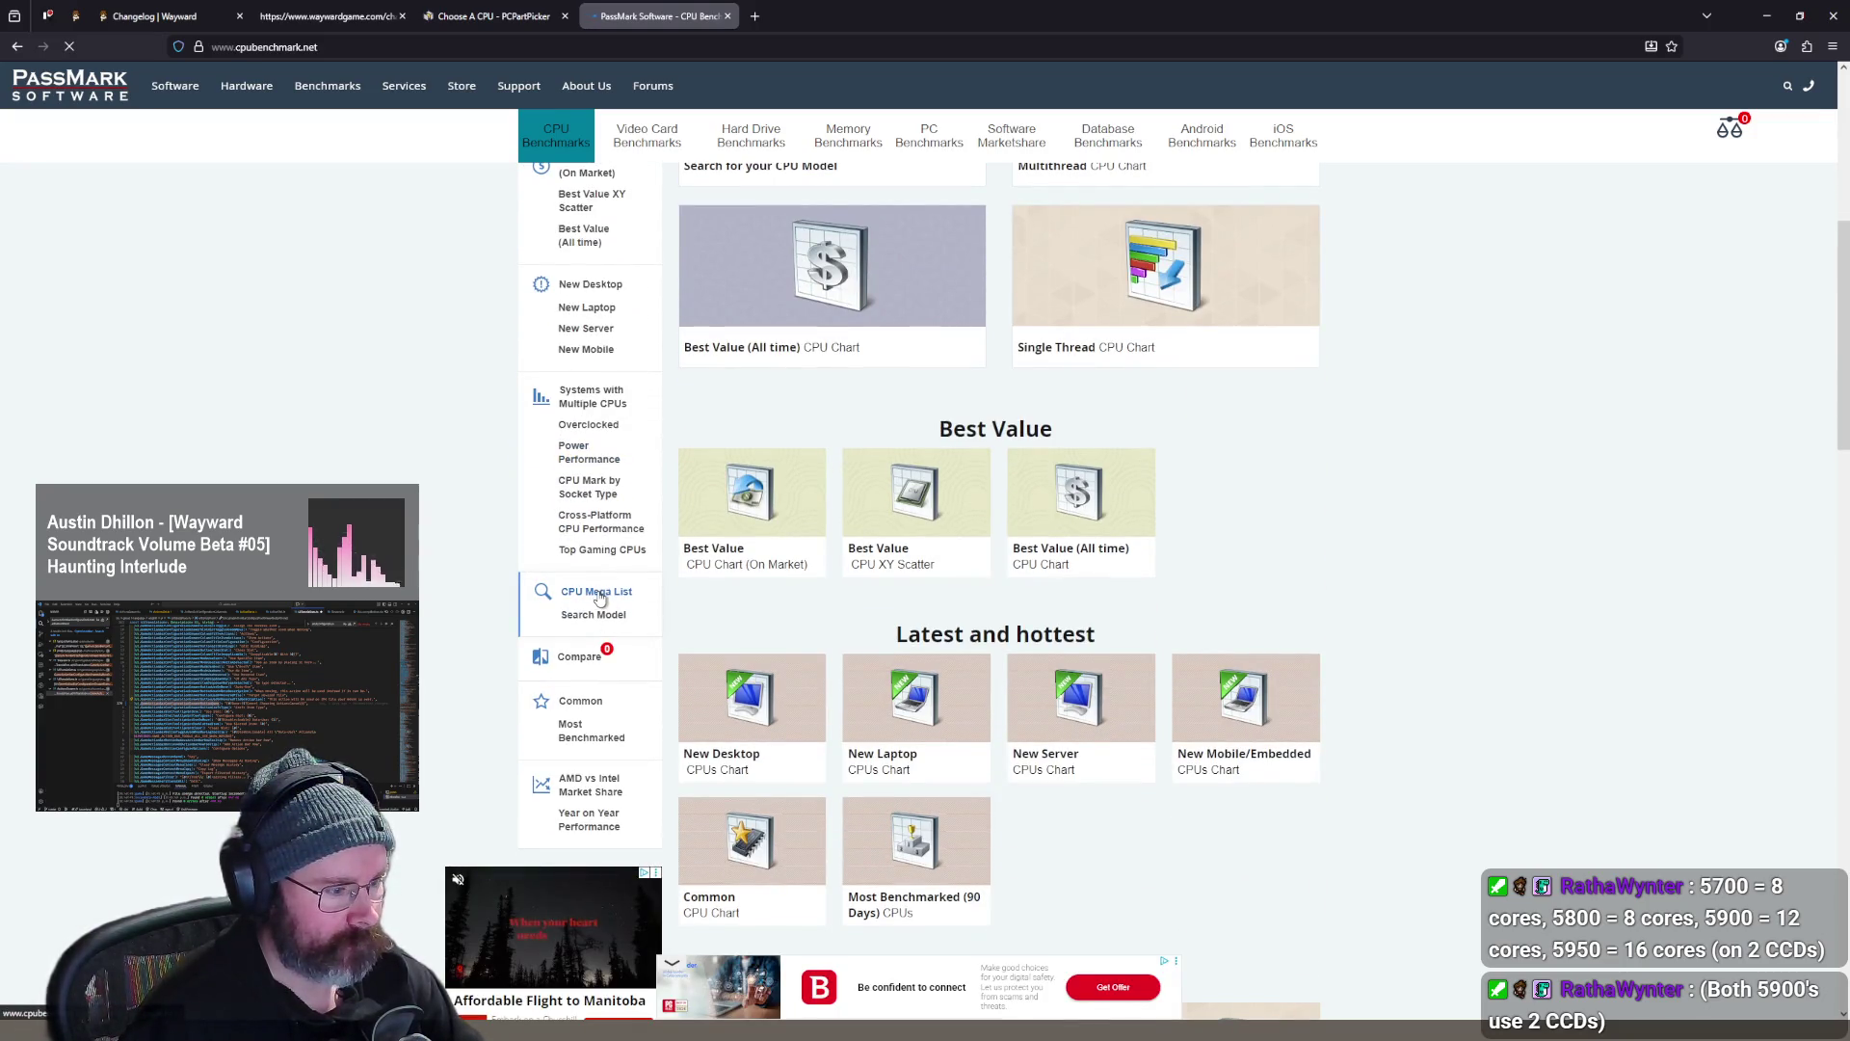
scroll(599, 591, "up", 5)
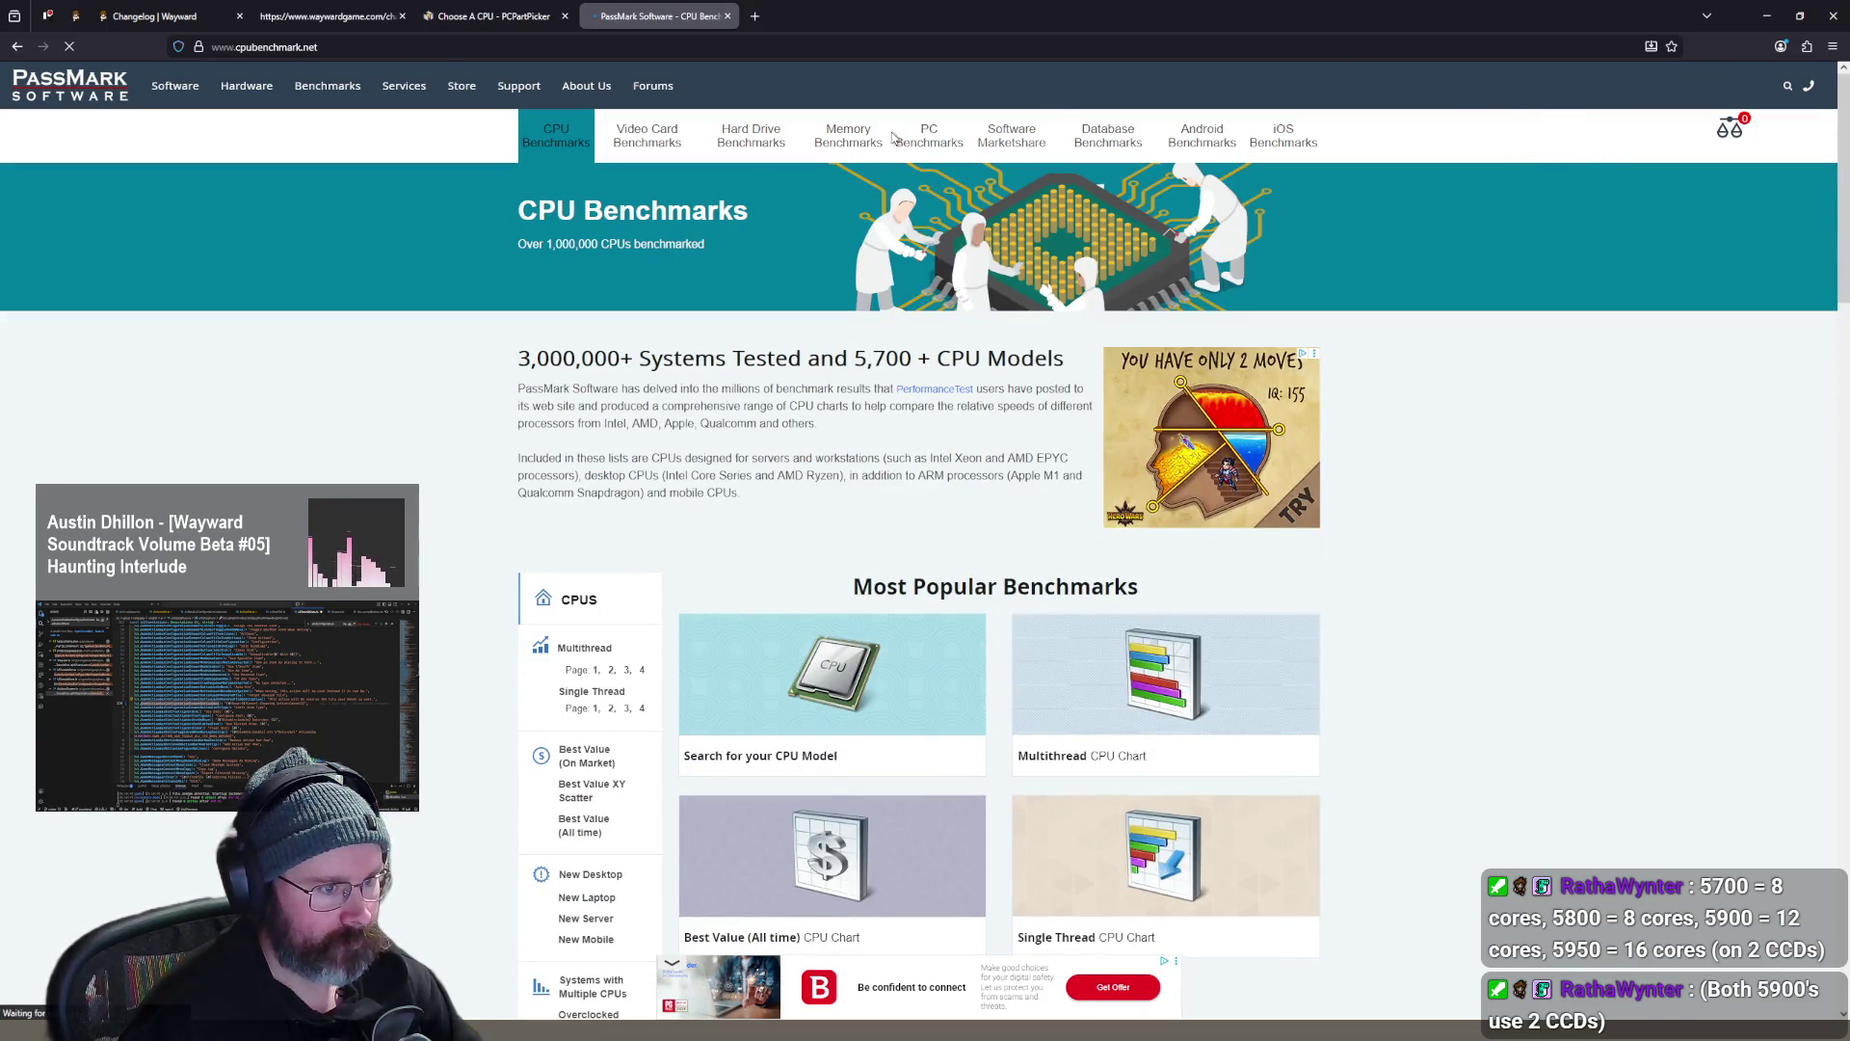
scroll(653, 521, "down", 2)
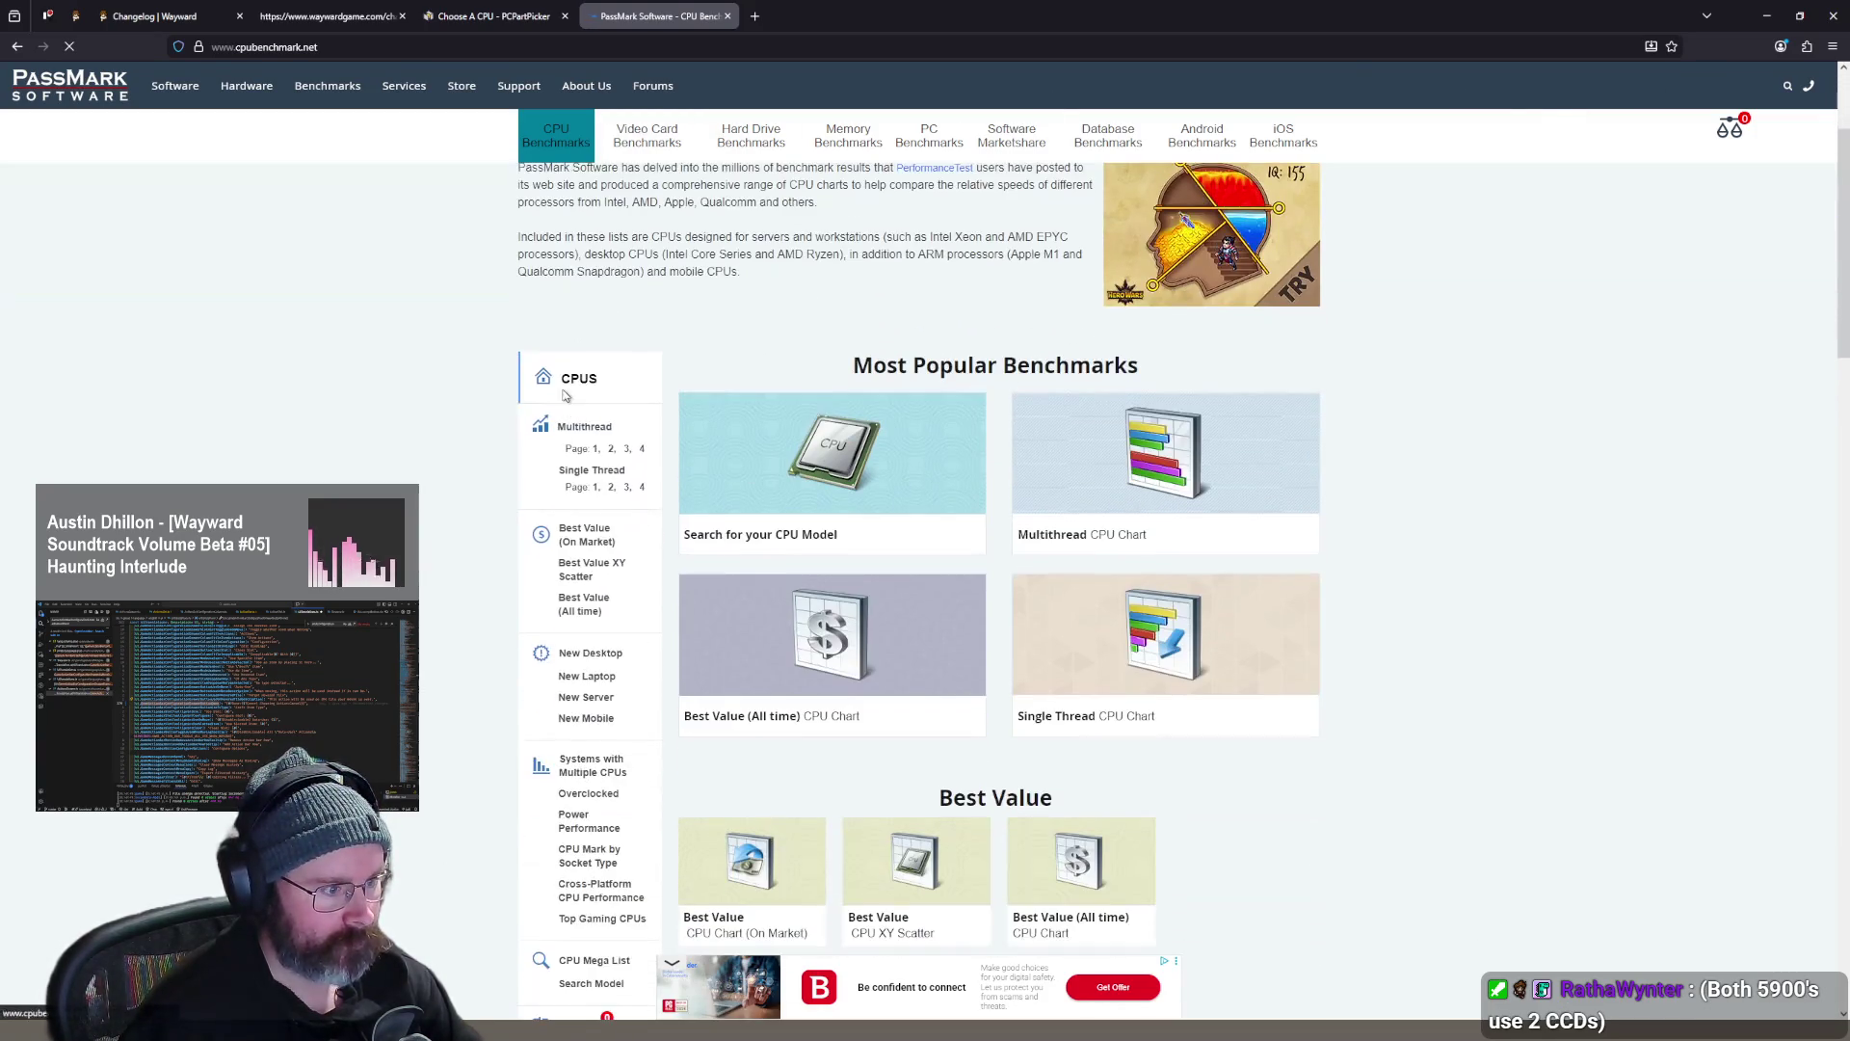
scroll(621, 424, "down", 6)
scroll(609, 436, "up", 1)
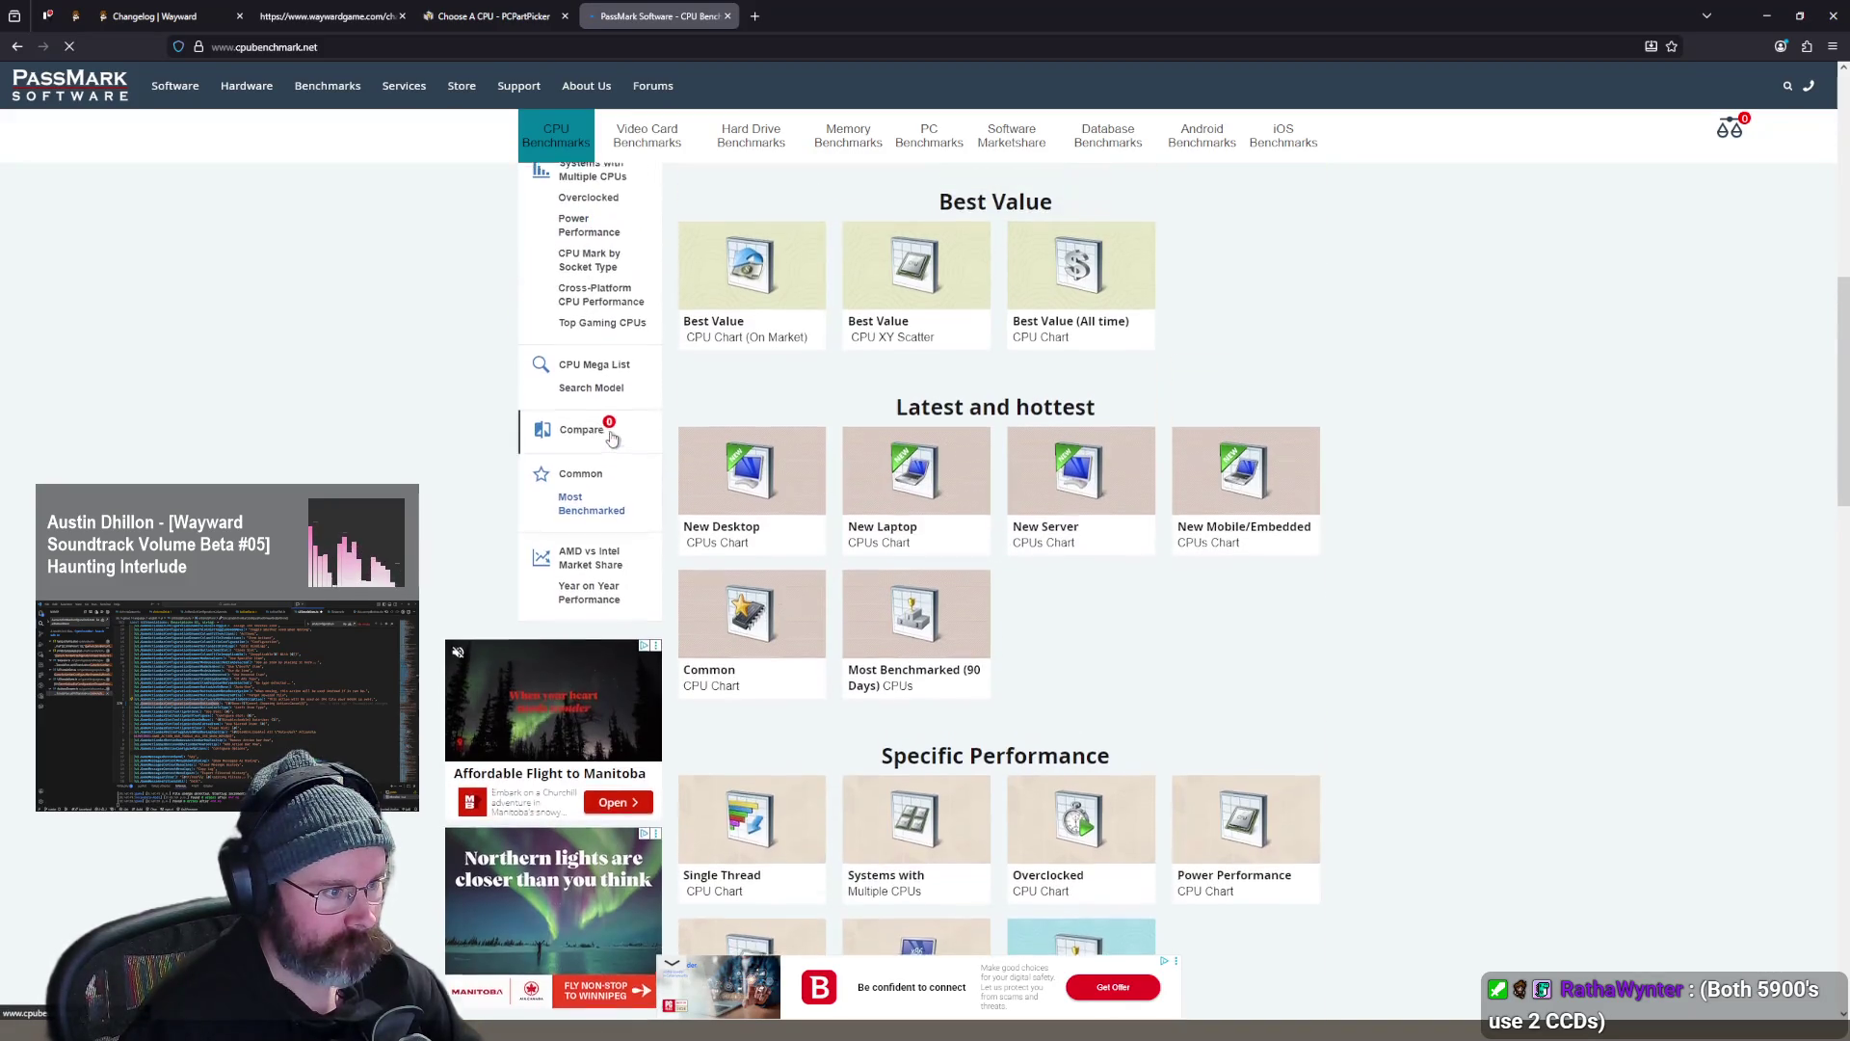
left_click(591, 436)
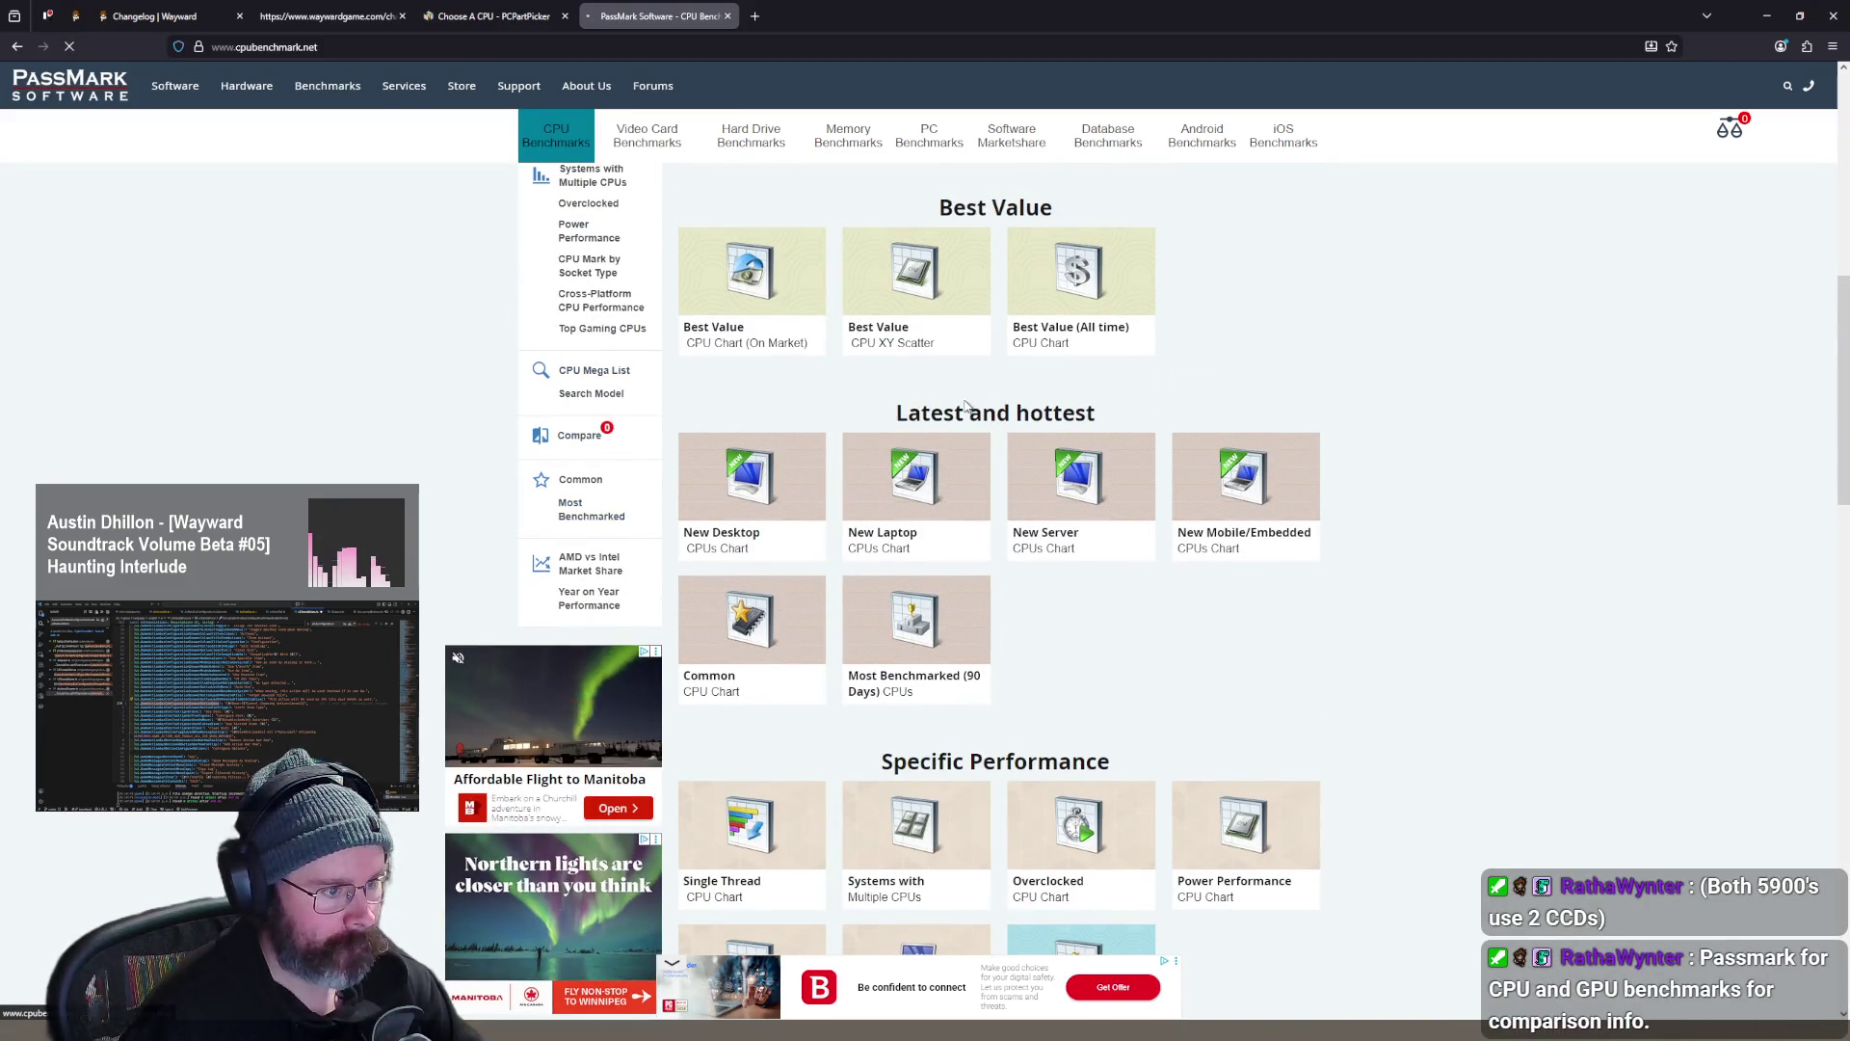
- Add the AMD Ryzen 5 5600 to the compare list and dismiss the two-CPU minimum warning
left_click(505, 17)
left_click(656, 16)
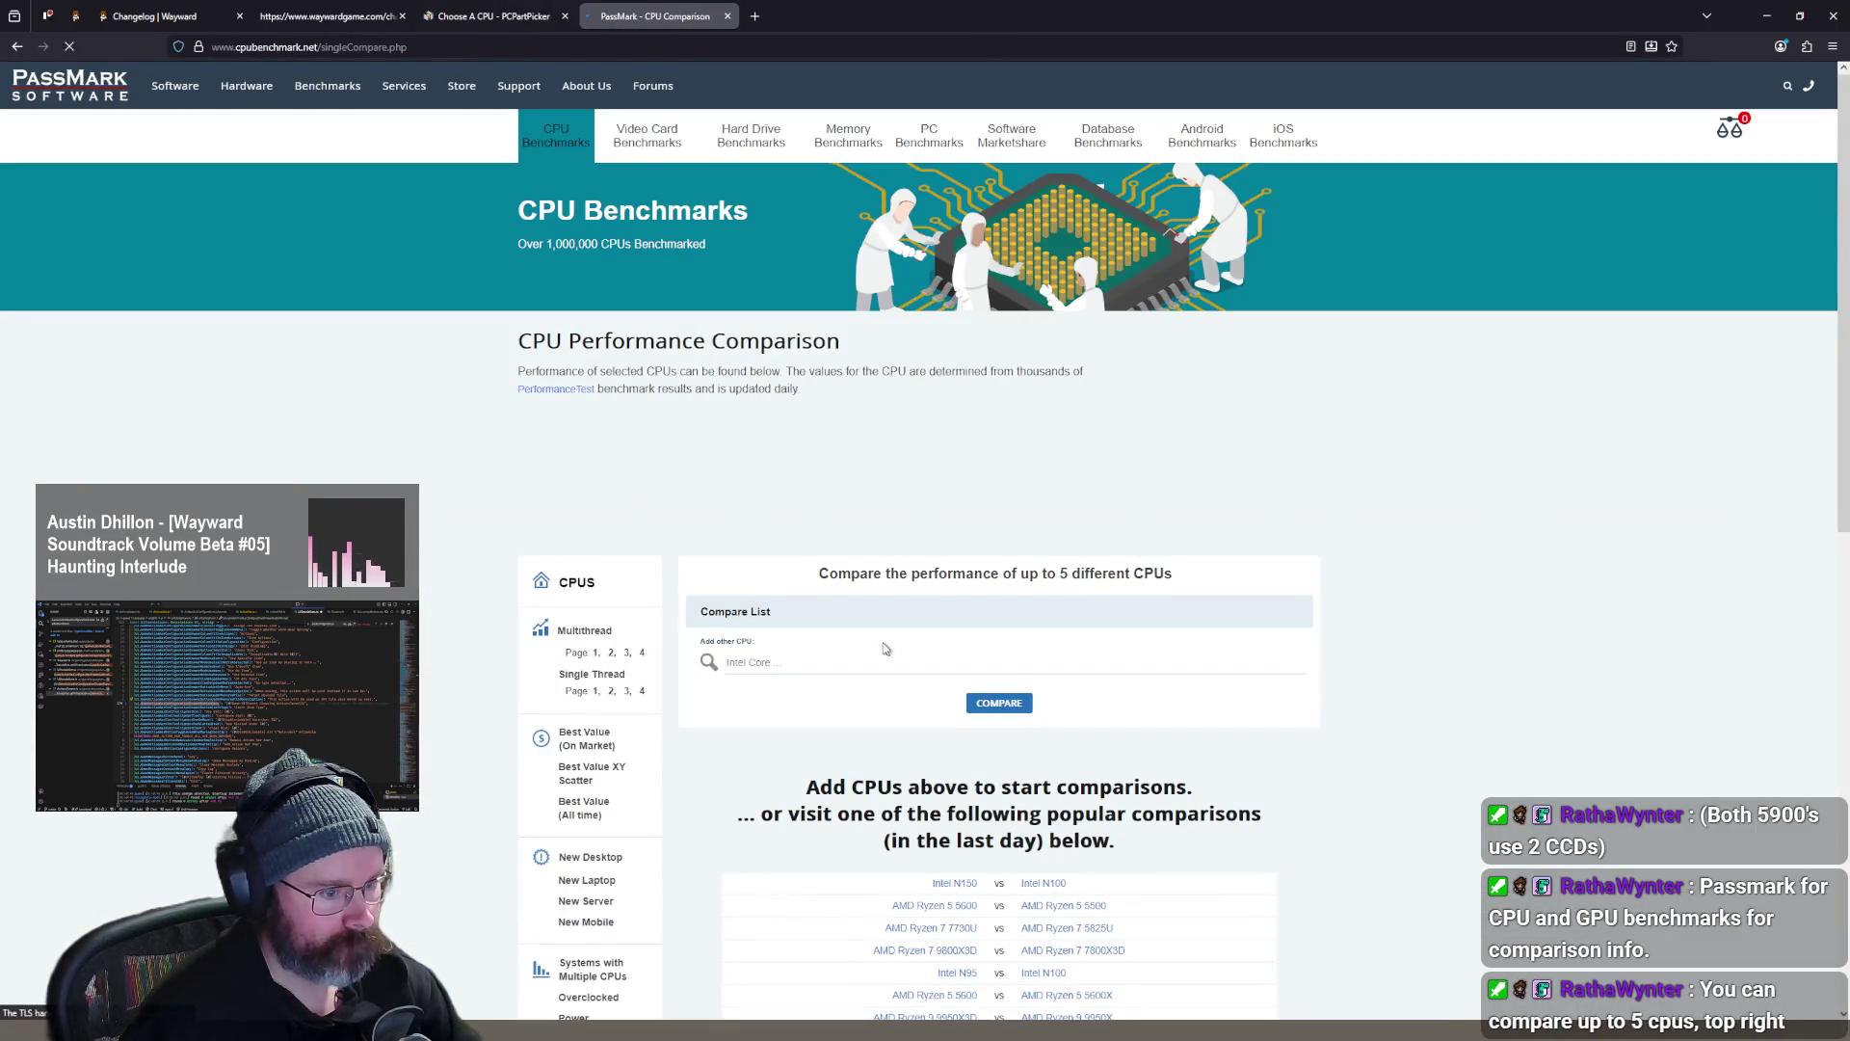
scroll(752, 414, "down", 2)
type("5600")
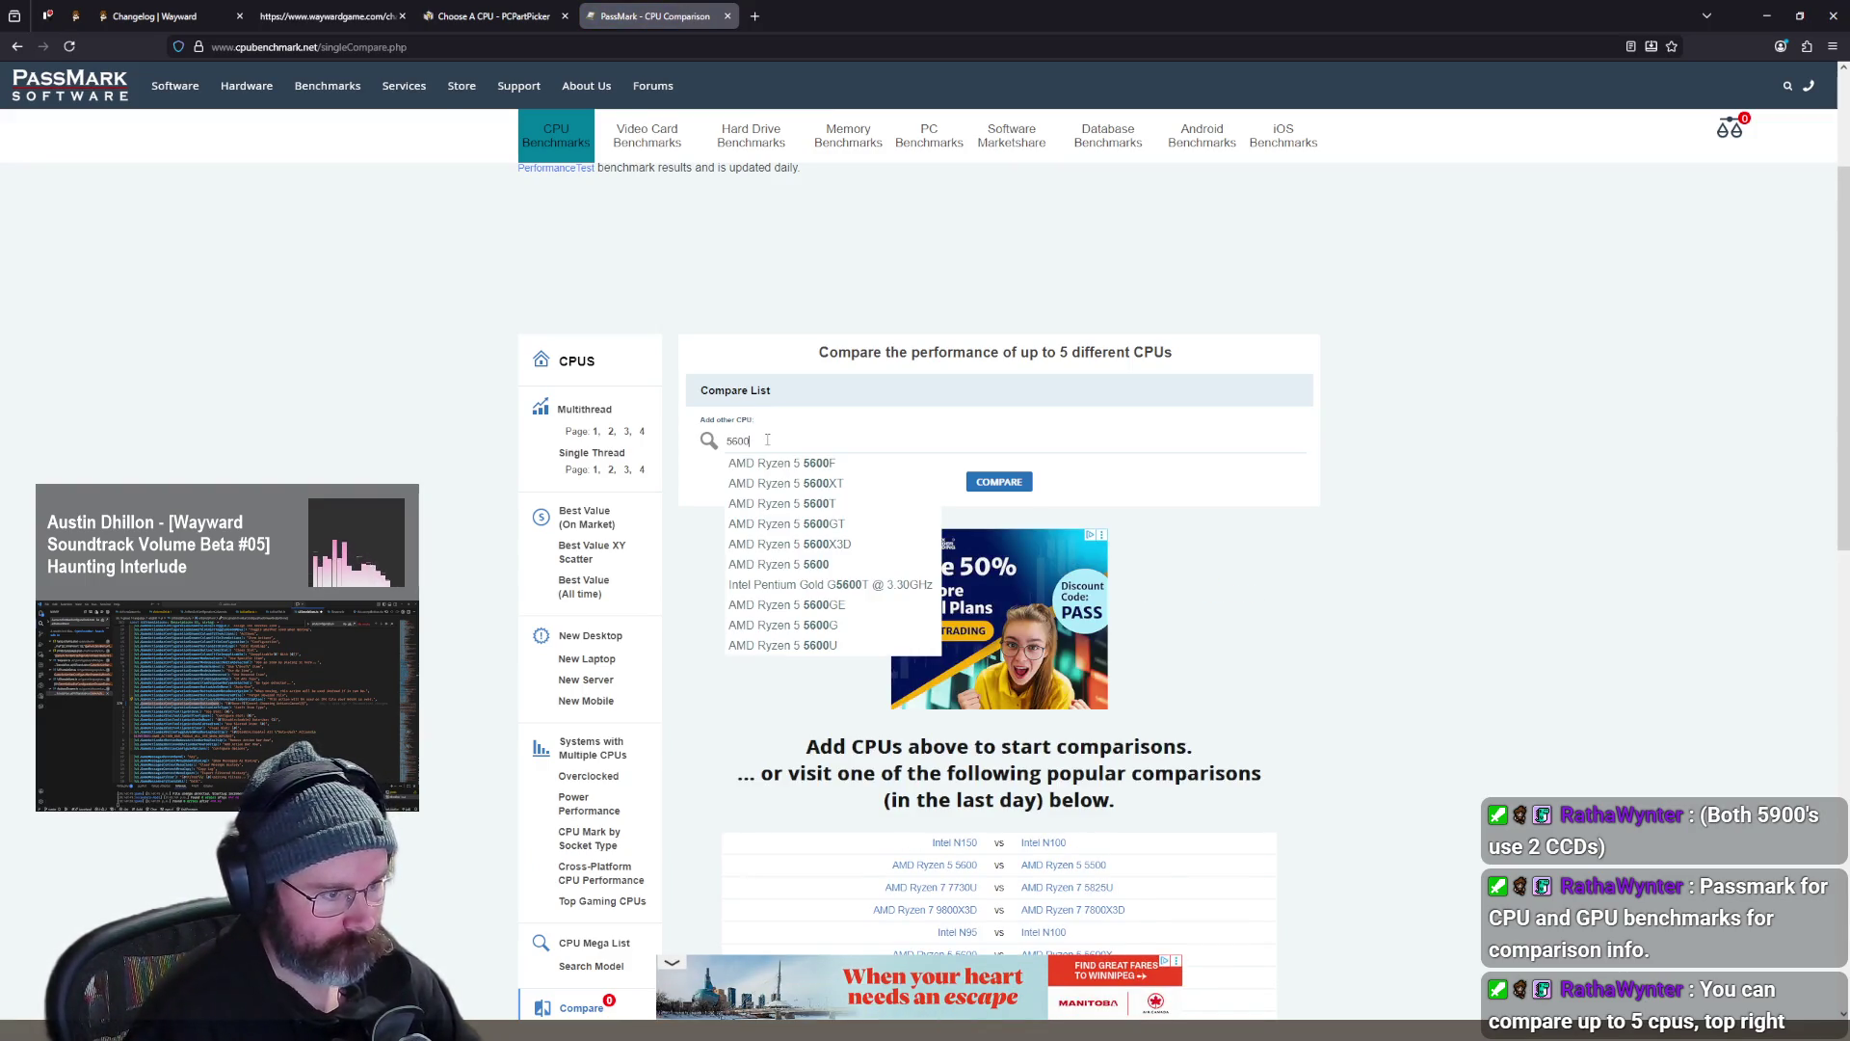
left_click(831, 565)
left_click(1011, 510)
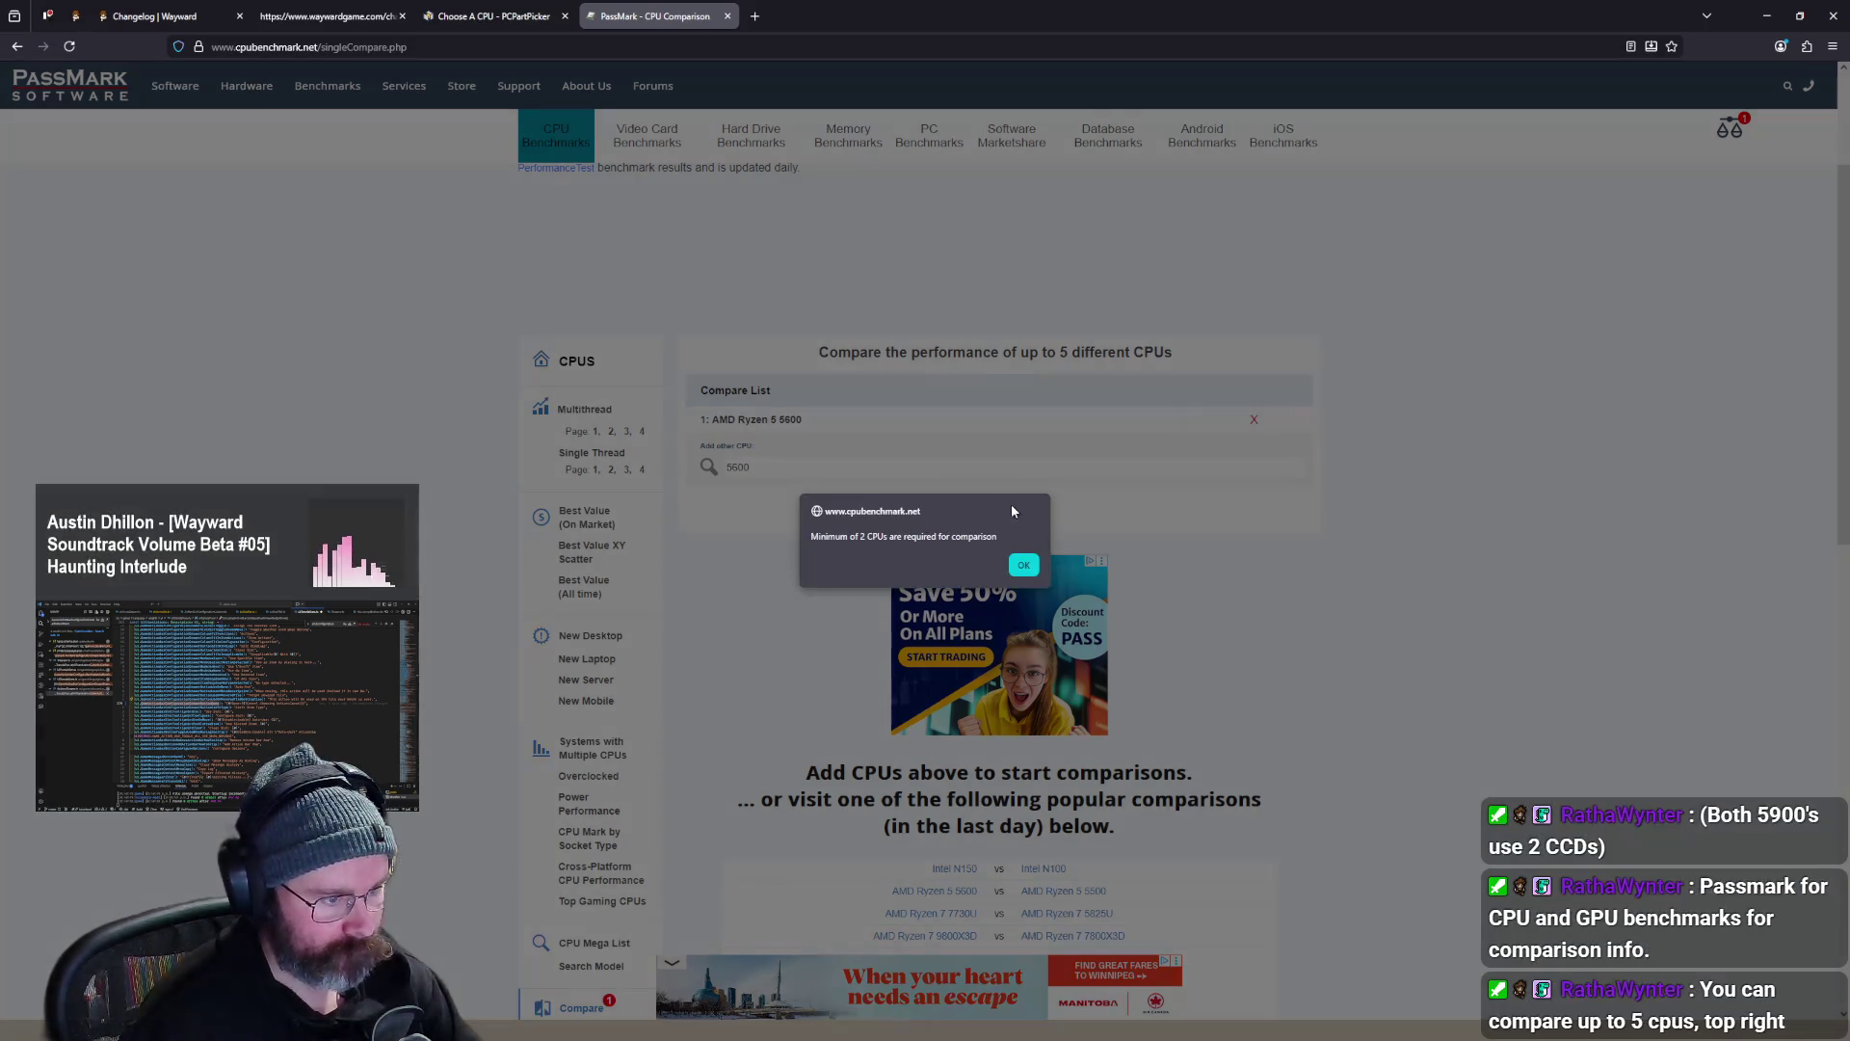
left_click(1024, 565)
- Add the AMD Ryzen 7 5800 and compare it against the Ryzen 5 5600
left_click(827, 466)
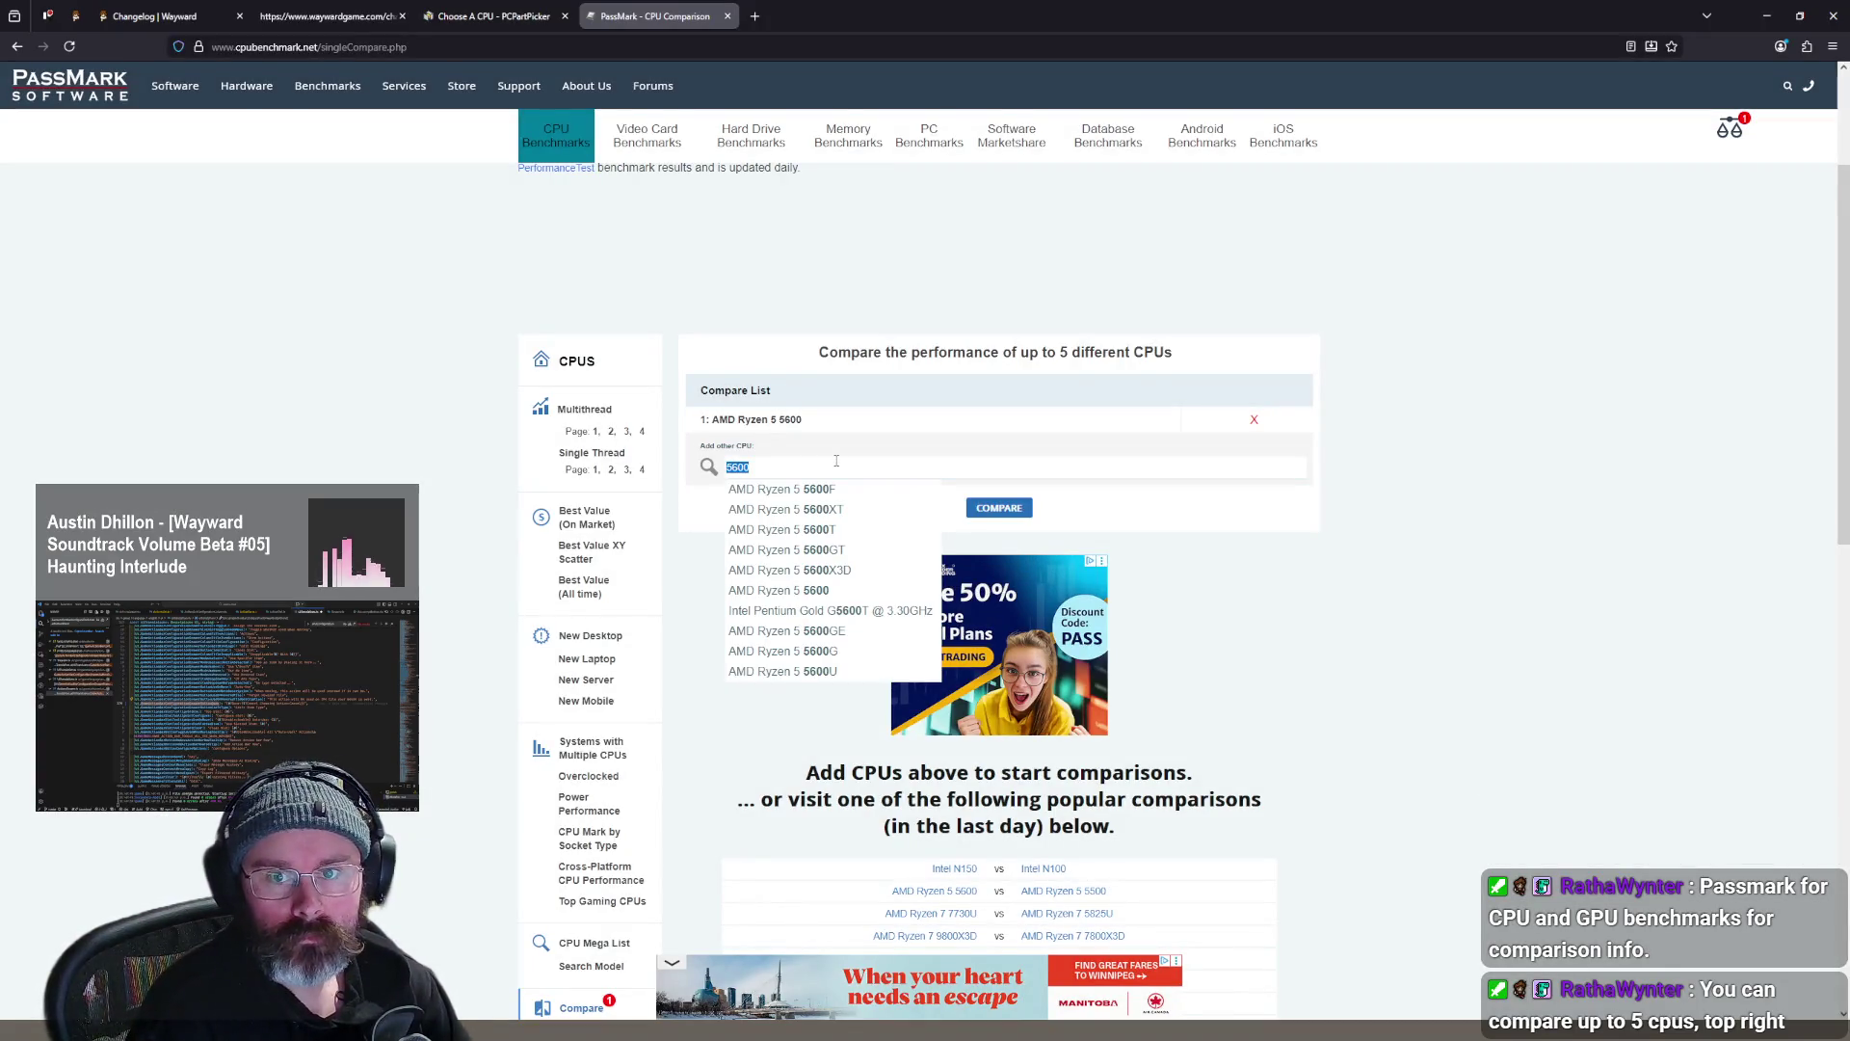
type("58")
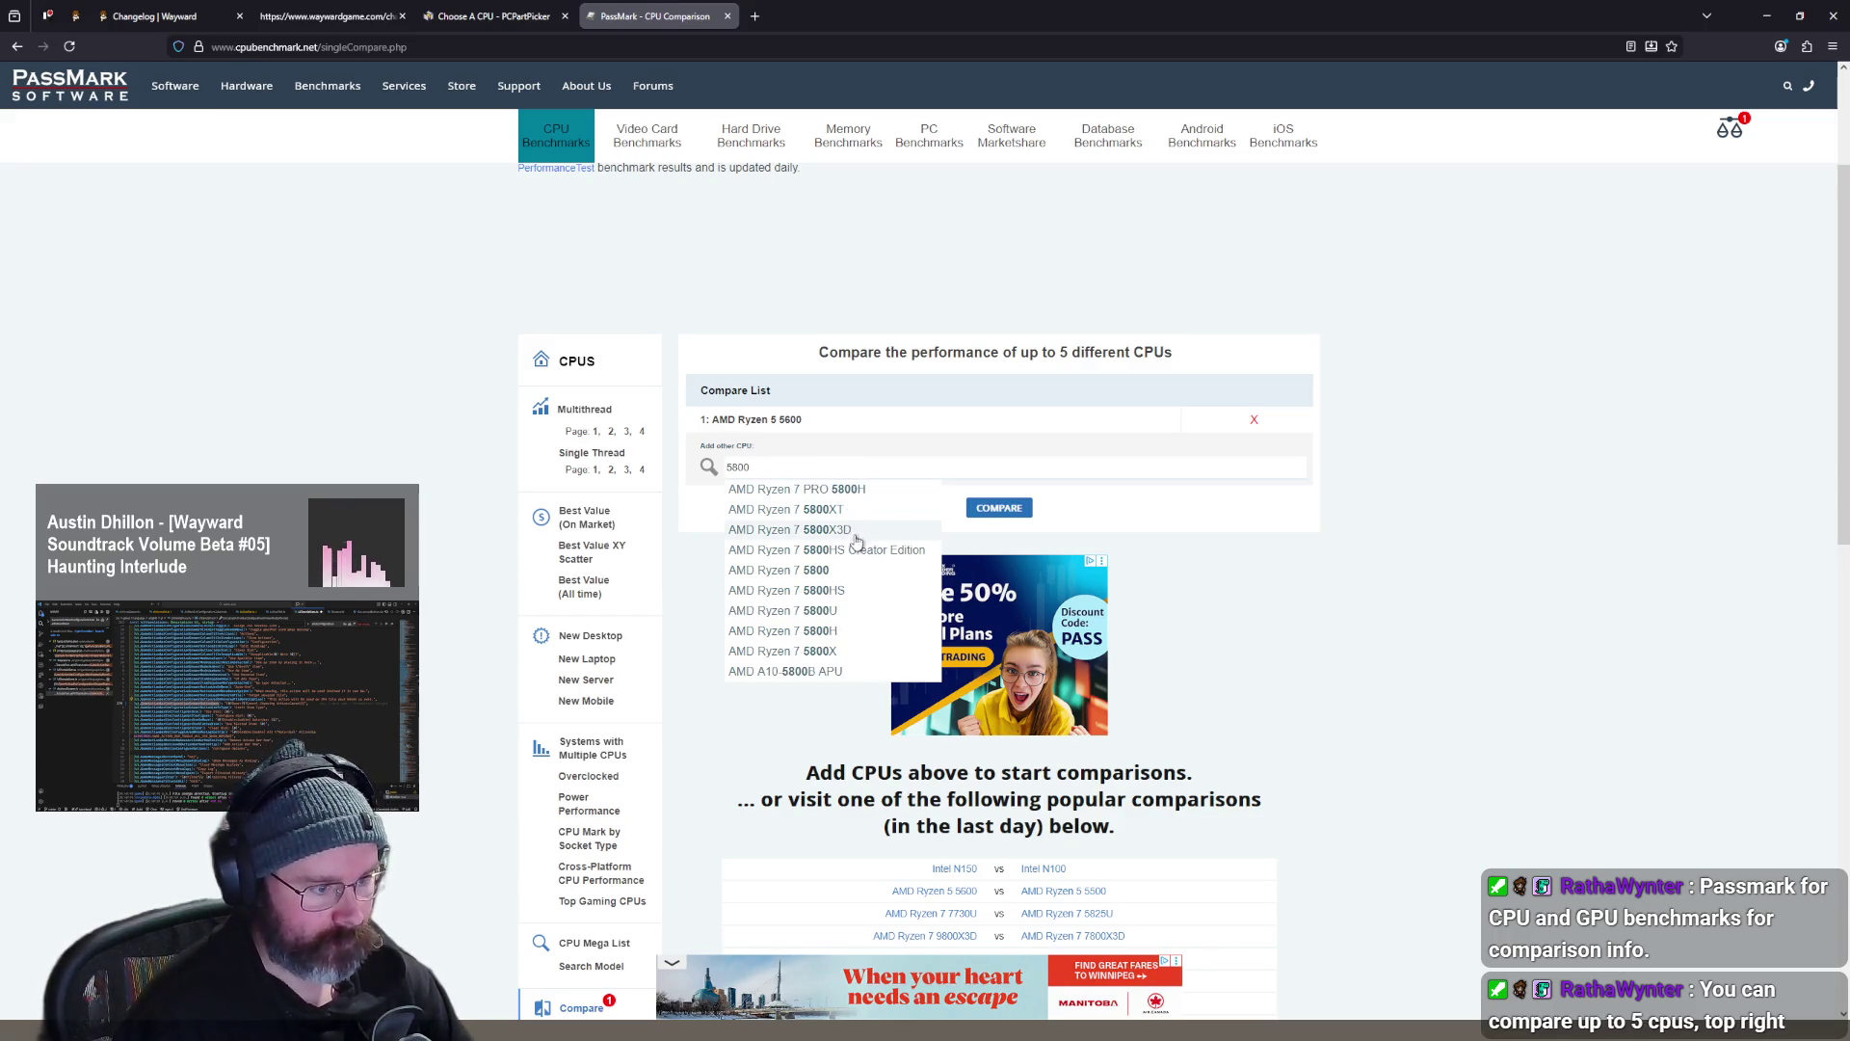
left_click(852, 570)
left_click(1021, 517)
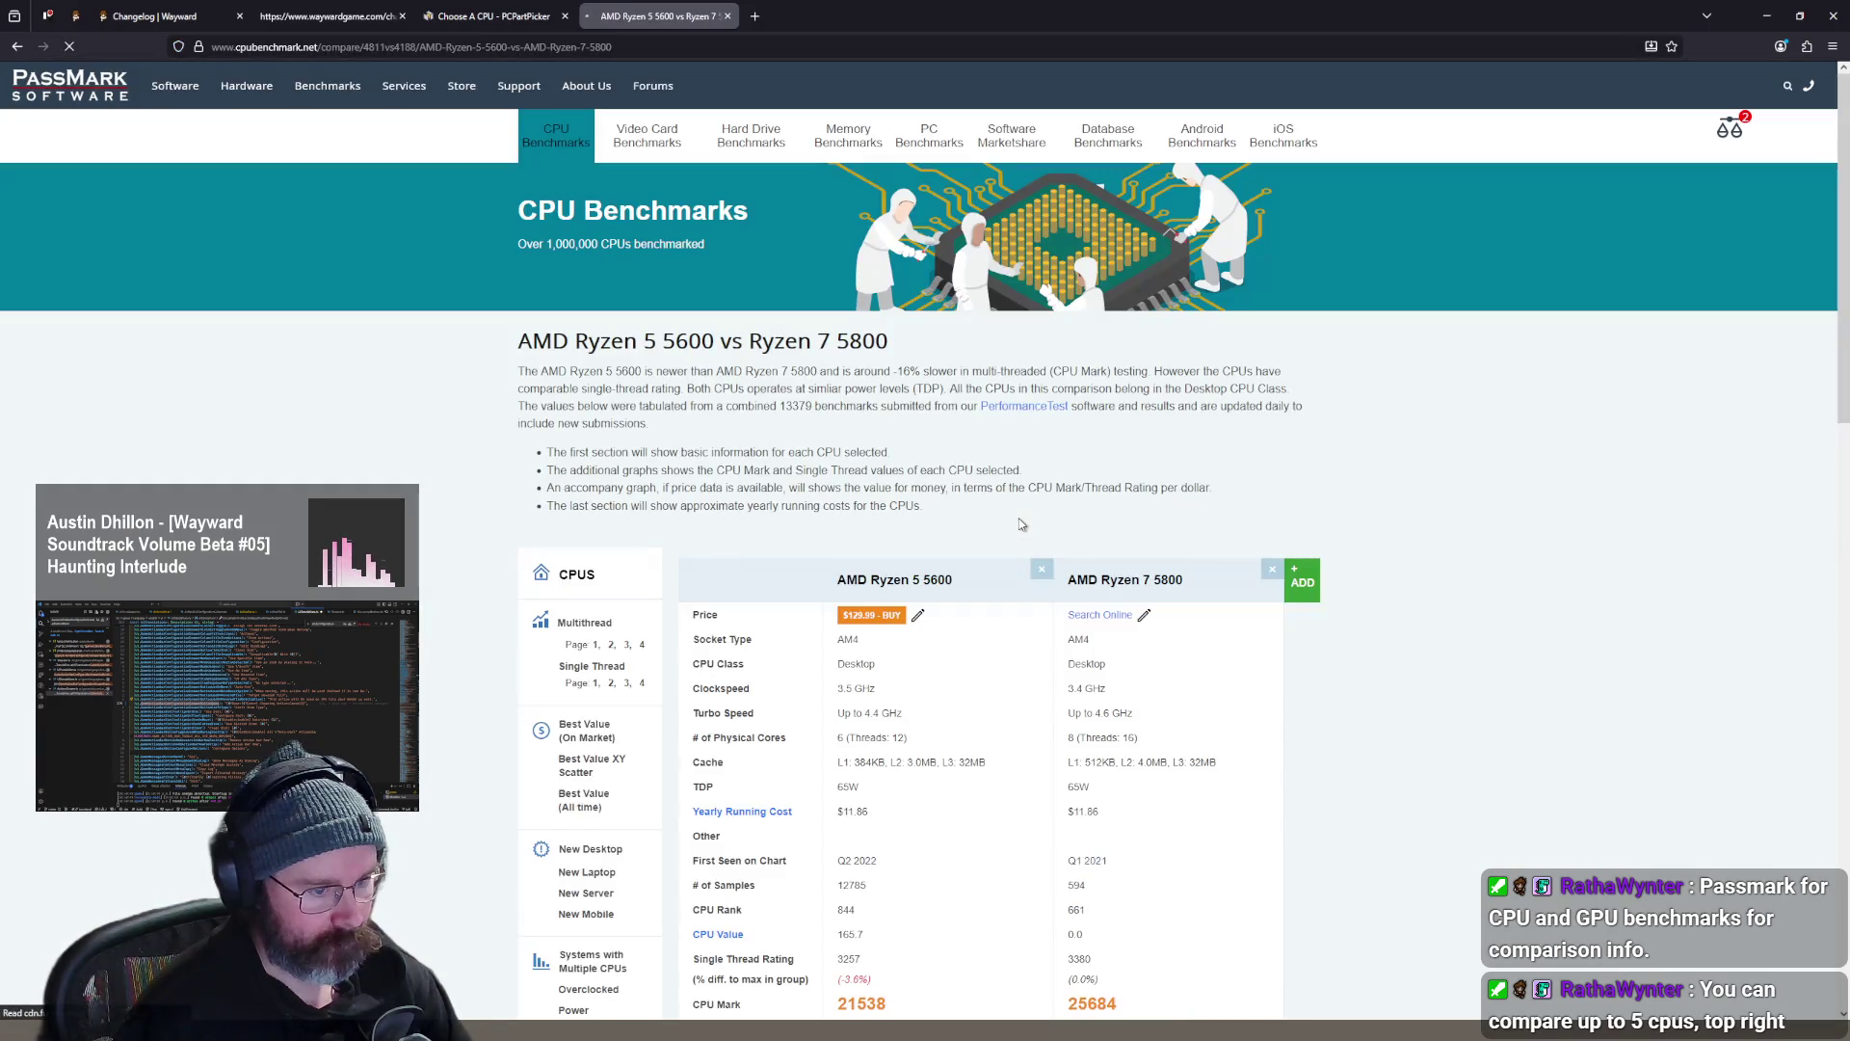
- Highlight the 5600's -16.1% CPU Mark difference and copy the Ryzen 7 5800 name into a new tab
scroll(1417, 523, "down", 3)
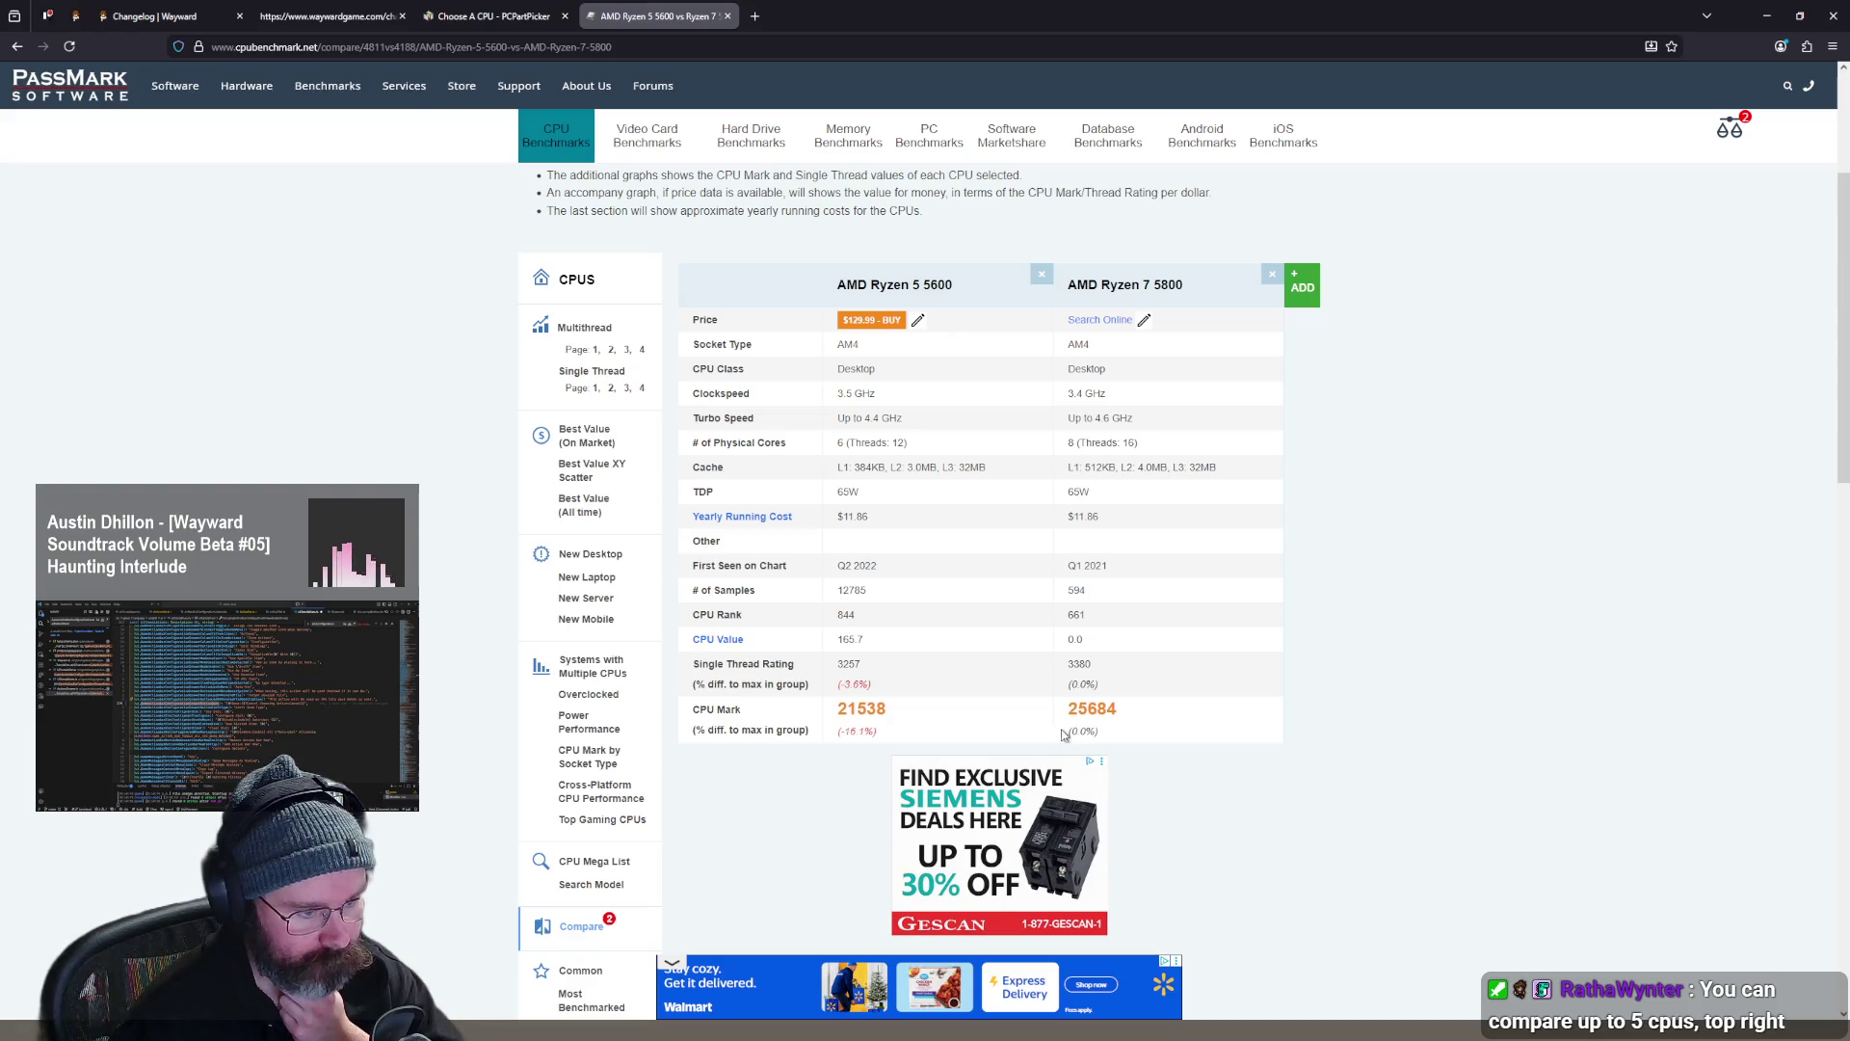
left_click_drag(898, 741, 840, 731)
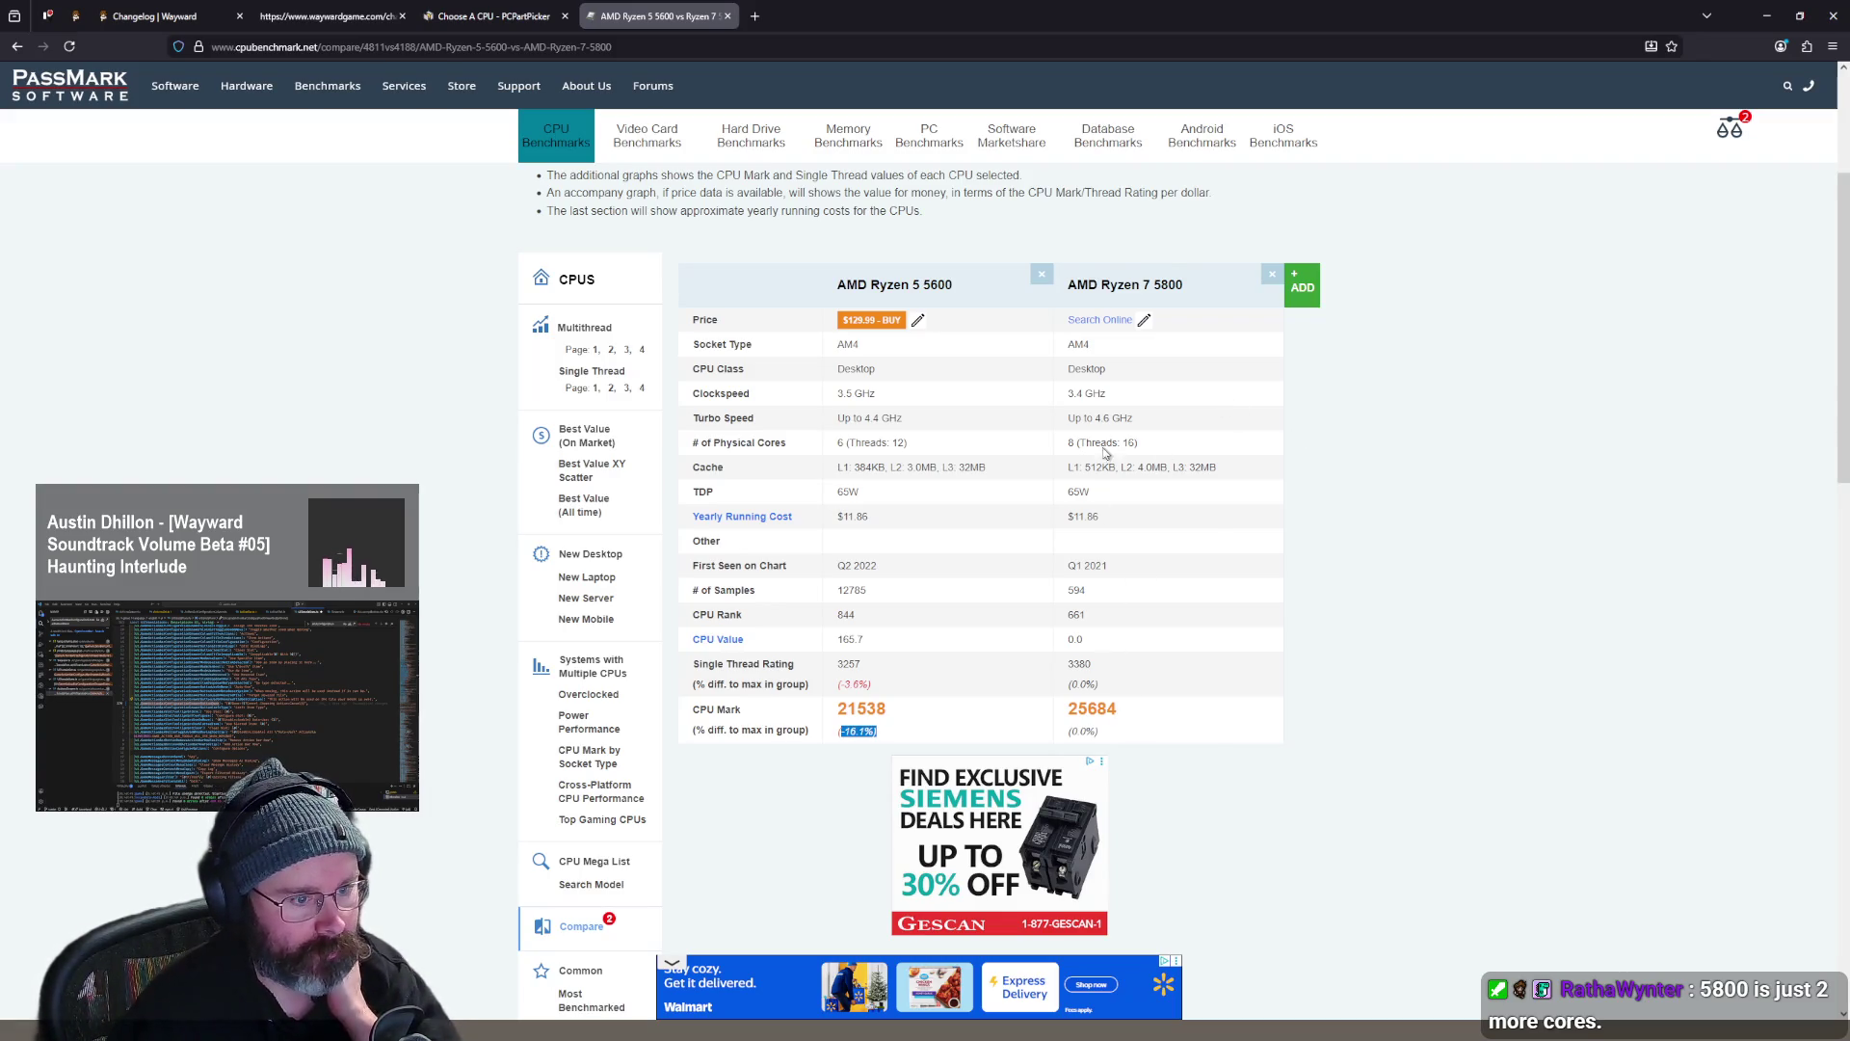
left_click_drag(1191, 289, 1071, 300)
key("ctrl+c")
key("ctrl+t")
- Google 'AMD Ryzen 7 5800' and open Newegg.ca's ryzen 5800 listing (5800XT $299.99, 5800X $312.99)
key("ctrl+v")
key("Return")
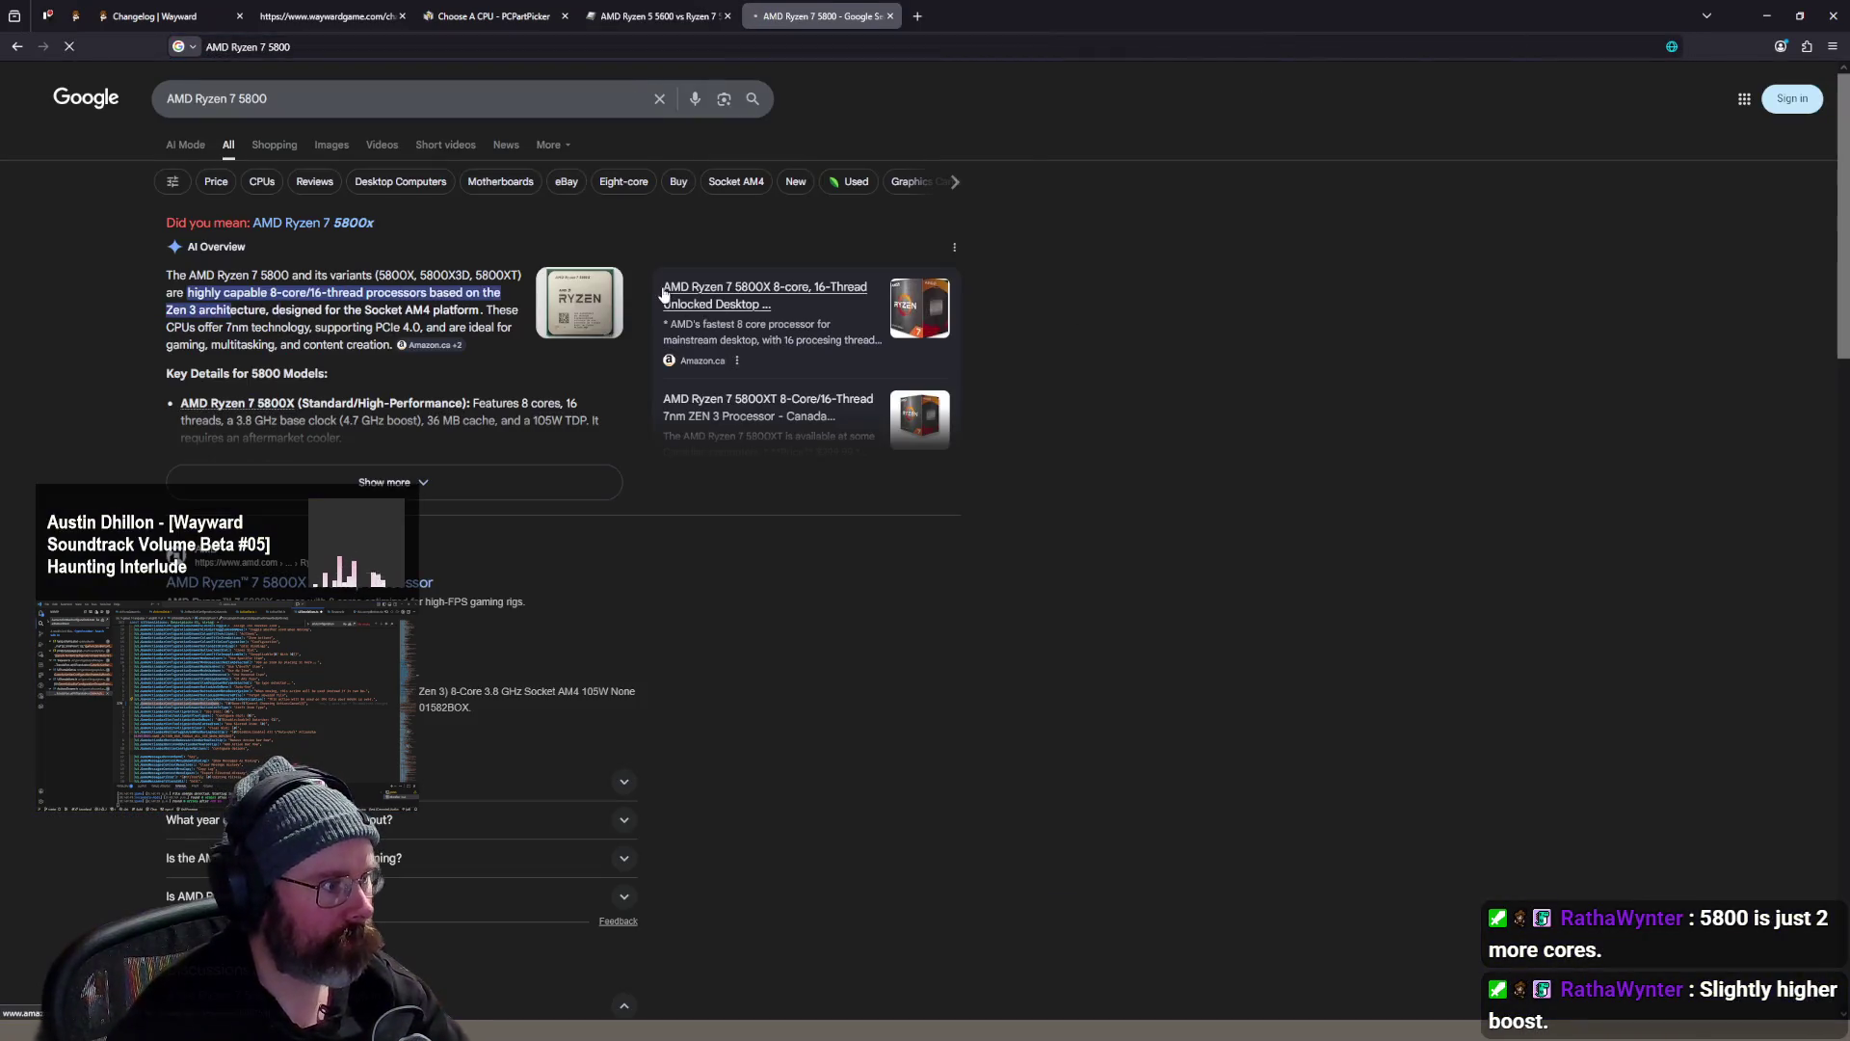
scroll(301, 468, "down", 5)
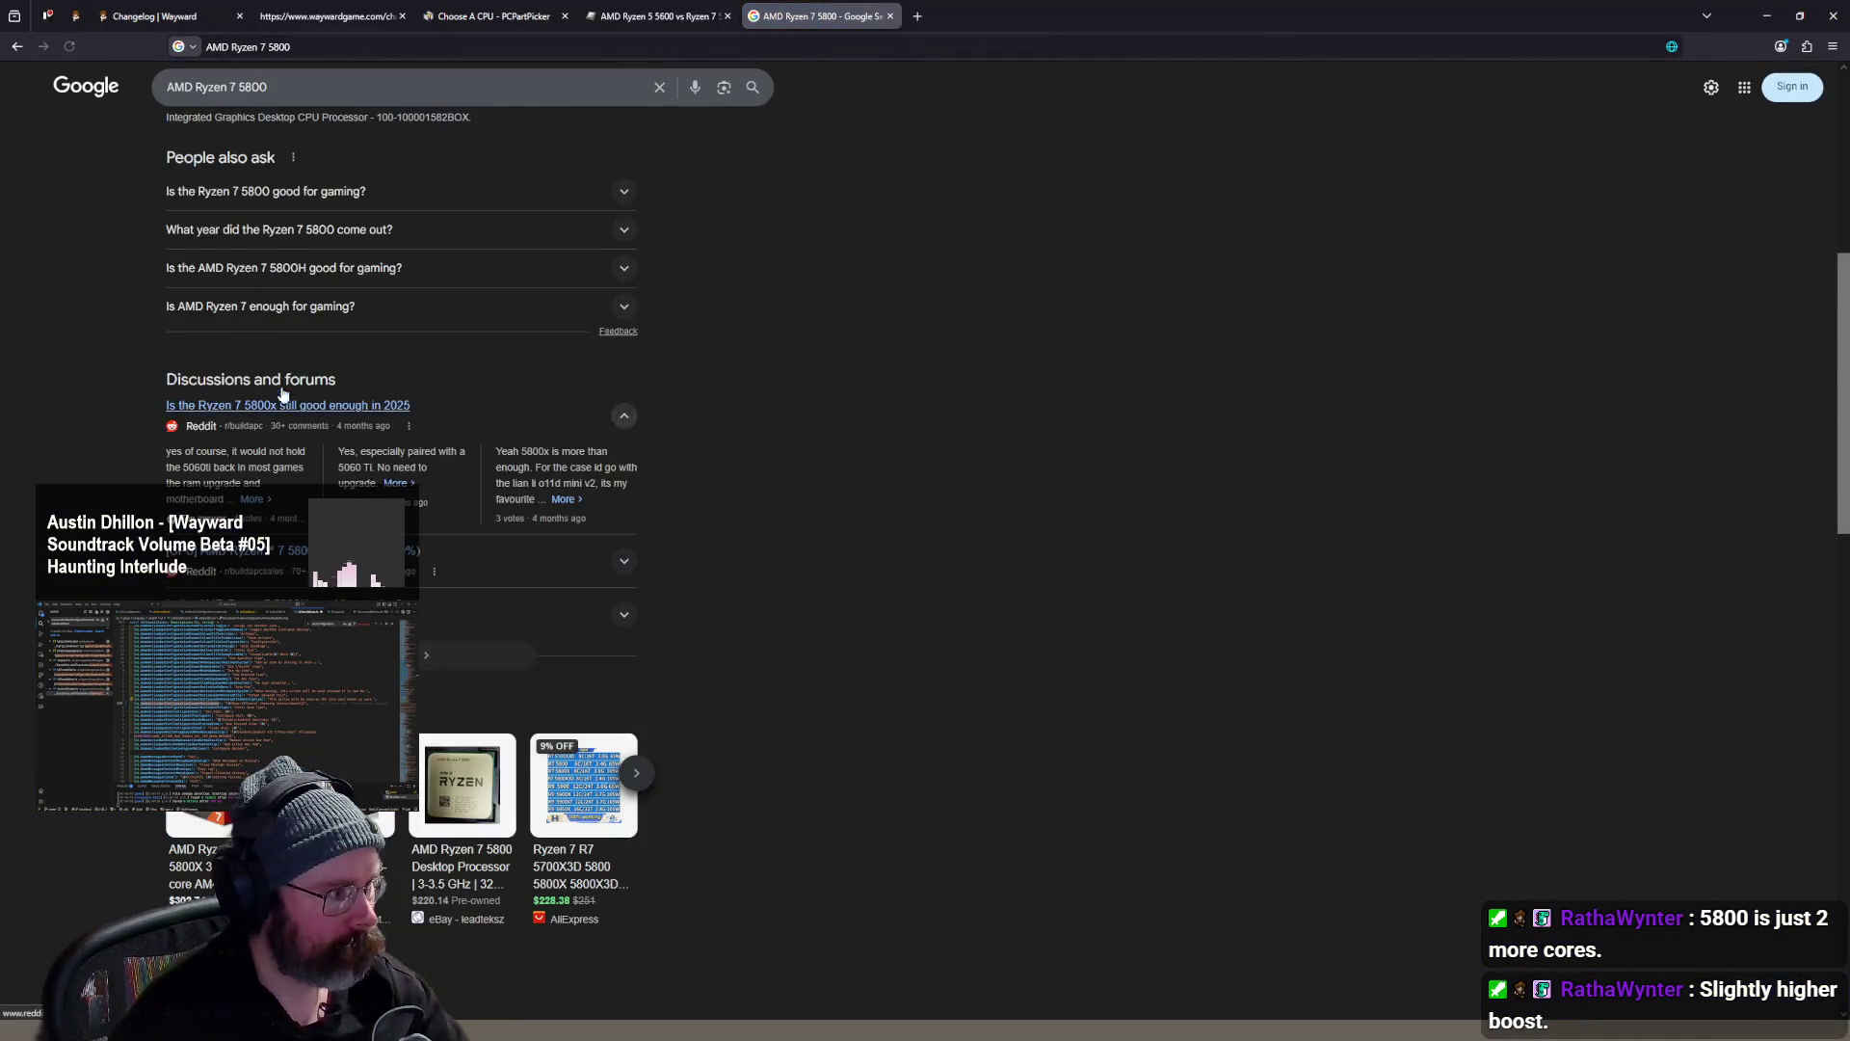
left_click(217, 232)
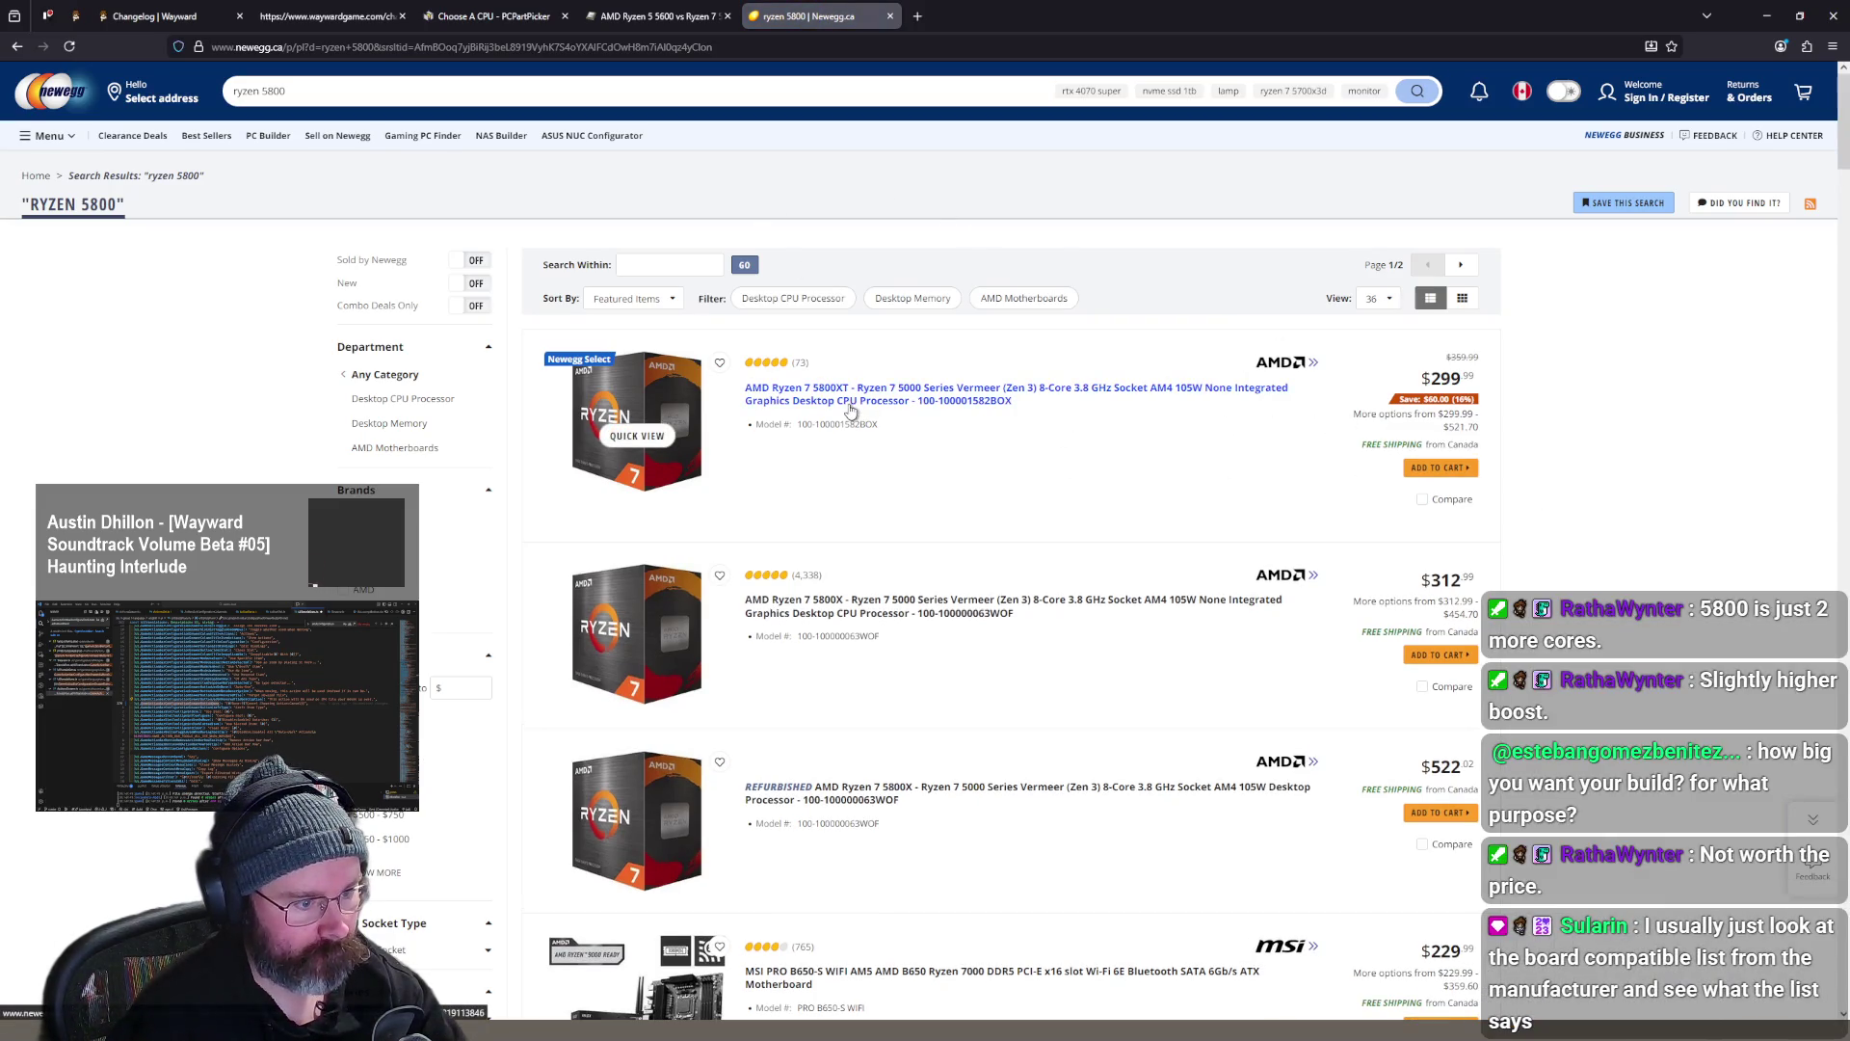
scroll(1113, 413, "down", 4)
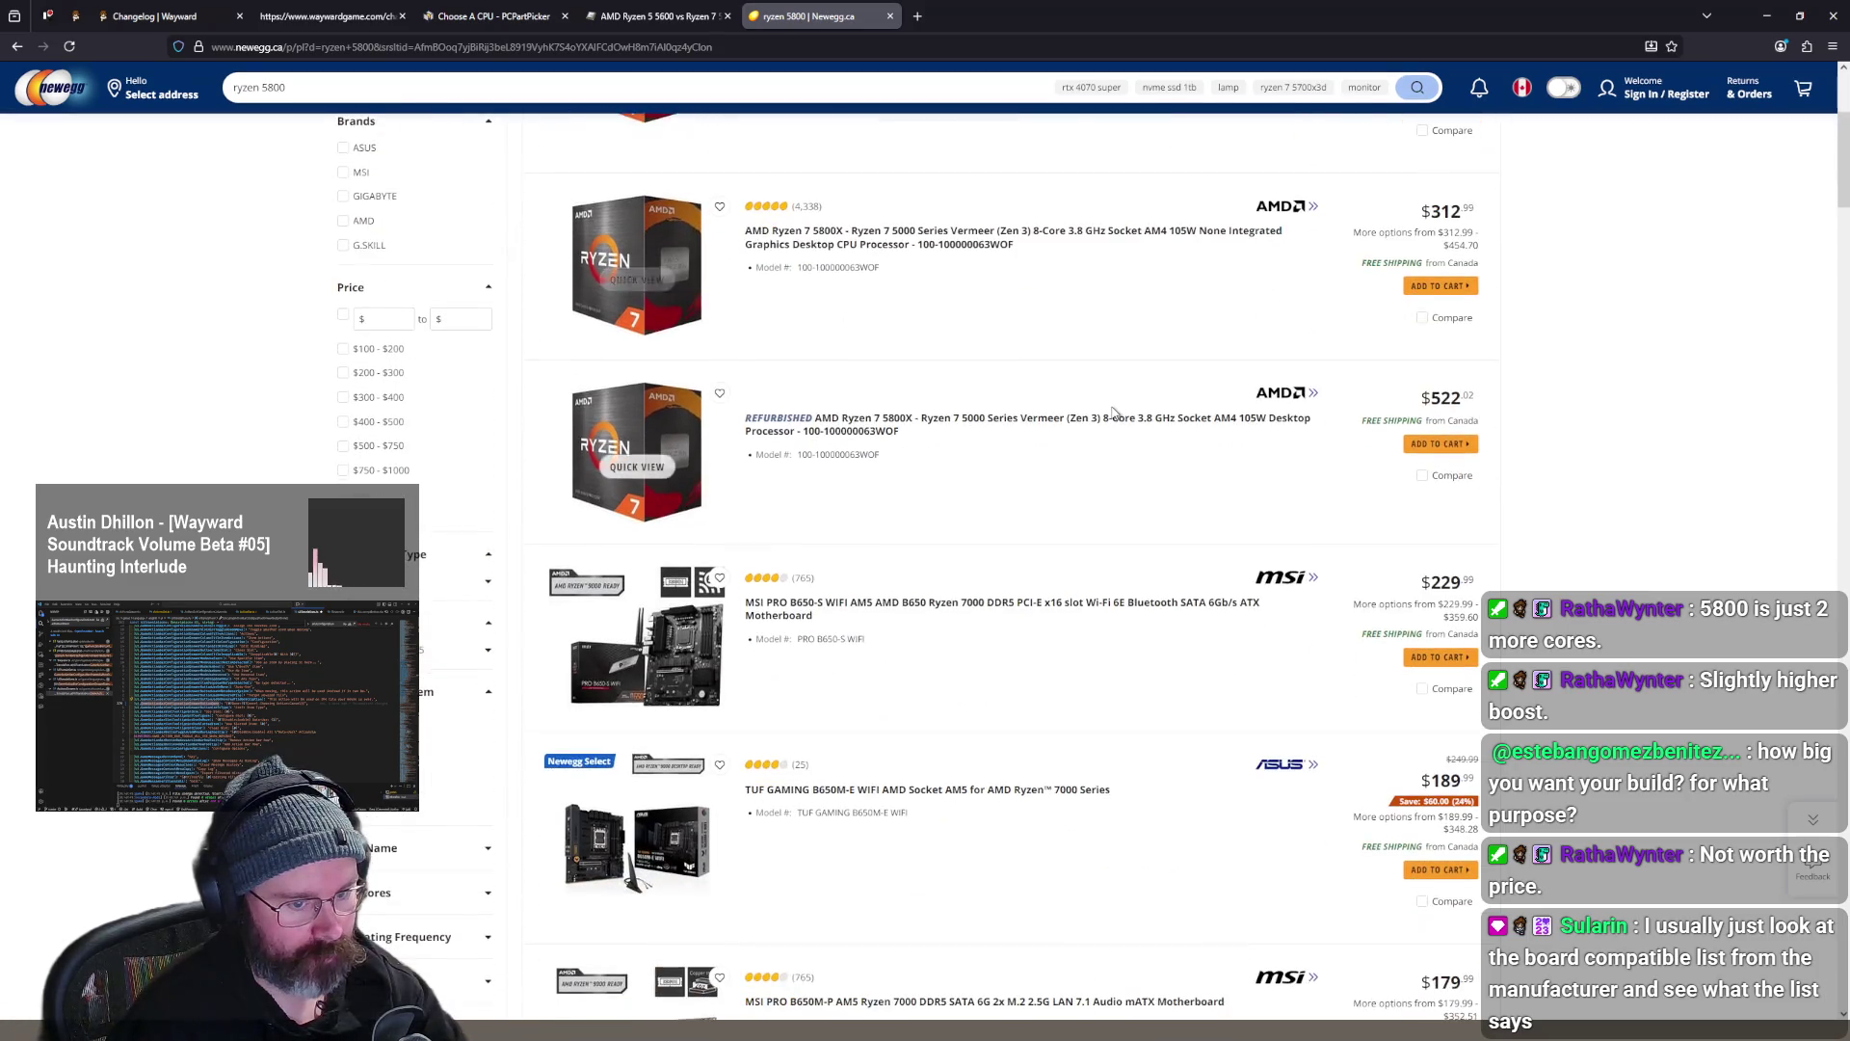
scroll(1113, 413, "up", 5)
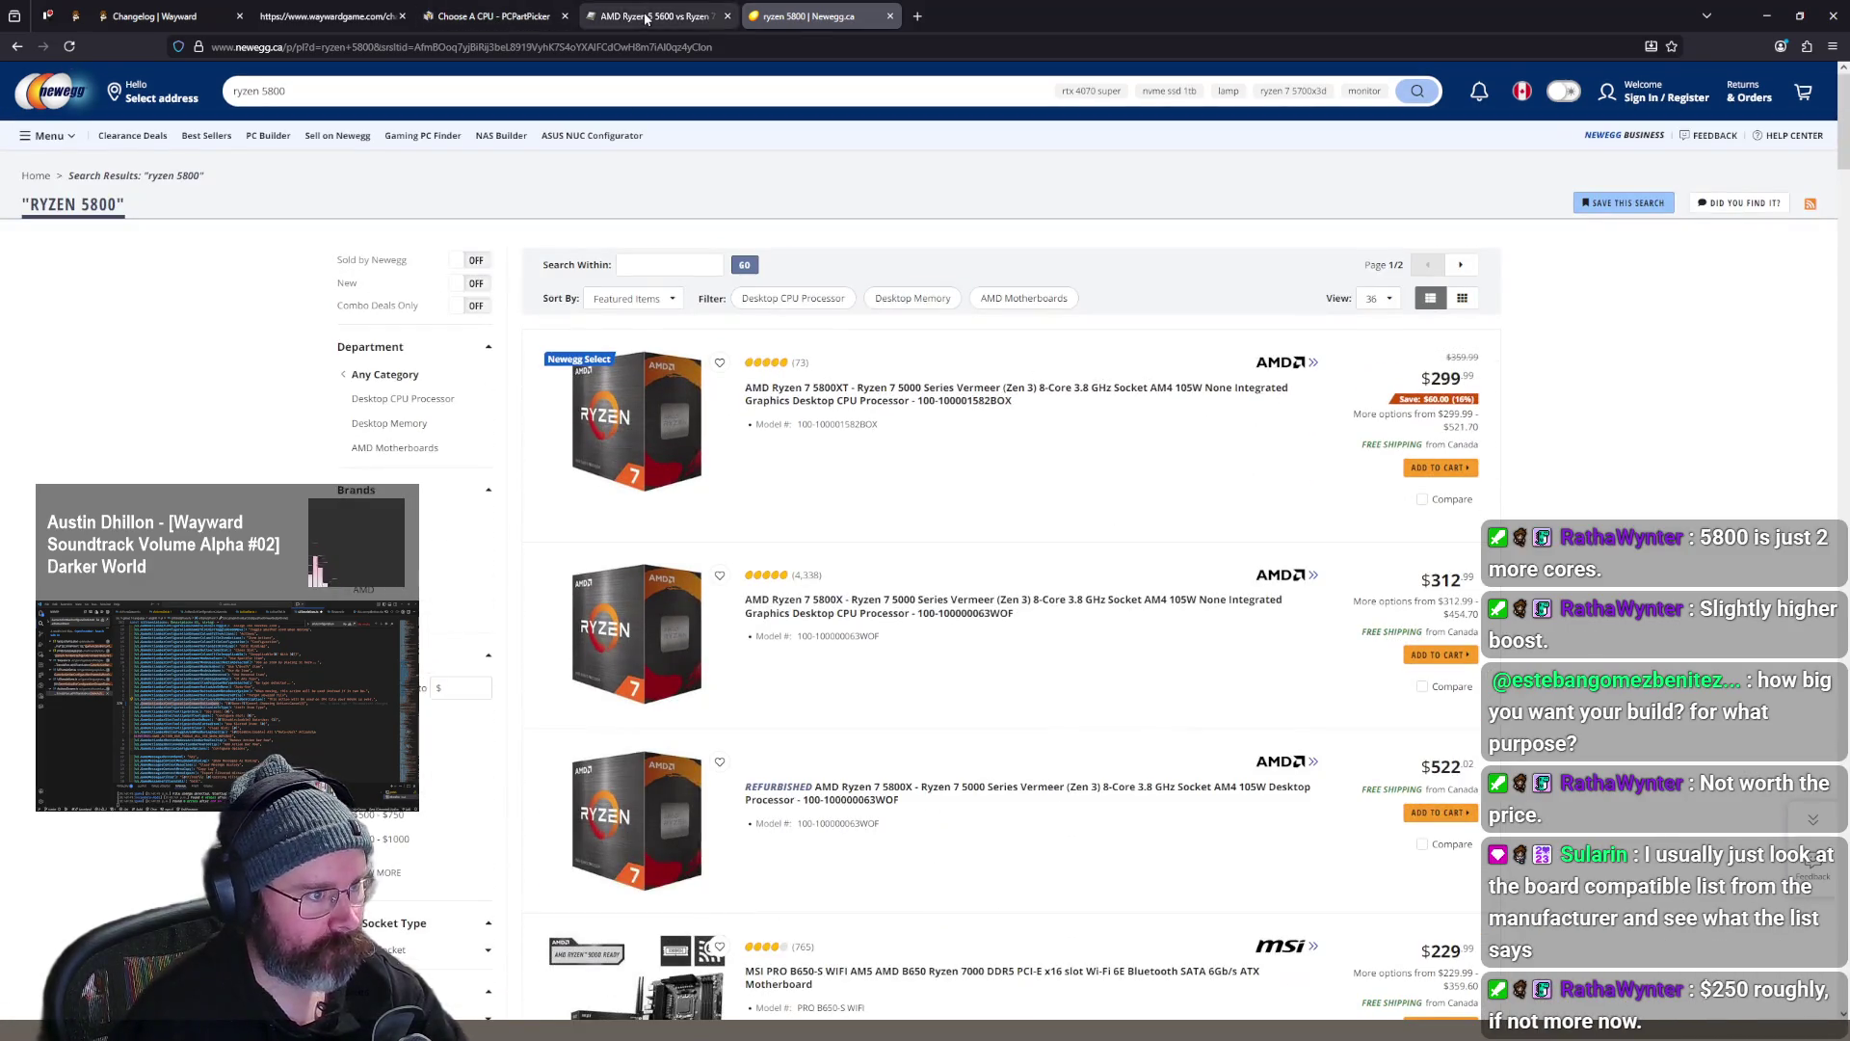
- Return to the PassMark 5600 vs 5800 comparison and scan its rating, value and energy-cost charts
left_click(655, 17)
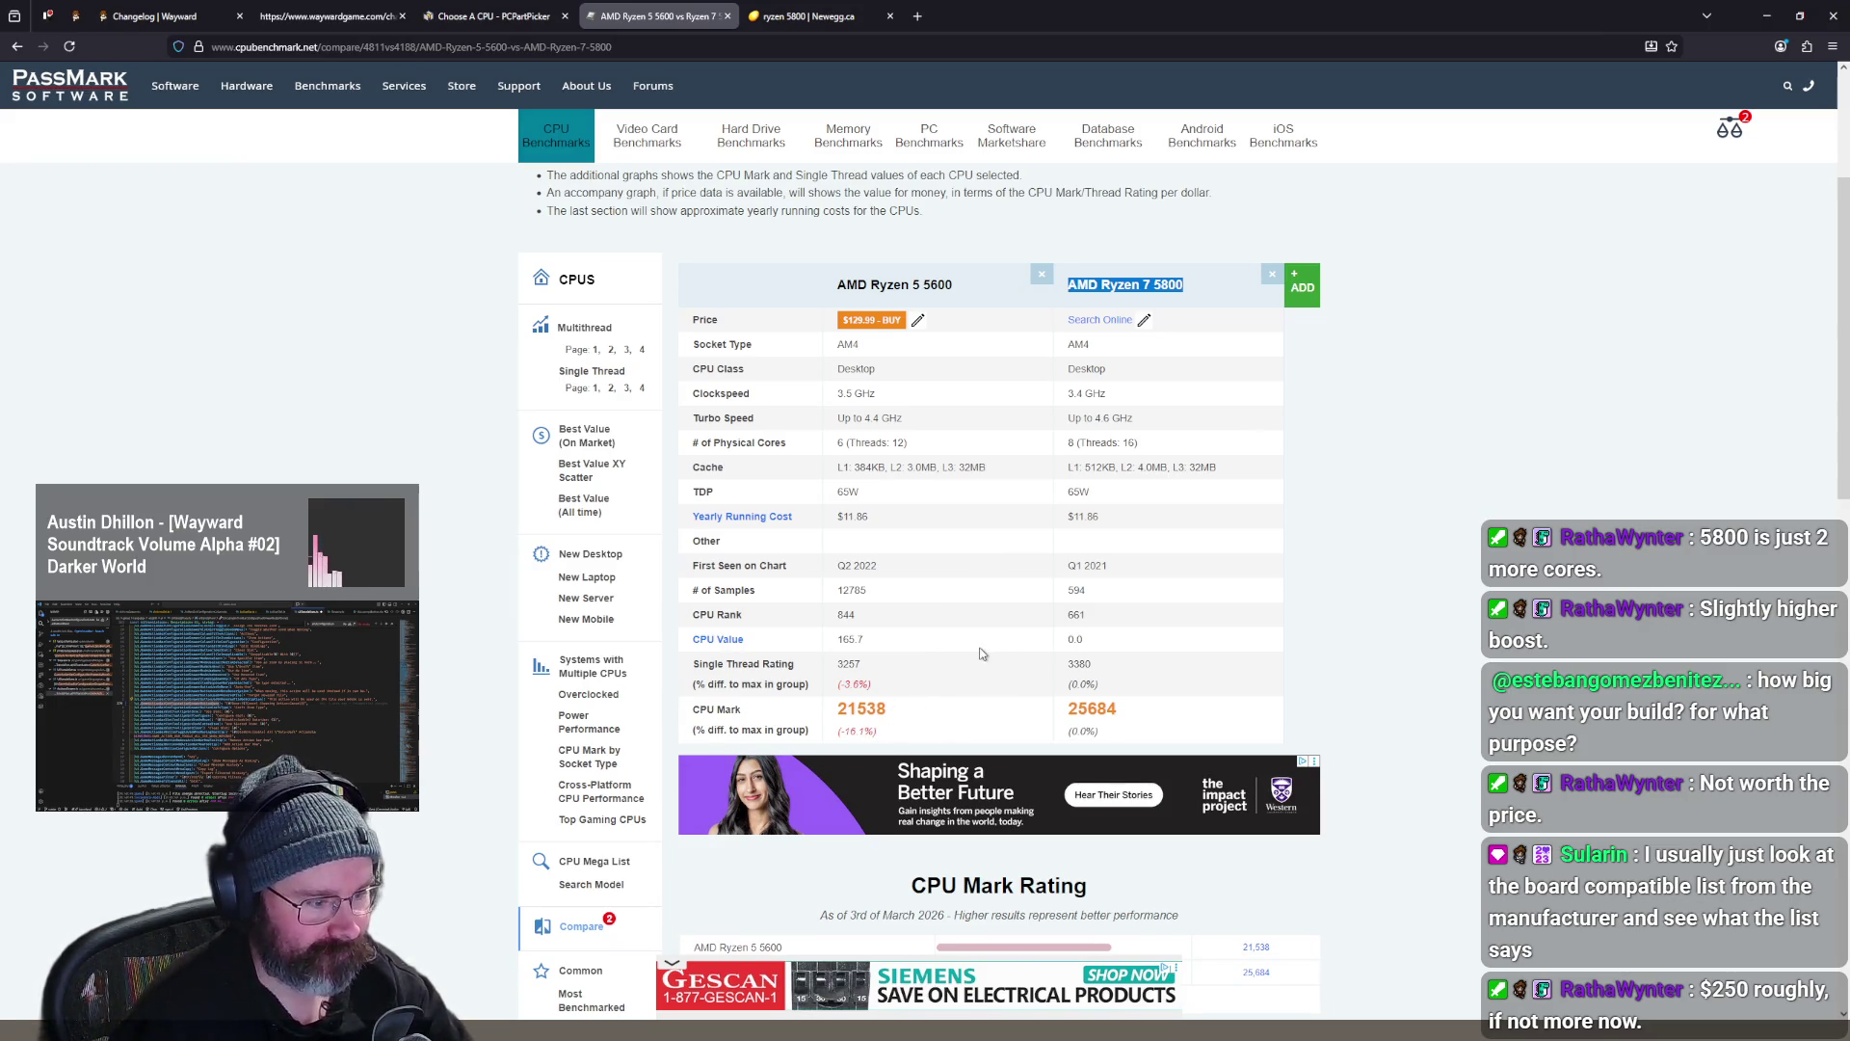
scroll(978, 653, "down", 3)
scroll(970, 643, "down", 3)
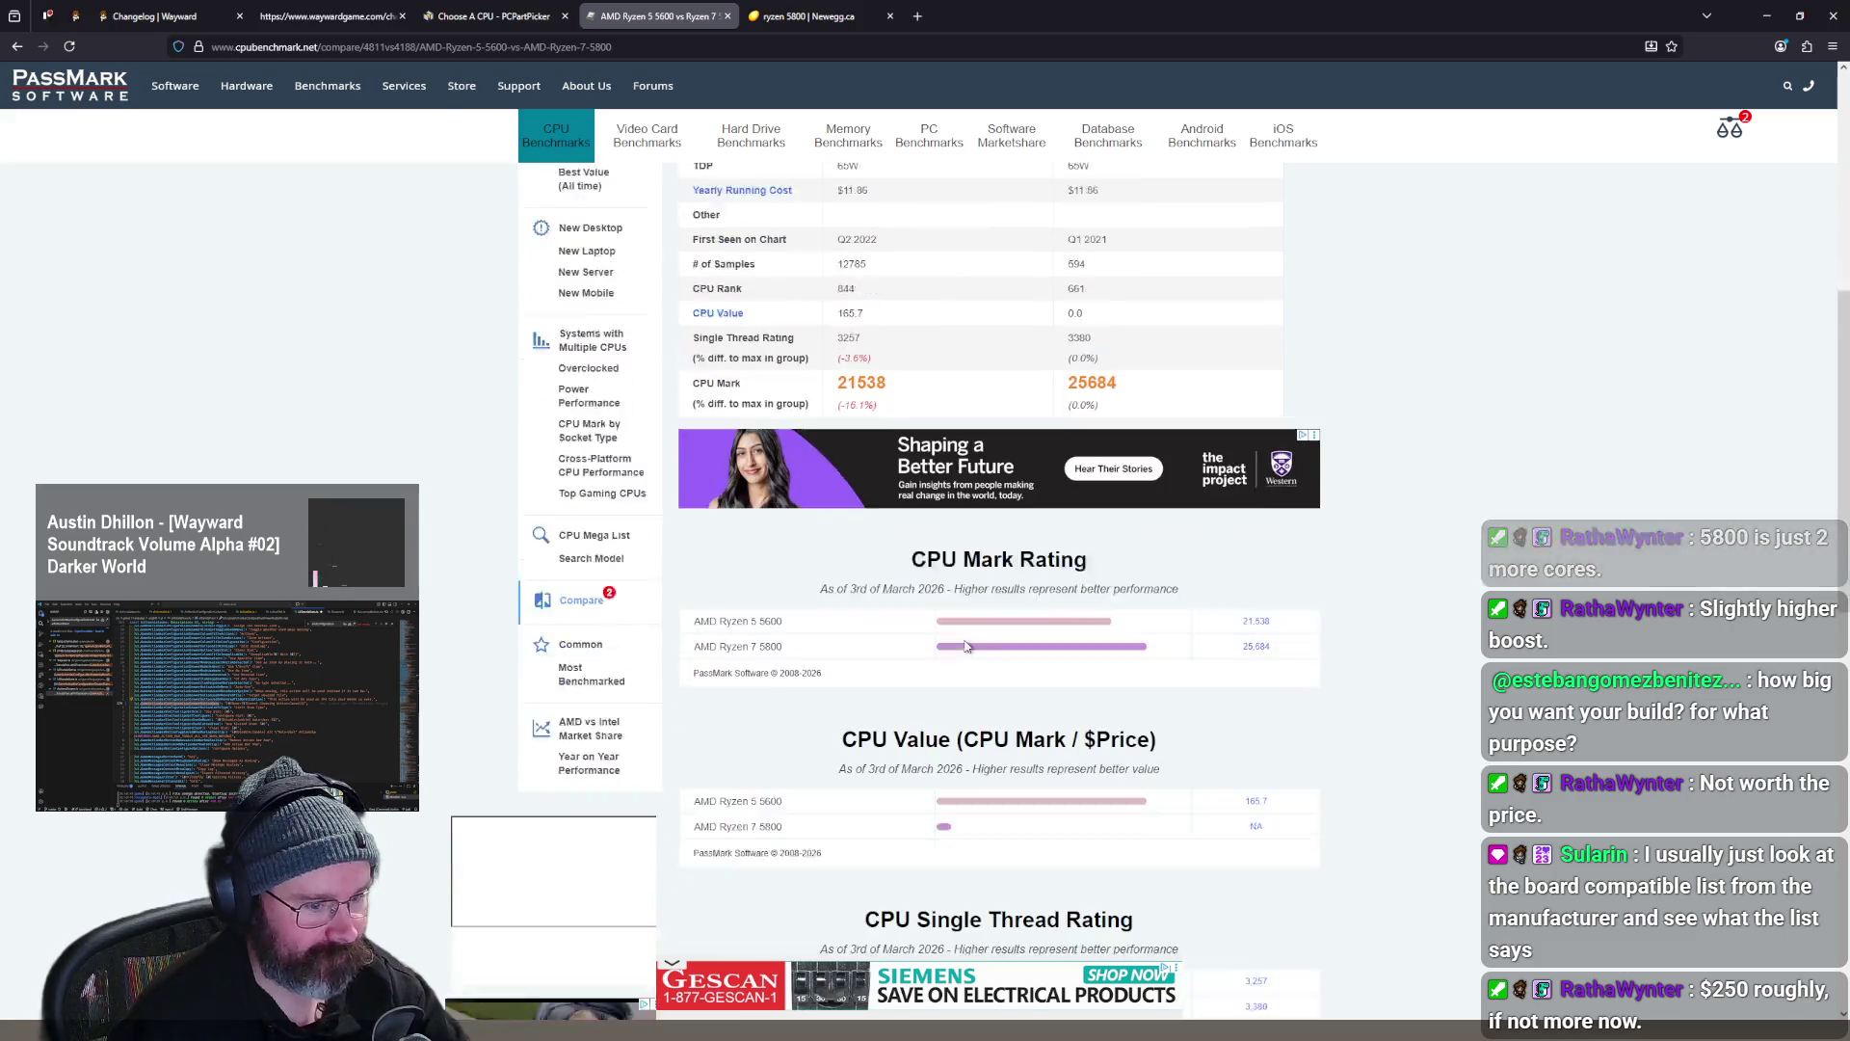
scroll(966, 645, "down", 8)
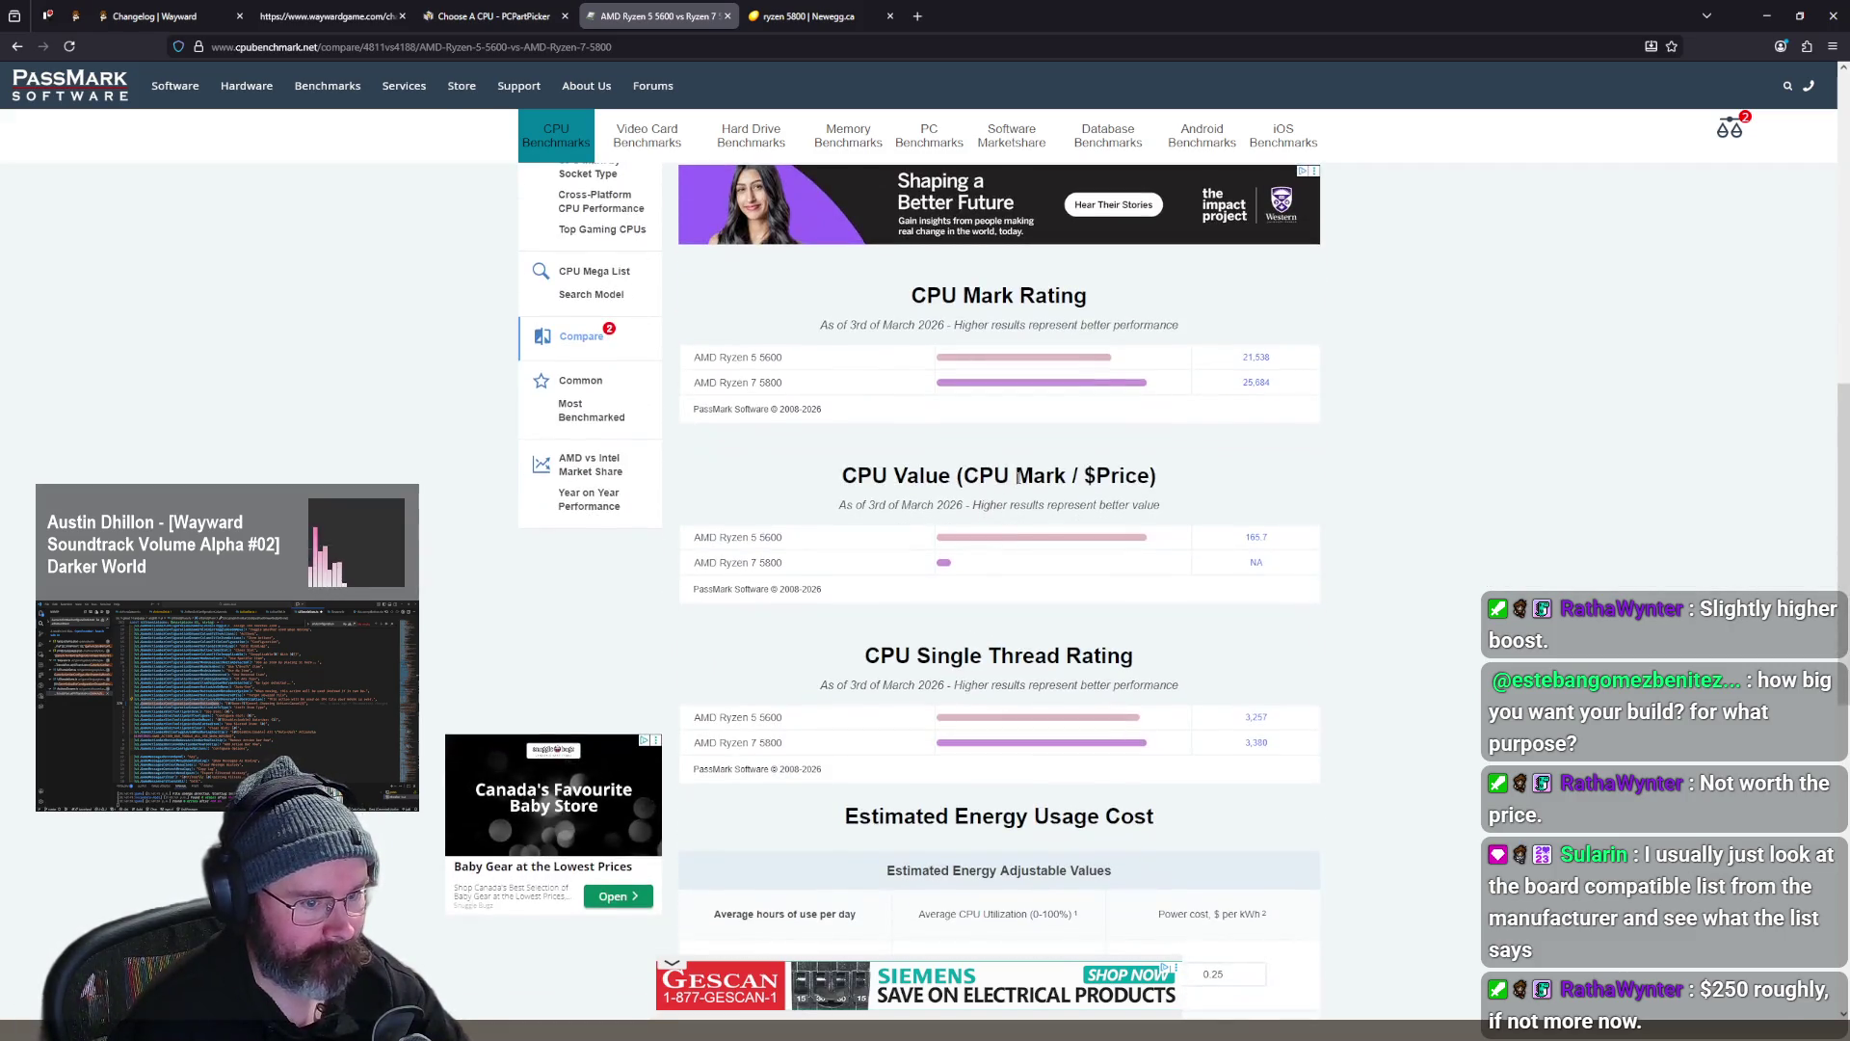
scroll(1021, 496, "down", 2)
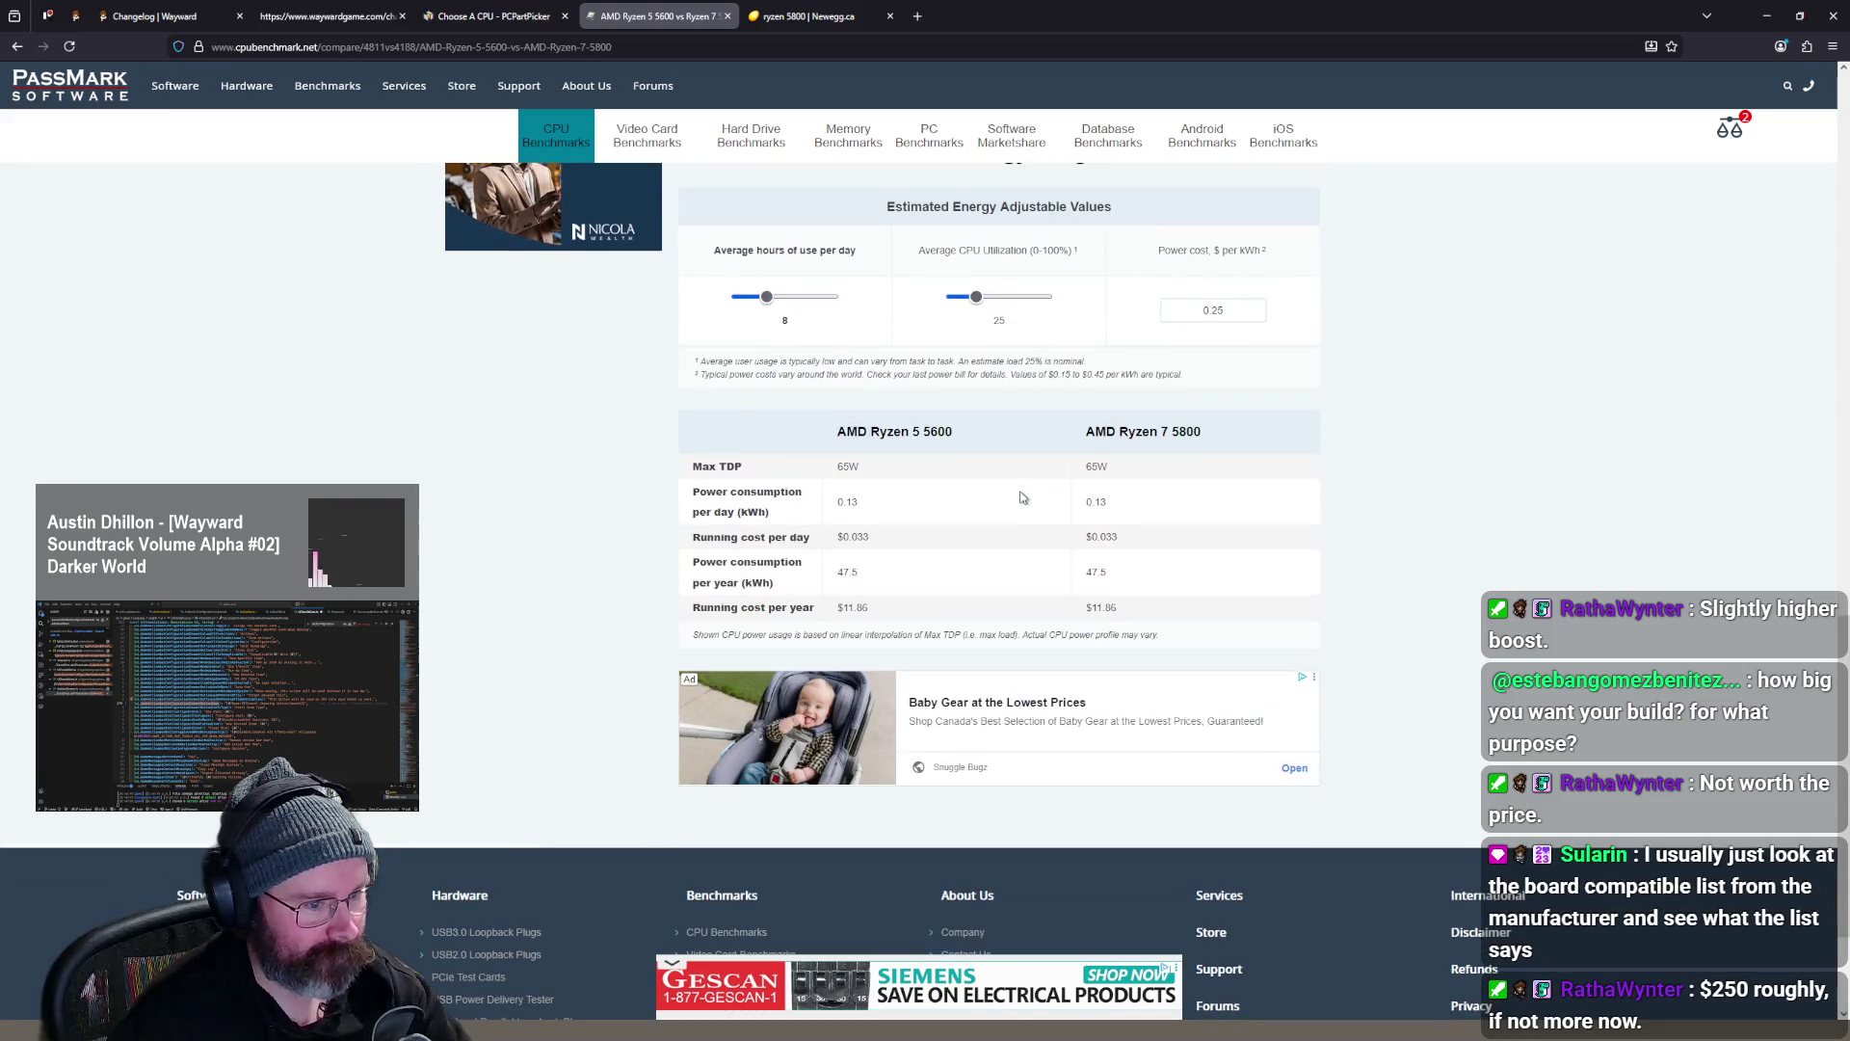
scroll(1021, 497, "up", 10)
scroll(1018, 491, "up", 5)
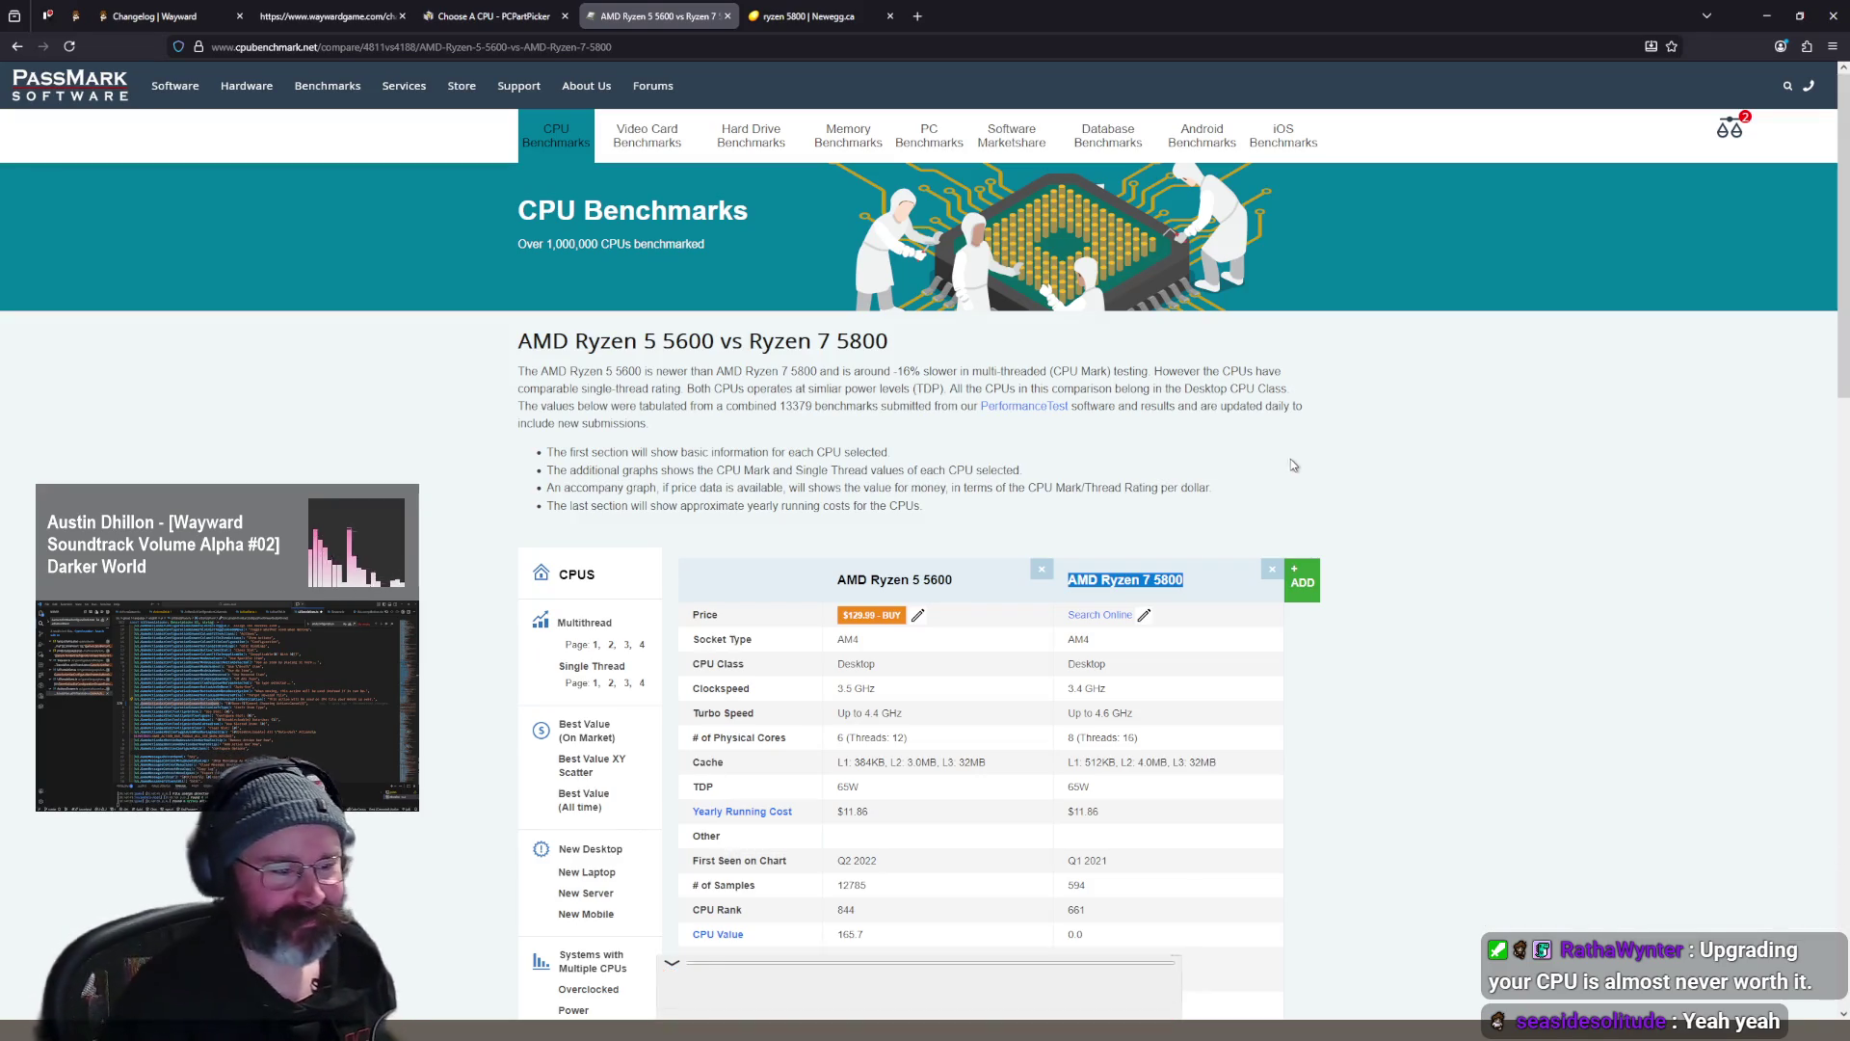
- Change the Newegg search from ryzen 5800 to ryzen 5950 and run it
left_click(773, 27)
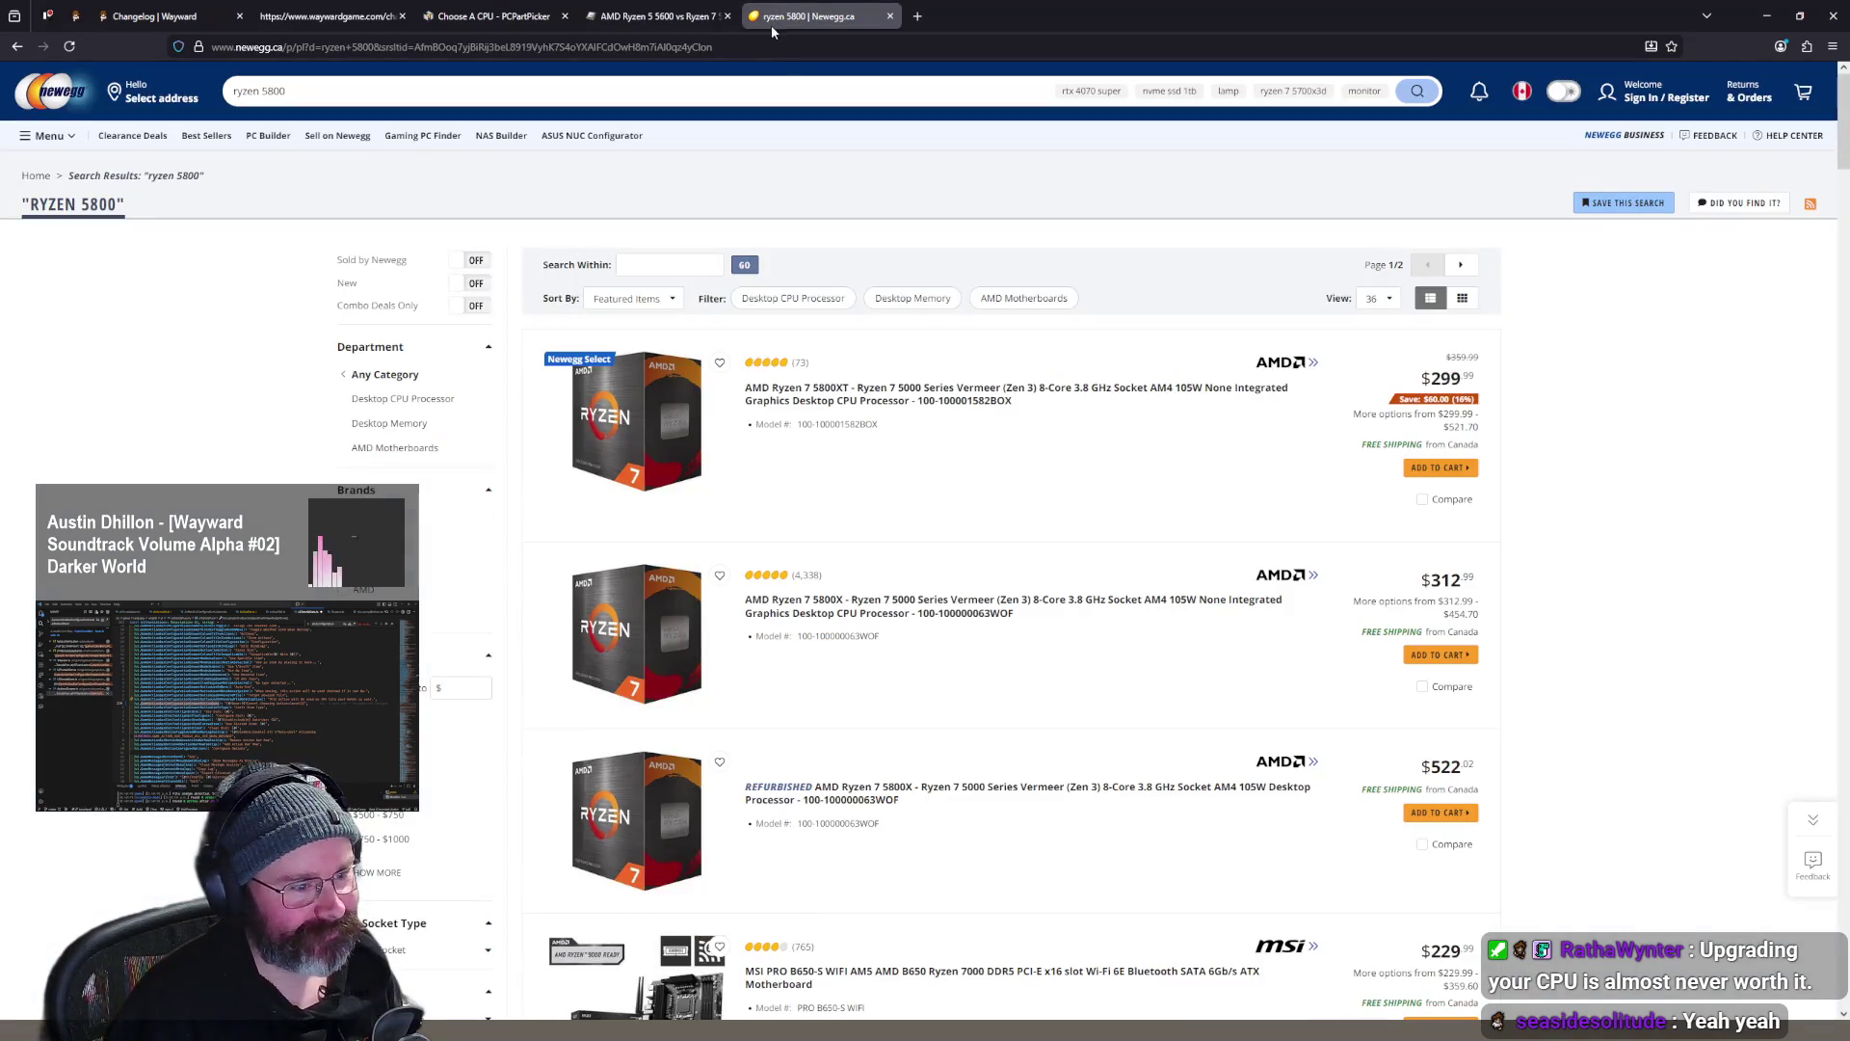
scroll(846, 184, "down", 1)
scroll(846, 233, "up", 1)
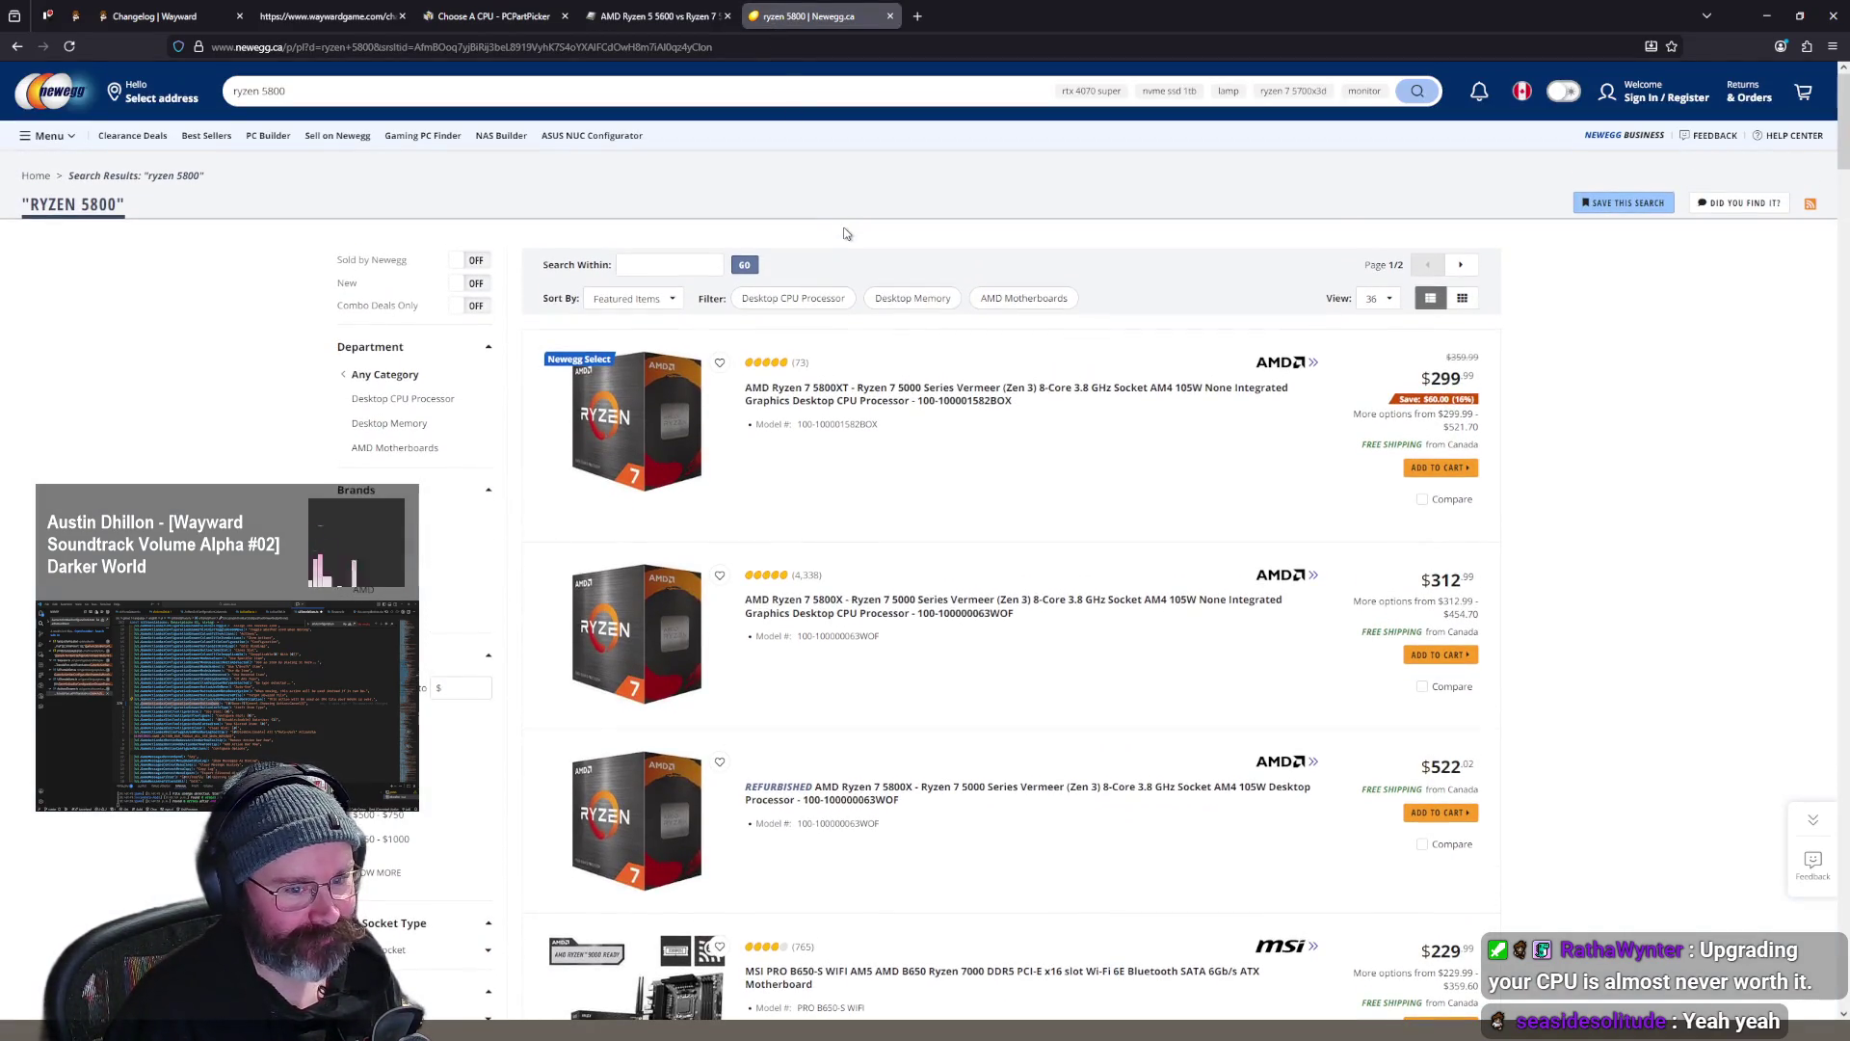
left_click(692, 14)
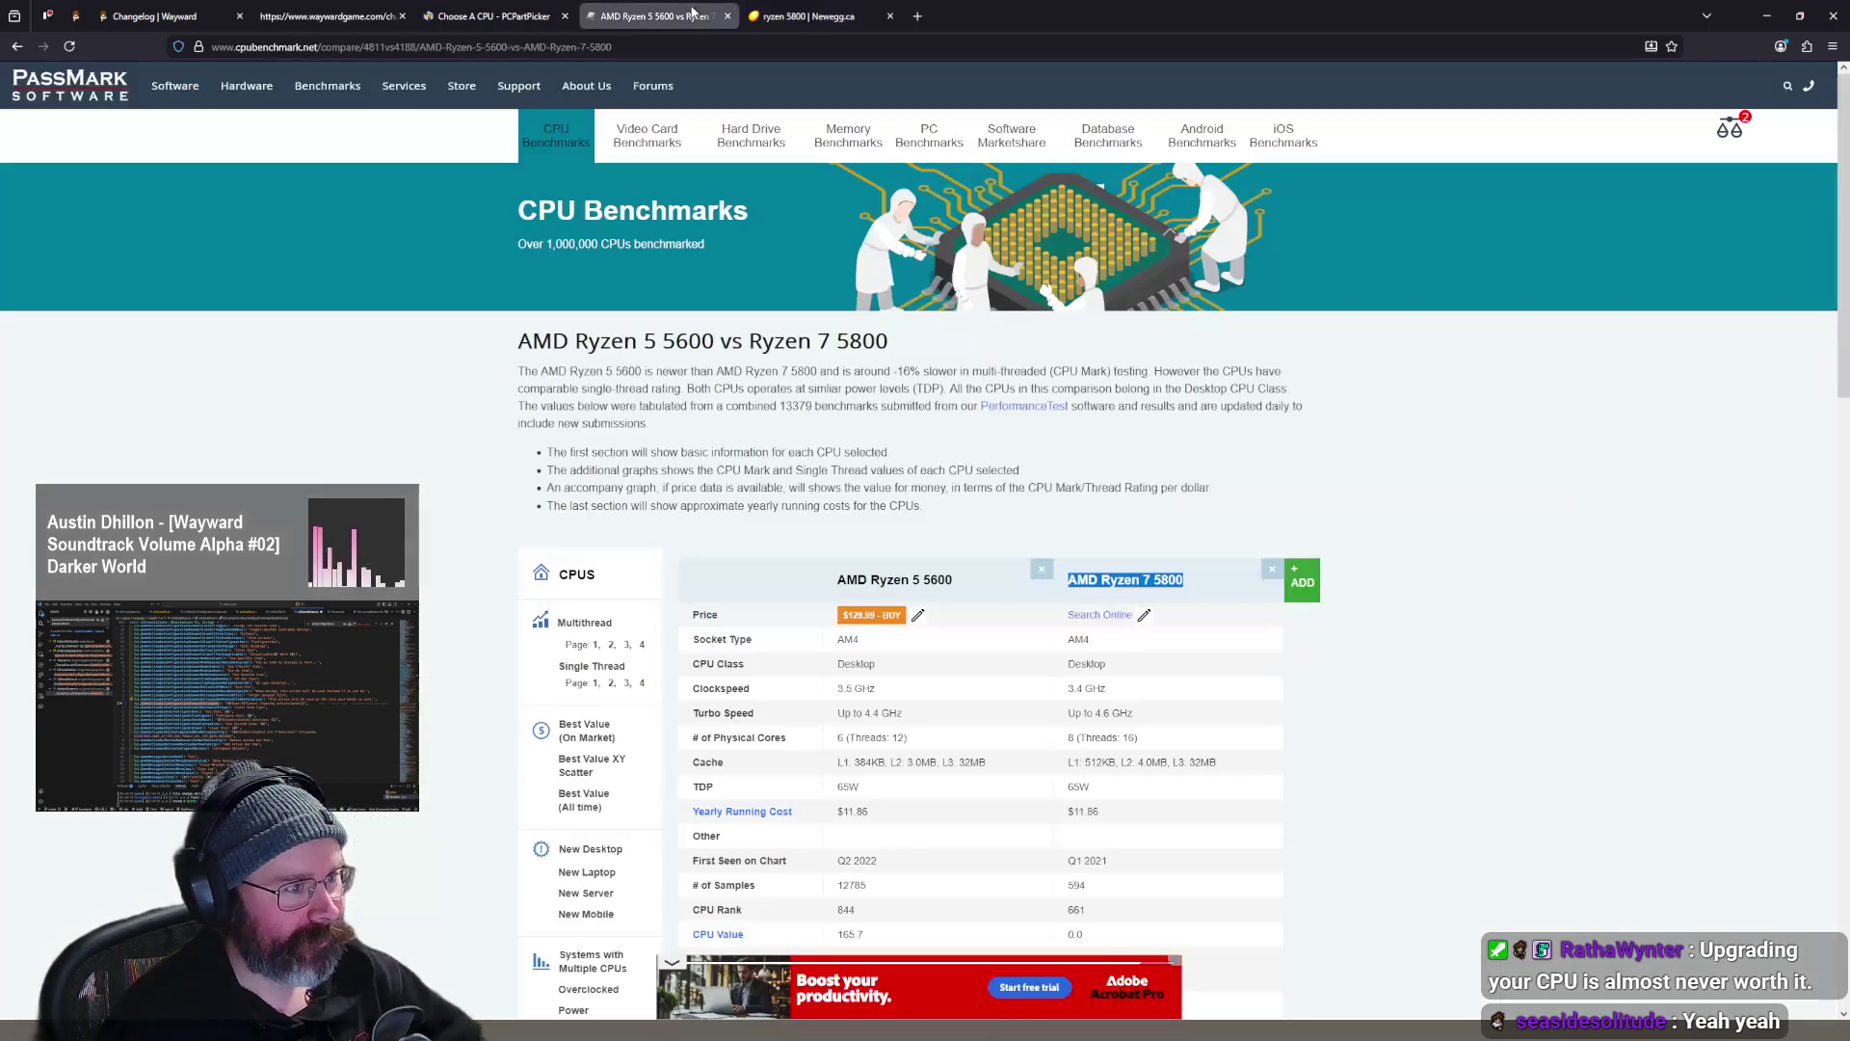
left_click(804, 15)
left_click(447, 94)
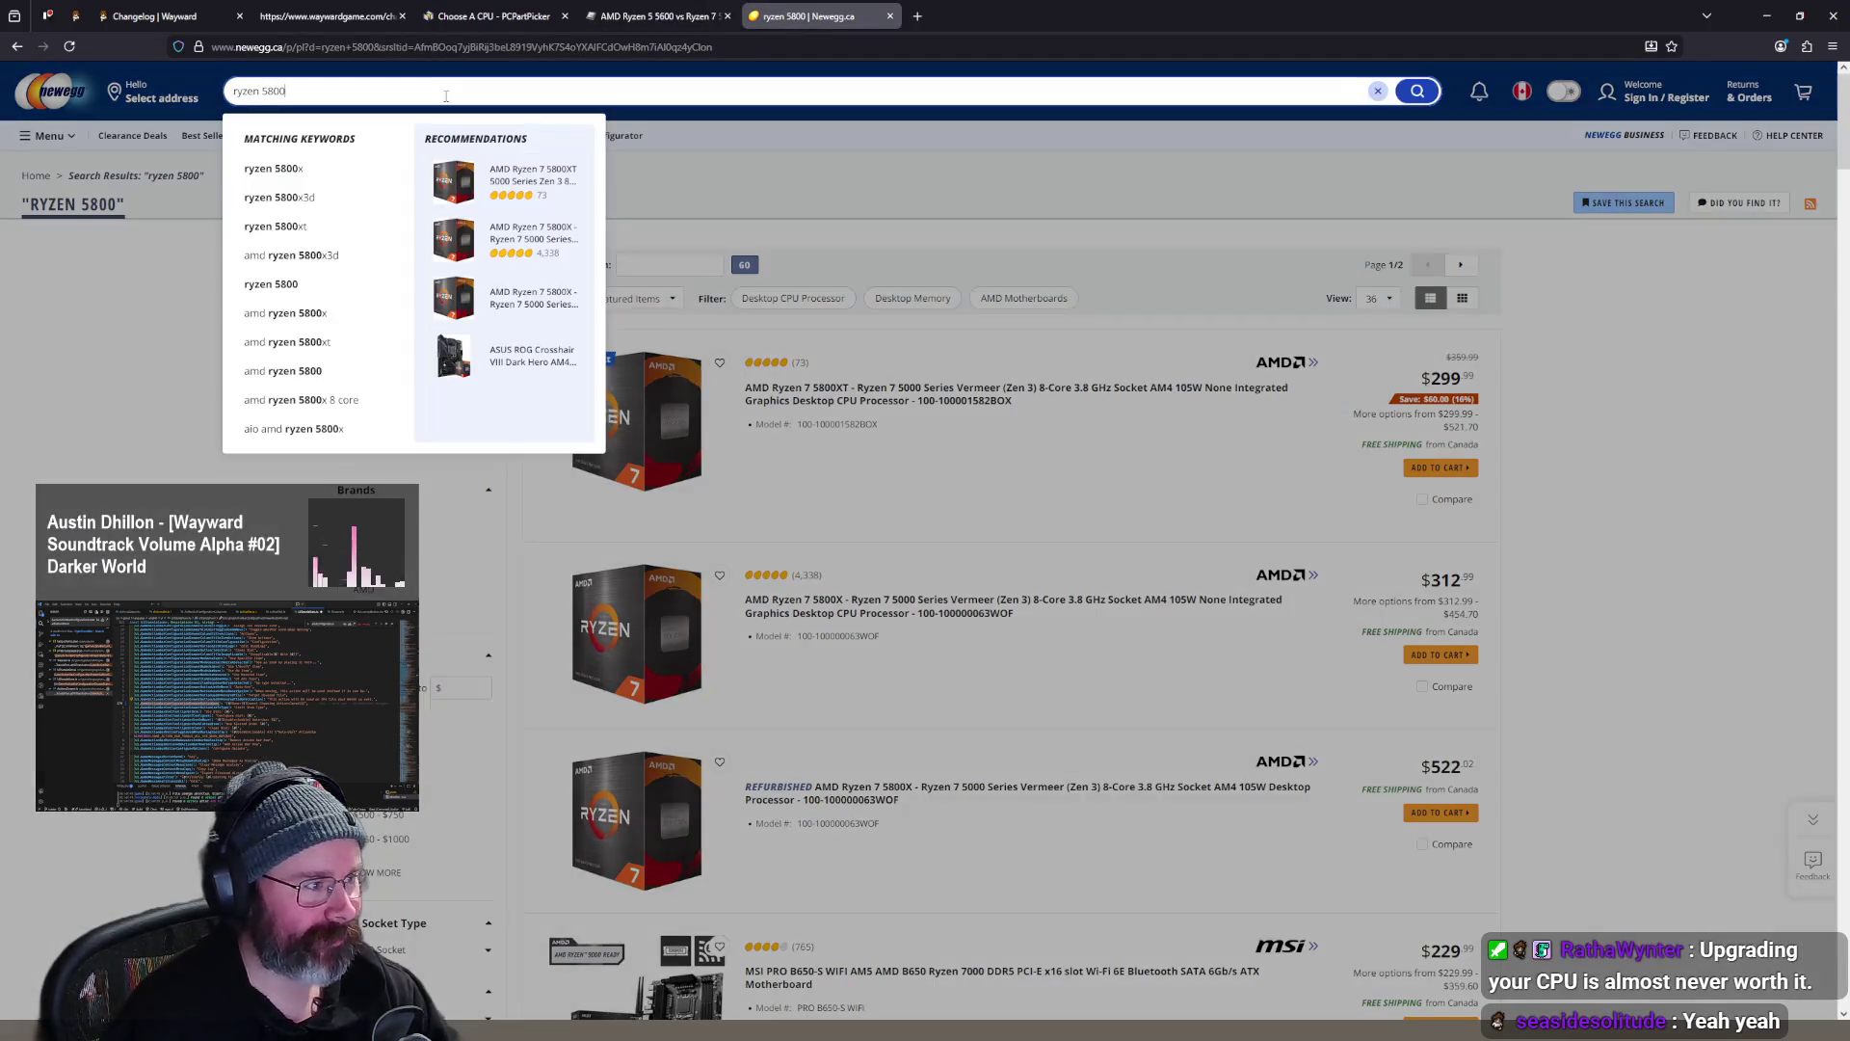
key("BackSpace")
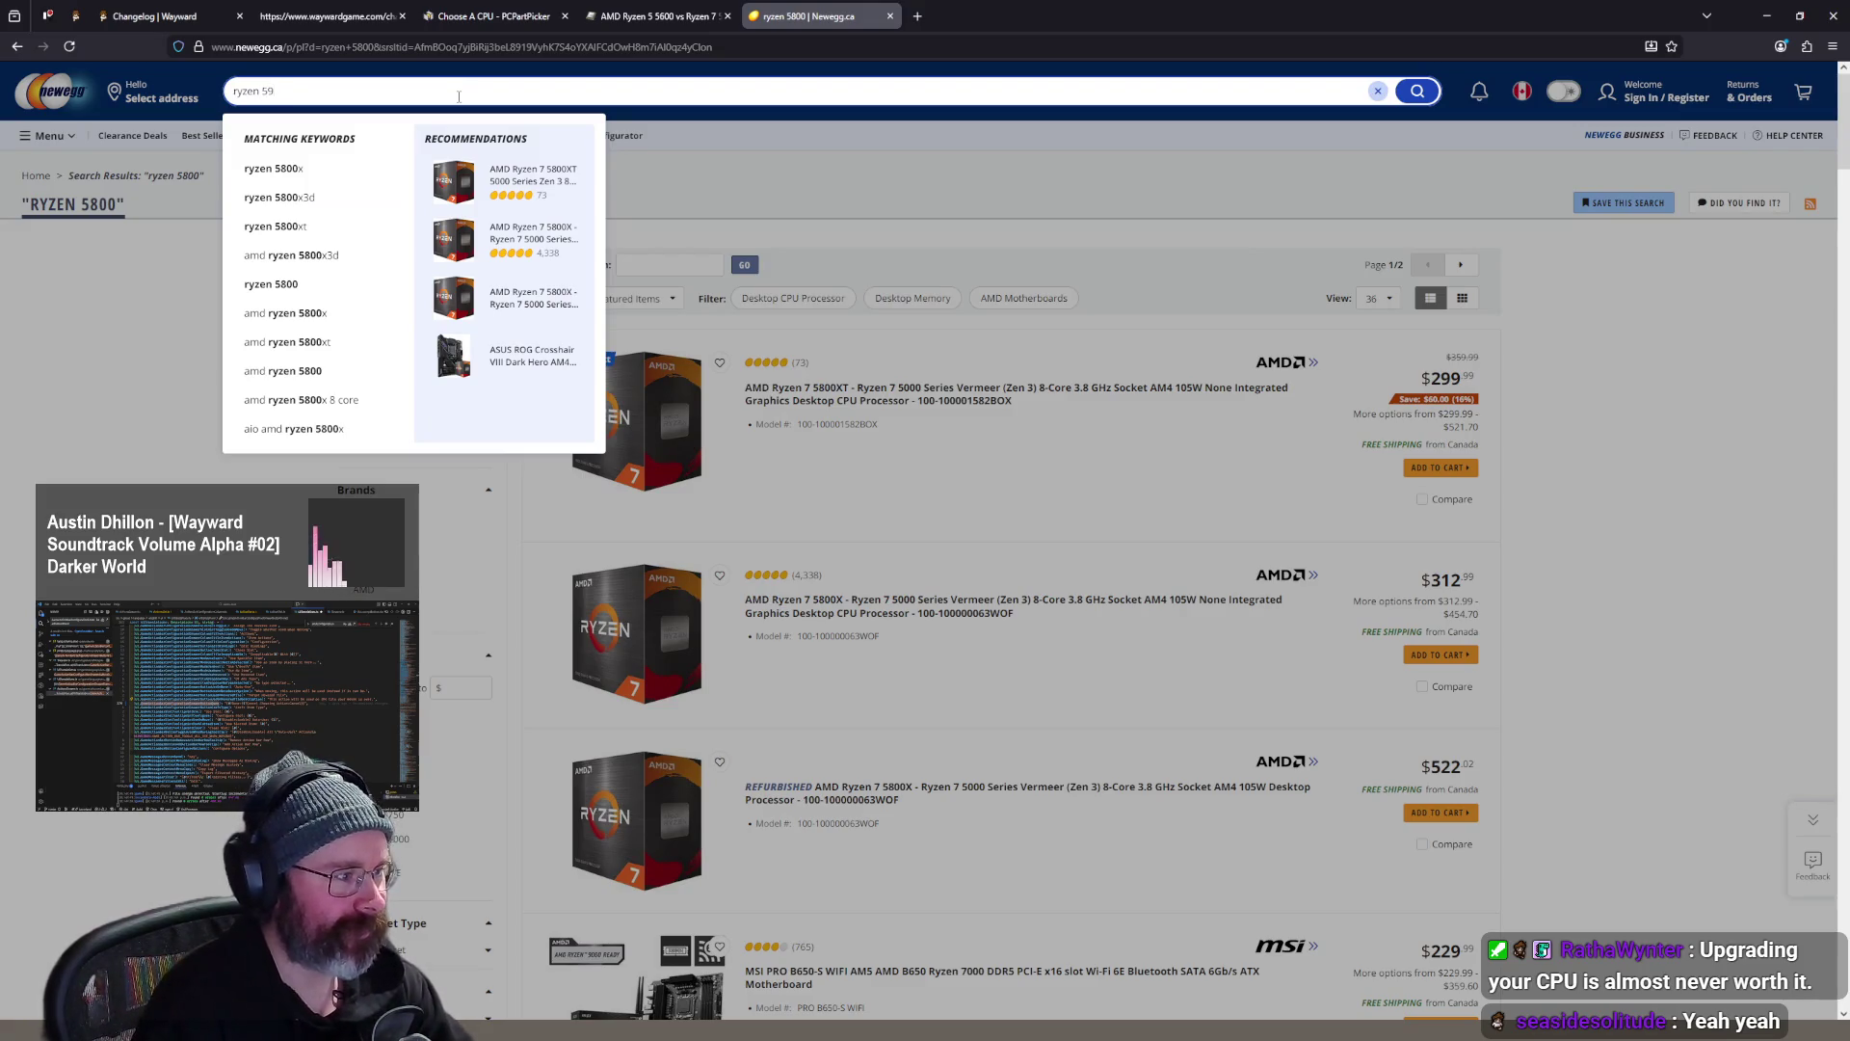
key("Return")
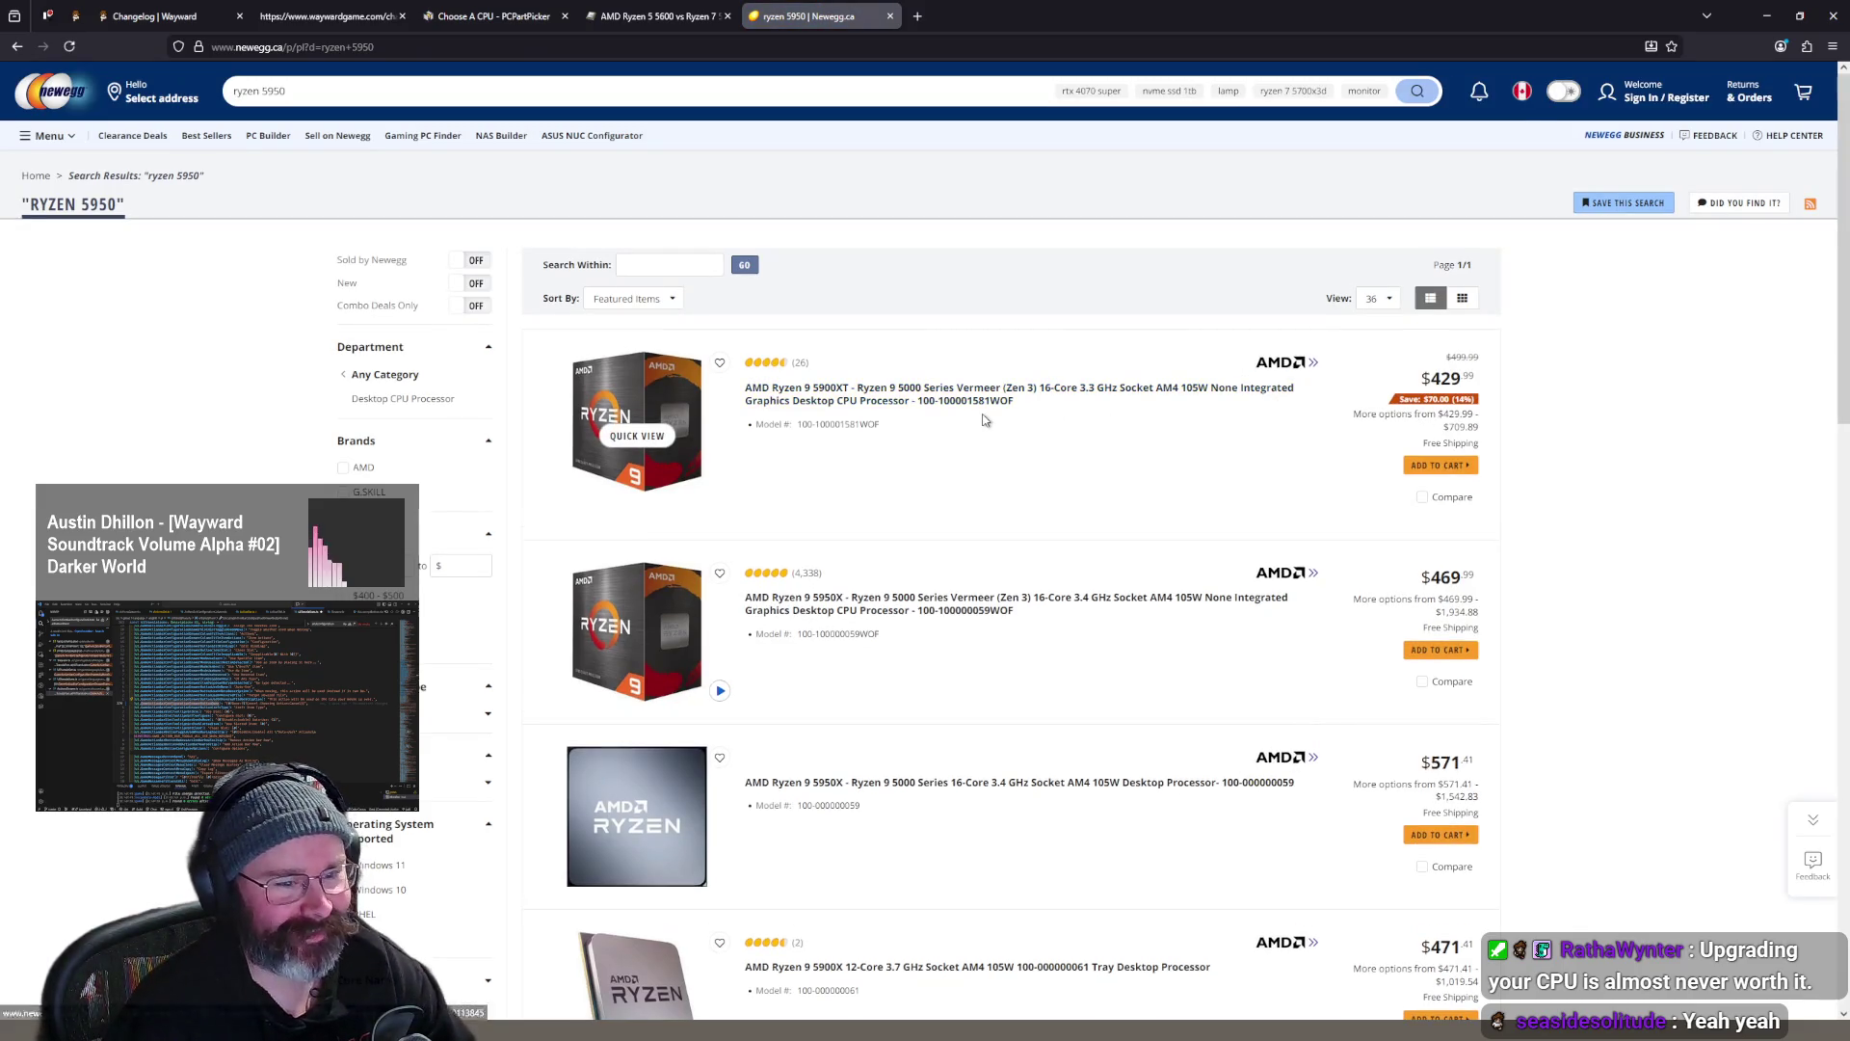
- Go back to the PassMark 5600 vs 5800 comparison and reload it
key("ctrl+shift+Tab")
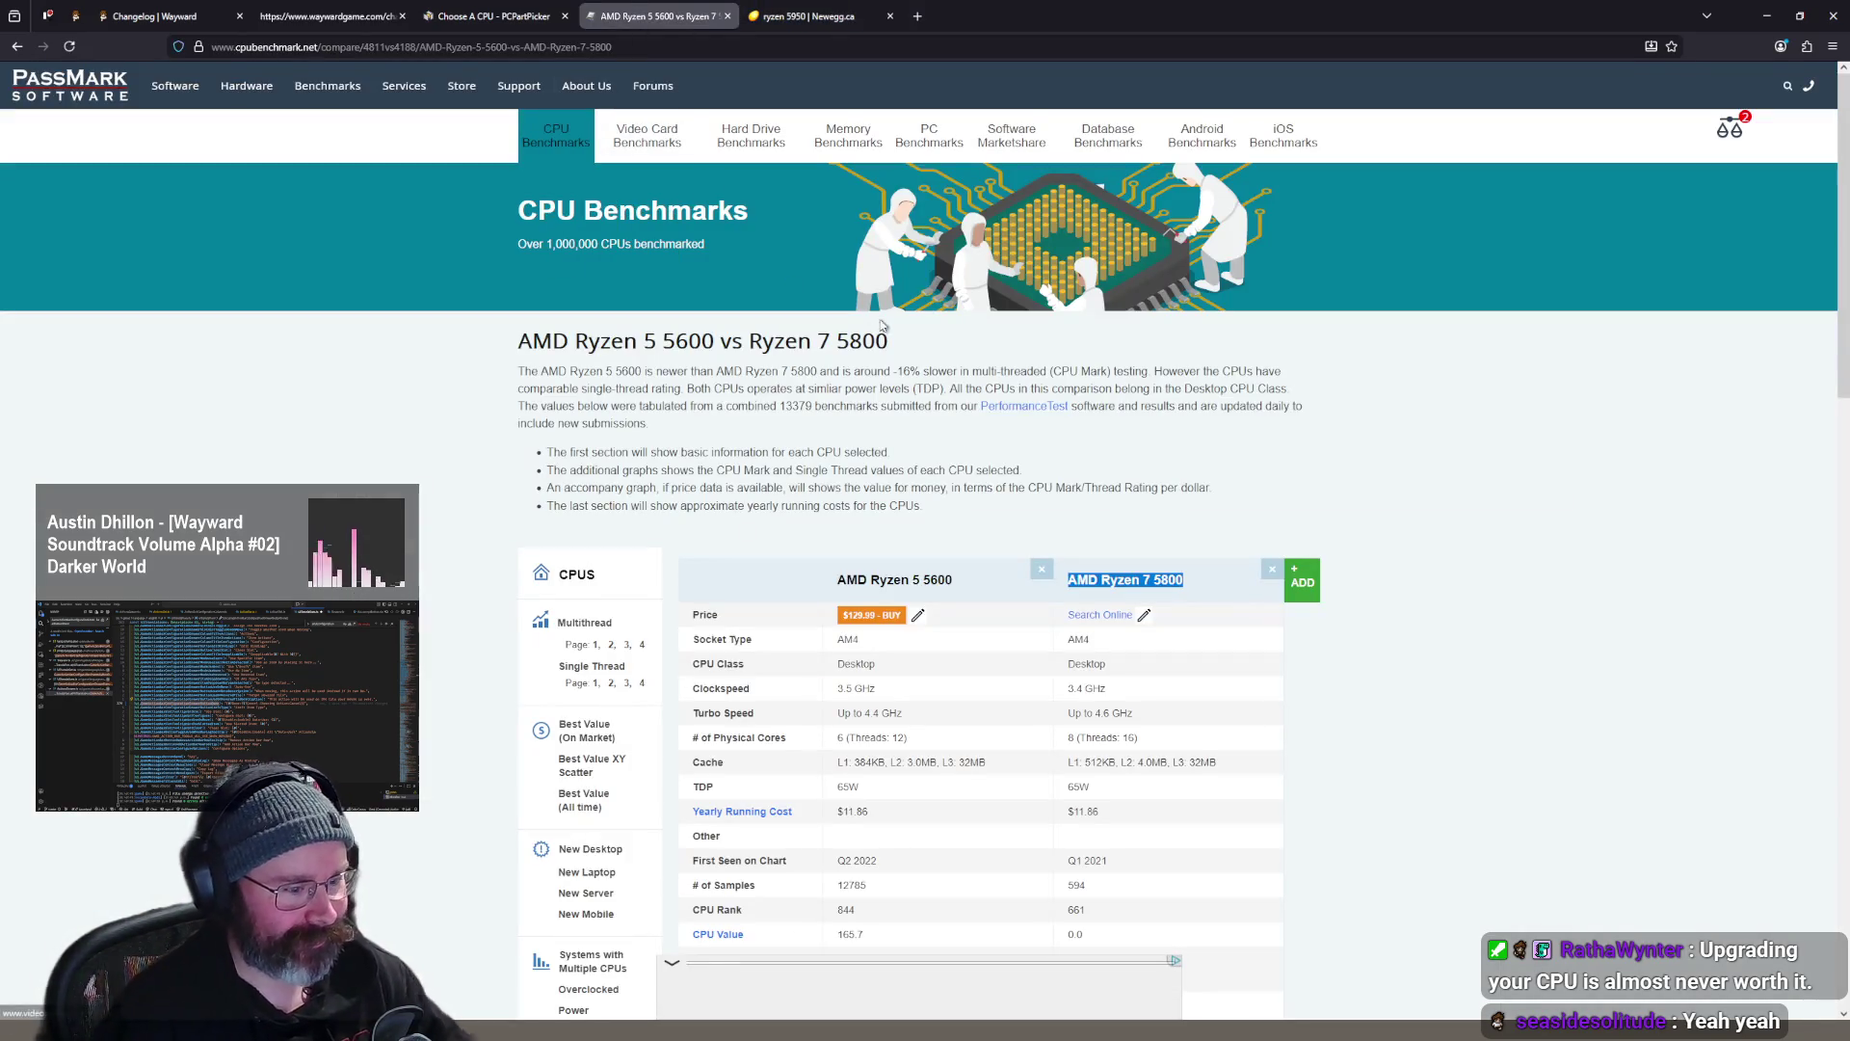
scroll(881, 325, "down", 8)
scroll(1314, 452, "up", 8)
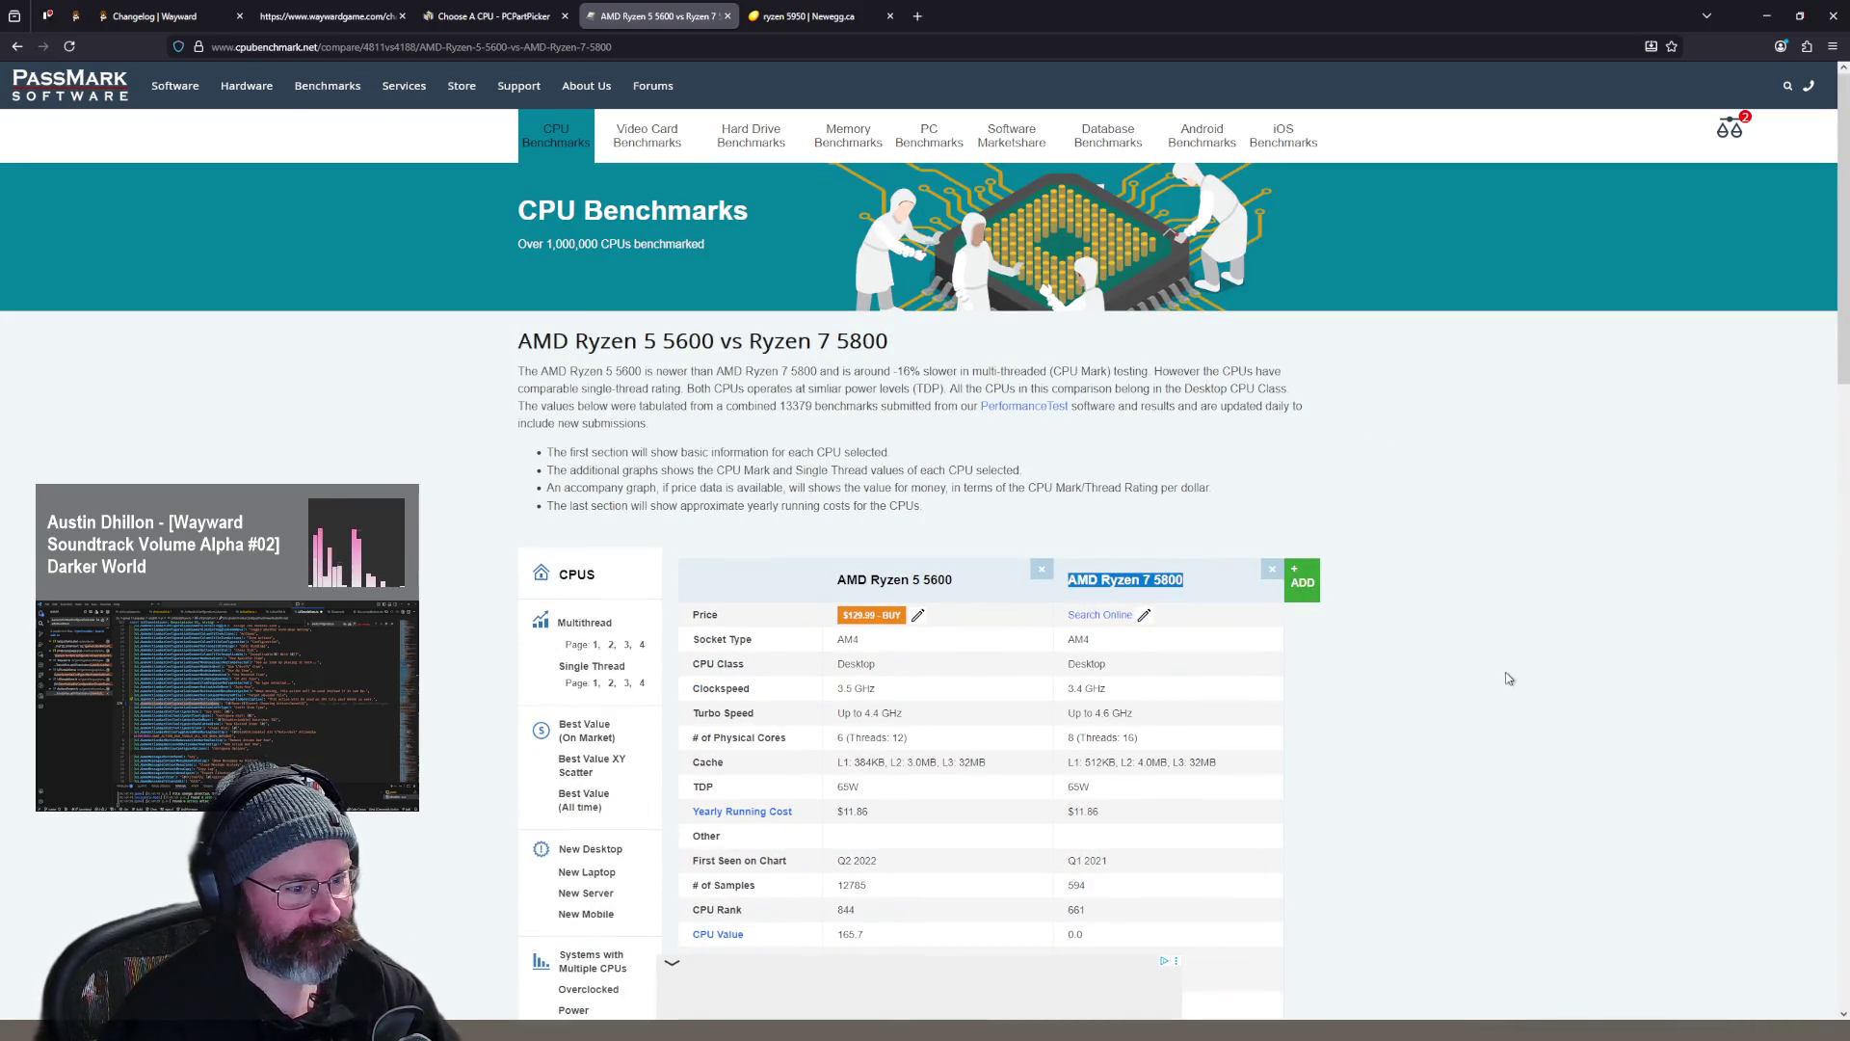
key("F5")
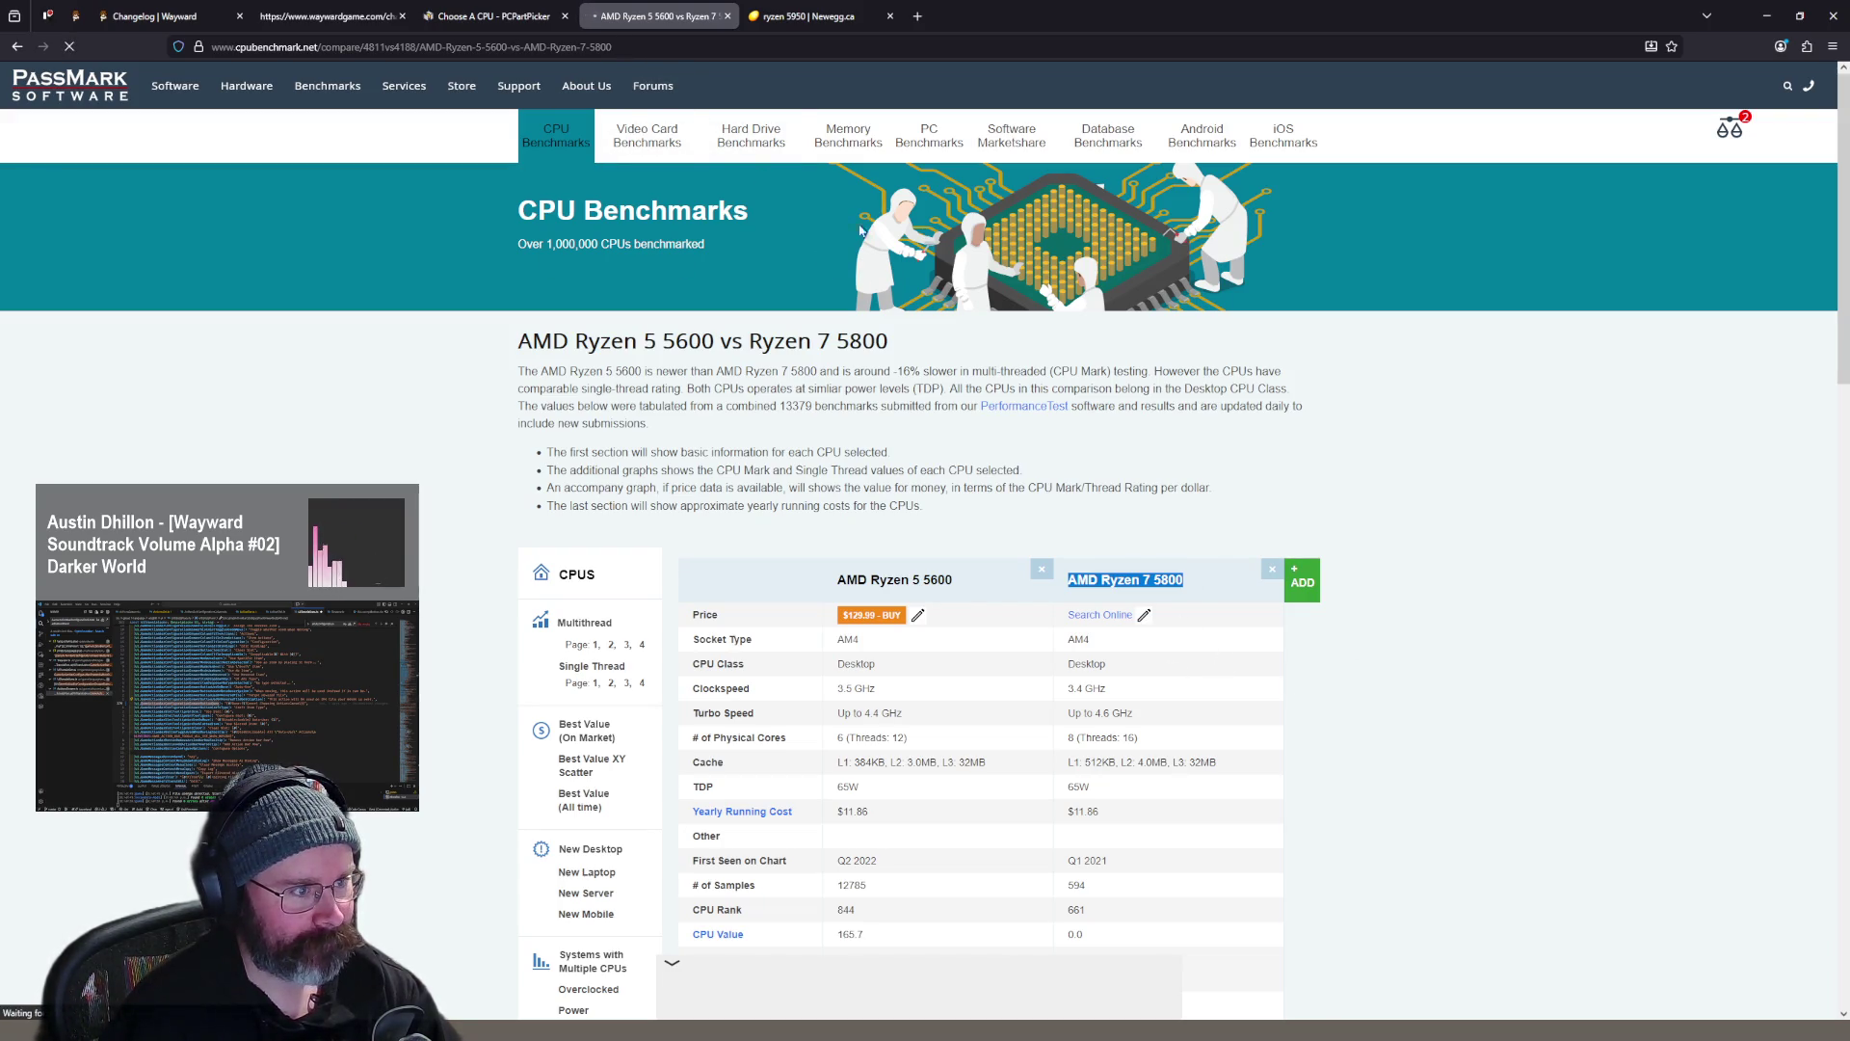
left_click(491, 17)
- Swap the Ryzen 7 5800 for the AMD Ryzen 9 5950X in the PassMark compare list
left_click(660, 16)
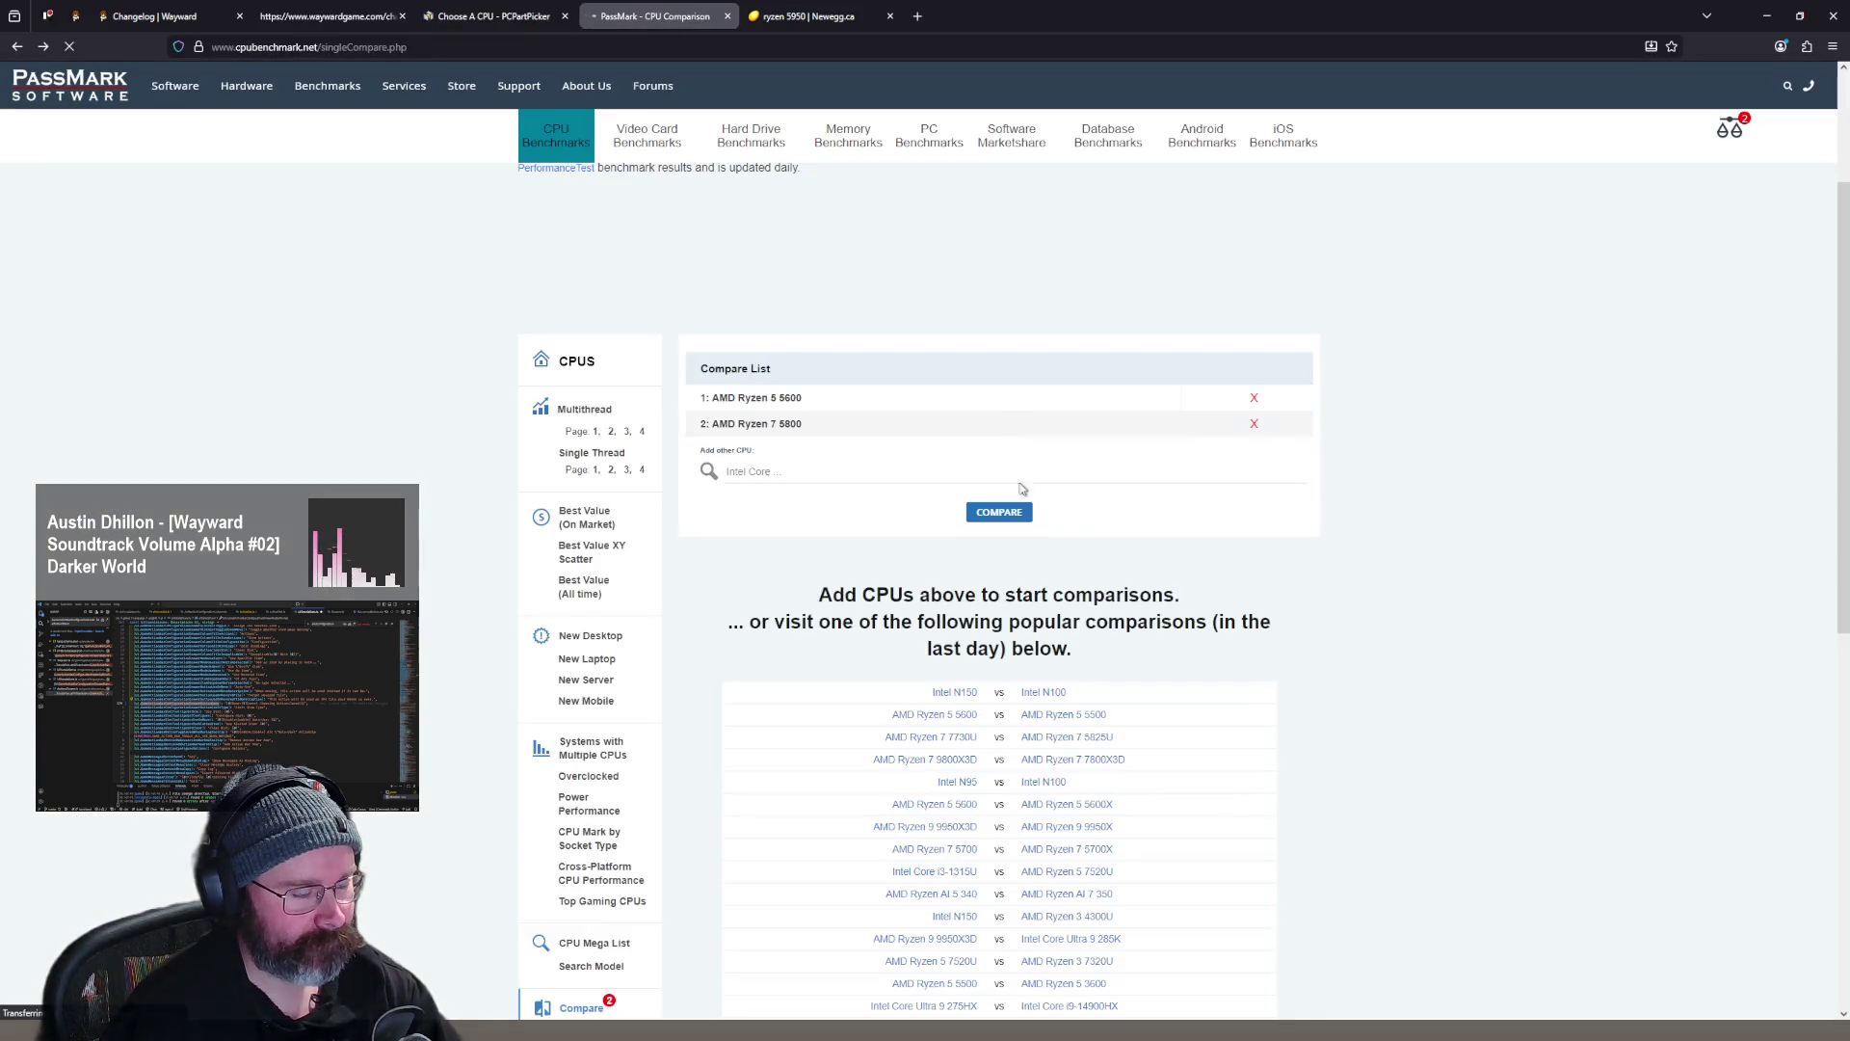
left_click(1254, 424)
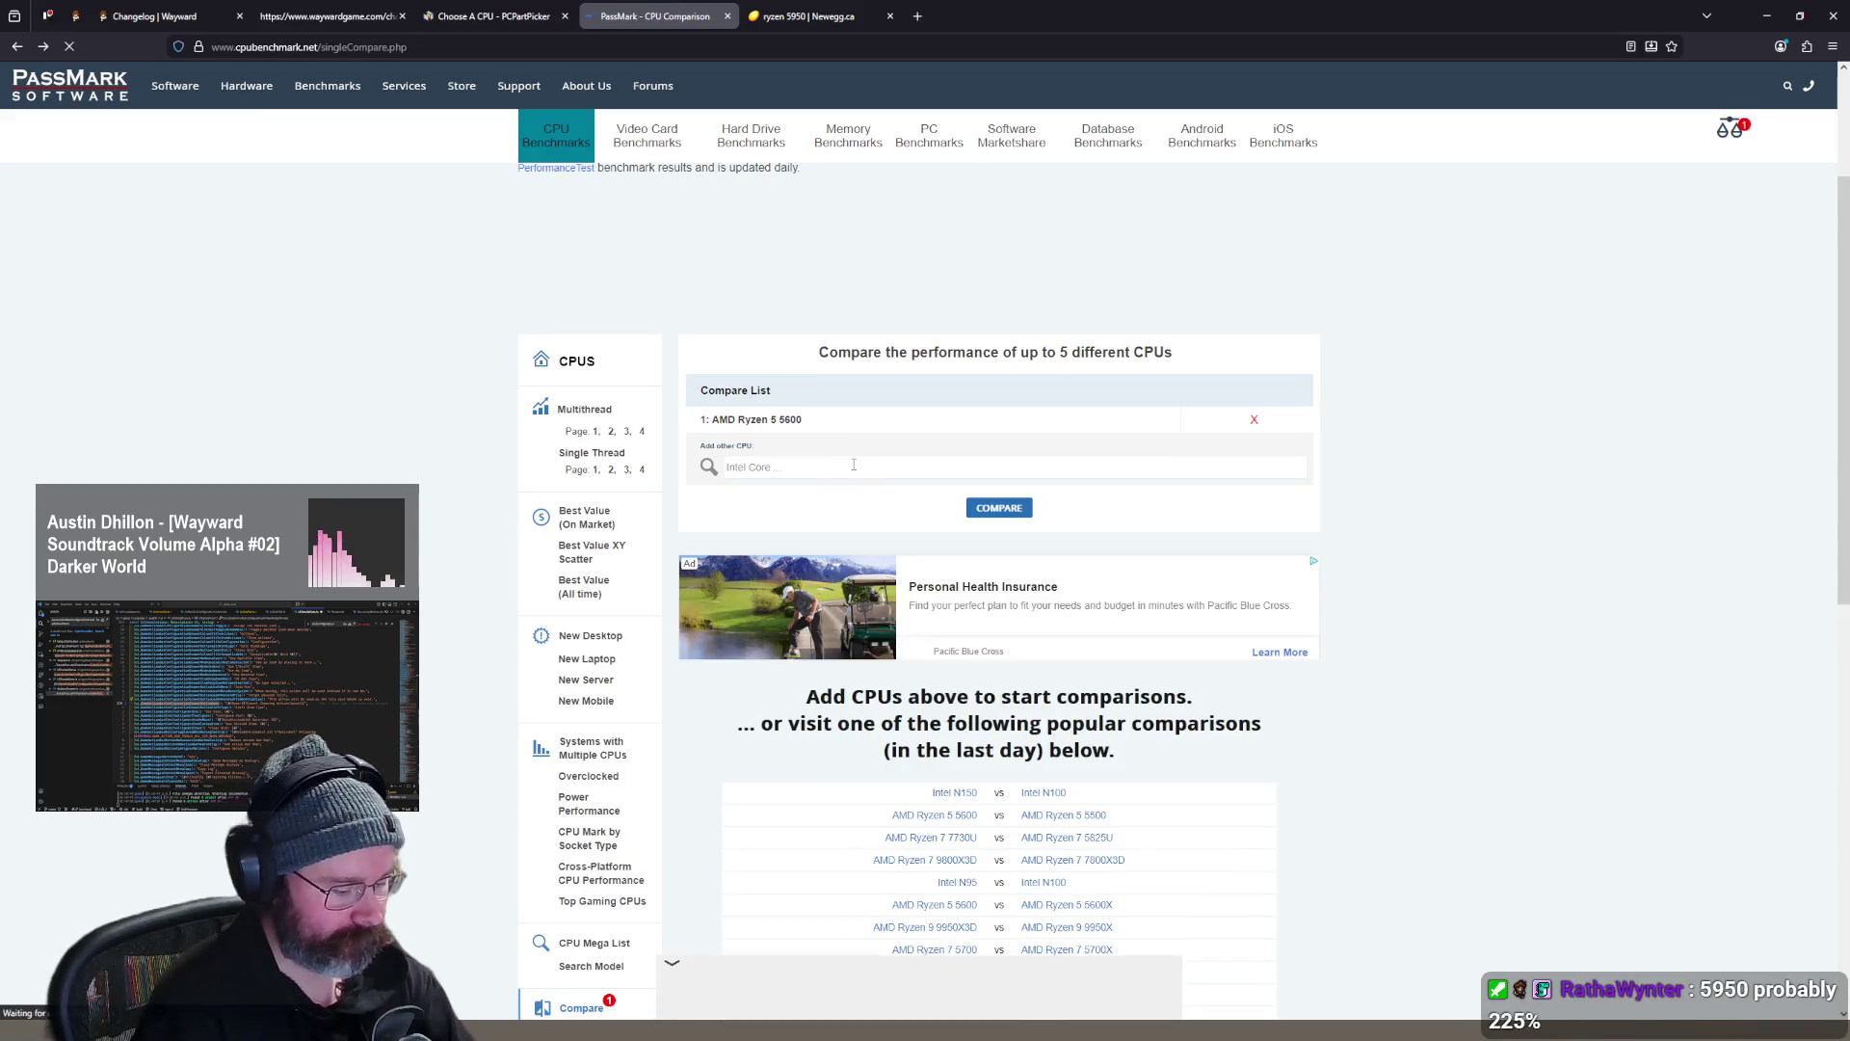
type("5950")
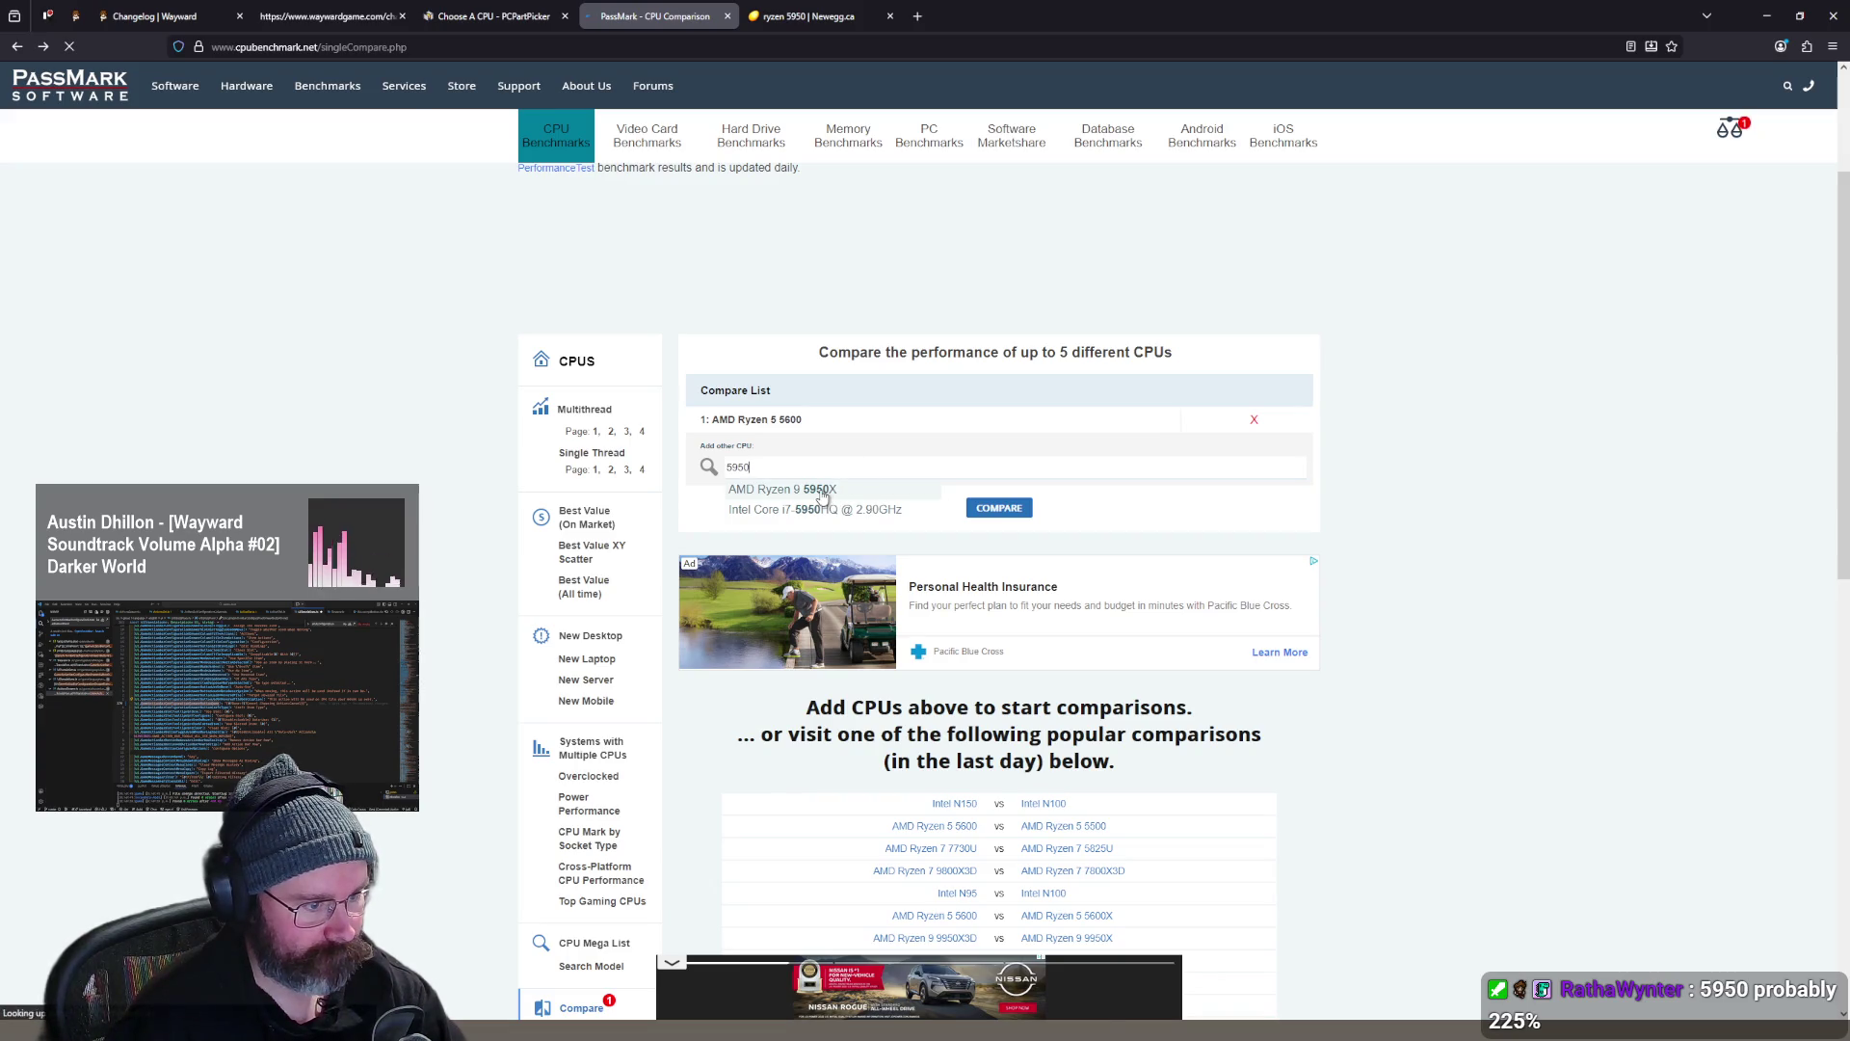
left_click(831, 492)
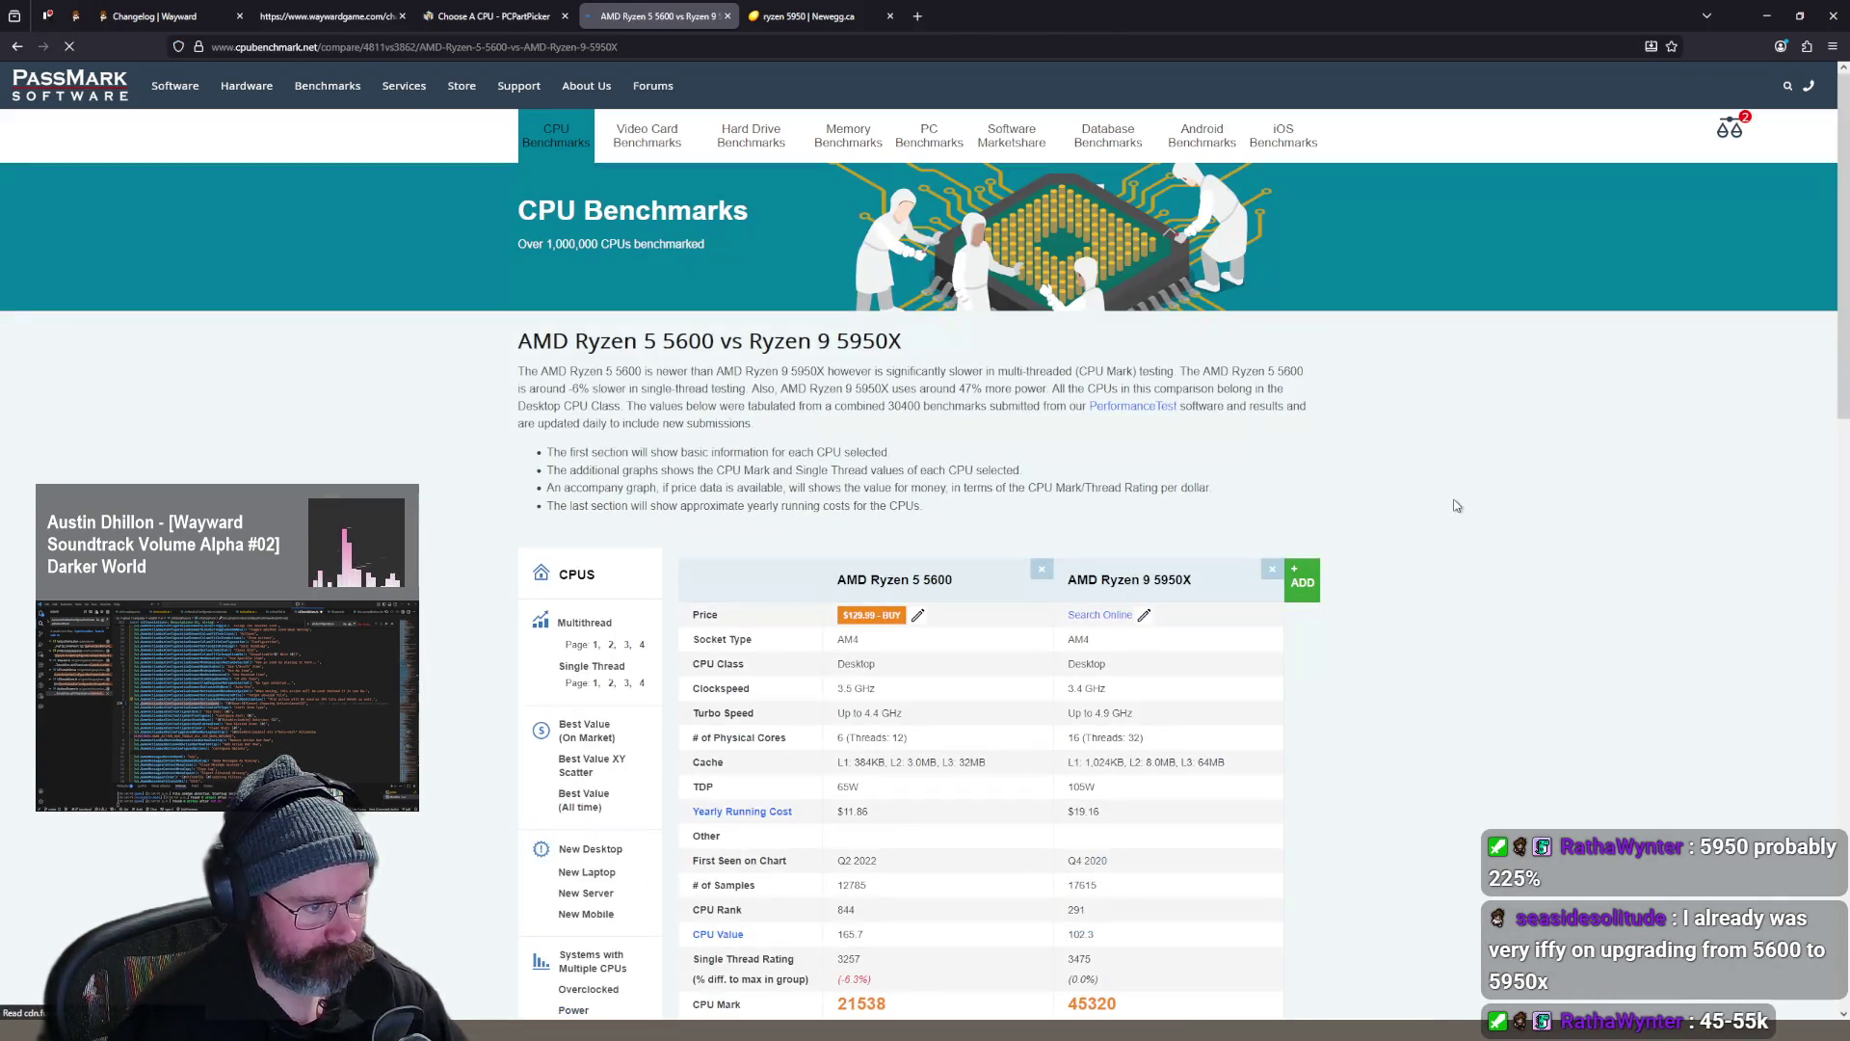
- Highlight the -52.5% CPU Mark difference and the 65W vs 105W TDP row
scroll(1457, 505, "down", 2)
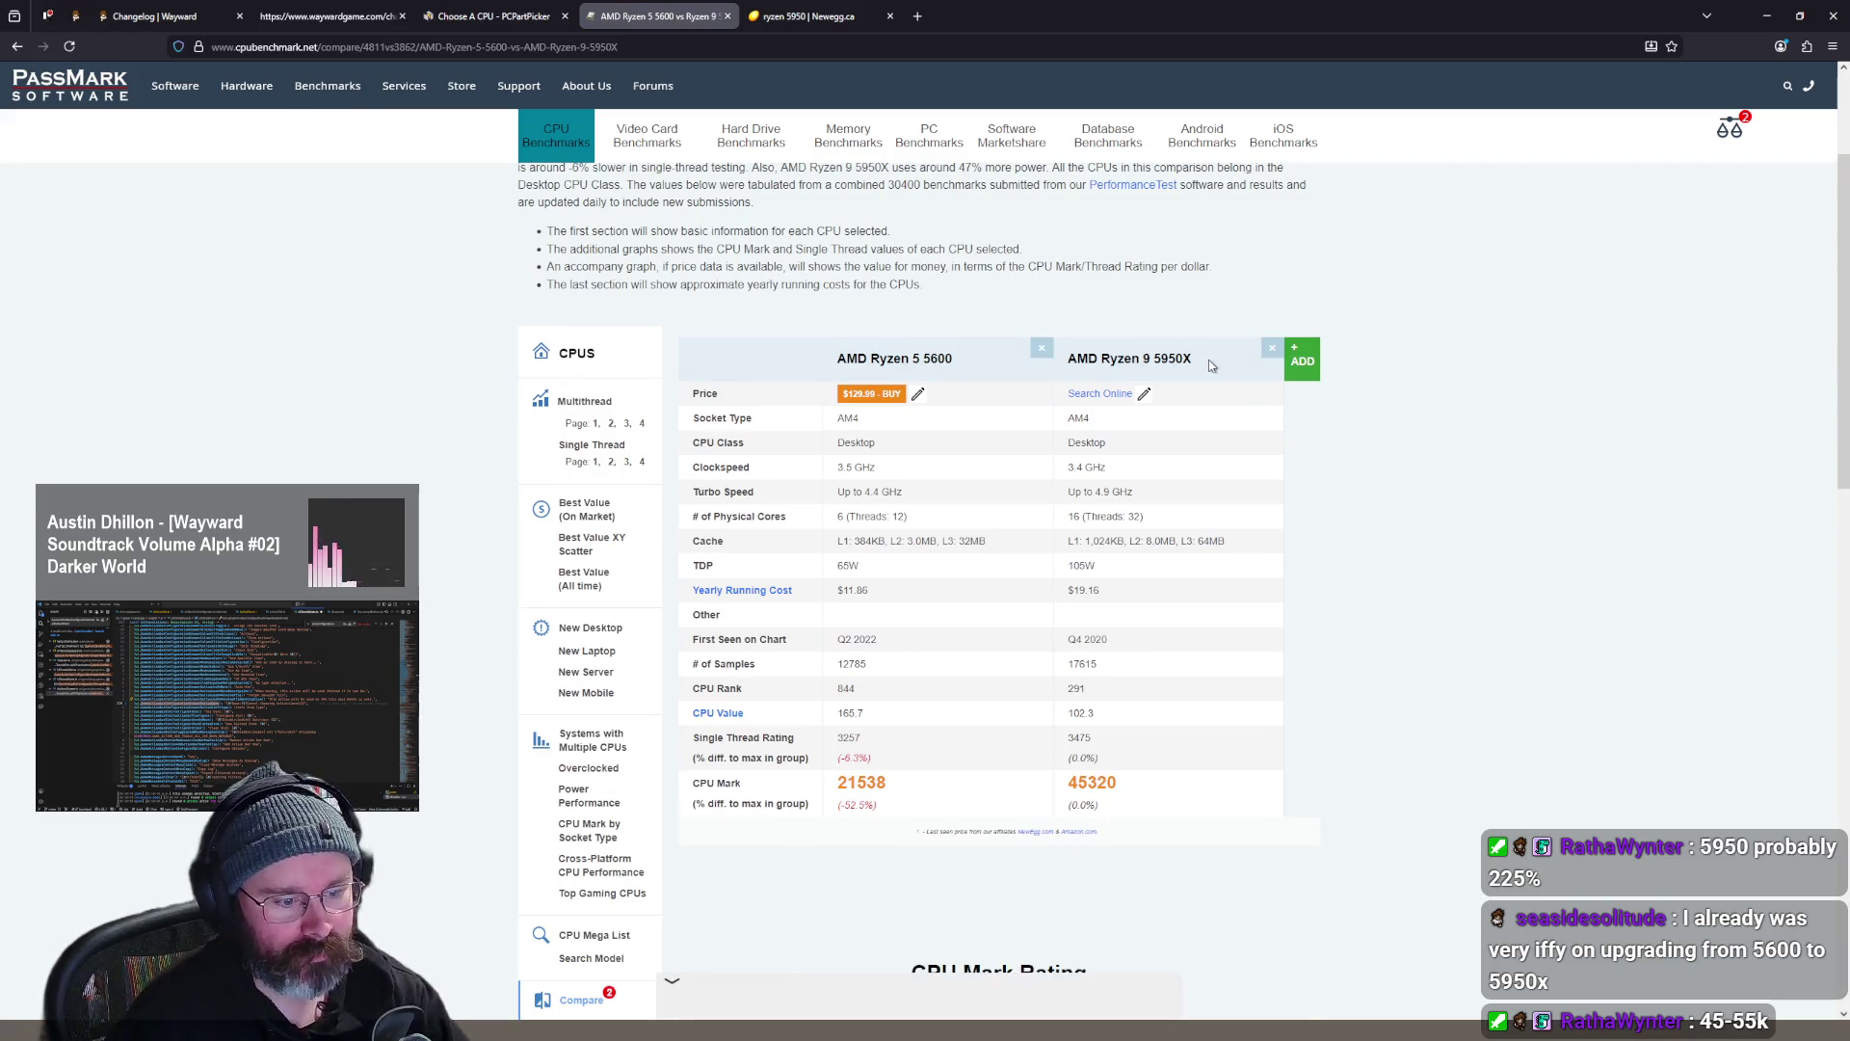
double_click(851, 803)
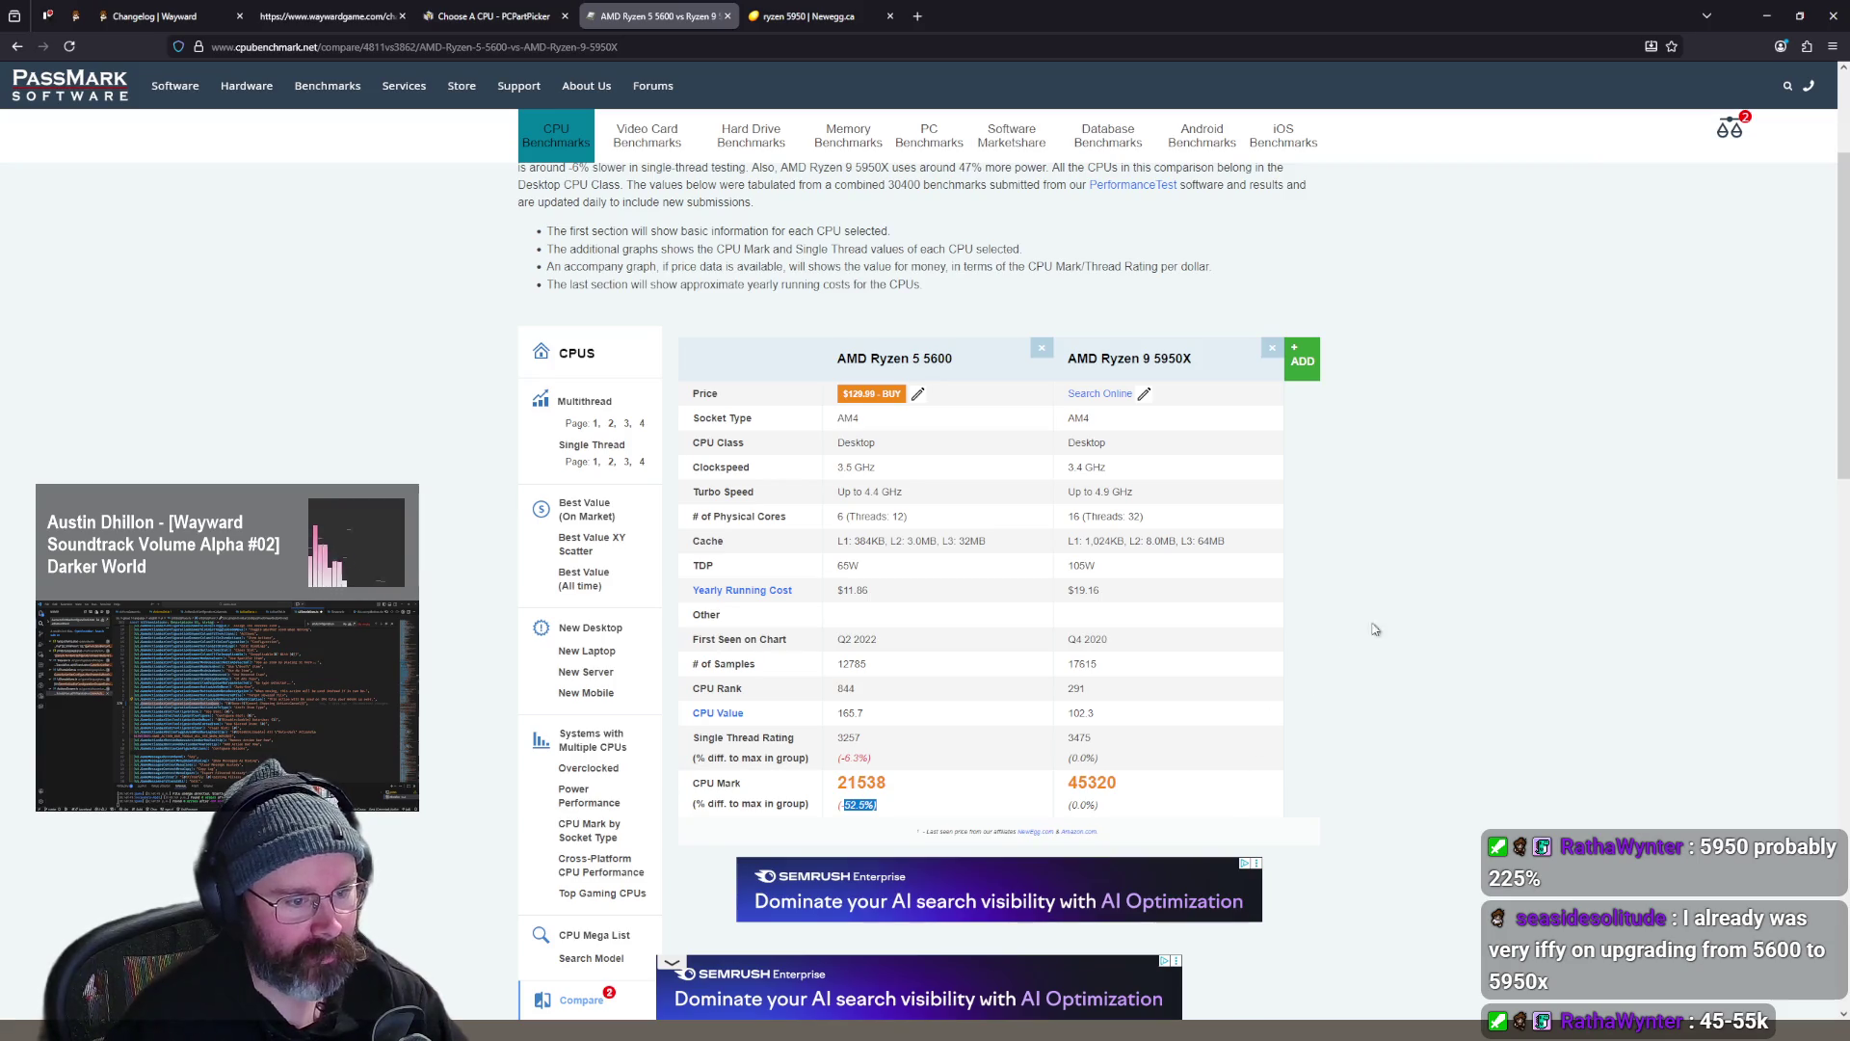
scroll(1398, 604, "down", 1)
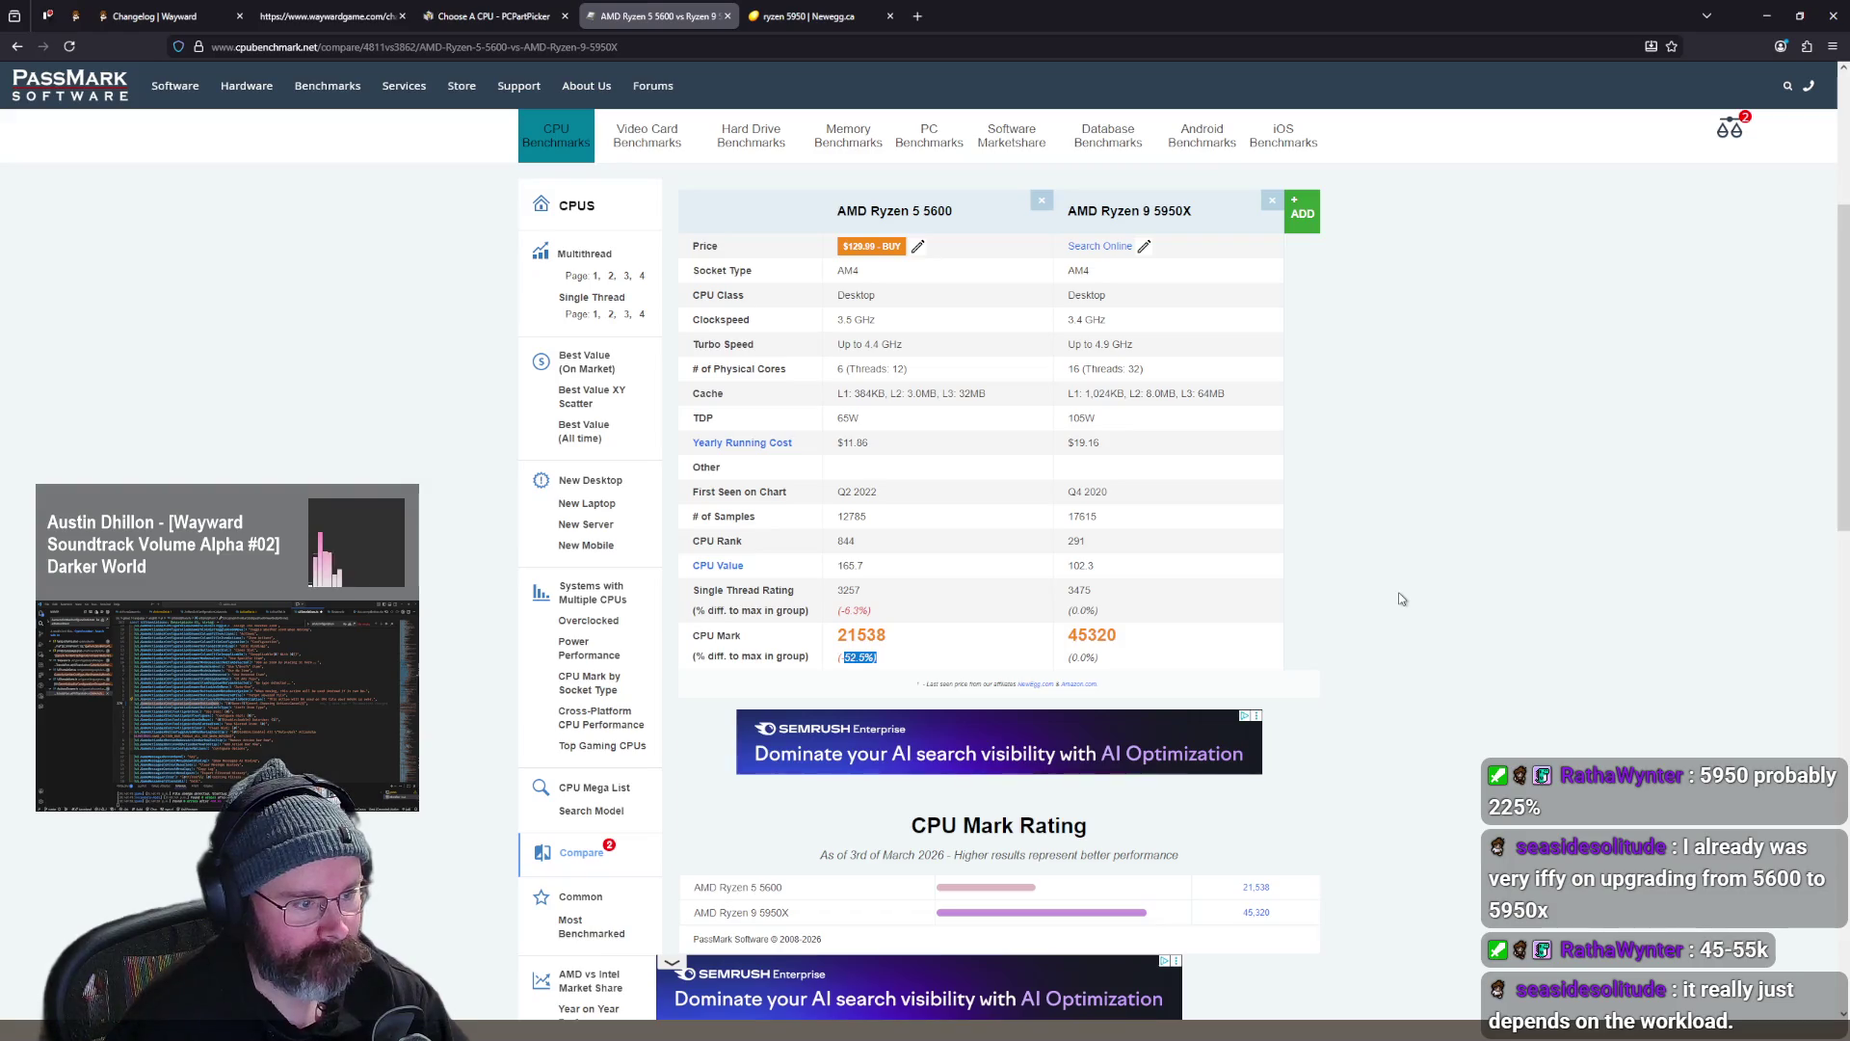
scroll(1404, 590, "down", 1)
scroll(1387, 578, "up", 1)
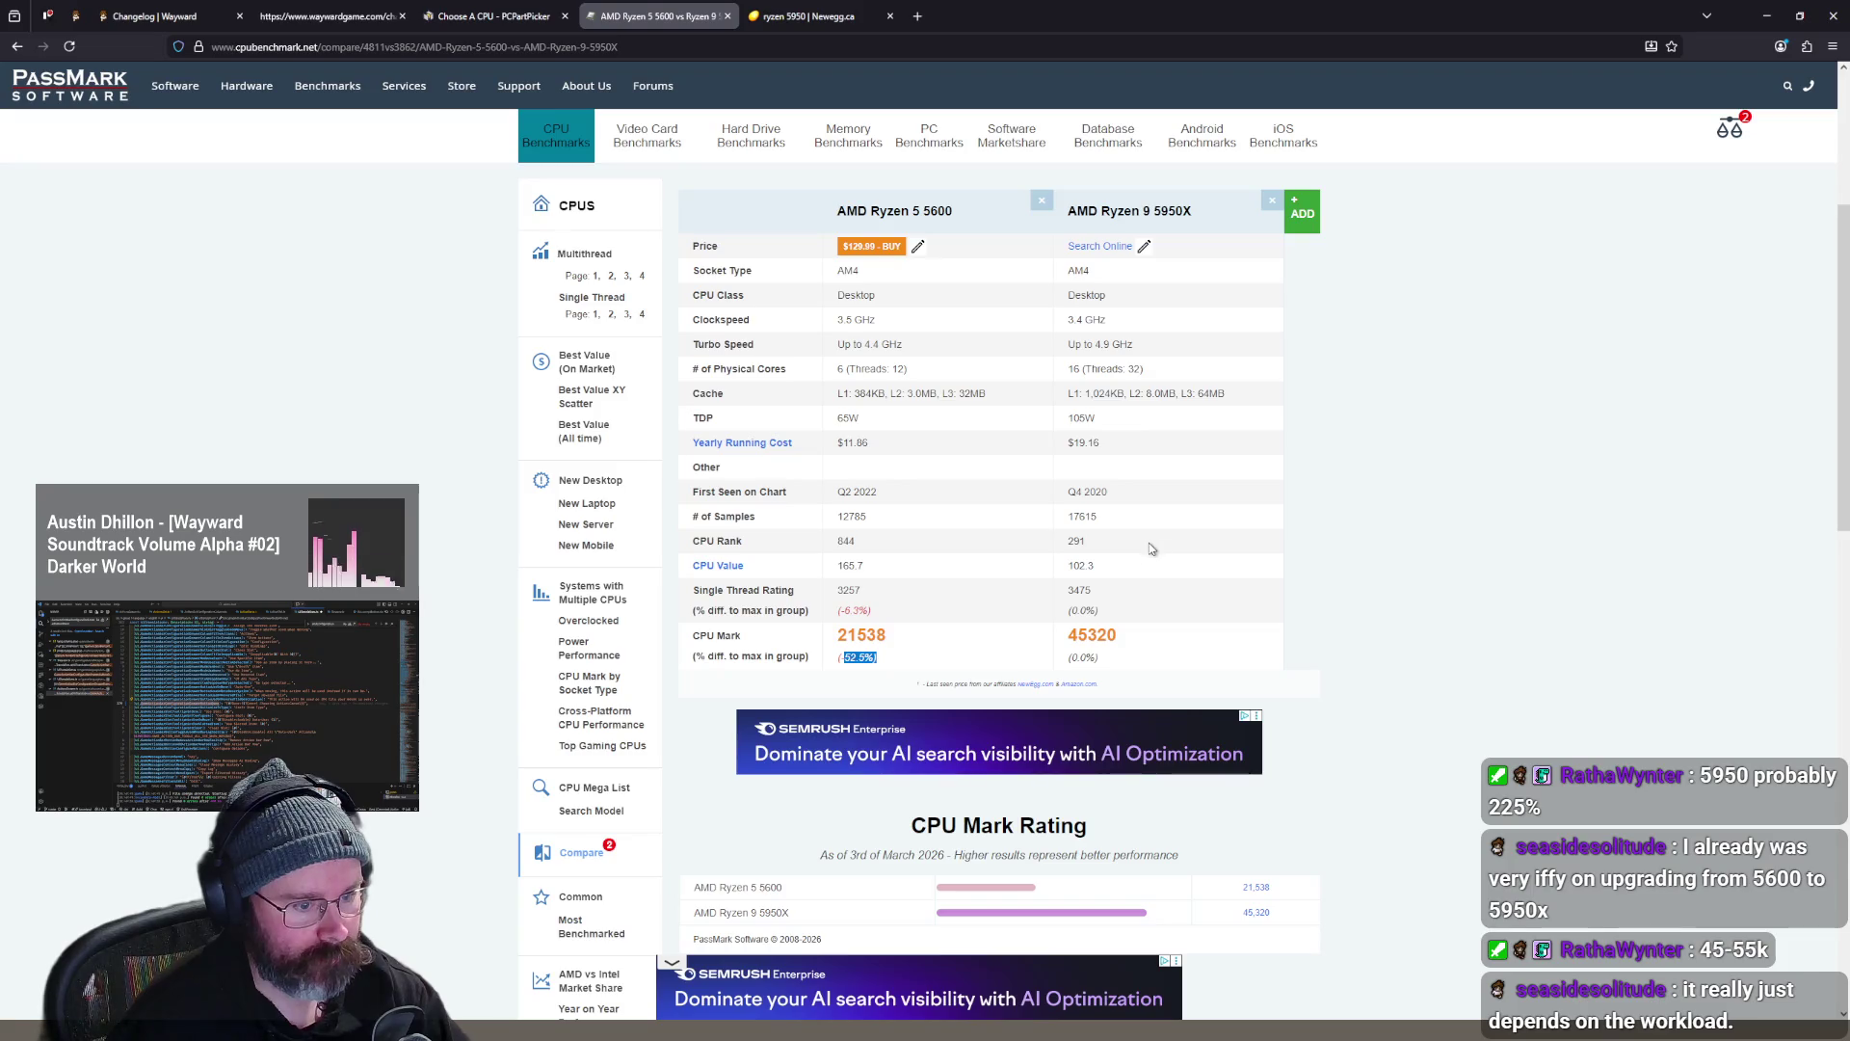
mouse_move(1131, 431)
left_mouse_down()
mouse_move(727, 426)
mouse_move(1056, 432)
mouse_move(750, 427)
mouse_move(979, 426)
left_mouse_up()
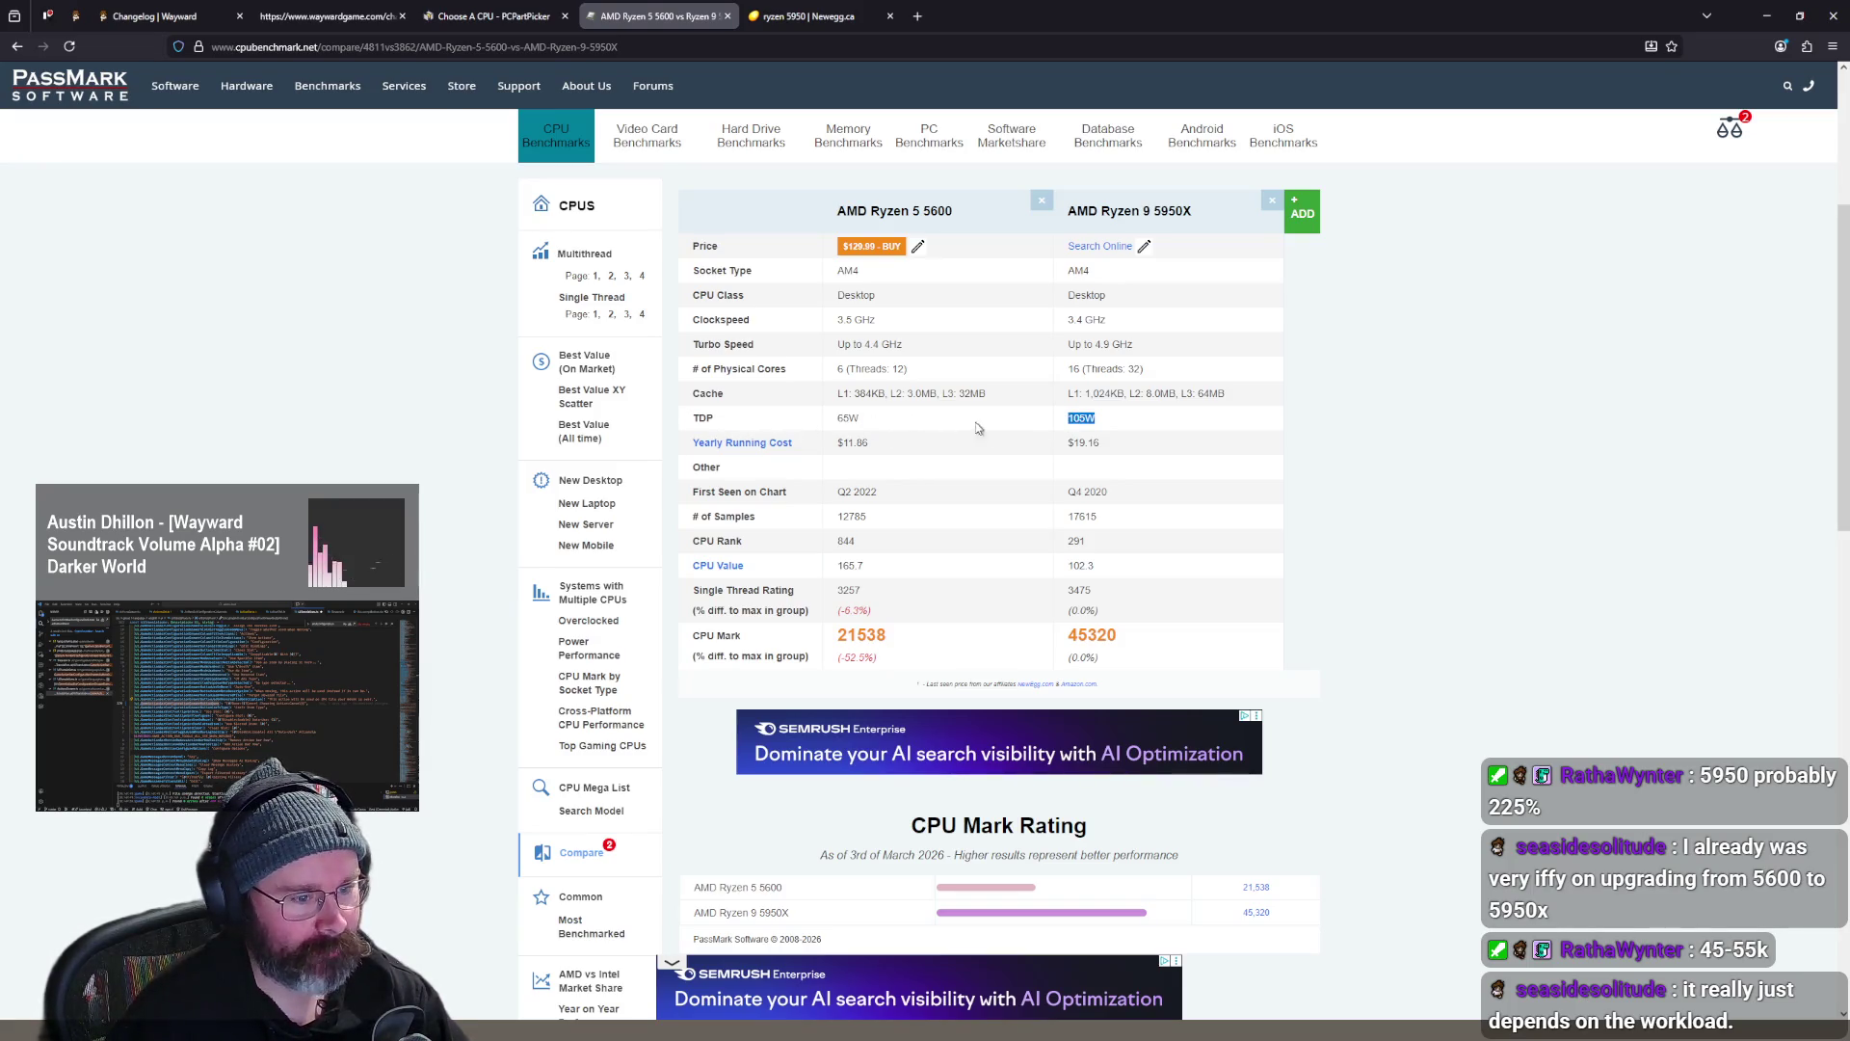
scroll(1140, 443, "up", 1)
left_click(1165, 505)
left_click_drag(1165, 505, 692, 502)
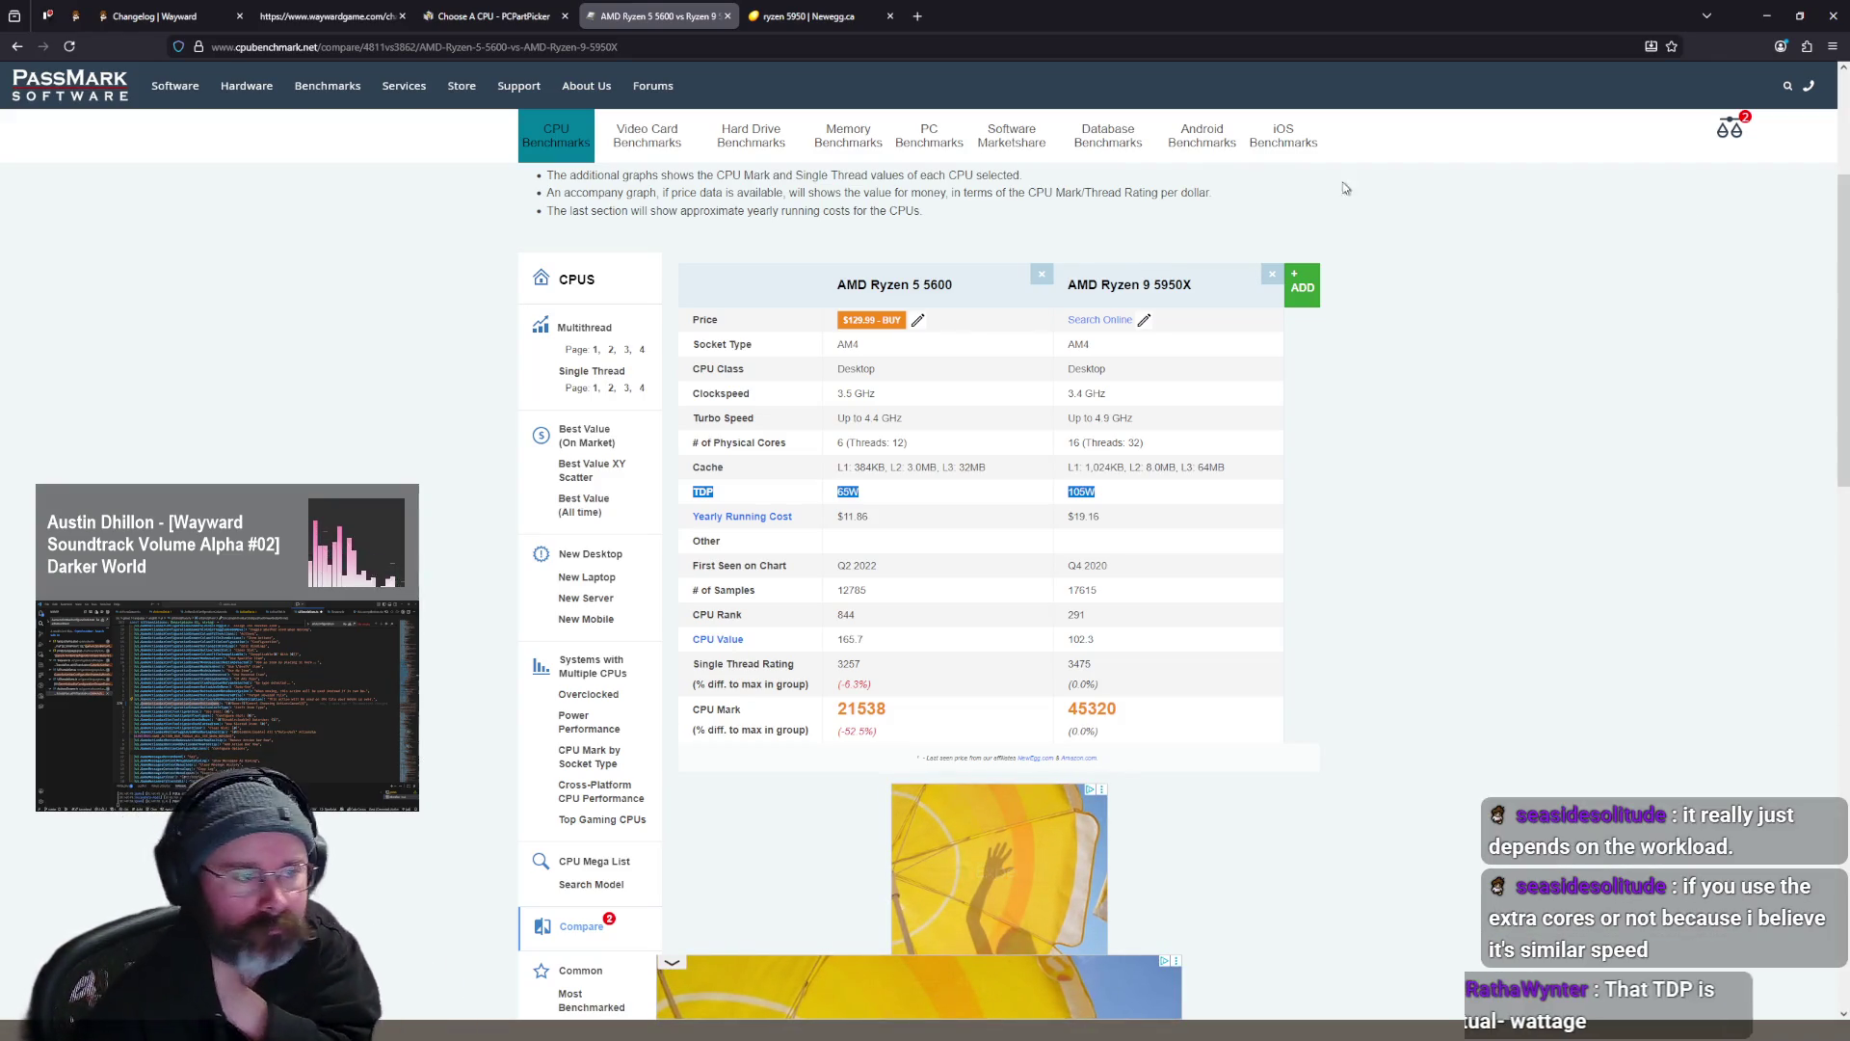
- Finish reviewing the 5950X comparison, close that tab and return to PCPartPicker's CPU list
scroll(1103, 296, "down", 5)
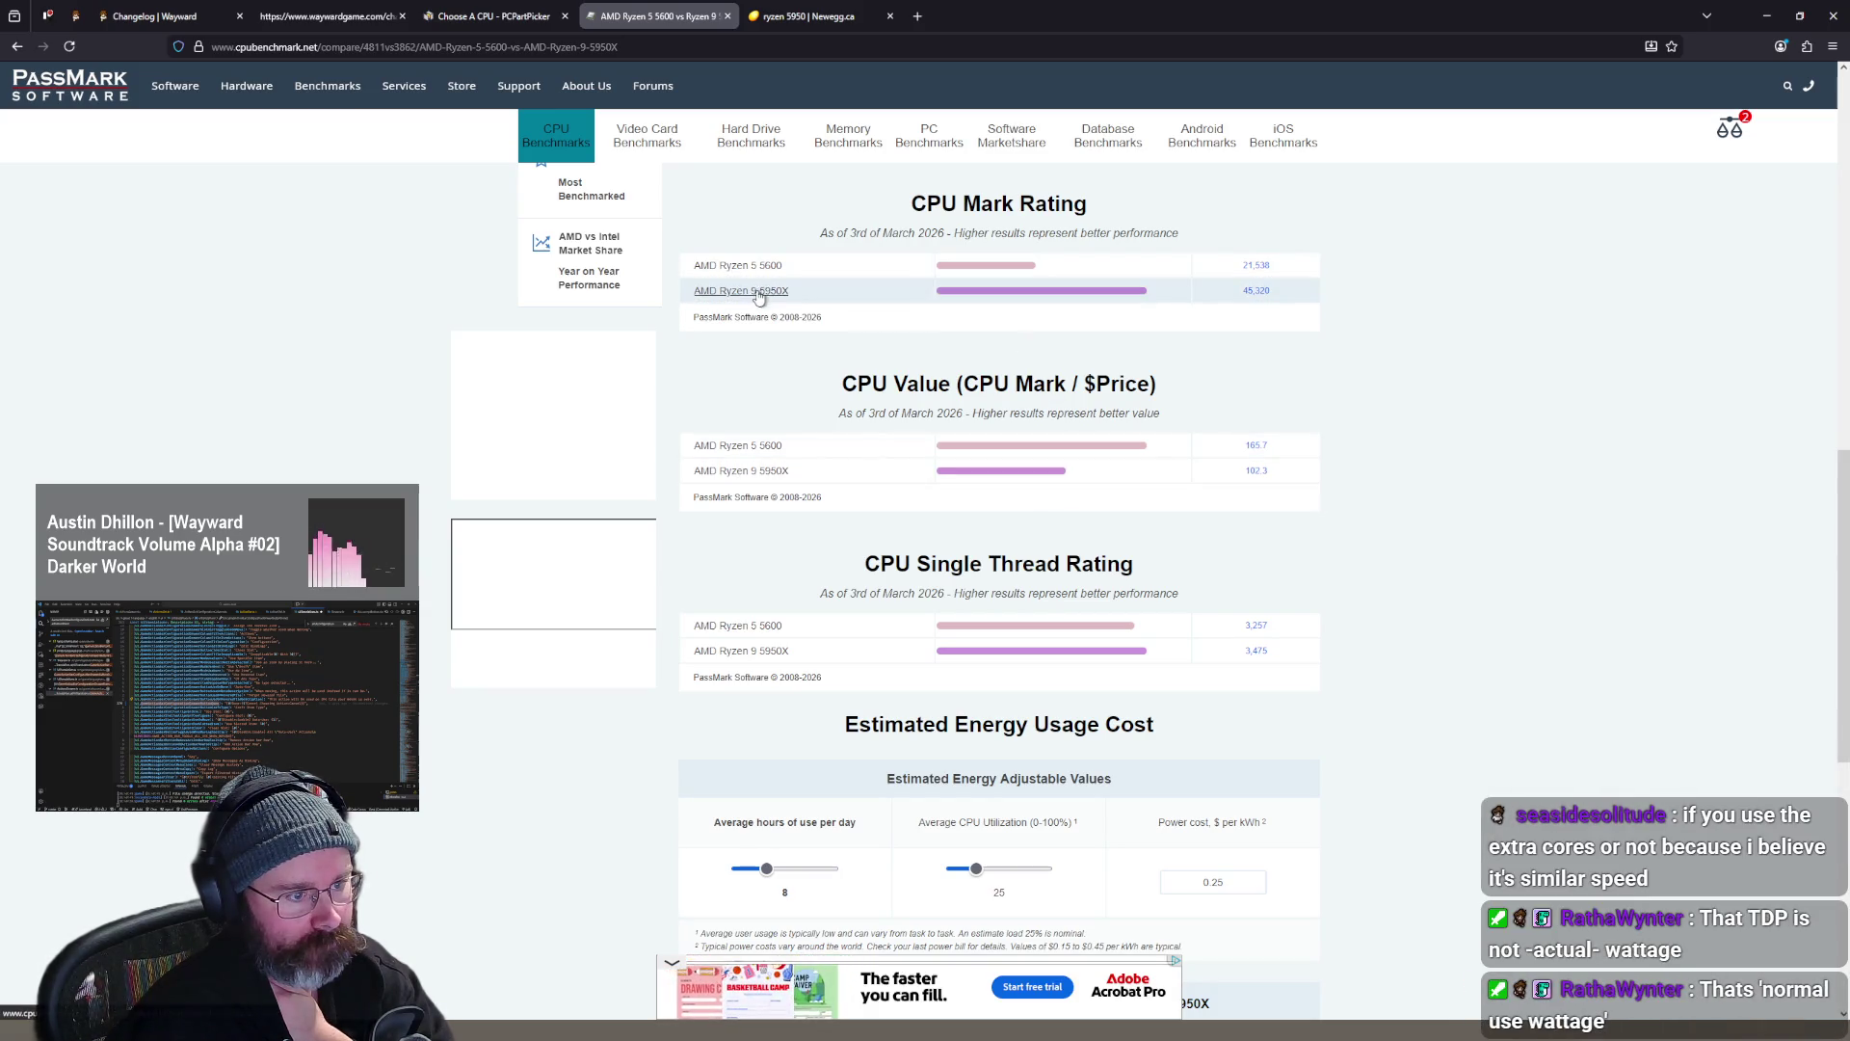
scroll(1069, 298, "down", 1)
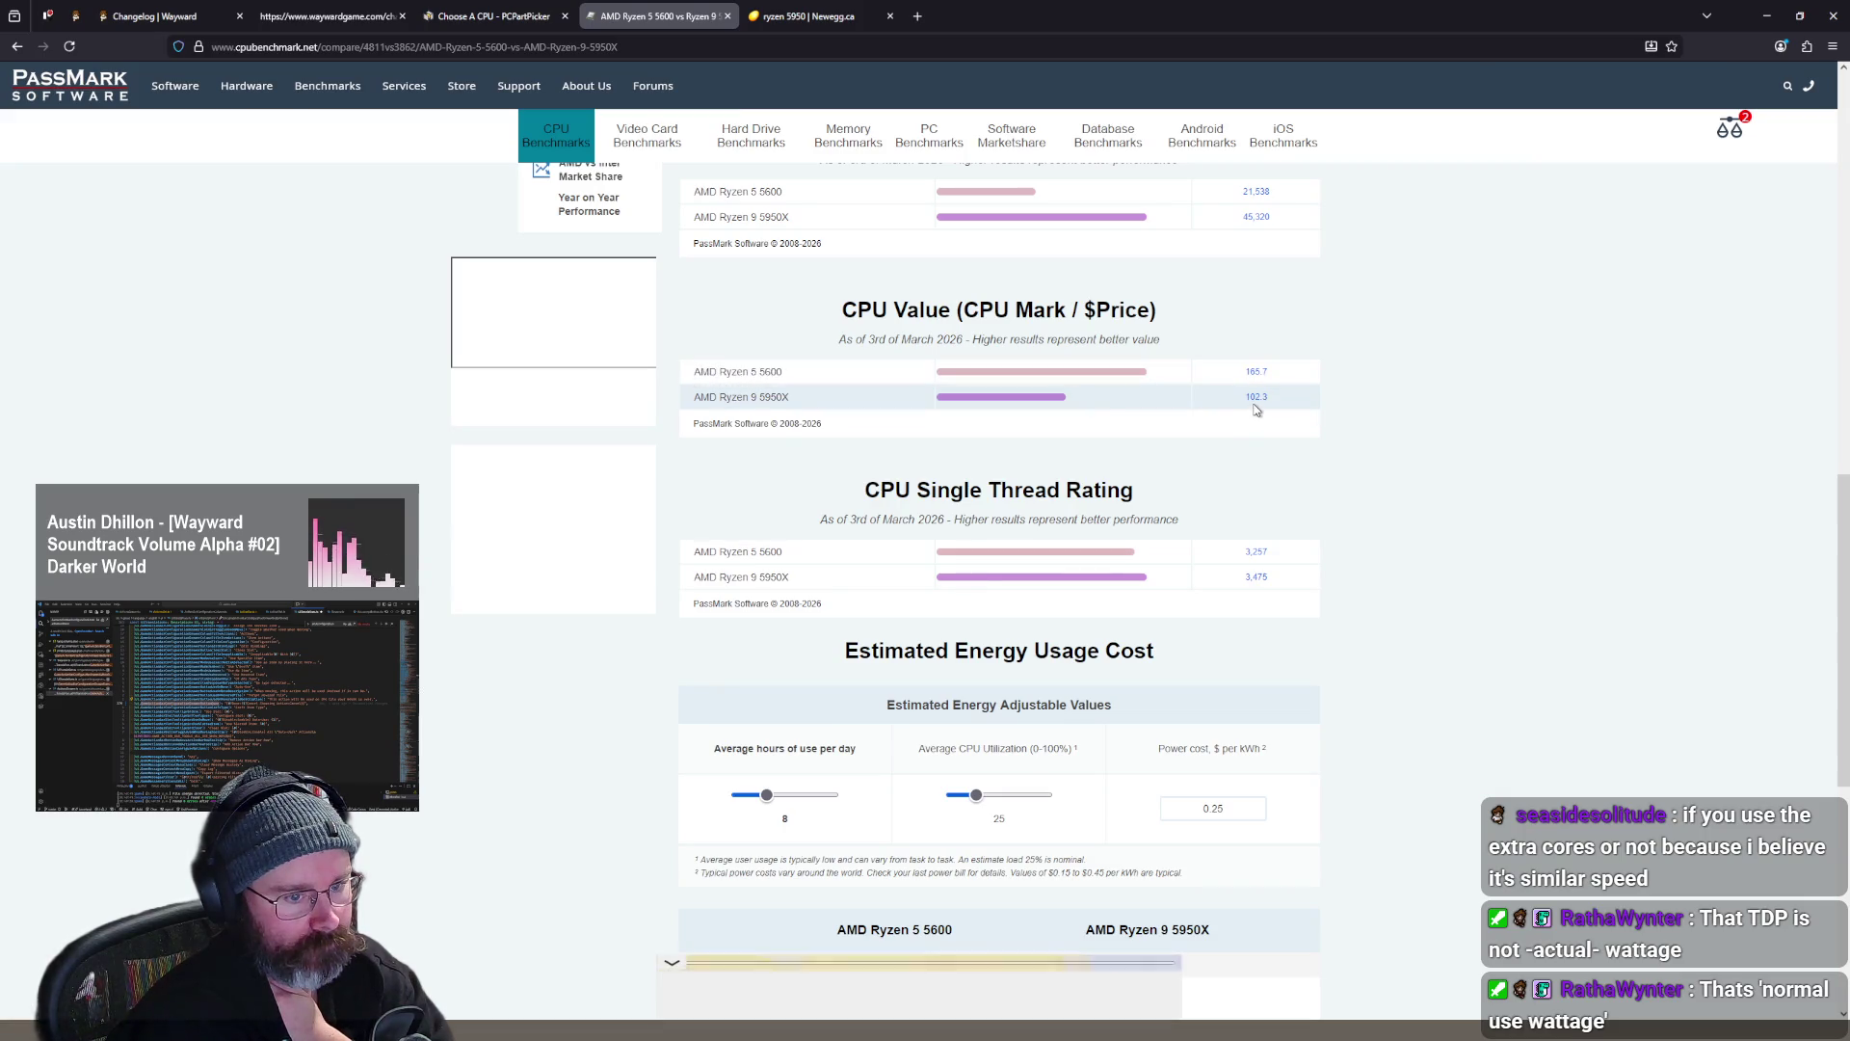
scroll(1069, 405, "down", 3)
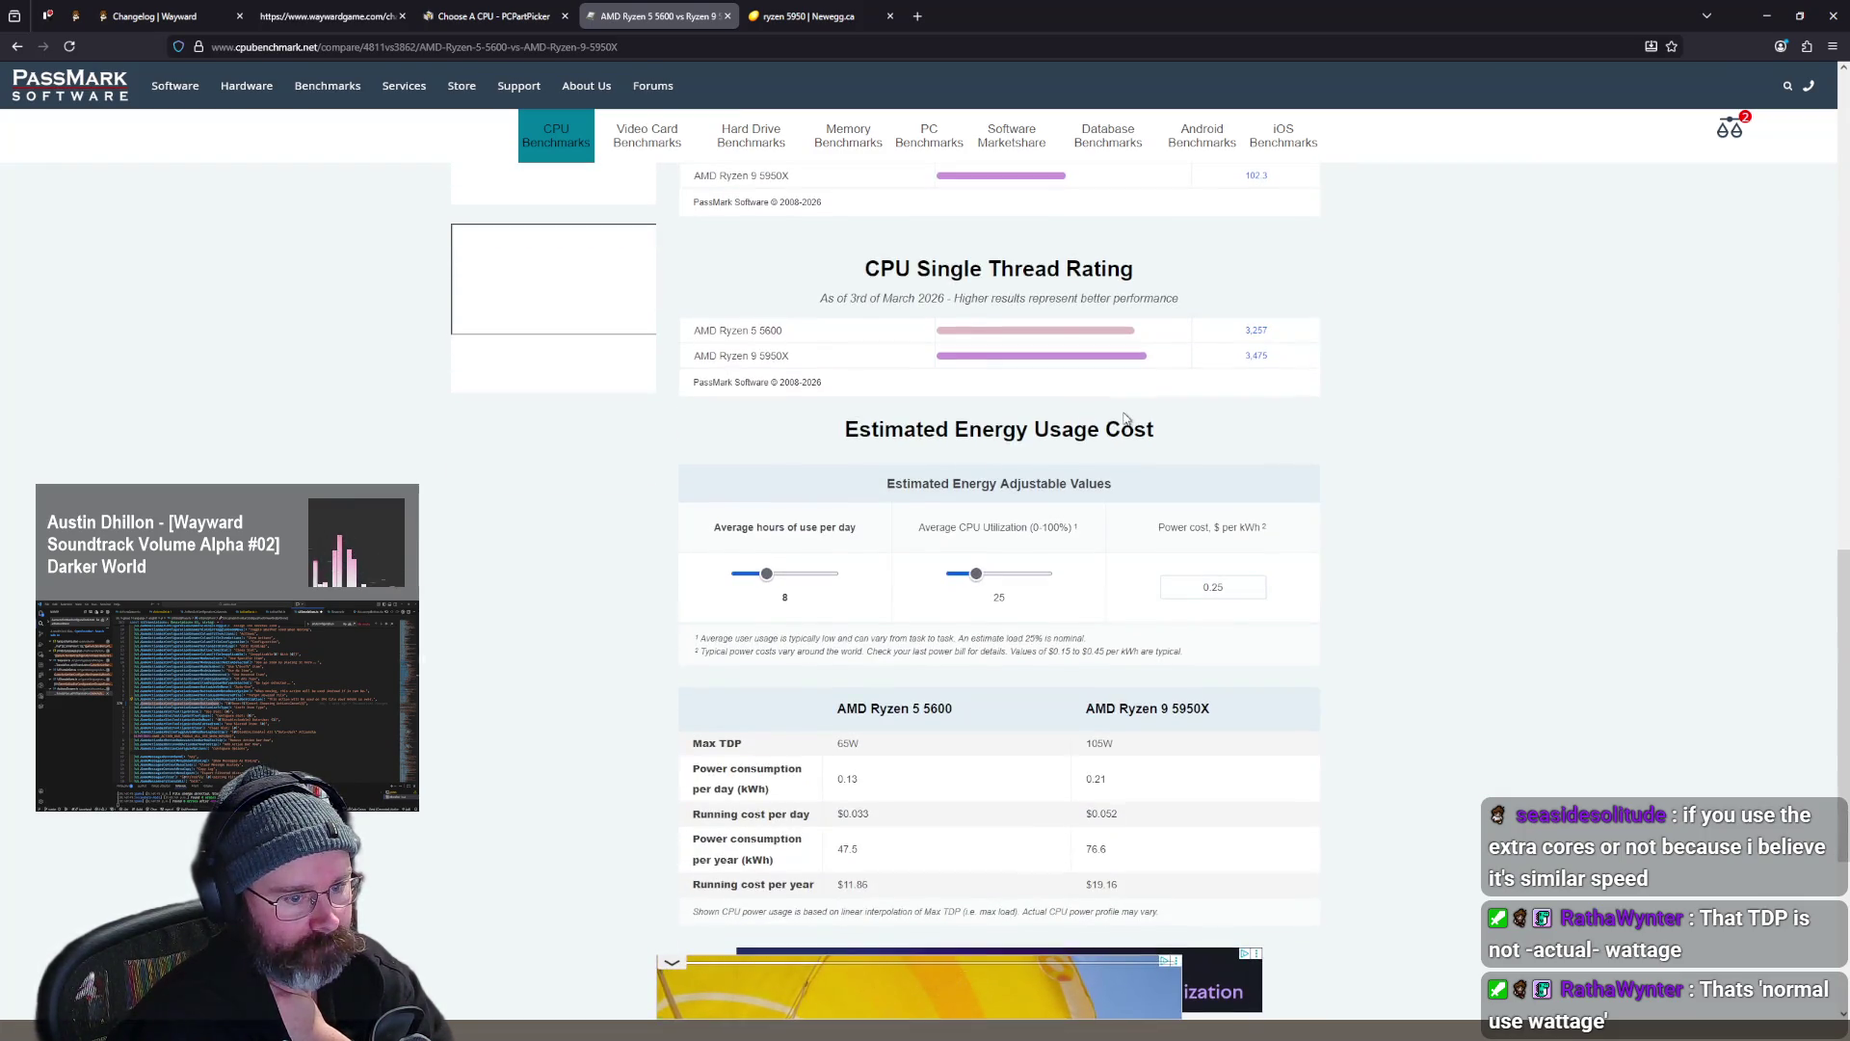
scroll(1128, 422, "down", 4)
scroll(1128, 421, "up", 15)
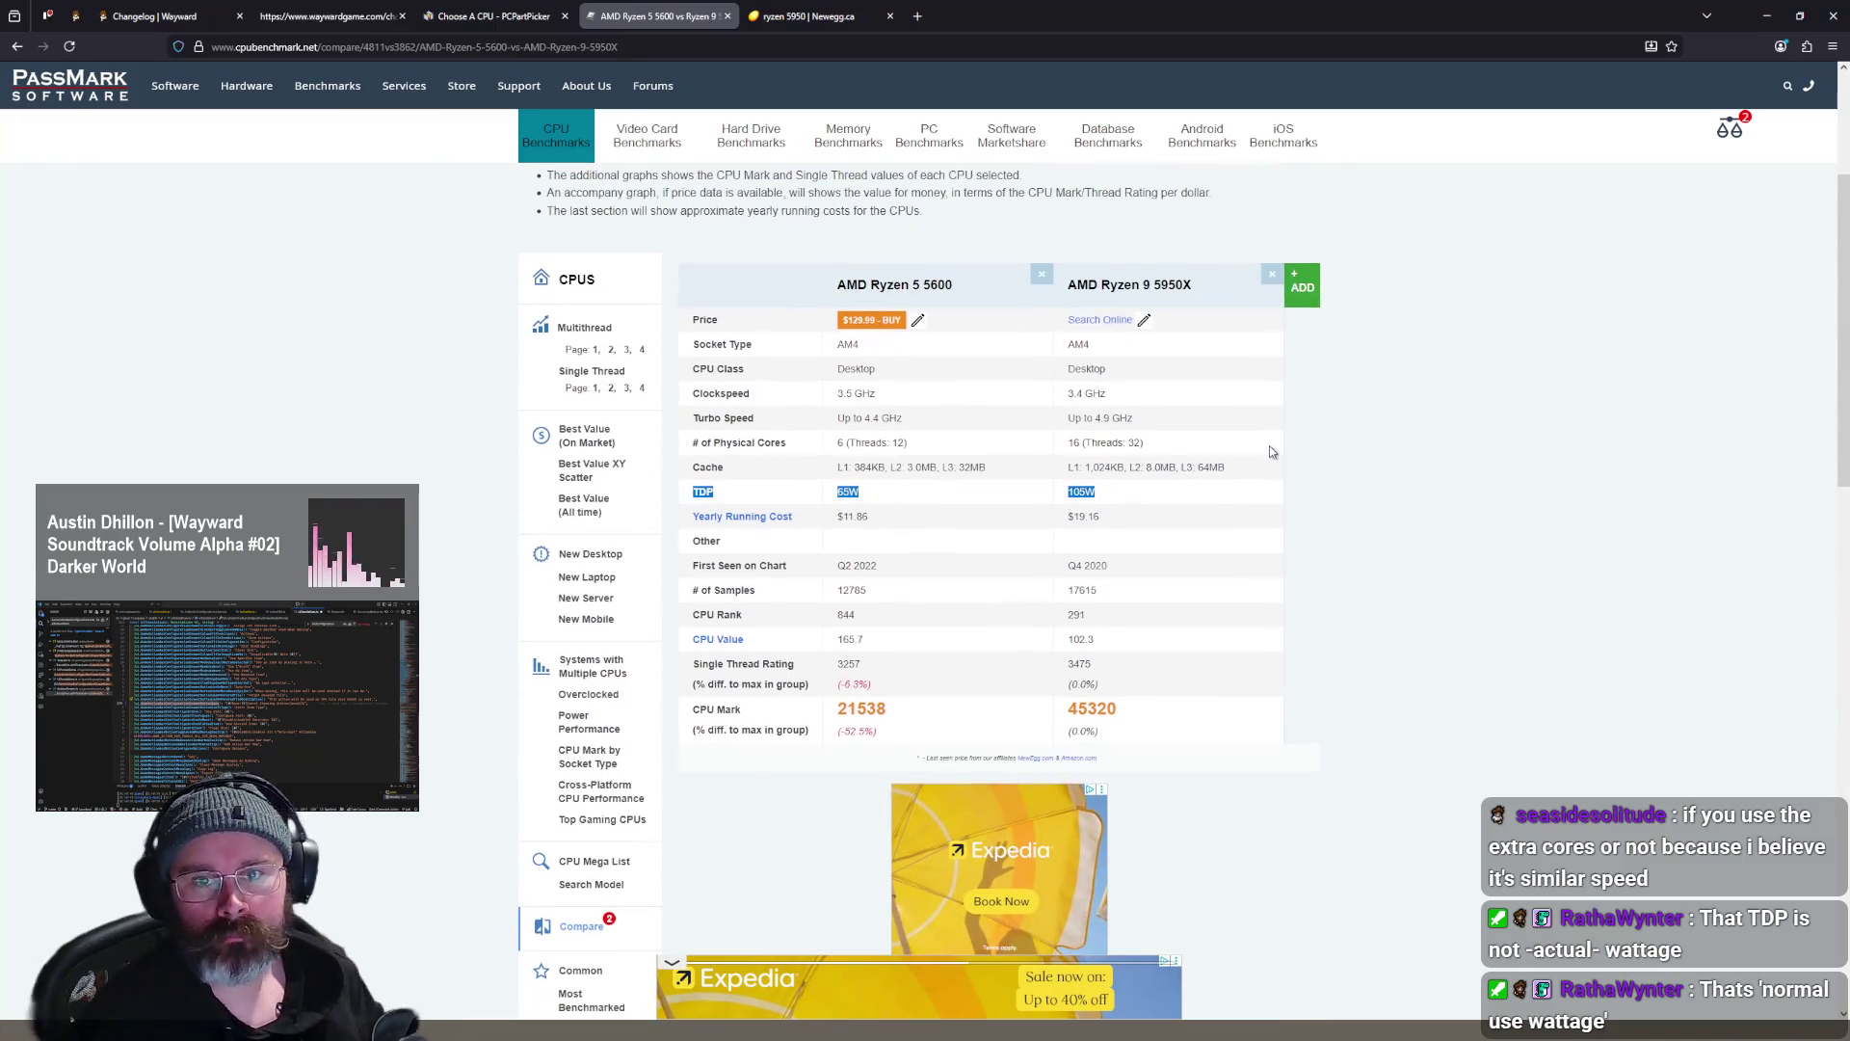
scroll(1276, 454, "up", 3)
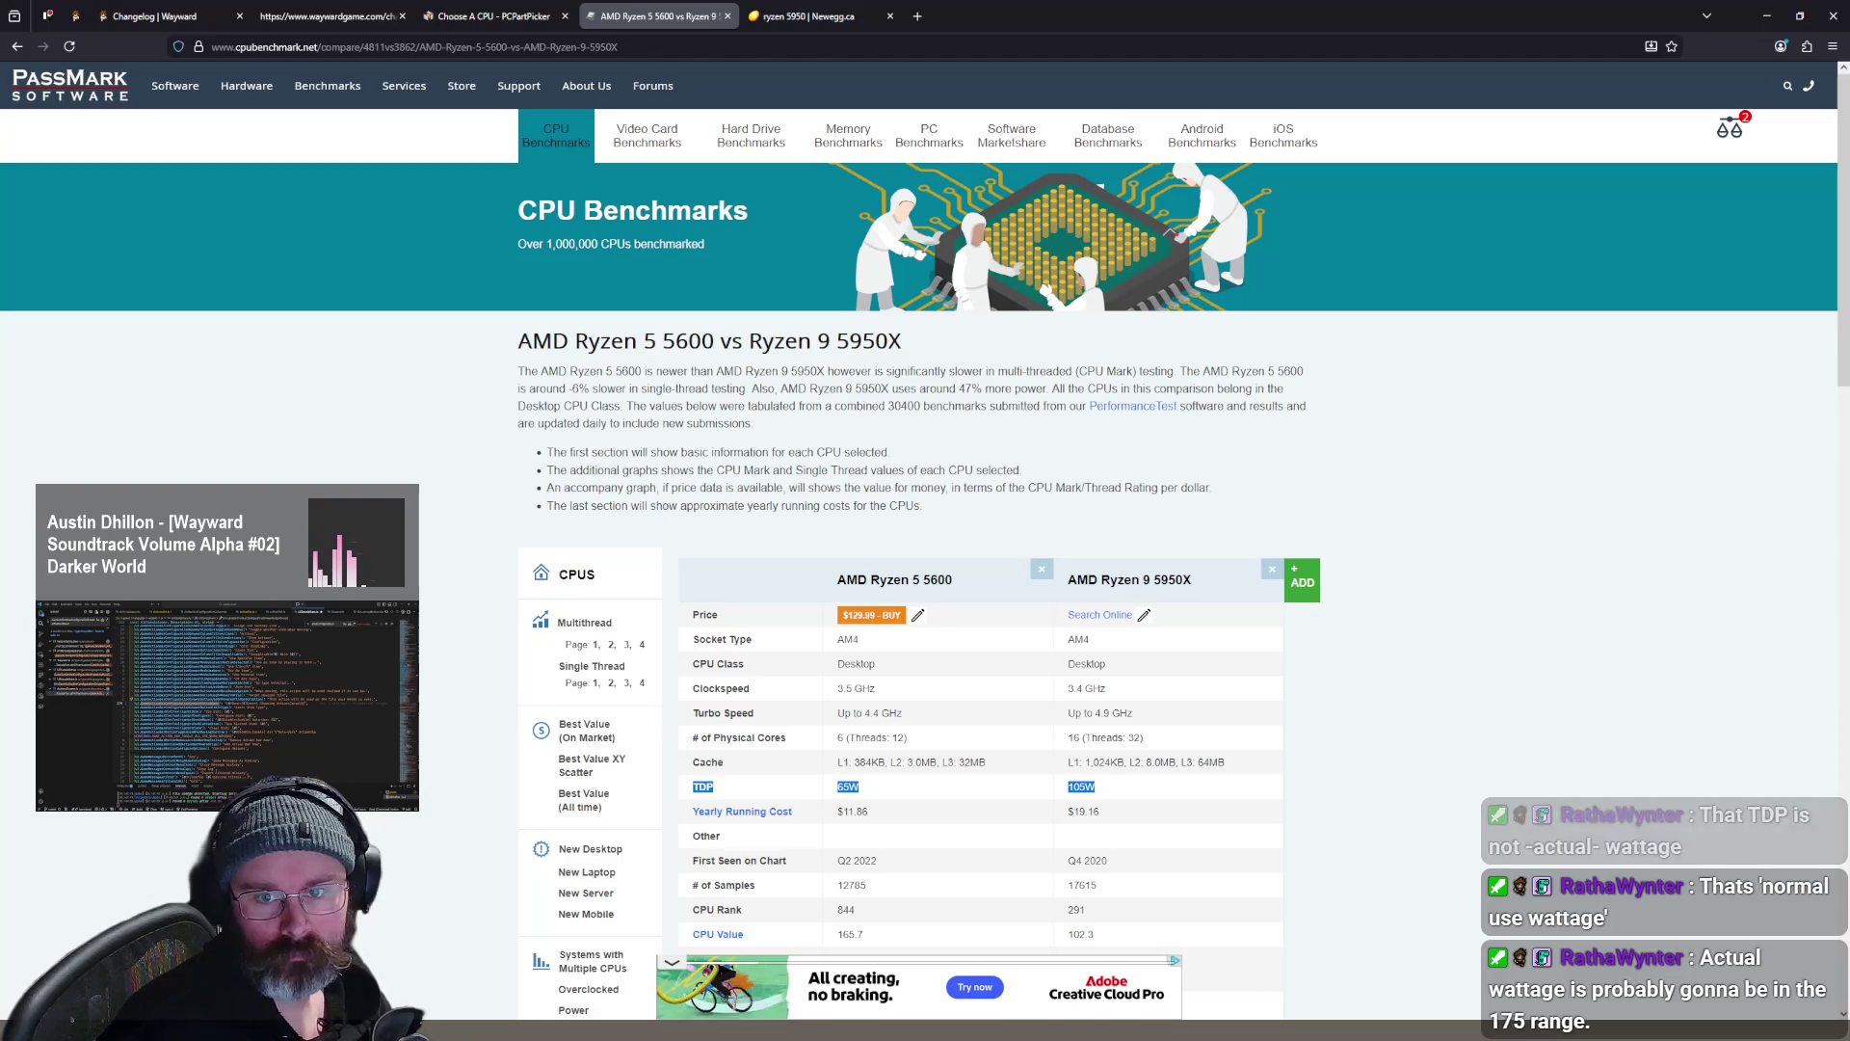
key("alt+Tab")
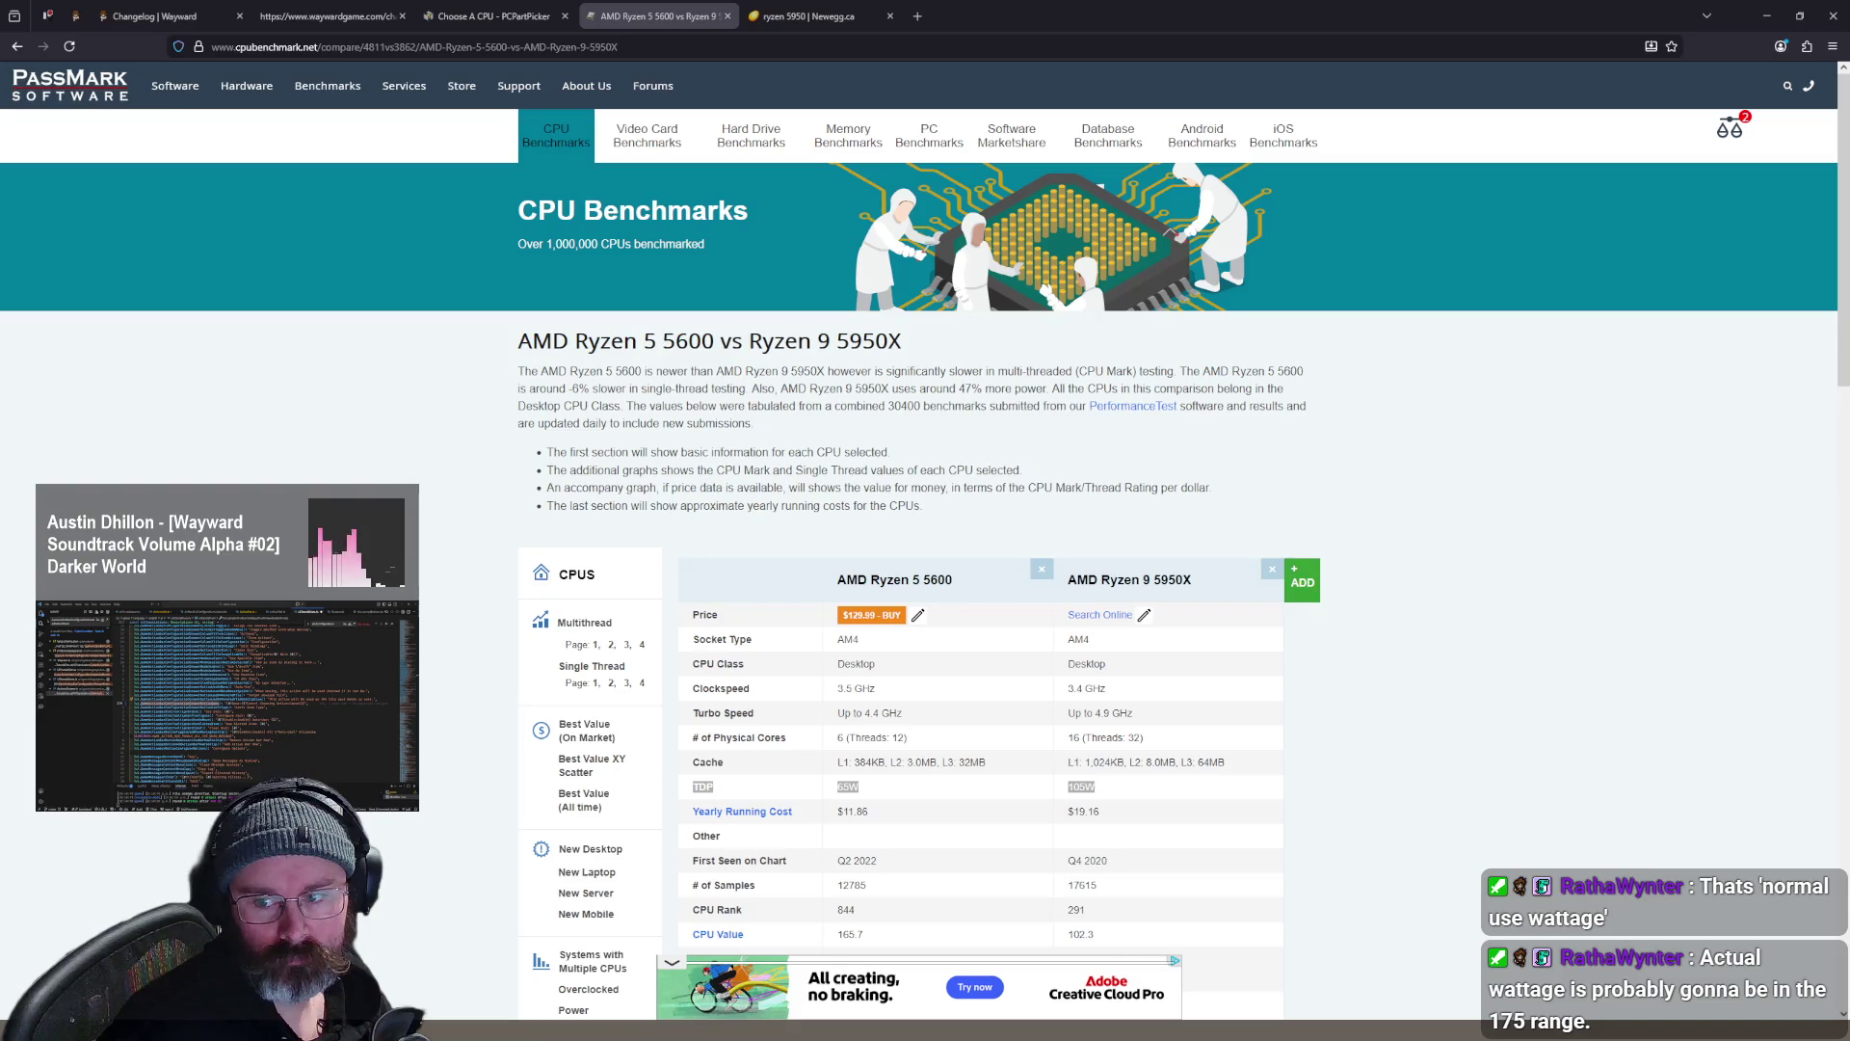
key("alt+Tab")
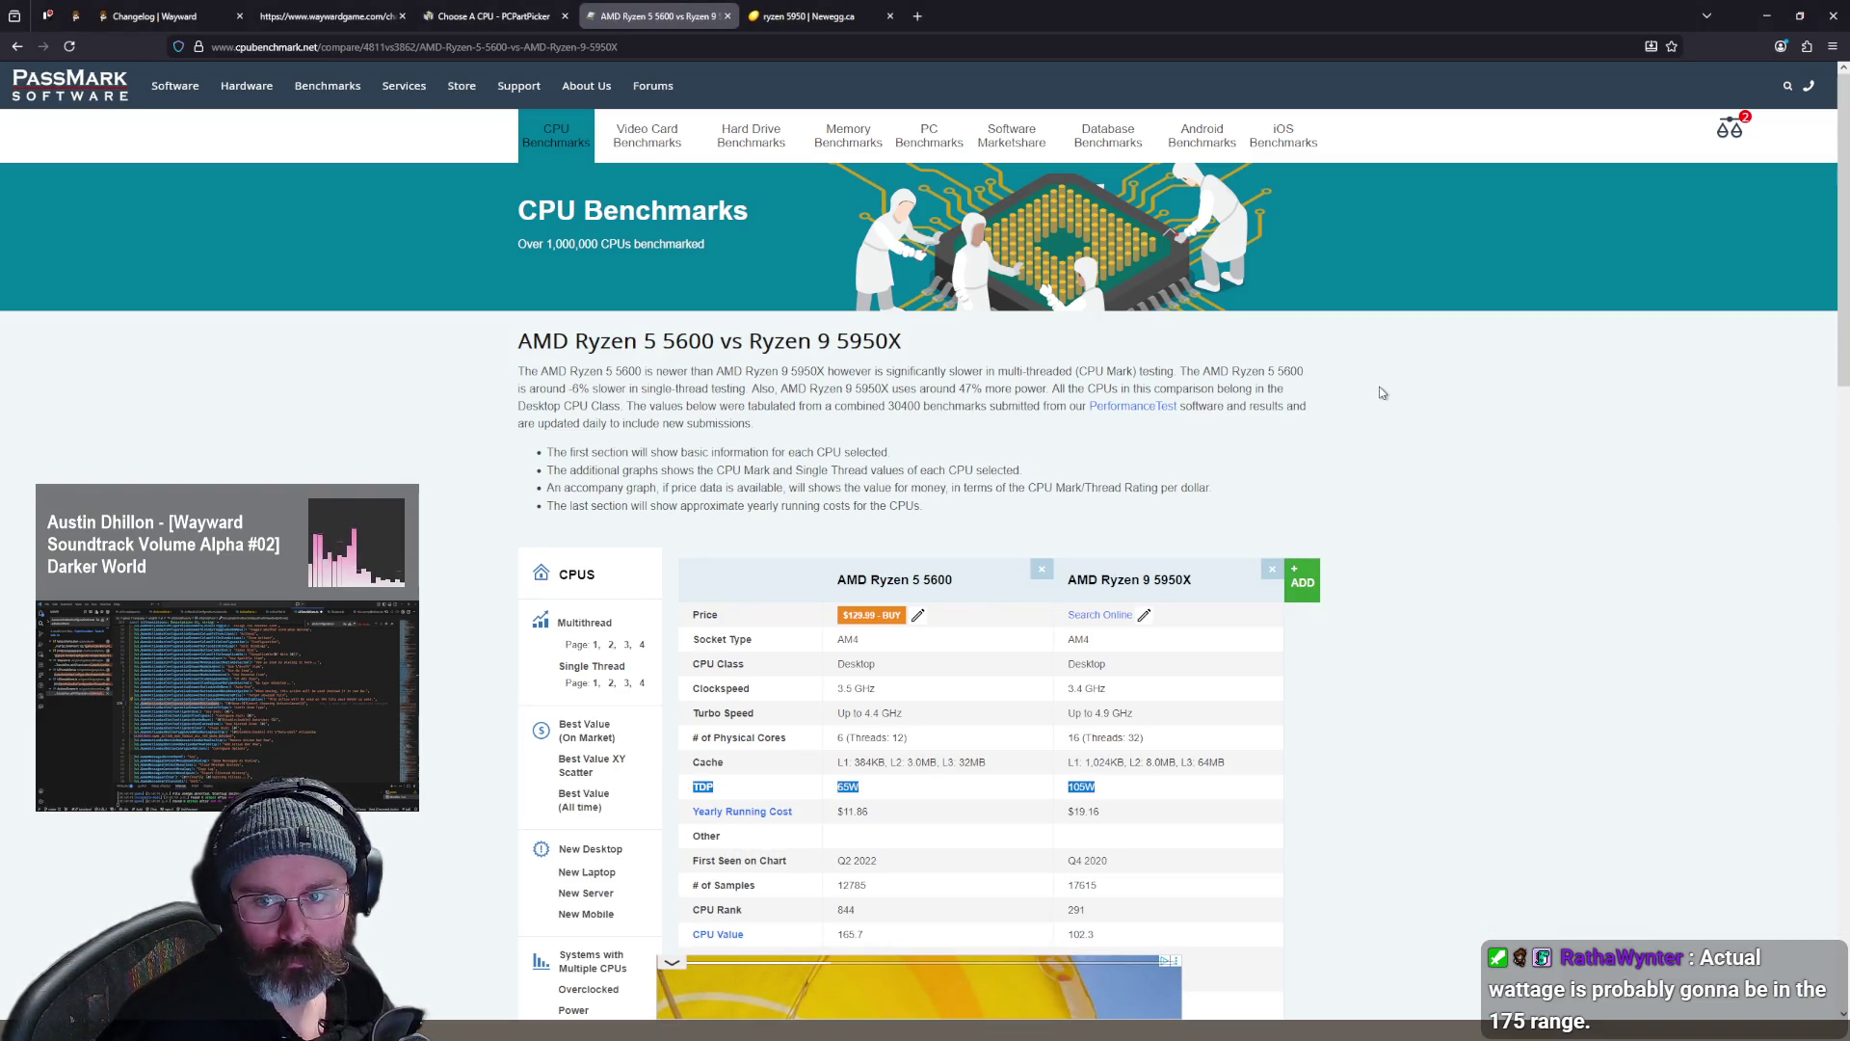
middle_click(622, 19)
left_click(521, 19)
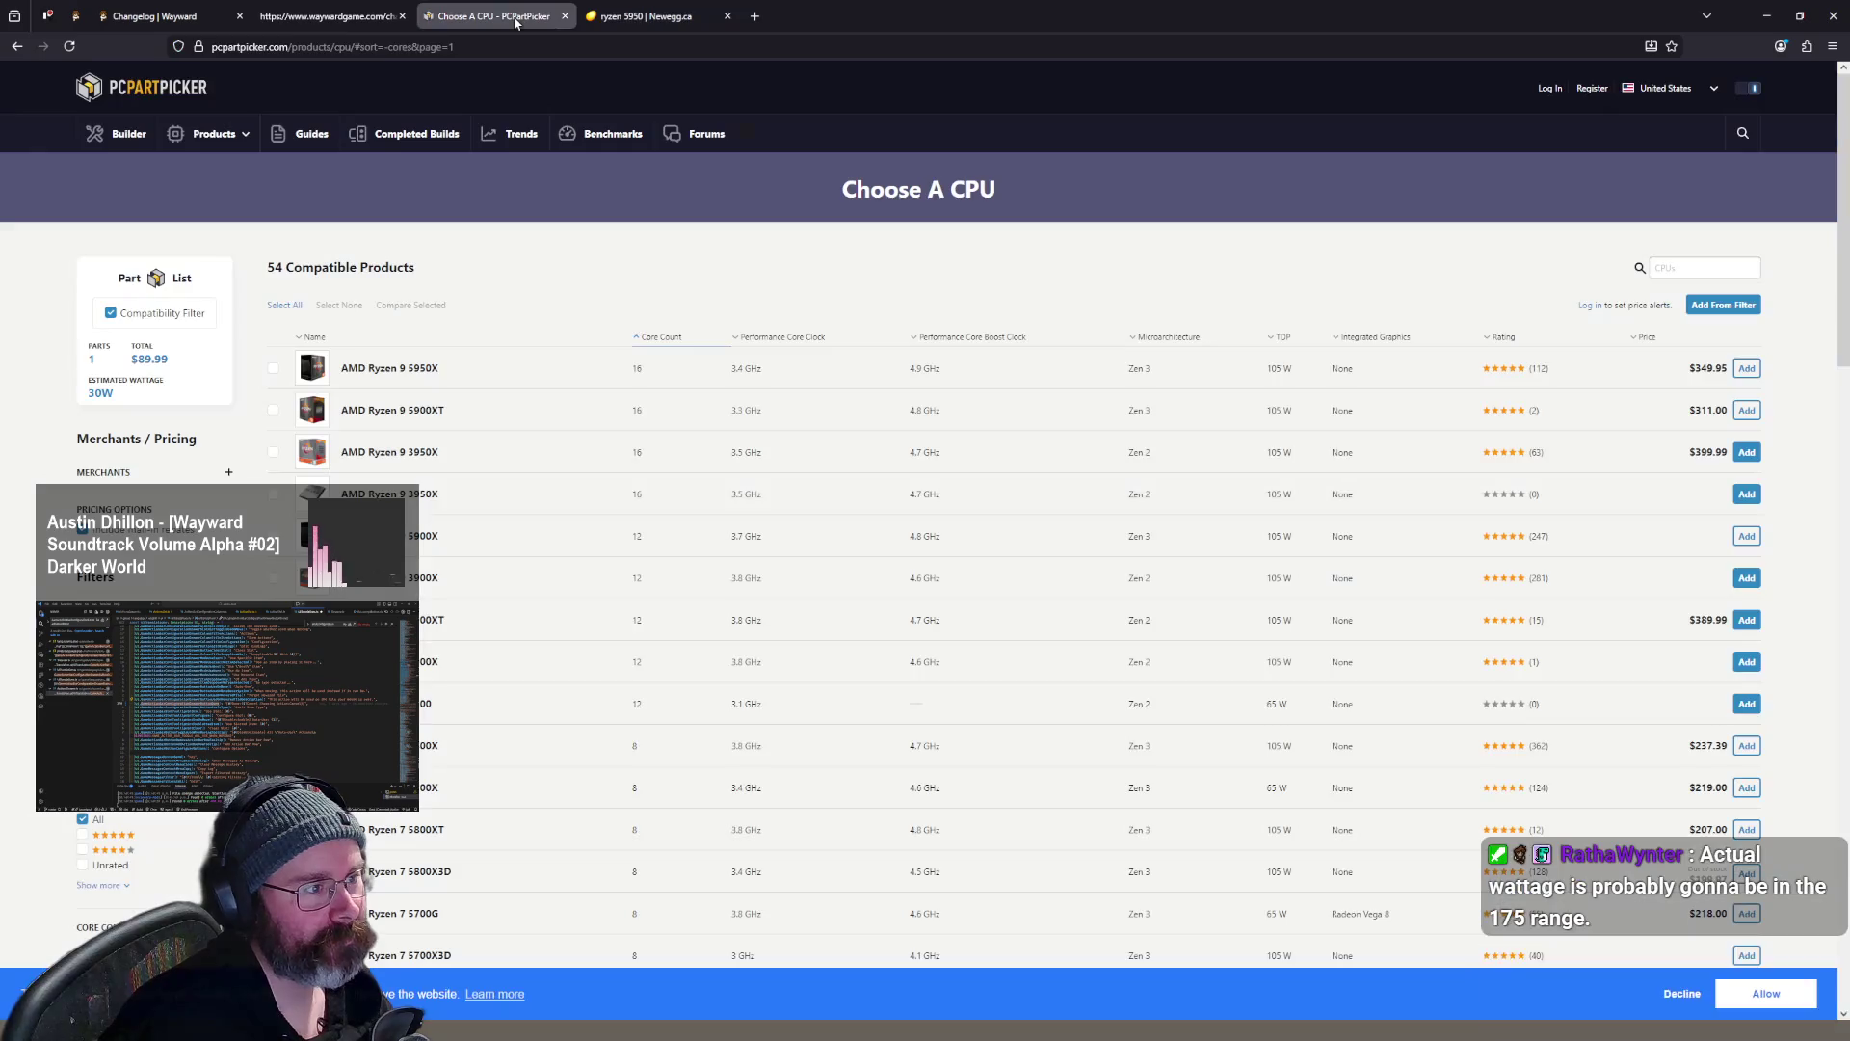
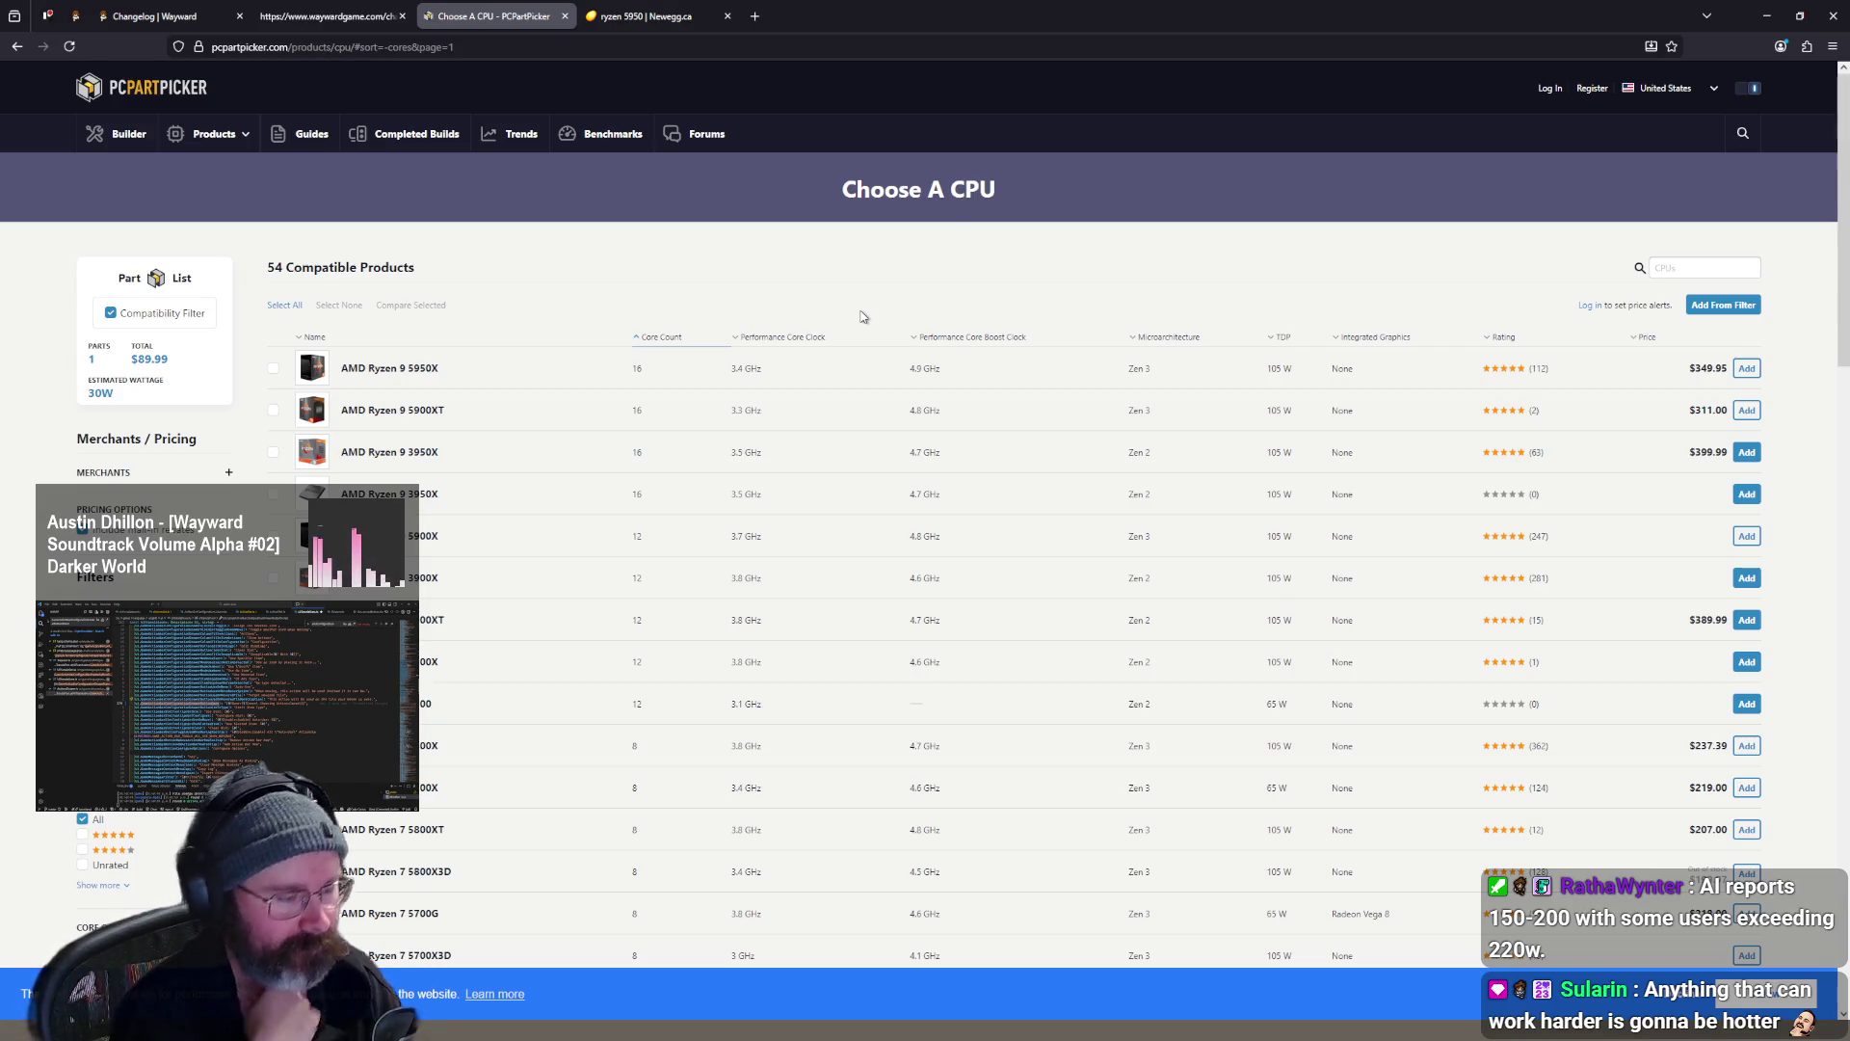
- Close the PCPartPicker CPU list tab and the Newegg 'ryzen 5950' search tab
middle_click(516, 19)
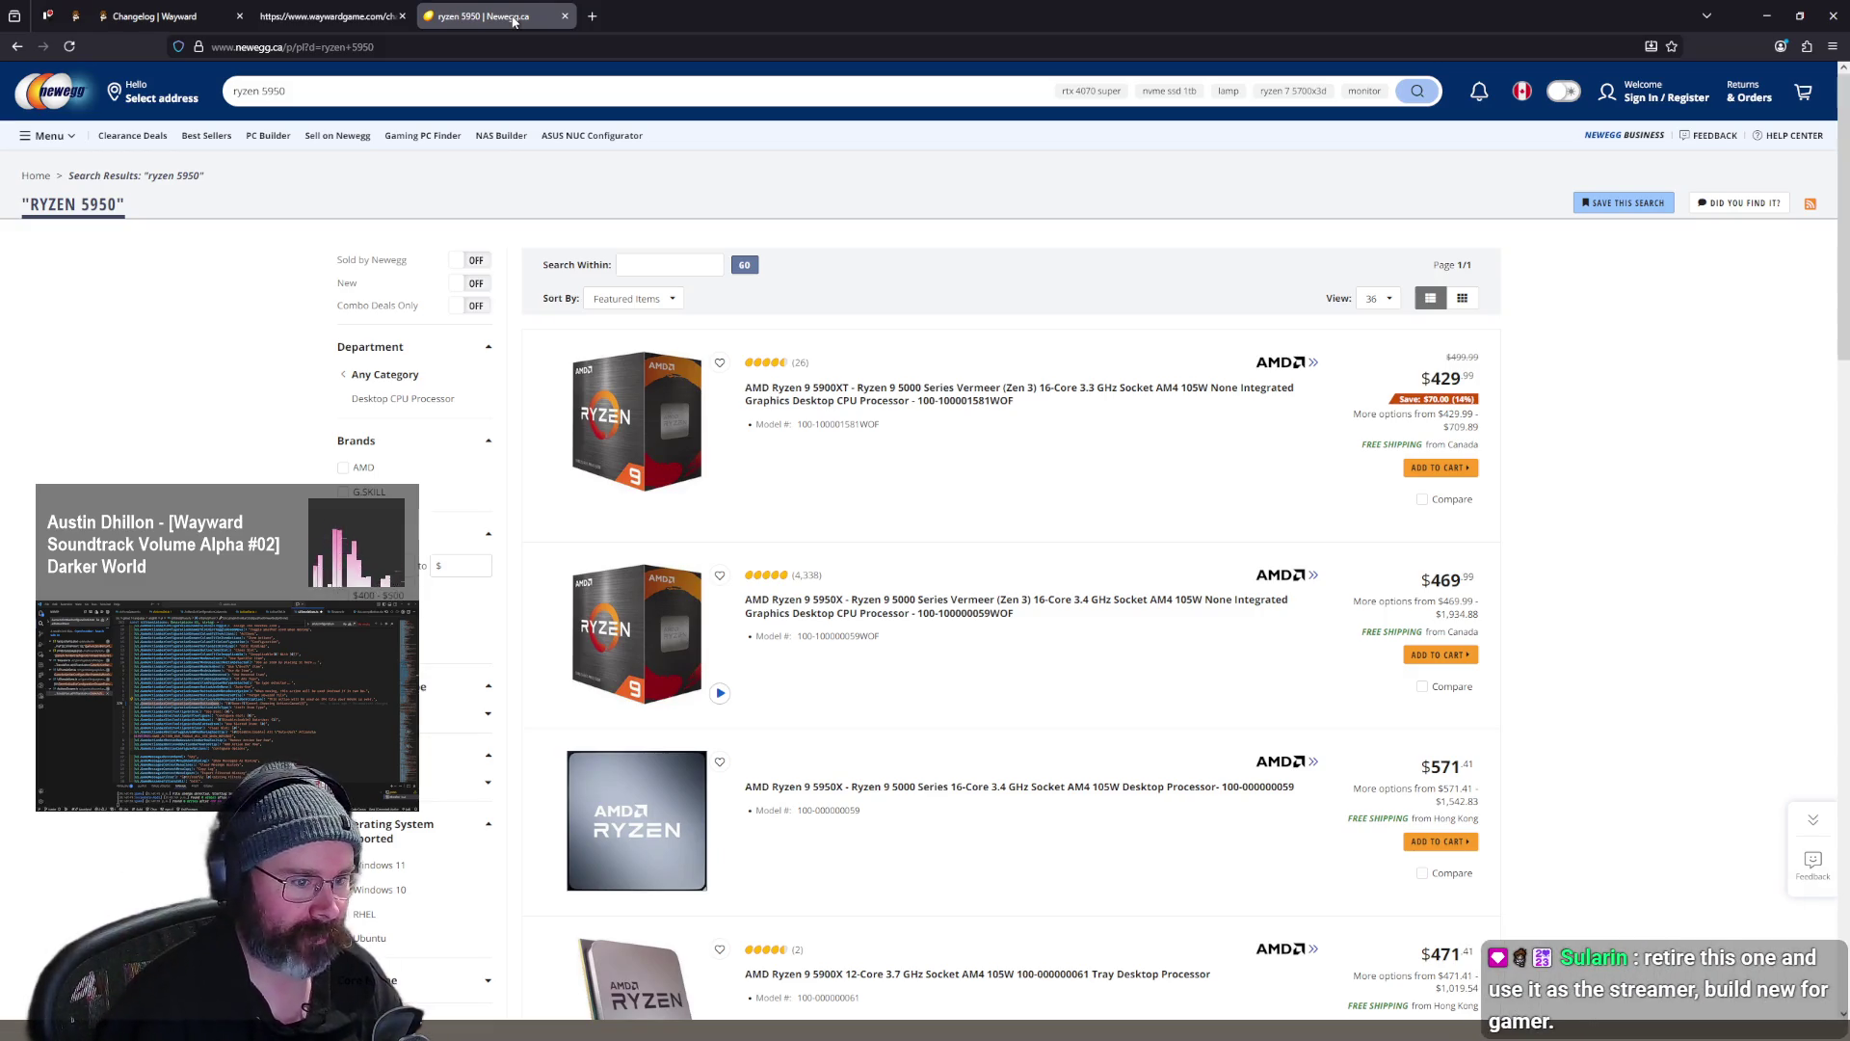
middle_click(489, 18)
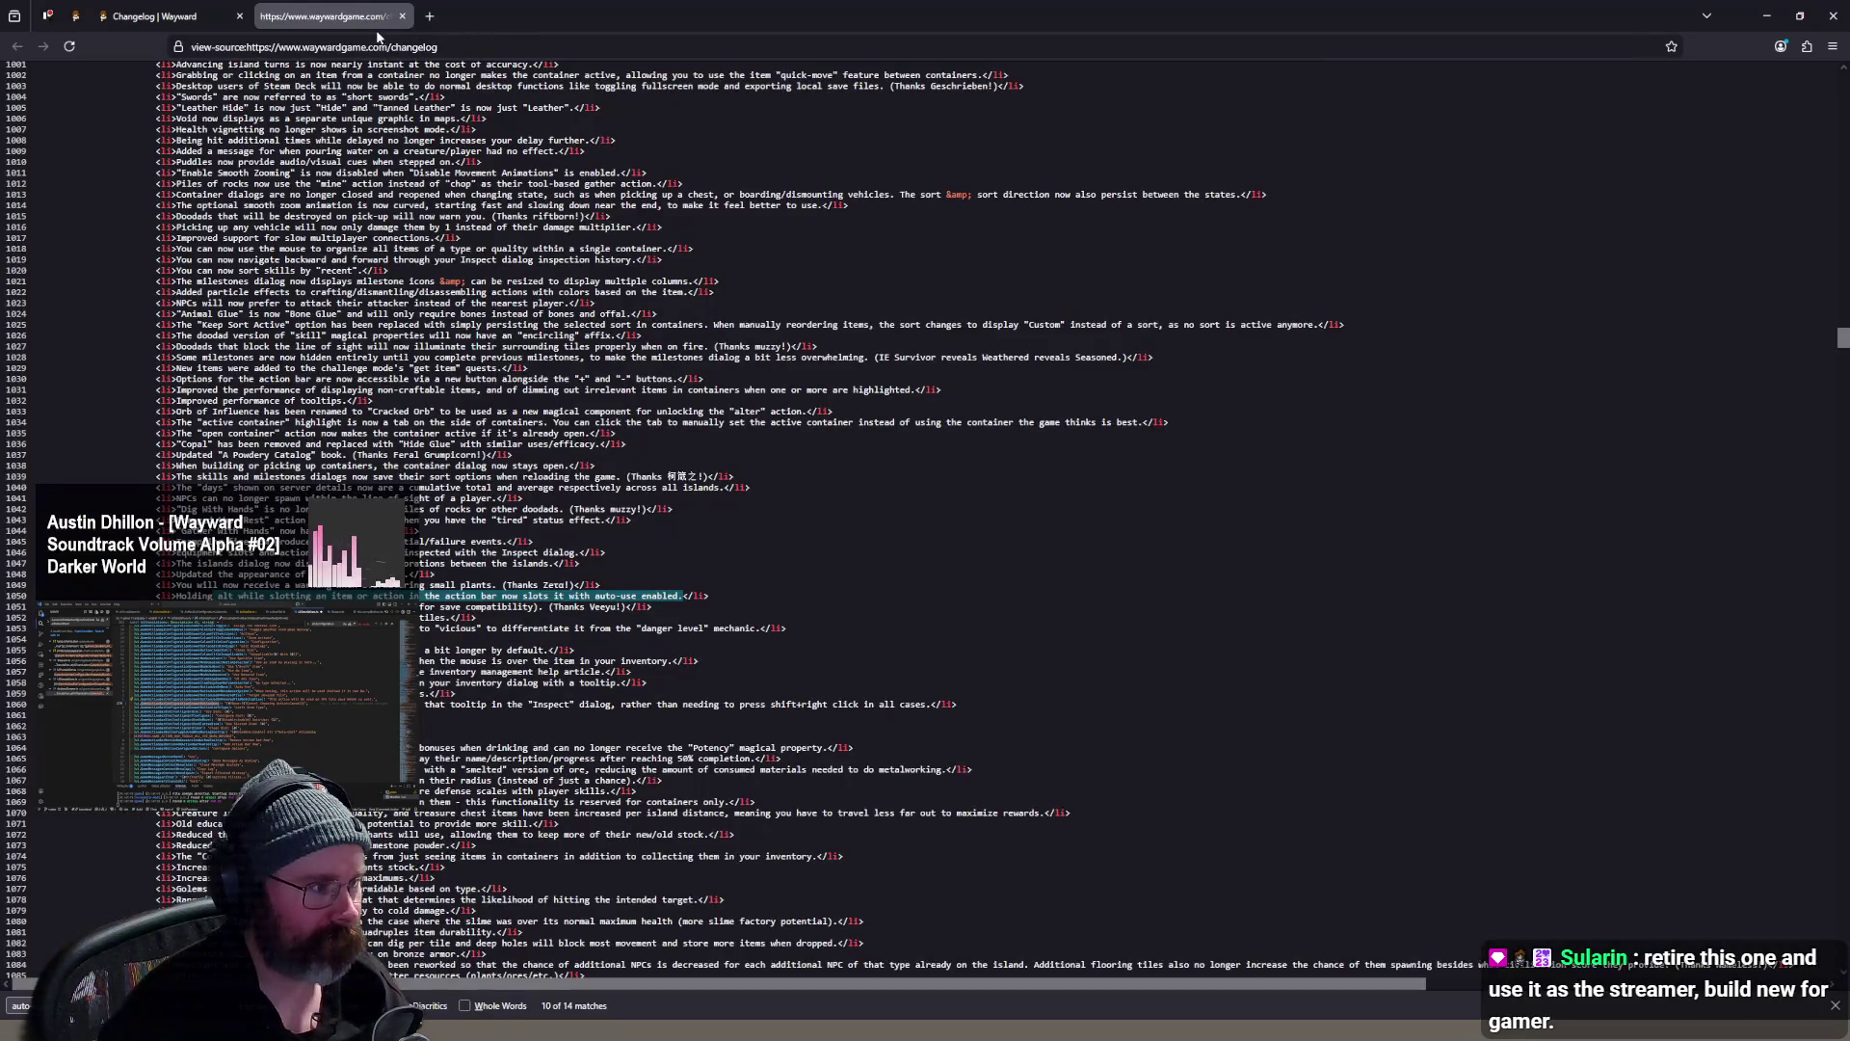
- Close the changelog source tab and start a new tab searching 'pc part picker'
middle_click(343, 20)
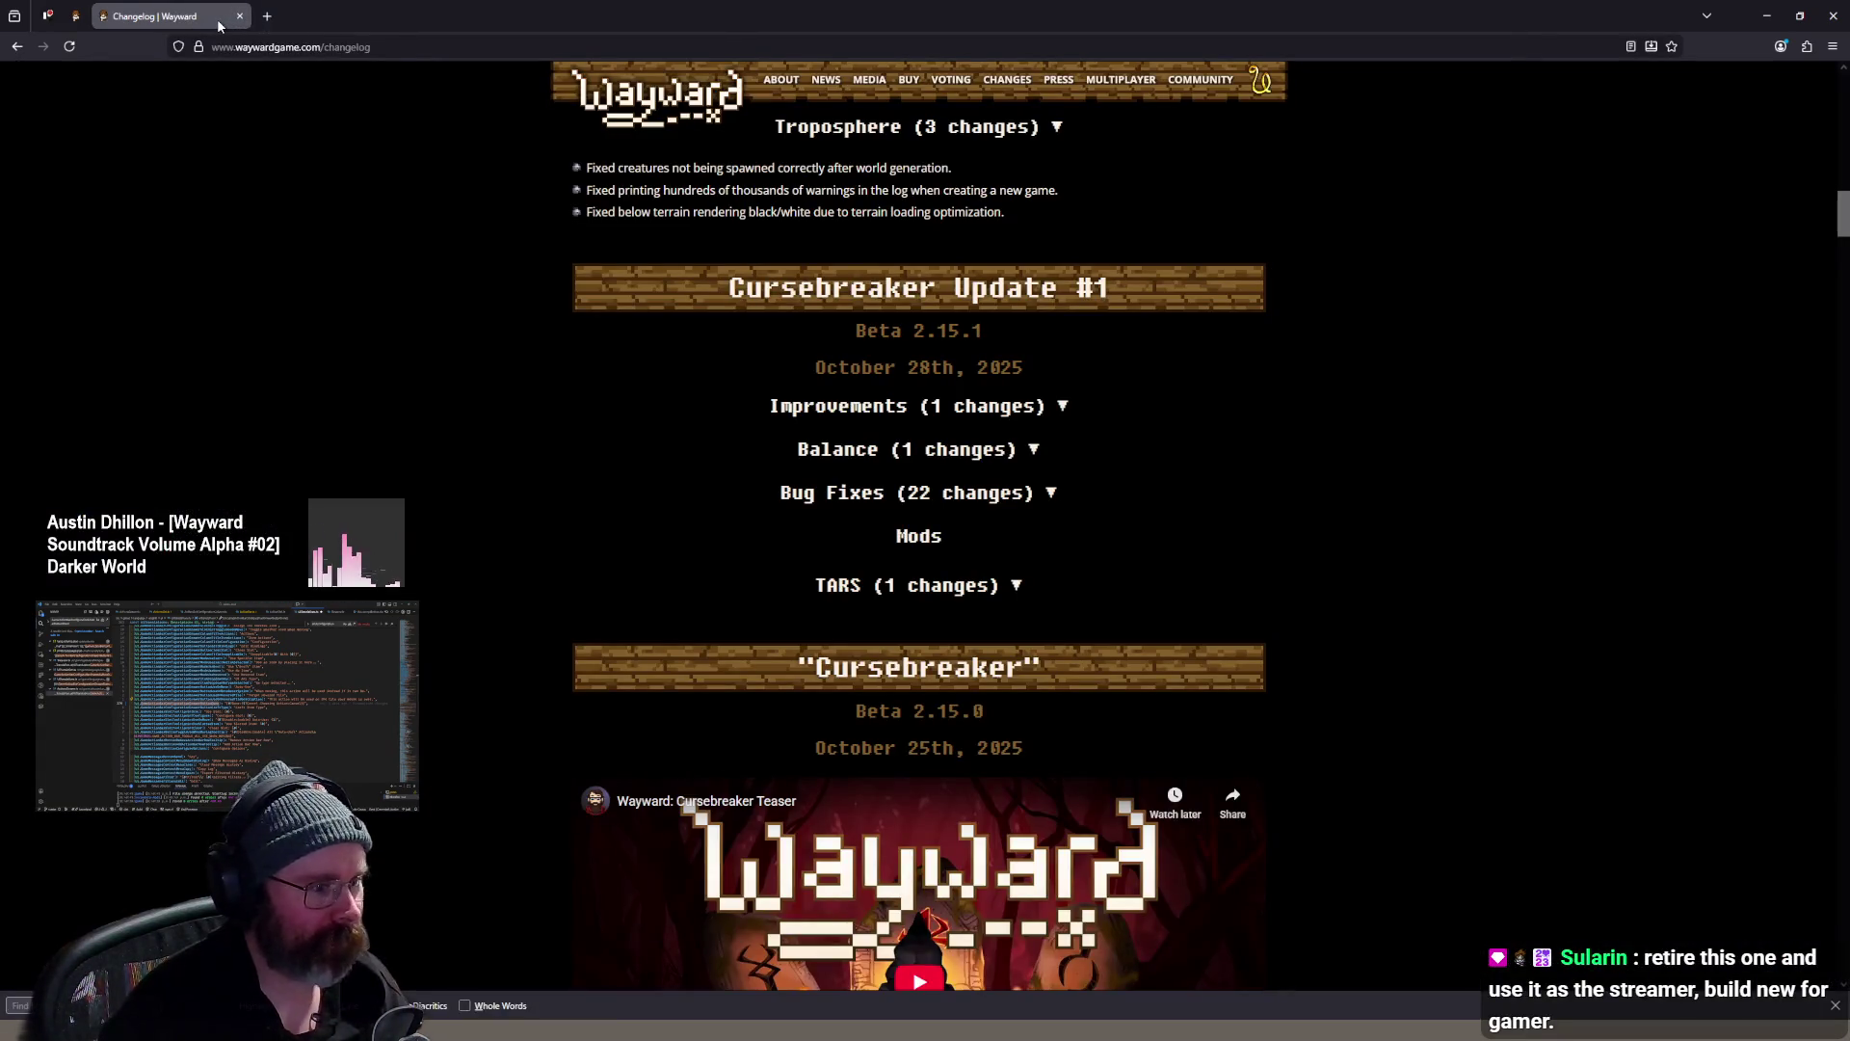
left_click(75, 17)
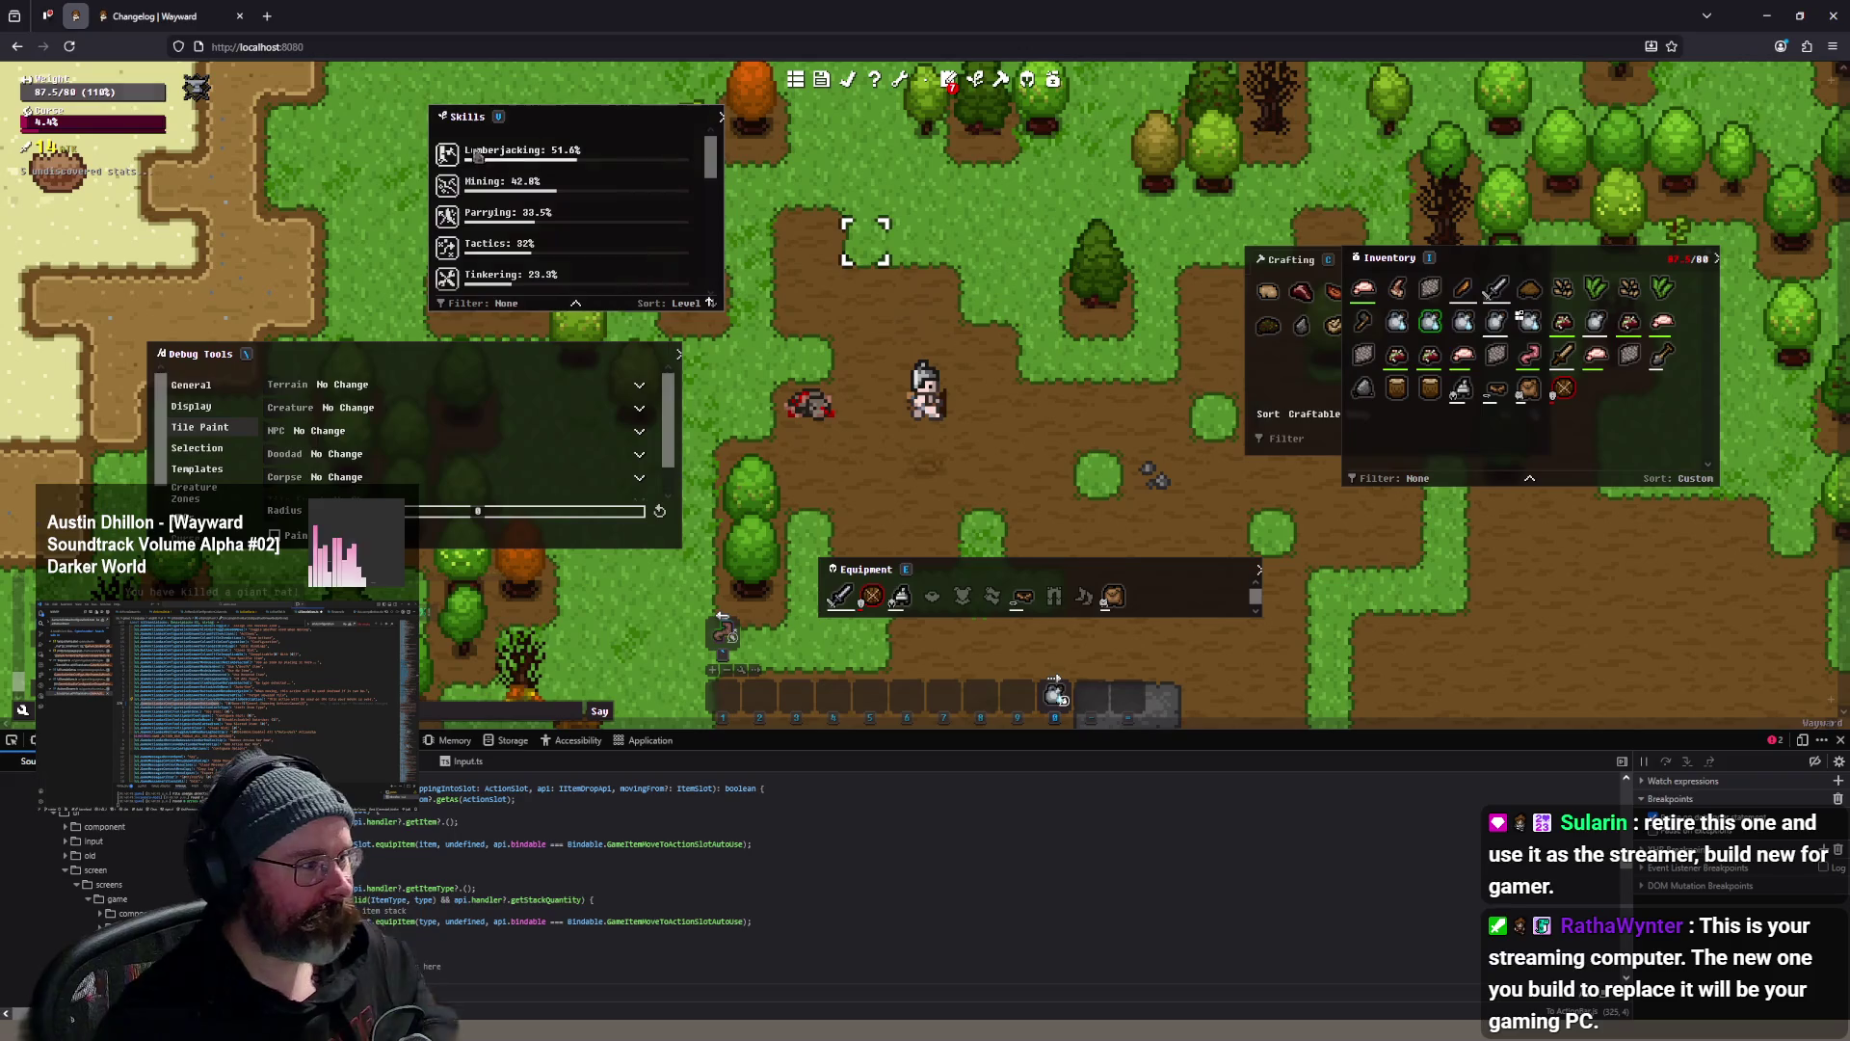
left_click(267, 16)
type("pc")
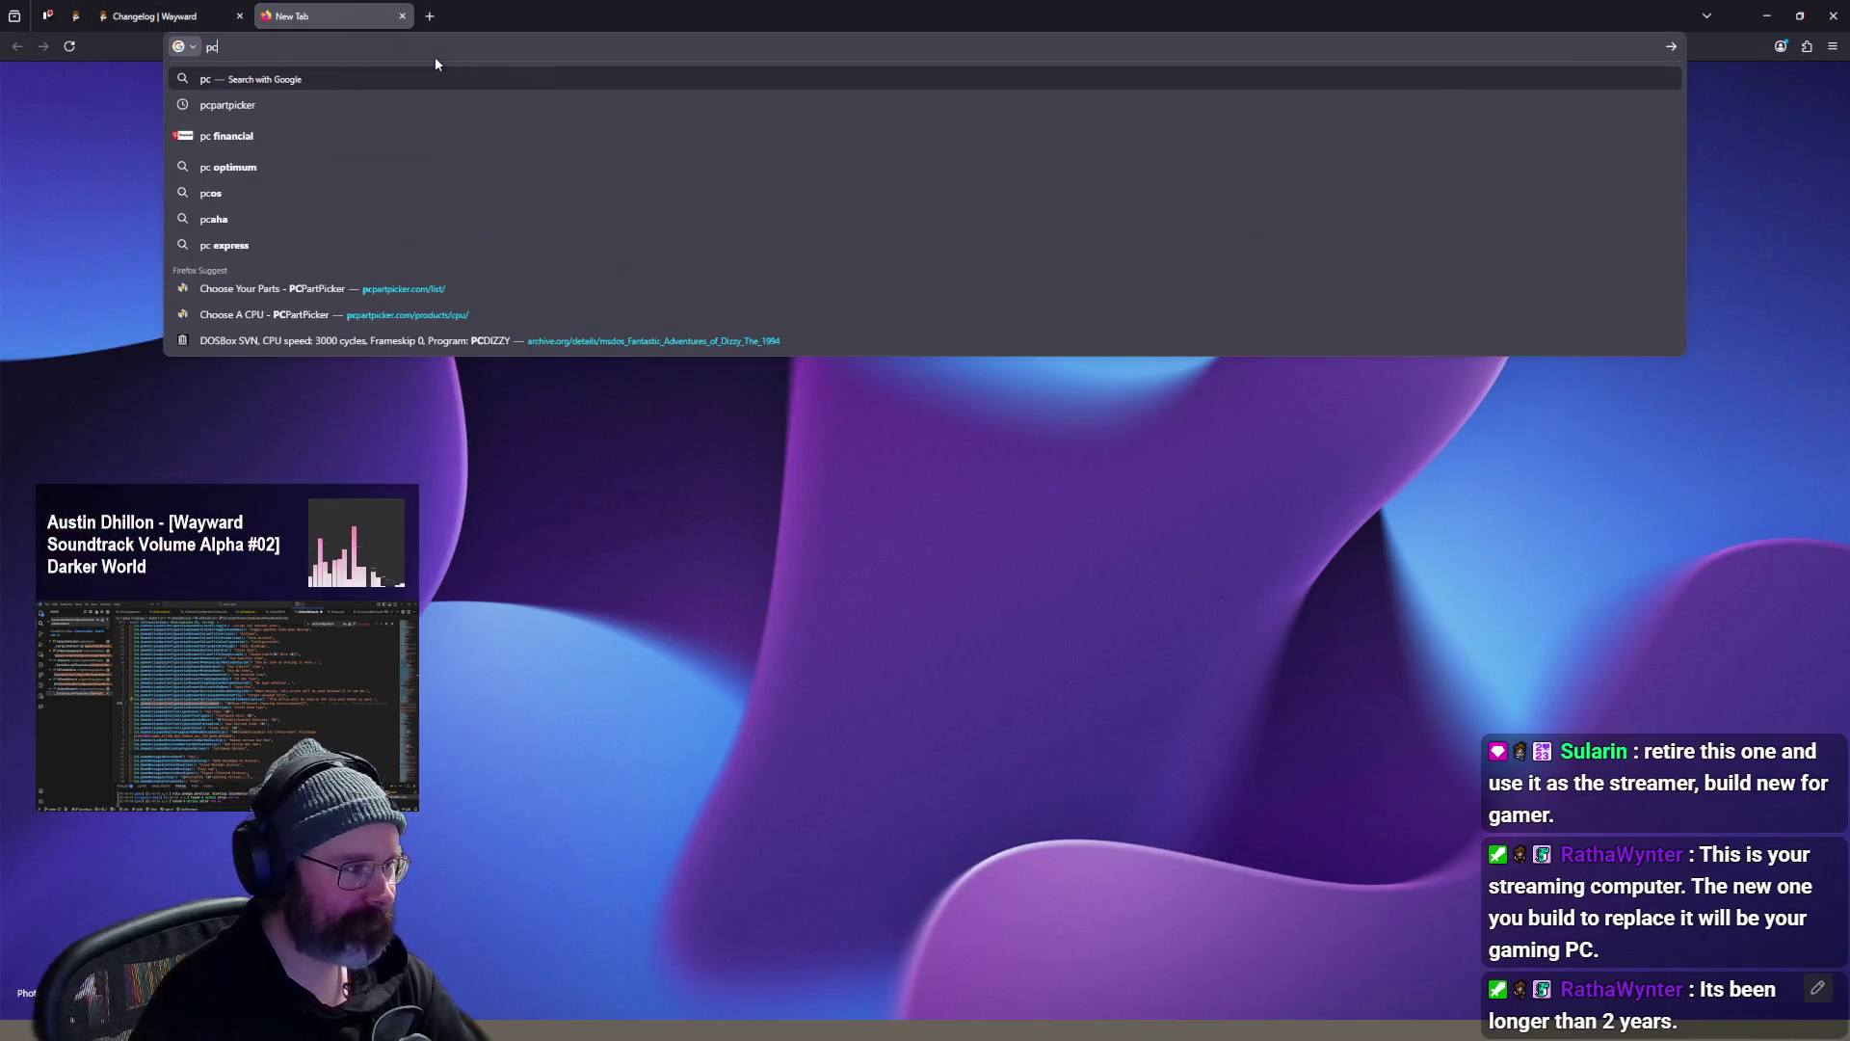
type(" part picker")
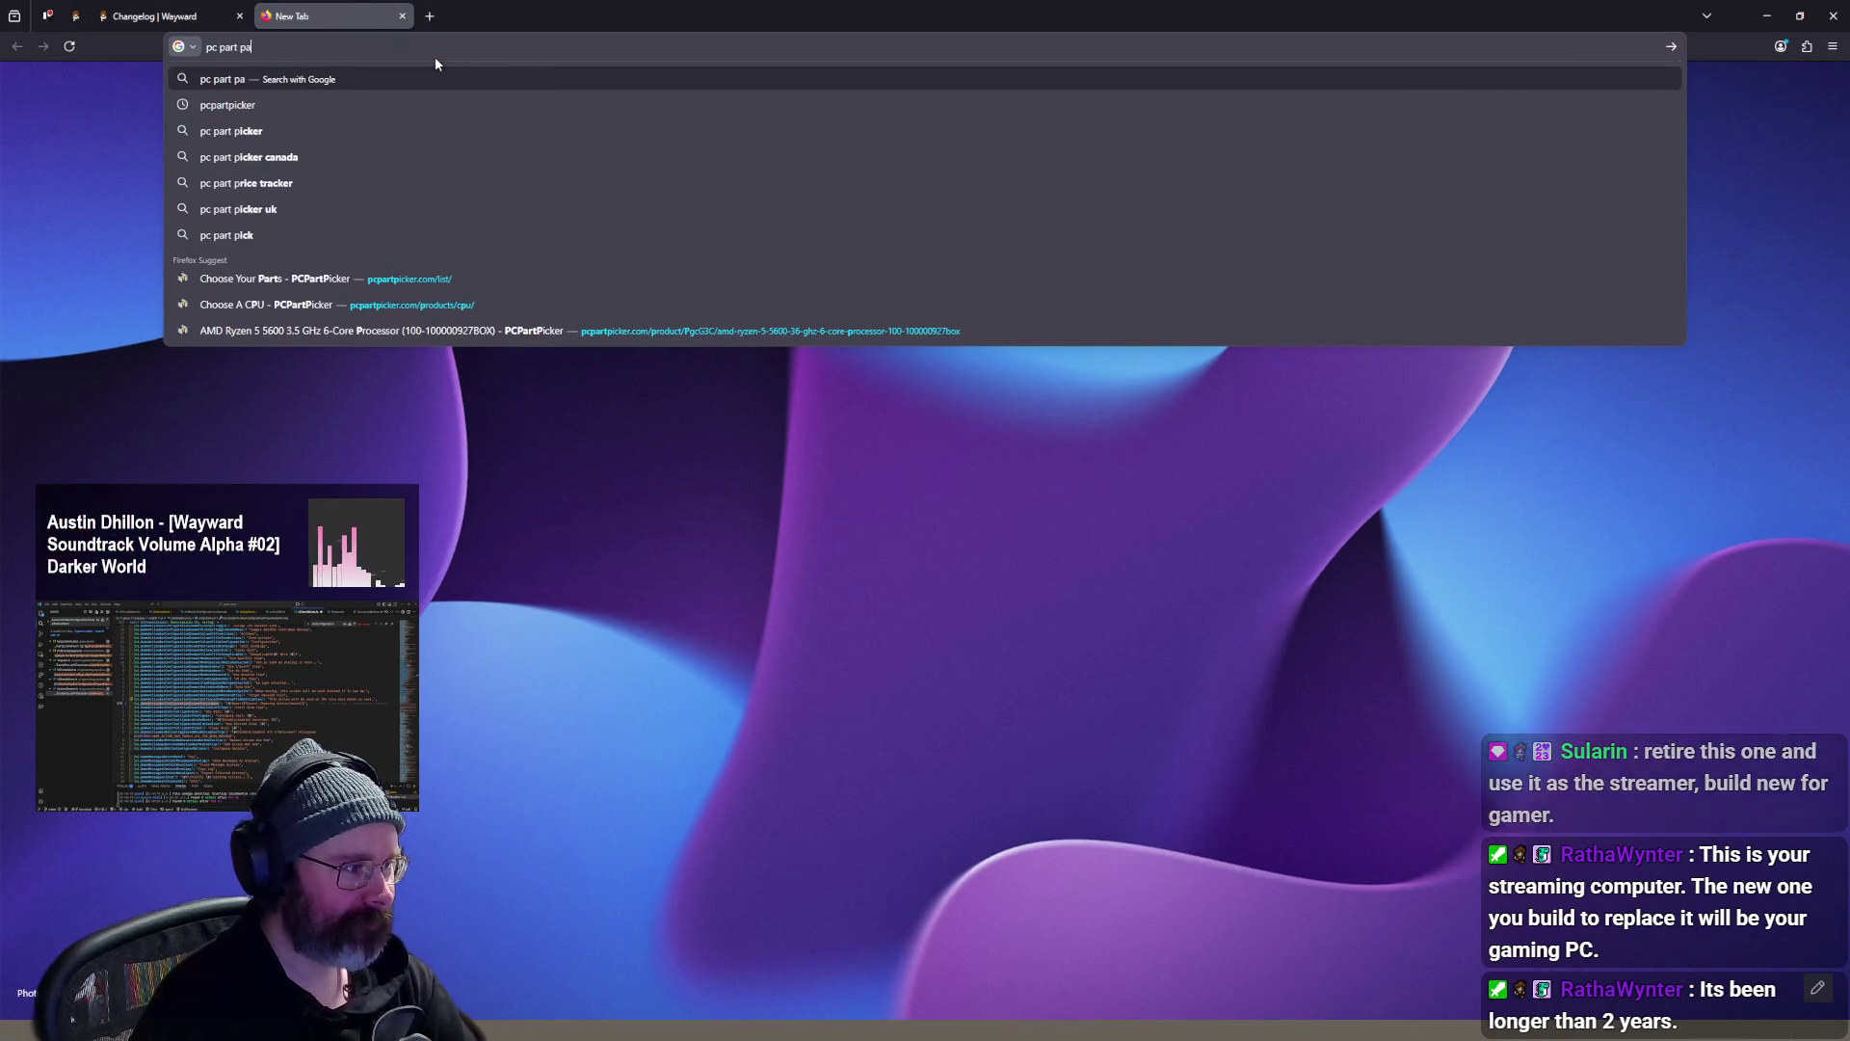
- Open PCPartPicker from the Google results and go to the part list Builder
key("Return")
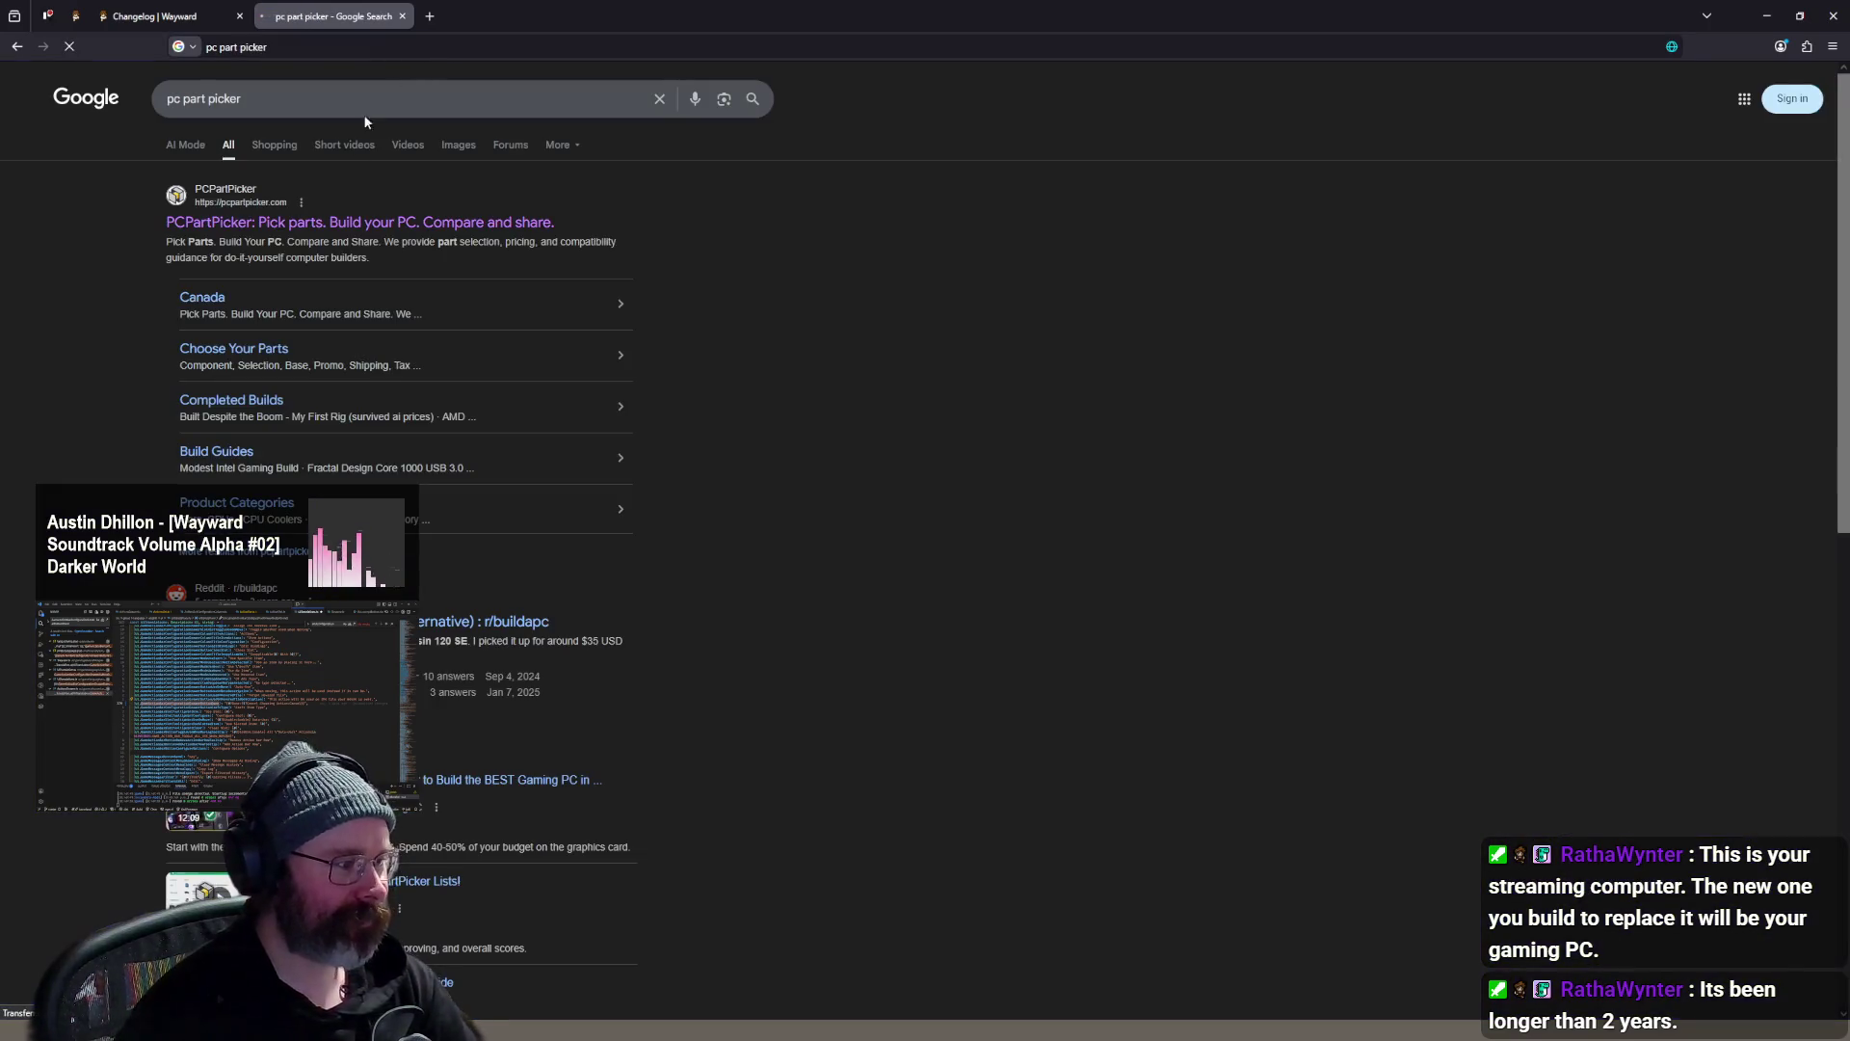
left_click(349, 229)
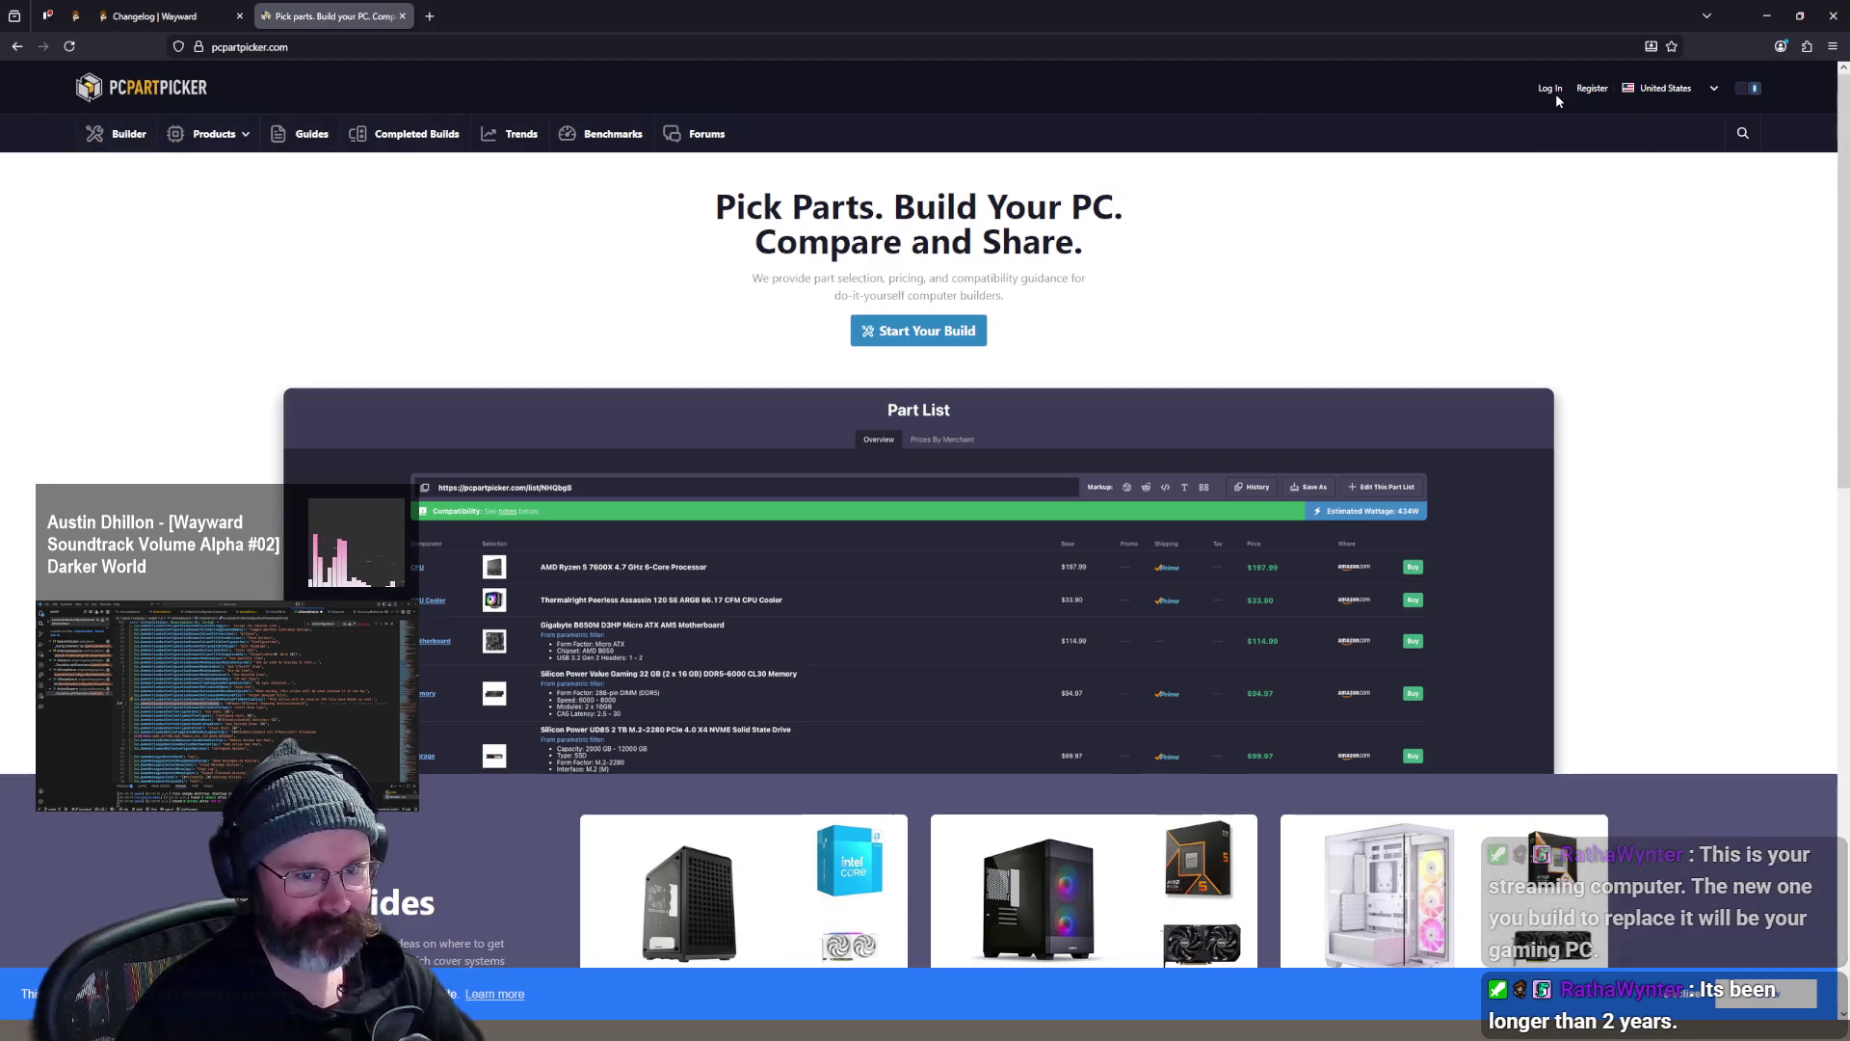
left_click(130, 137)
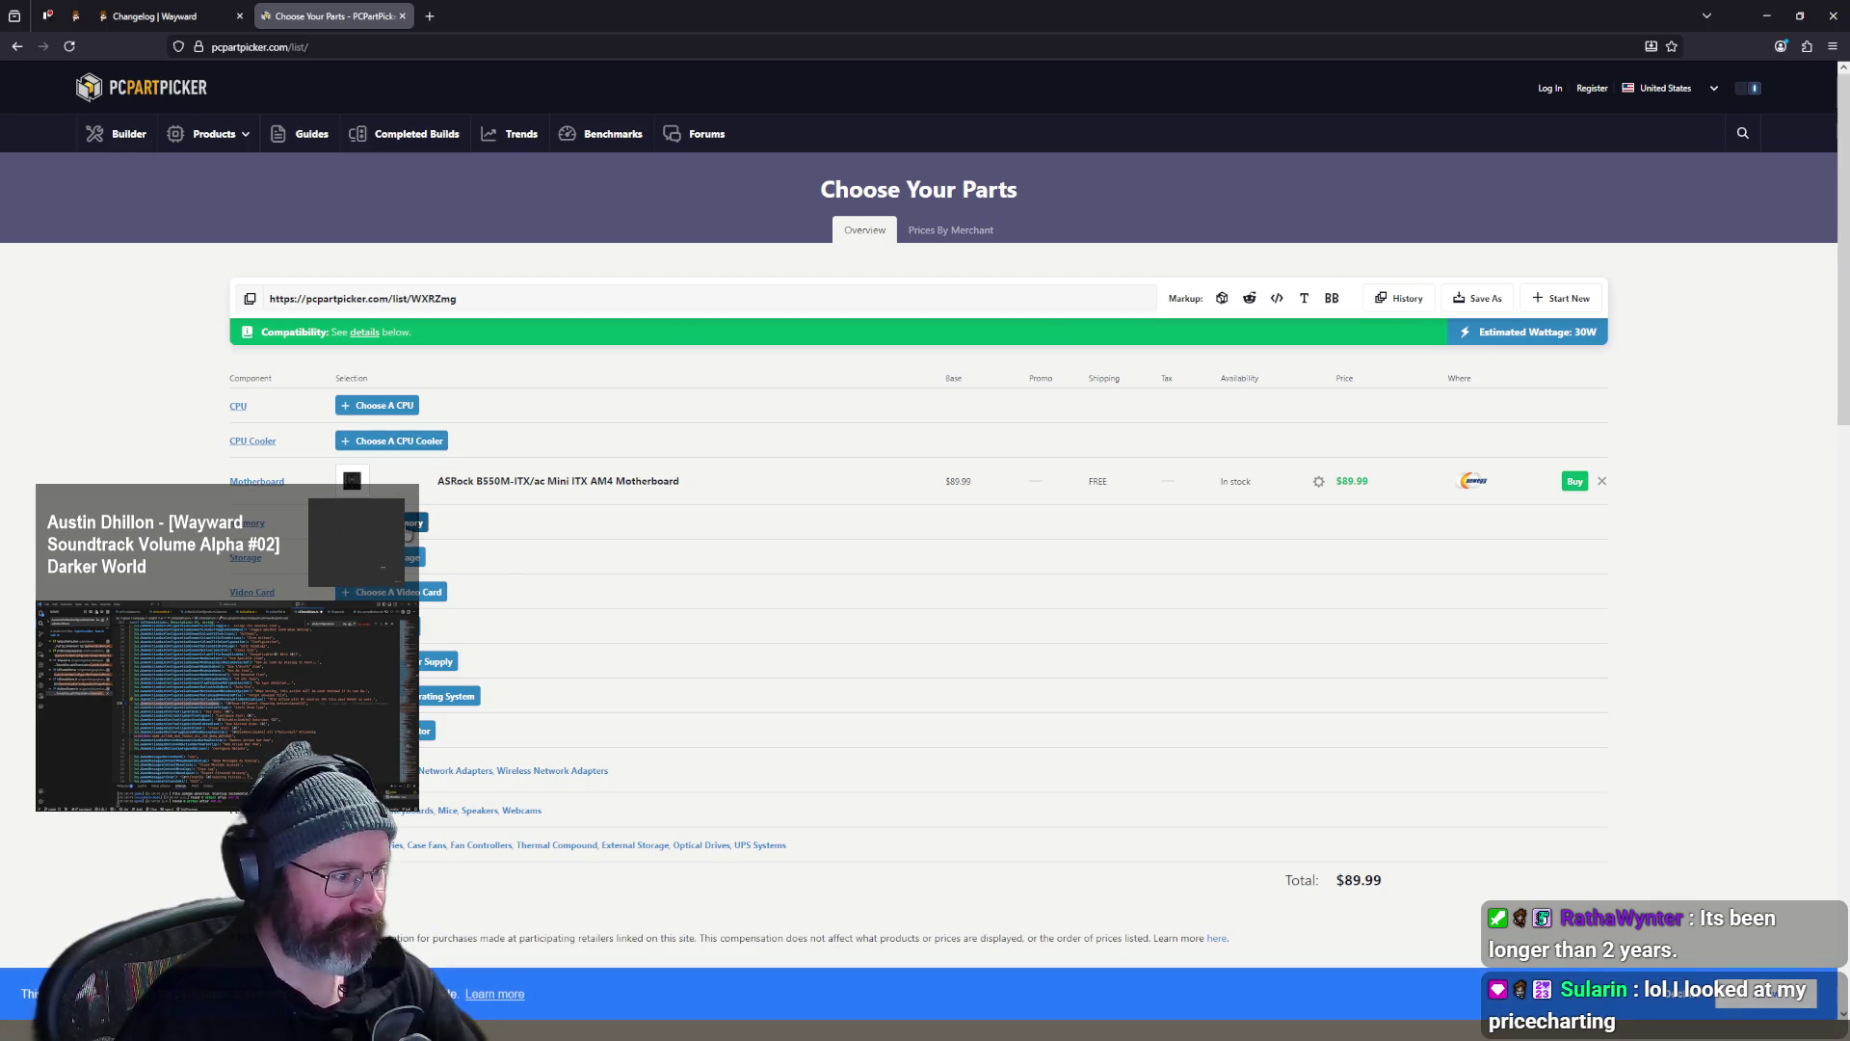
- Remove the old motherboard from the part list and open the CPU catalogue sorted by rating
left_click(408, 528)
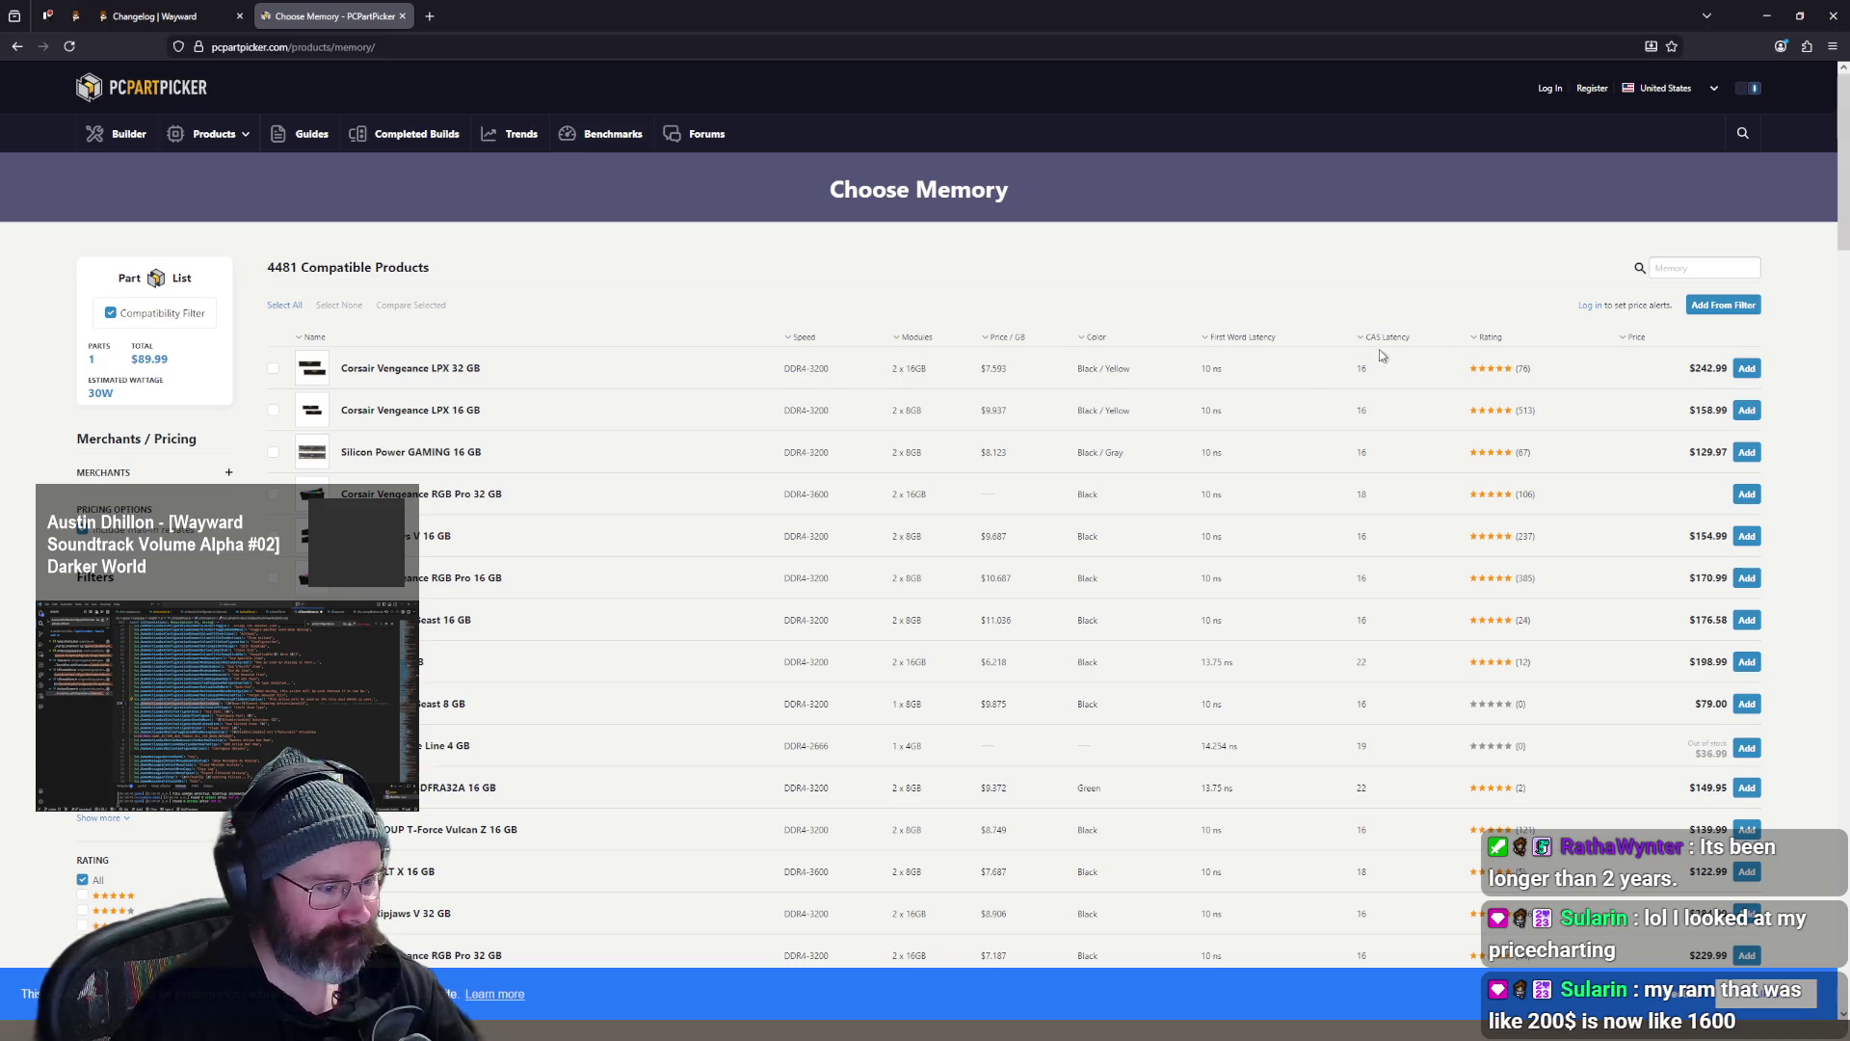
scroll(922, 501, "down", 2)
scroll(922, 497, "up", 3)
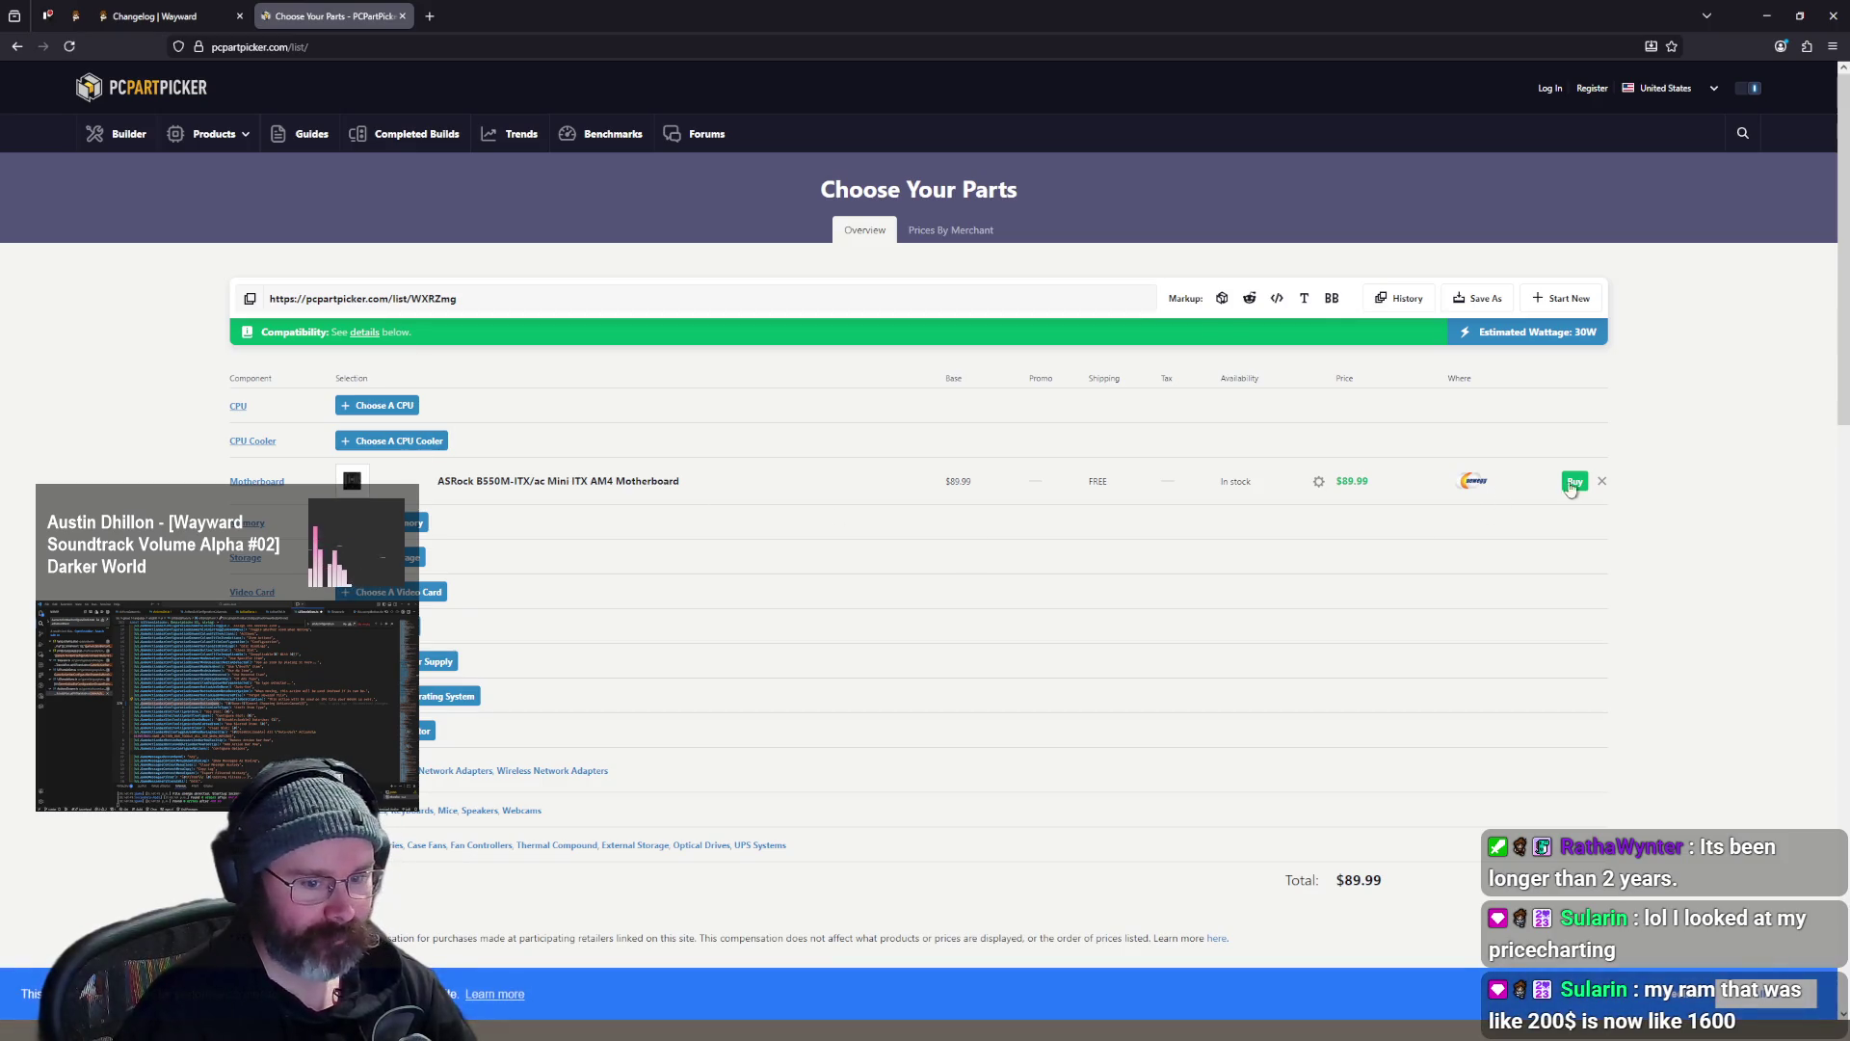
left_click(1601, 483)
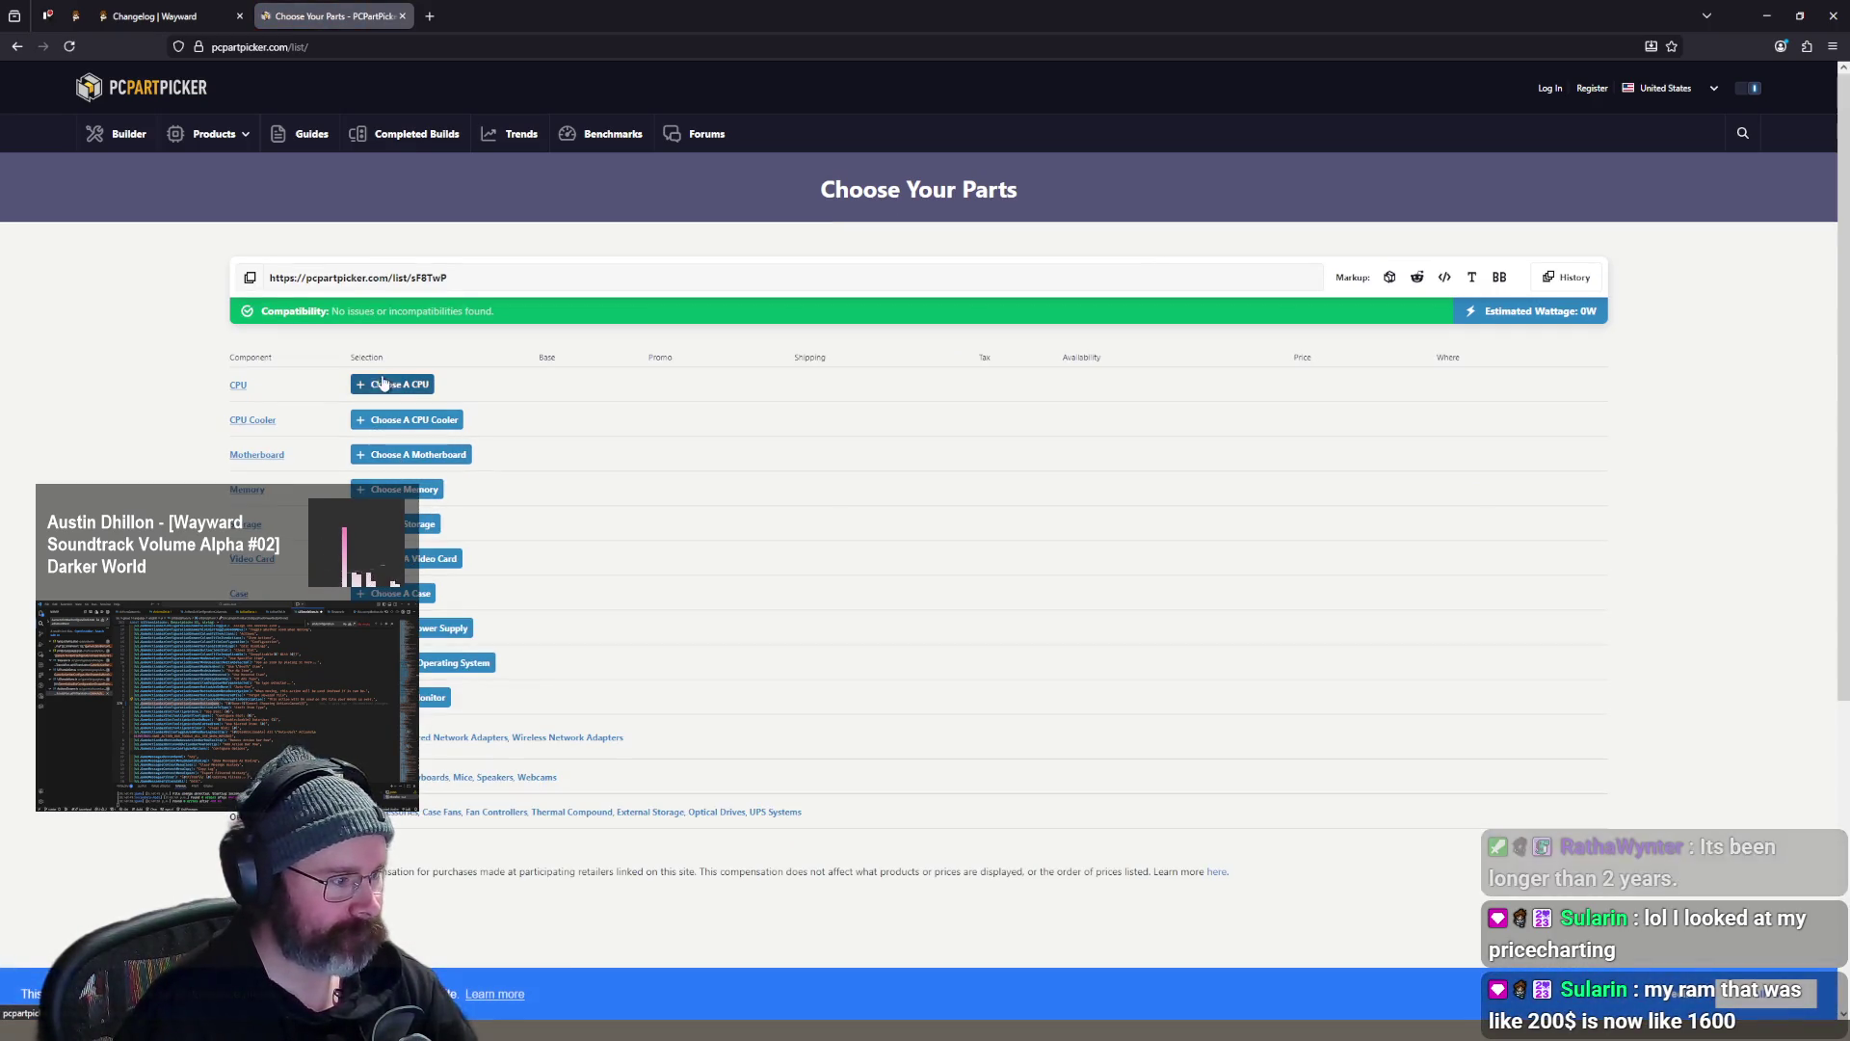
left_click(398, 391)
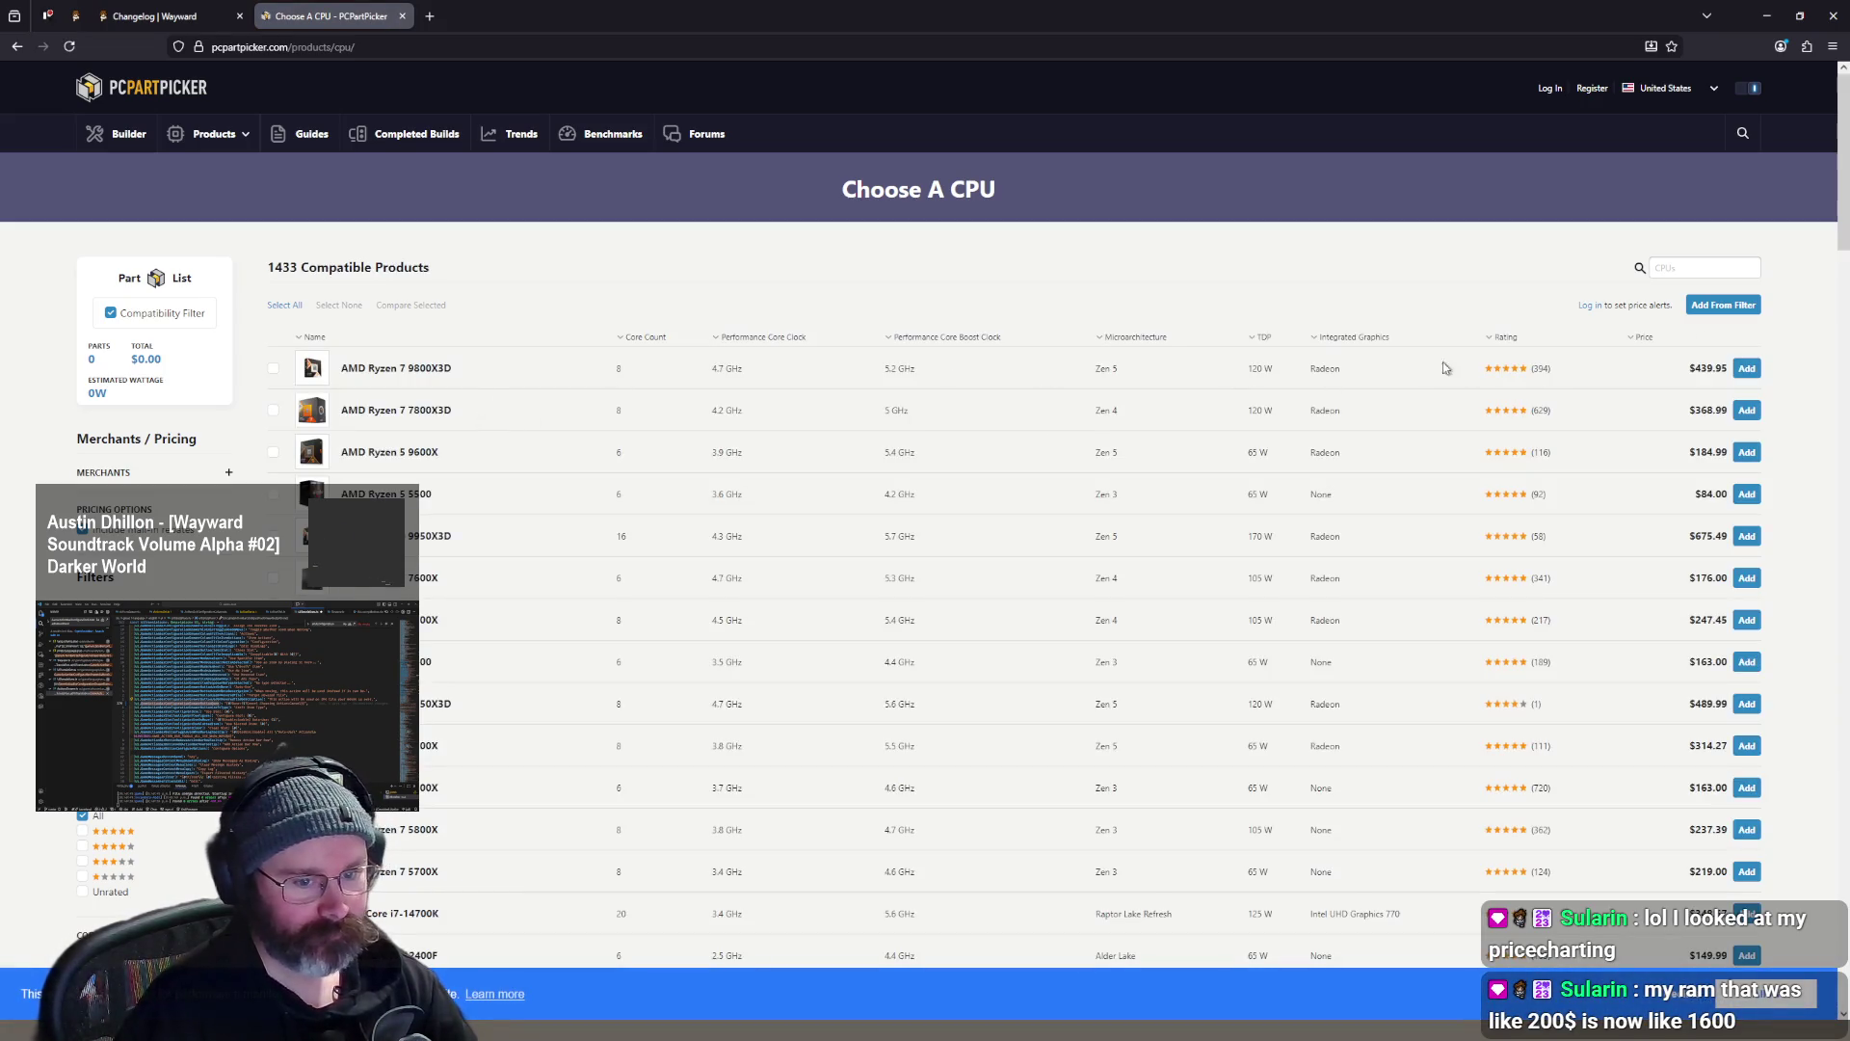
left_click(1513, 342)
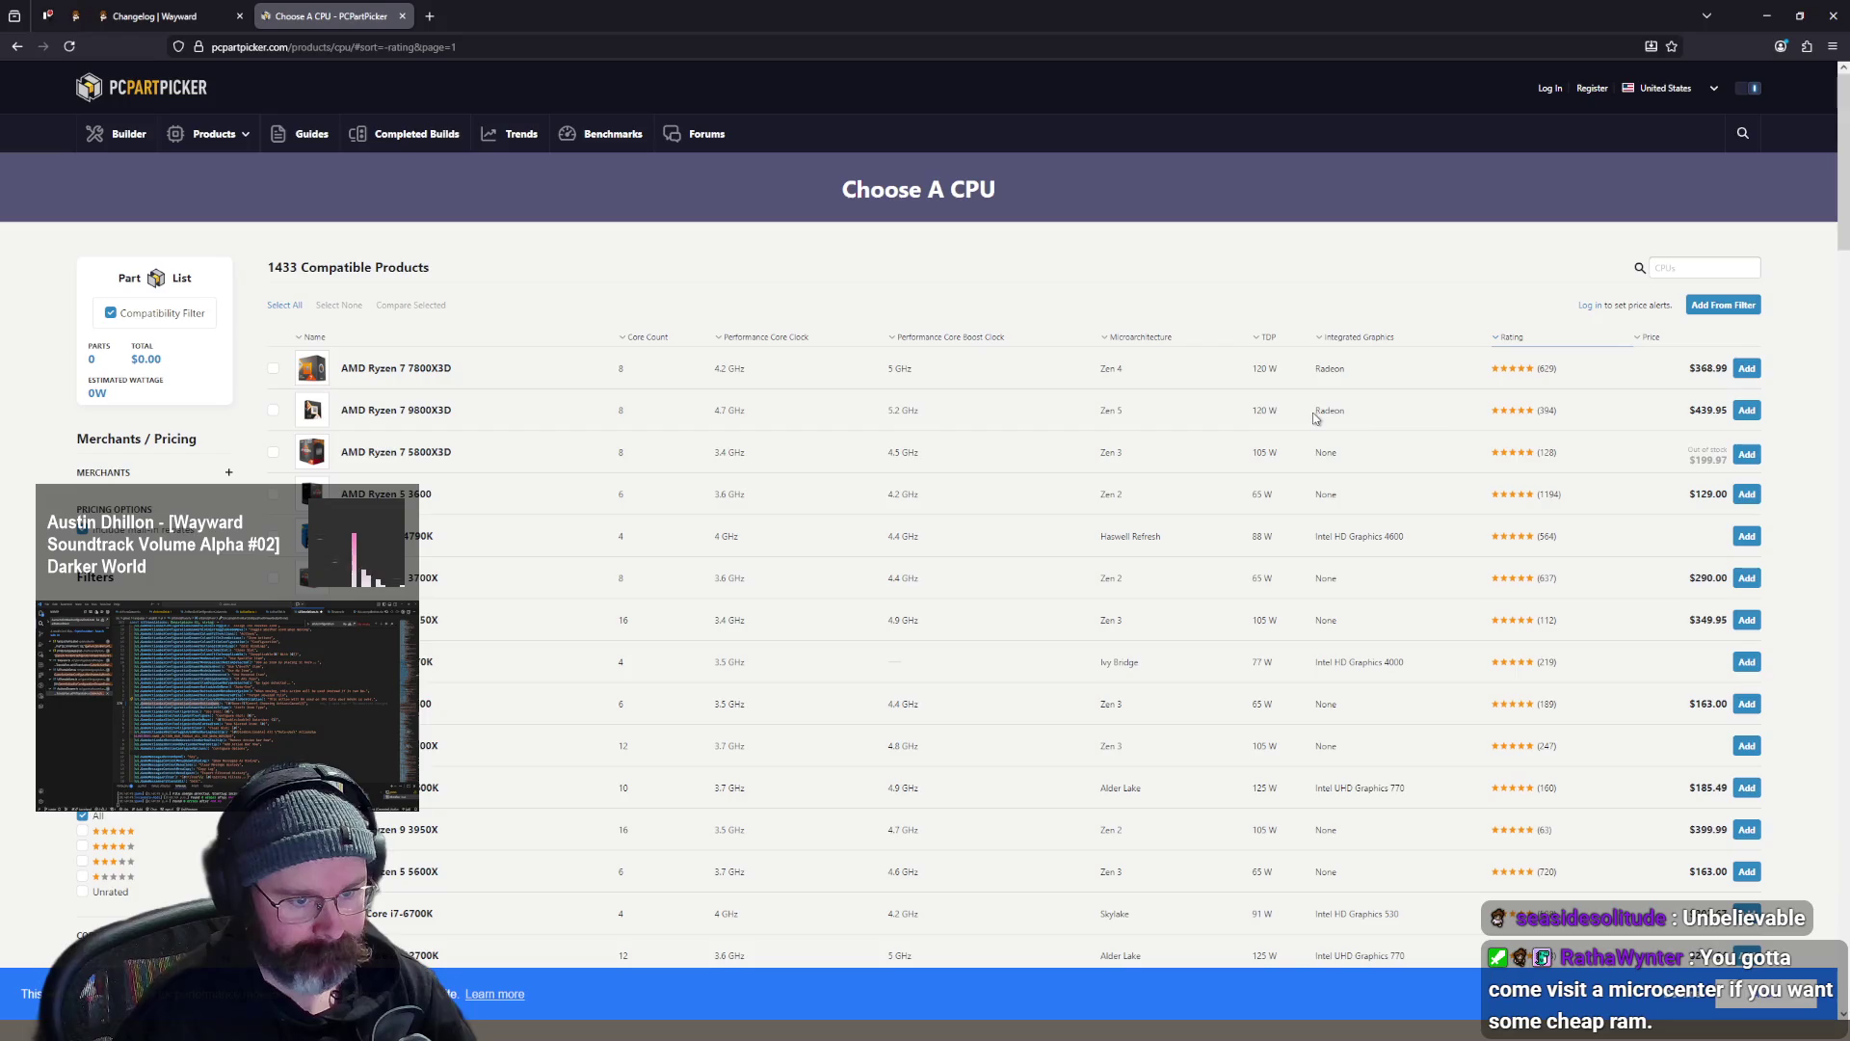
- Find 'Zen 5' on the CPU list page and step through the matches
key("ctrl+f")
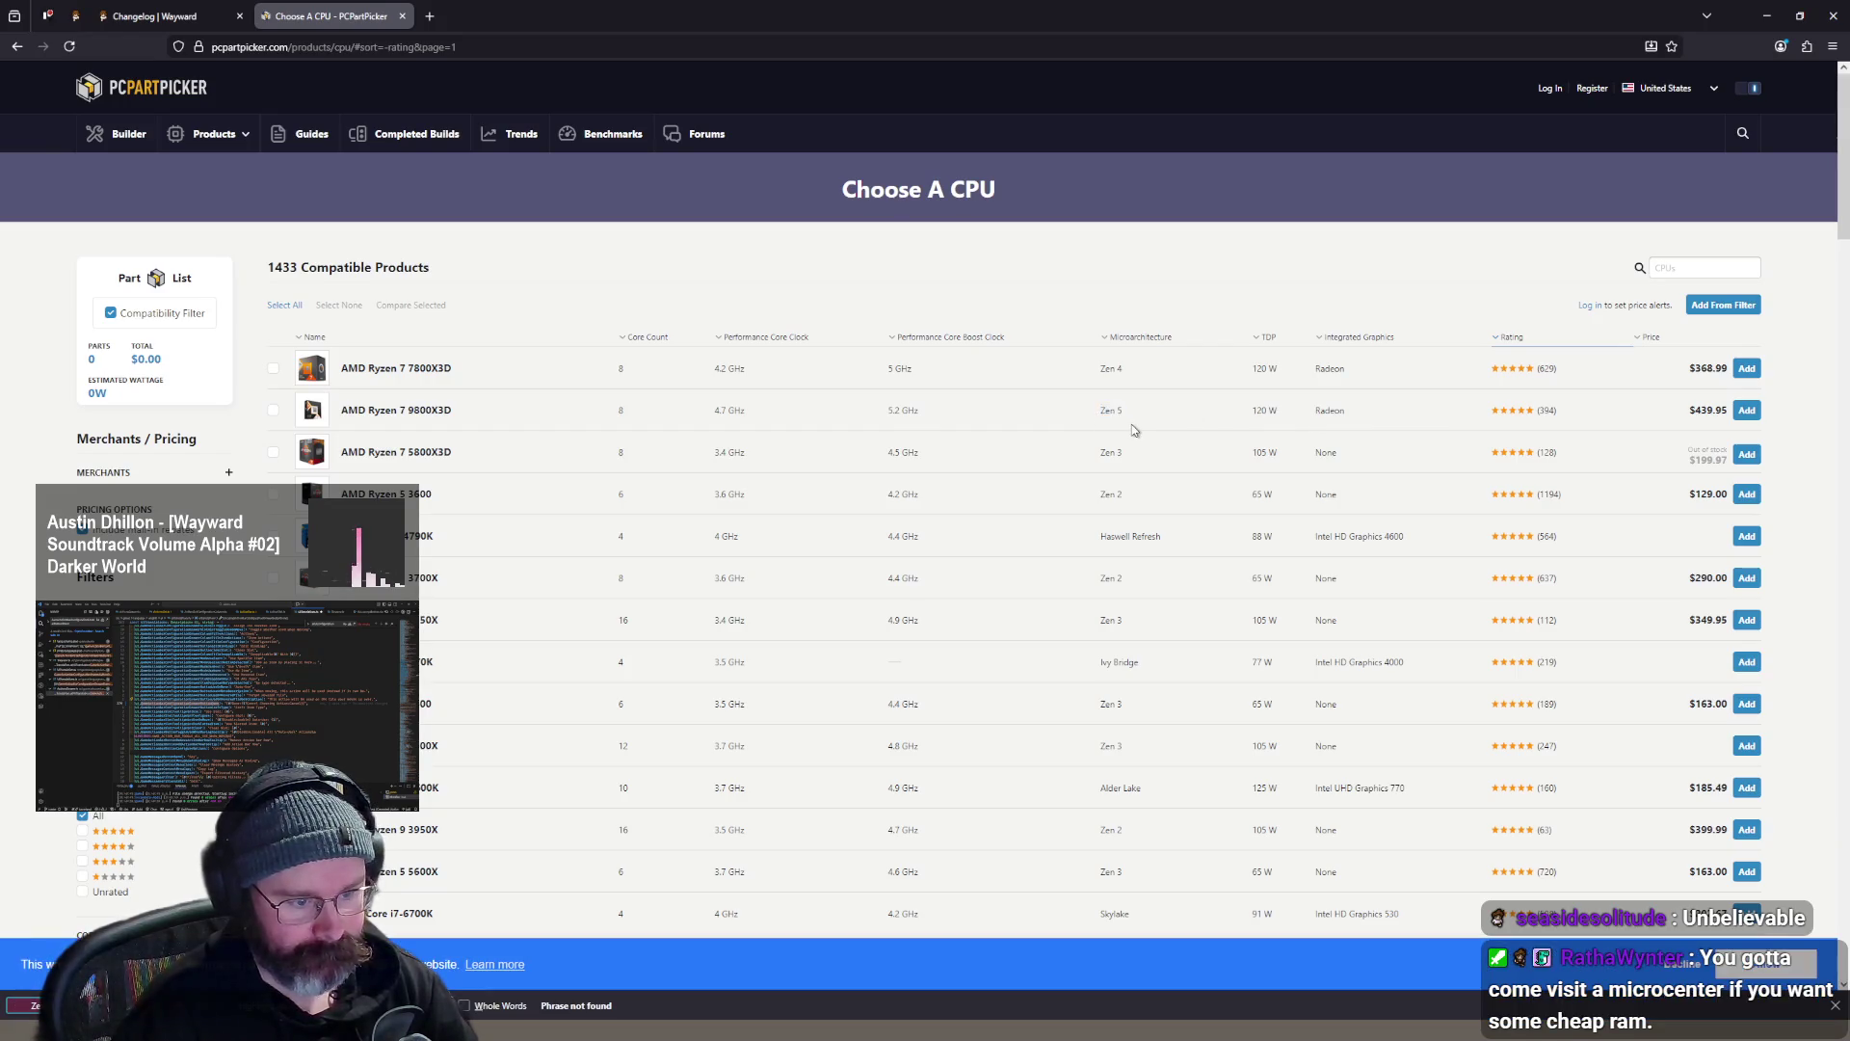
scroll(1189, 425, "down", 5)
scroll(1189, 418, "up", 5)
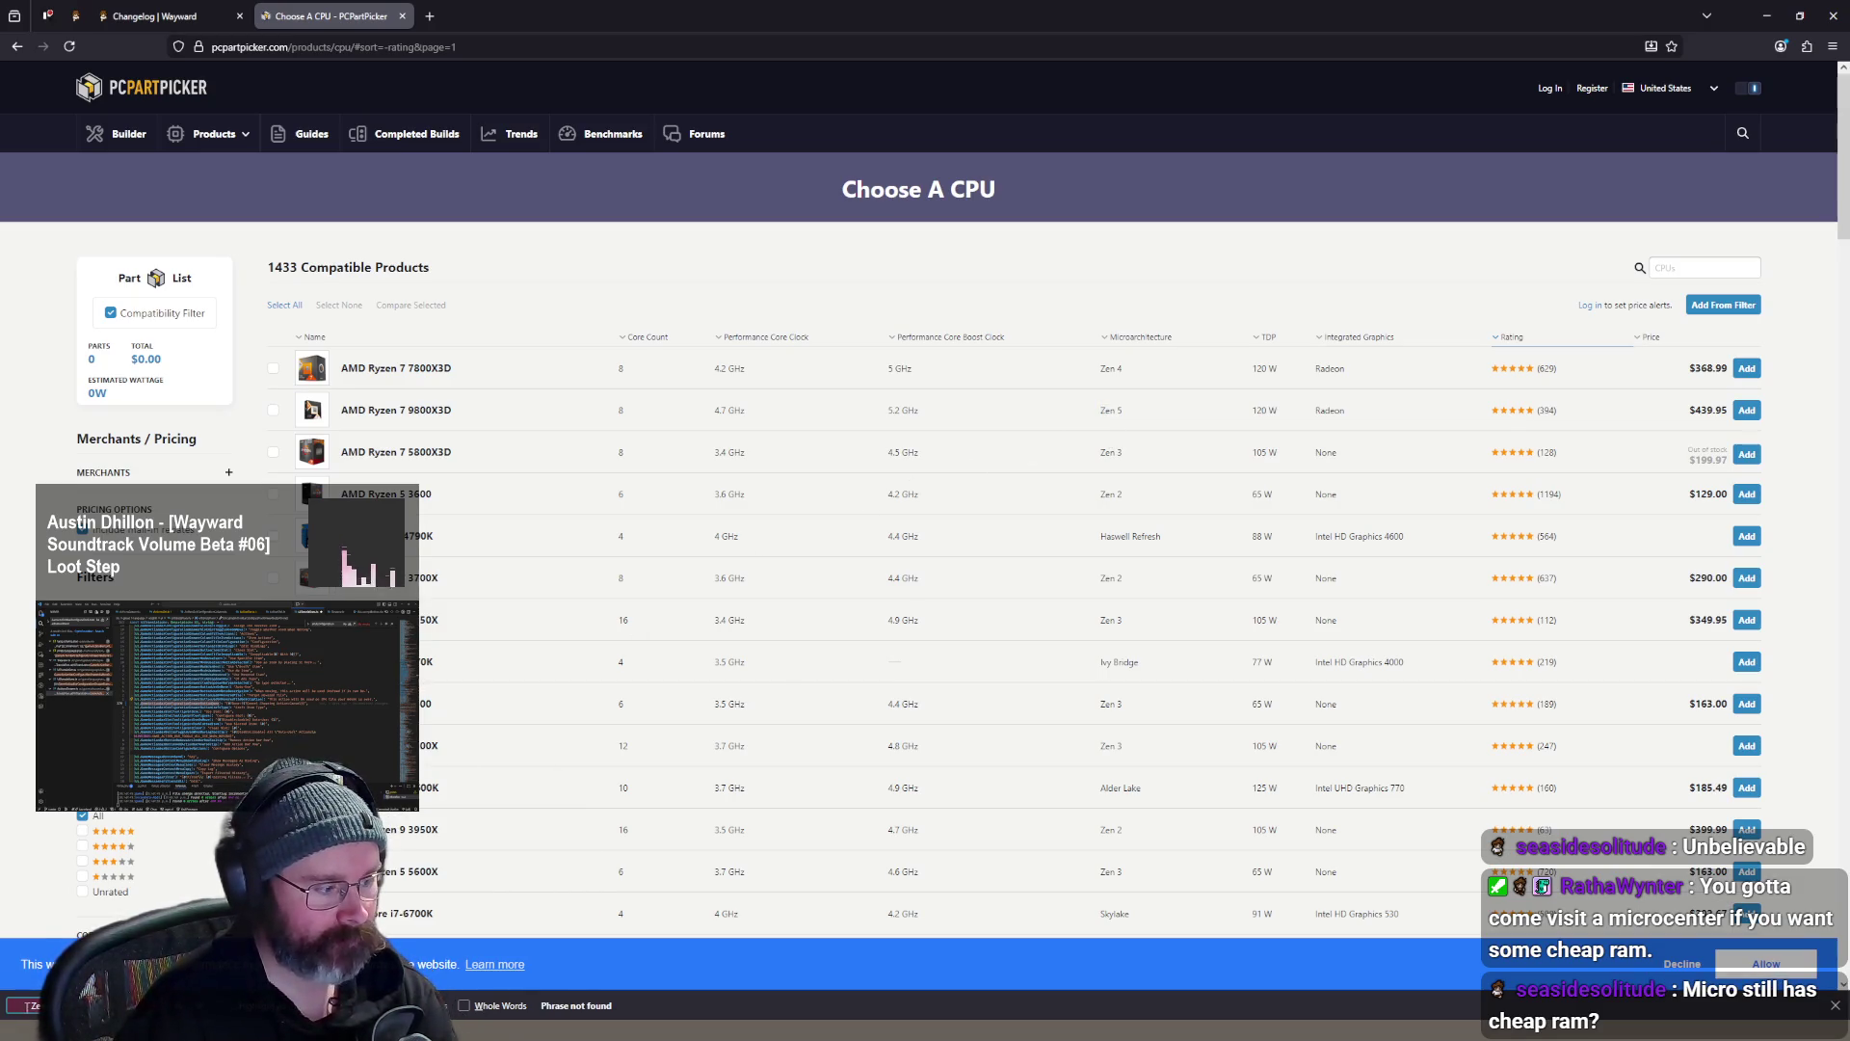
type("Zen 5")
key("Return")
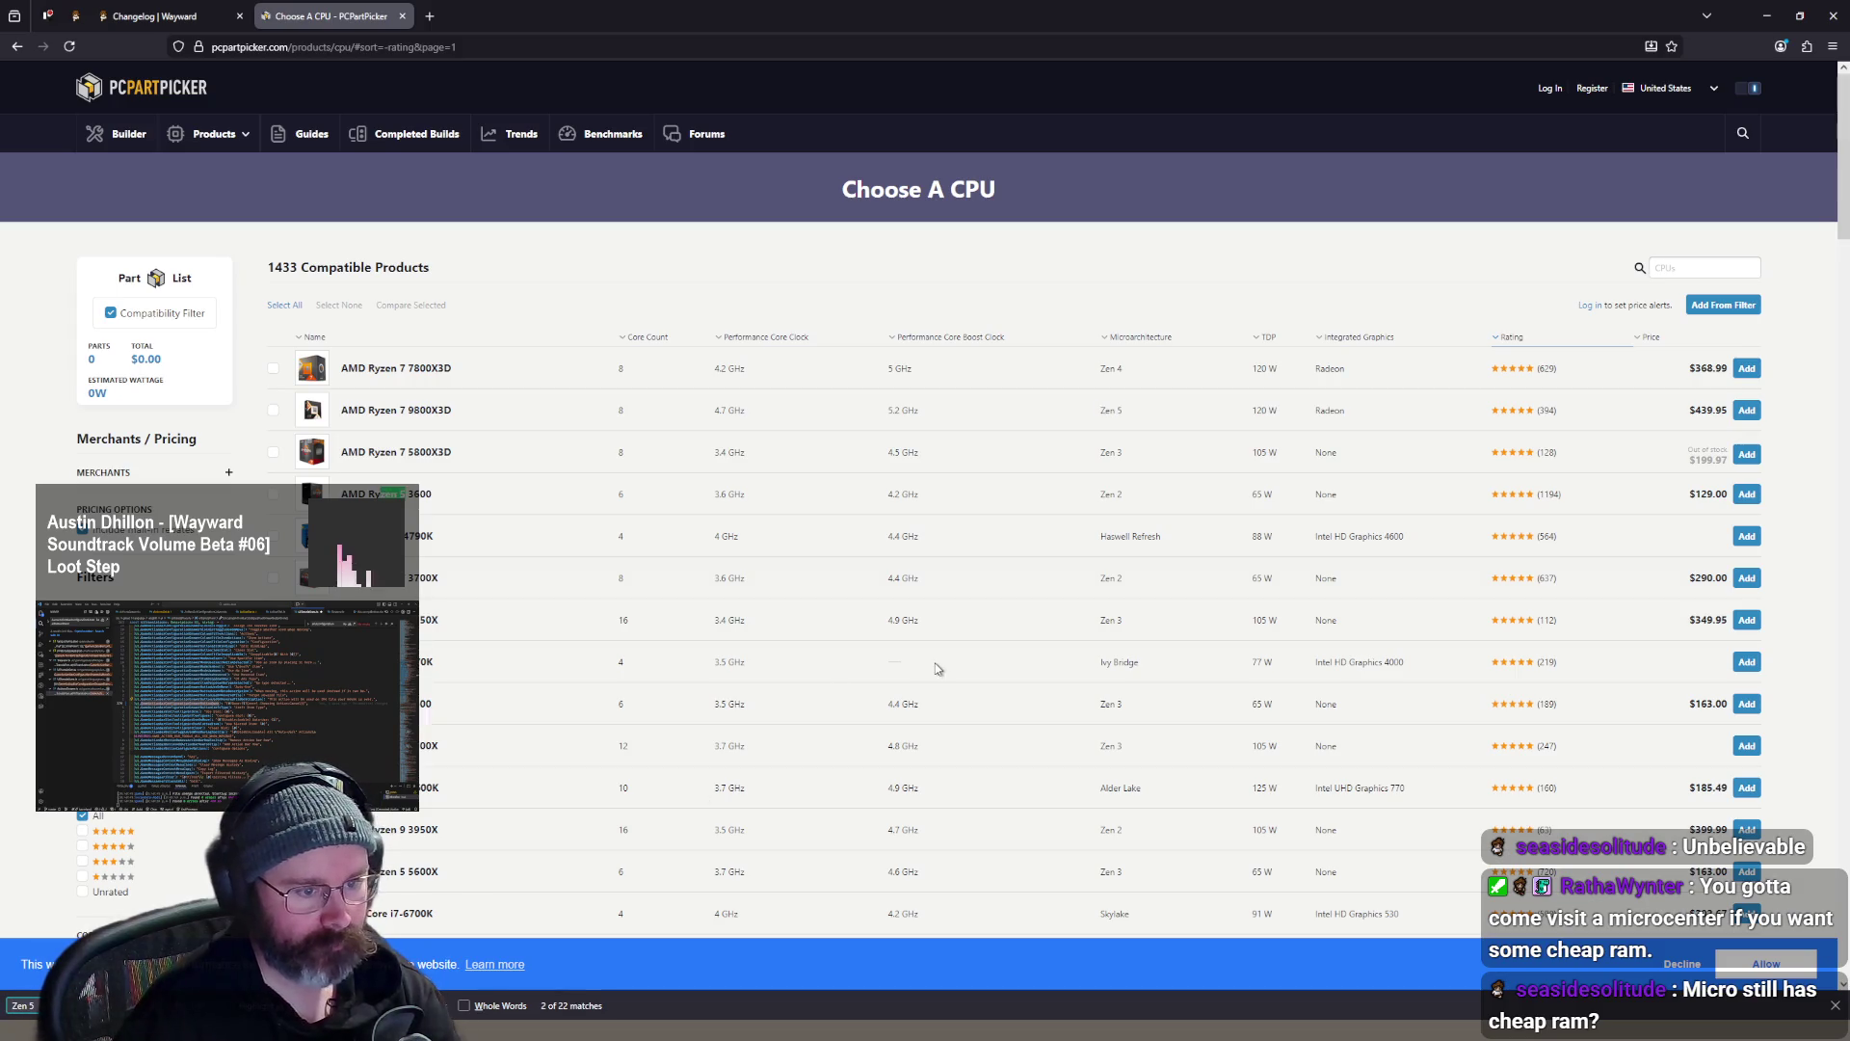
key("Return")
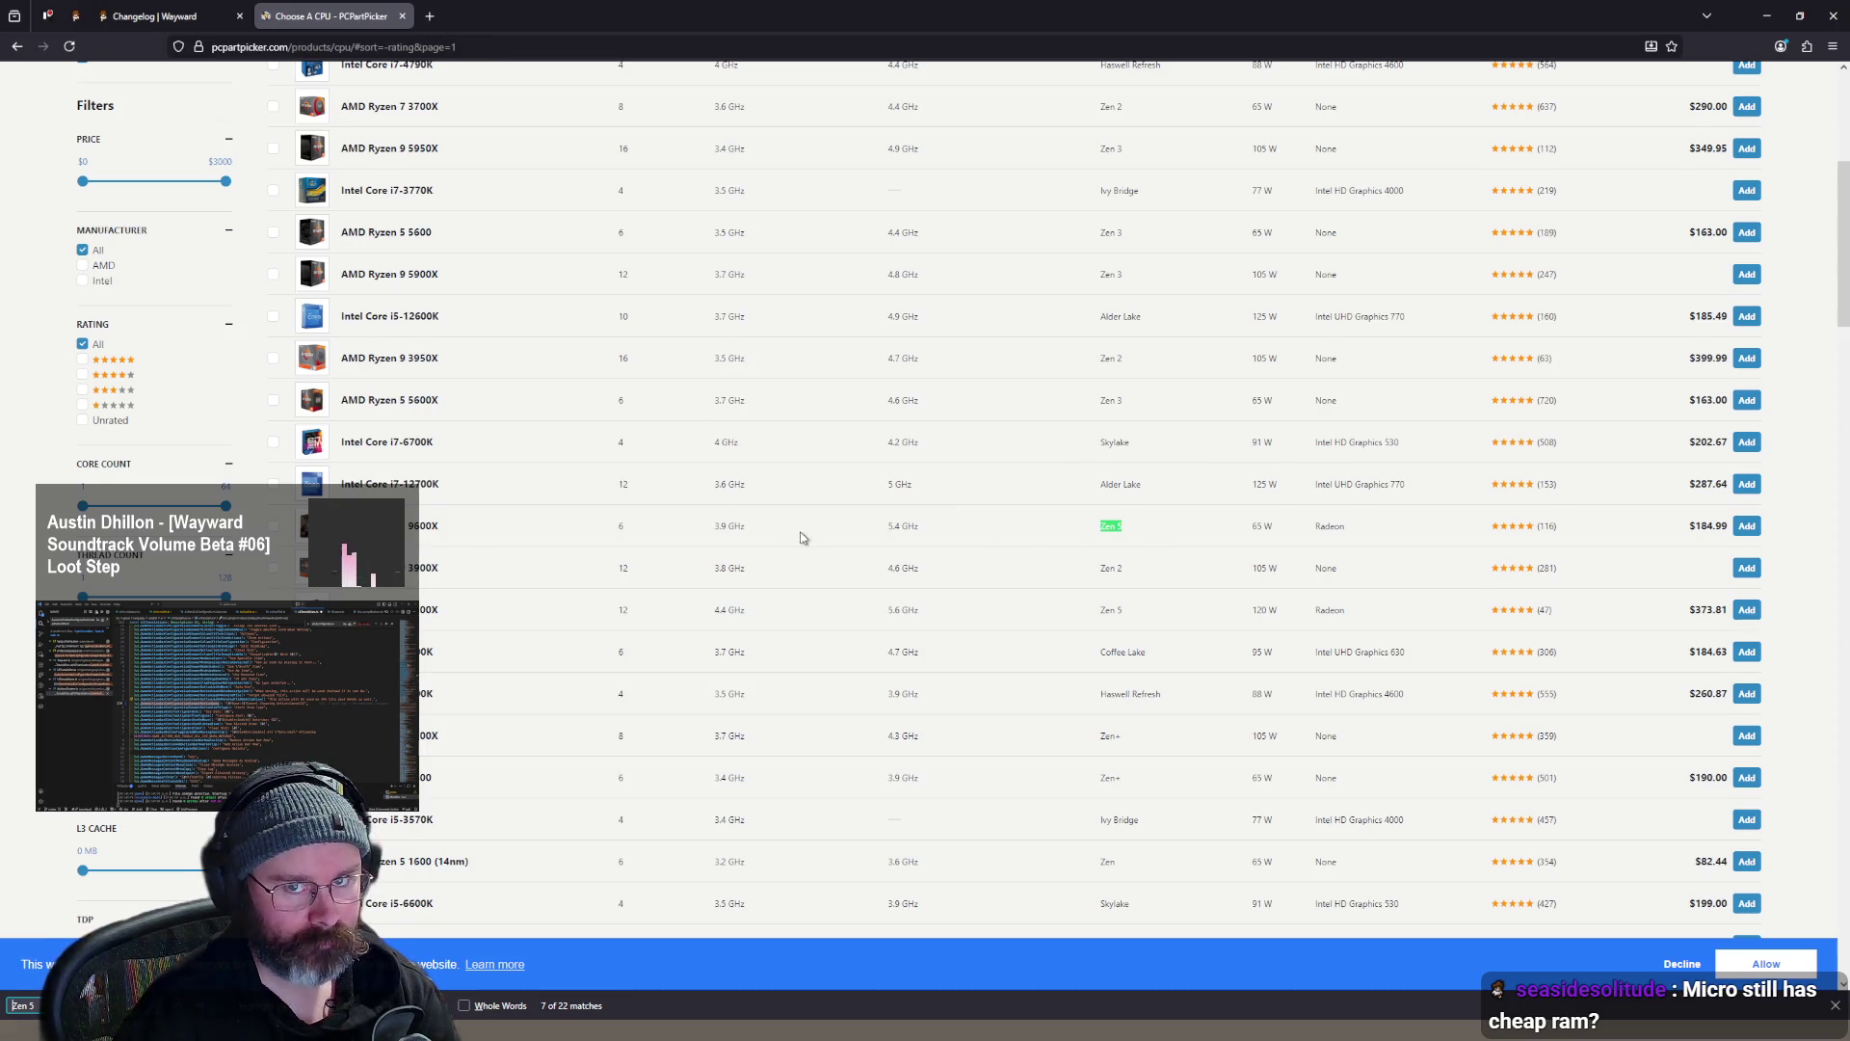
scroll(800, 530, "up", 1)
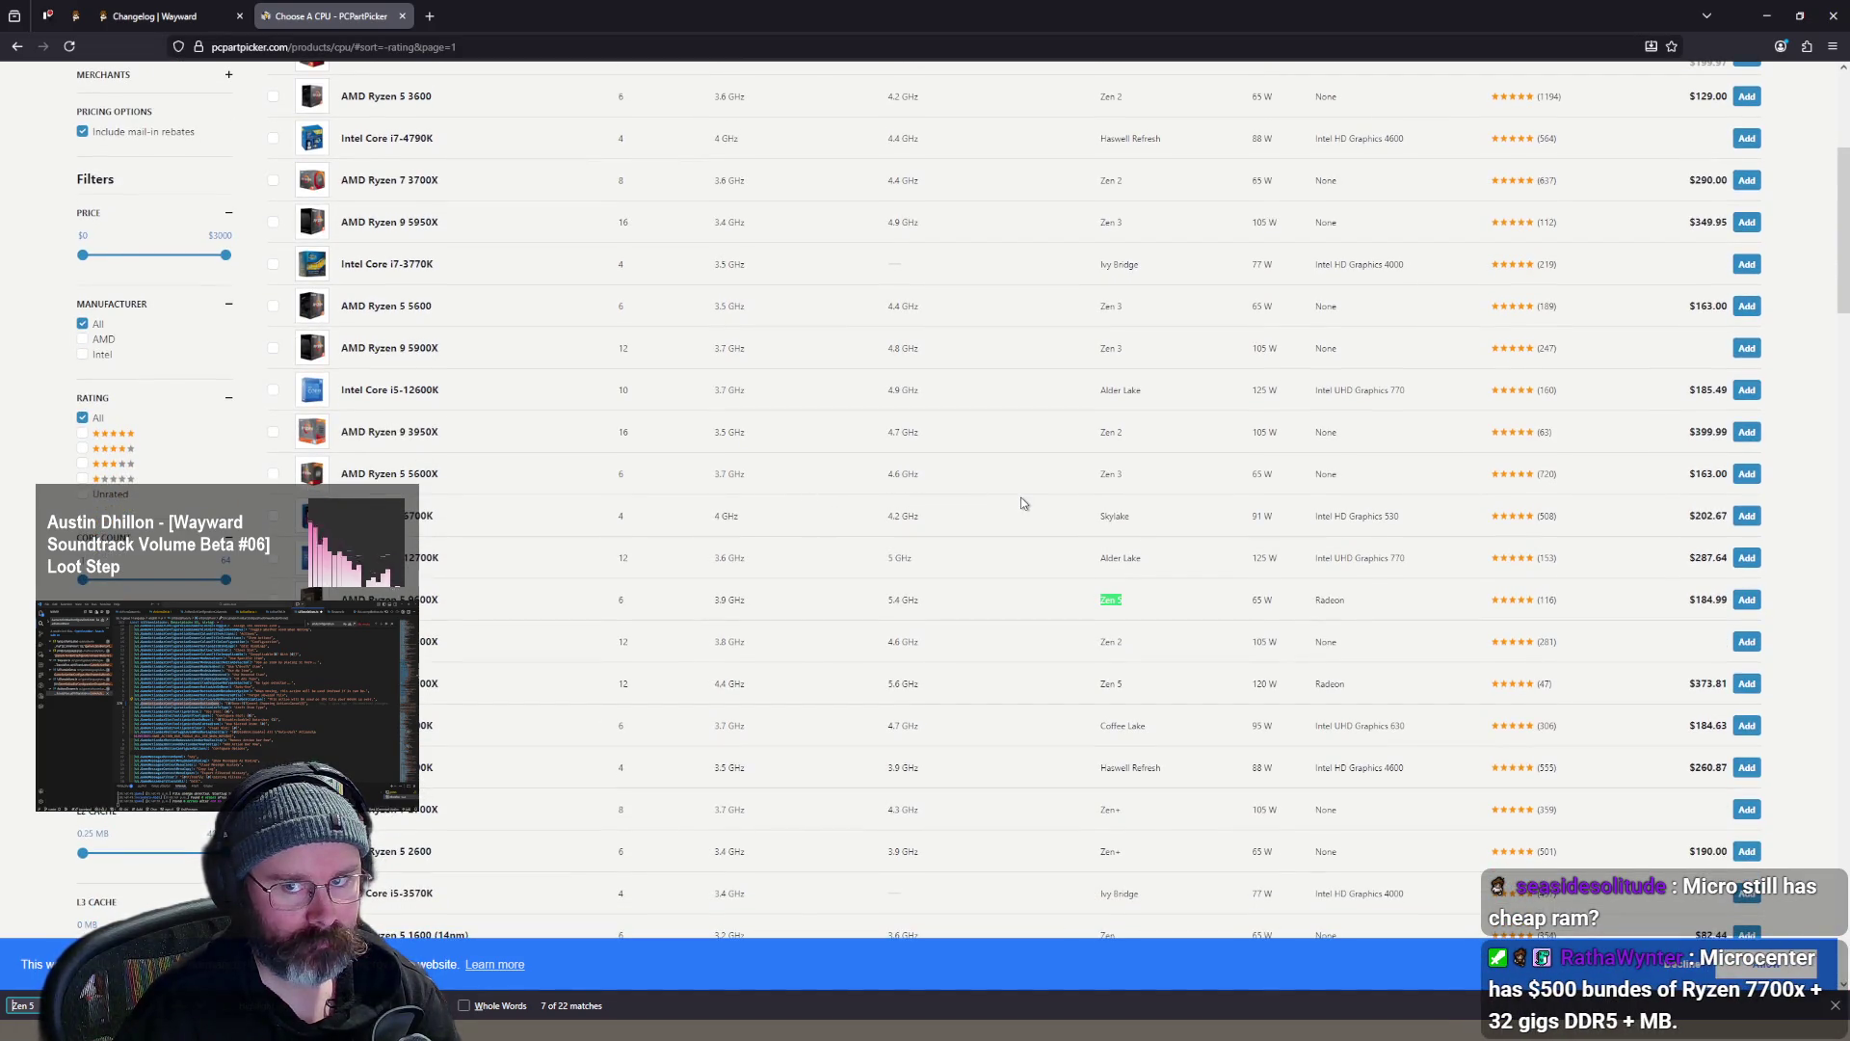
scroll(1021, 496, "up", 4)
- Reopen the Choose A CPU catalogue and start a new tab with 'pc' typed
key("ctrl+shift+Tab")
key("ctrl+Tab")
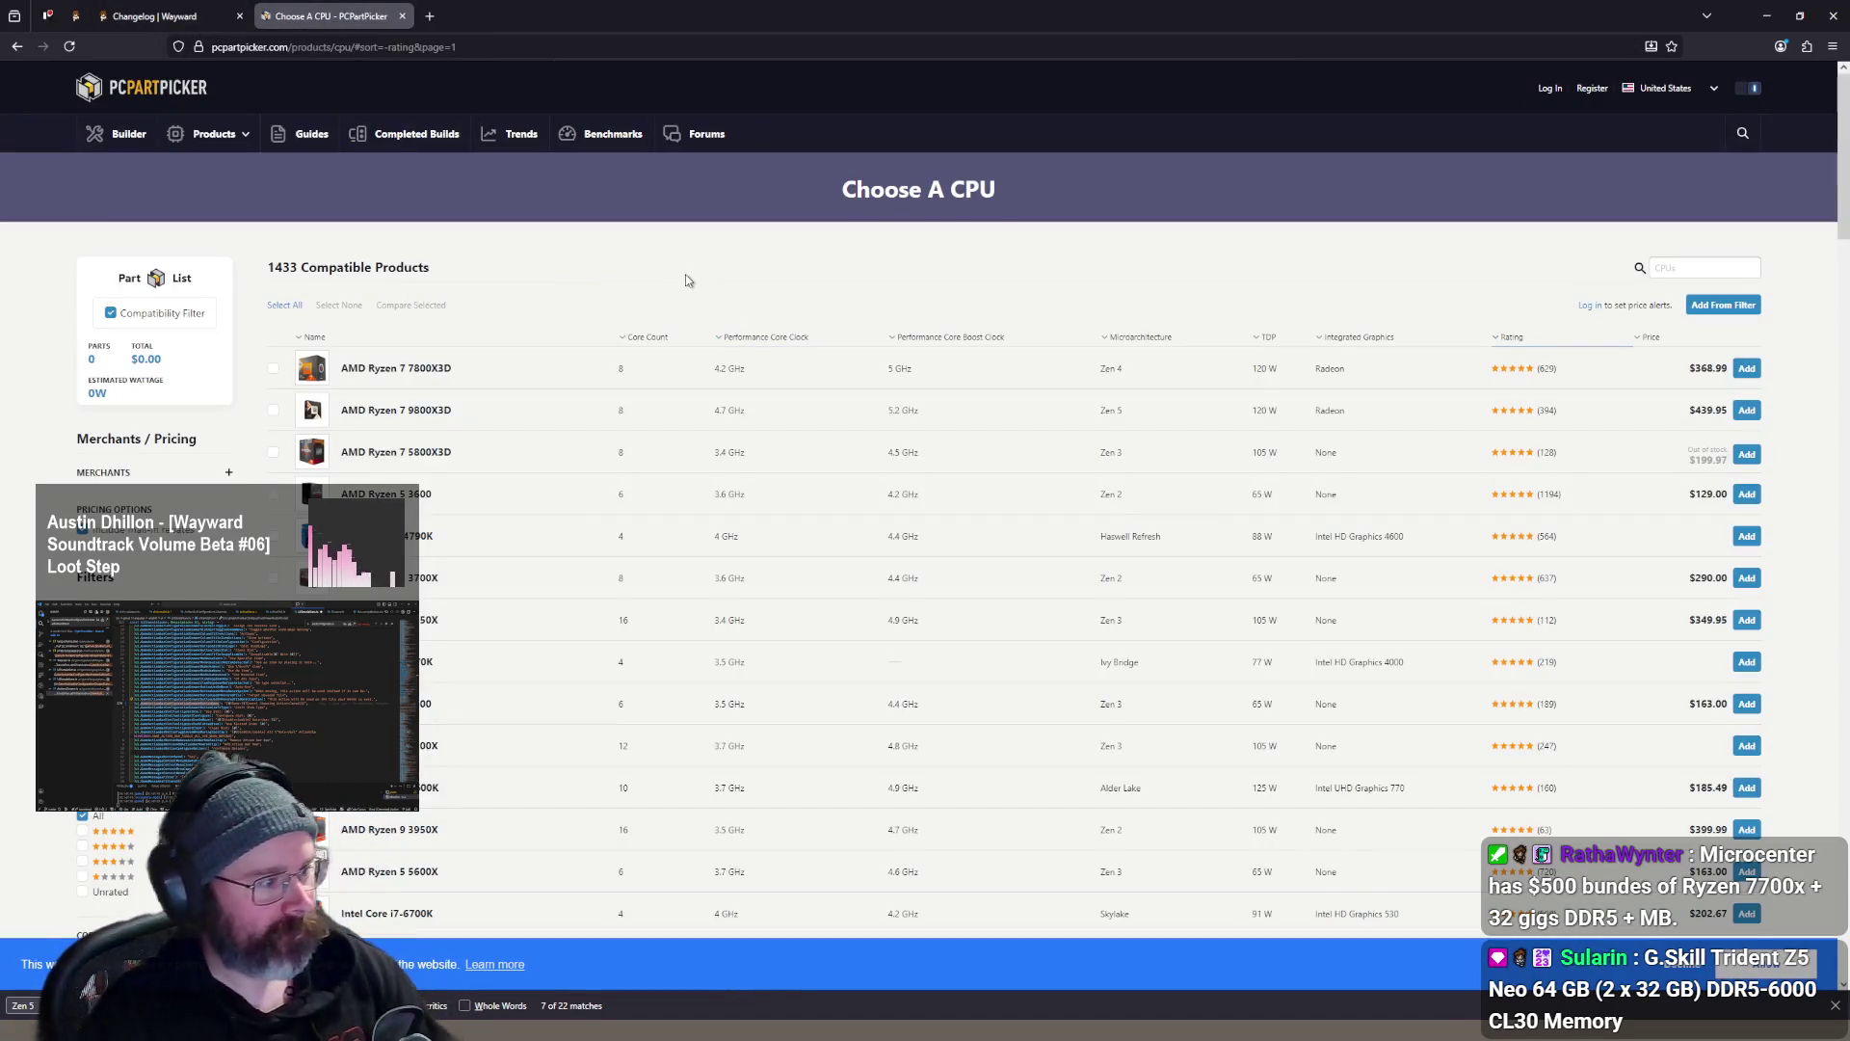
key("alt+Left")
left_click(430, 455)
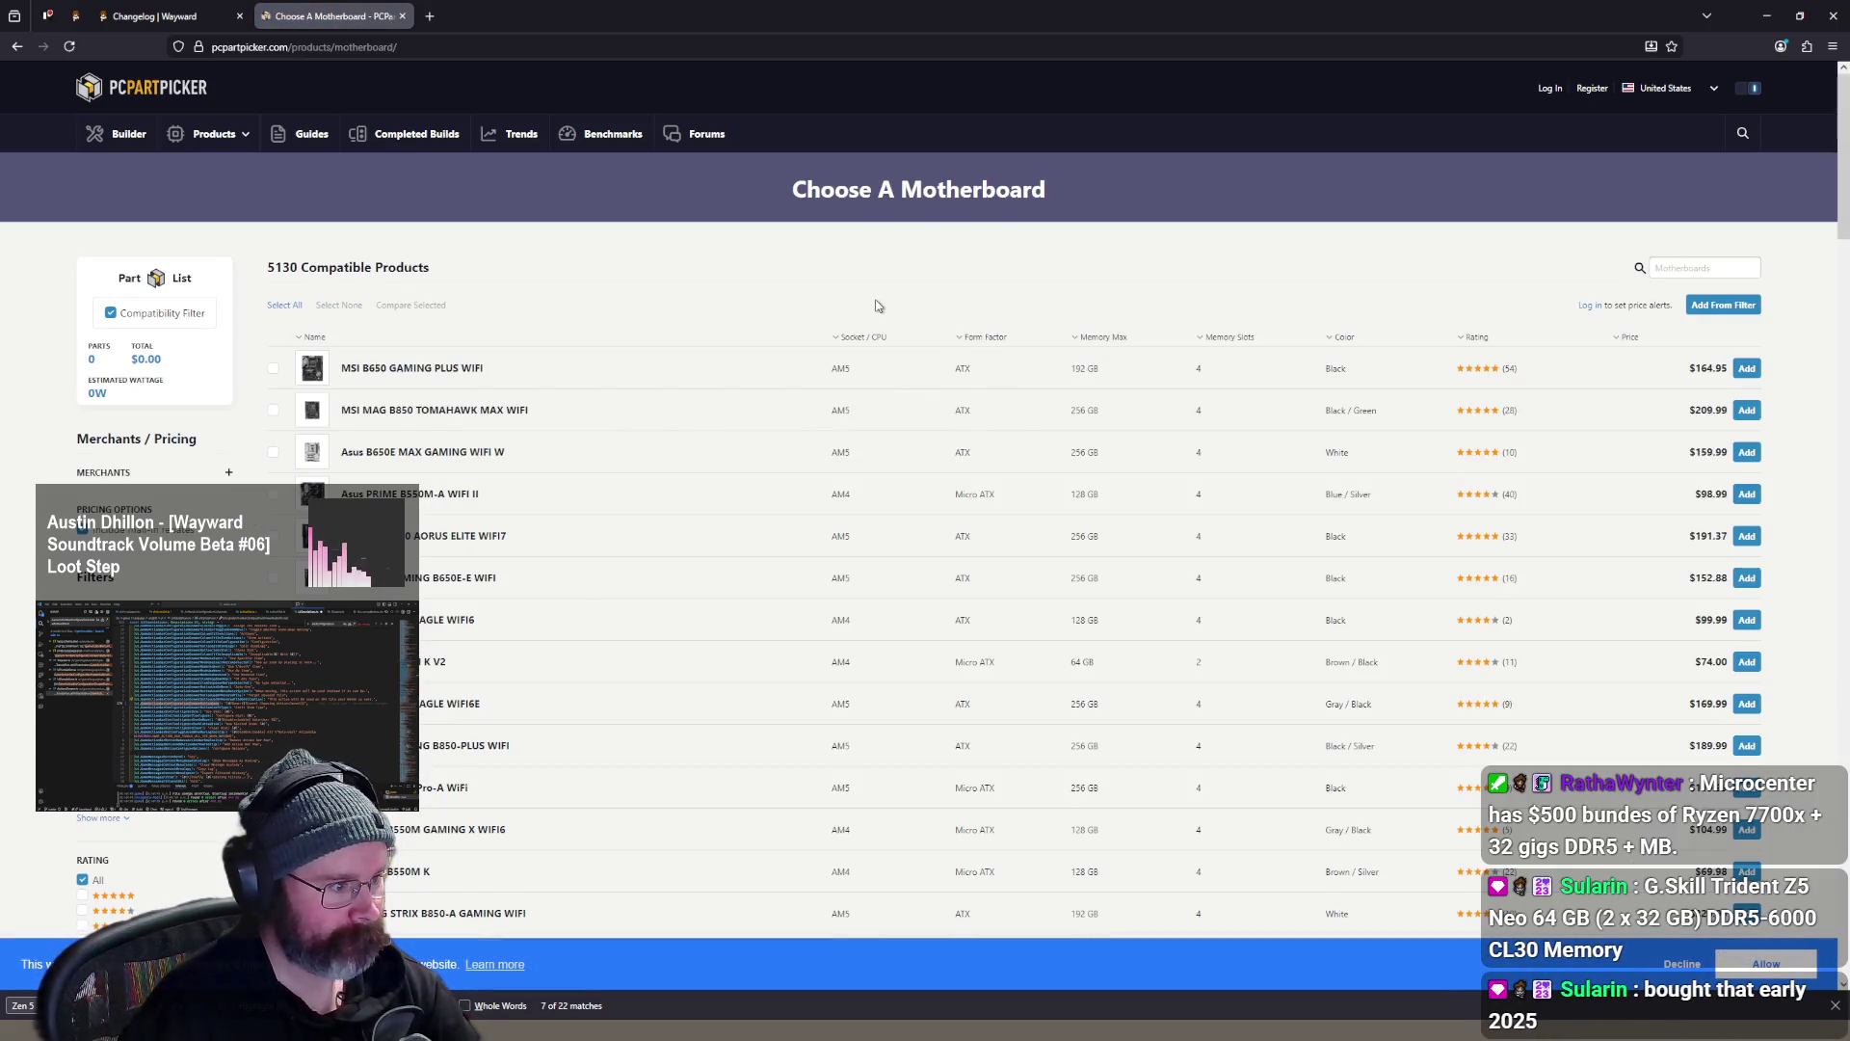
key("alt+Left")
left_click(412, 384)
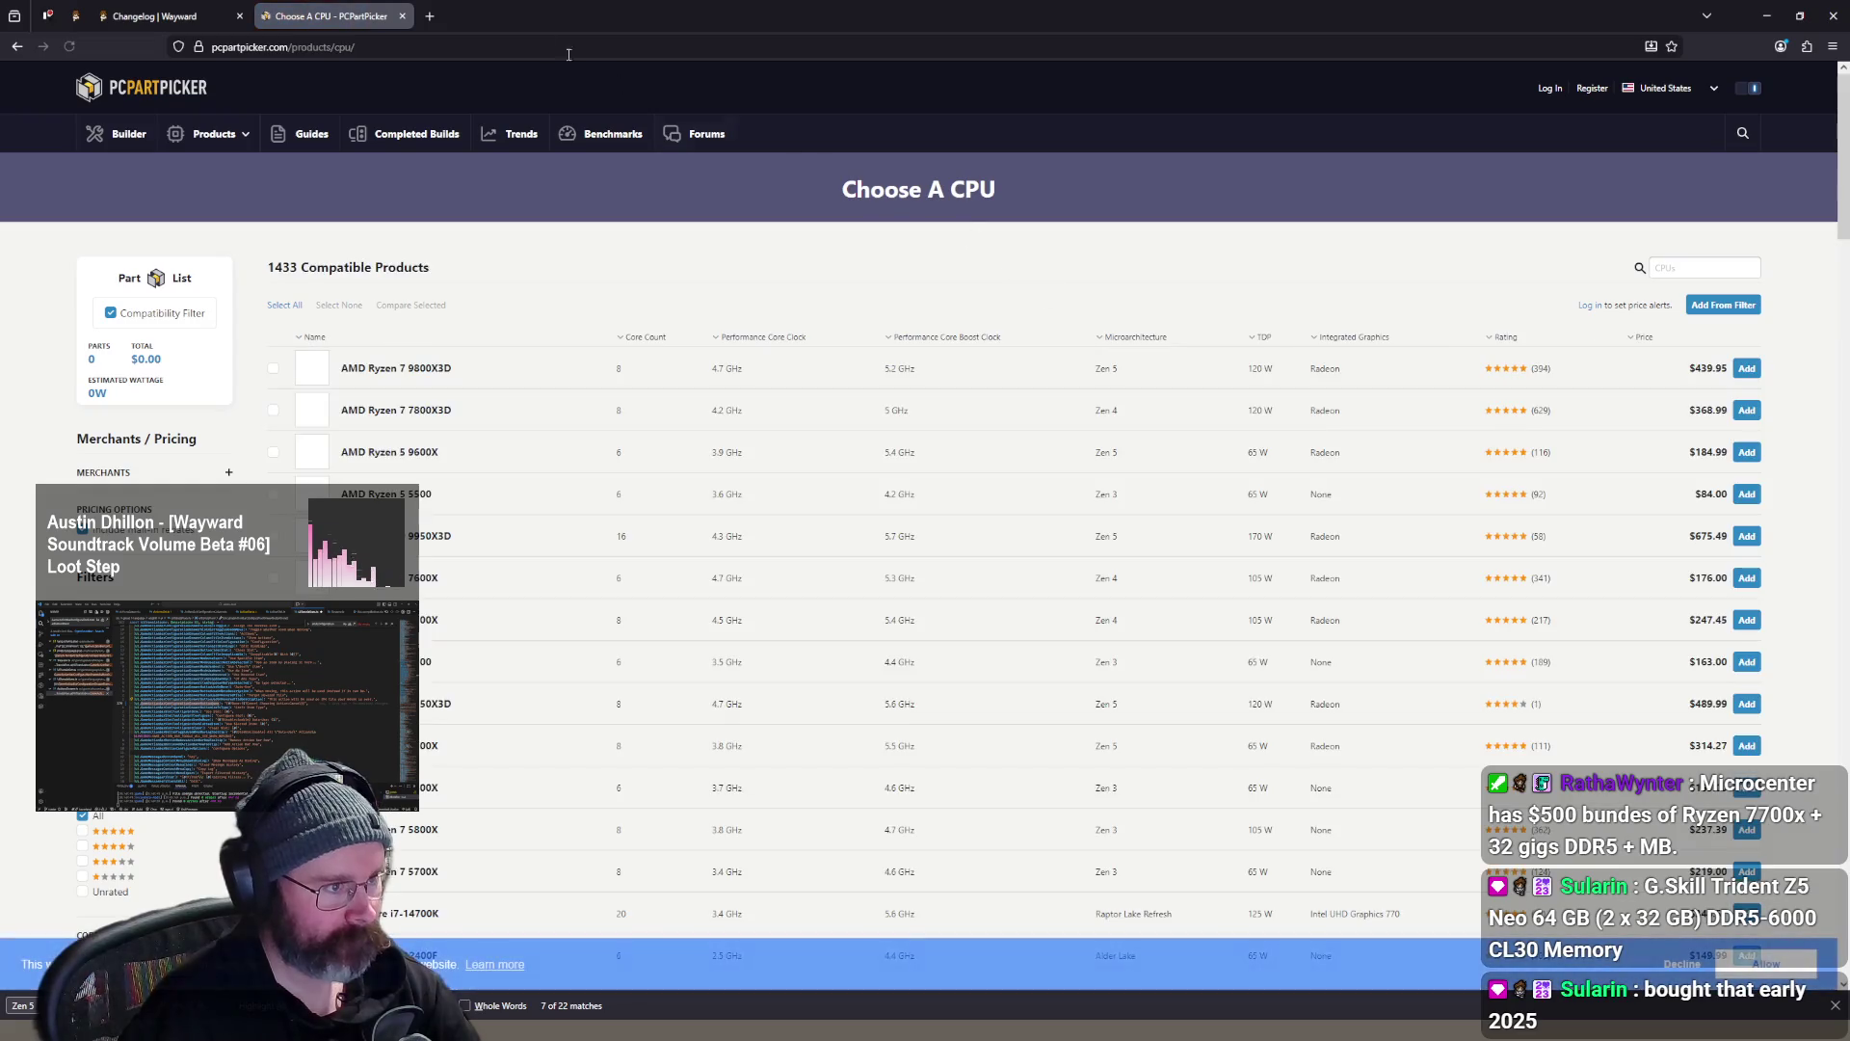
left_click(430, 16)
type("pc")
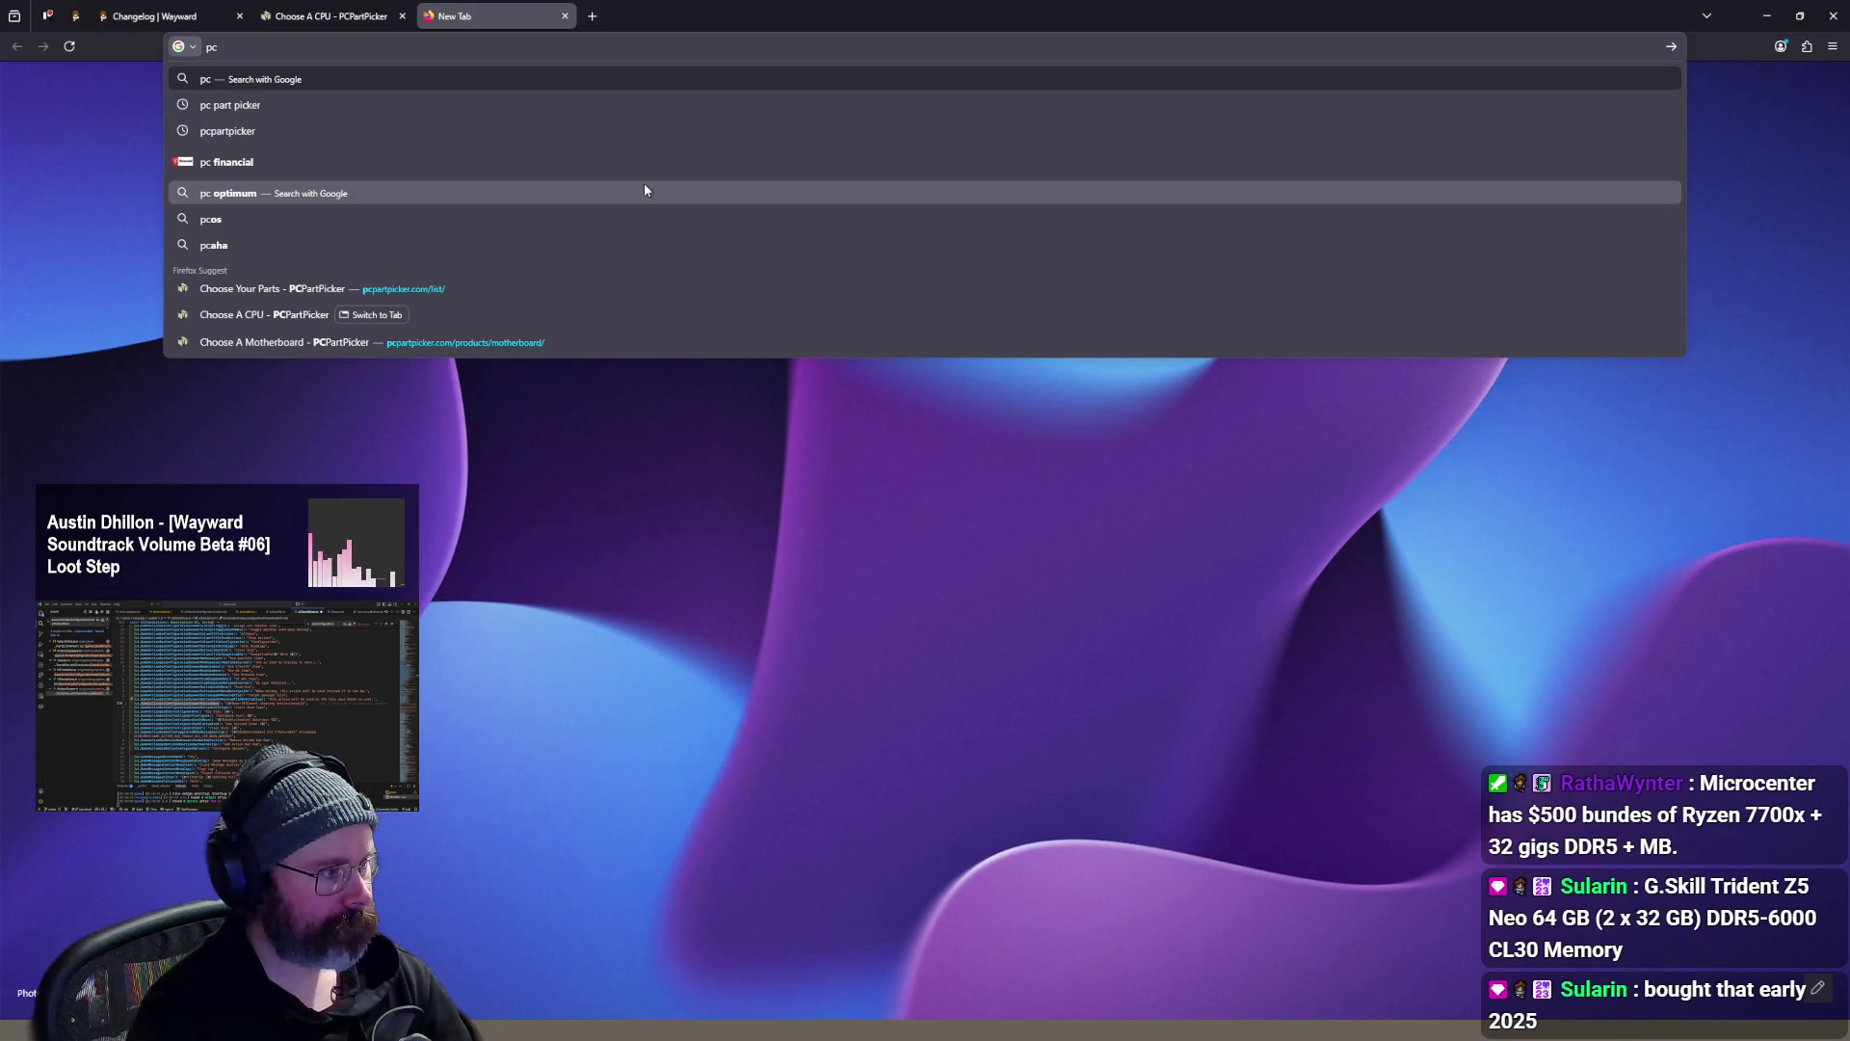
- Search the web for passmark and open the PassMark Software site
key("BackSpace")
type("assmark")
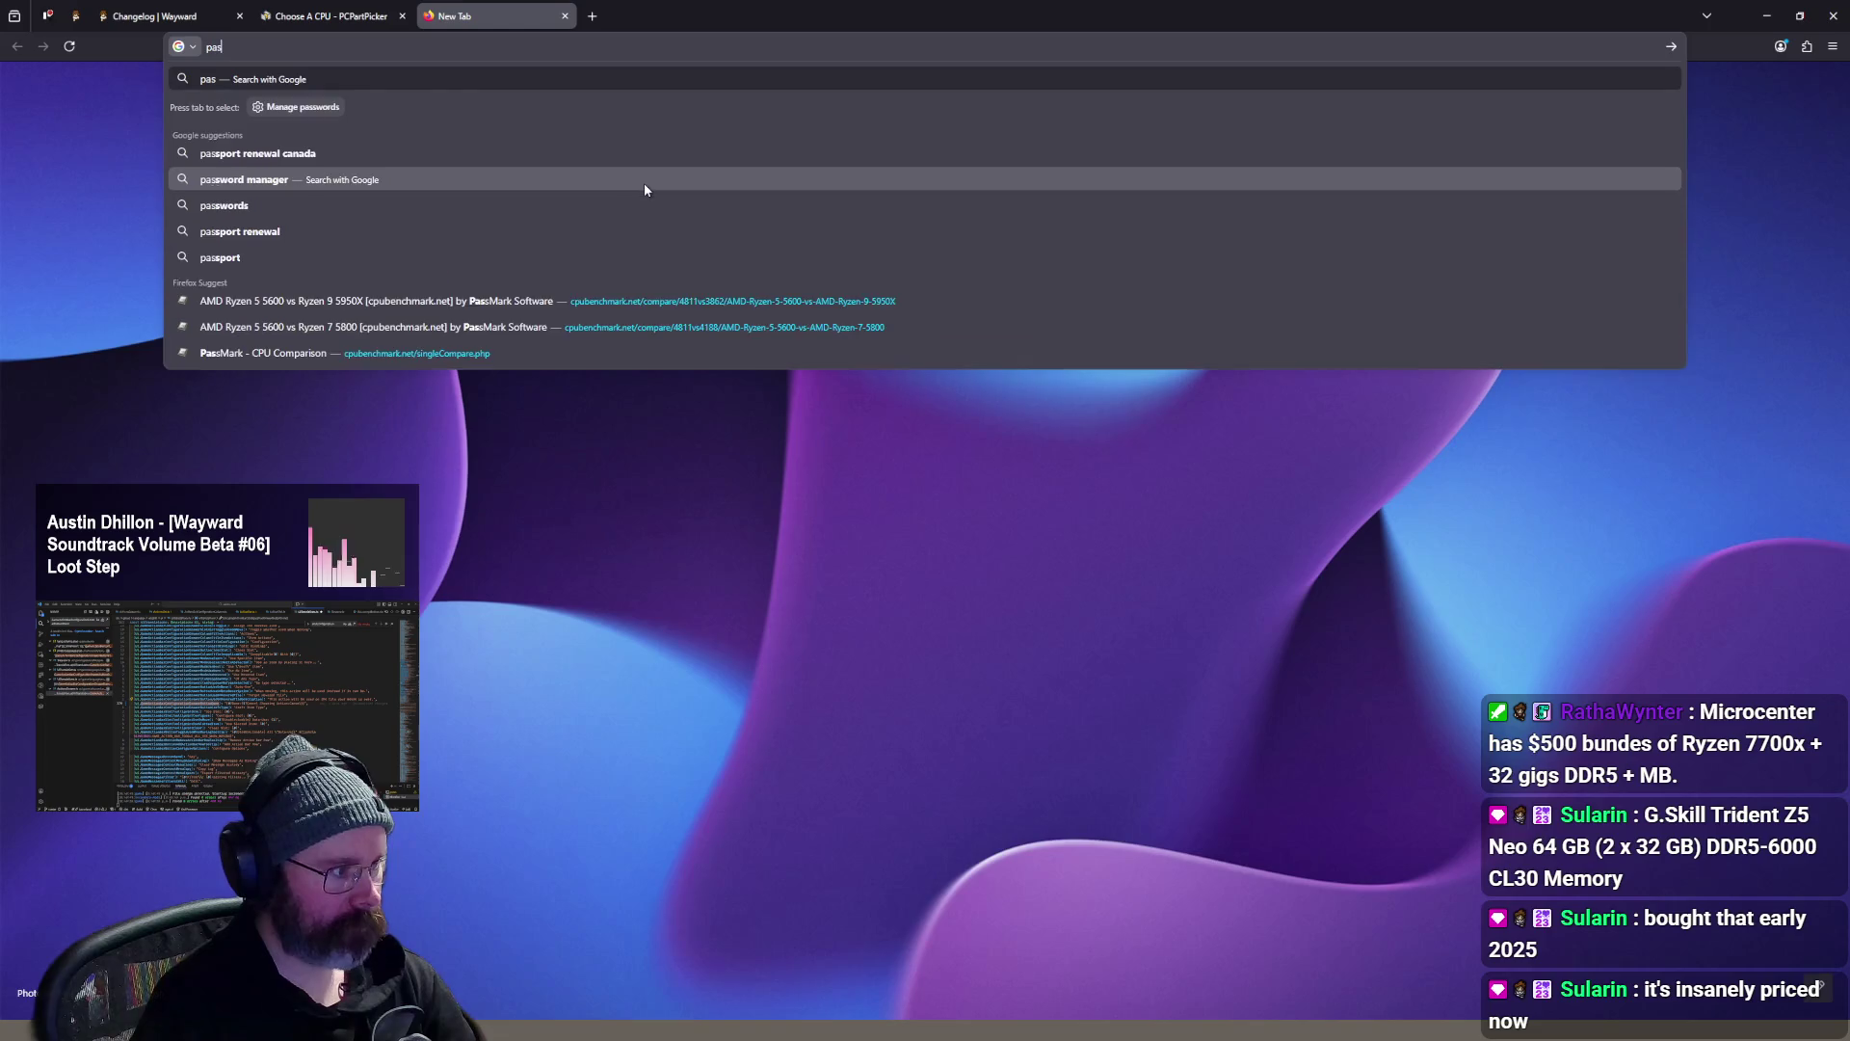
key("Return")
left_click(400, 236)
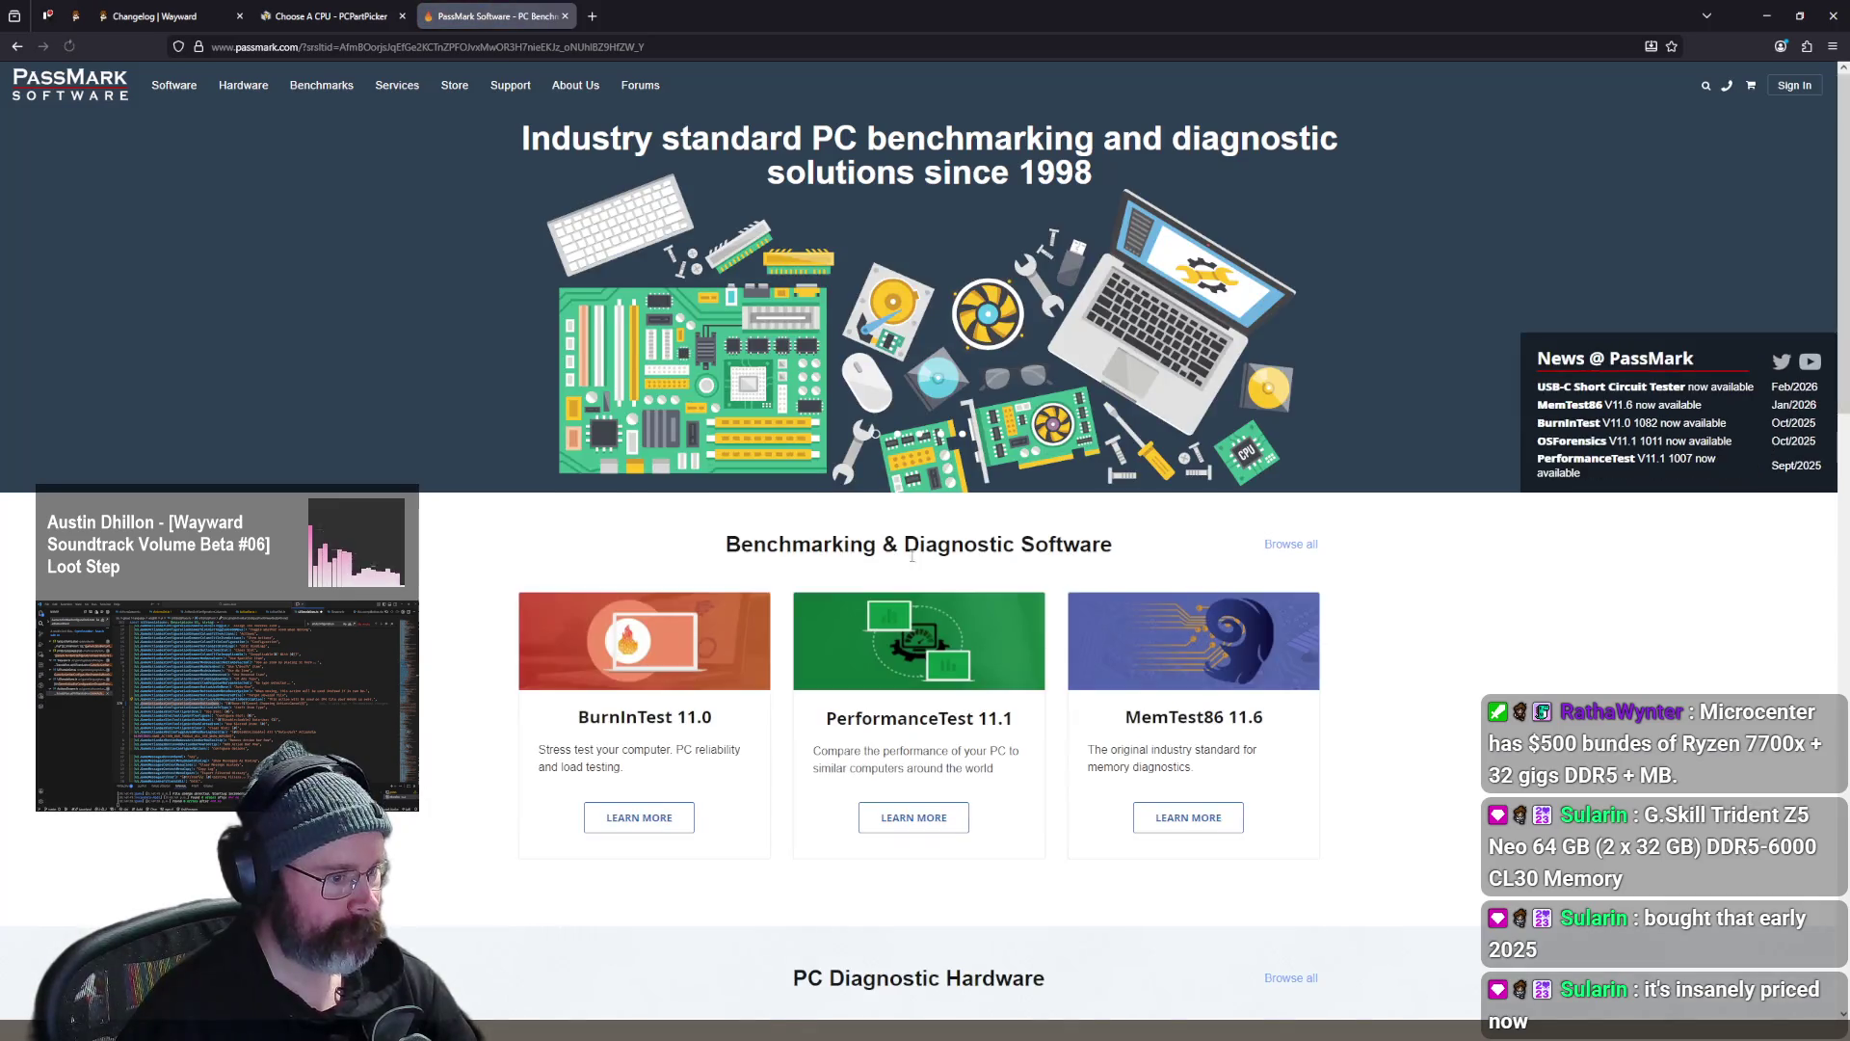
scroll(774, 402, "down", 1)
scroll(774, 403, "up", 1)
mouse_move(175, 97)
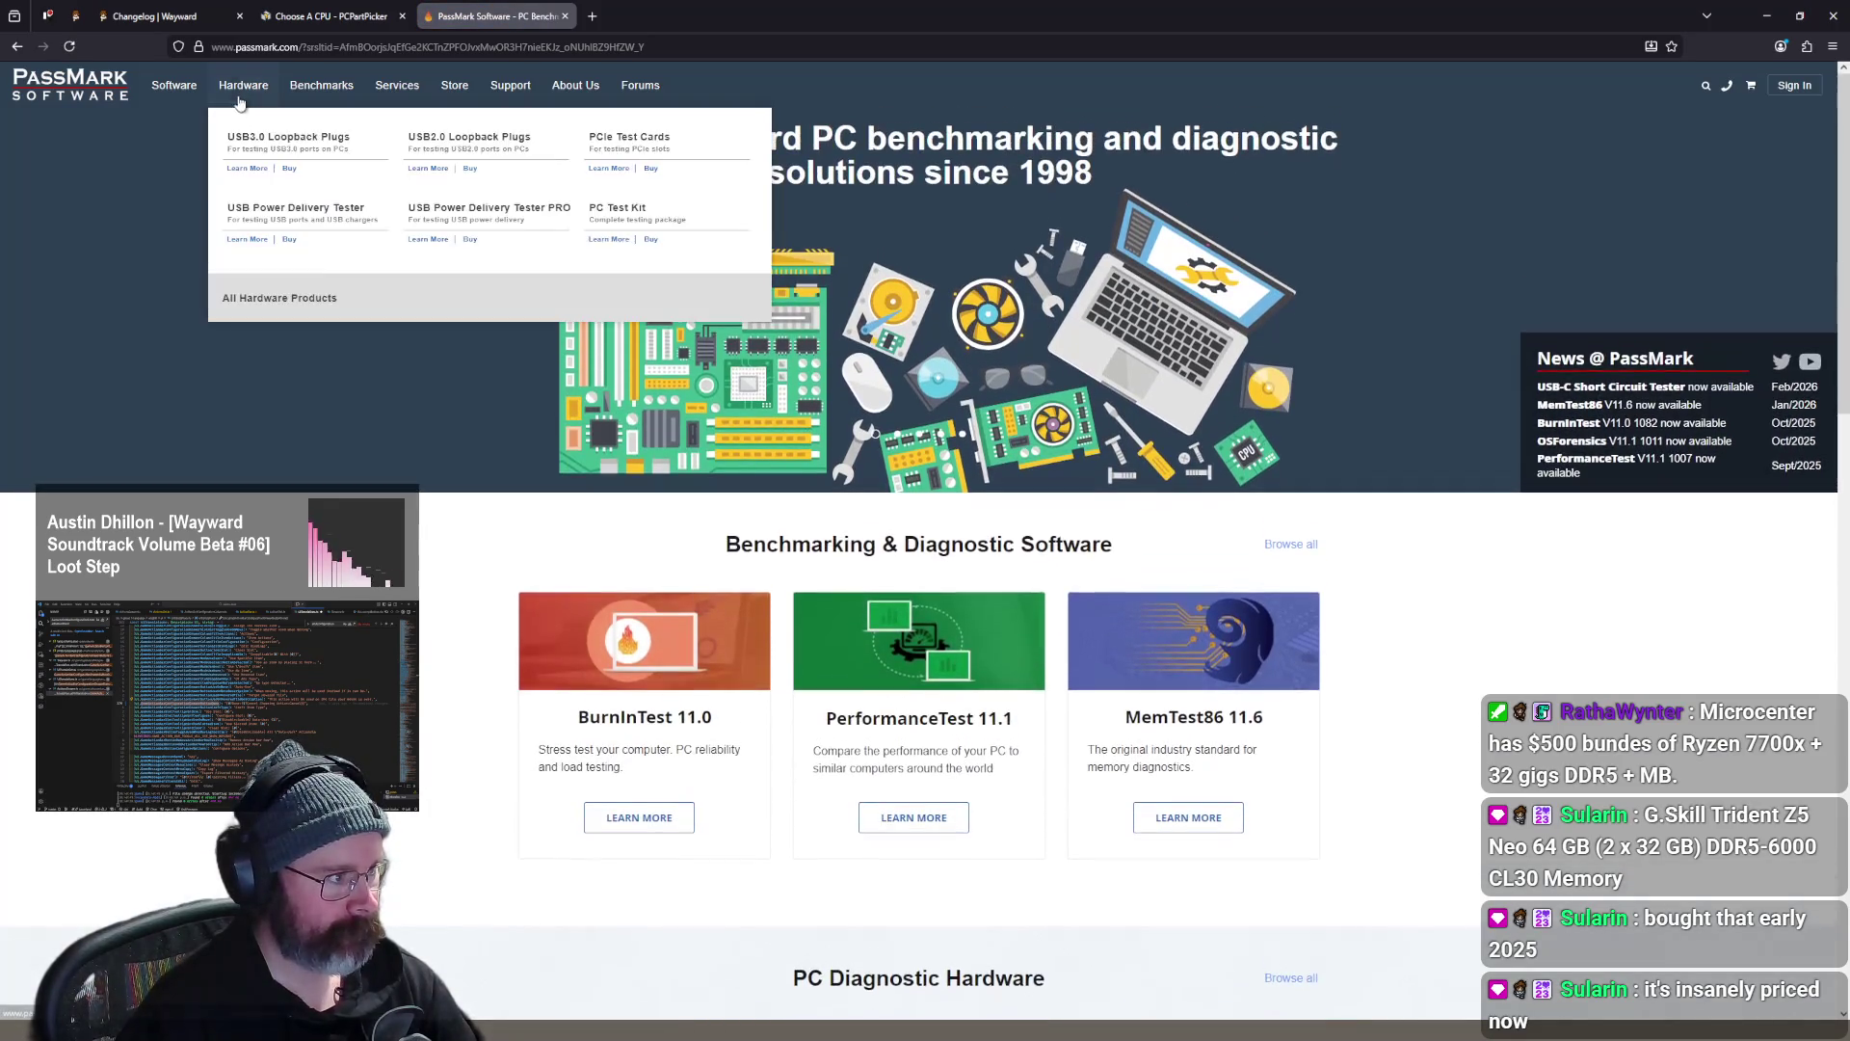
left_click(289, 16)
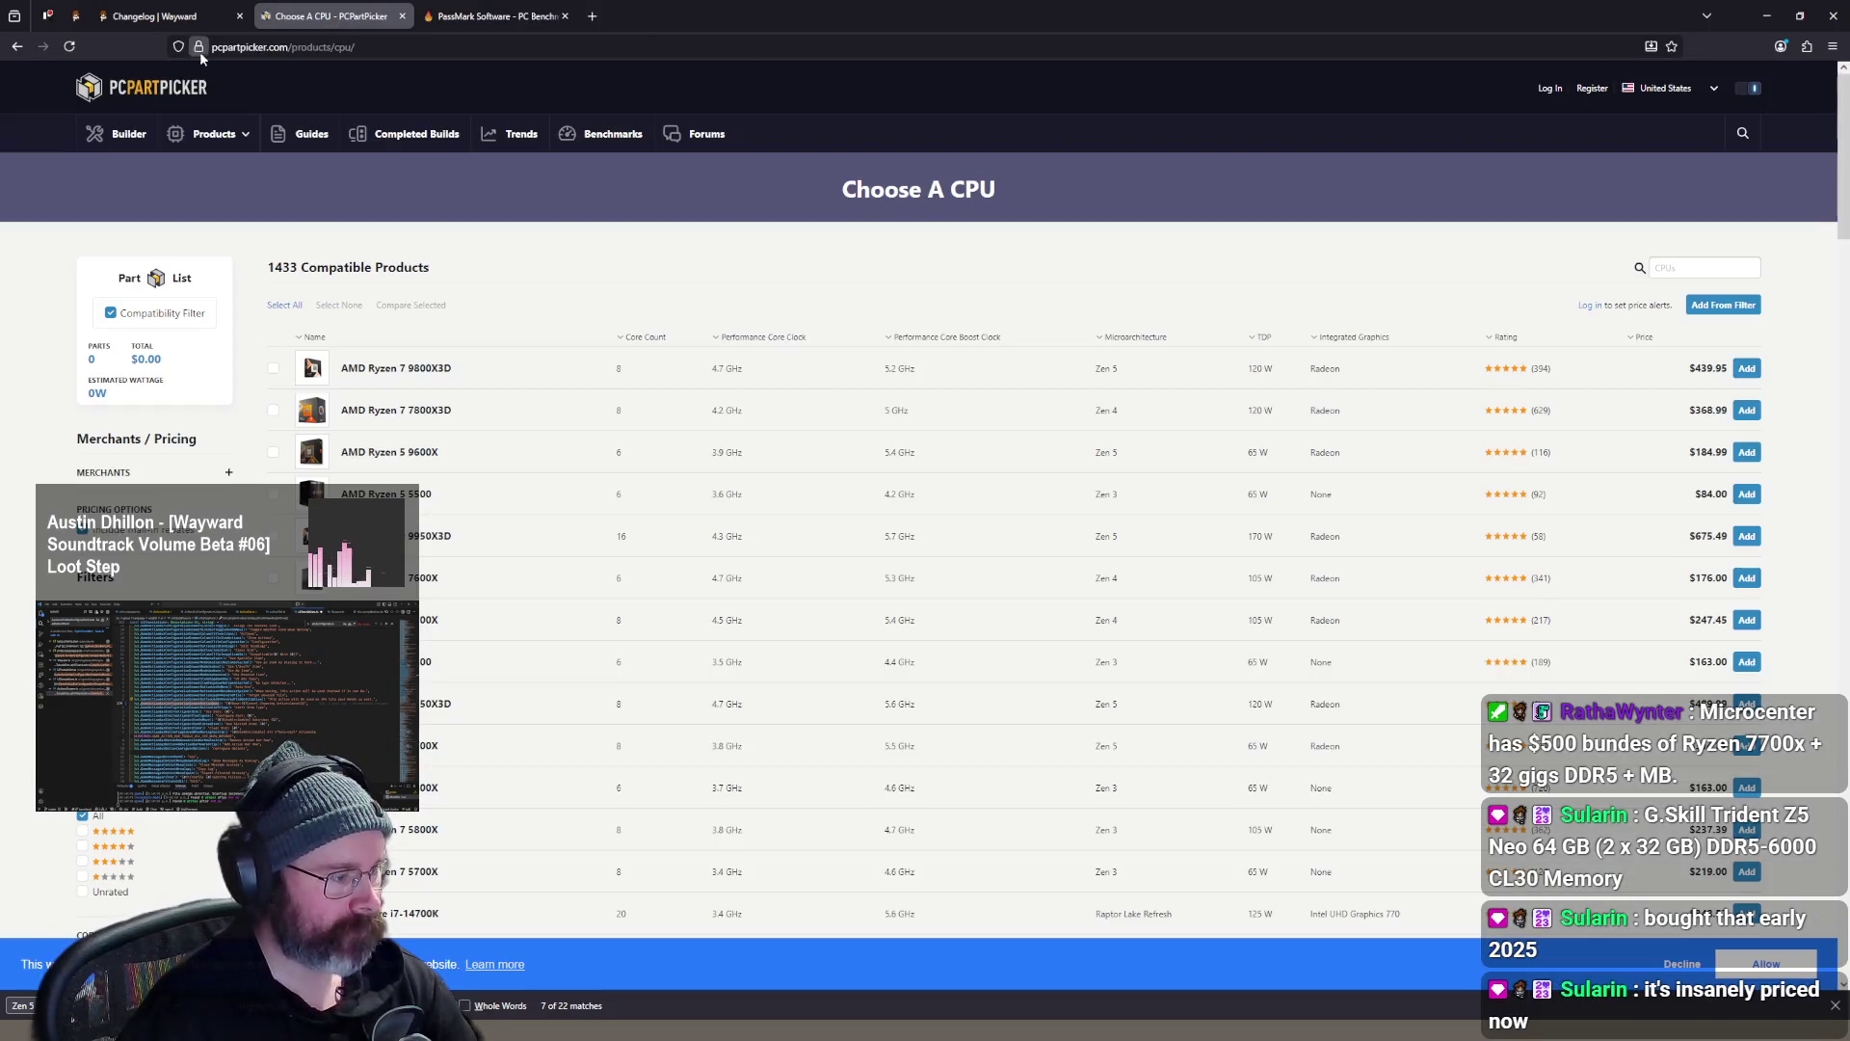
left_click(516, 21)
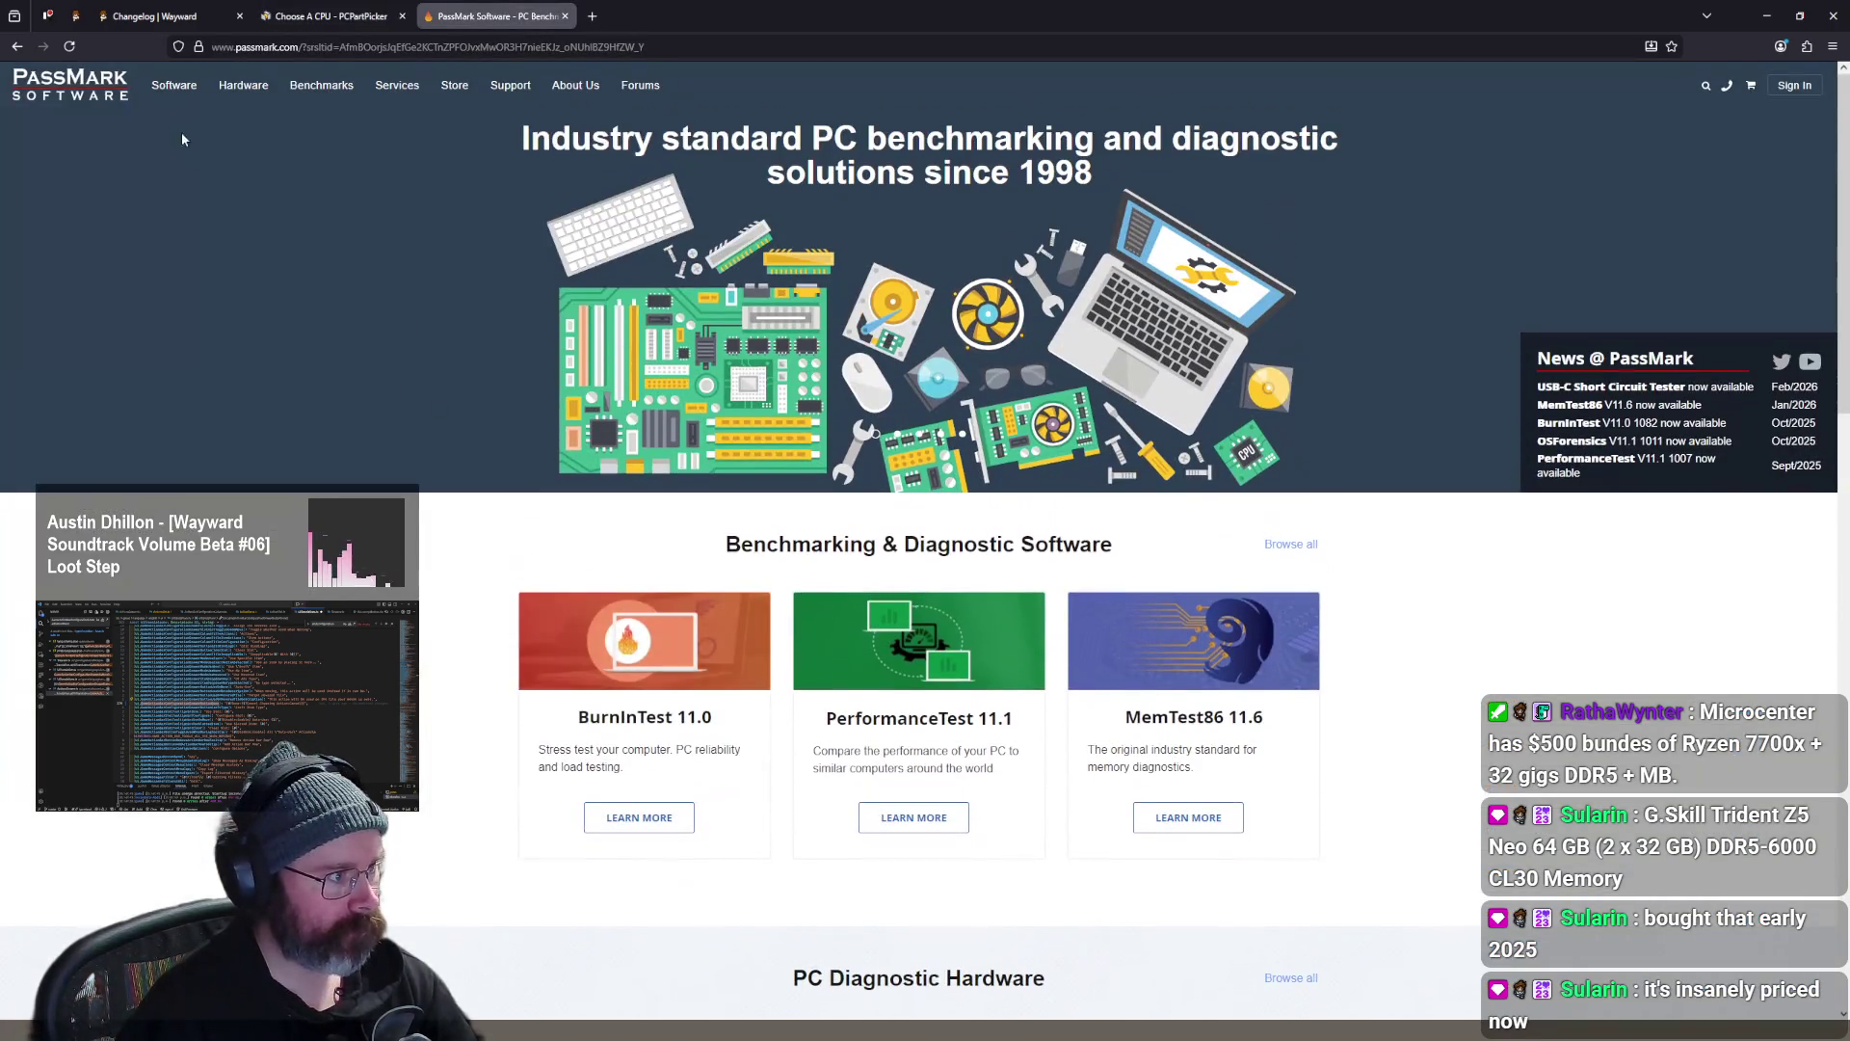
- Open PassMark's CPU Benchmarks page from the Benchmarks menu
mouse_move(182, 92)
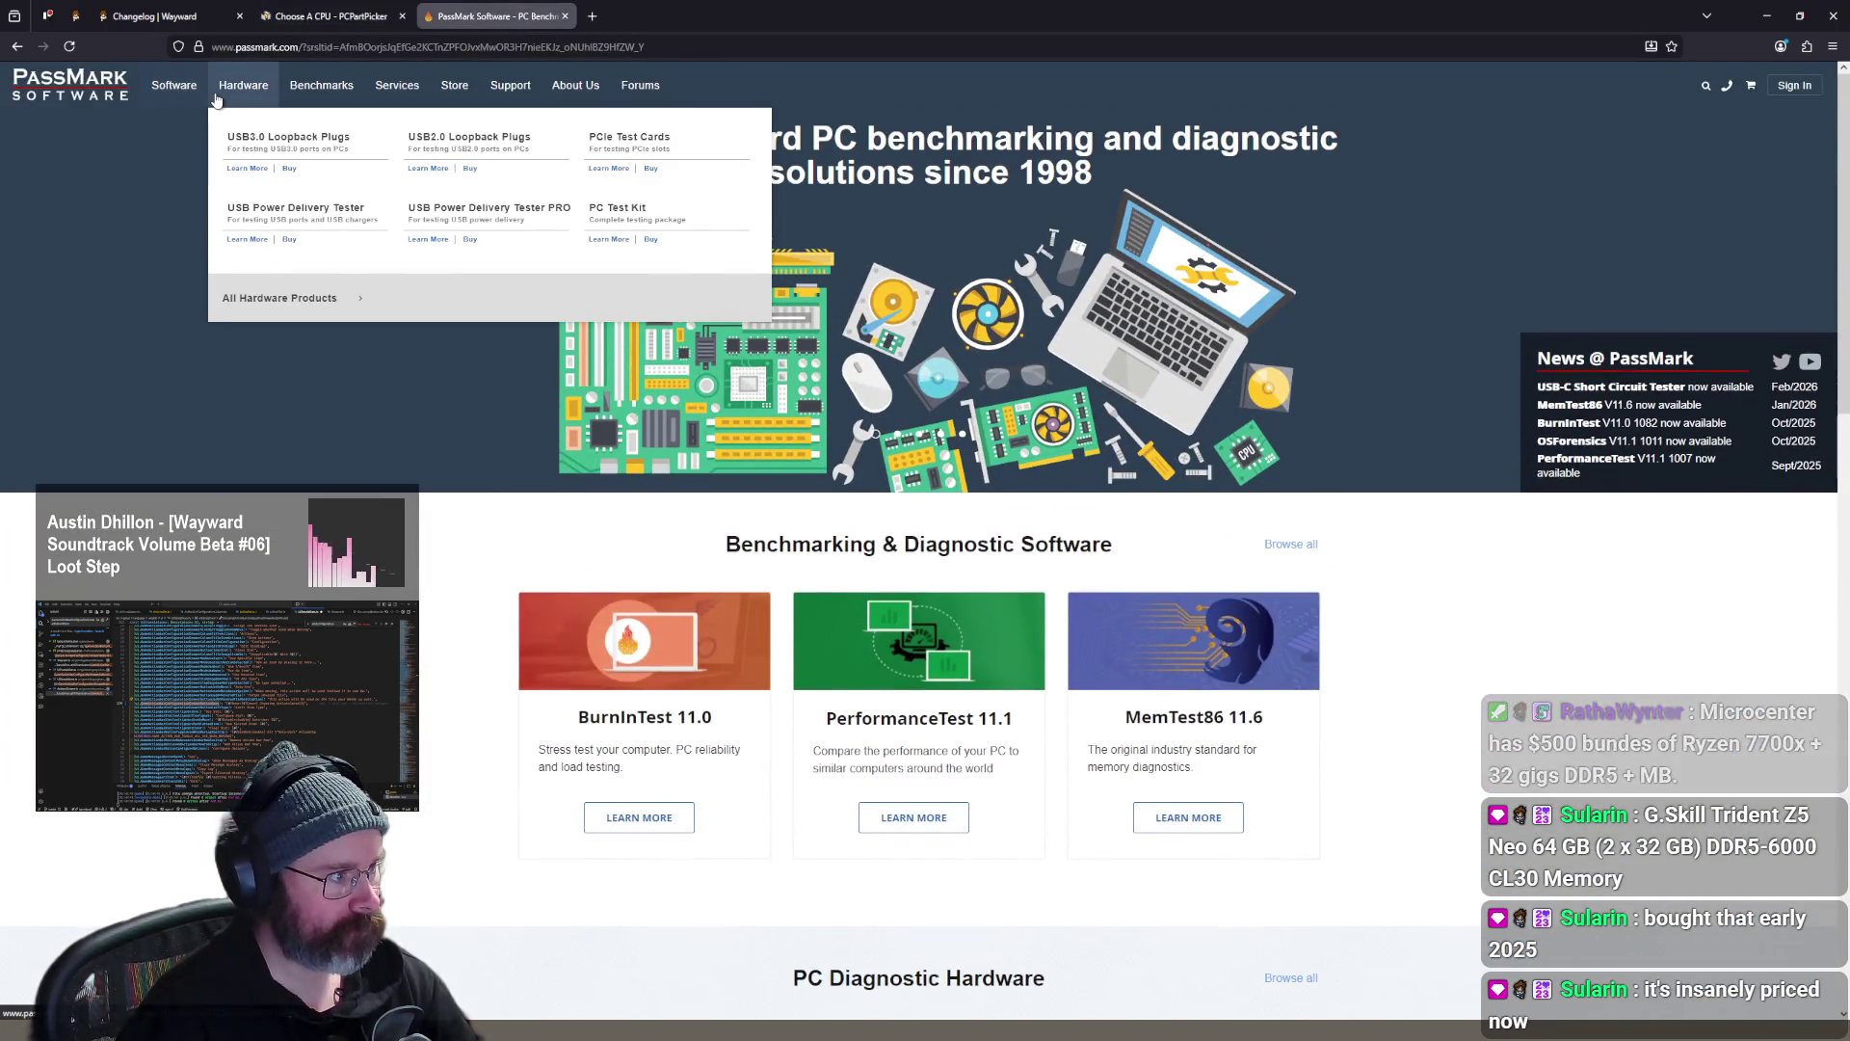
scroll(703, 528, "down", 8)
scroll(708, 520, "up", 2)
scroll(710, 516, "down", 9)
scroll(964, 576, "up", 12)
scroll(1015, 574, "up", 5)
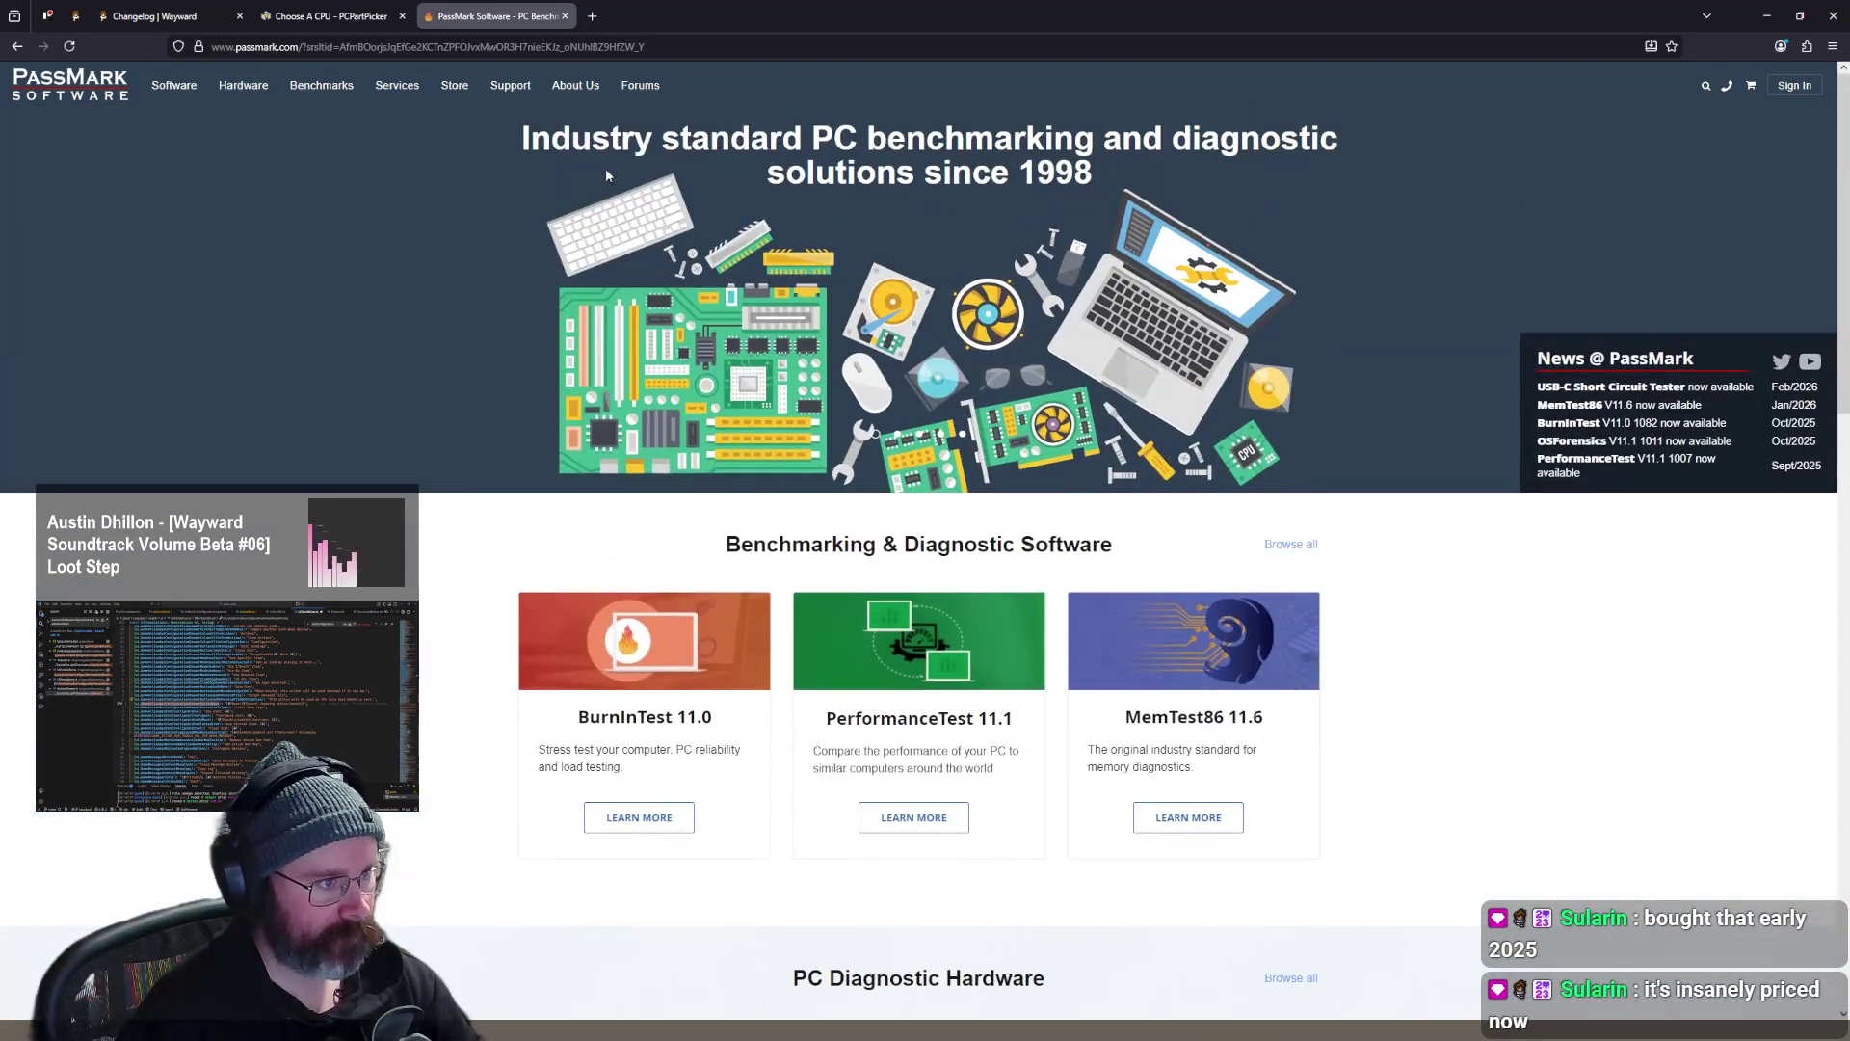
mouse_move(330, 100)
left_click(337, 150)
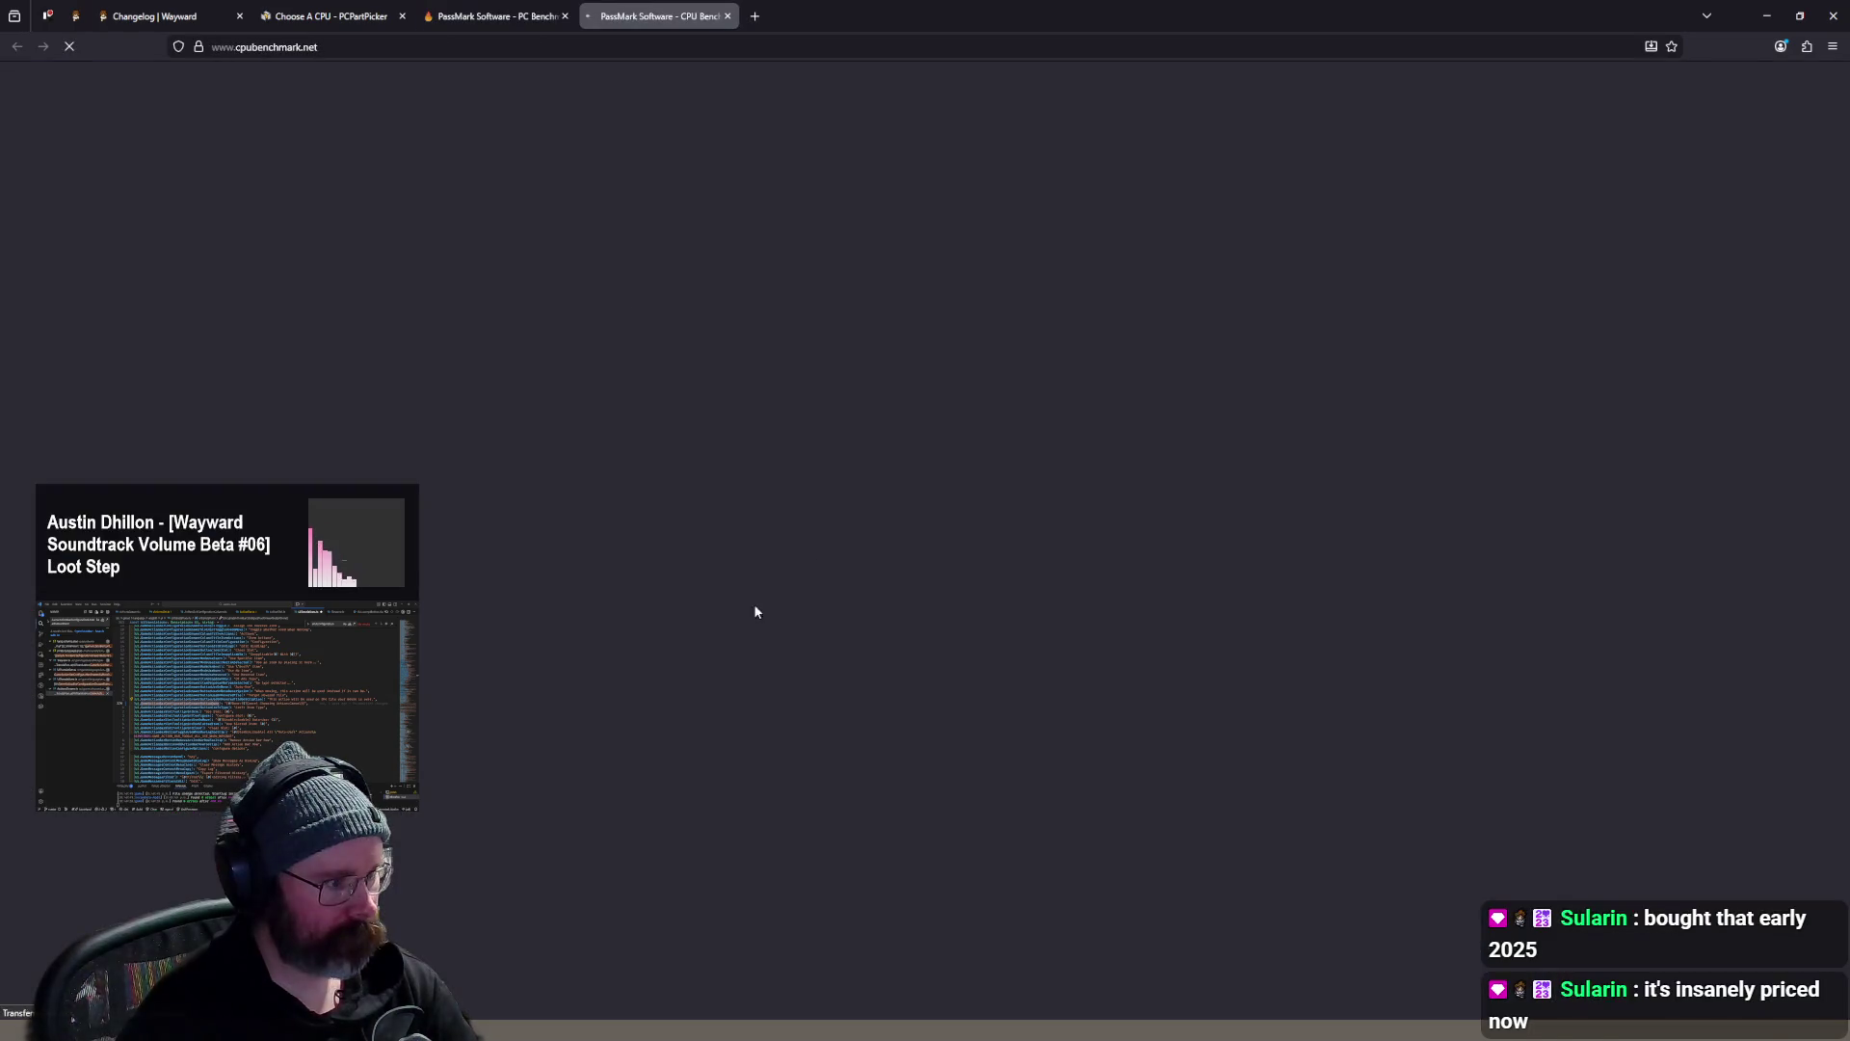
scroll(709, 486, "down", 4)
scroll(708, 487, "up", 2)
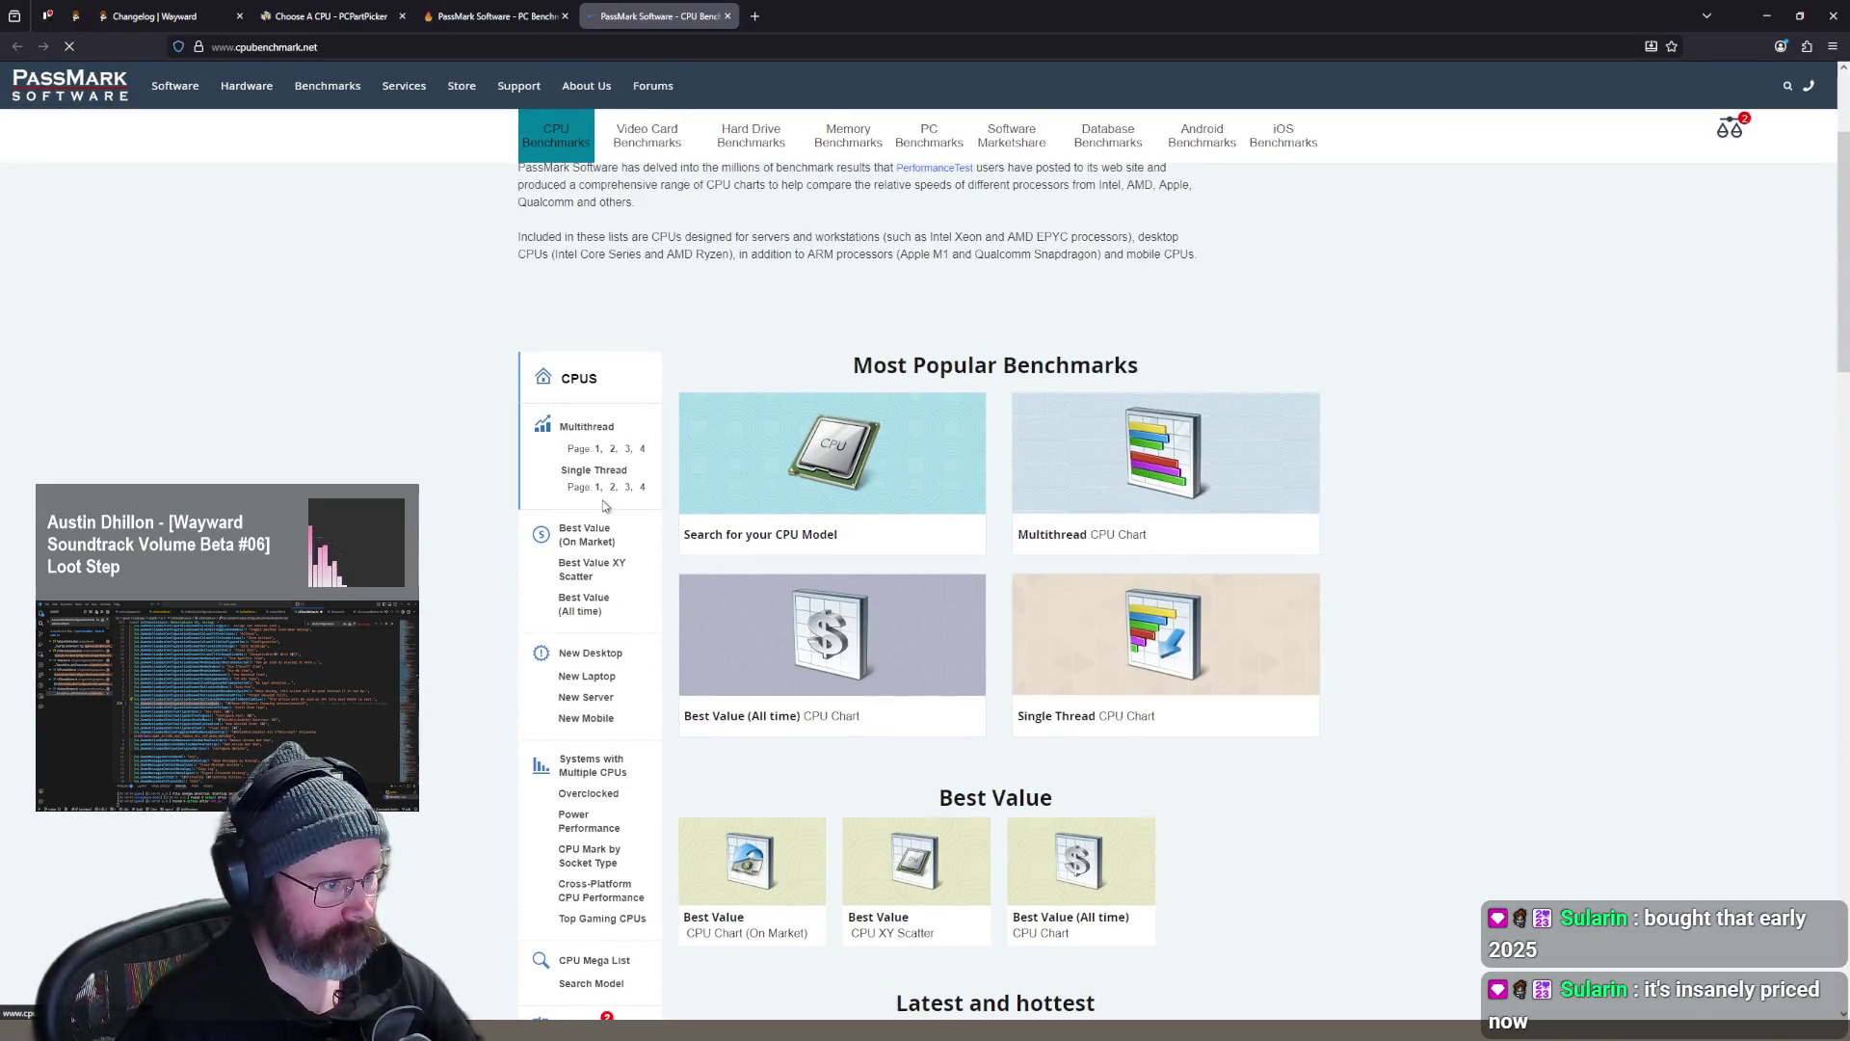
- Open the Best Value (On Market) CPU price-performance chart and scroll through it
left_click(618, 549)
scroll(1034, 521, "down", 2)
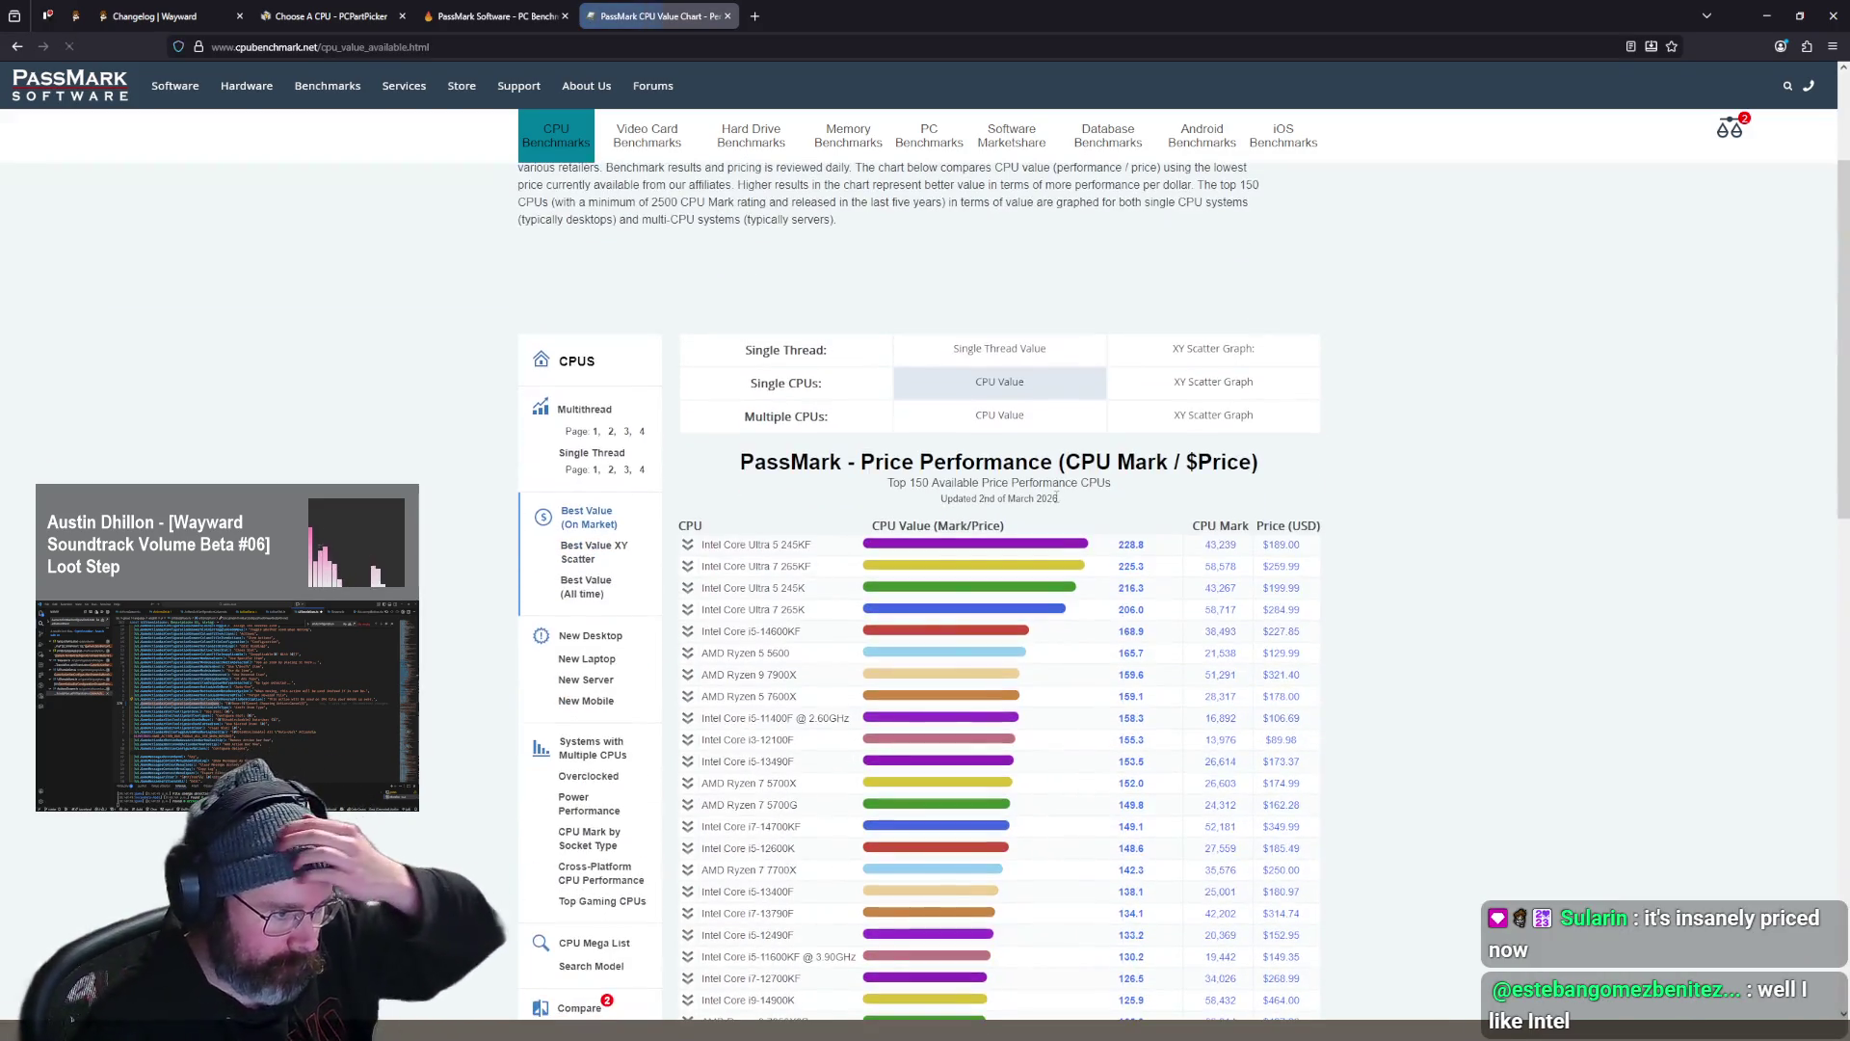
scroll(1034, 521, "down", 1)
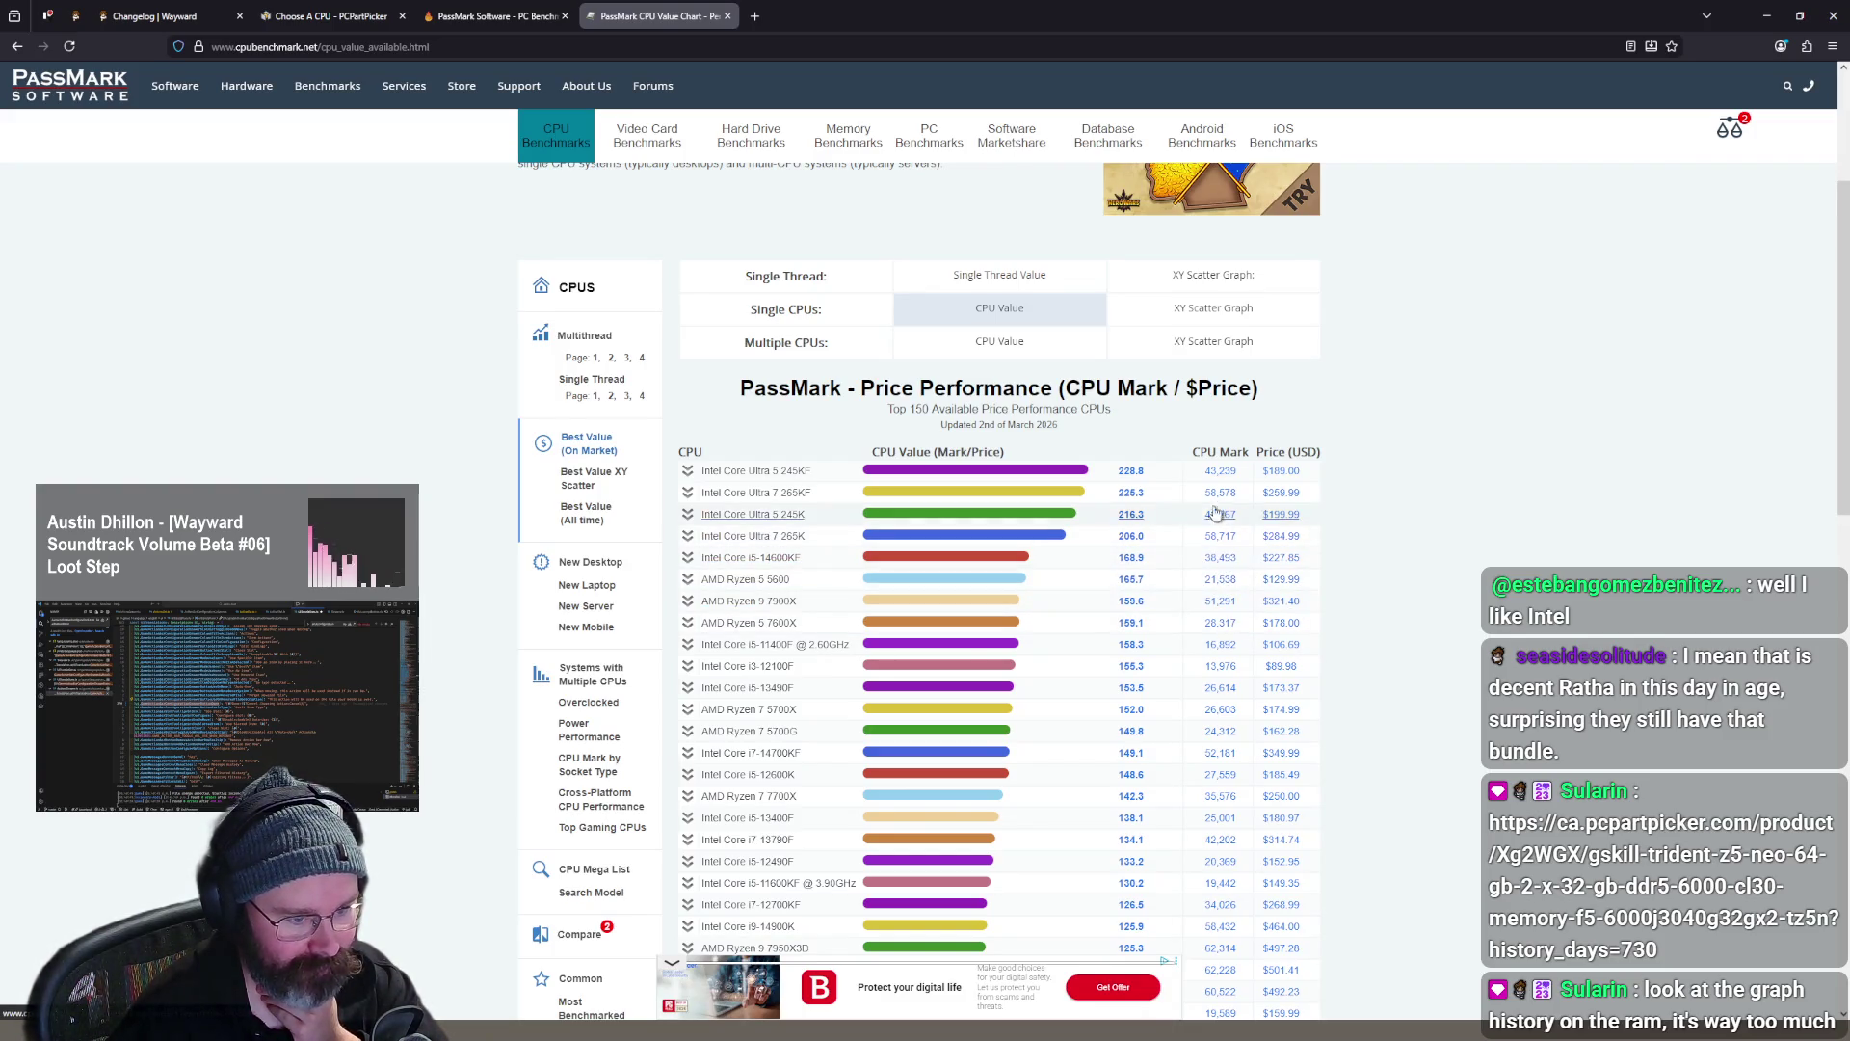
scroll(1223, 569, "down", 1)
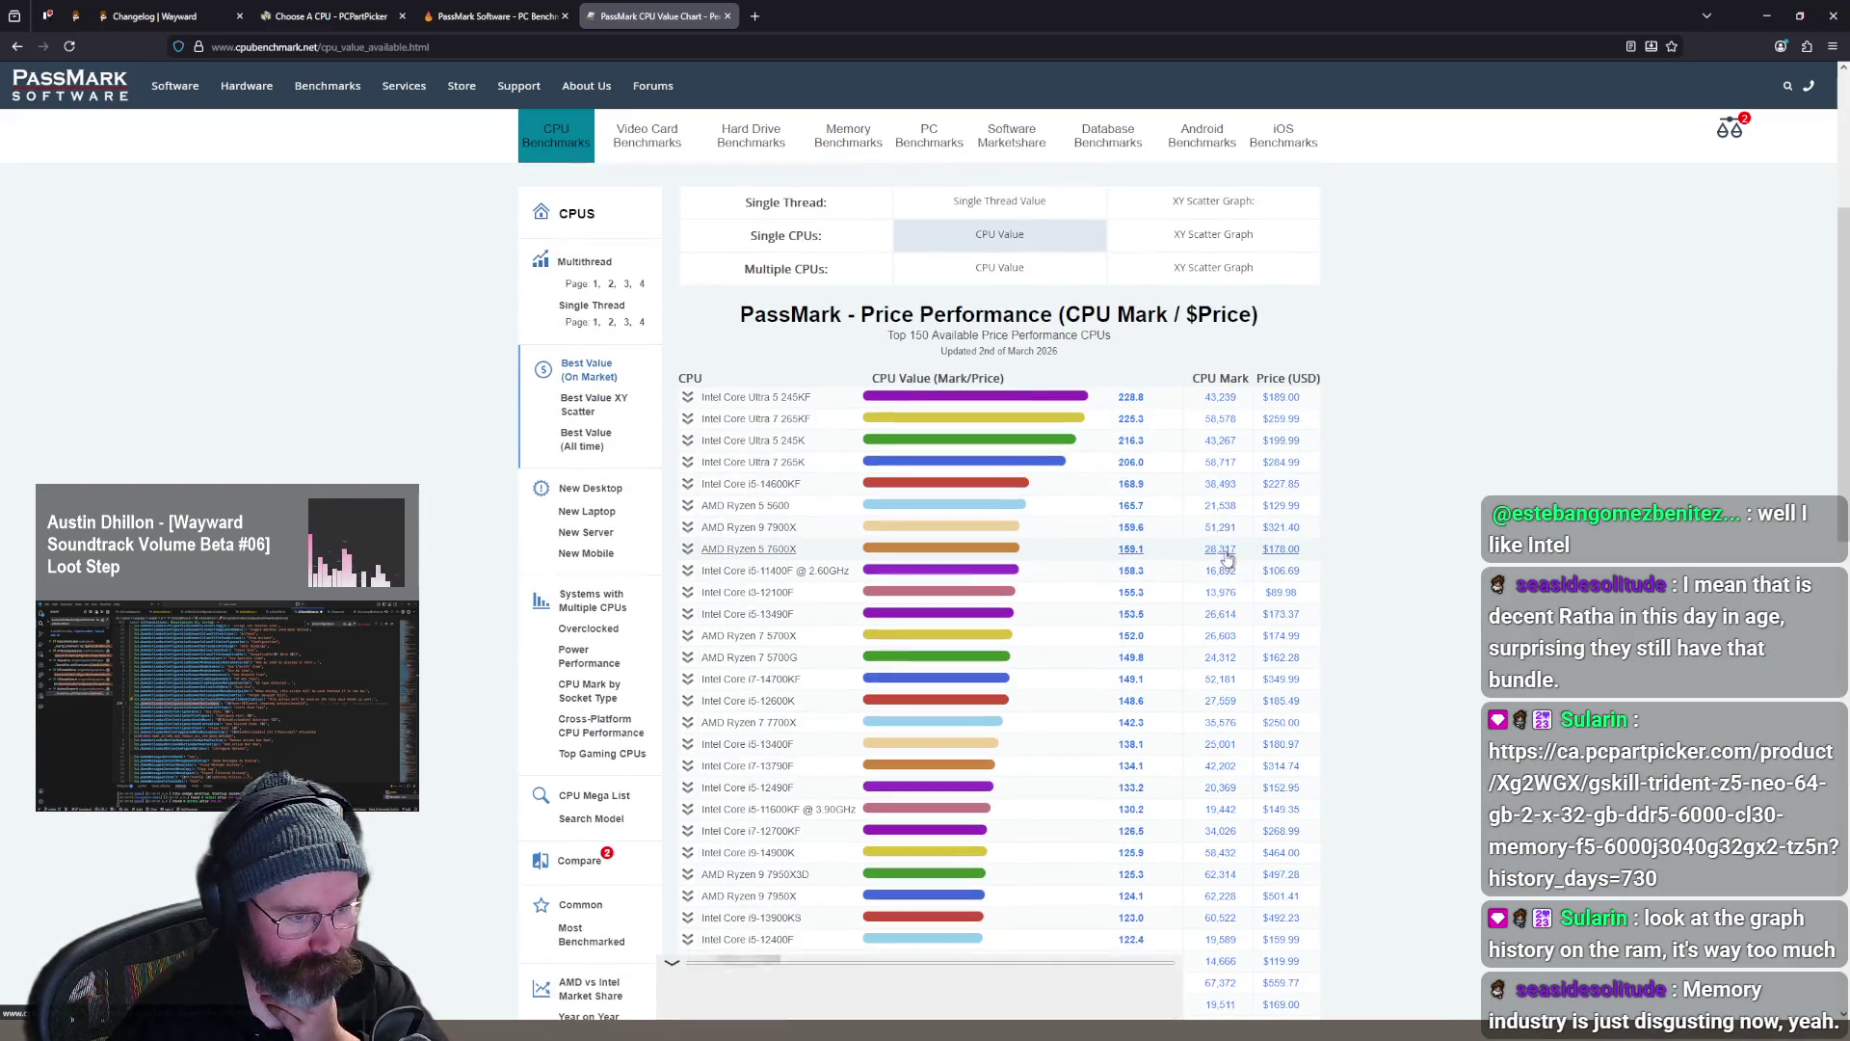
scroll(1224, 525, "down", 1)
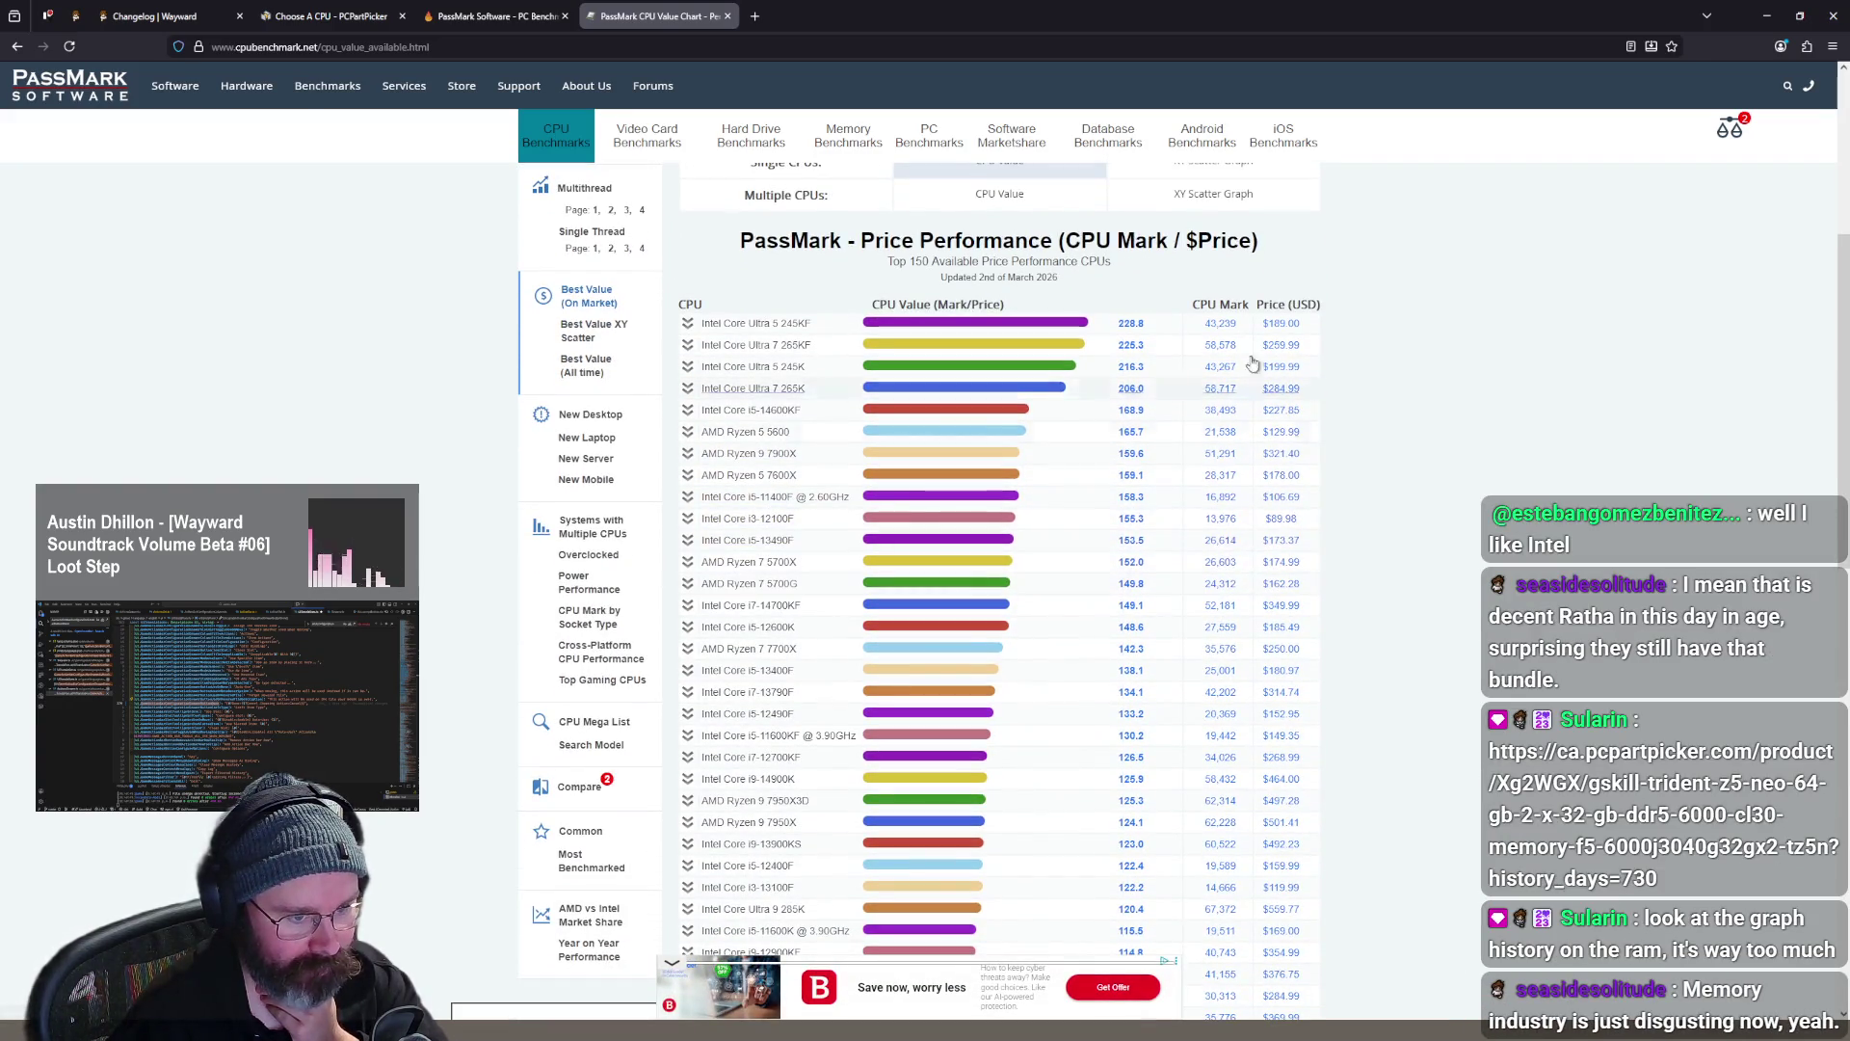
scroll(1243, 405, "down", 2)
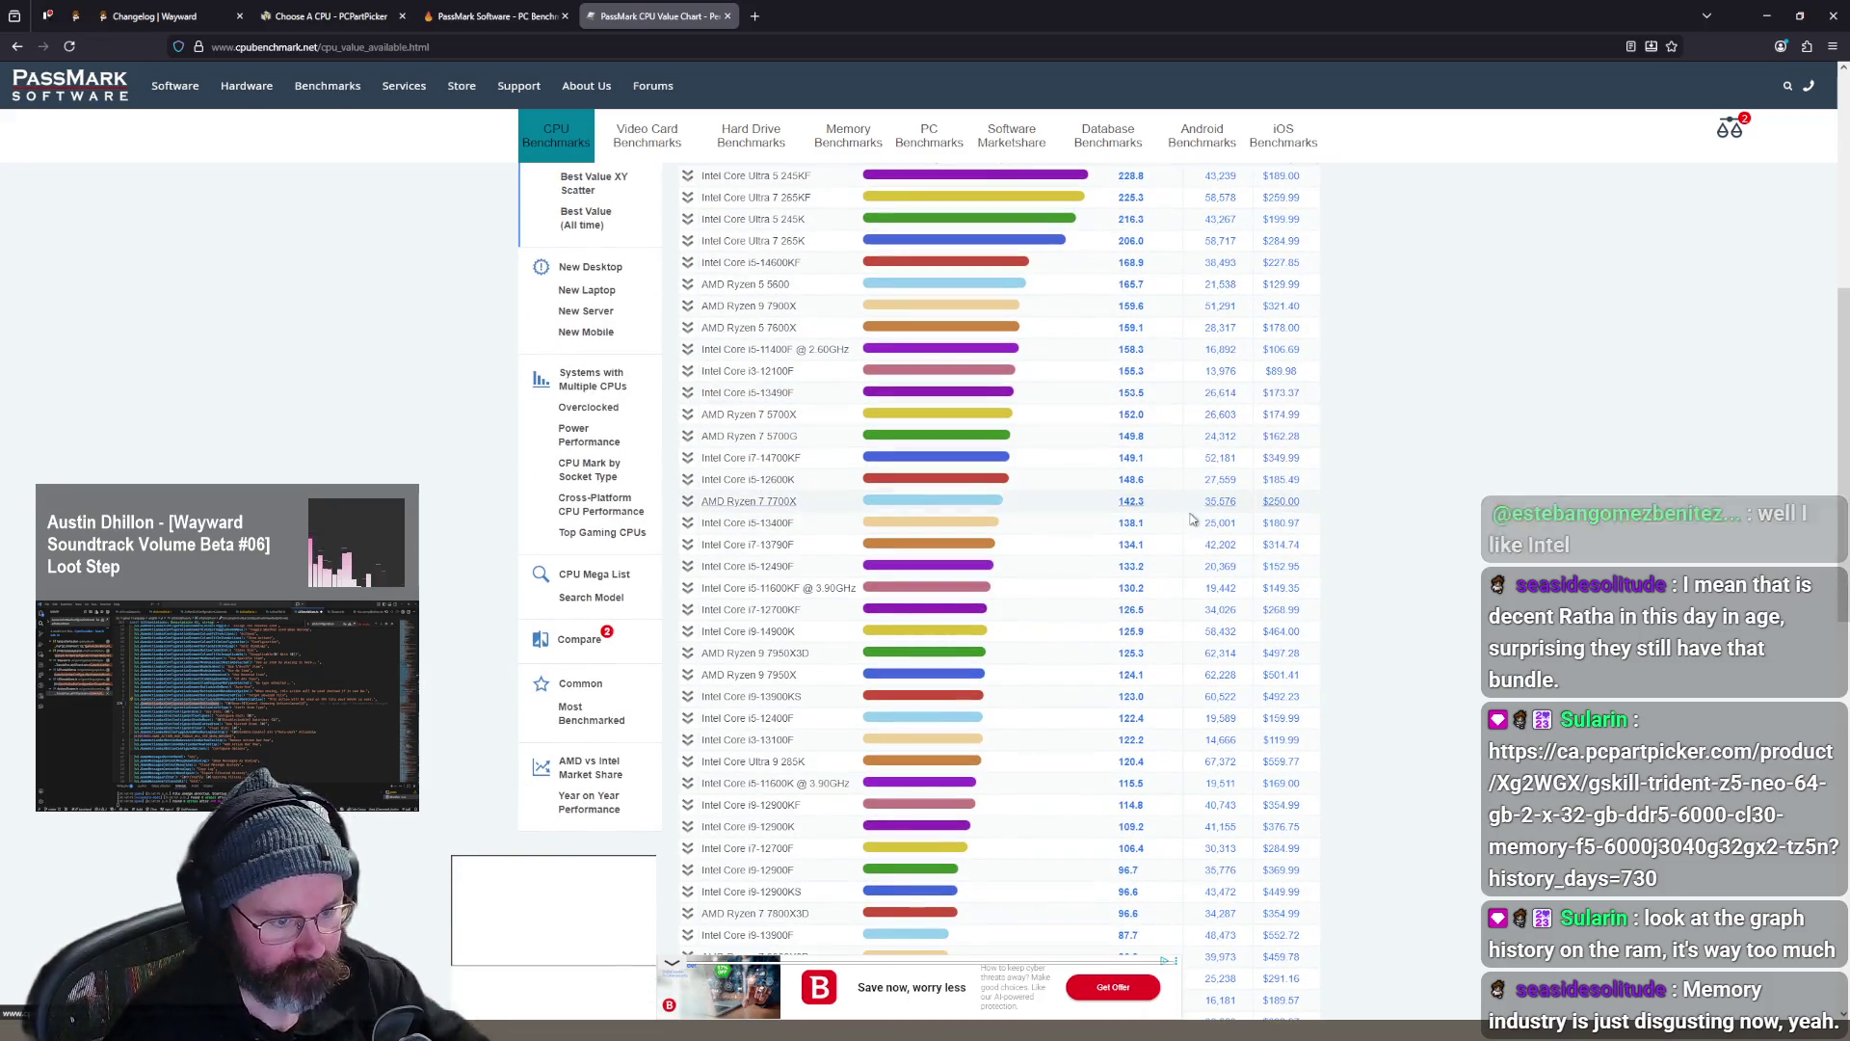
scroll(1255, 398, "up", 2)
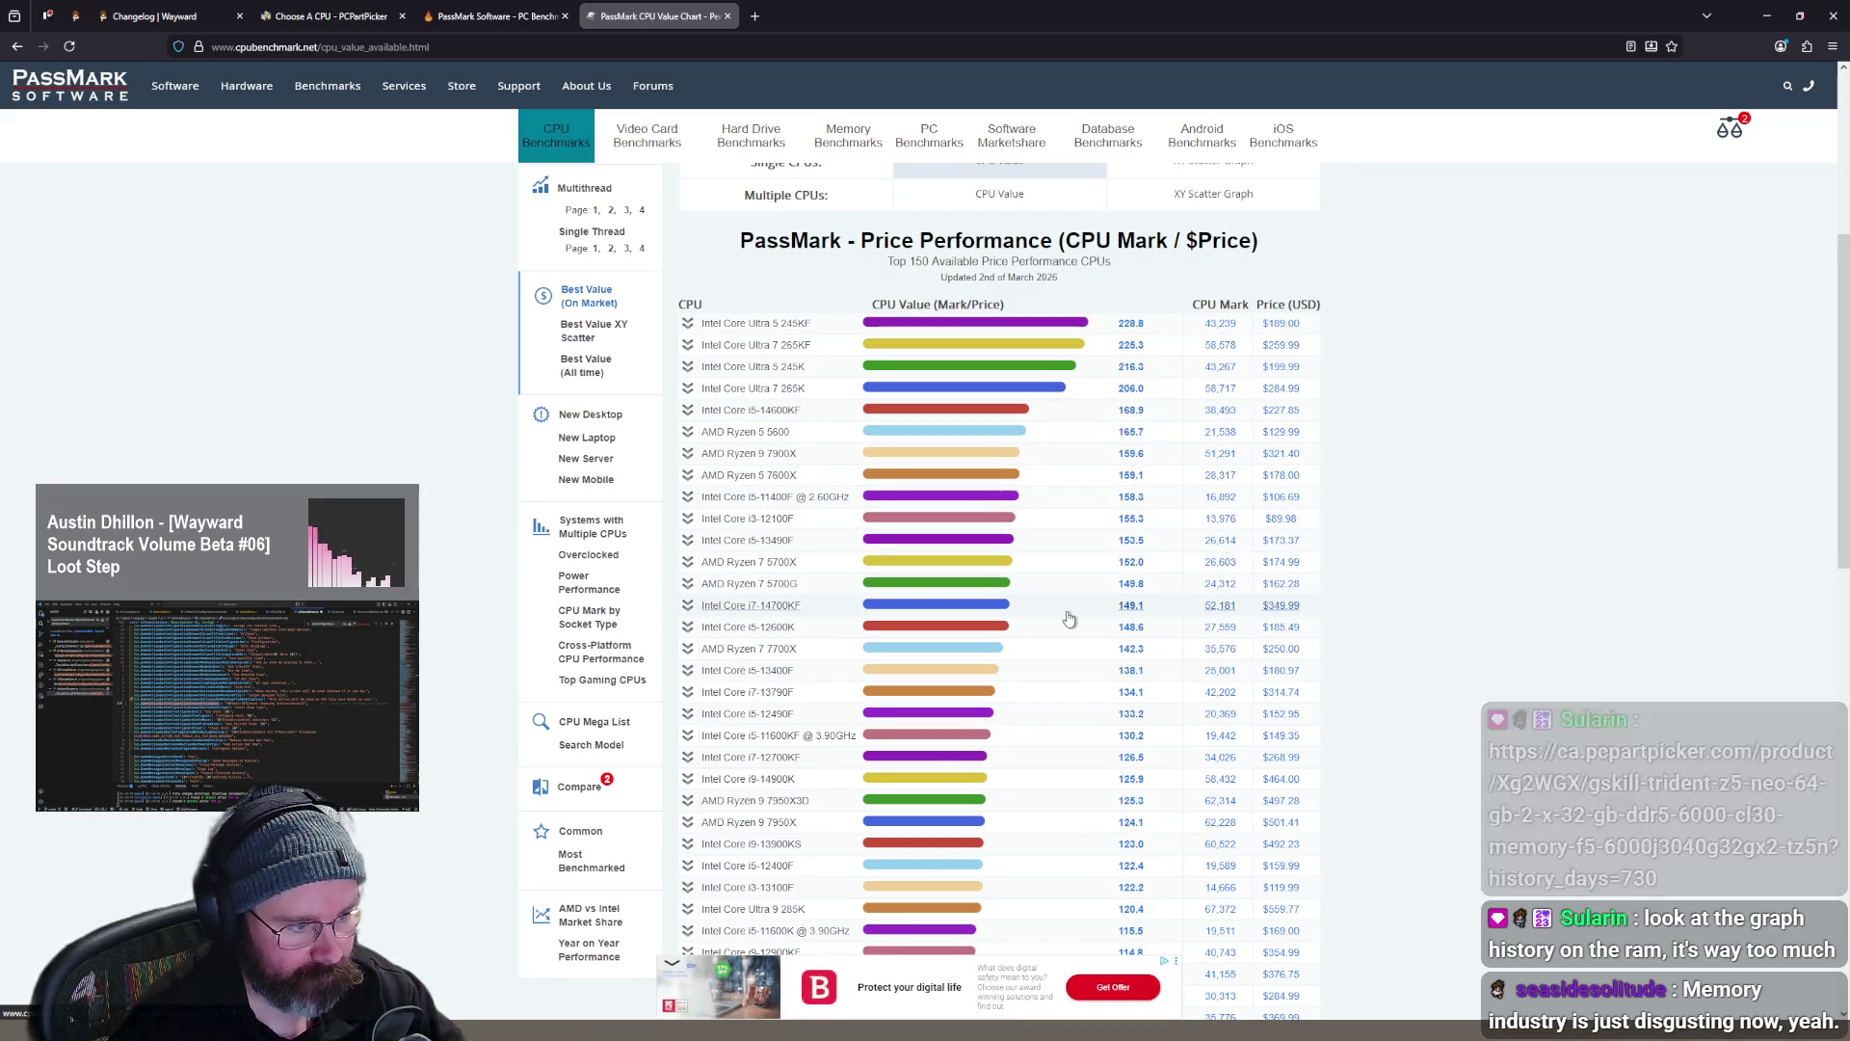
scroll(1186, 615, "down", 1)
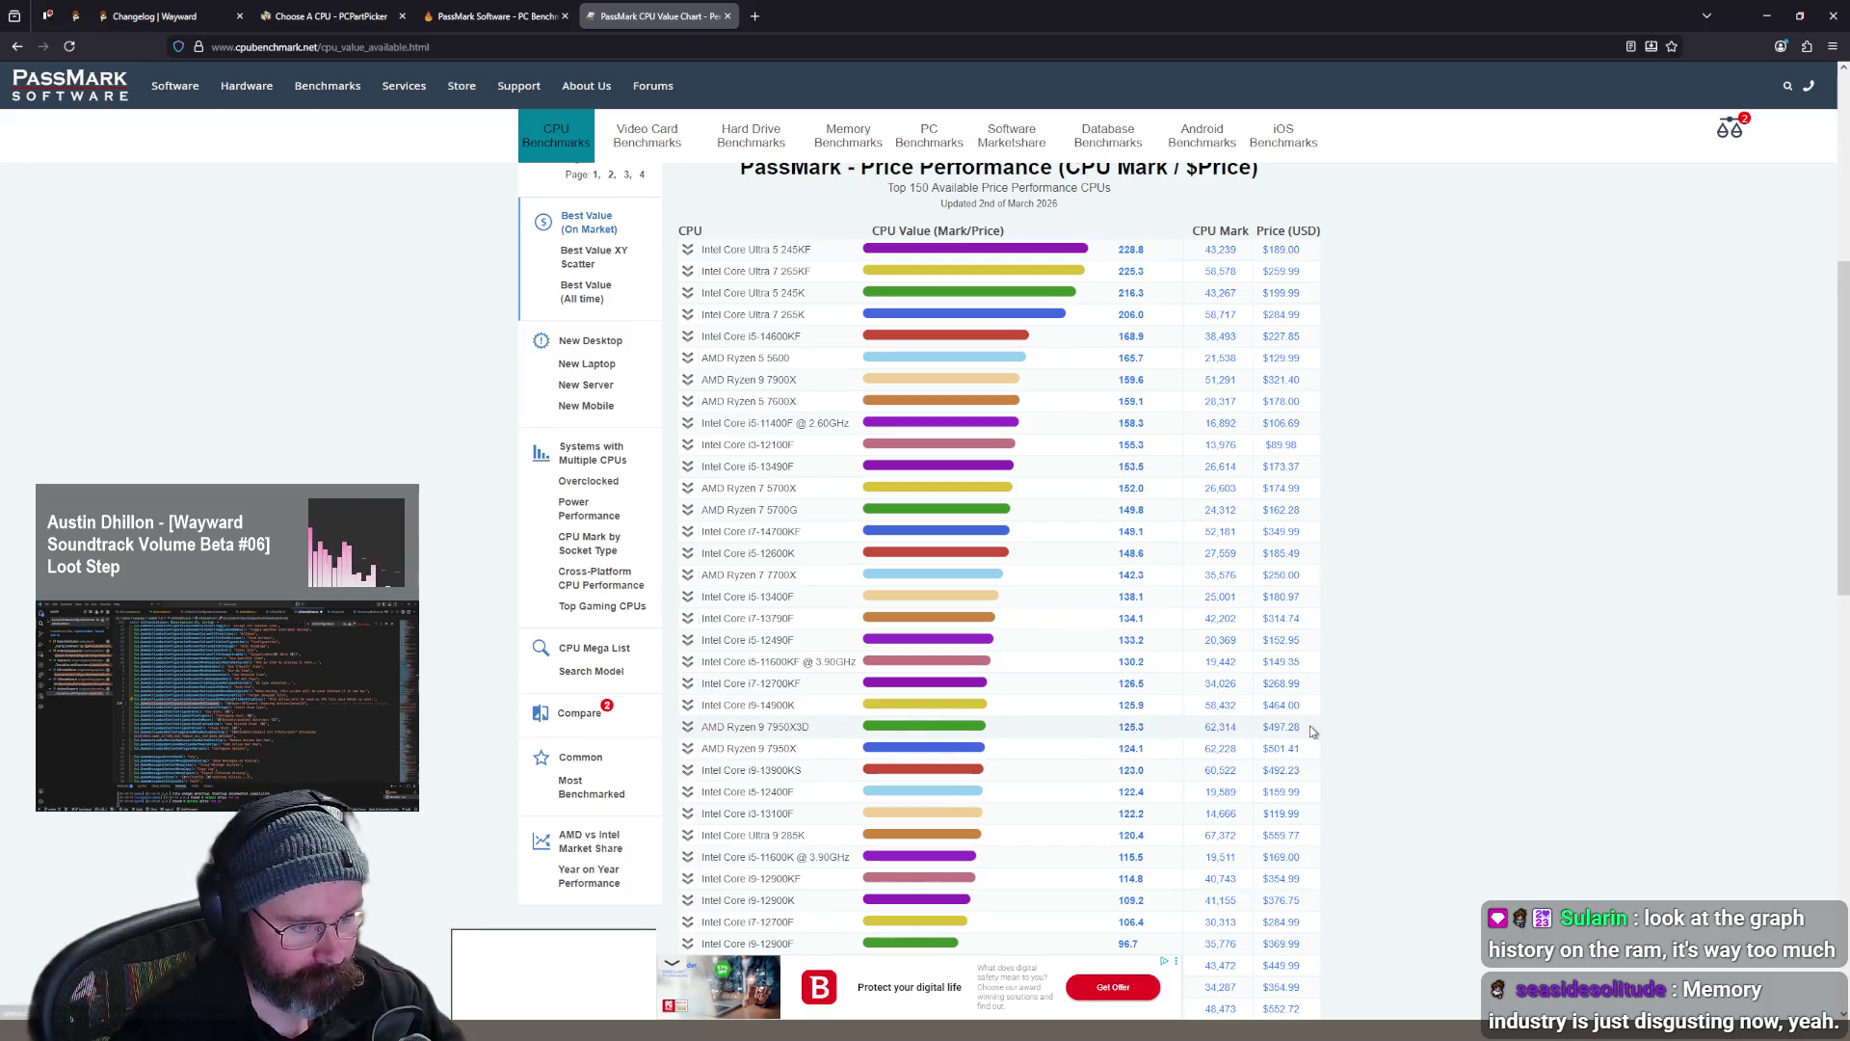
- Select the top-ranked Intel Core Ultra 5 245KF name (228.8, $189.00) in the chart
left_click_drag(1206, 727, 1123, 727)
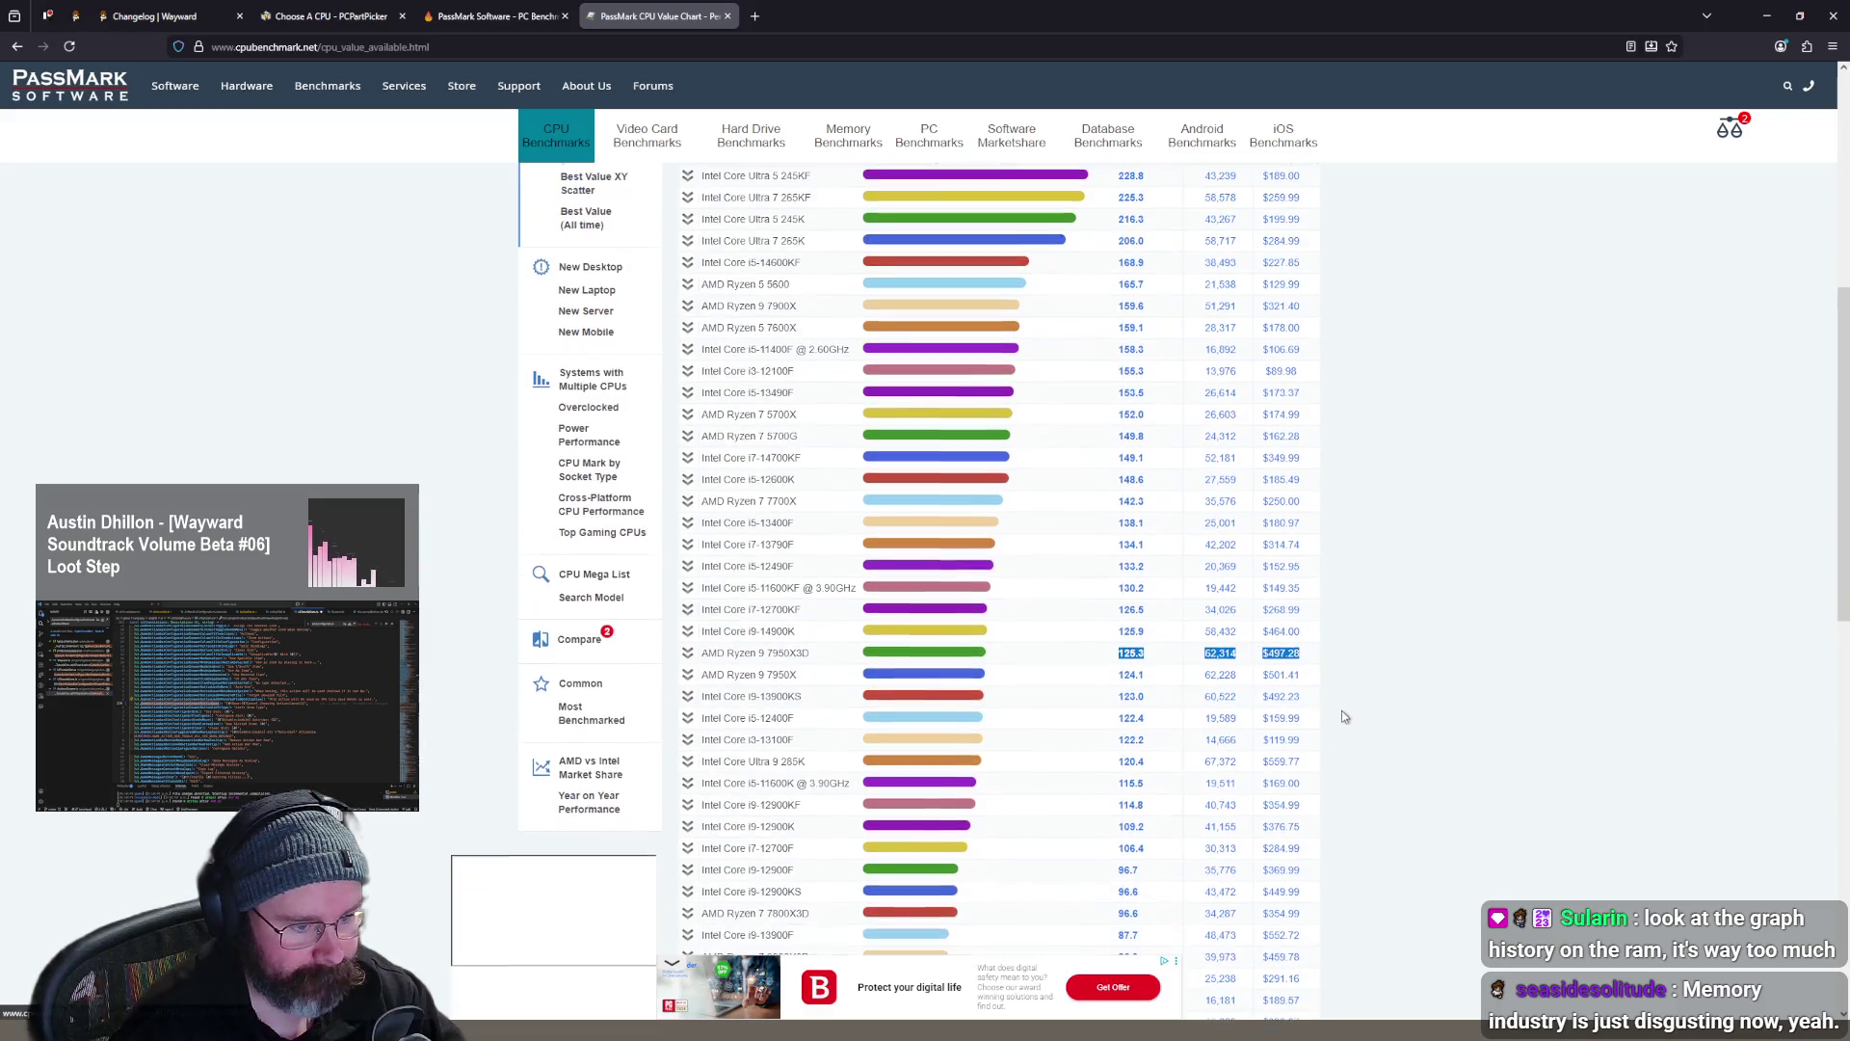
scroll(1342, 709, "down", 2)
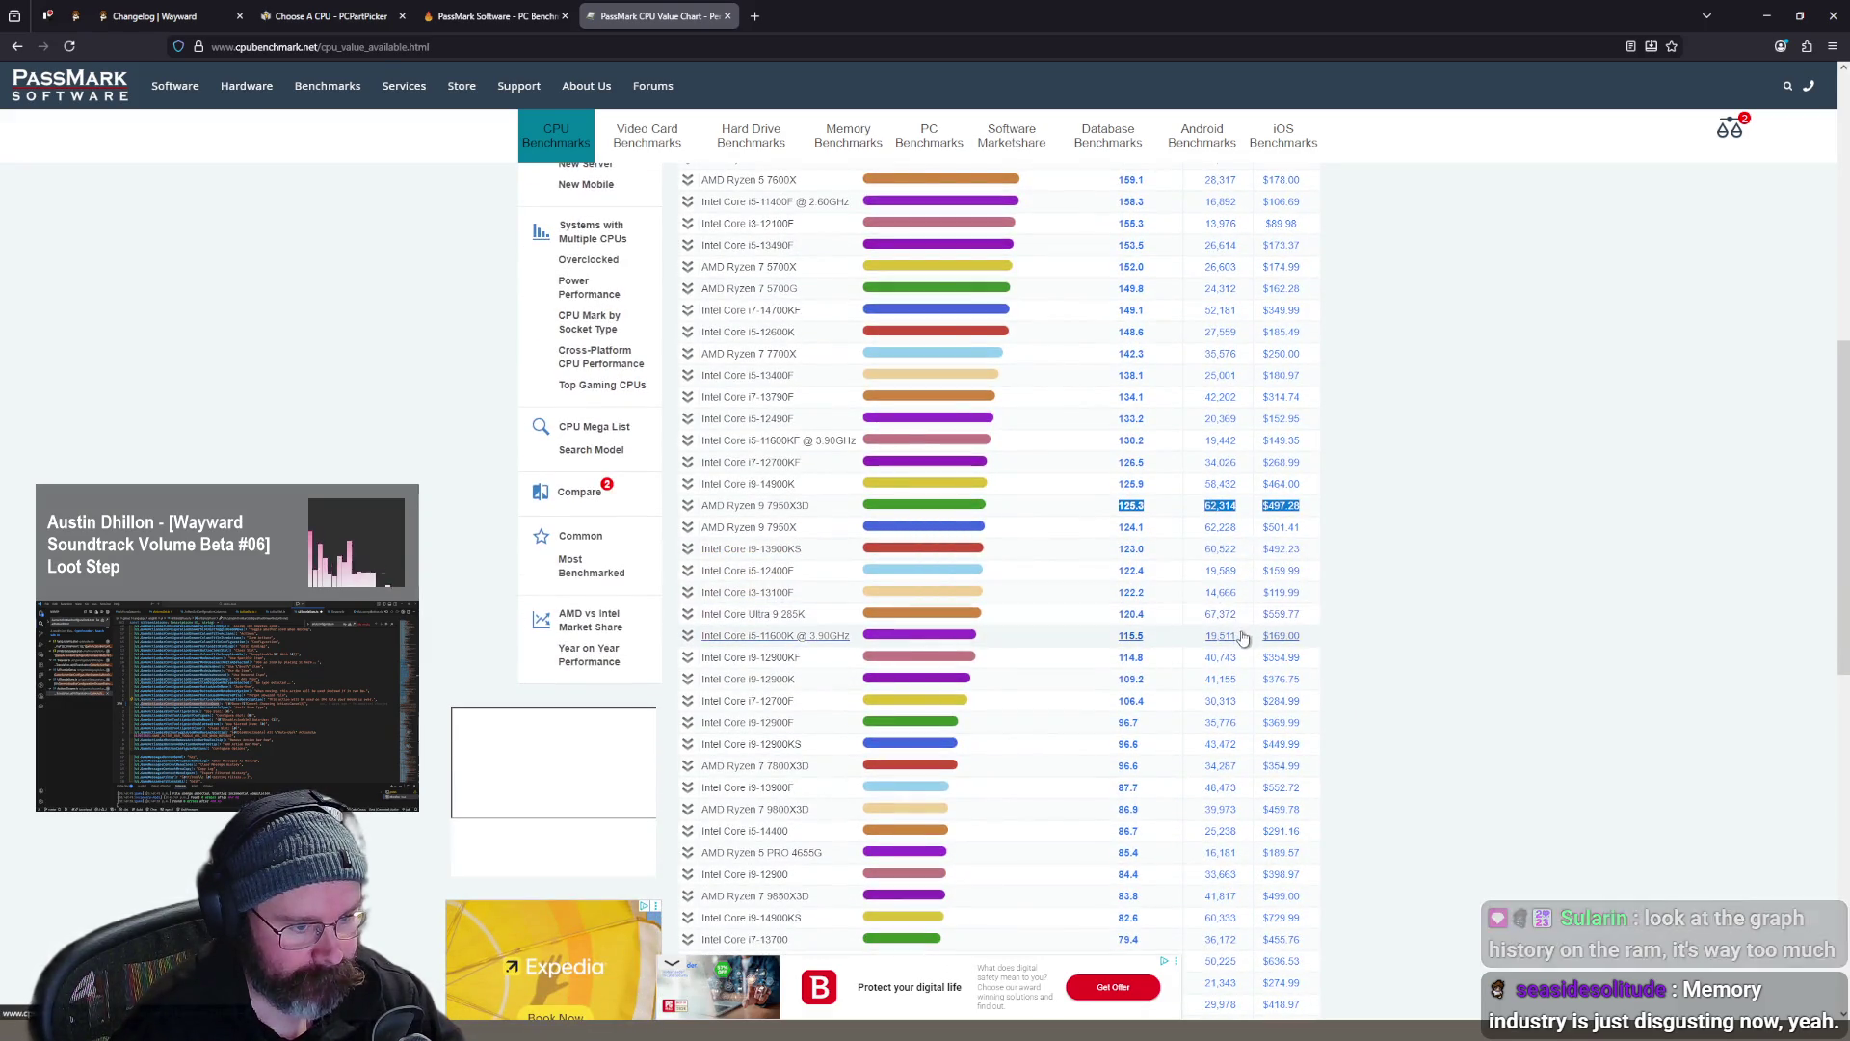
scroll(1229, 605, "down", 1)
scroll(1227, 604, "down", 1)
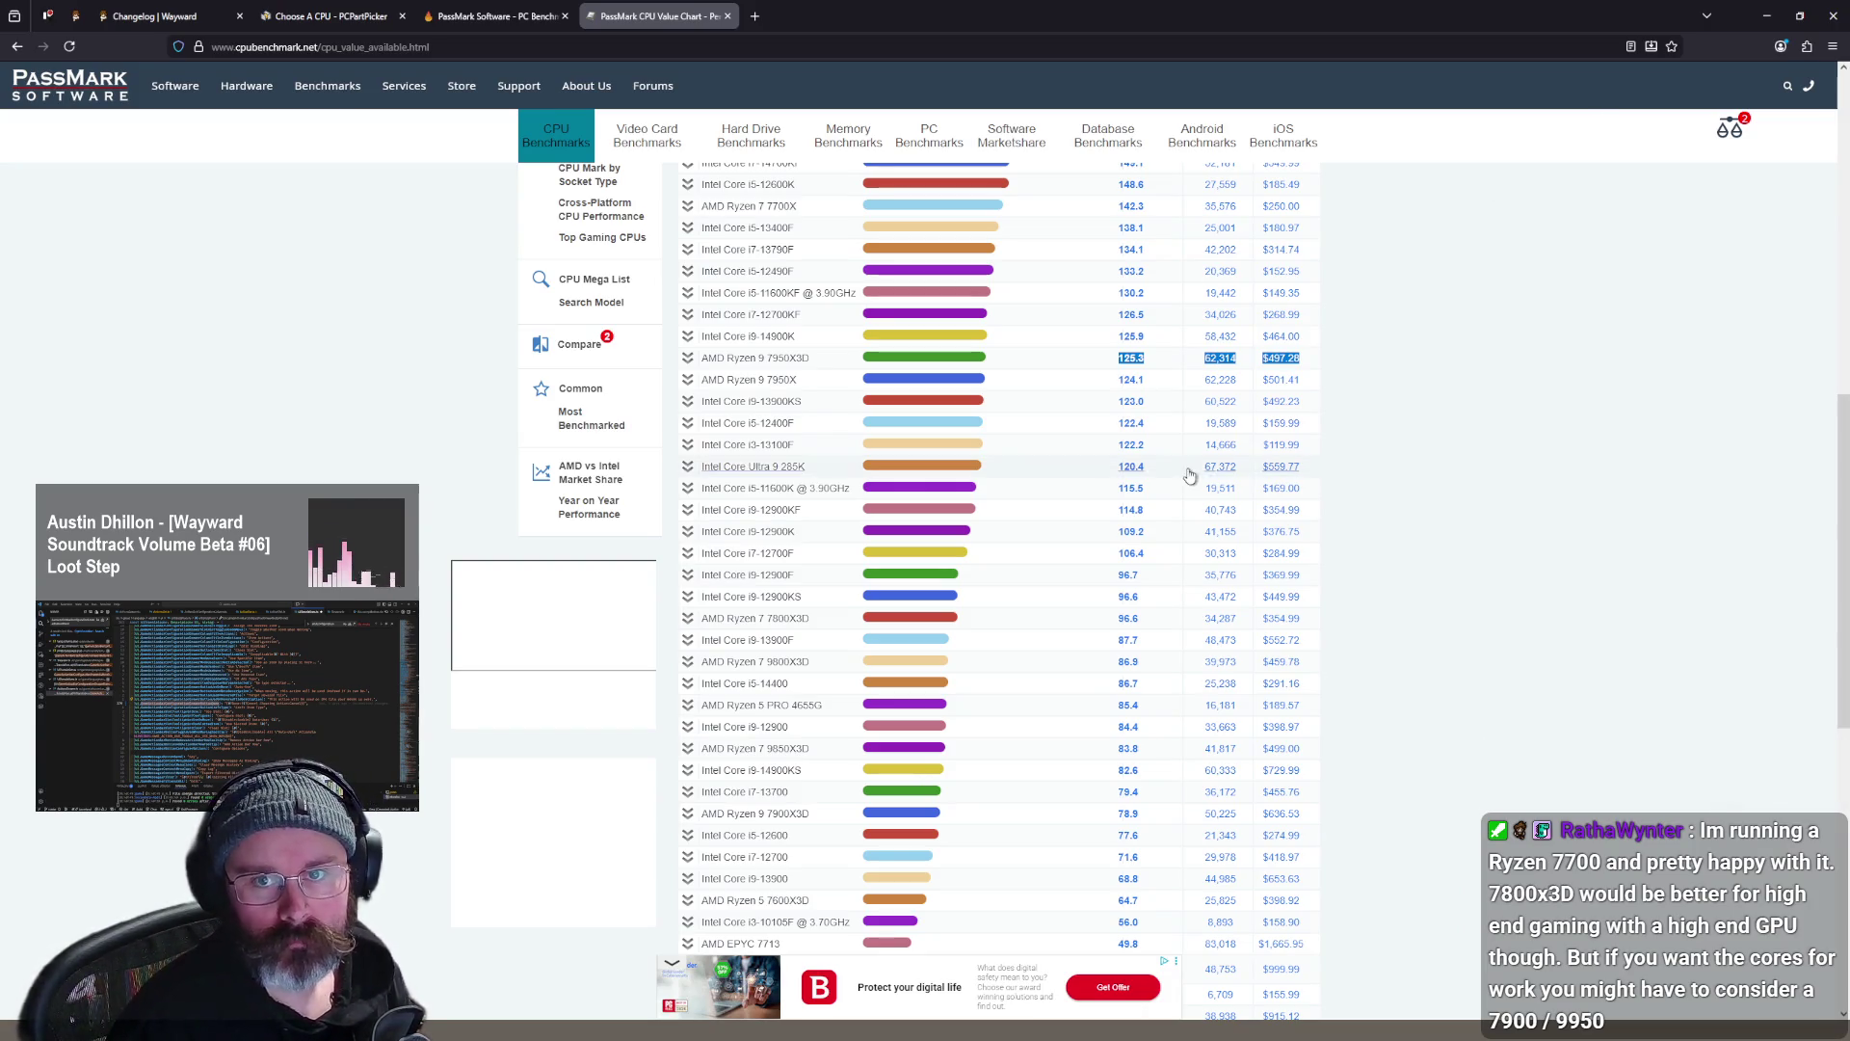
scroll(1061, 570, "up", 7)
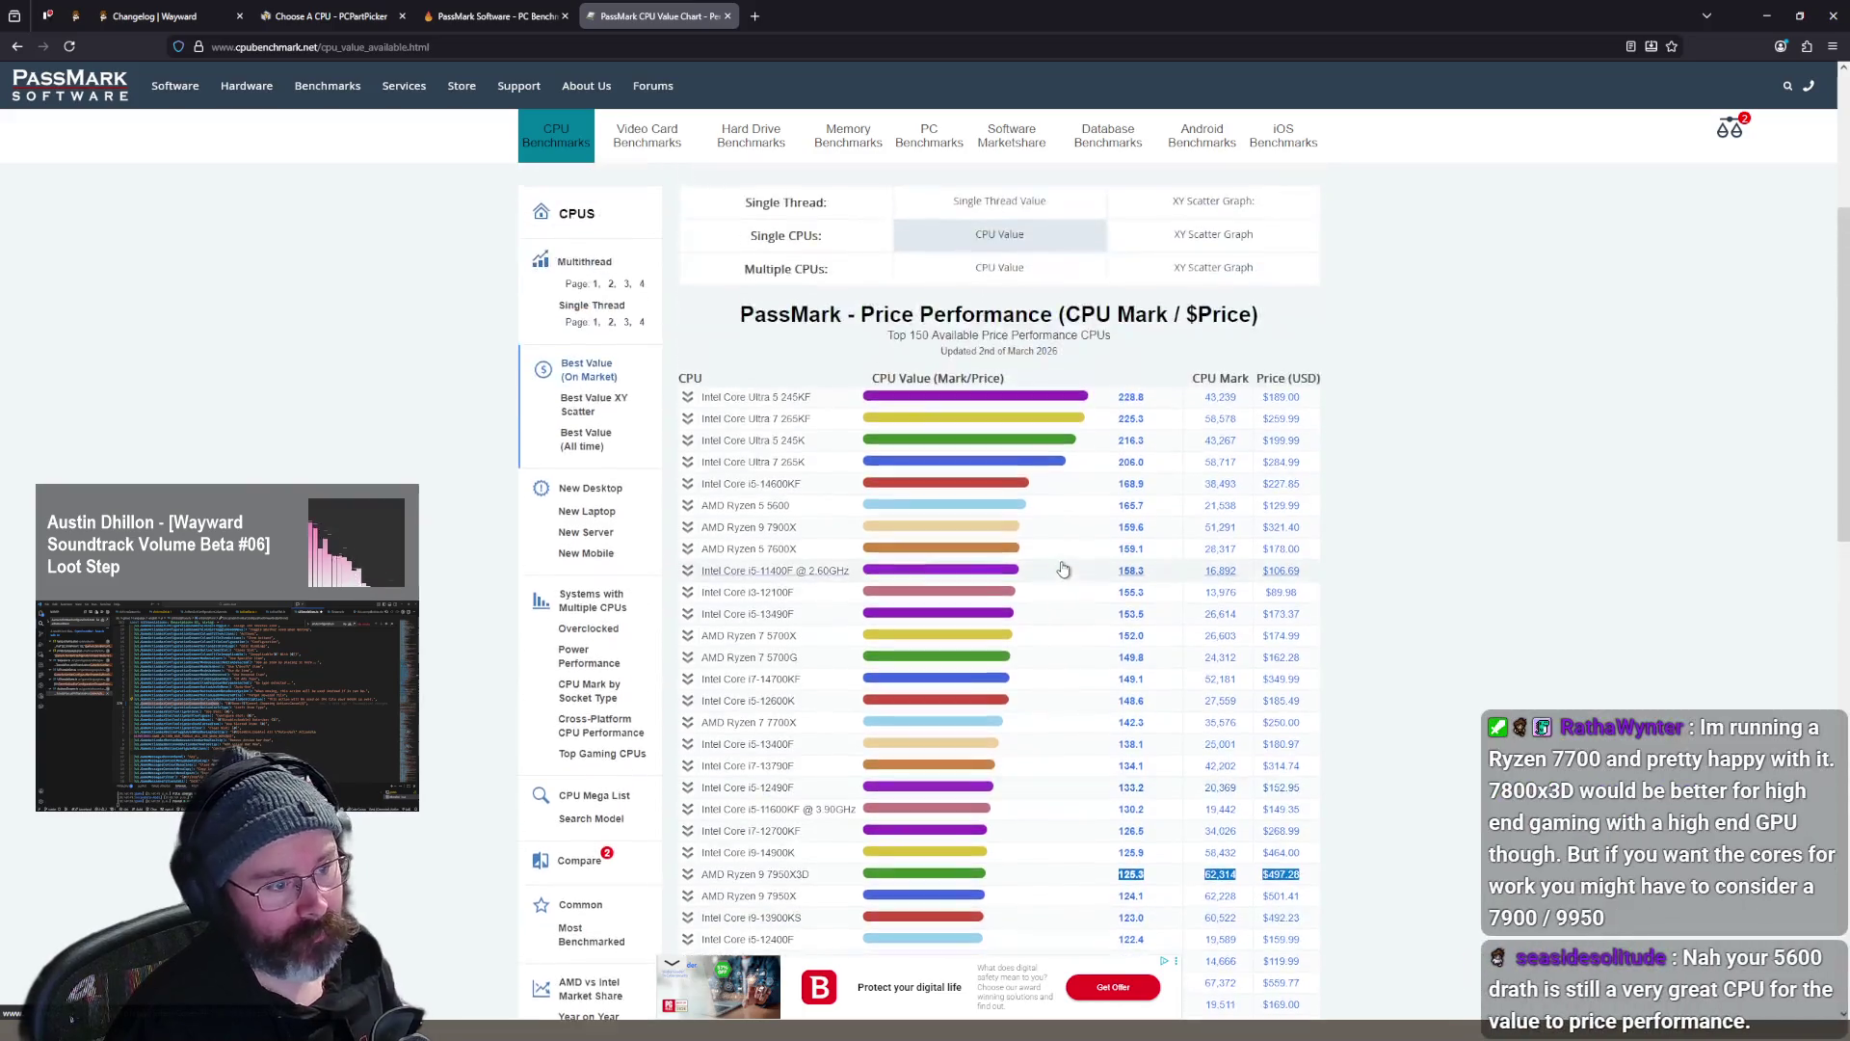
scroll(1087, 549, "down", 2)
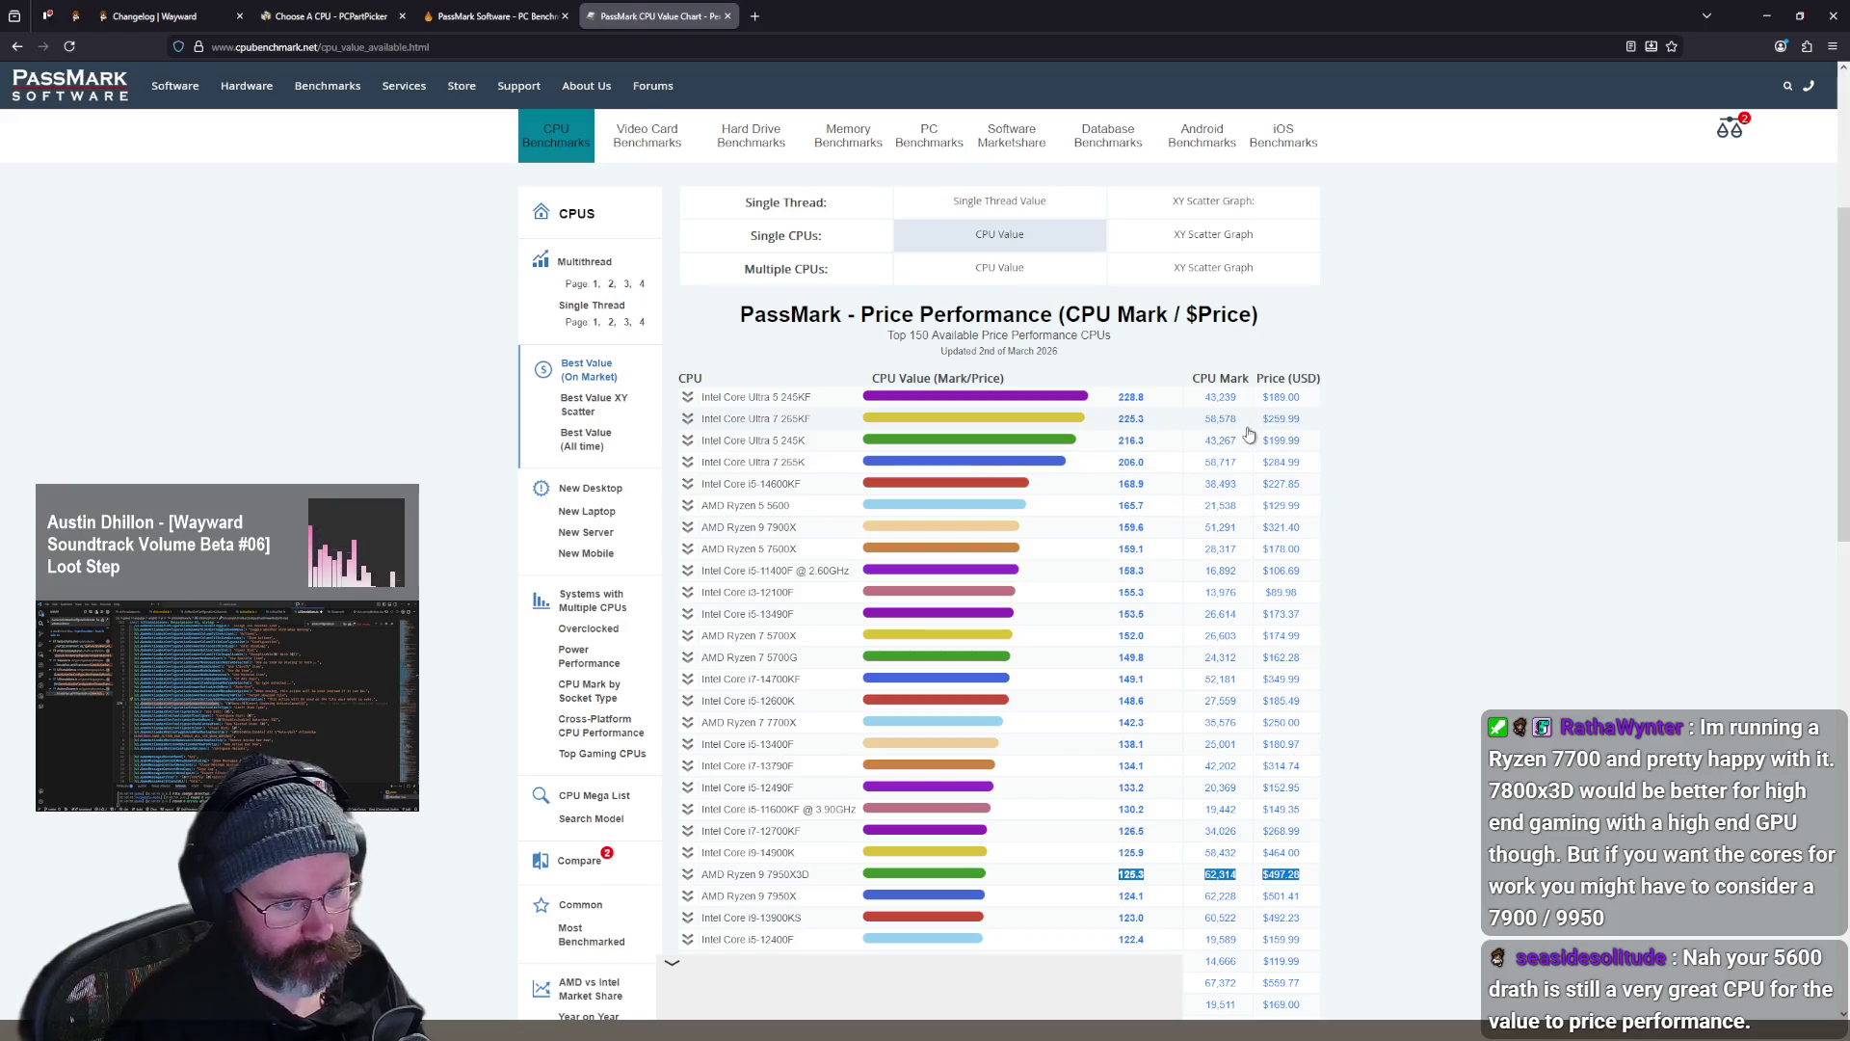
scroll(1243, 444, "down", 5)
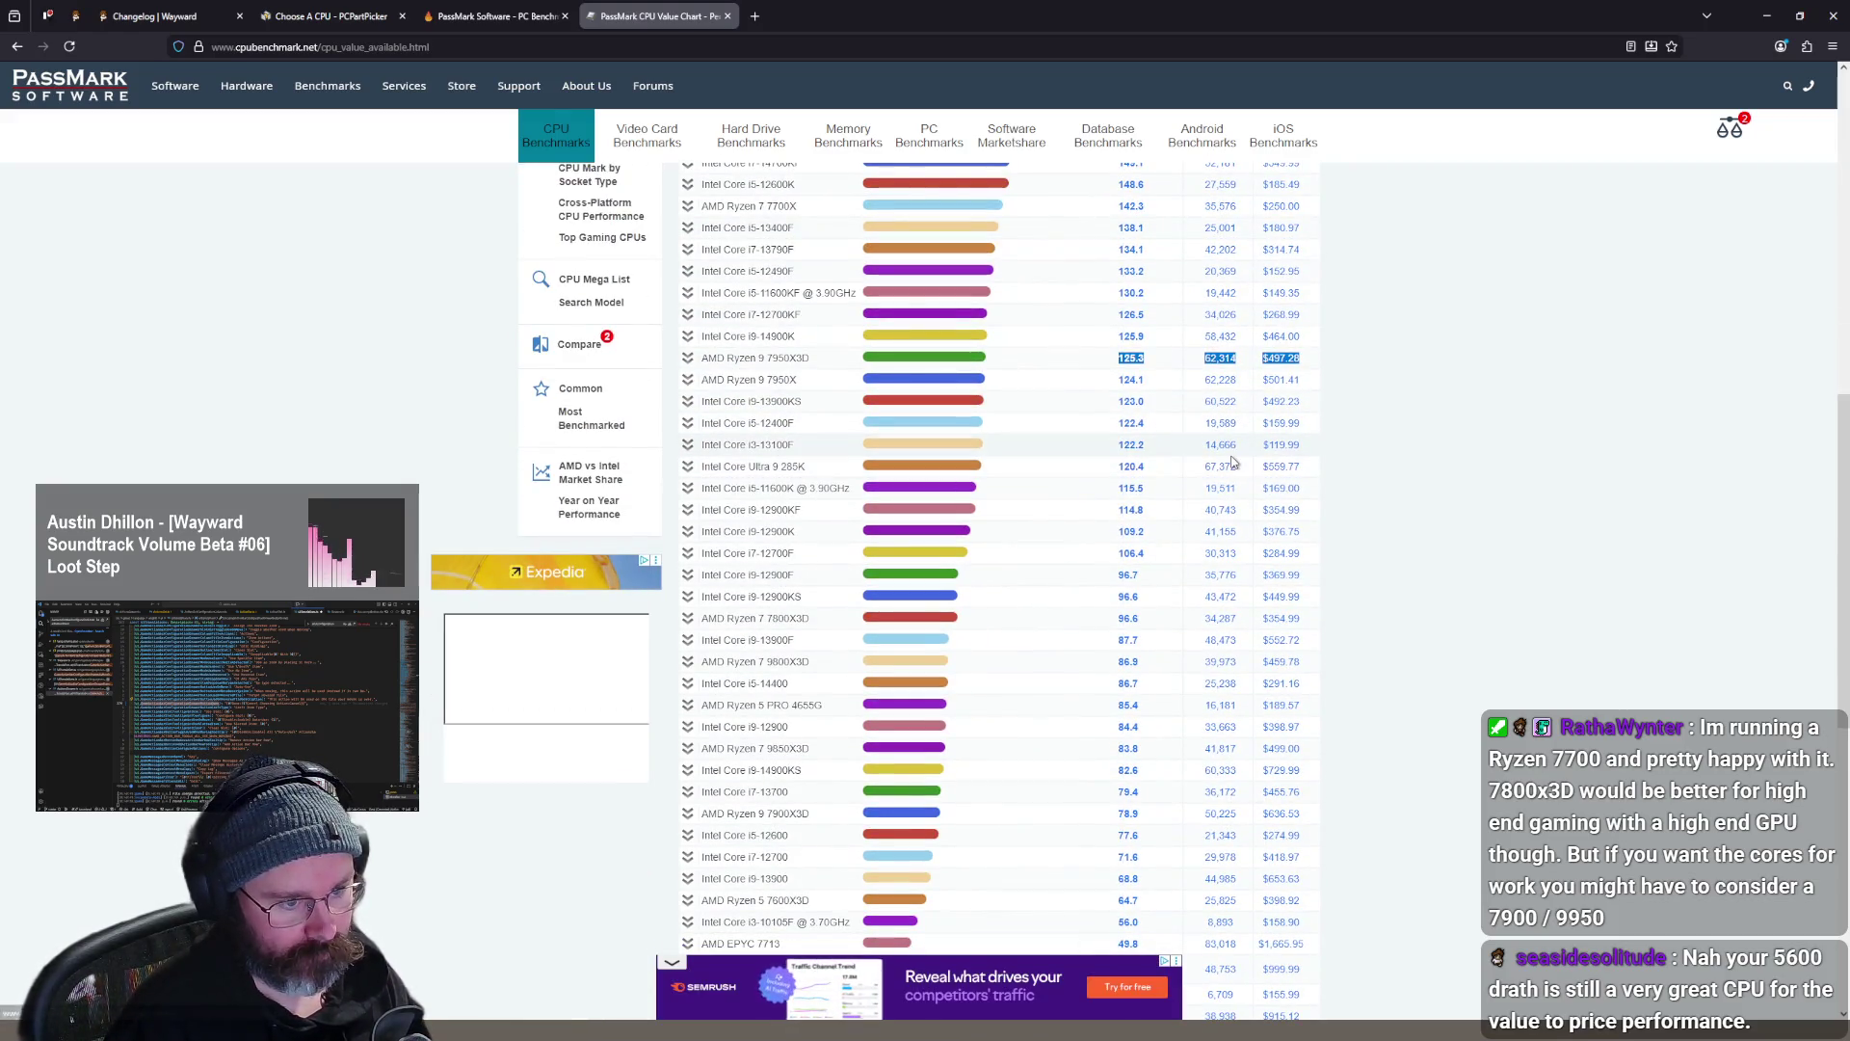
scroll(1236, 468, "up", 5)
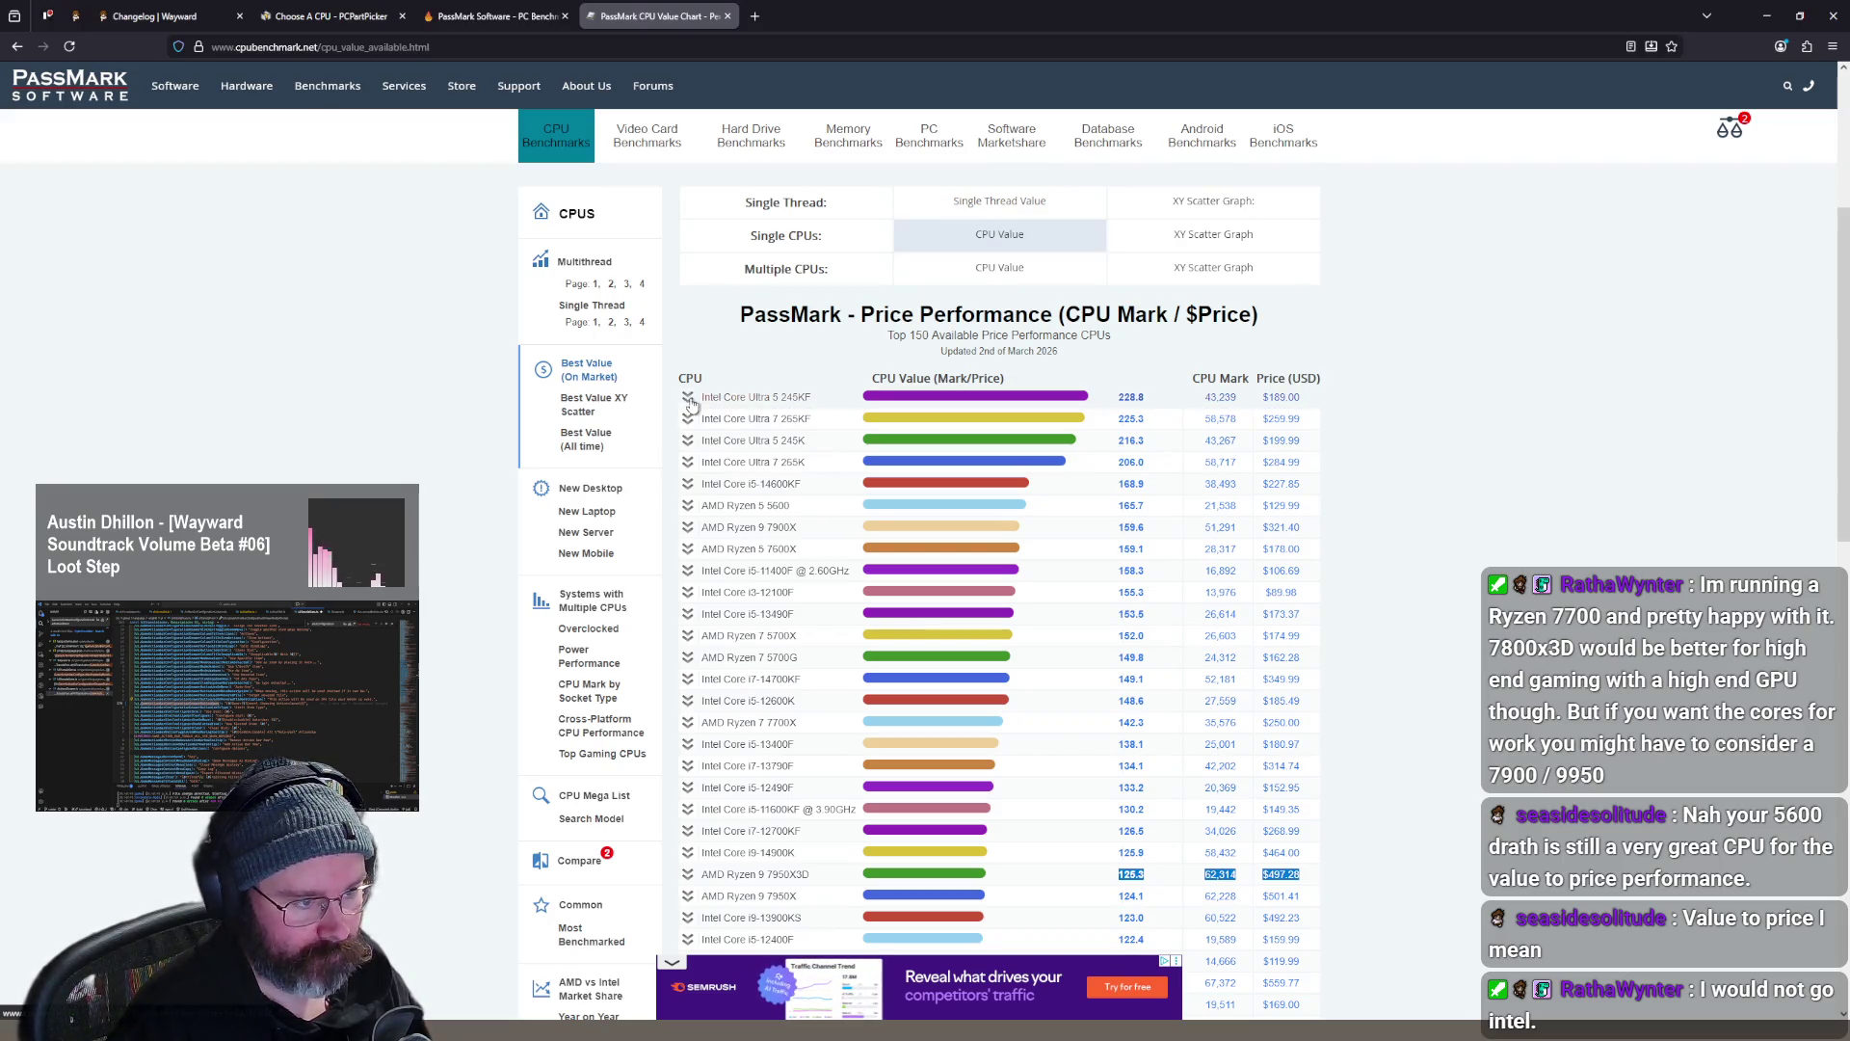
left_click_drag(683, 403, 803, 398)
key("ctrl+c")
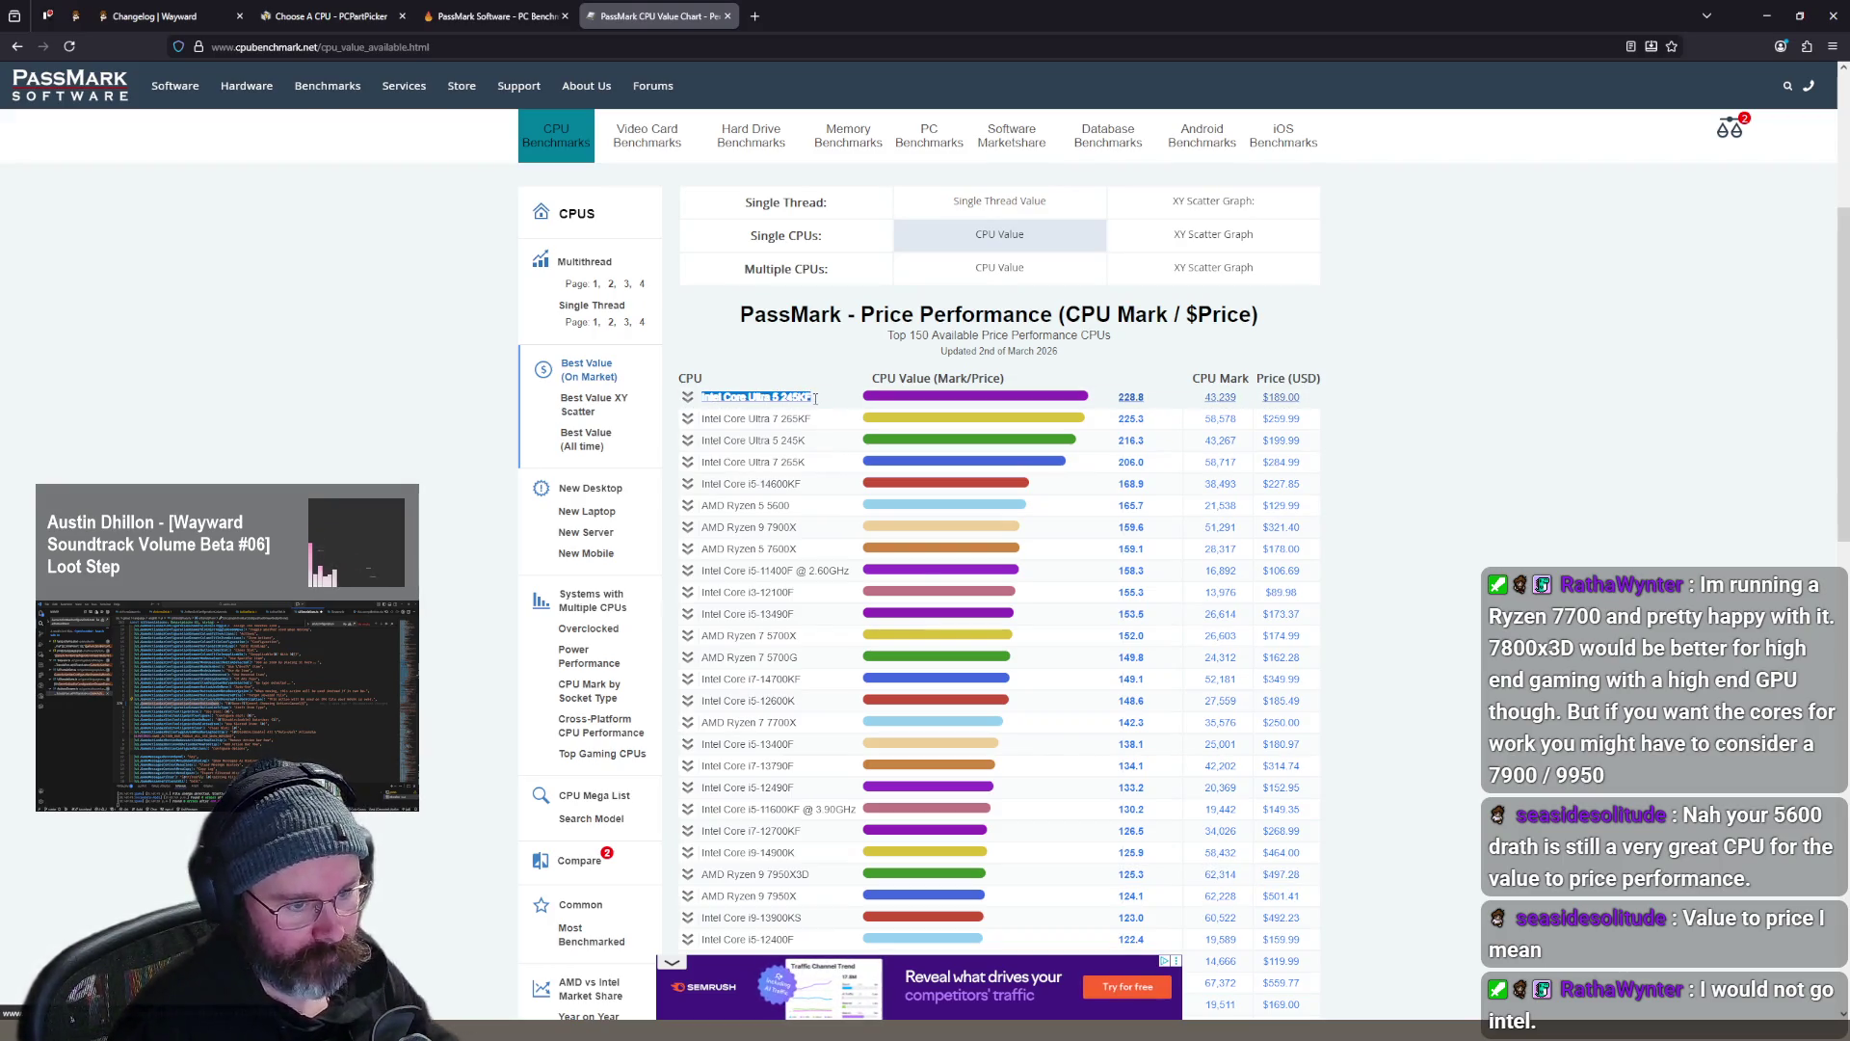
- Add the pasted Core Ultra 5 245KF and the MSI MAG B860 Tomahawk WiFi motherboard to the build
key("ctrl+shift+Tab")
key("ctrl+shift+Tab")
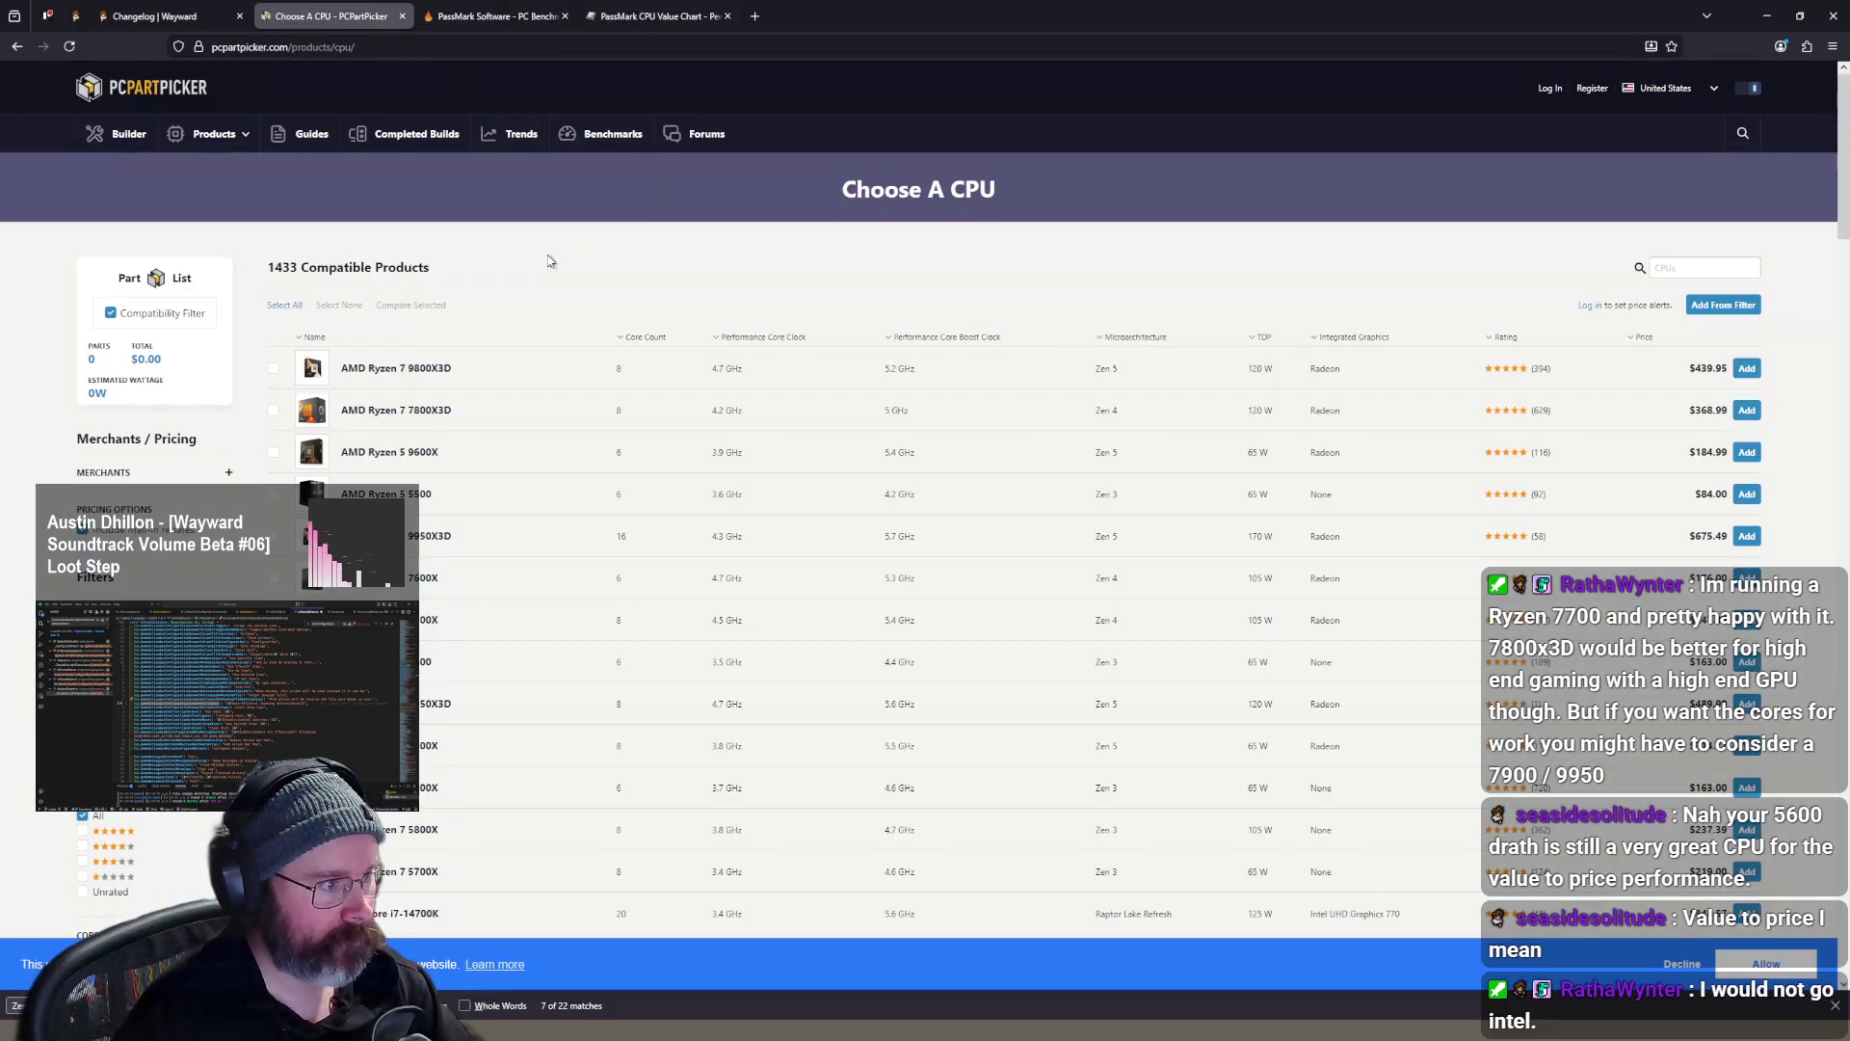
key("ctrl+v")
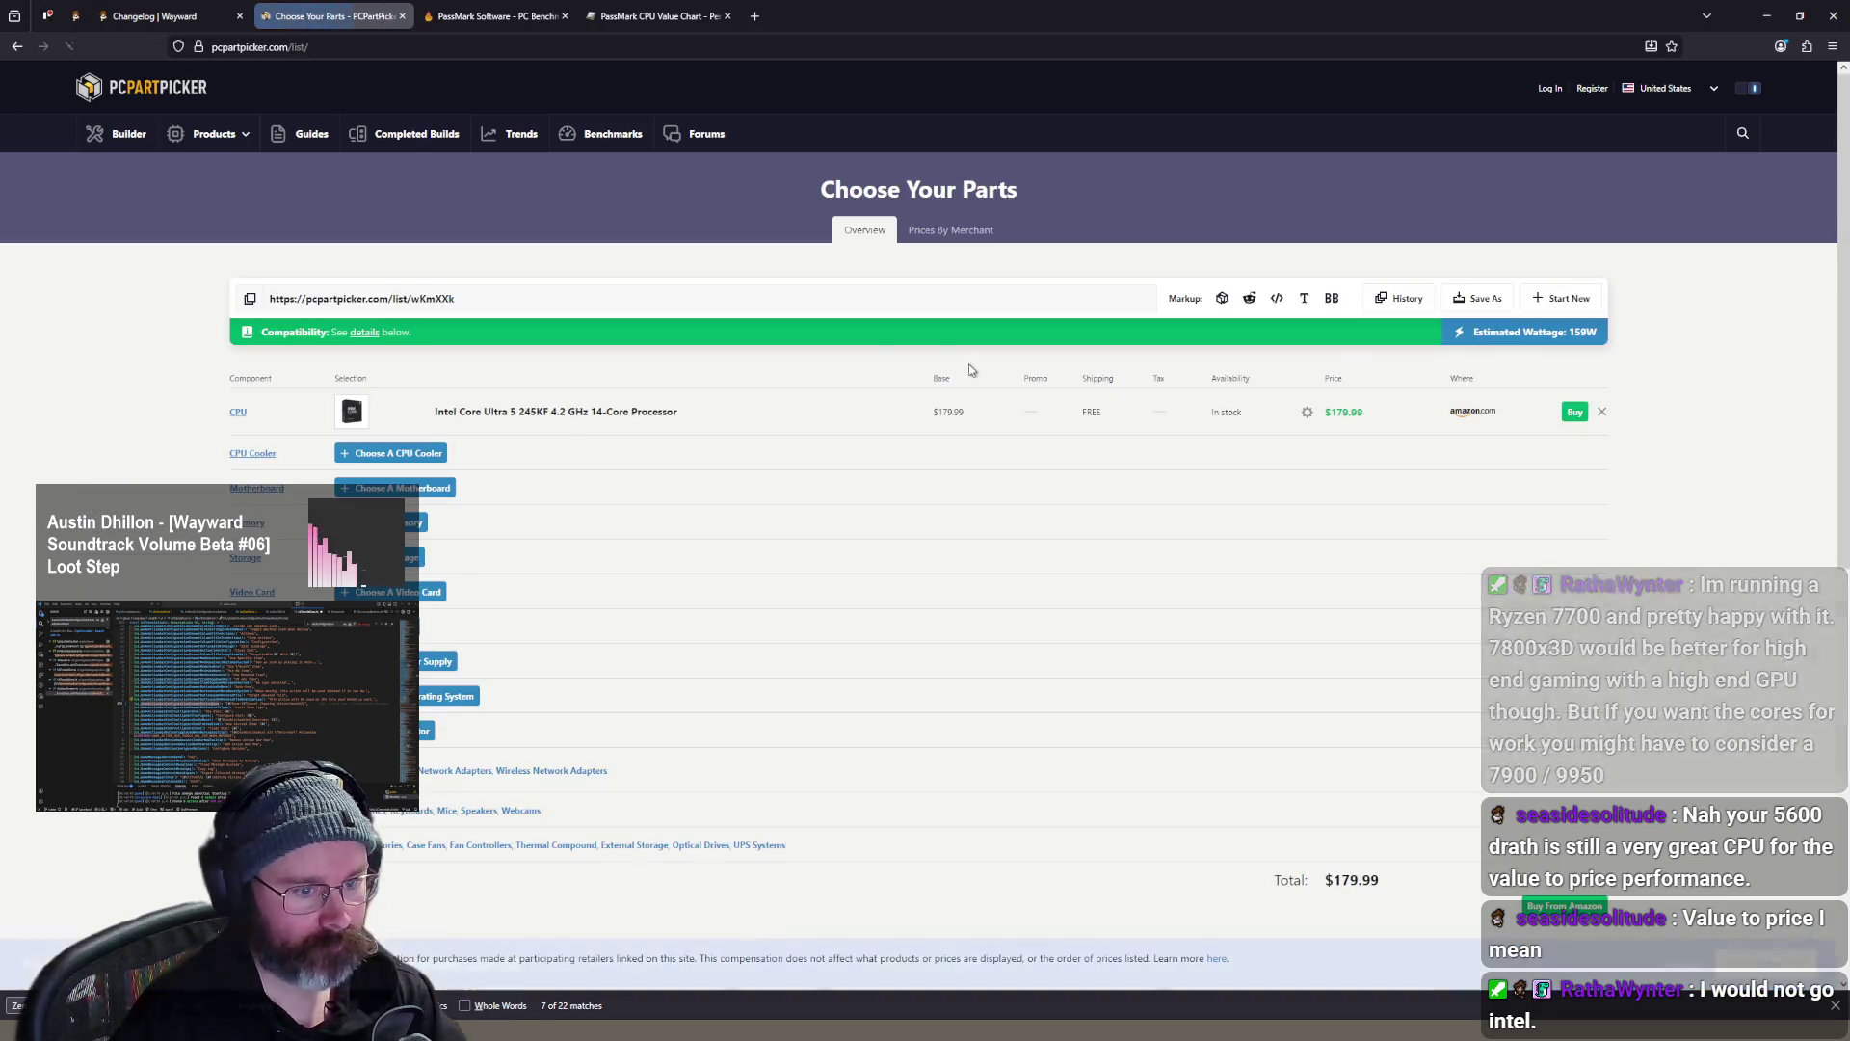
left_click(393, 488)
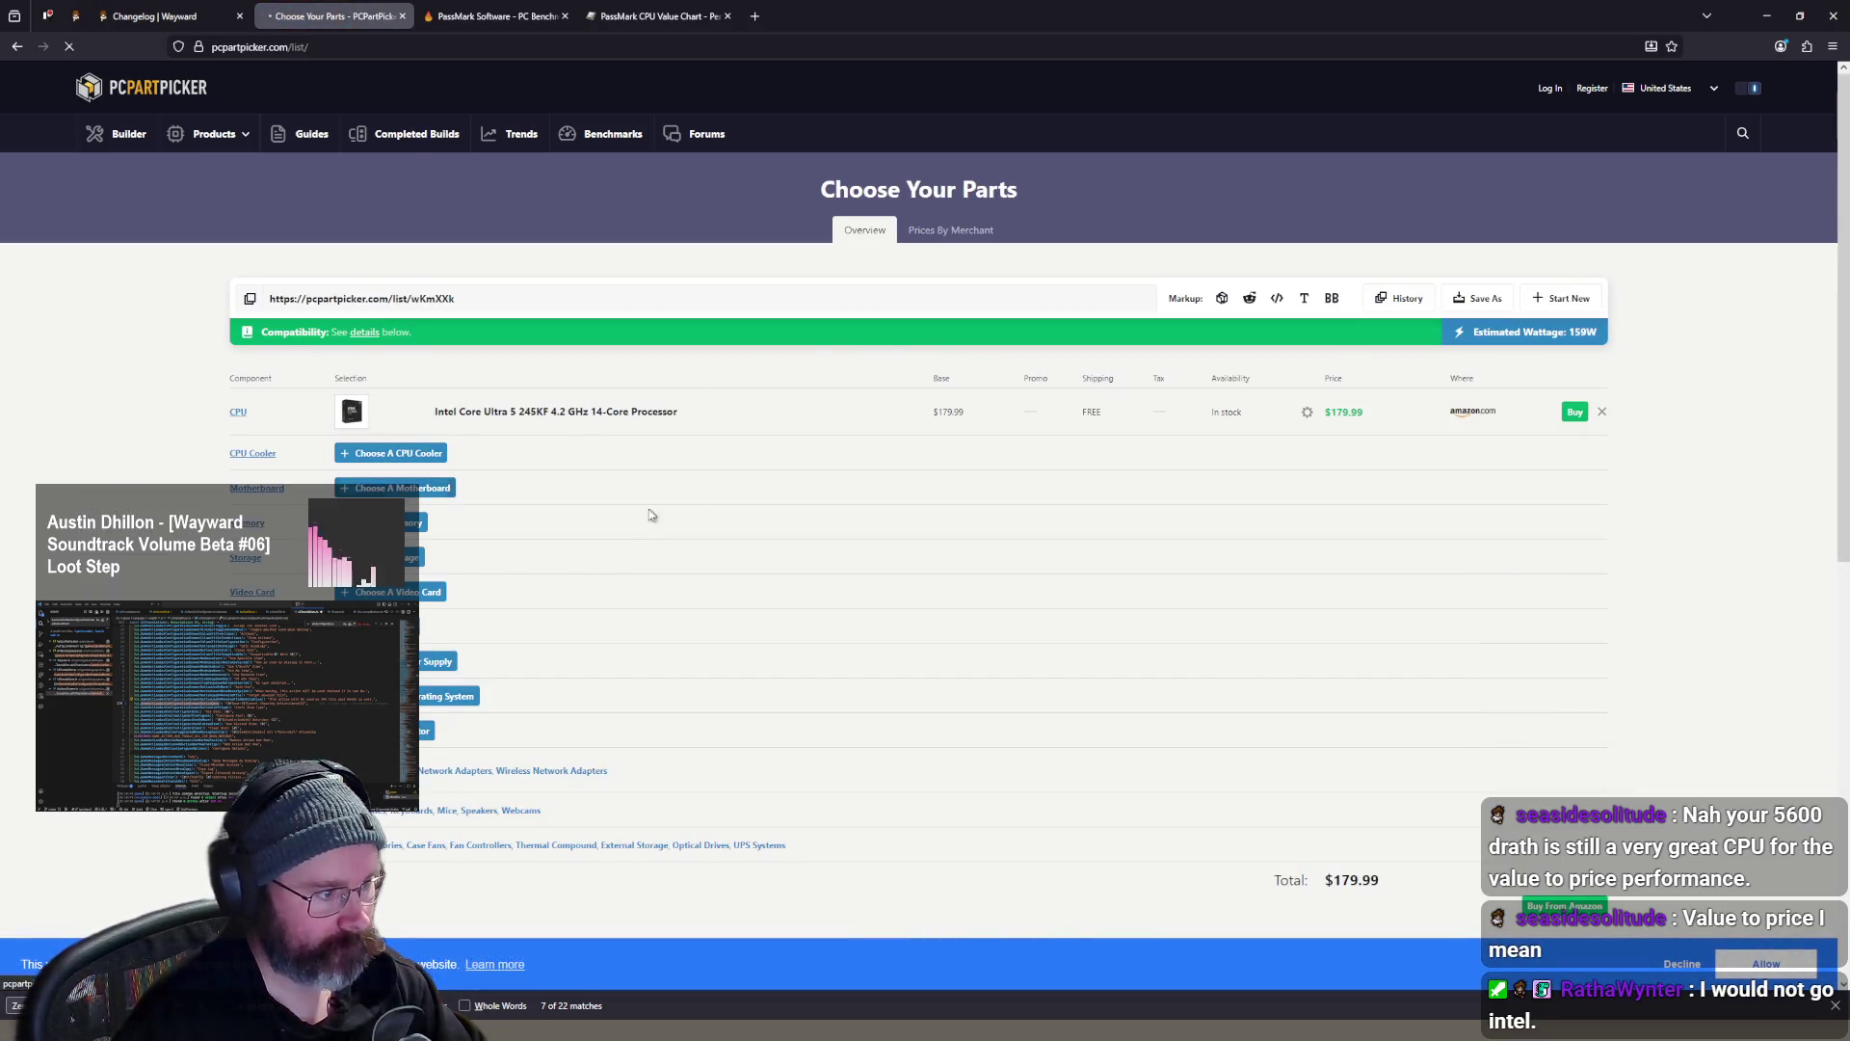
left_click(1493, 337)
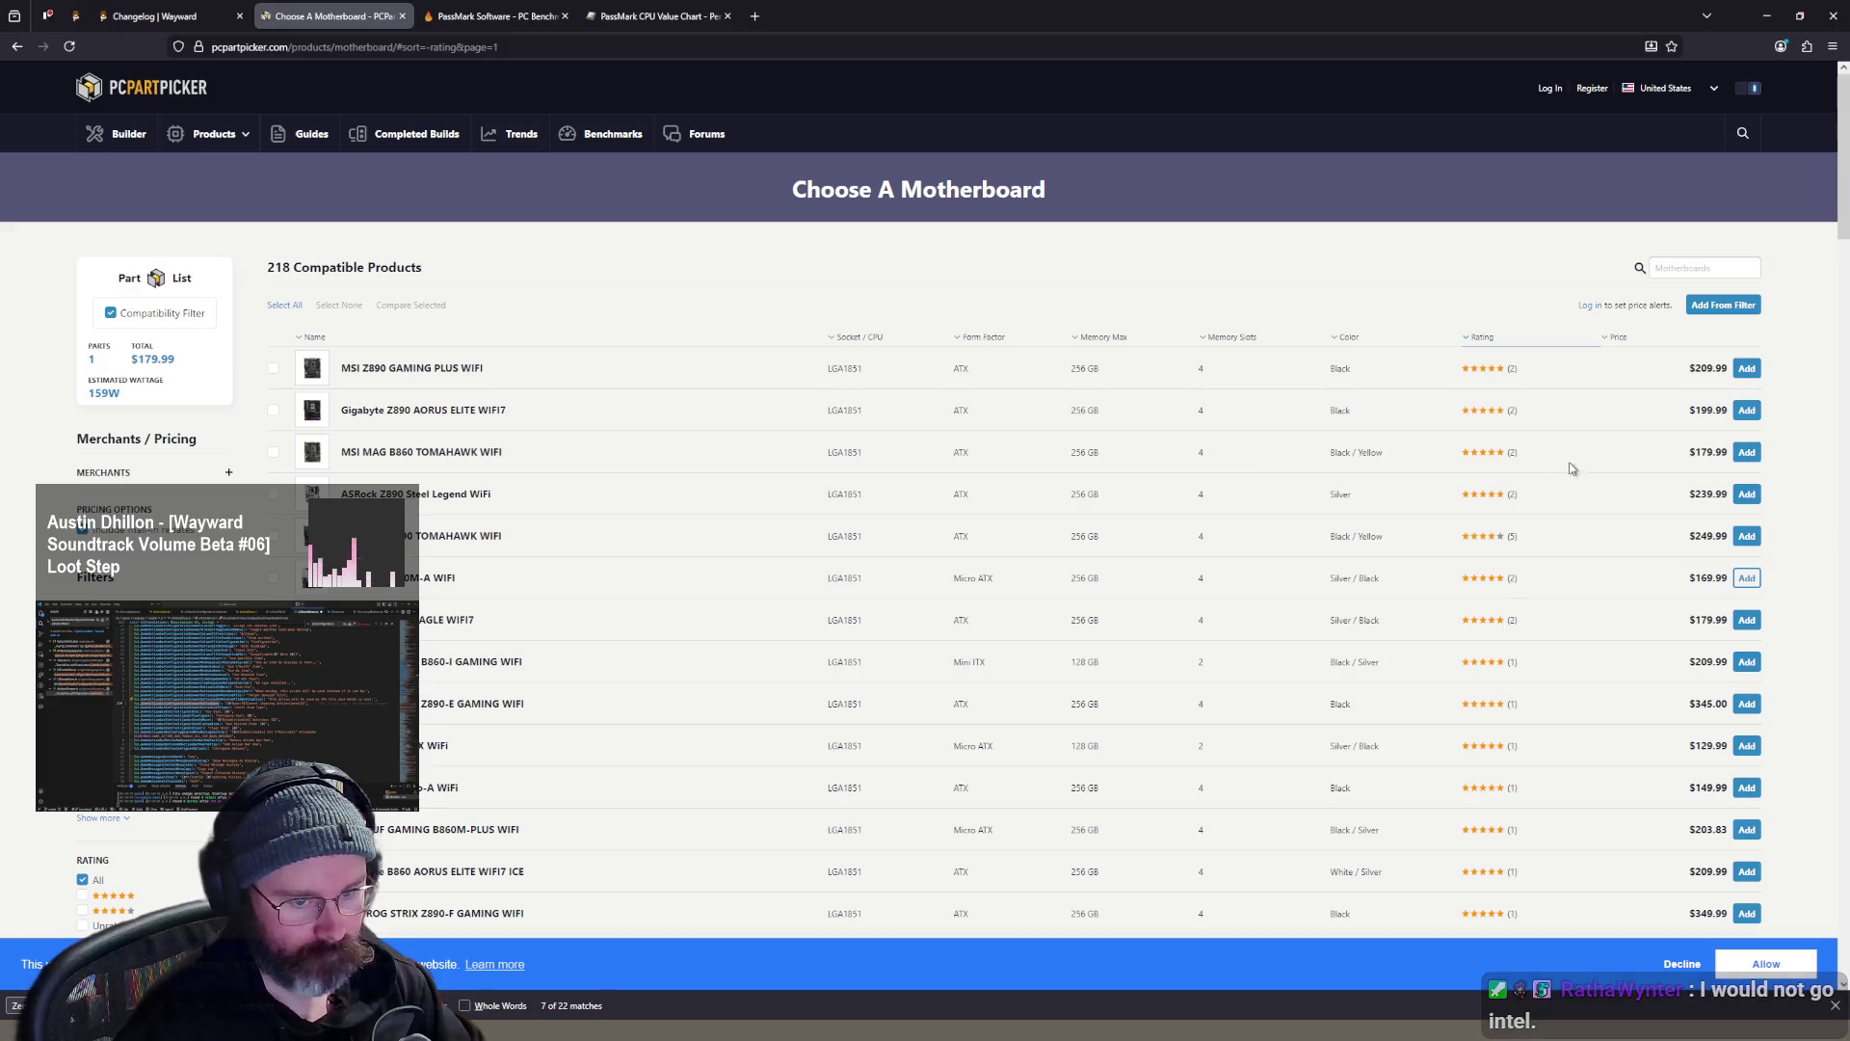
left_click(1747, 453)
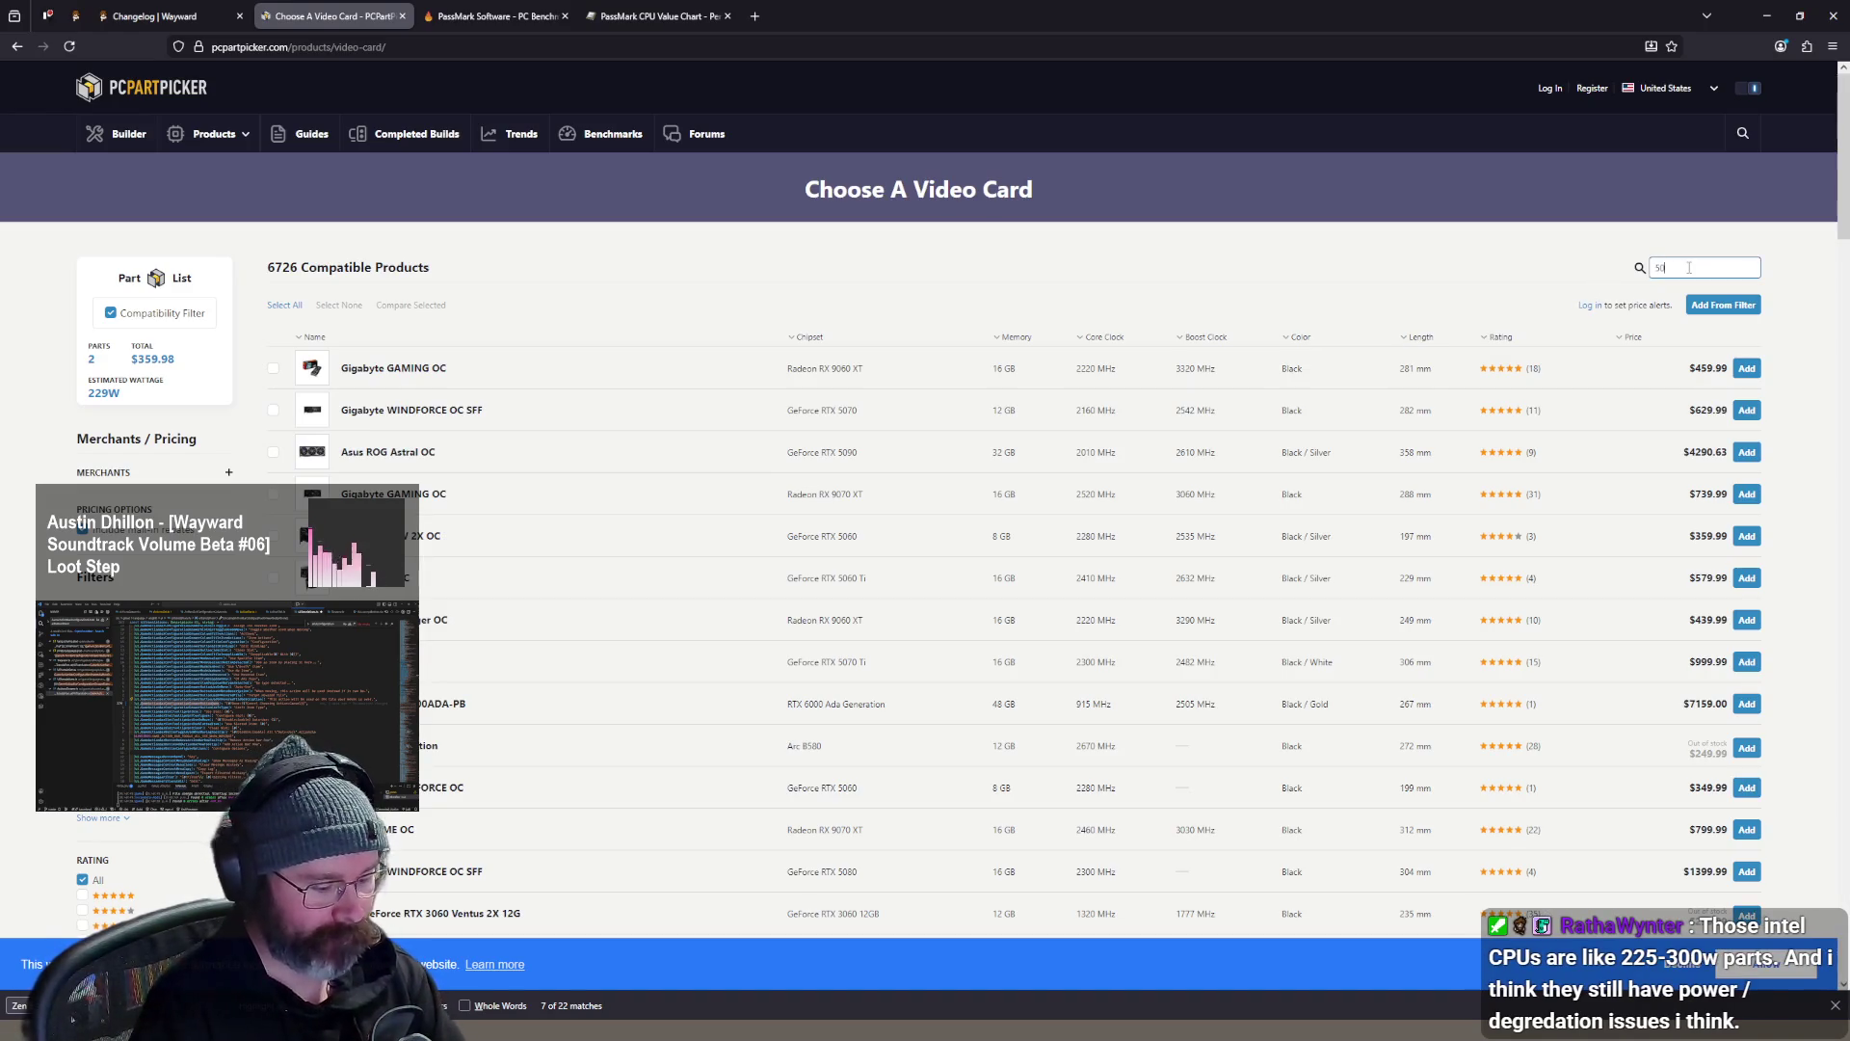
- Filter the video card list to 5070, then return to the PassMark value chart
type("70")
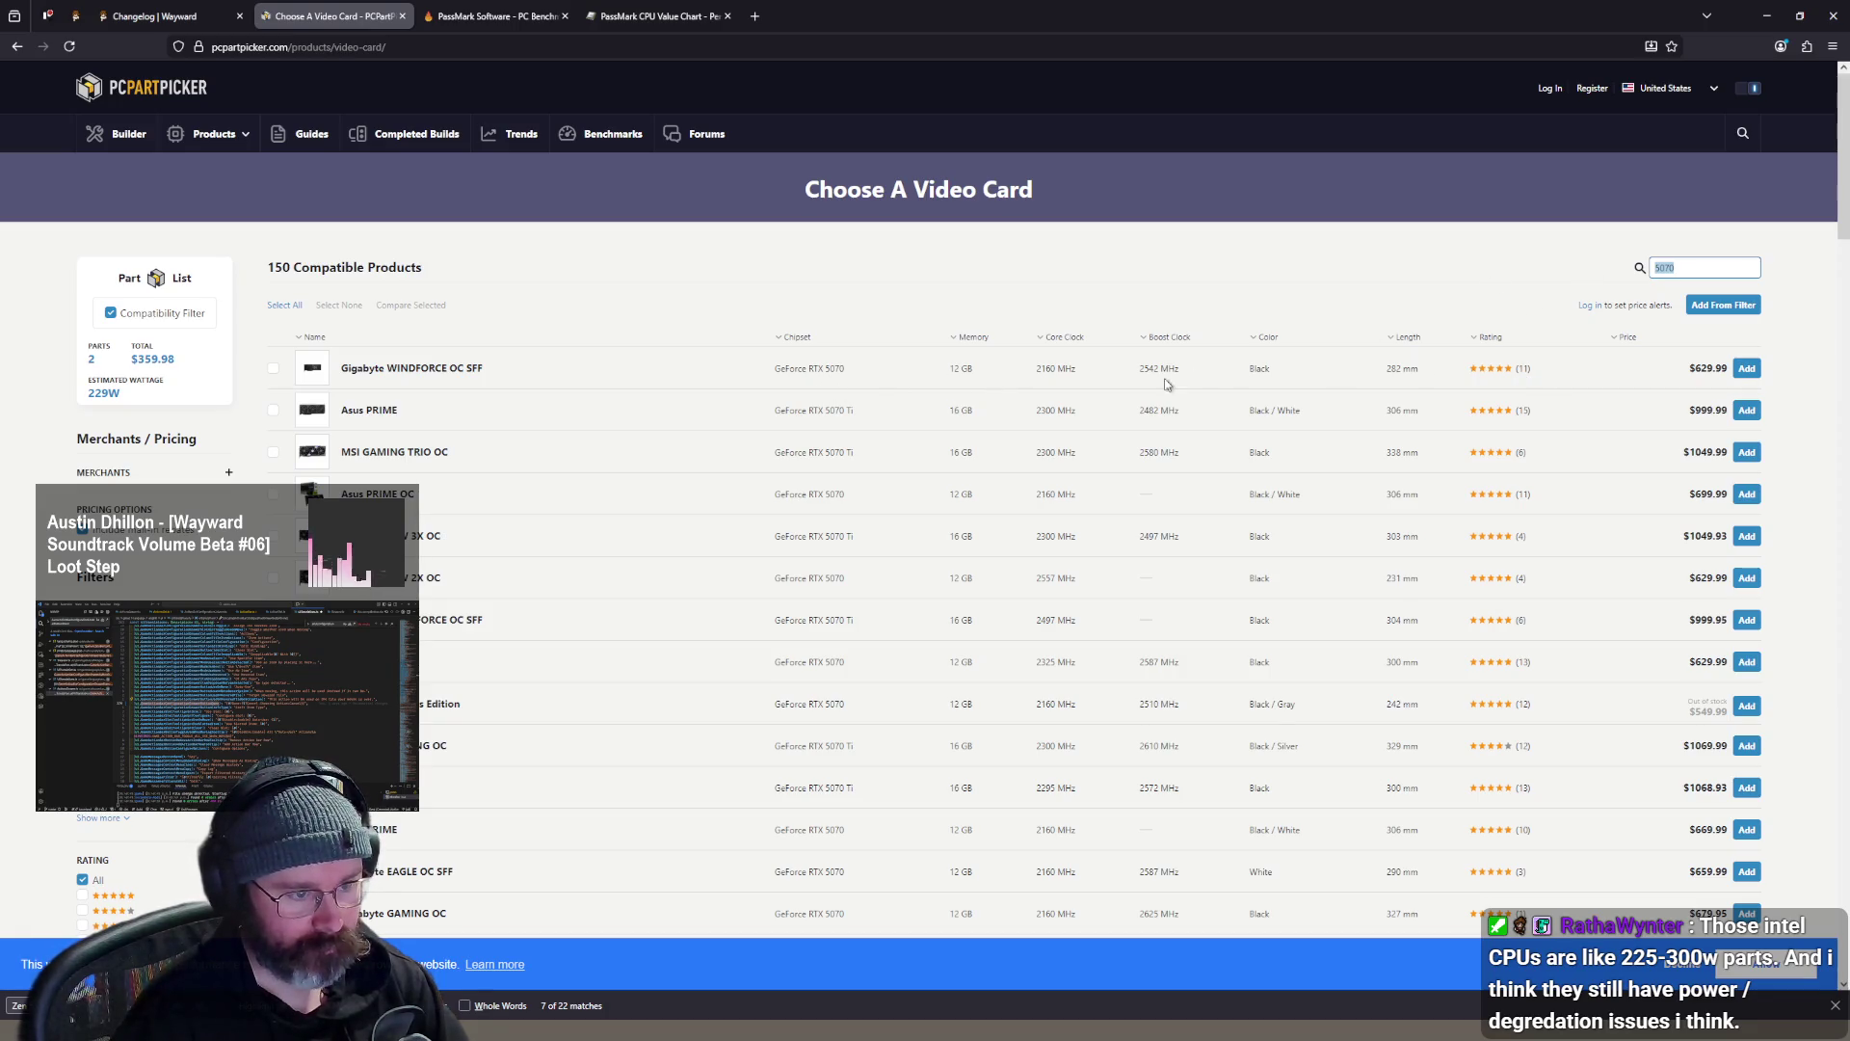
left_click(654, 16)
scroll(645, 218, "up", 6)
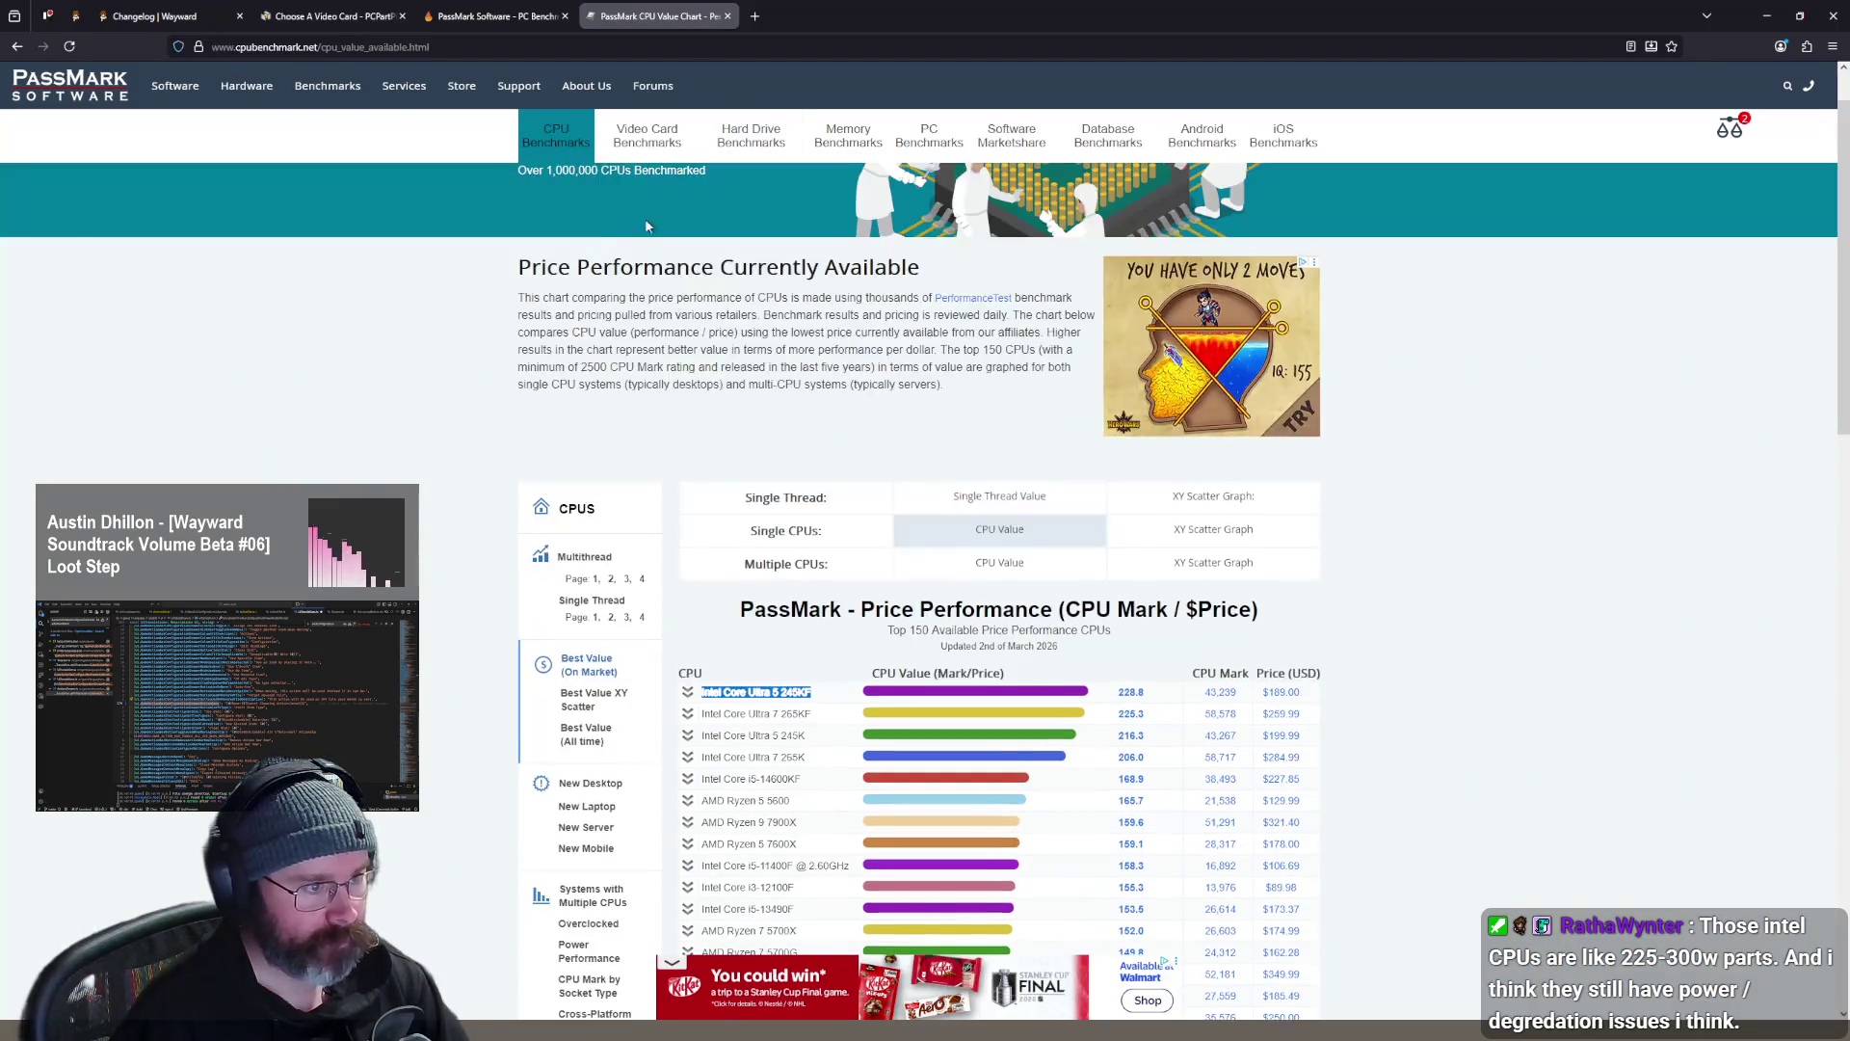
left_click(660, 140)
scroll(606, 382, "down", 4)
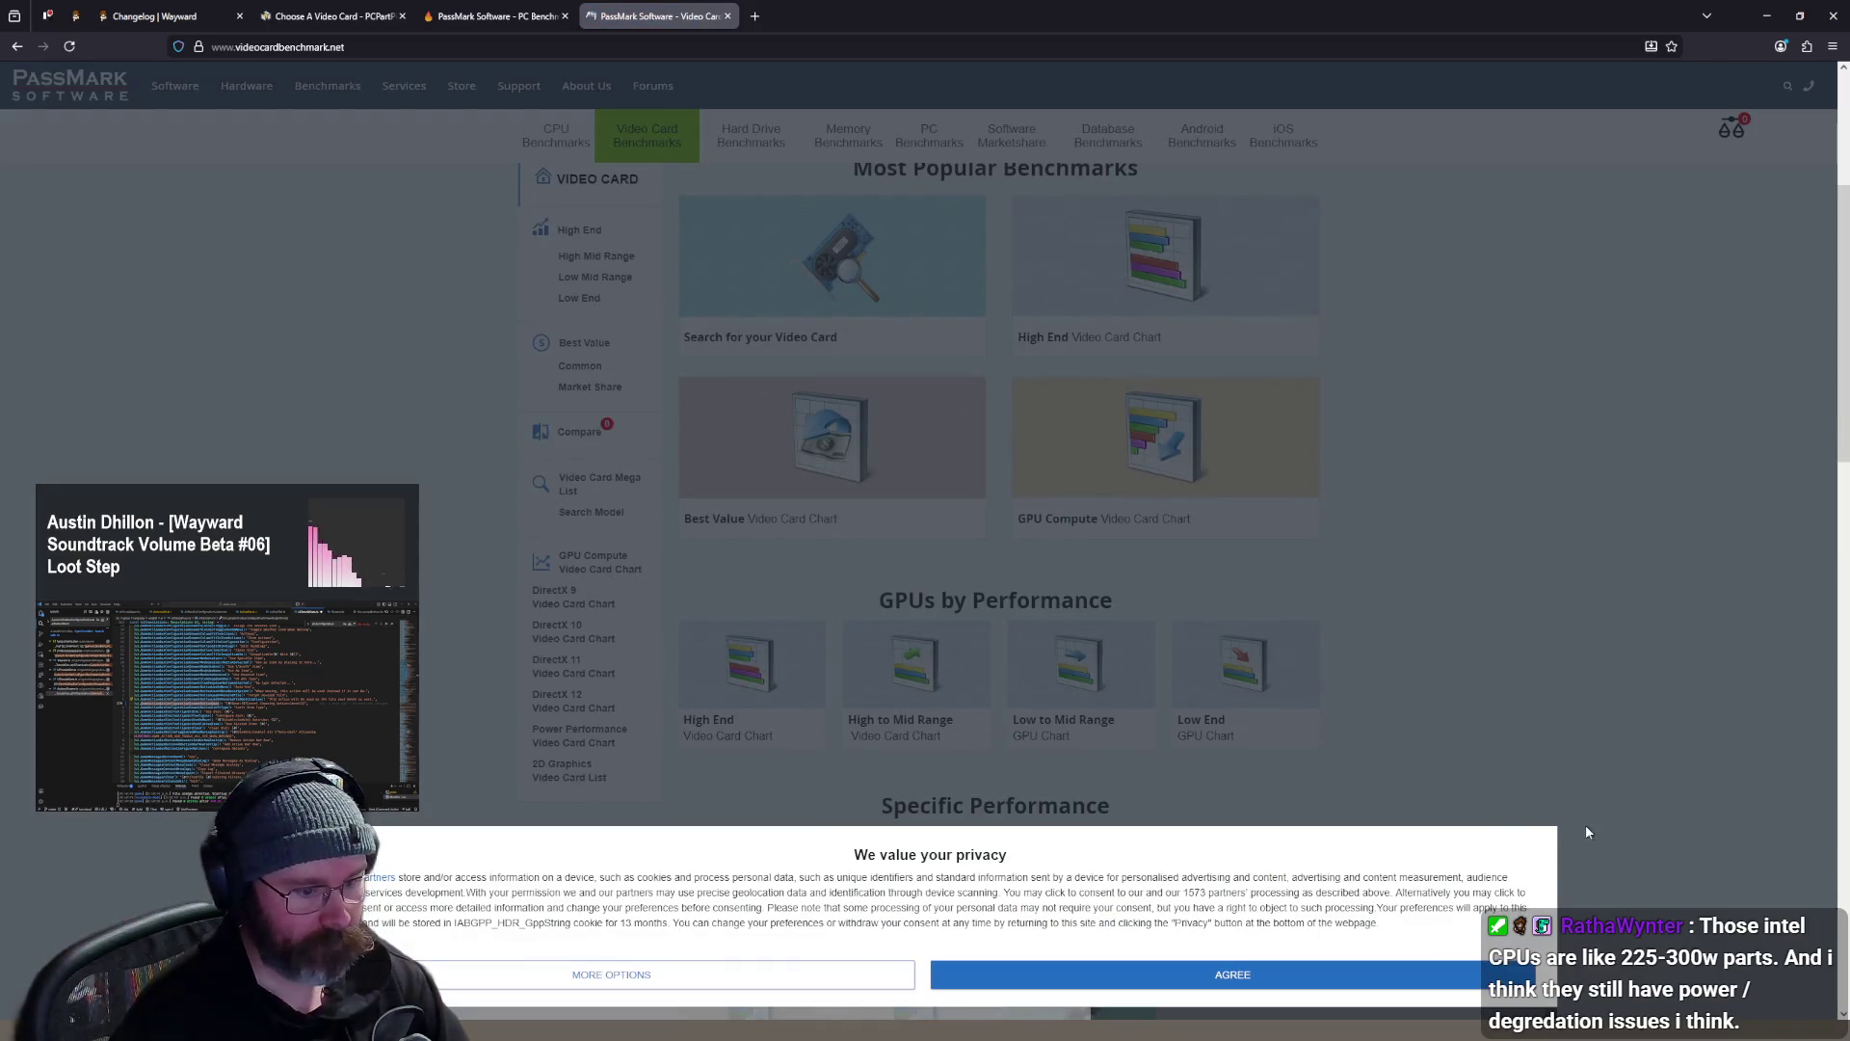
left_click(1427, 975)
scroll(613, 416, "up", 2)
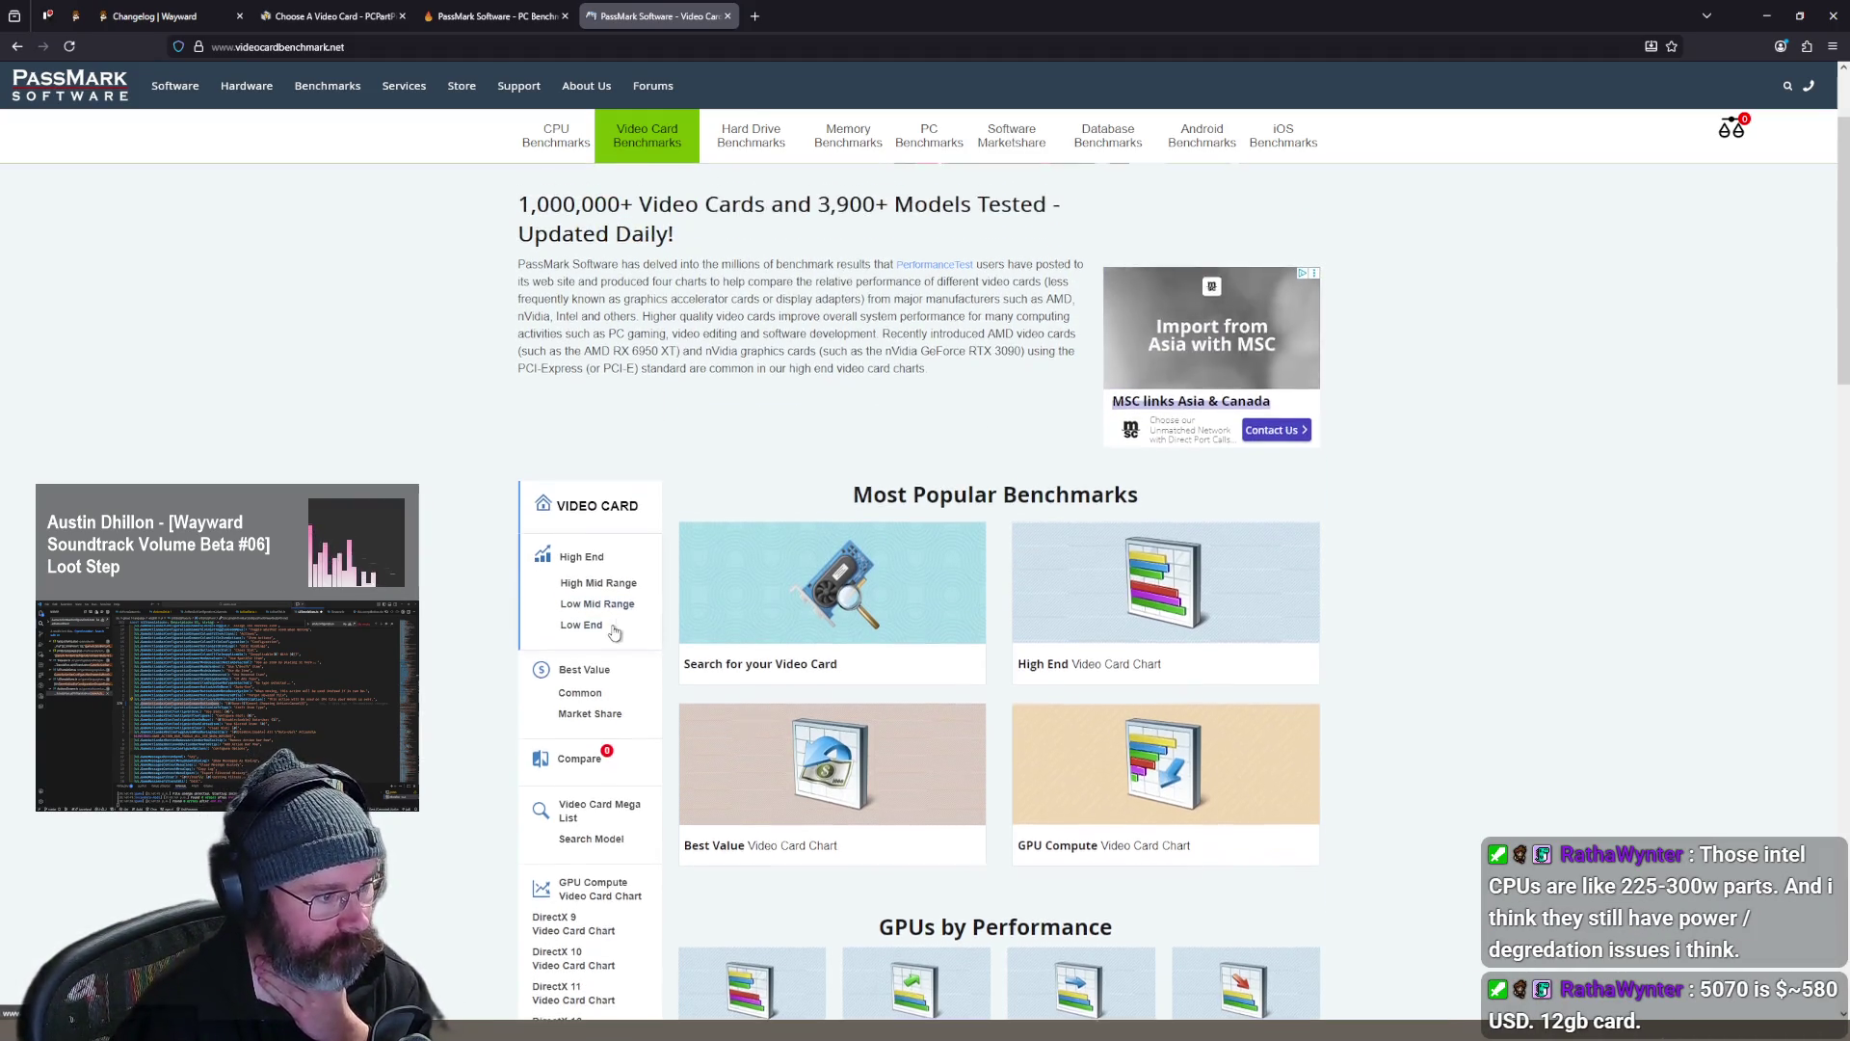
scroll(622, 521, "down", 1)
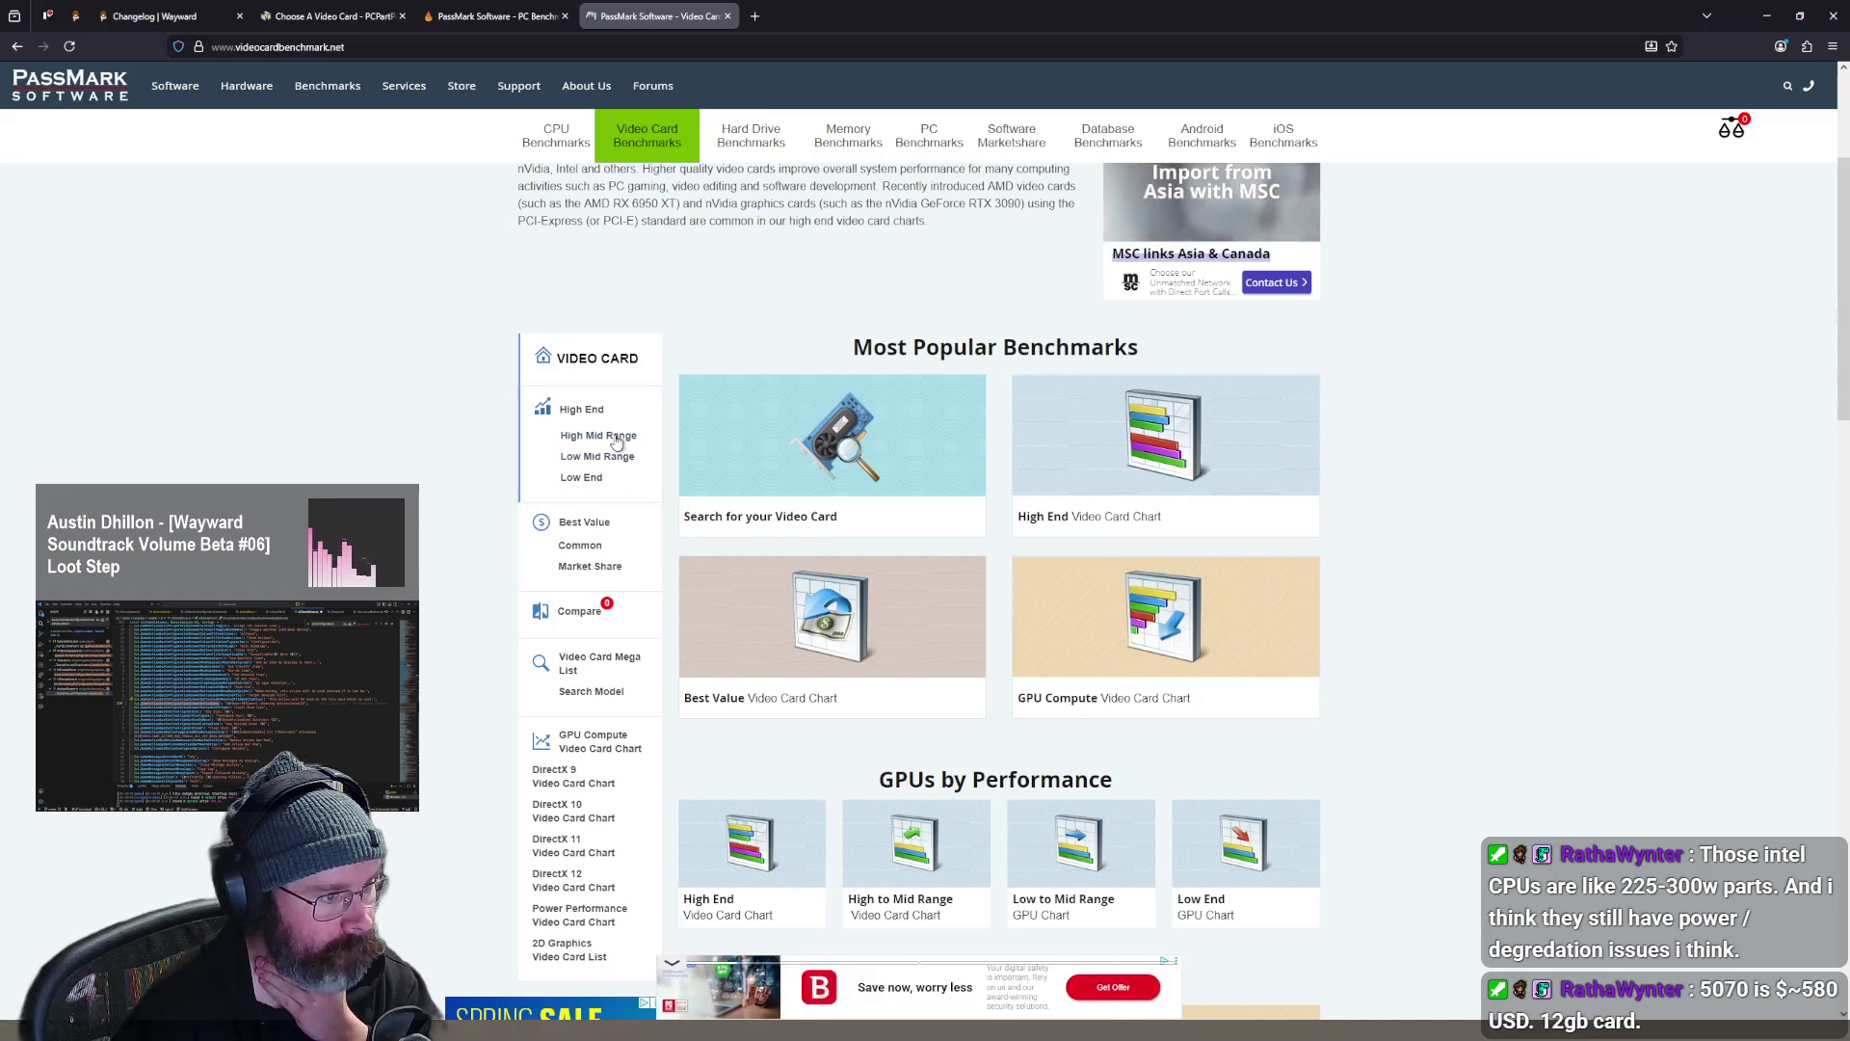
left_click(595, 525)
scroll(675, 482, "down", 3)
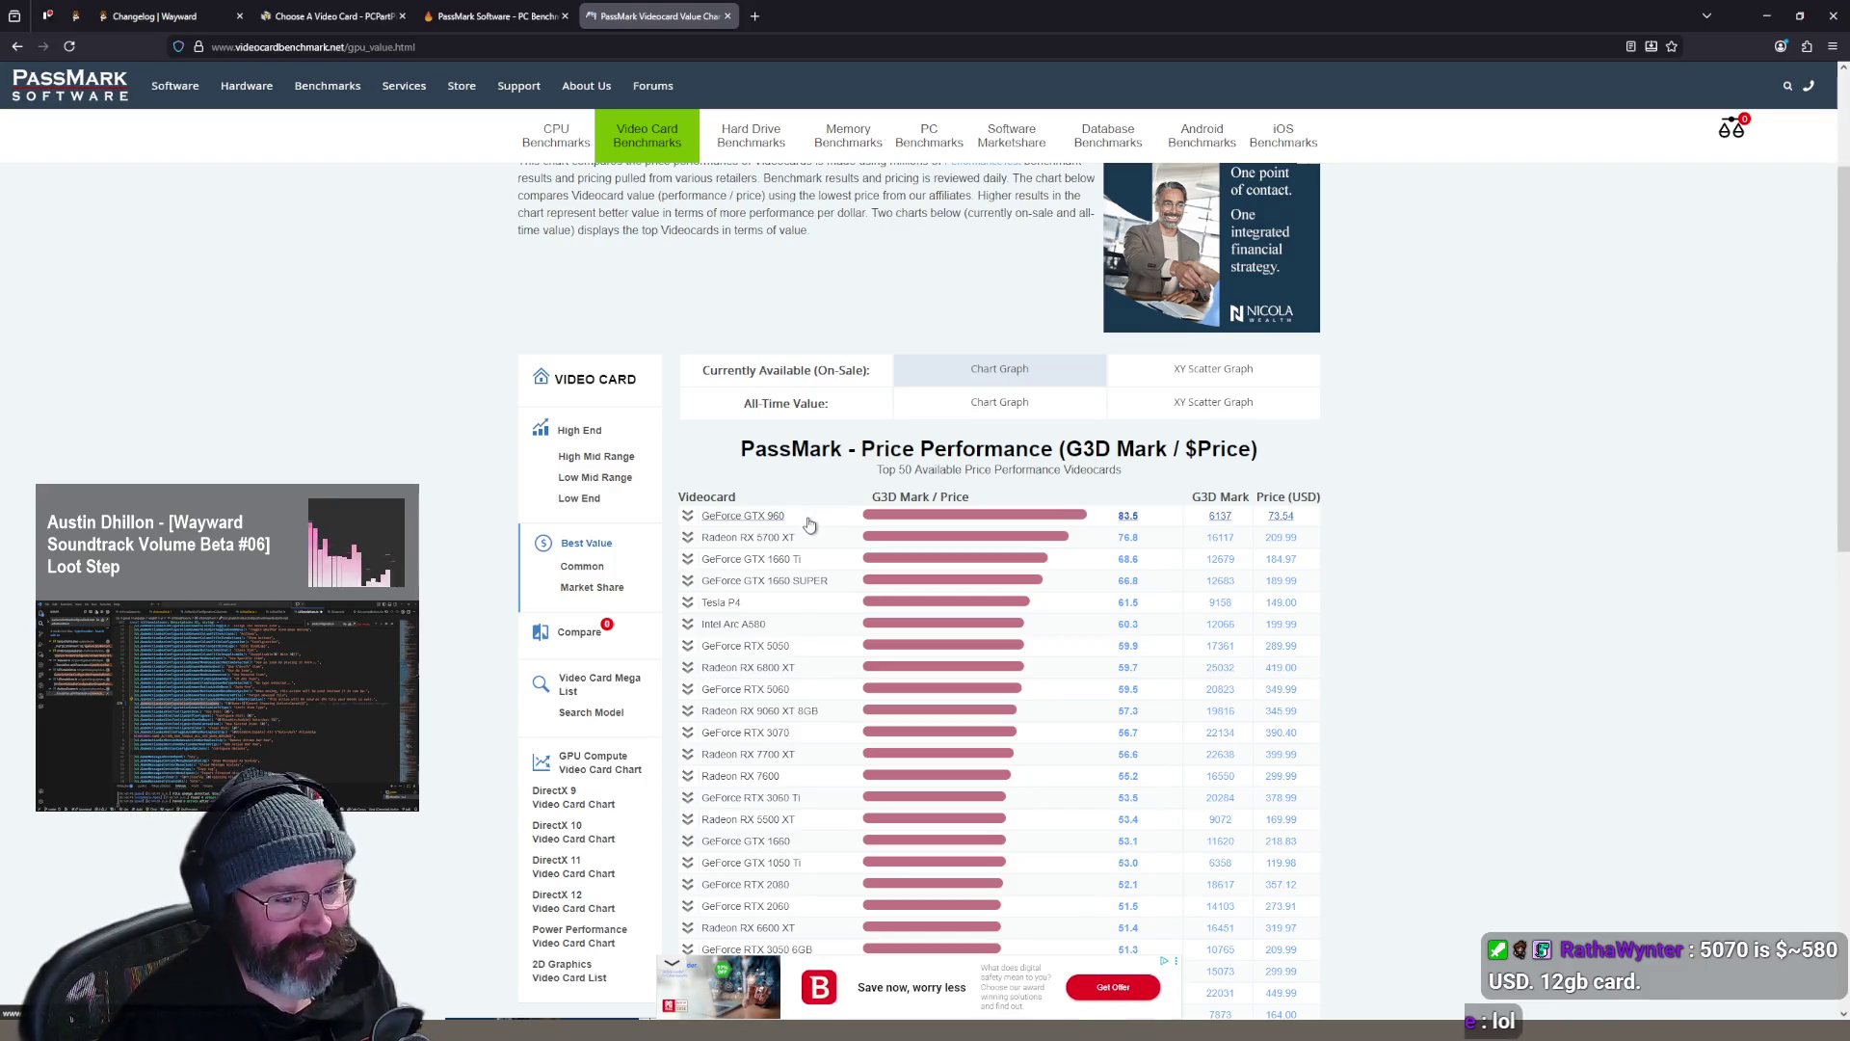
scroll(1251, 530, "down", 1)
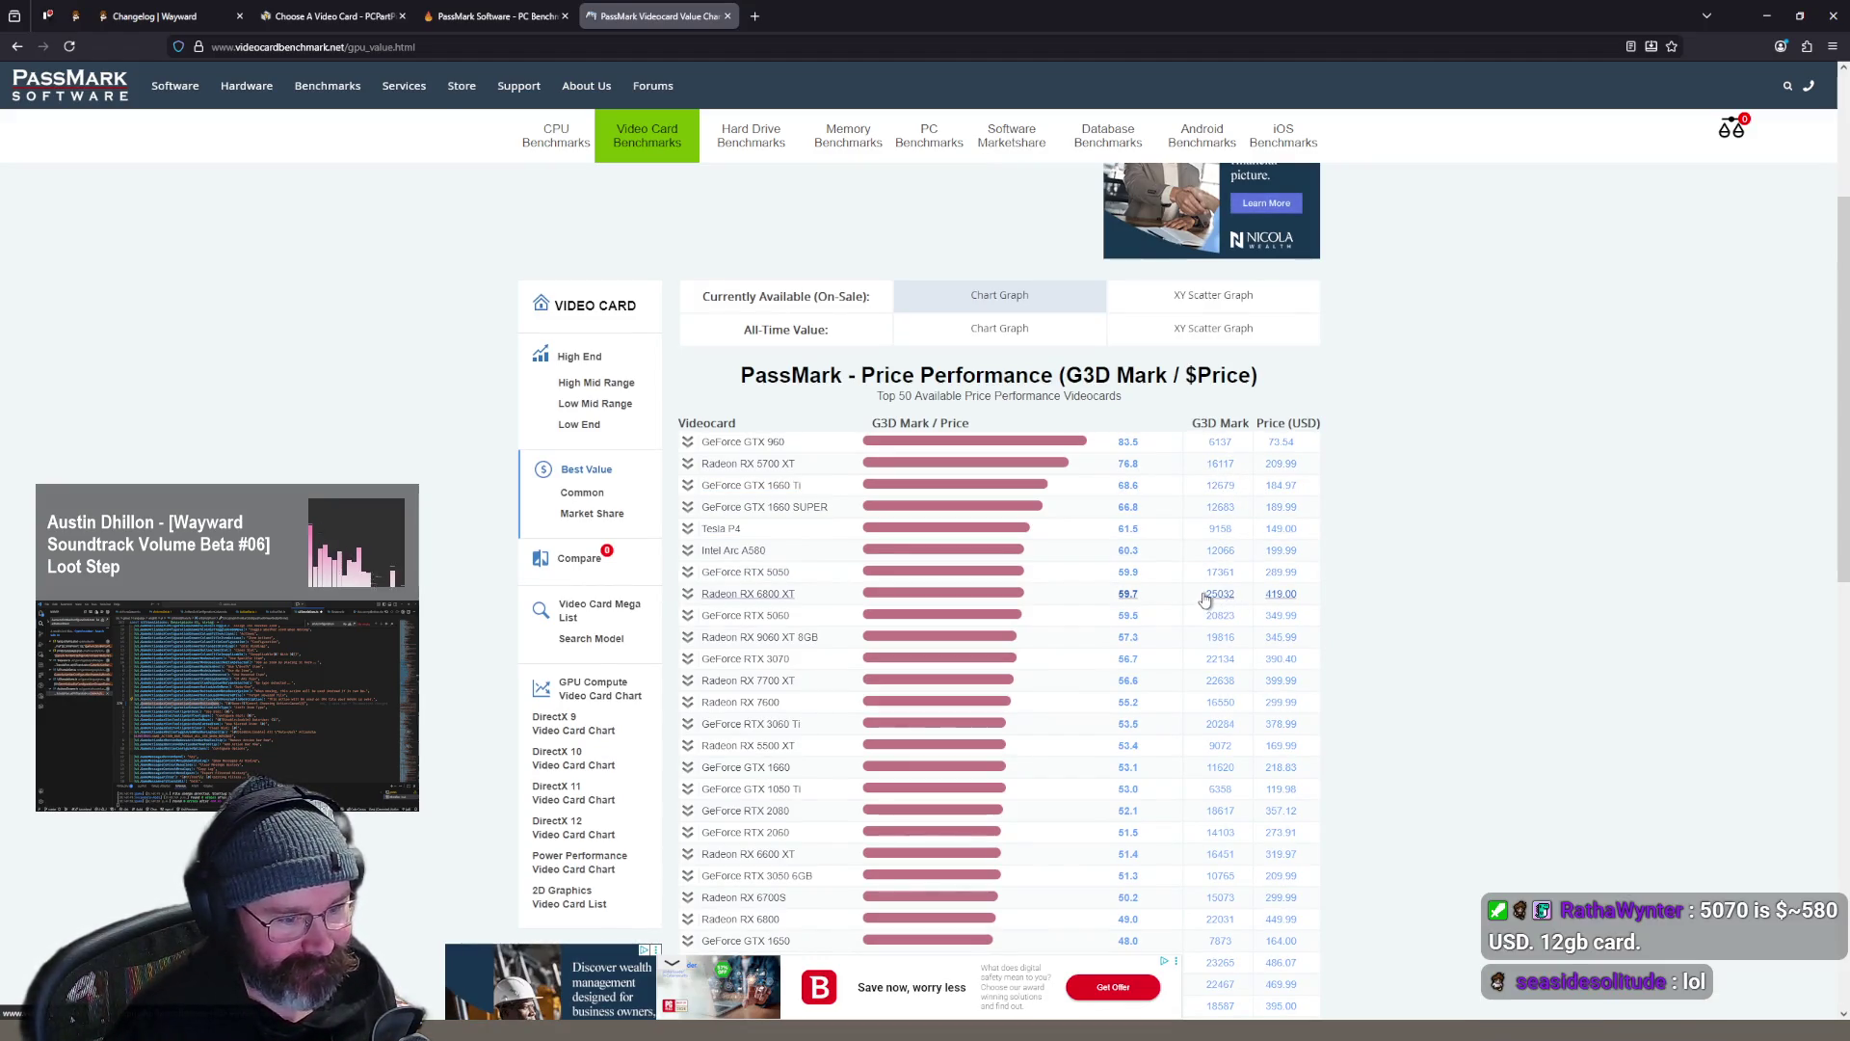
scroll(1266, 605, "down", 1)
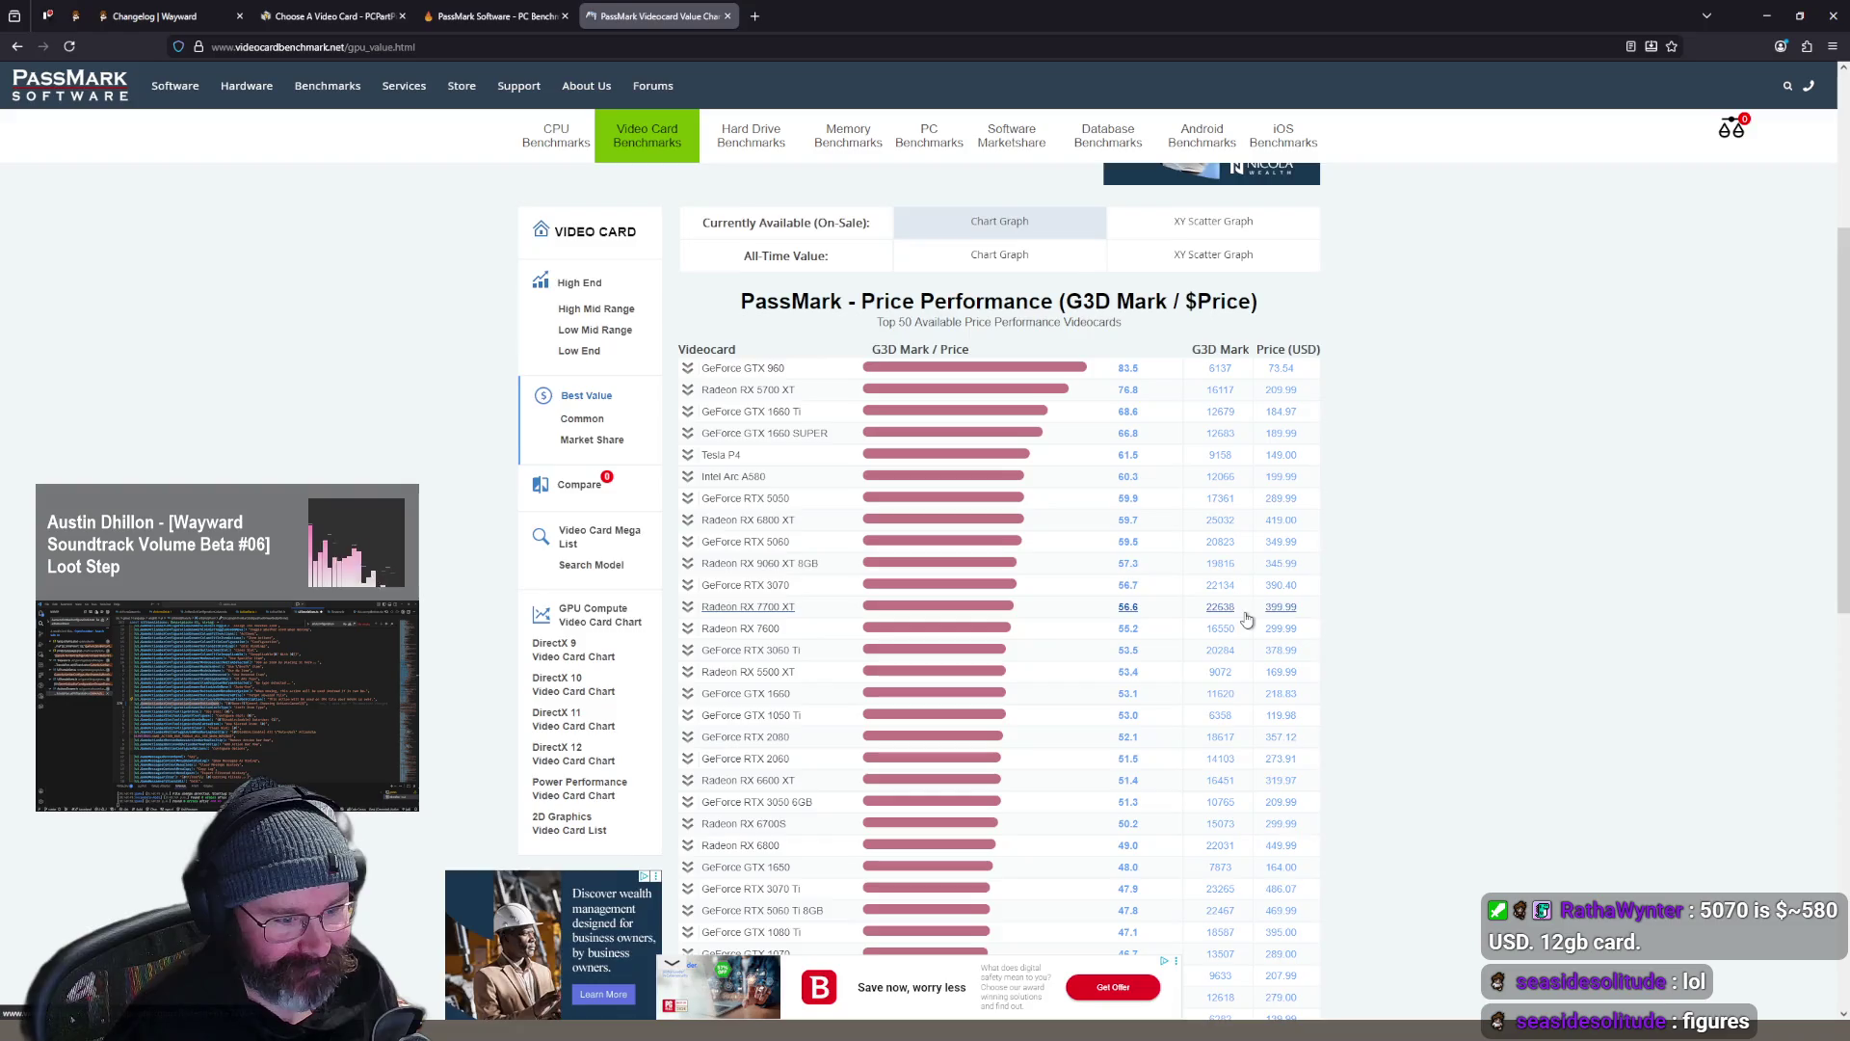
scroll(1247, 618, "down", 1)
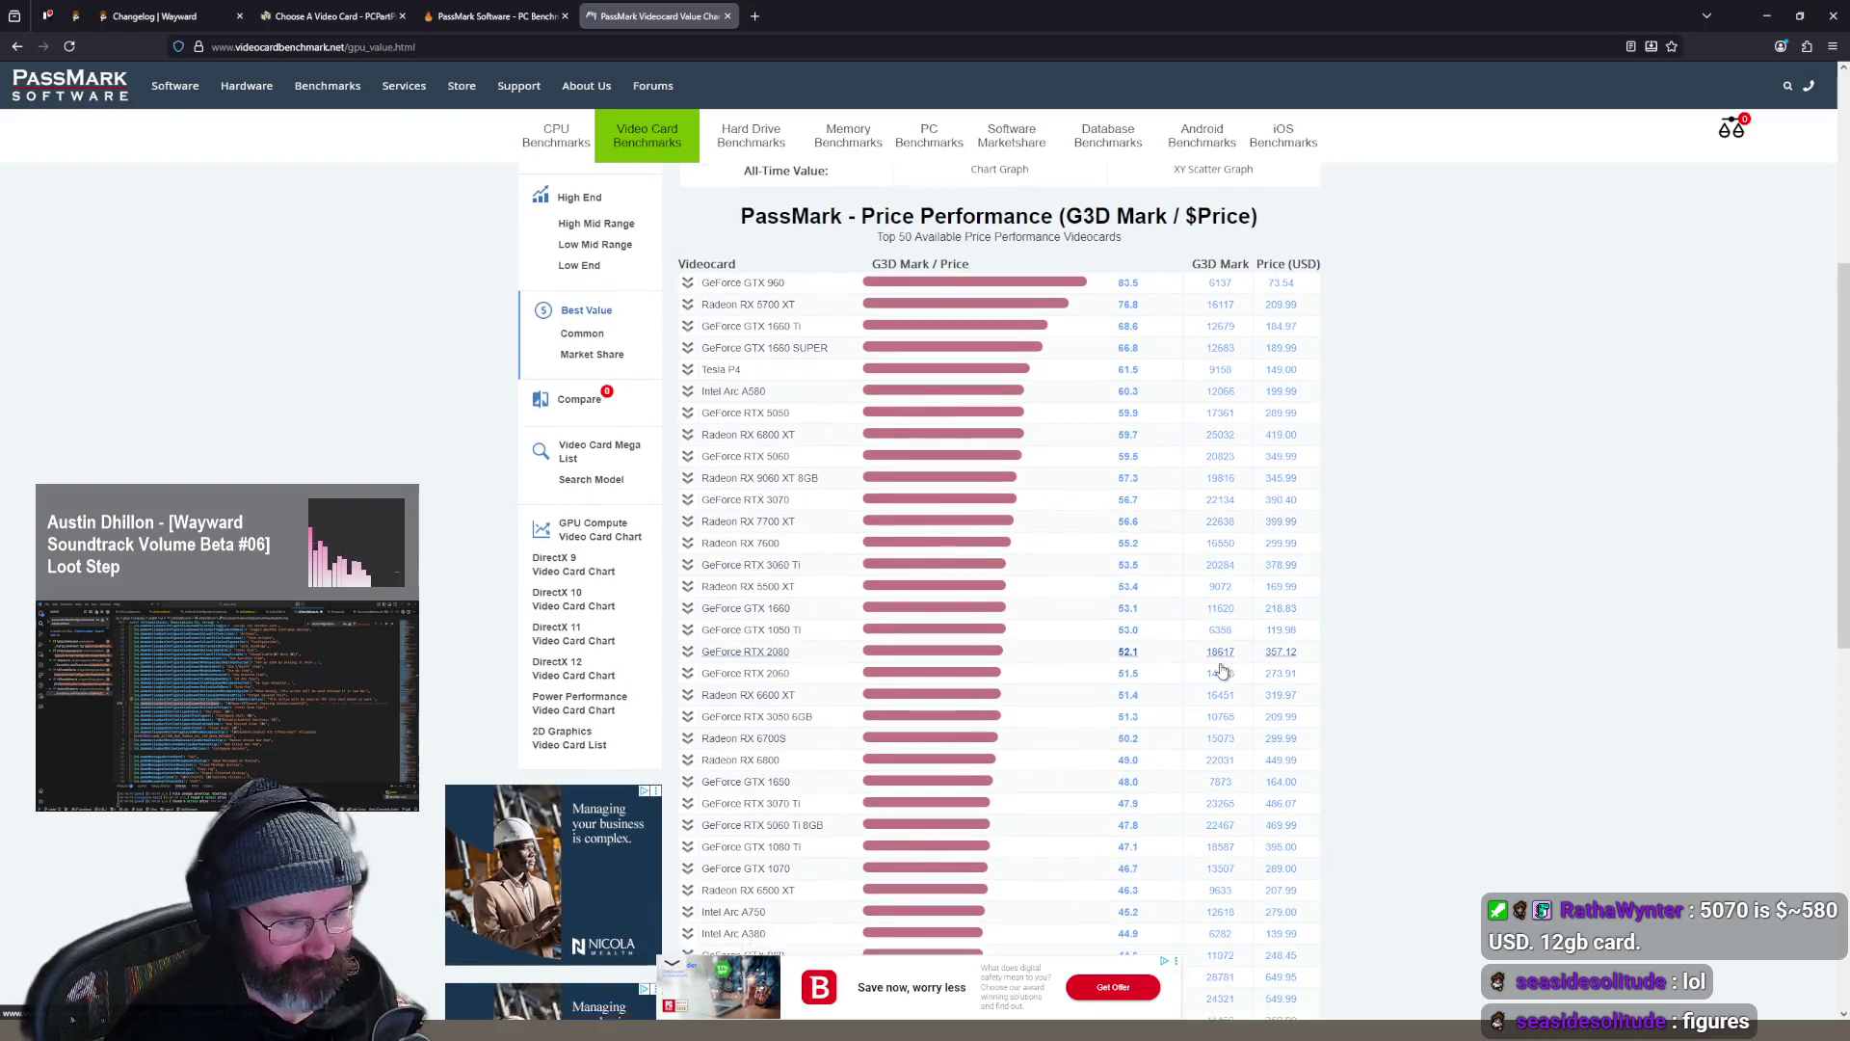
scroll(1219, 632, "down", 2)
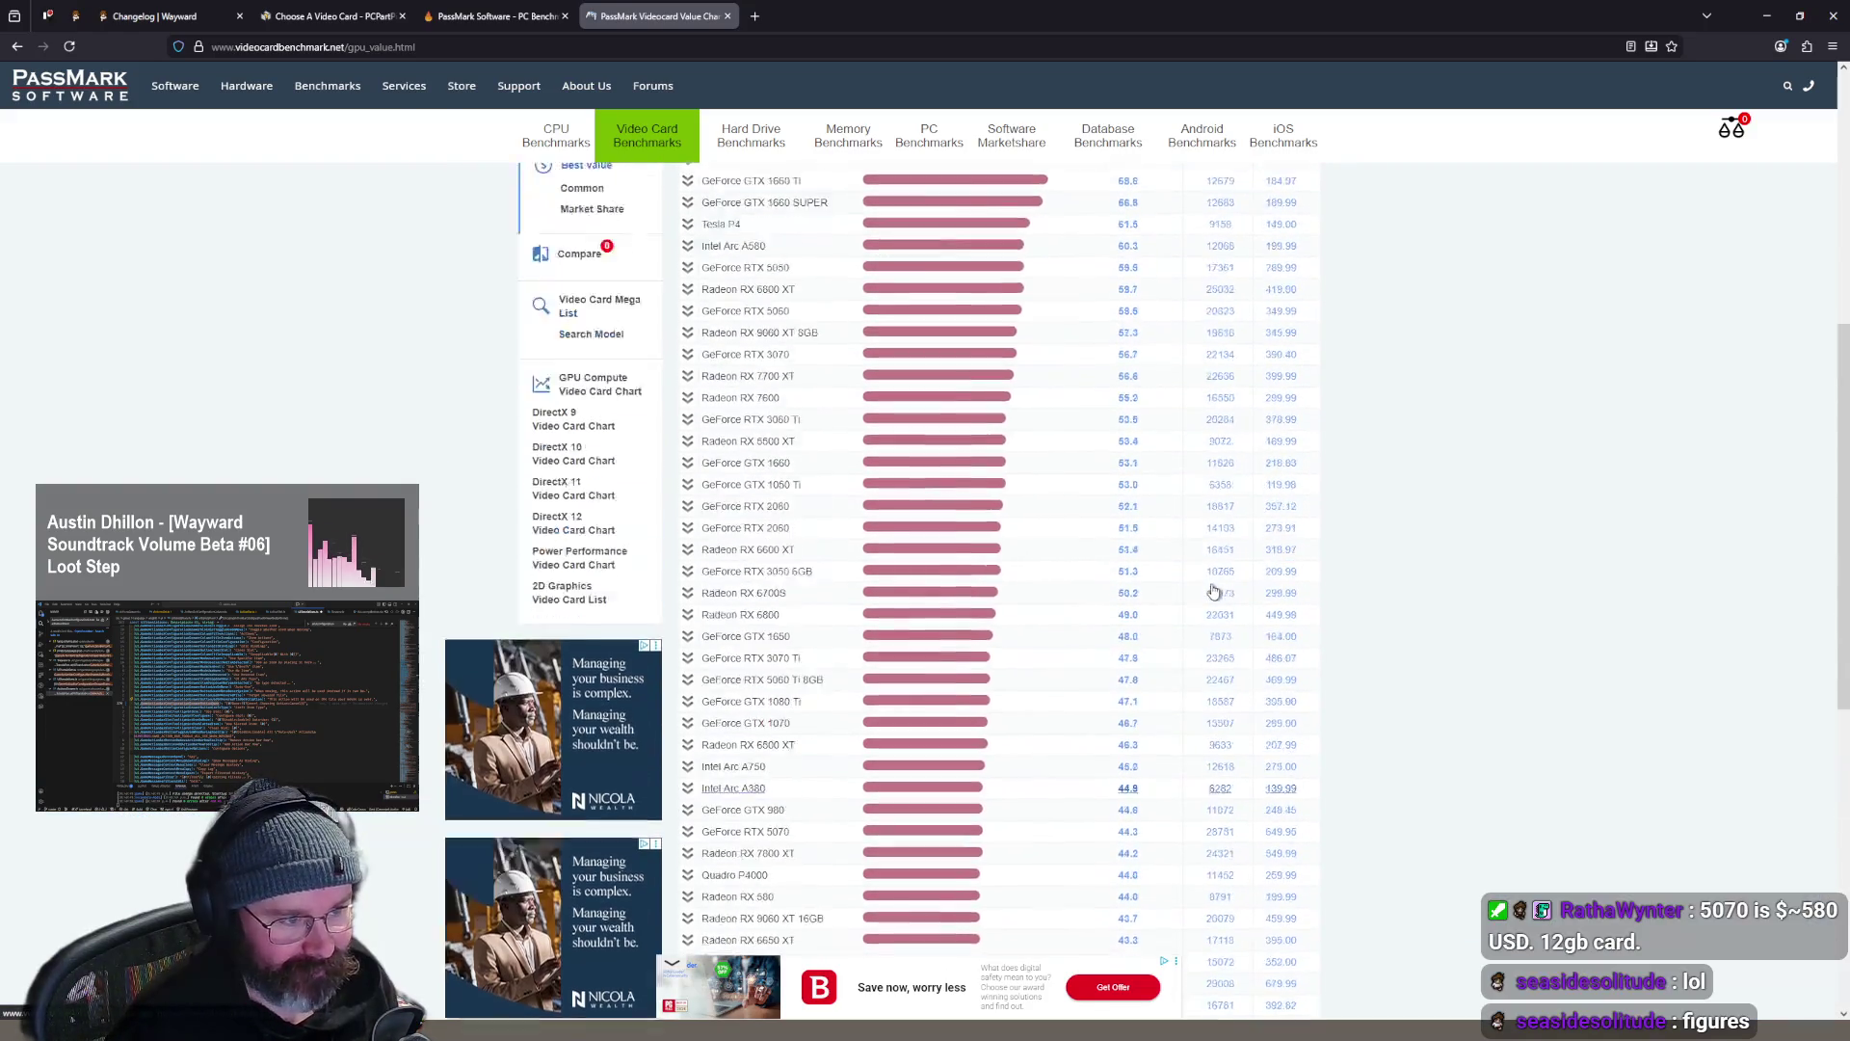
scroll(1213, 592, "up", 3)
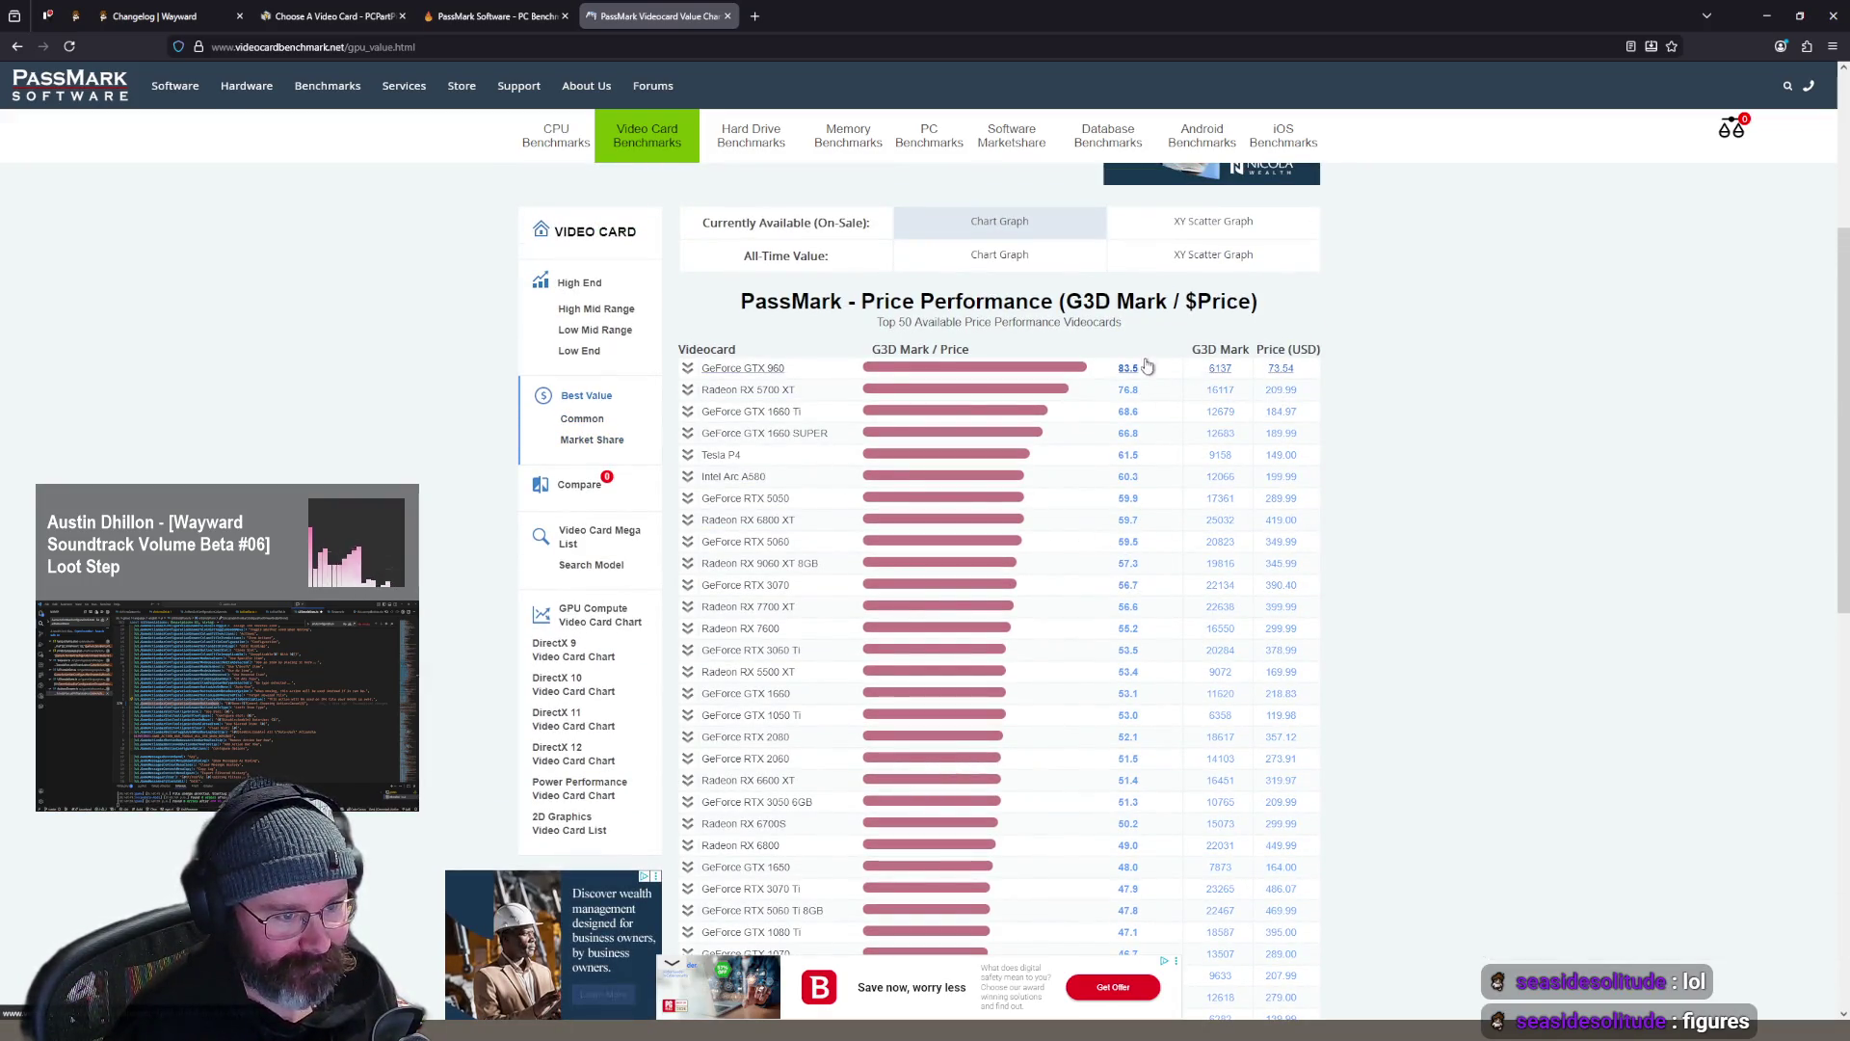
scroll(1205, 385, "up", 1)
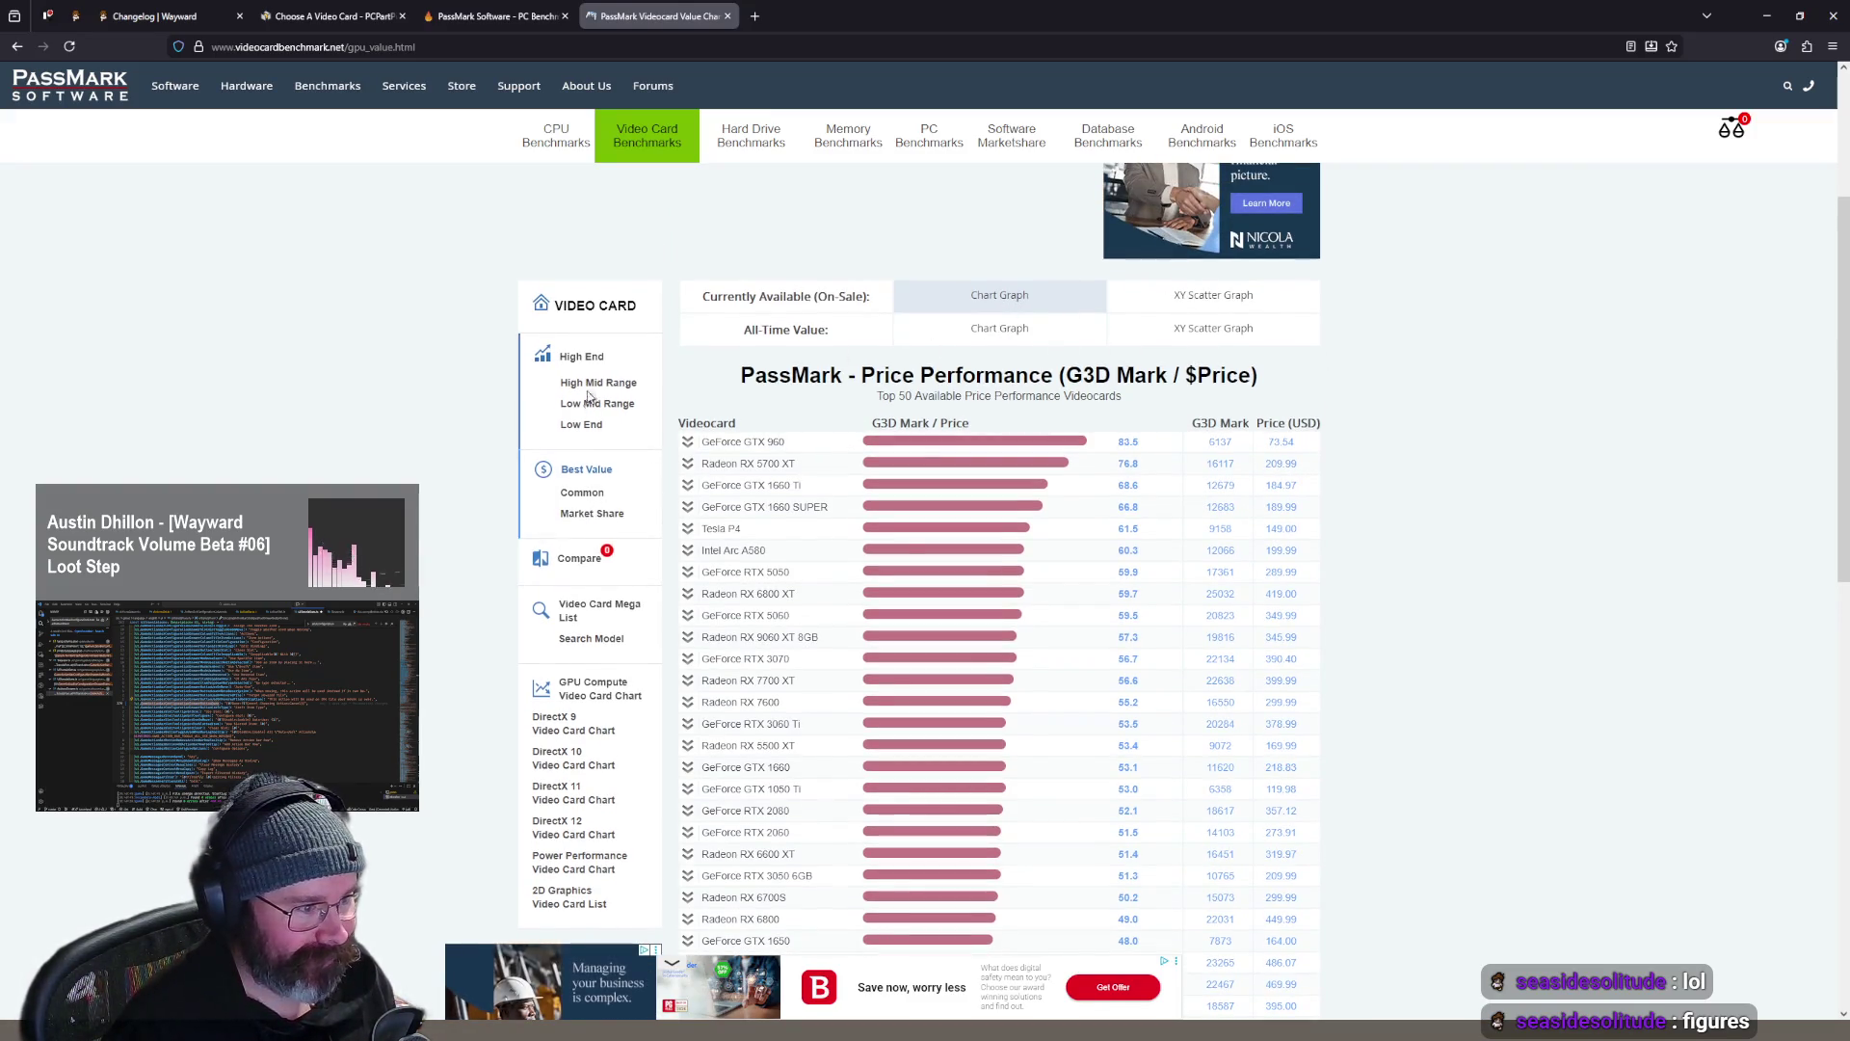
scroll(888, 685, "down", 1)
scroll(1080, 620, "up", 1)
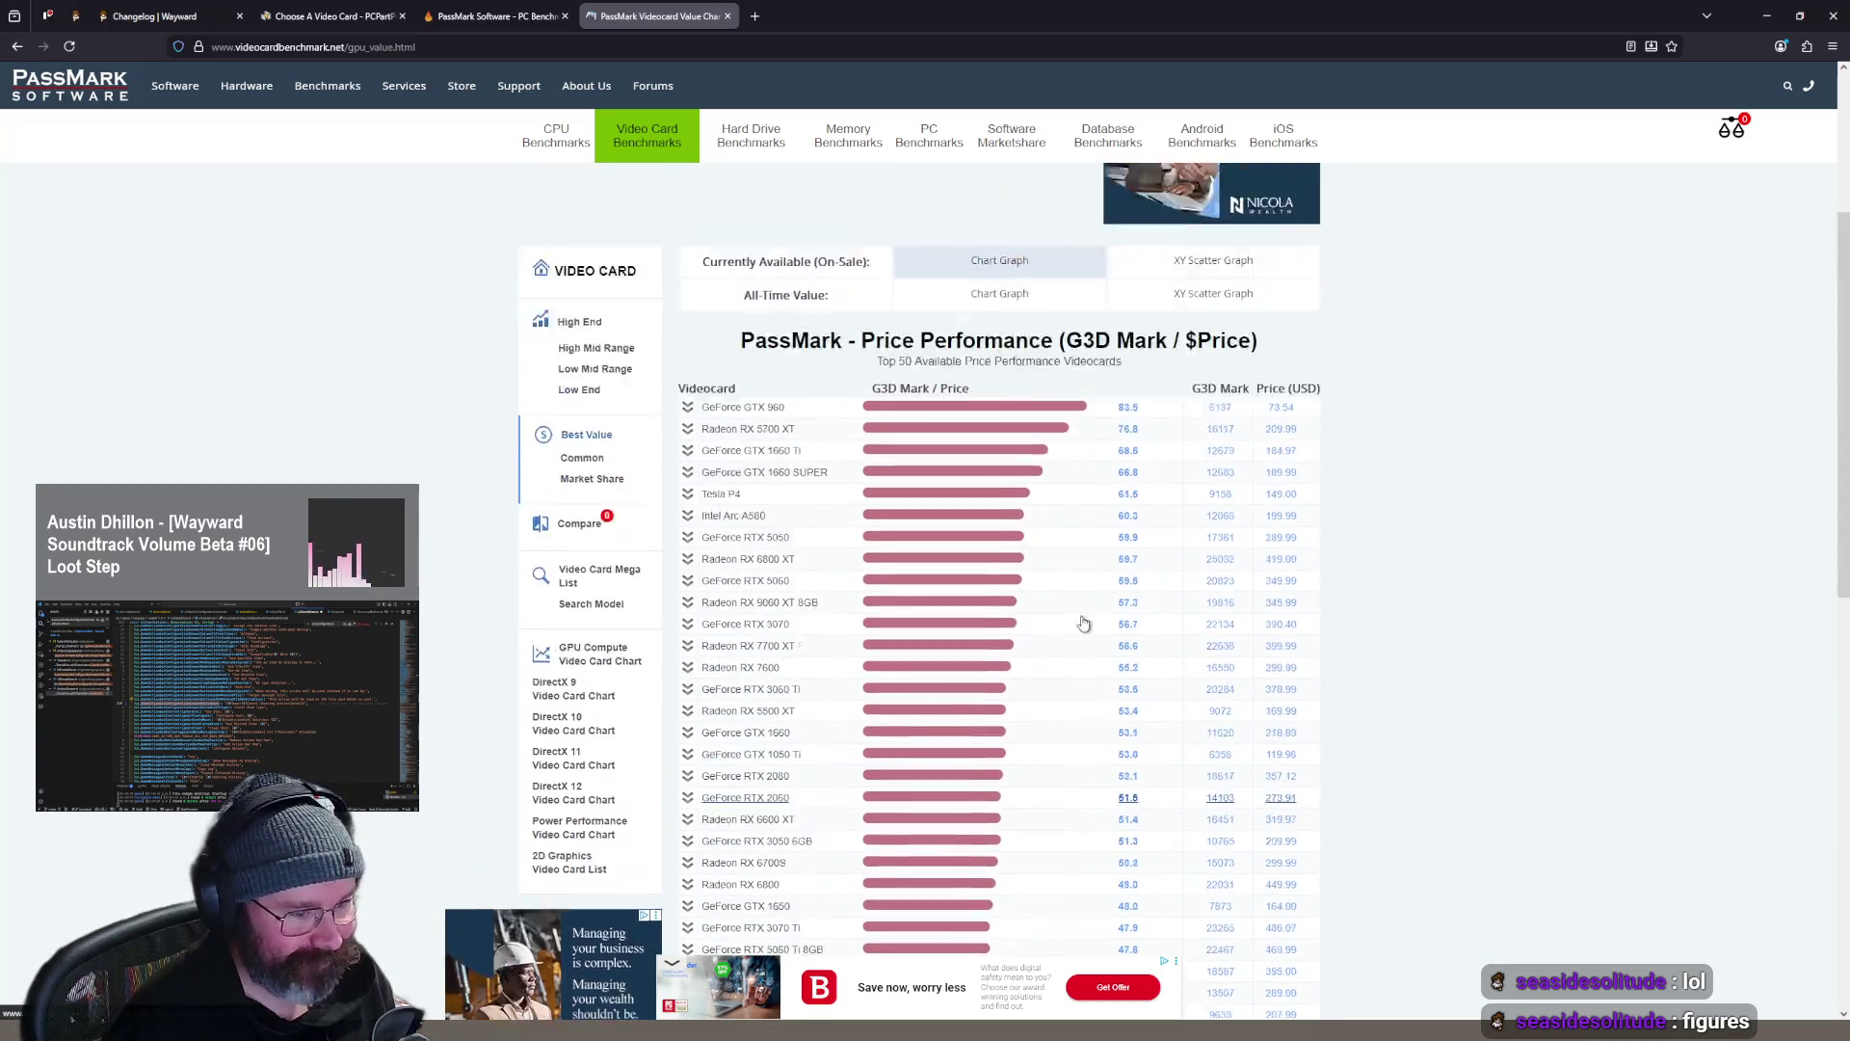
scroll(1335, 443, "down", 1)
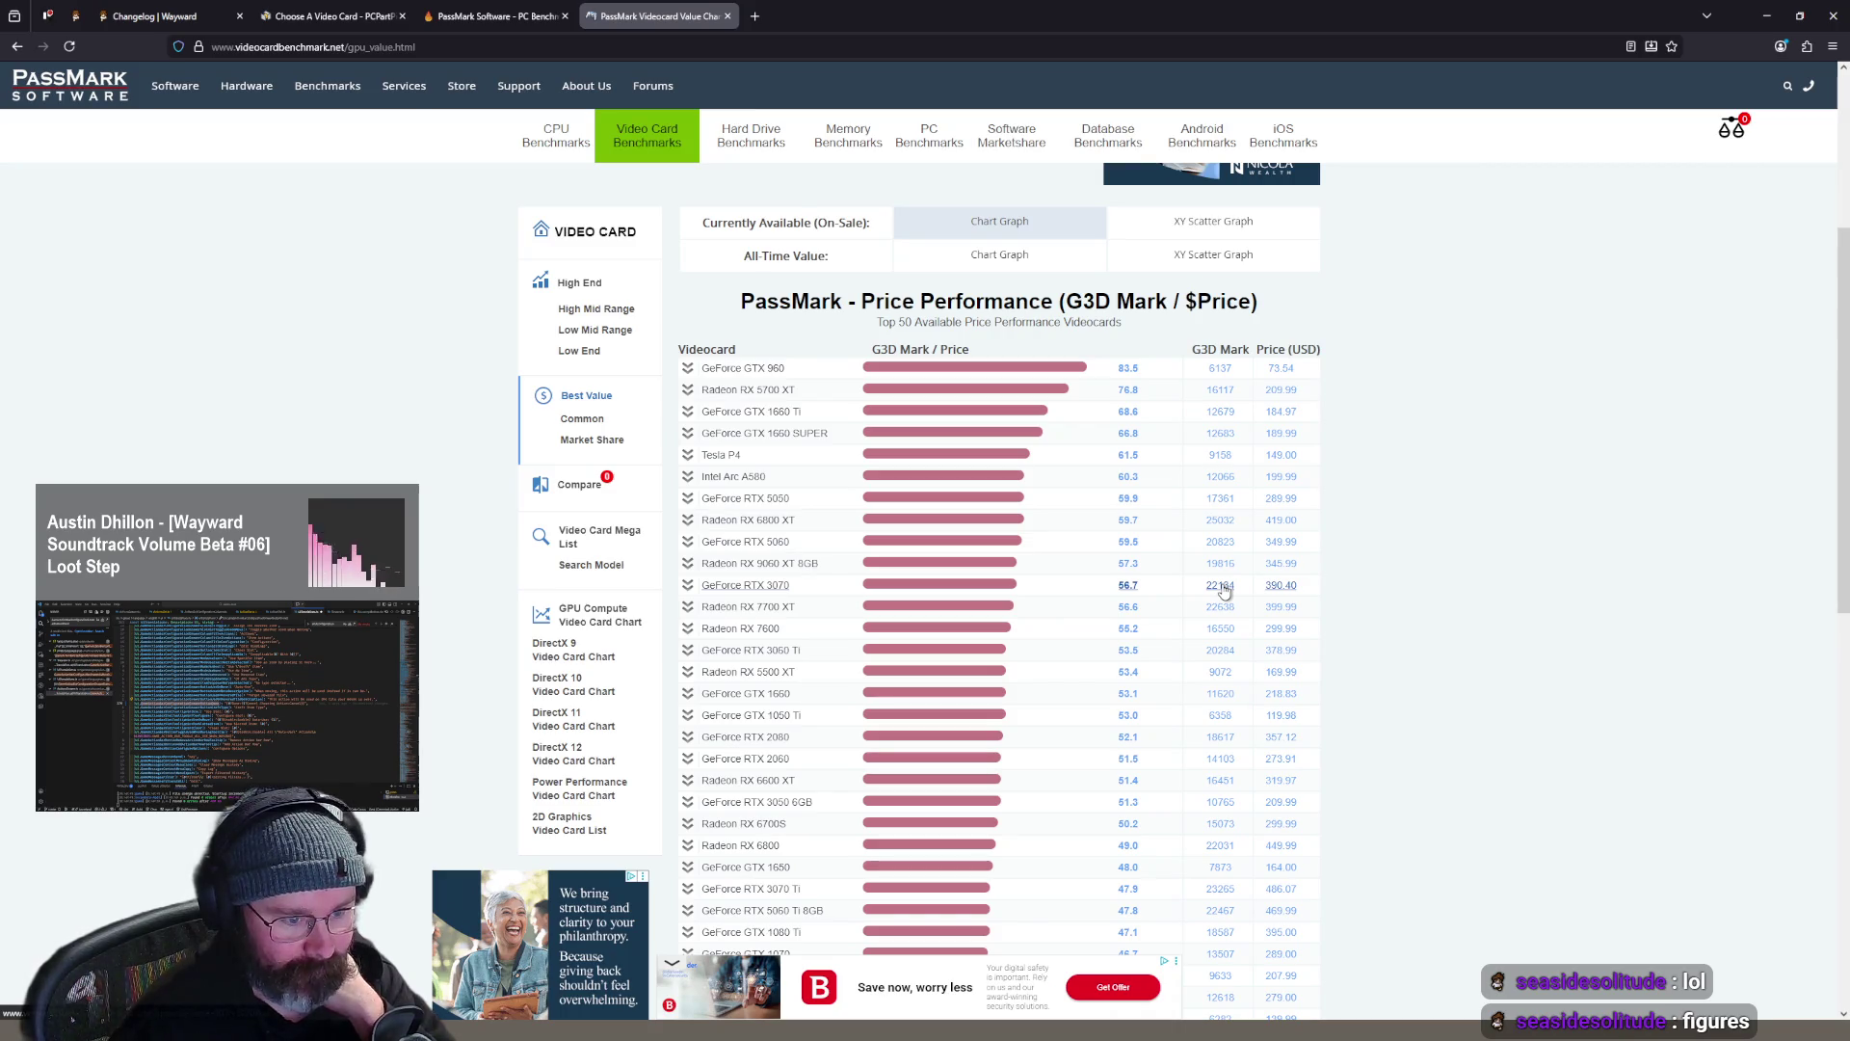
scroll(1230, 597, "down", 3)
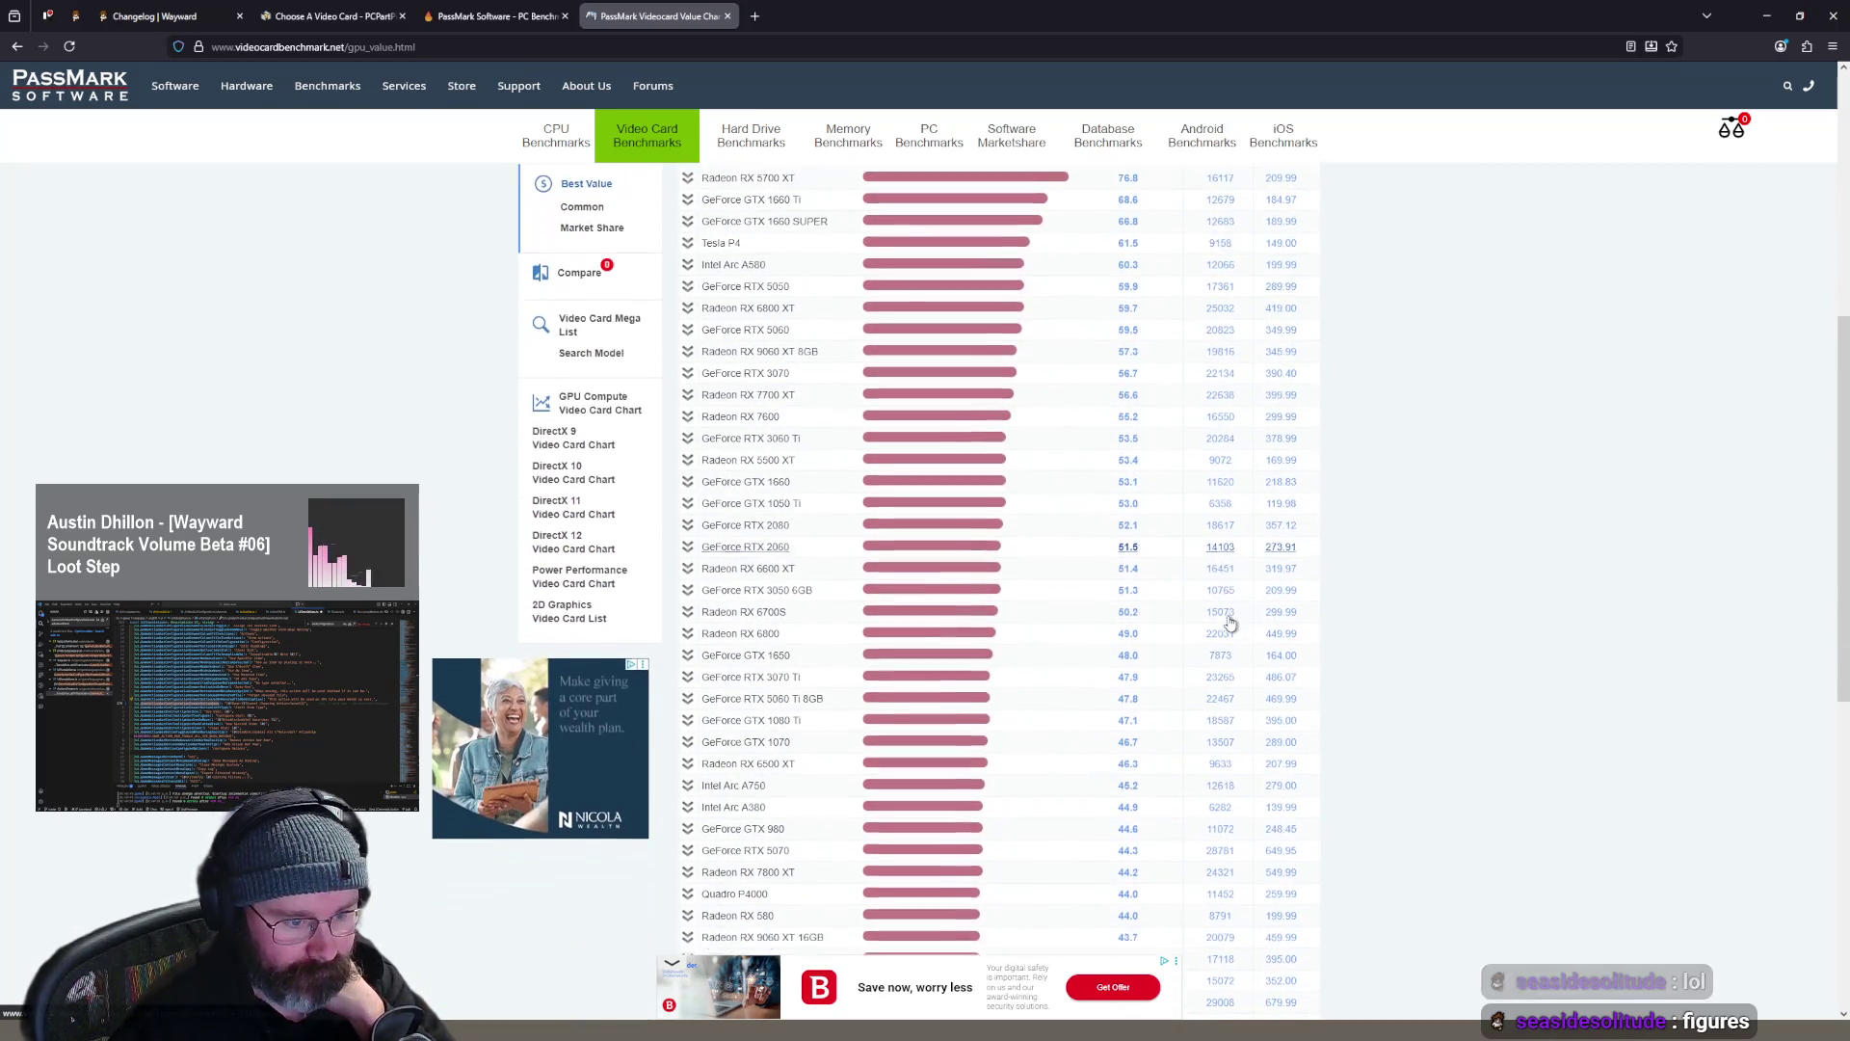
scroll(1237, 628, "down", 3)
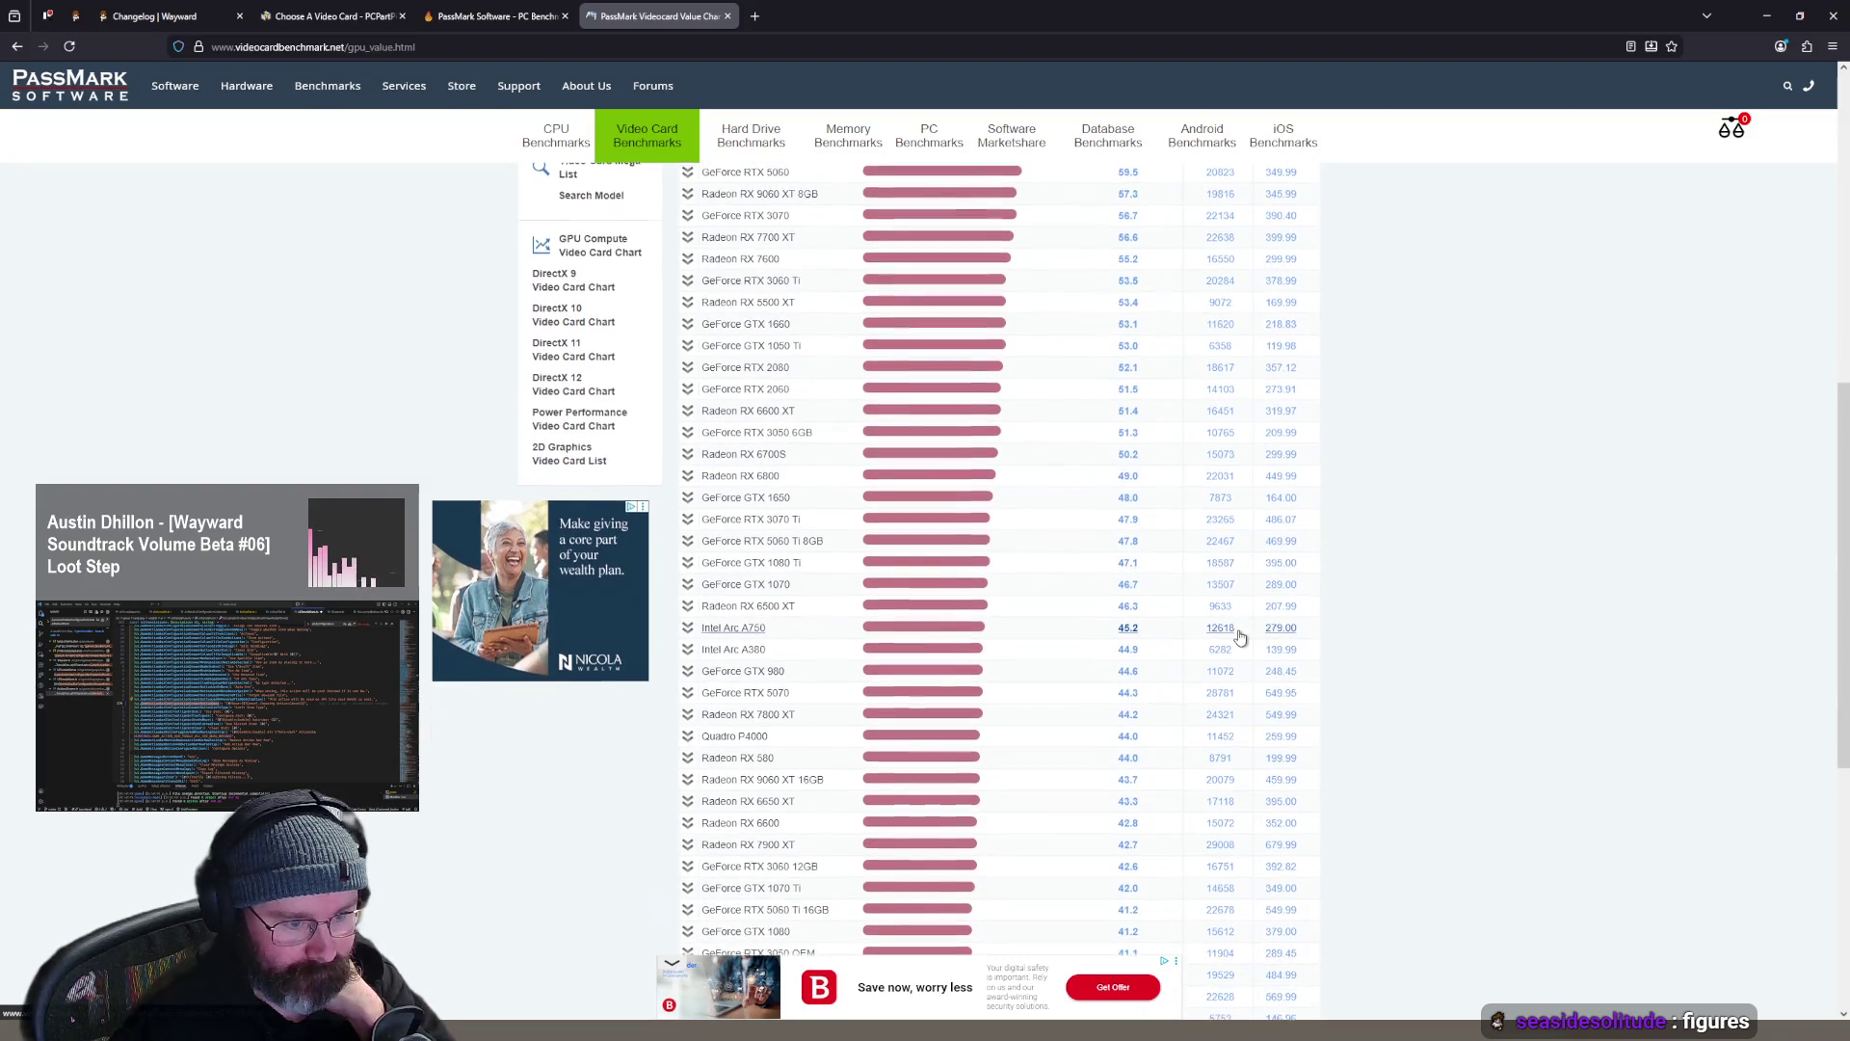
scroll(1241, 636, "down", 2)
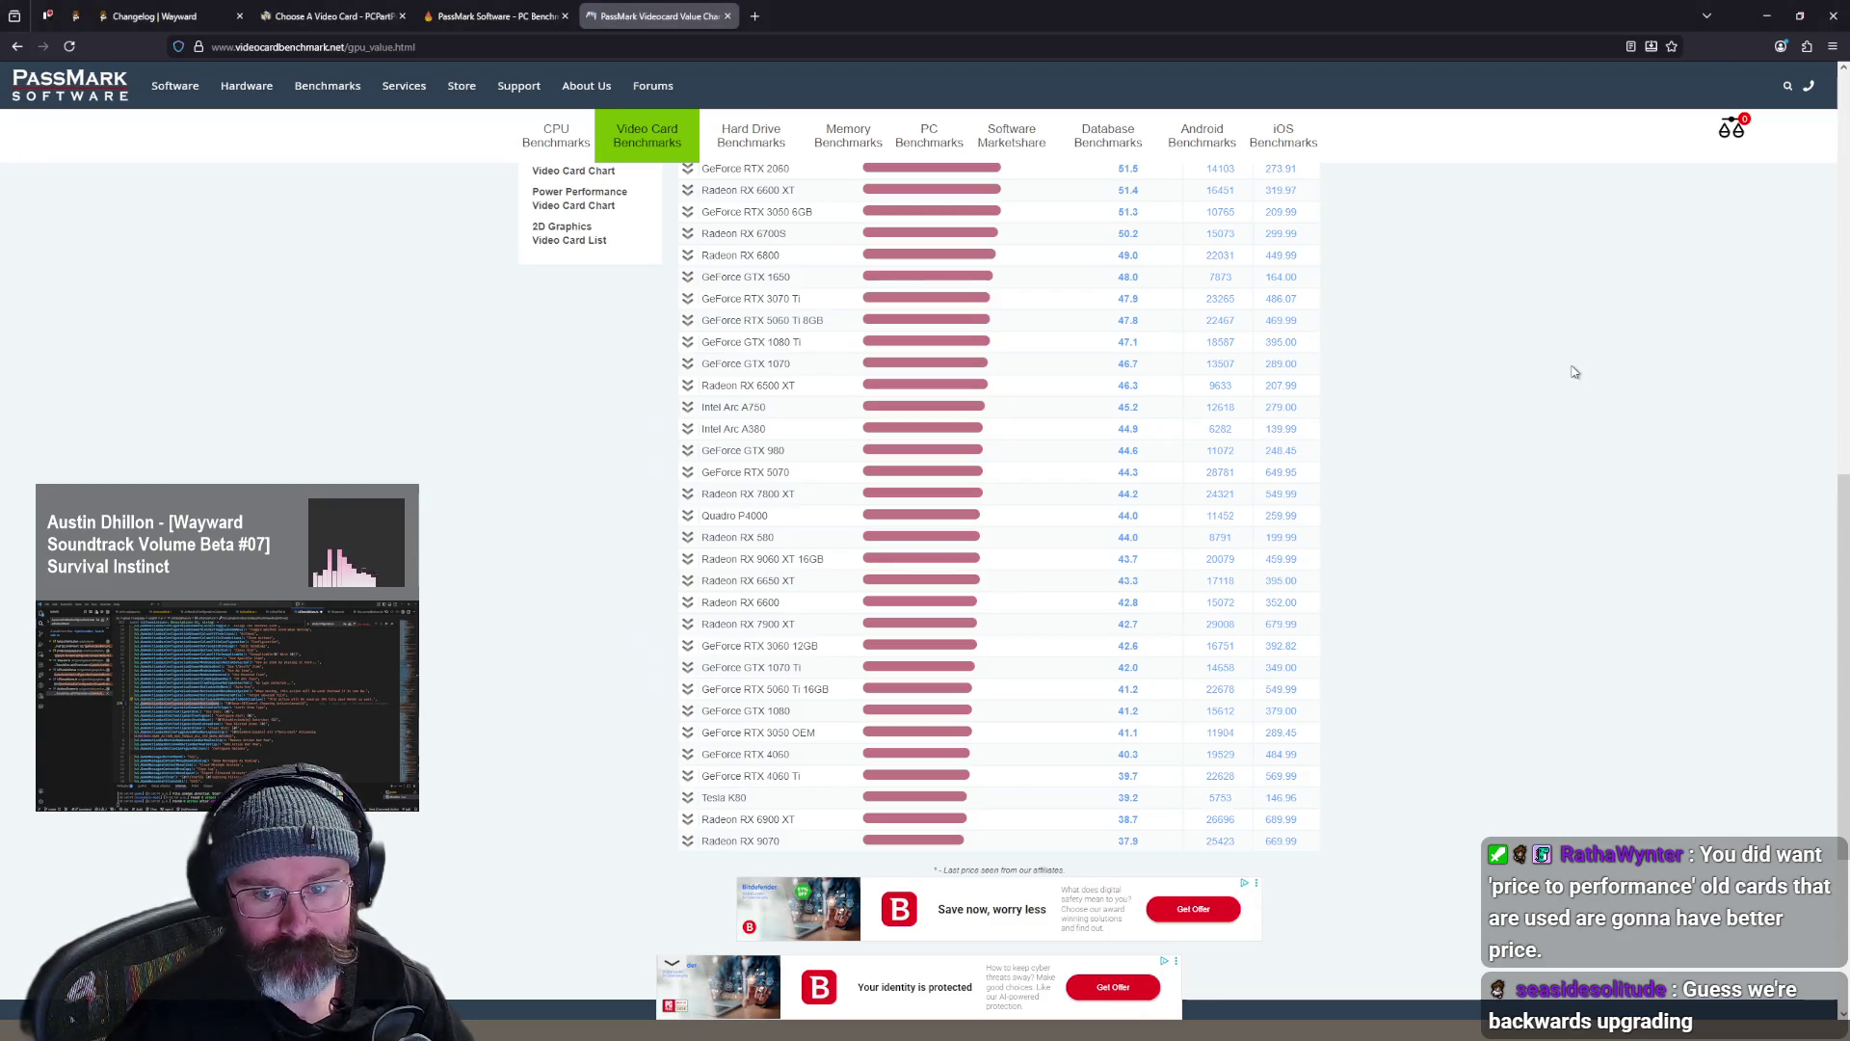
key("ctrl+t")
type("https://ca.pcpartpicker.com/product/Xg2WGX/gskill-trident-z5-neo-64-gb-2-x-32-gb-ddr5-6000-cl30-memory-f5-6000j3040g32gx2-tz5n?history_days=730")
key("Return")
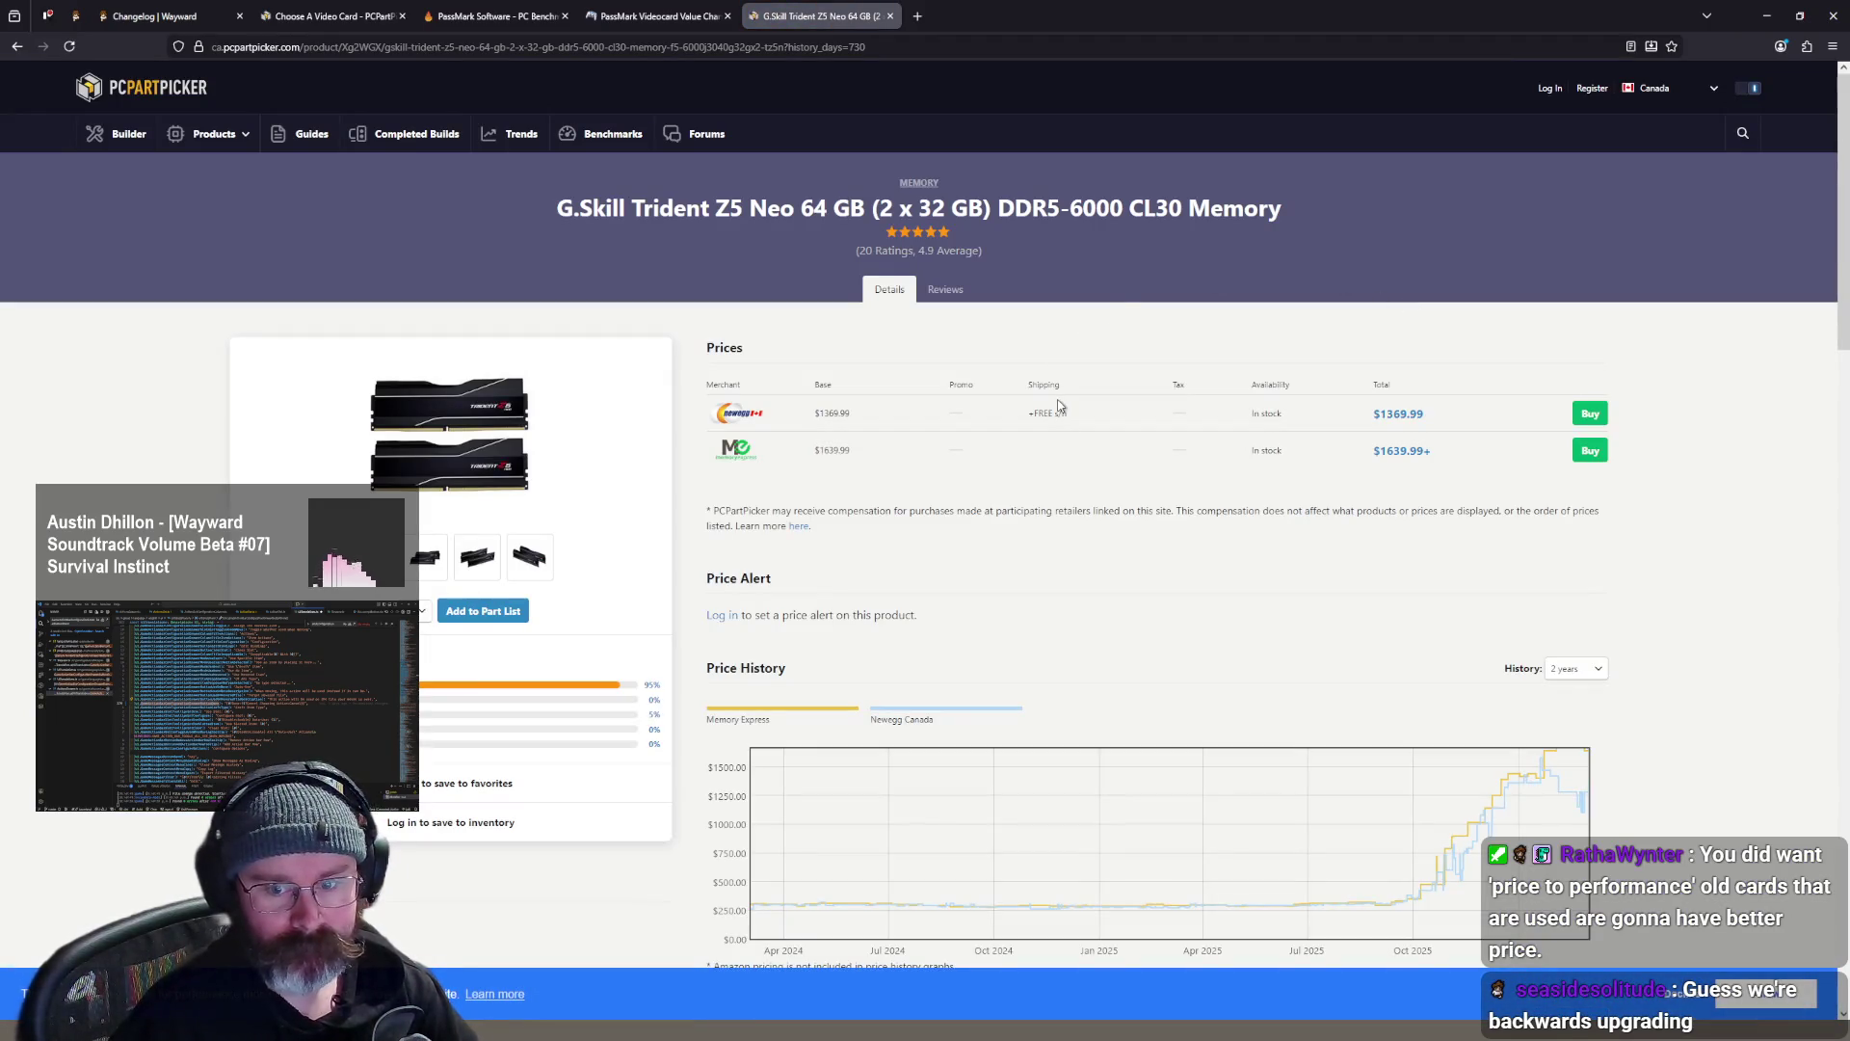
scroll(1058, 405, "down", 3)
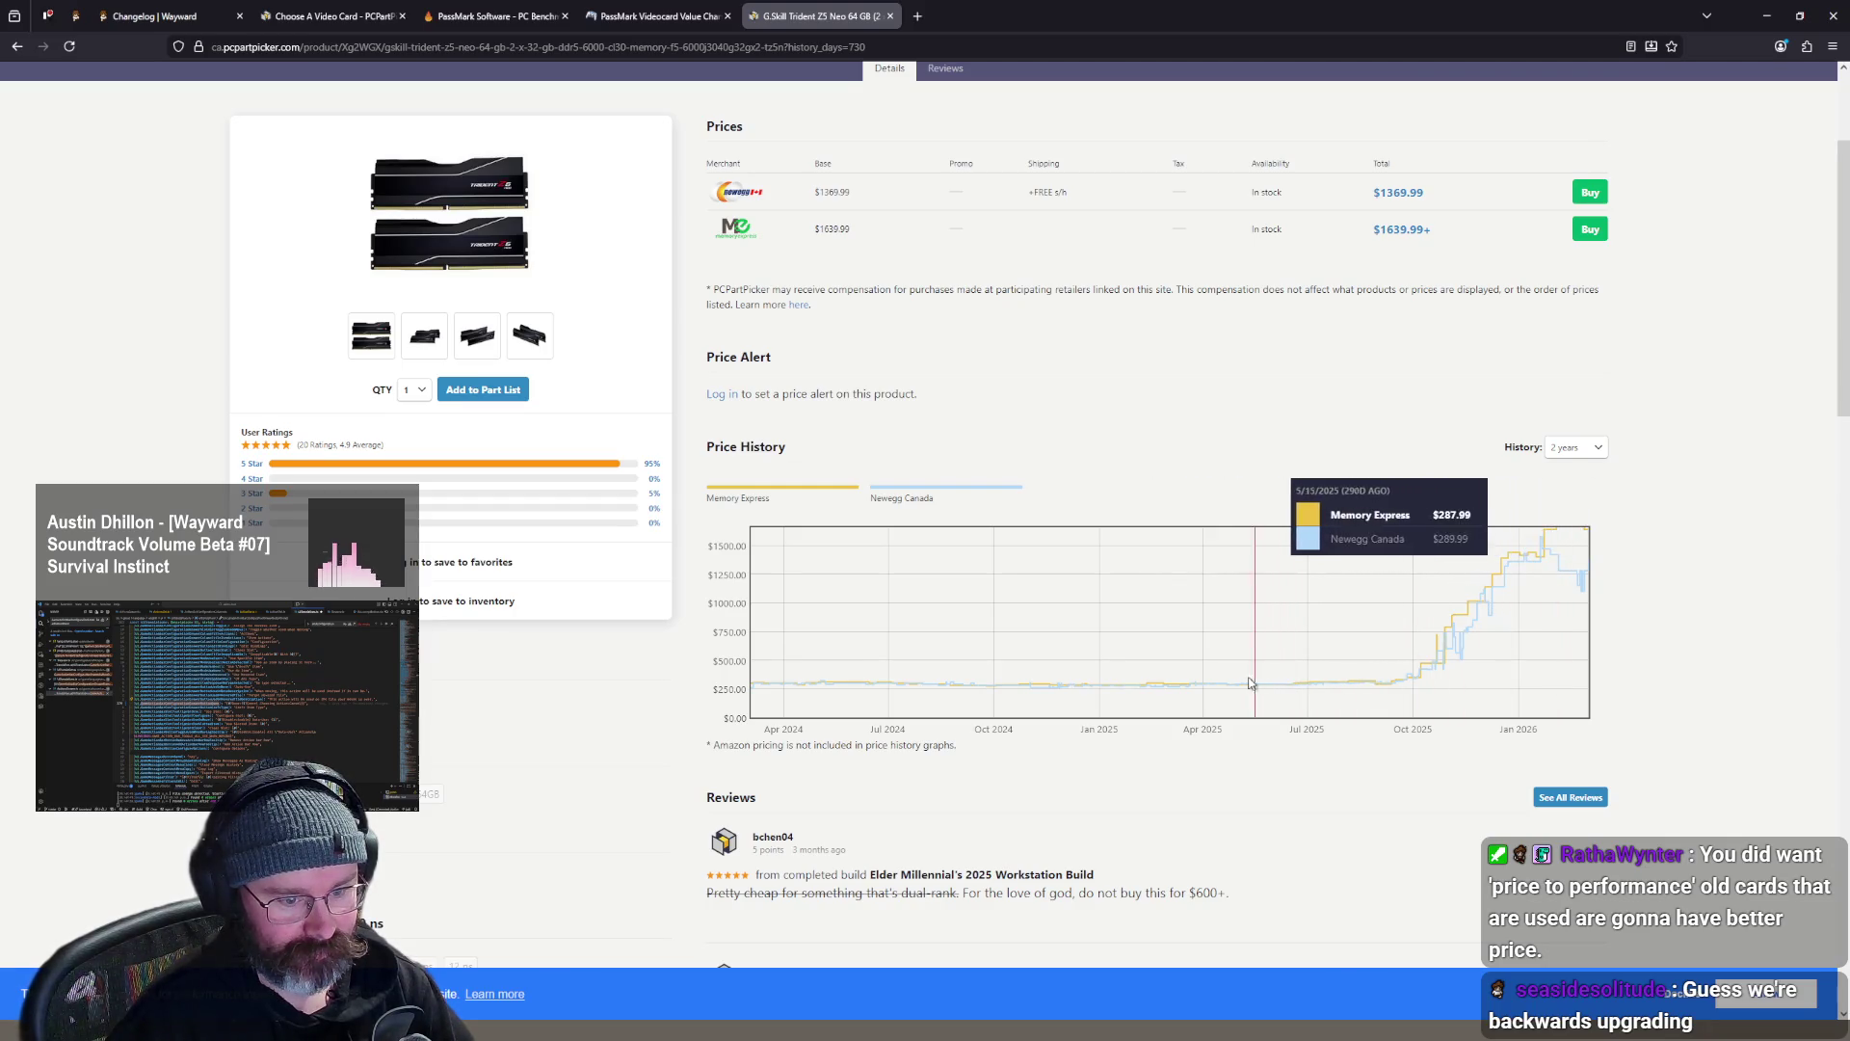
middle_click(828, 26)
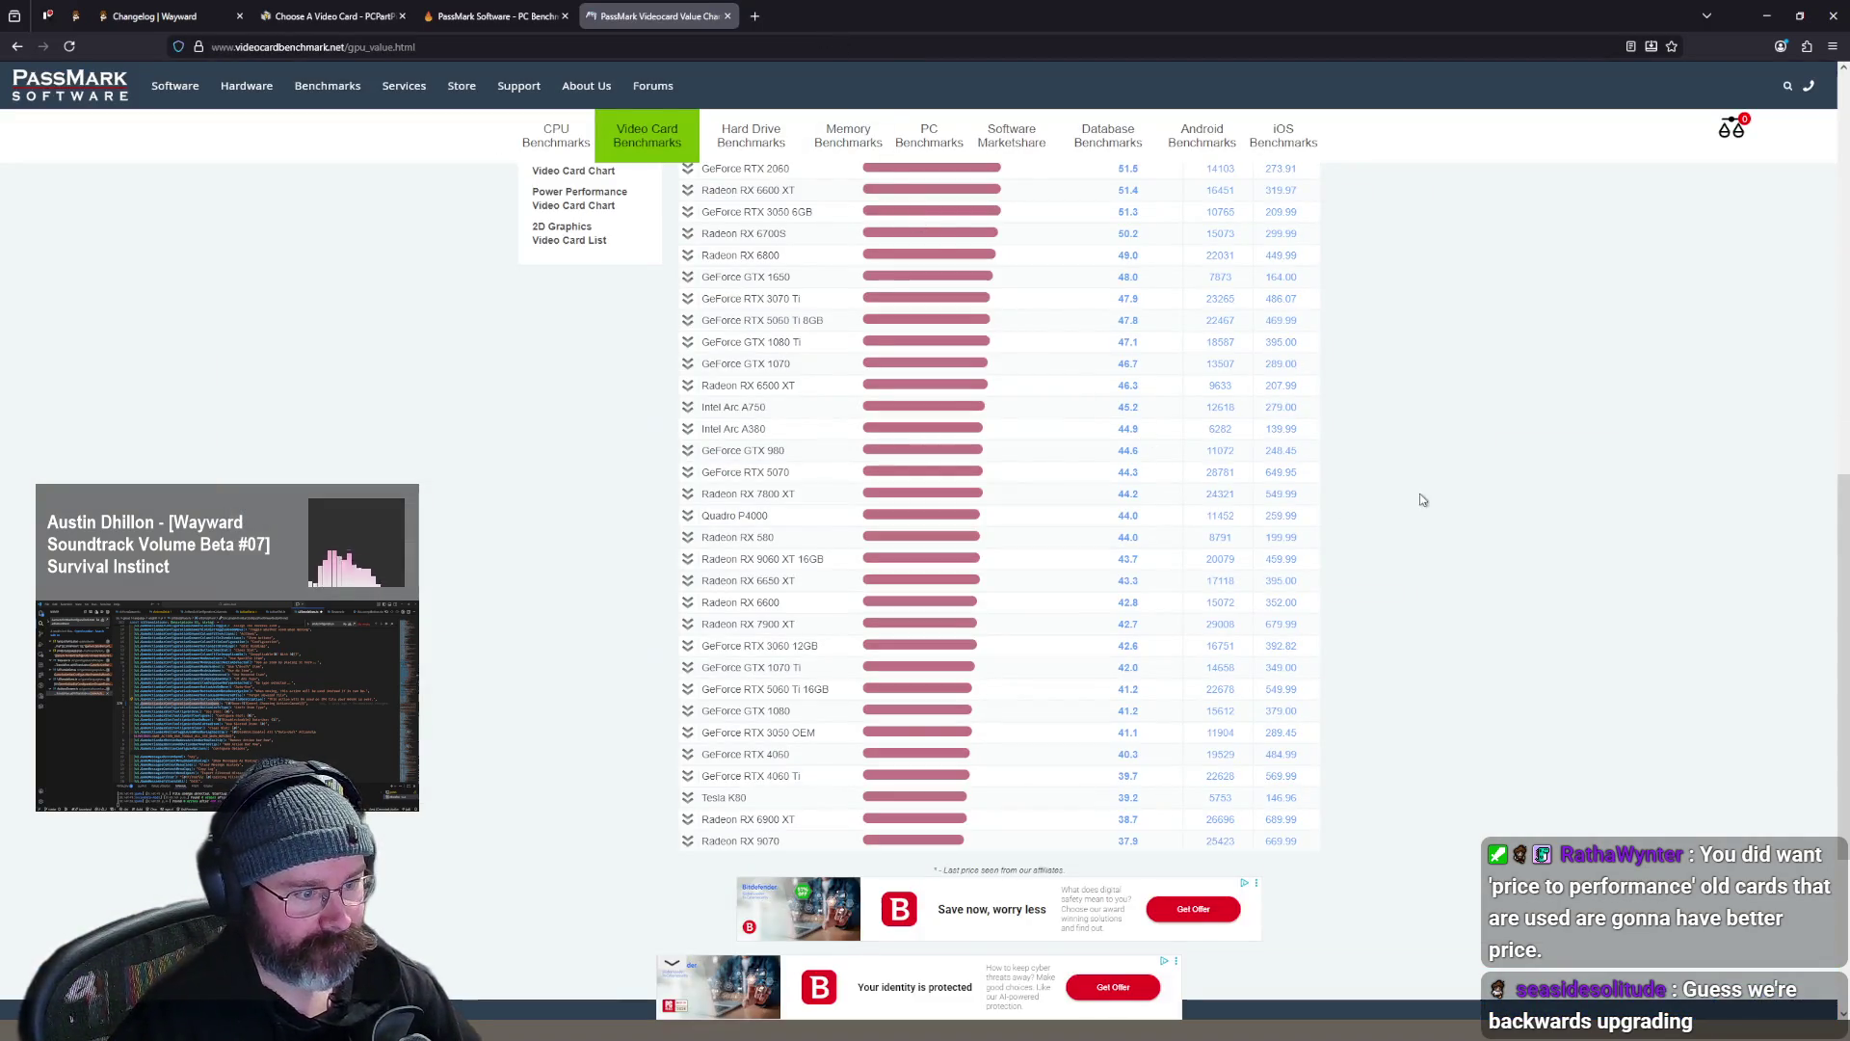
scroll(1388, 463, "up", 6)
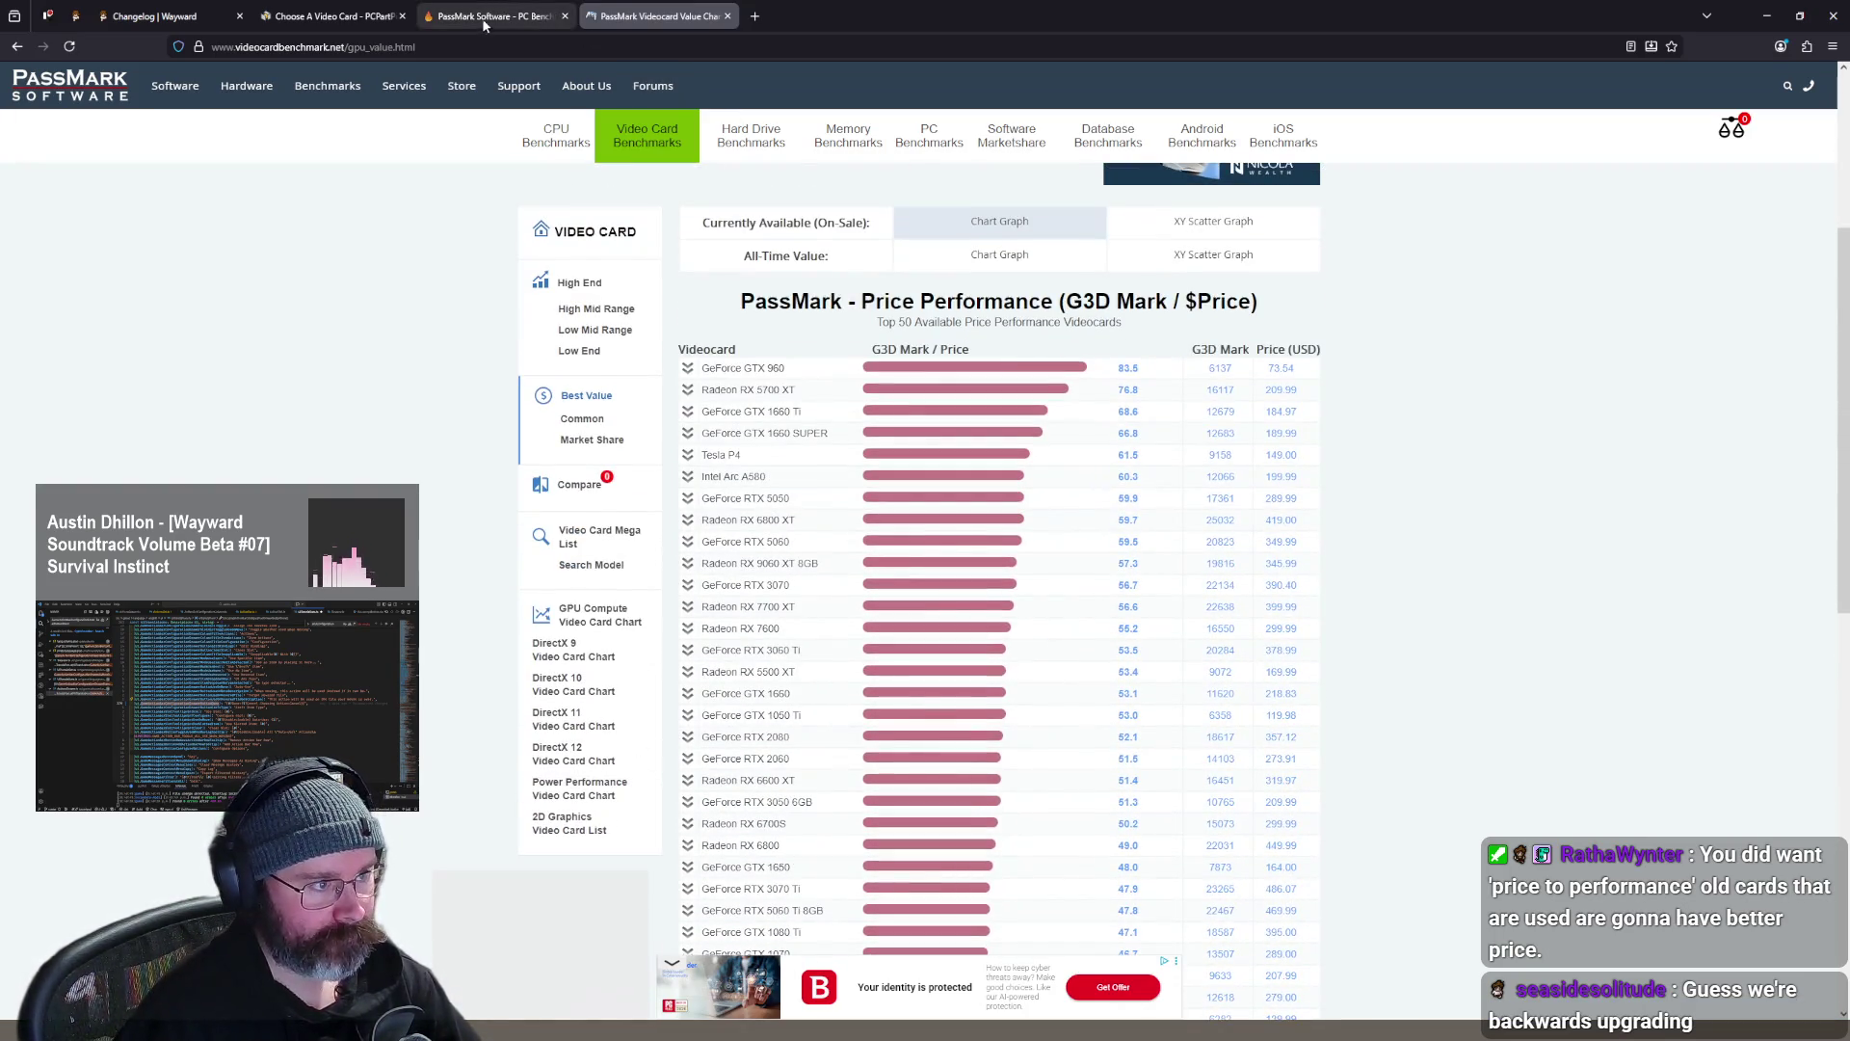
left_click(498, 17)
left_click(598, 21)
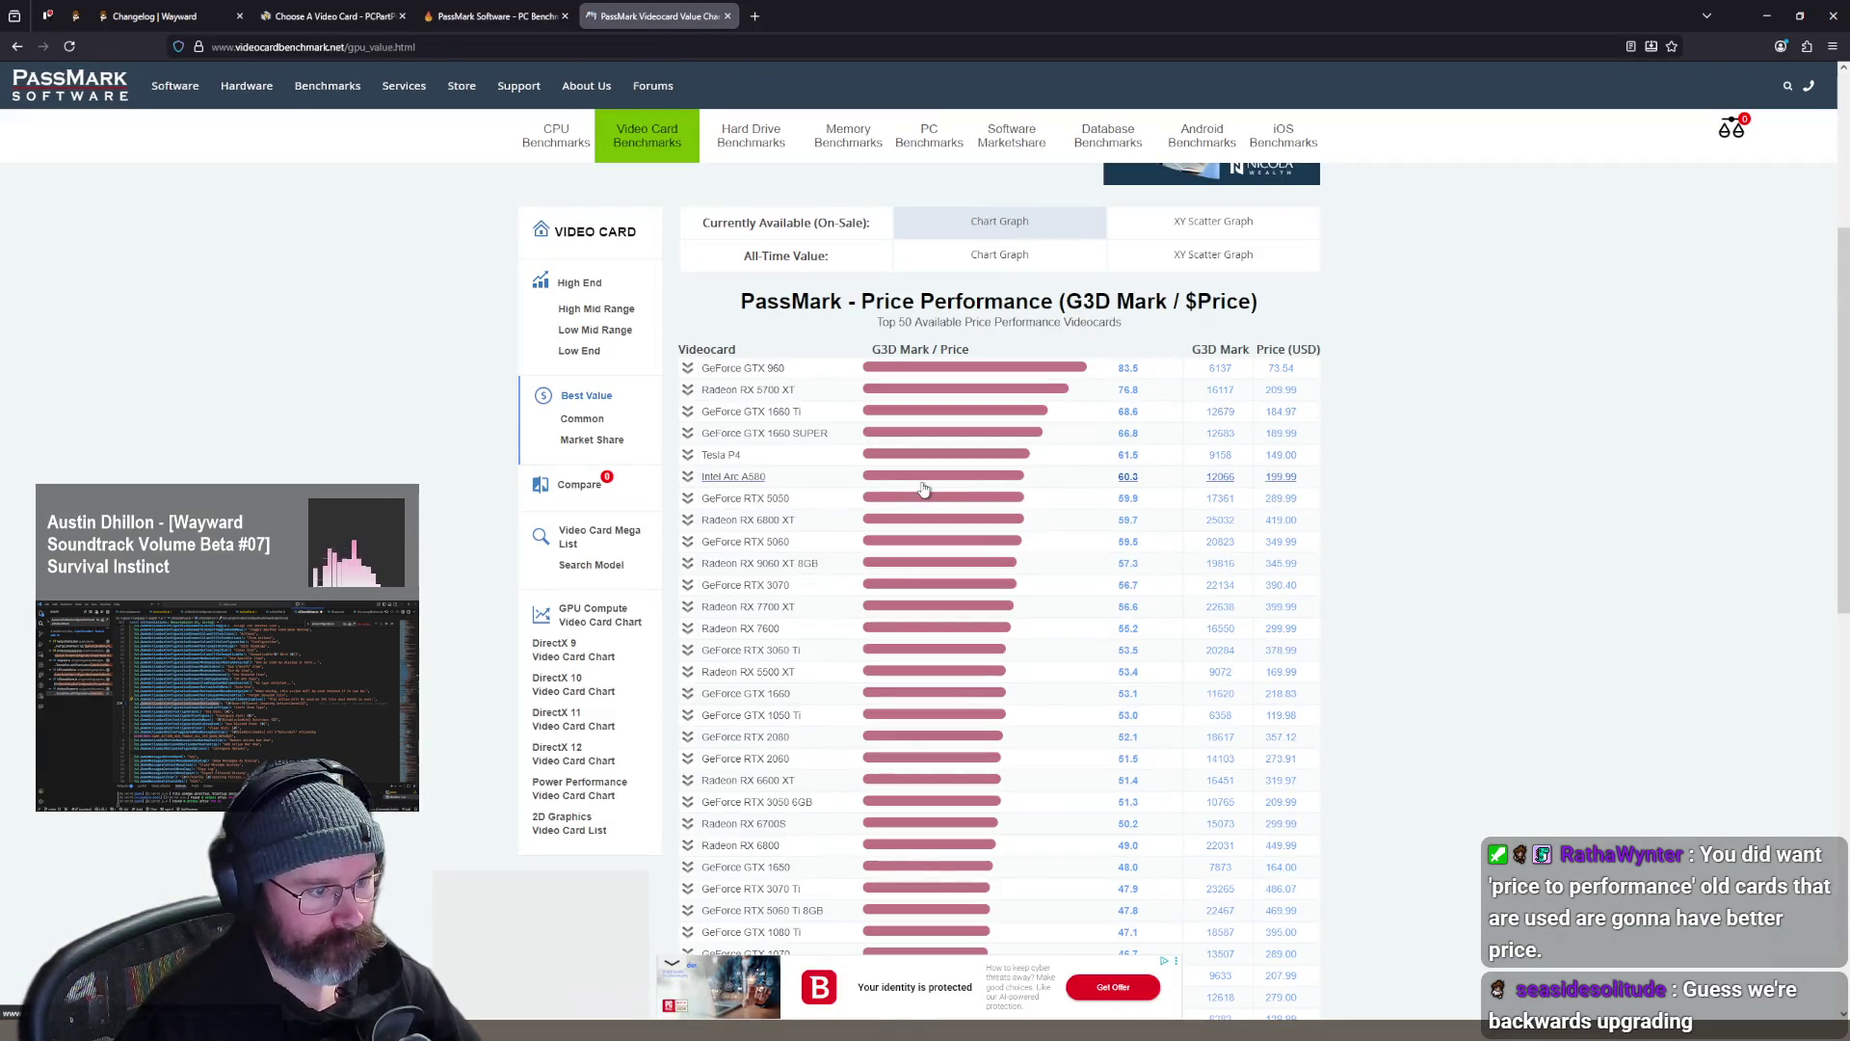
scroll(964, 500, "down", 2)
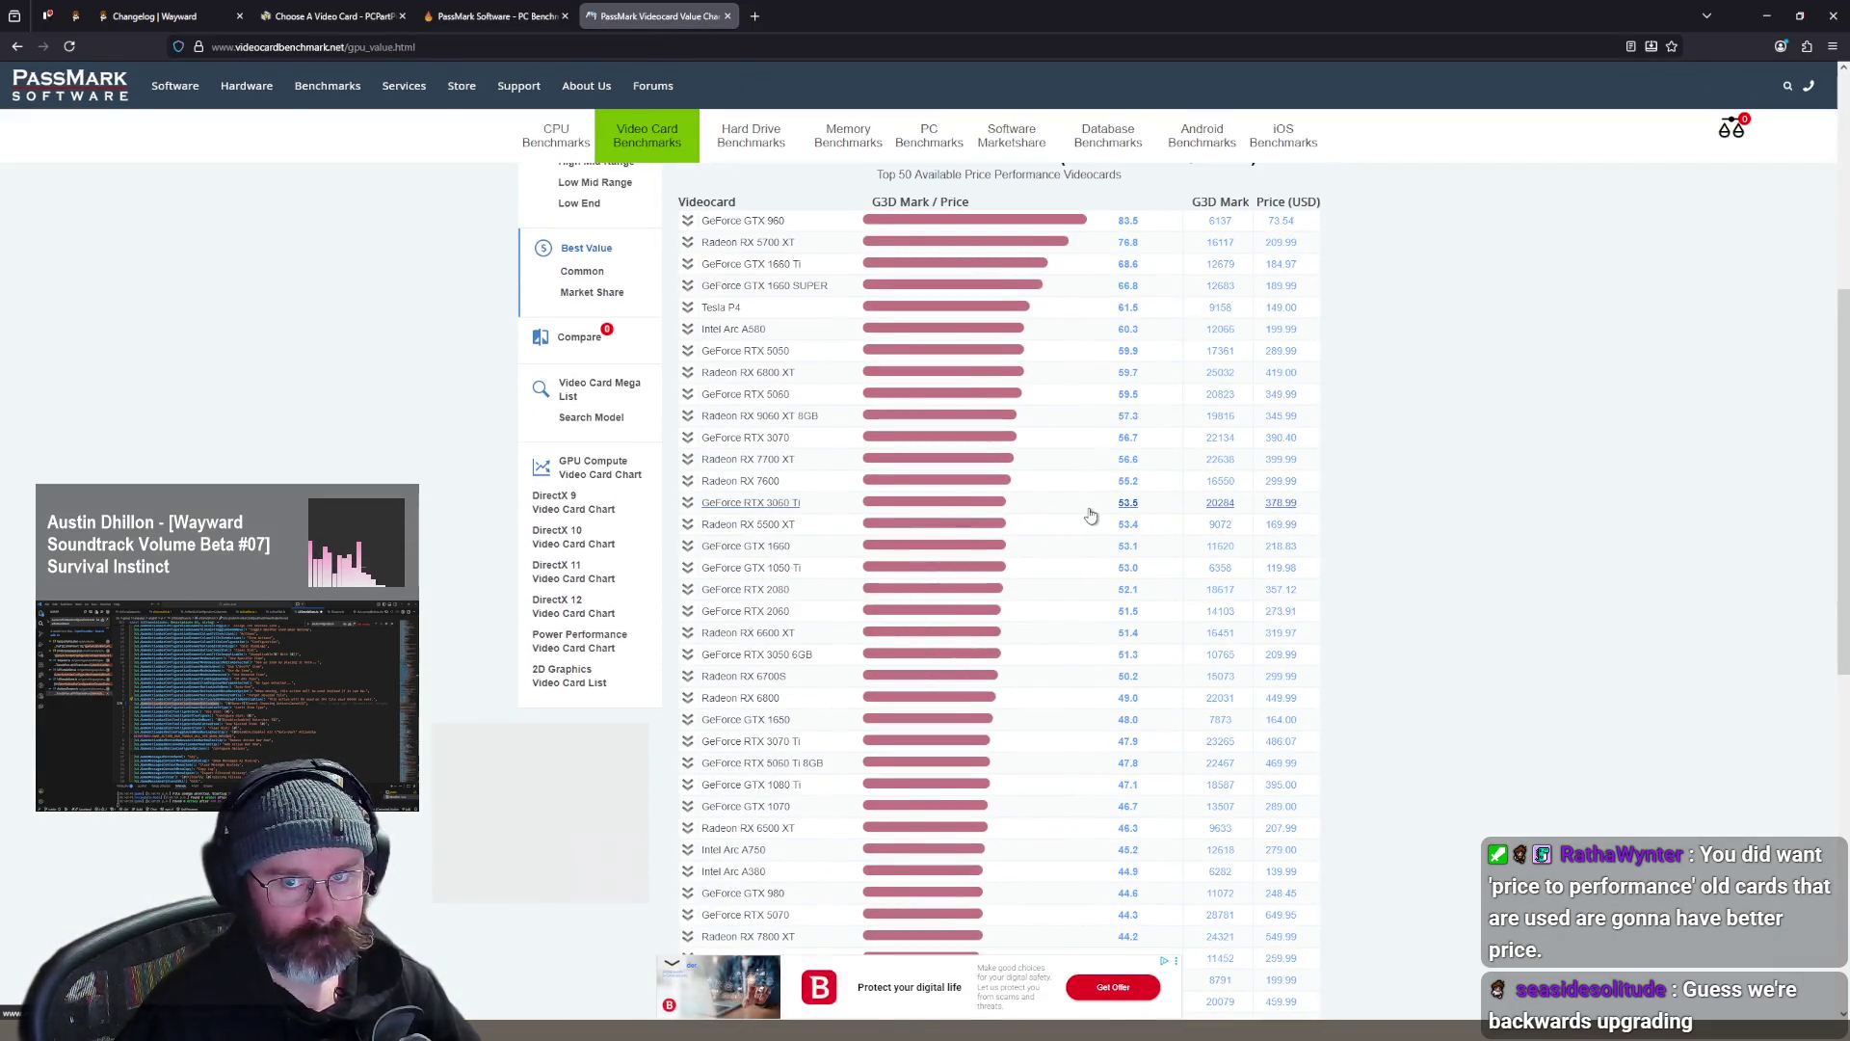
scroll(1109, 515, "down", 5)
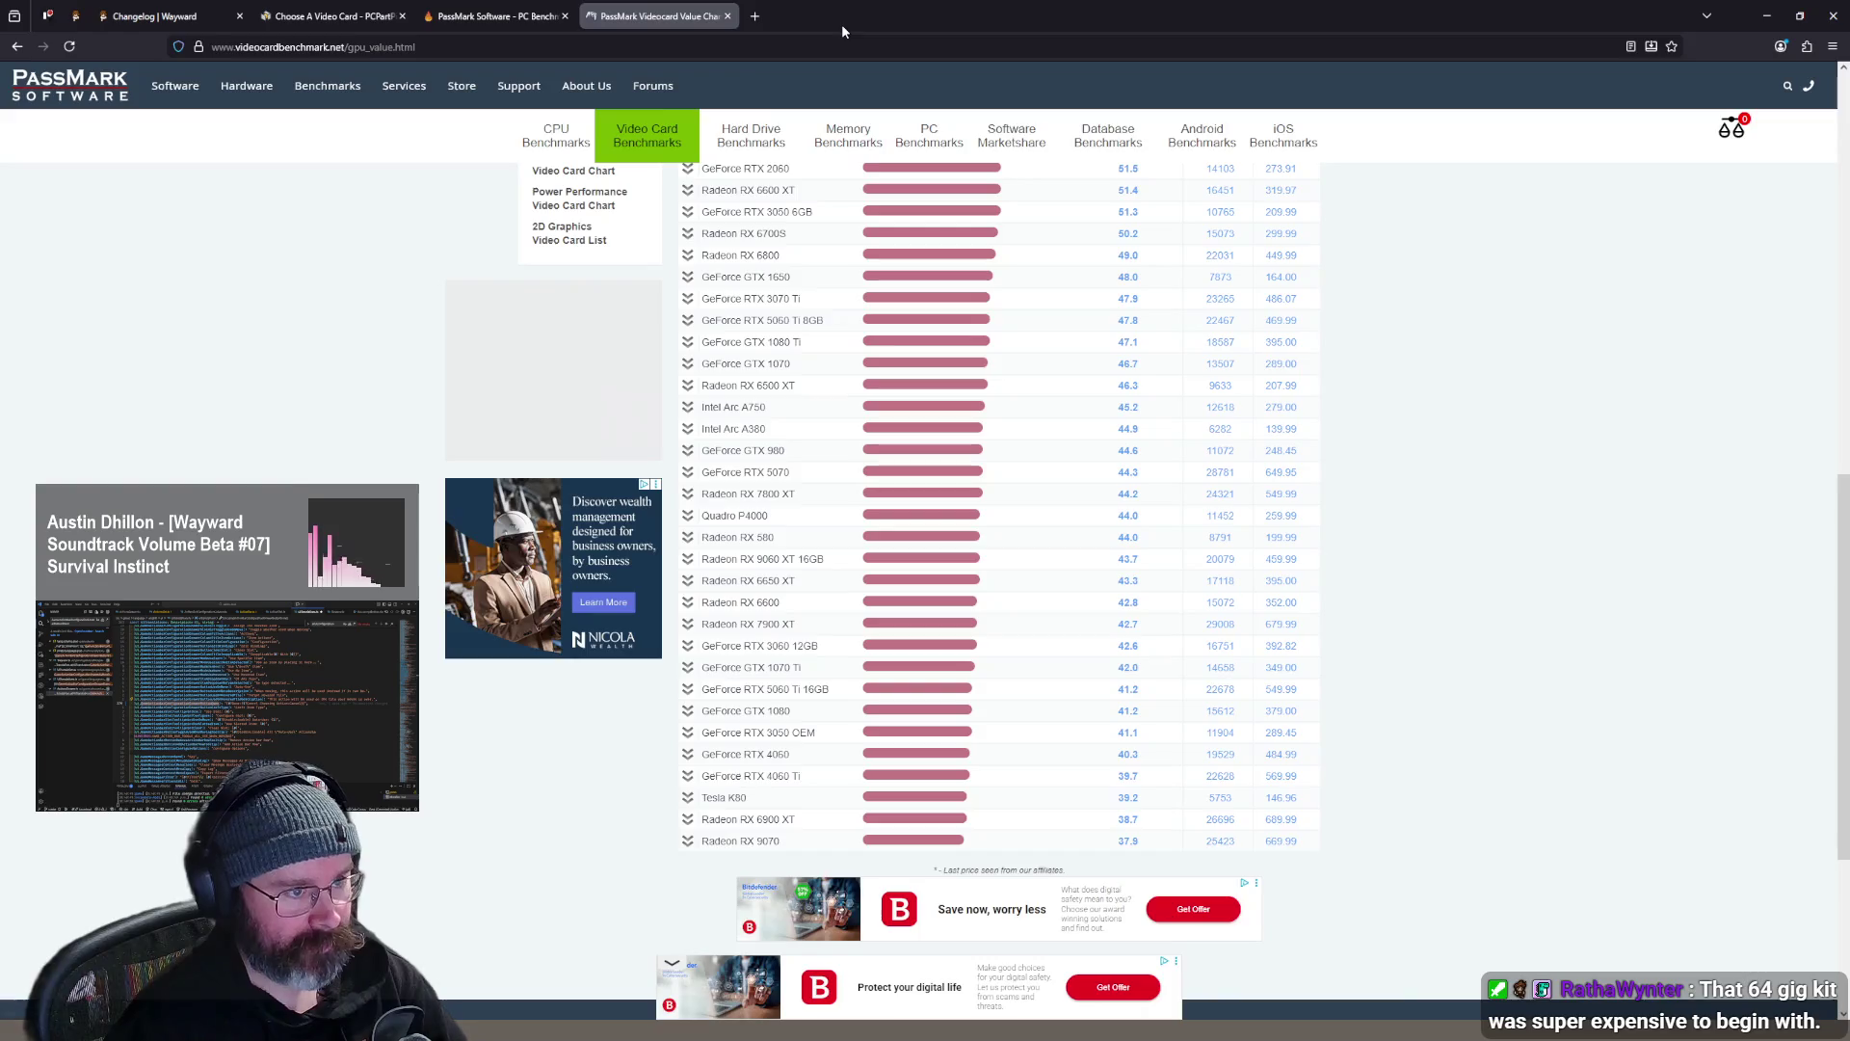
key("ctrl+t")
type("gpuben")
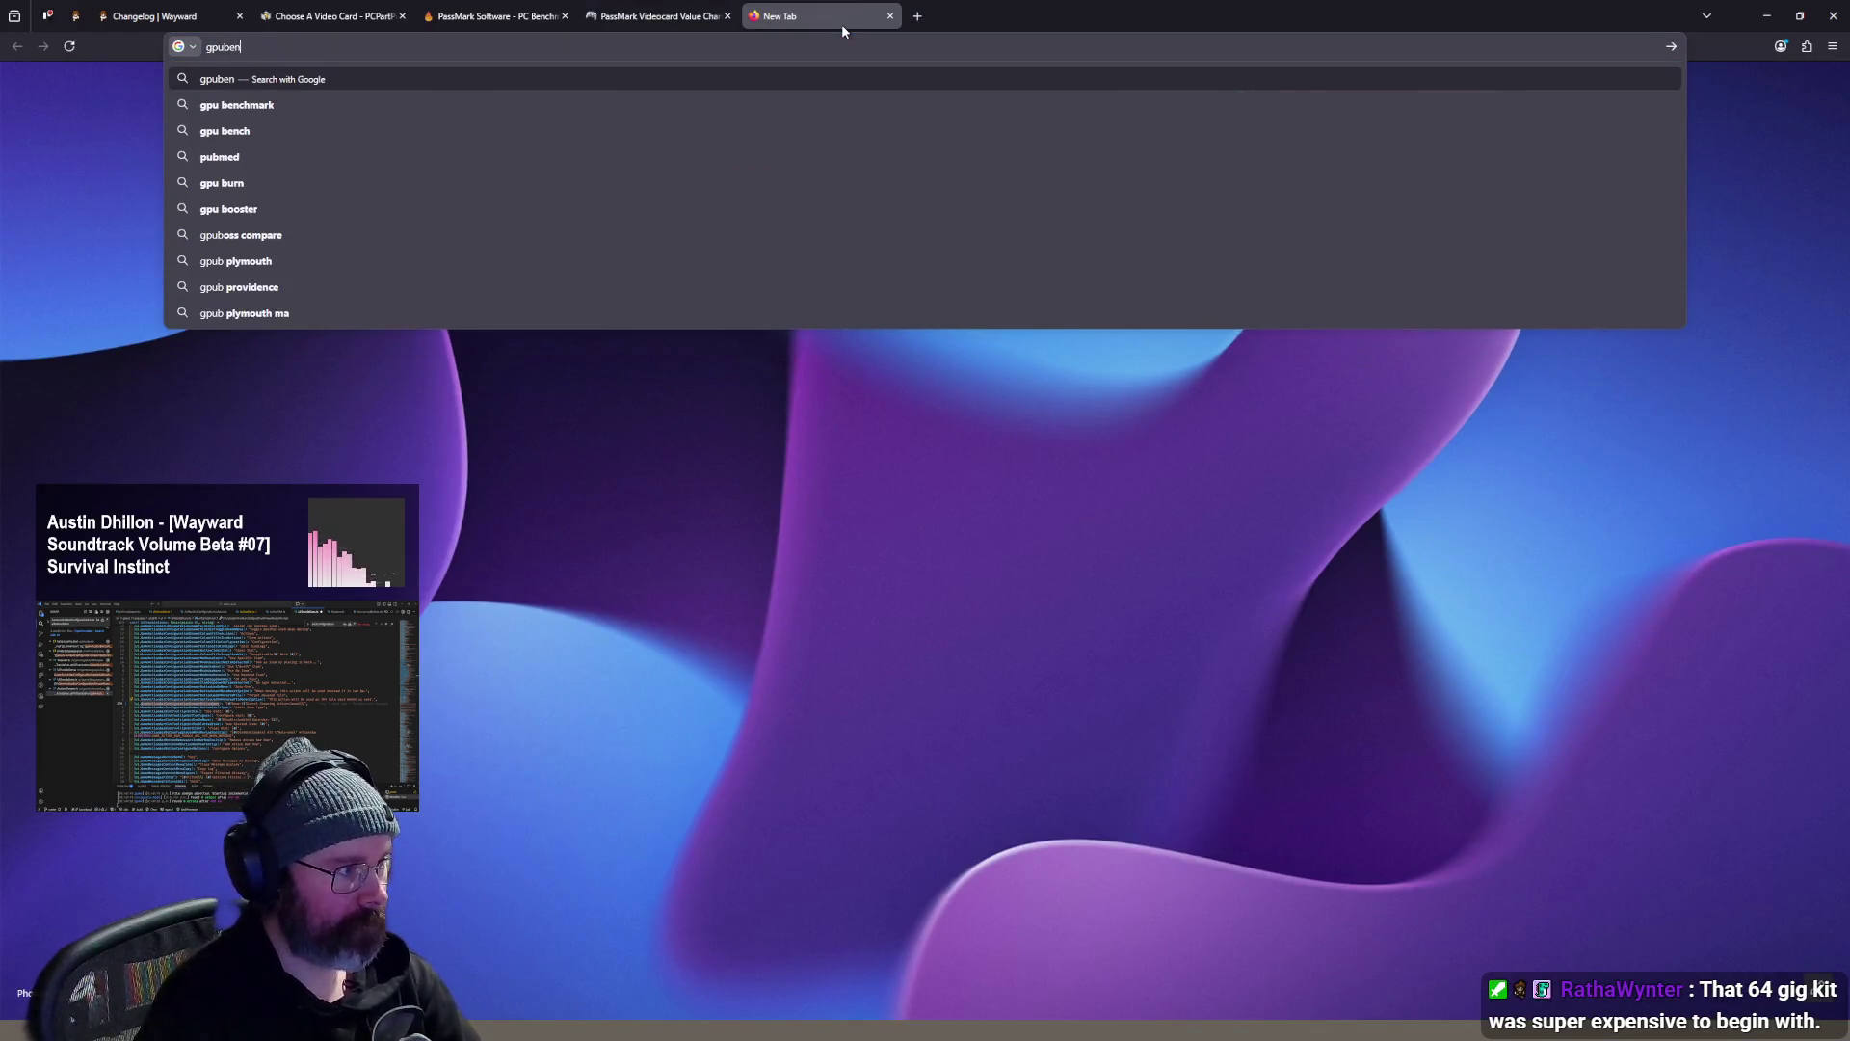
type("chmark")
- Open GPU UserBenchmarks, filter from 3070 to 5060, and compare against the RTX 3070
key("Return")
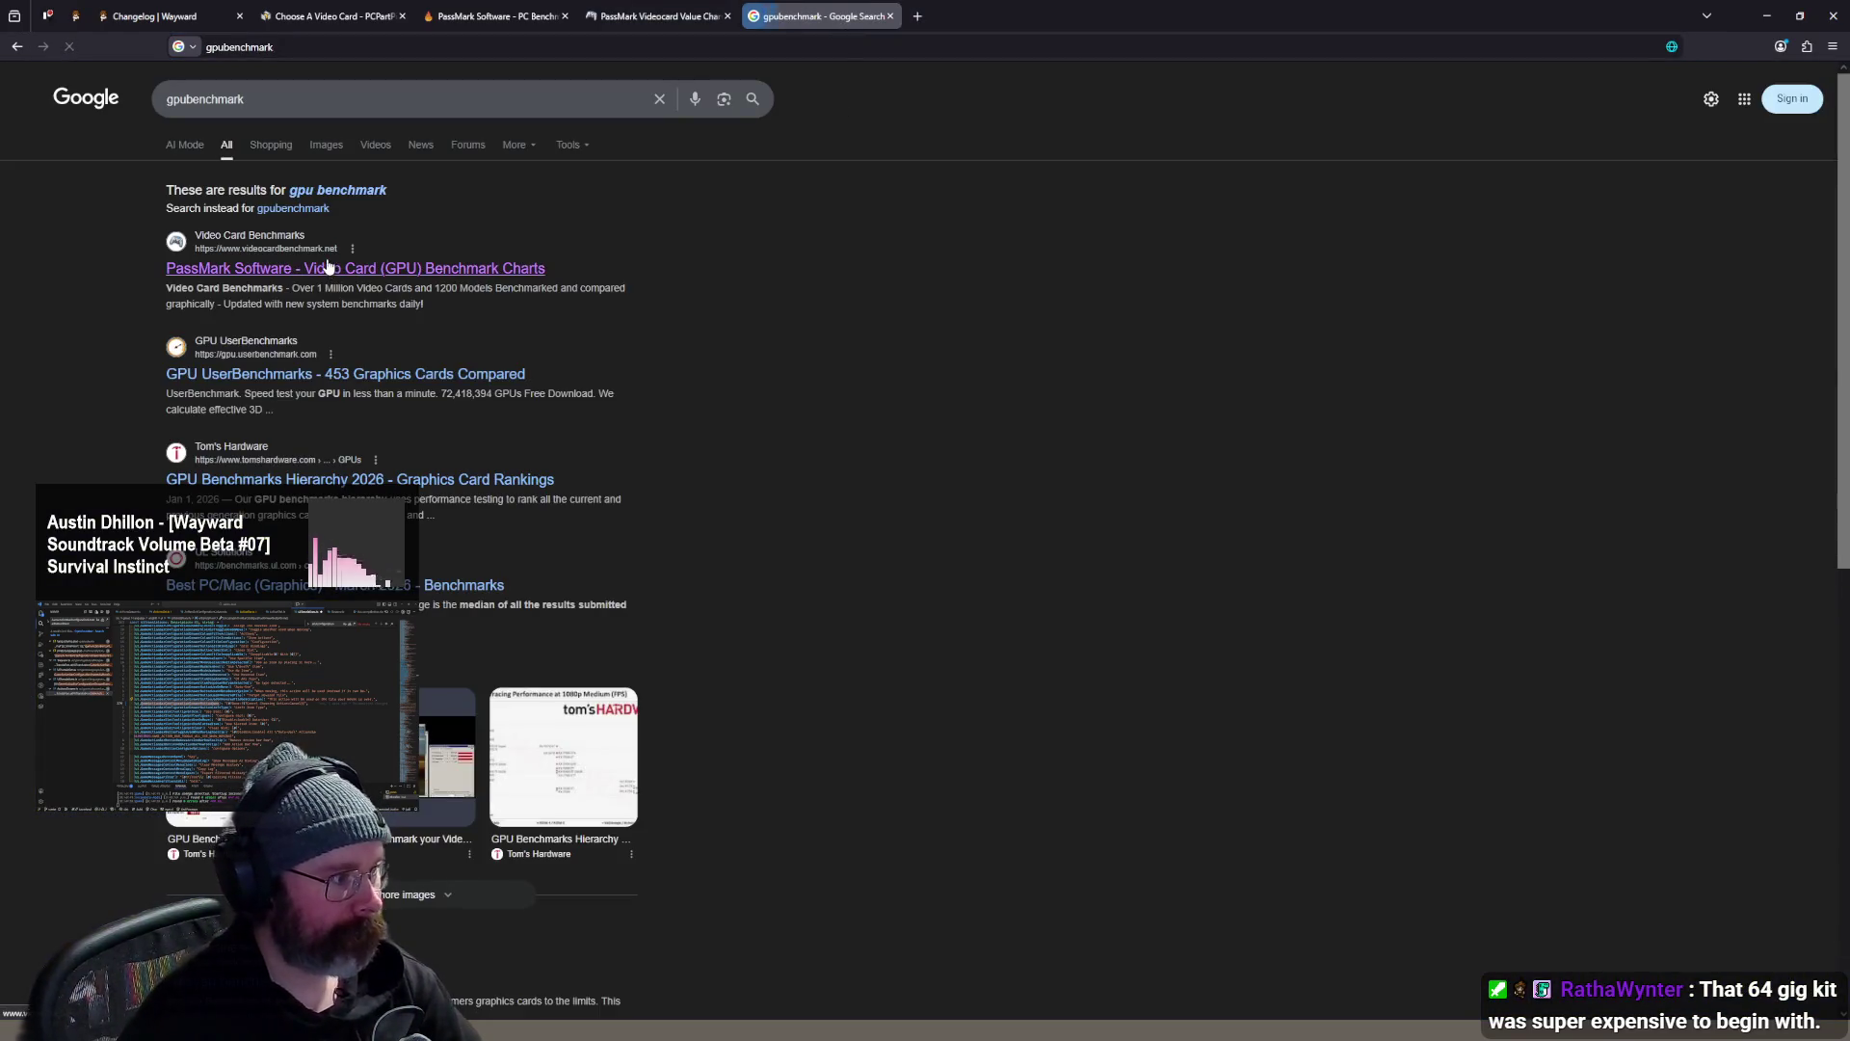
left_click(395, 375)
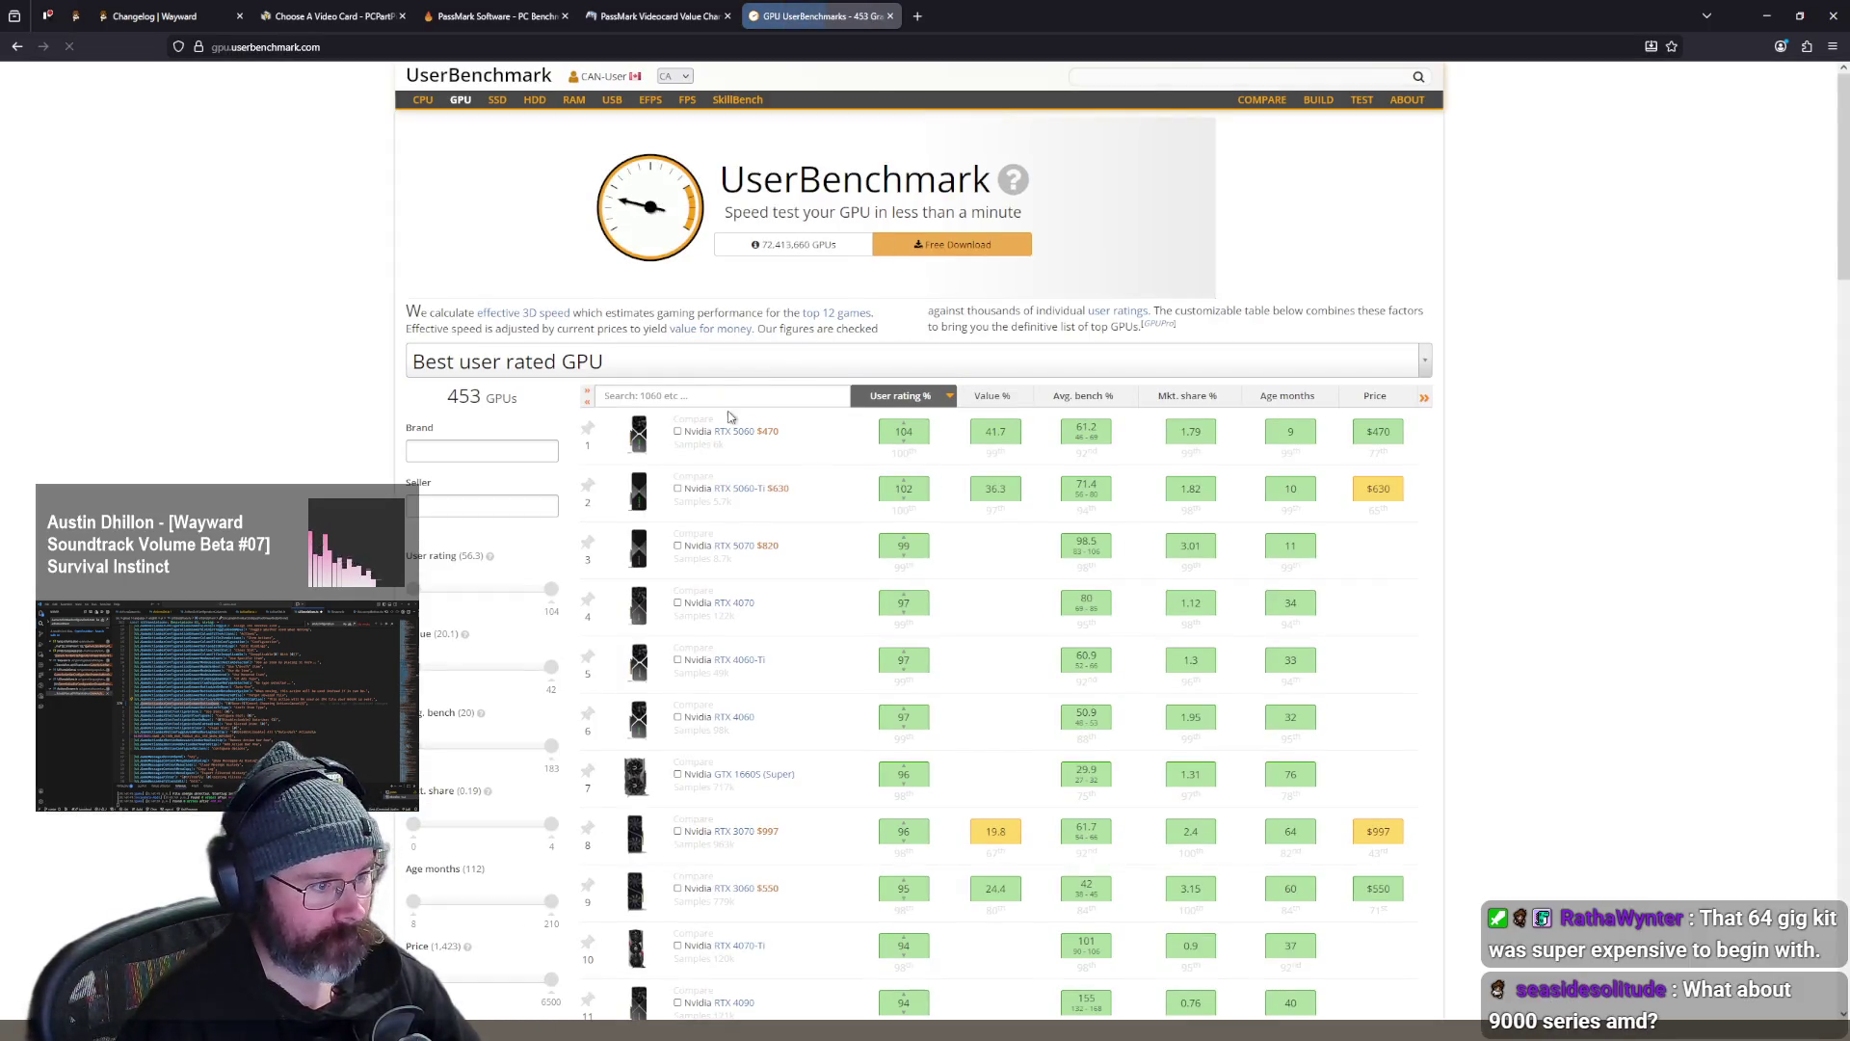
left_click(750, 398)
type("3070")
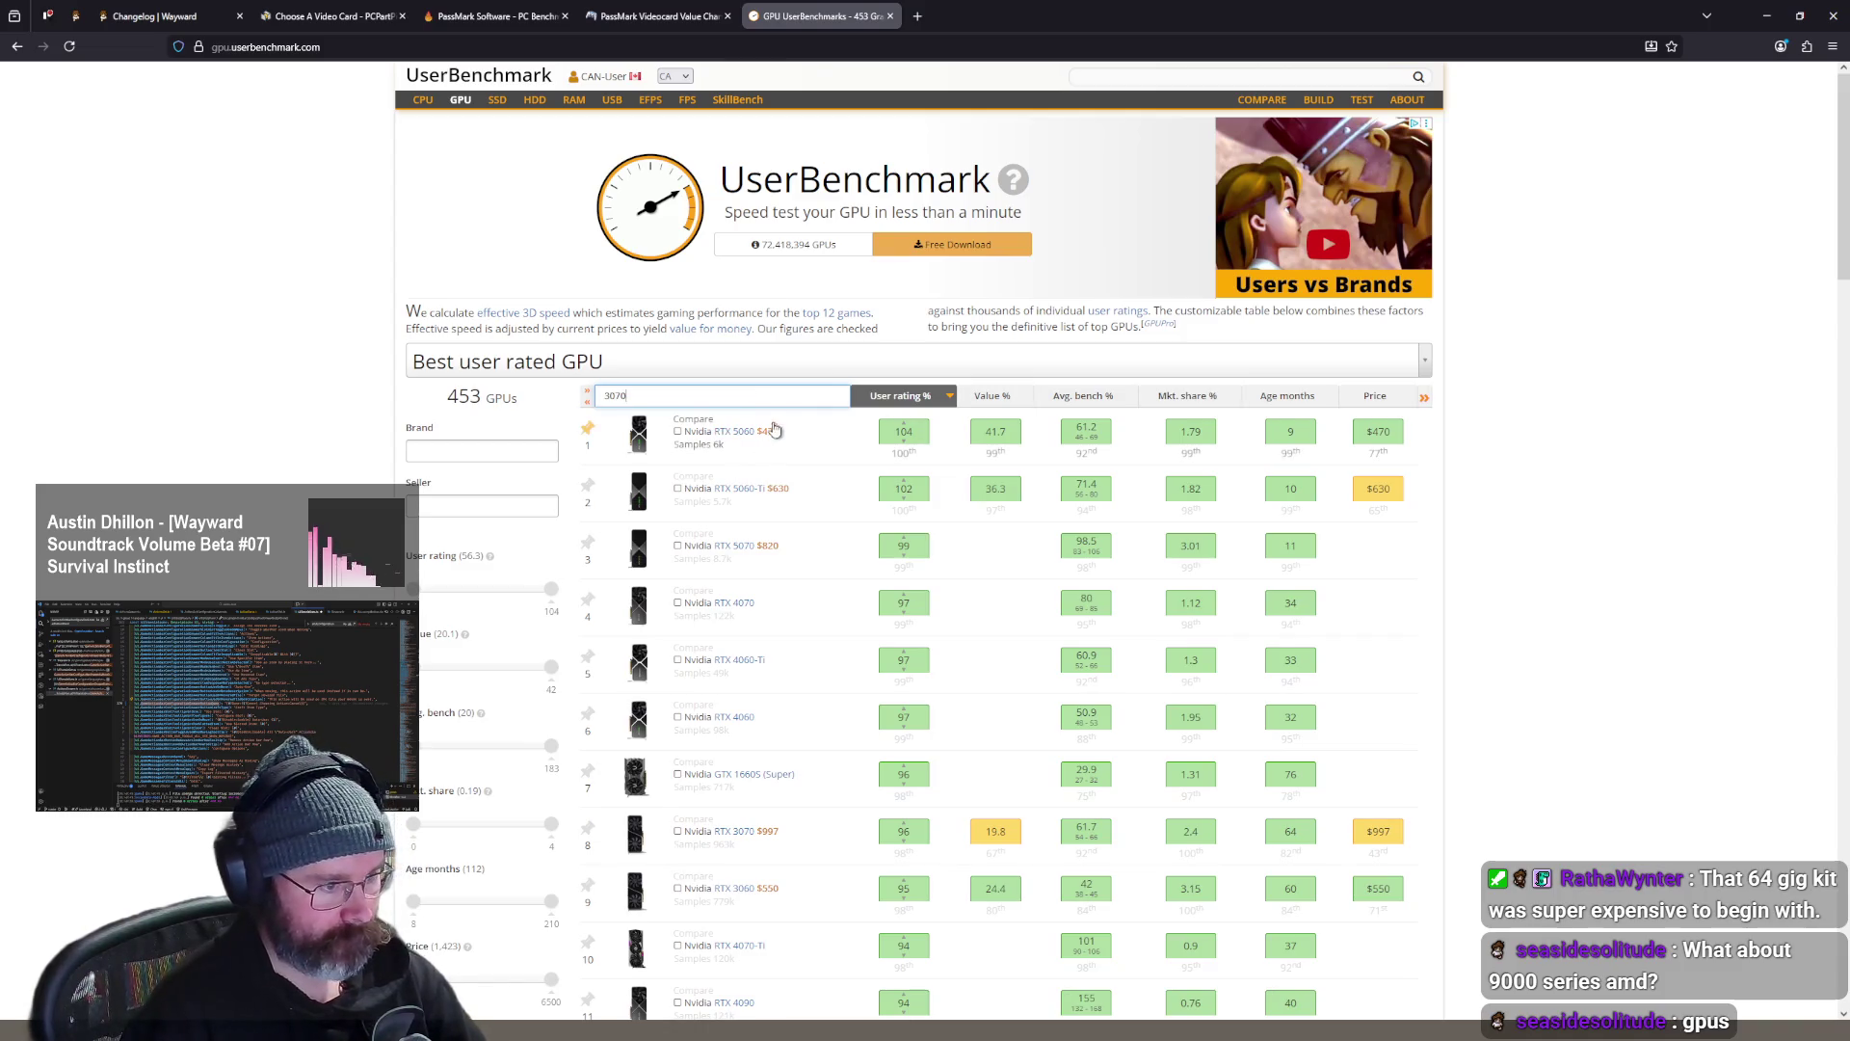
key("Return")
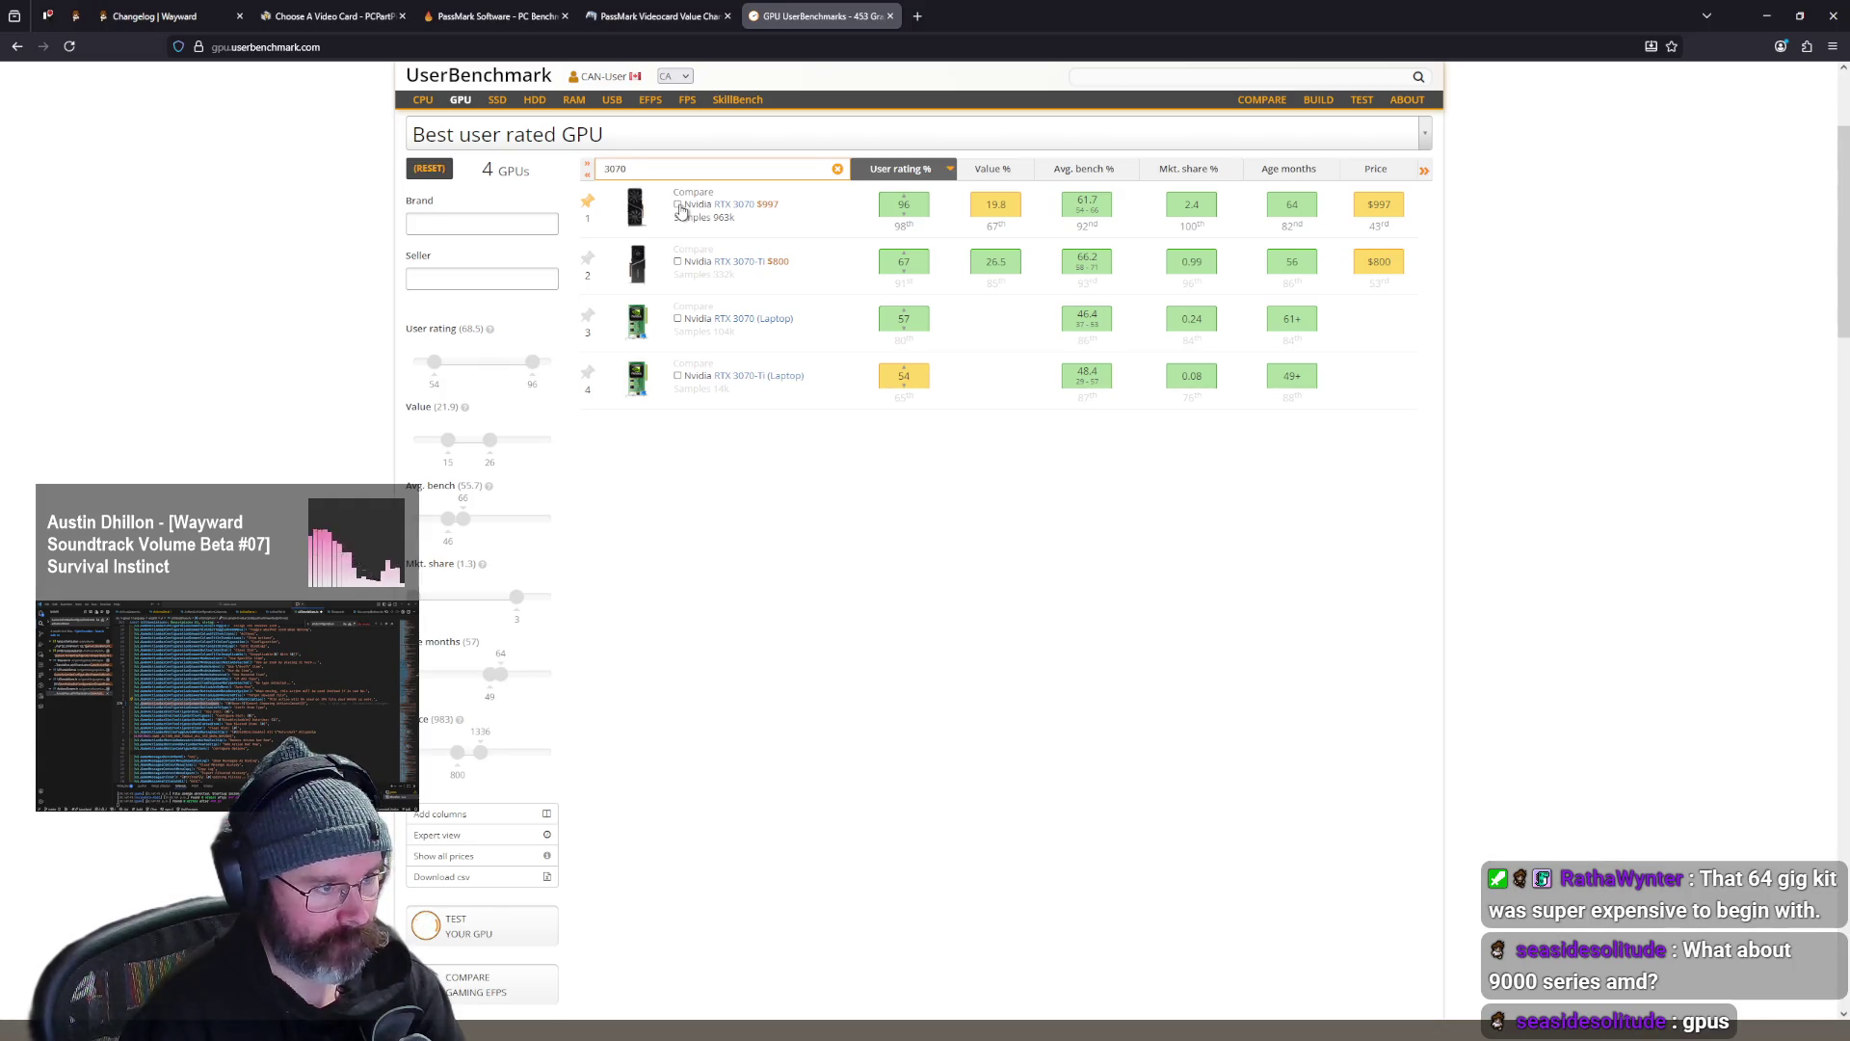
left_click(702, 171)
type("5060")
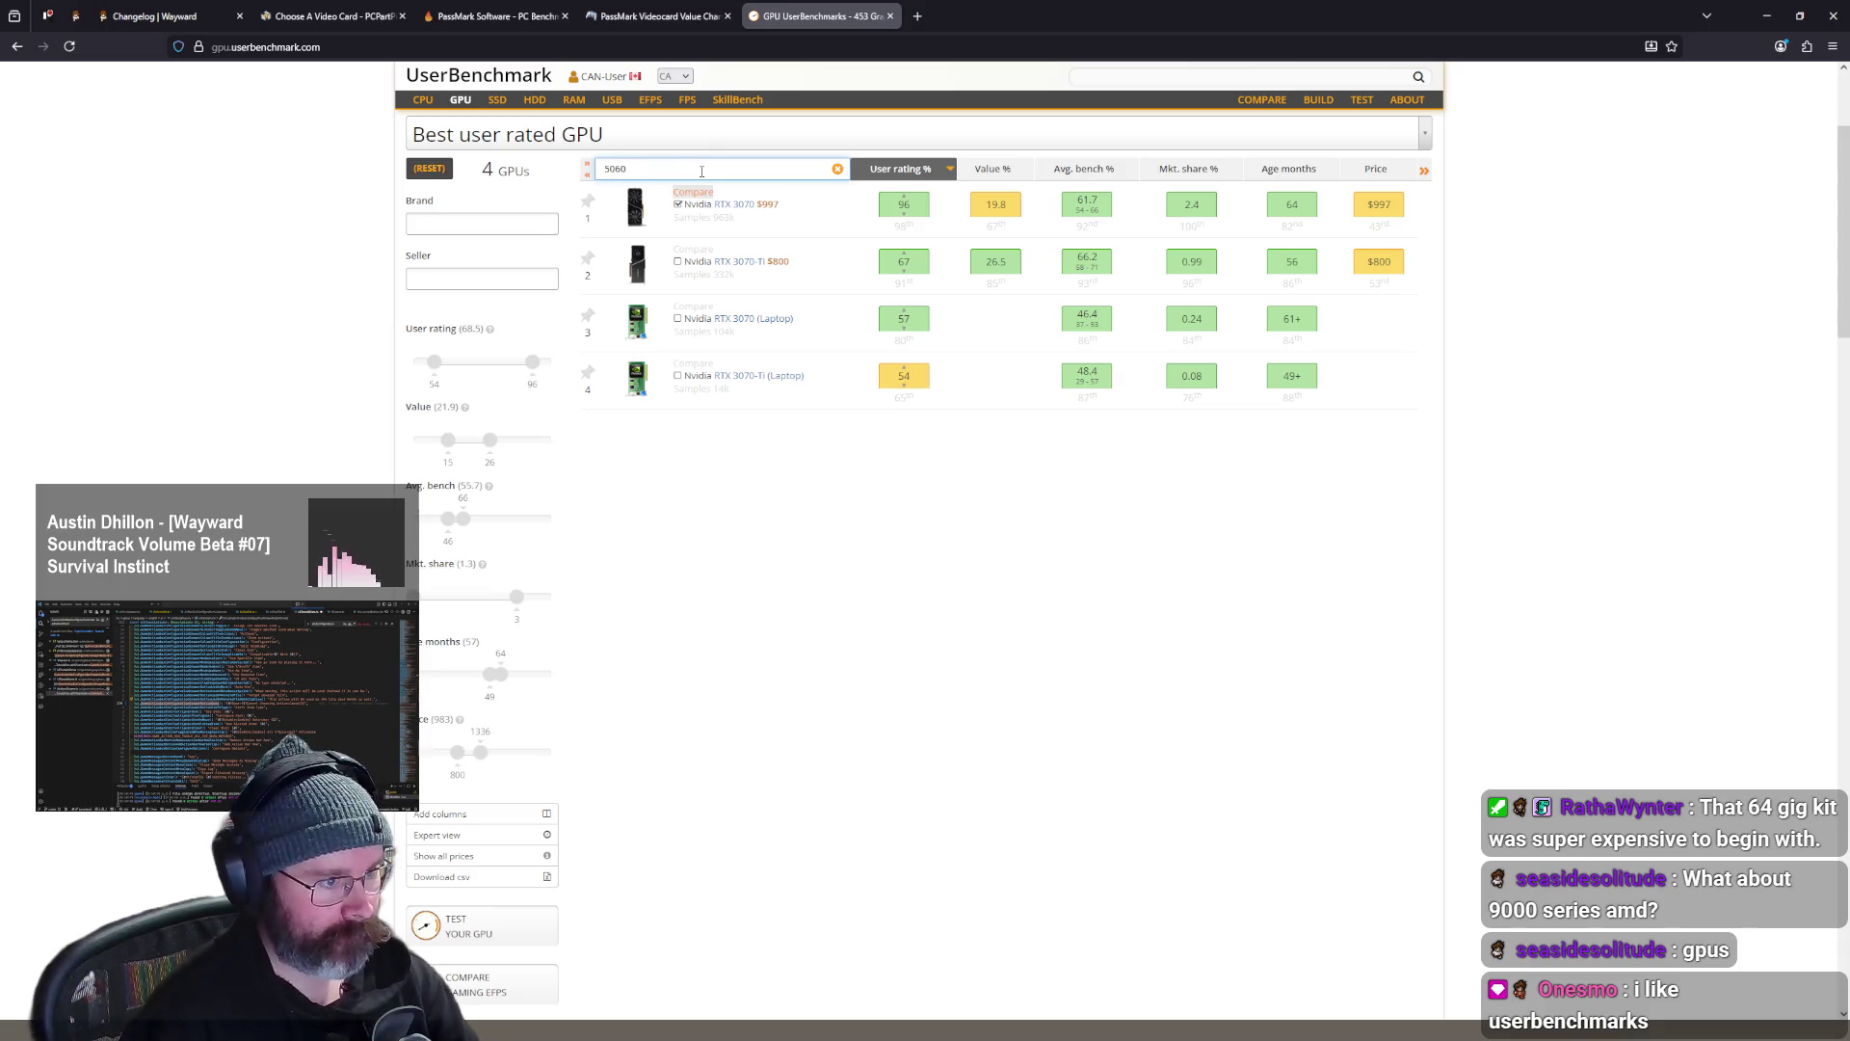
key("Return")
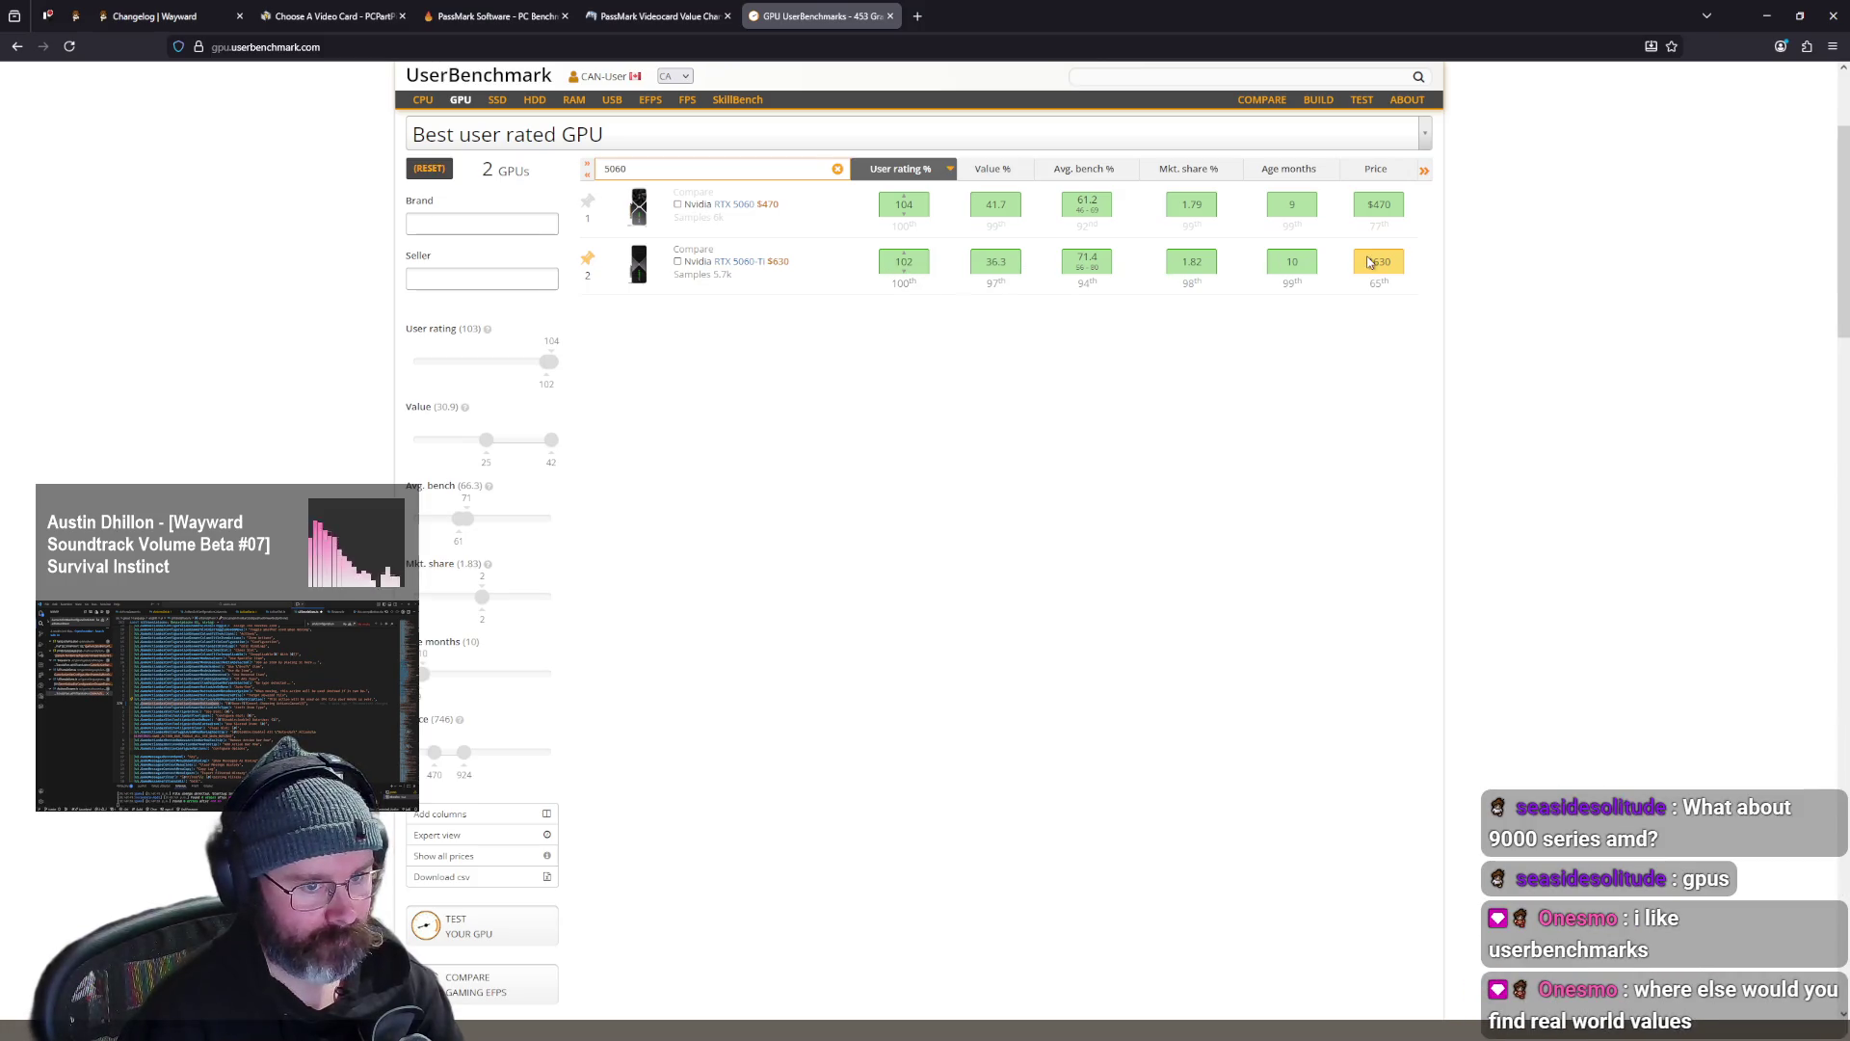
left_click(677, 207)
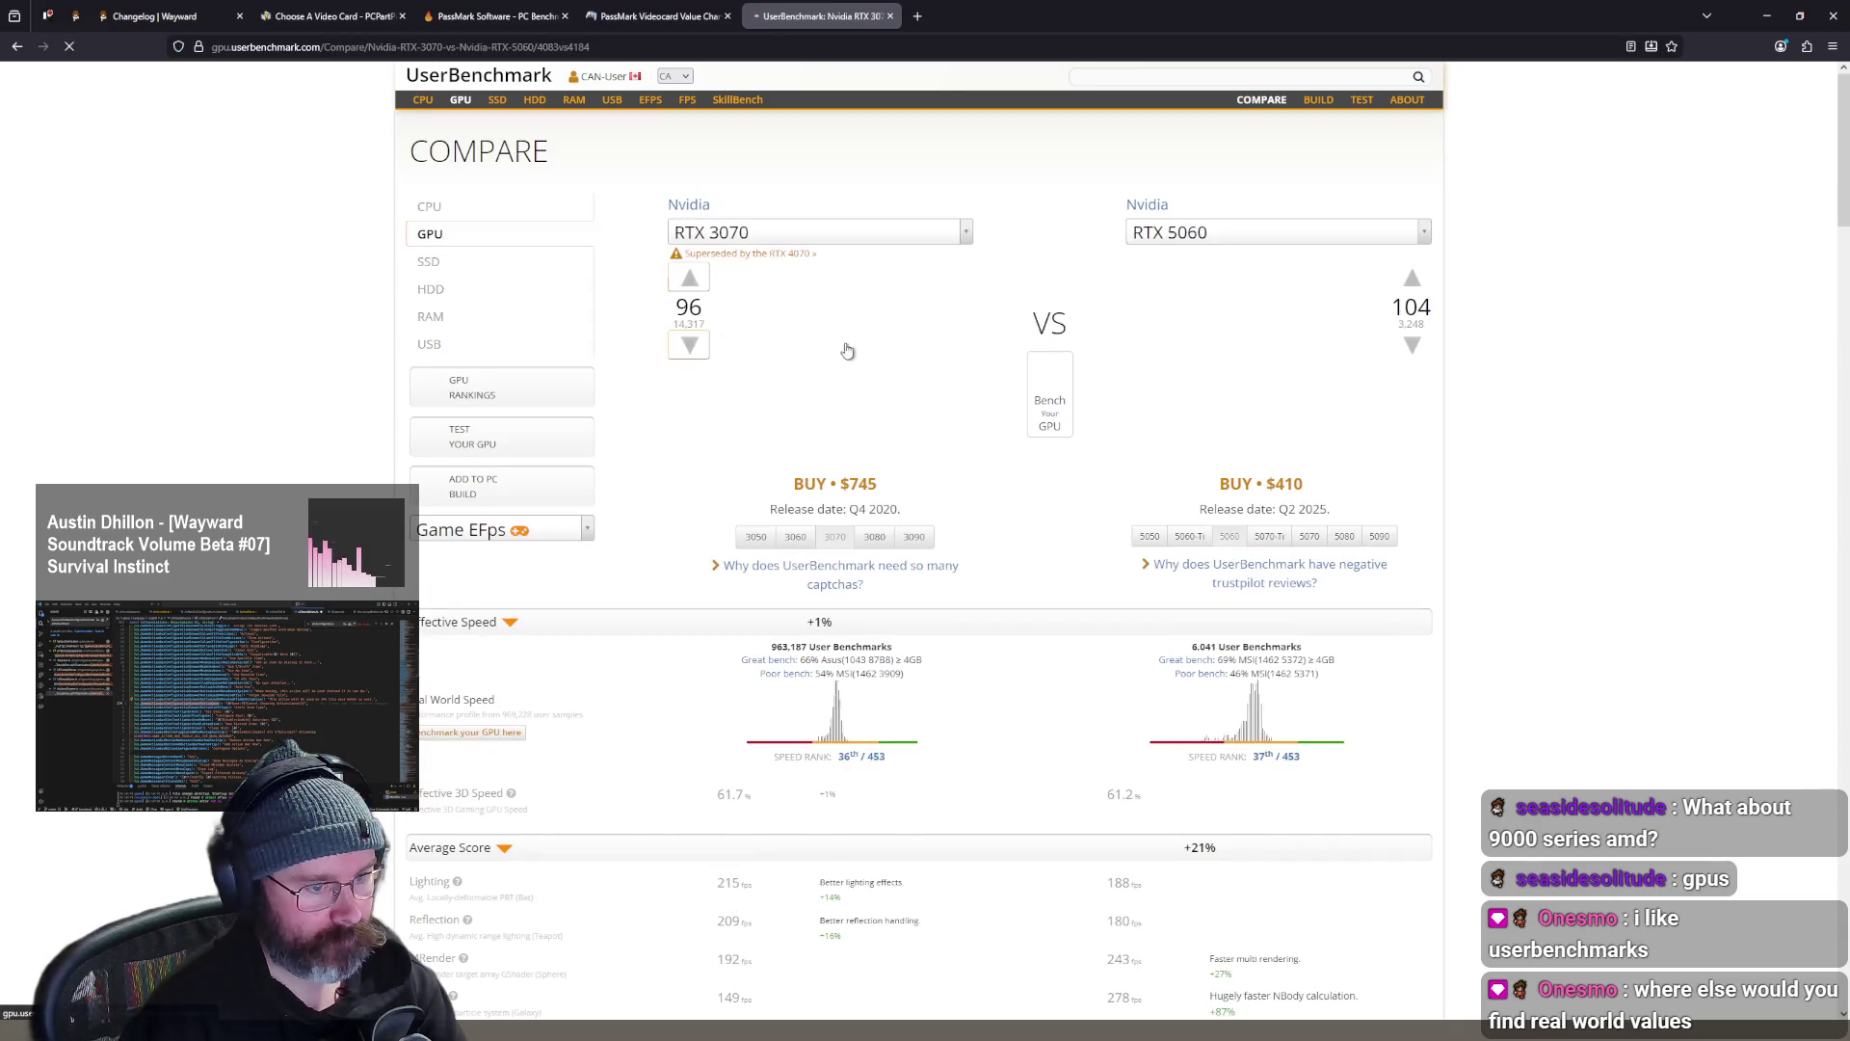
- Set the second comparison card to the RTX 5060-Ti ($550) and review the +16% speed result
scroll(1525, 426, "down", 2)
scroll(1443, 512, "down", 2)
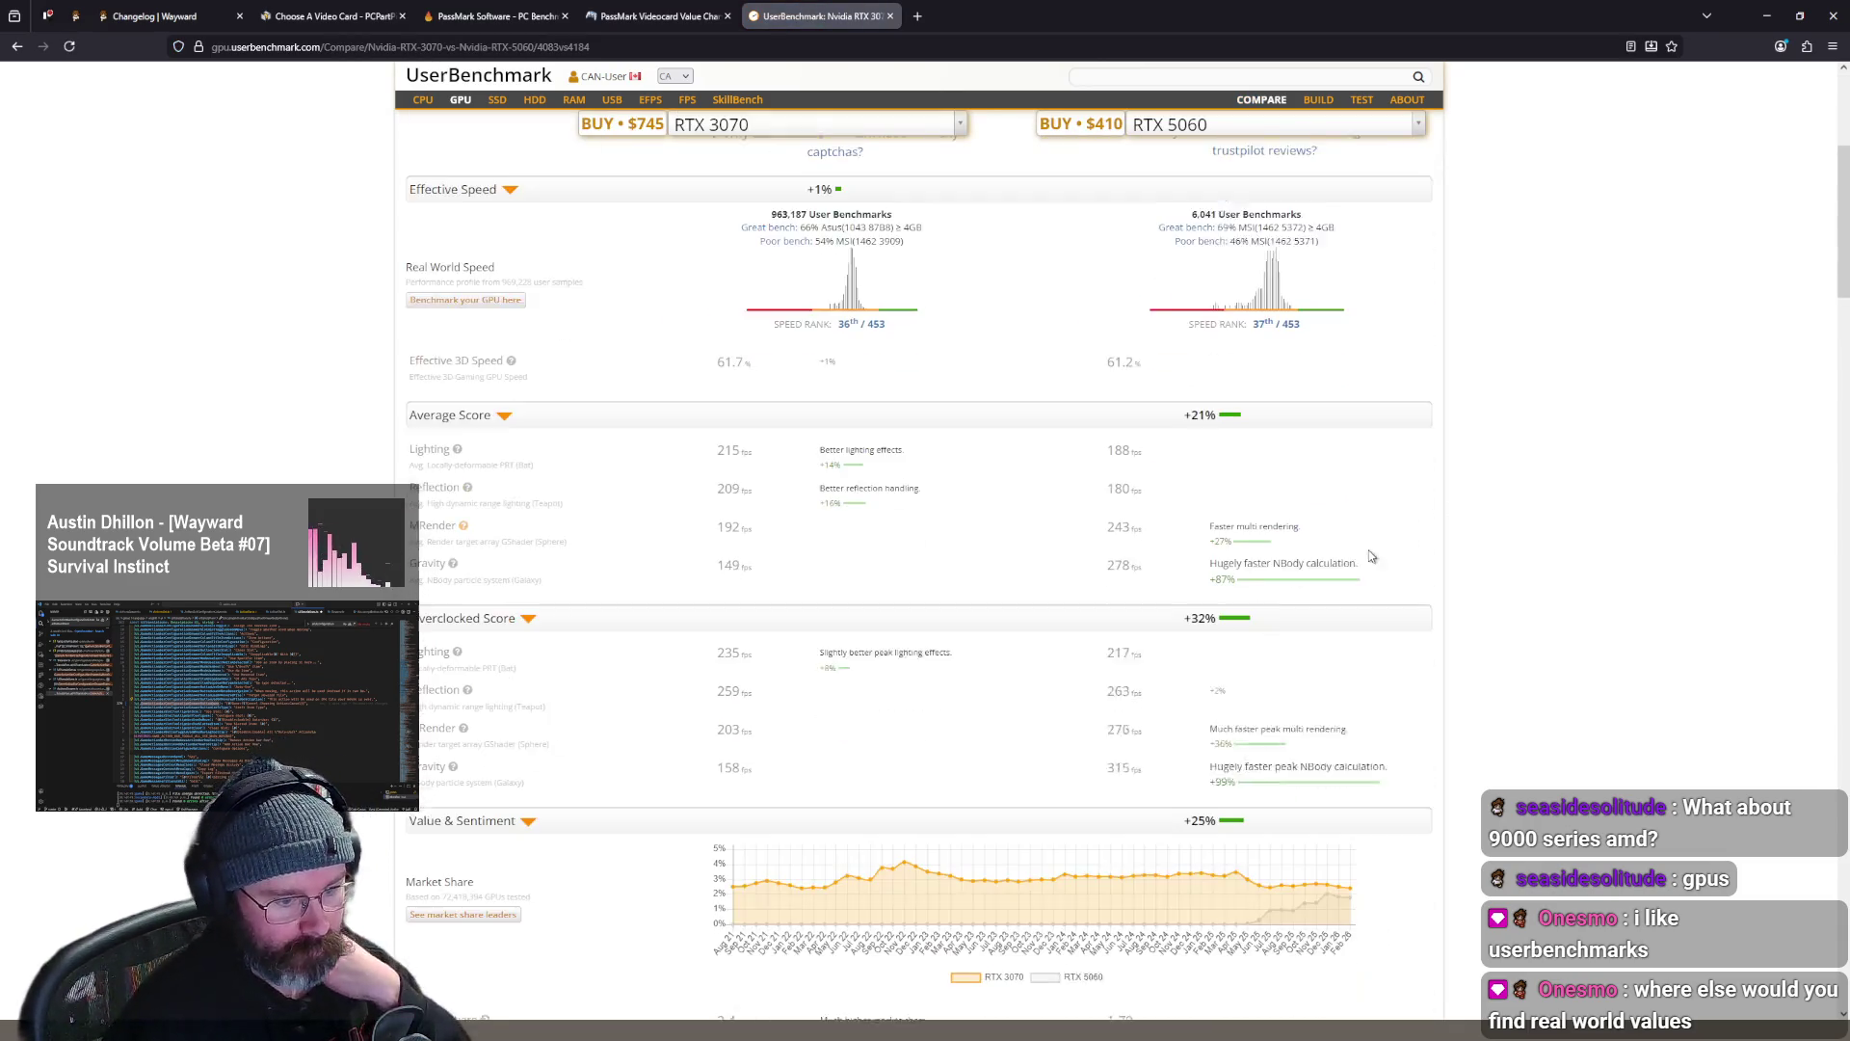
scroll(1254, 631, "up", 1)
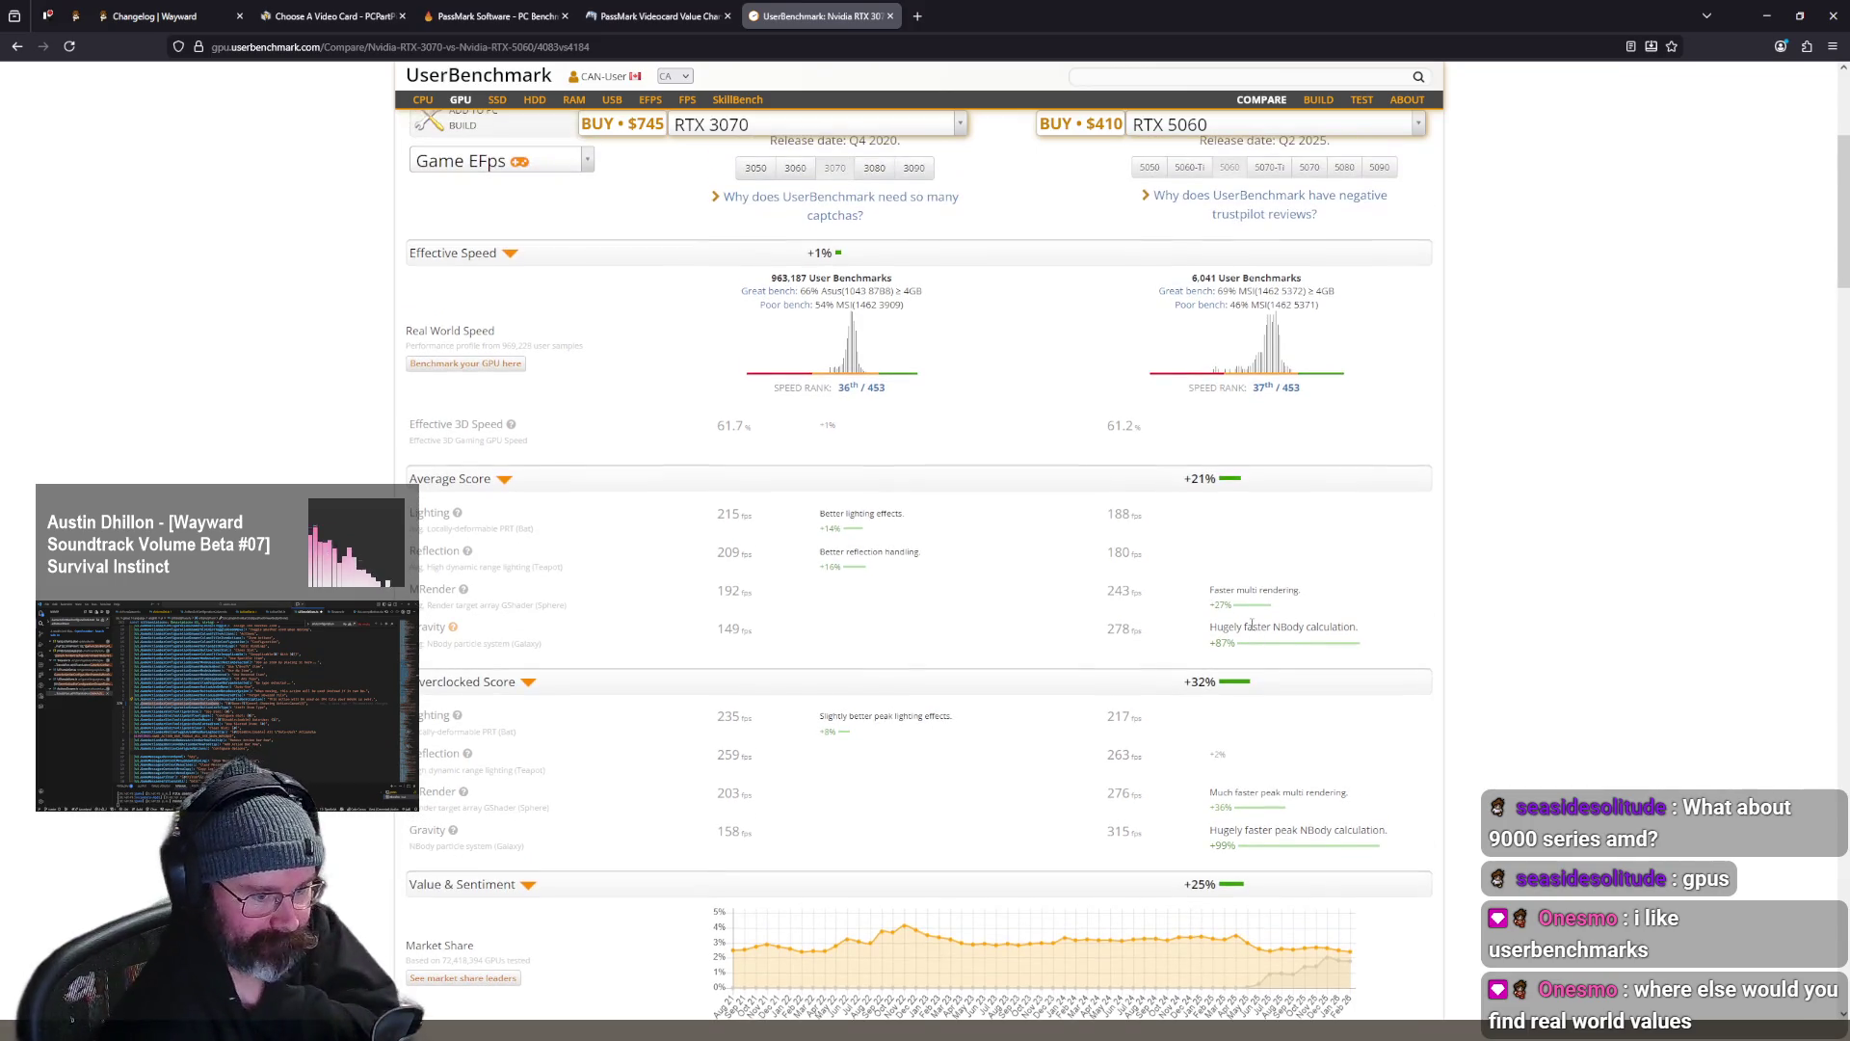
scroll(1282, 704, "up", 4)
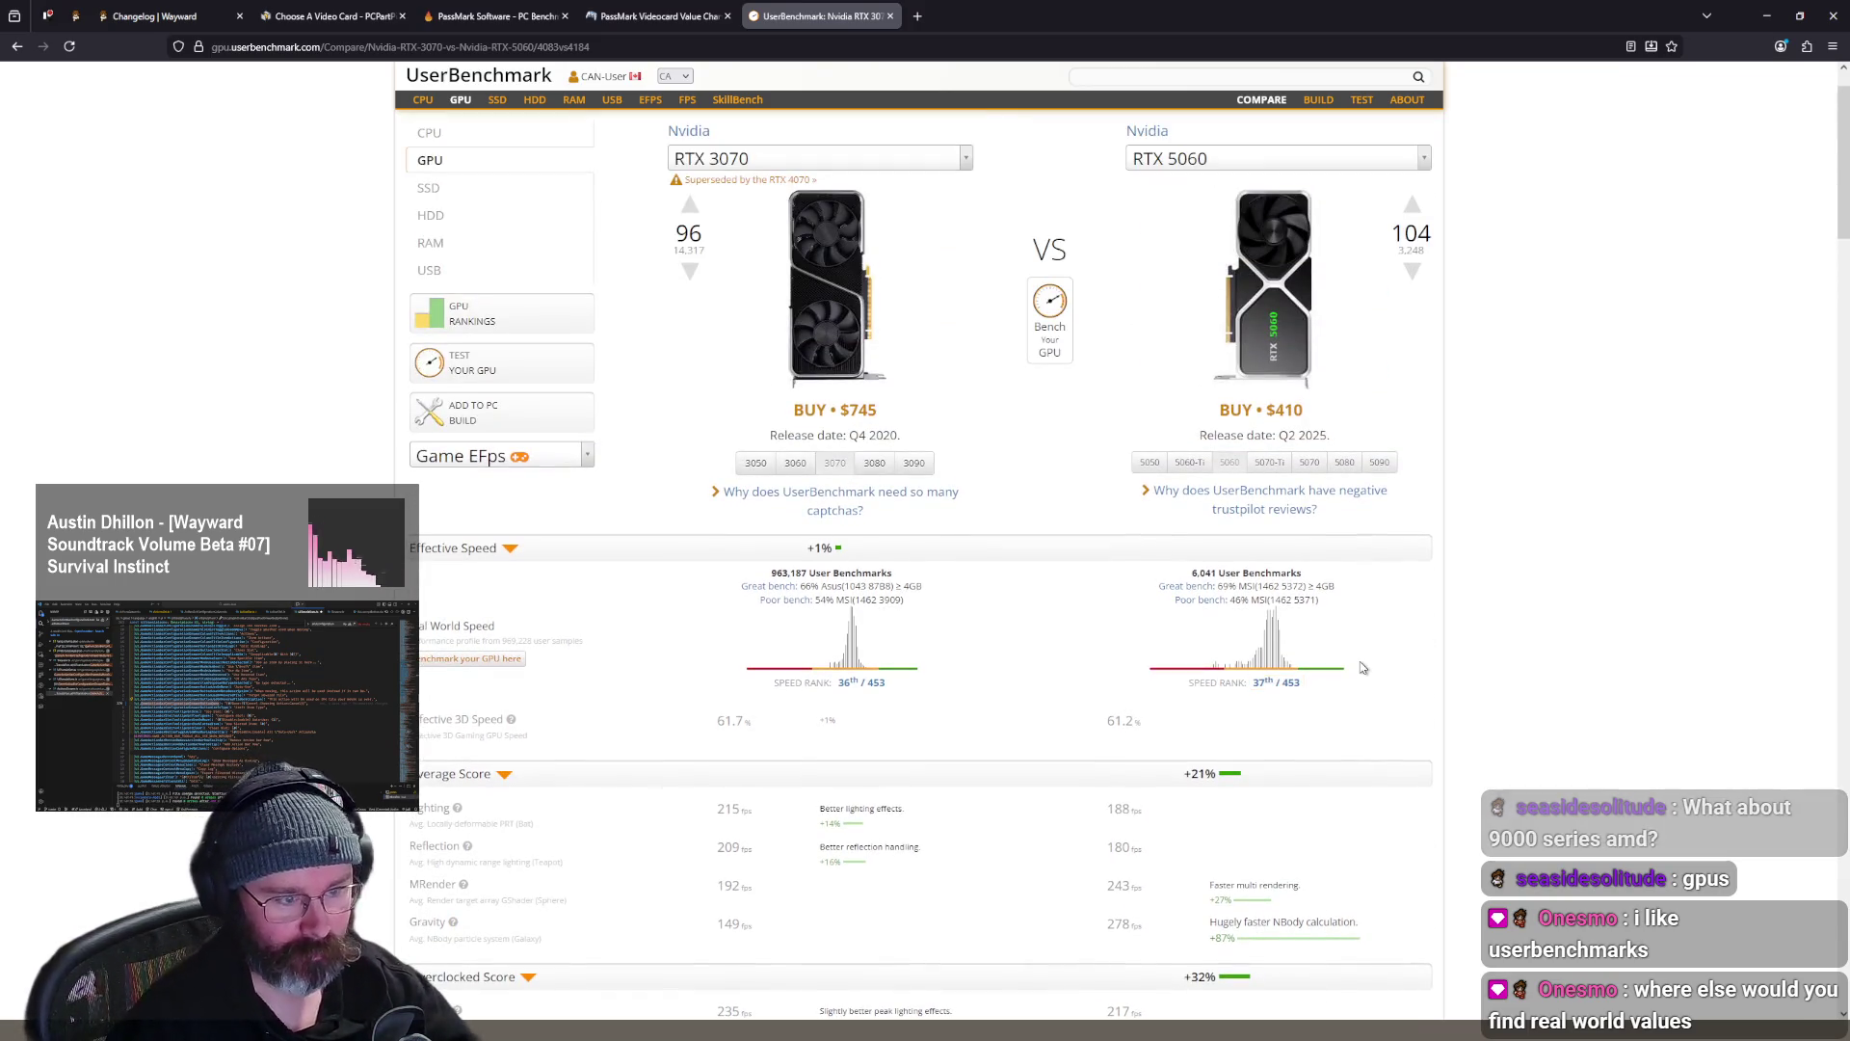
left_click(1248, 162)
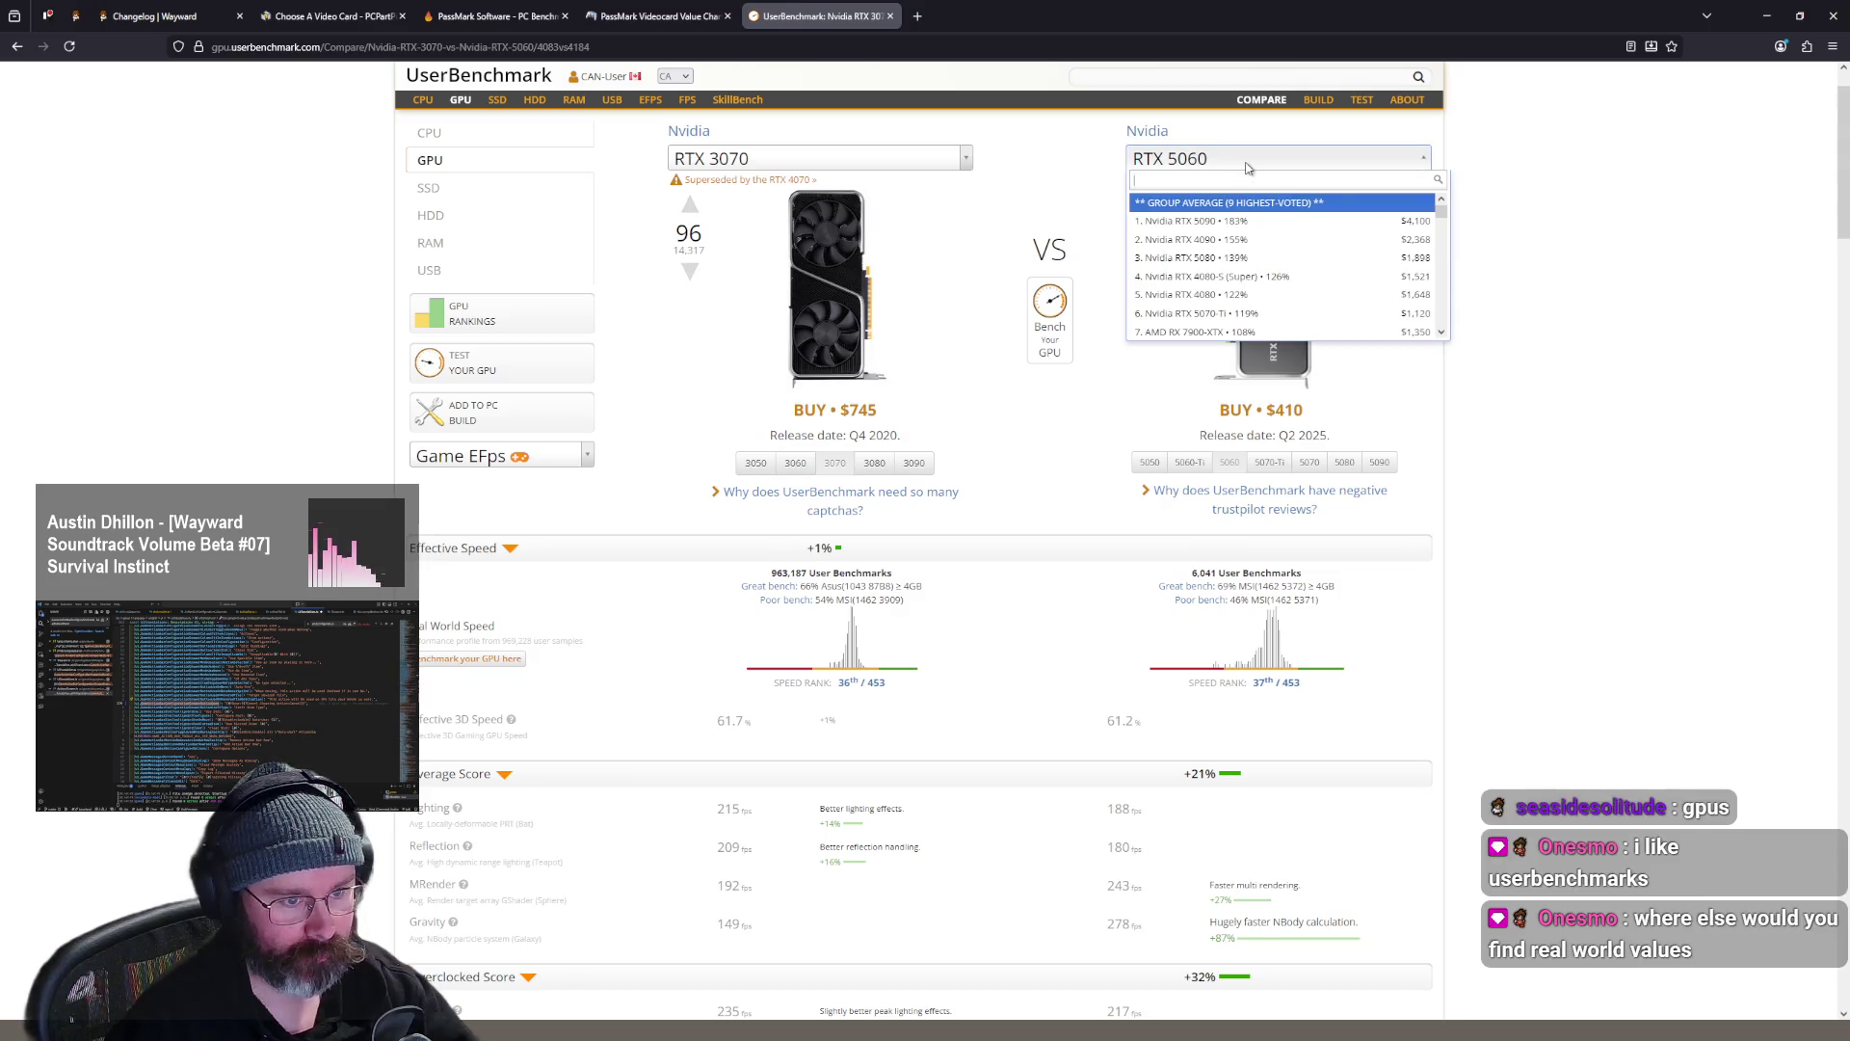
type("506")
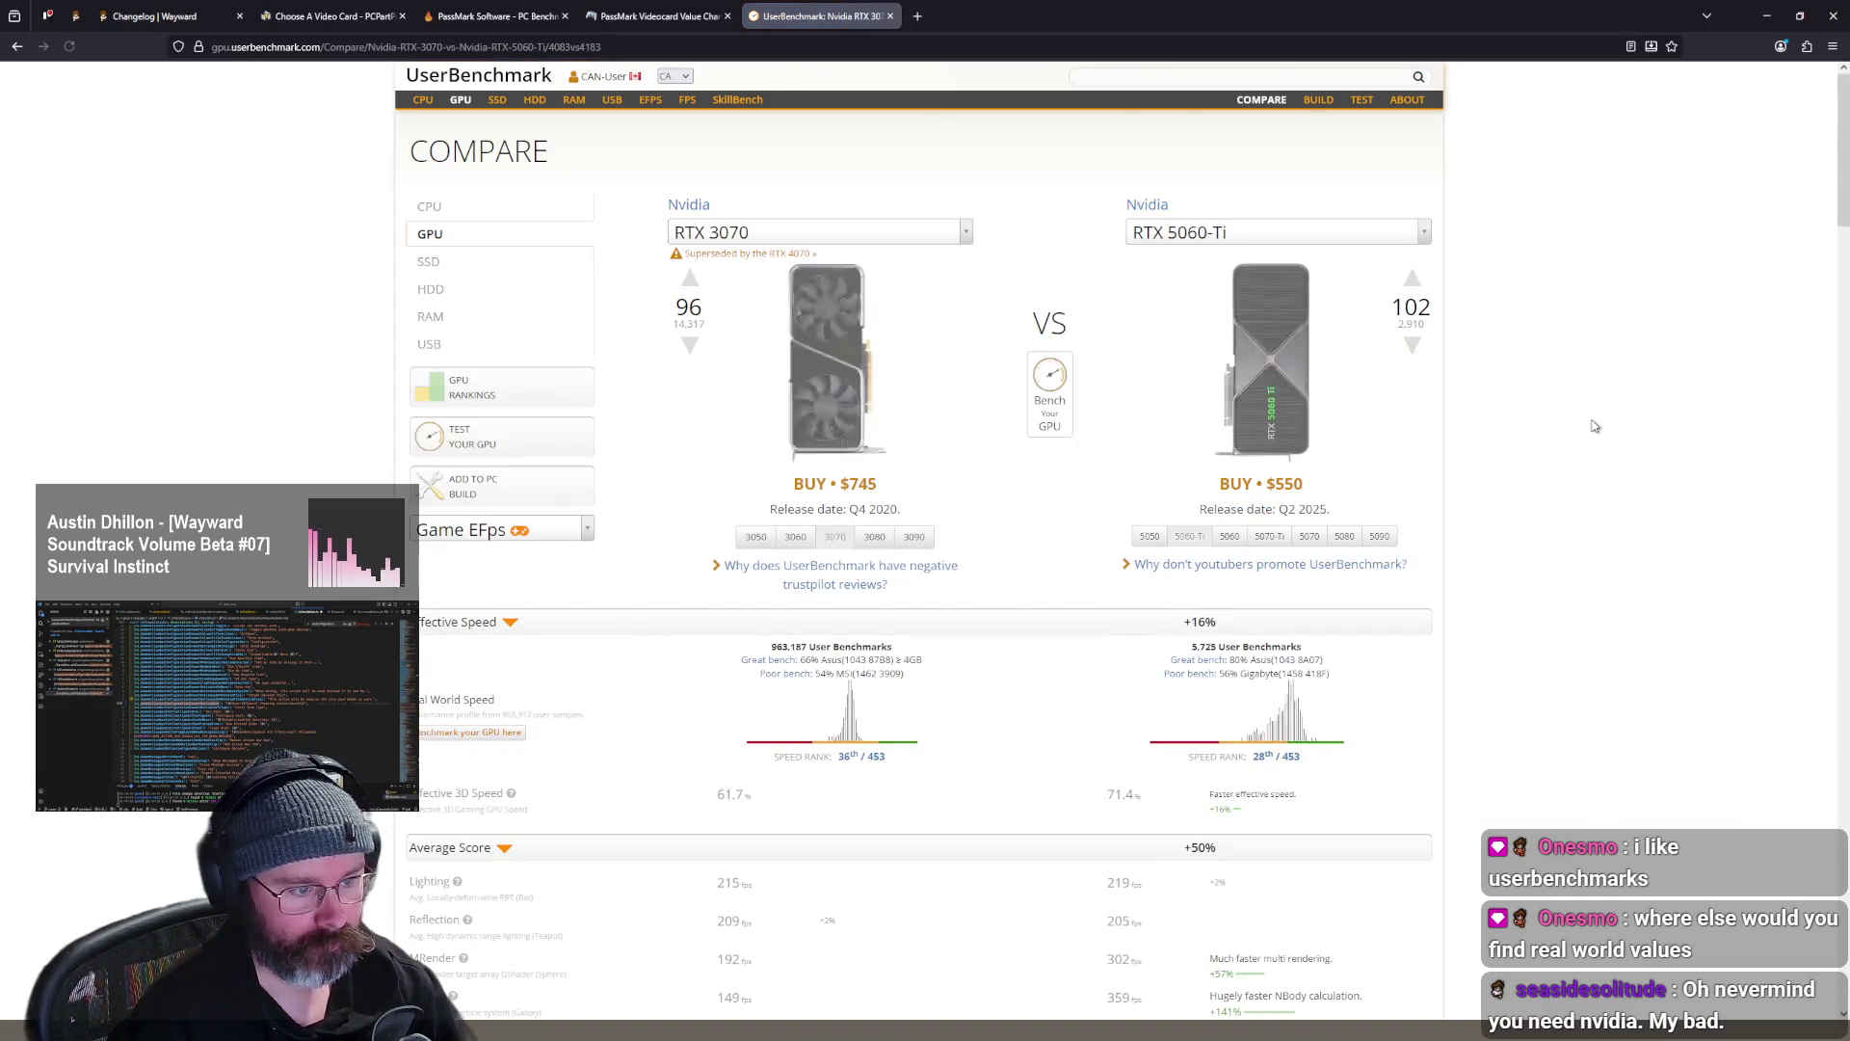
scroll(1551, 366, "down", 5)
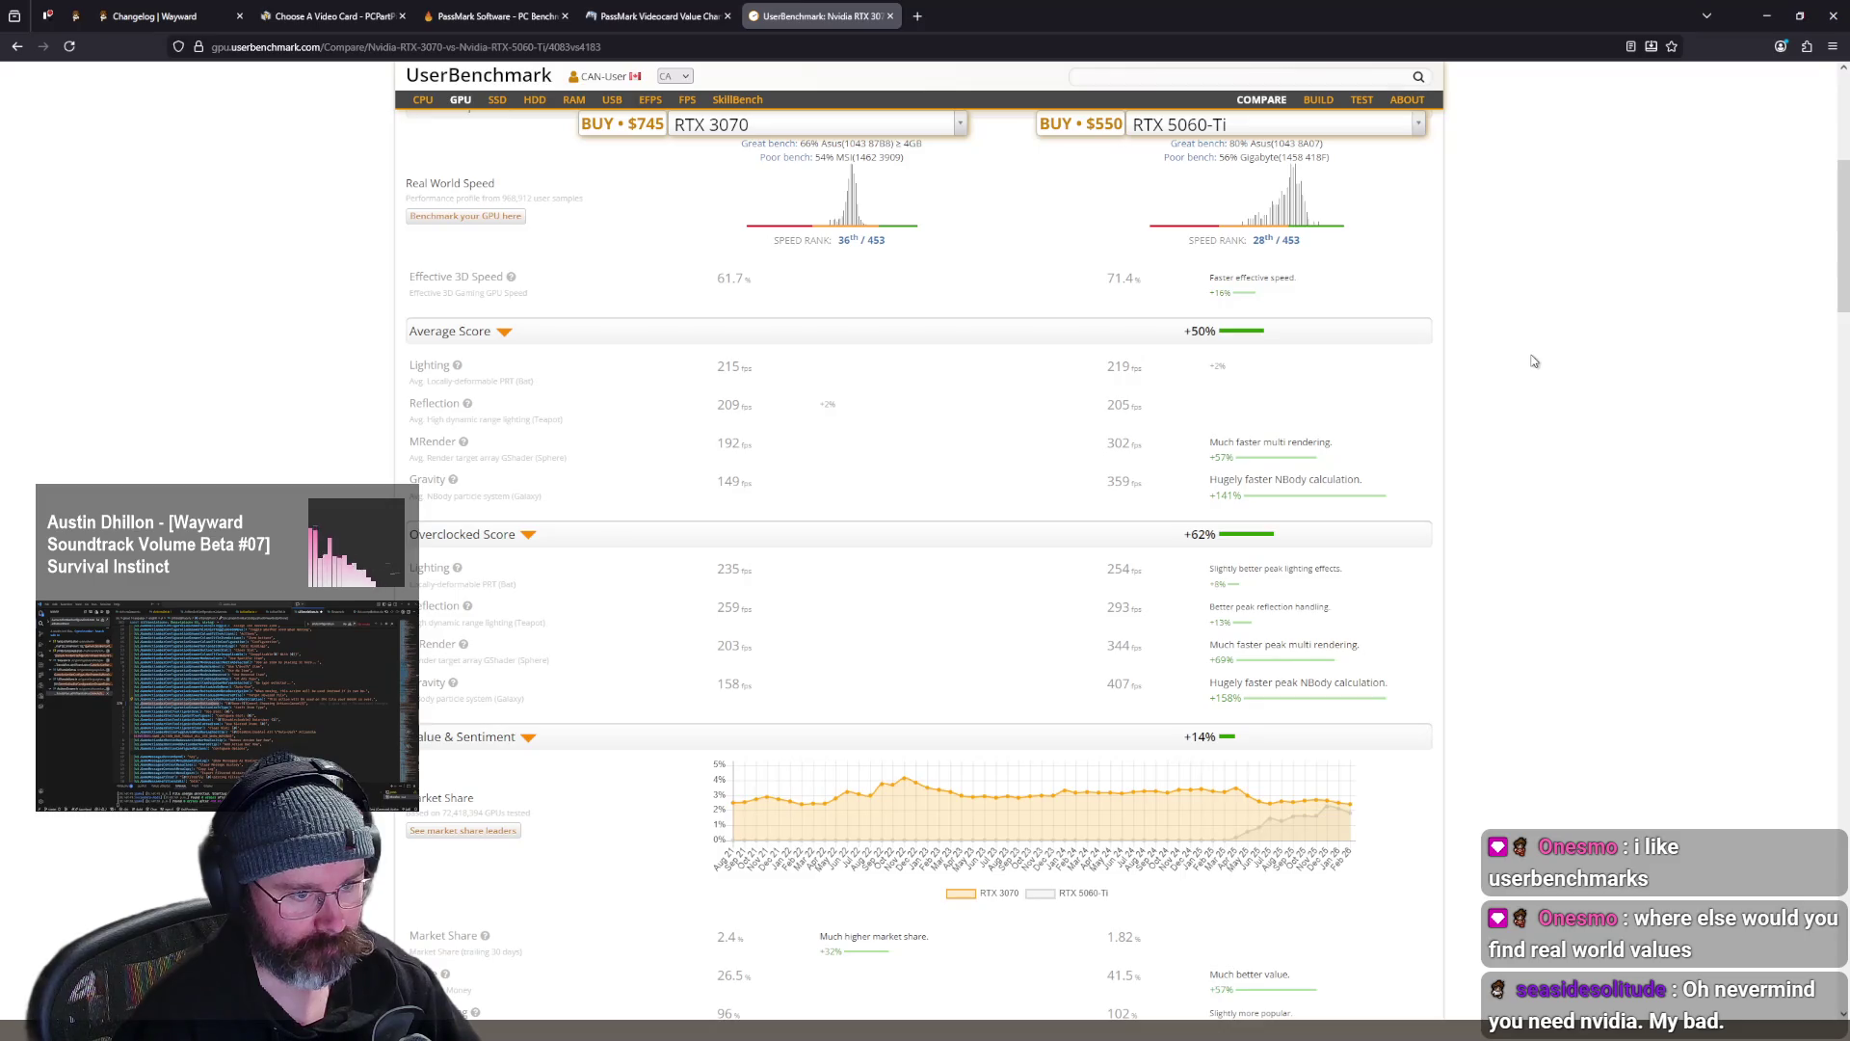
scroll(1518, 353, "up", 5)
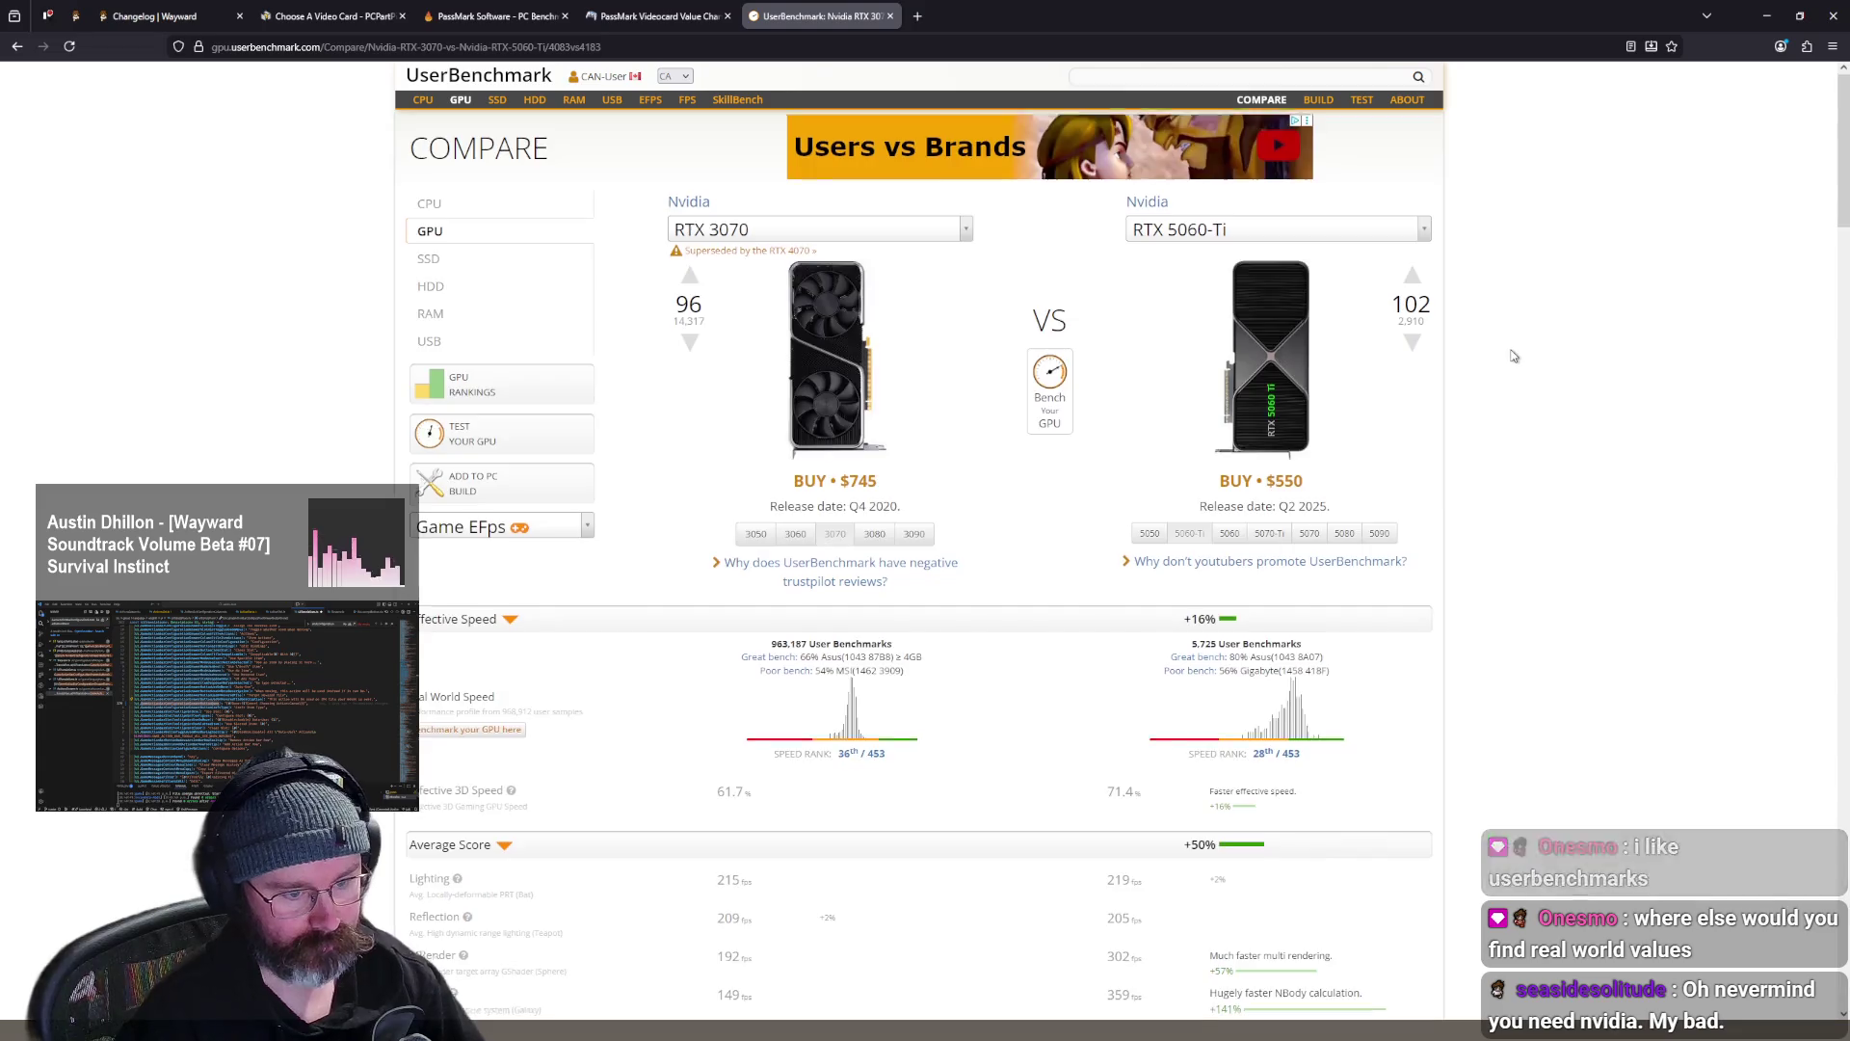
scroll(1511, 349, "down", 5)
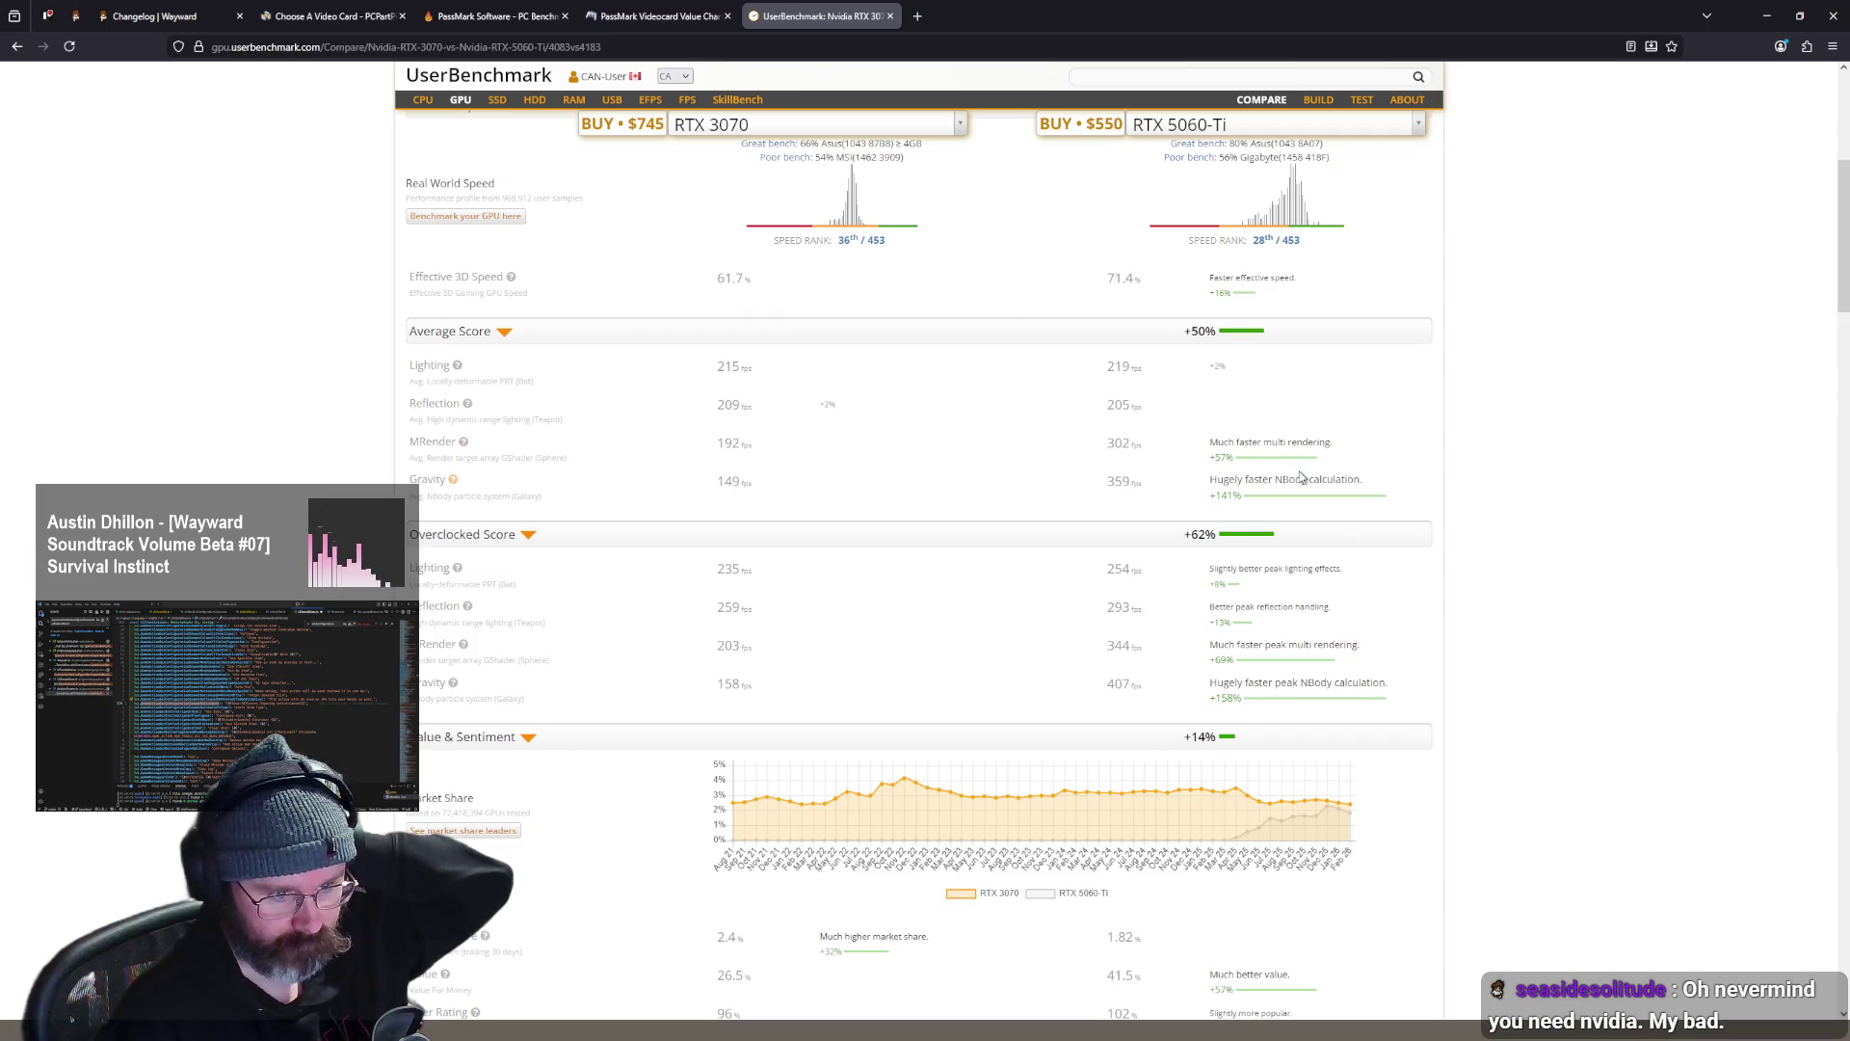
scroll(1300, 479, "down", 6)
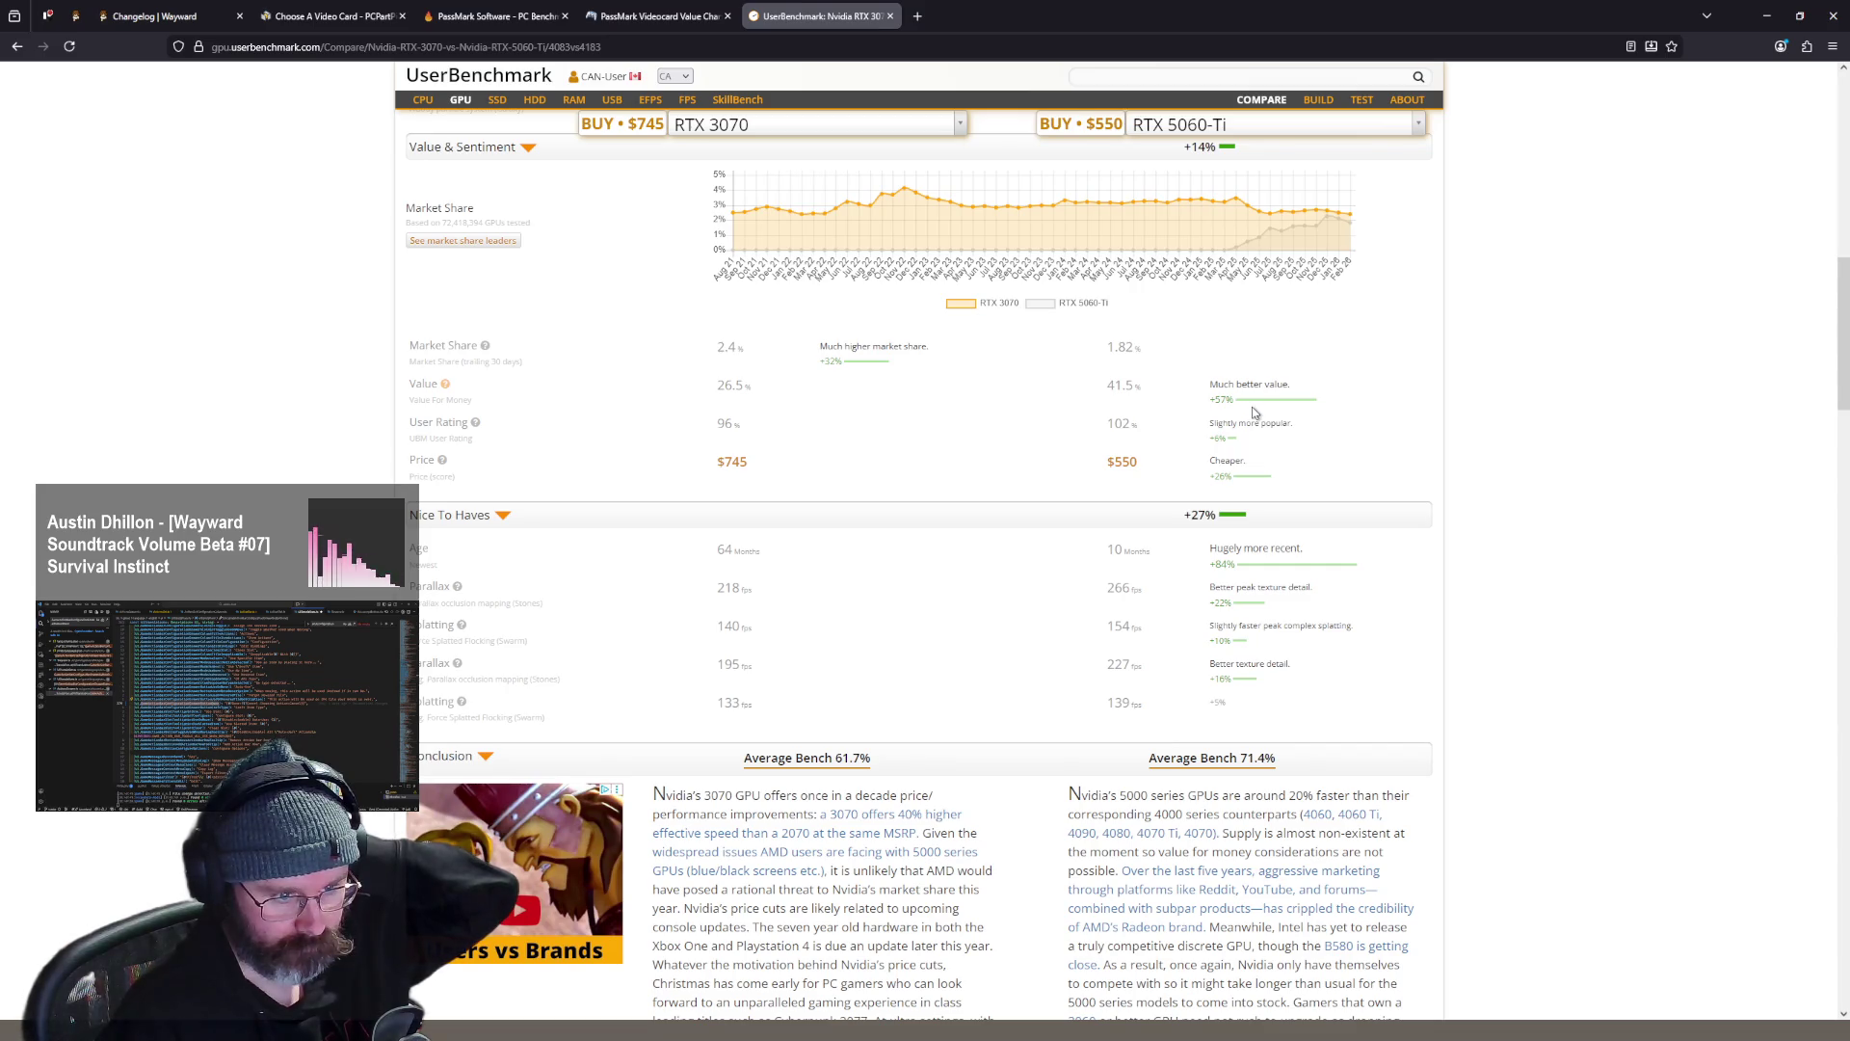
scroll(1332, 448, "up", 6)
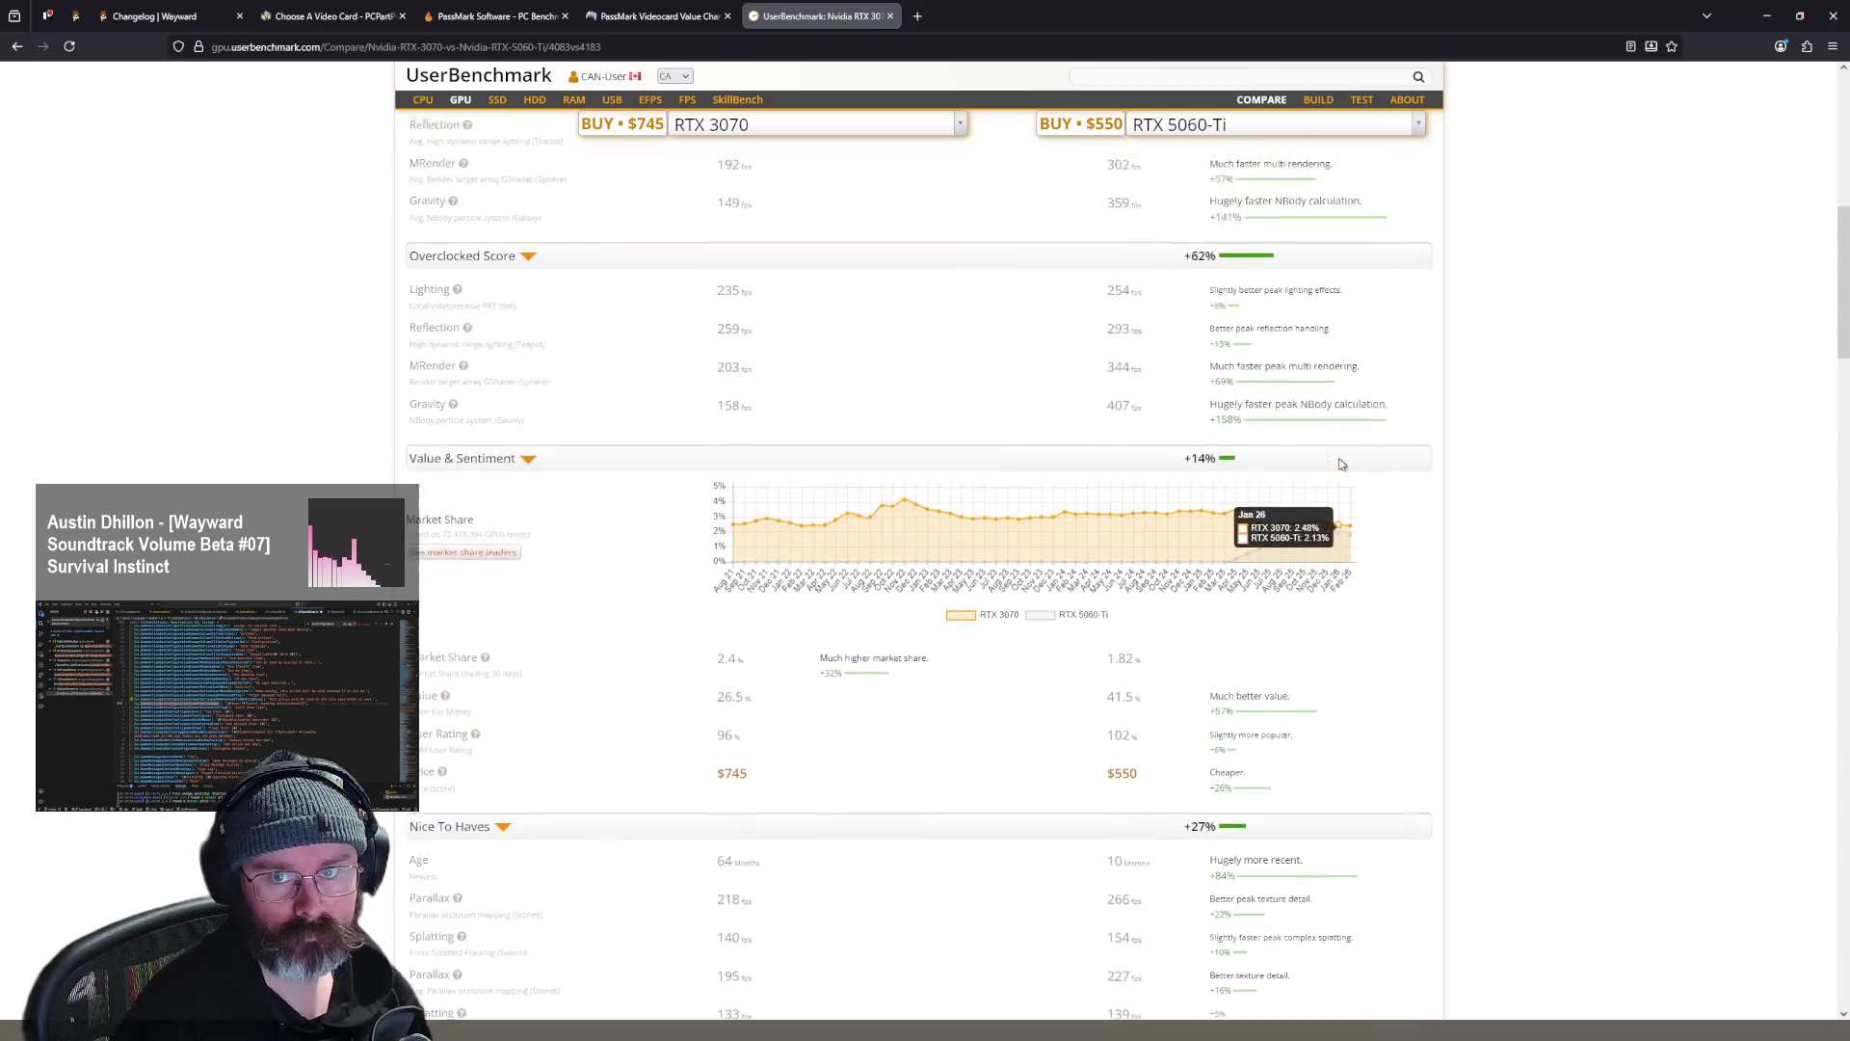
scroll(1341, 466, "up", 5)
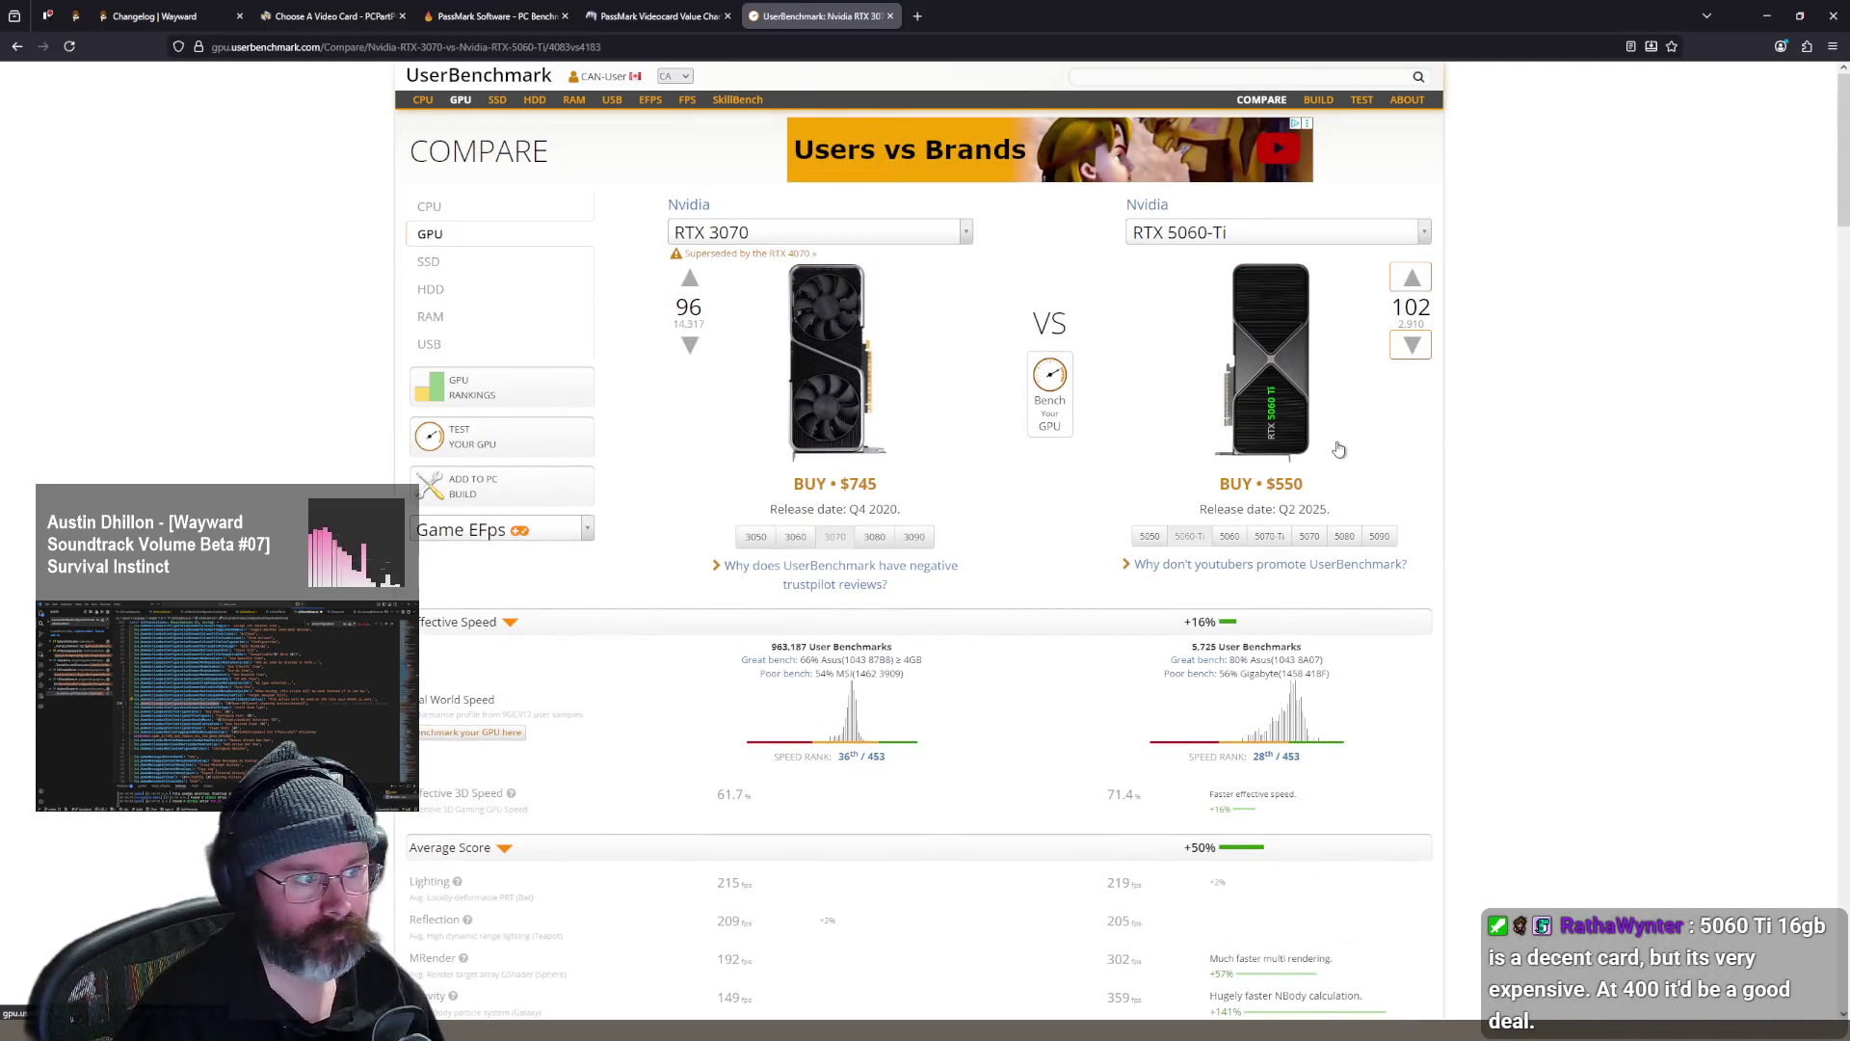
left_click(1293, 234)
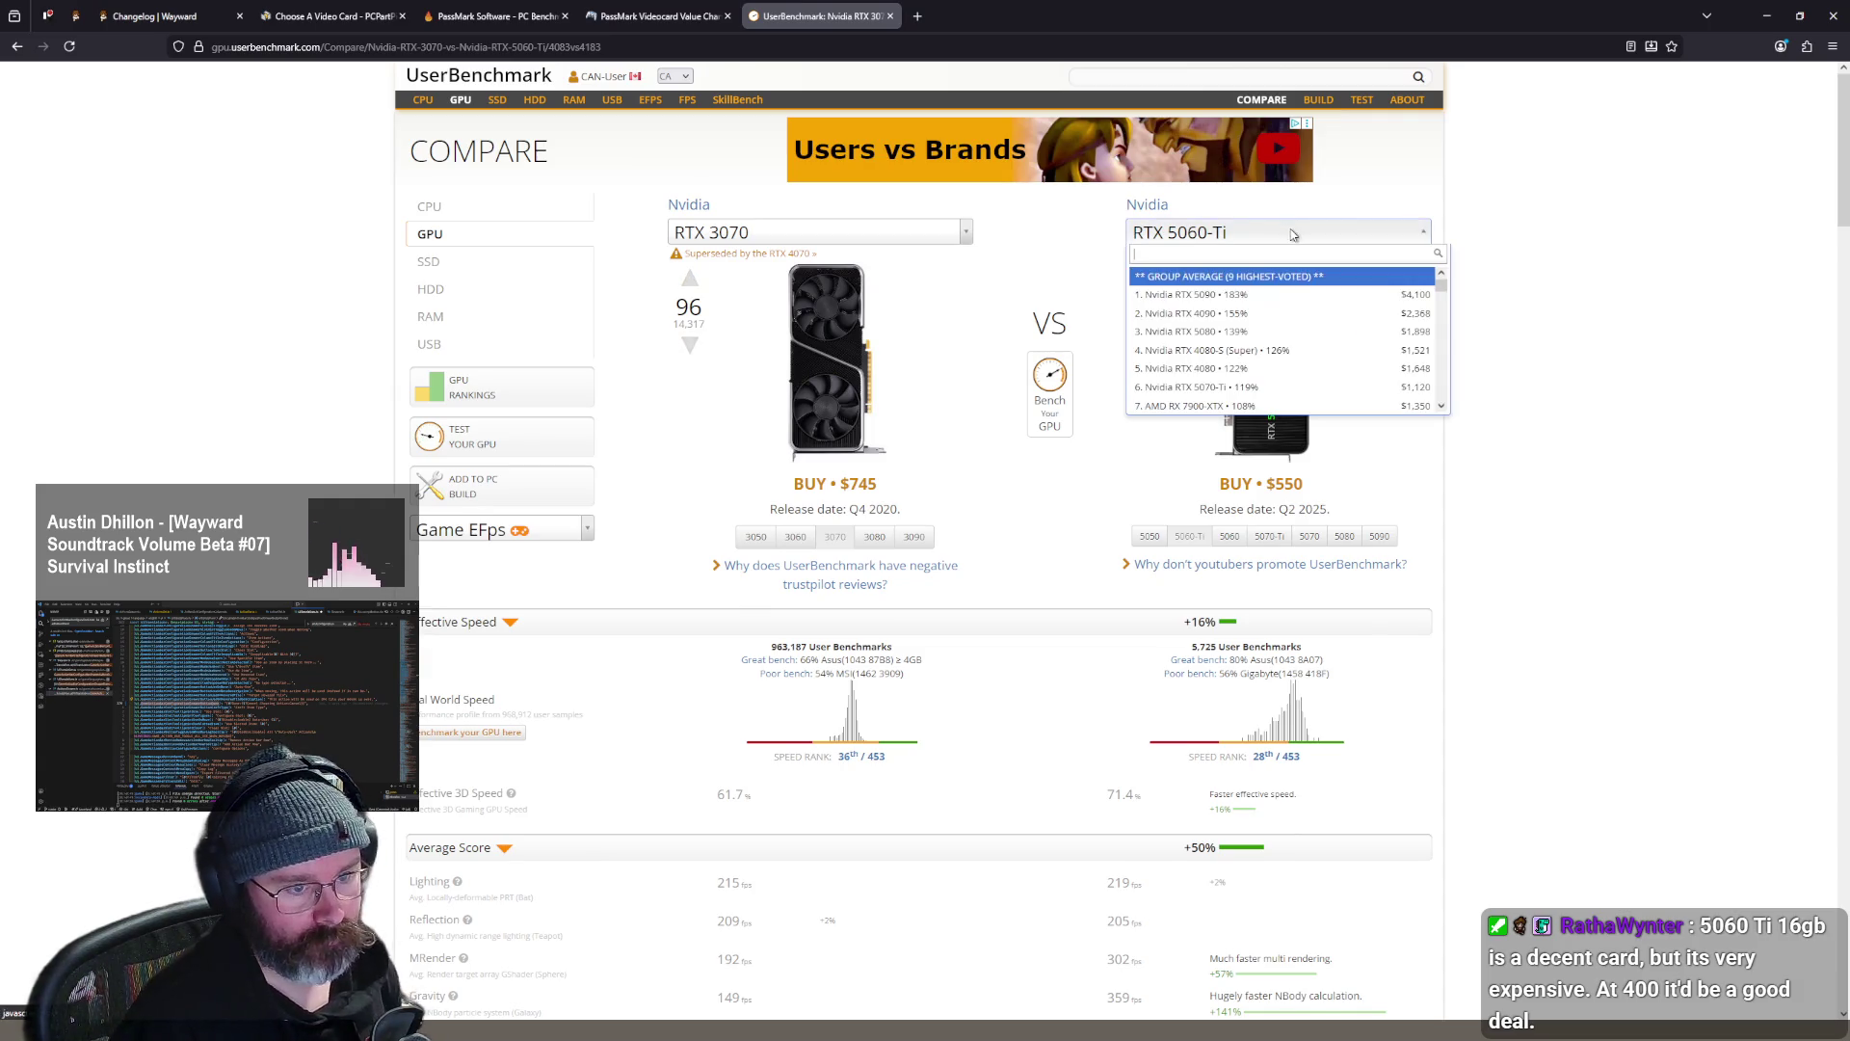
- Pick the RTX 5070 as the second card and review its +60% speed, +106% score
type("5070")
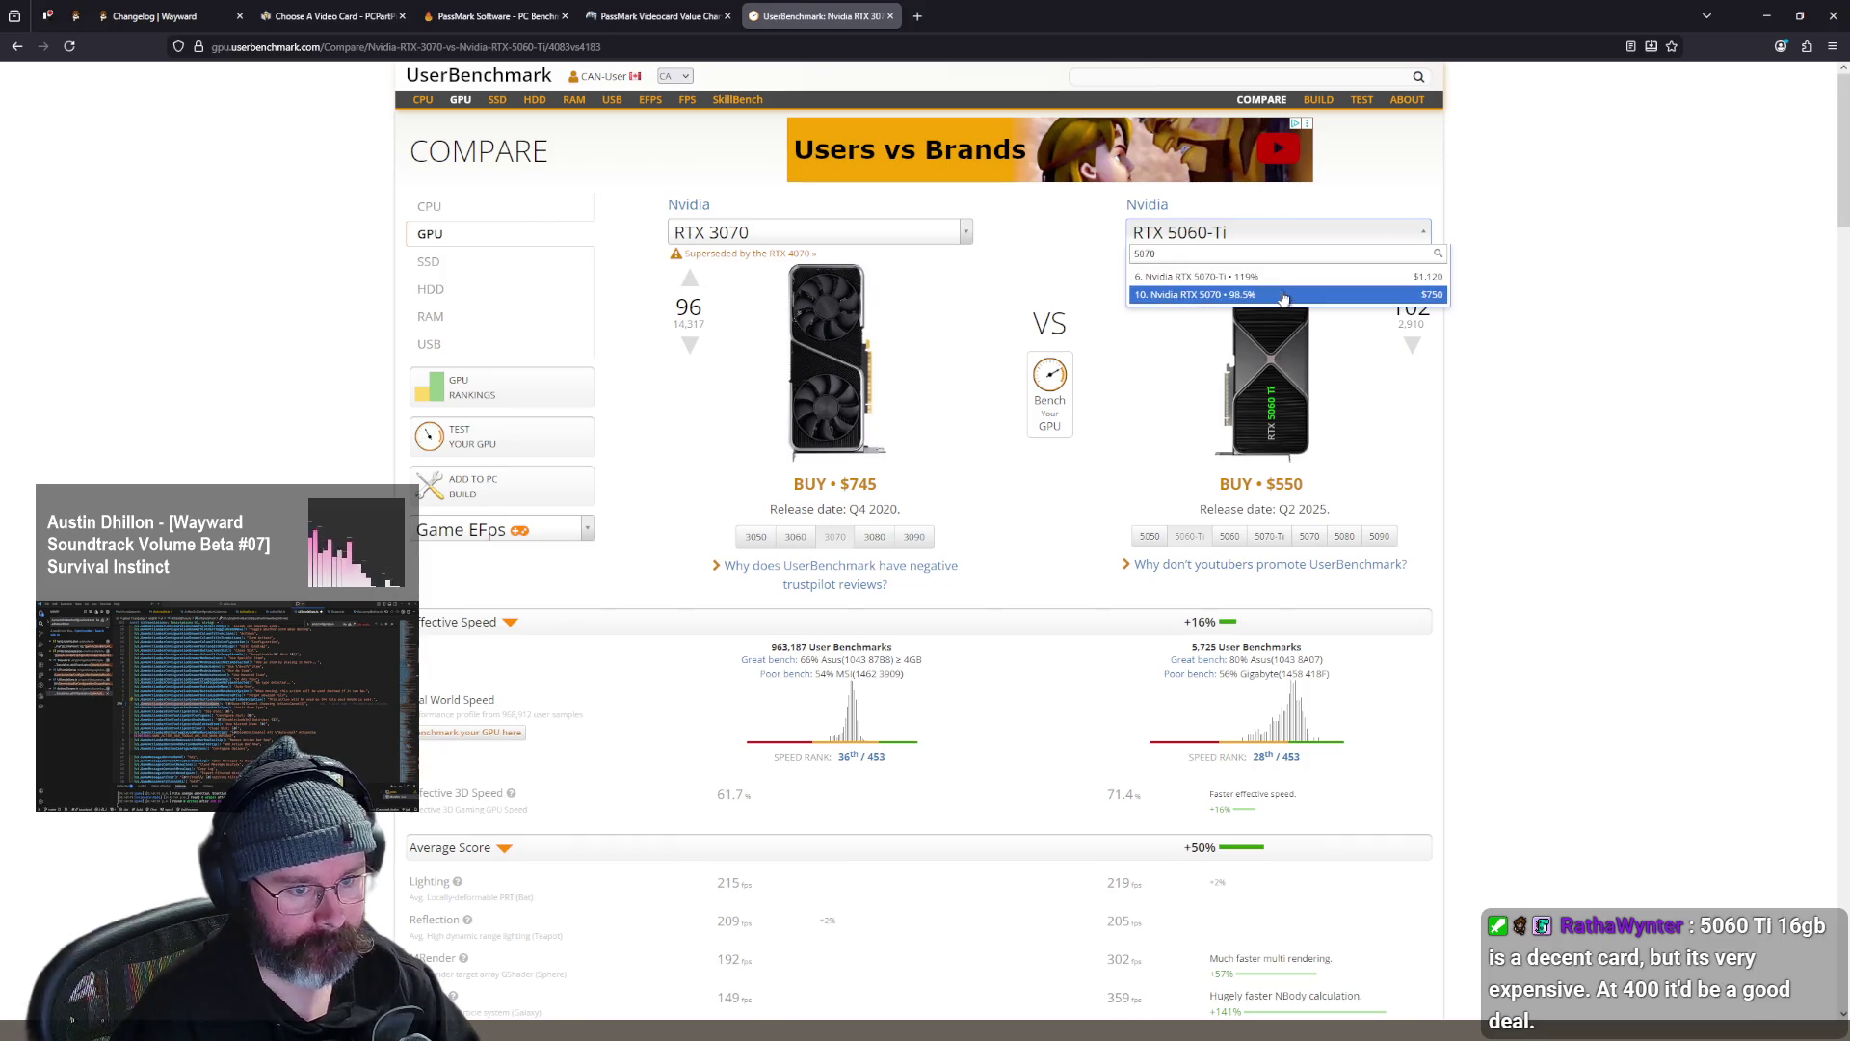
left_click(1278, 297)
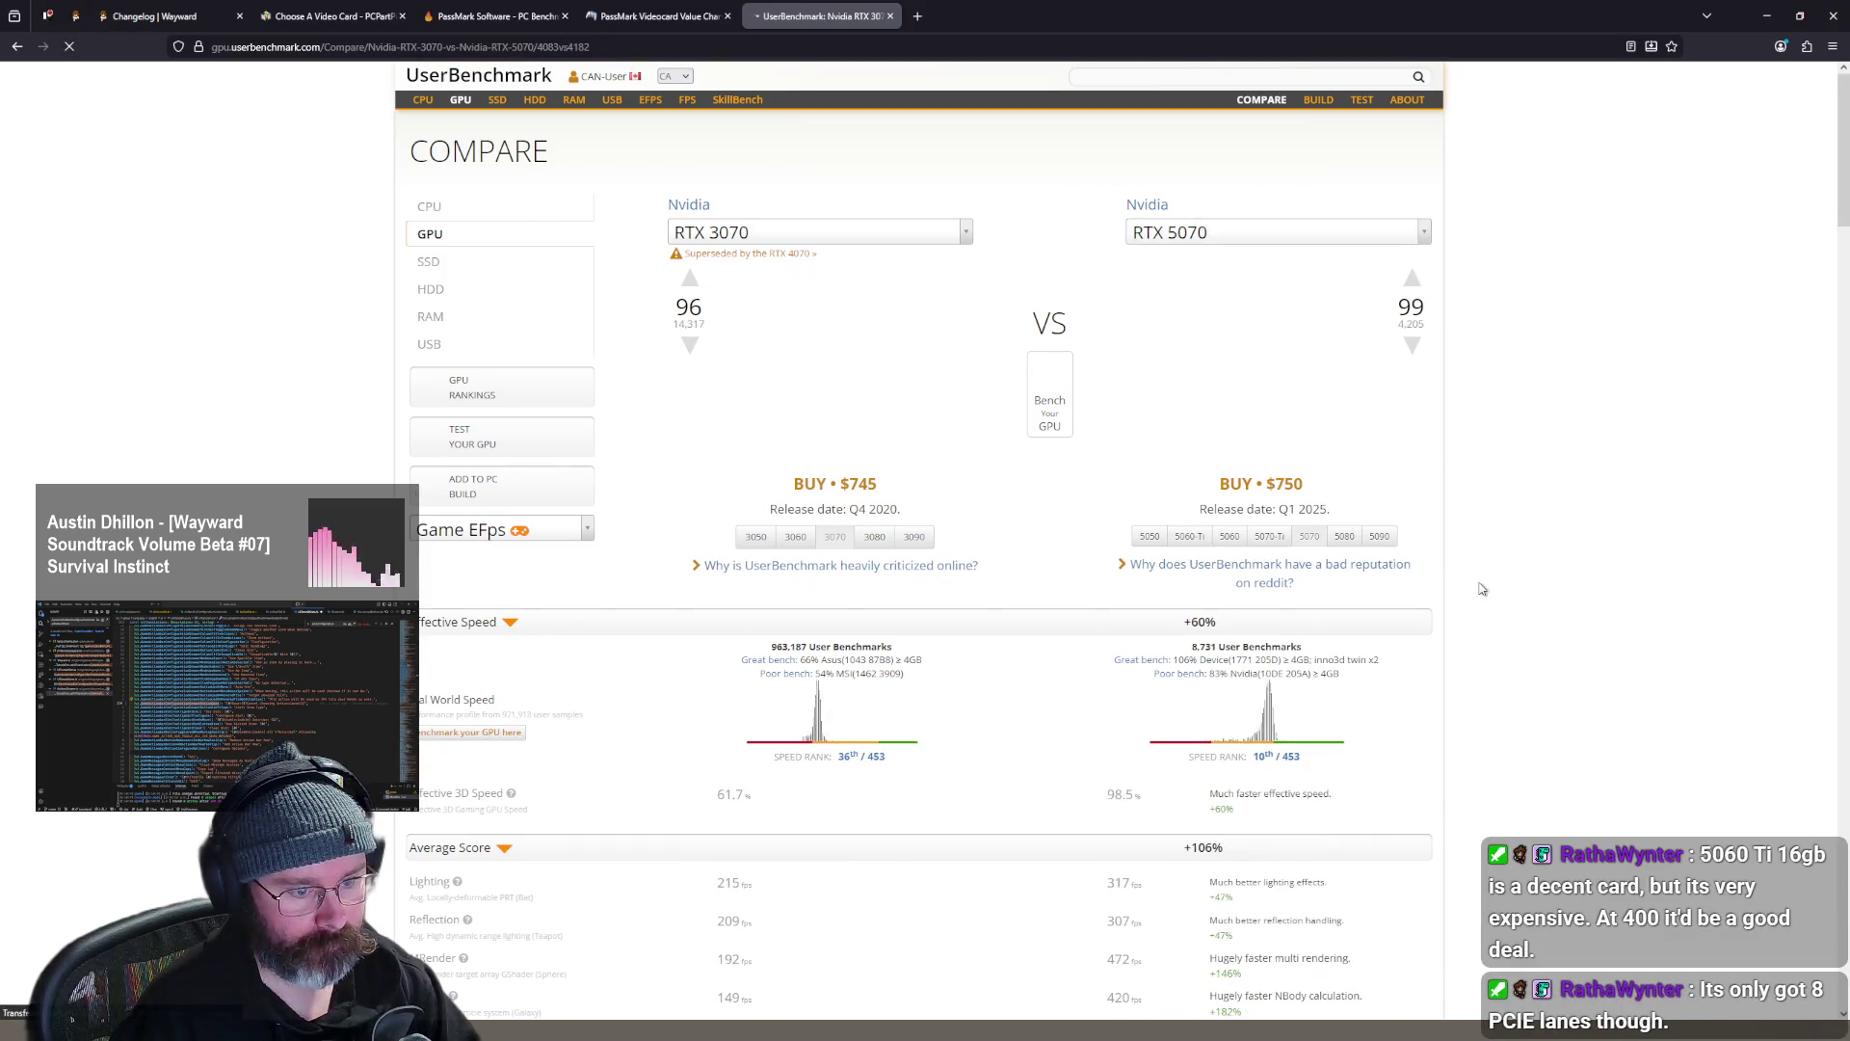
scroll(1499, 500, "down", 5)
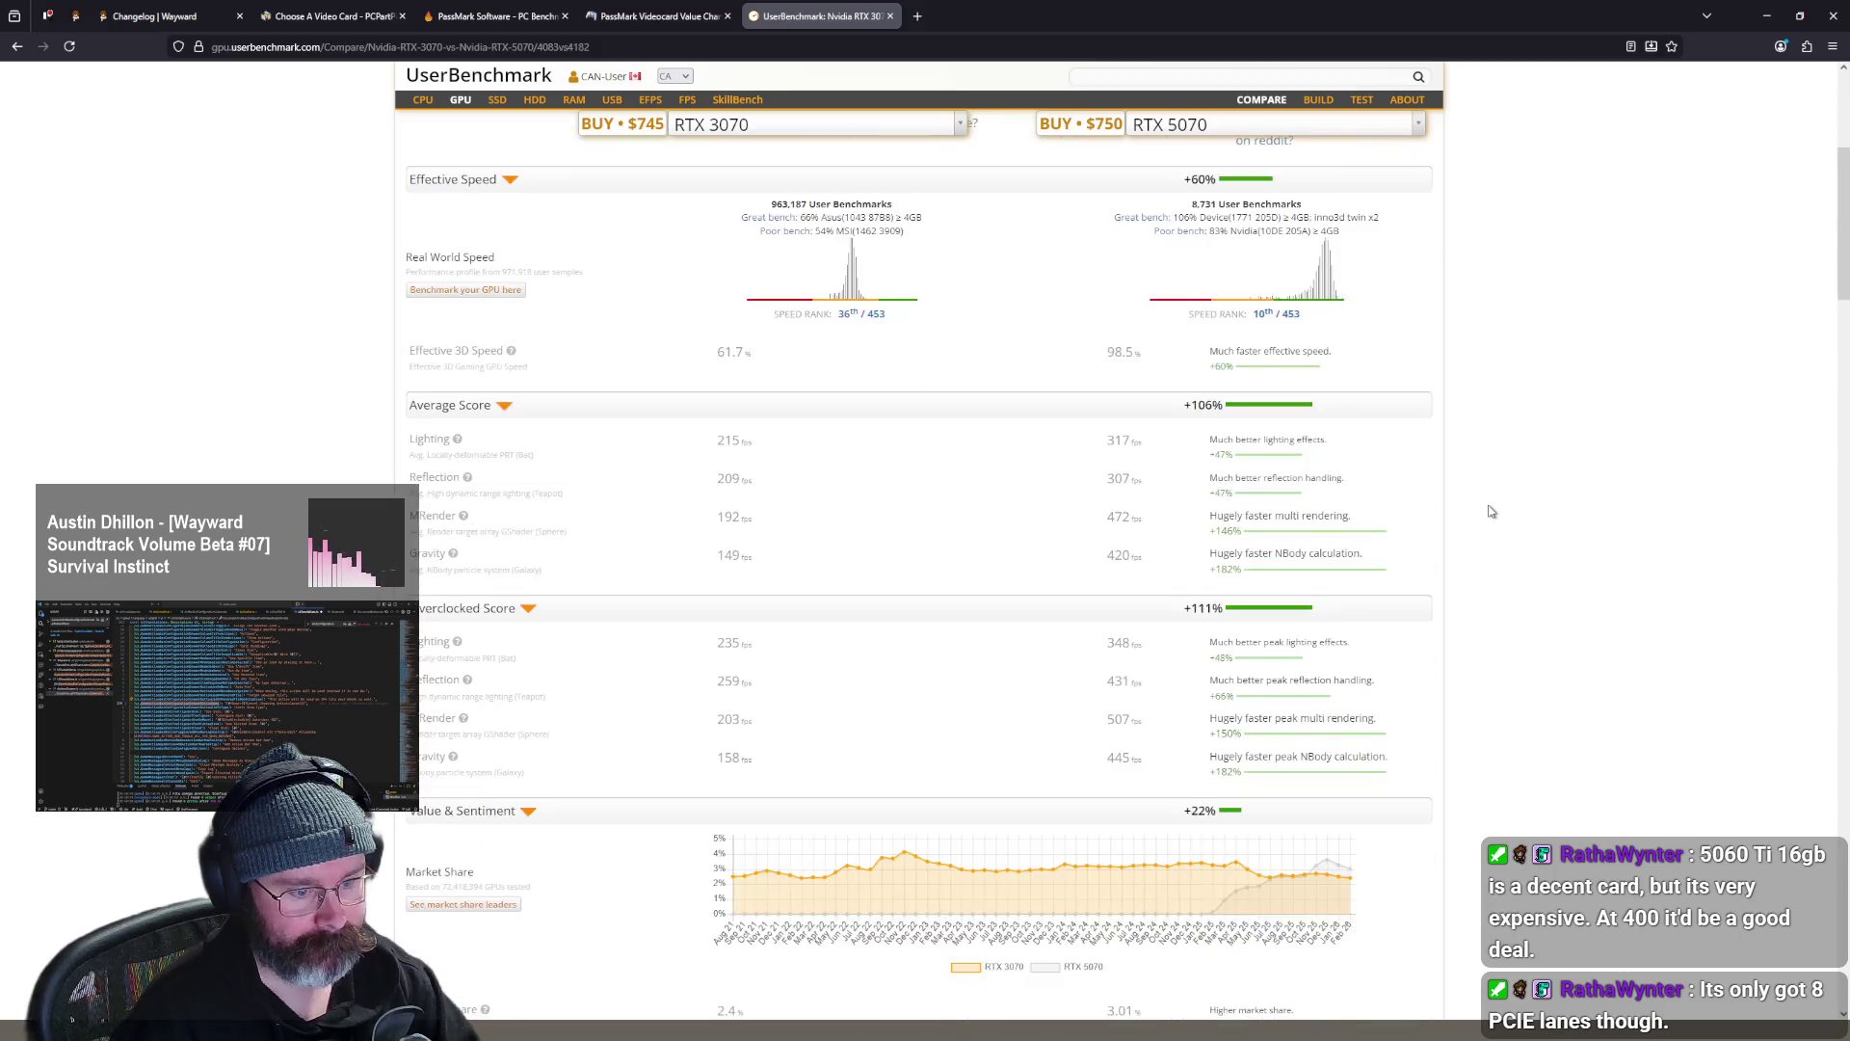
scroll(1485, 482, "up", 3)
scroll(1340, 400, "up", 2)
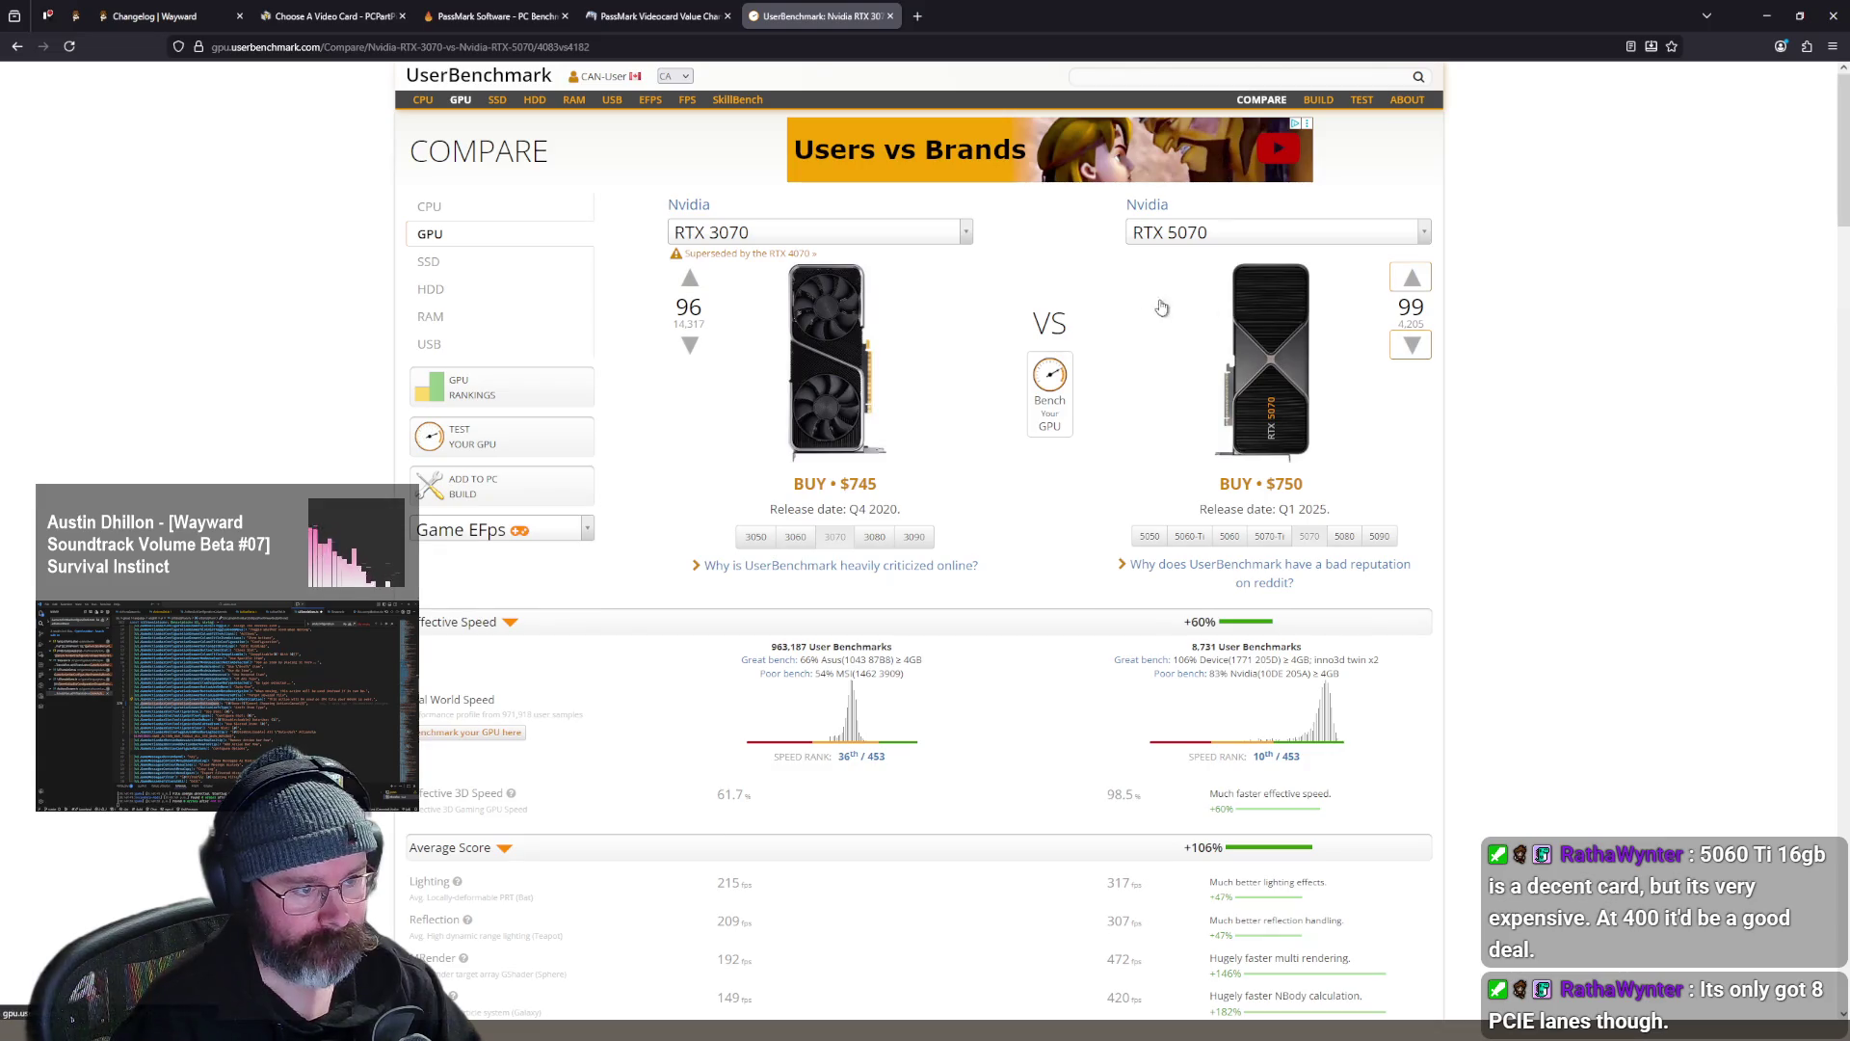
scroll(1523, 385, "down", 3)
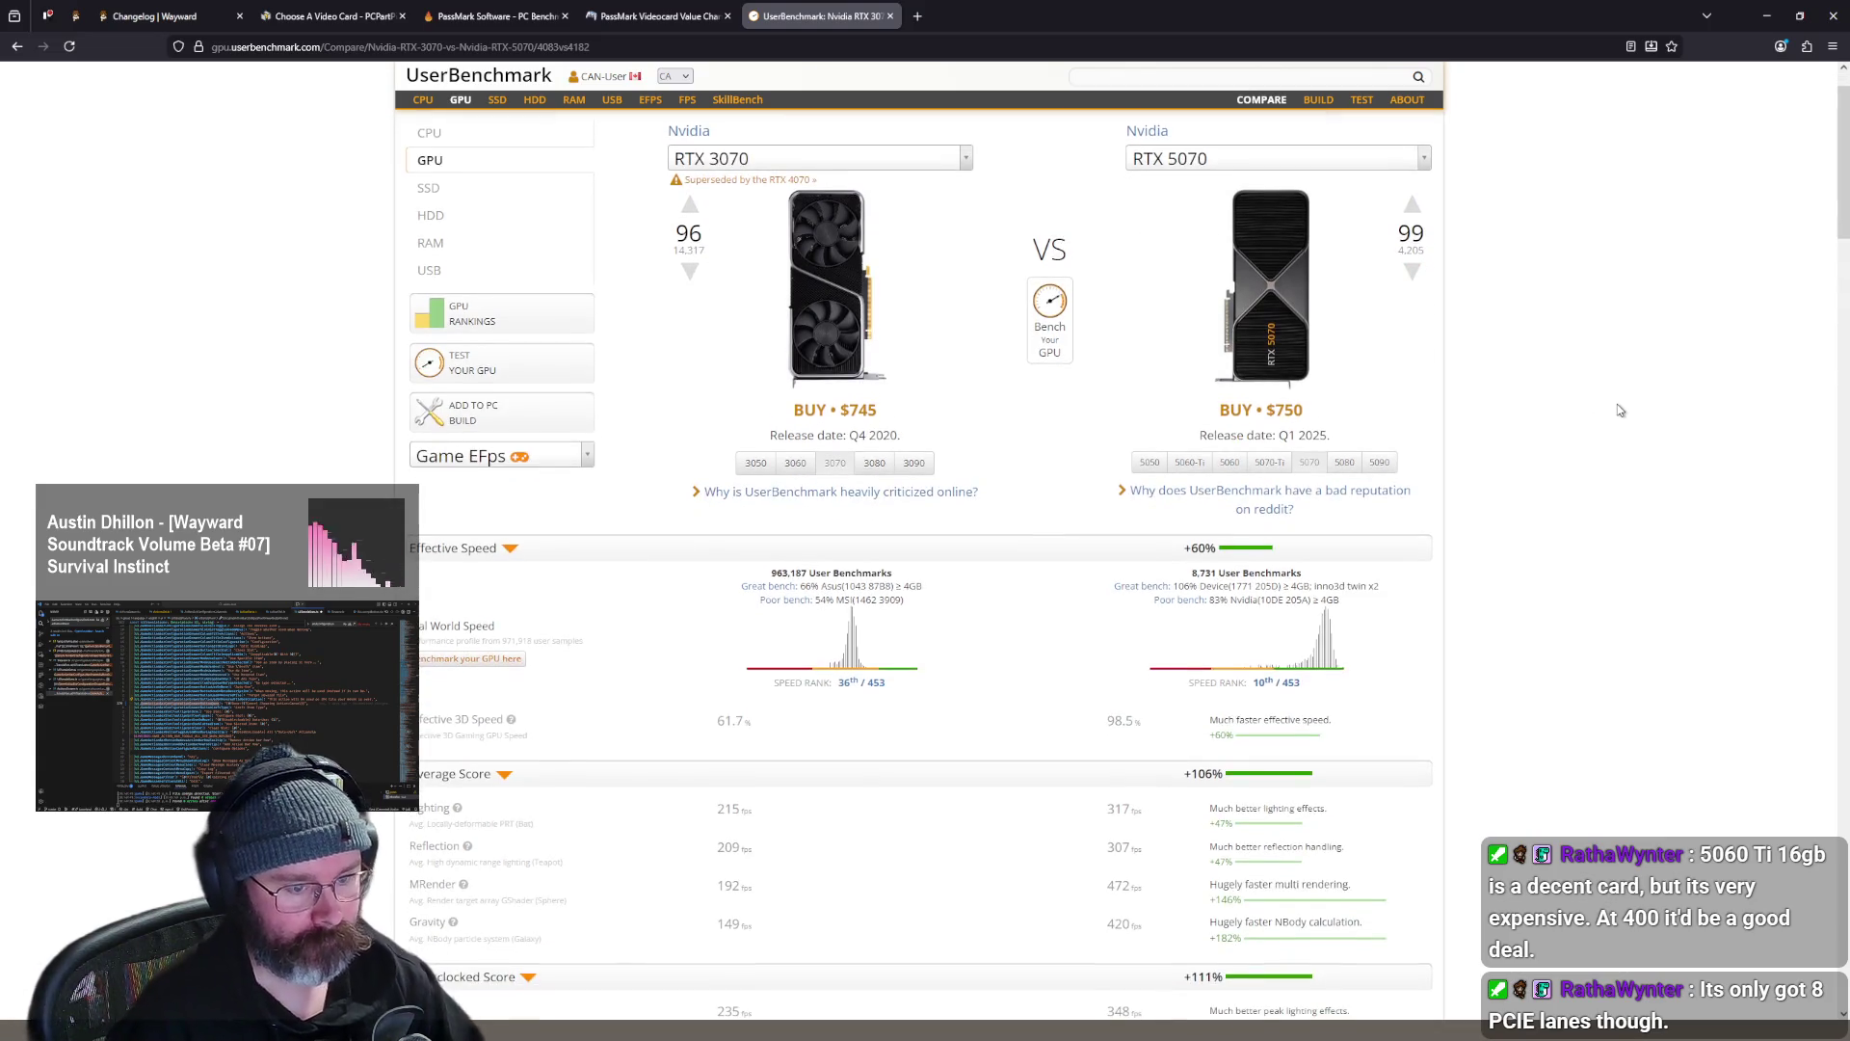
scroll(1546, 408, "down", 3)
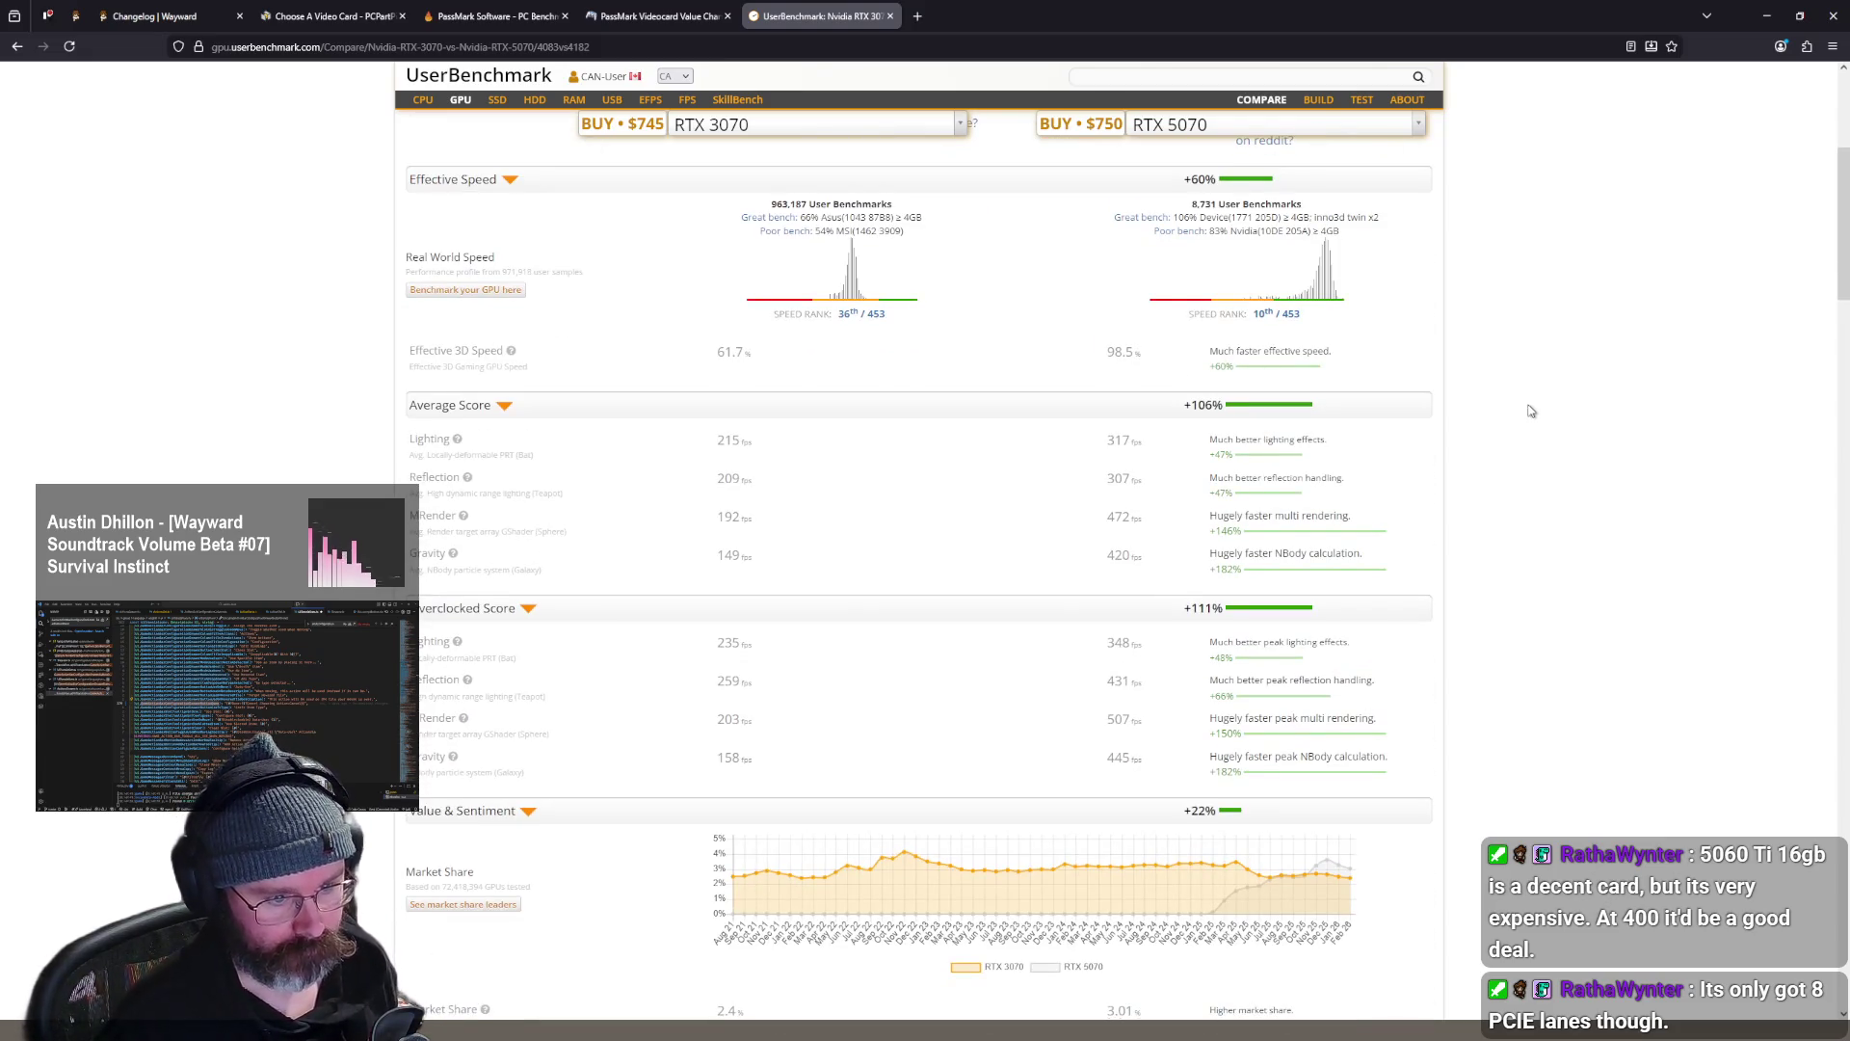
scroll(1527, 409, "up", 4)
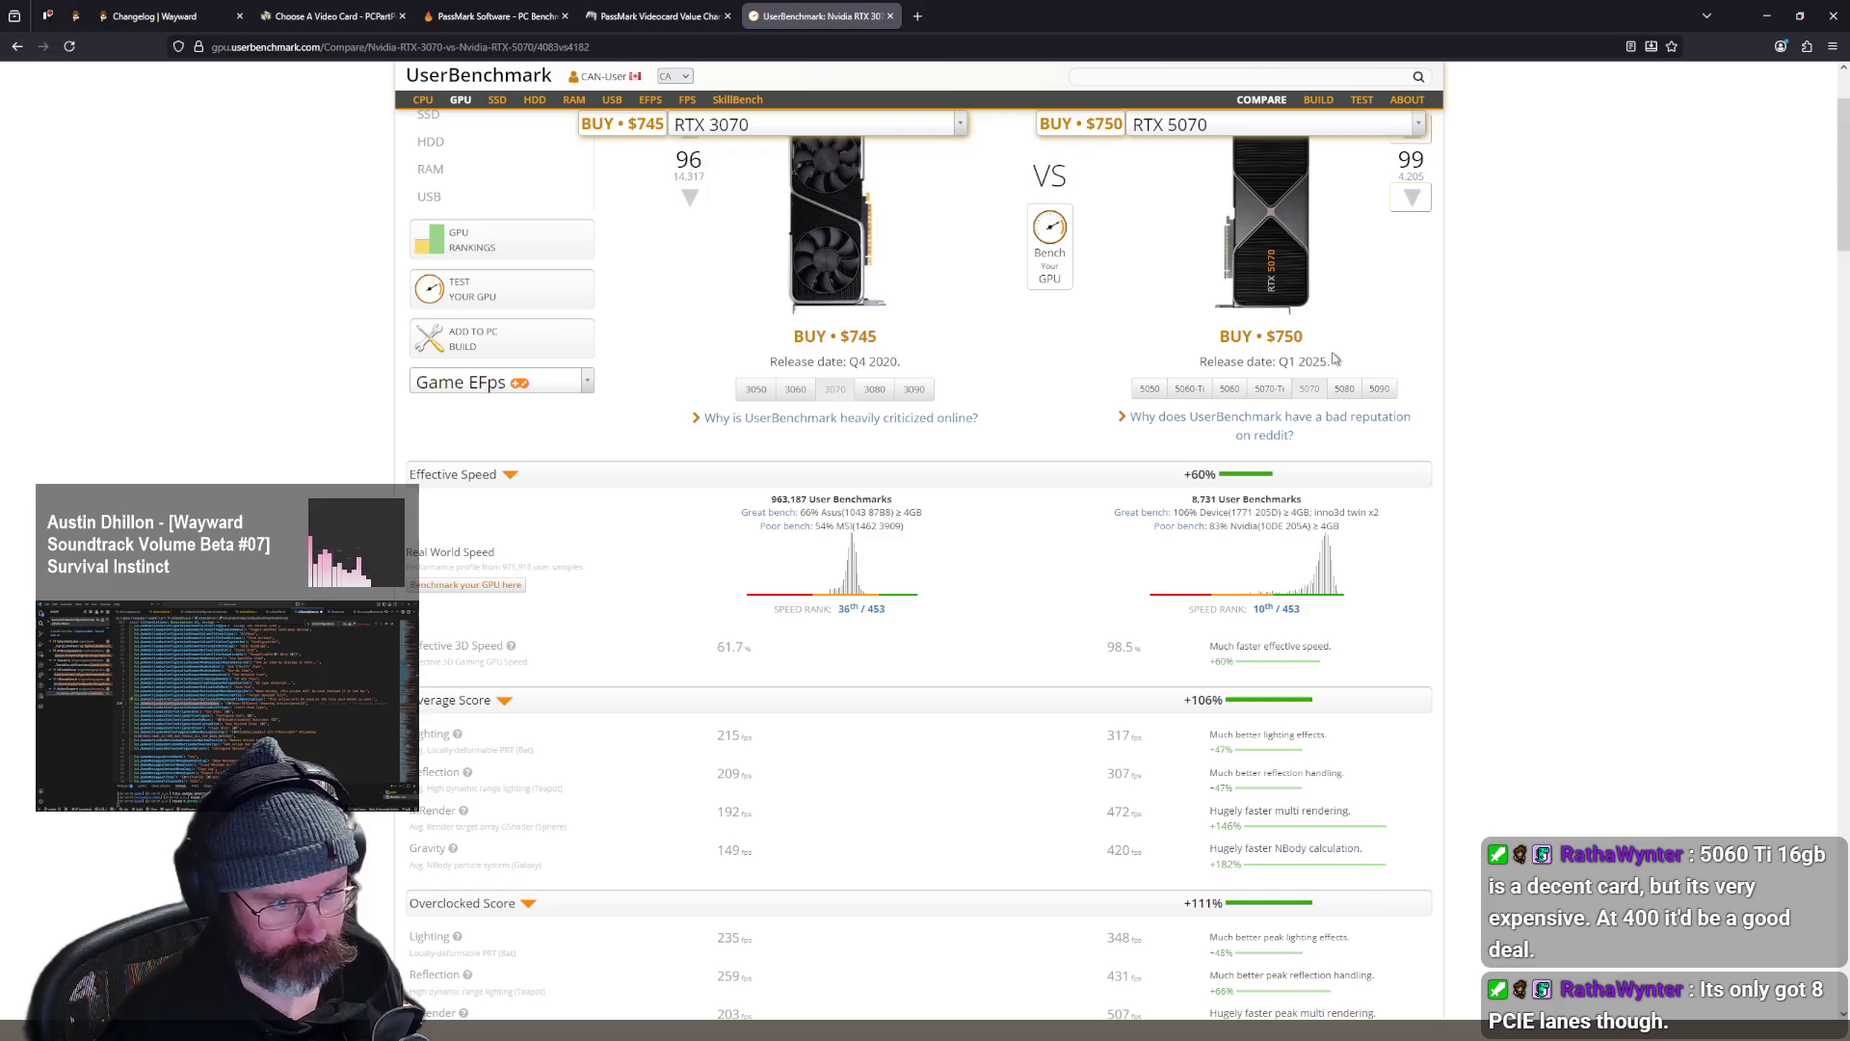
scroll(1436, 453, "down", 4)
scroll(1408, 421, "up", 3)
scroll(1405, 421, "down", 3)
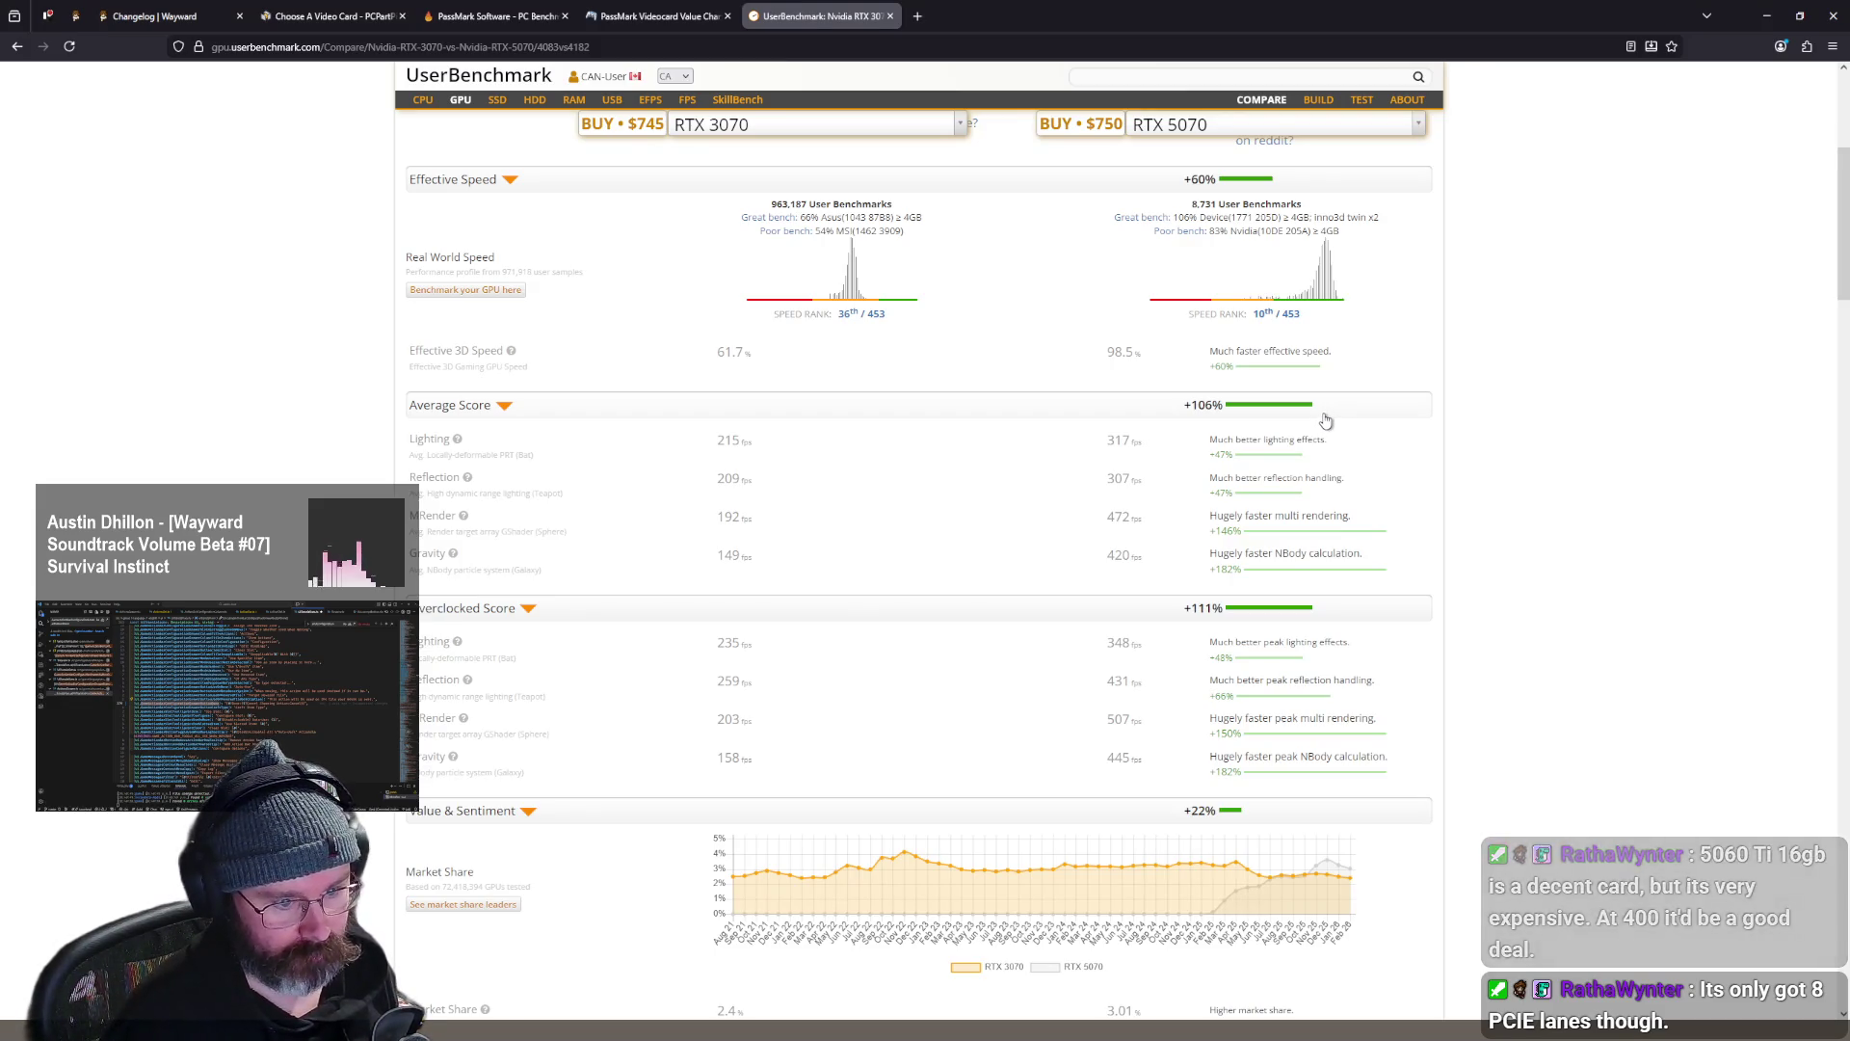
scroll(1327, 421, "up", 2)
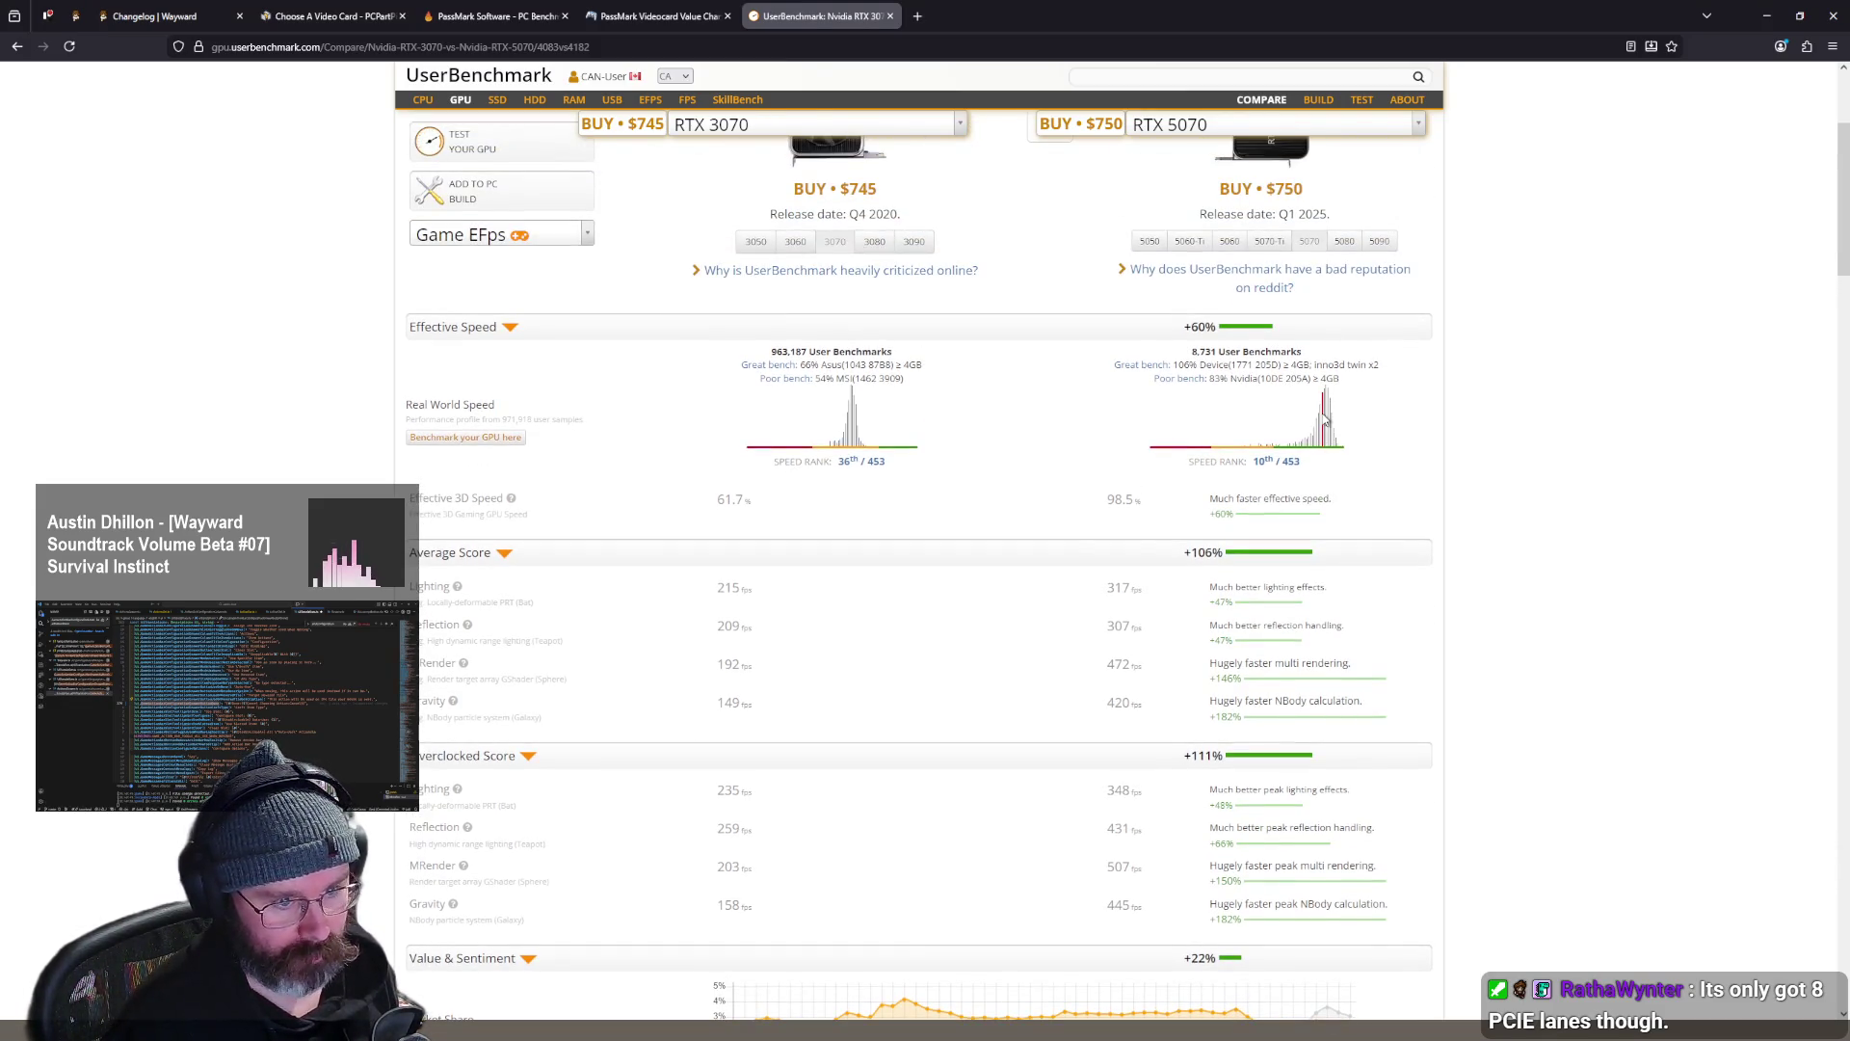
scroll(1321, 422, "down", 10)
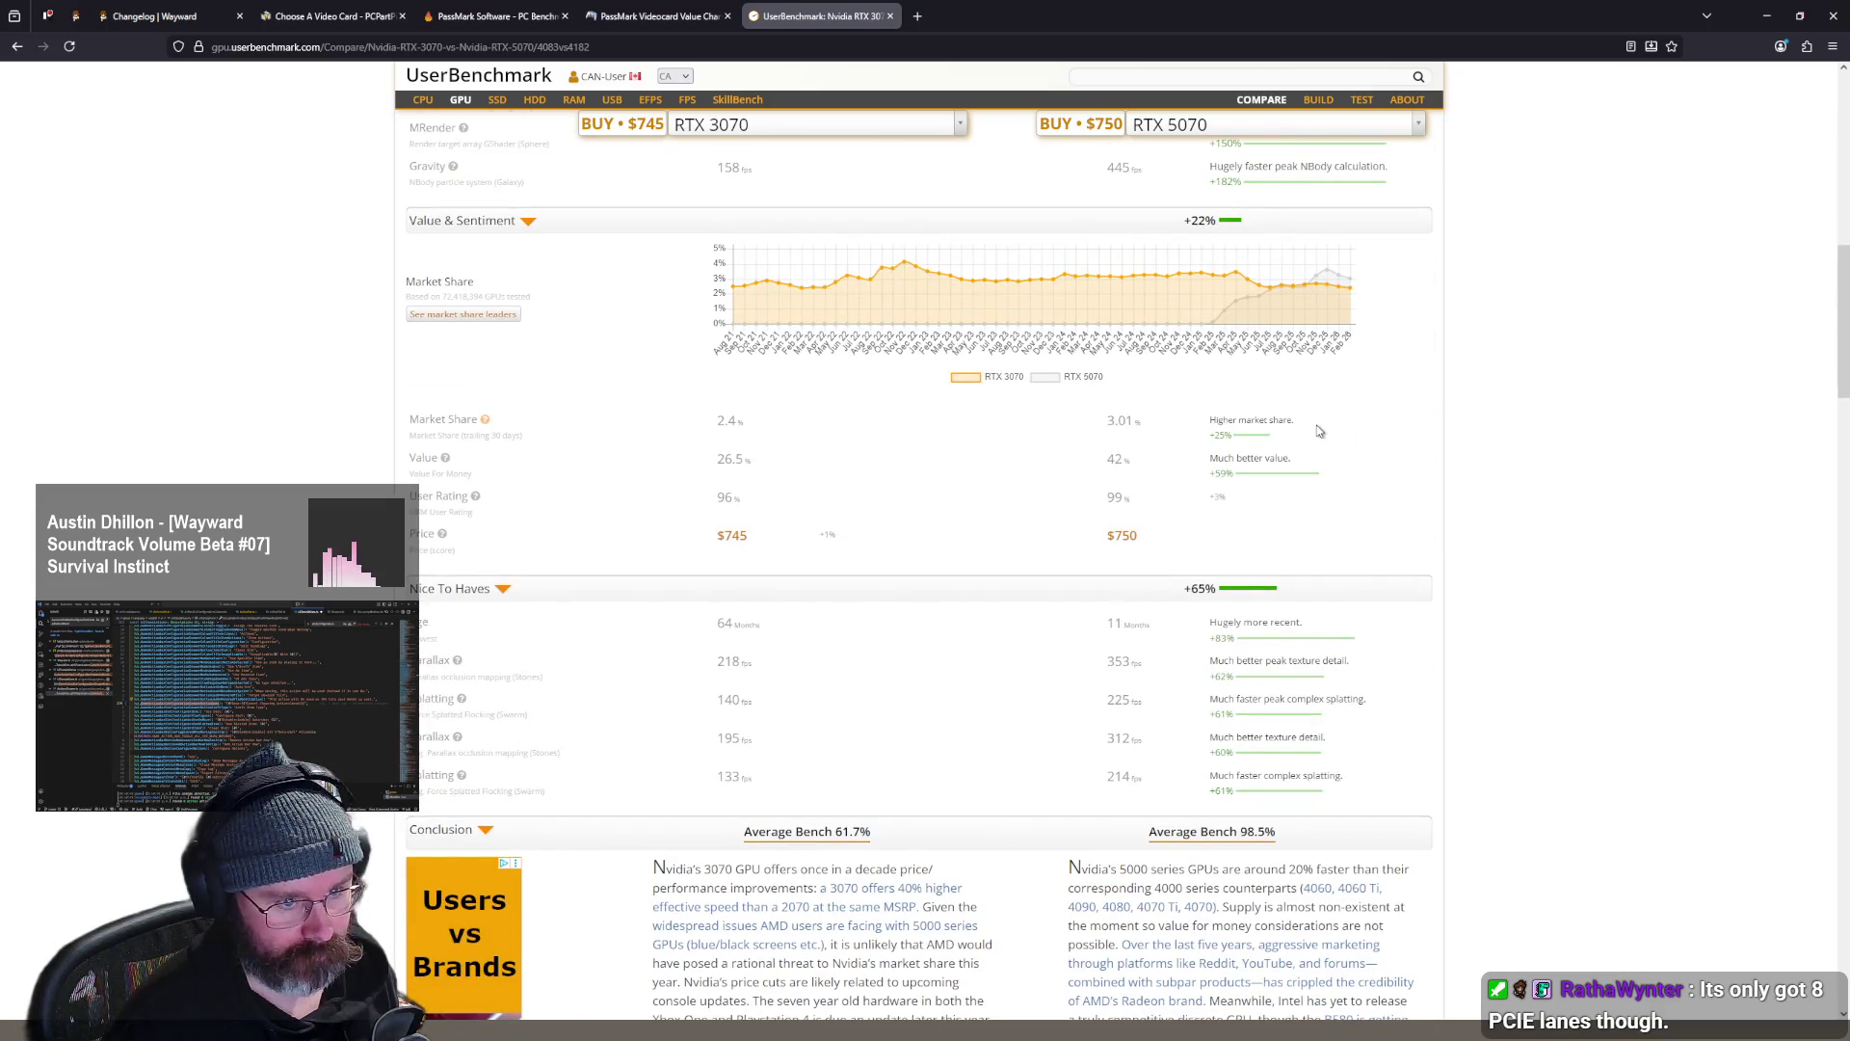
- Reopen and close the second GPU list, keeping the RTX 5070 comparison
mouse_move(1272, 294)
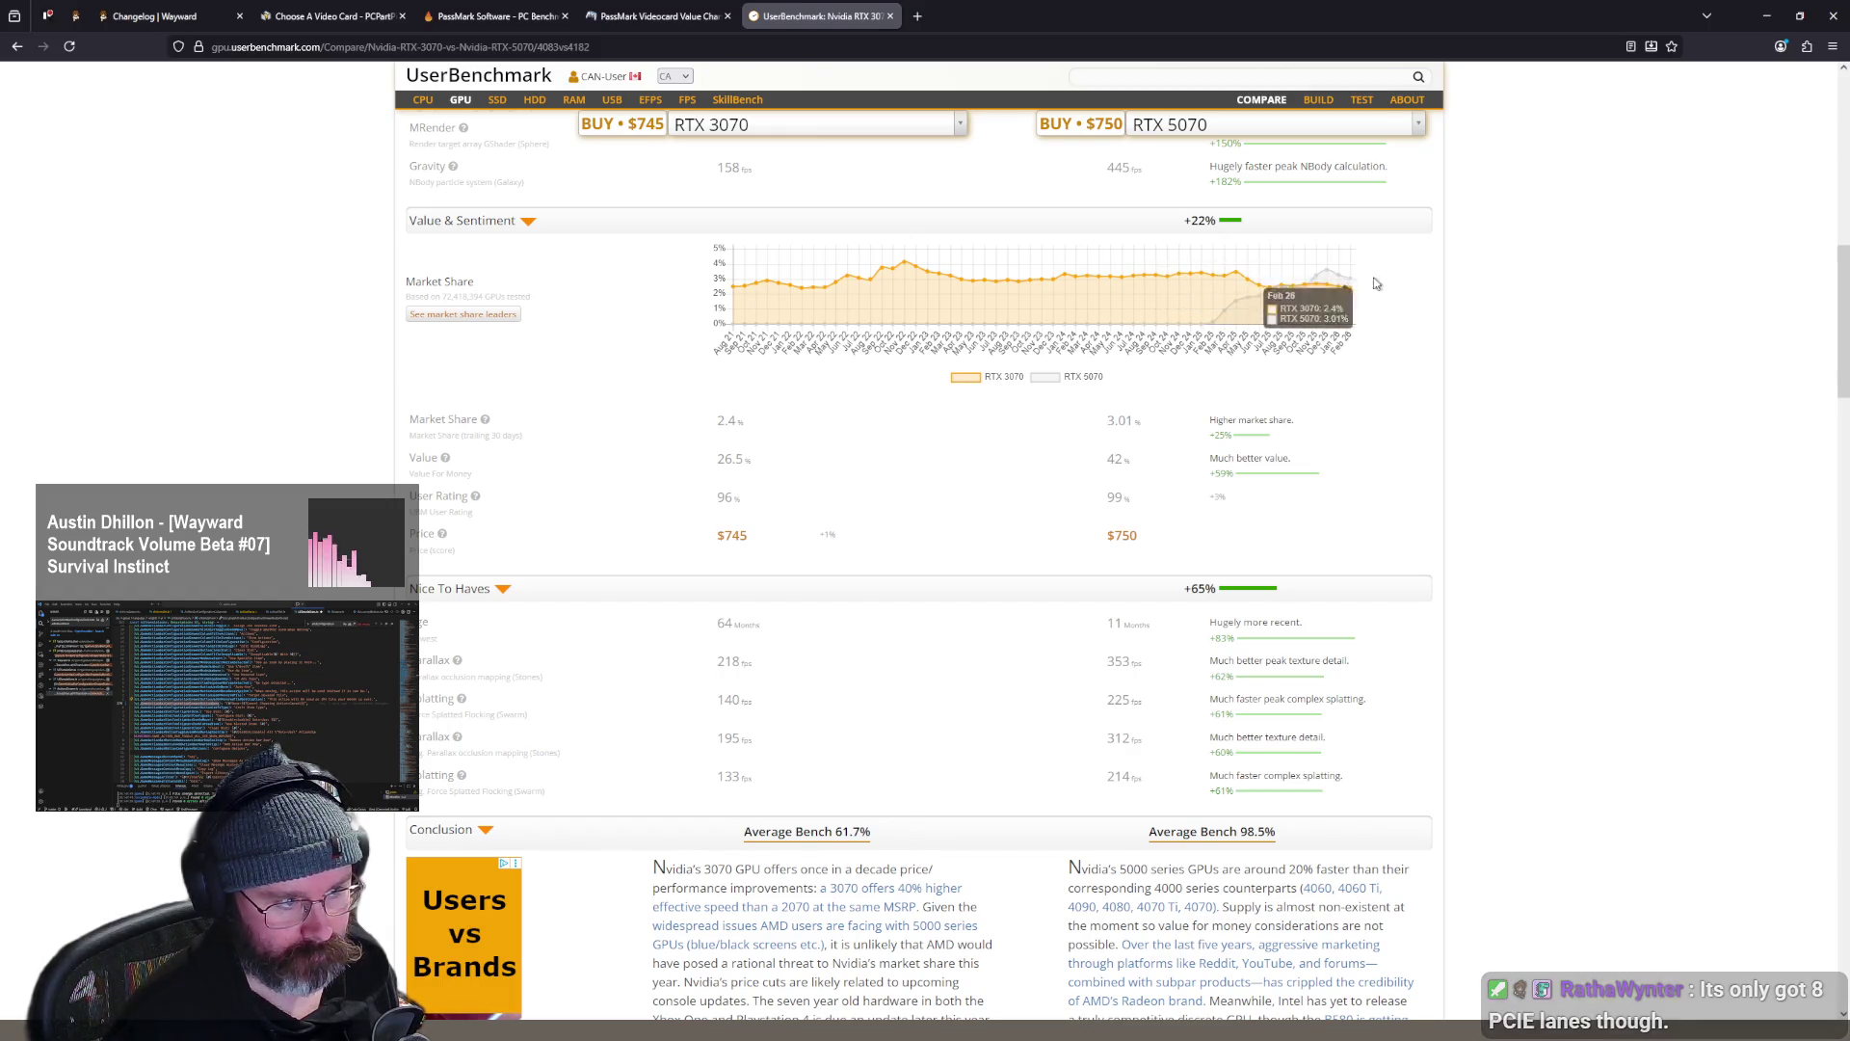
scroll(1508, 439, "up", 4)
scroll(1513, 485, "up", 8)
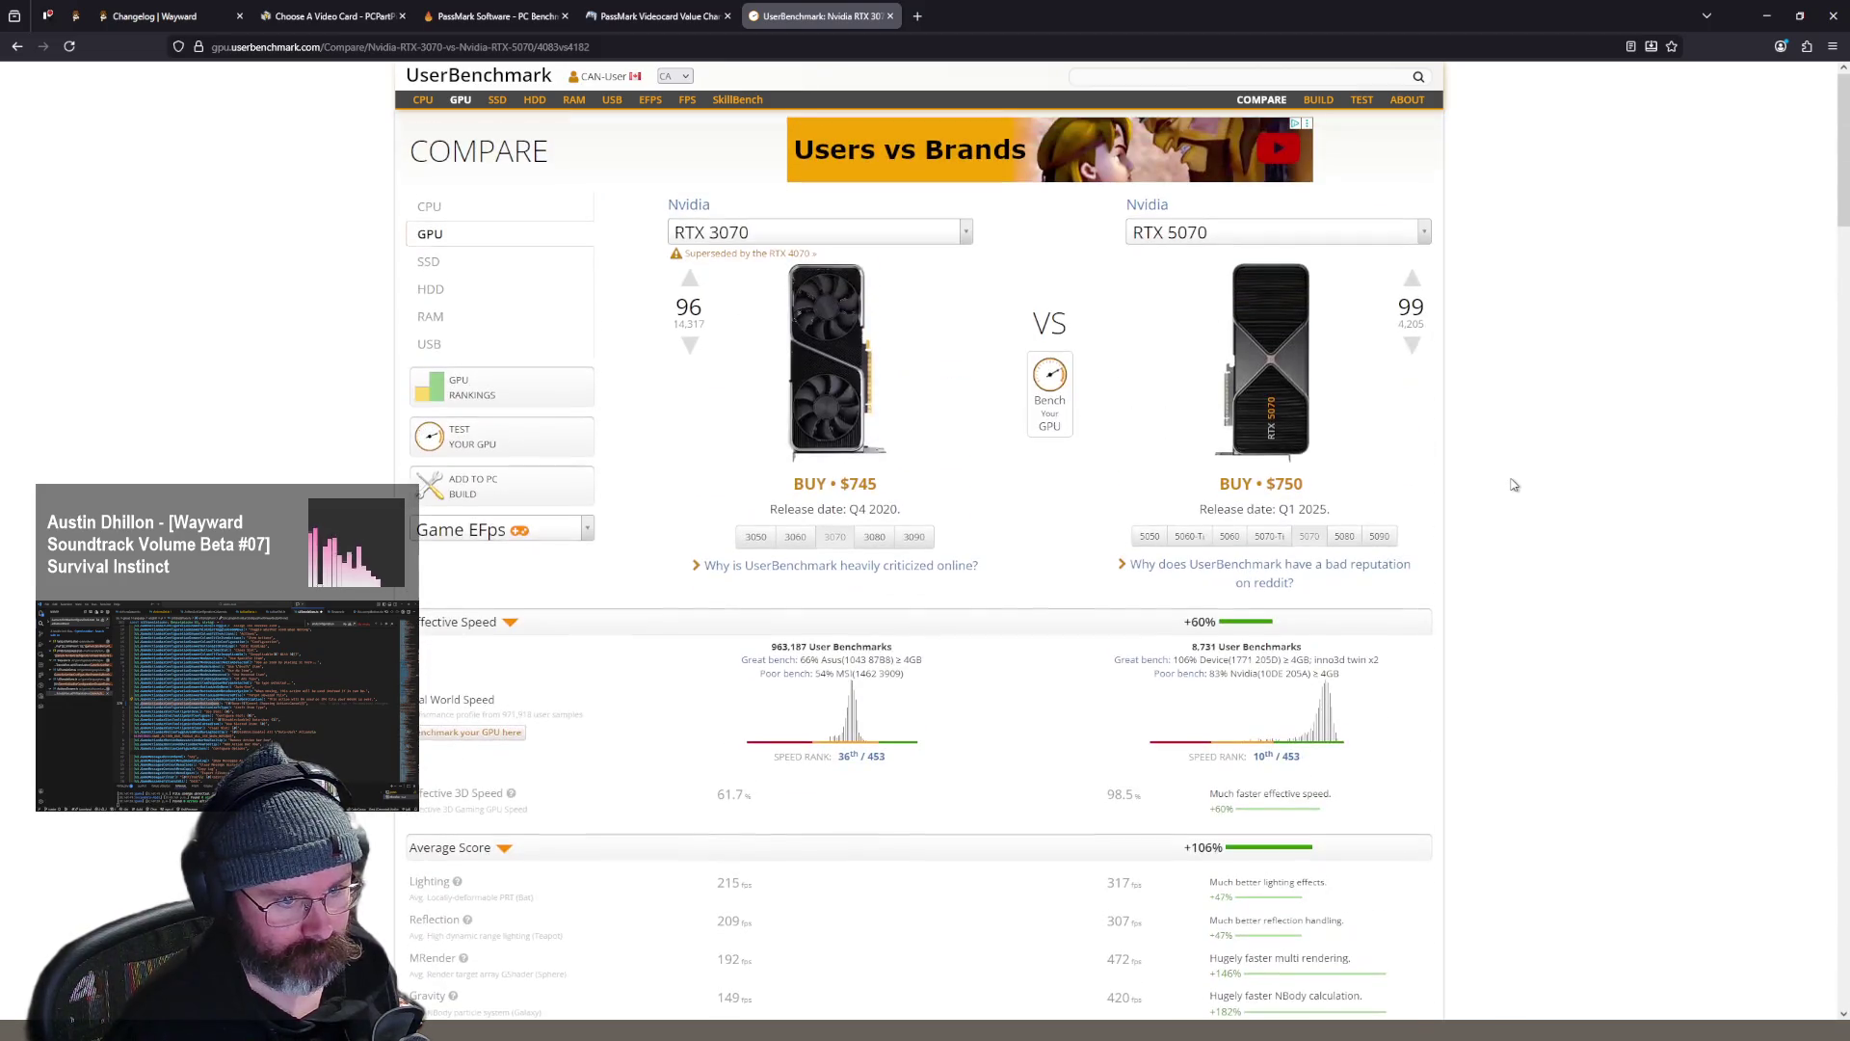
left_click(1422, 238)
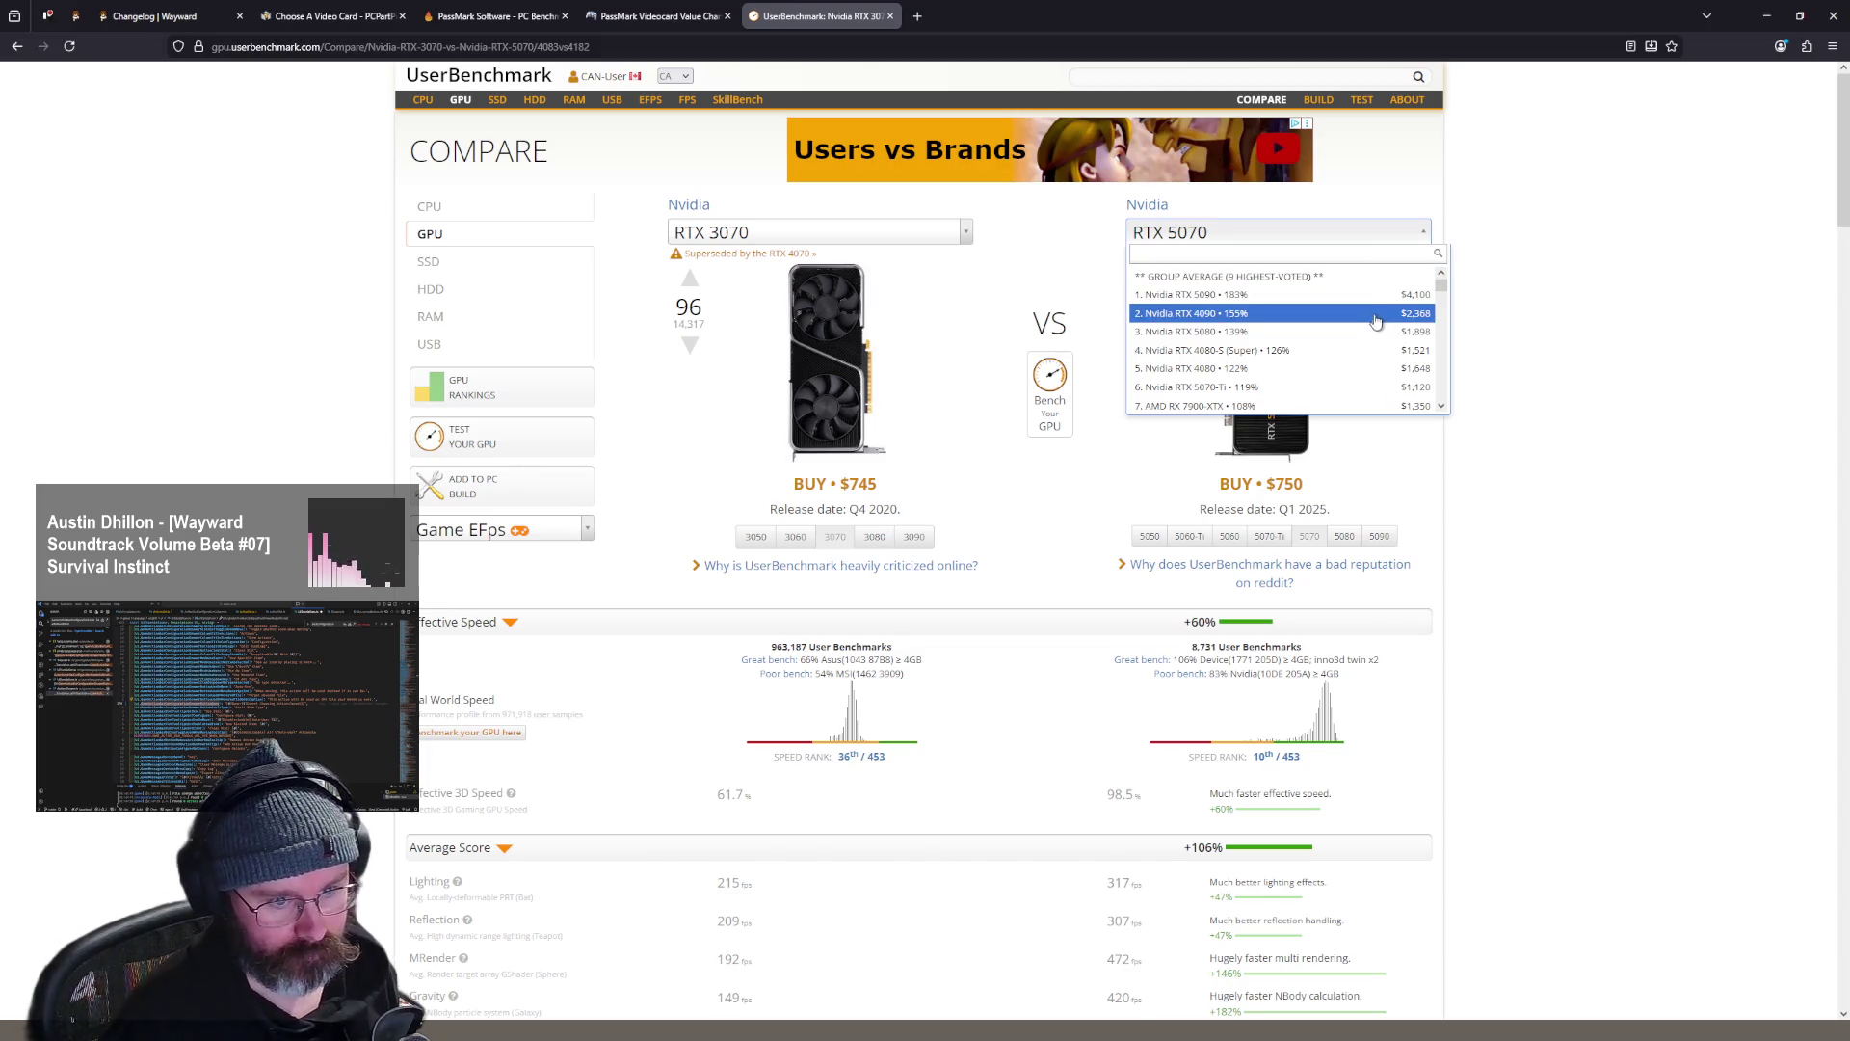
left_click(1604, 272)
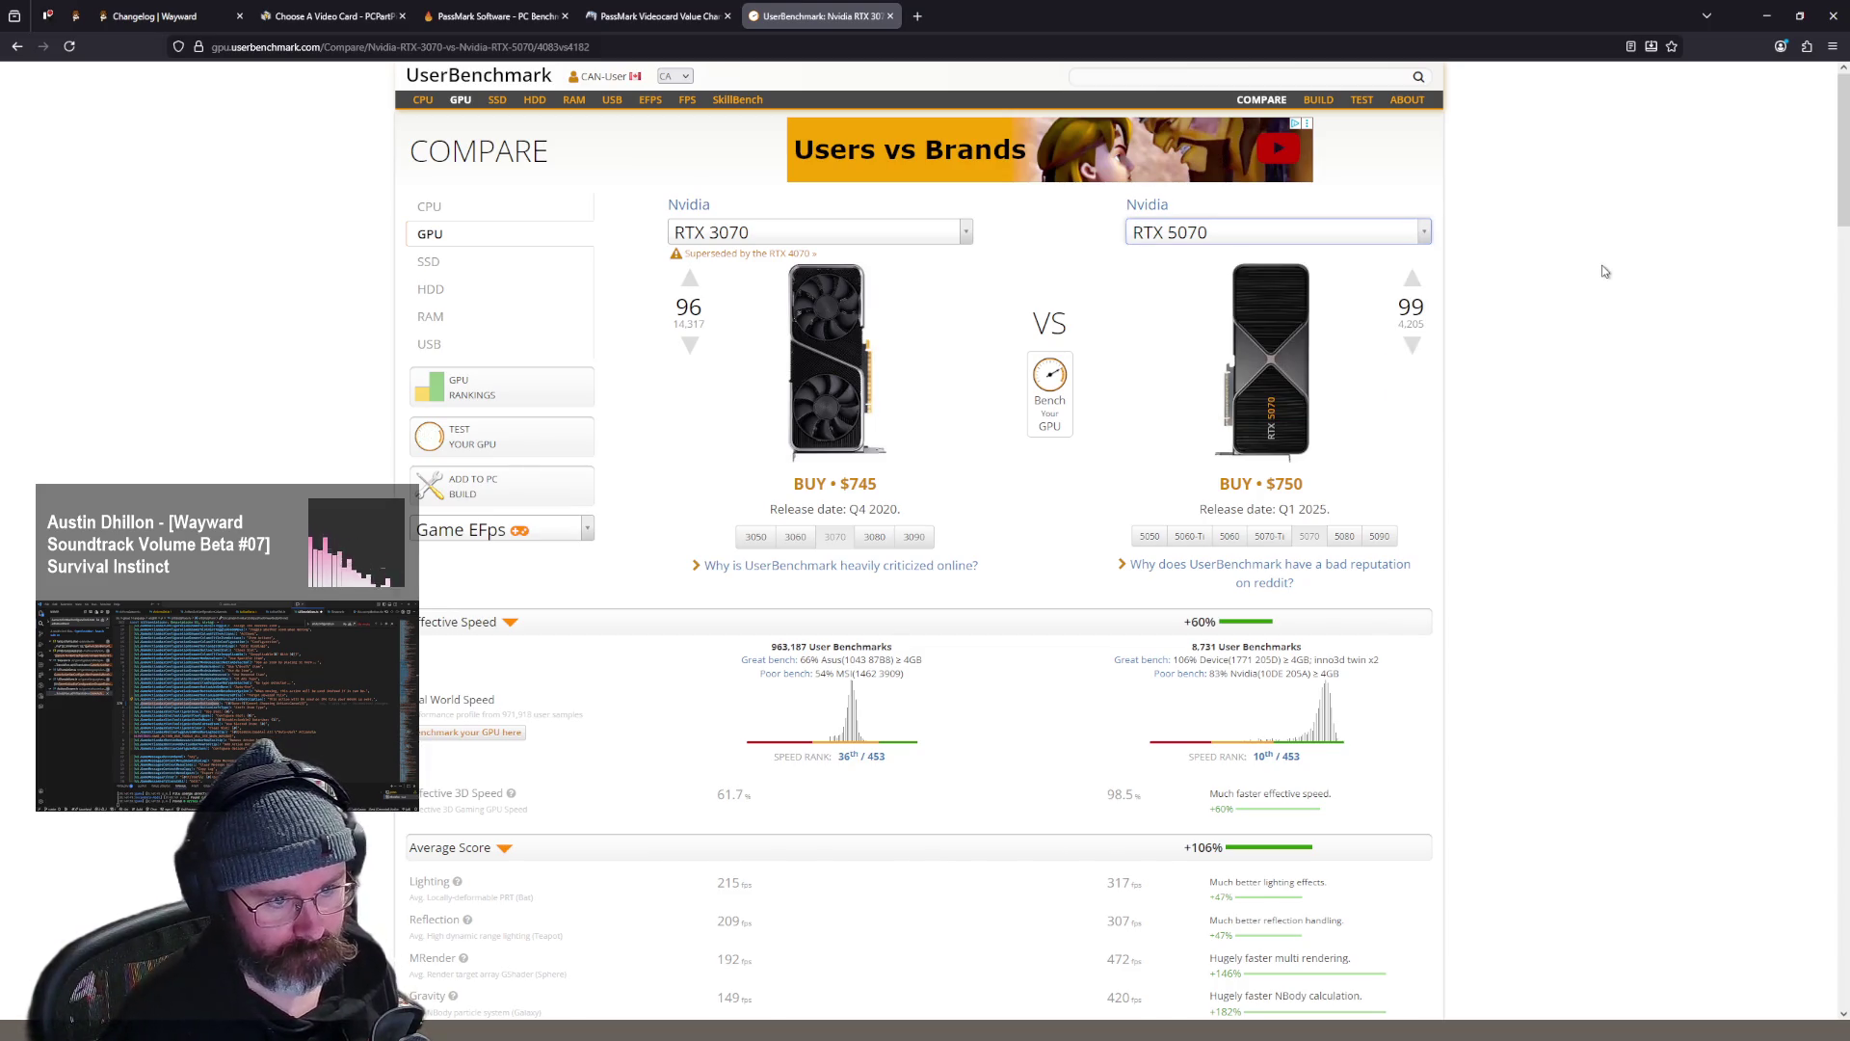
- Find the GeForce RTX 5070 row (44.3 value, $649.95) on PassMark, then return to PCPartPicker
left_click(643, 19)
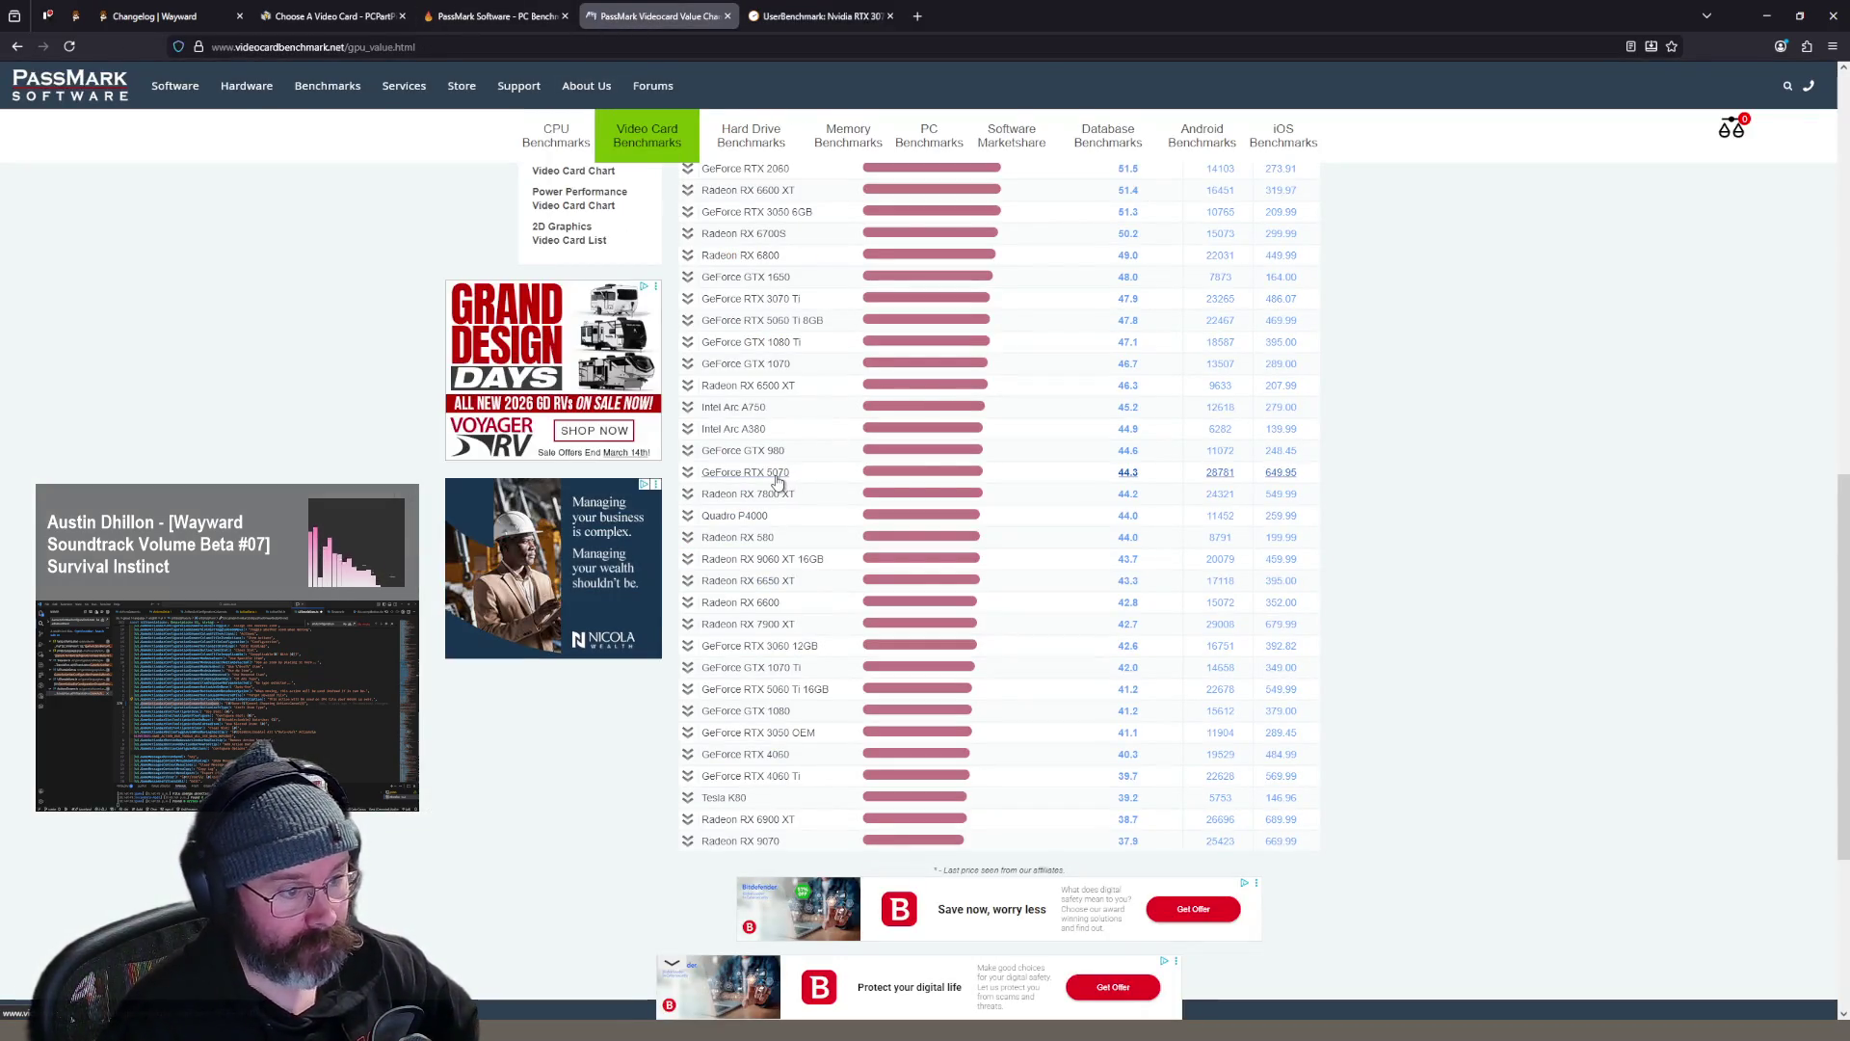
scroll(896, 530, "up", 2)
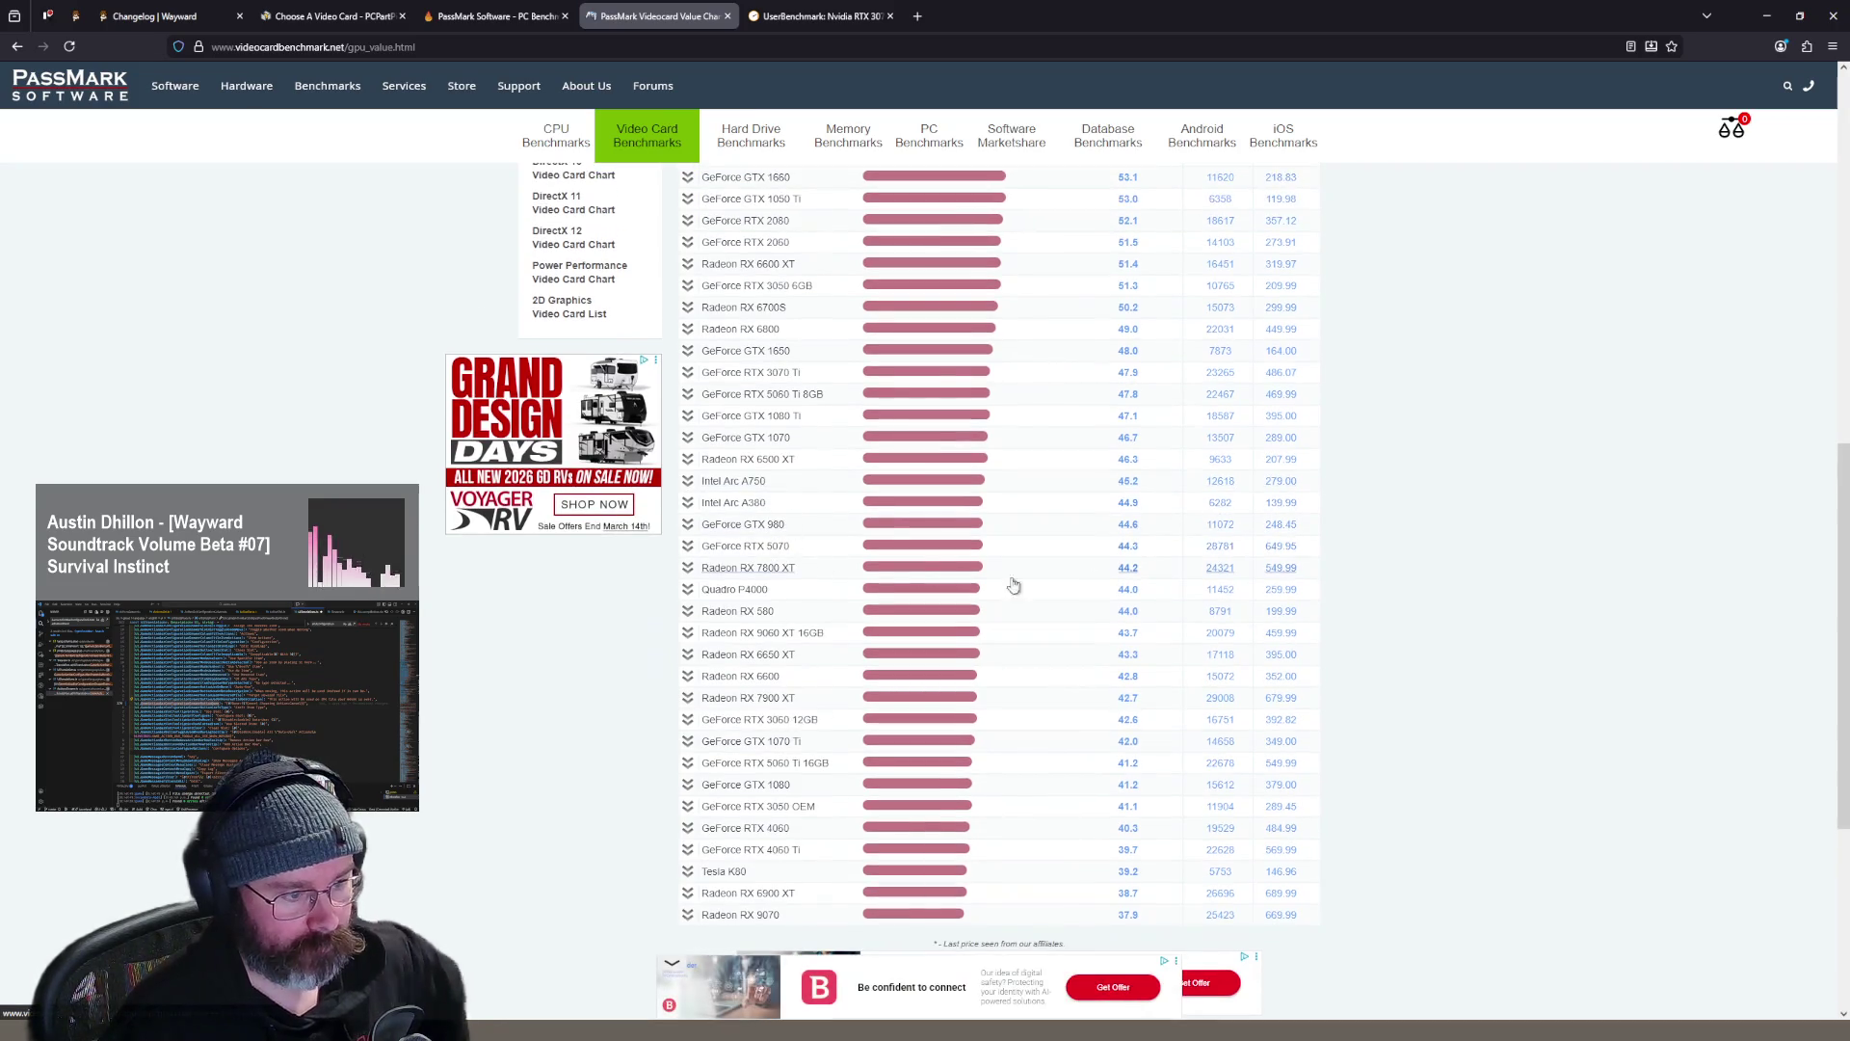
key("ctrl+f")
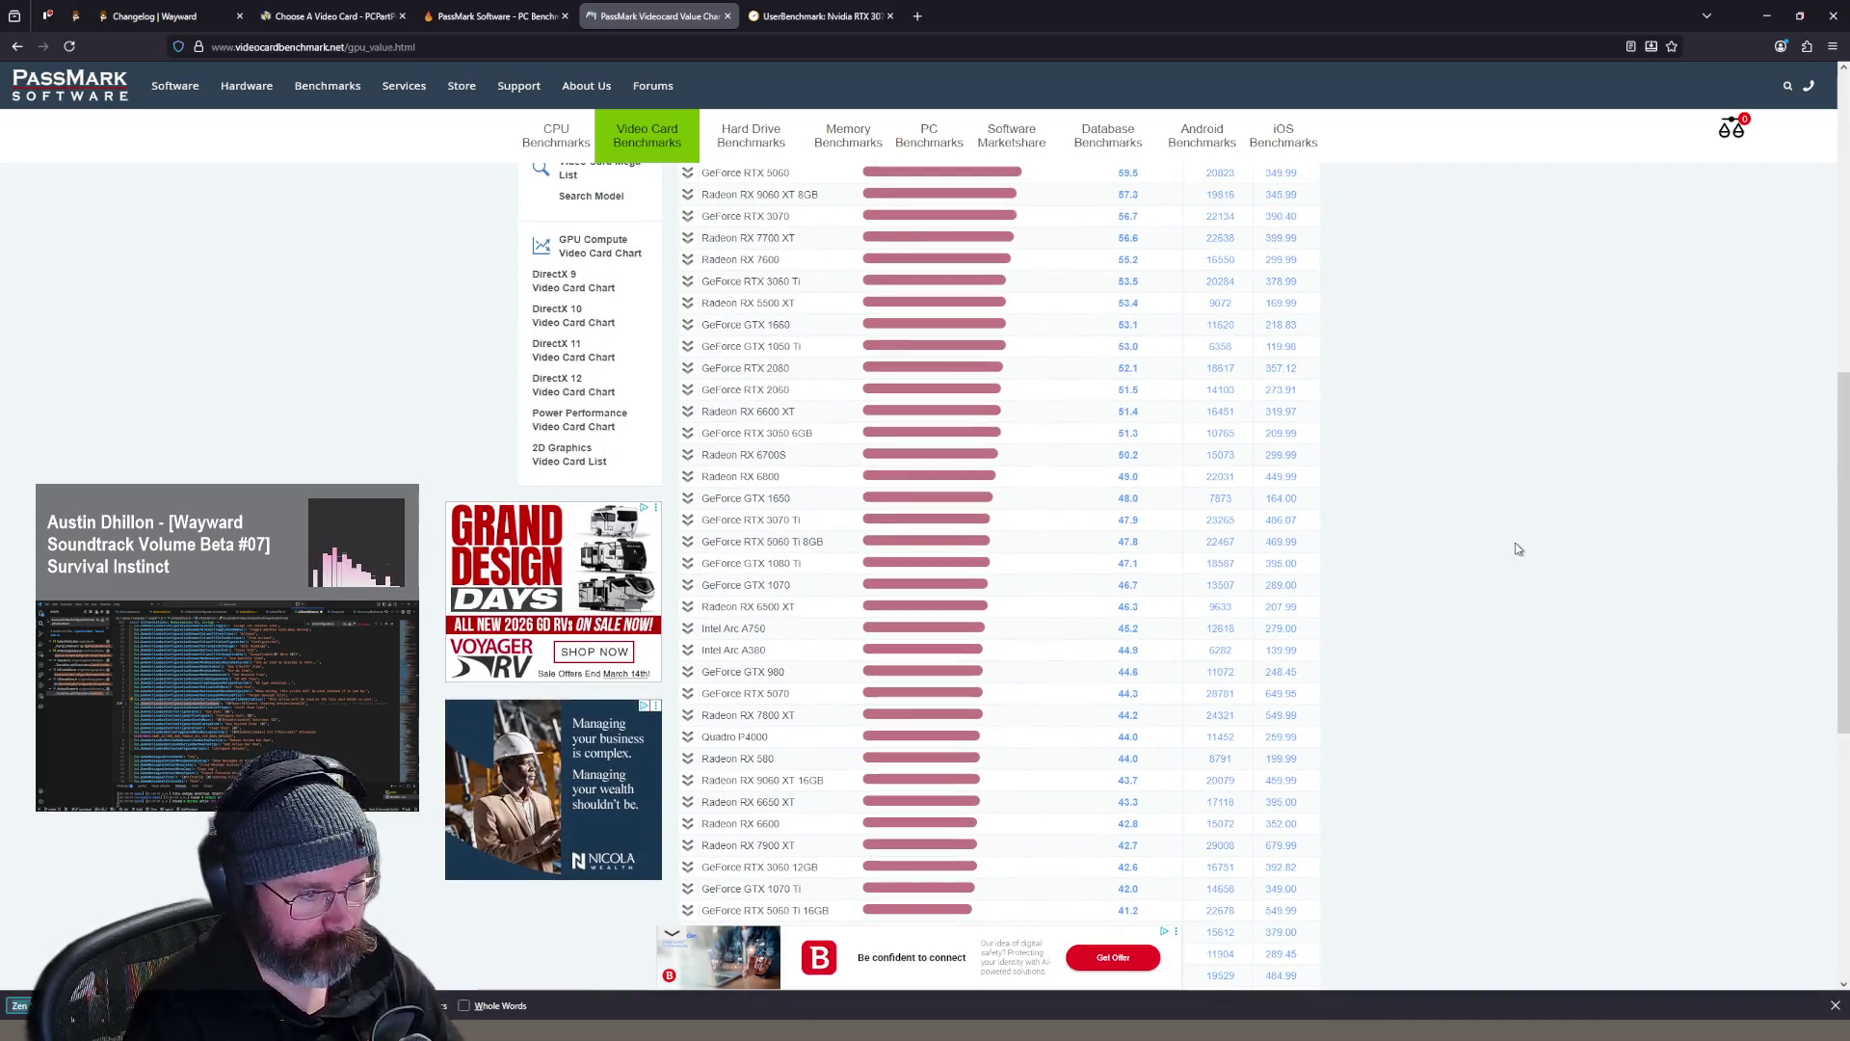
type("5060")
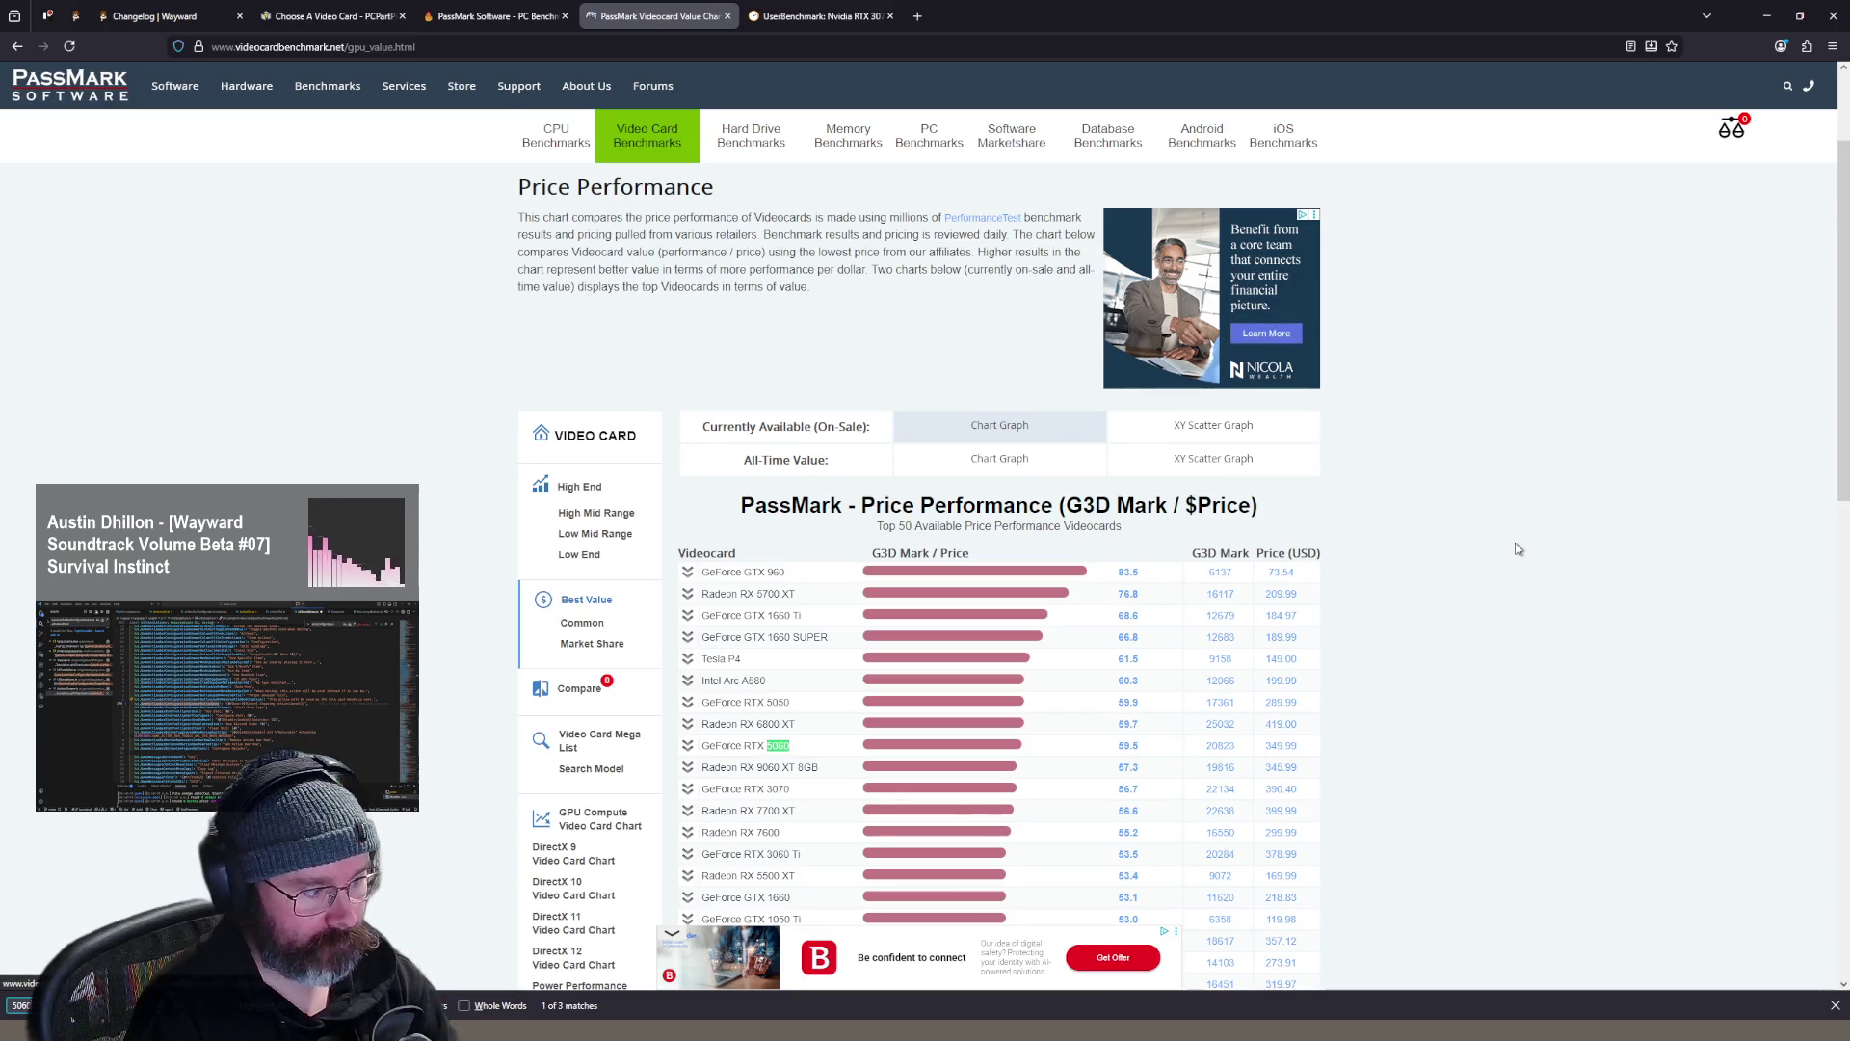
key("BackSpace")
key("BackSpace")
type("70")
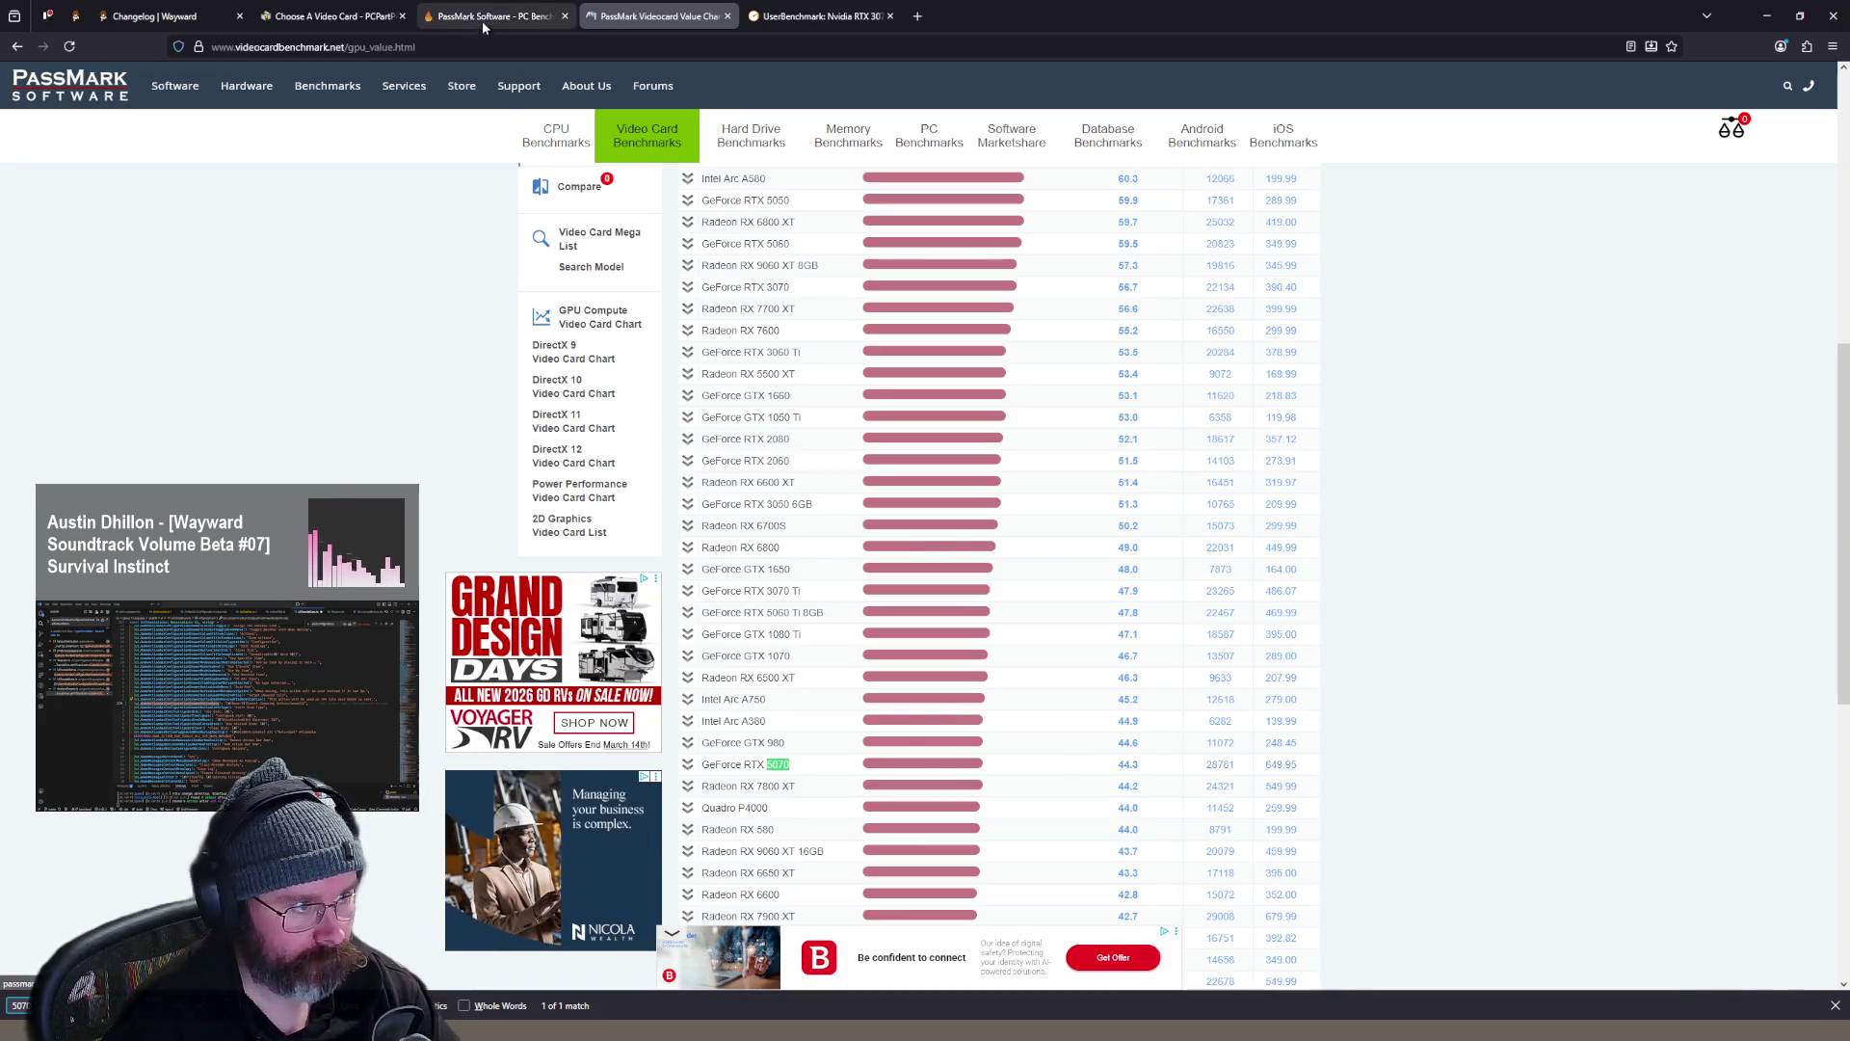
left_click(342, 21)
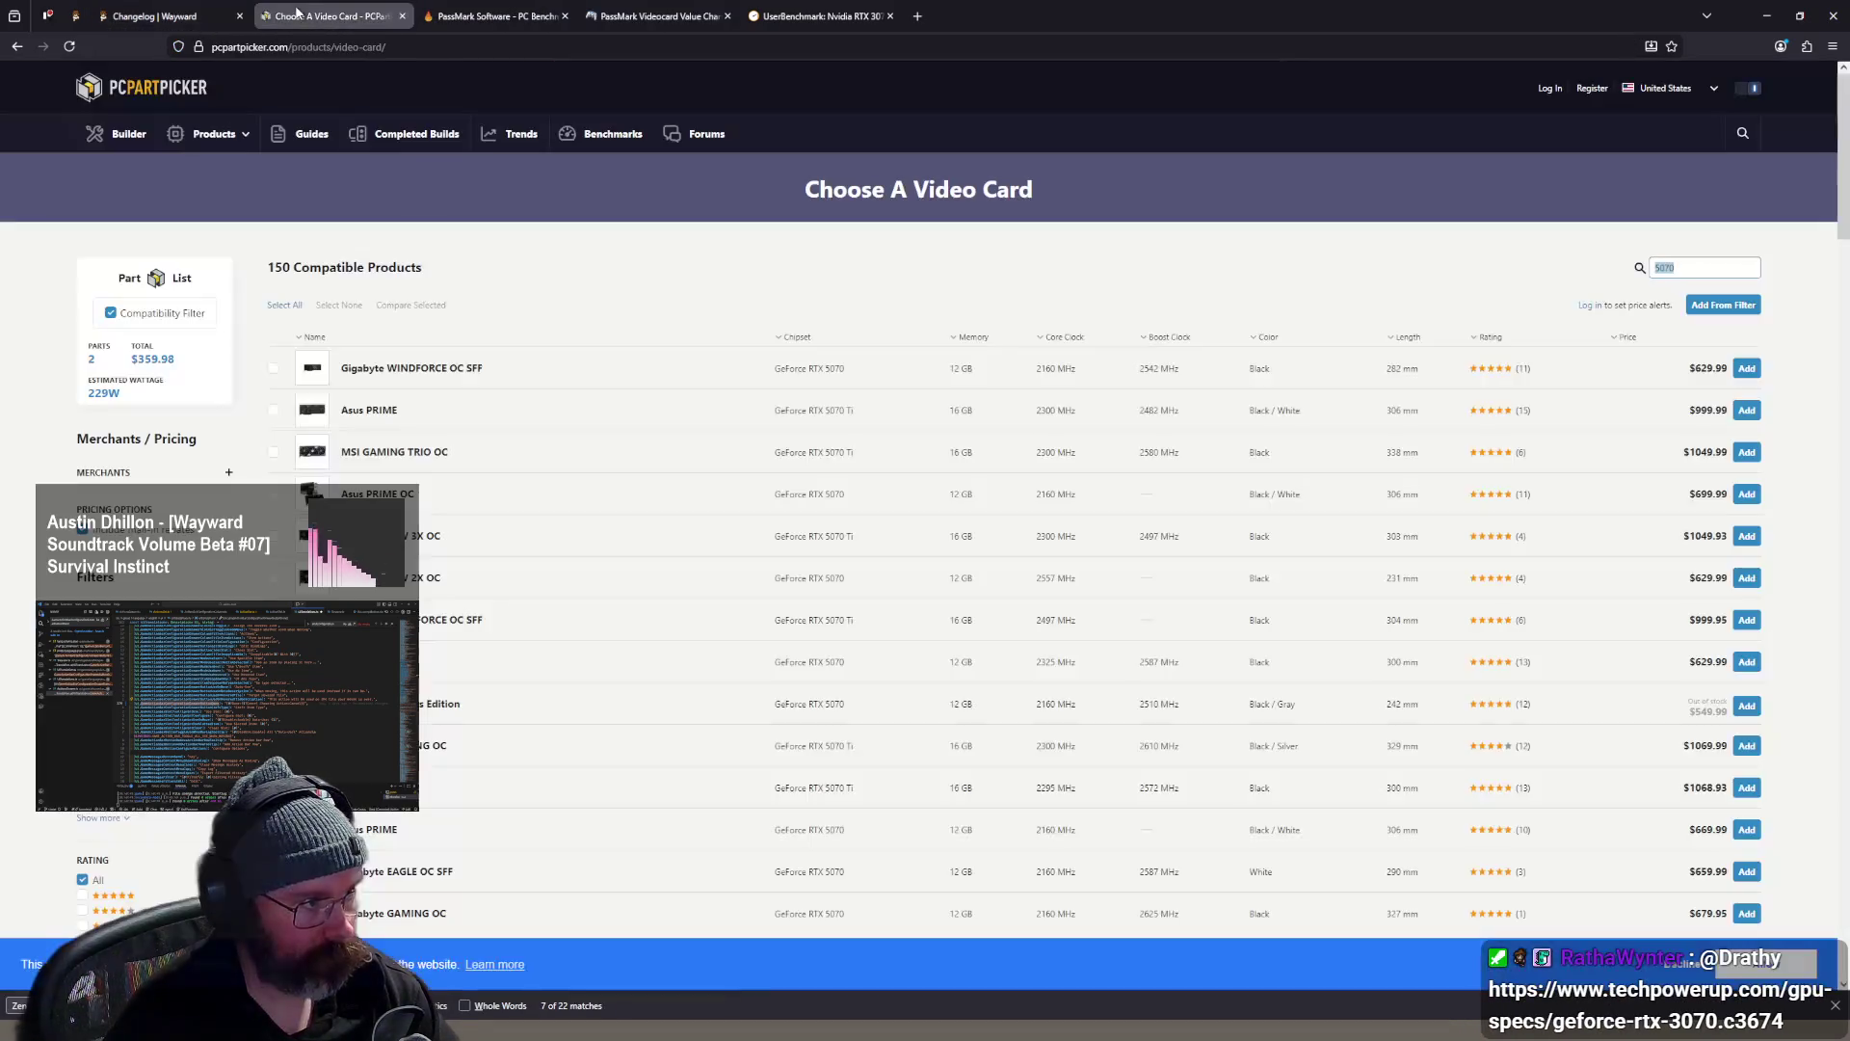
- Clear the 5070 search term and sort the RTX 5070 cards by price, lowest first
left_click(1692, 271)
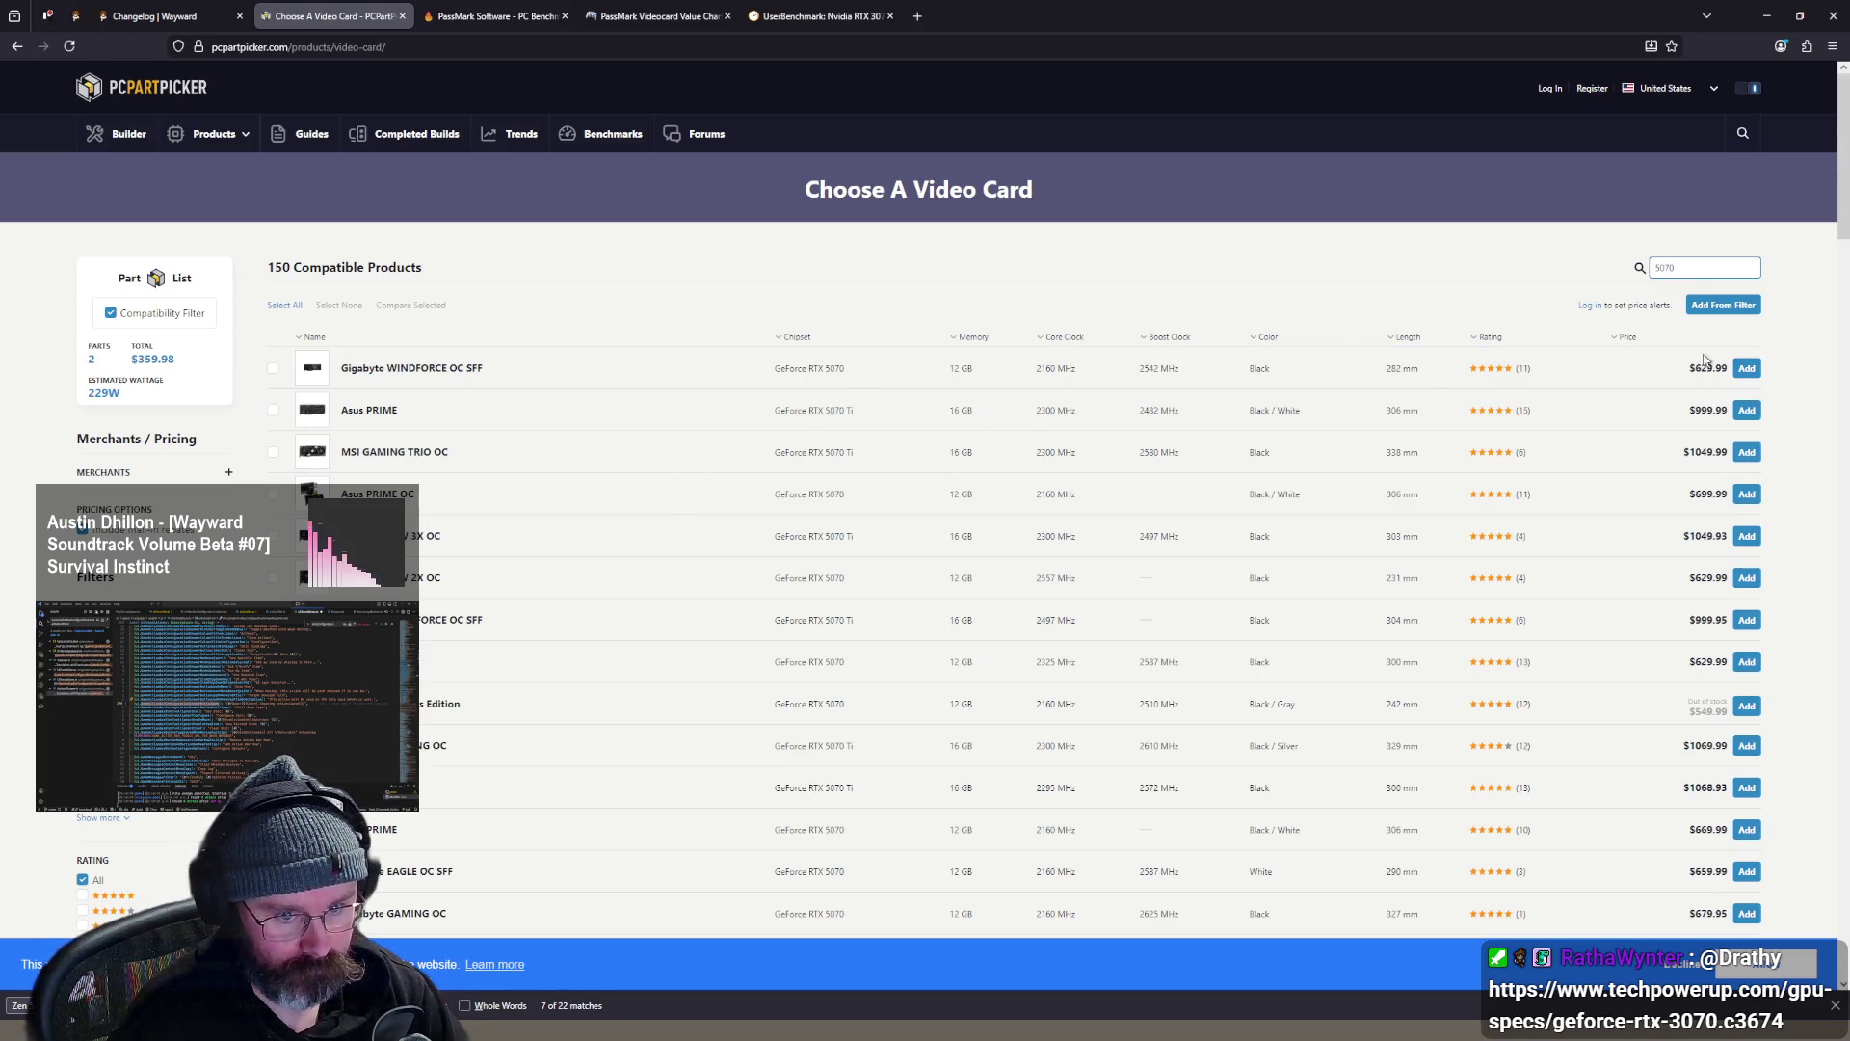
left_click(1644, 347)
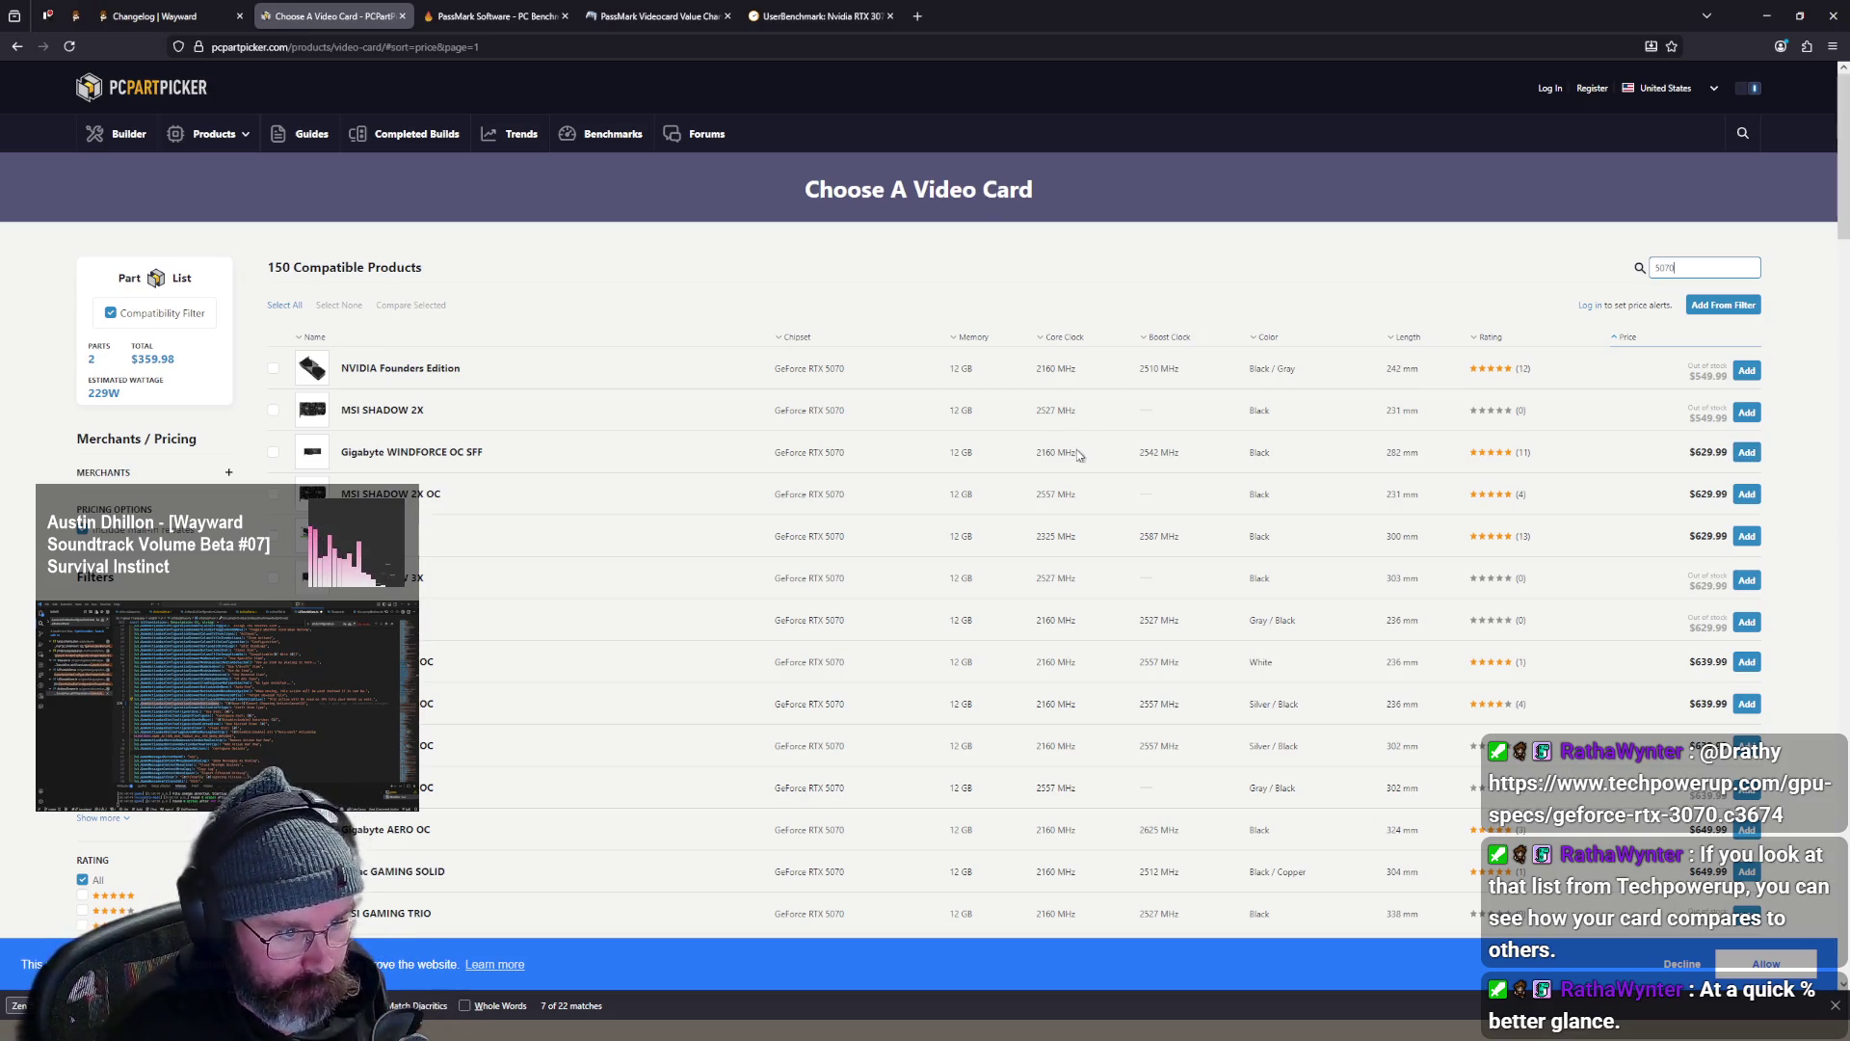
left_click_drag(1019, 465, 1261, 450)
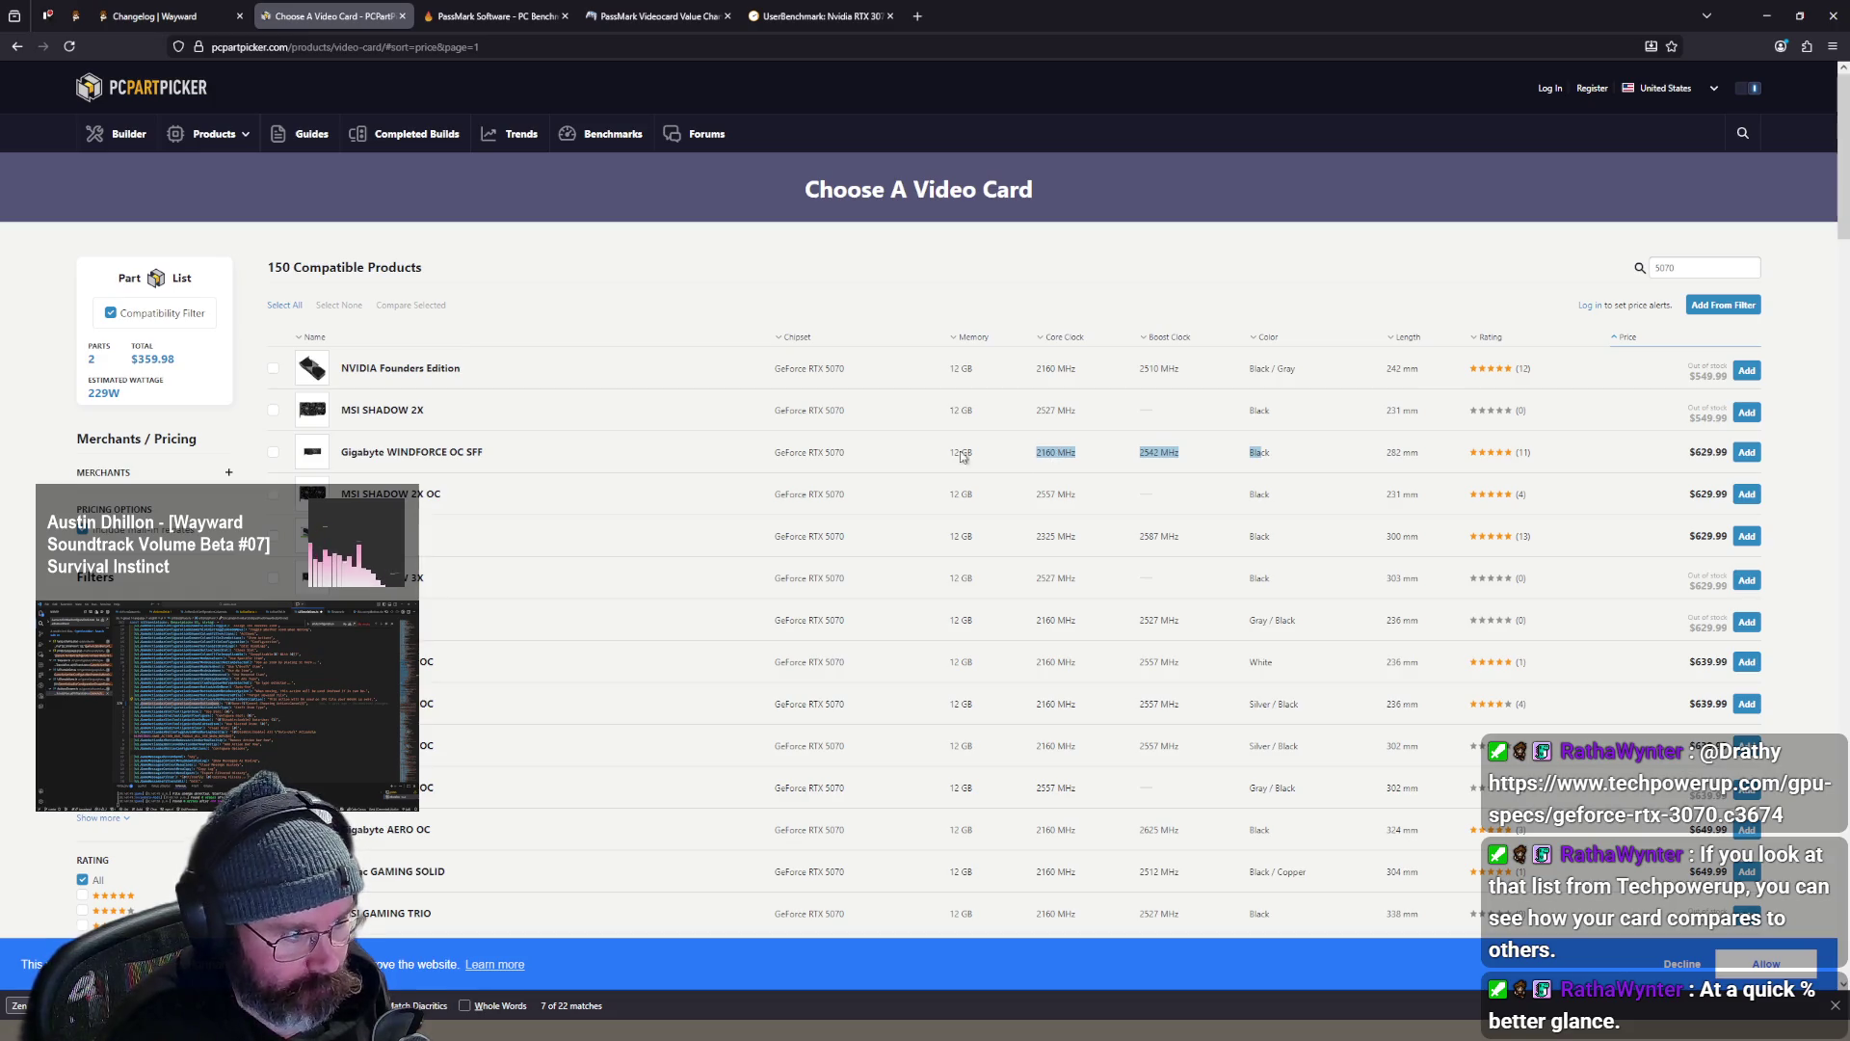
- Preview the Gigabyte WINDFORCE OC SFF and MSI SHADOW 2X OC product pages, then close them
middle_click(463, 453)
key("ctrl+Tab")
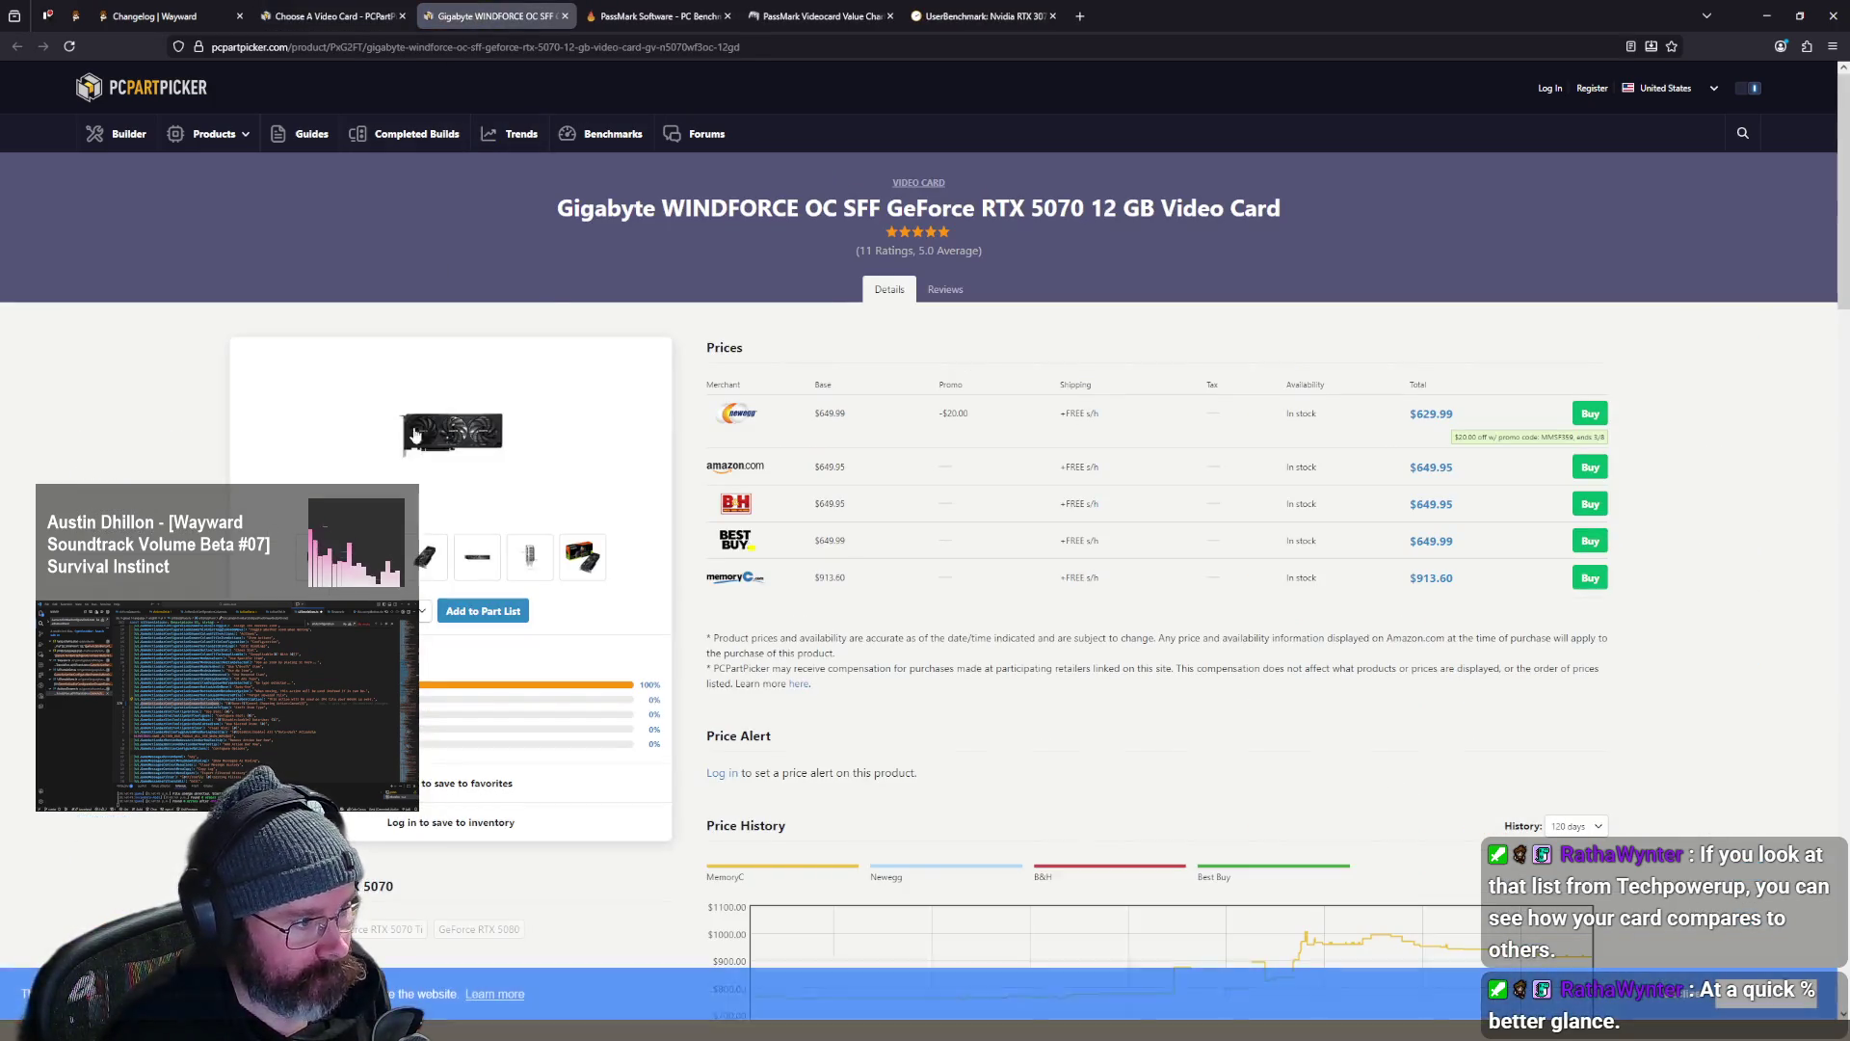
key("ctrl+w")
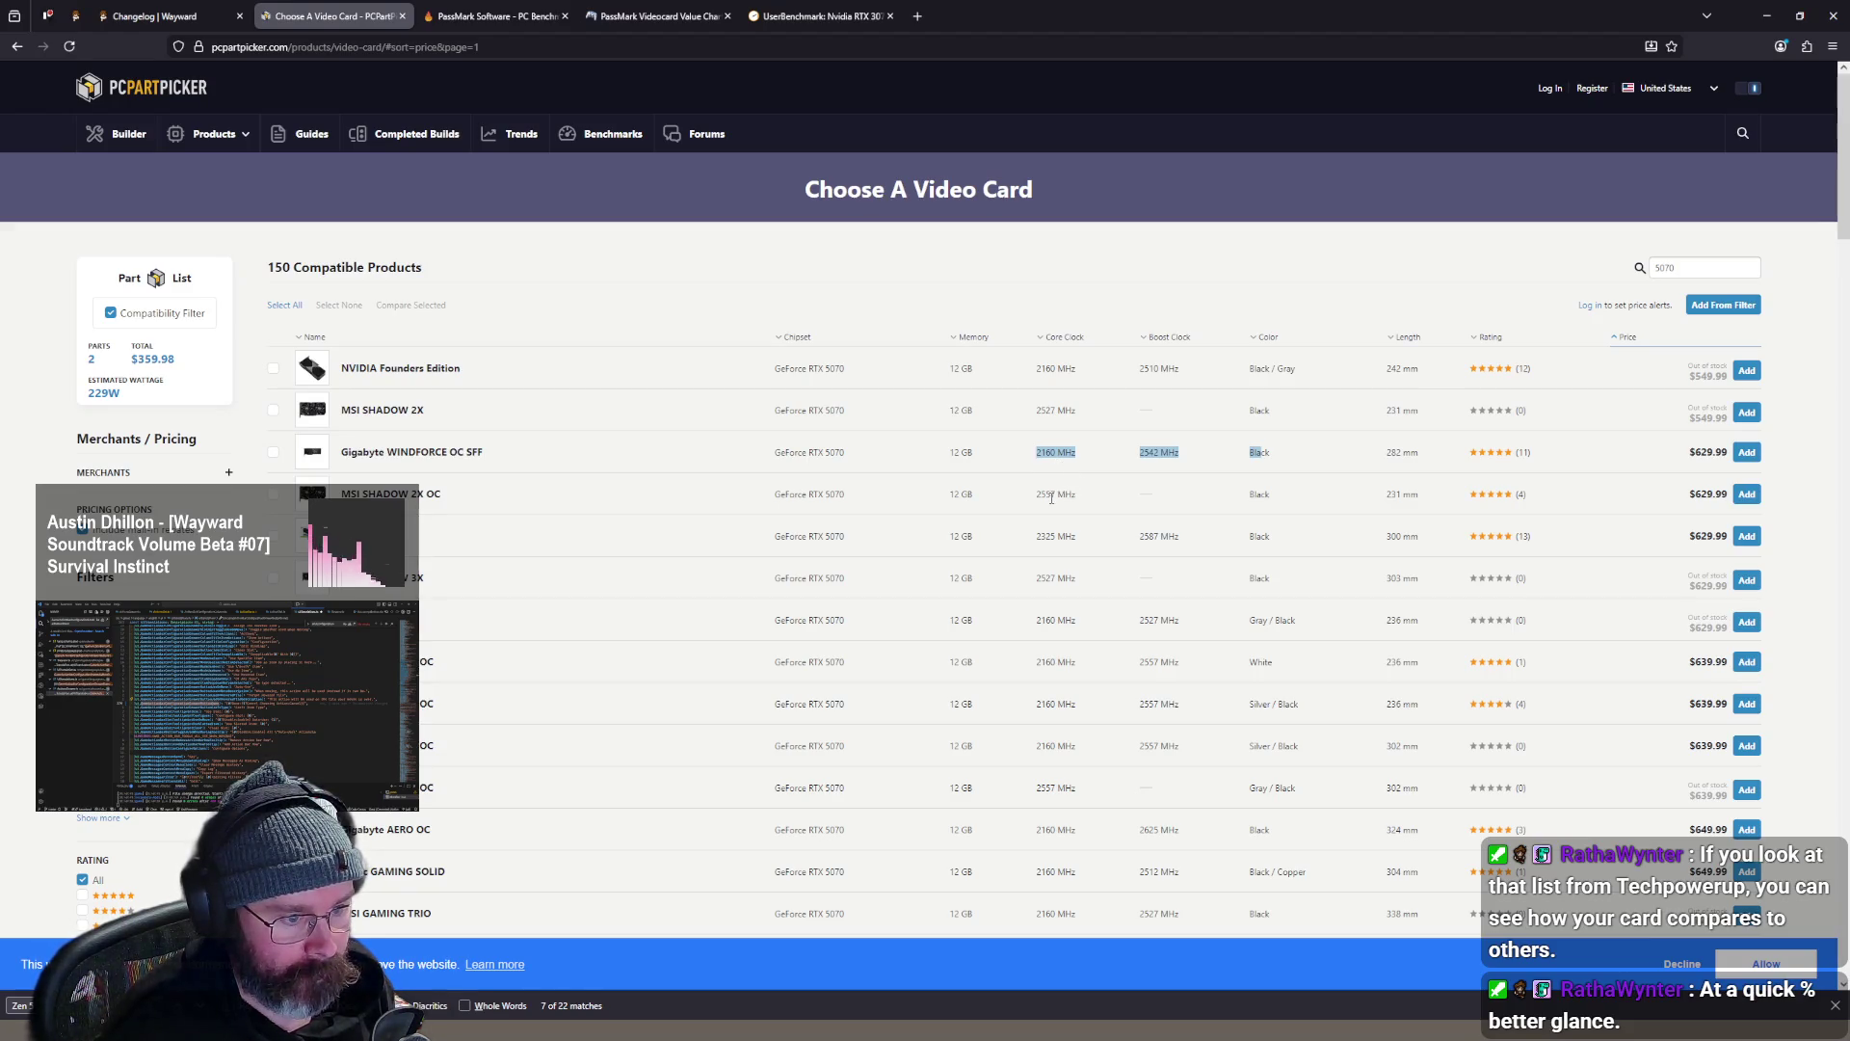
middle_click(424, 494)
left_click(496, 17)
middle_click(501, 17)
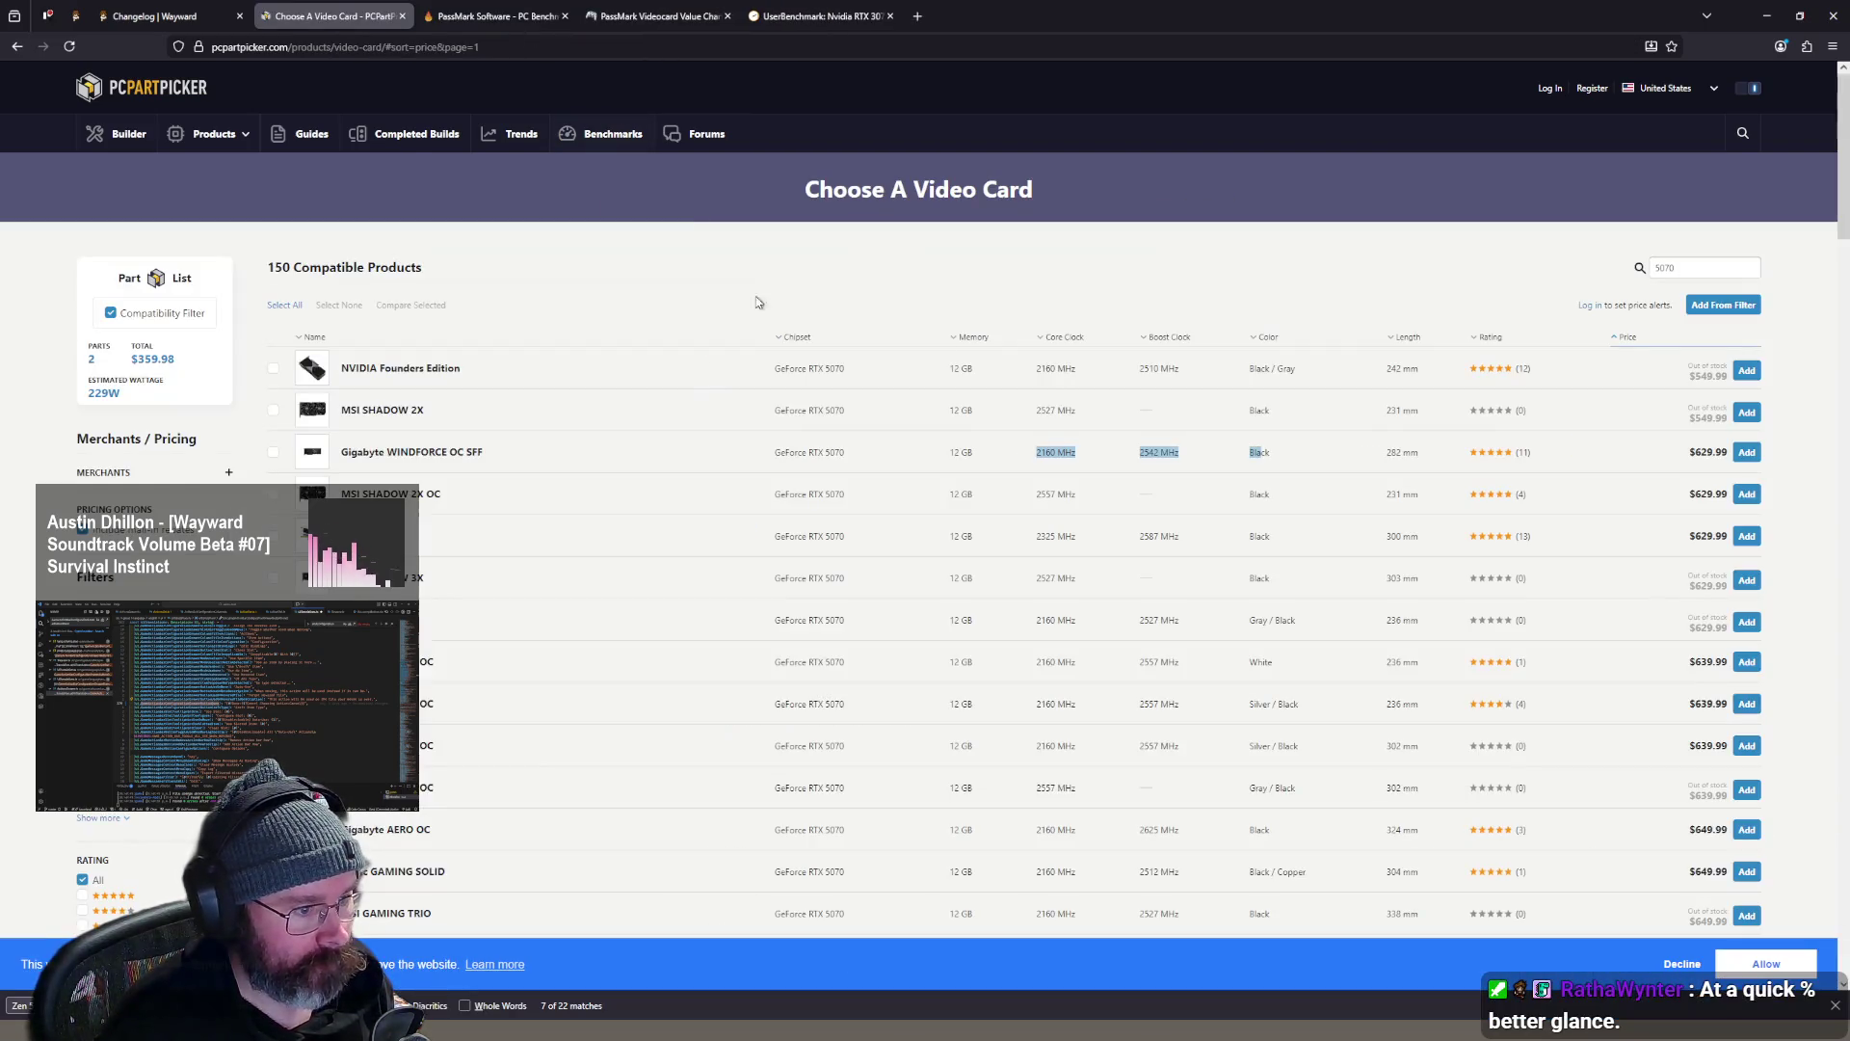
scroll(1064, 497, "down", 1)
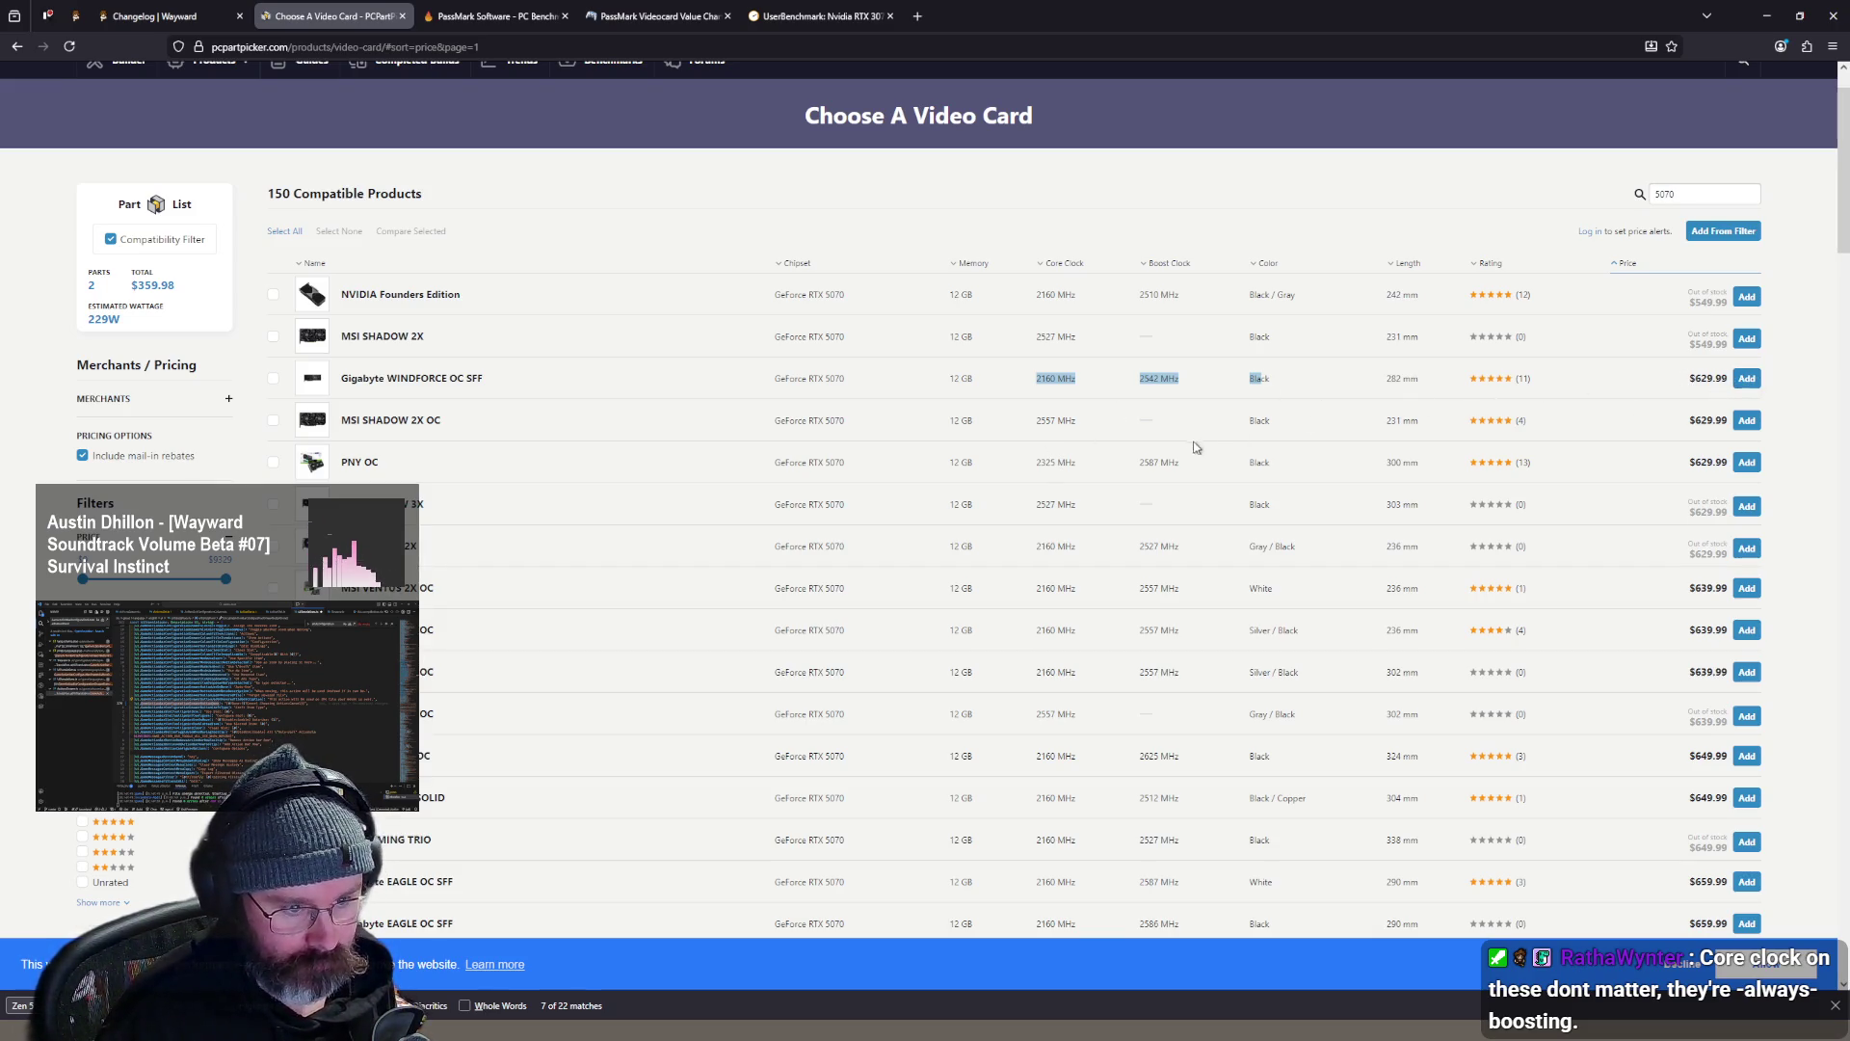
- Add the MSI SHADOW 2X OC video card and open the memory list sorted by price
left_click(1747, 422)
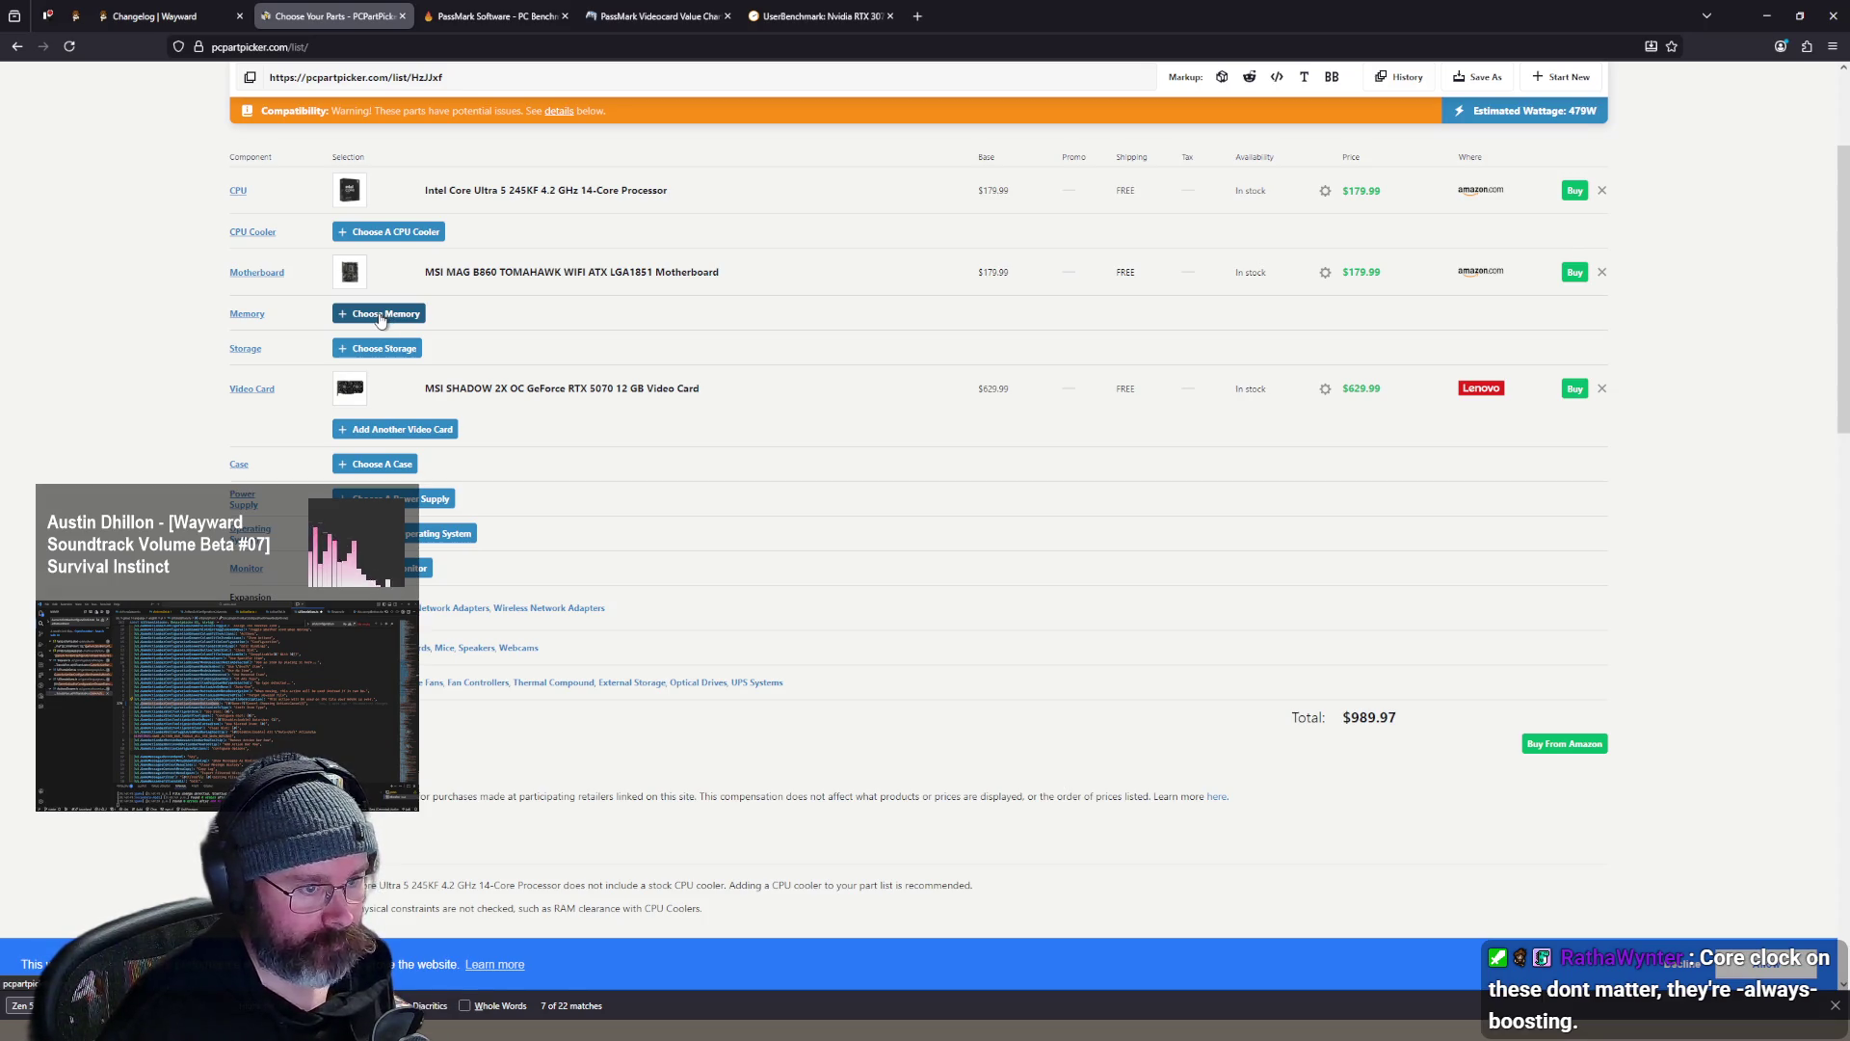
left_click(380, 319)
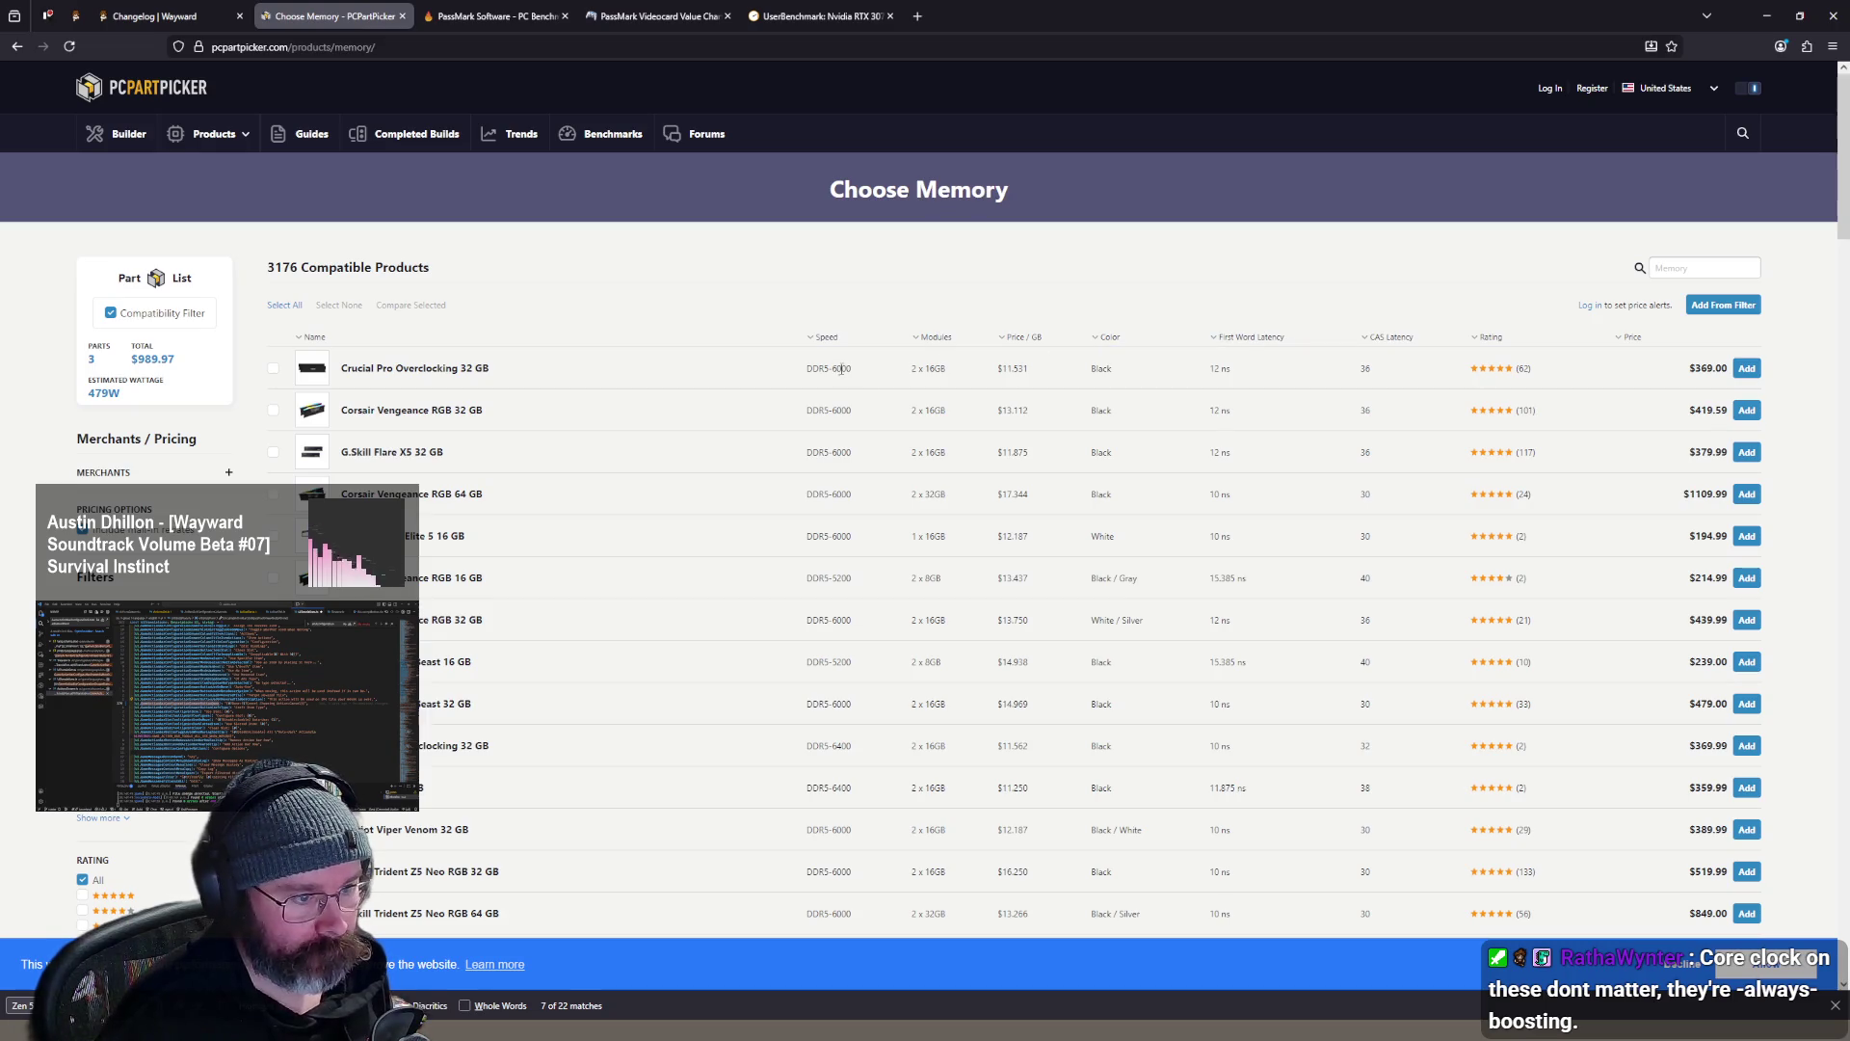
left_click(1645, 340)
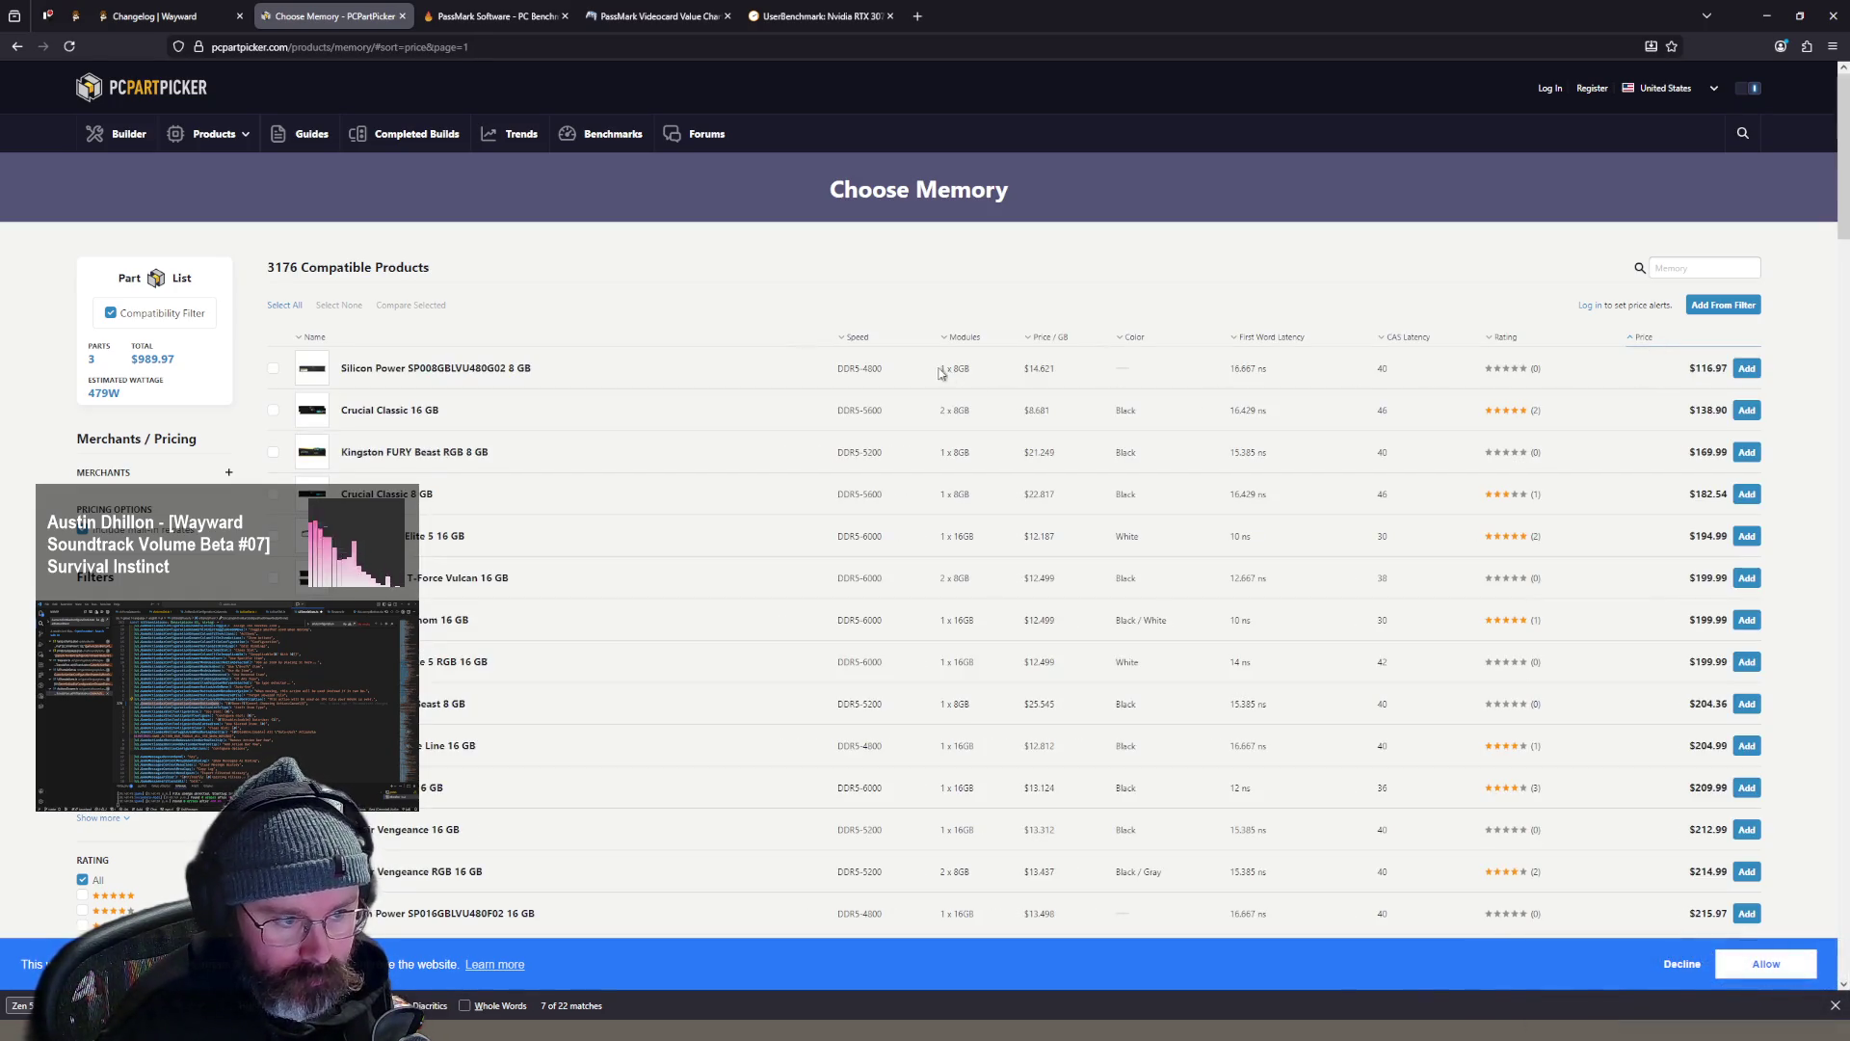
scroll(376, 461, "down", 1)
scroll(925, 526, "down", 10)
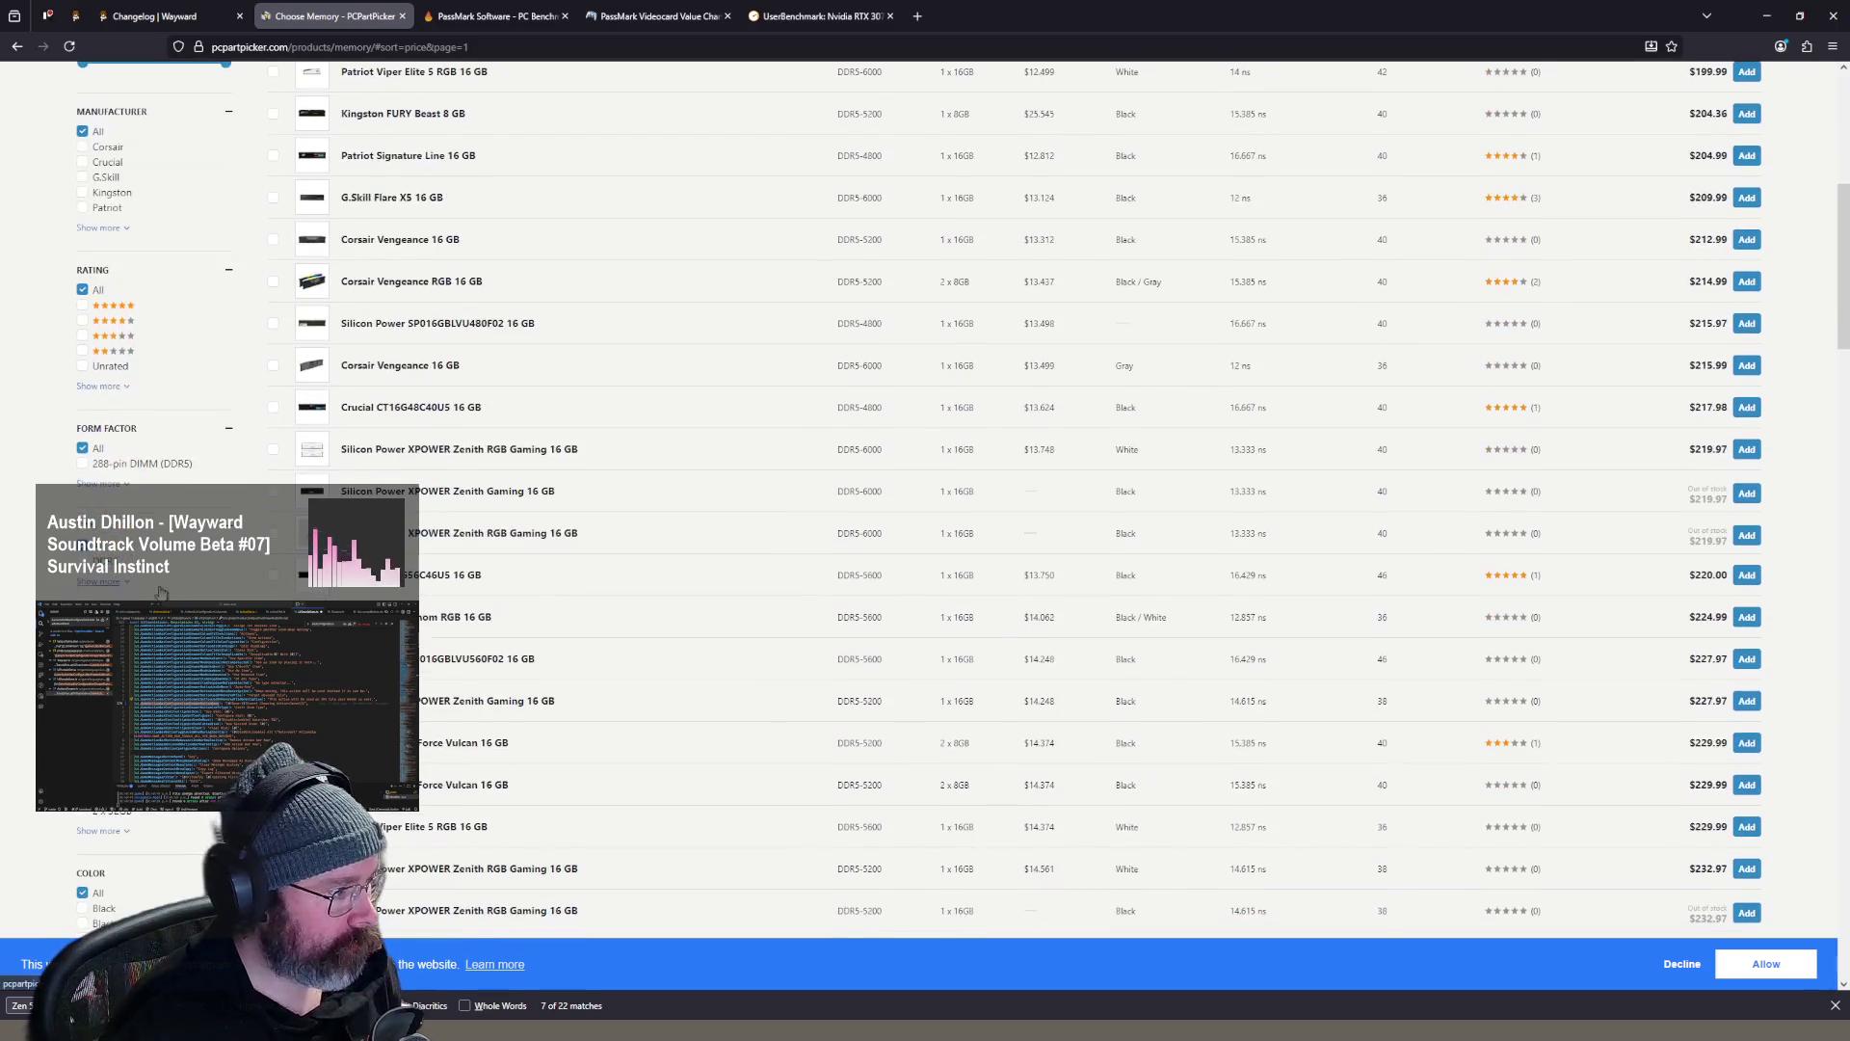
- Filter memory to 2 x 32GB kits, sort cheapest first, and add the $599.99 Patriot Viper Venom 64 GB
left_click(83, 441)
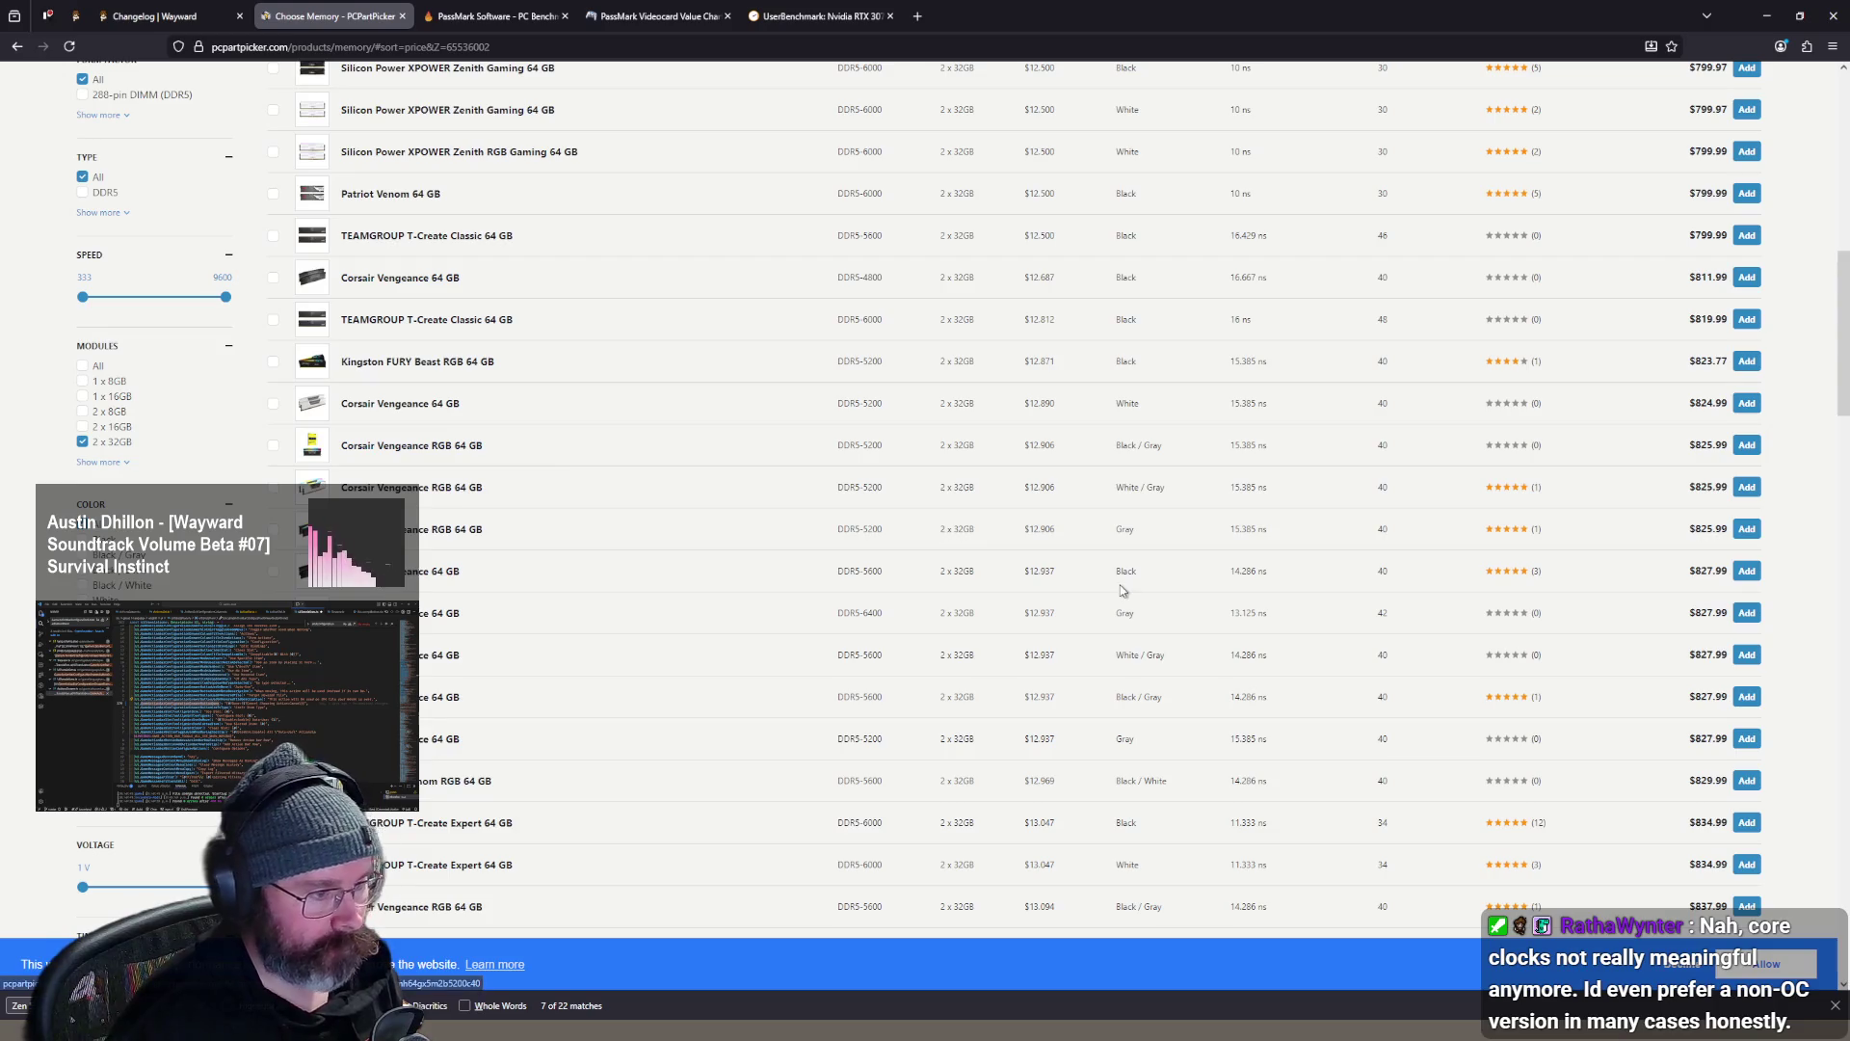
scroll(564, 490, "up", 10)
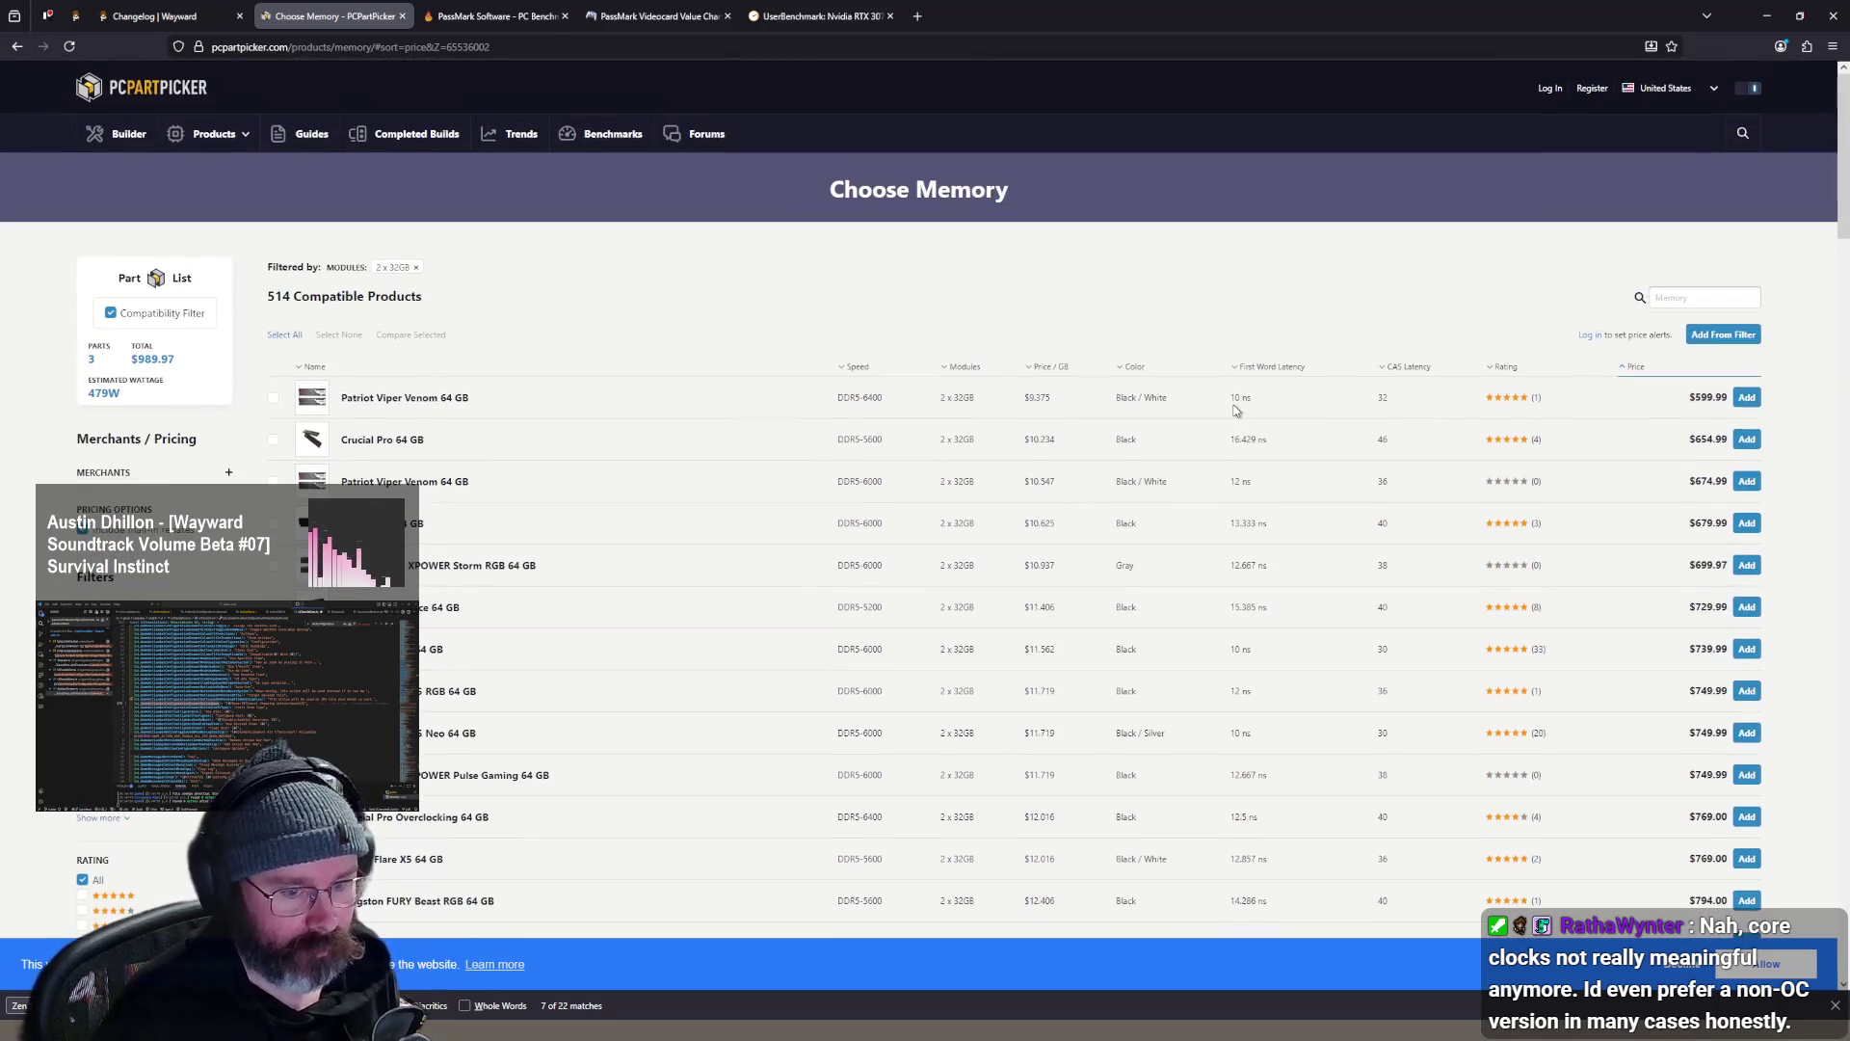
left_click(1642, 376)
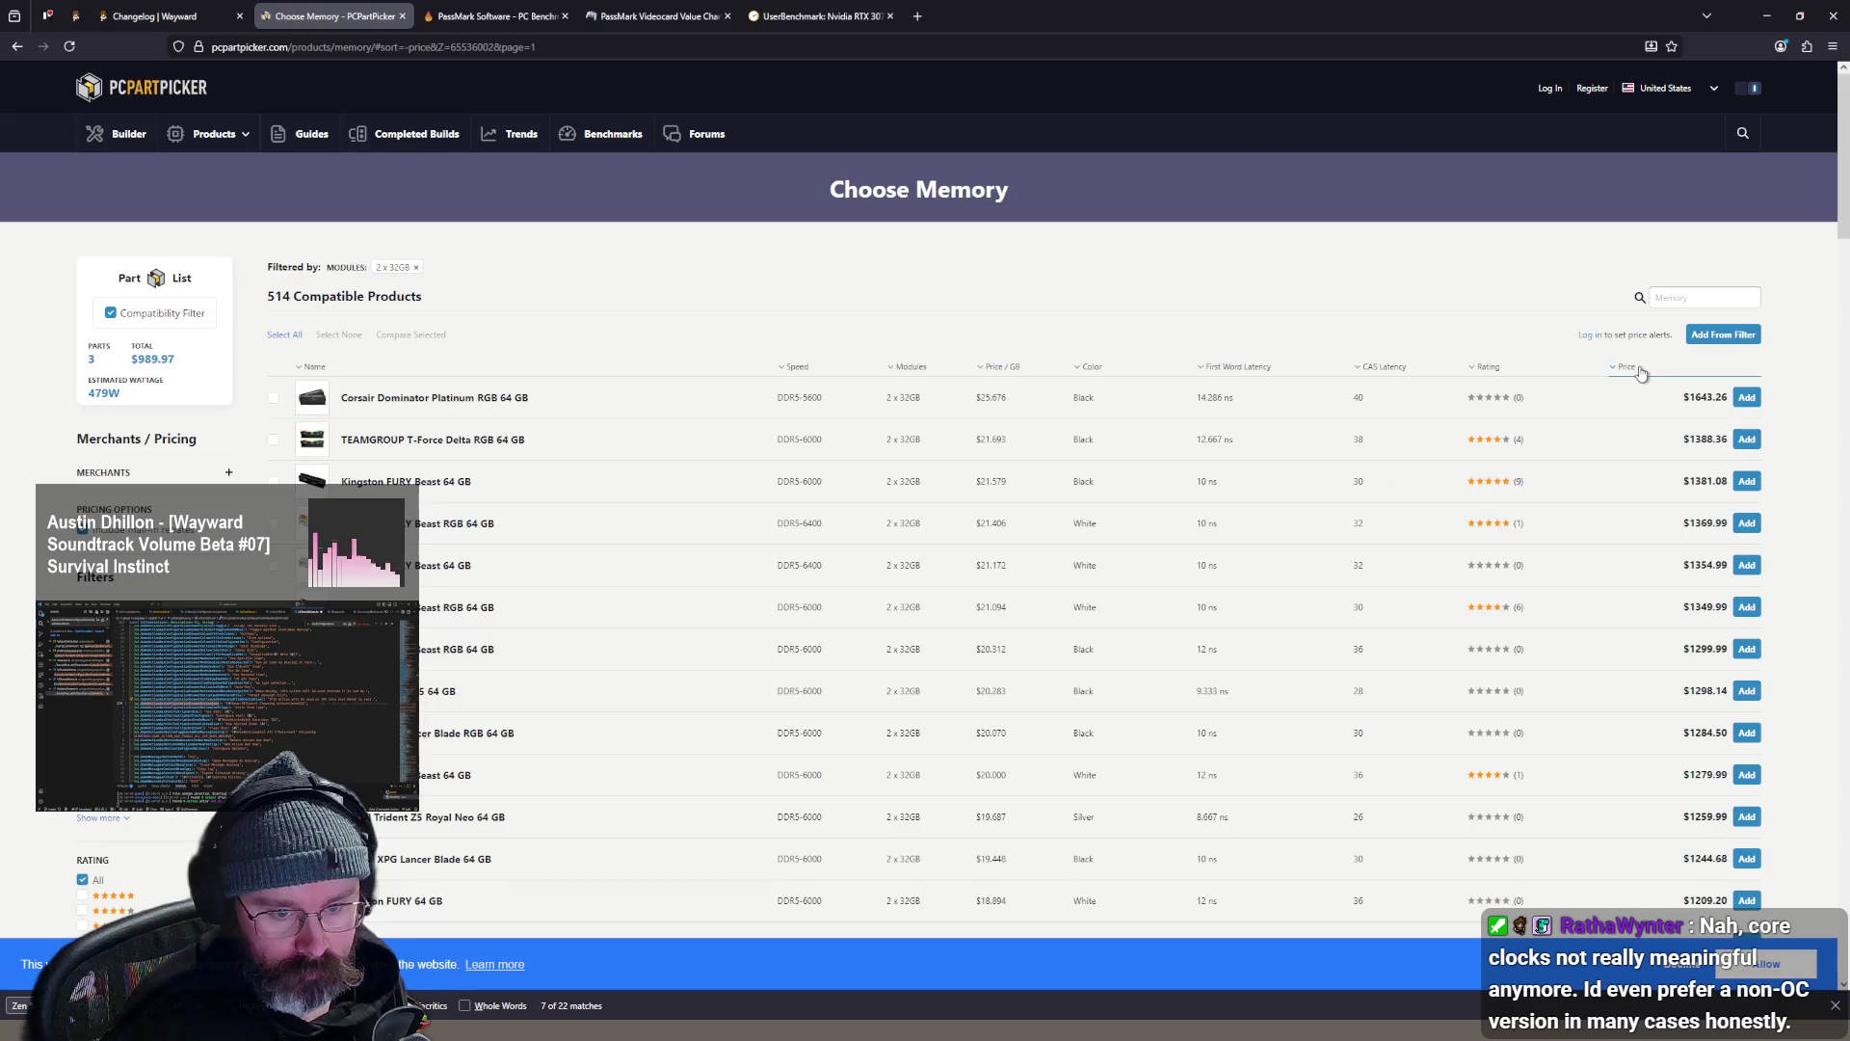
left_click(1641, 374)
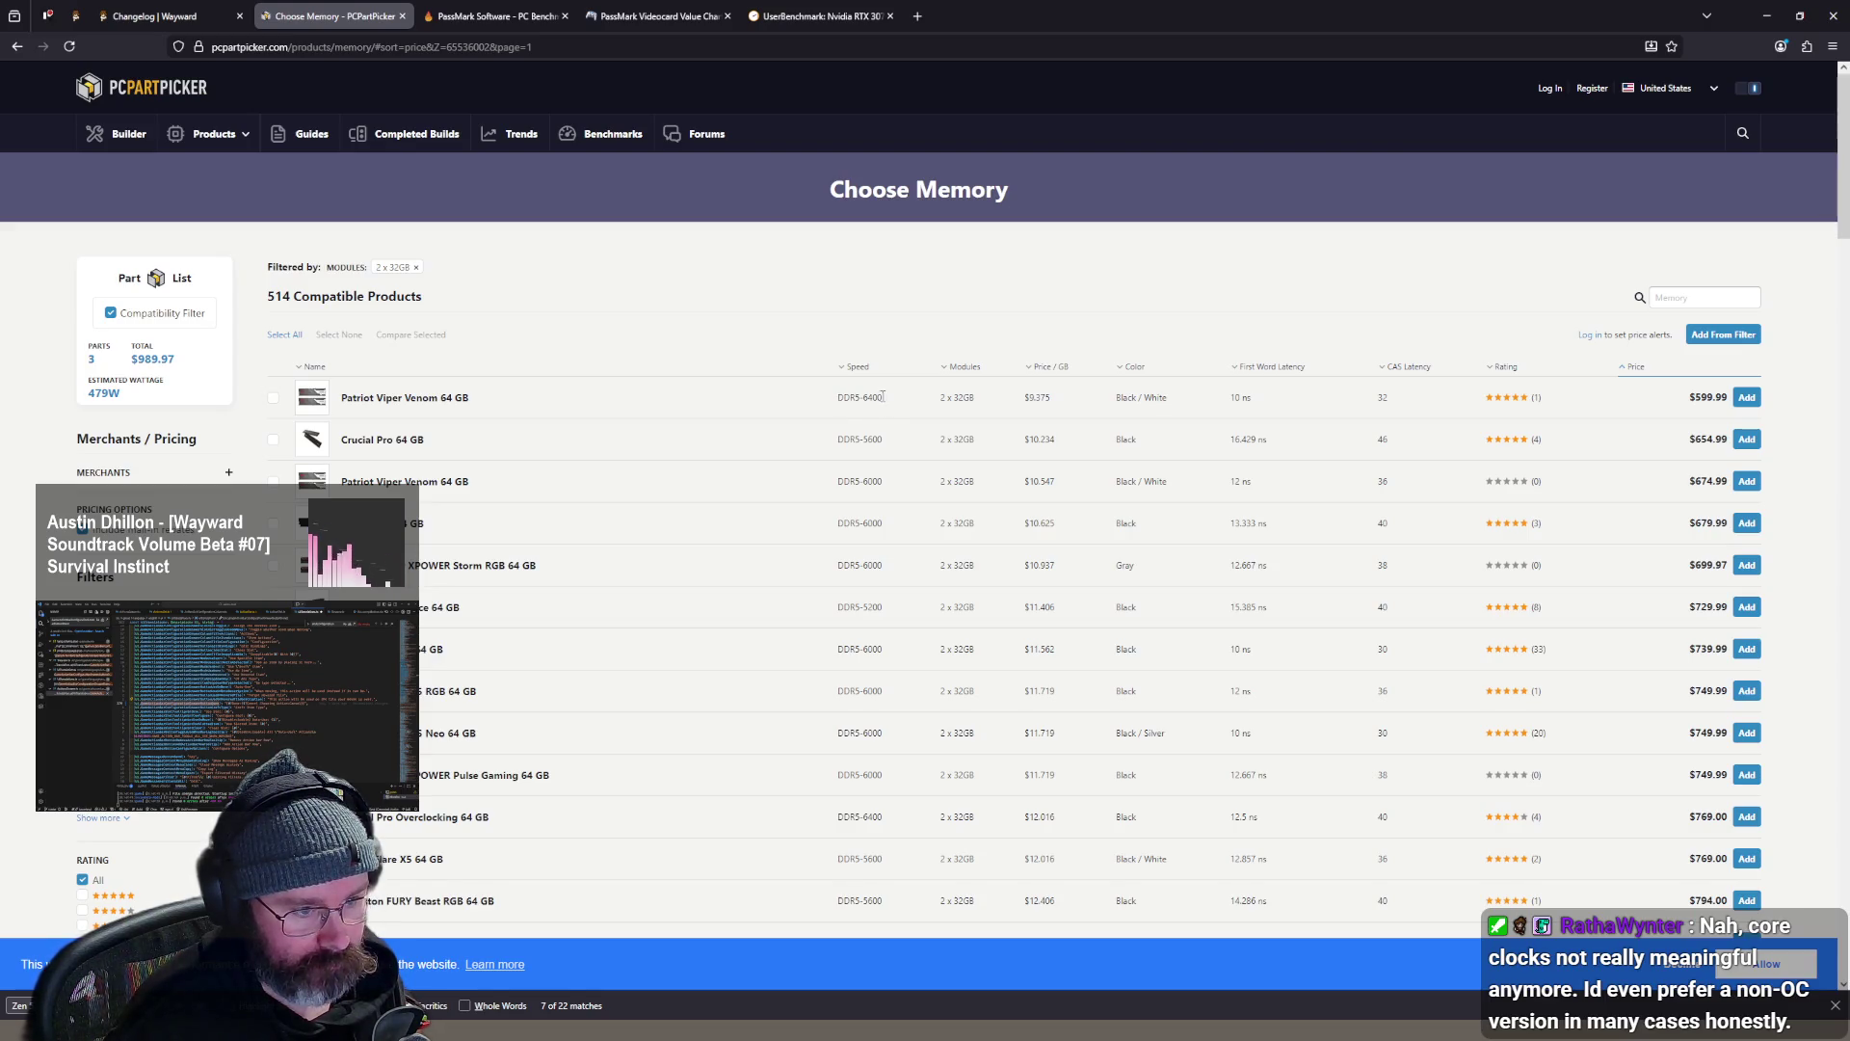
left_click(1747, 399)
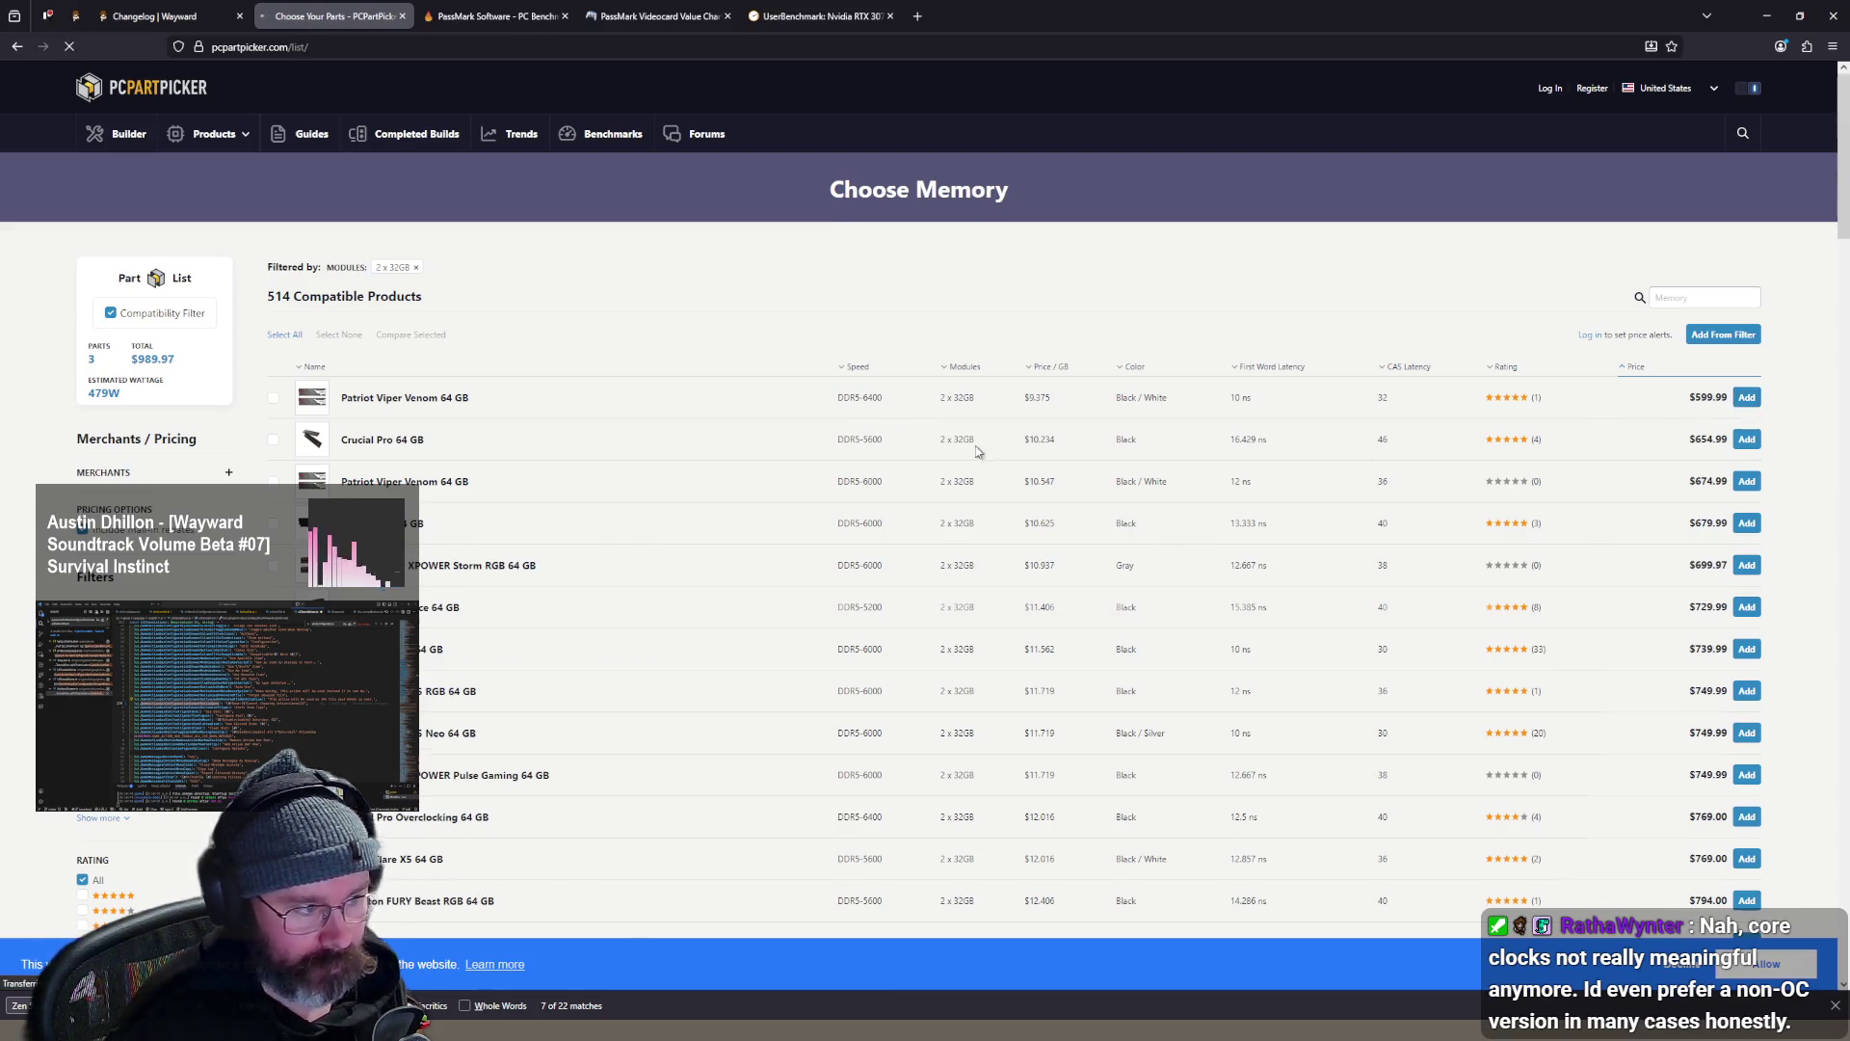
- Select the $1589.96 build total and open the CPU cooler catalogue sorted by price
scroll(810, 427, "down", 1)
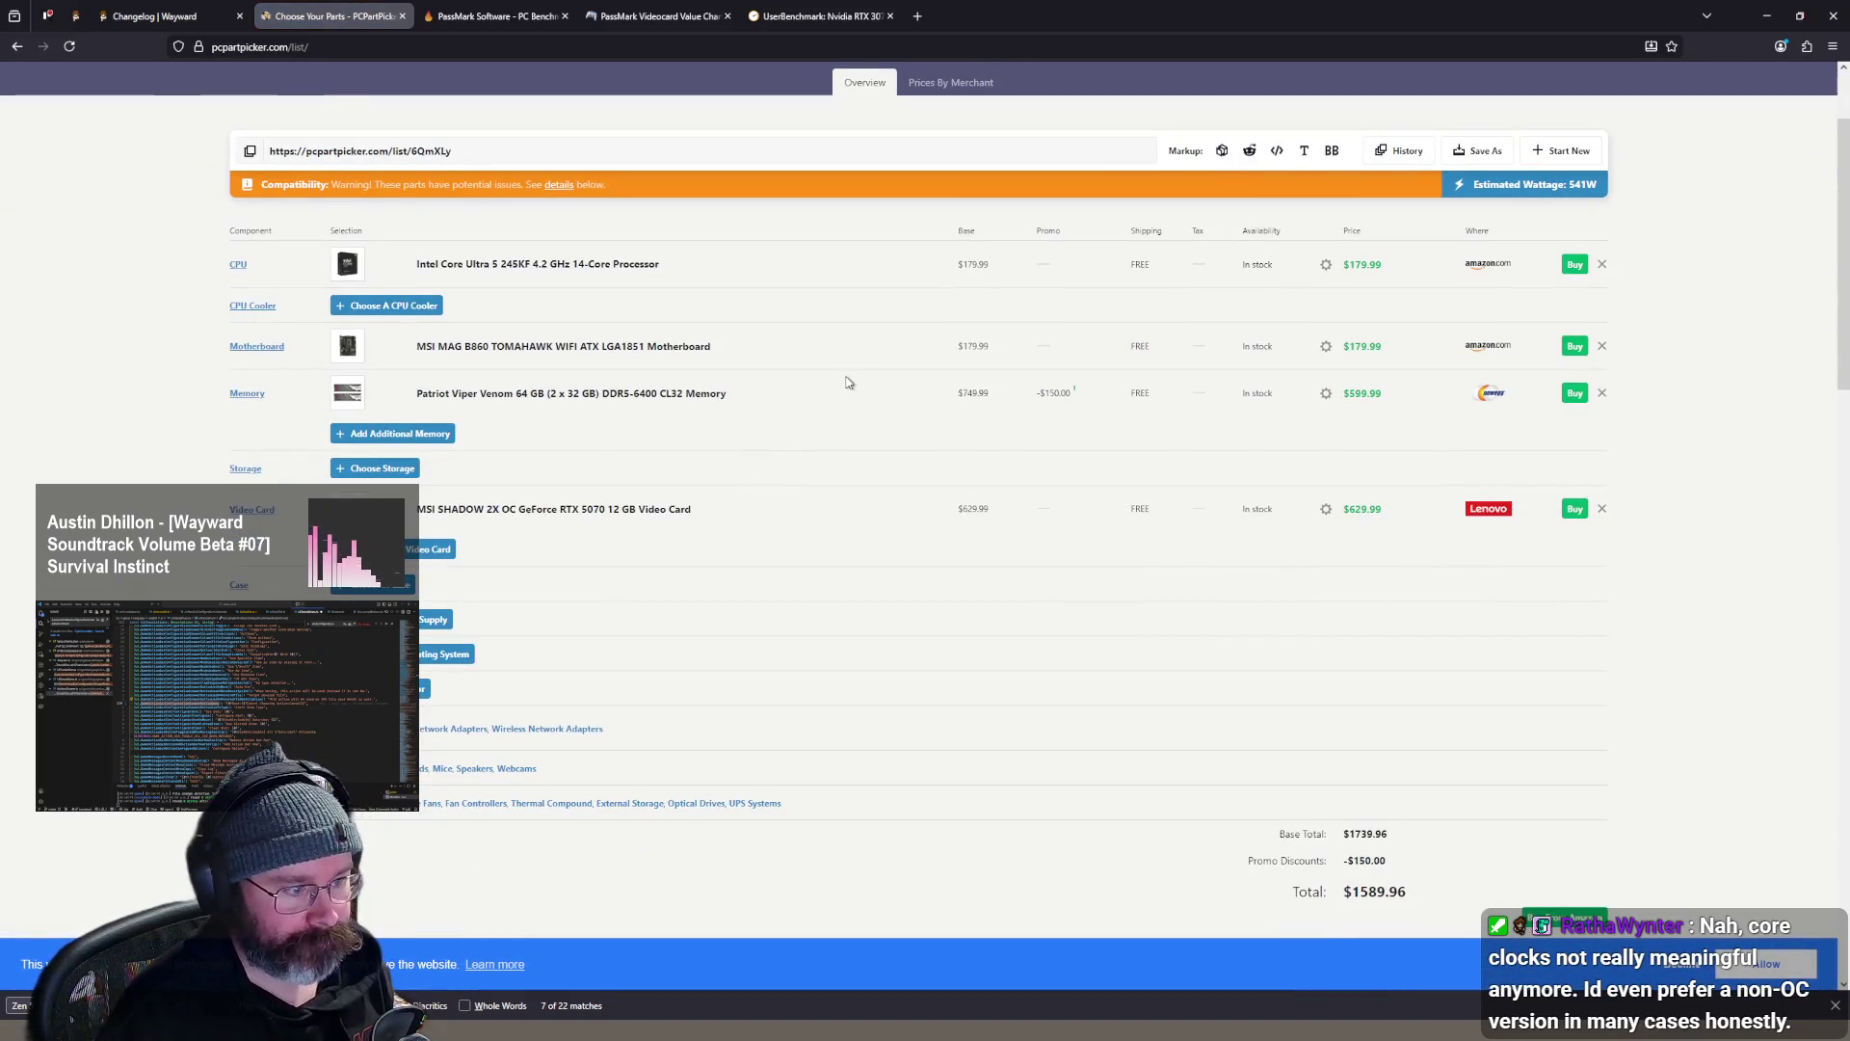
scroll(848, 385, "down", 1)
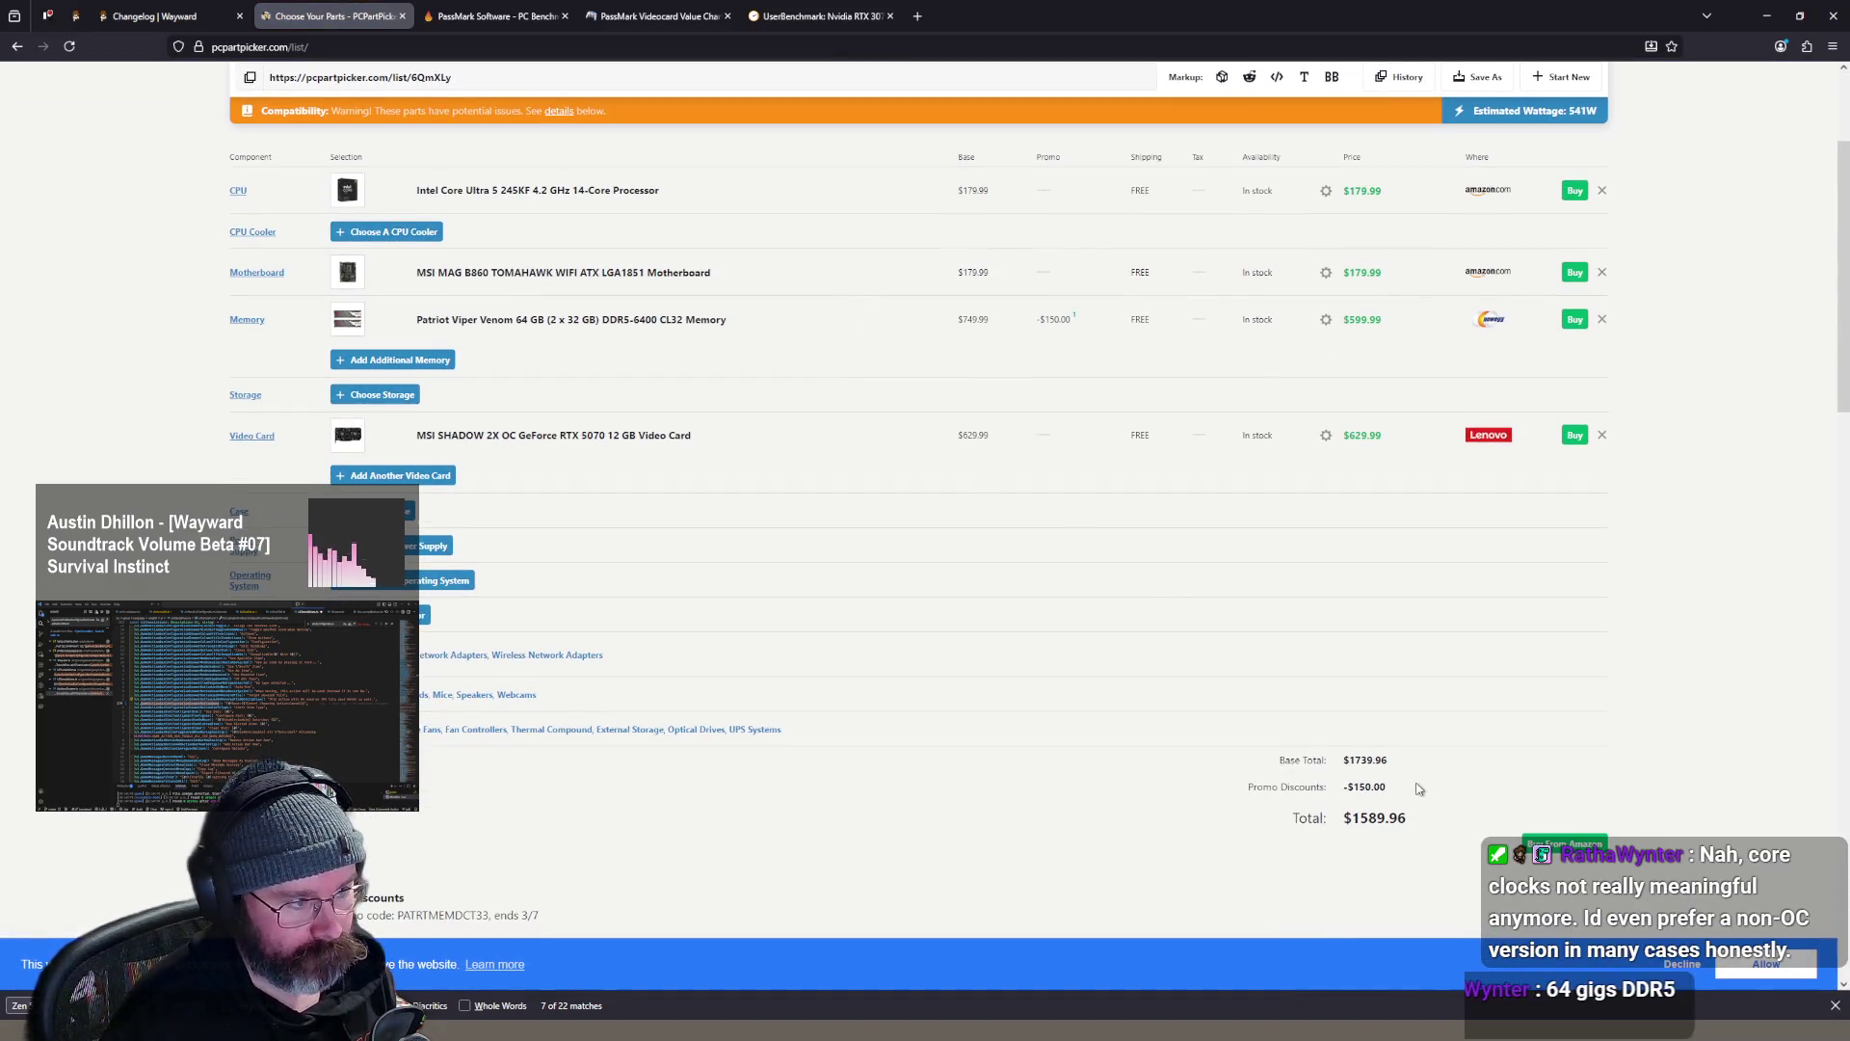
left_click_drag(1469, 817, 1321, 817)
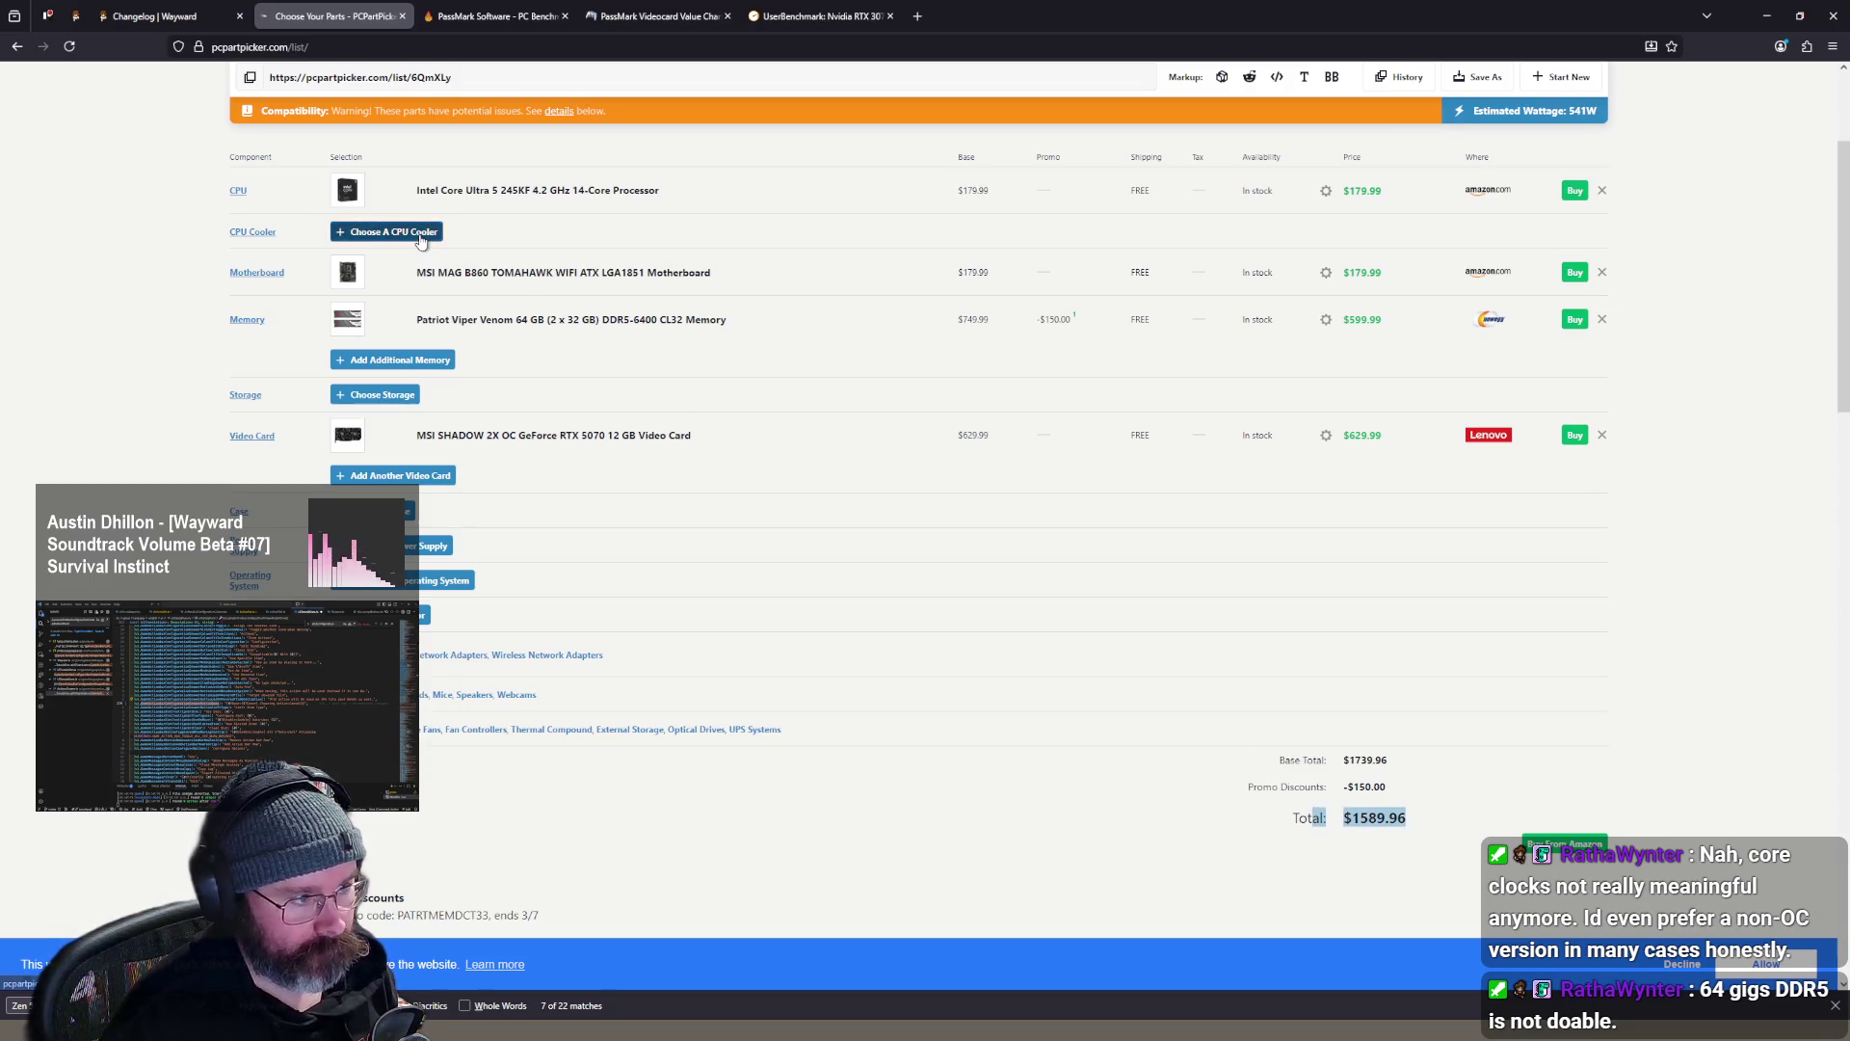
left_click(383, 232)
left_click(1635, 337)
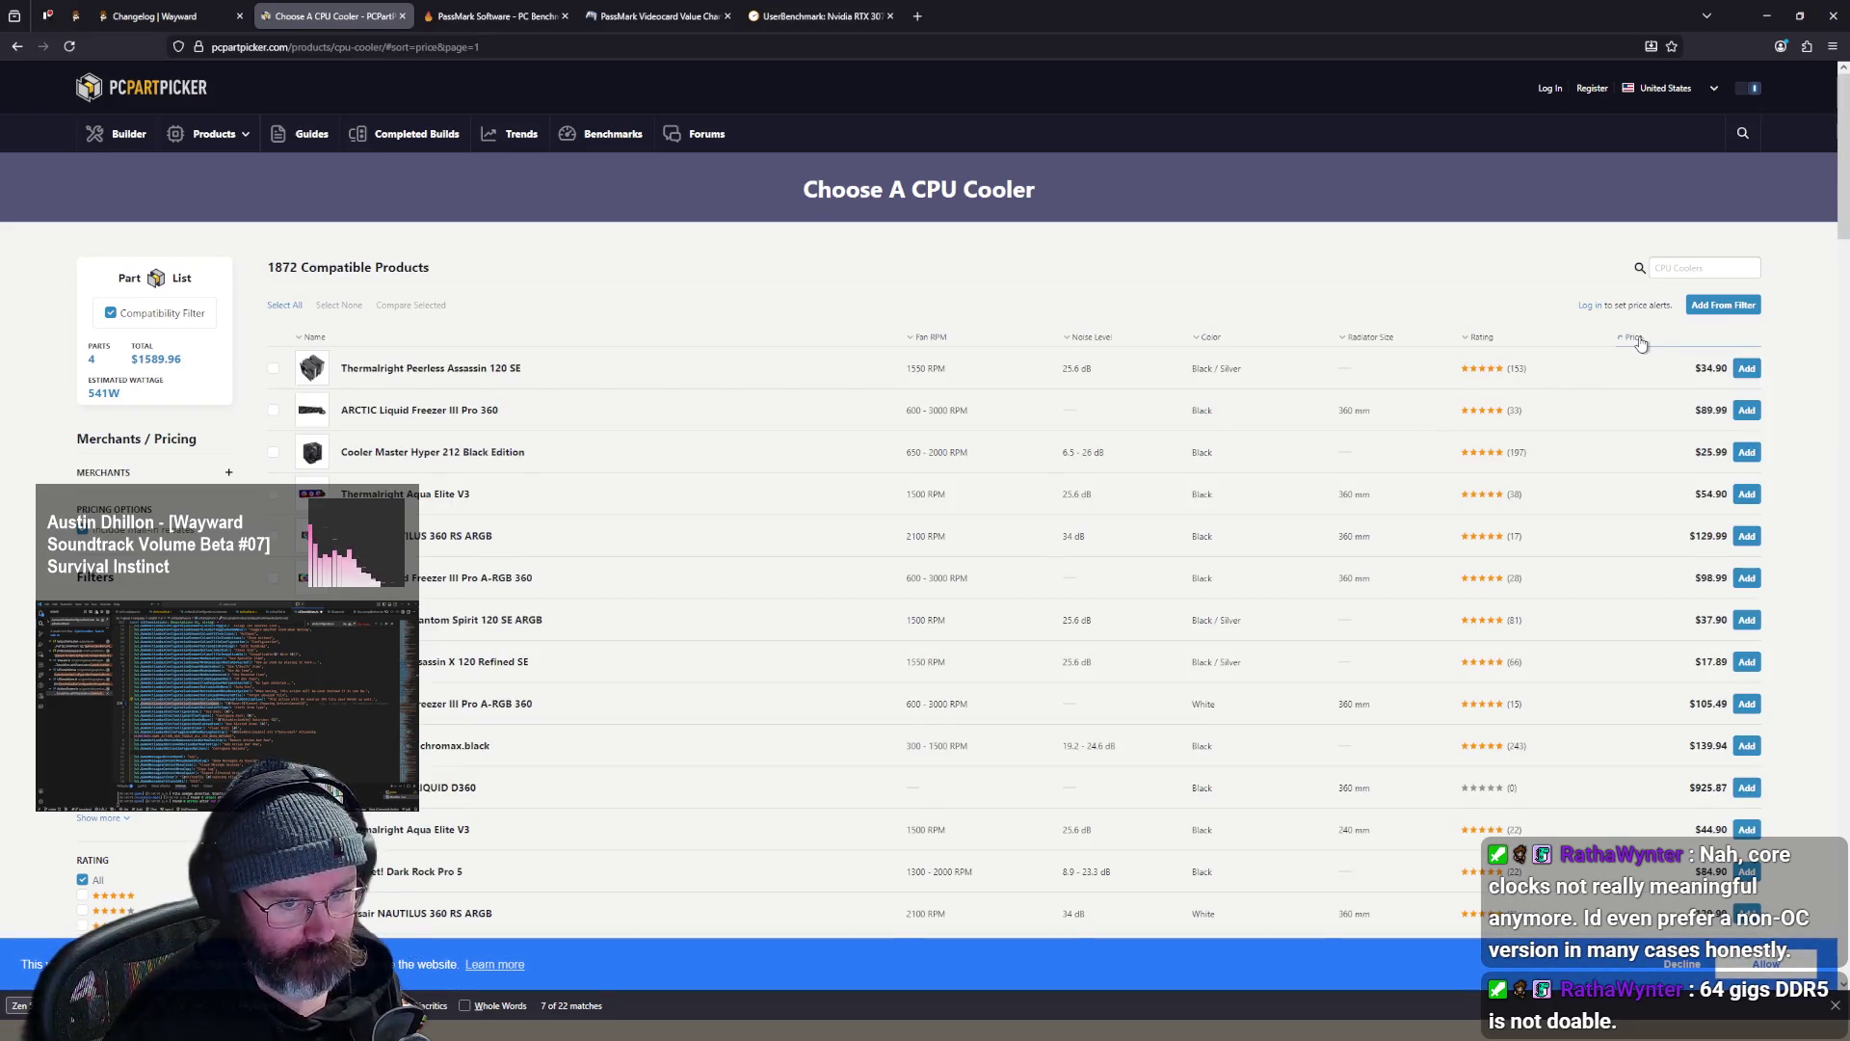
- Sort the 1872 CPU coolers cheapest first
left_click(1634, 337)
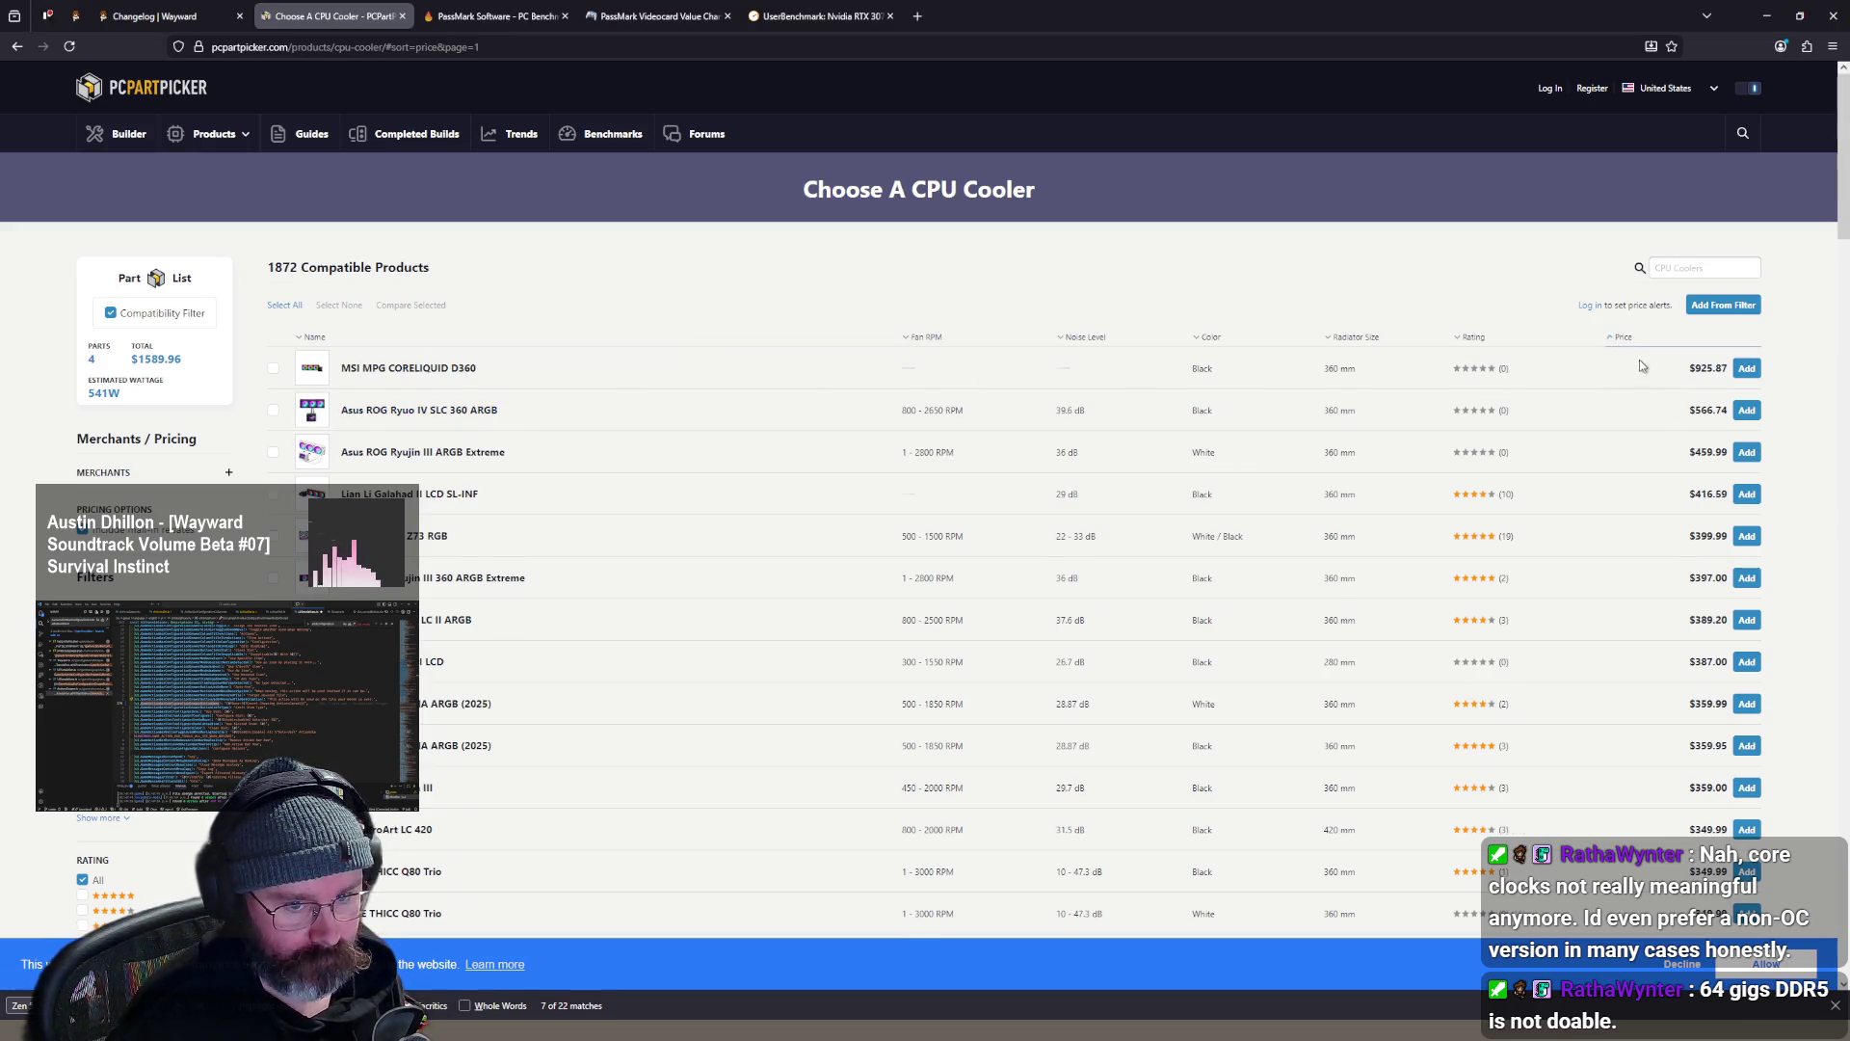
left_click(1625, 340)
scroll(453, 420, "down", 2)
scroll(453, 420, "down", 10)
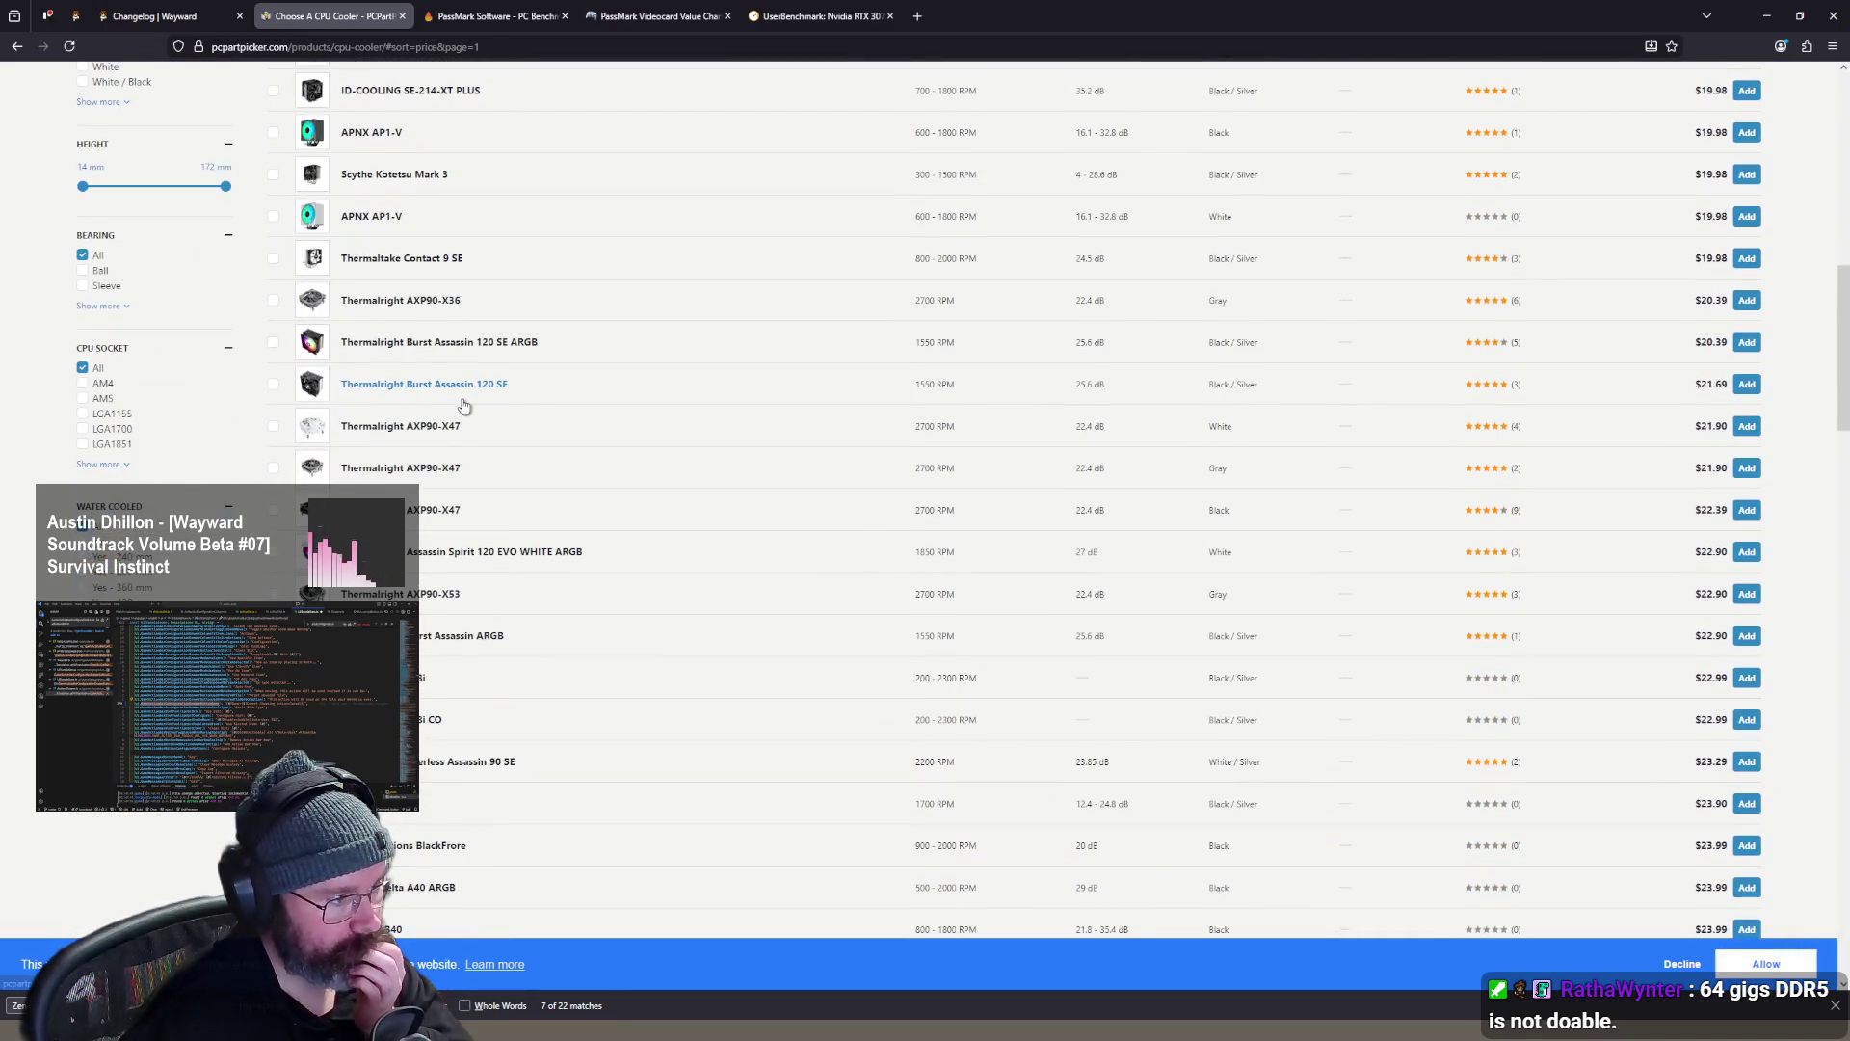
scroll(184, 559, "up", 1)
scroll(119, 473, "up", 3)
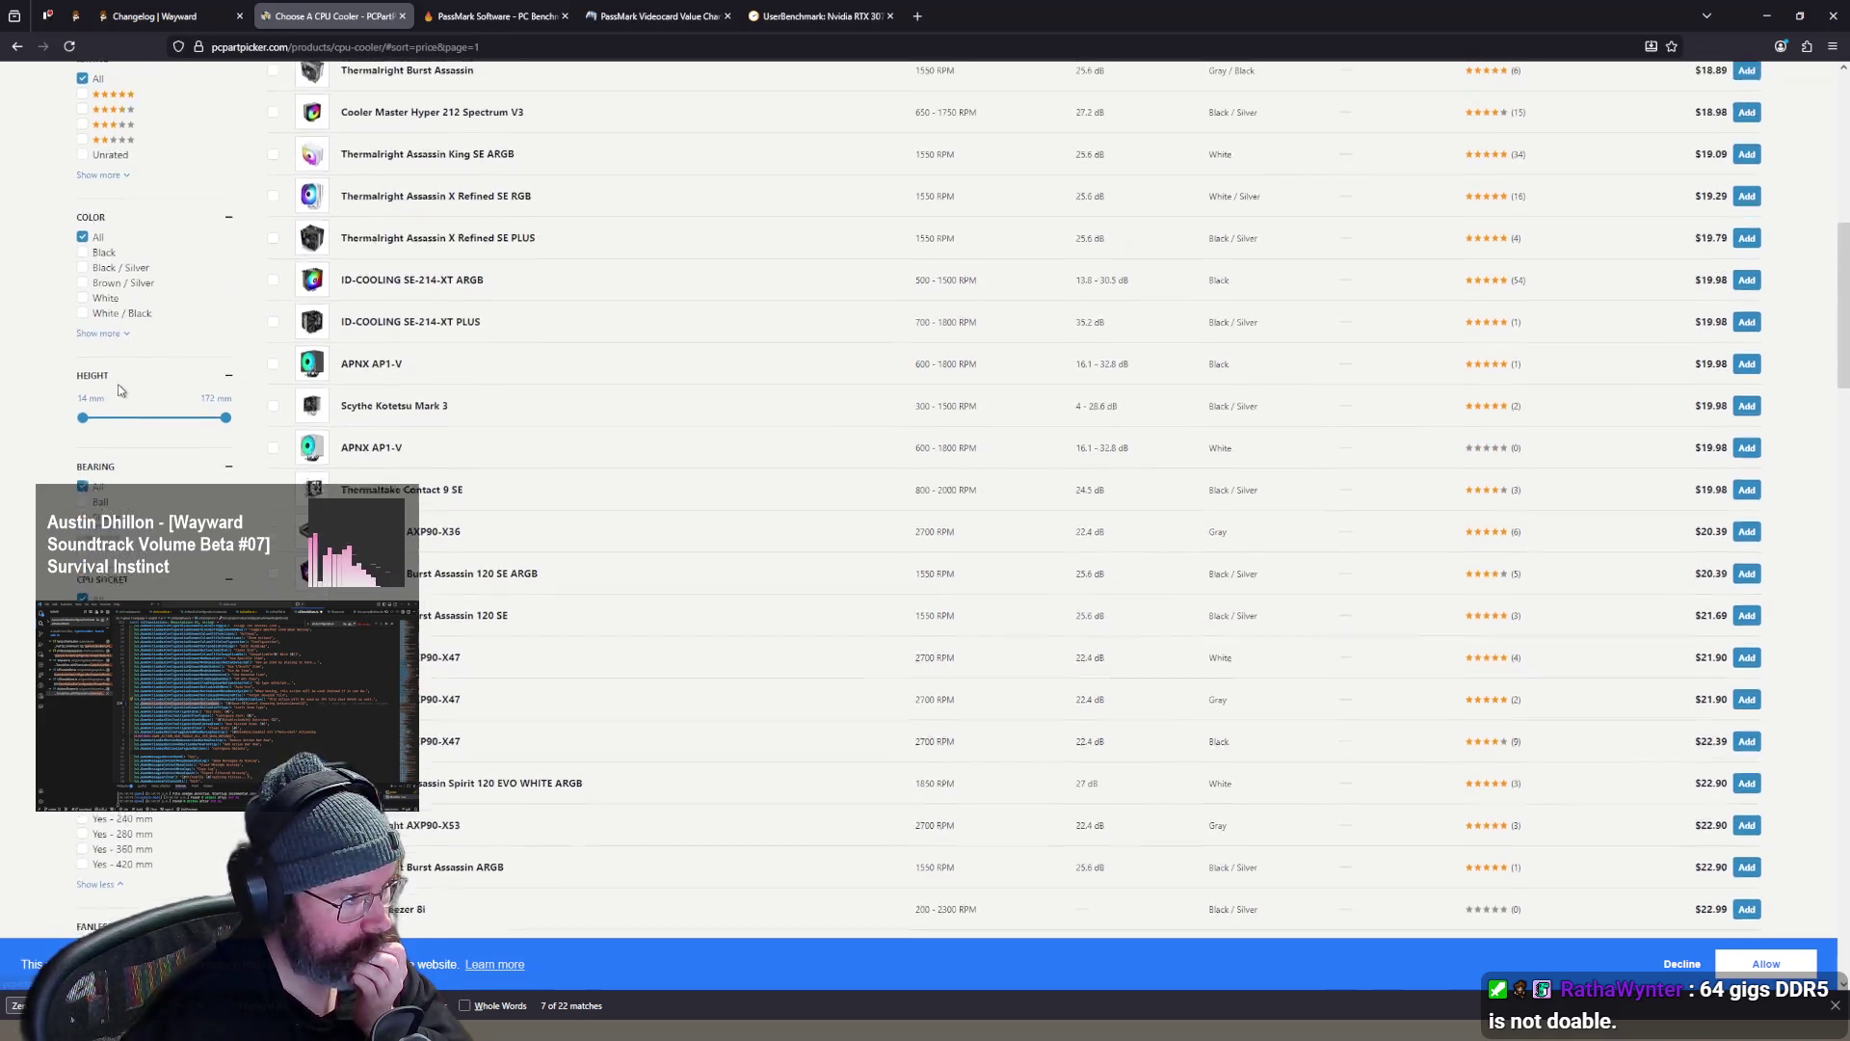
- Expand the bearing type options and try a sidebar filter on the cooler list
left_click(114, 455)
scroll(183, 501, "down", 1)
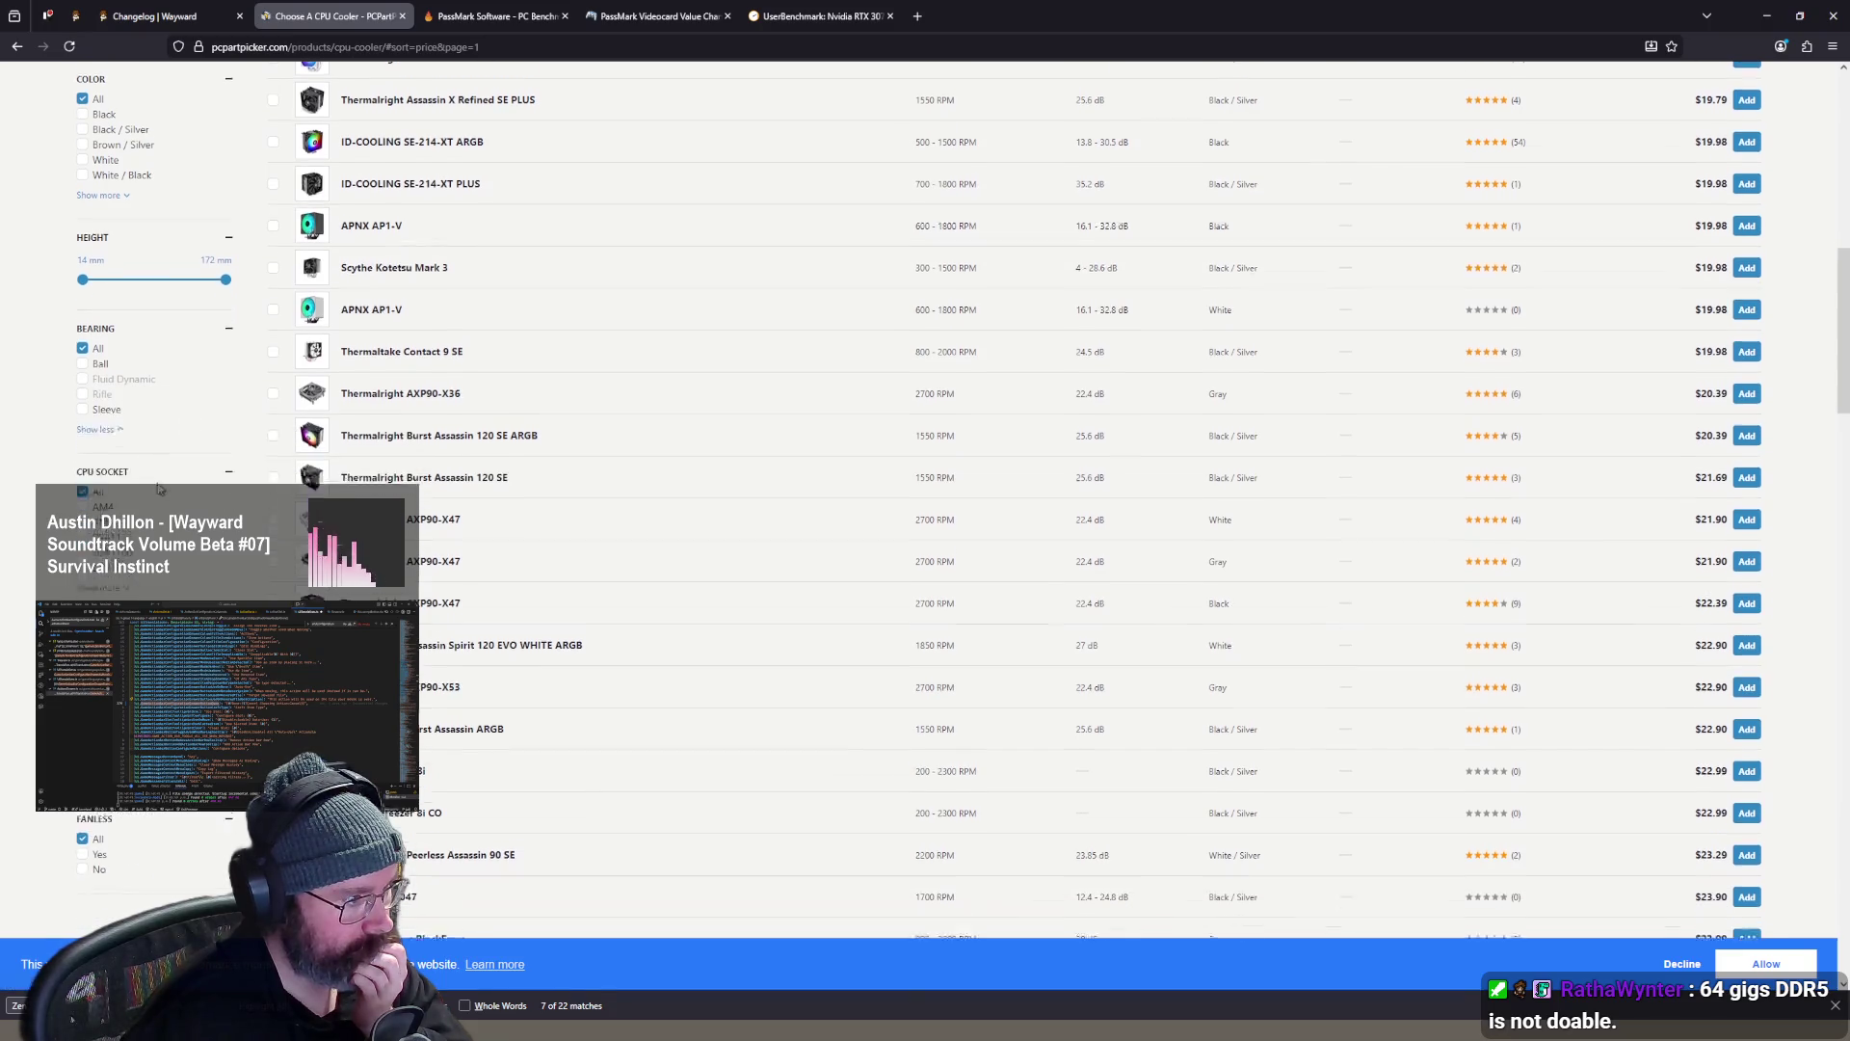
scroll(193, 540, "down", 5)
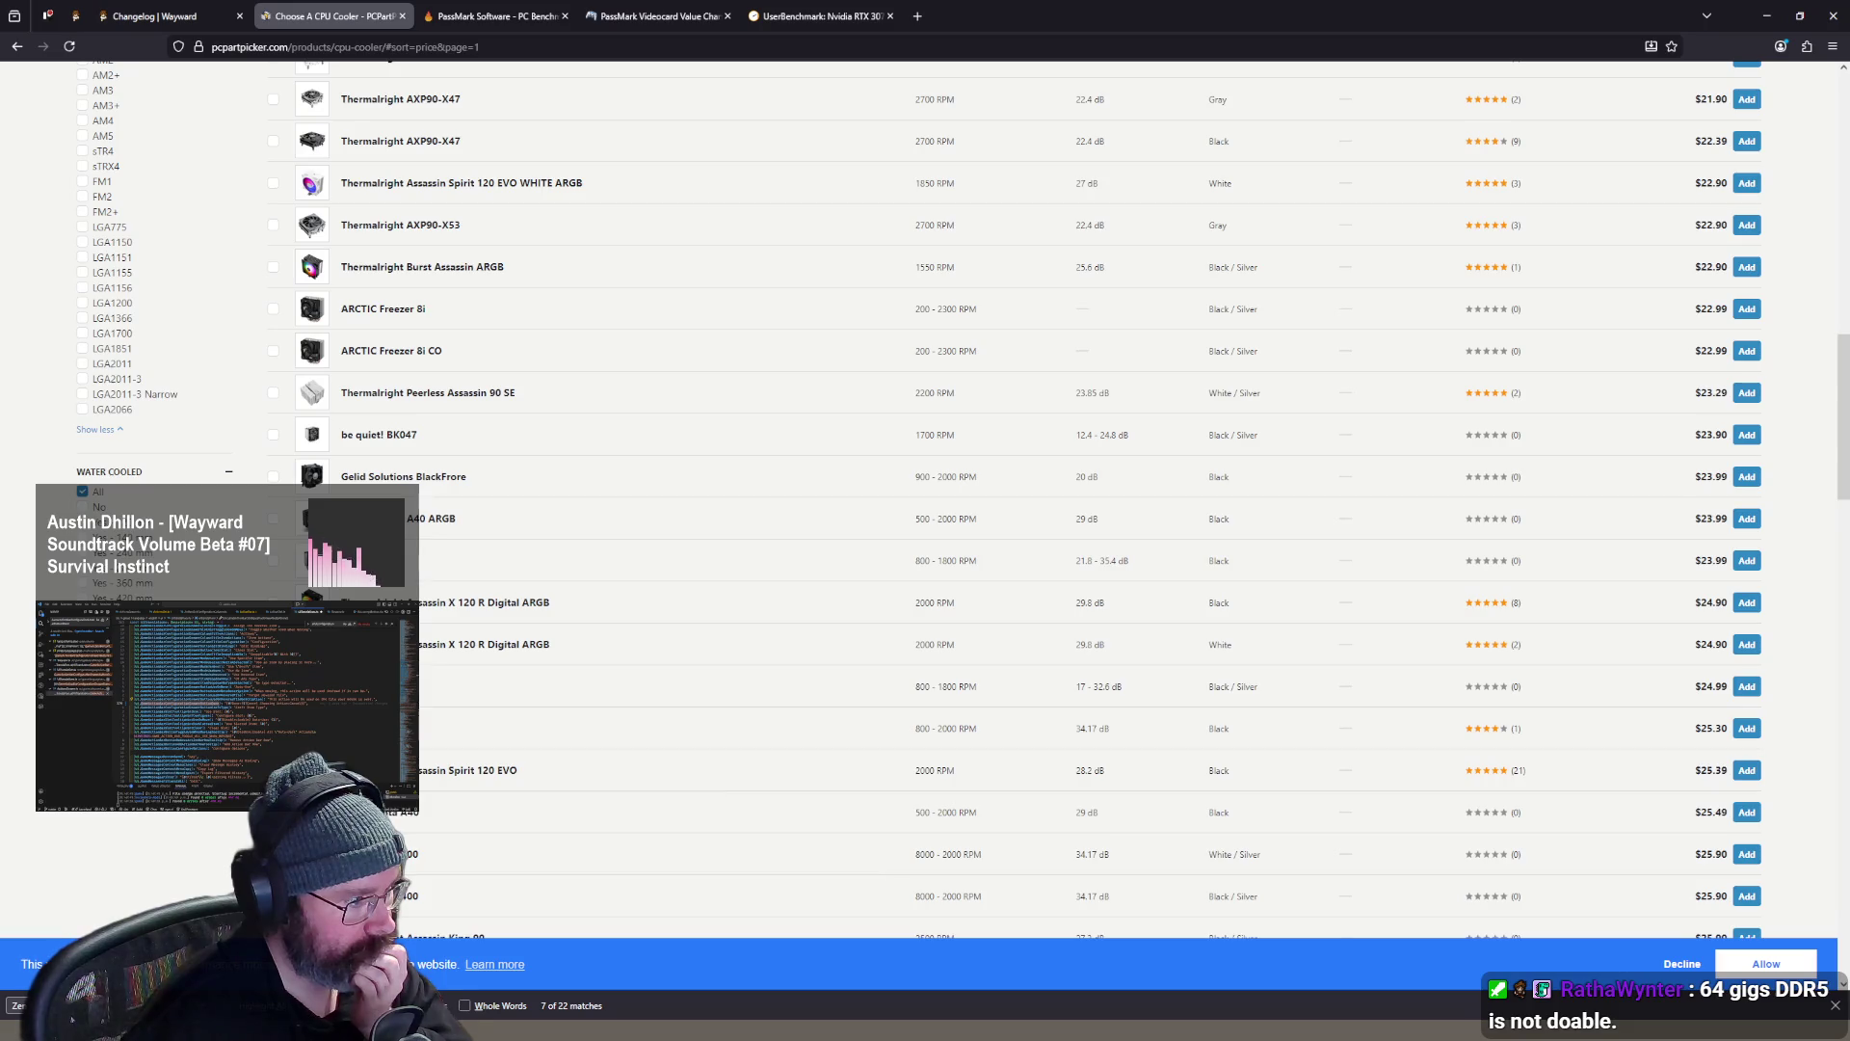
left_click(82, 507)
scroll(882, 403, "up", 12)
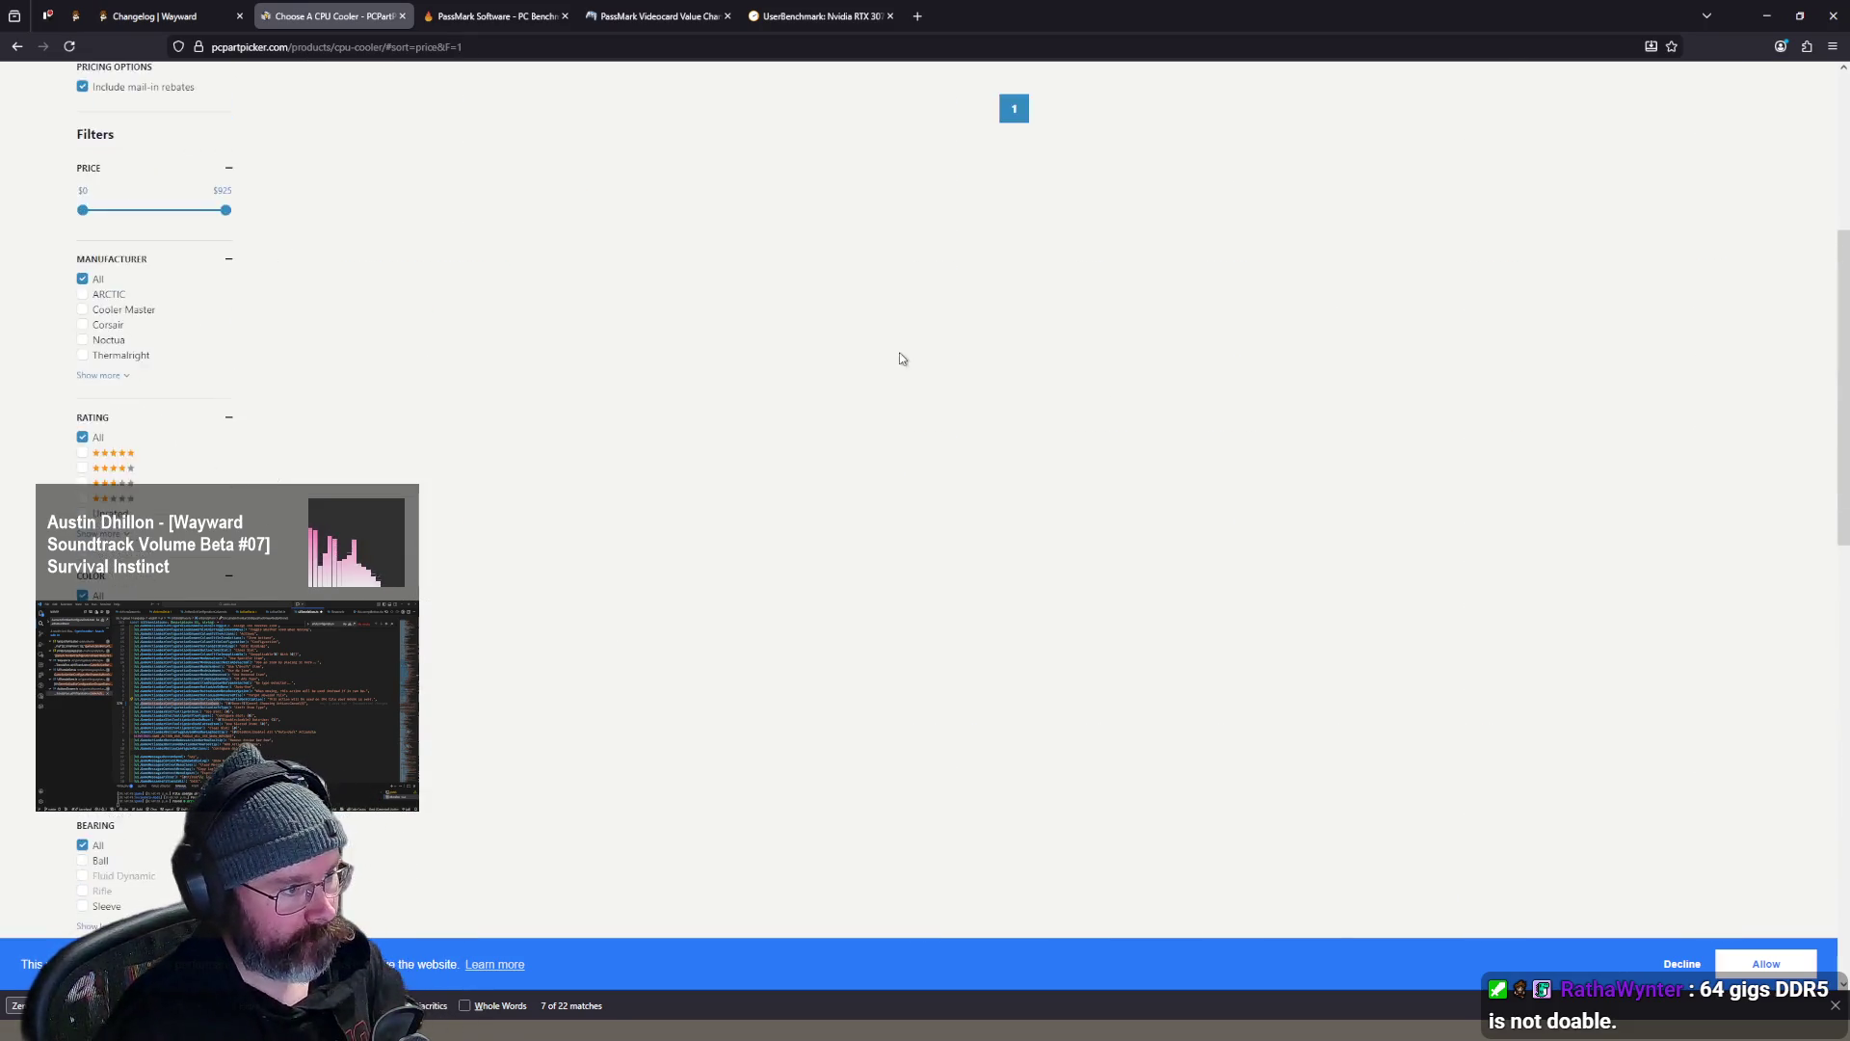
scroll(896, 347, "up", 5)
scroll(529, 517, "down", 11)
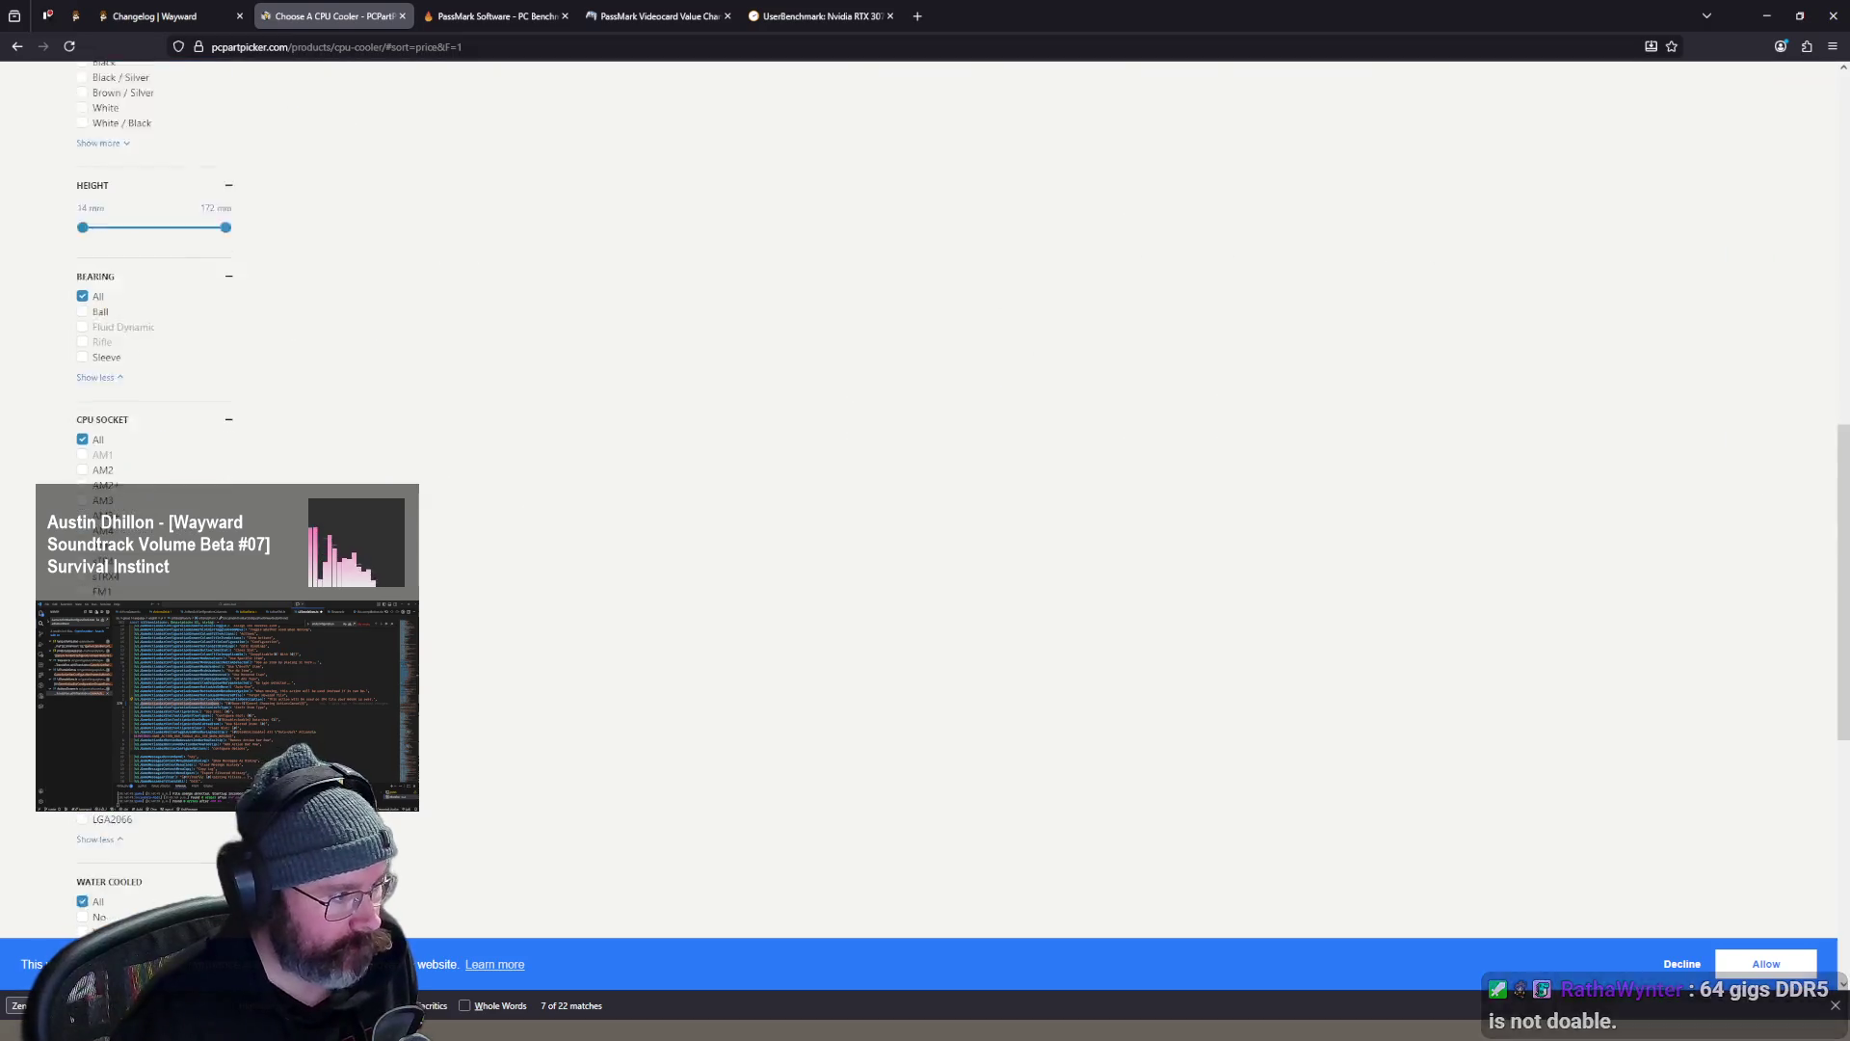
scroll(143, 589, "down", 4)
scroll(195, 474, "up", 10)
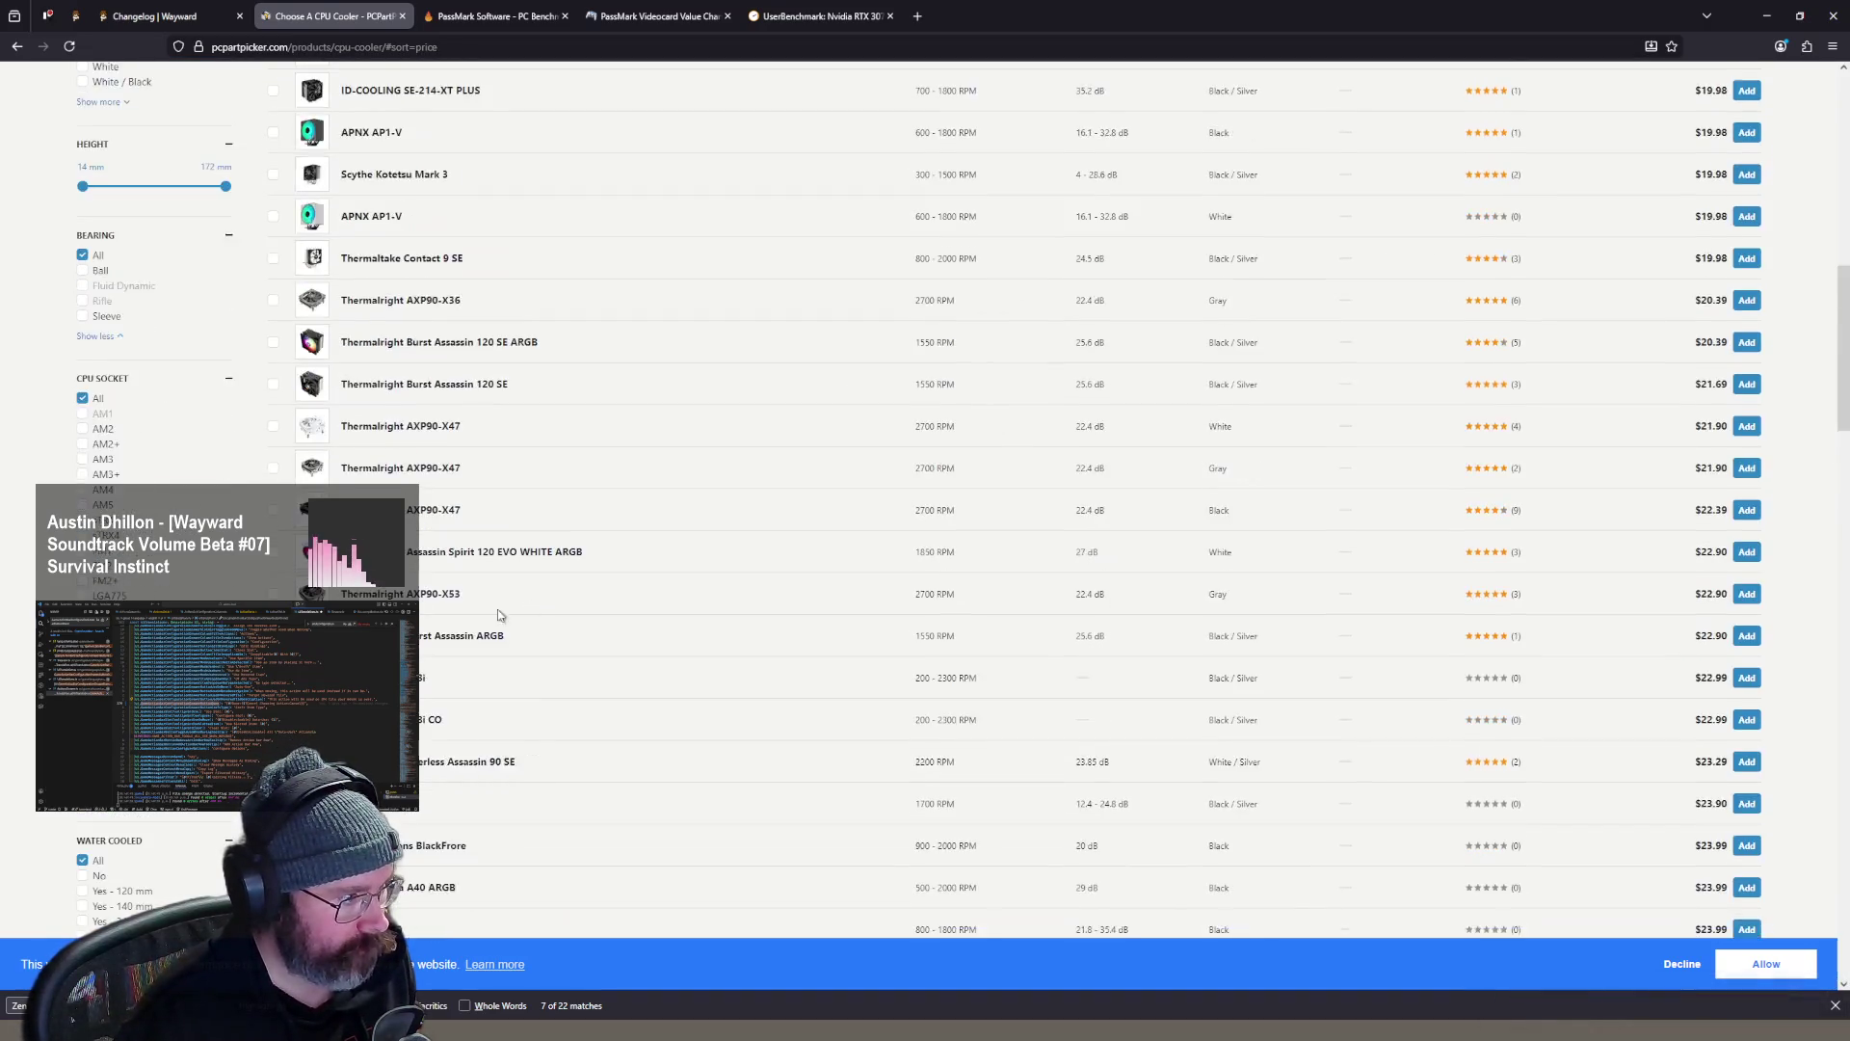
- Expand the full manufacturer list, toggle the price sort, and scroll to page 1's end at $32.65
left_click(100, 828)
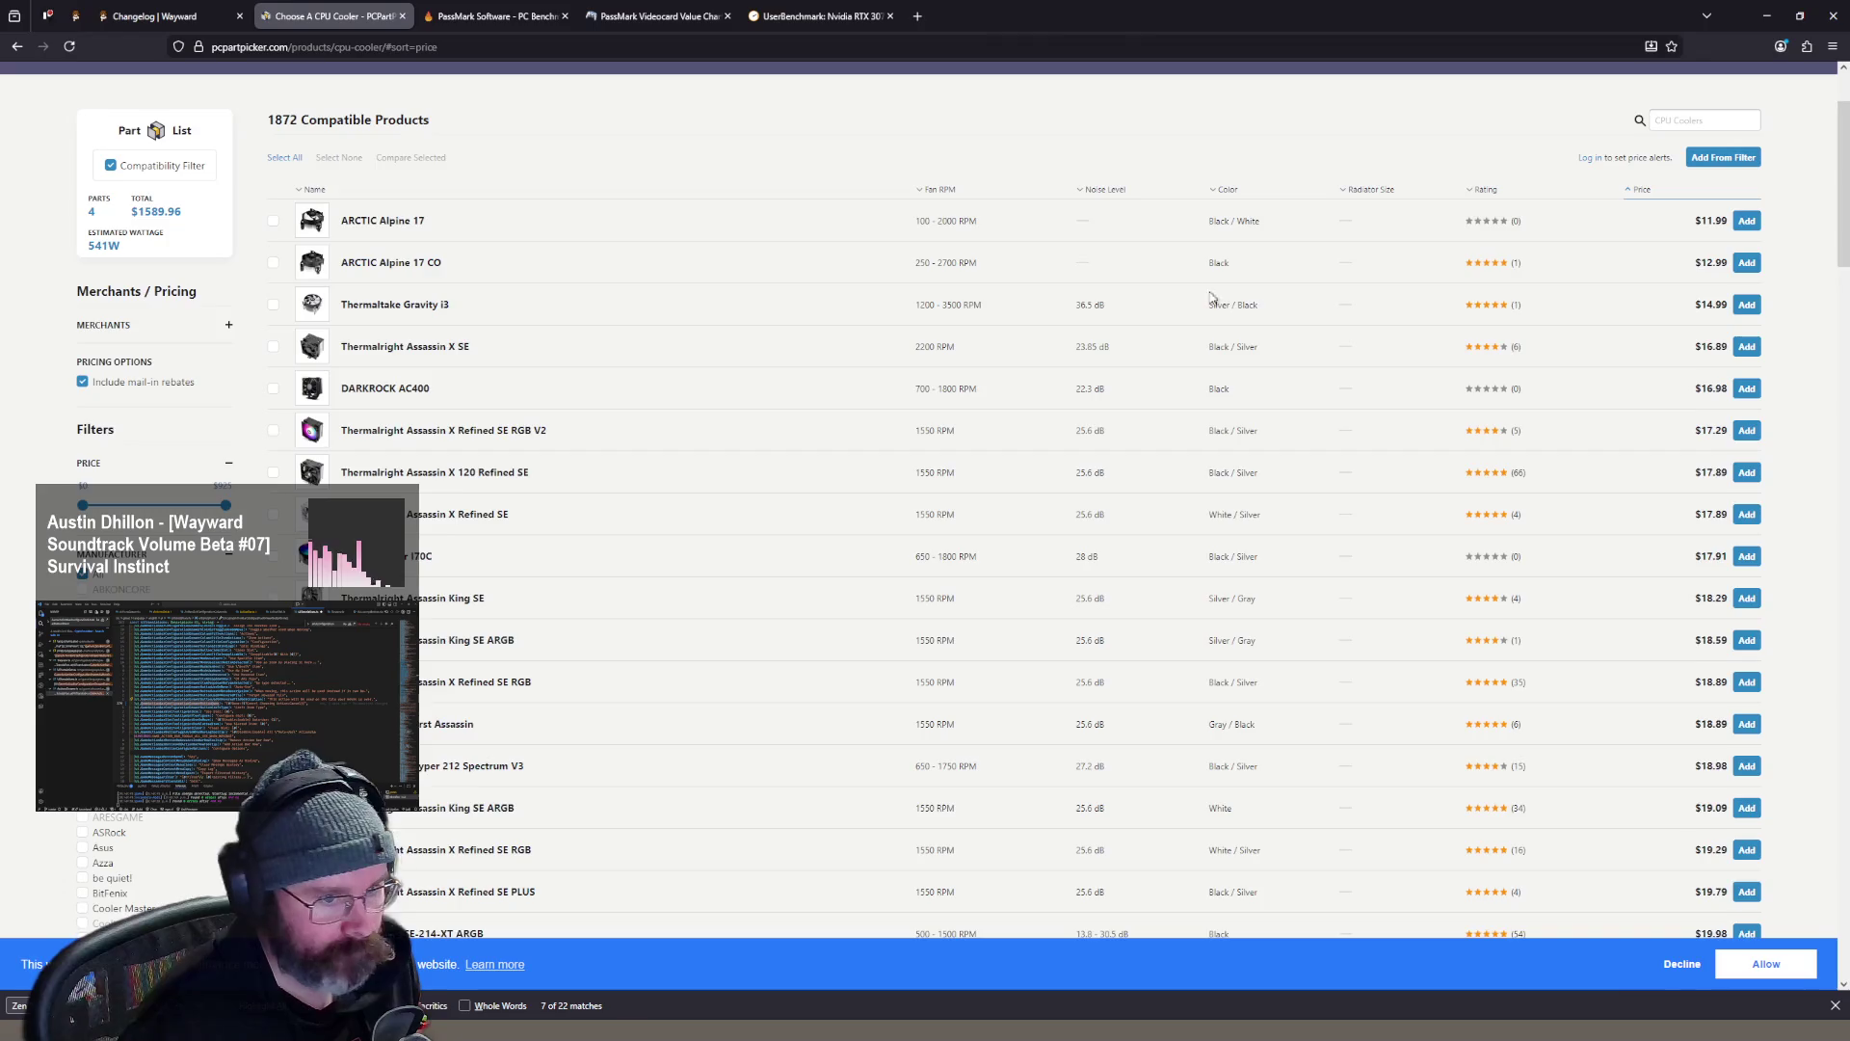
scroll(1212, 298, "up", 1)
left_click(1641, 270)
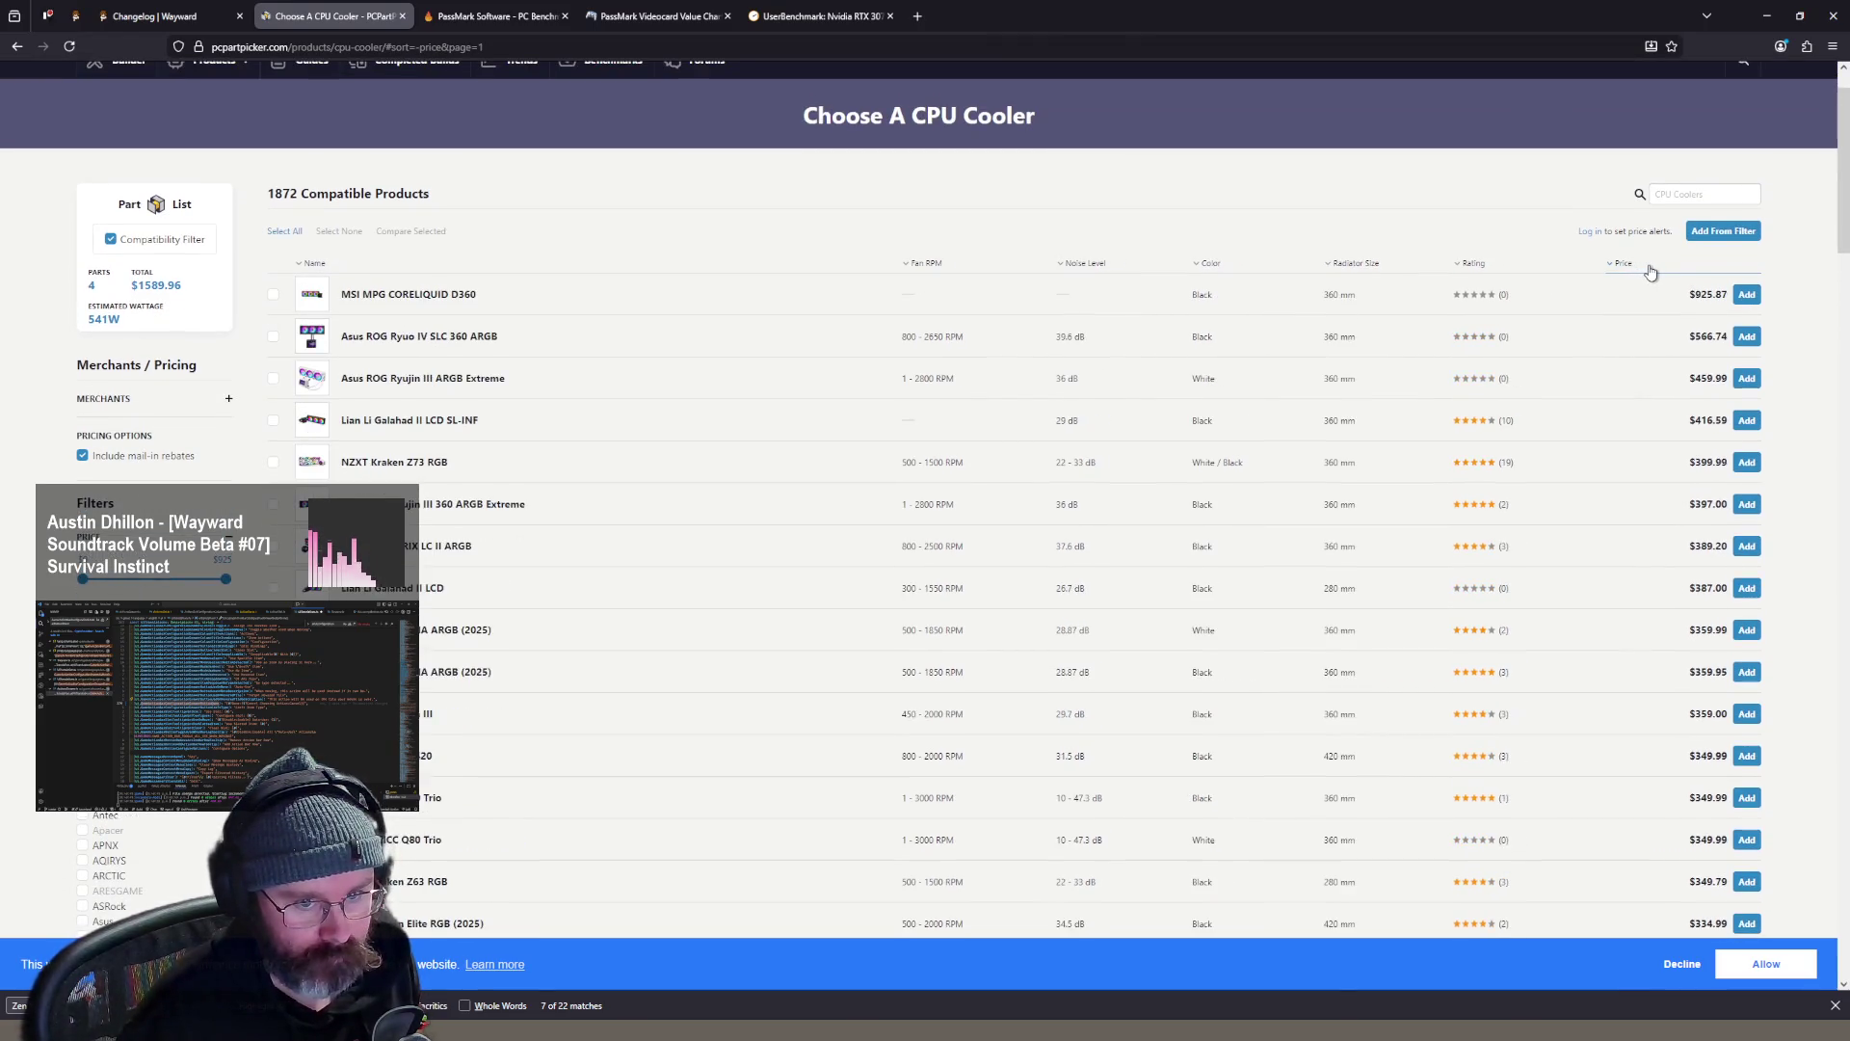
scroll(1340, 385, "down", 10)
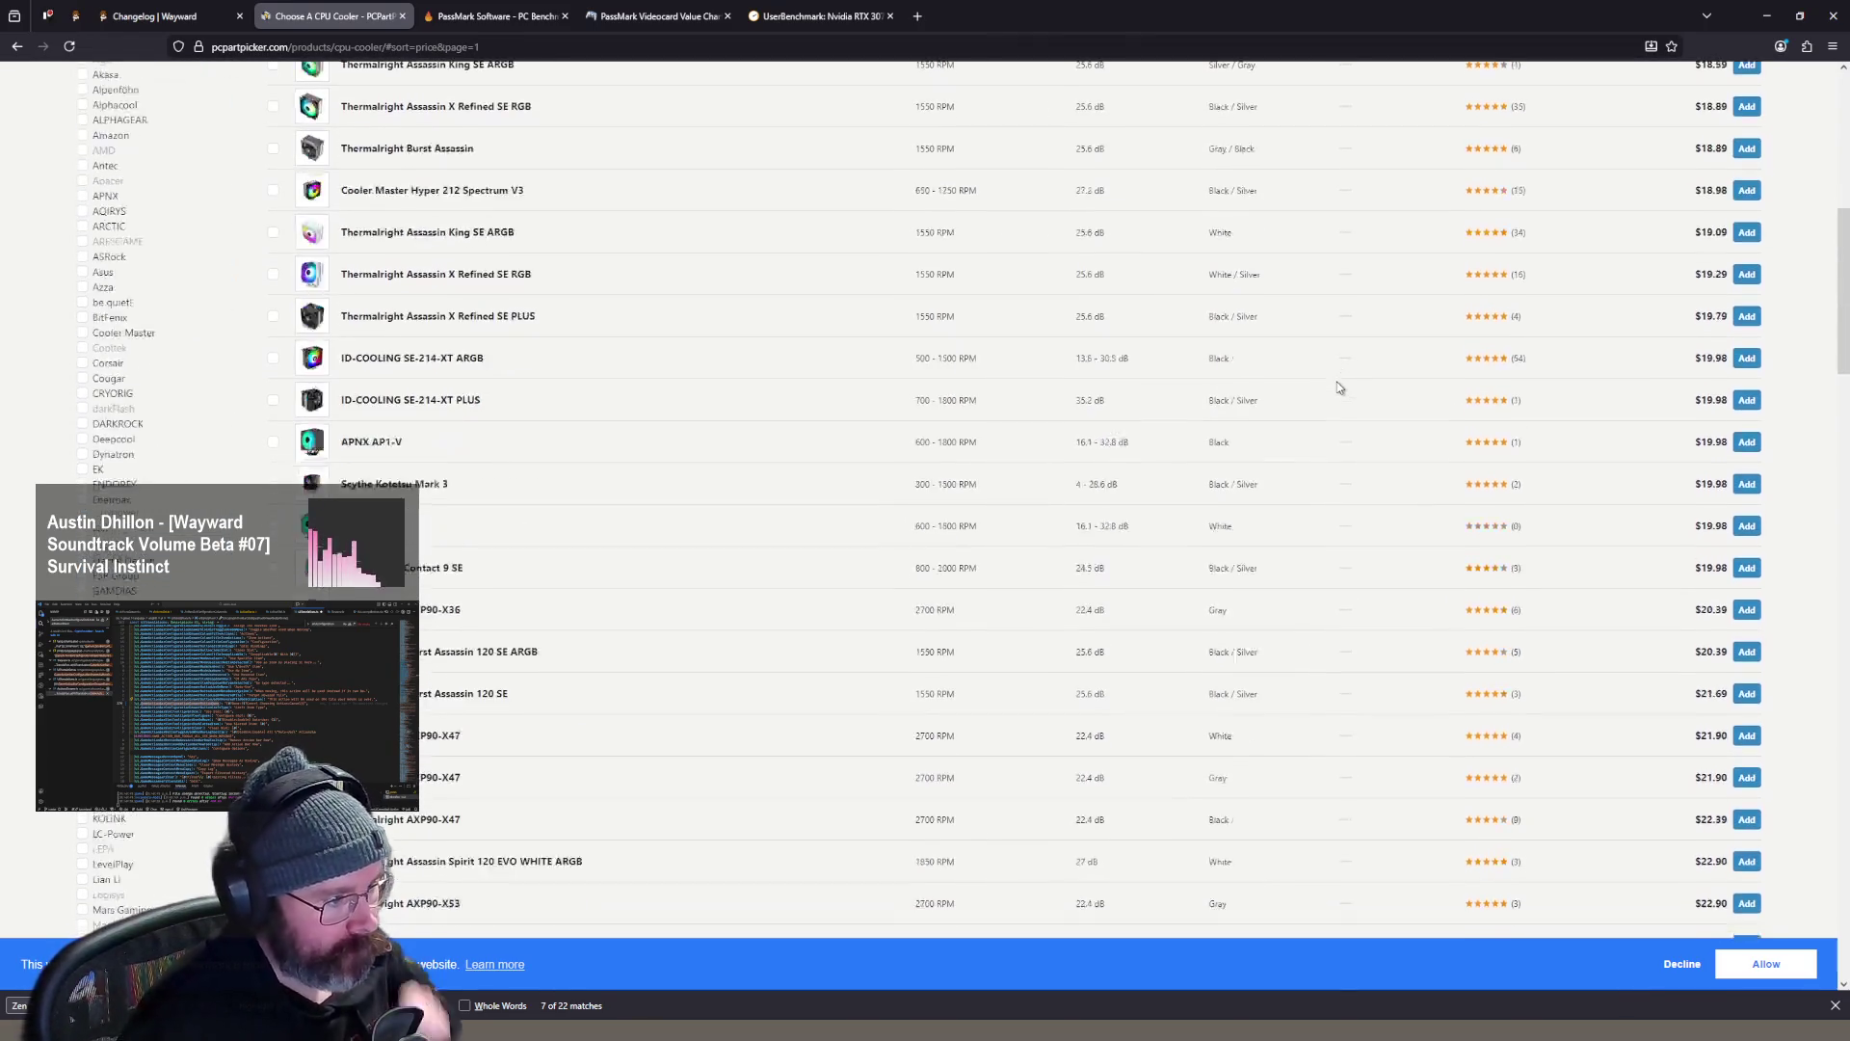
scroll(1301, 387, "down", 10)
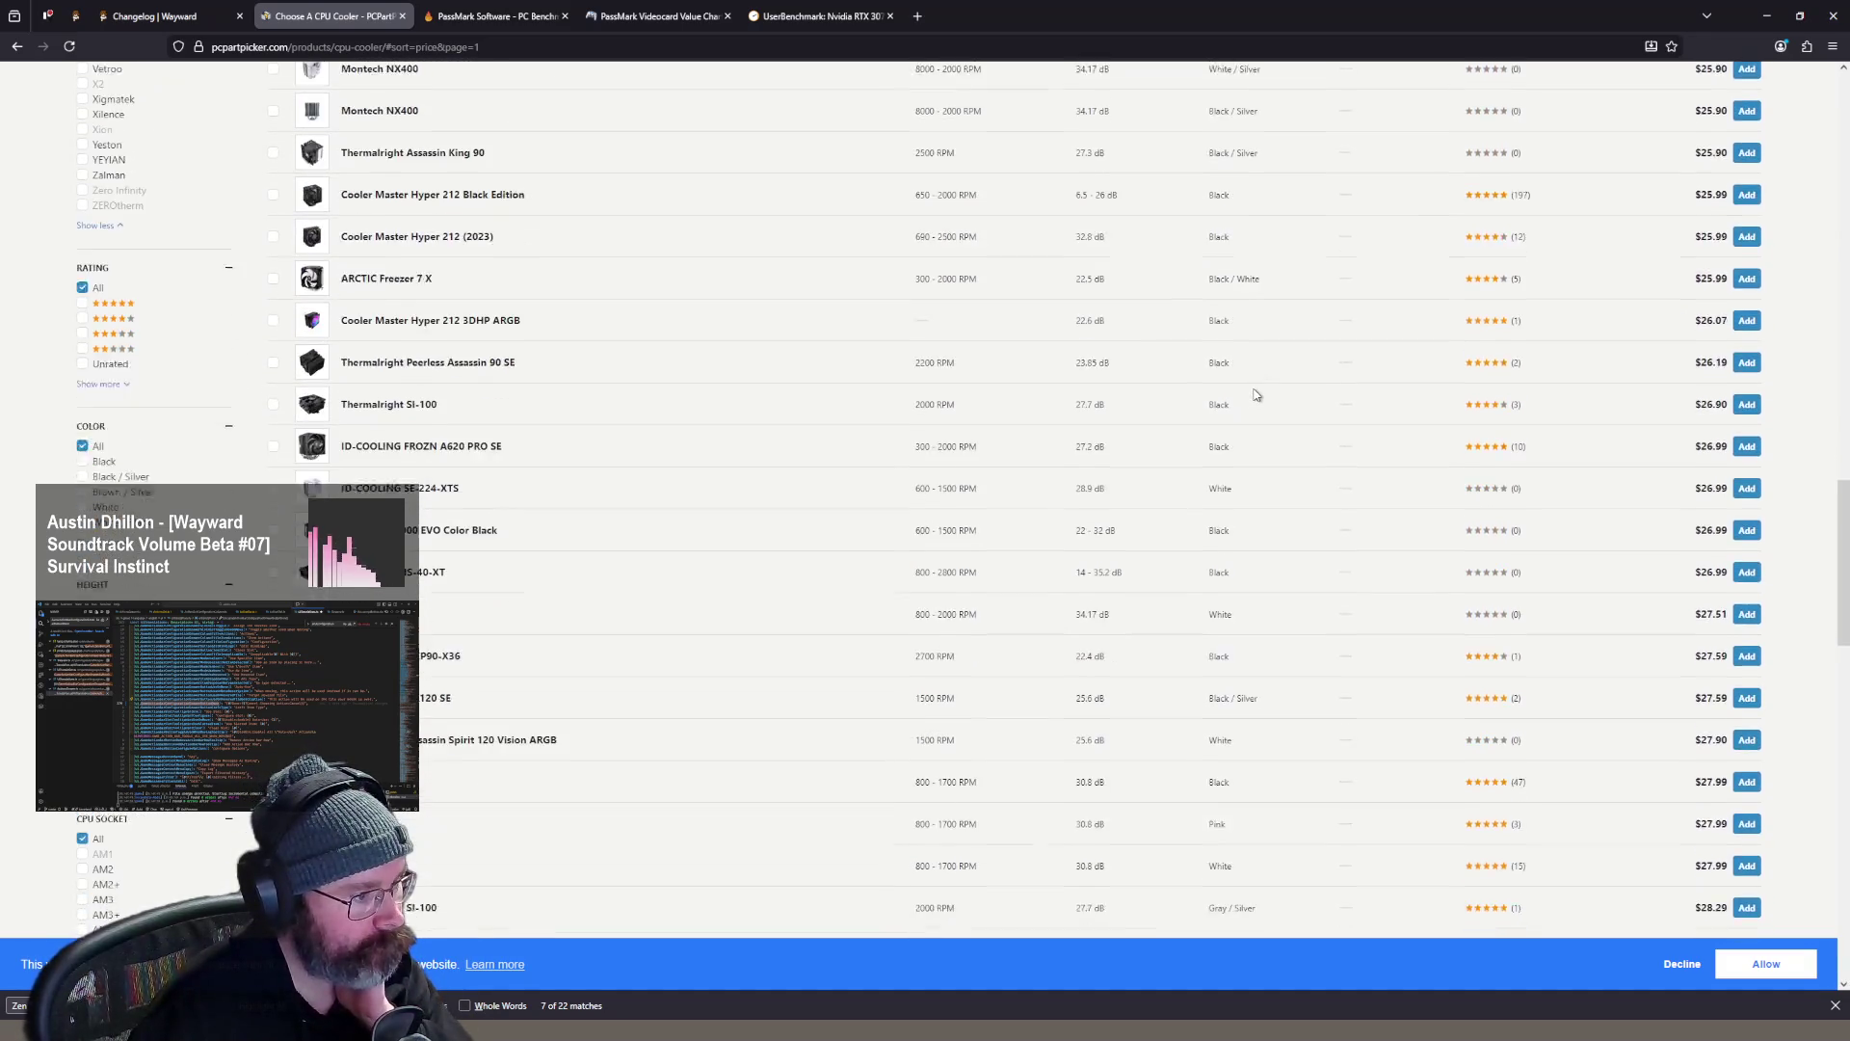
scroll(1253, 393, "down", 10)
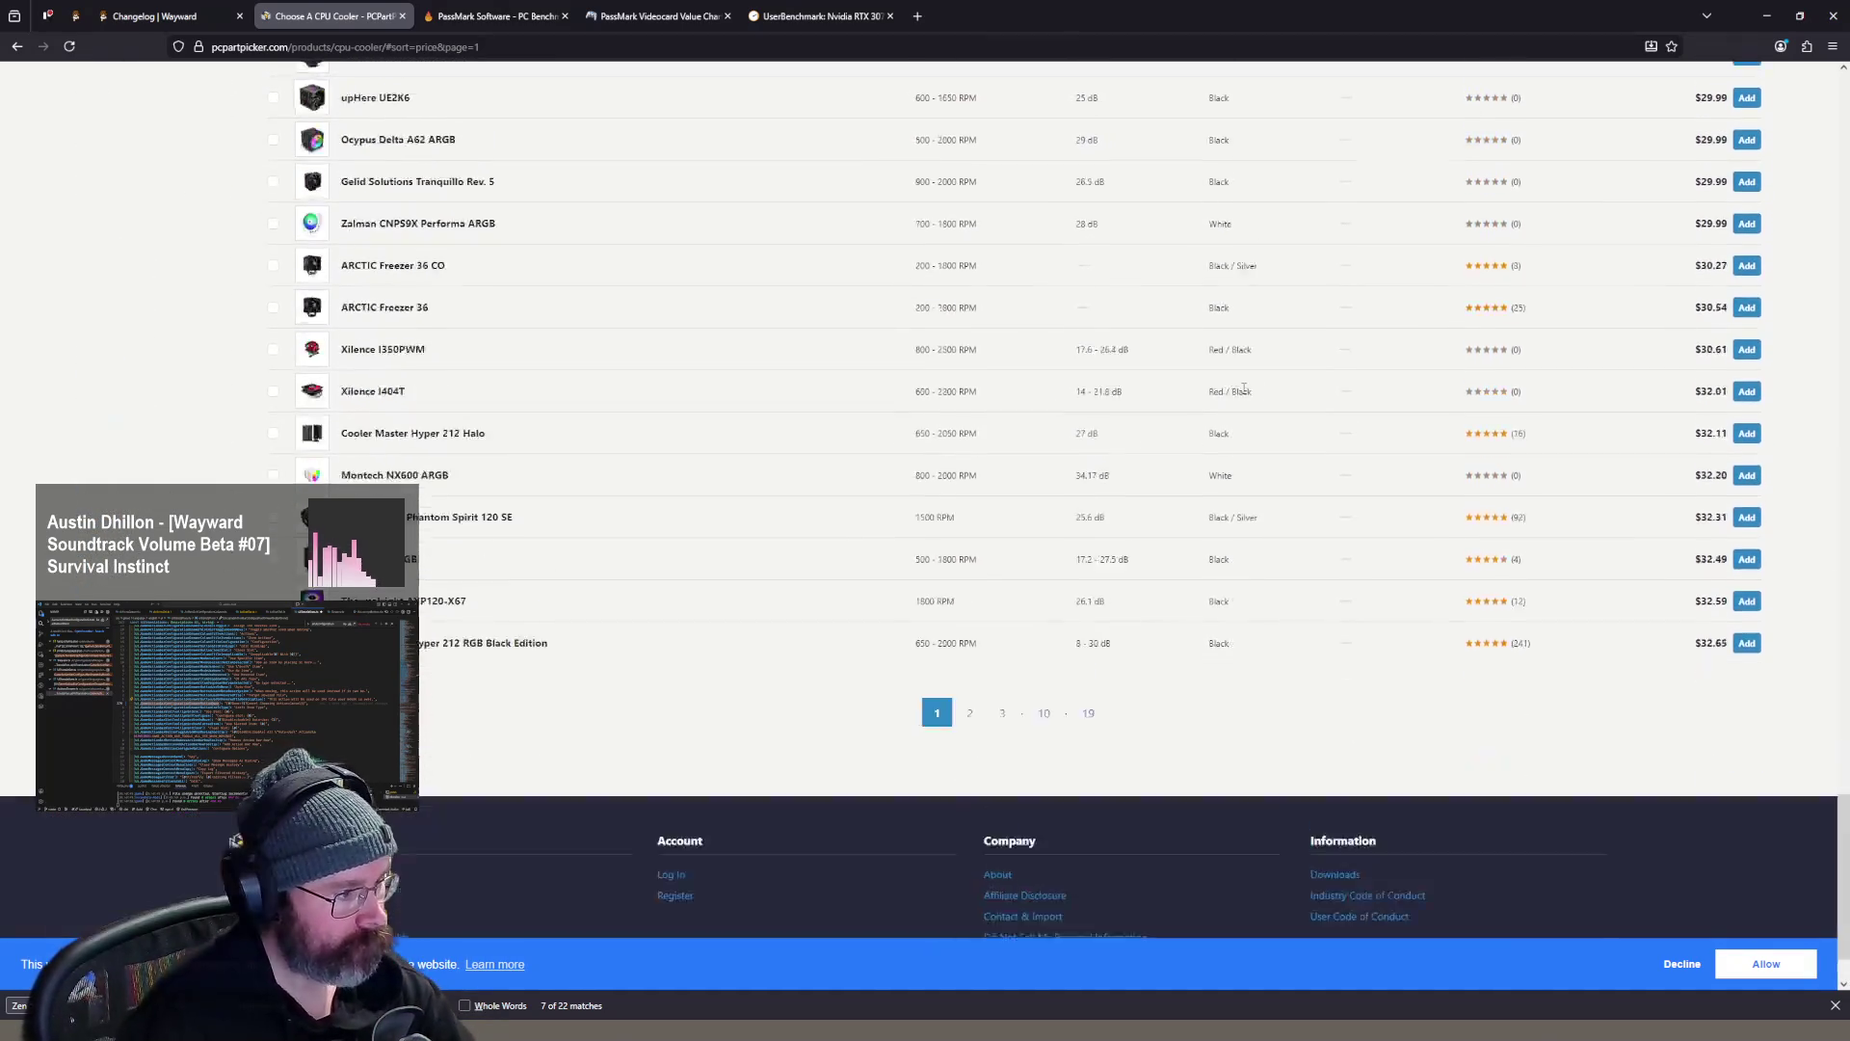
- Browse page 2 of the price-sorted coolers, noting the black Aqua Elite V3 specs
left_click(970, 616)
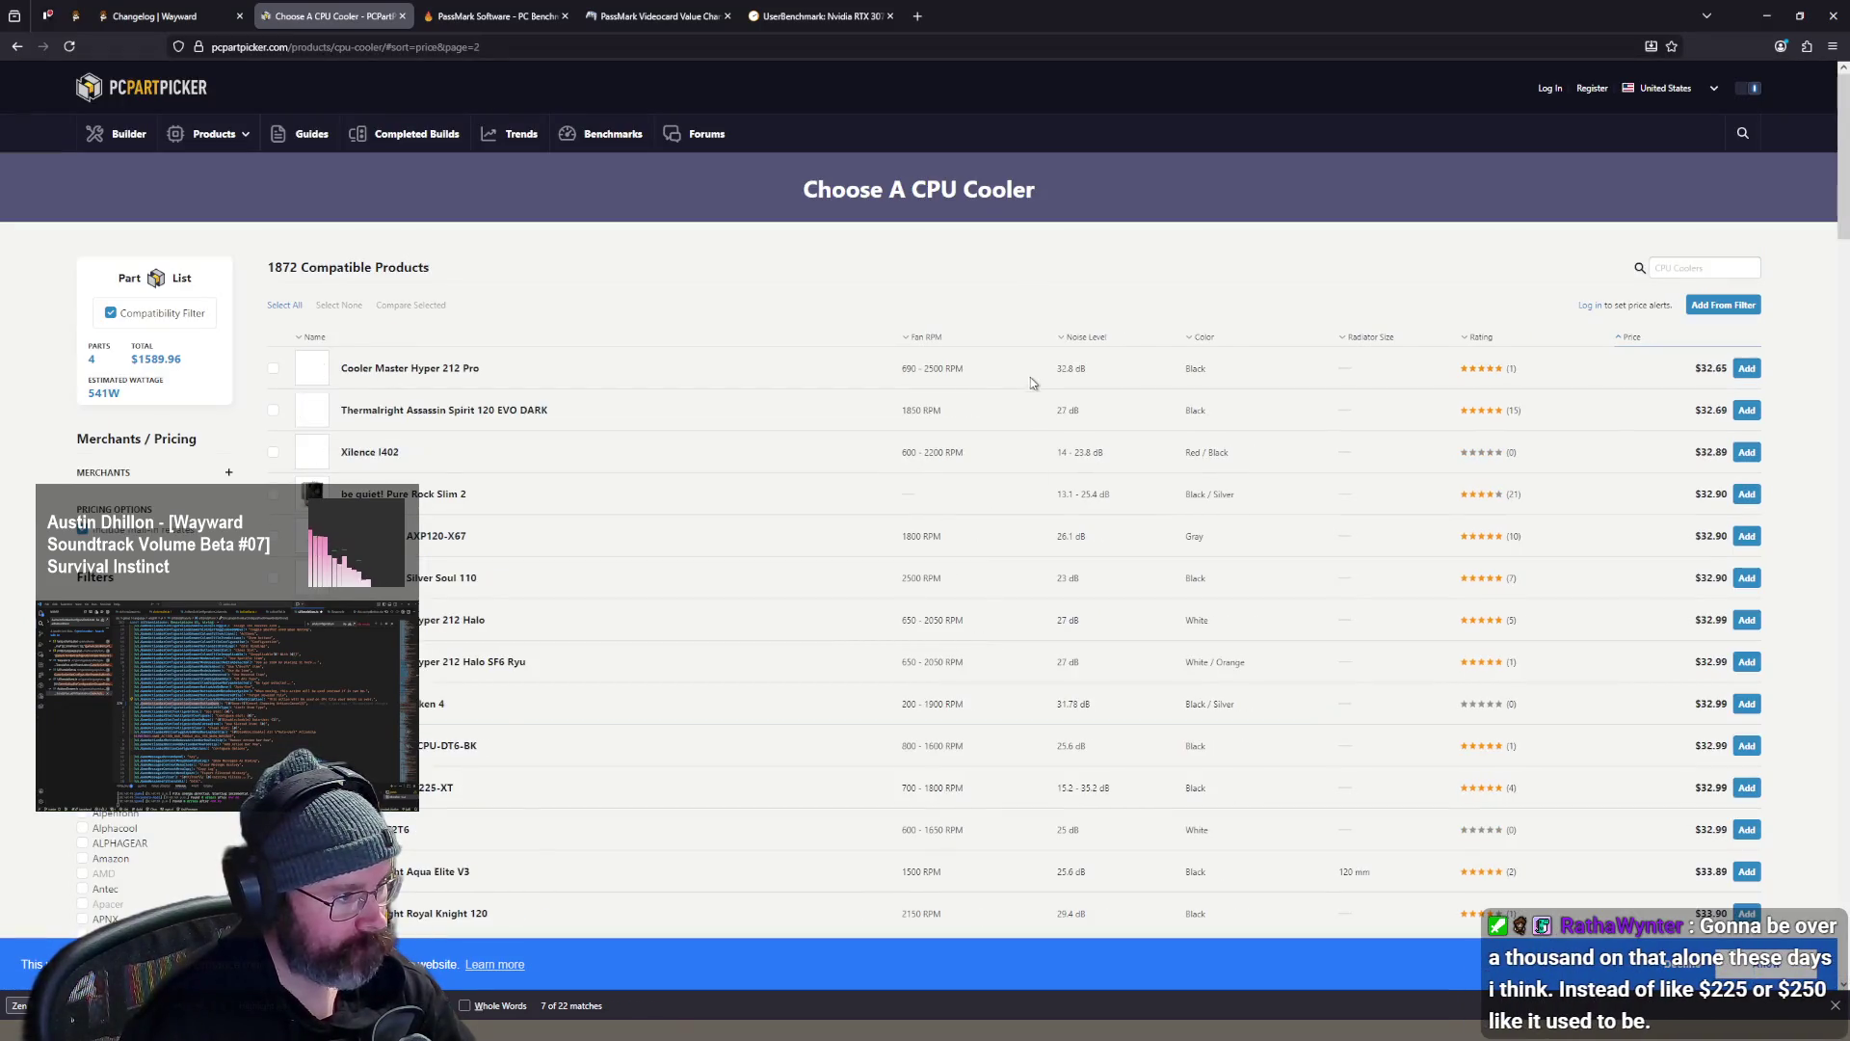
scroll(1028, 387, "down", 10)
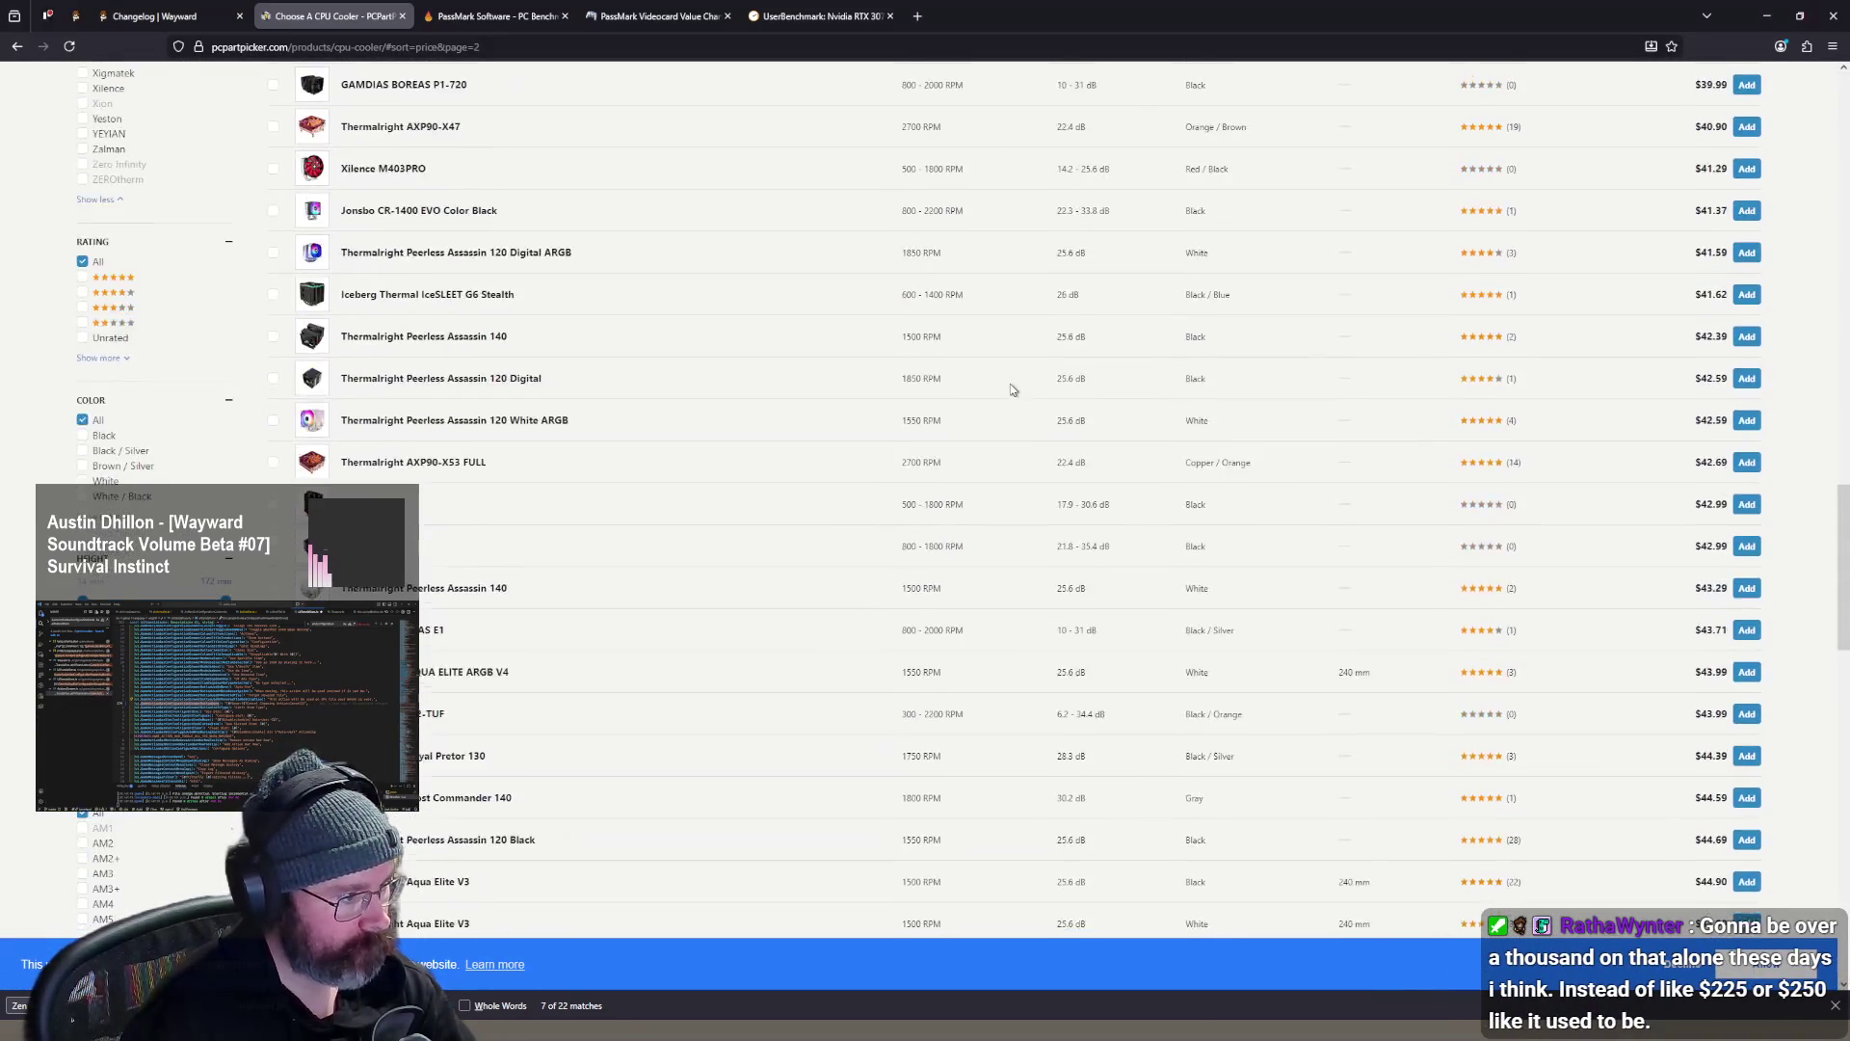
scroll(1008, 396, "up", 2)
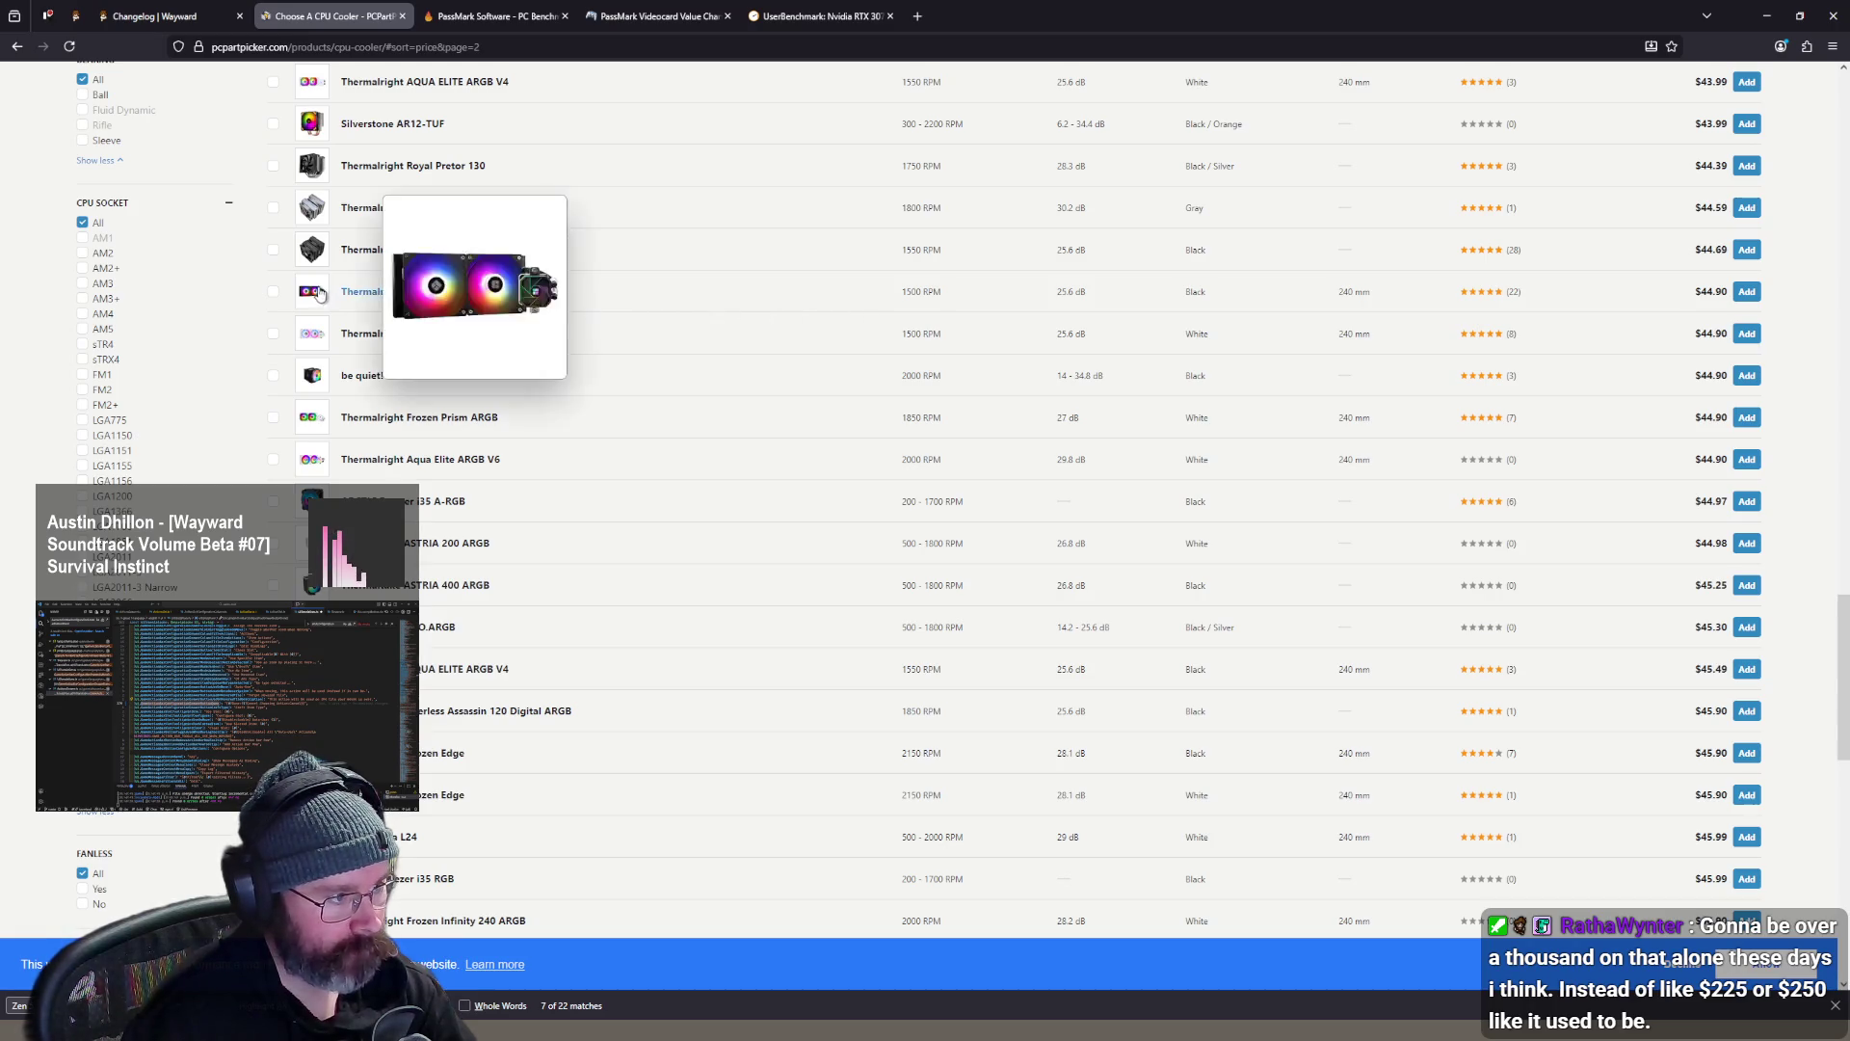
left_click_drag(761, 301, 1550, 298)
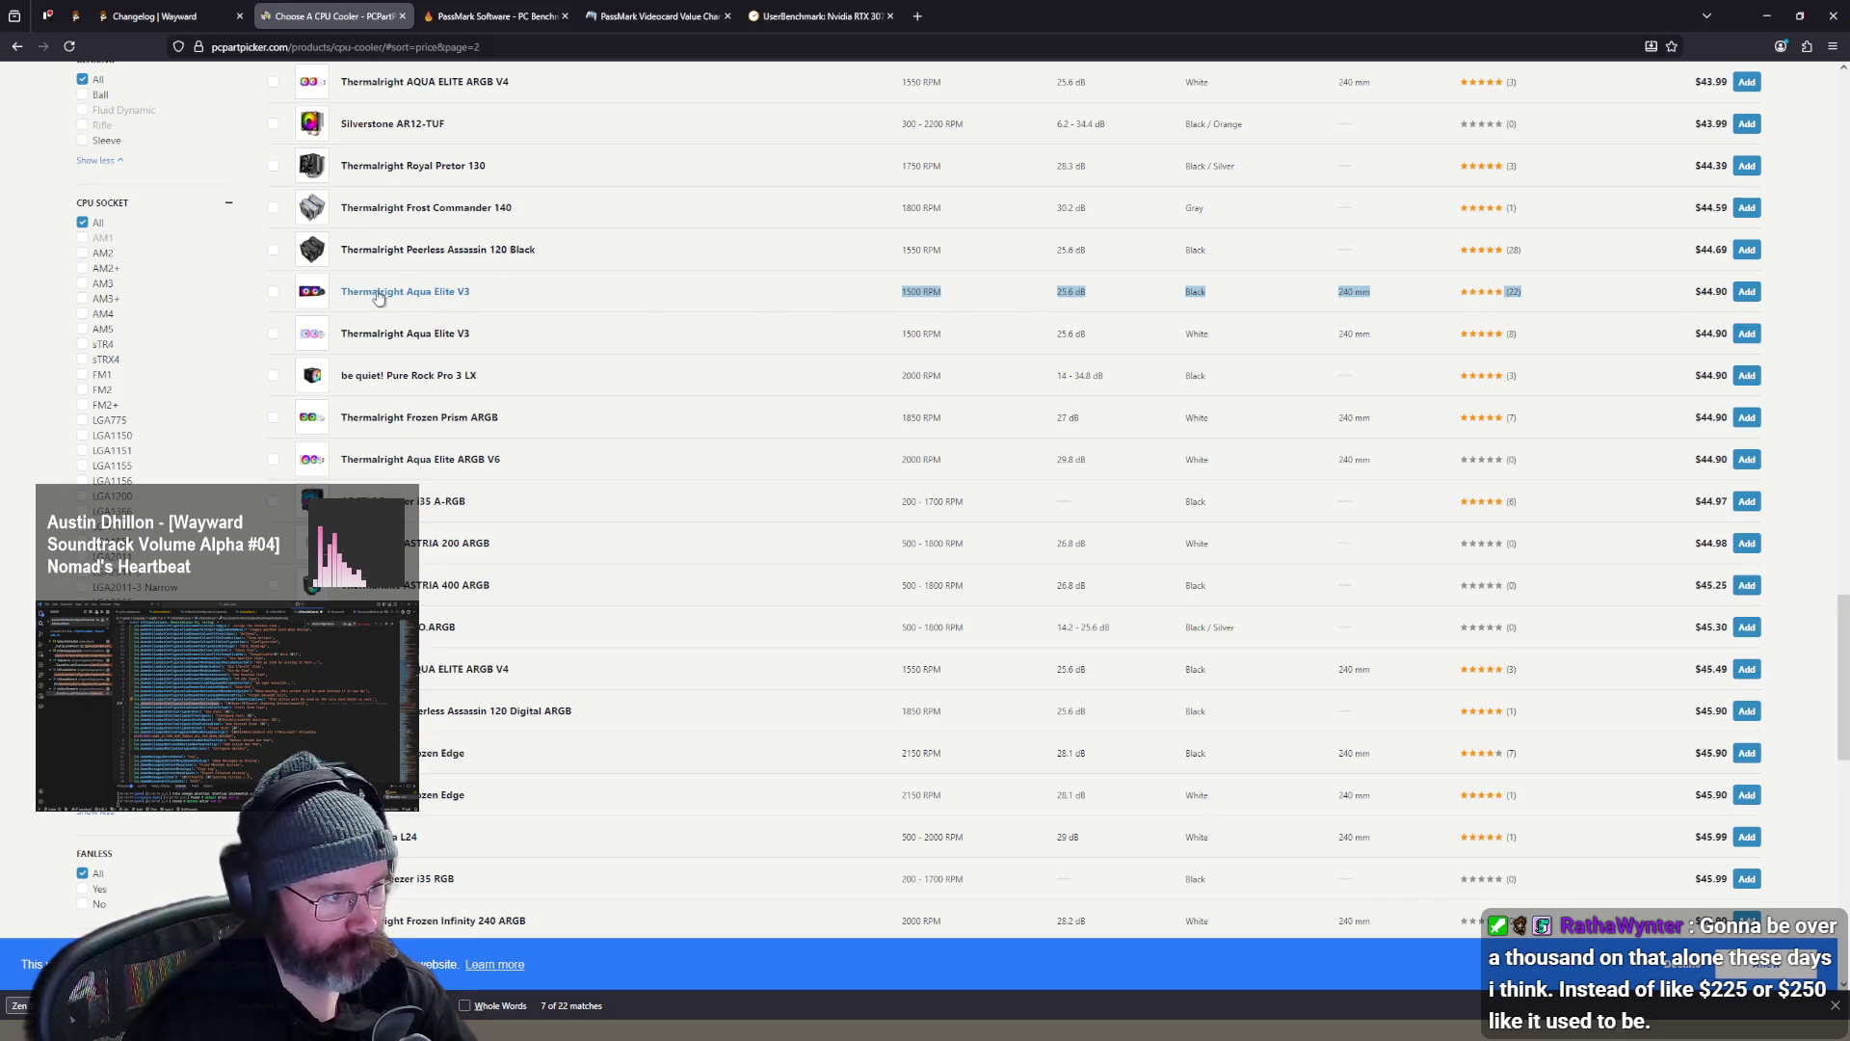
scroll(379, 299, "up", 3)
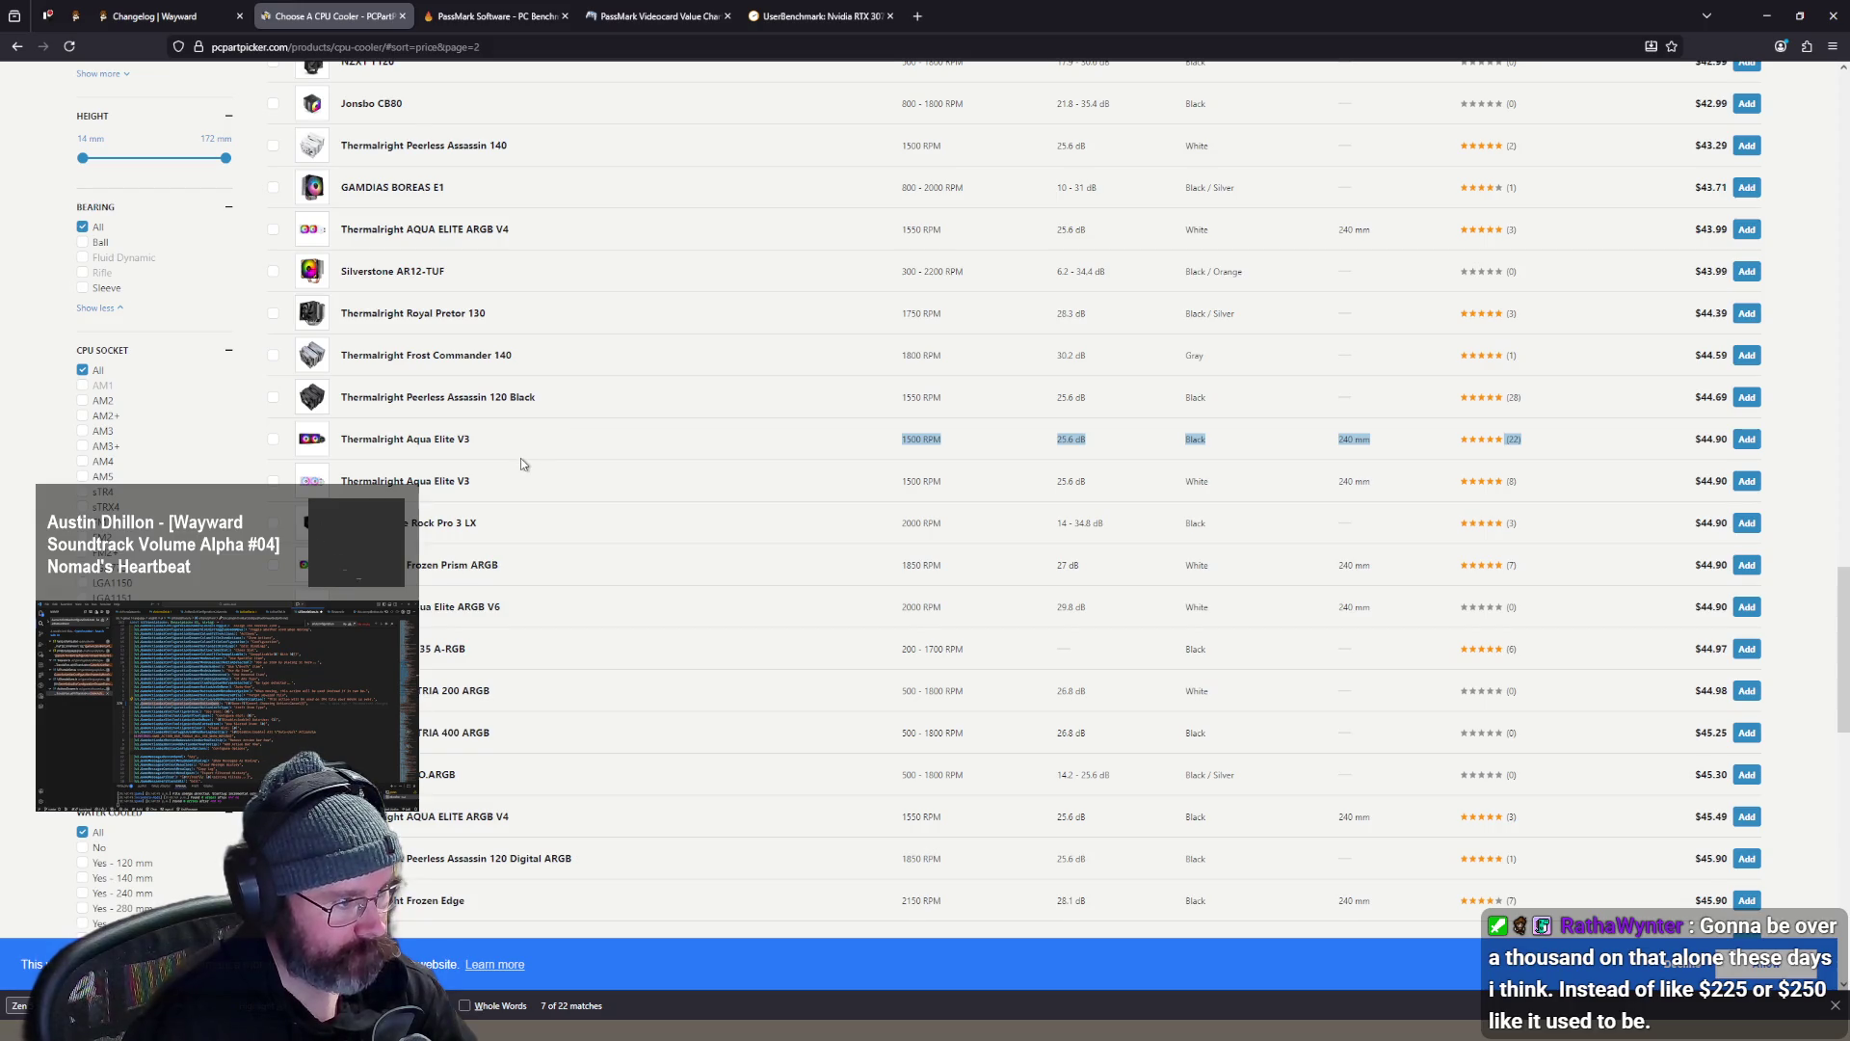
scroll(520, 459, "down", 3)
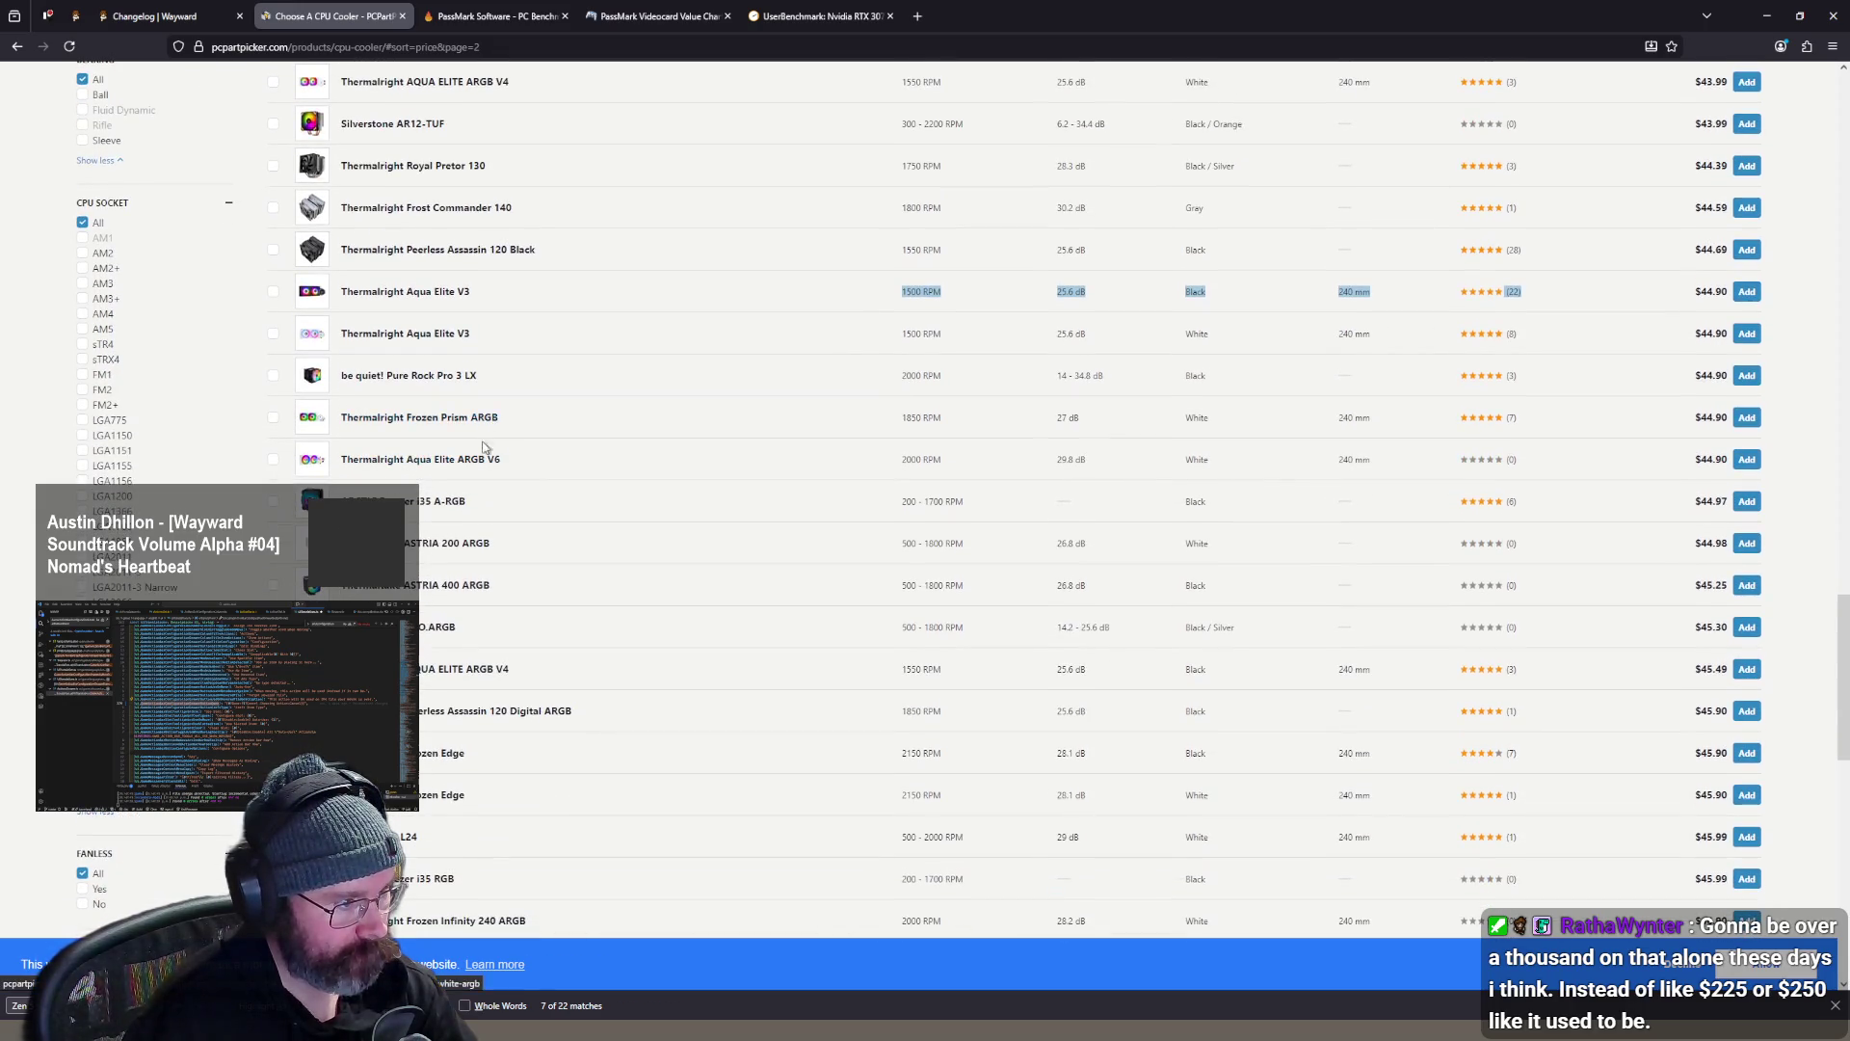
scroll(490, 467, "down", 2)
scroll(490, 467, "down", 4)
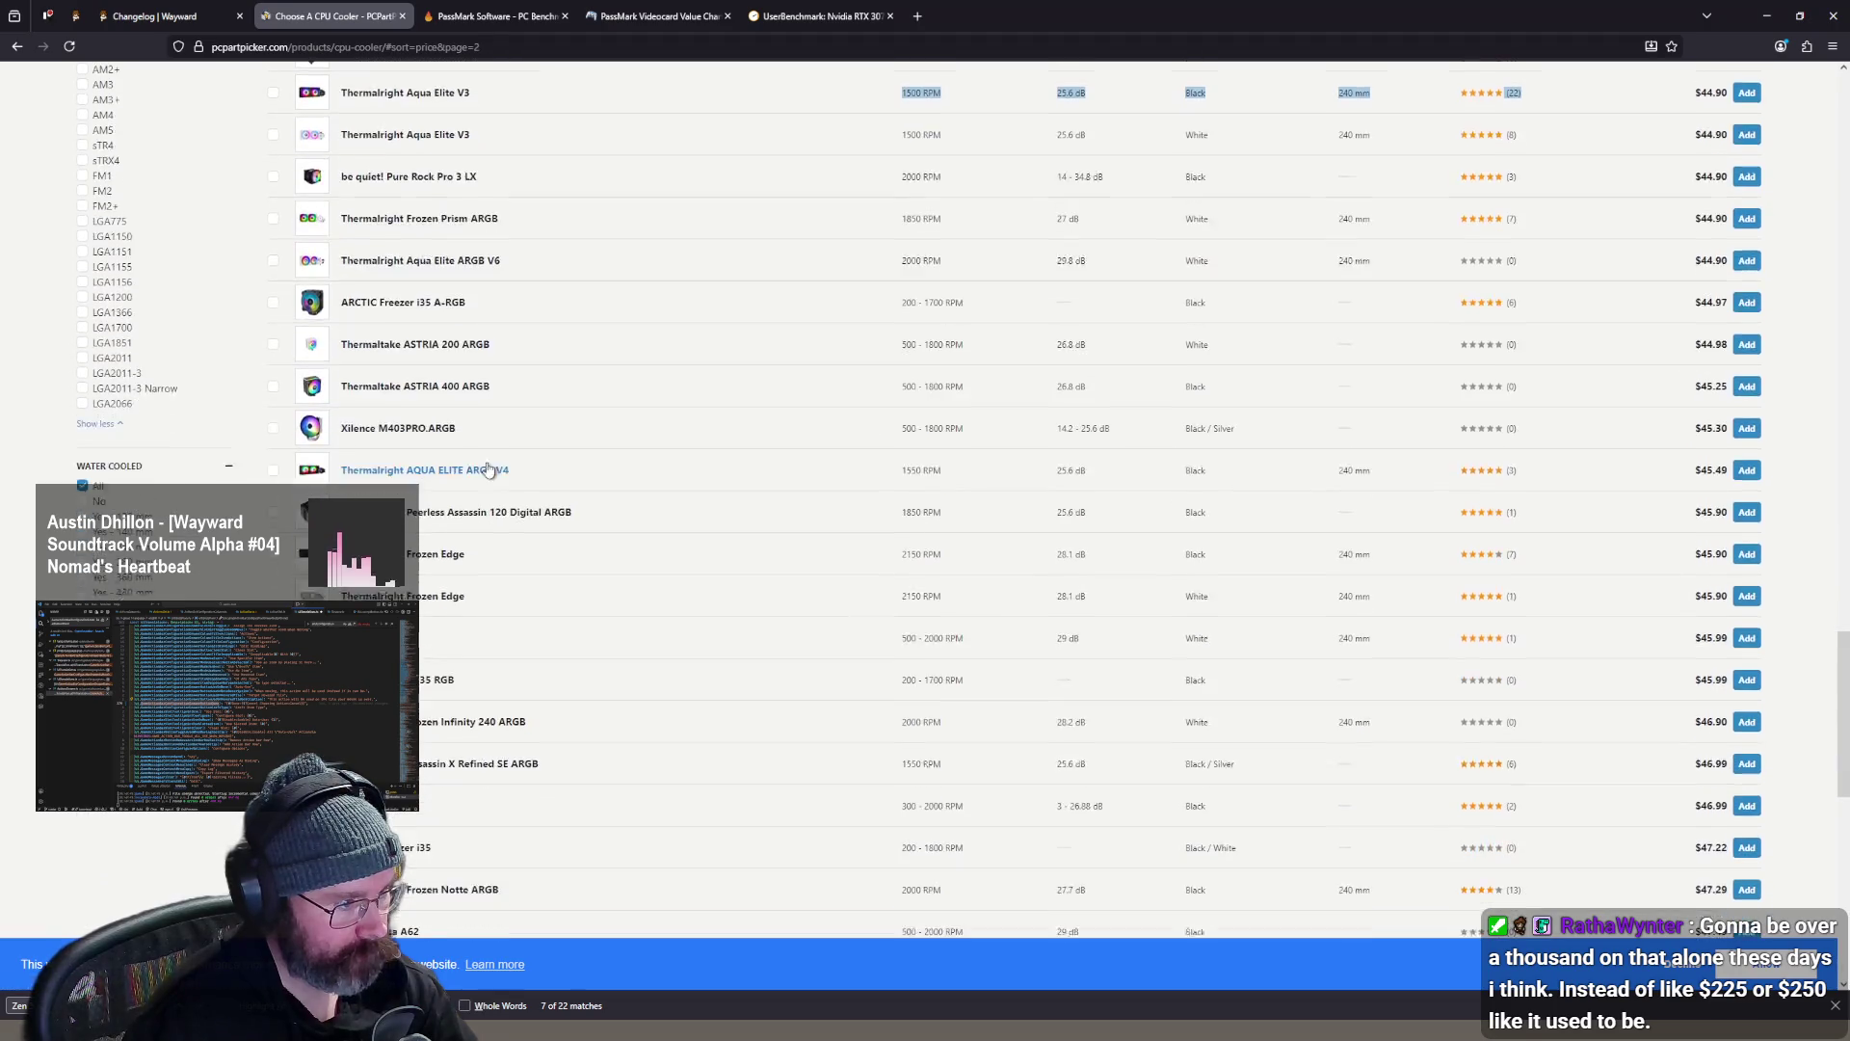
scroll(484, 482, "down", 2)
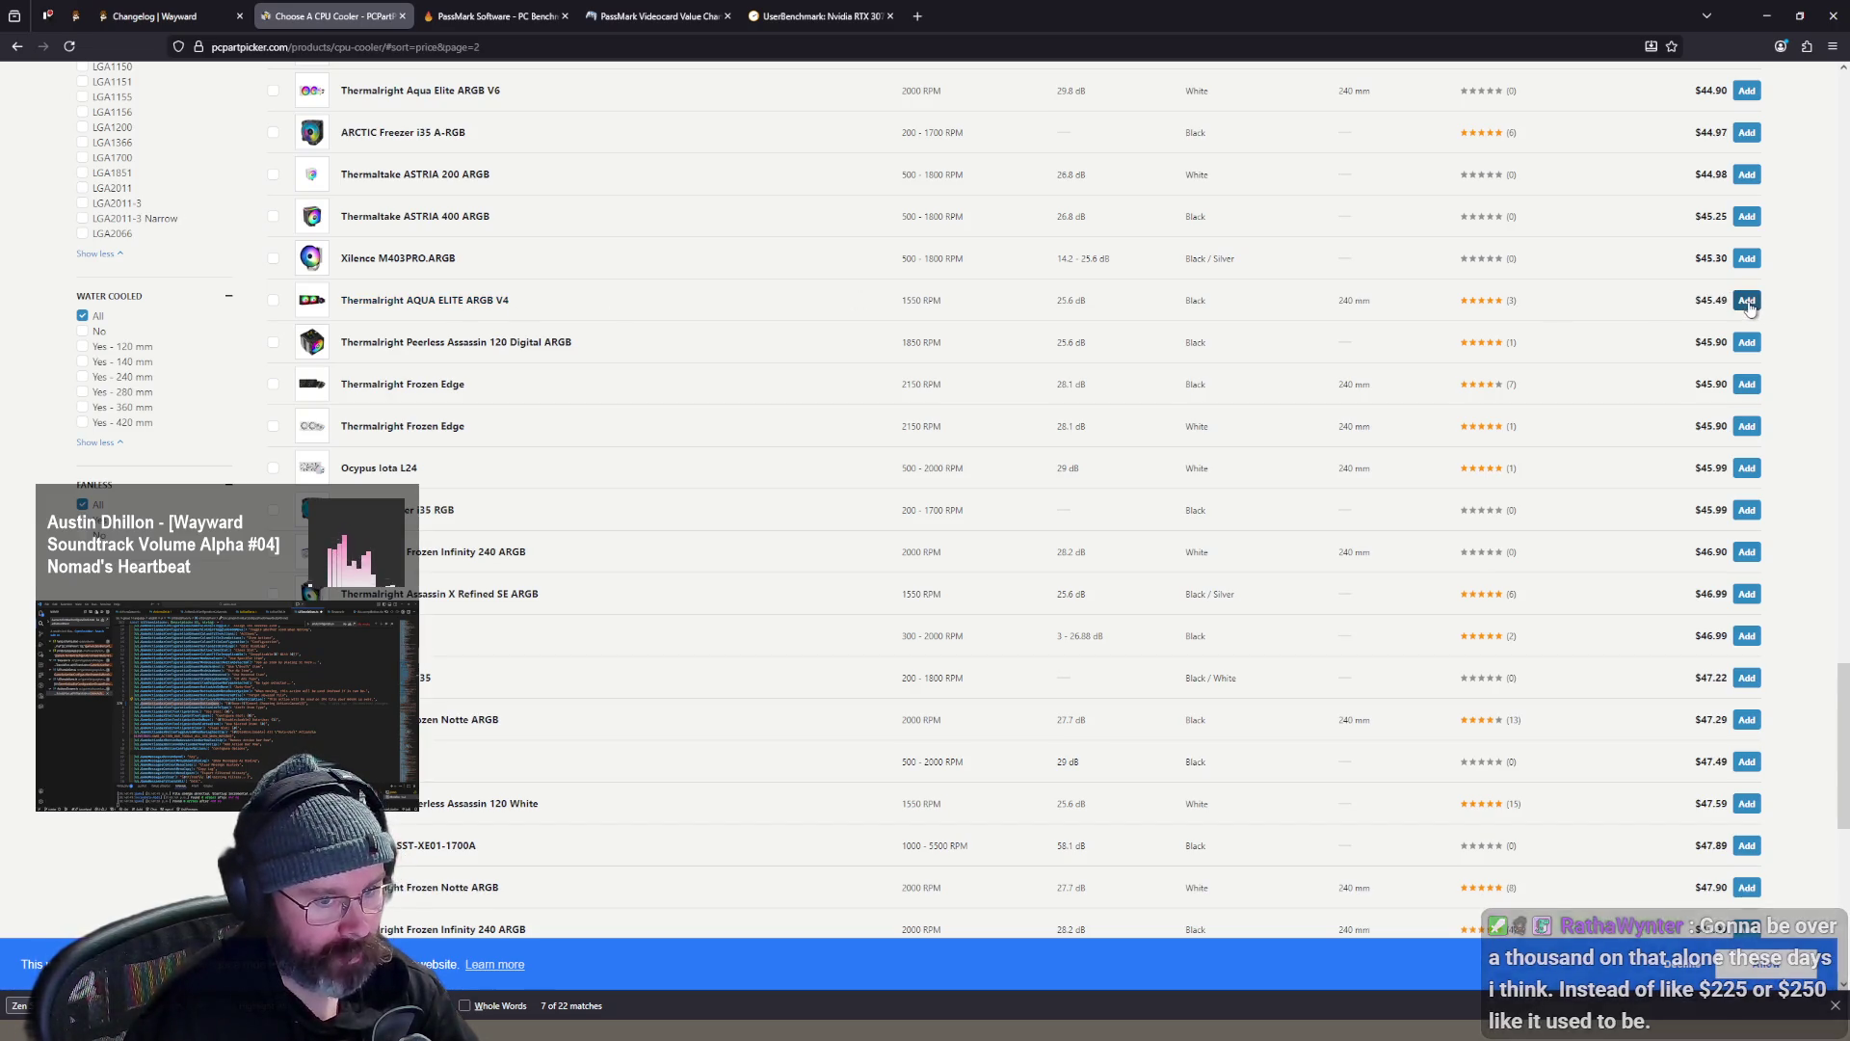
scroll(516, 324, "down", 1)
scroll(516, 324, "down", 8)
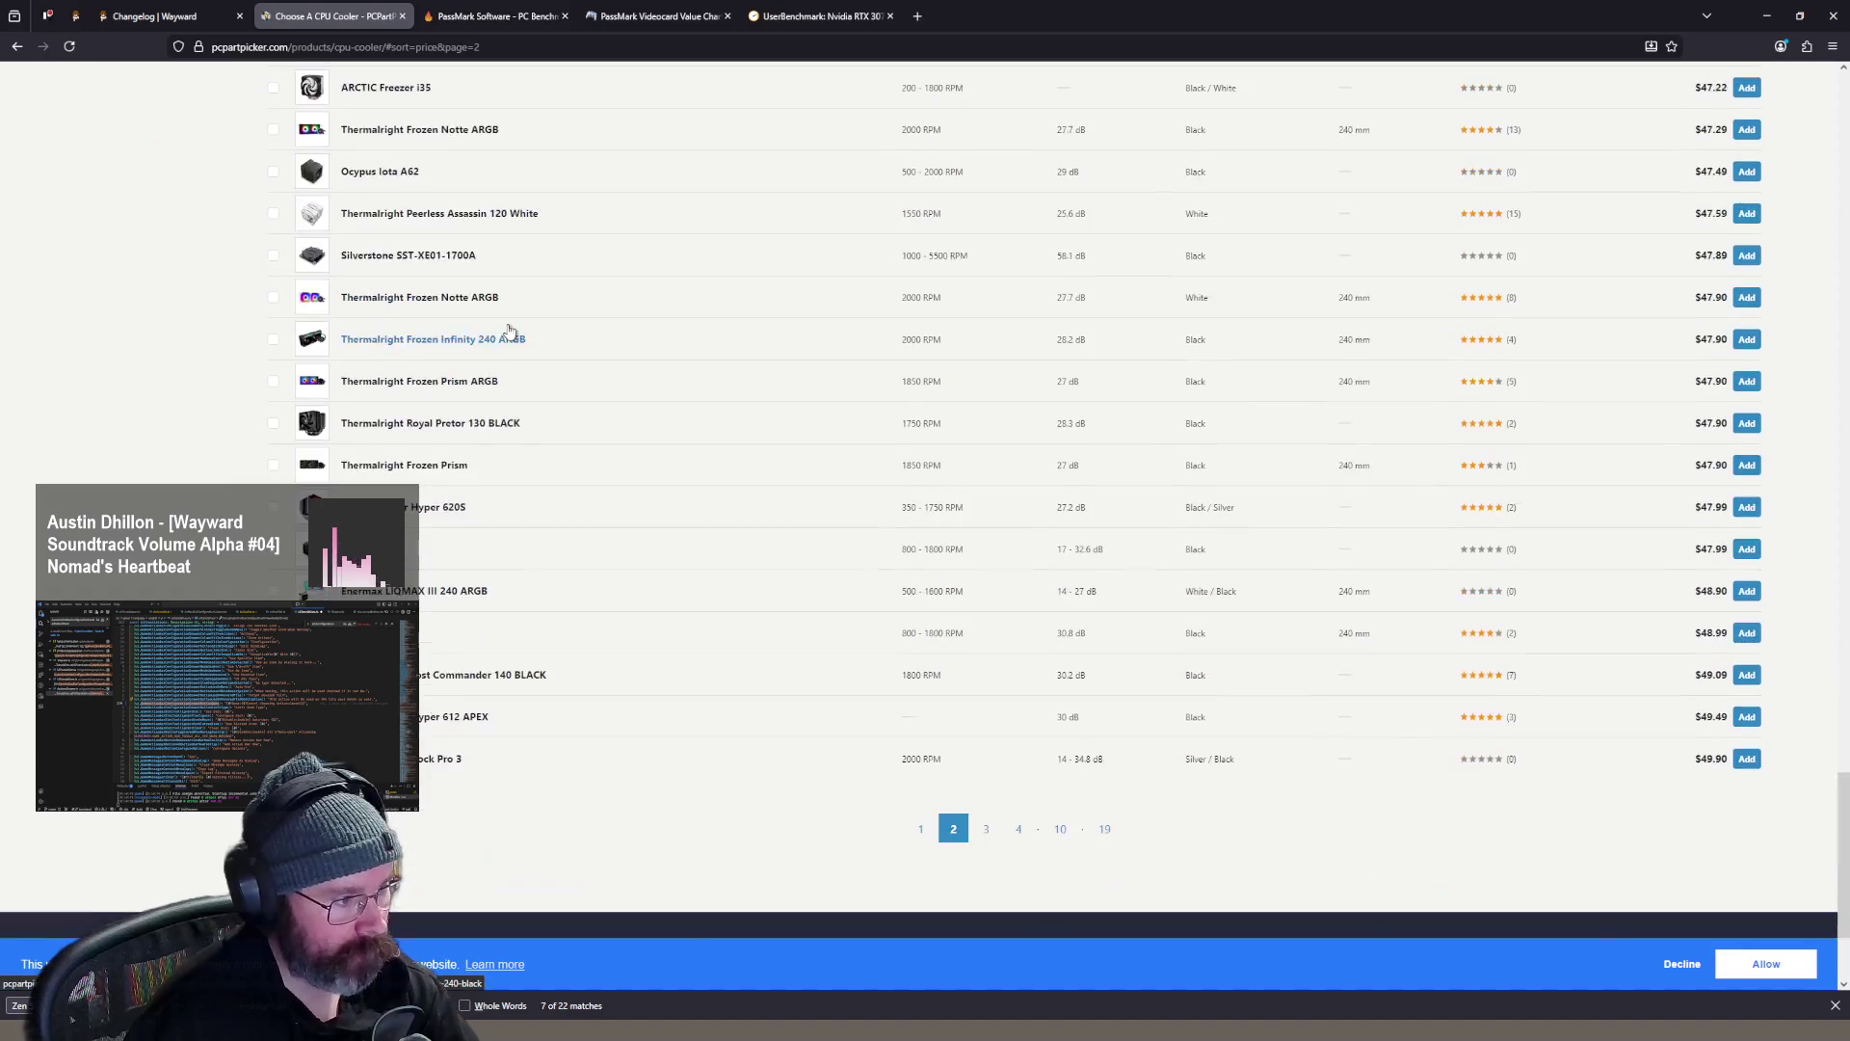
- Go to page 3 and add the $49.99 Cooler Master MasterLiquid ML360R RGB
left_click(986, 617)
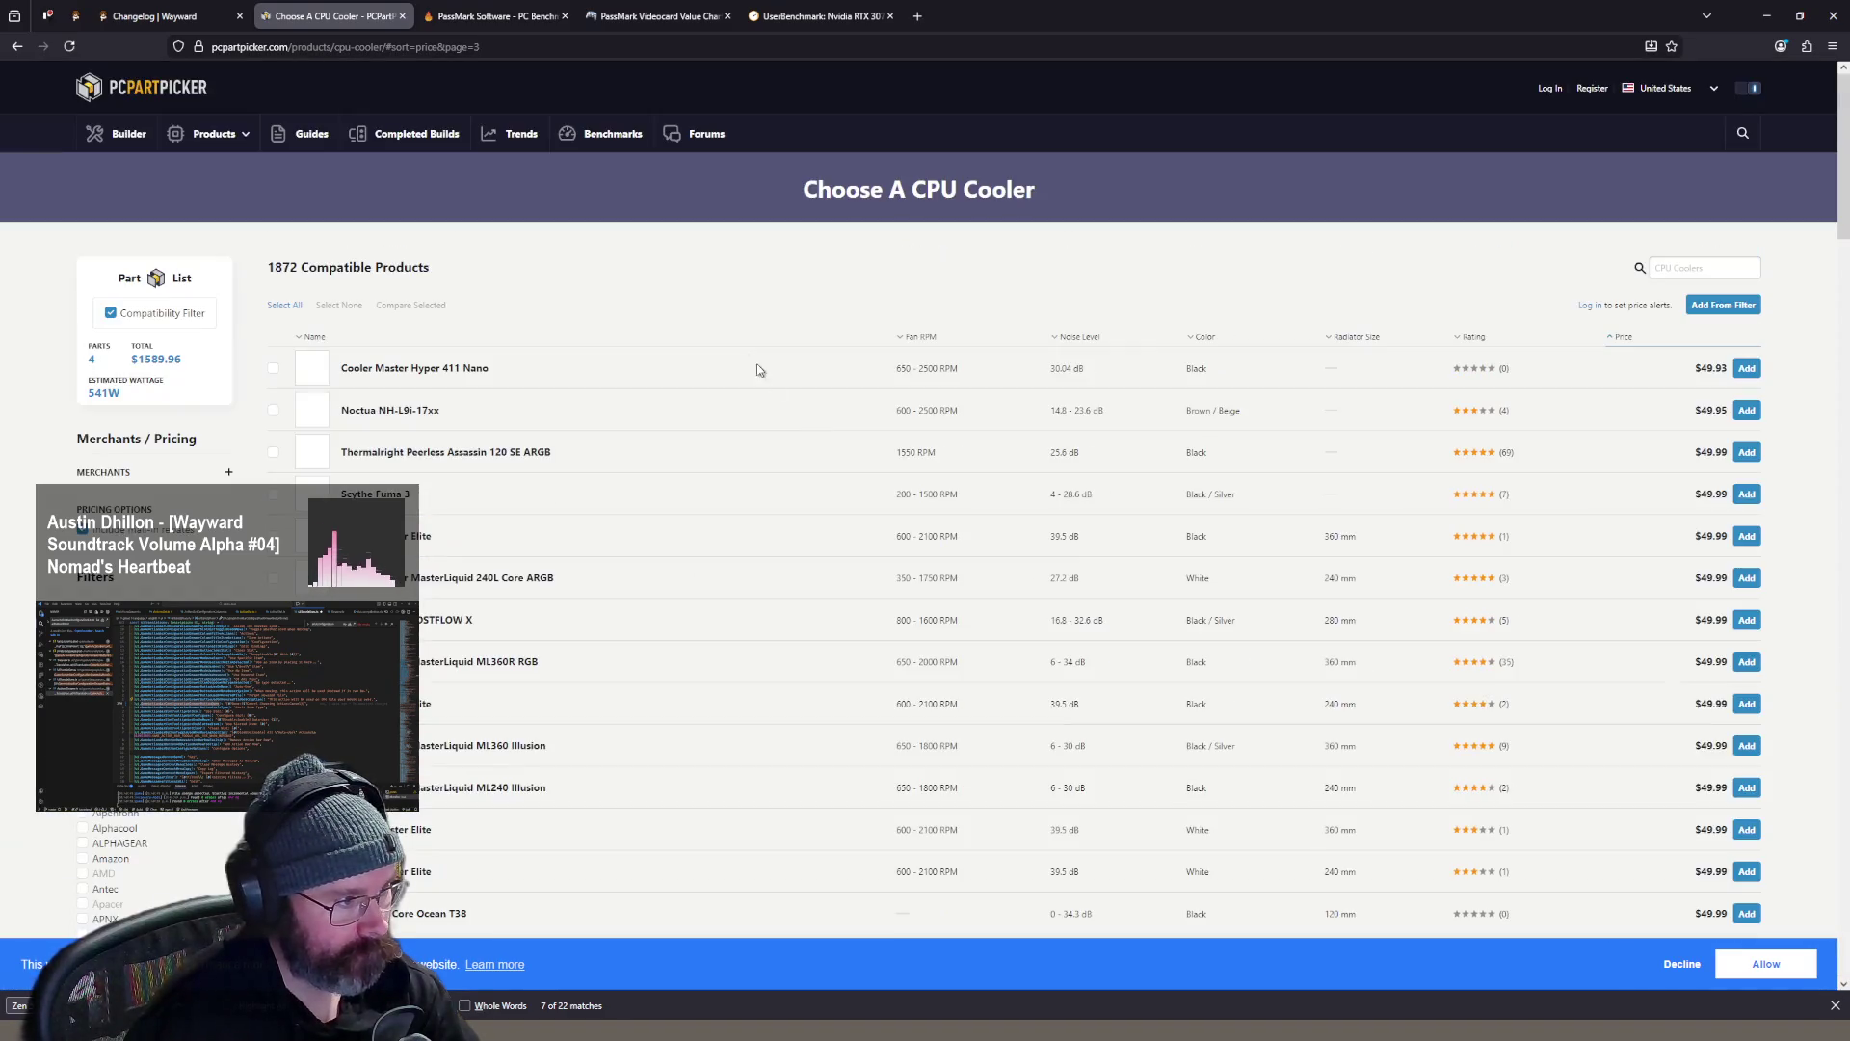
scroll(697, 342, "down", 5)
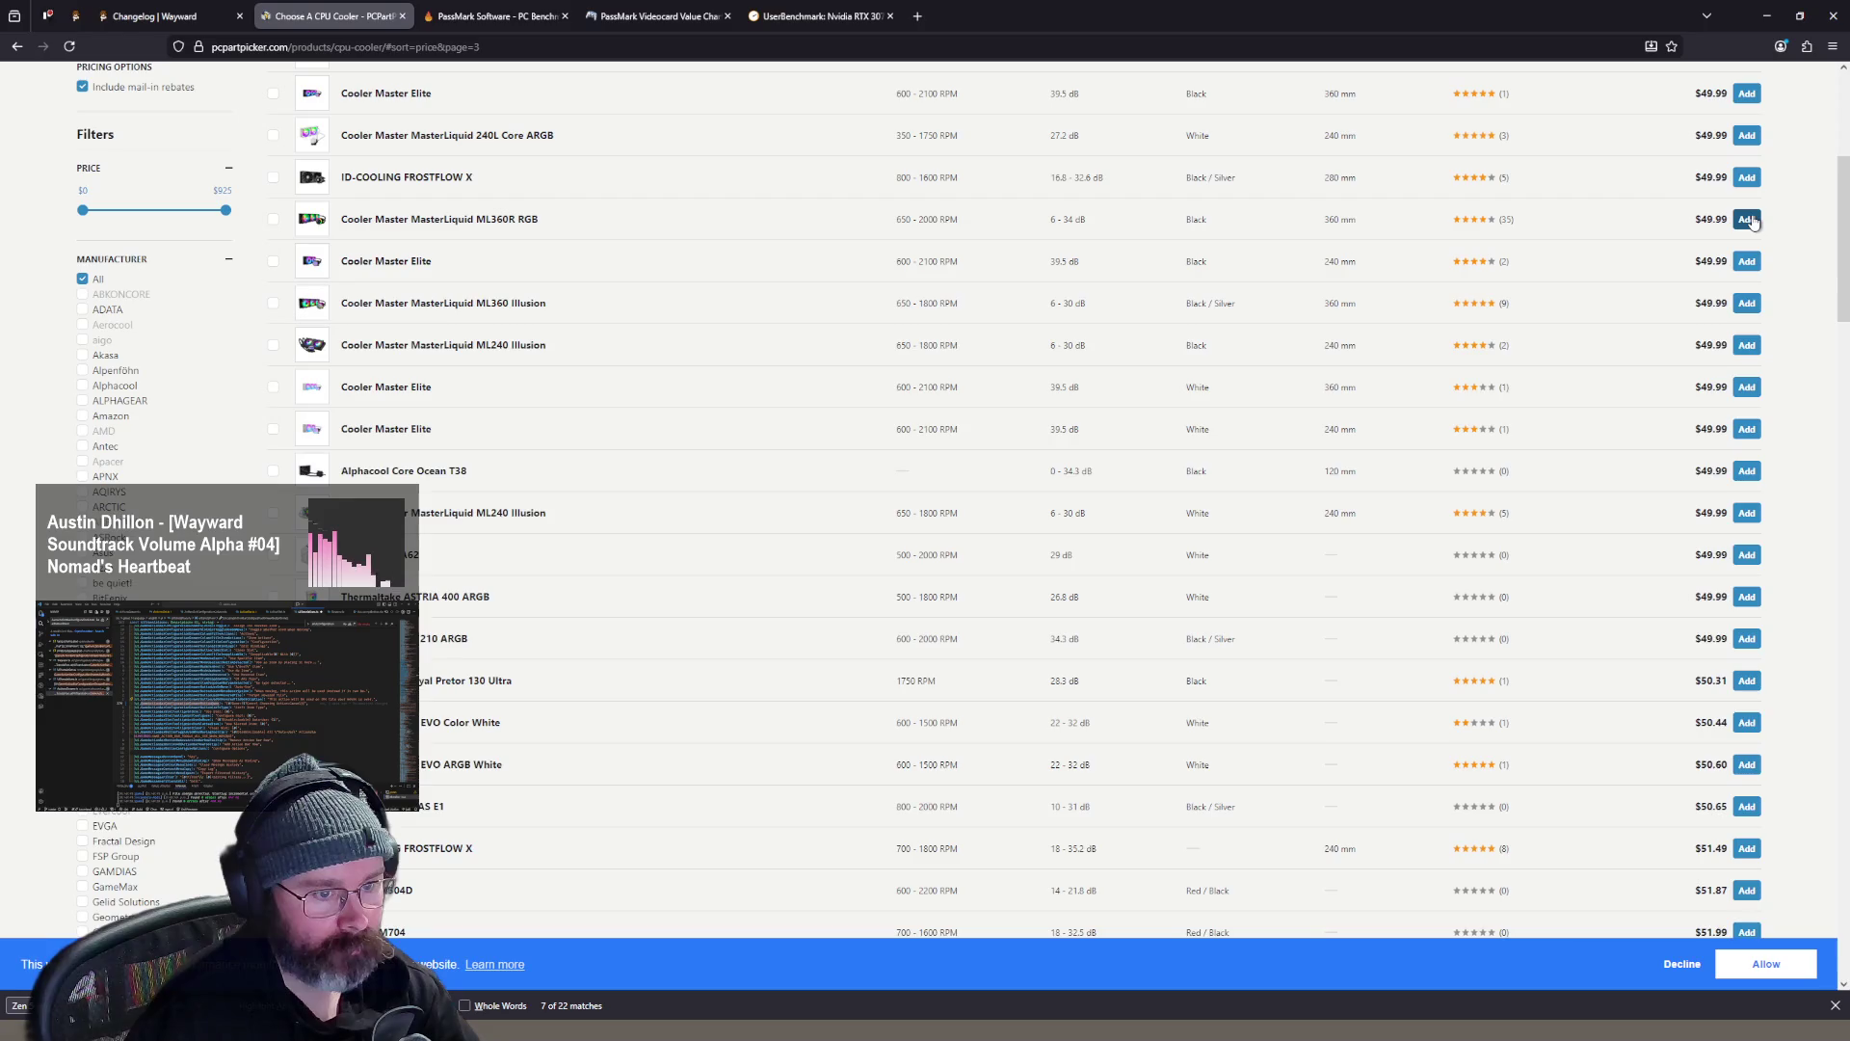
left_click(1748, 219)
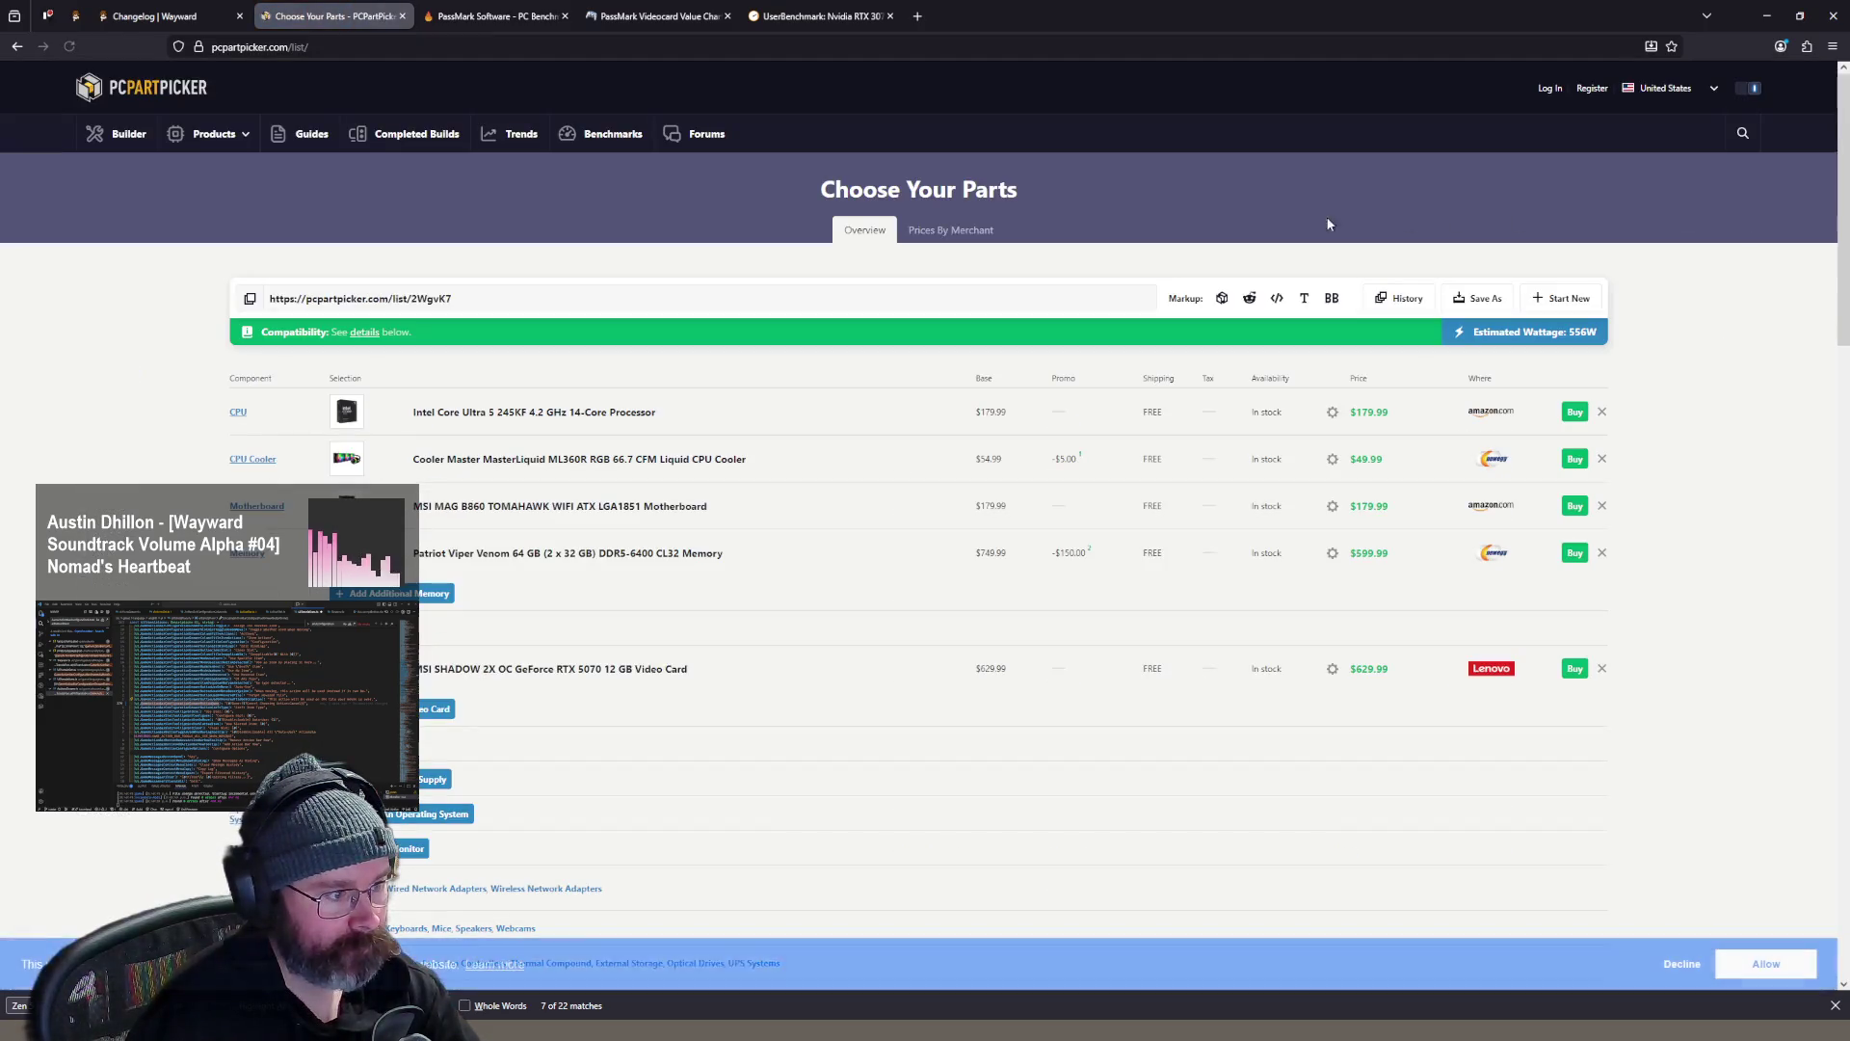
left_click(519, 460)
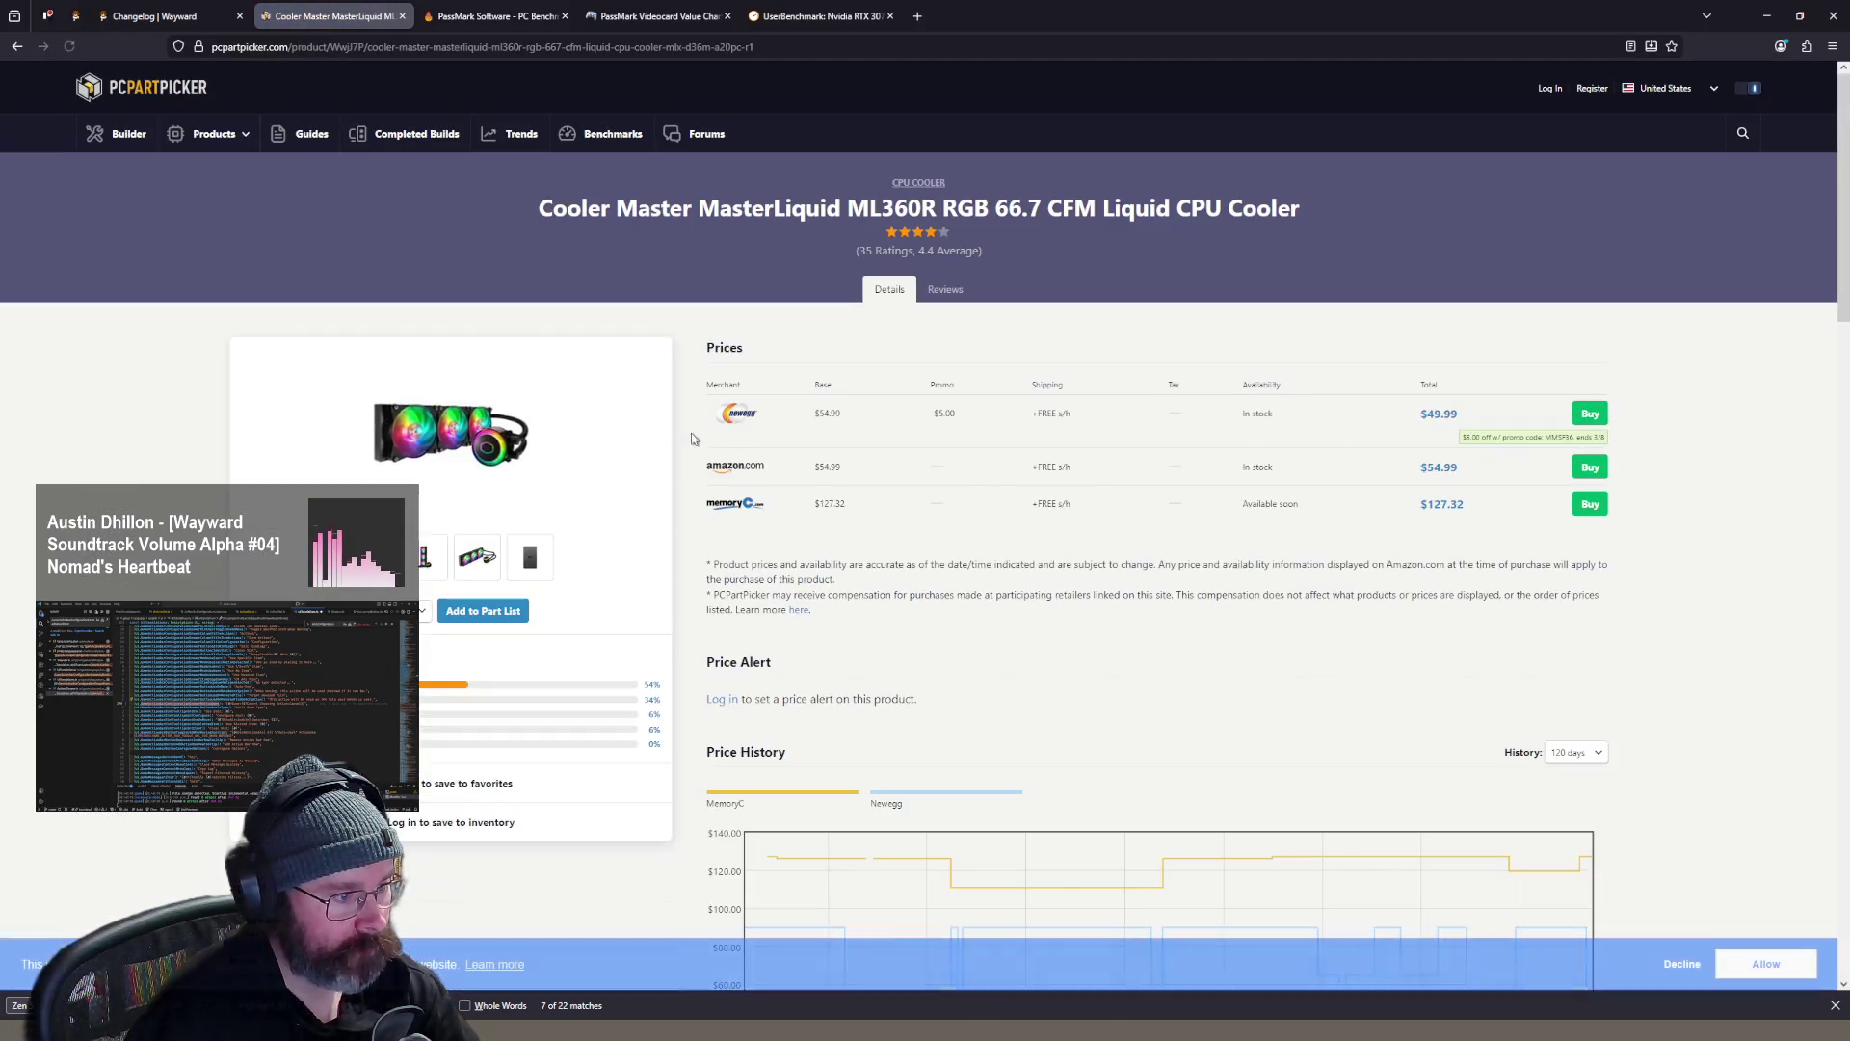
scroll(497, 459, "down", 2)
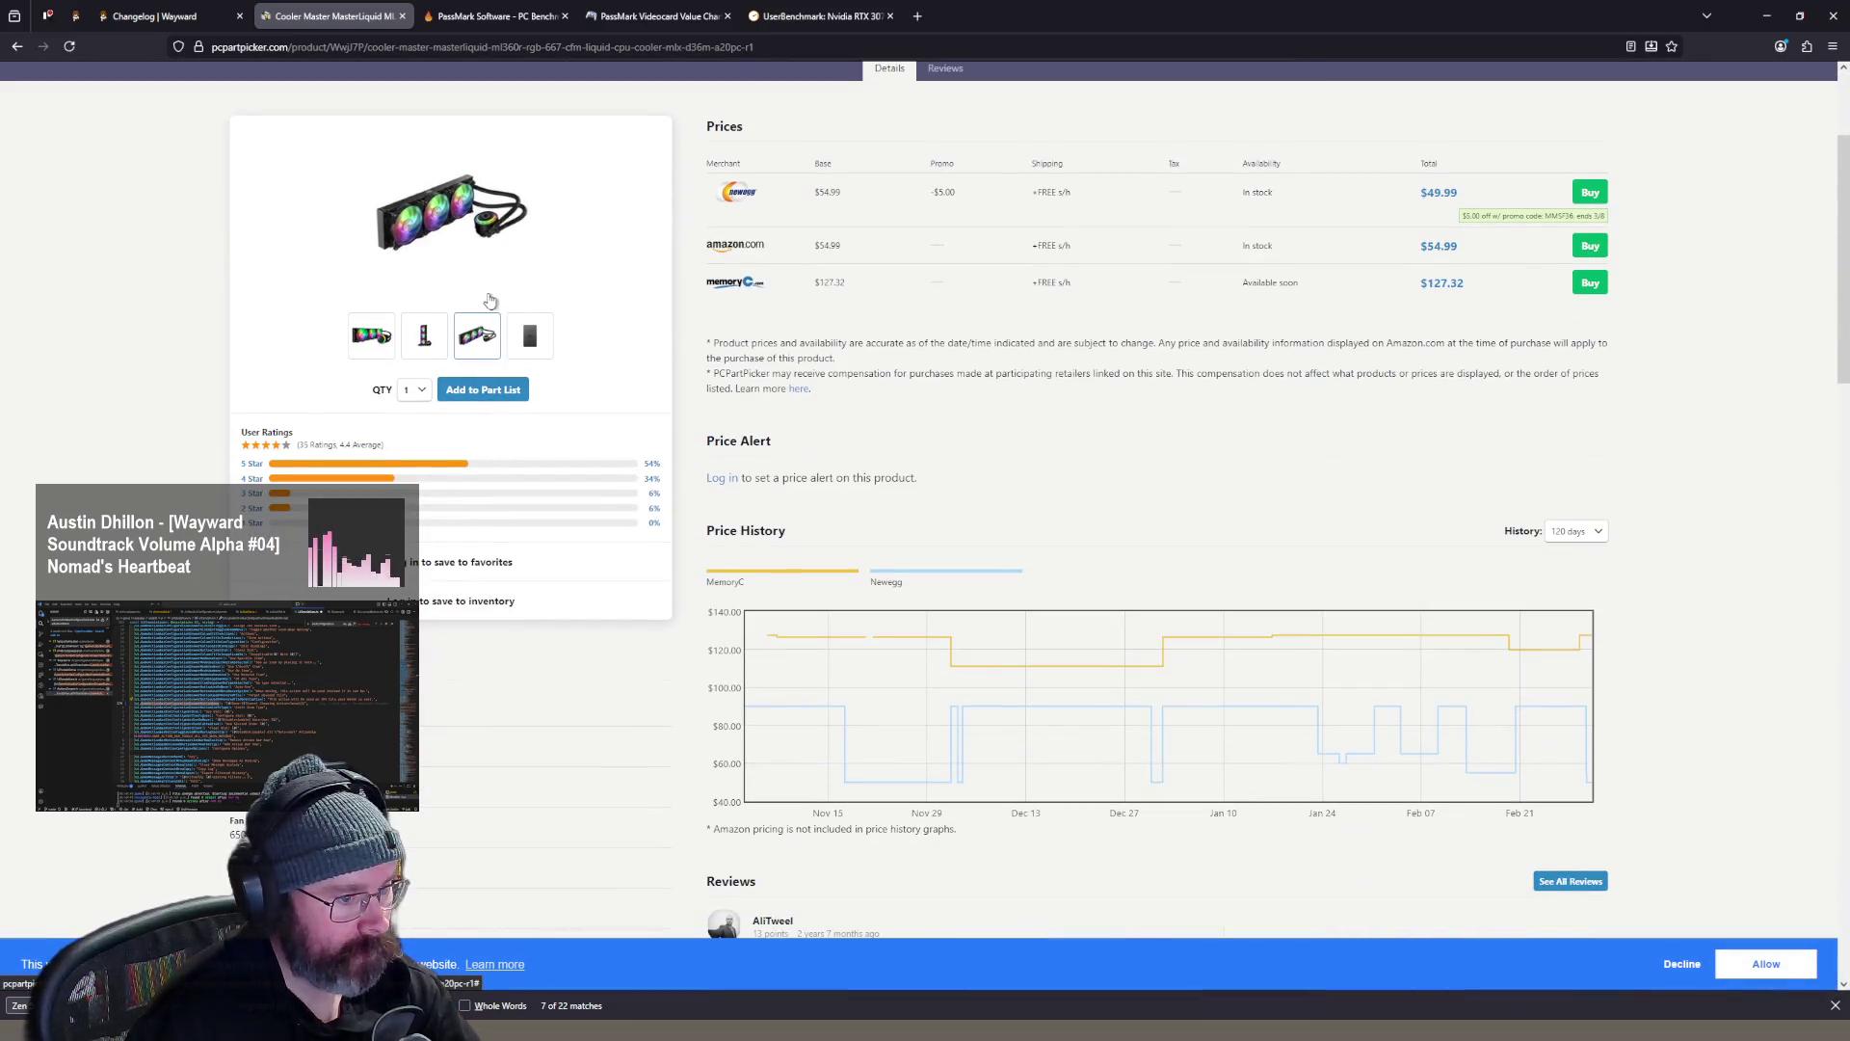
scroll(655, 285, "down", 5)
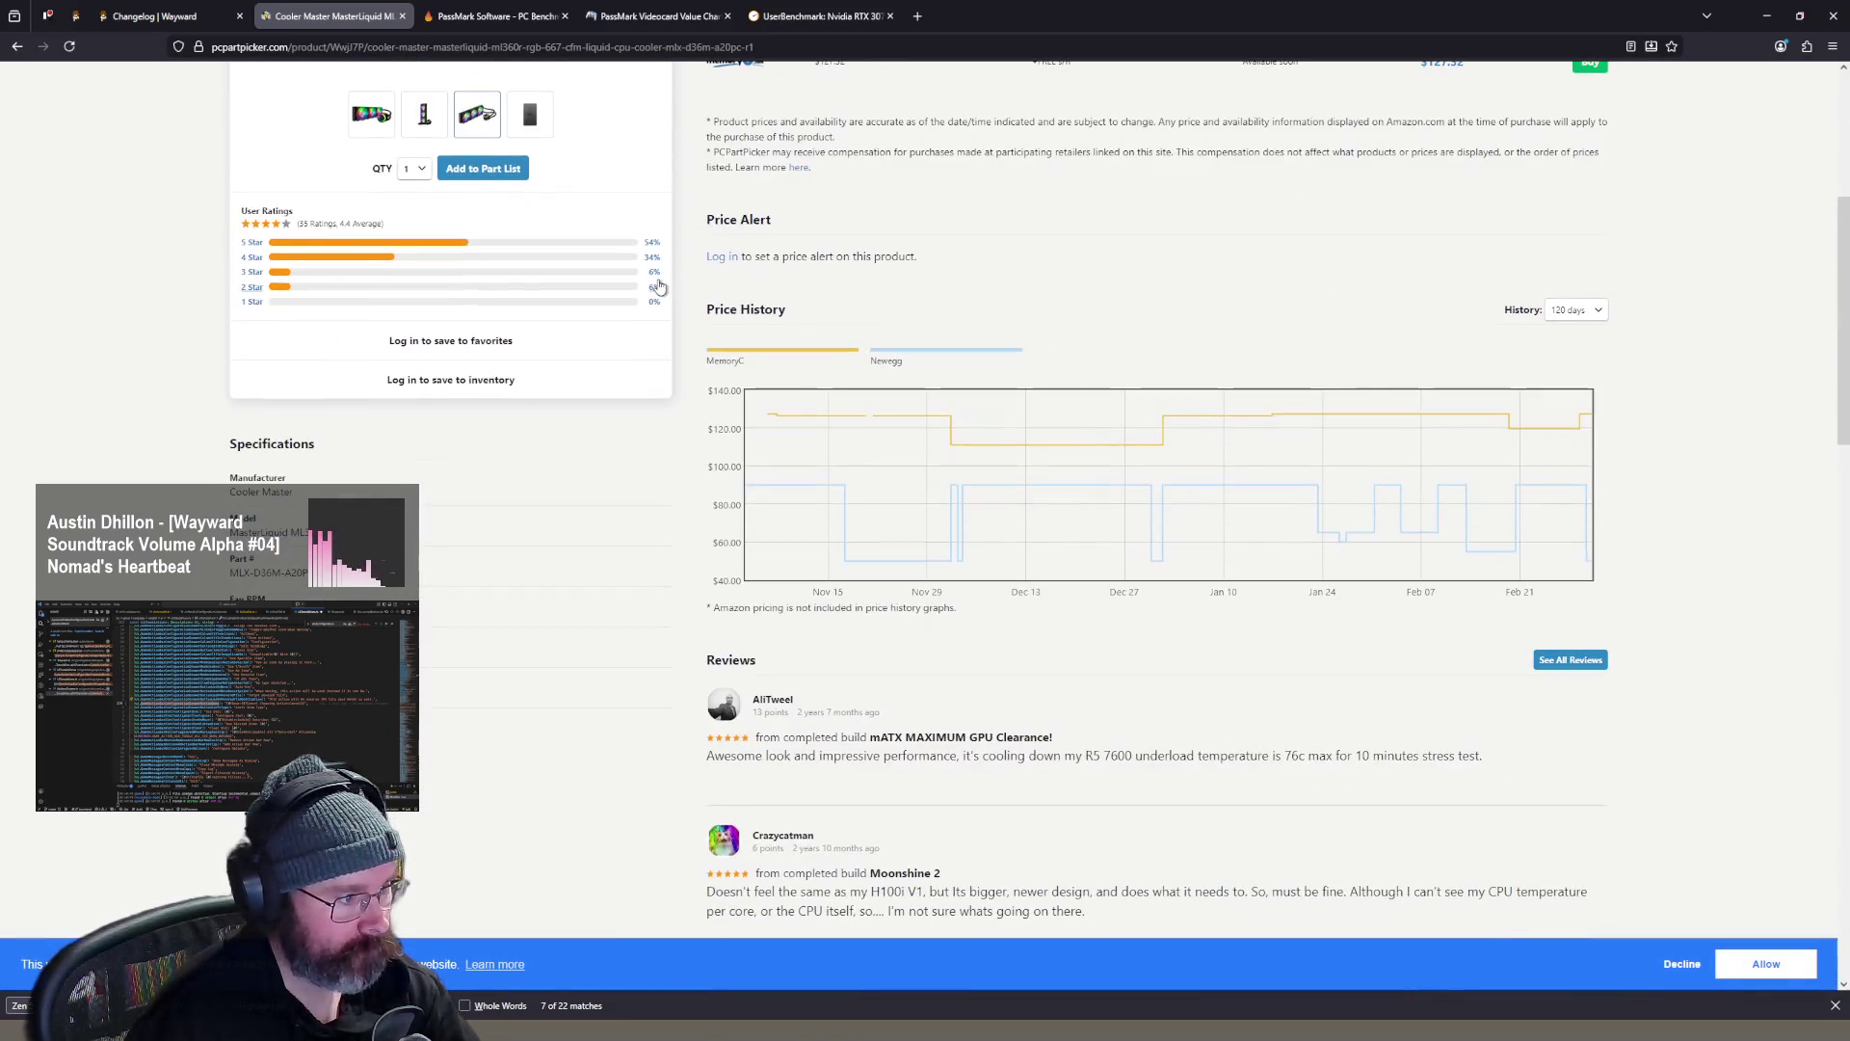
scroll(653, 291, "up", 7)
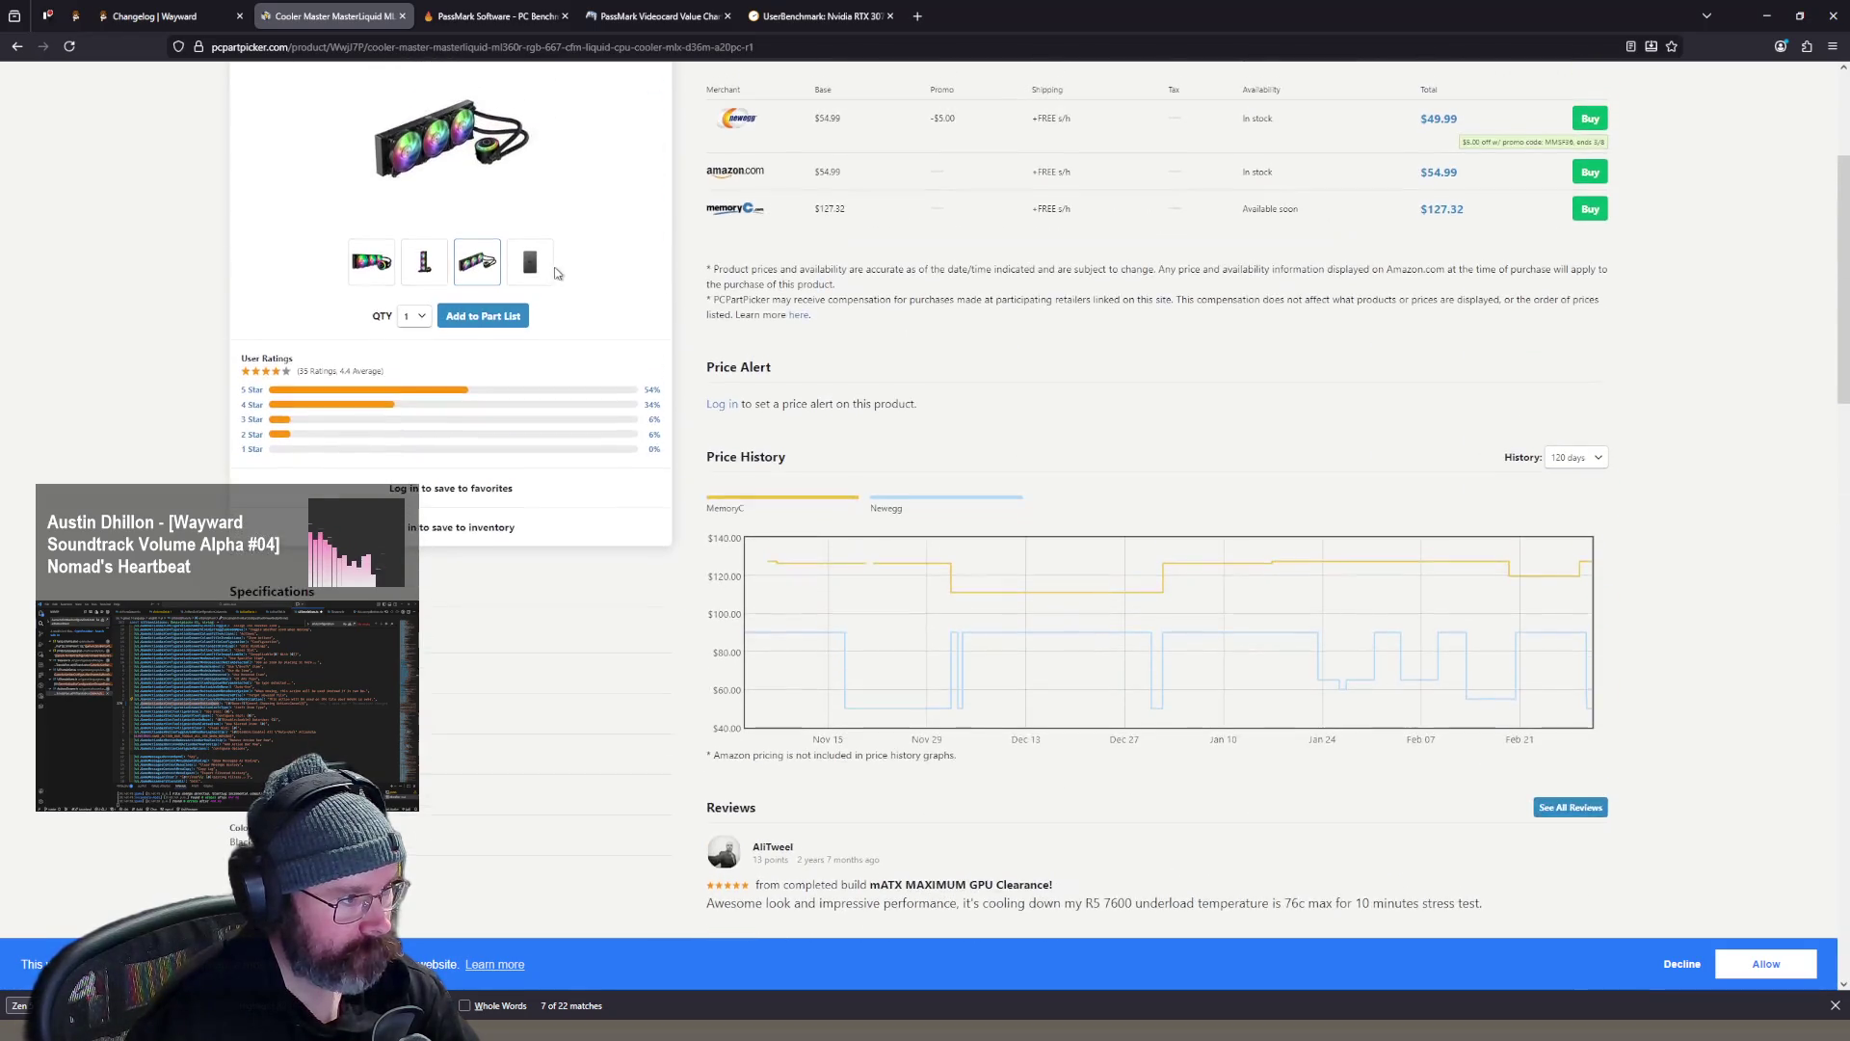
left_click(531, 484)
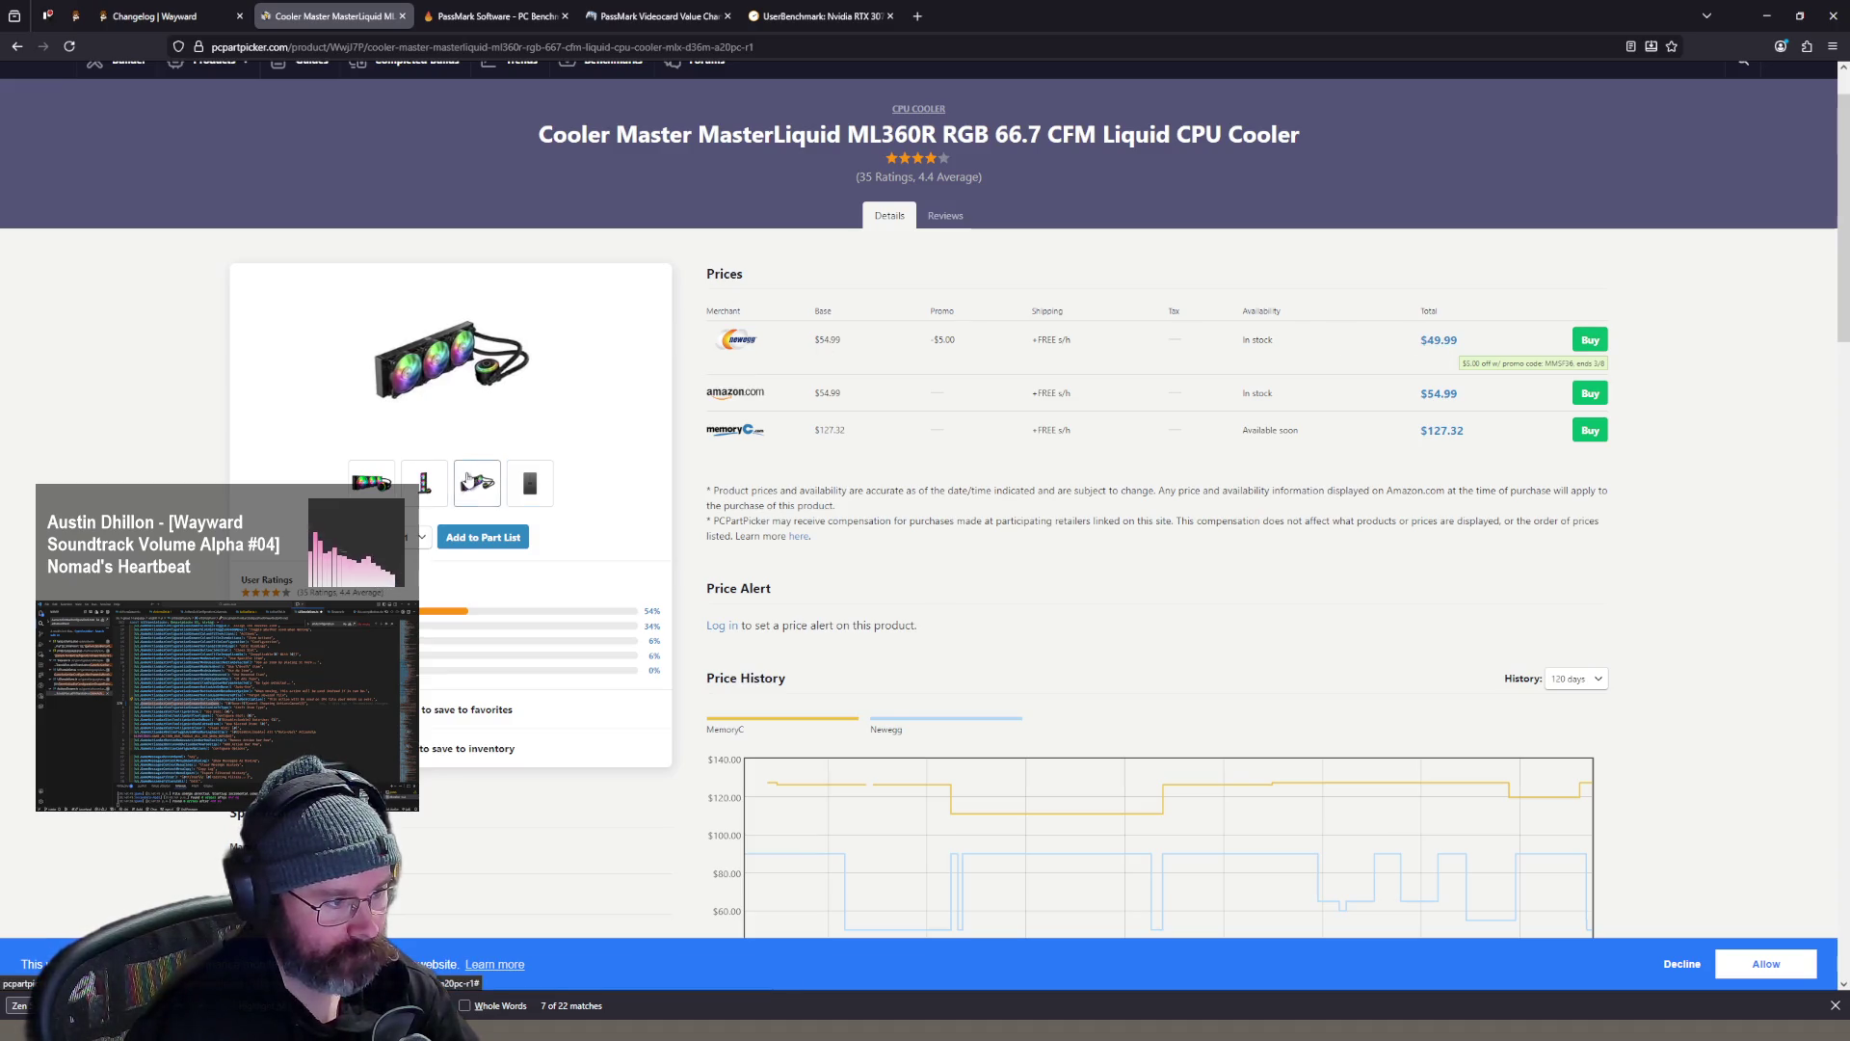
scroll(322, 489, "down", 8)
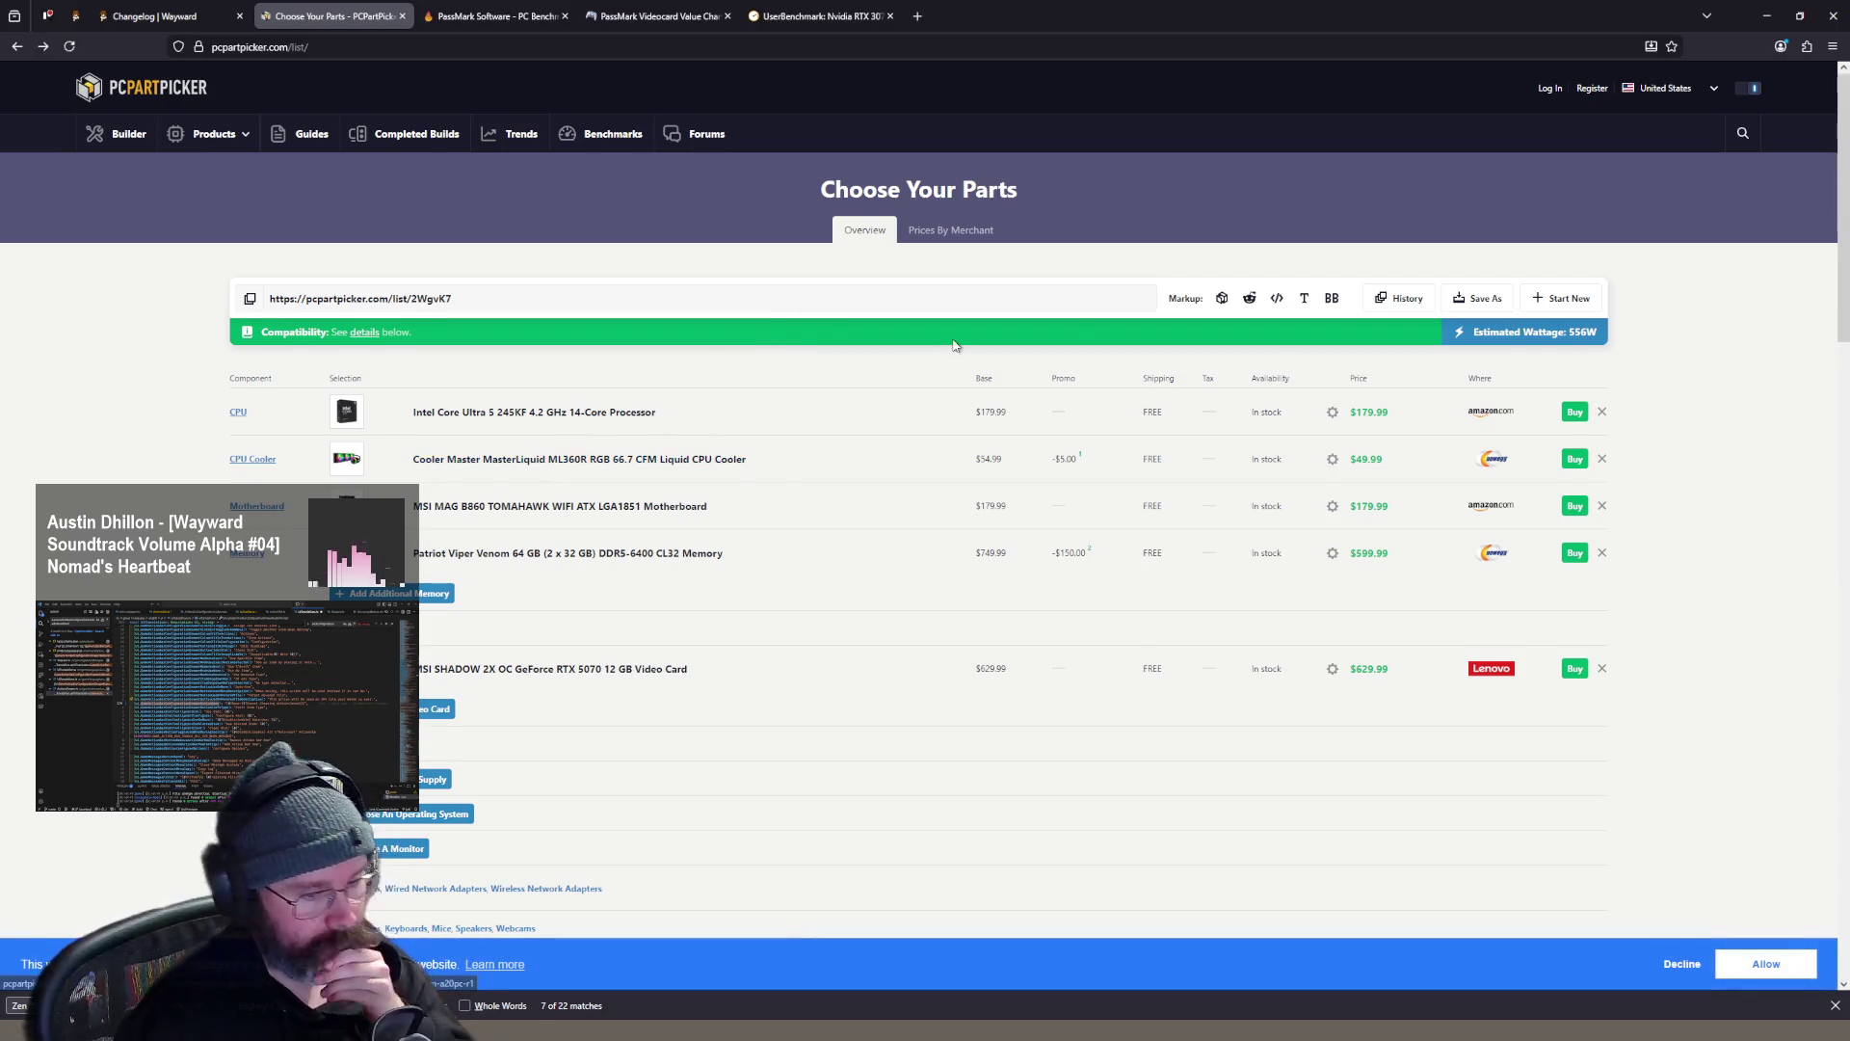
- Open the 2105 compatible power supplies from the $1639.95 parts list
scroll(550, 465, "down", 2)
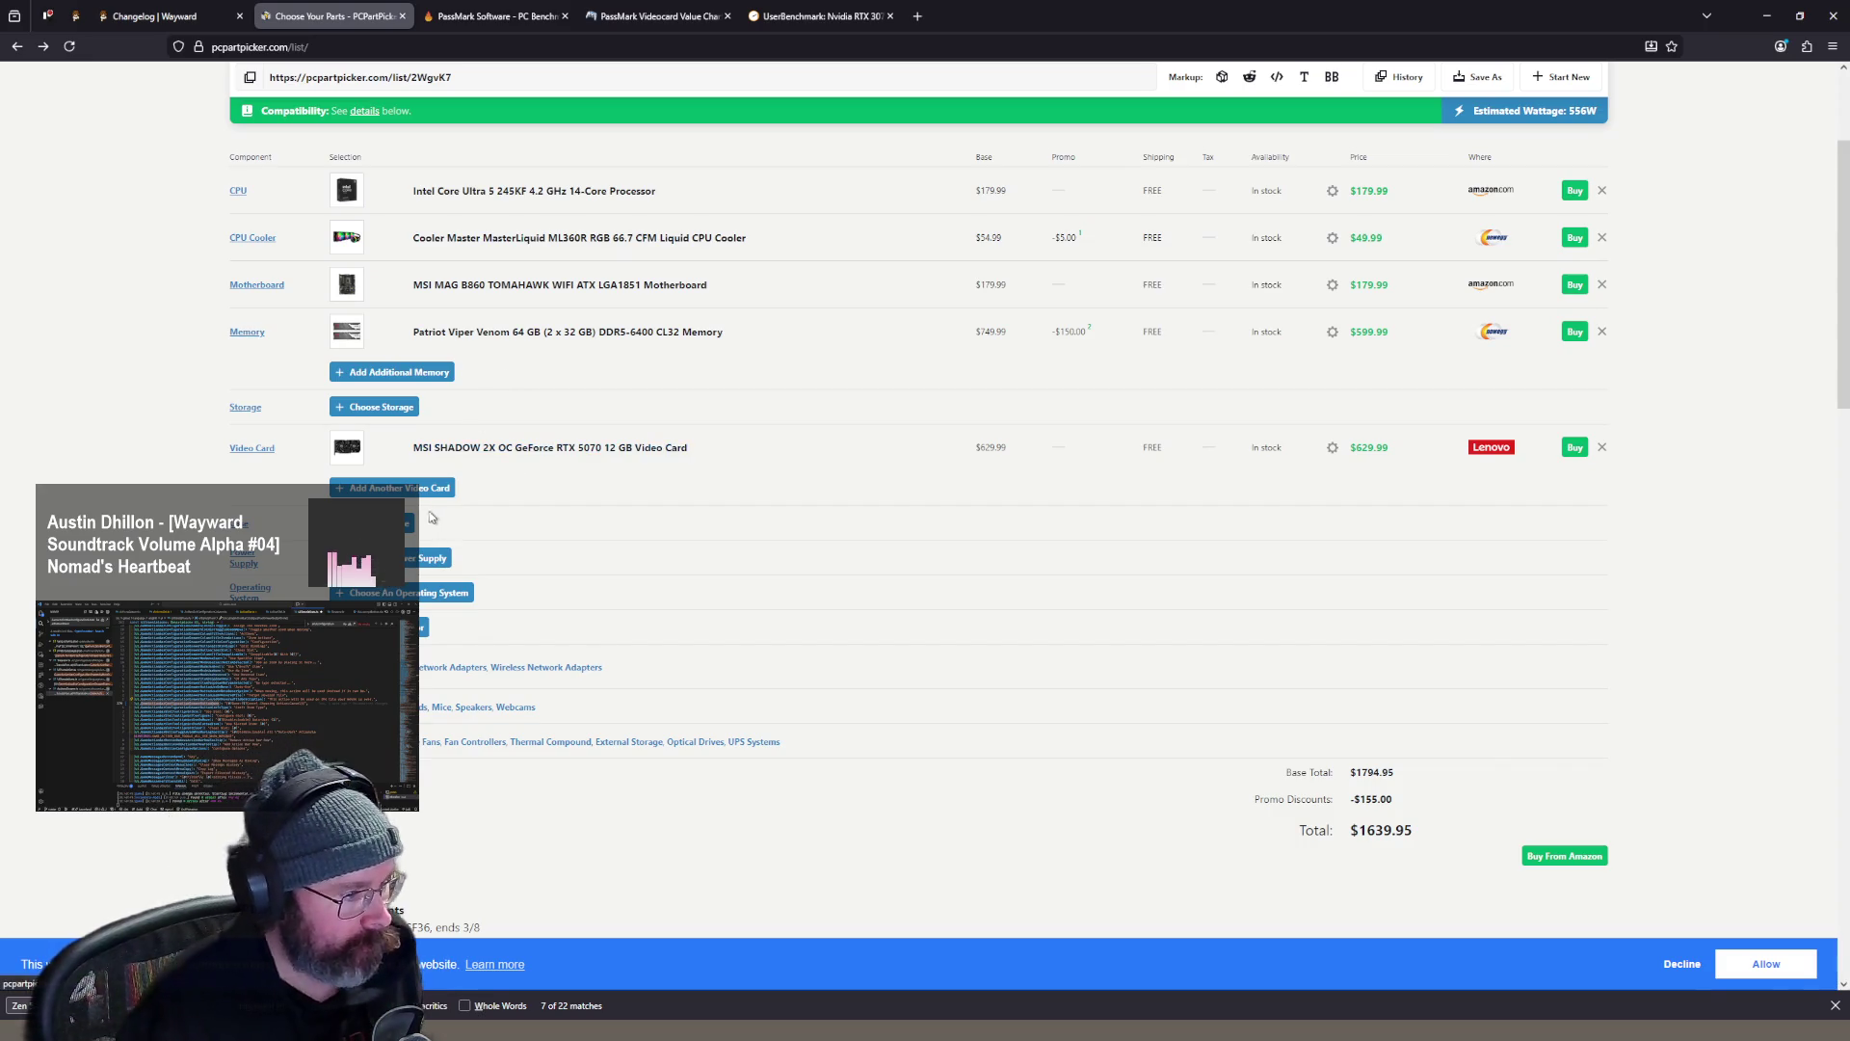
left_click(429, 558)
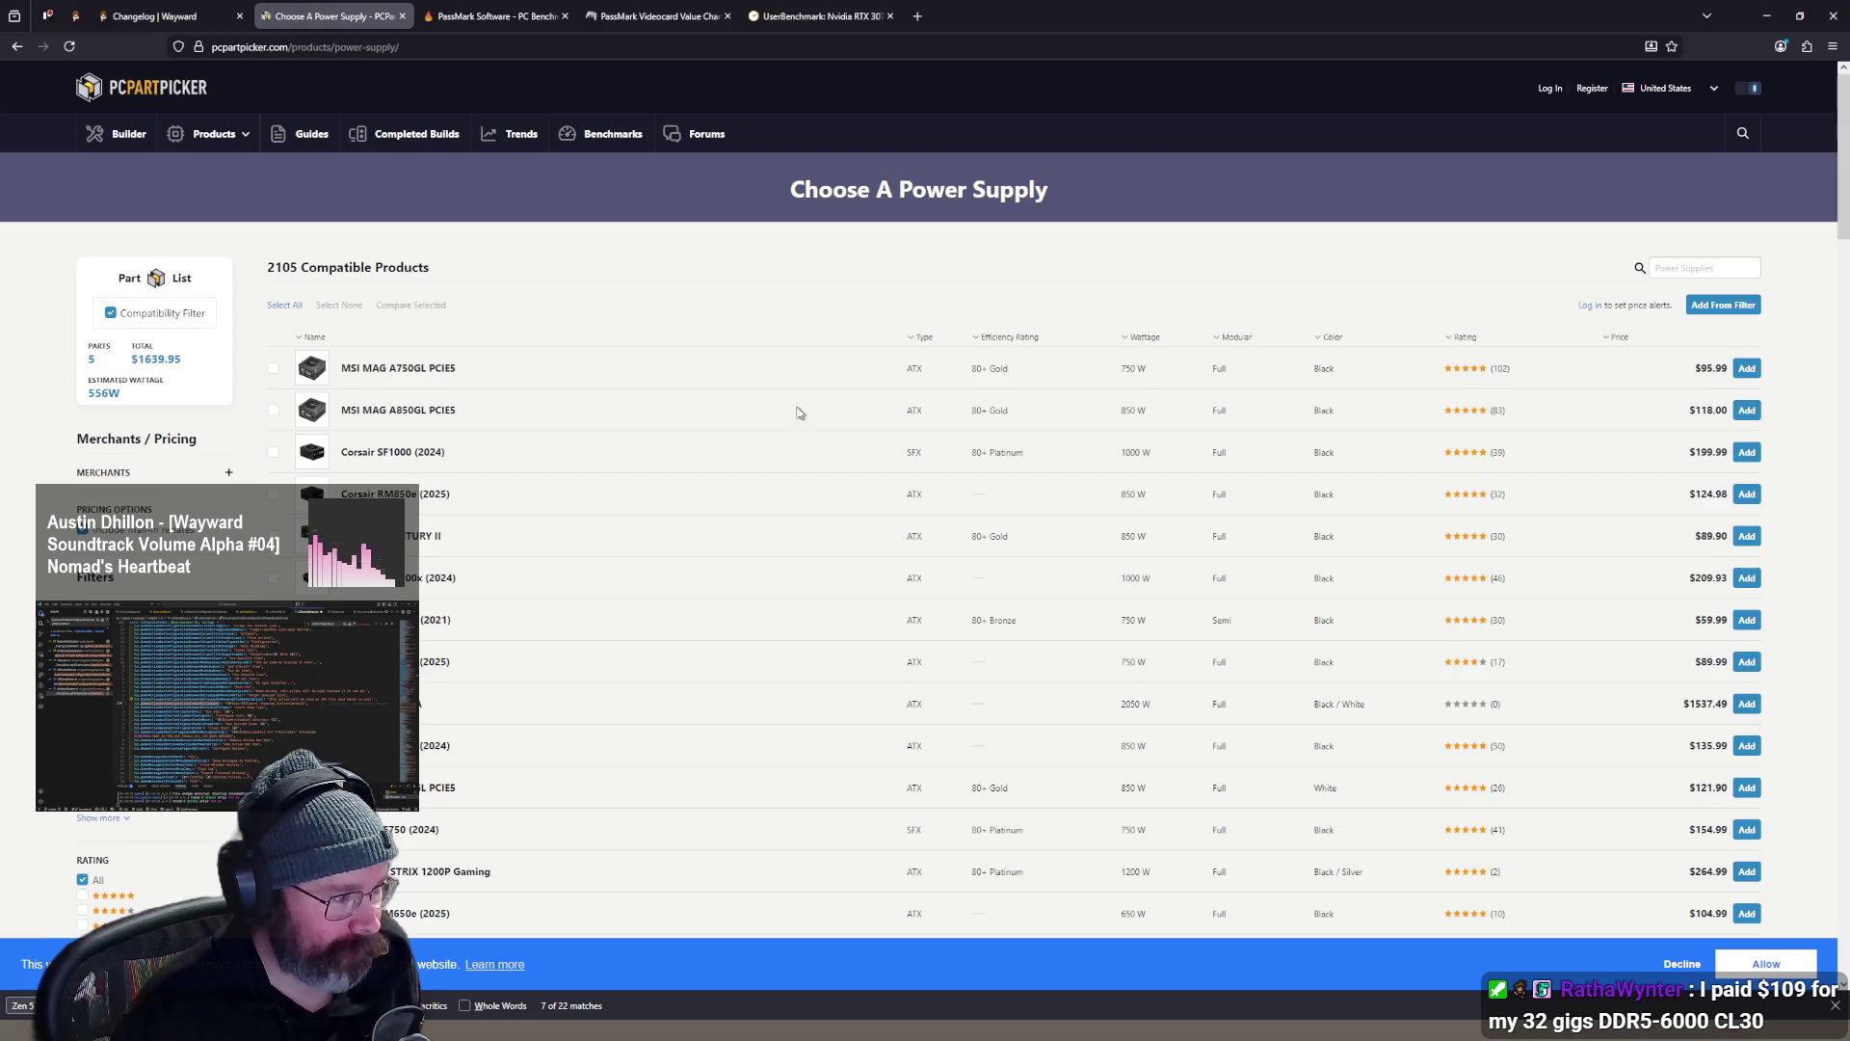
- Sort the power supplies by price, then by highest rating first
scroll(953, 331, "down", 1)
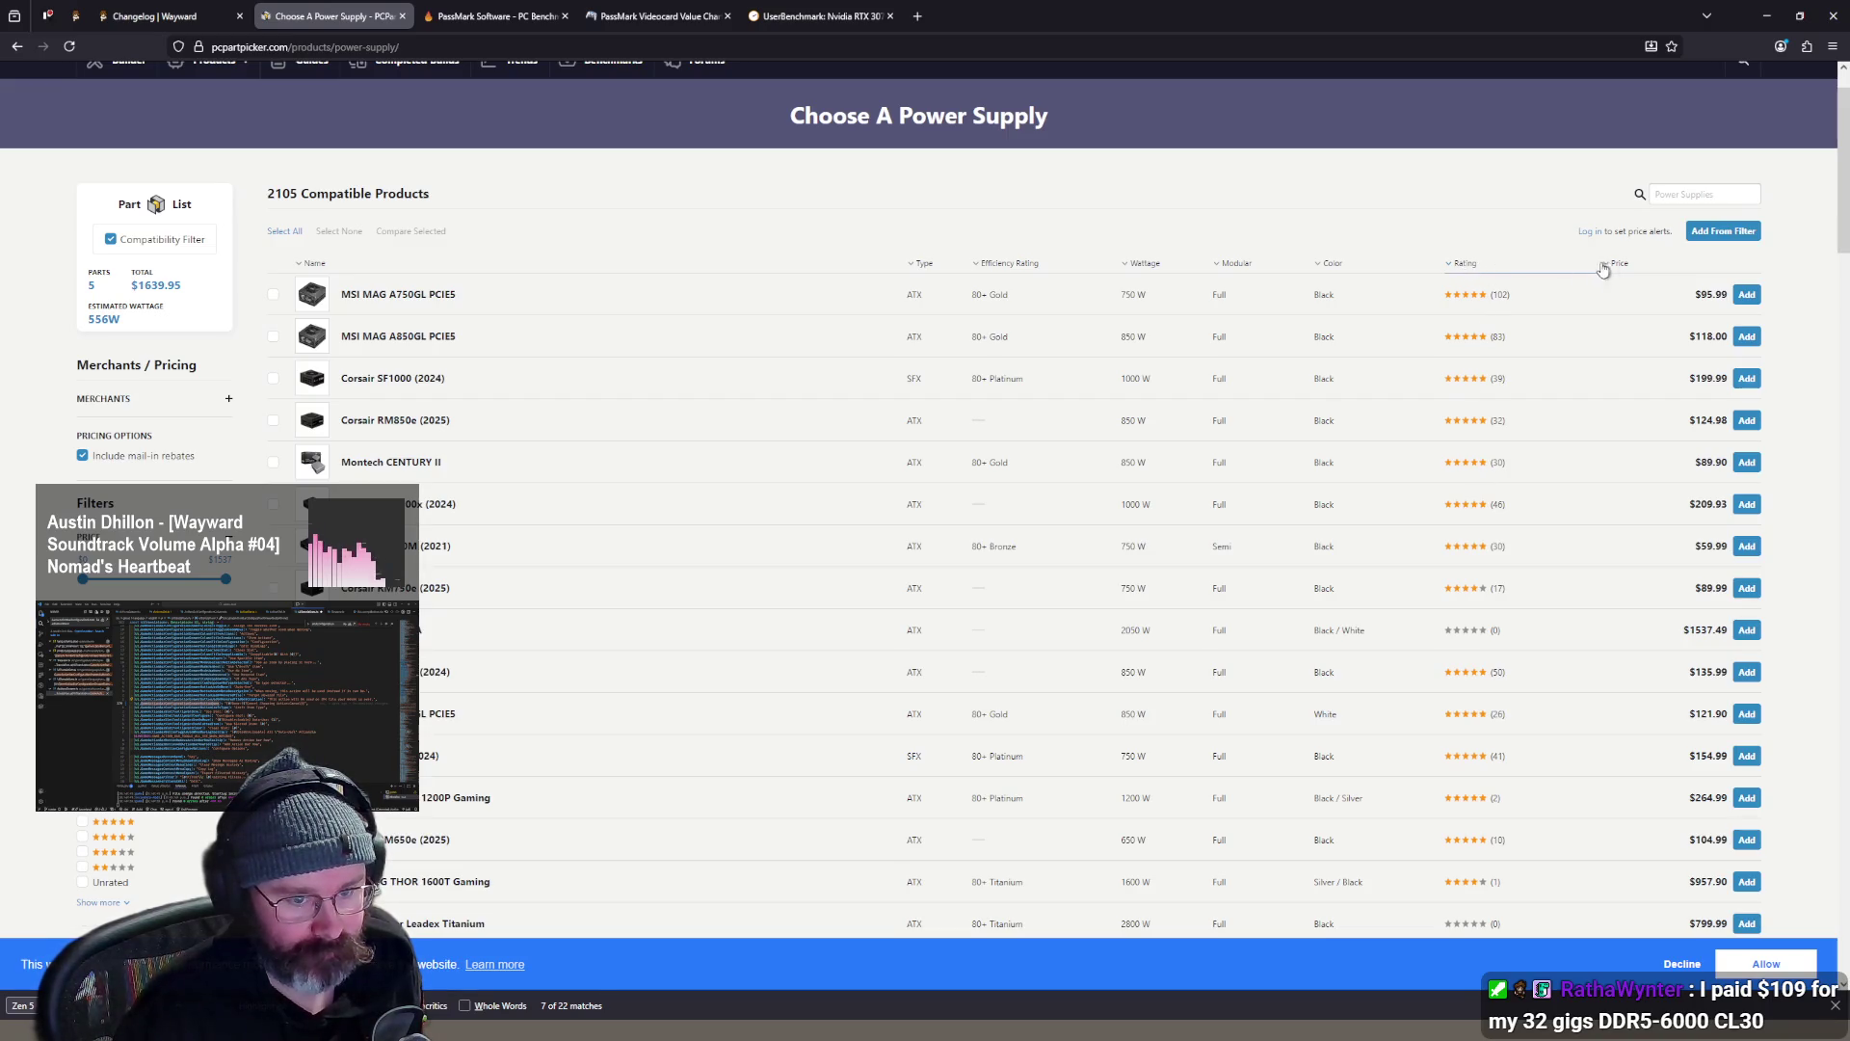
left_click(1636, 275)
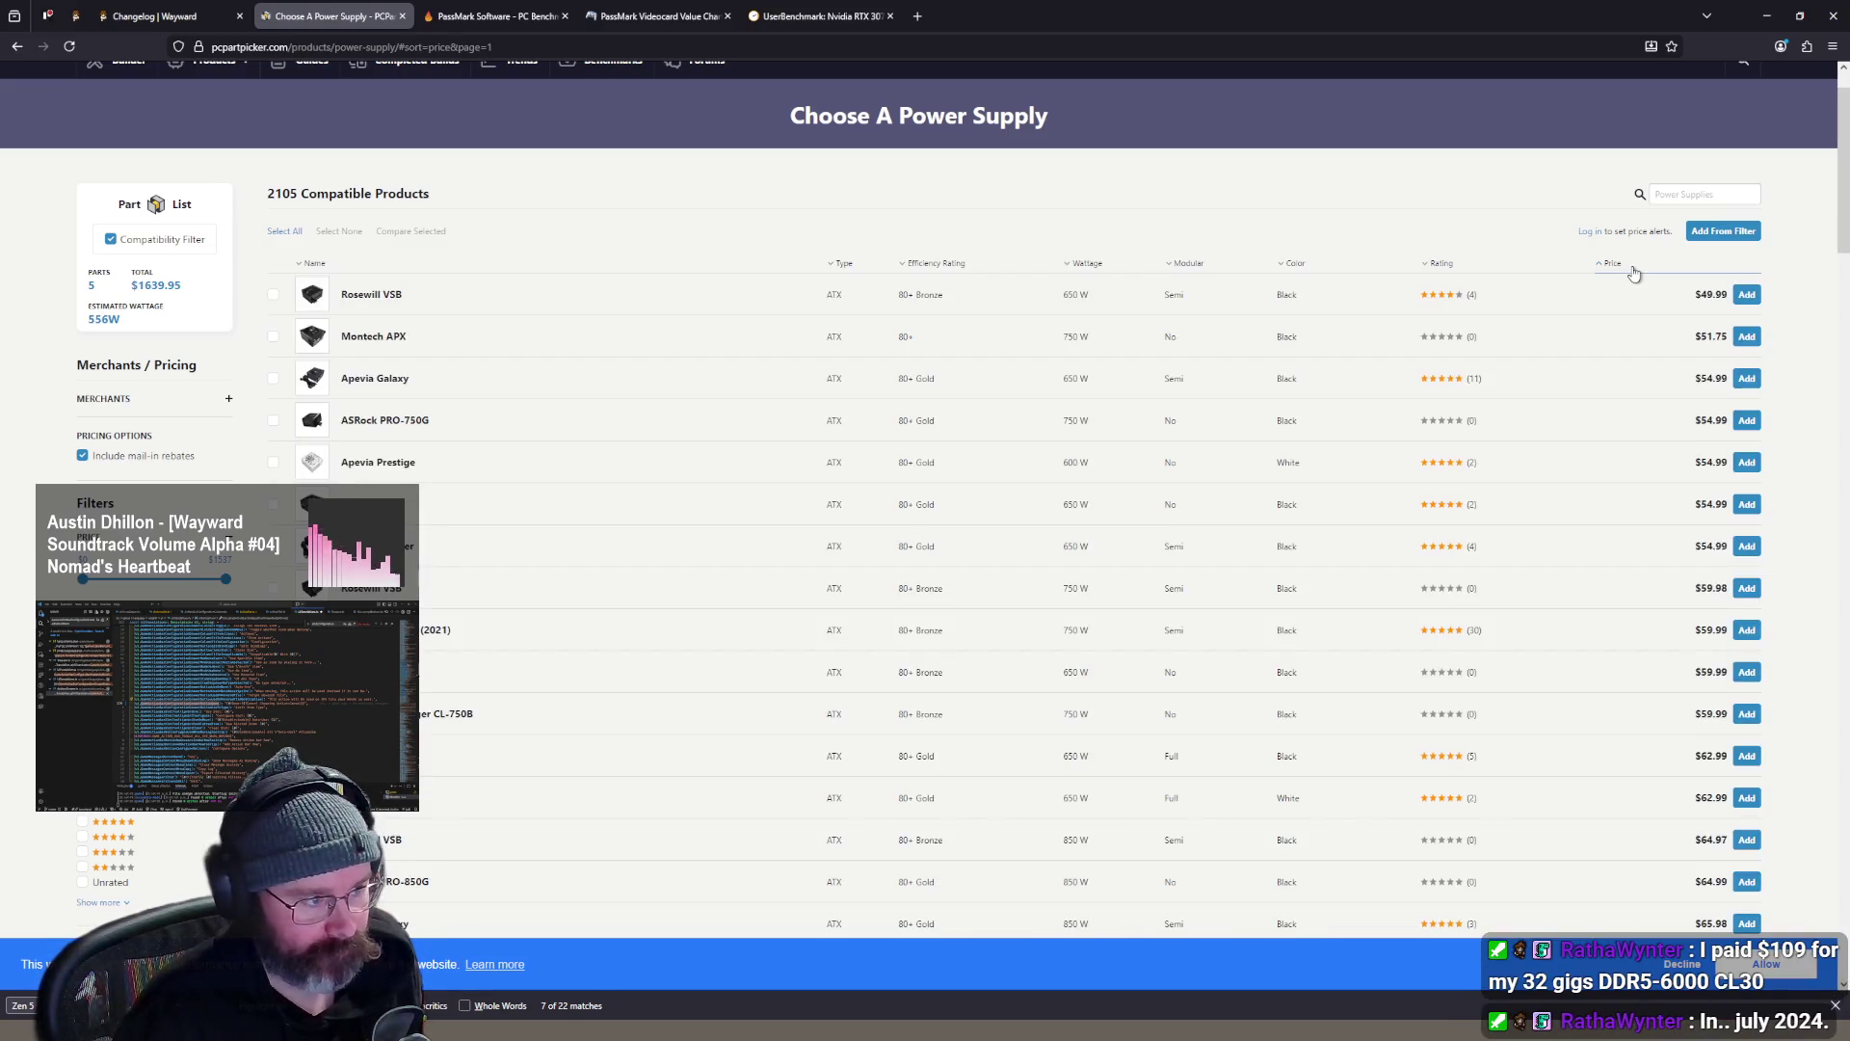
left_click(1443, 265)
left_click(1458, 268)
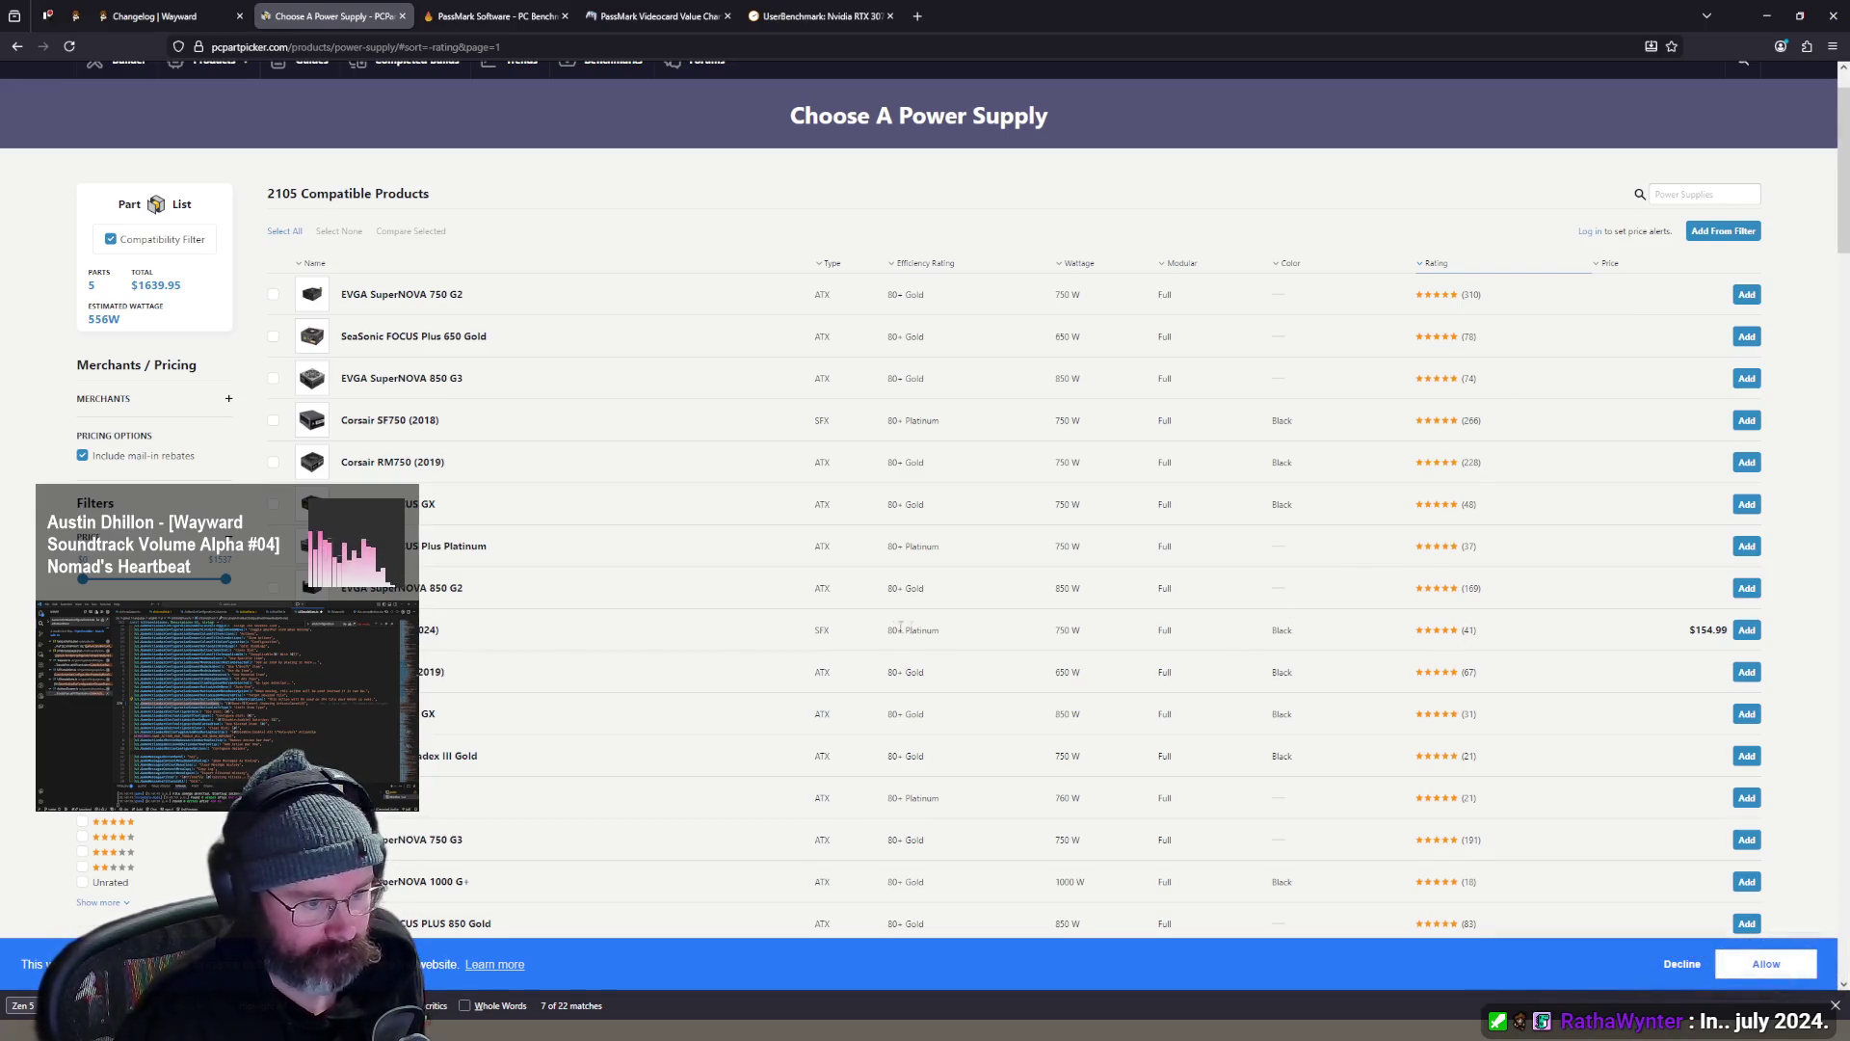
left_click_drag(1178, 633, 847, 634)
left_click(777, 633)
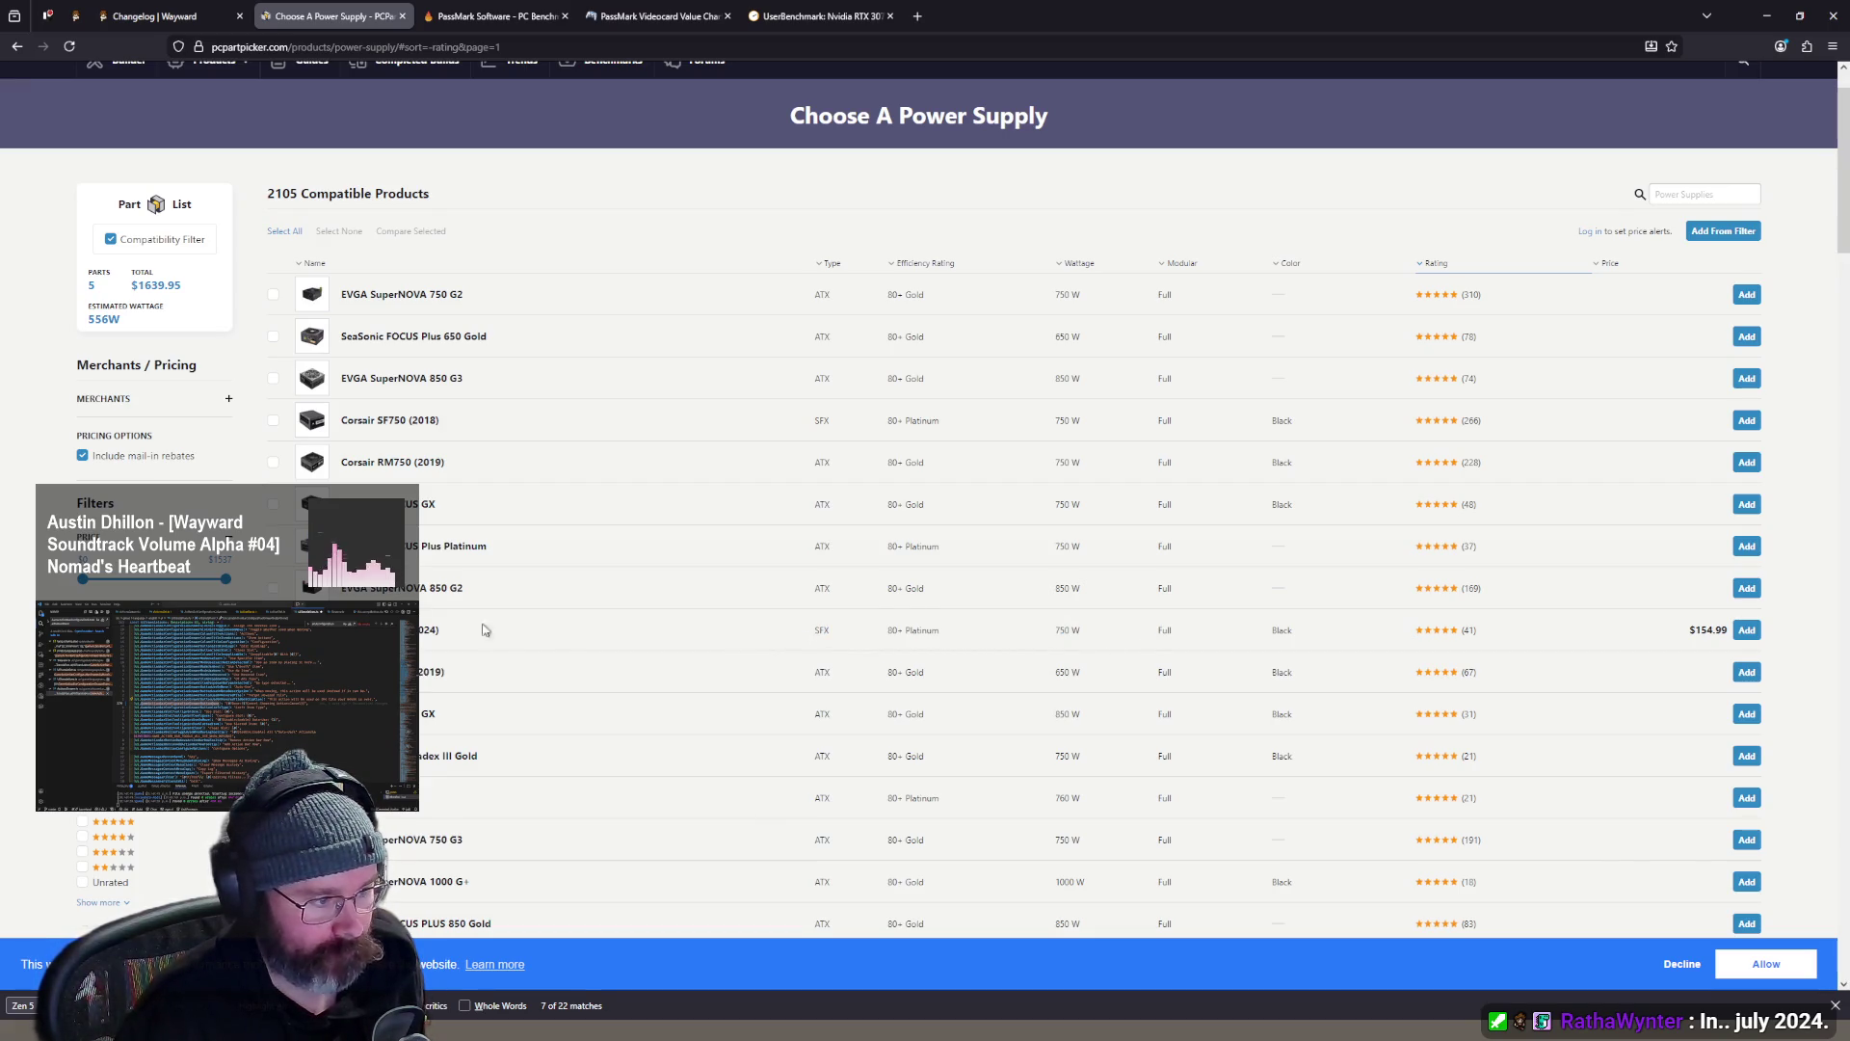
scroll(1489, 646, "down", 6)
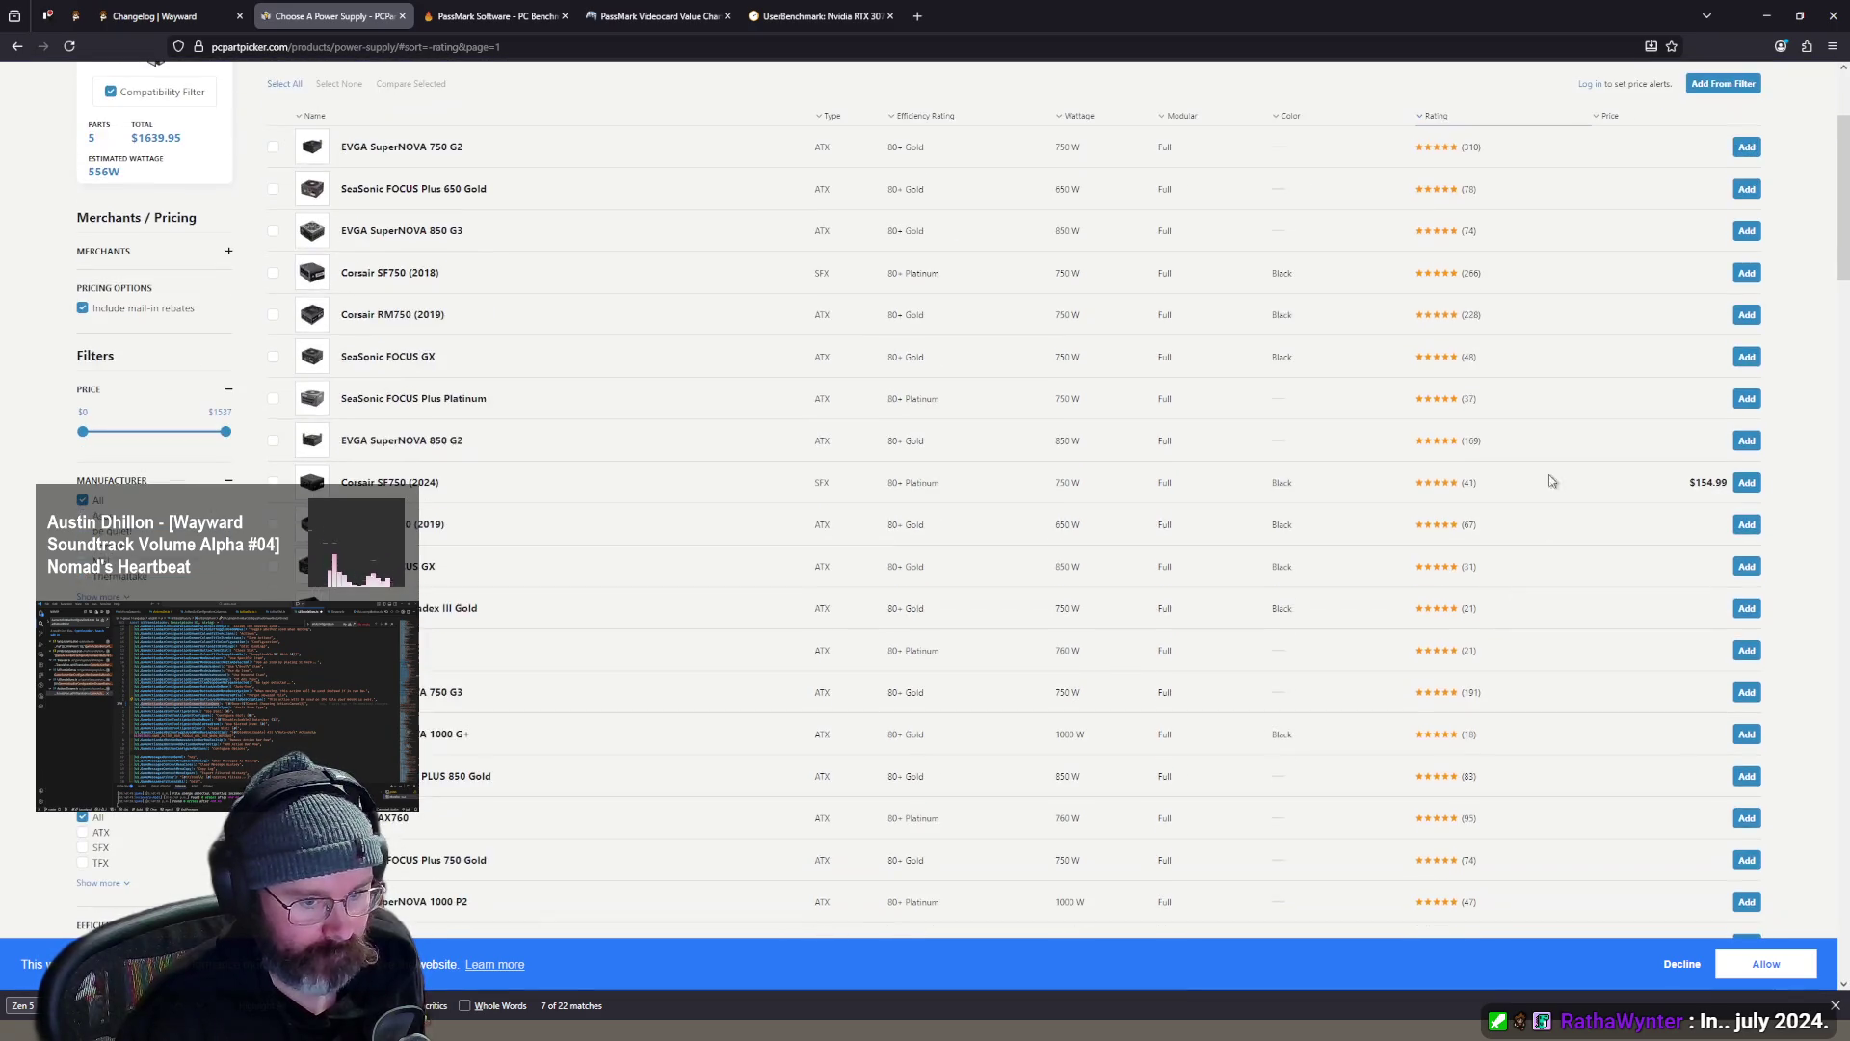
scroll(1598, 504, "down", 10)
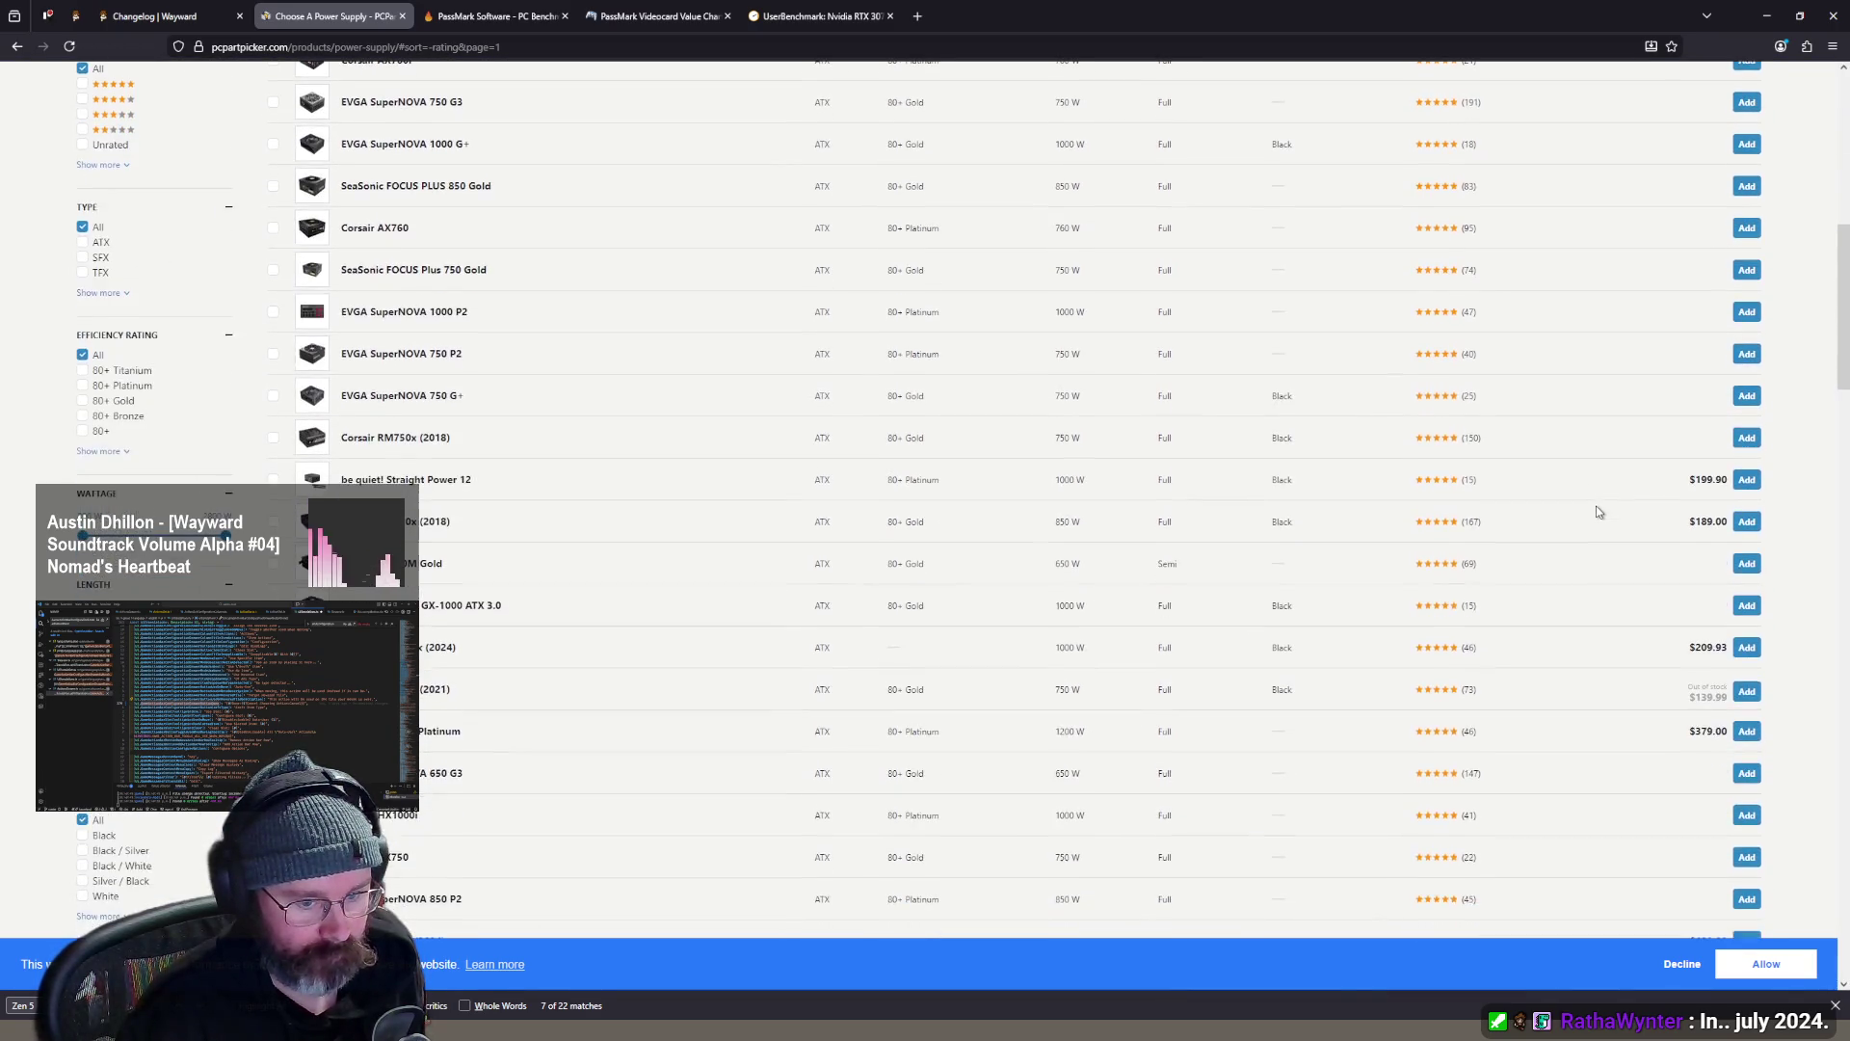
scroll(1578, 540, "down", 3)
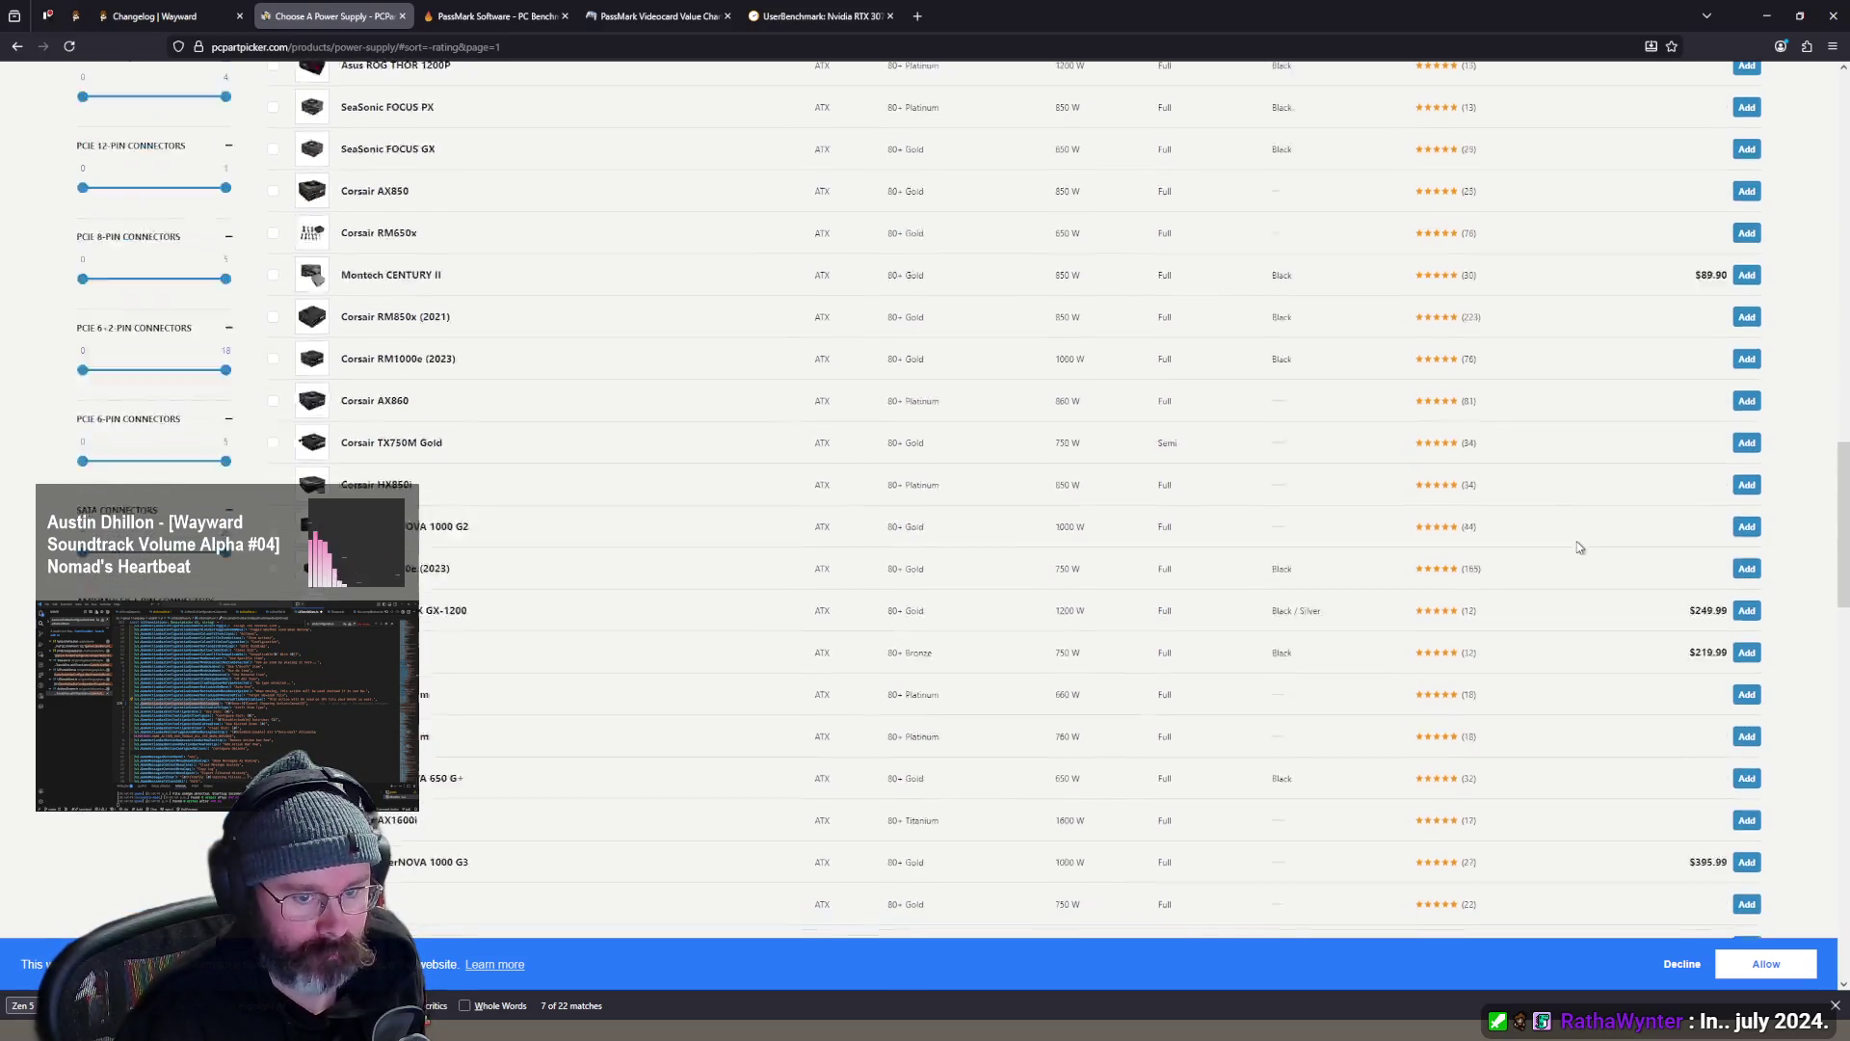
scroll(1577, 541, "up", 2)
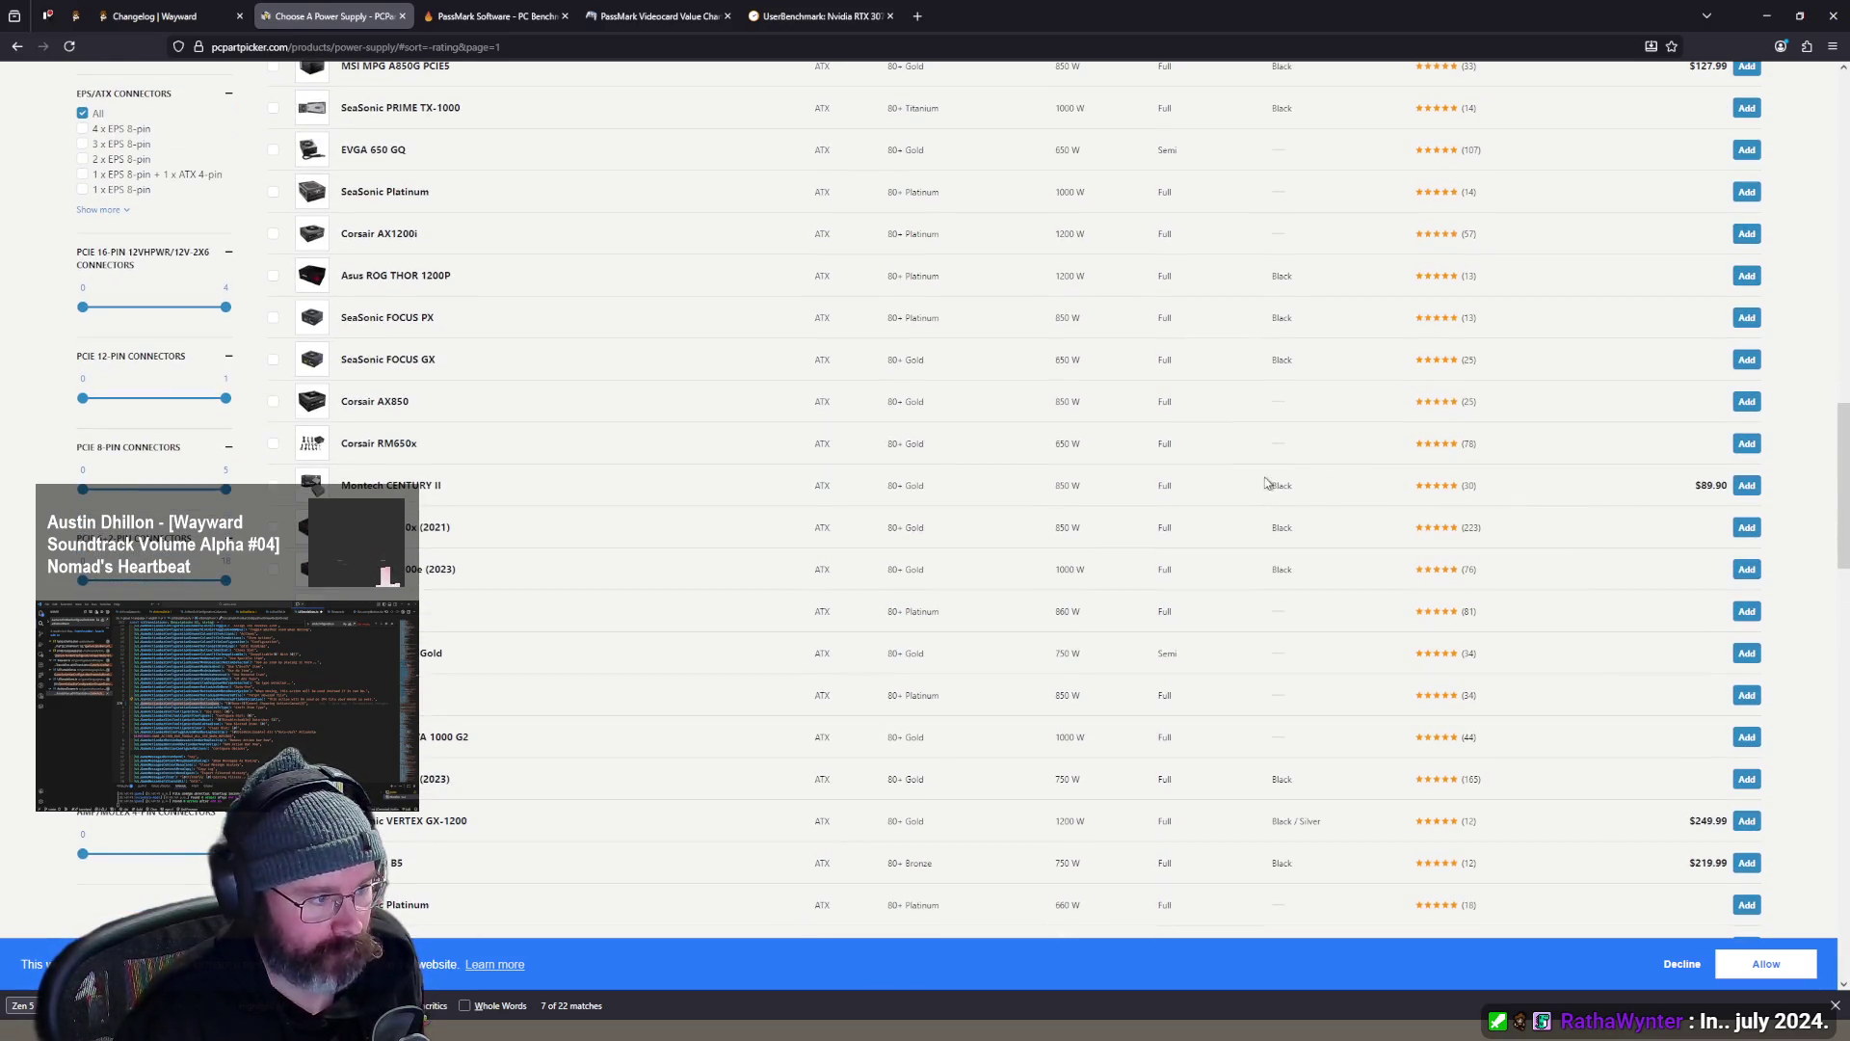
scroll(1534, 496, "down", 3)
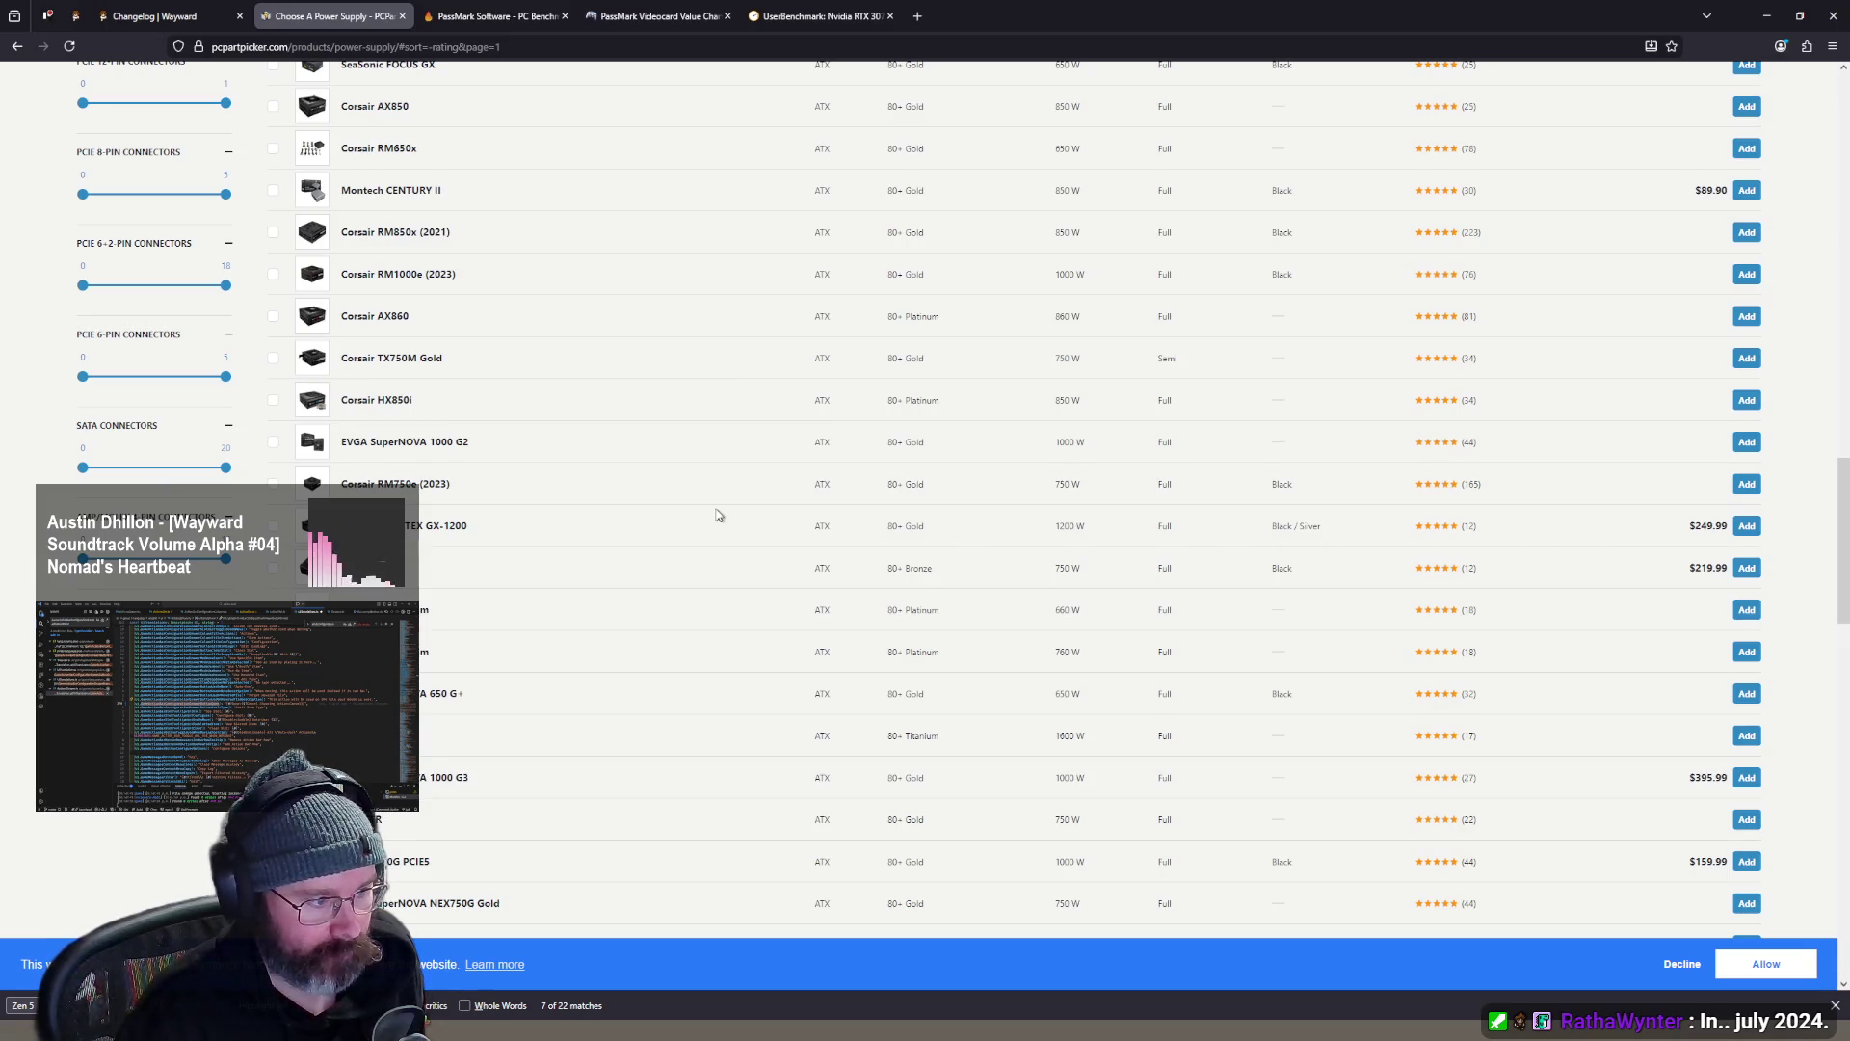
scroll(1540, 501, "down", 2)
scroll(1459, 562, "down", 2)
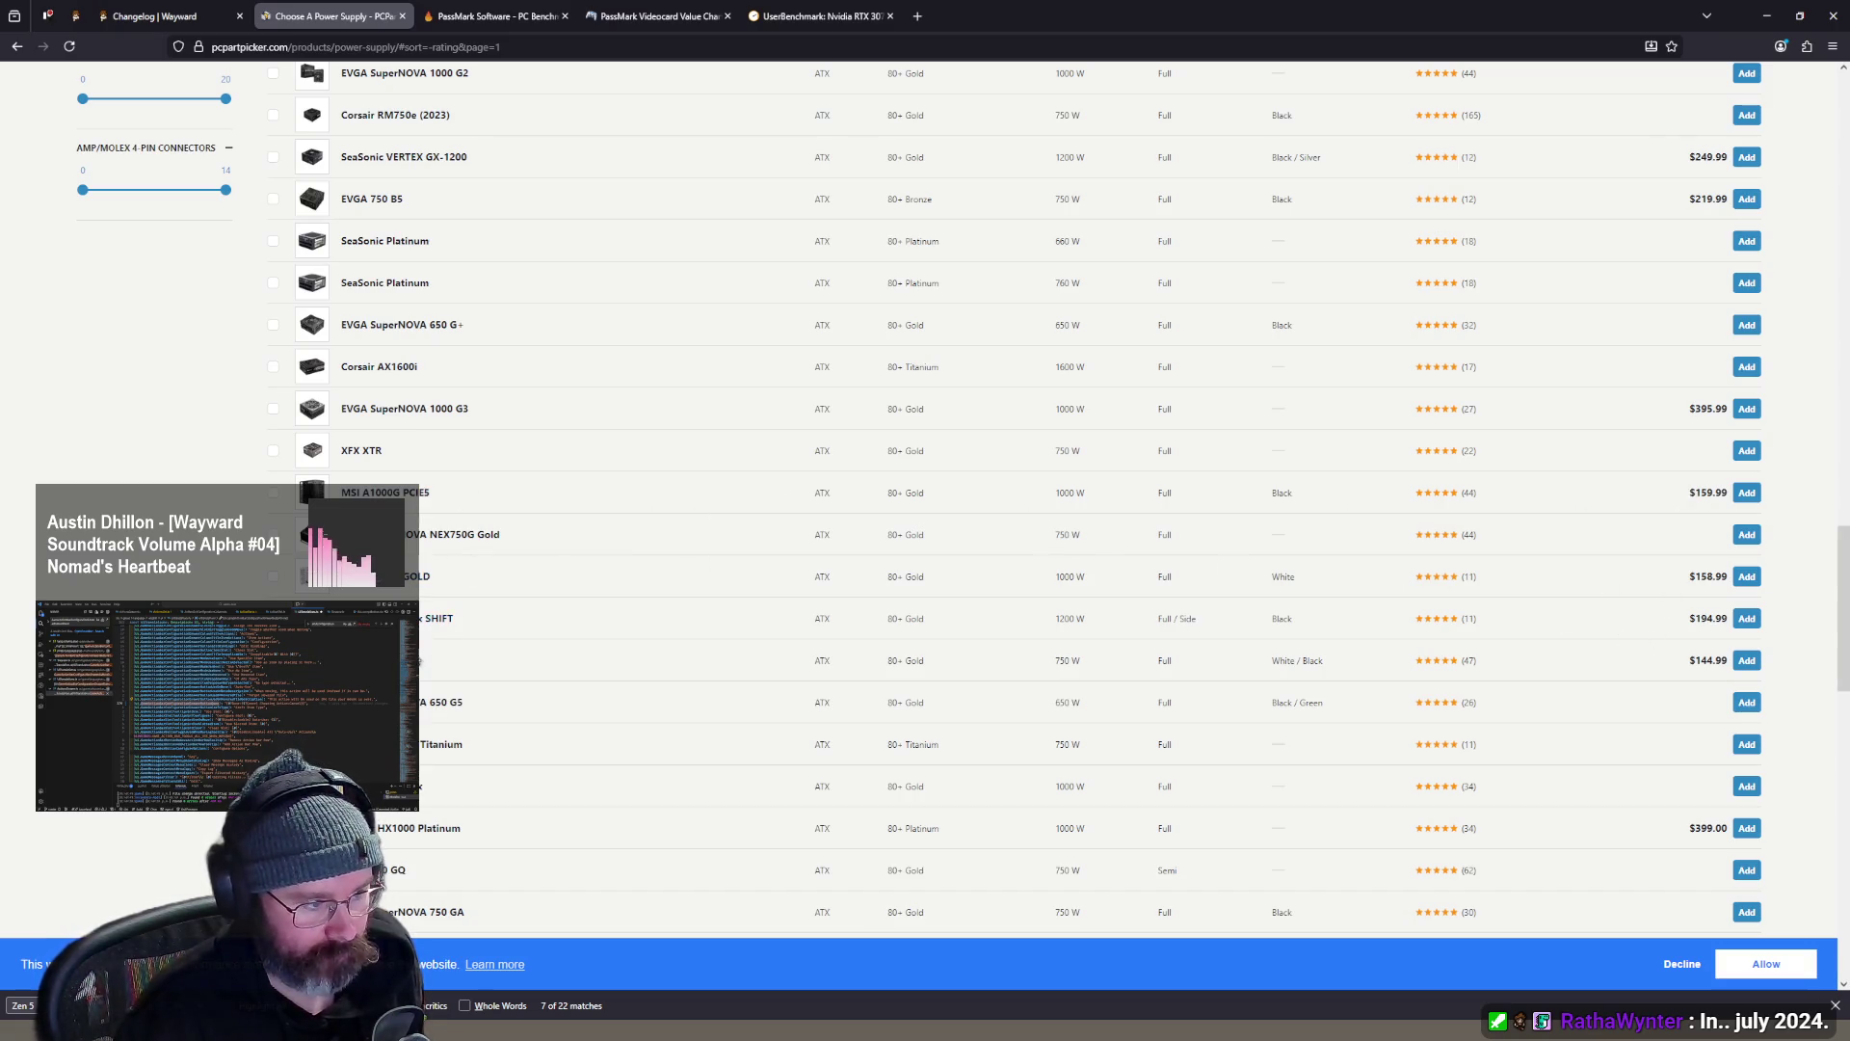
scroll(1342, 611, "down", 5)
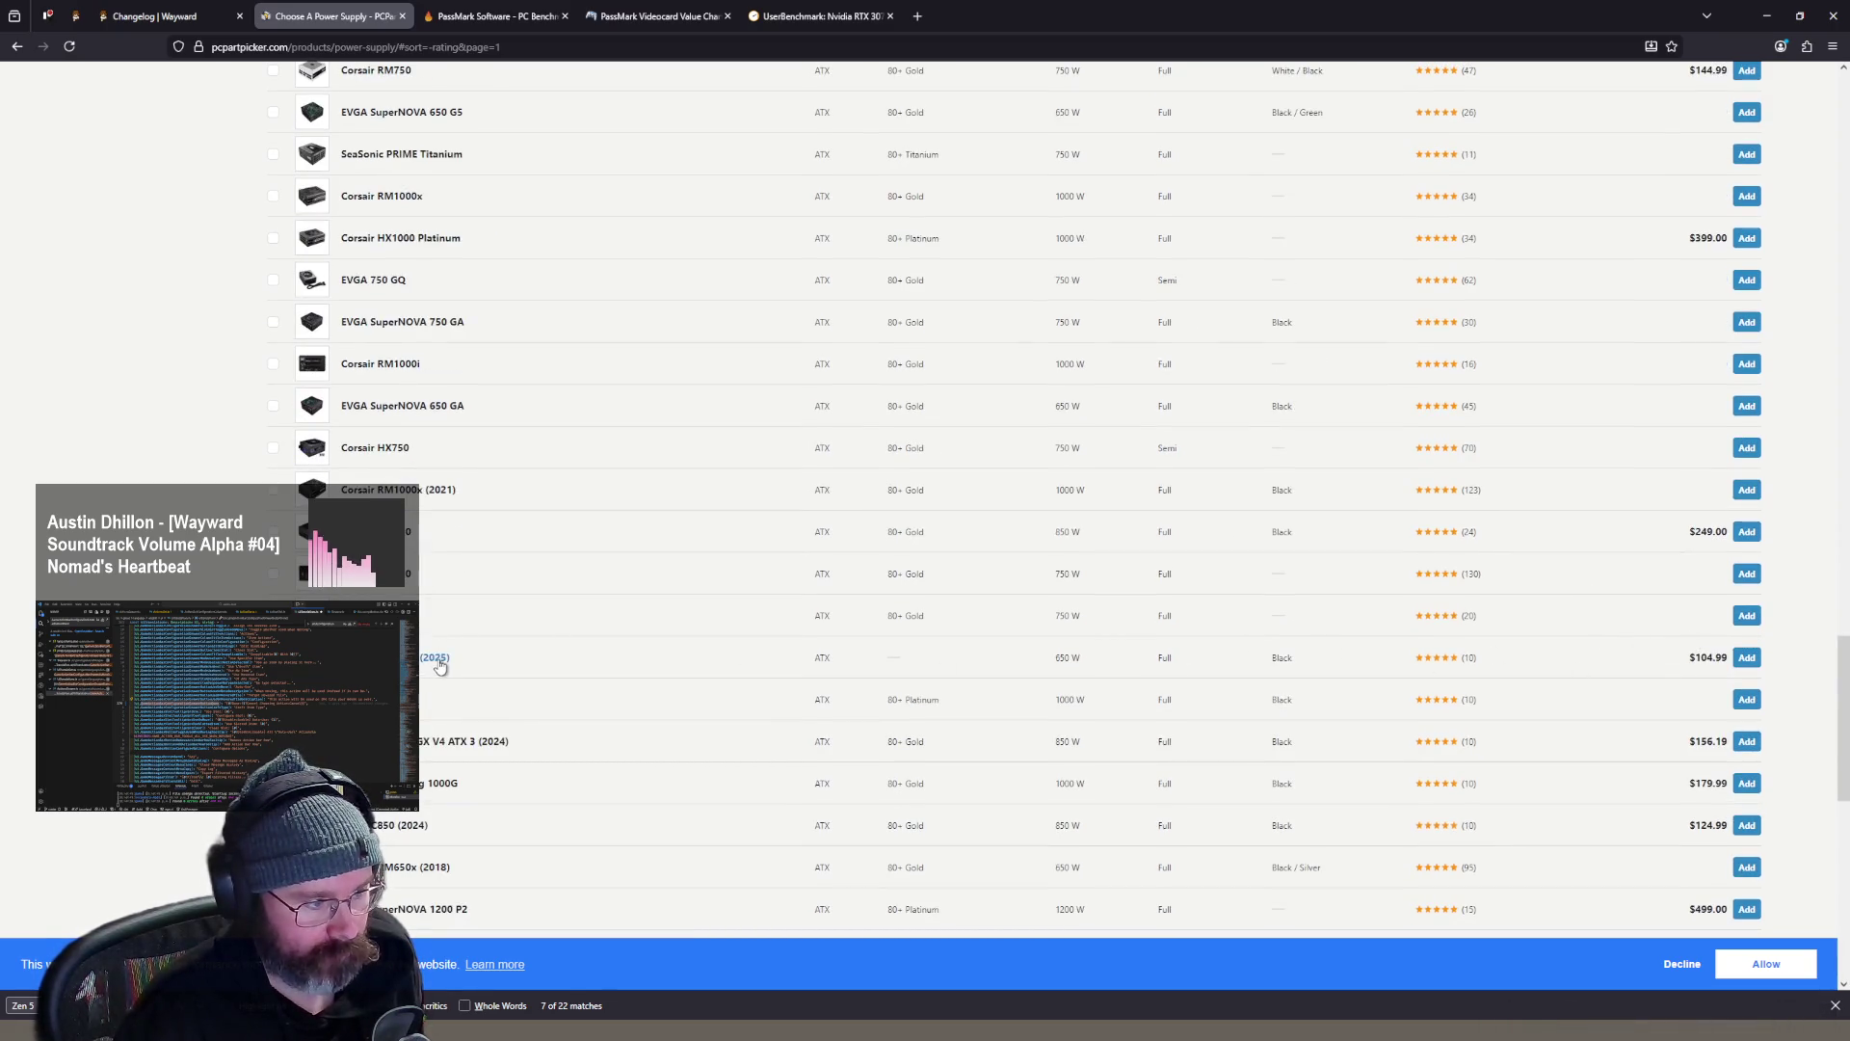
scroll(1402, 685, "up", 10)
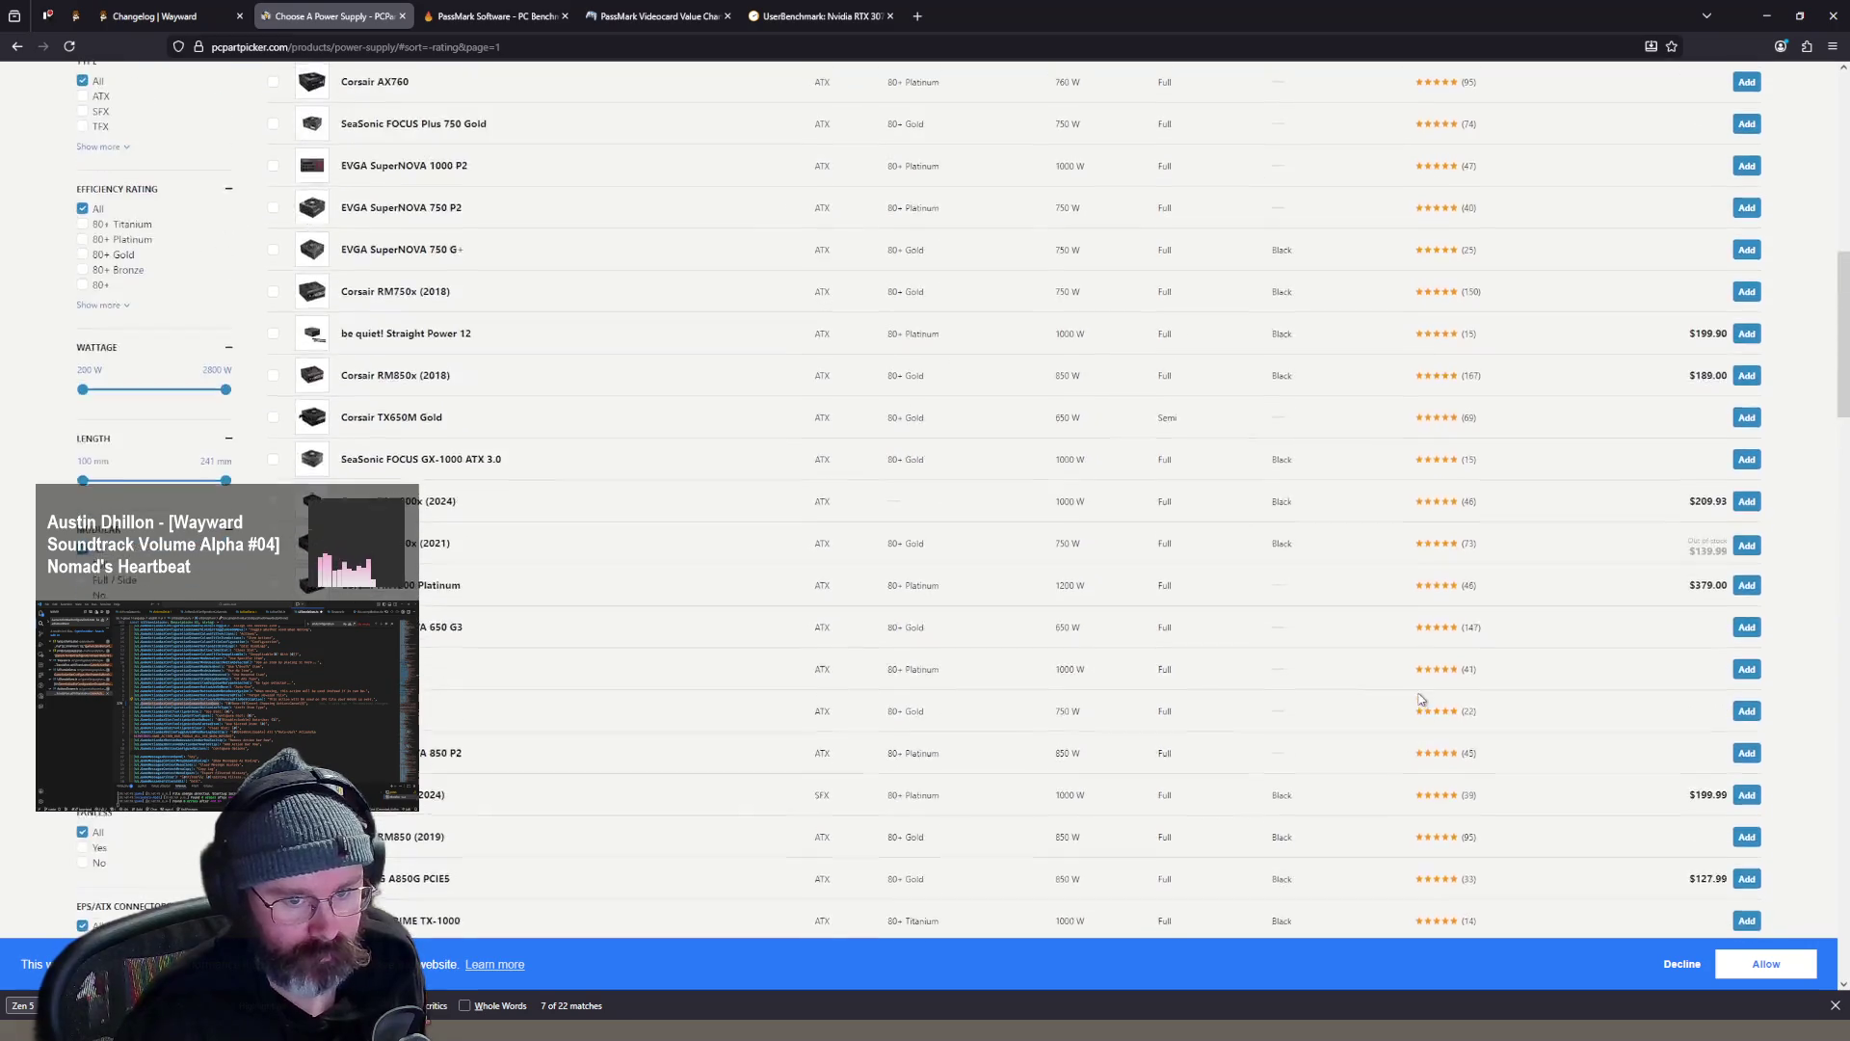
left_click(1746, 336)
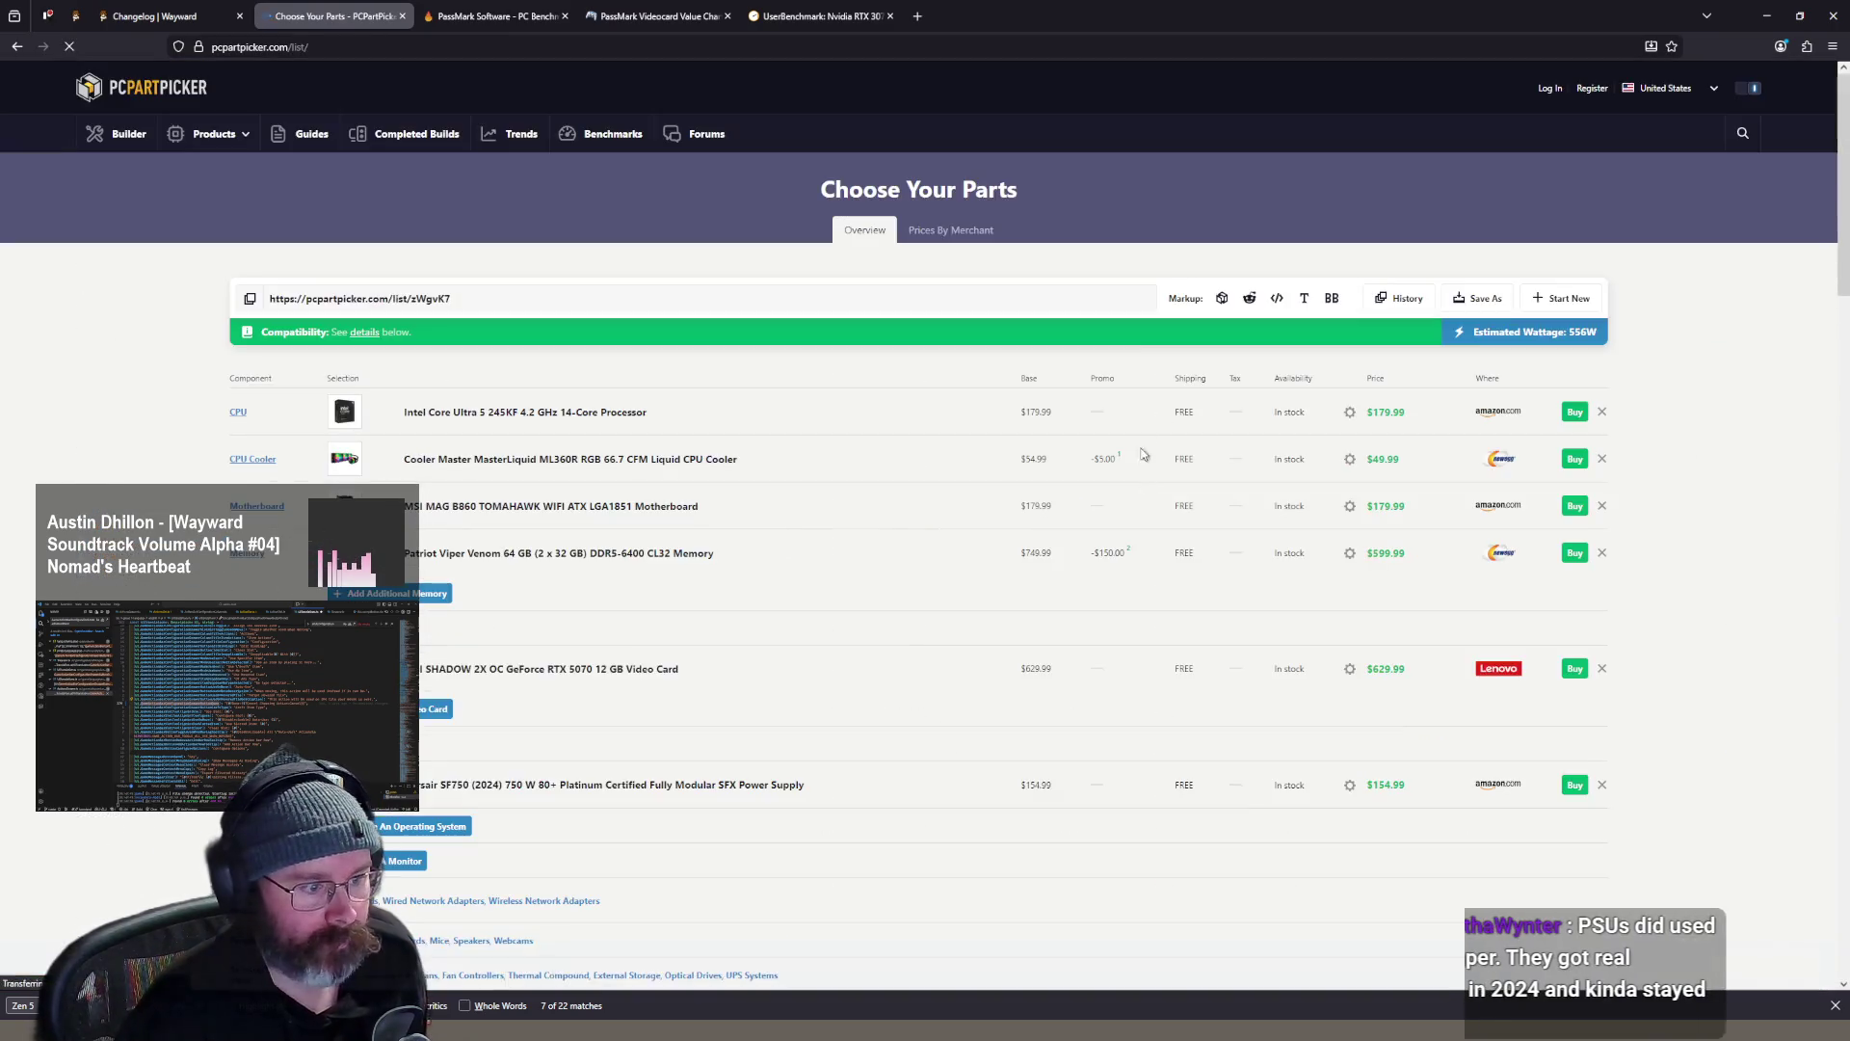
- Sort the case list by price, cheapest first
scroll(743, 379, "down", 2)
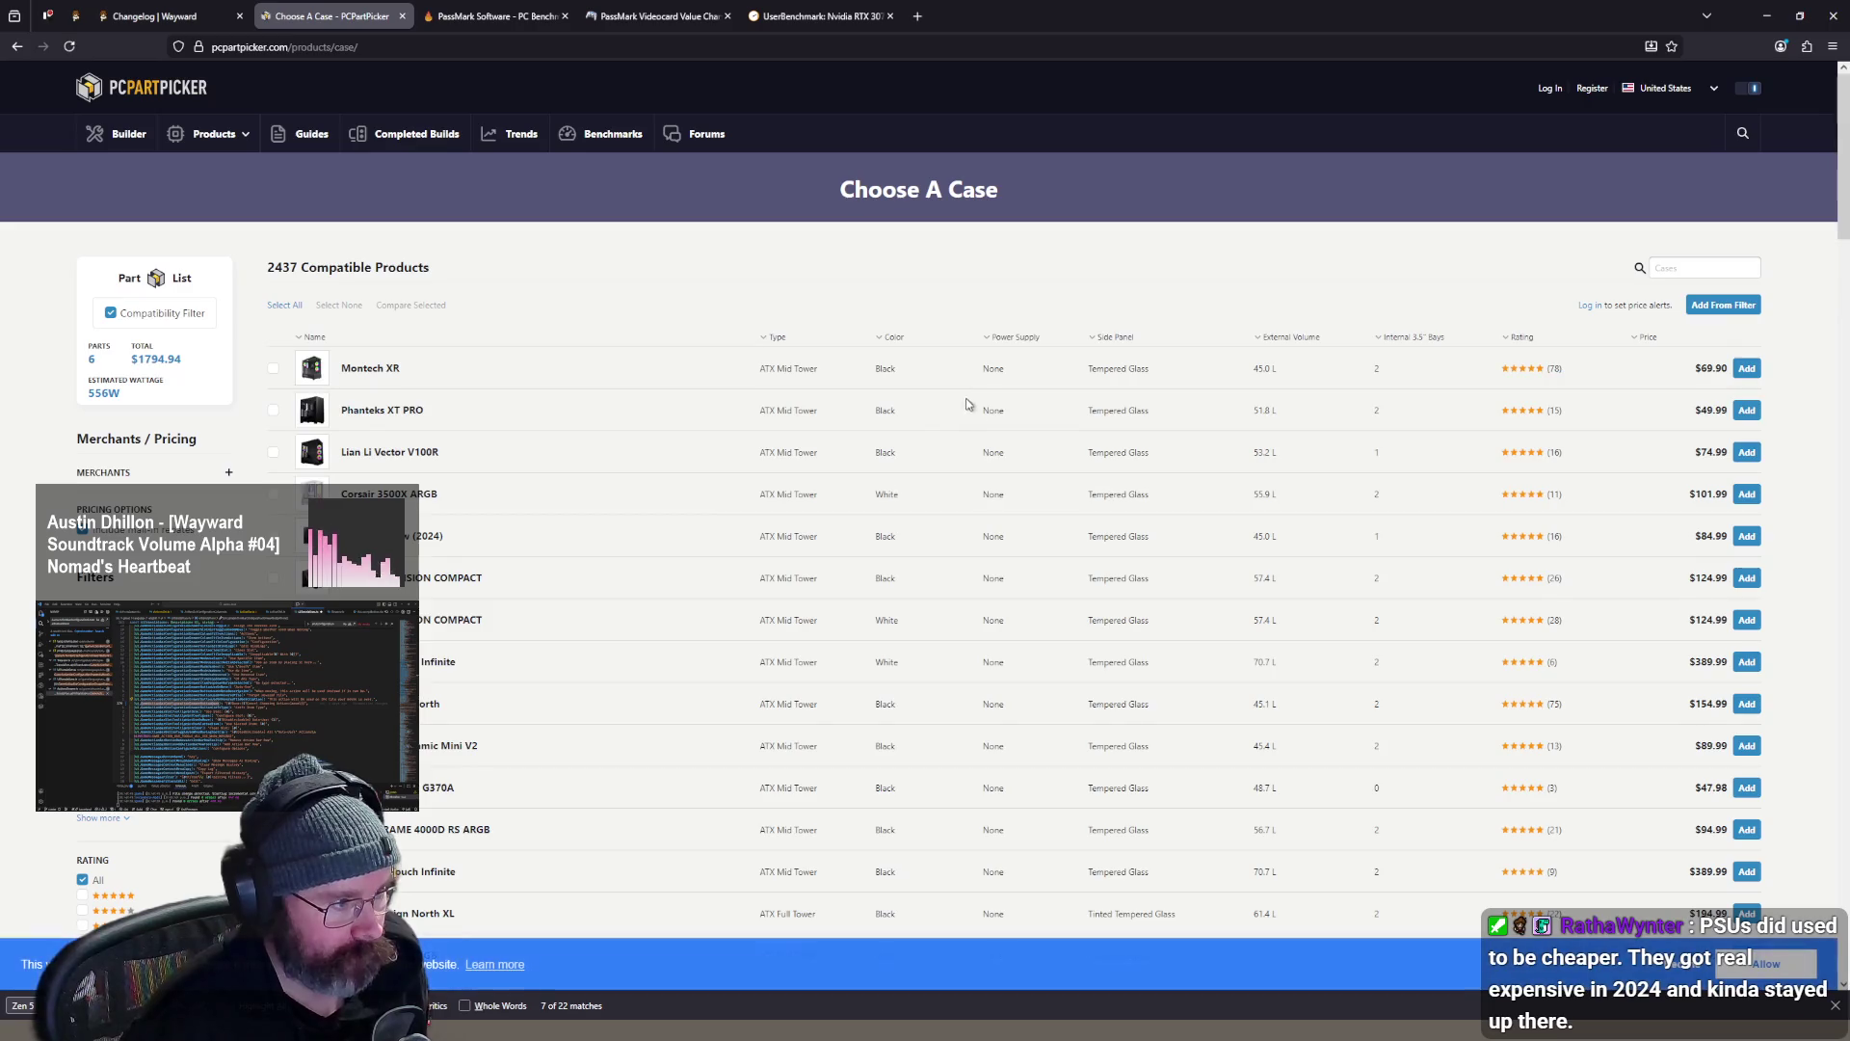
left_click(1650, 338)
left_click(1650, 338)
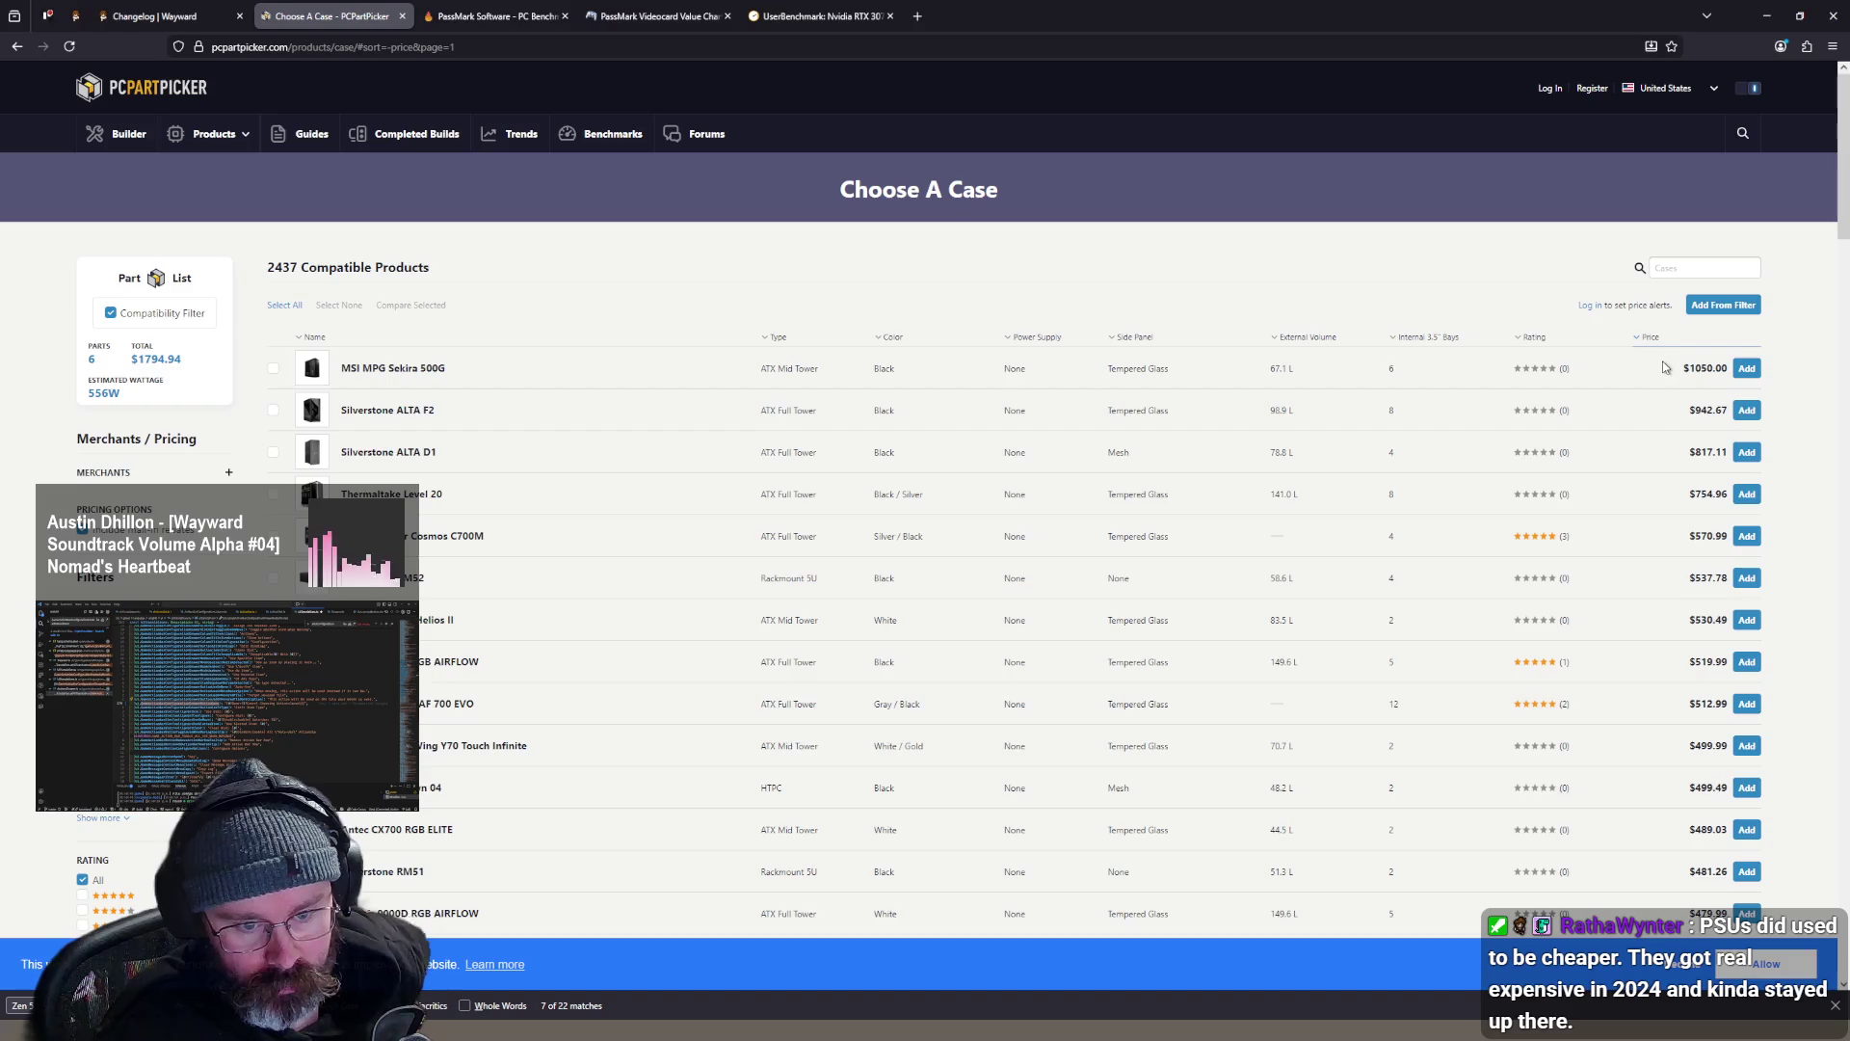
left_click(1667, 339)
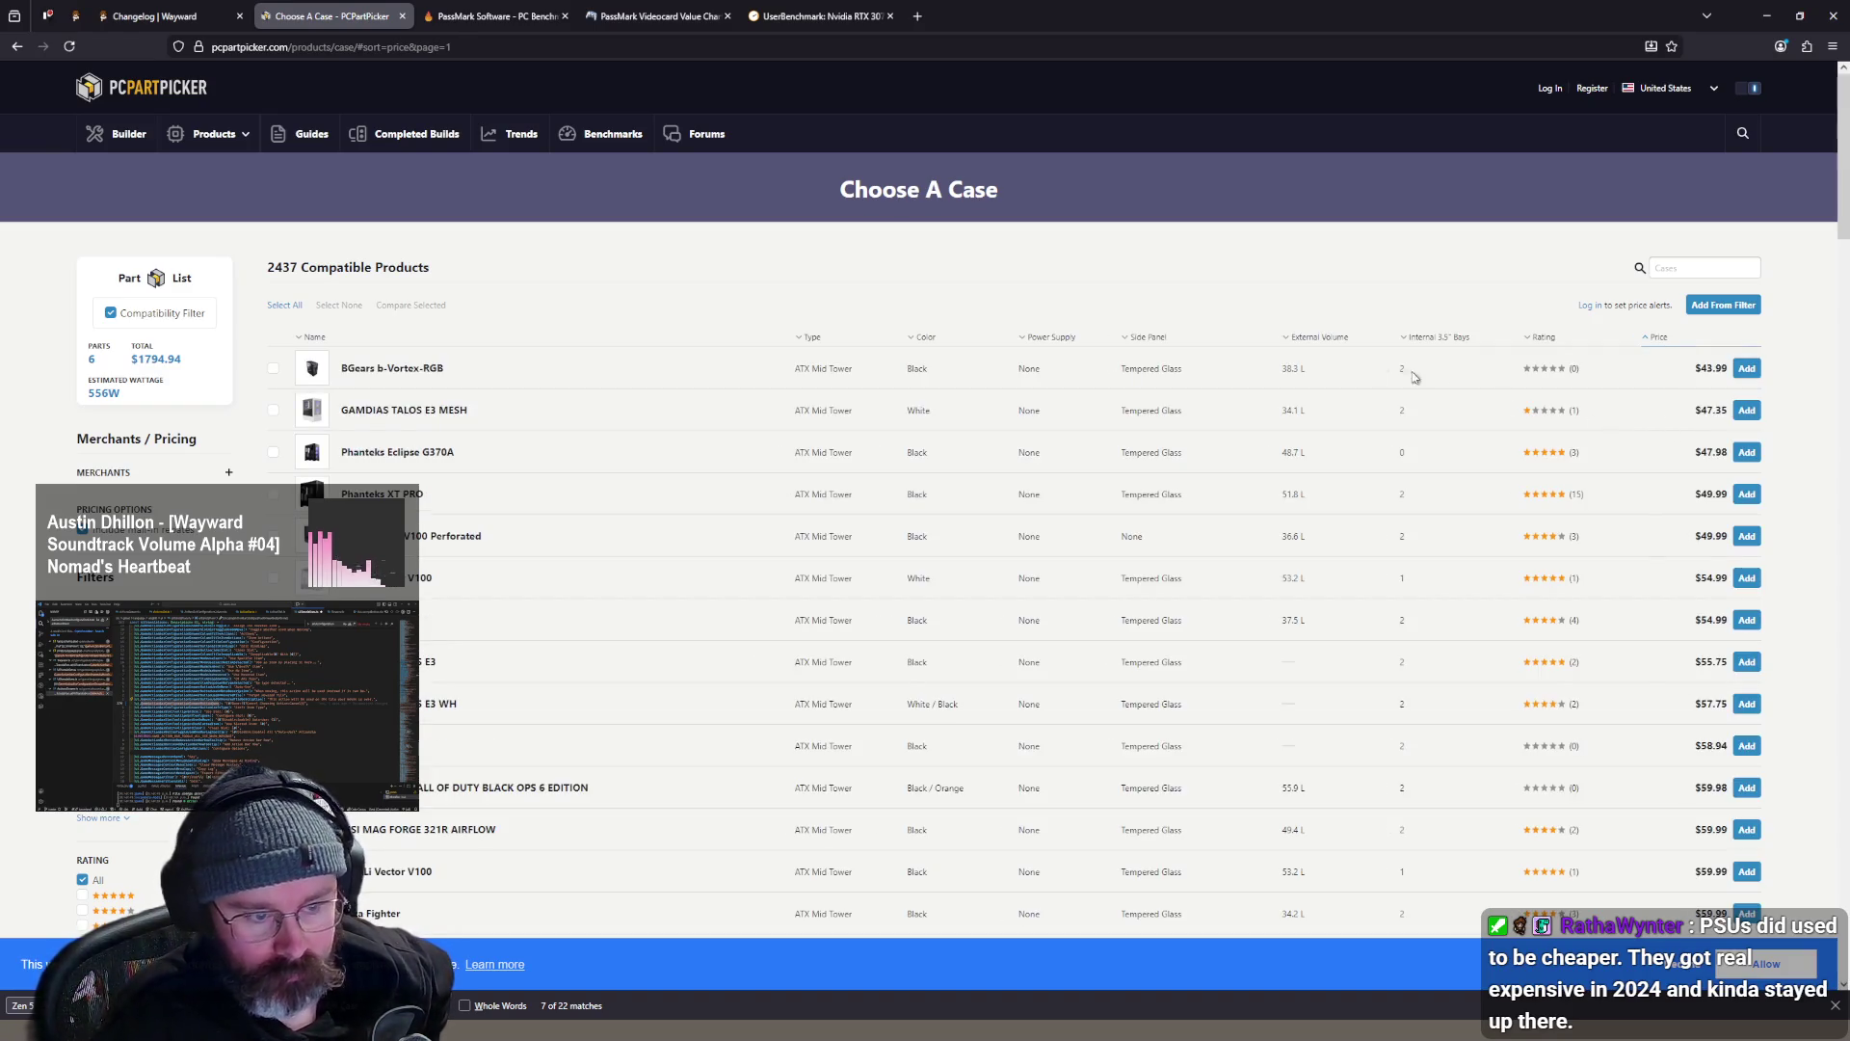
- Preview the BGears b-Vortex-RGB and GAMDIAS TALOS E3 MESH case pages, then close them
middle_click(391, 375)
key("ctrl+Tab")
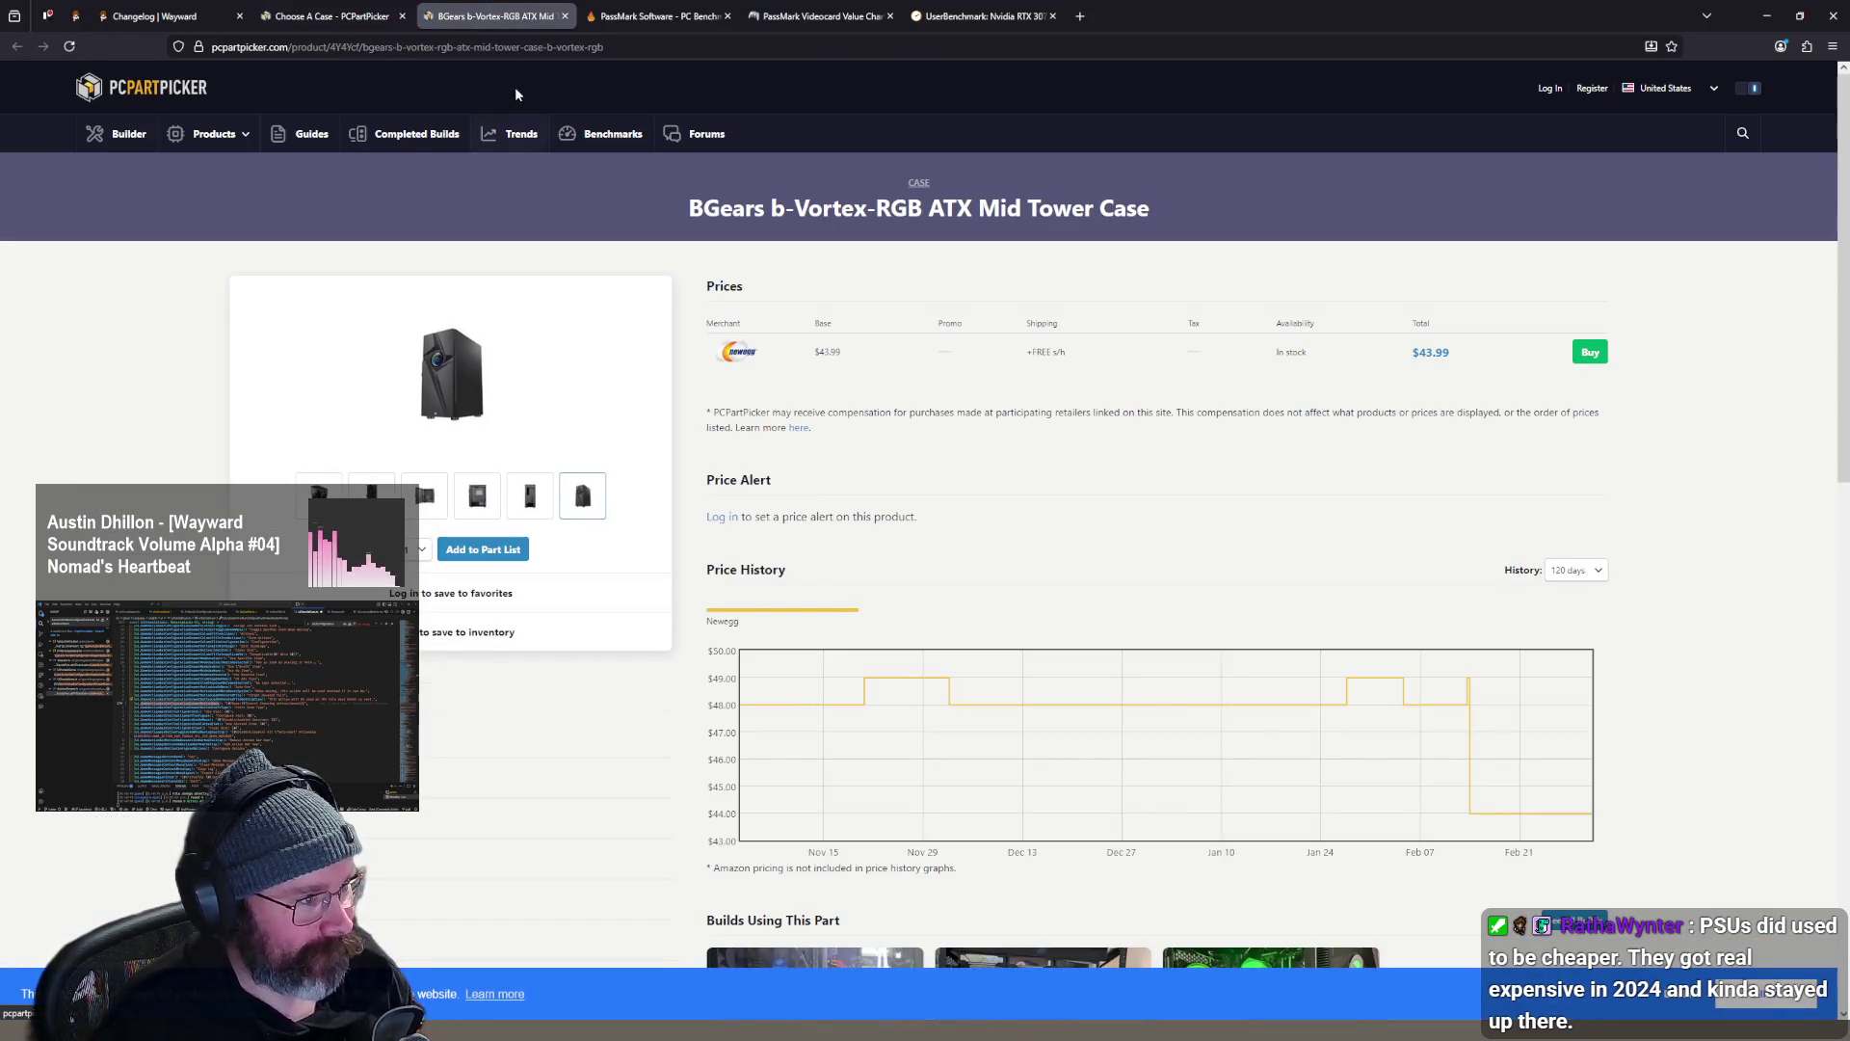
middle_click(509, 21)
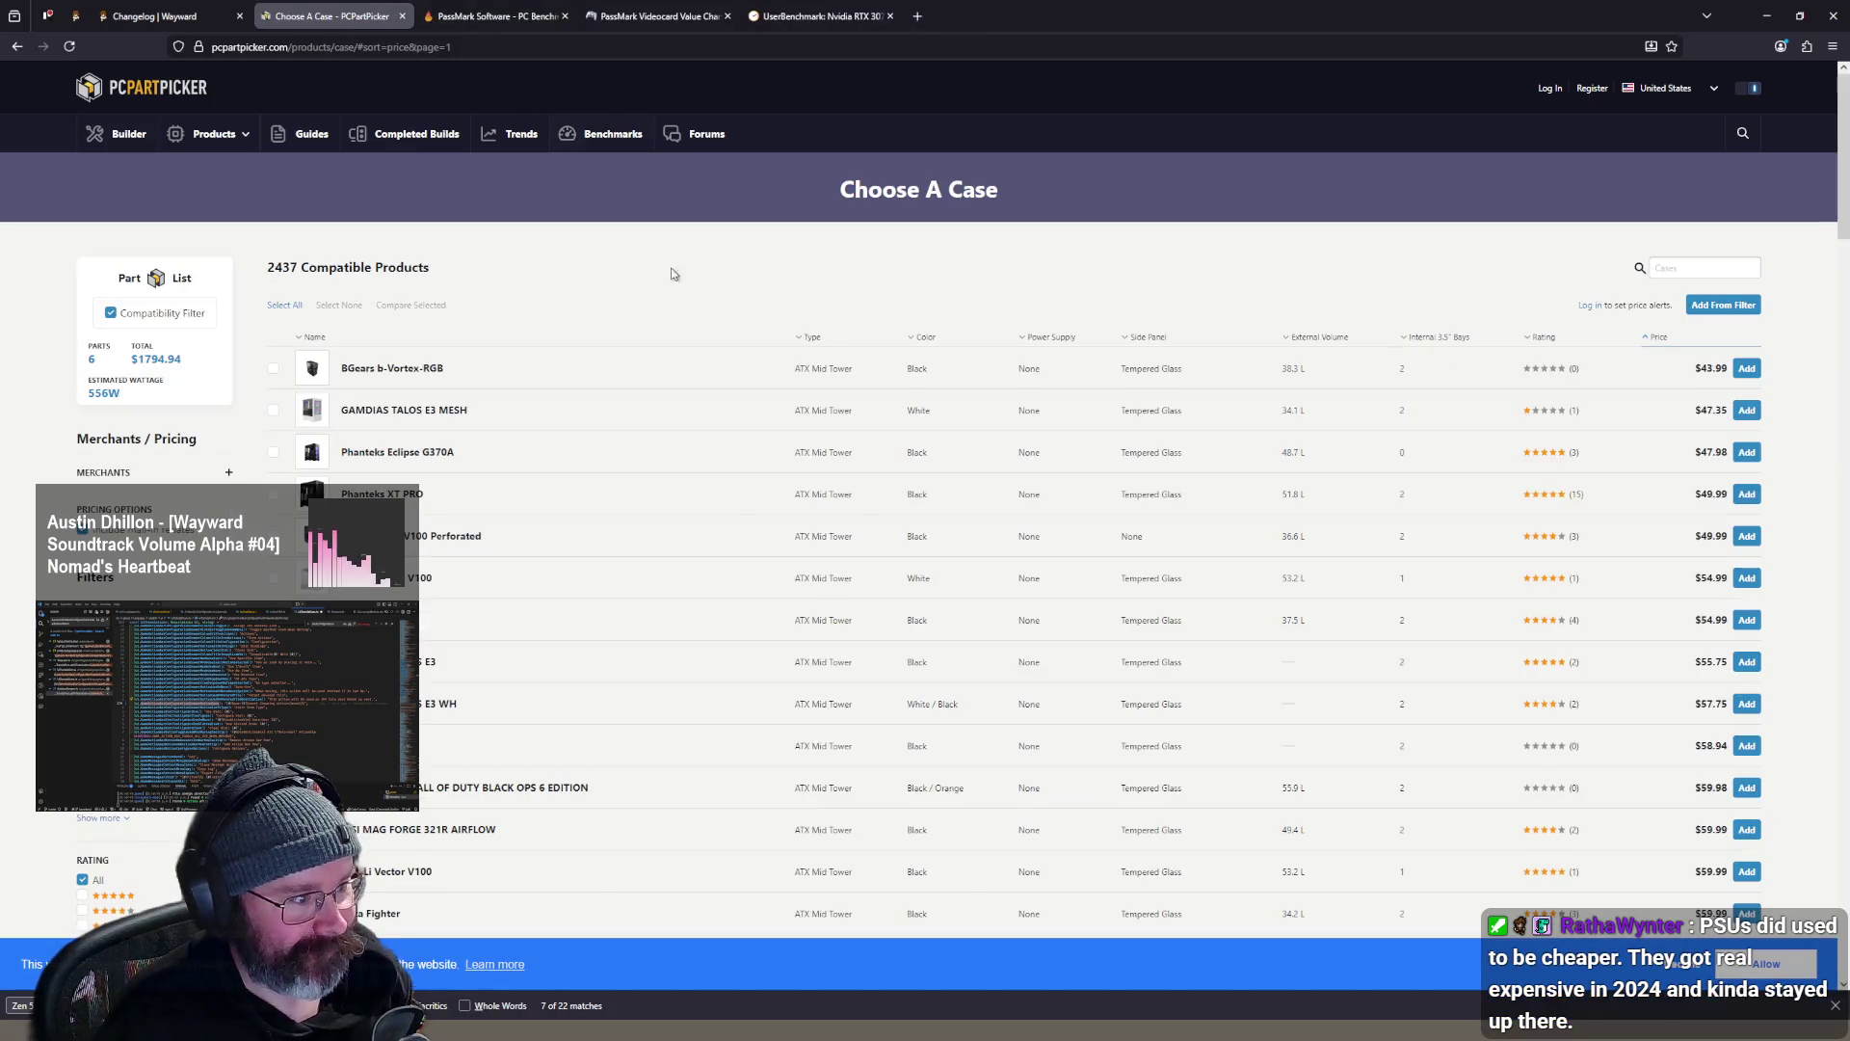
middle_click(412, 410)
left_click(511, 17)
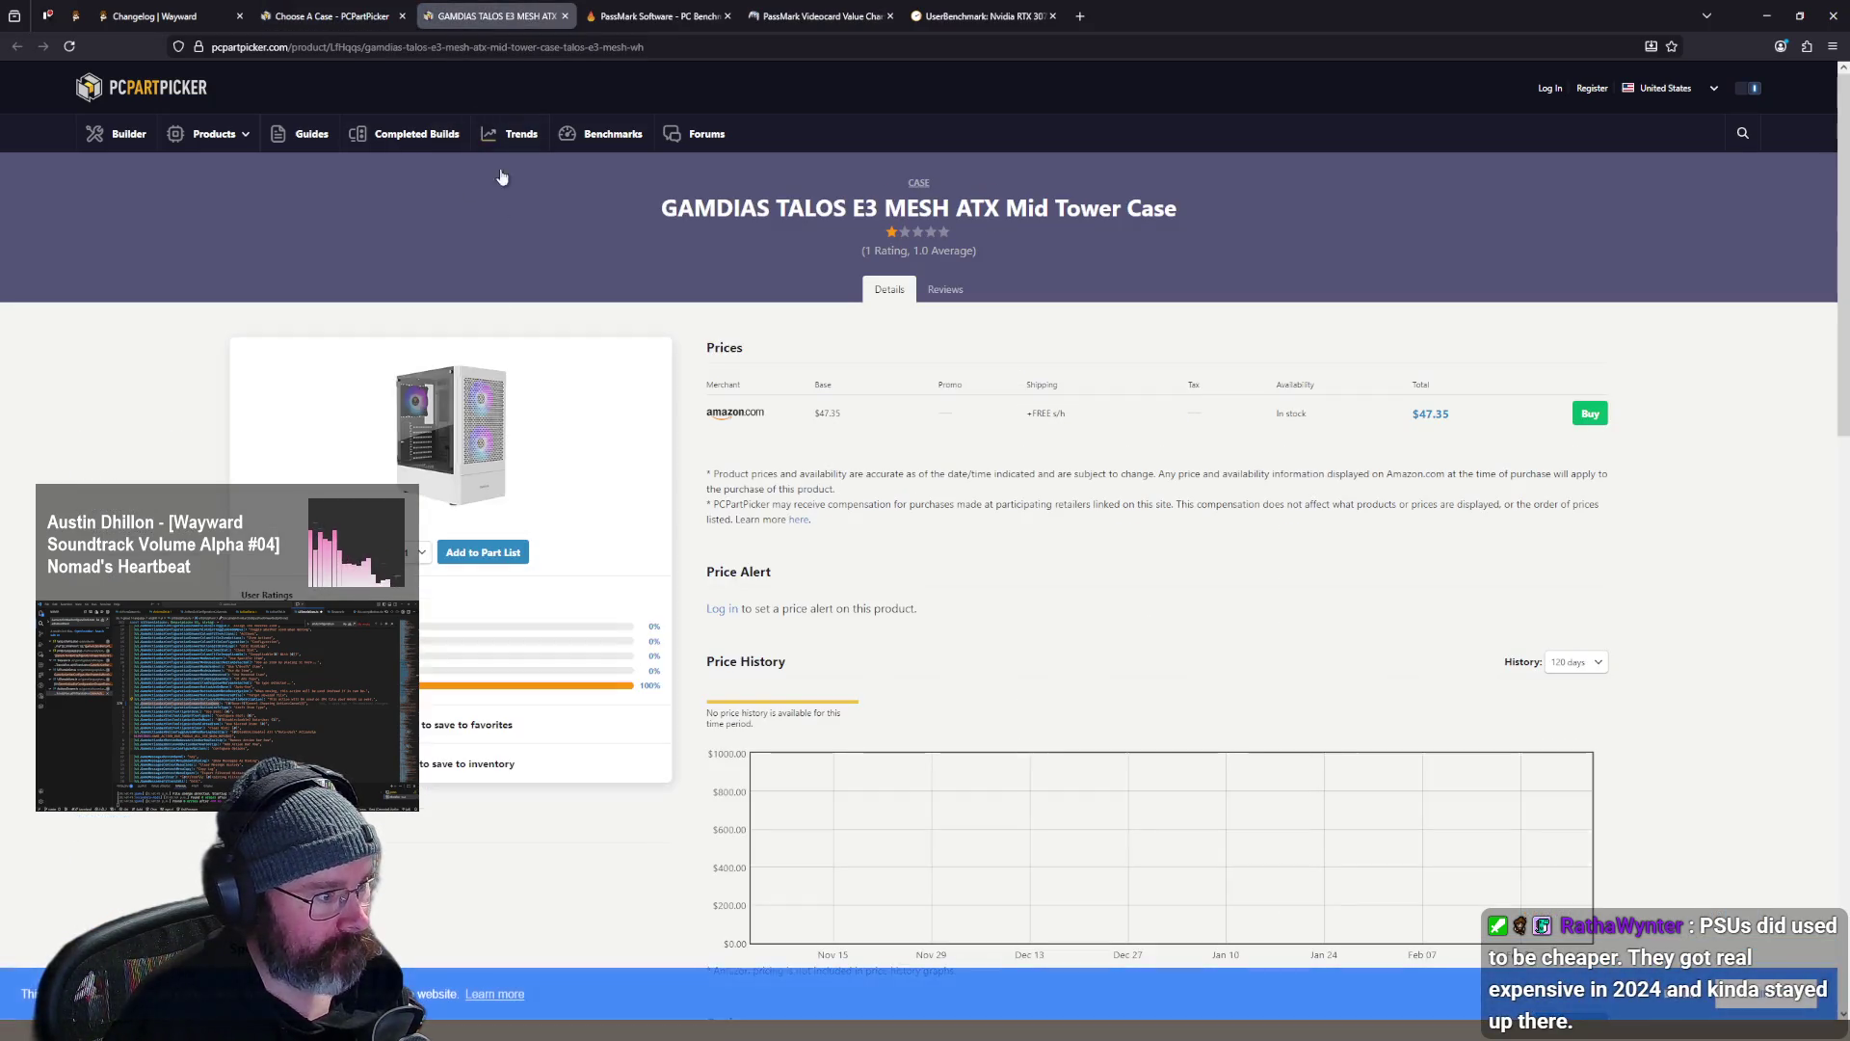
left_click(461, 424)
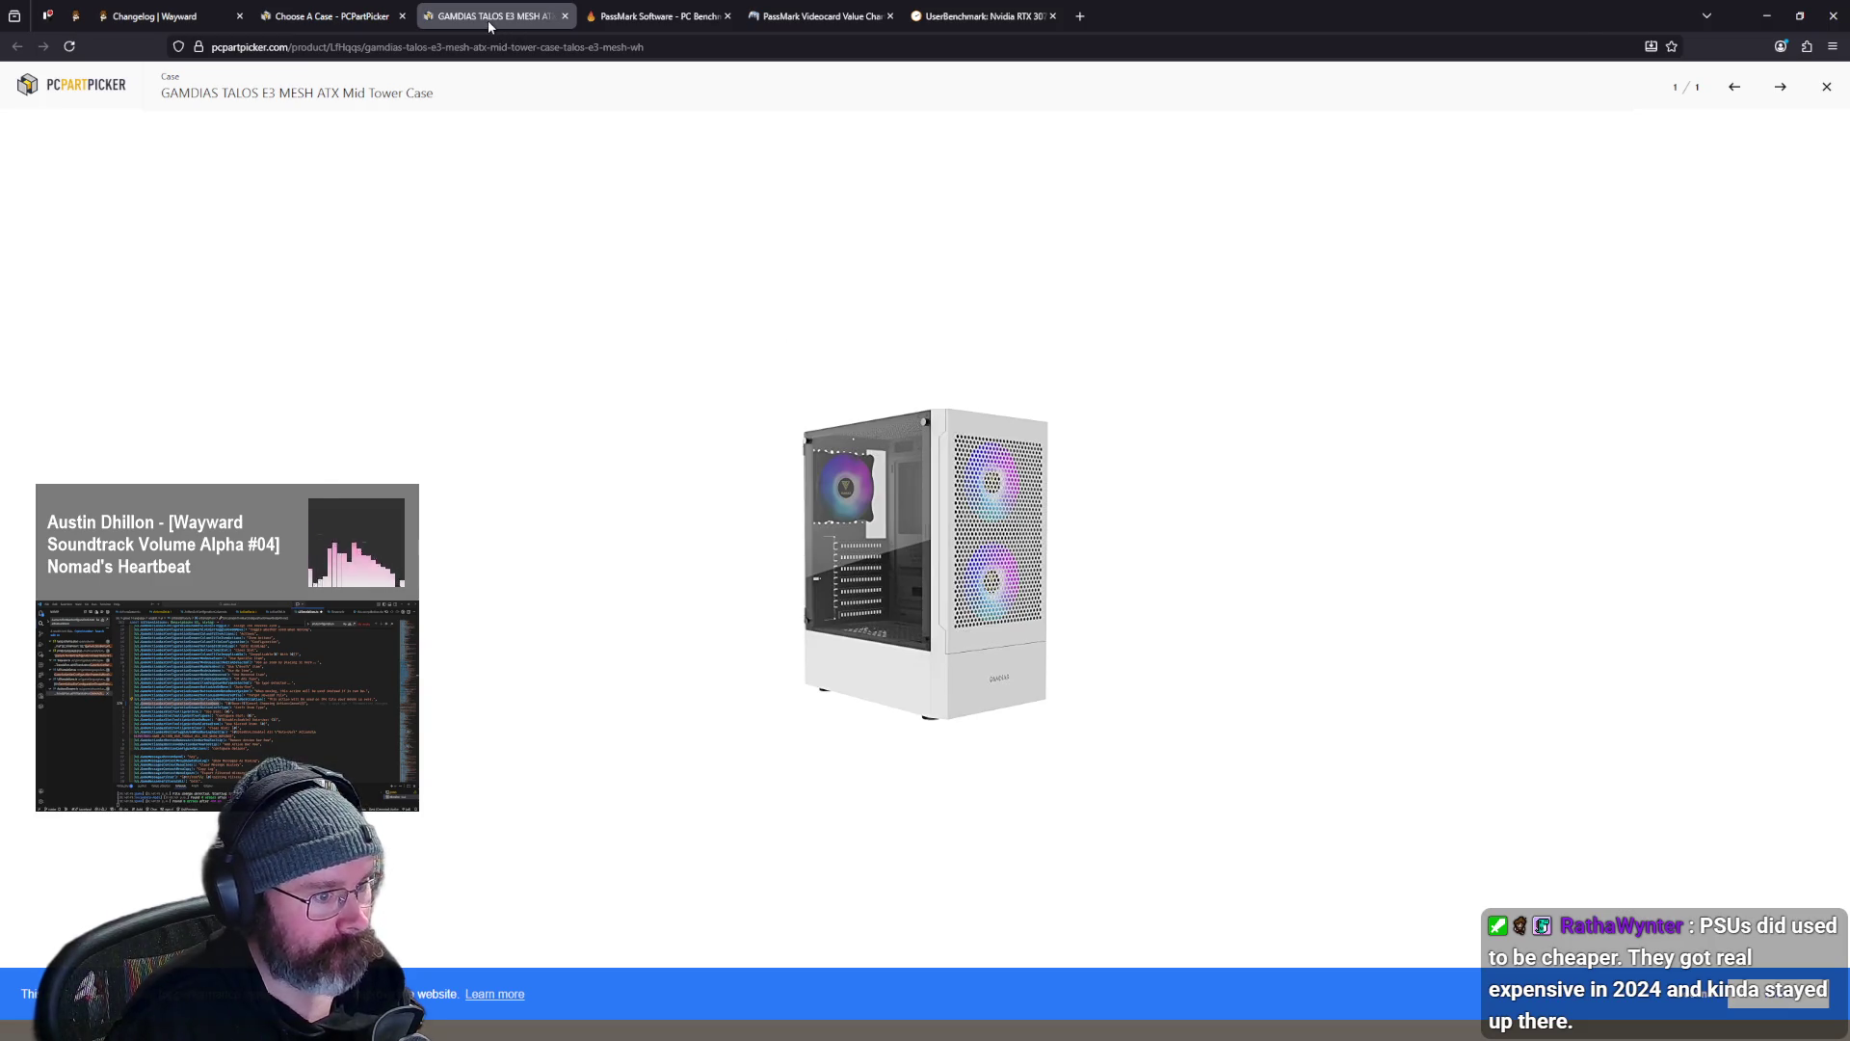
left_click(564, 17)
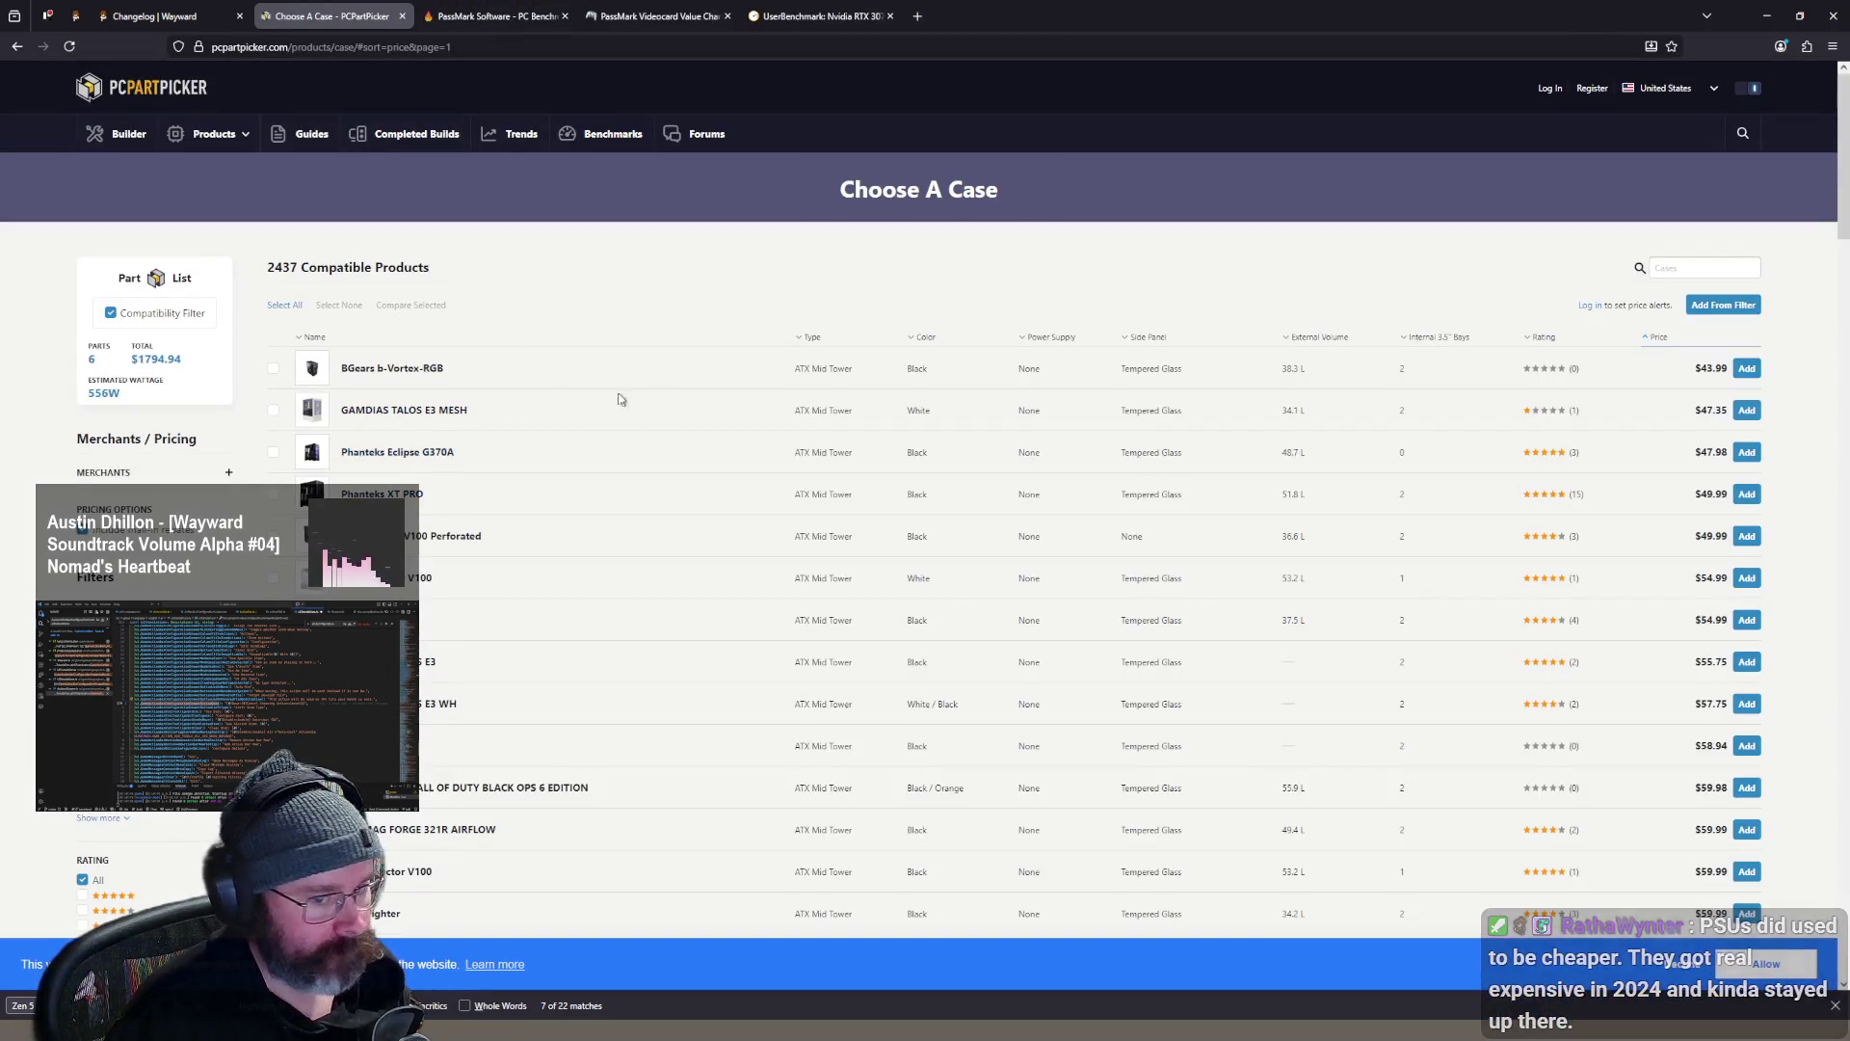
- Add the $54.99 Lian Li Vector V100 case and view its product photo full size
scroll(1742, 489, "down", 2)
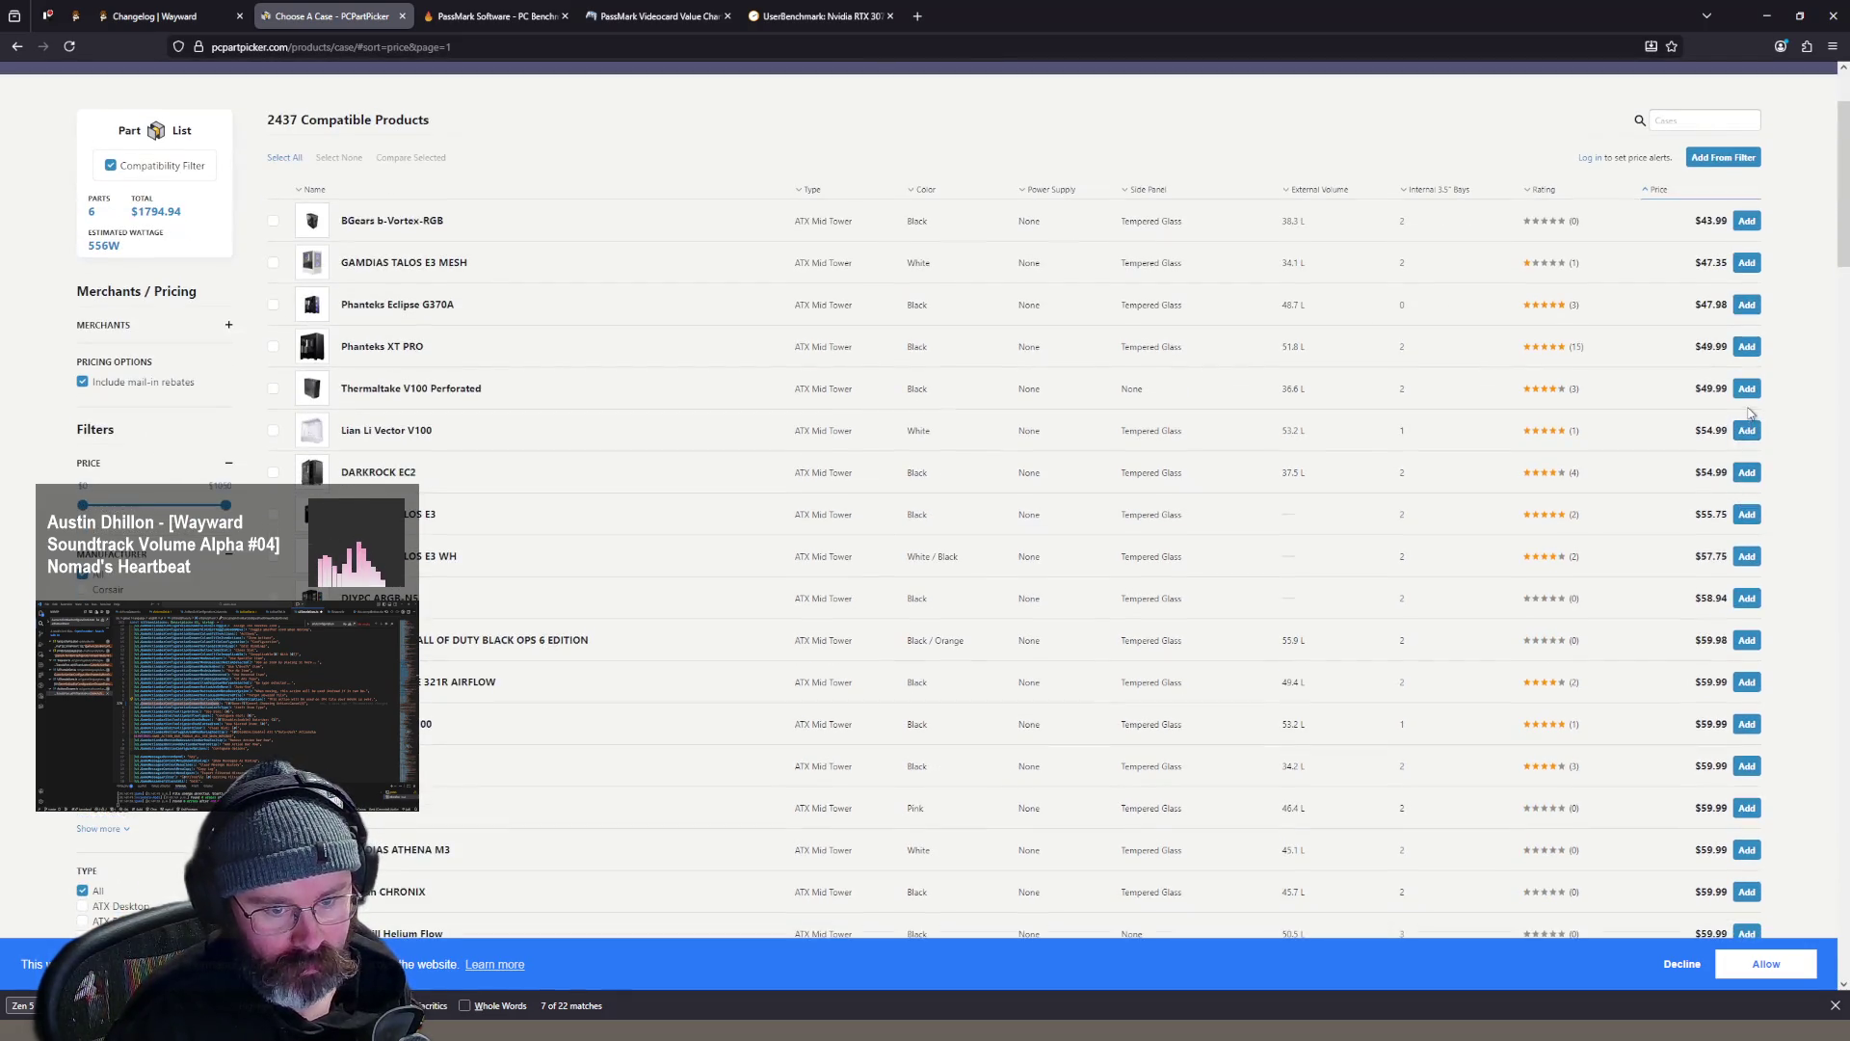
left_click(1748, 430)
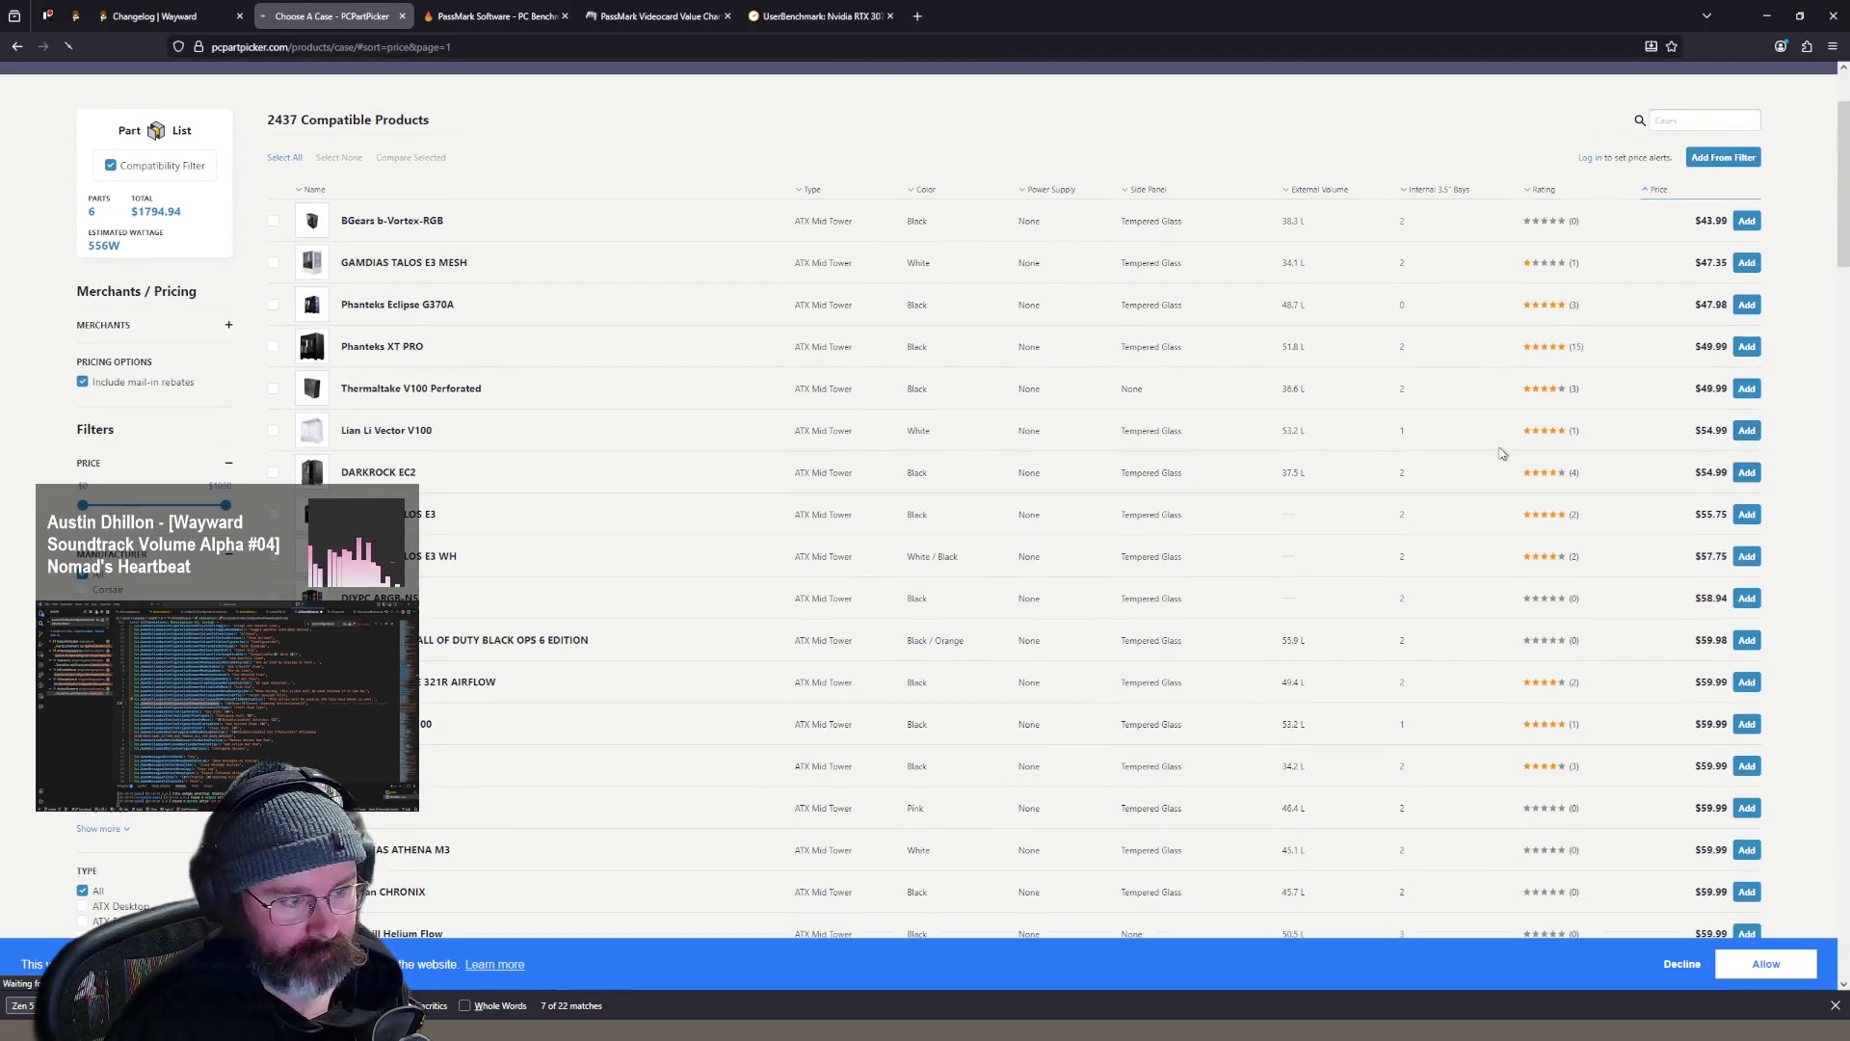
scroll(529, 644, "down", 3)
middle_click(492, 529)
key("ctrl+Tab")
left_click(479, 479)
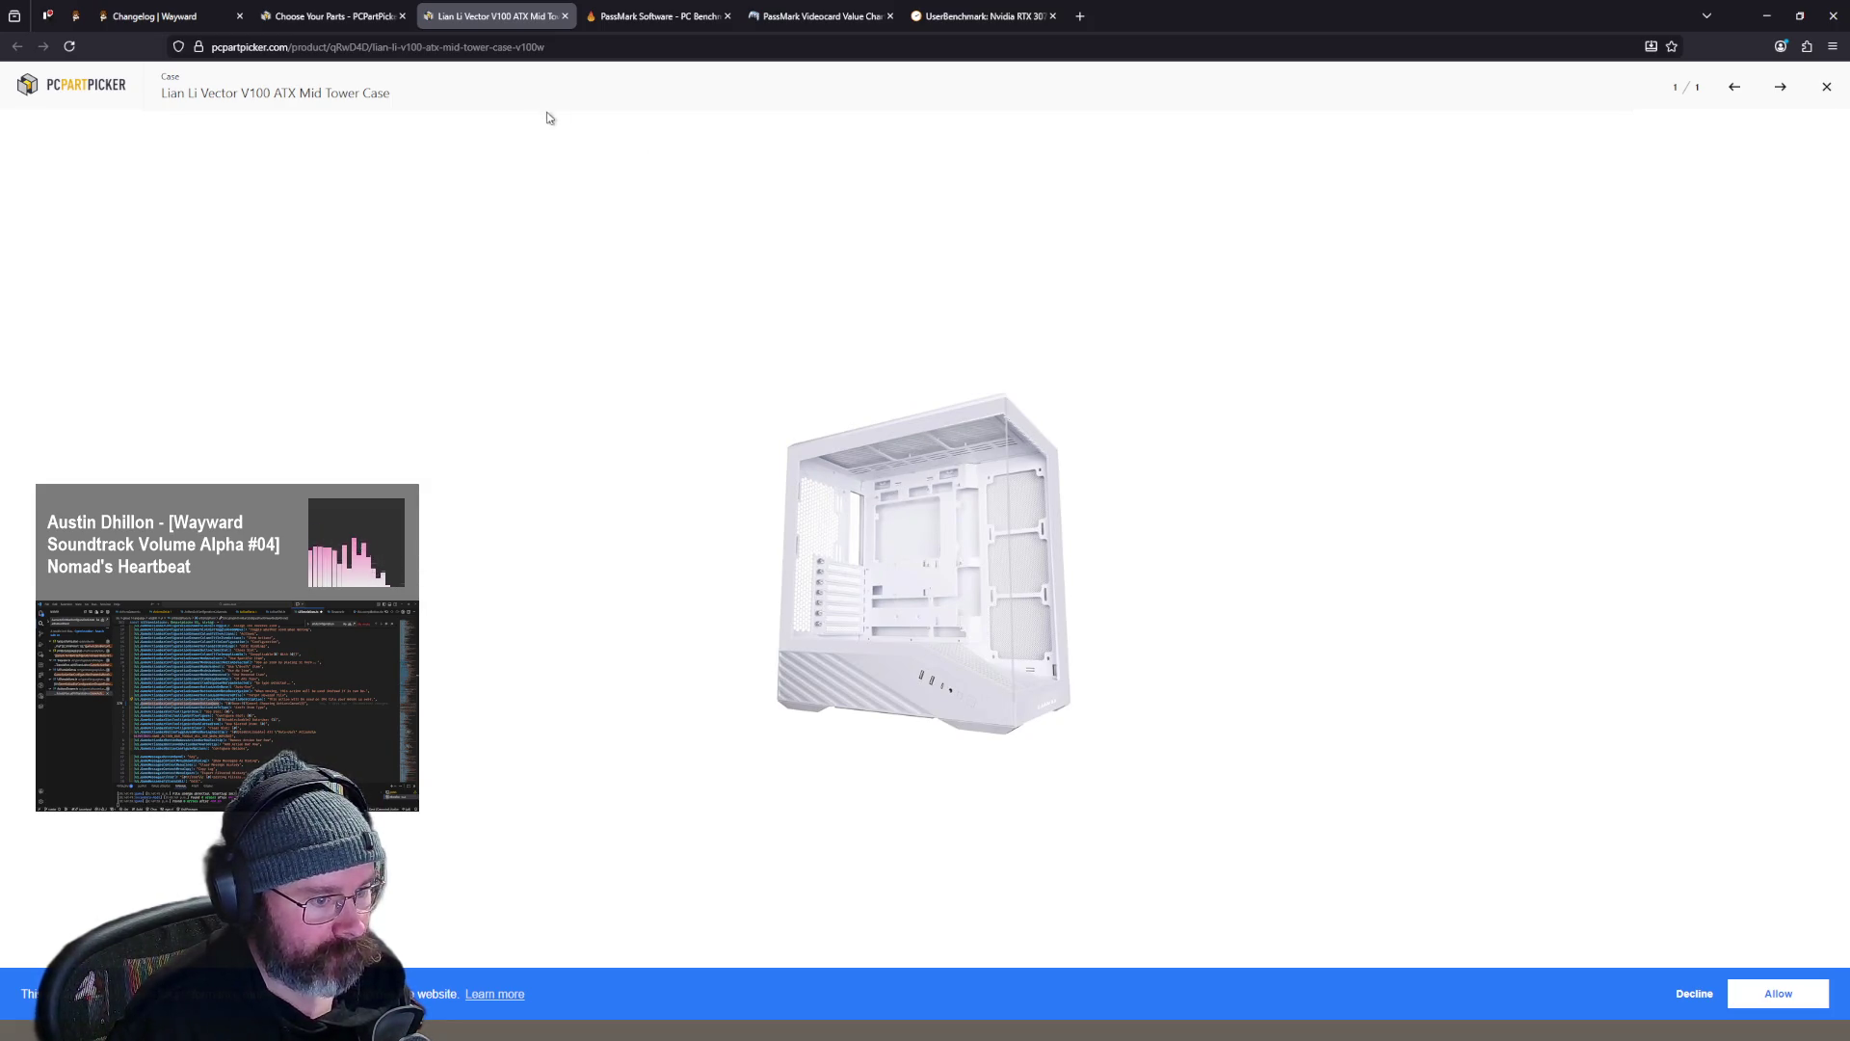
middle_click(439, 19)
scroll(730, 533, "up", 1)
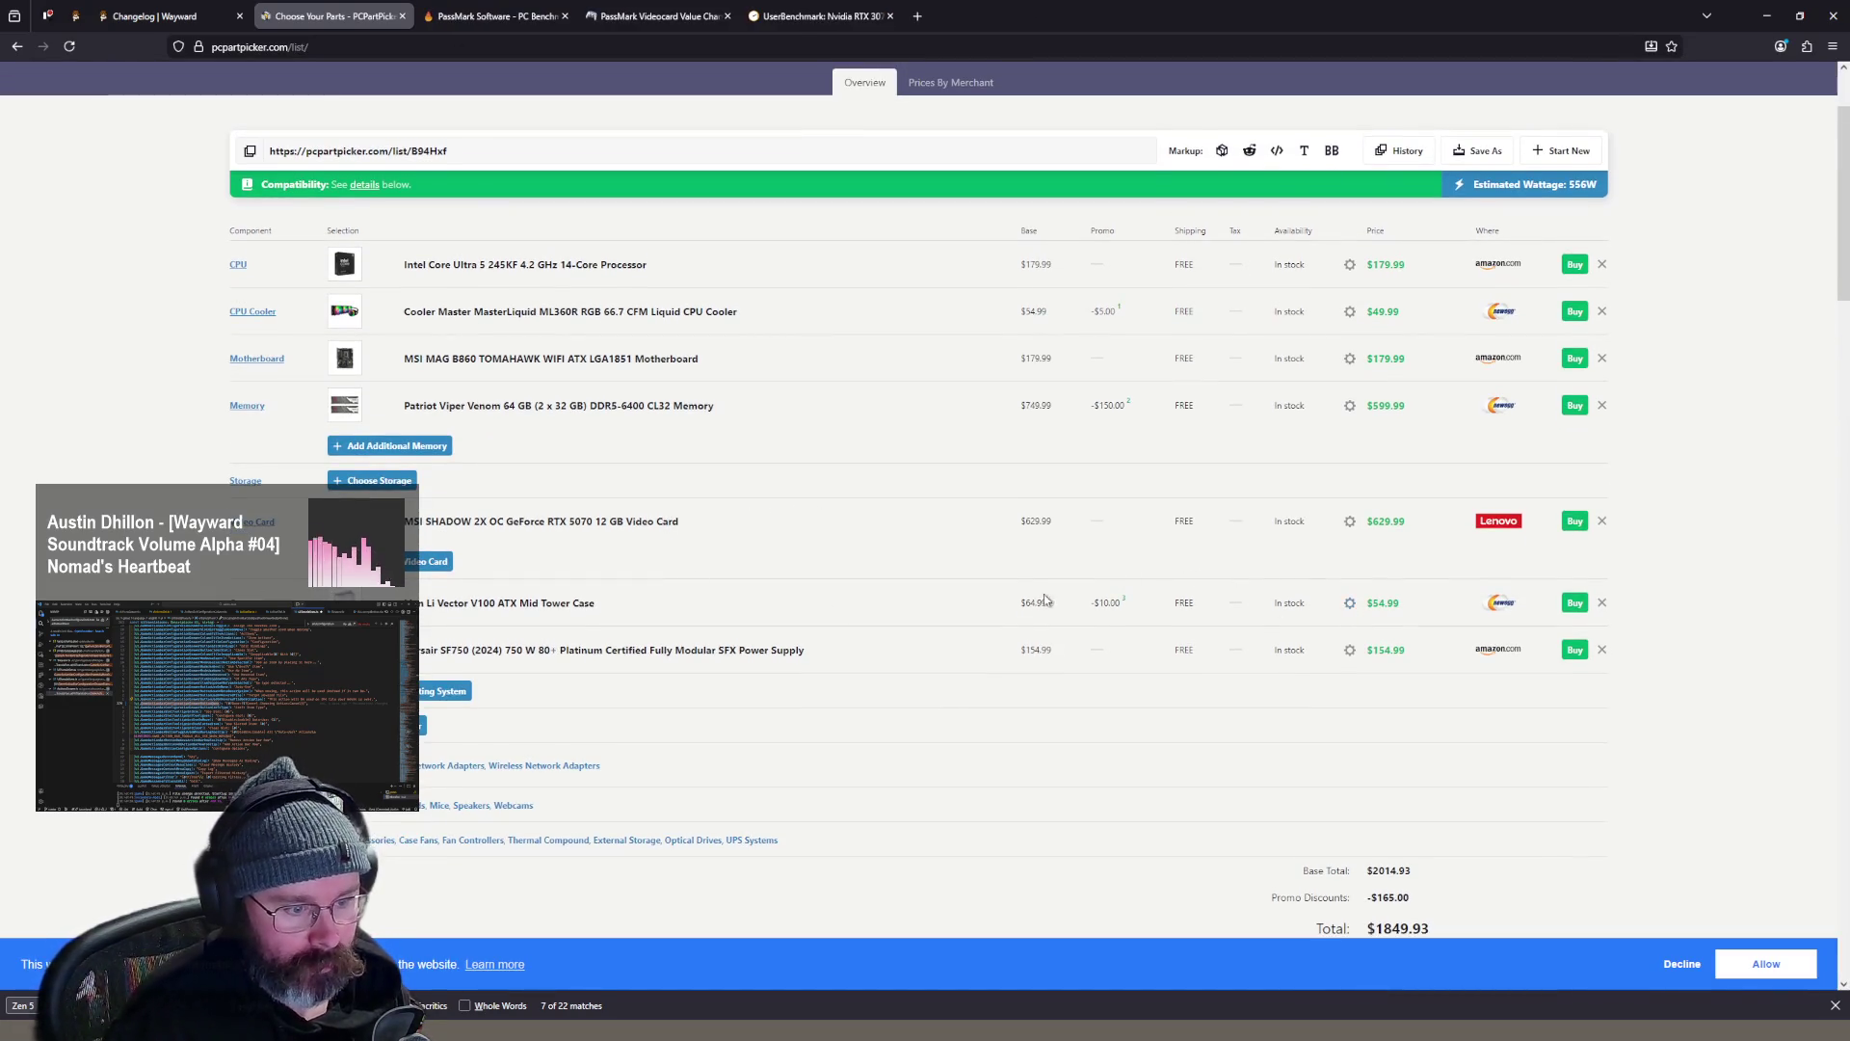
scroll(543, 679, "down", 2)
mouse_move(1436, 783)
left_mouse_down()
mouse_move(1318, 781)
mouse_move(995, 715)
left_mouse_up()
left_click(1677, 723)
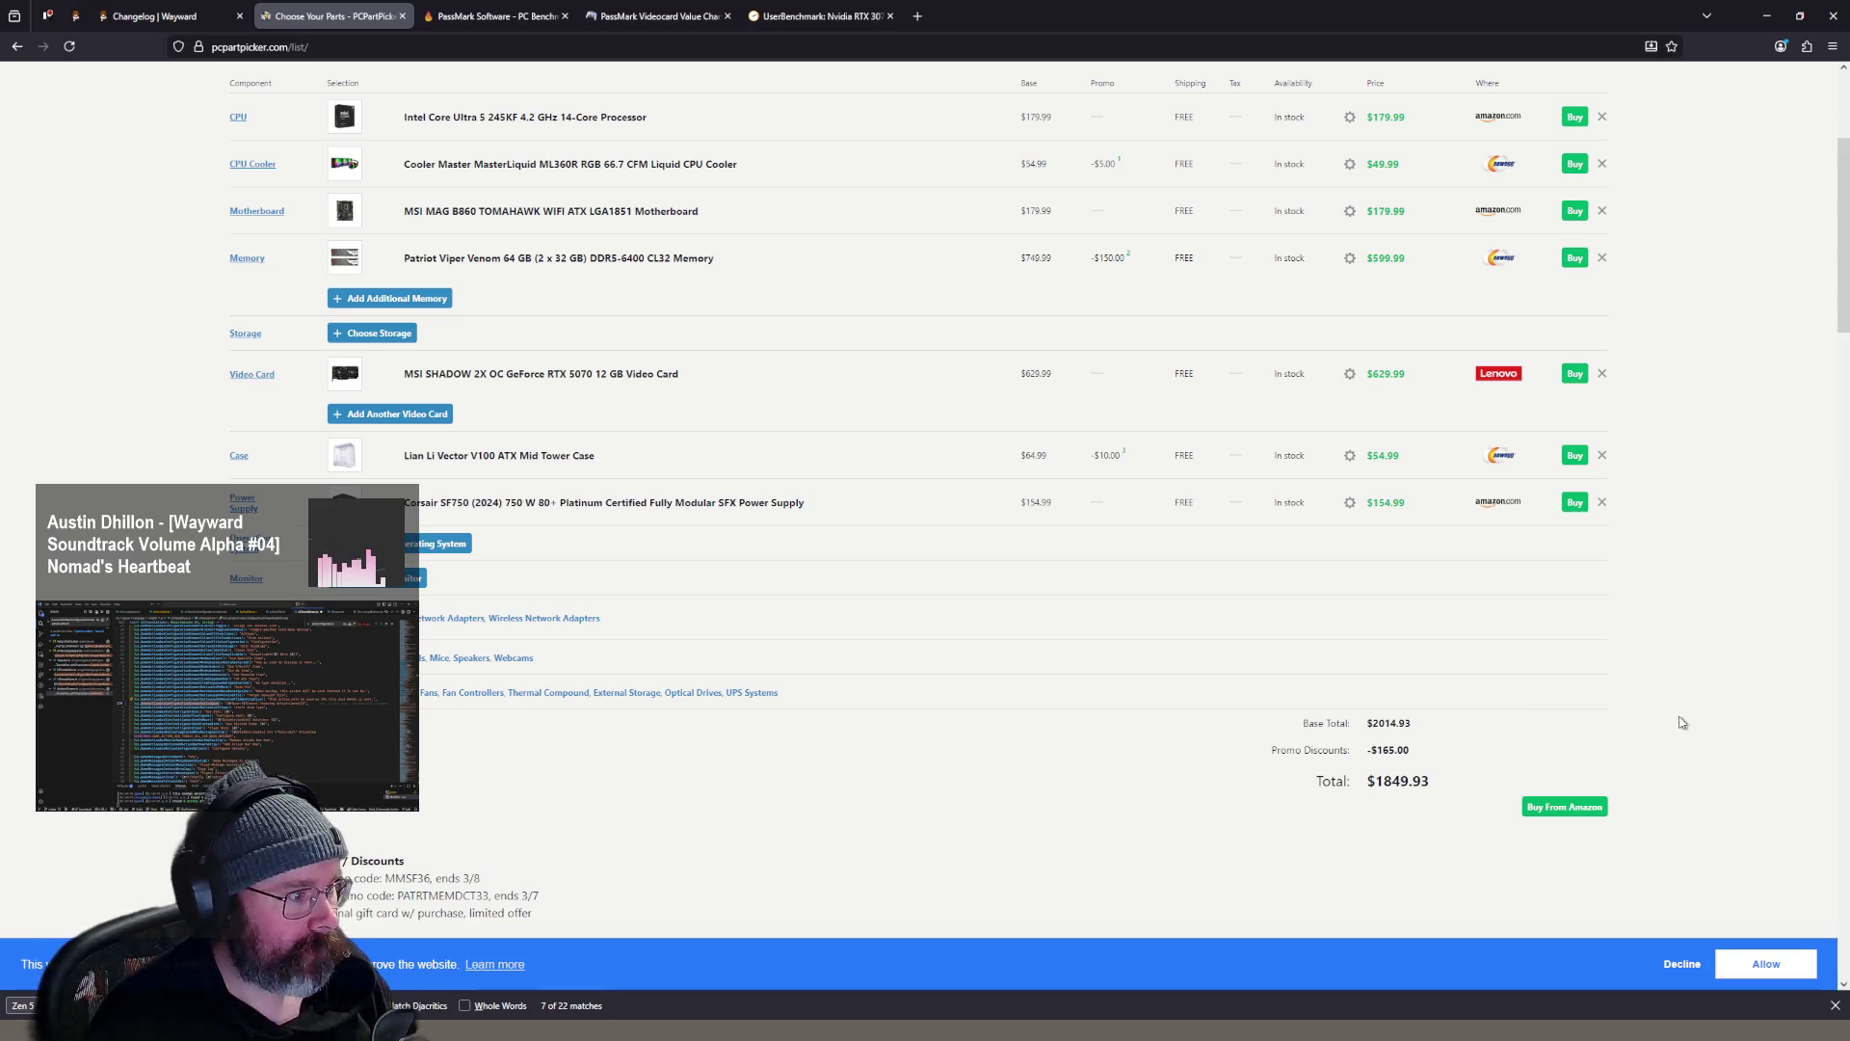
scroll(1061, 541, "up", 3)
scroll(872, 511, "down", 1)
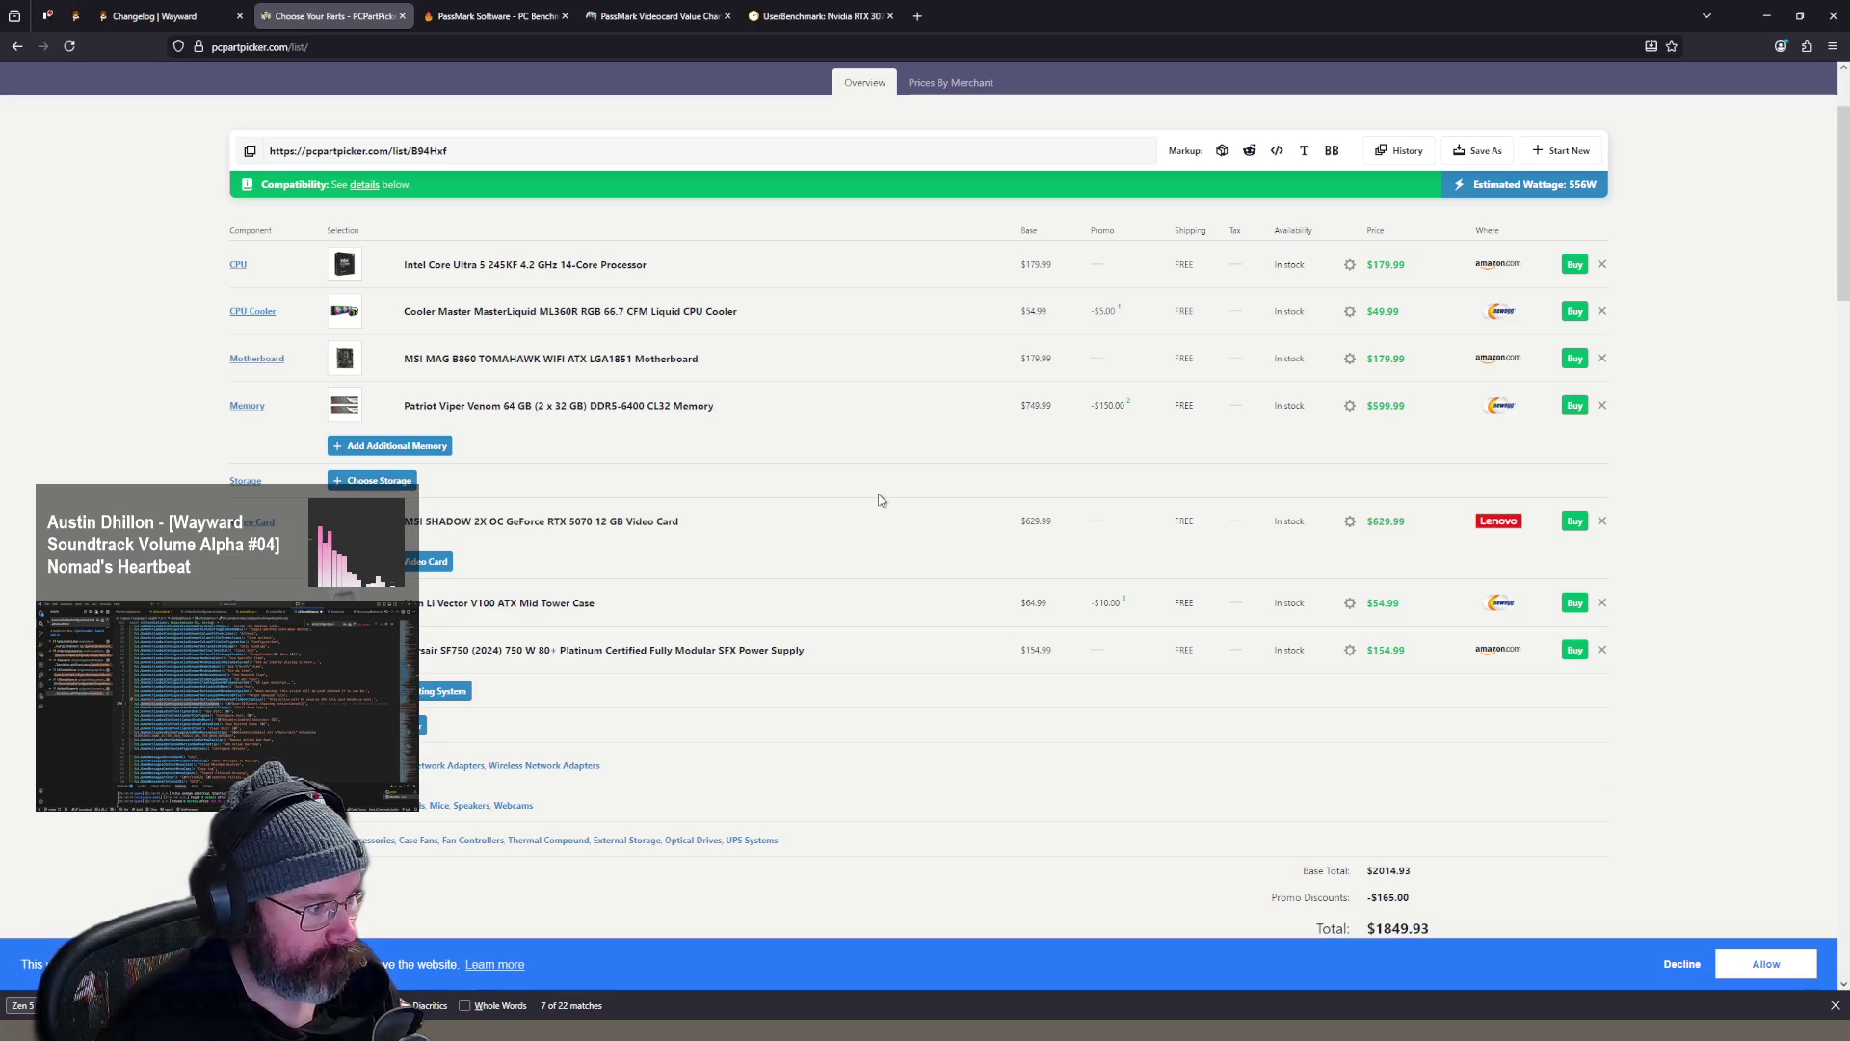
scroll(579, 704, "down", 1)
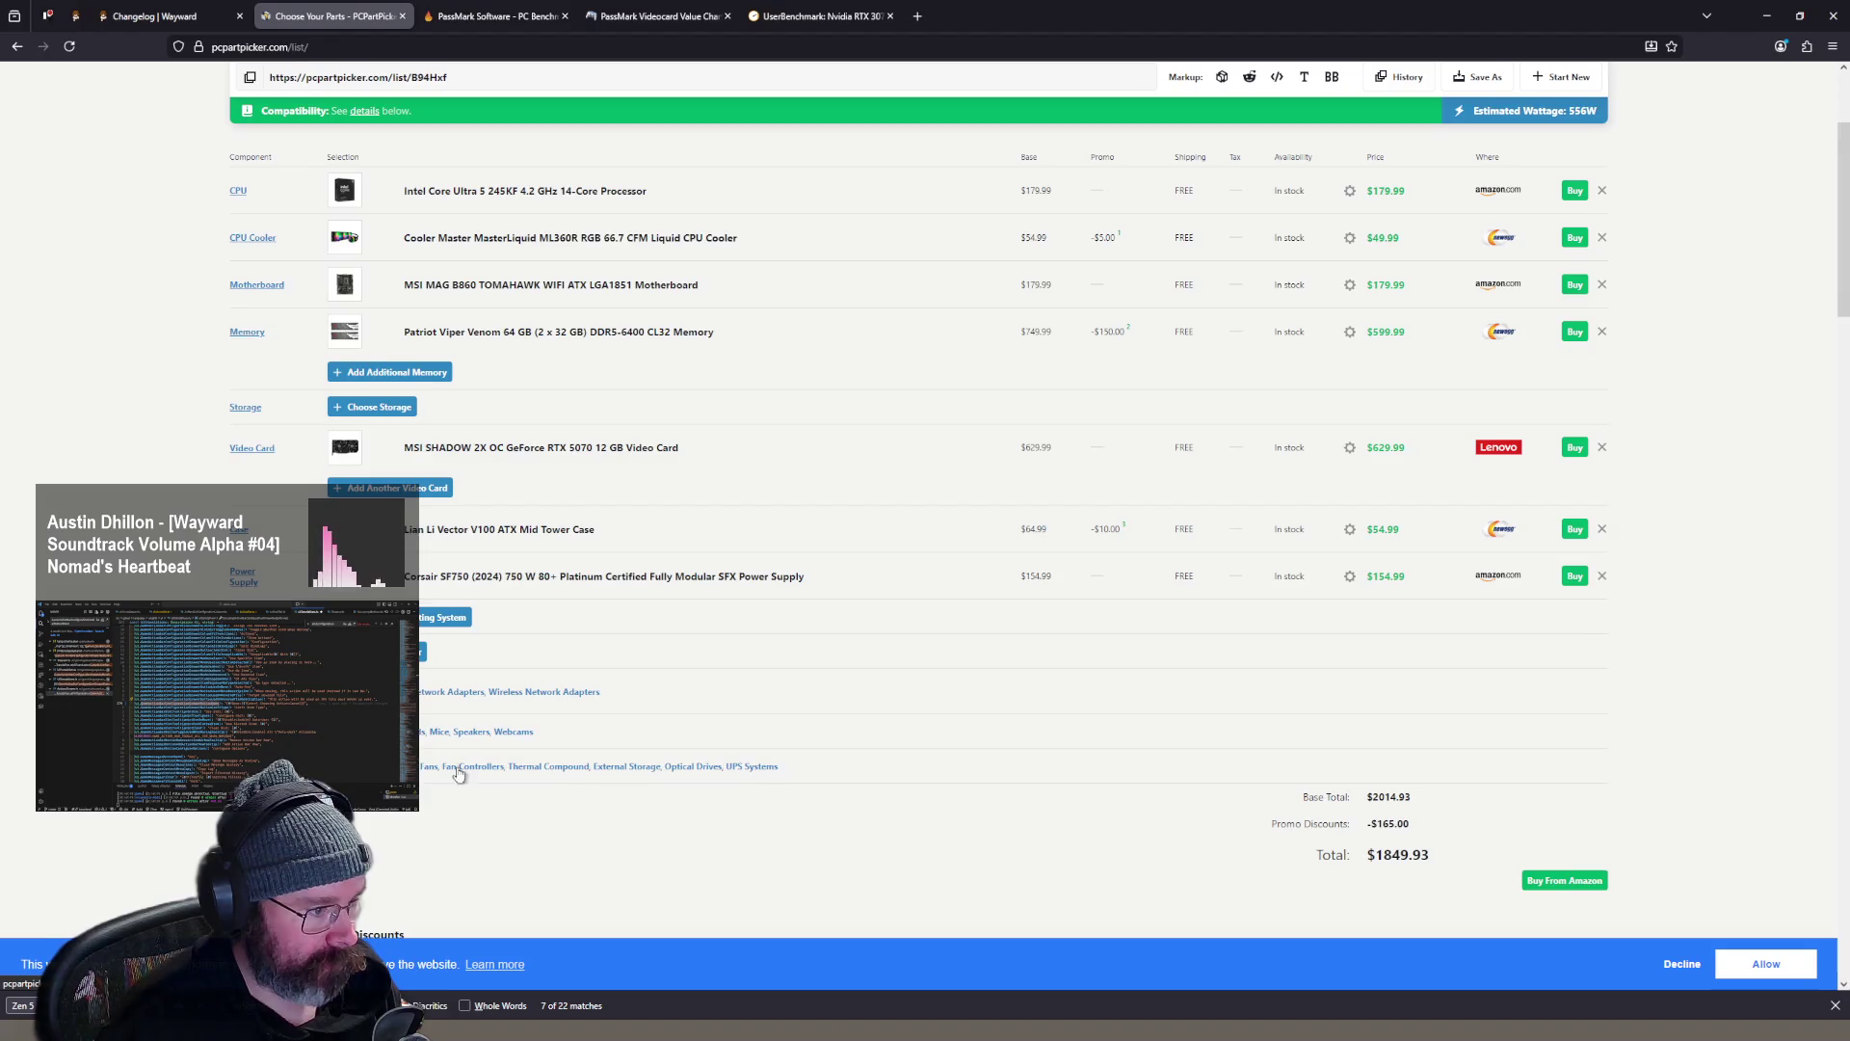
scroll(856, 679, "up", 3)
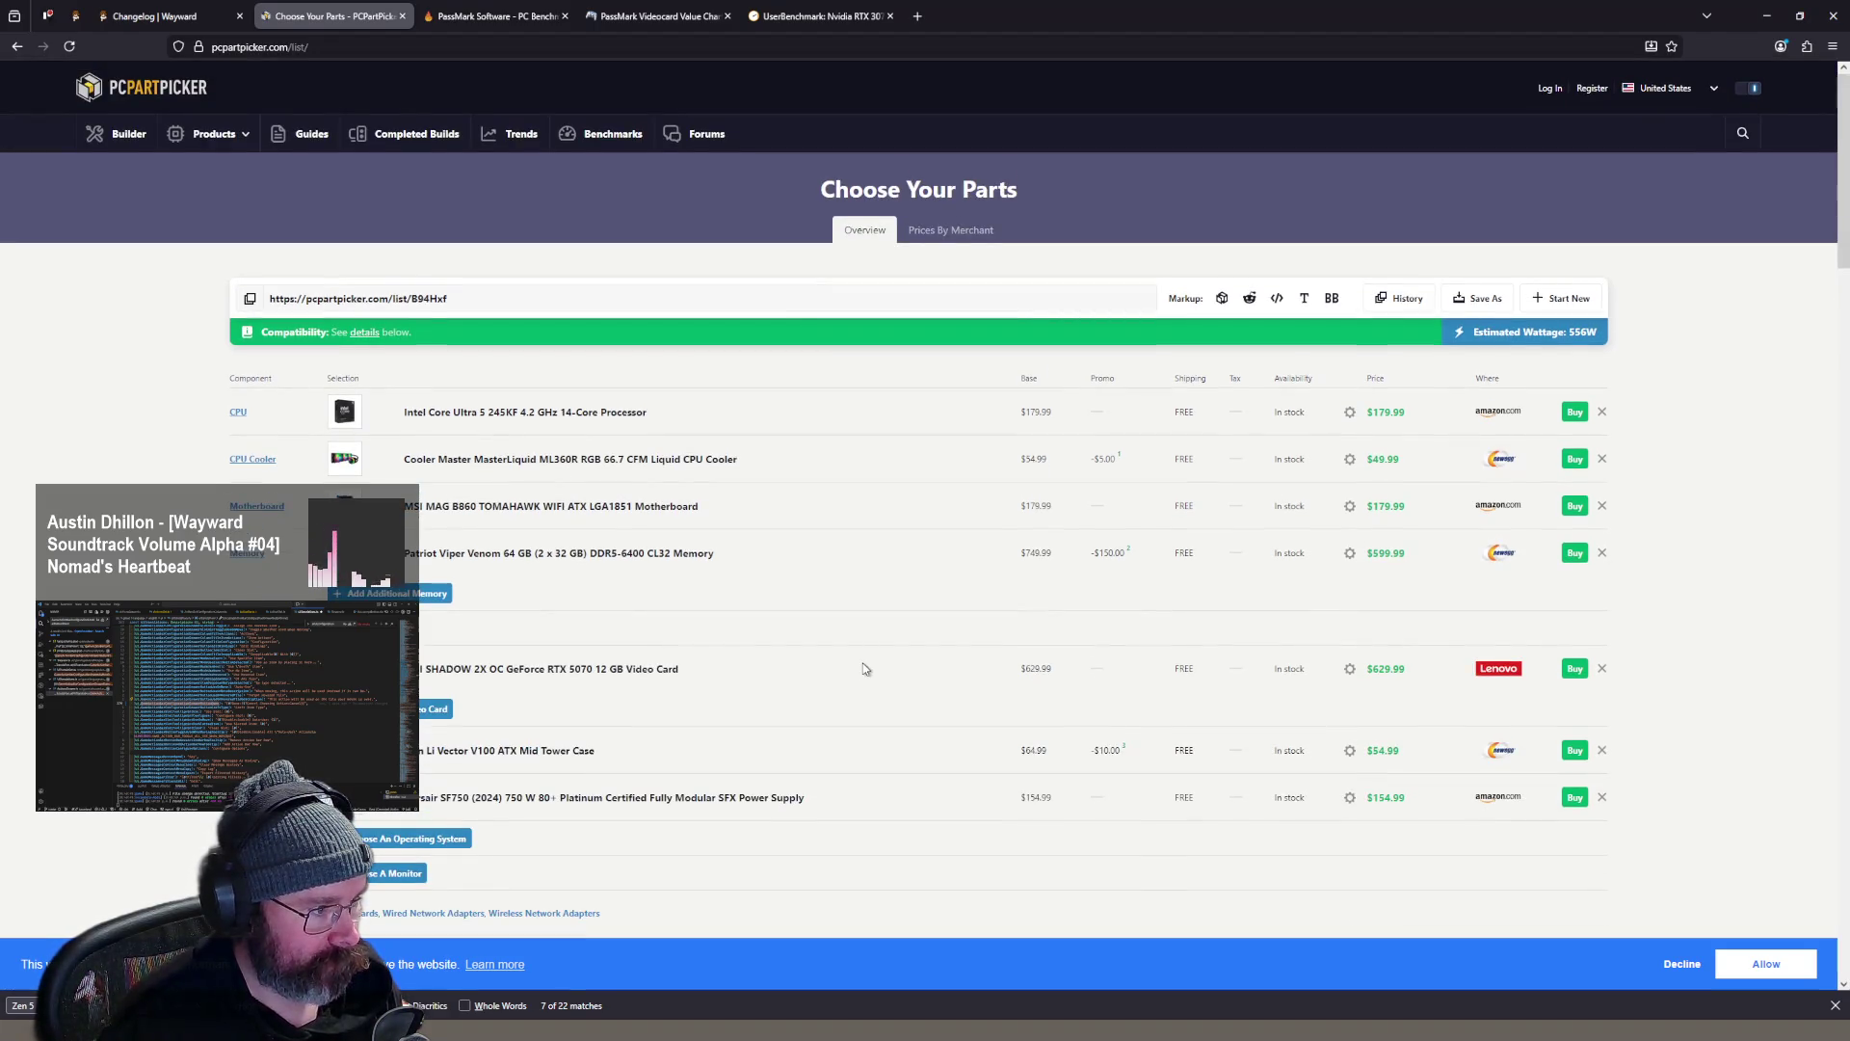
left_click(554, 506)
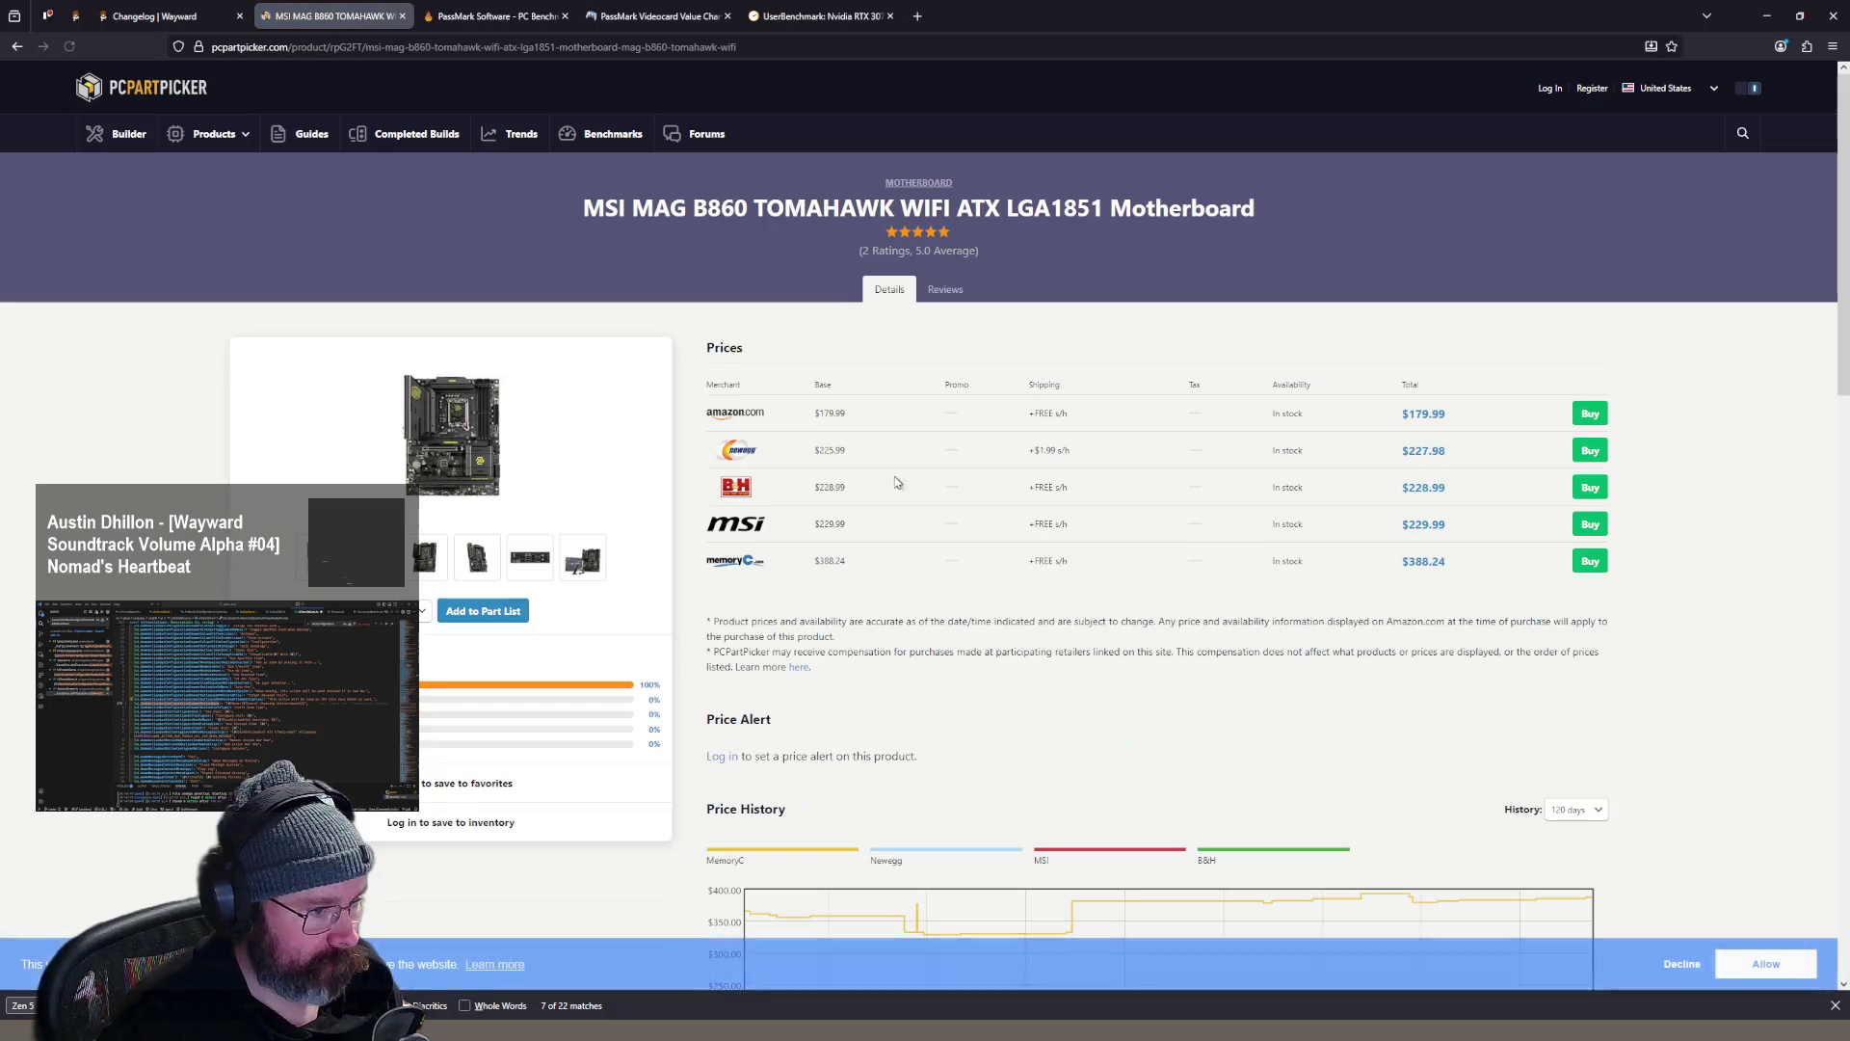
scroll(964, 401, "down", 6)
scroll(967, 422, "up", 4)
scroll(967, 424, "down", 7)
key("alt+Left")
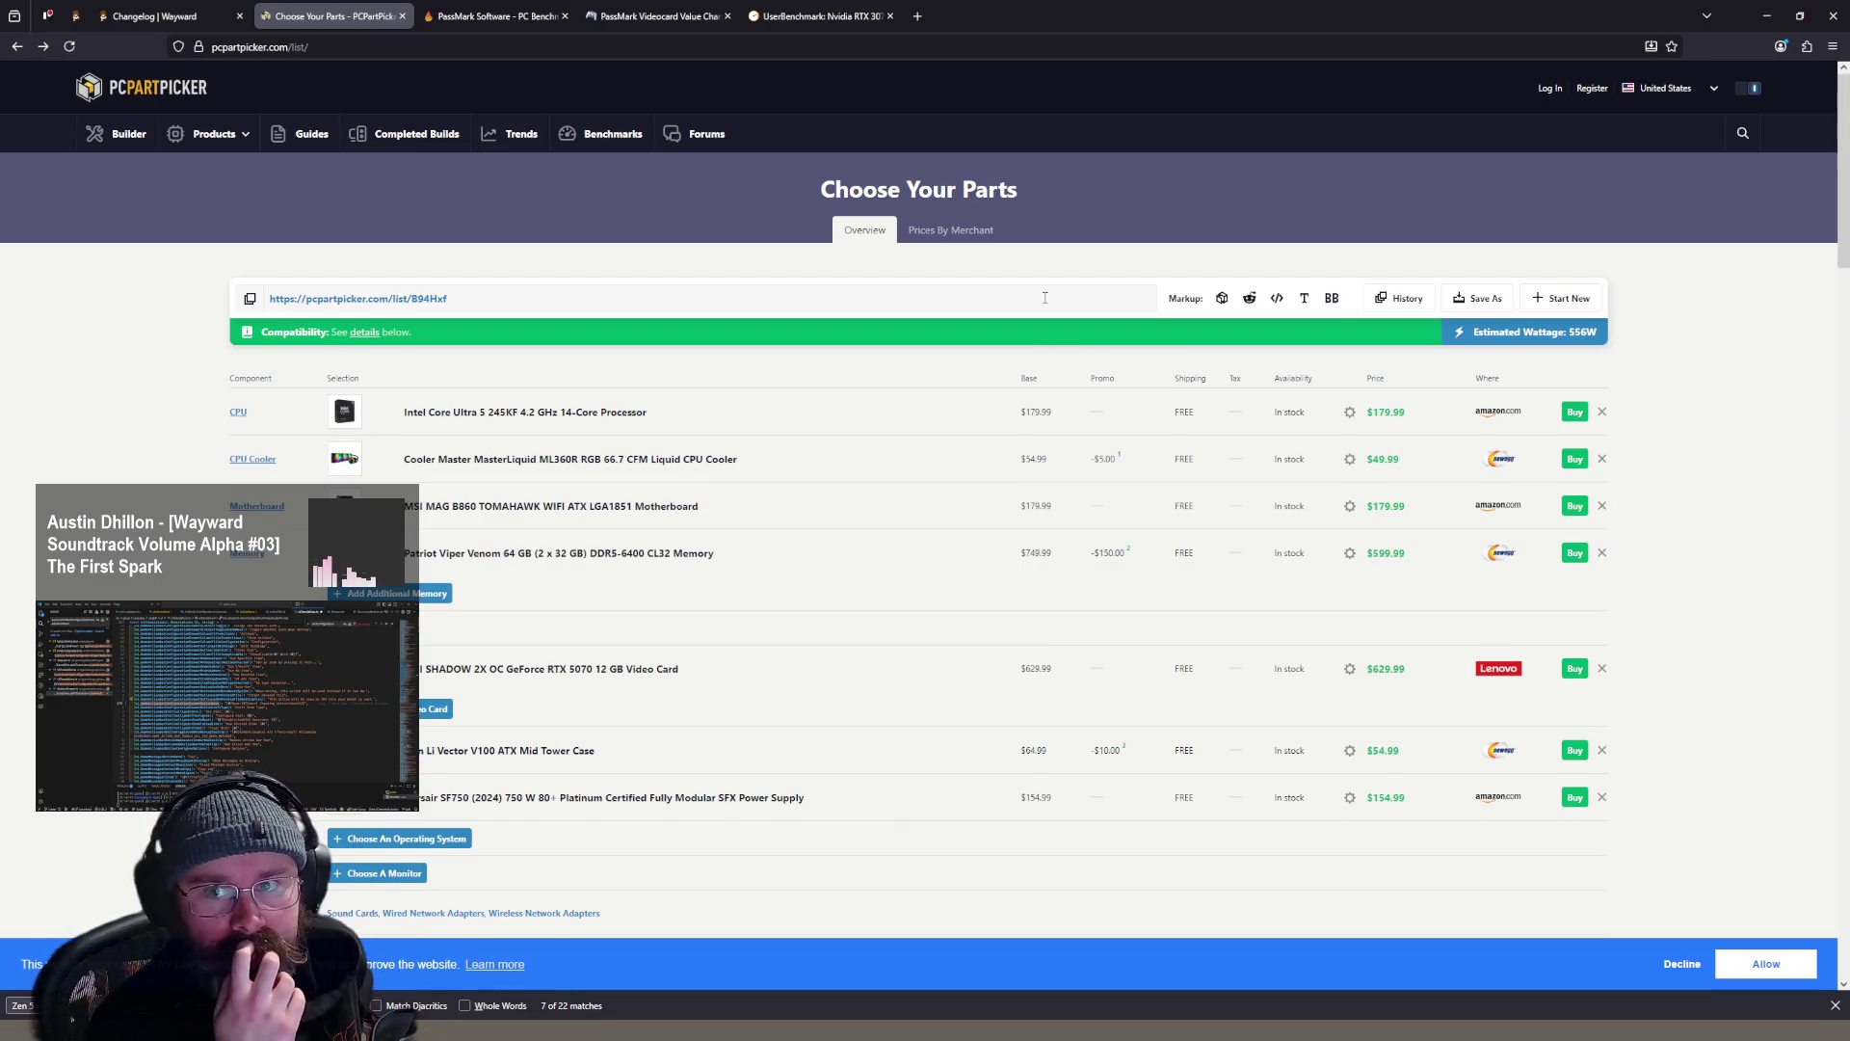
scroll(1012, 347, "down", 5)
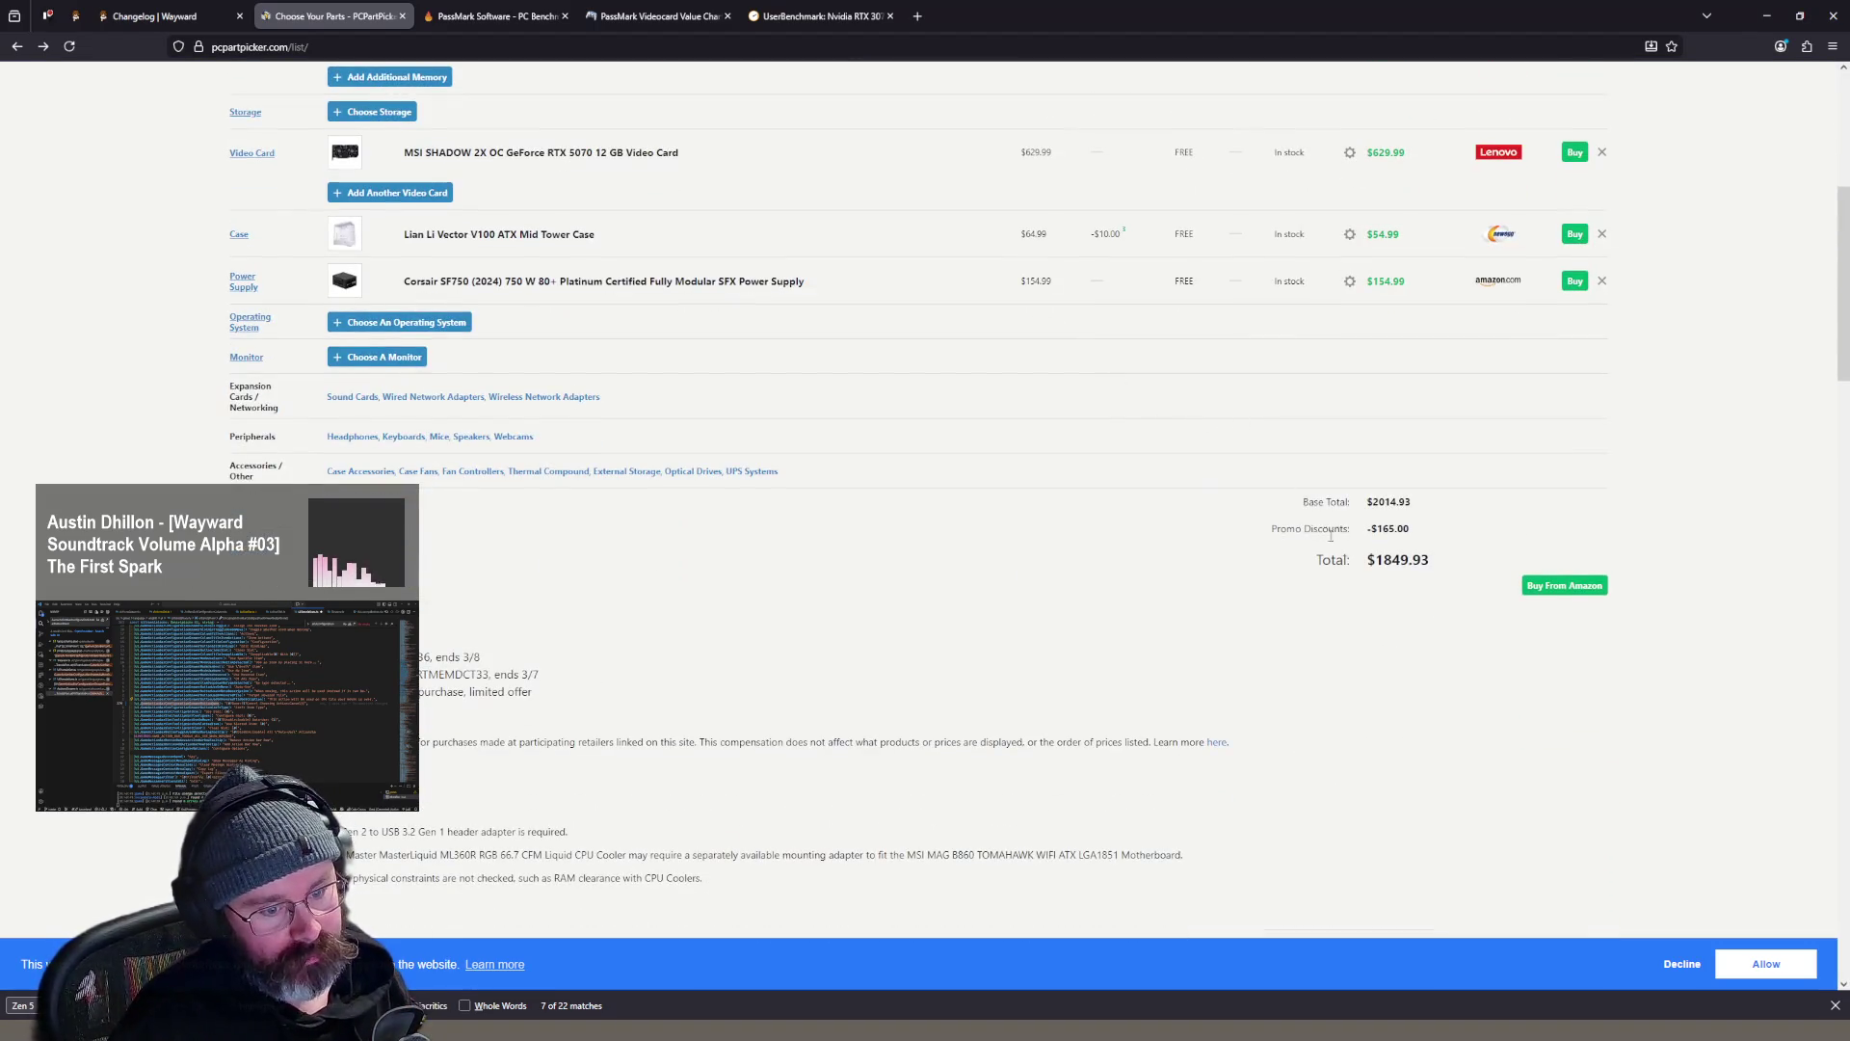
left_click_drag(1435, 567, 1353, 569)
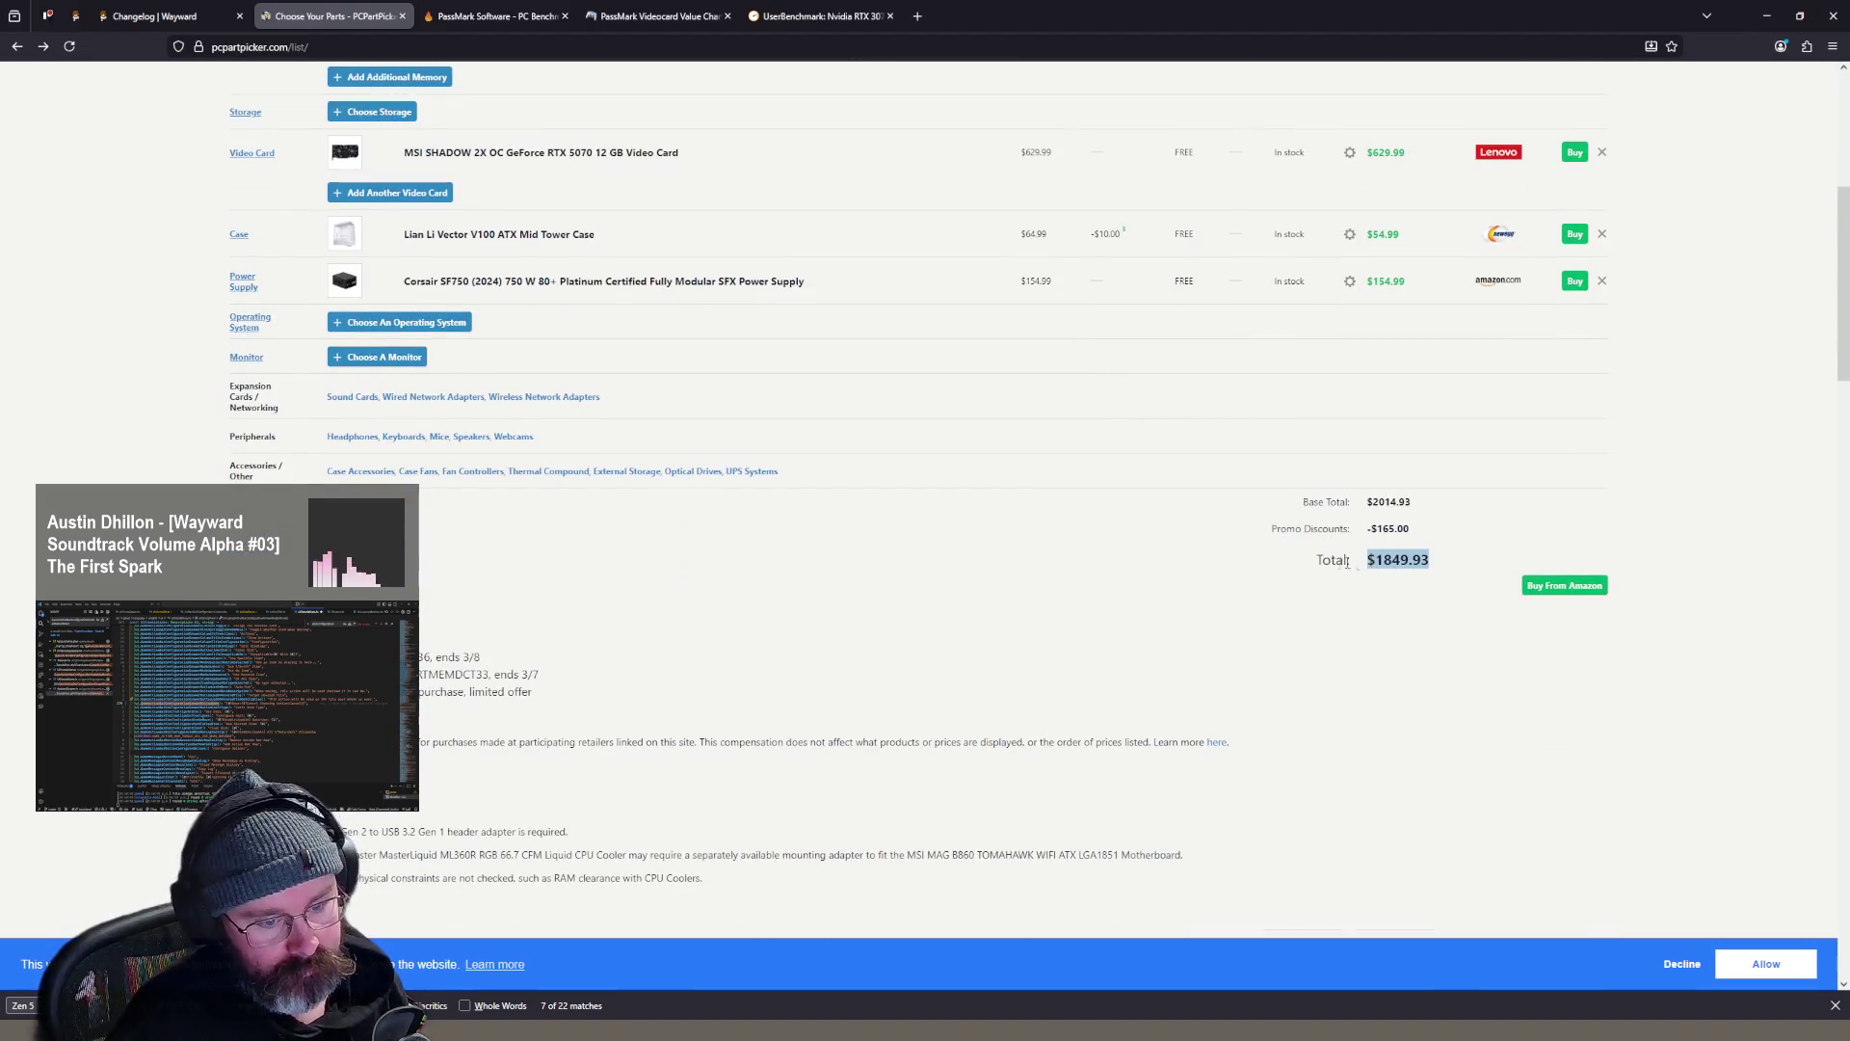
left_click(1233, 565)
scroll(1229, 564, "up", 2)
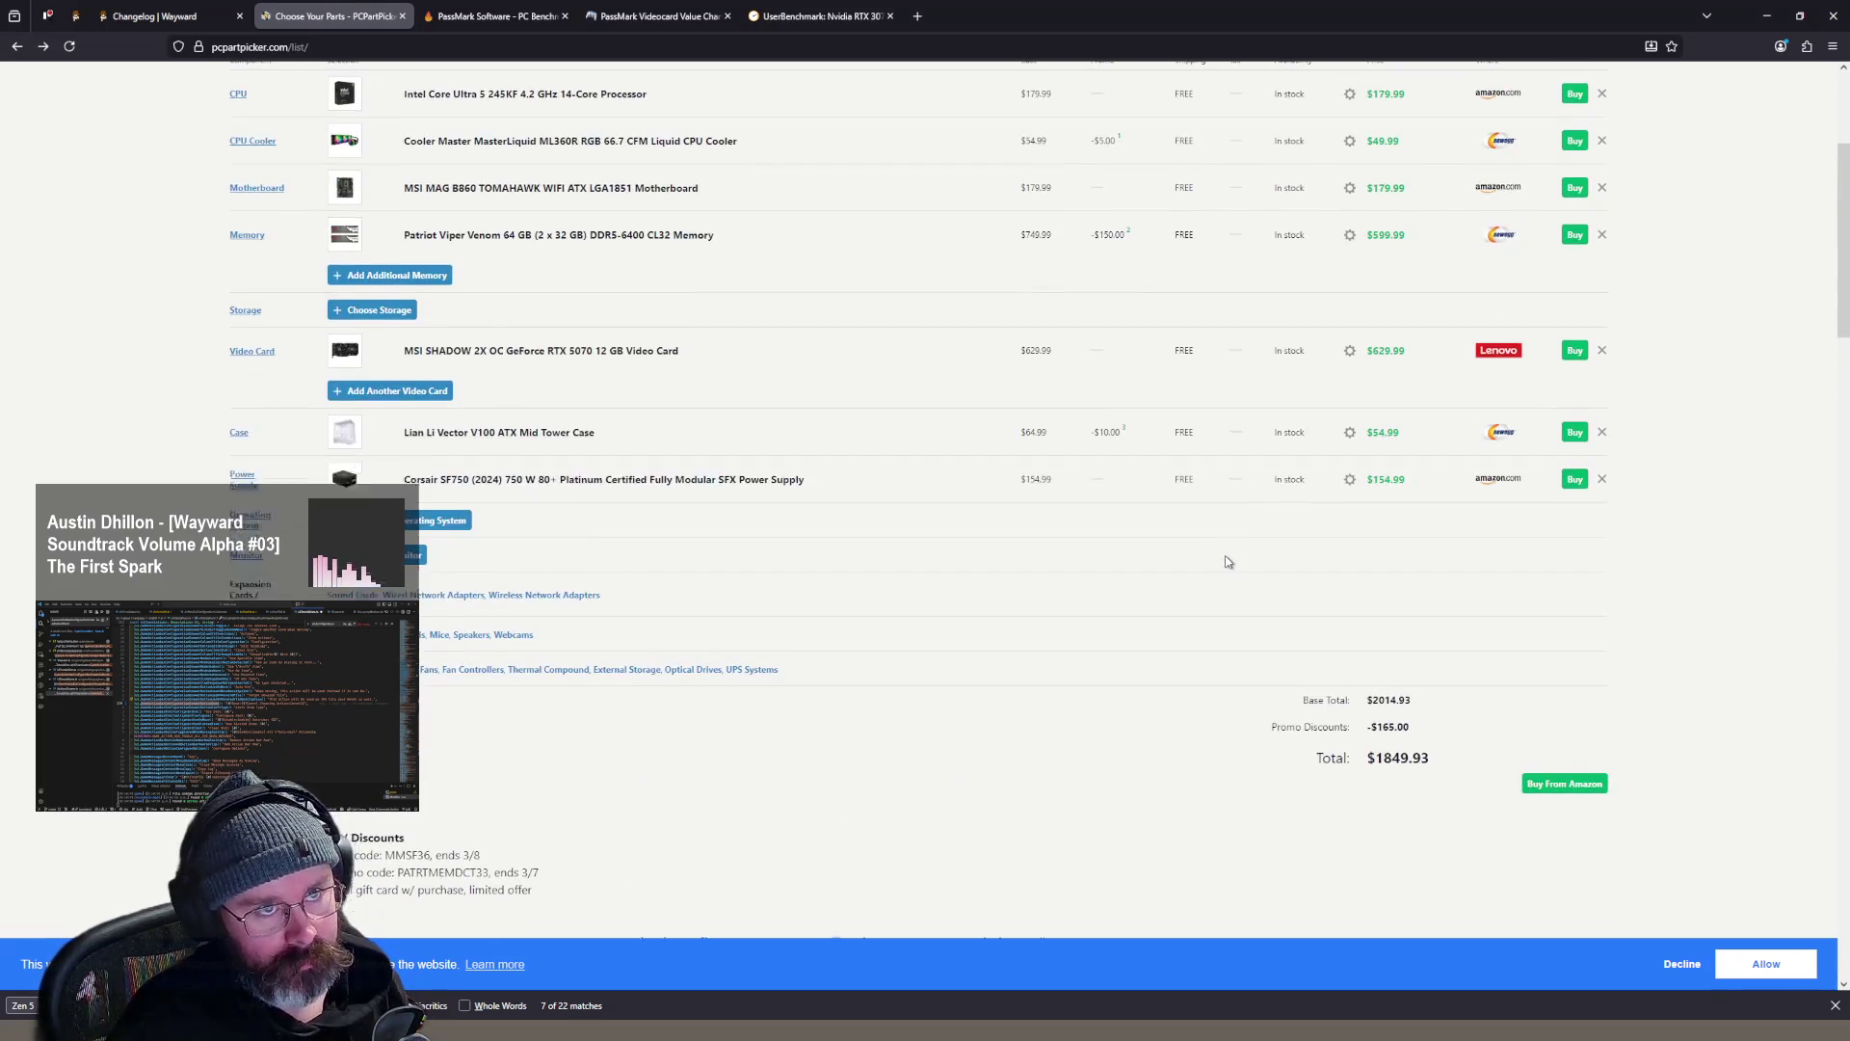
scroll(1229, 563, "down", 2)
left_click_drag(1457, 564, 1378, 560)
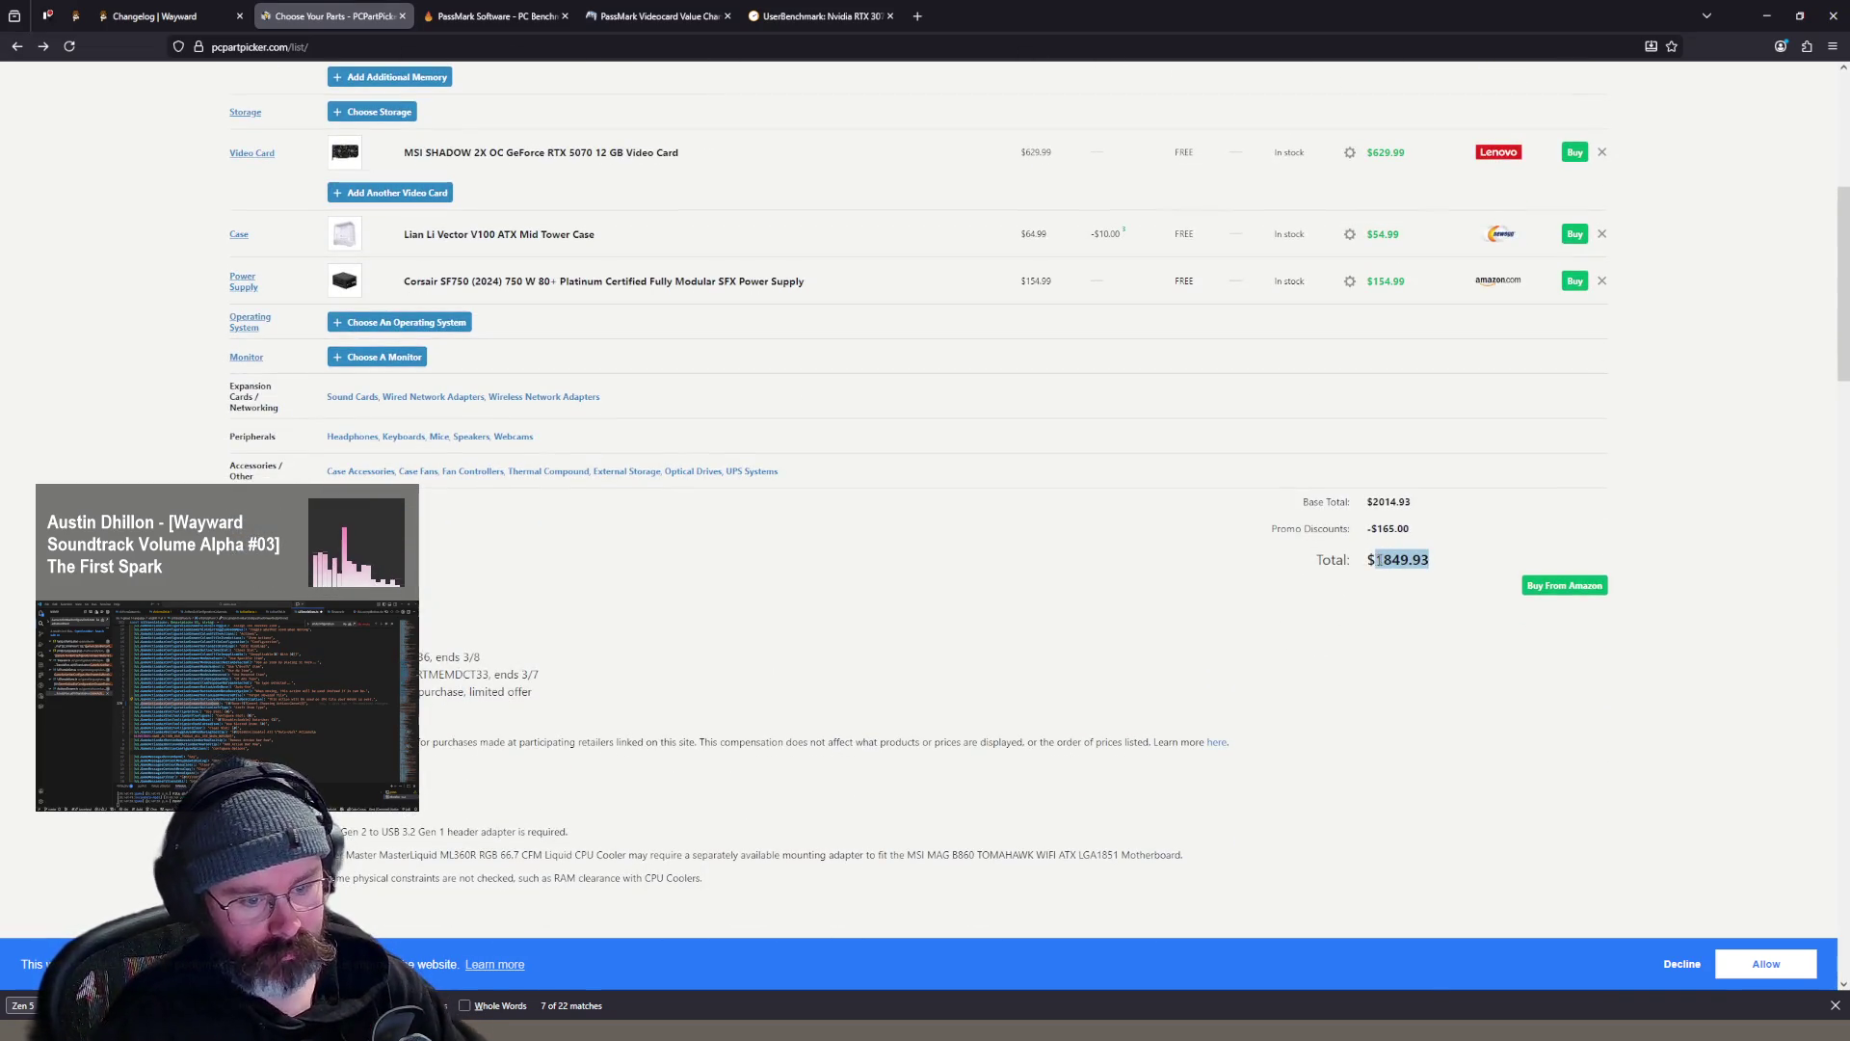
key("ctrl+c")
key("ctrl+t")
key("ctrl+v")
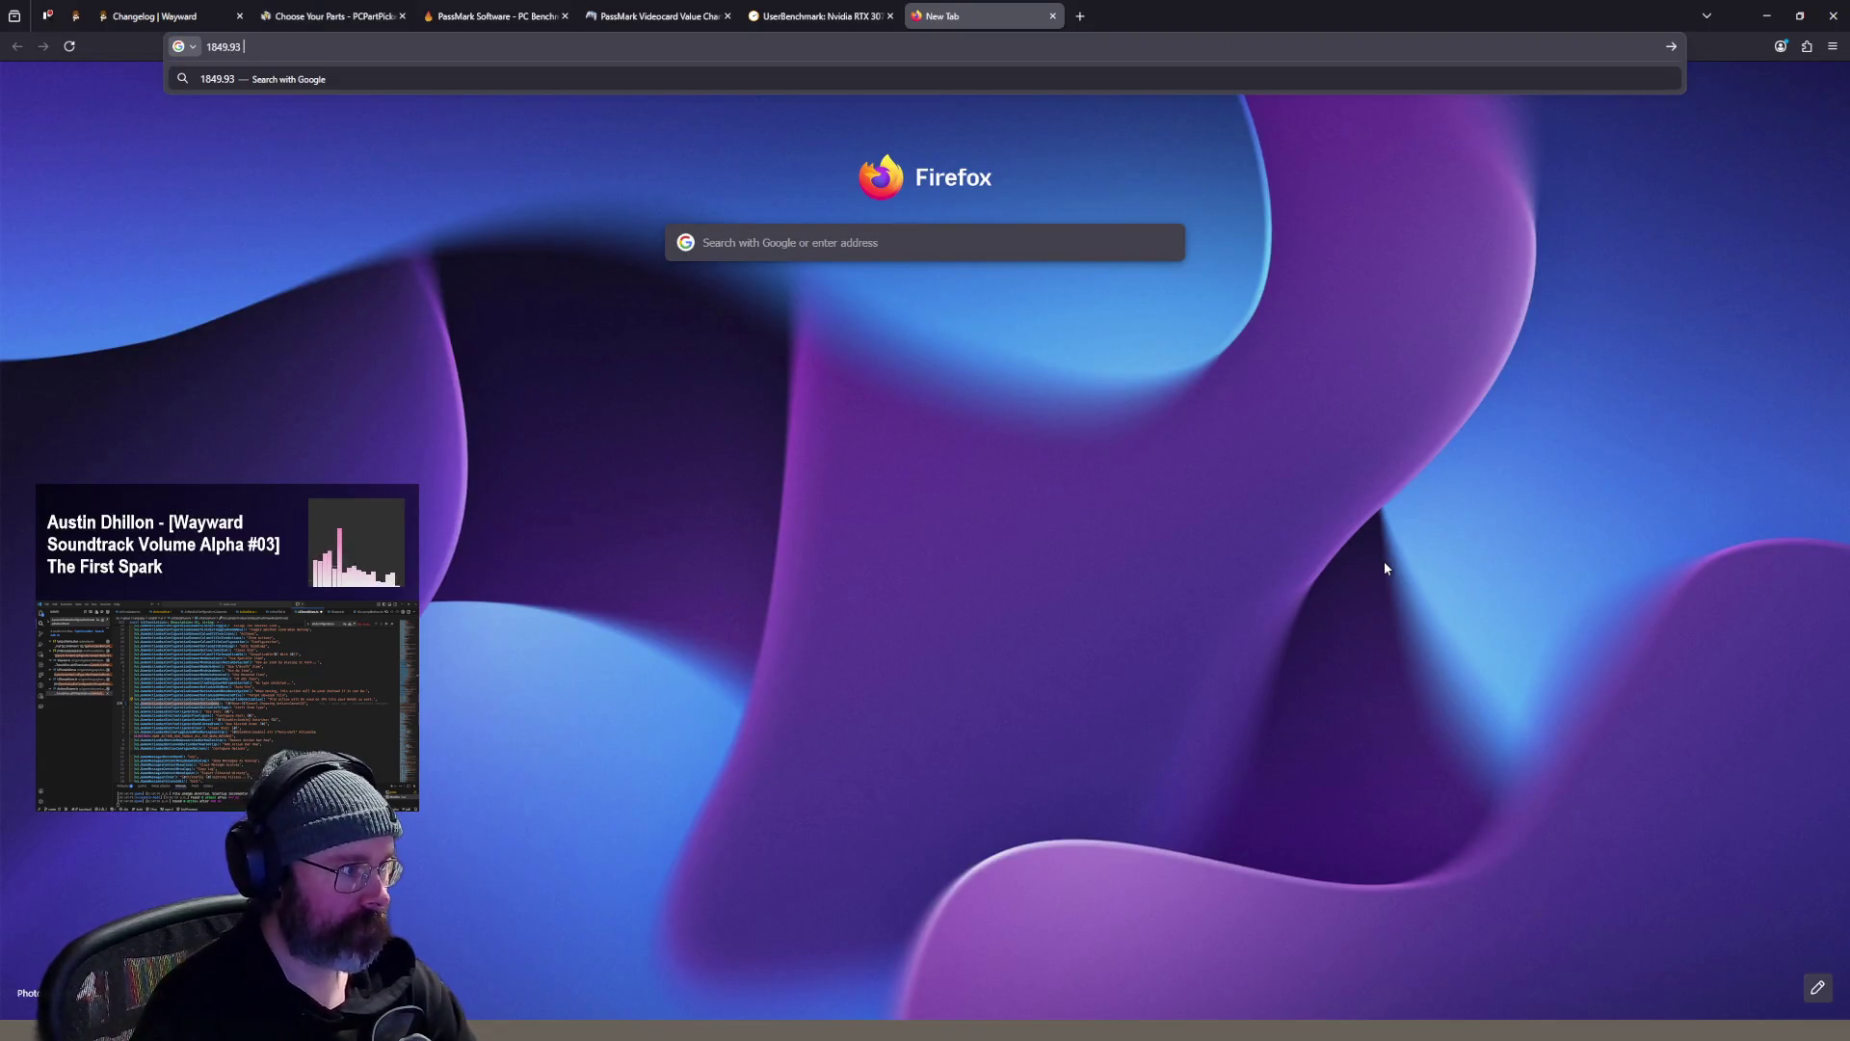
- Search 'CAD to USD' to convert the 1849.93 total to 1,353.21 US dollars
type("CAD to USD")
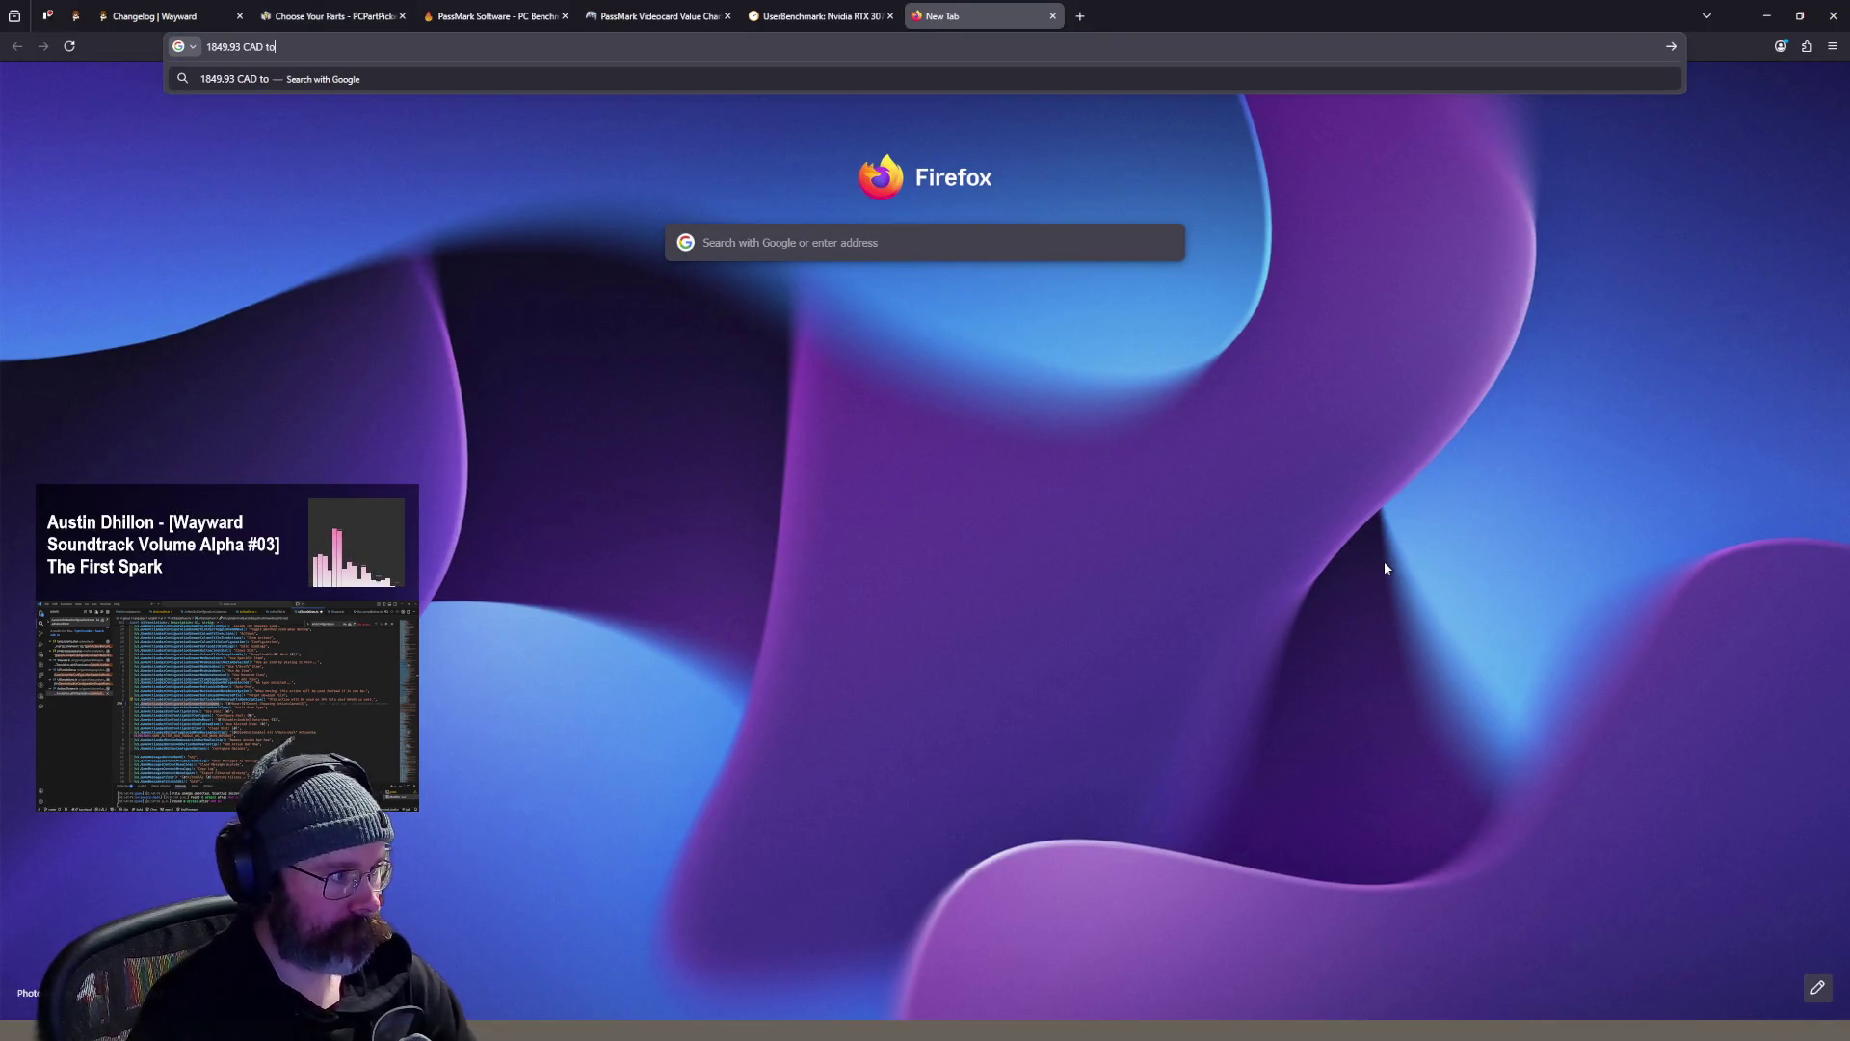
key("Return")
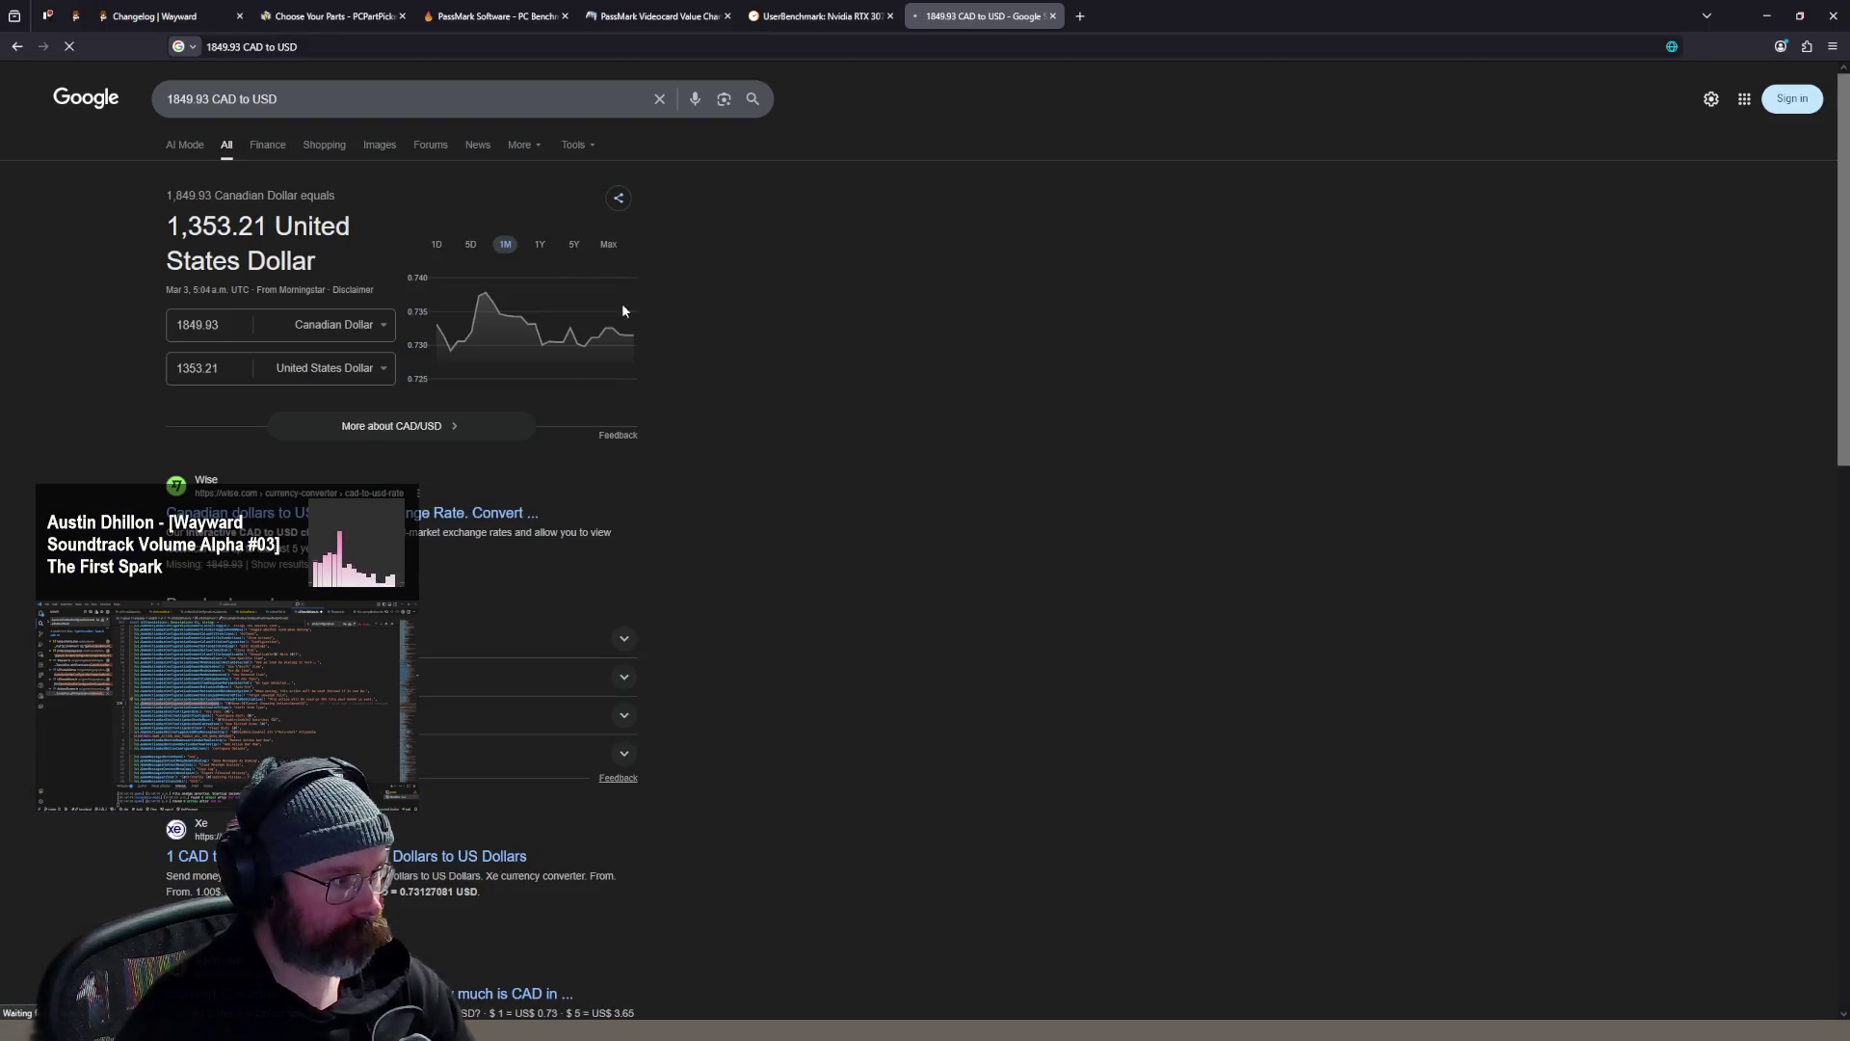
left_click(799, 22)
- Close the UserBenchmark comparison tab and bring up the PassMark homepage
left_click(708, 16)
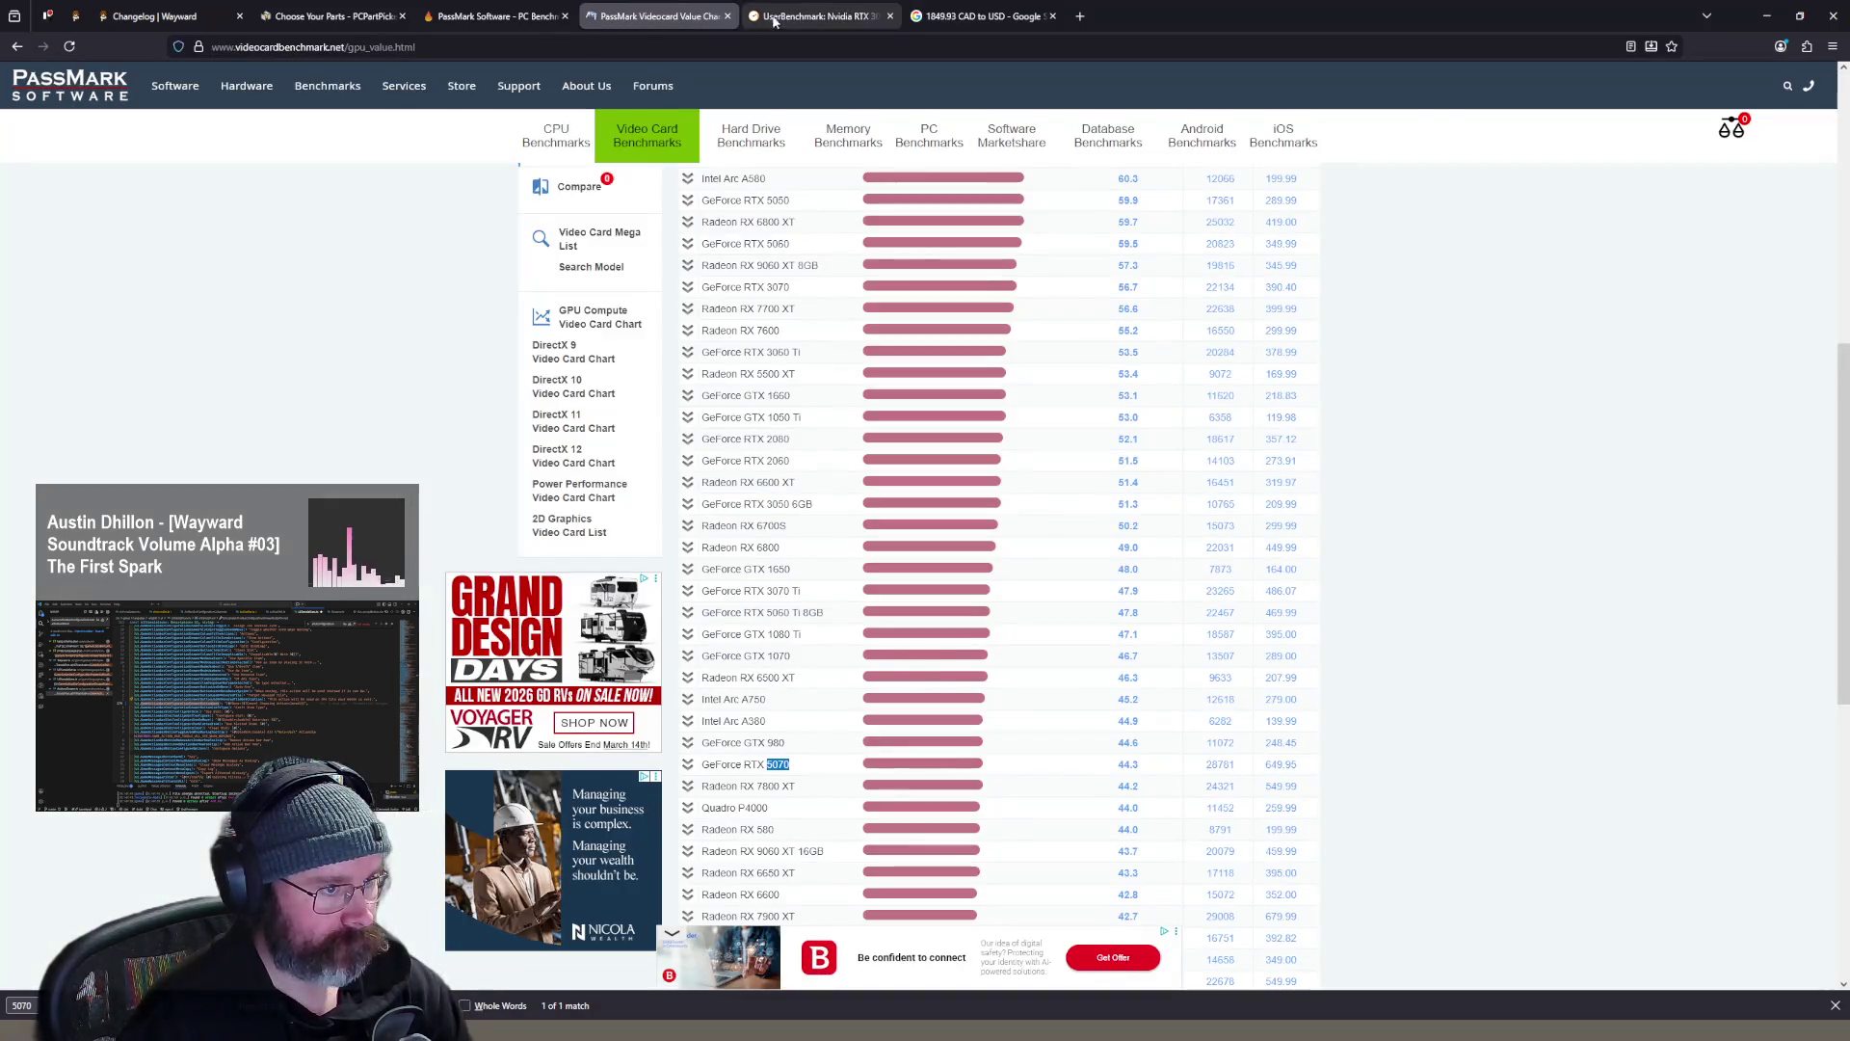
left_click(783, 20)
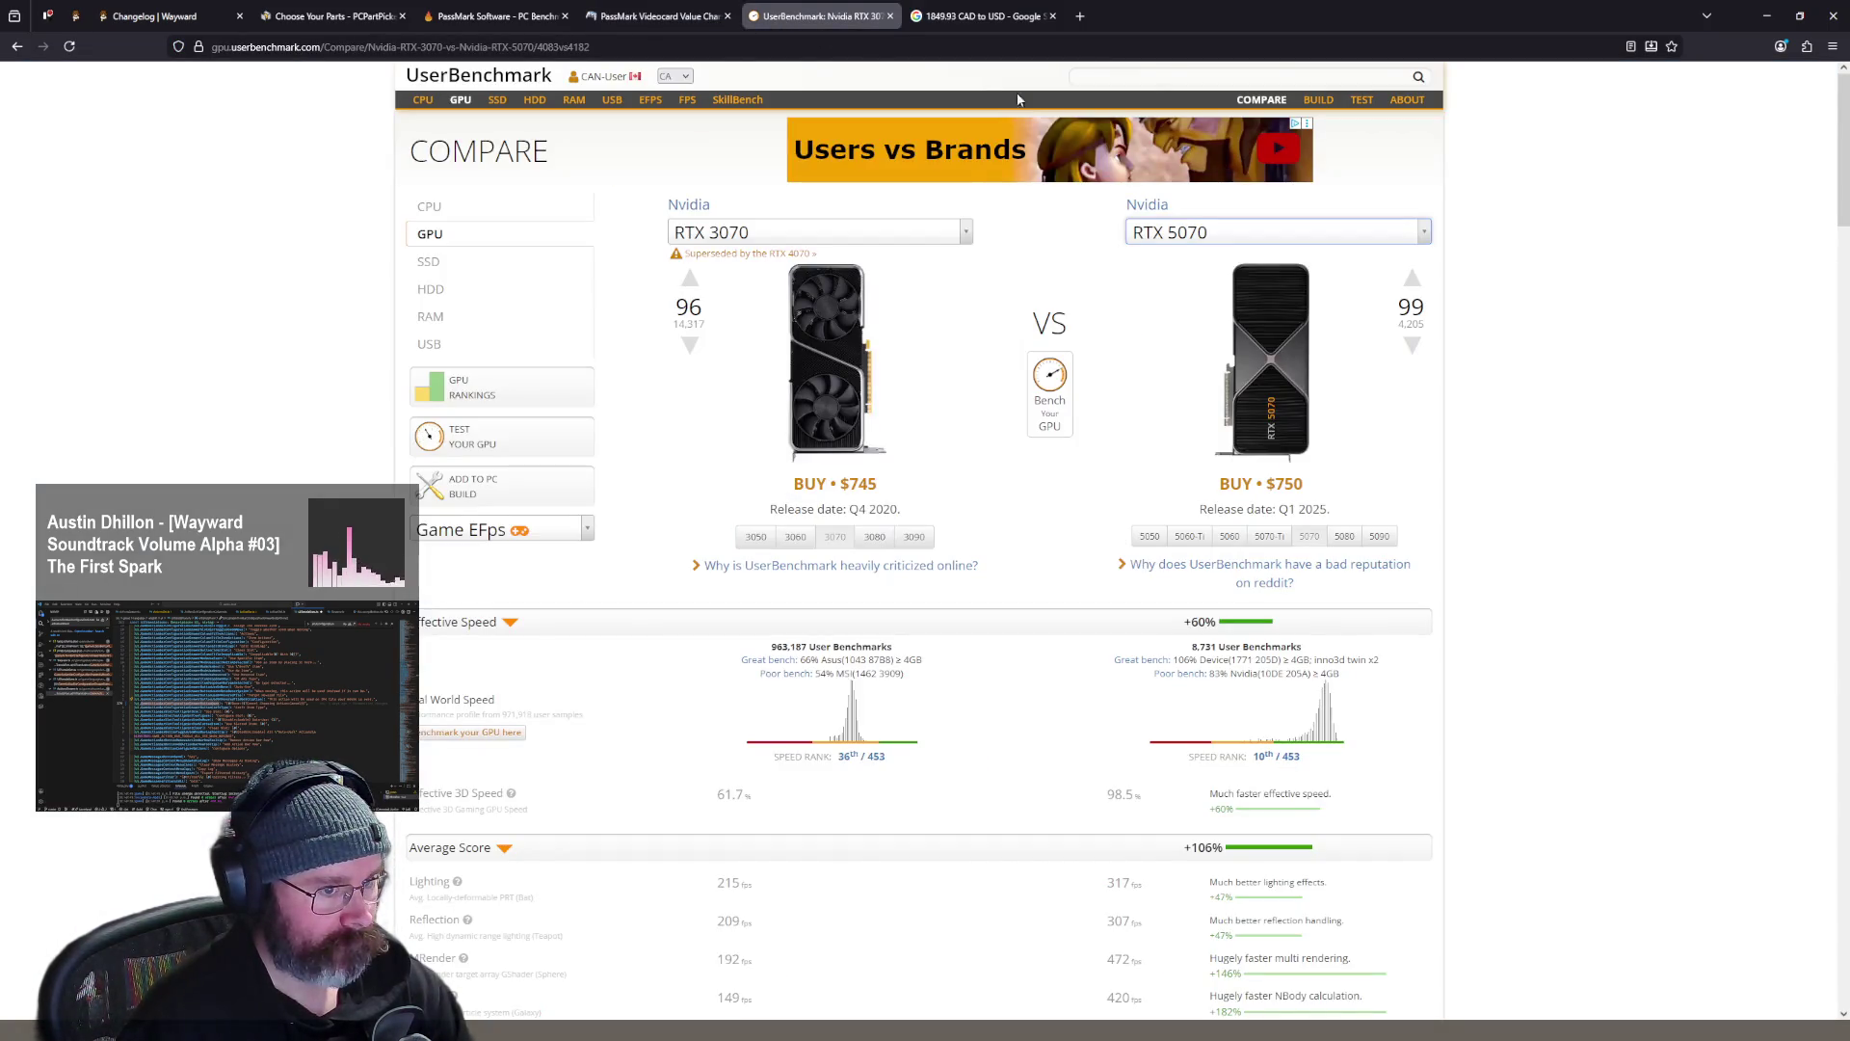
middle_click(751, 21)
left_click(522, 19)
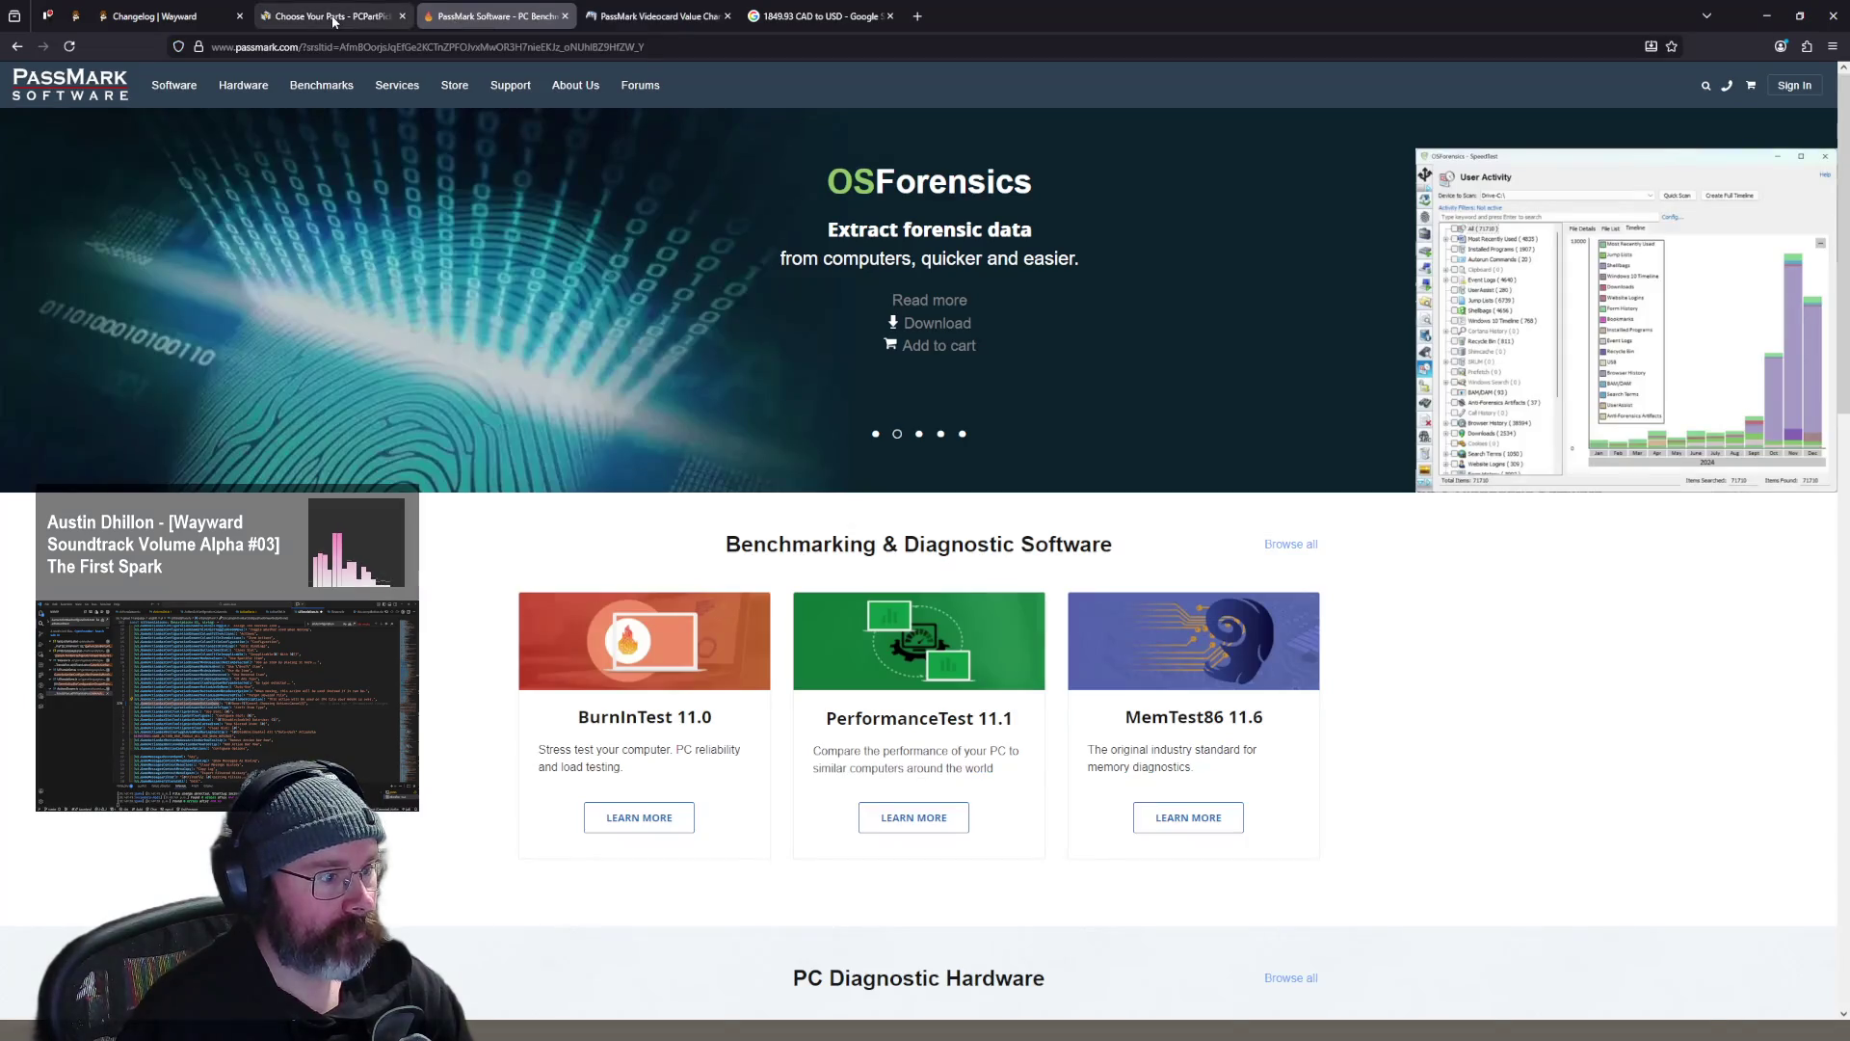
- Return to the PCPartPicker Choose Your Parts list showing the Core Ultra 5 245KF build
left_click(334, 21)
scroll(943, 310, "up", 10)
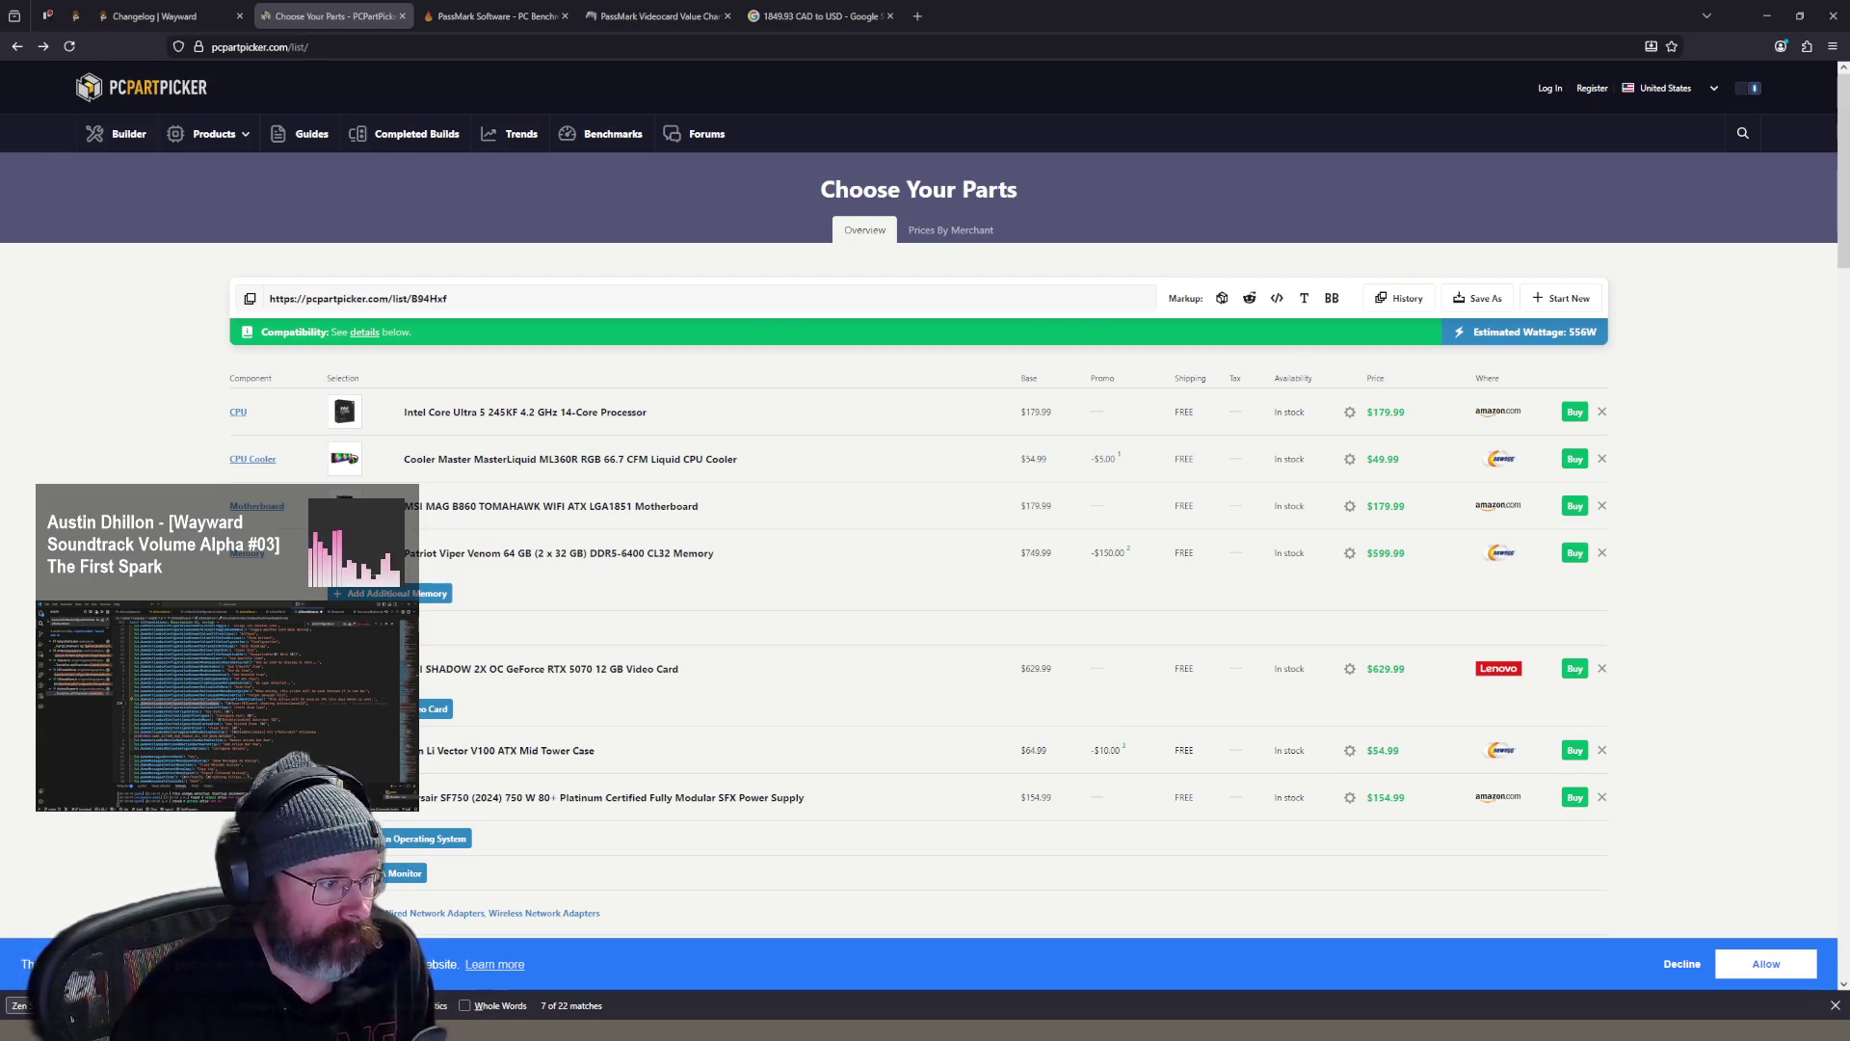
- Review the parts list, check the 1,353.21 USD total, then view the PassMark video card value chart
scroll(925, 501, "down", 15)
scroll(926, 501, "up", 15)
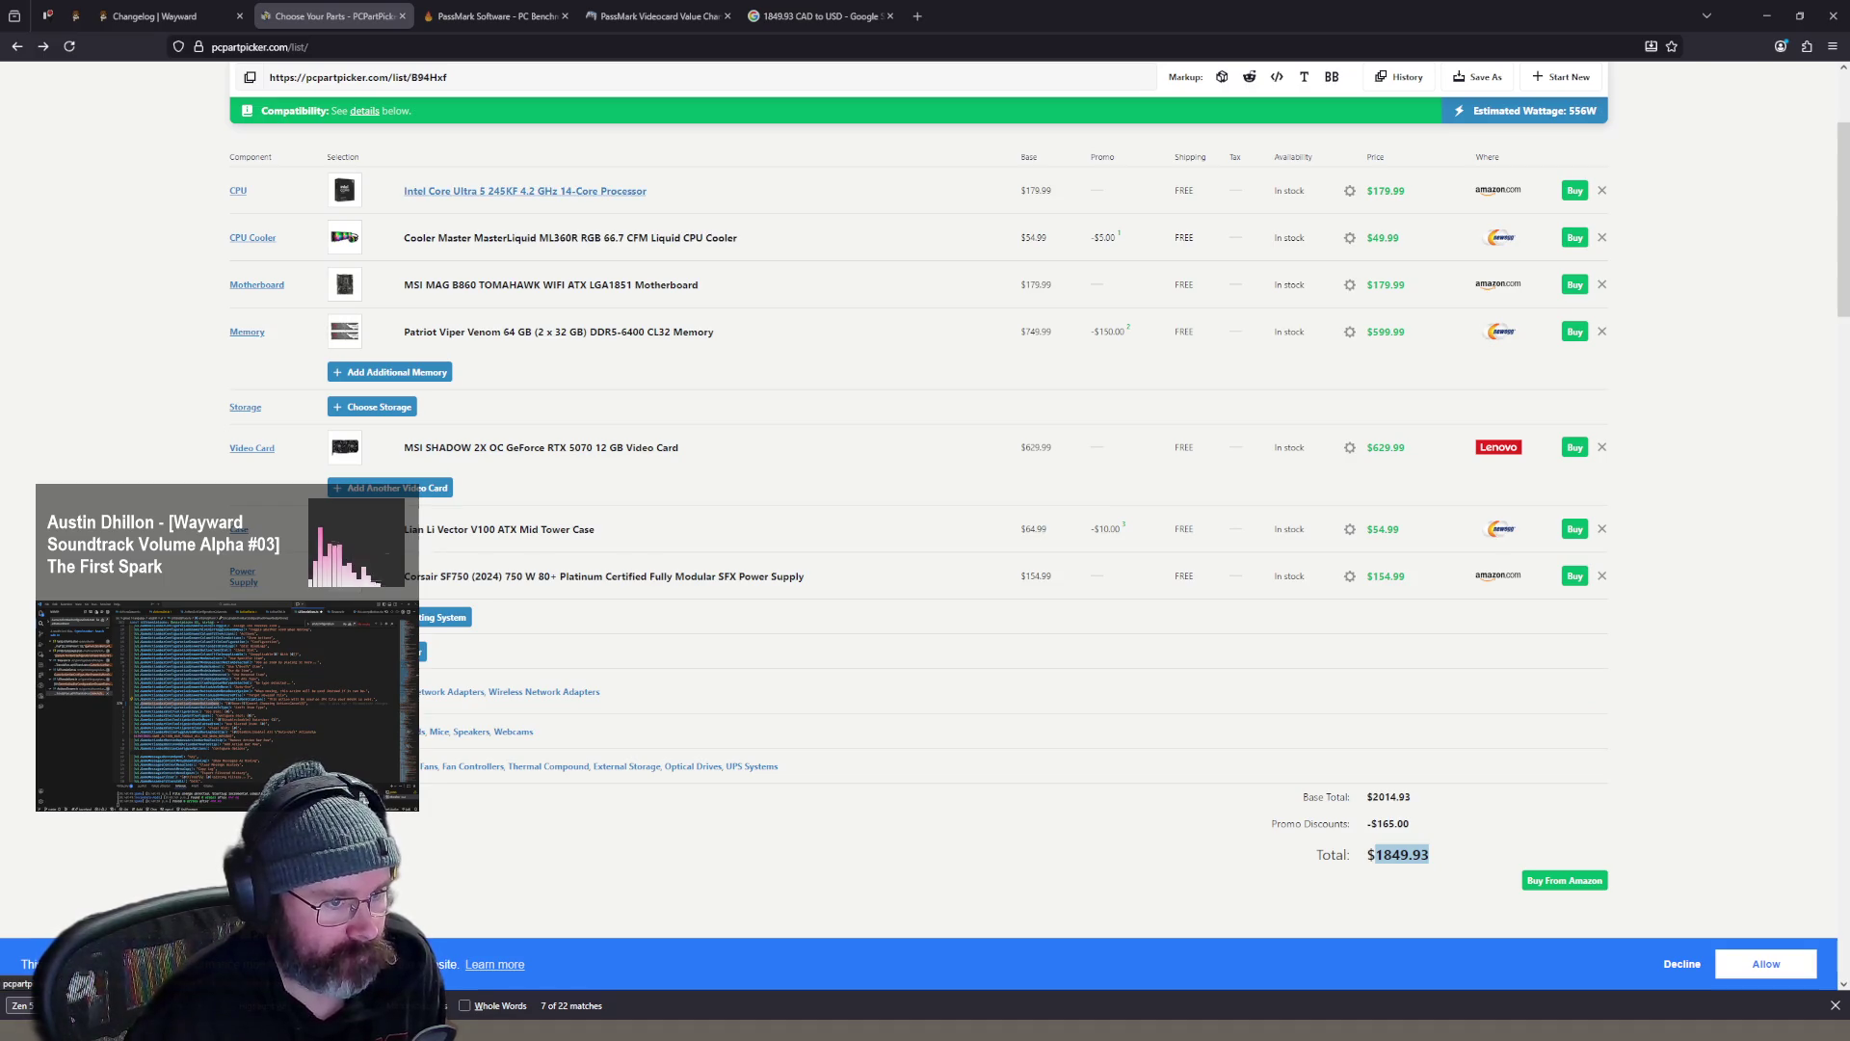
scroll(525, 191, "up", 1)
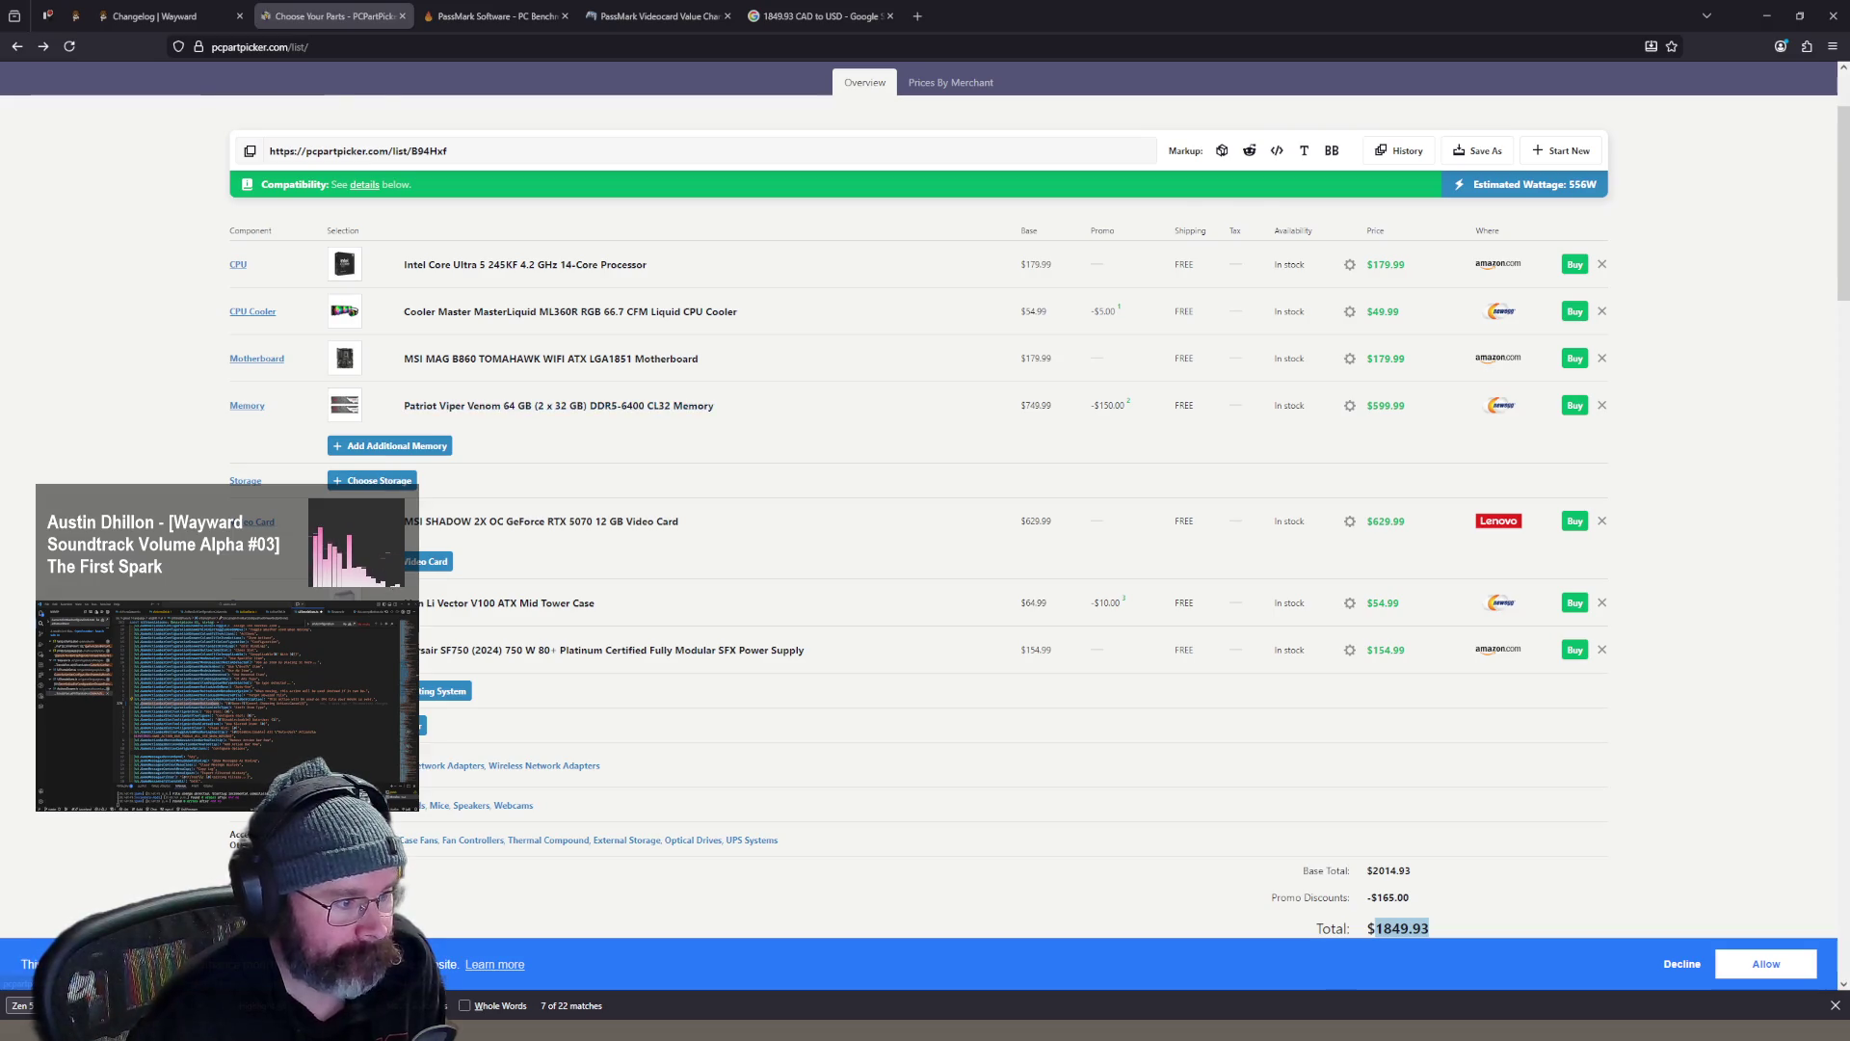
left_click(814, 16)
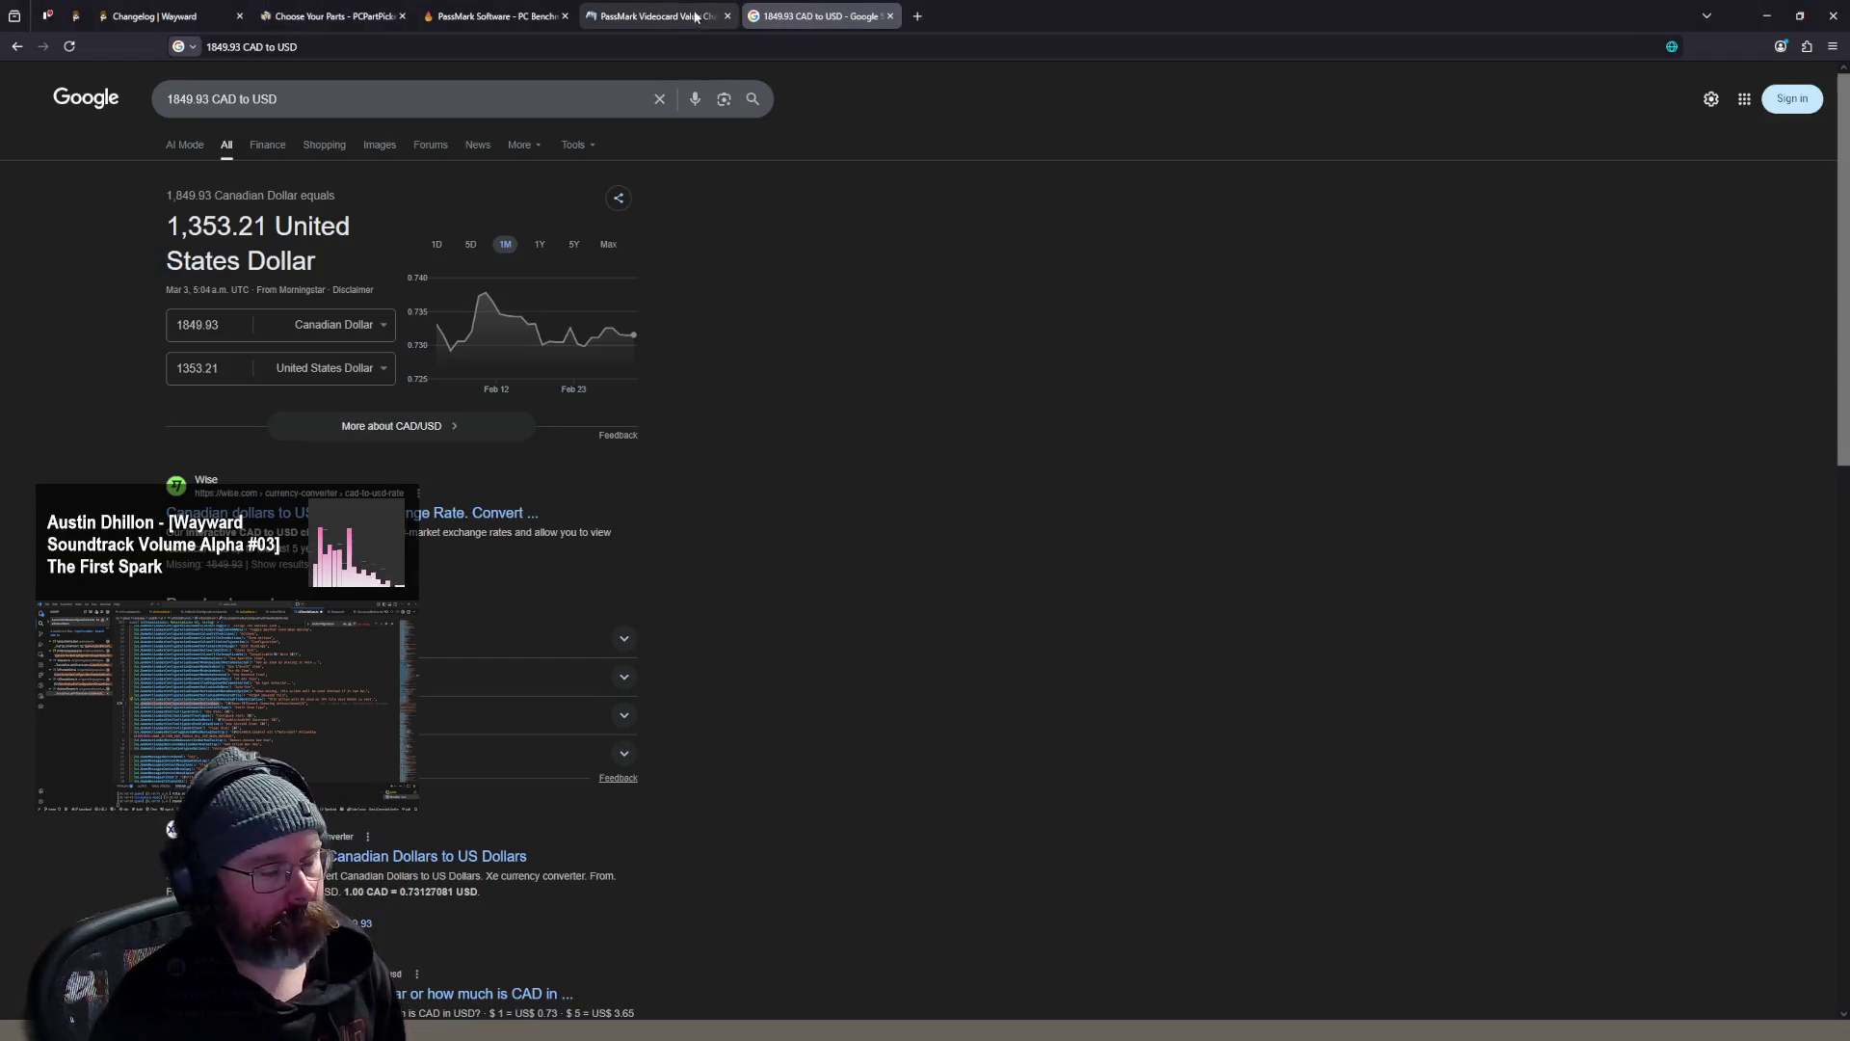
left_click(658, 17)
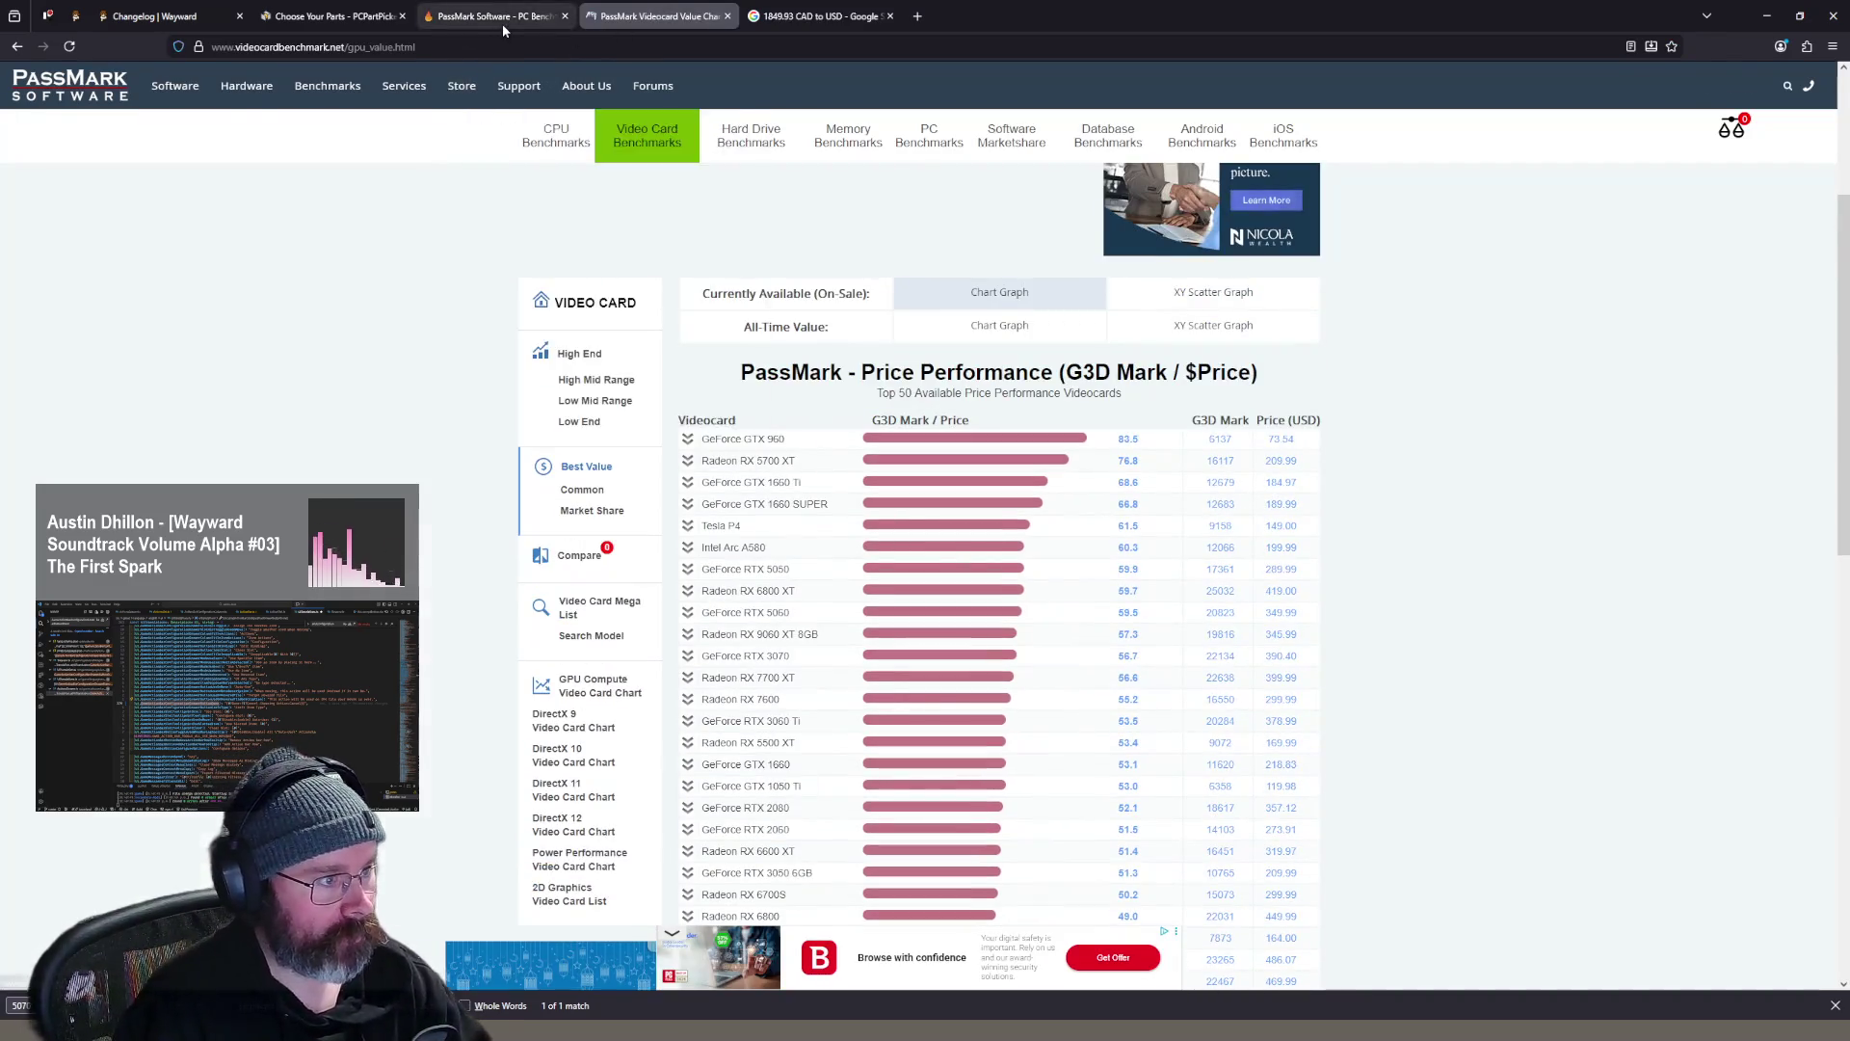
- Reopen the closed UserBenchmark RTX 3070 vs RTX 5070 comparison and scroll through it
left_click(511, 17)
key("ctrl+shift+t")
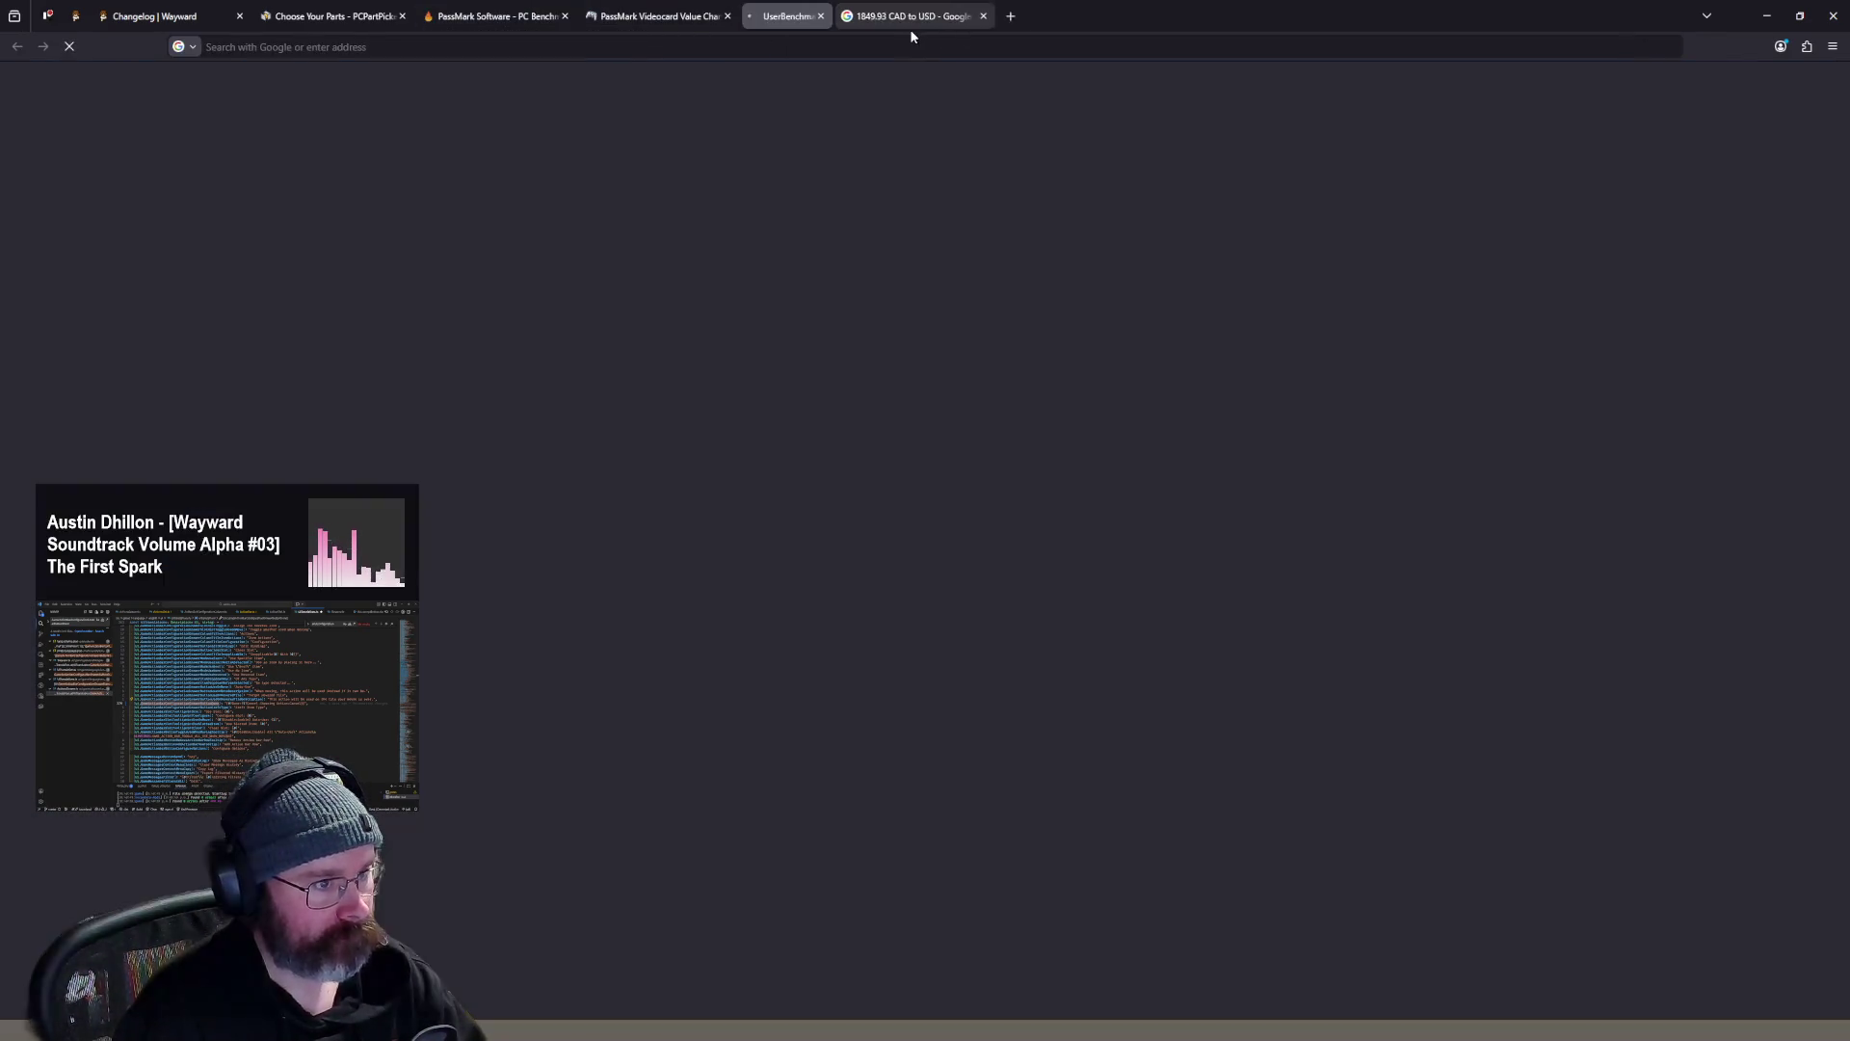
scroll(1315, 322, "down", 7)
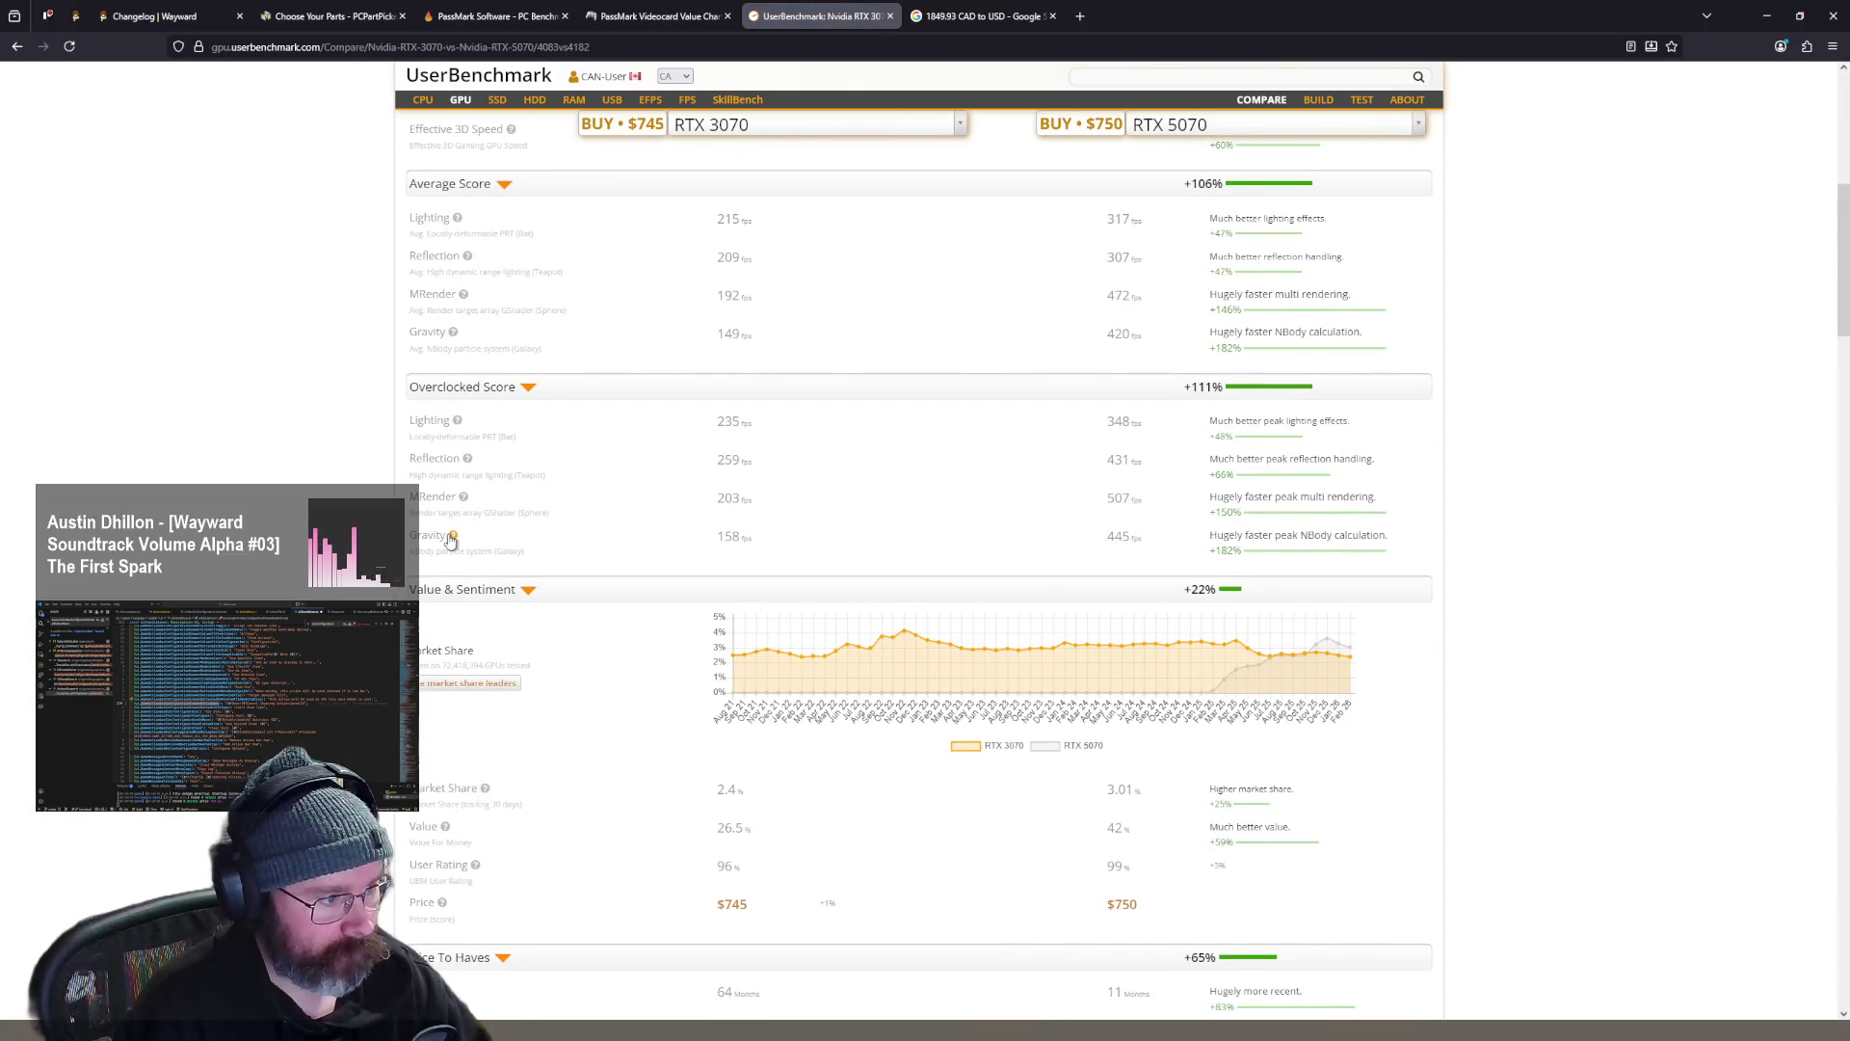
scroll(1500, 511, "down", 6)
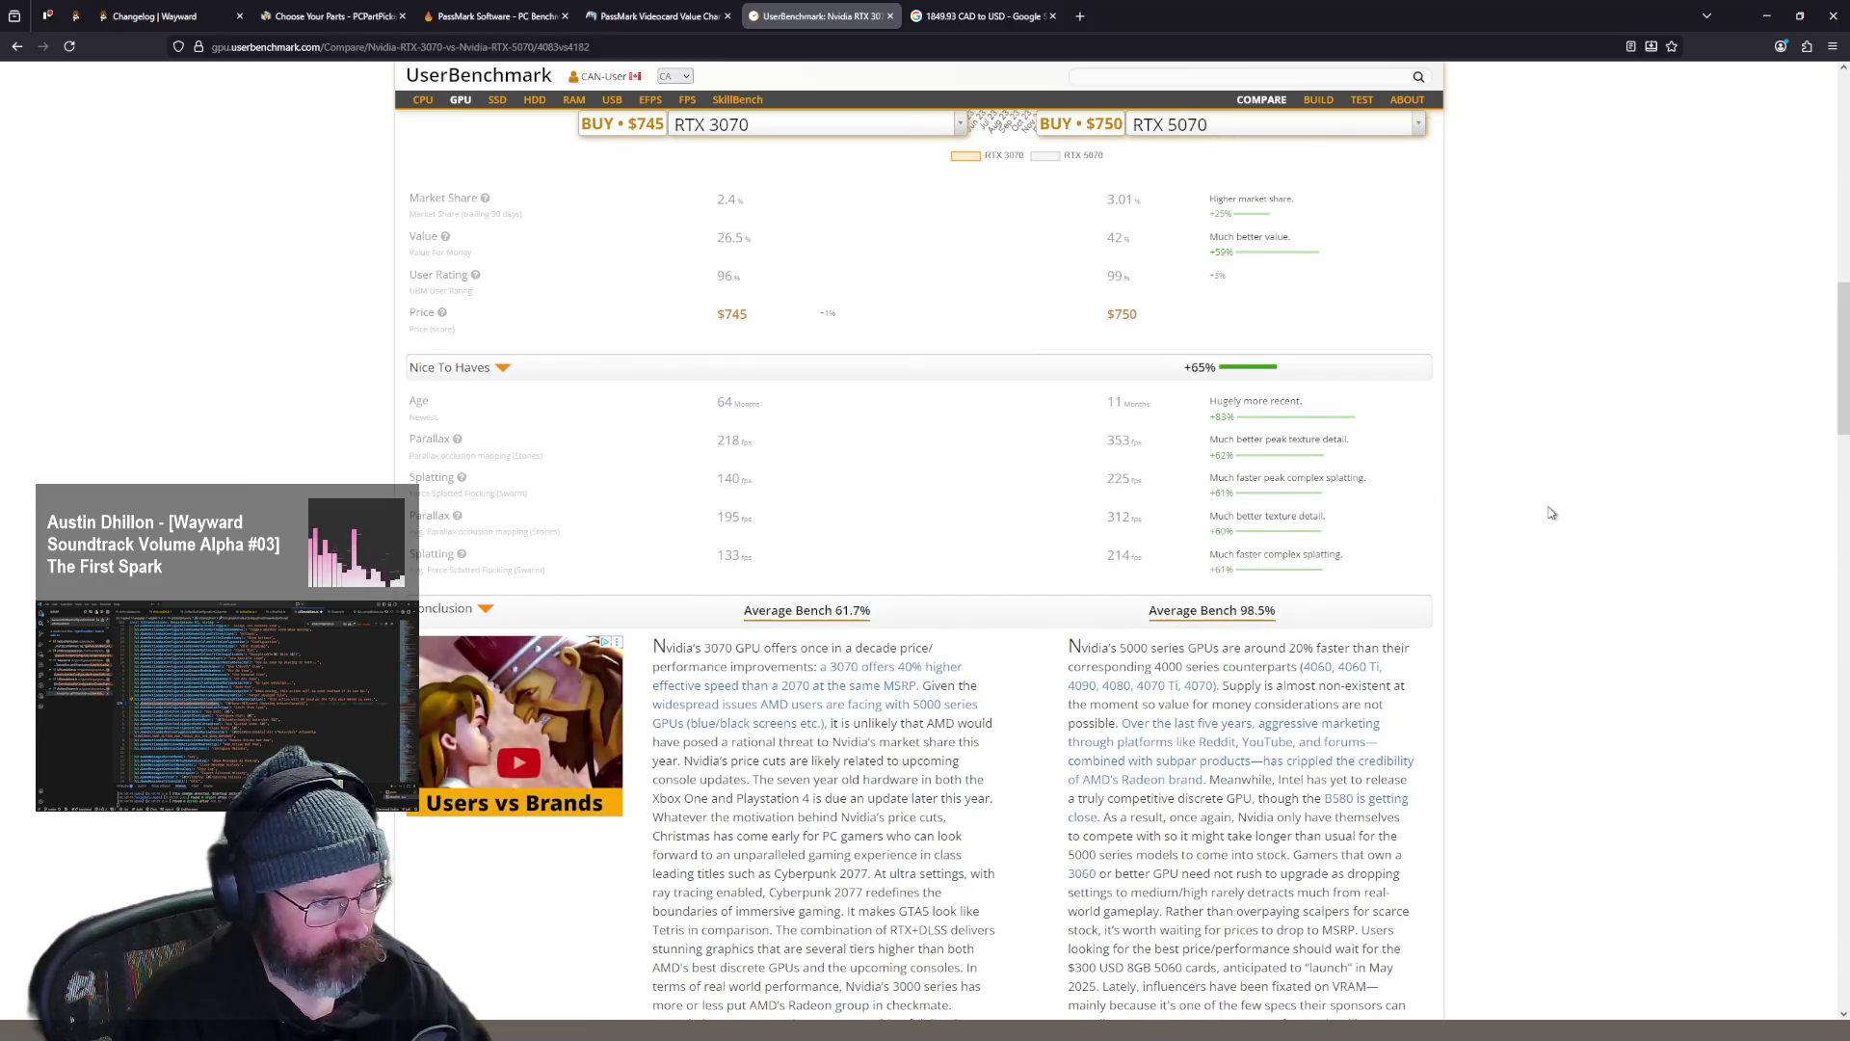
scroll(1552, 512, "down", 2)
- Search the comparison page for 'nve', clear the search, and open a blank new tab
key("ctrl+f")
type("n")
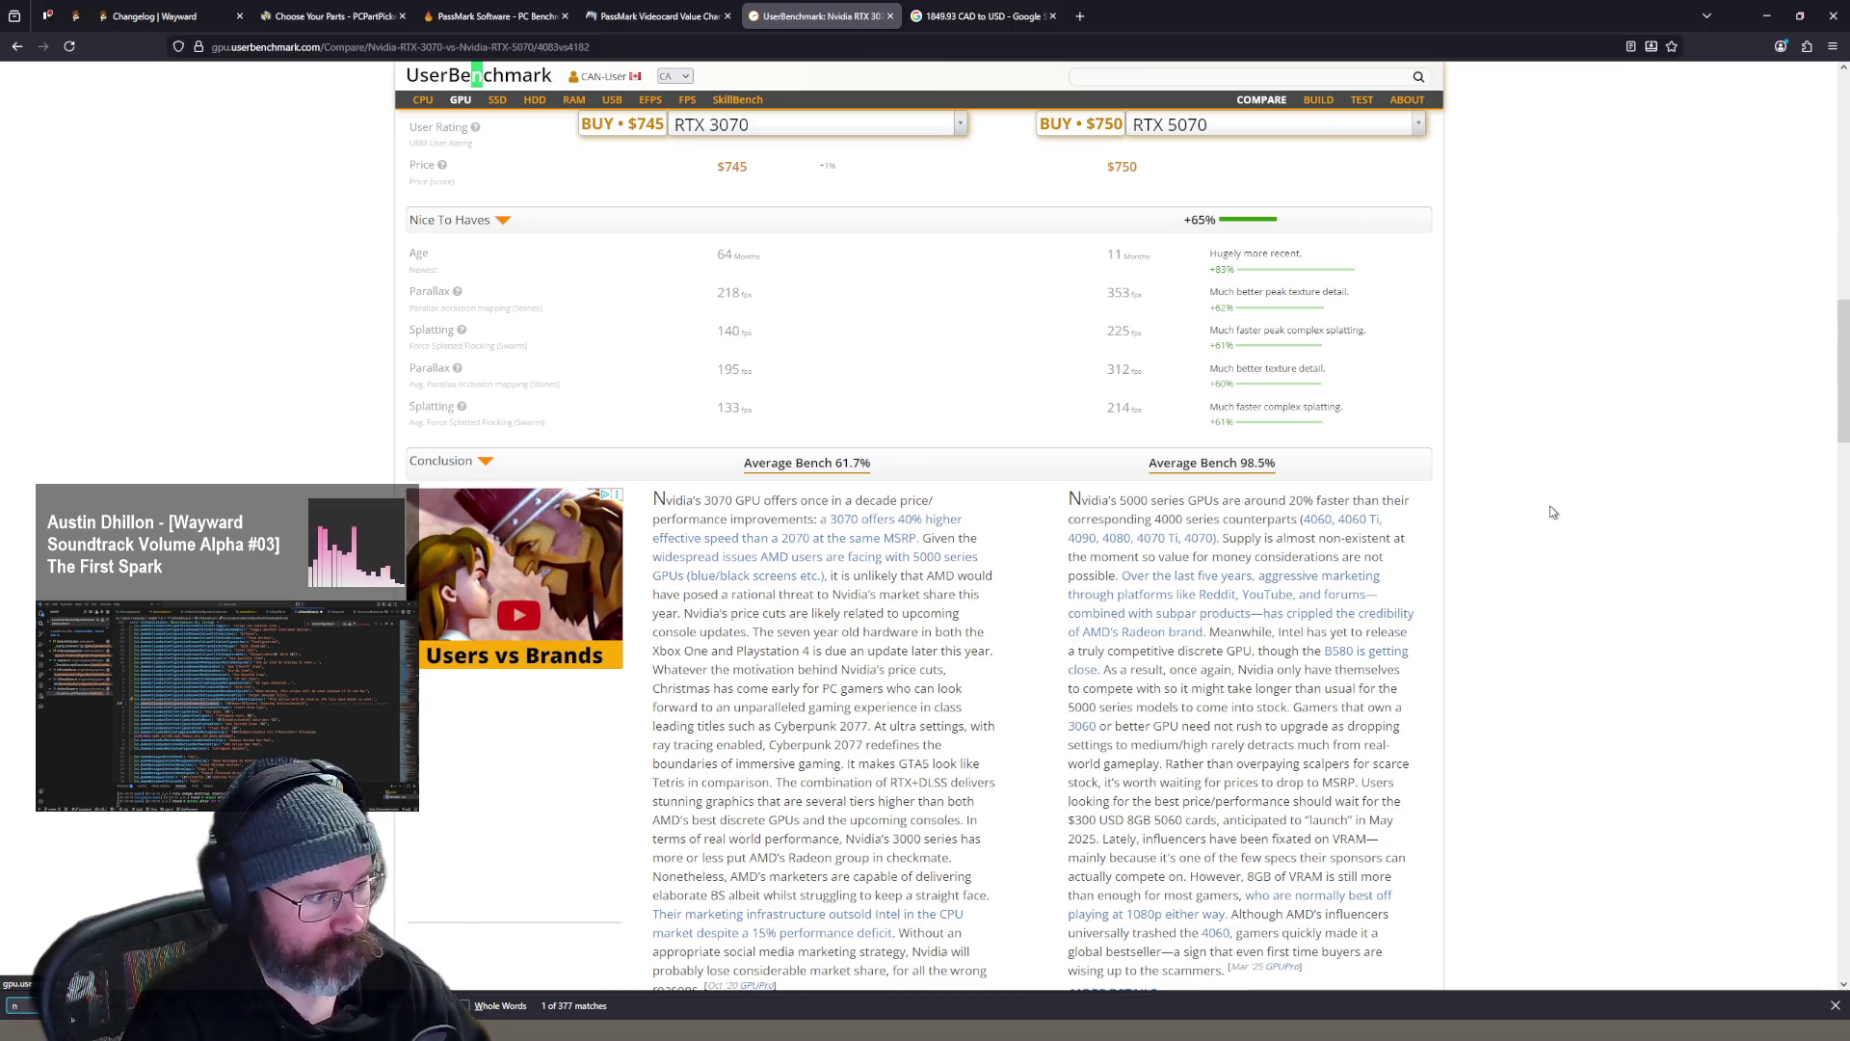
type("ve")
key("BackSpace")
key("BackSpace")
key("BackSpace")
key("ctrl+t")
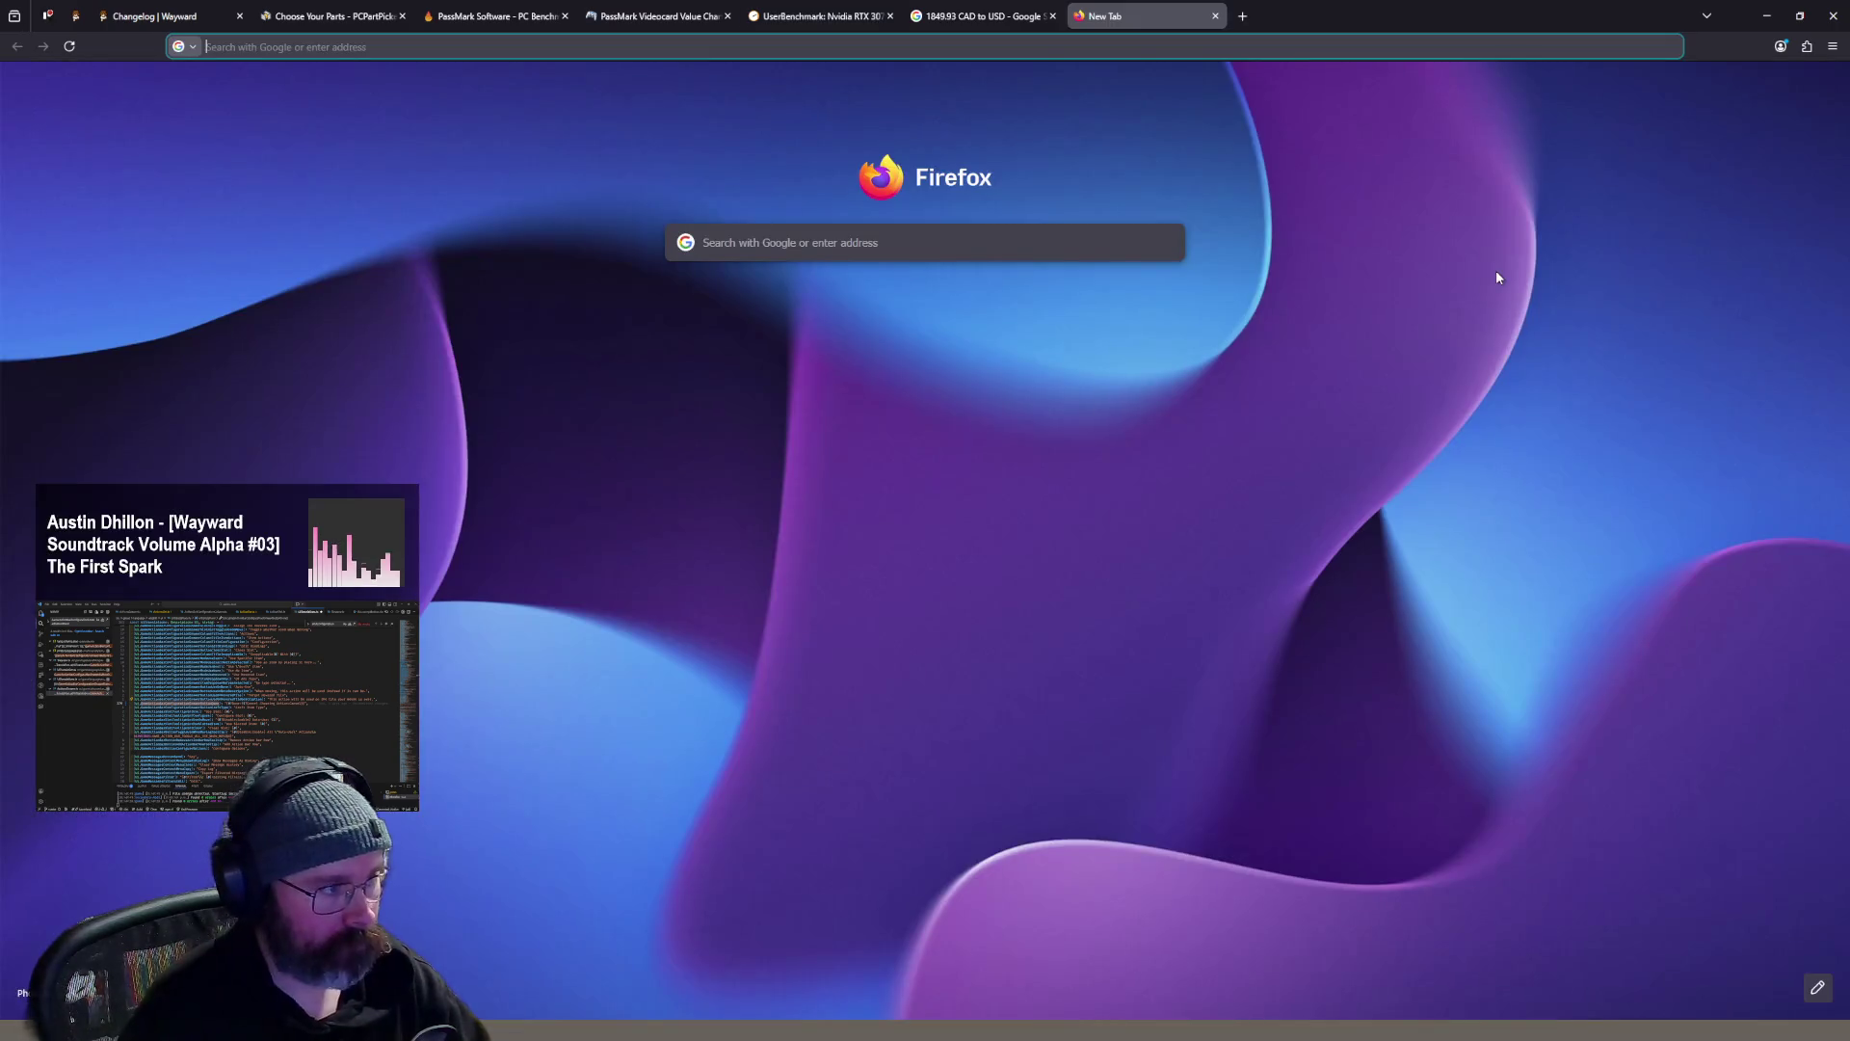
- Search '5070 wikipedia' and open the GeForce RTX 50 series Wikipedia article
type("5070")
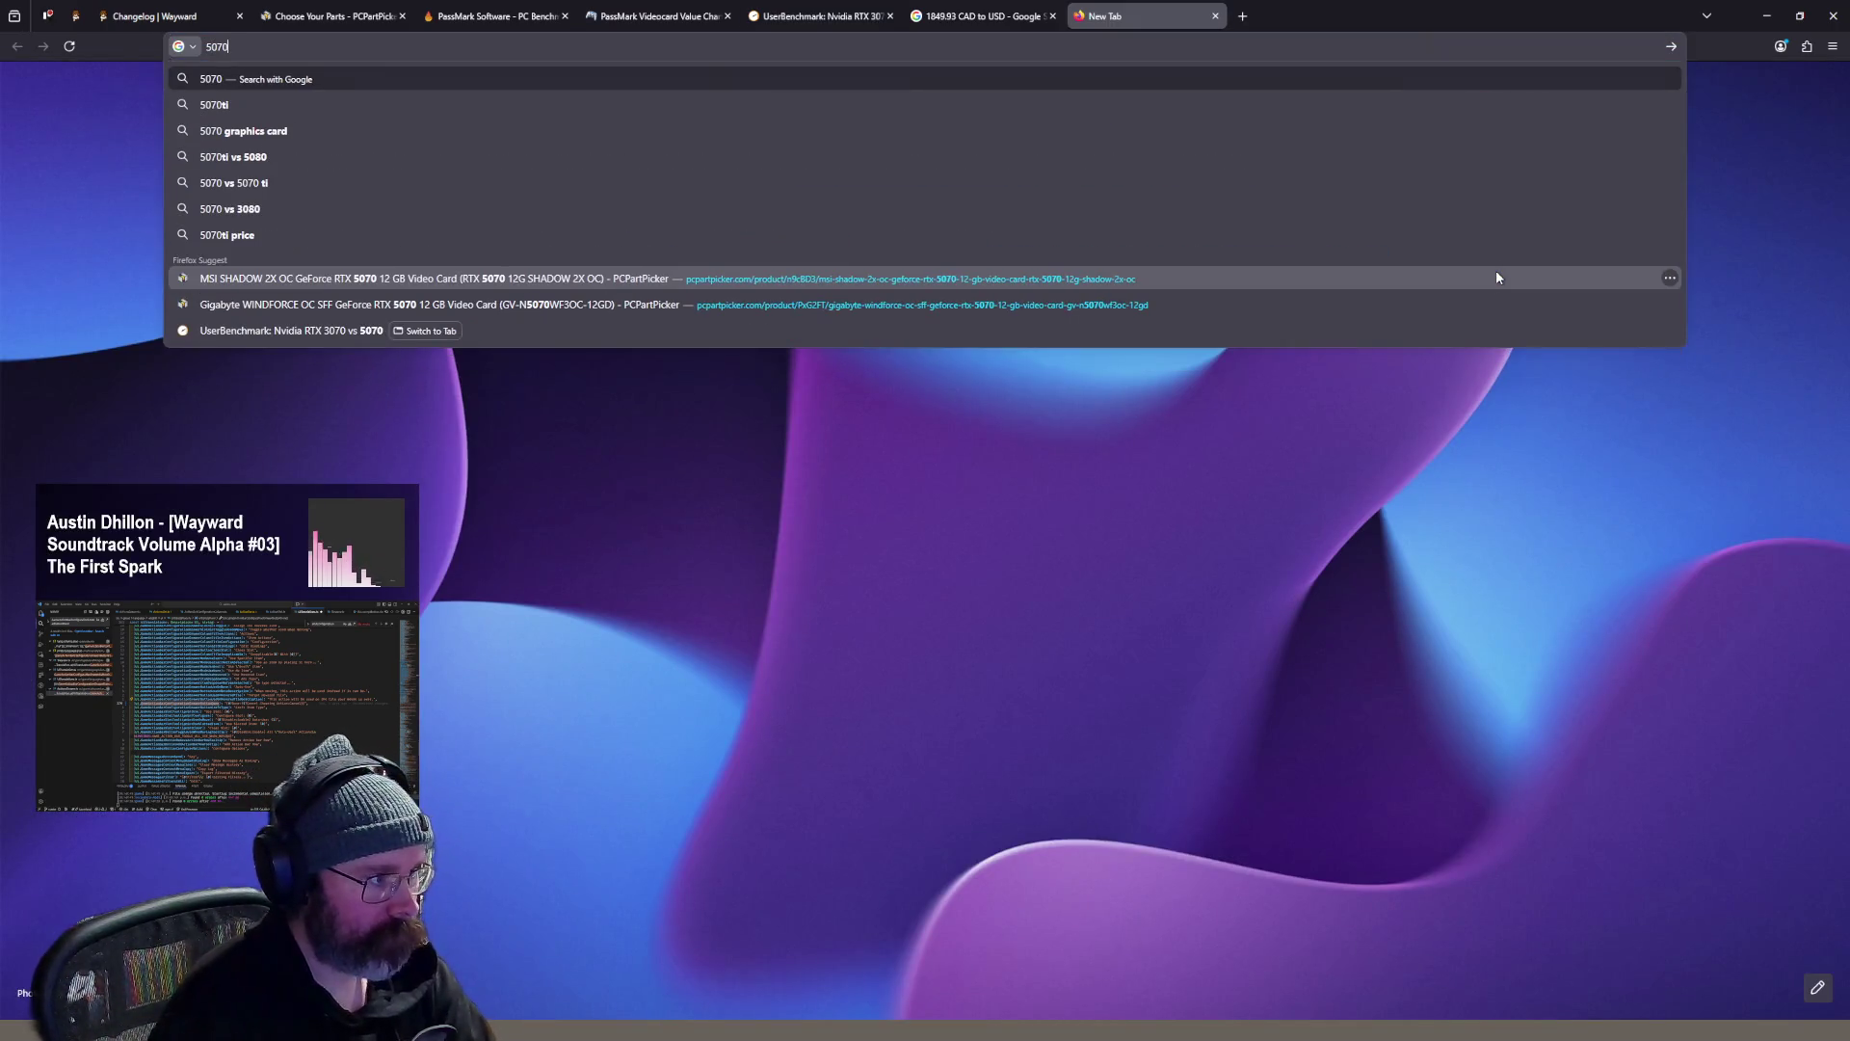
type(" wikipedia")
key("Return")
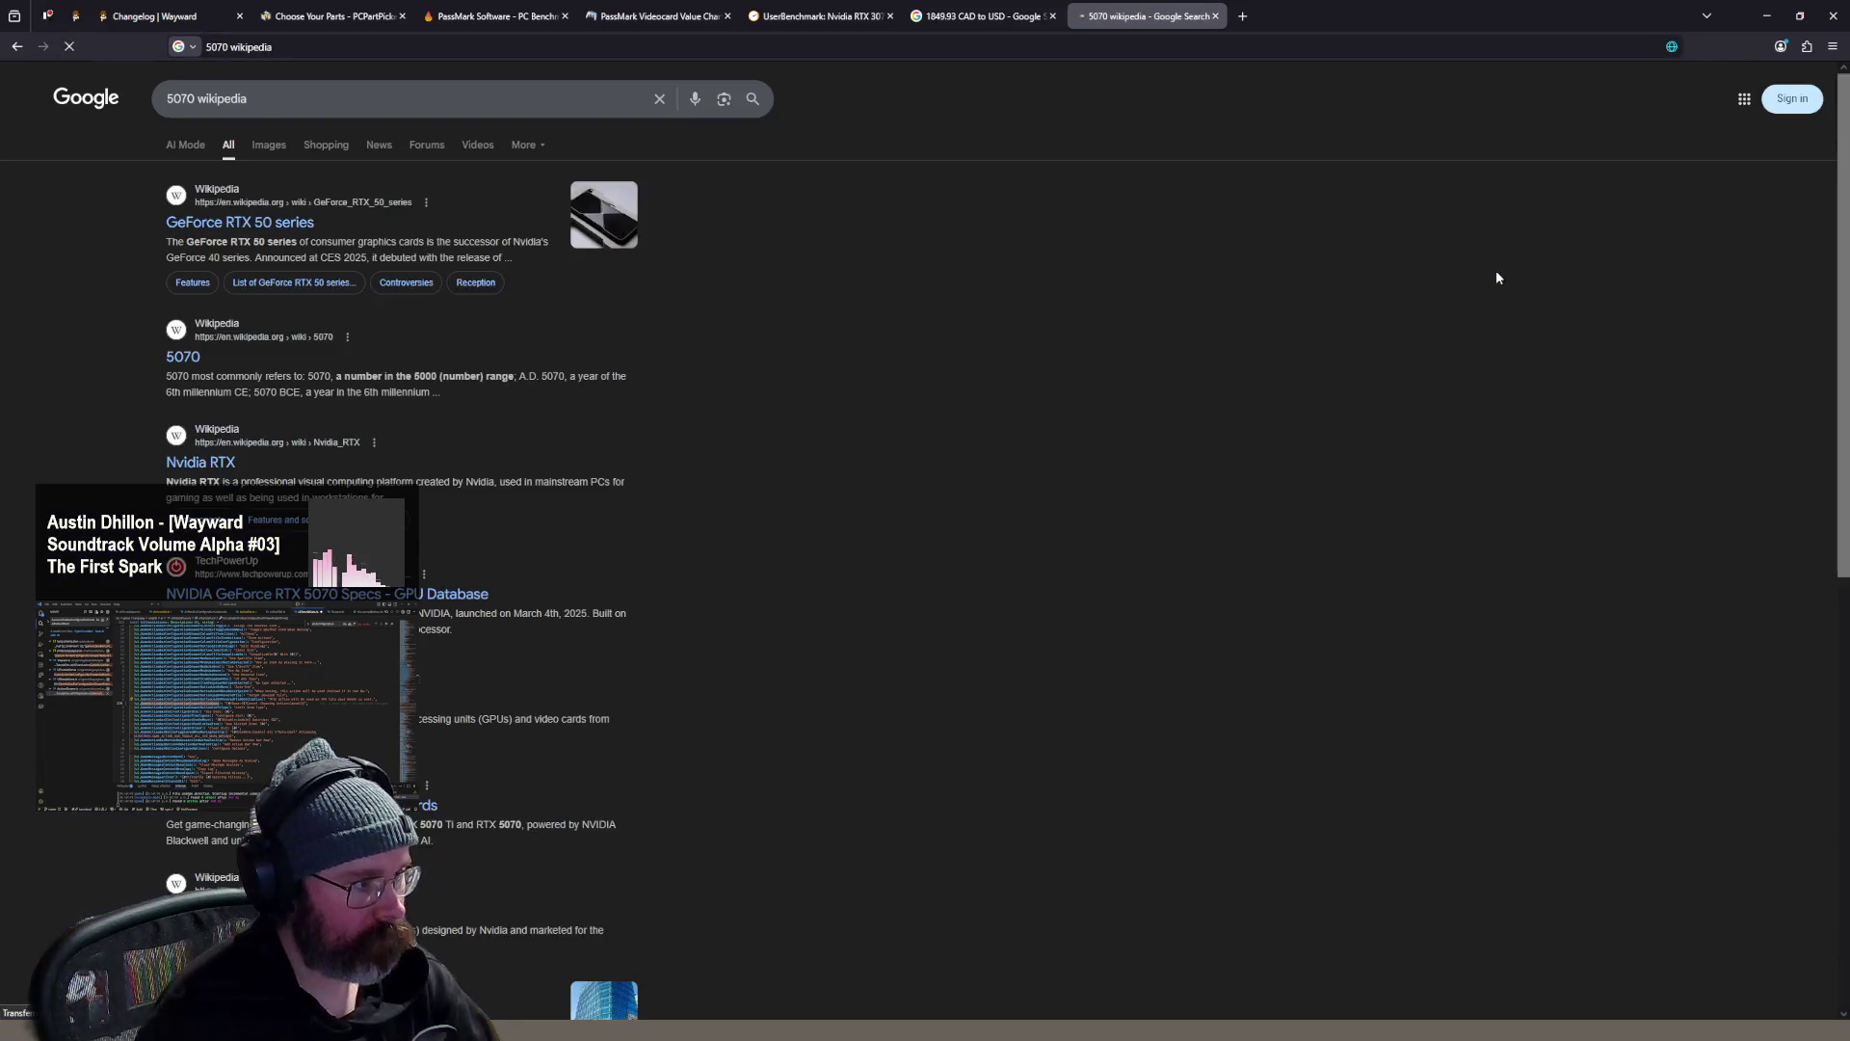
left_click(268, 232)
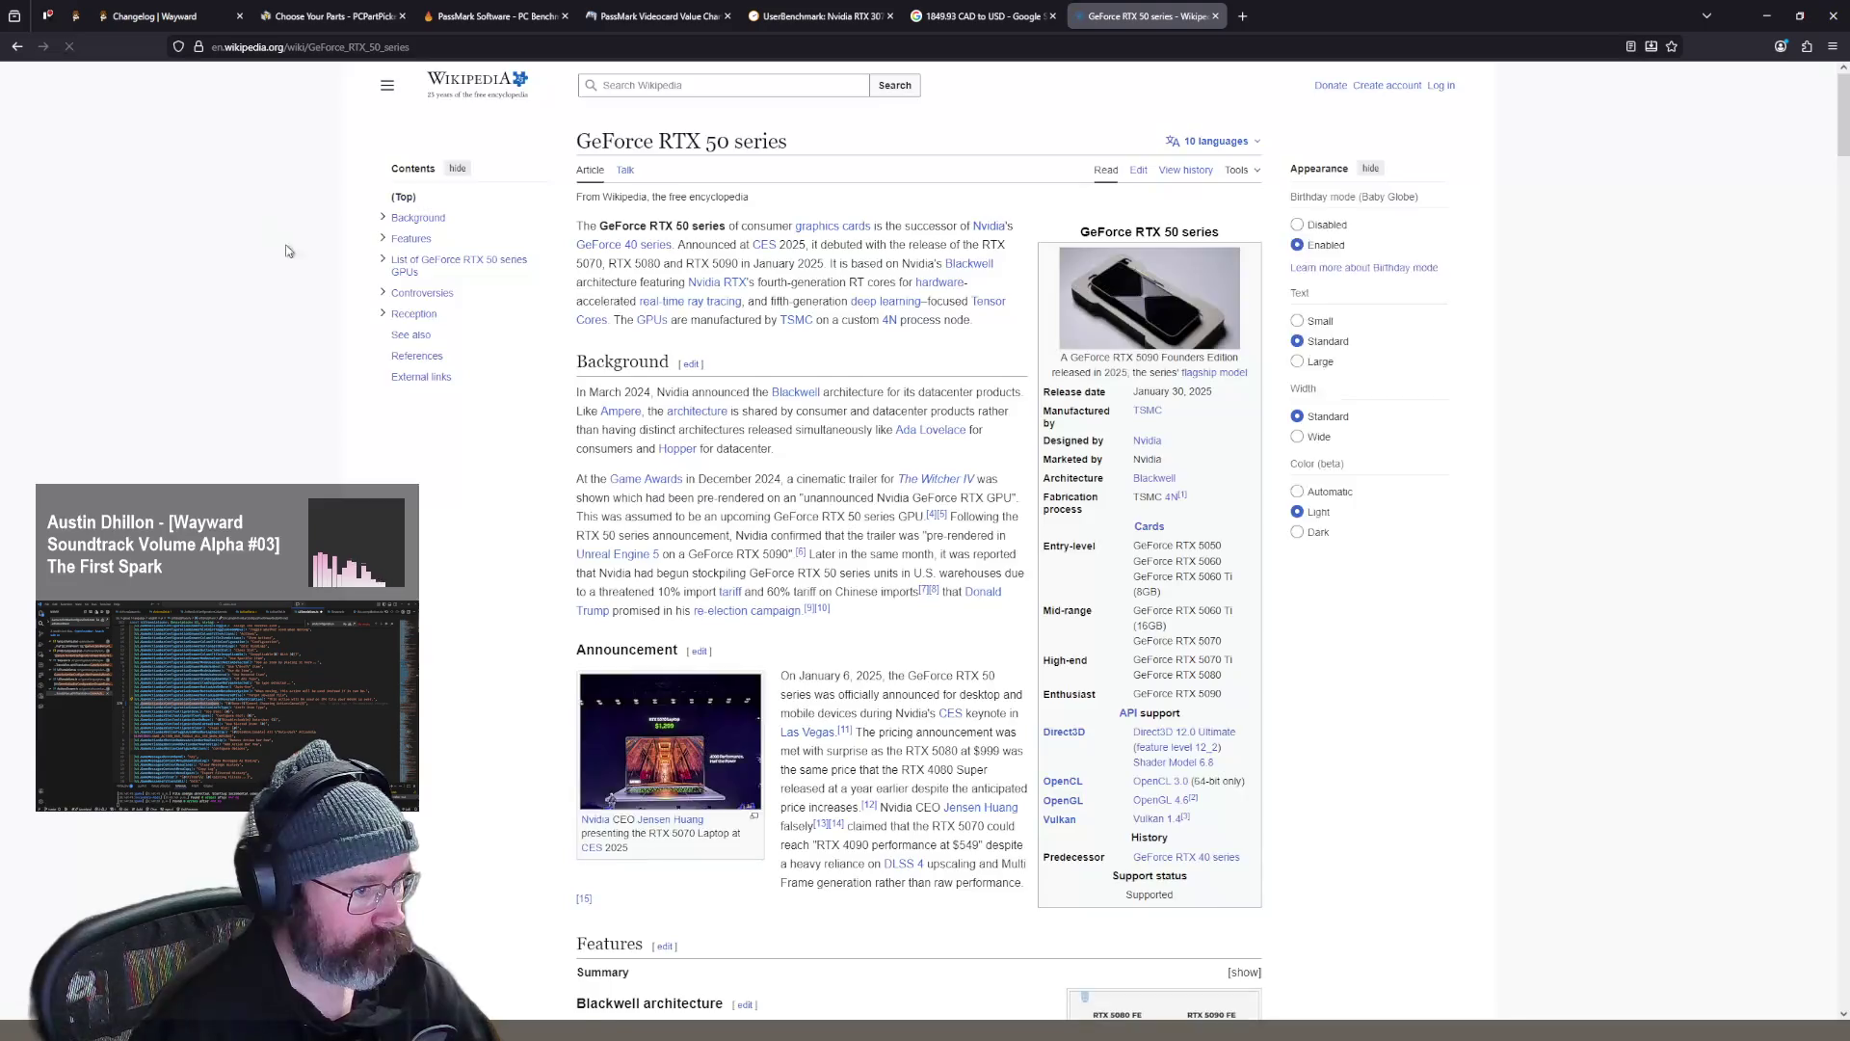
scroll(601, 466, "down", 10)
scroll(601, 465, "down", 15)
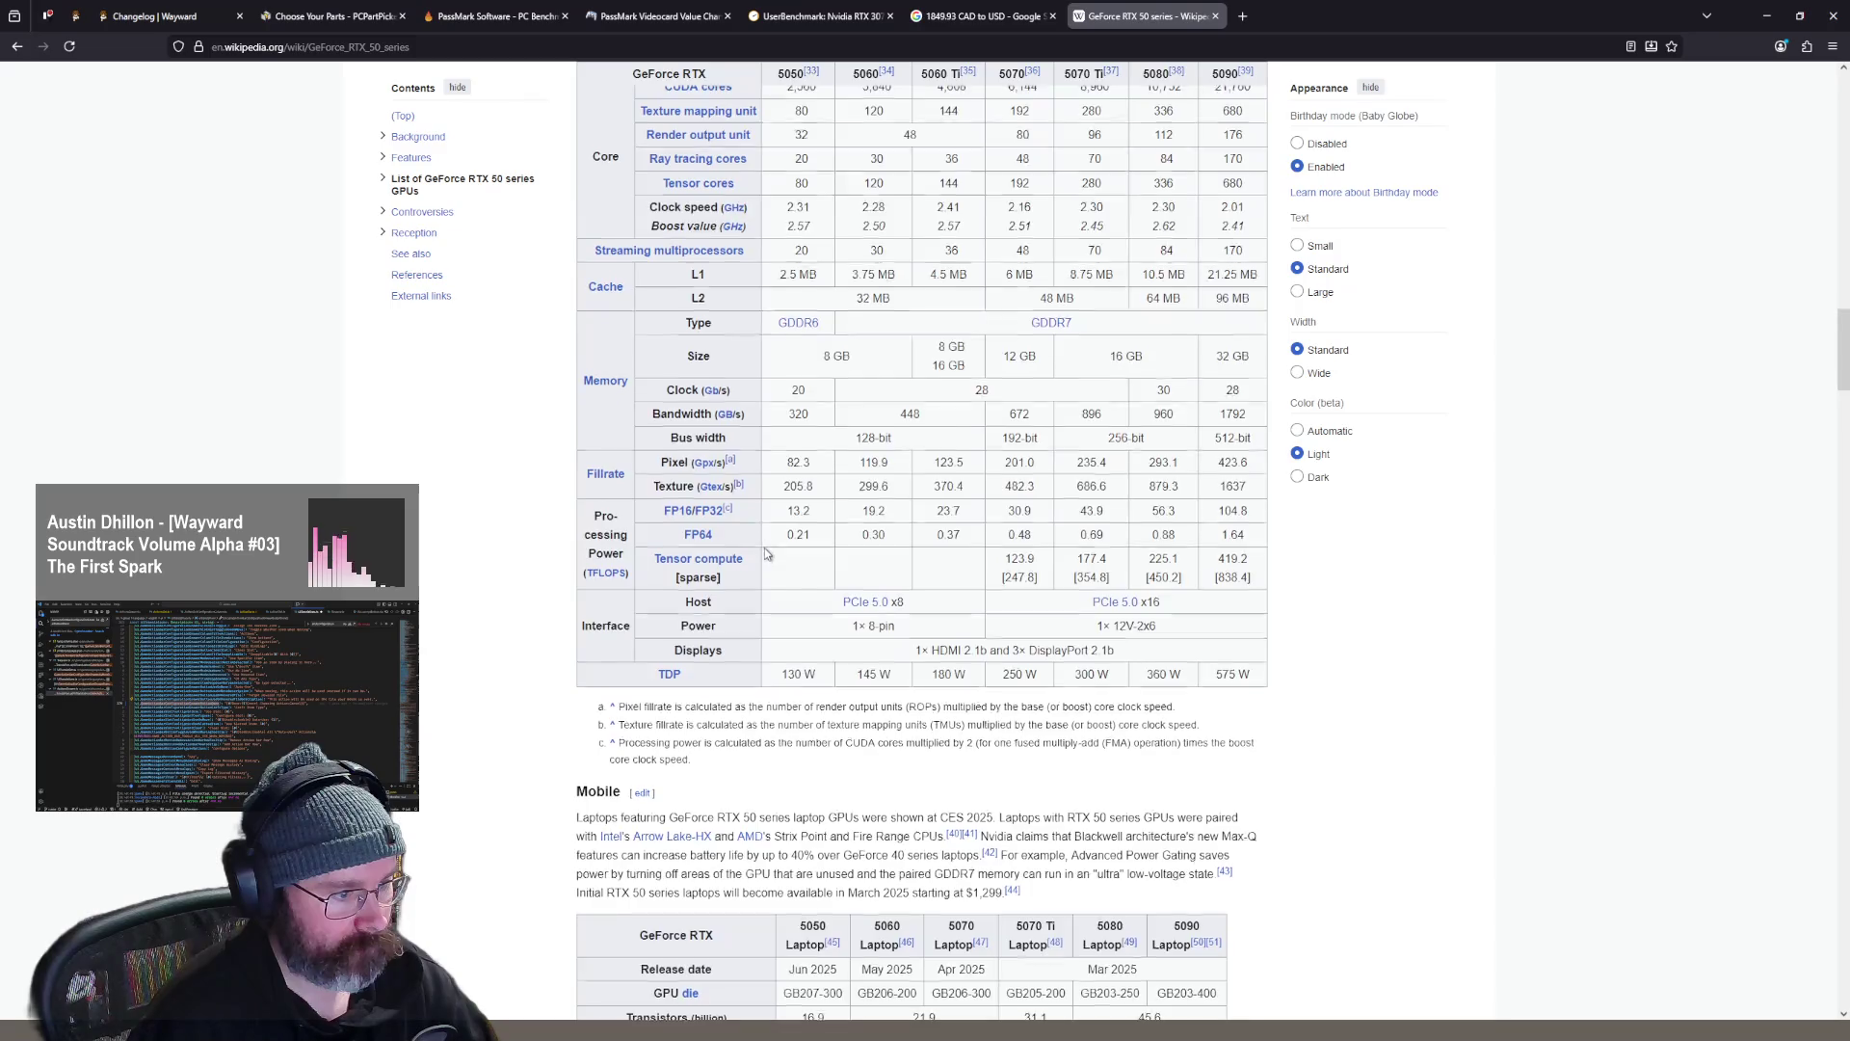
scroll(939, 582, "up", 3)
scroll(1080, 602, "down", 2)
scroll(1481, 618, "up", 1)
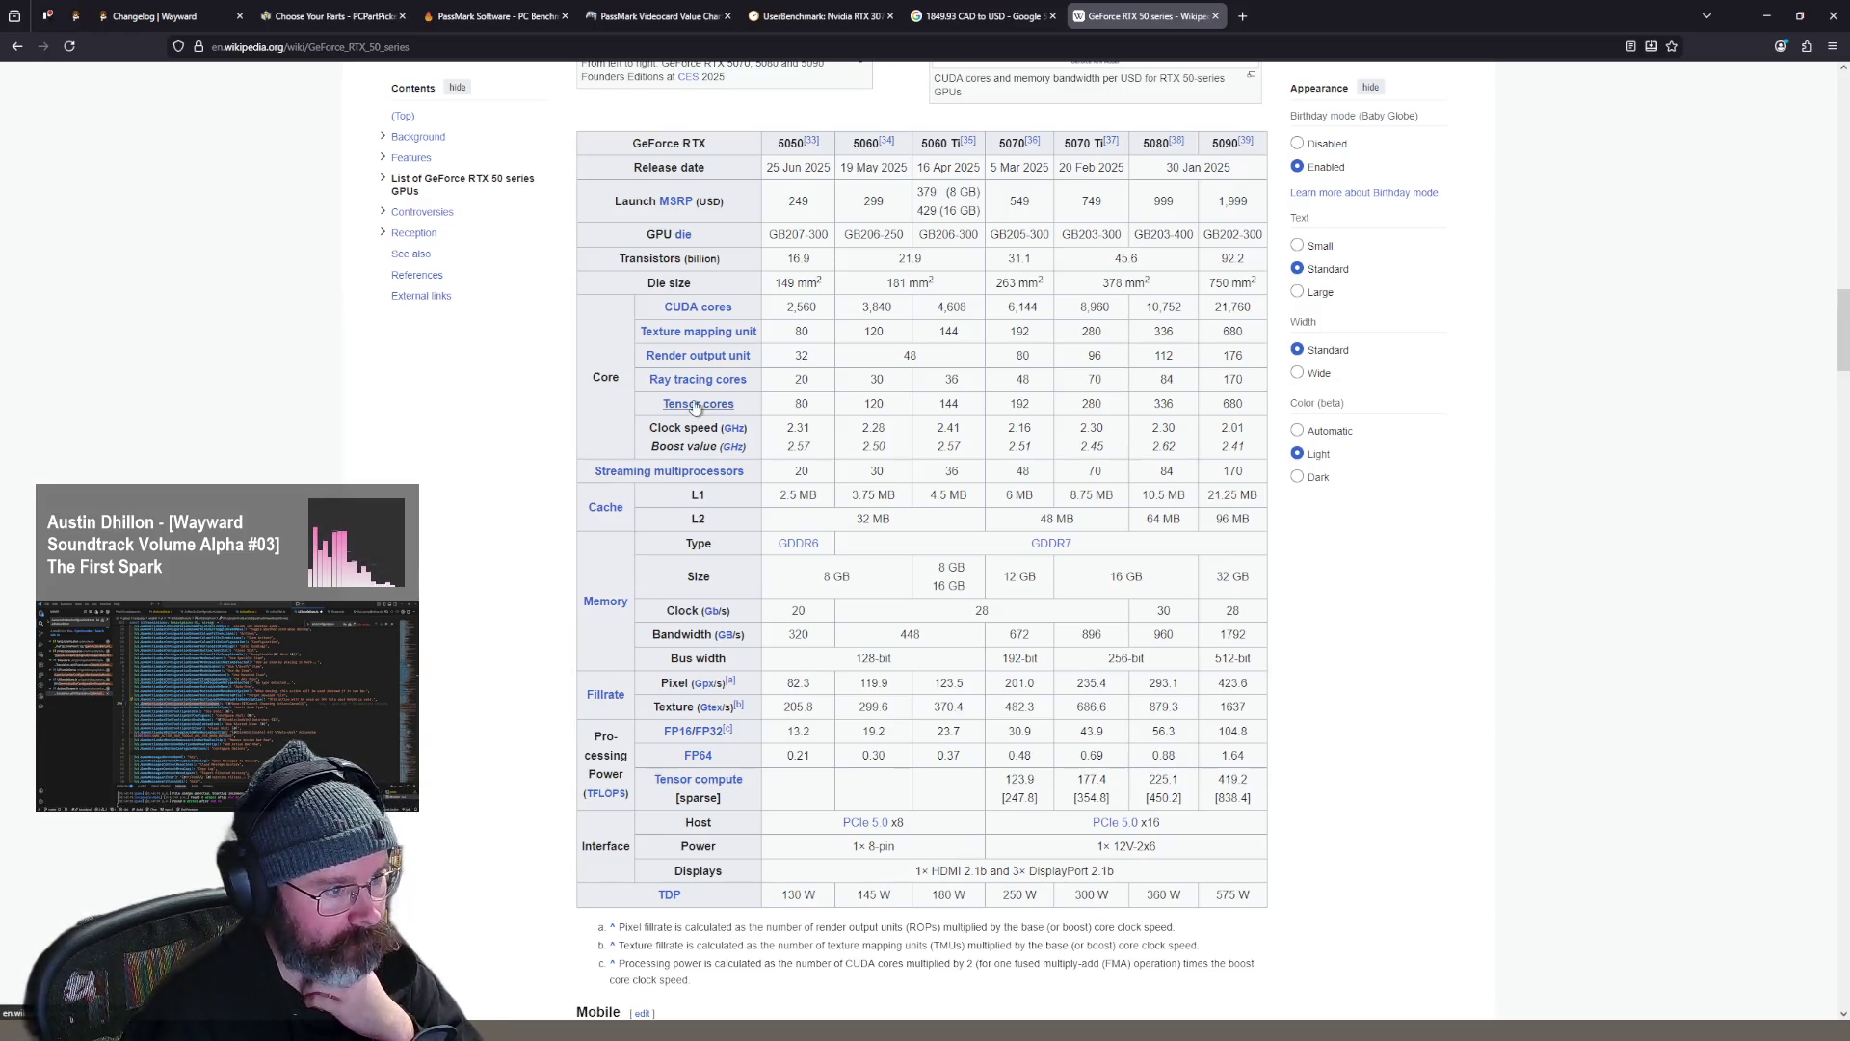
scroll(757, 374, "up", 2)
scroll(757, 374, "down", 2)
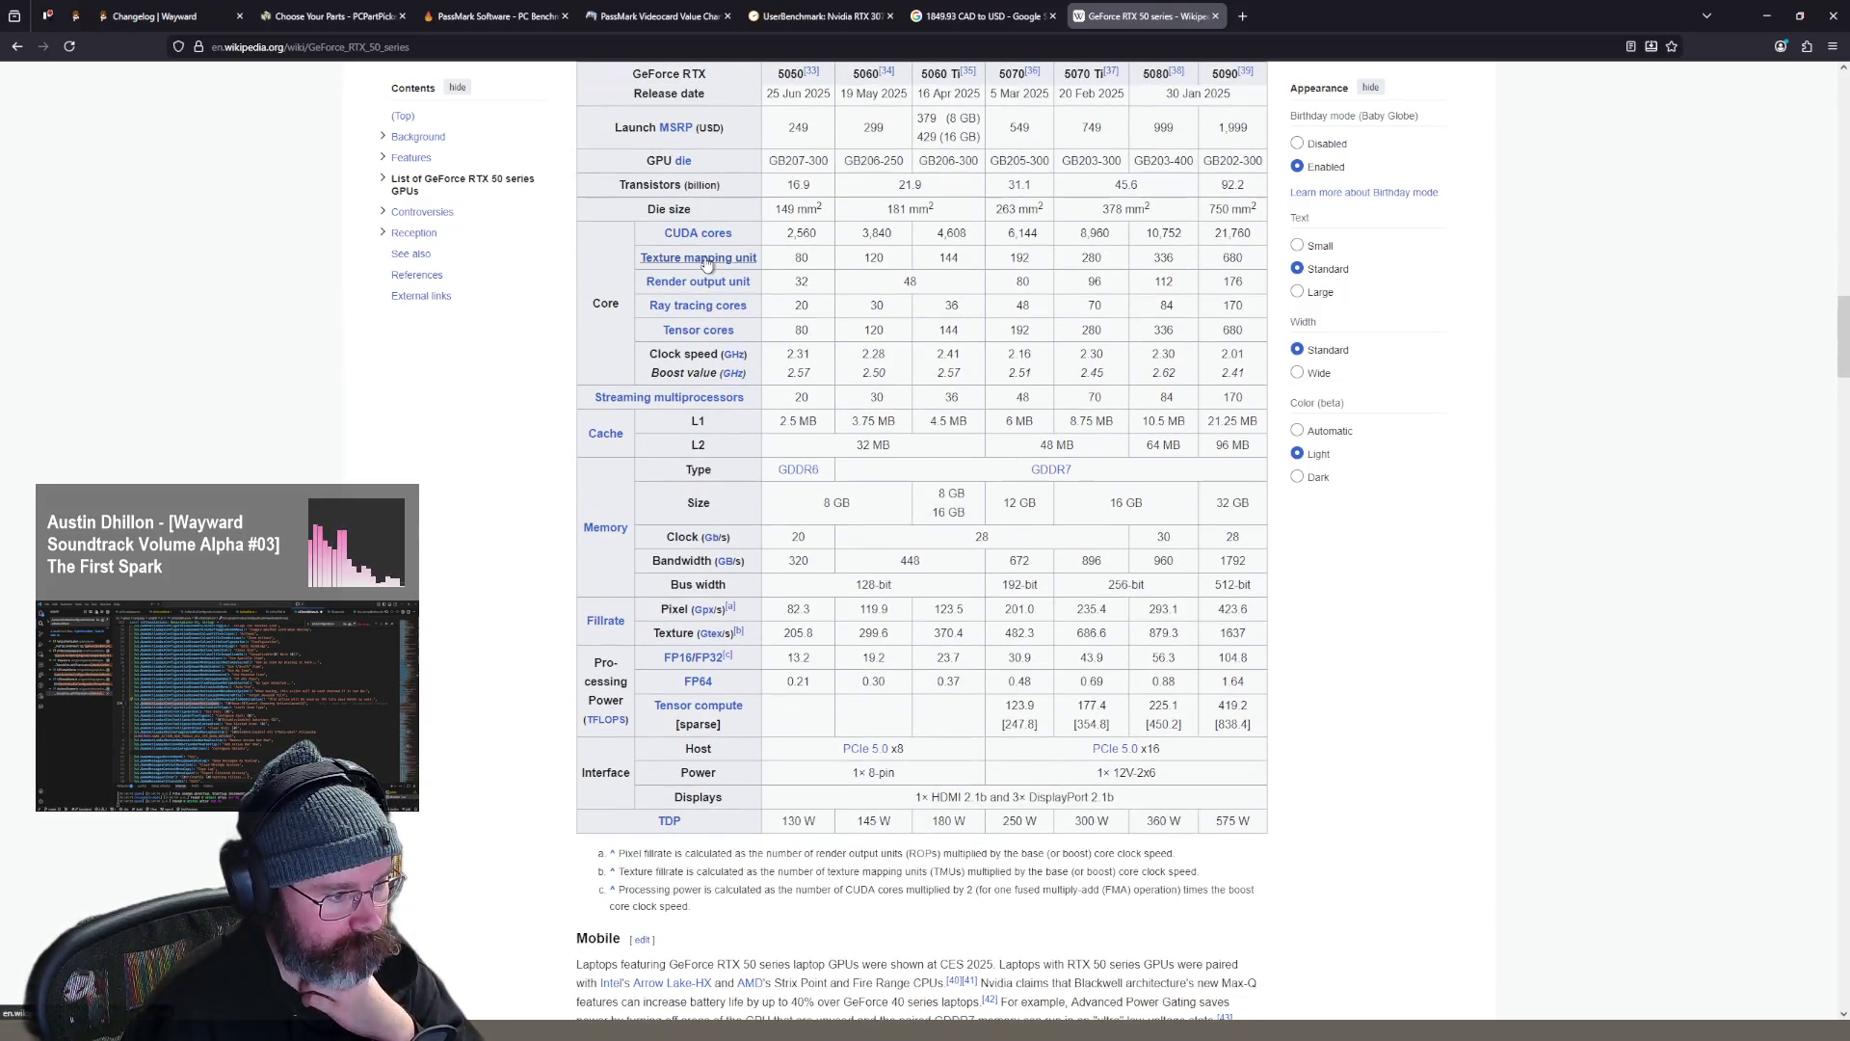
mouse_move(706, 265)
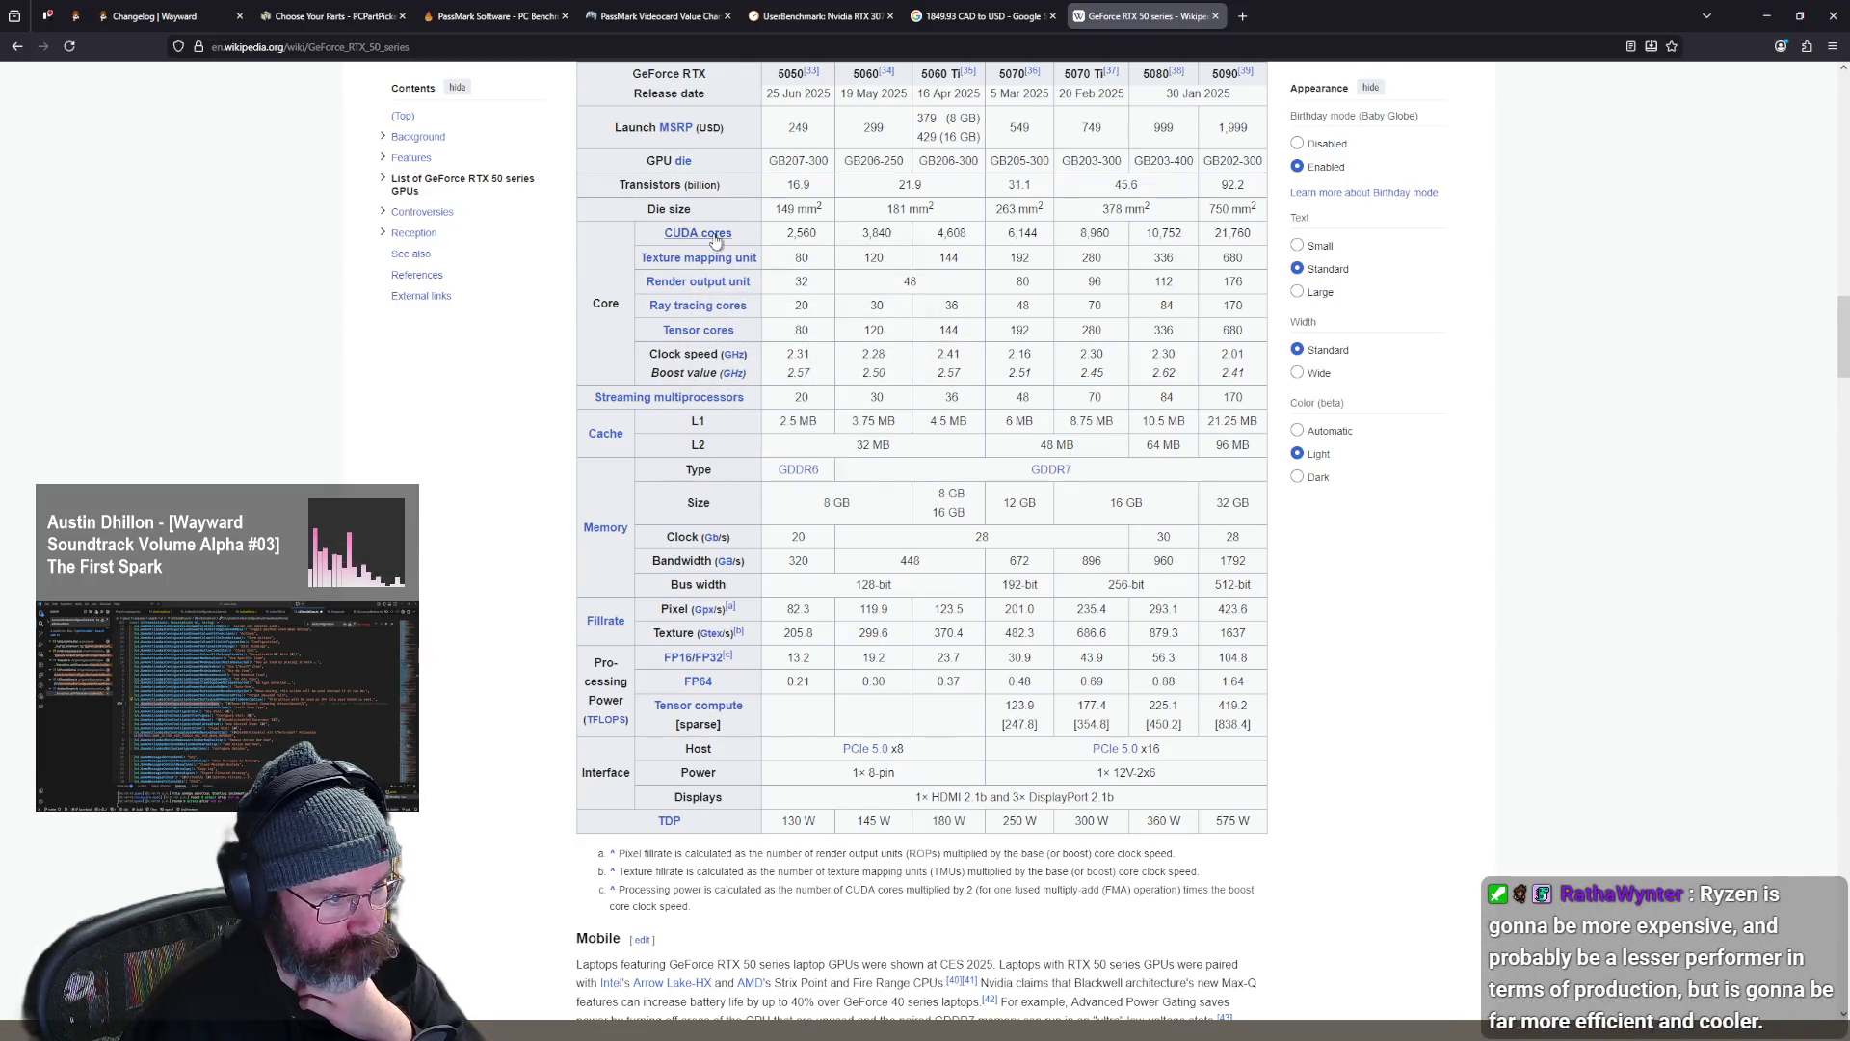
scroll(1545, 498, "up", 1)
- Find 'nvenc' in the article and cycle to the match in the Media Engine encoder table
key("ctrl+f")
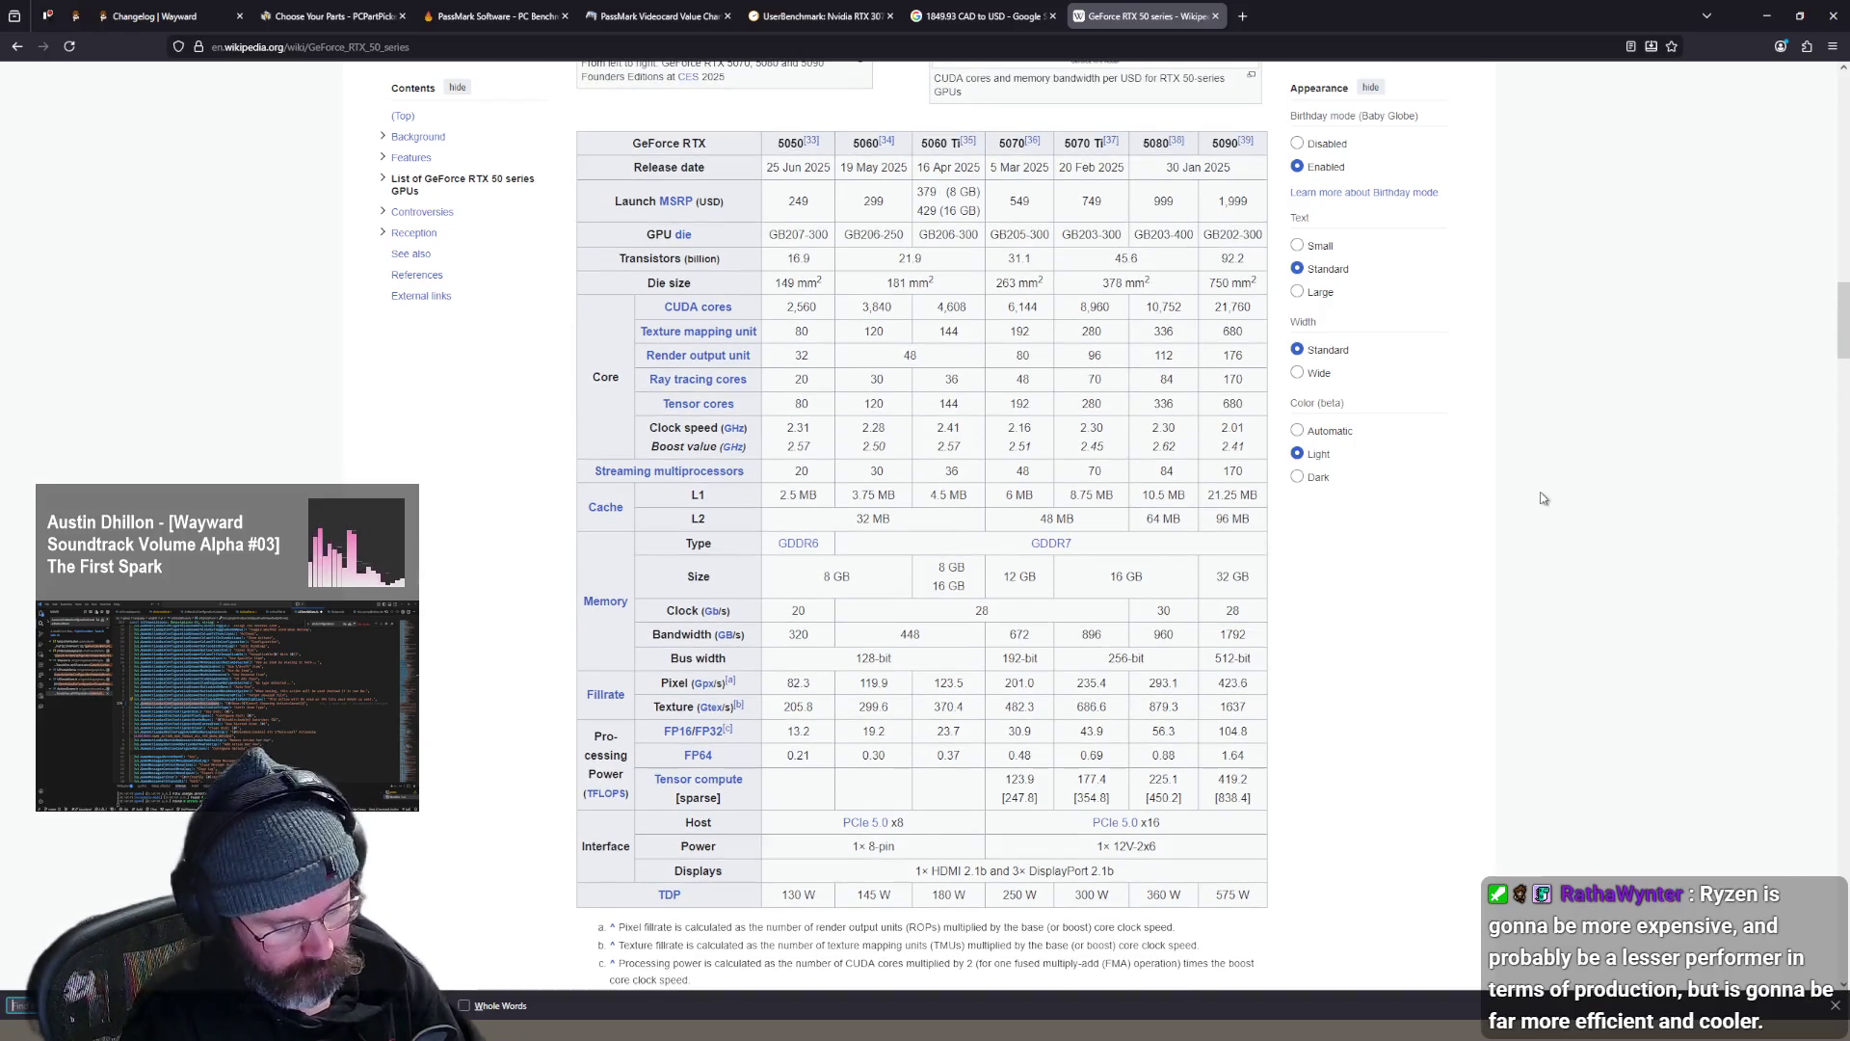
type("nvenc")
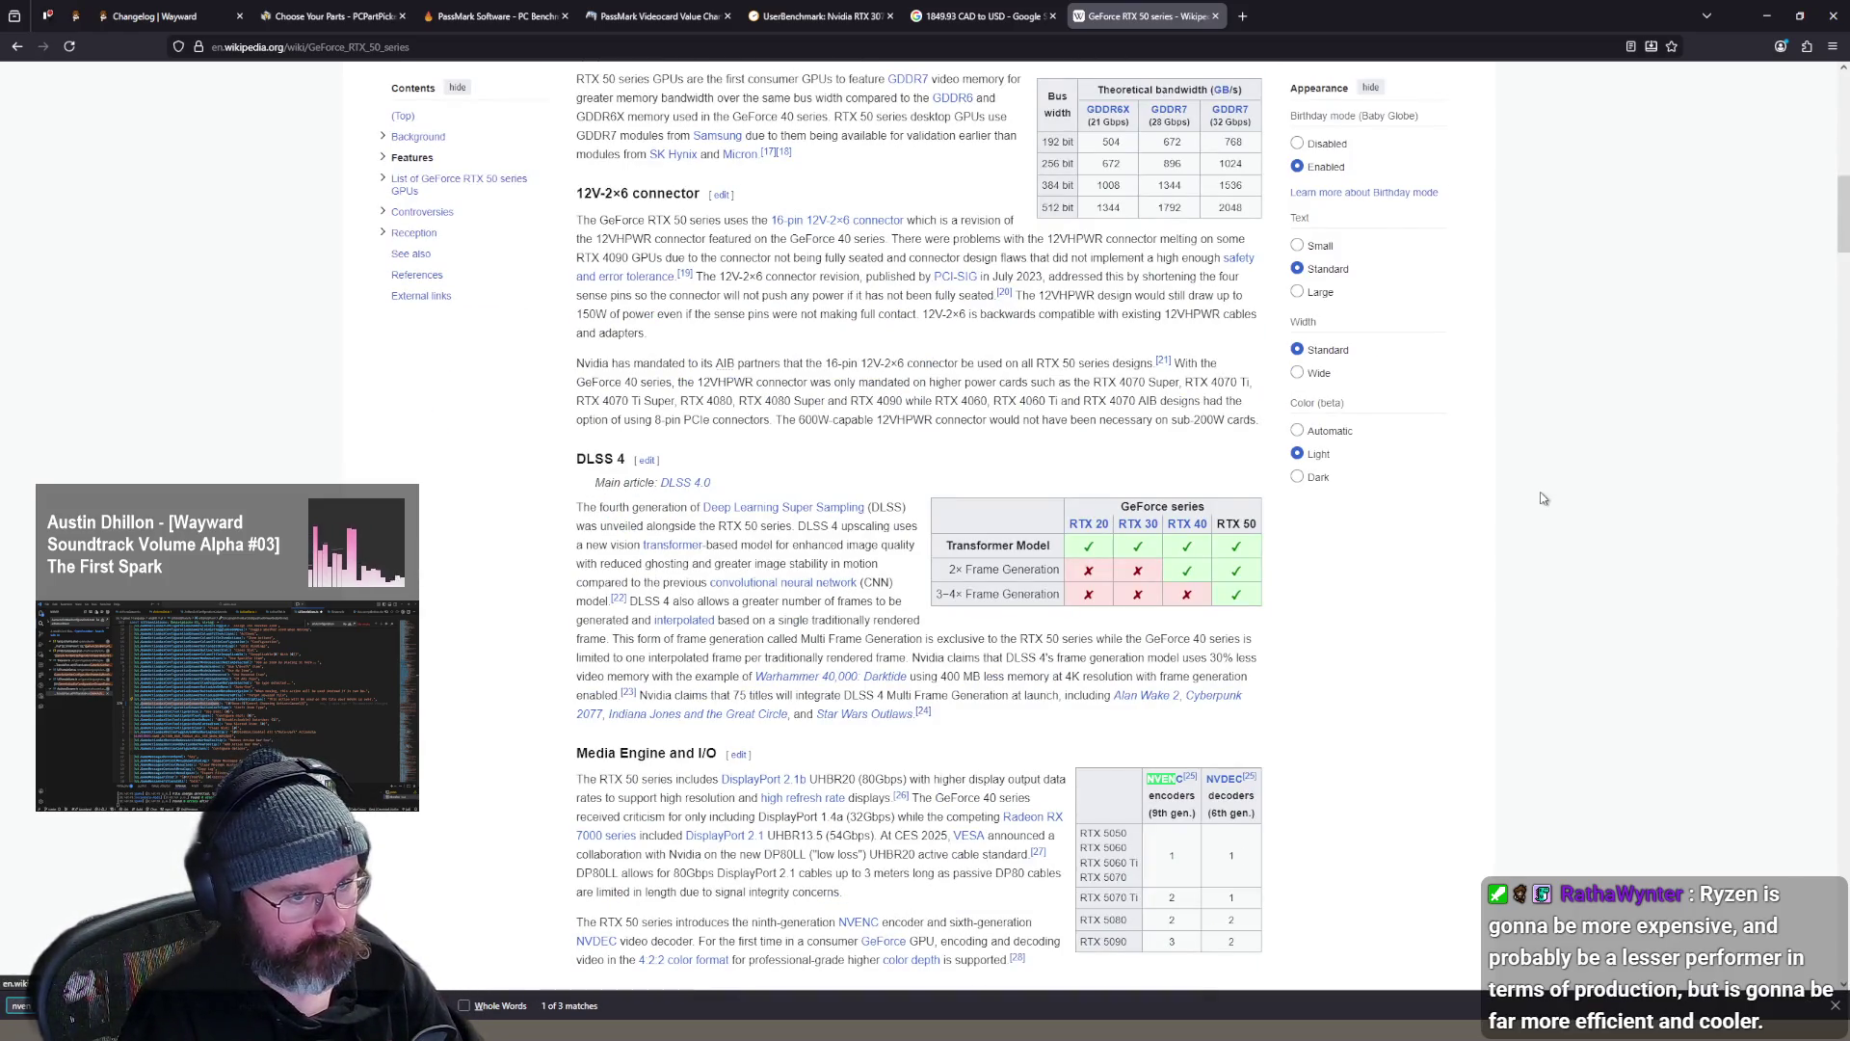
key("Return")
key("Return")
key("Return")
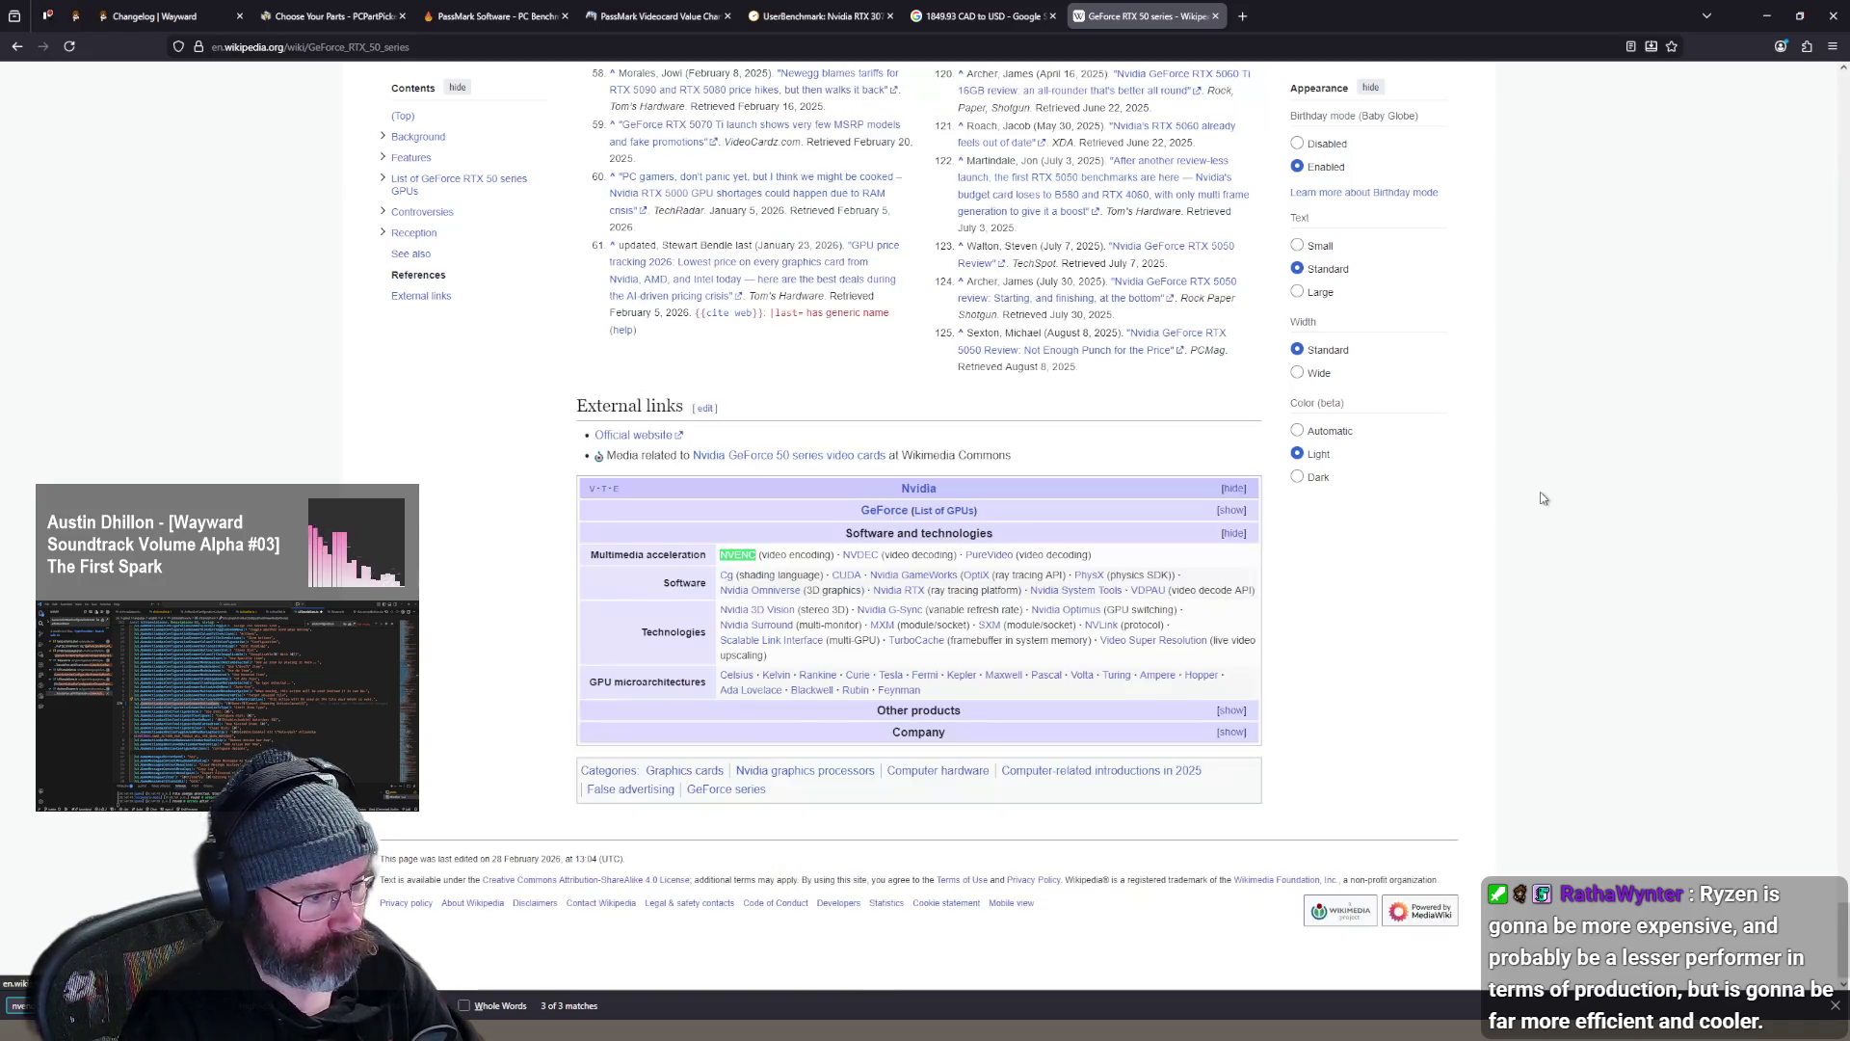
key("Return")
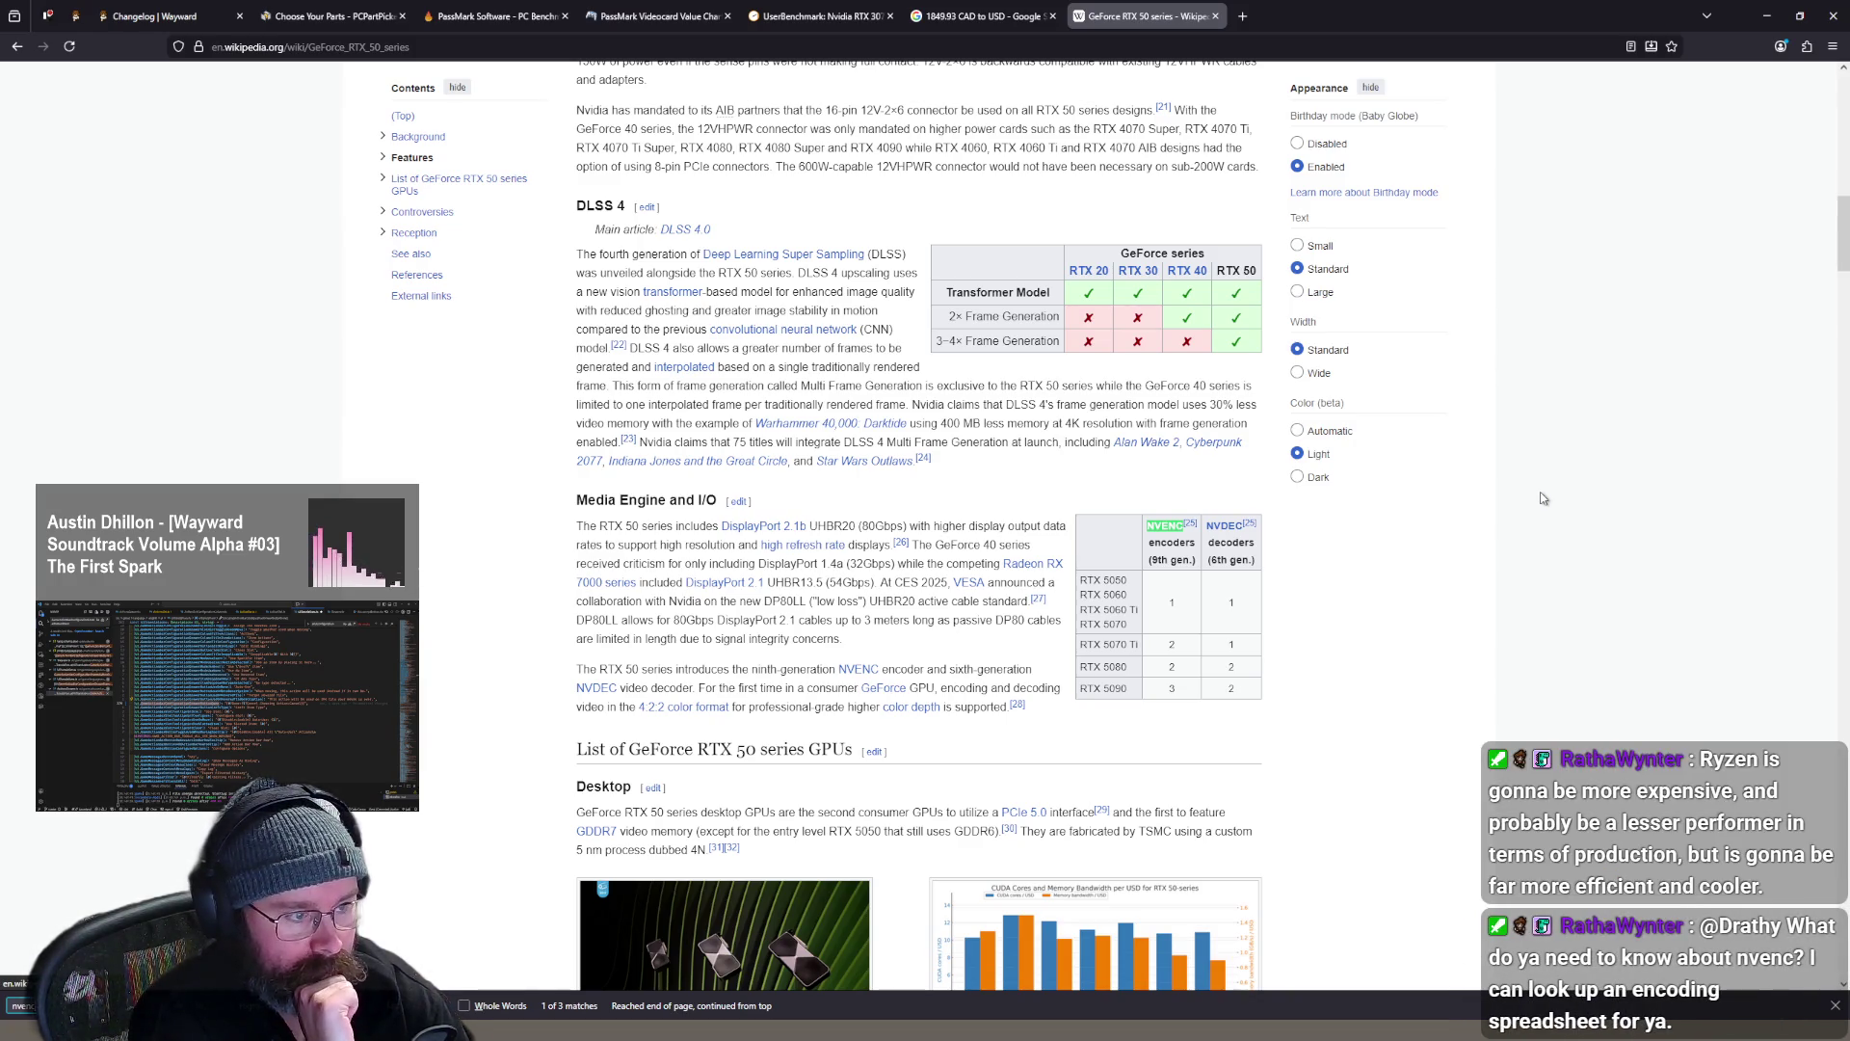
key("Return")
key("Return")
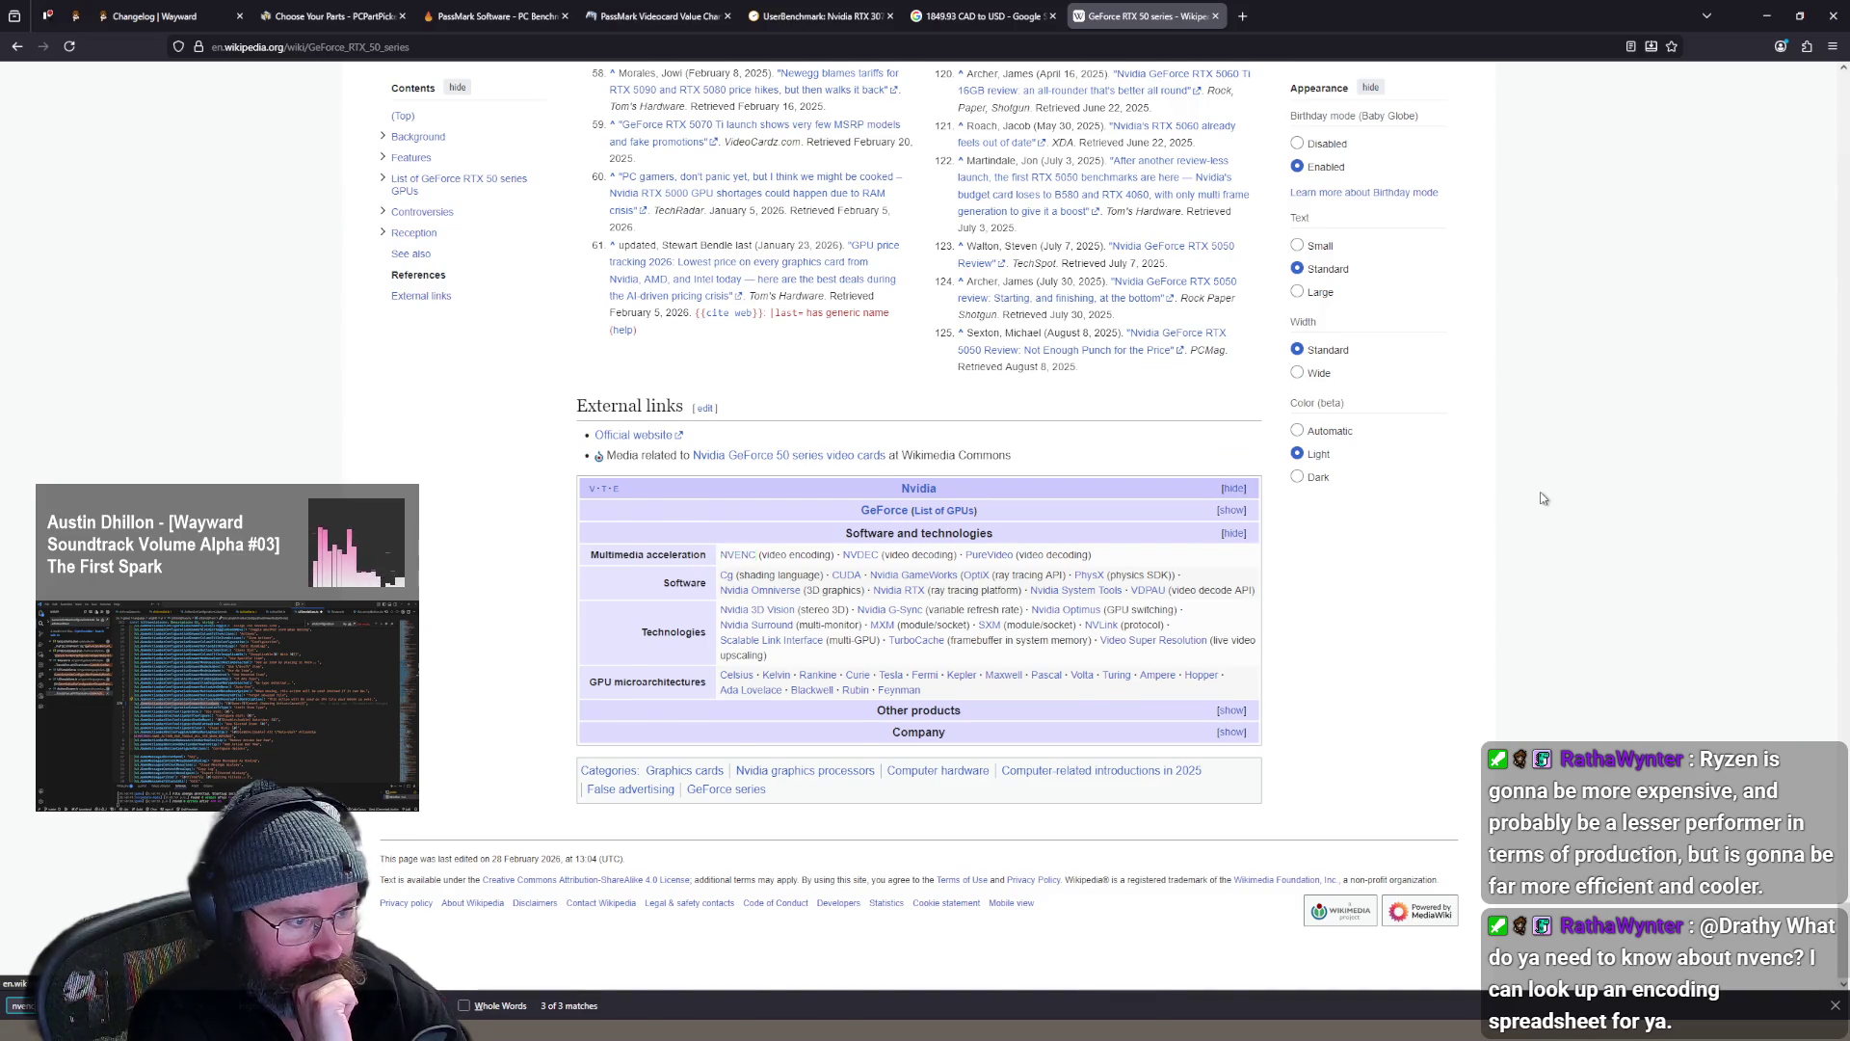
key("Return")
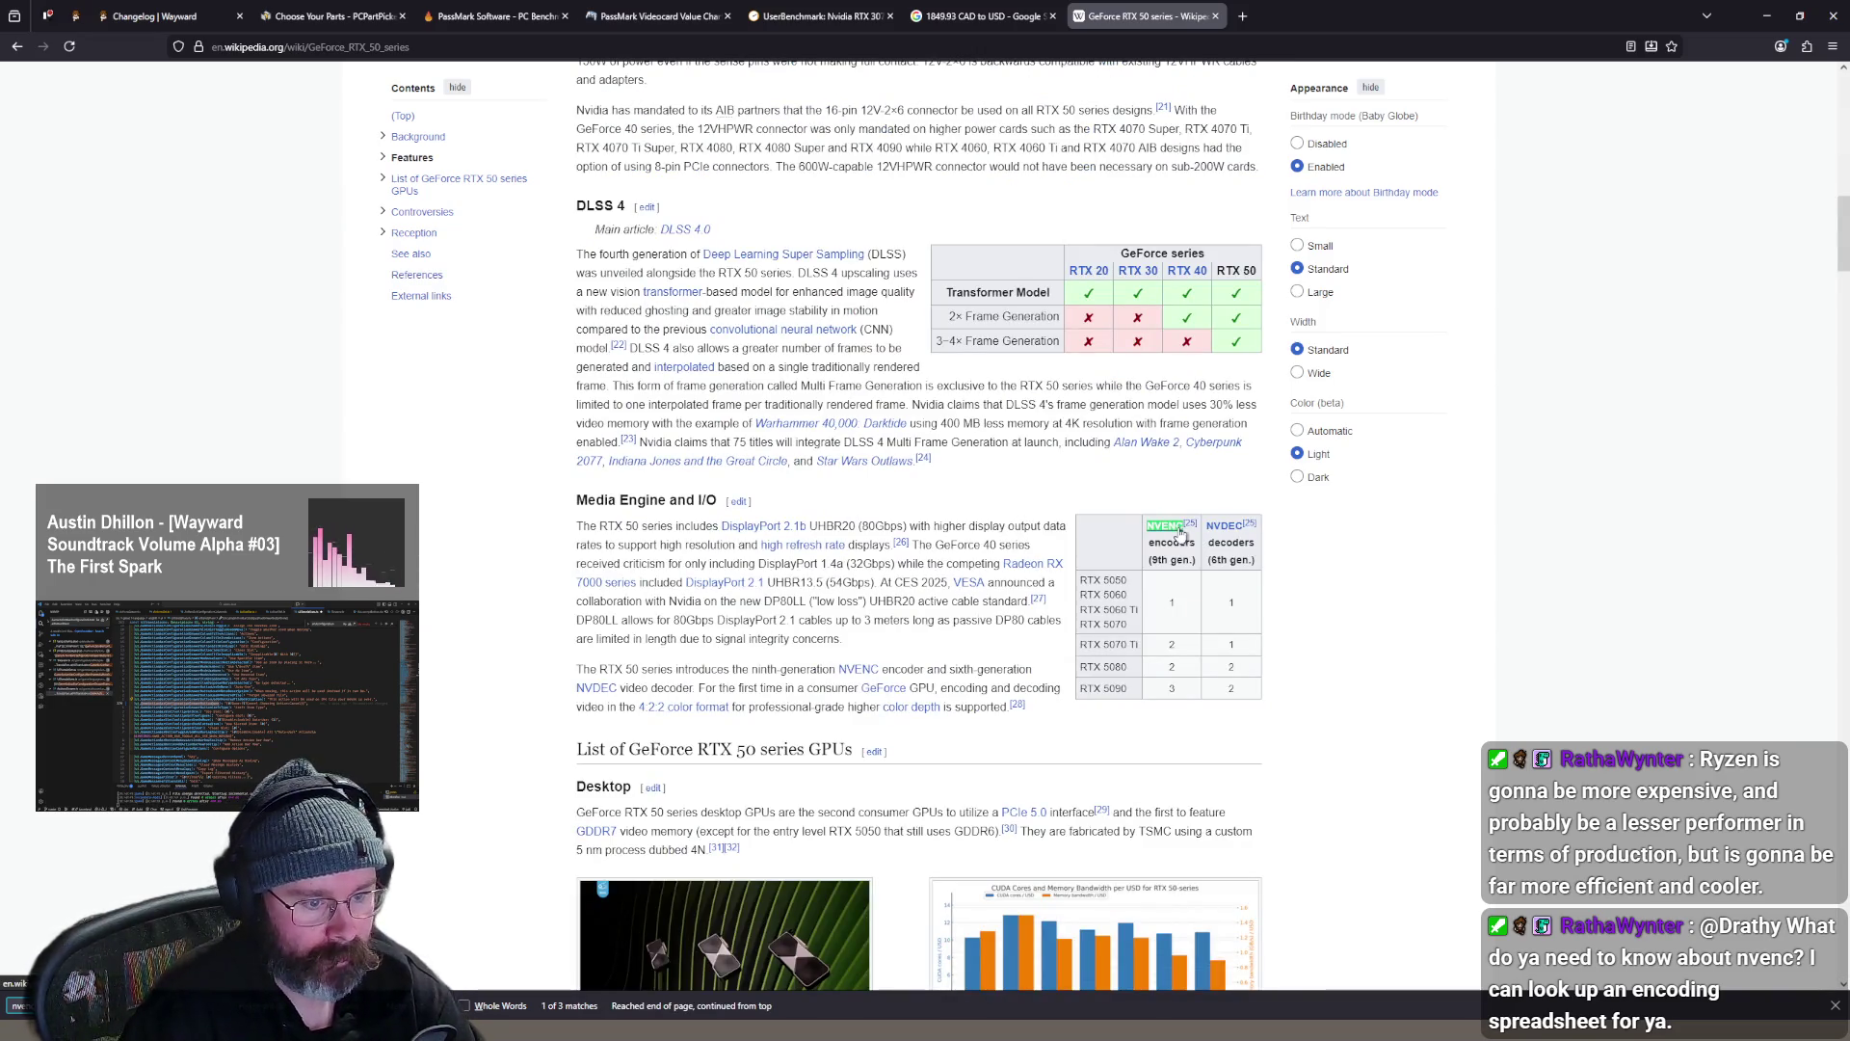
left_click(1166, 527)
scroll(1076, 582, "down", 7)
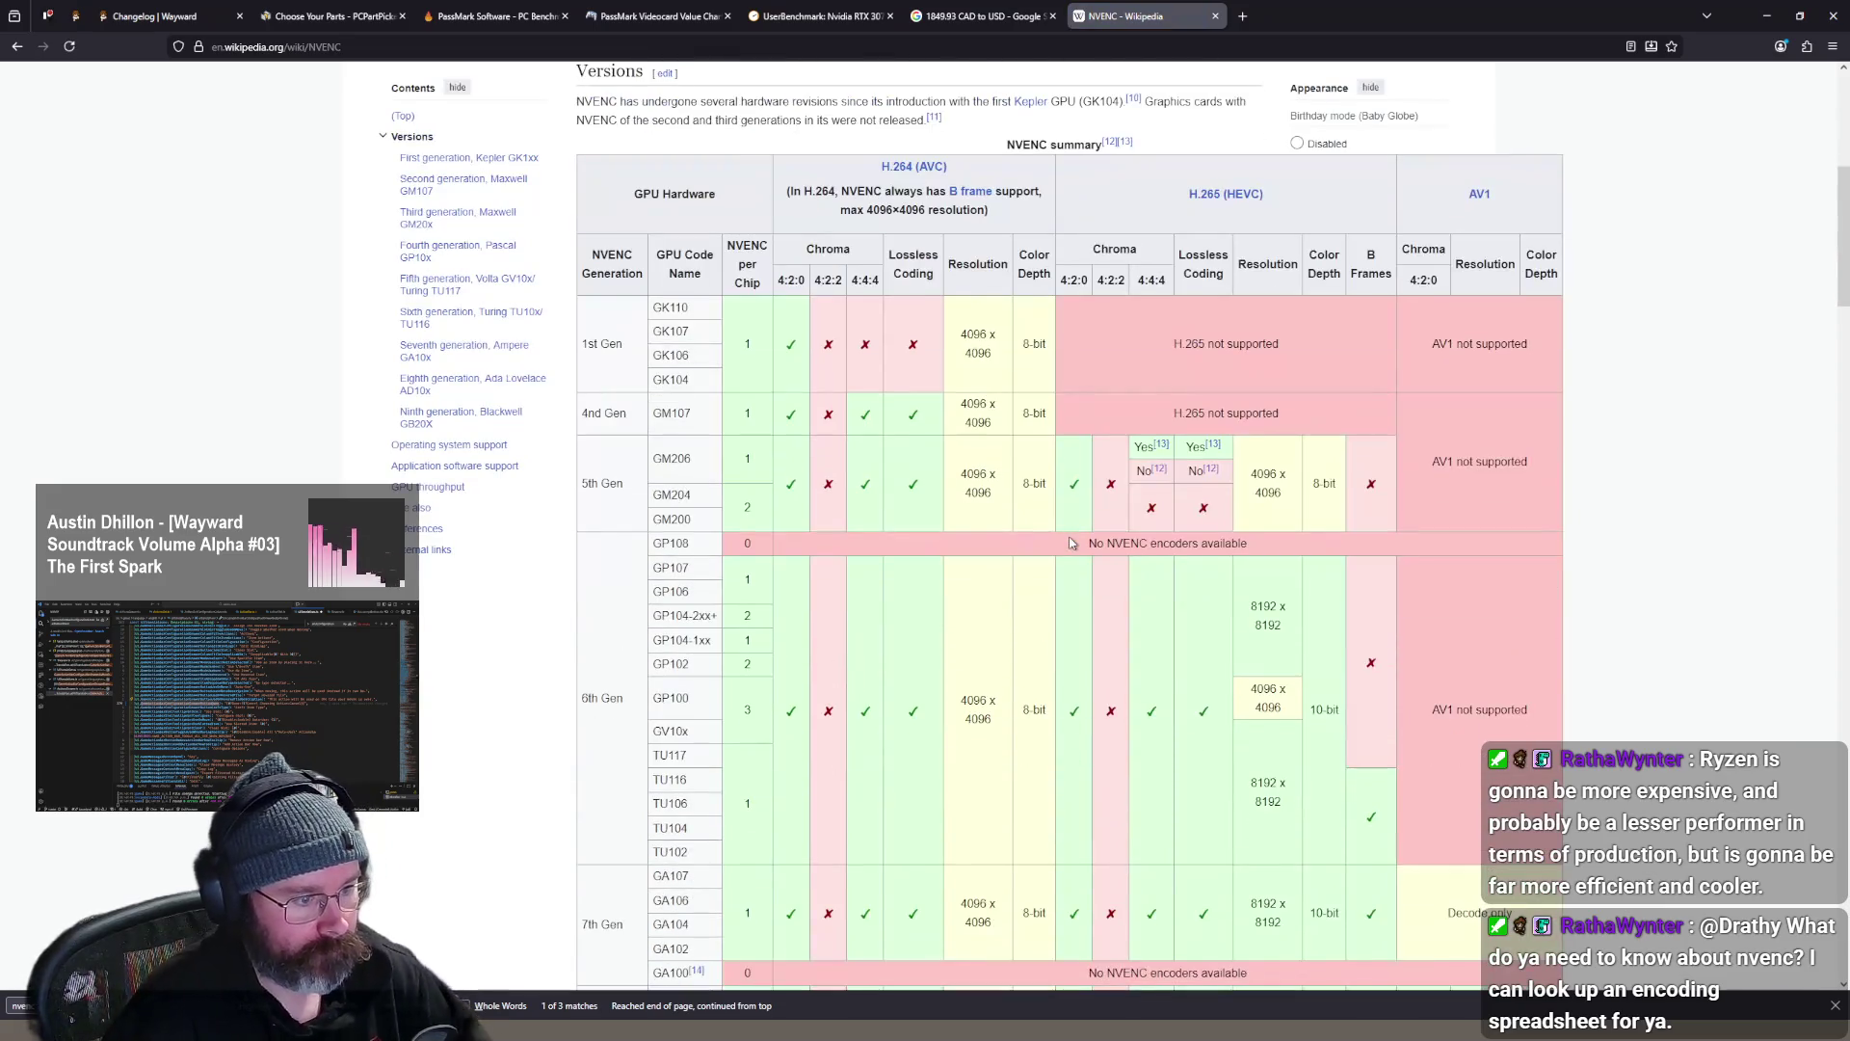
scroll(1063, 542, "down", 3)
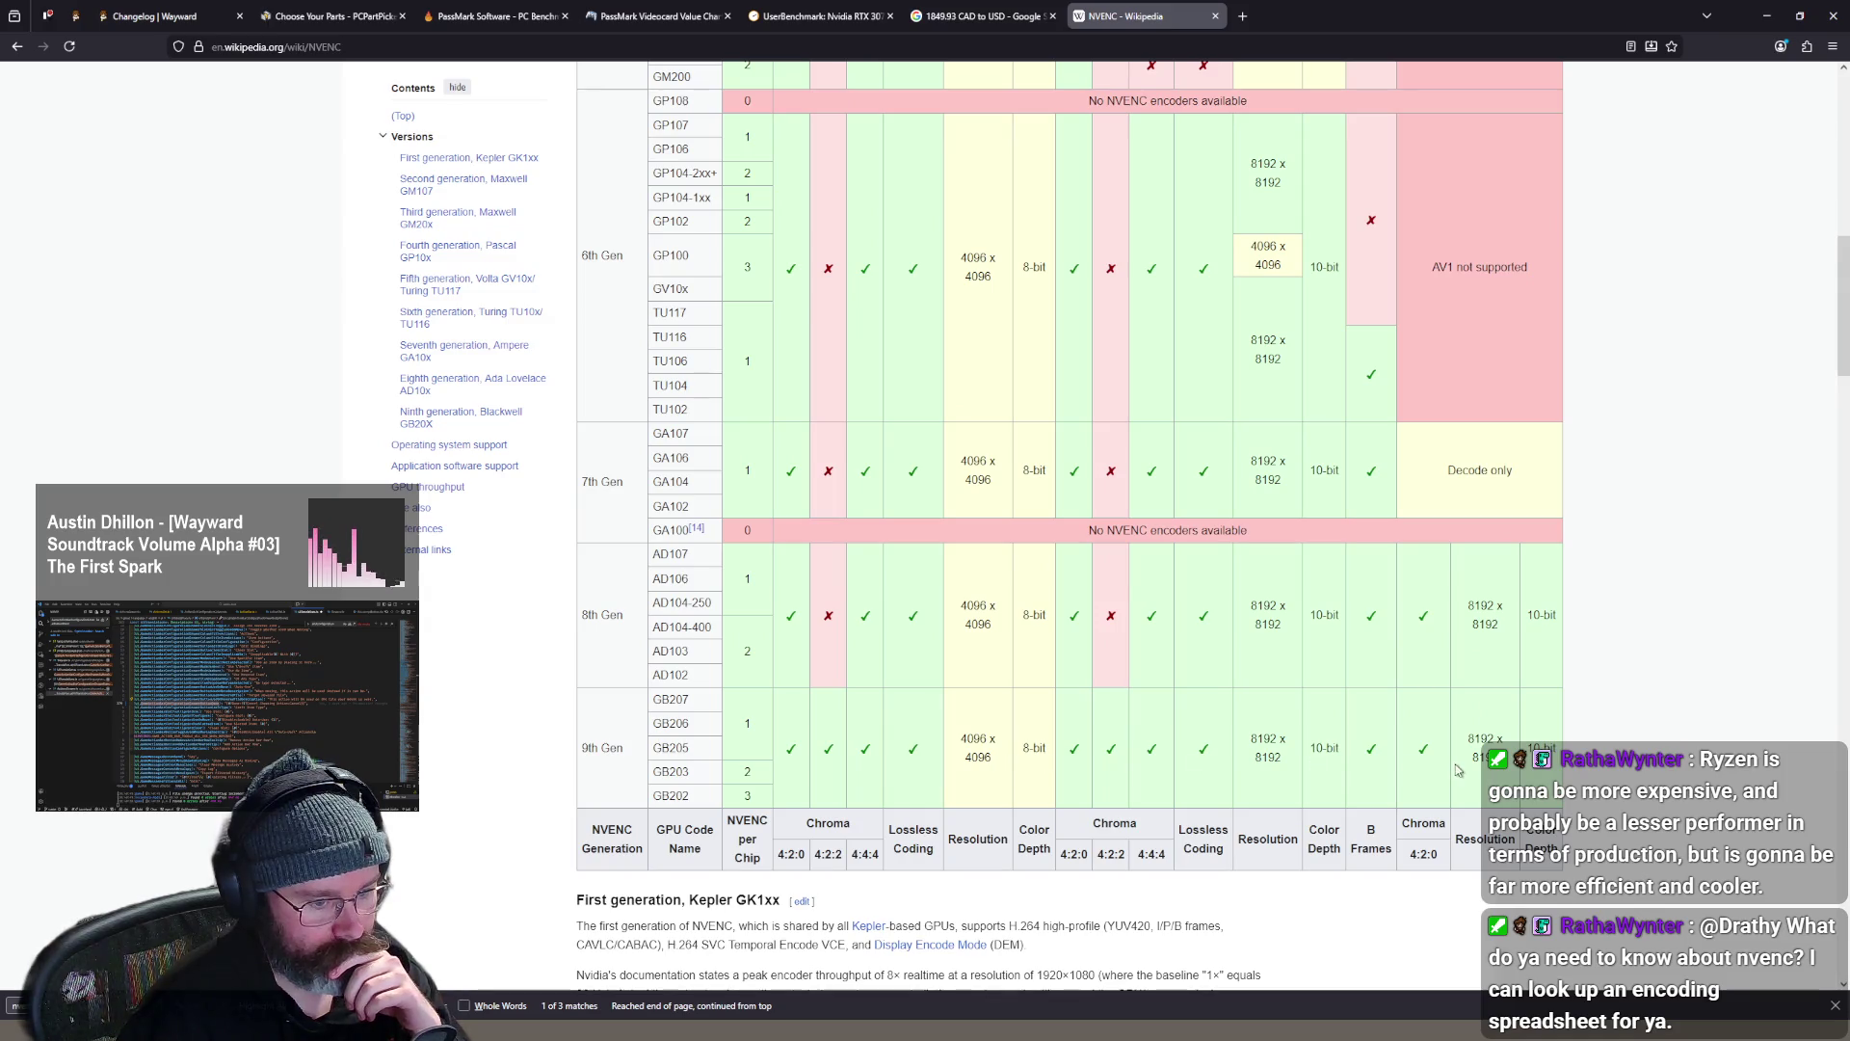
scroll(957, 763, "up", 5)
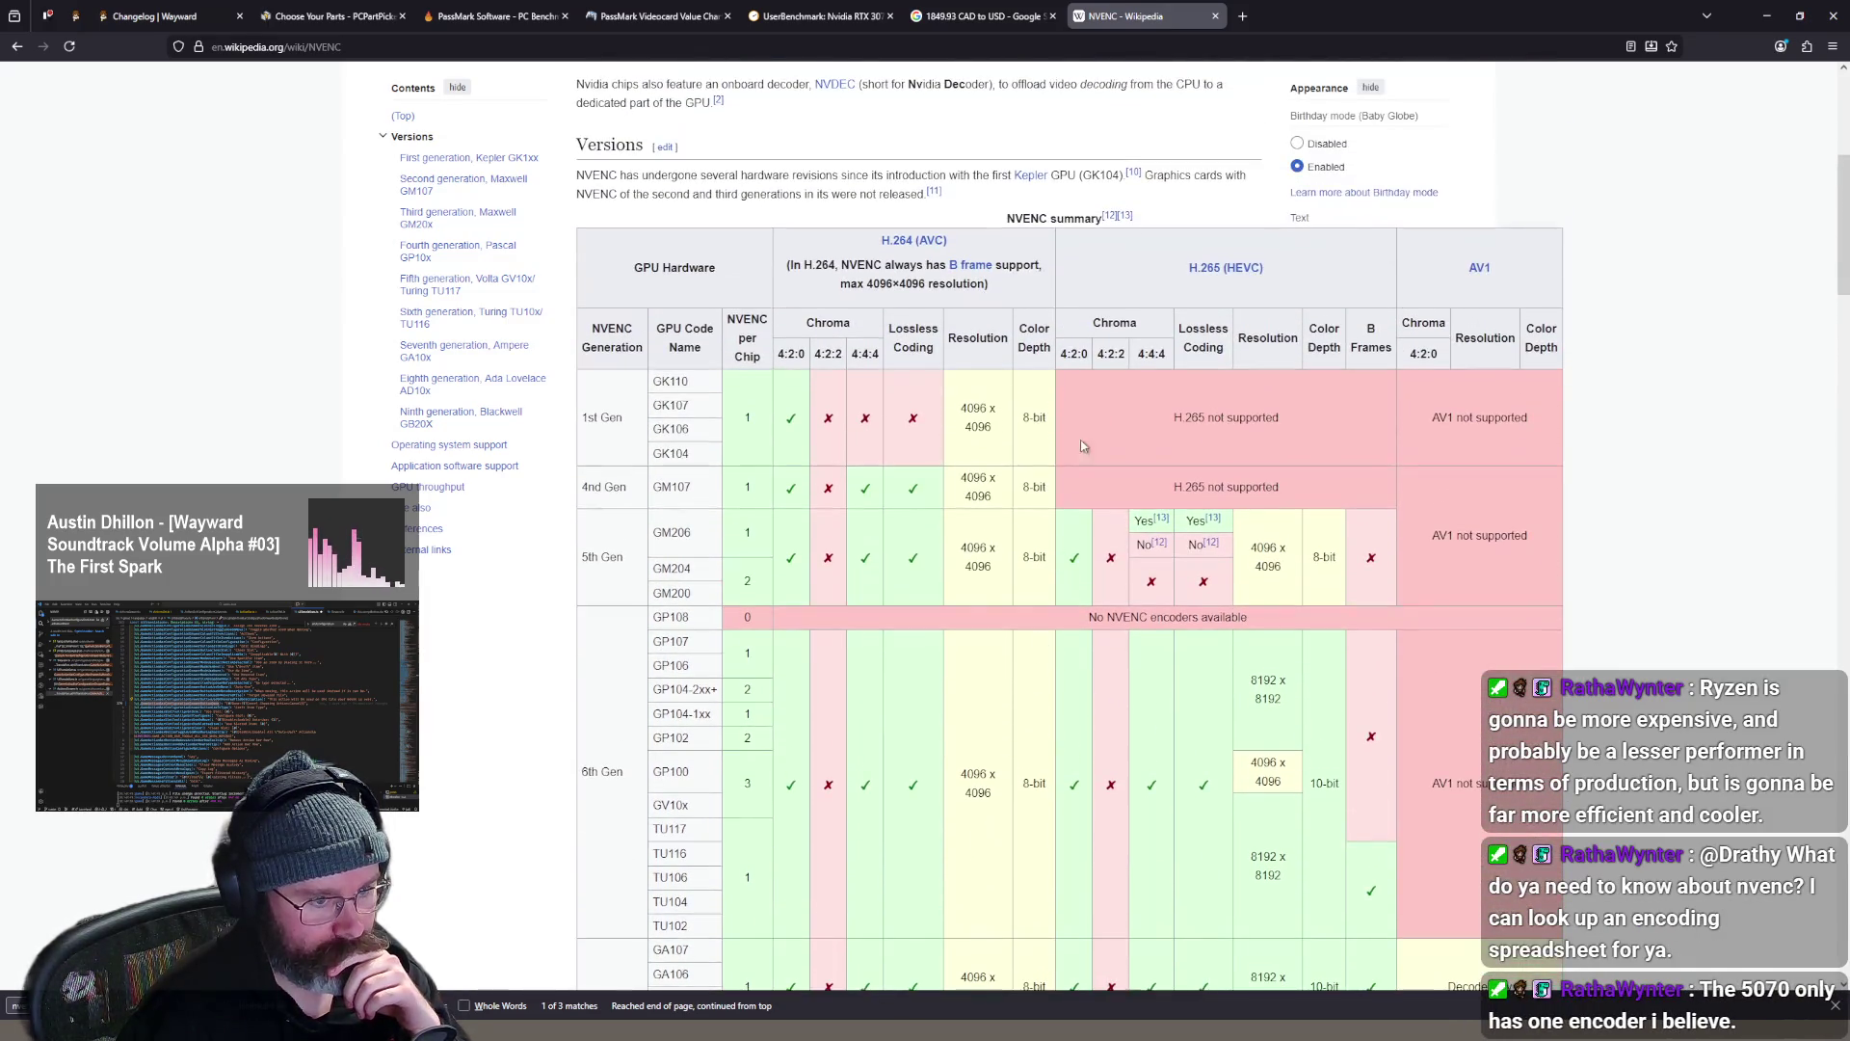
scroll(1080, 402, "down", 1)
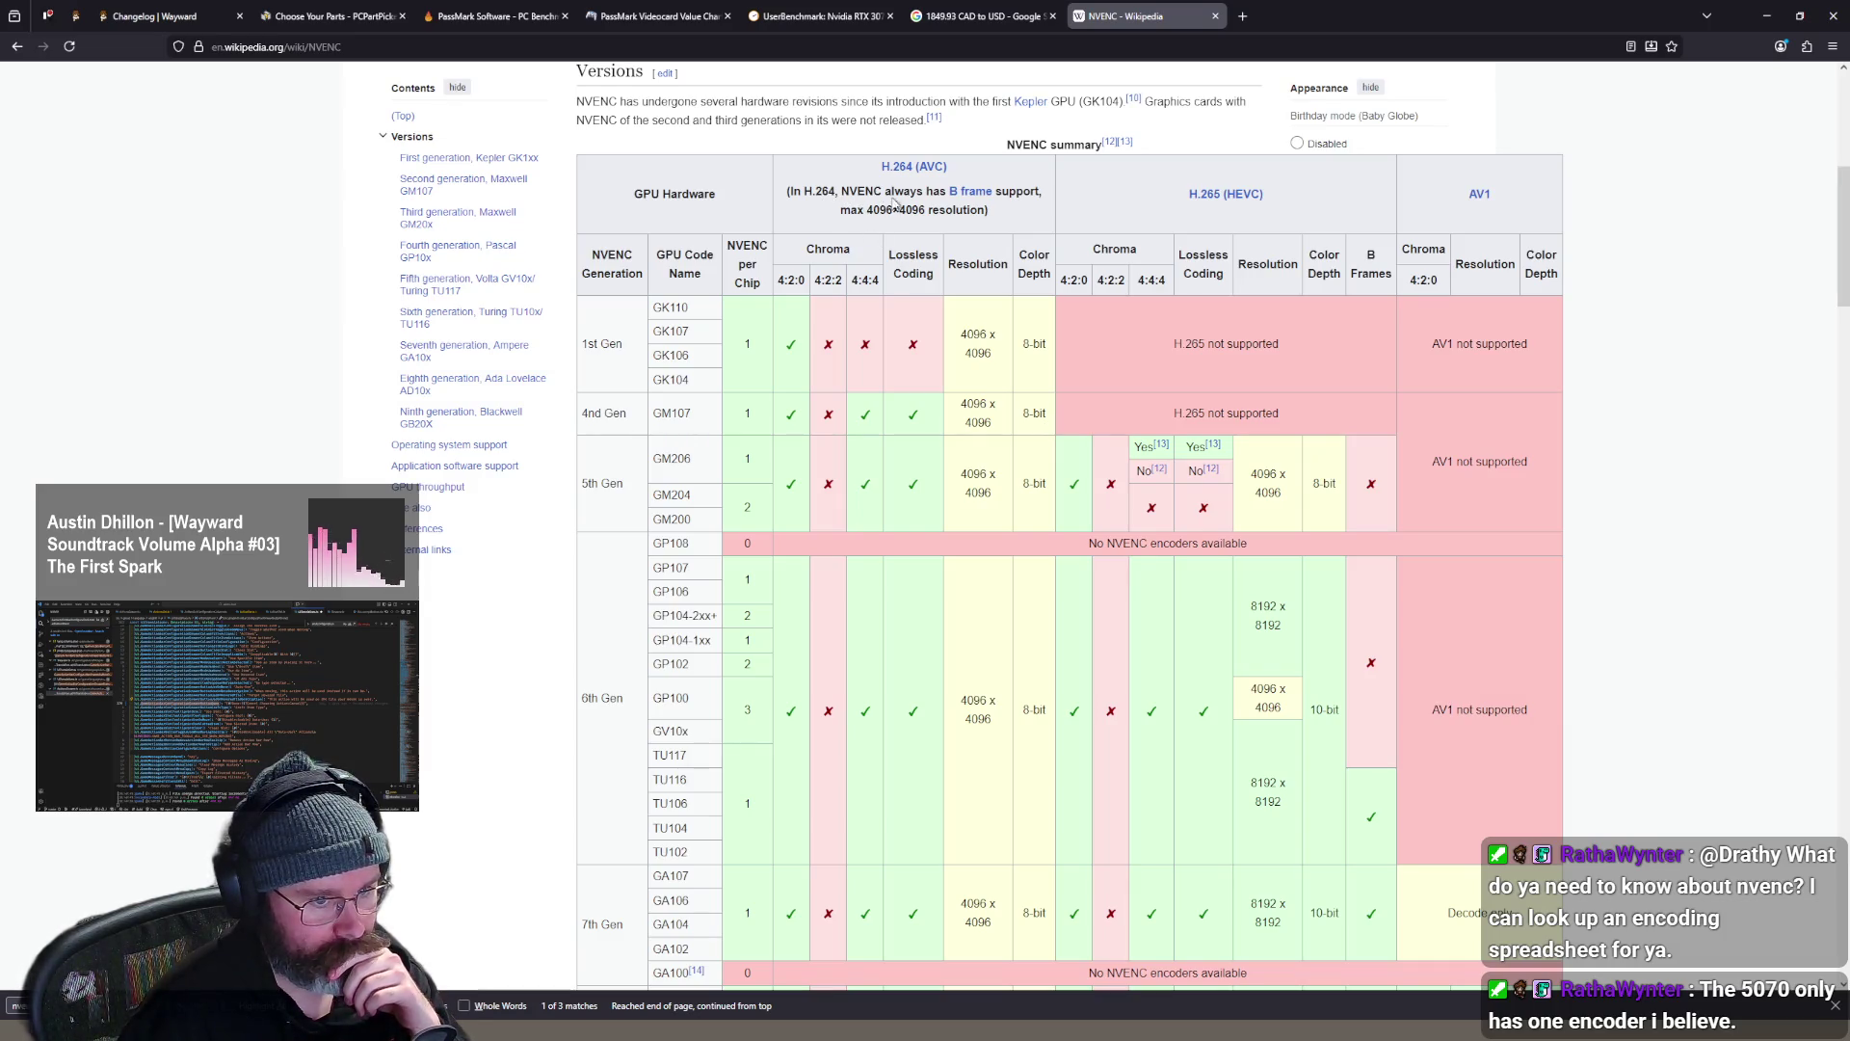
scroll(1099, 237, "down", 5)
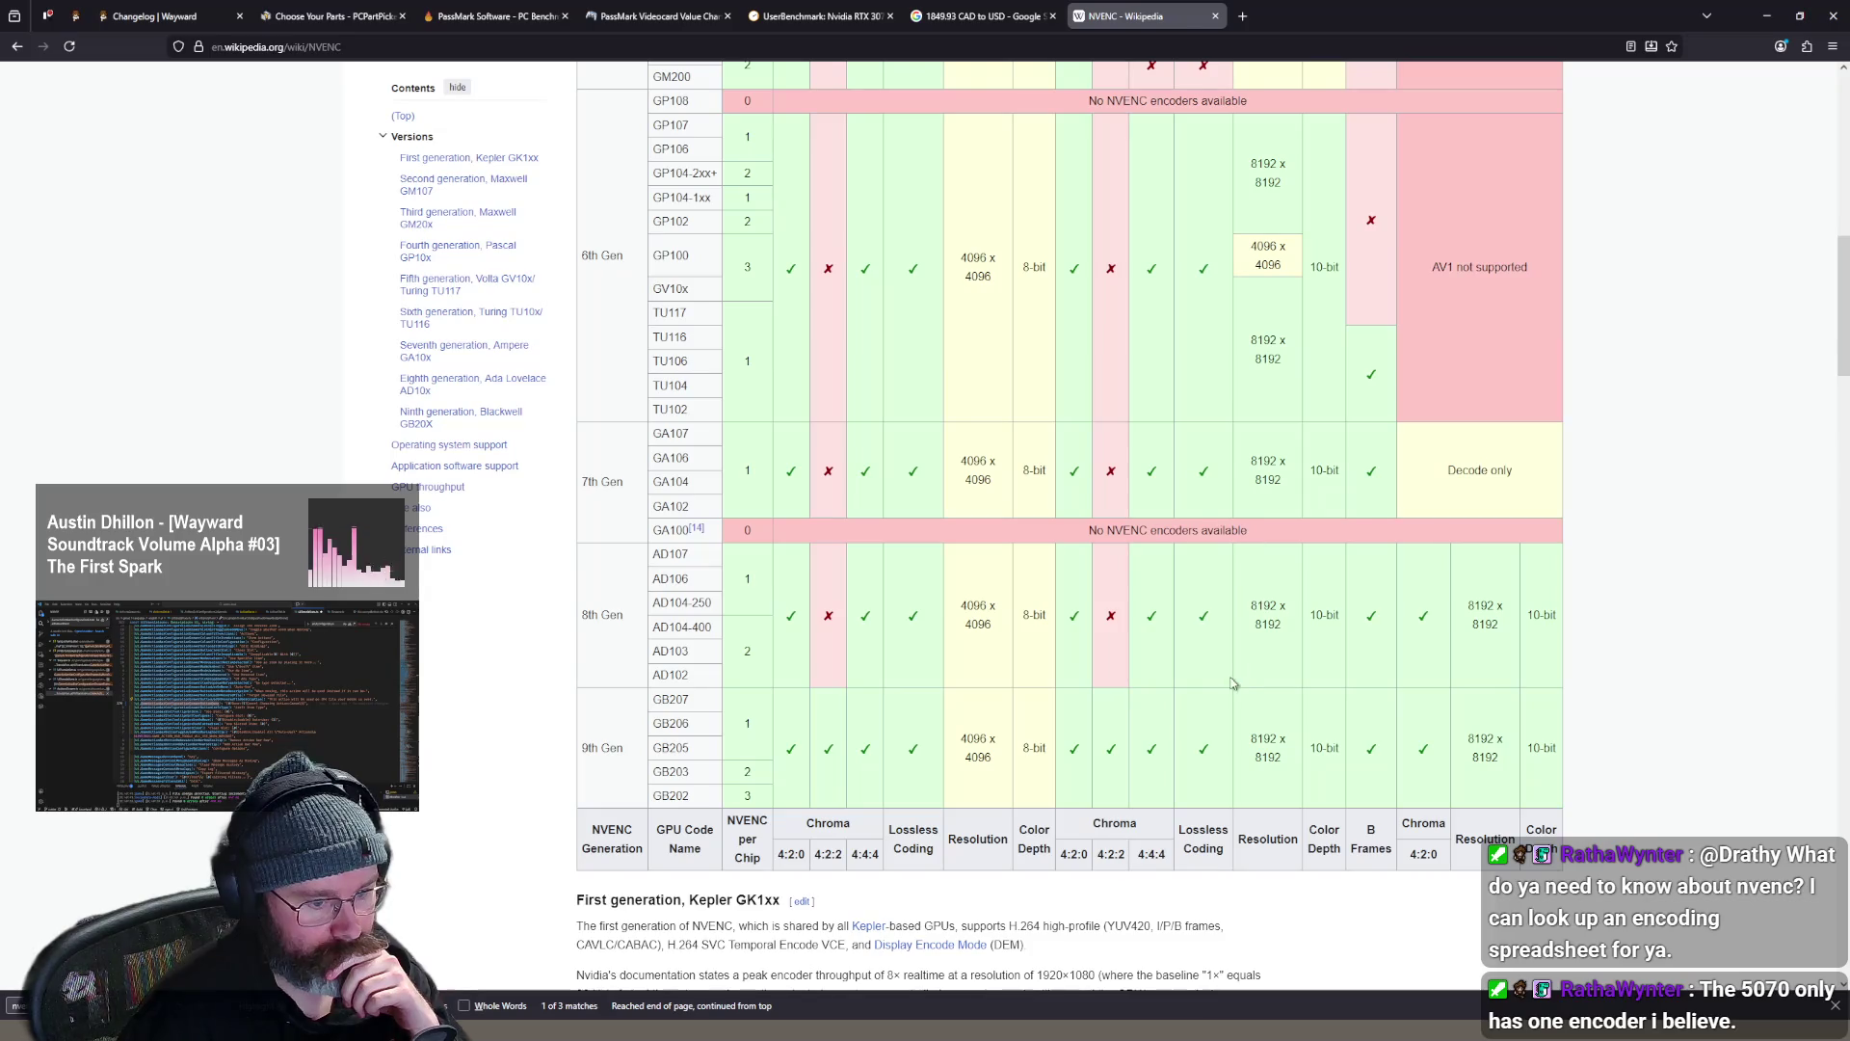
scroll(1212, 760, "up", 3)
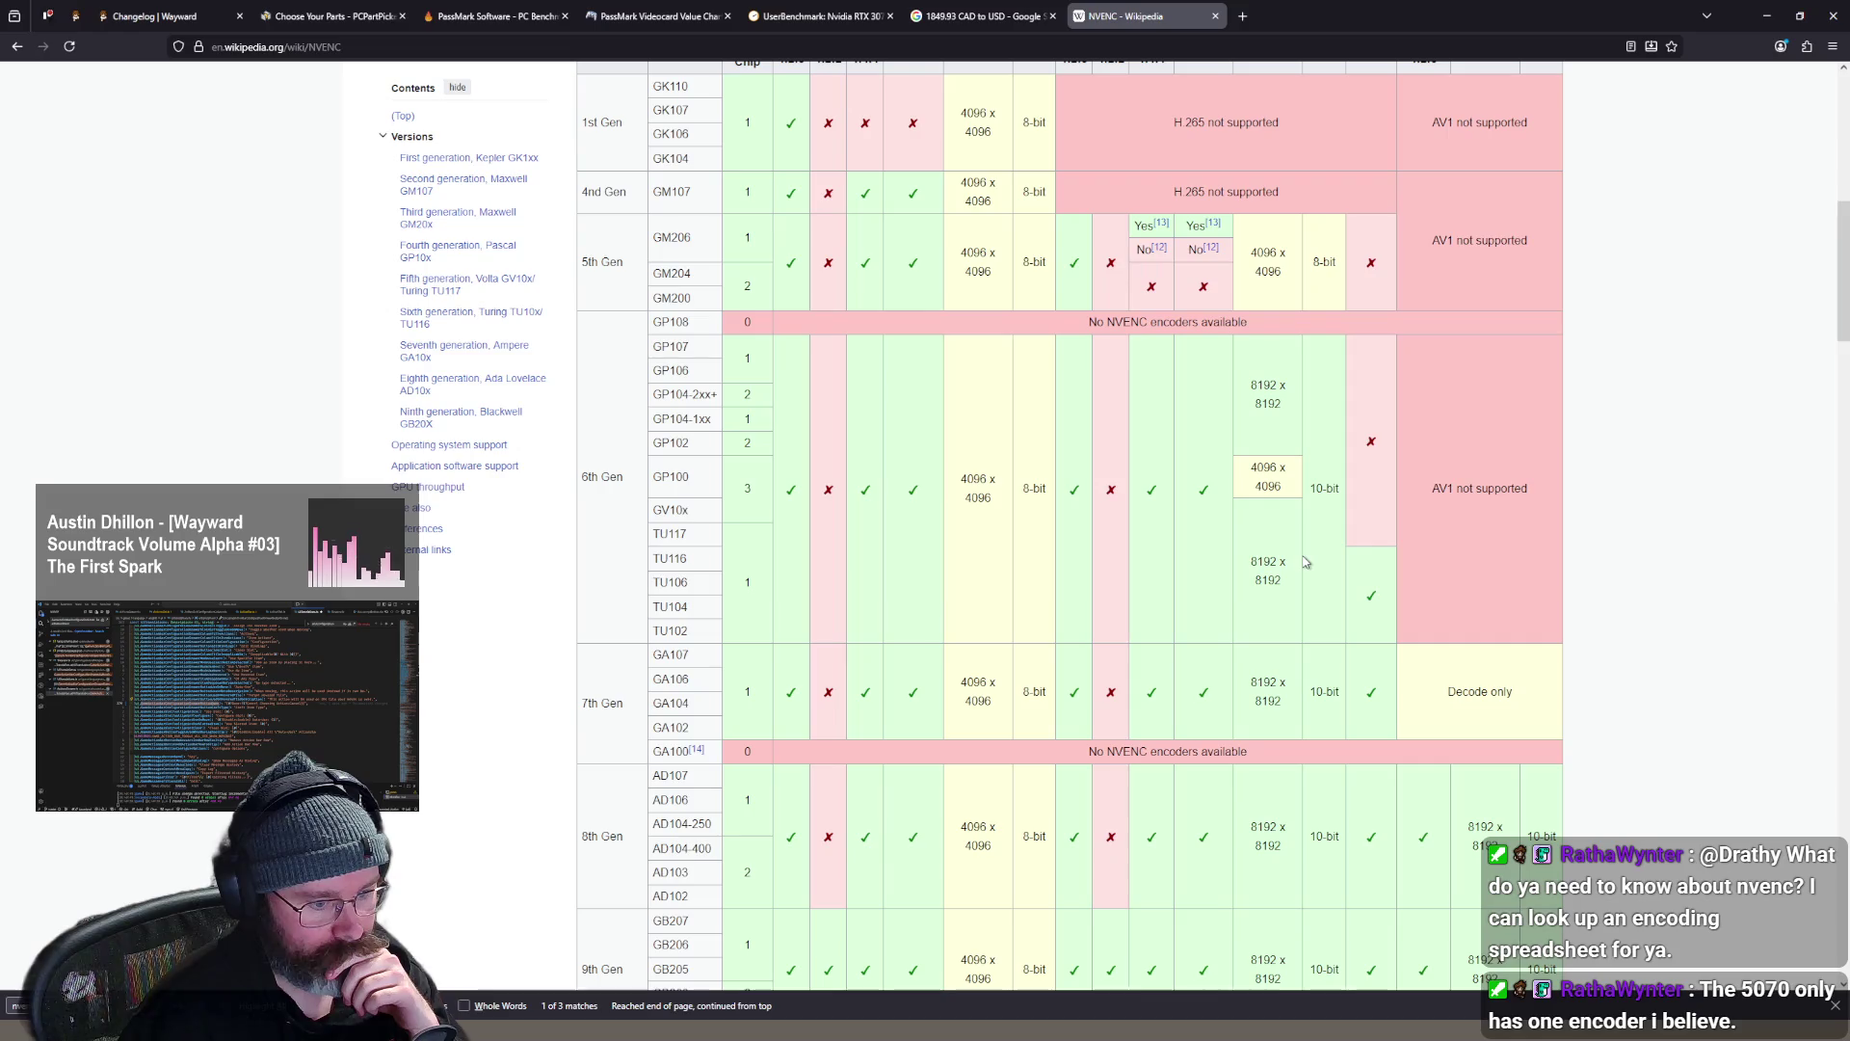
scroll(1393, 570, "down", 2)
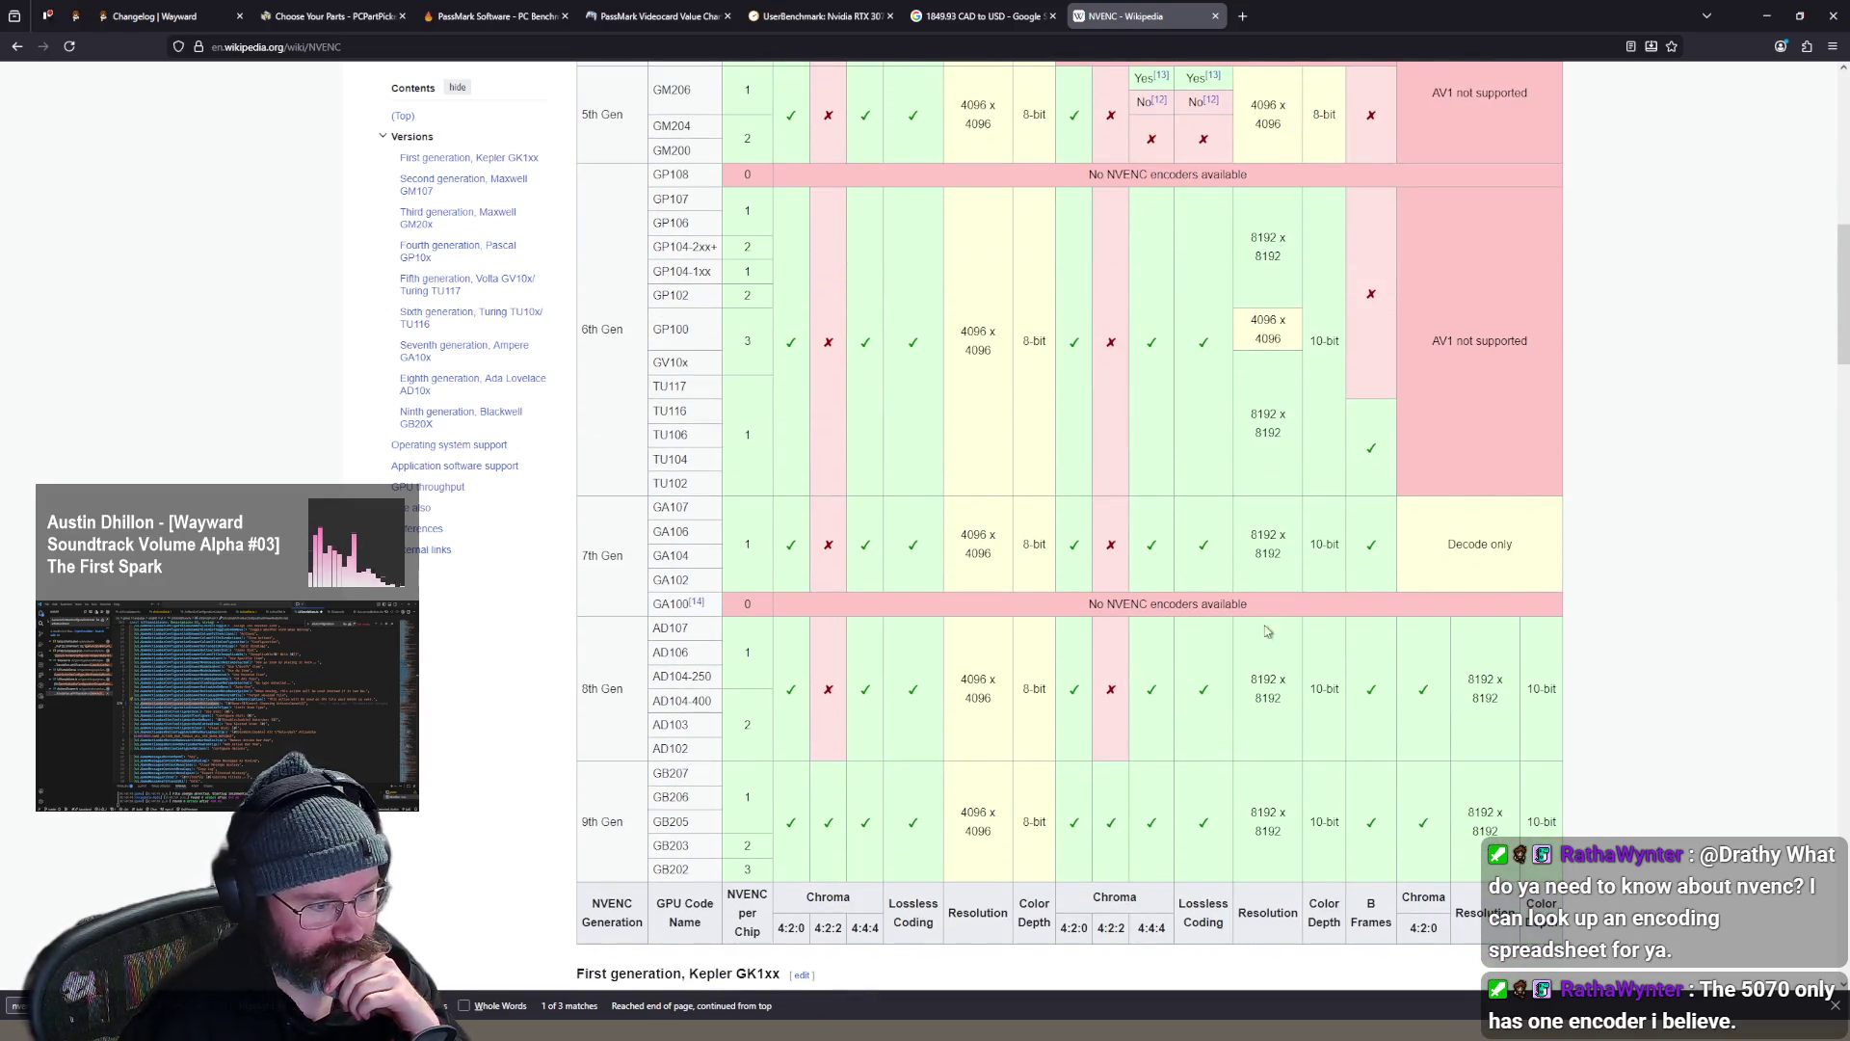
scroll(1272, 661, "down", 2)
scroll(1272, 661, "down", 2)
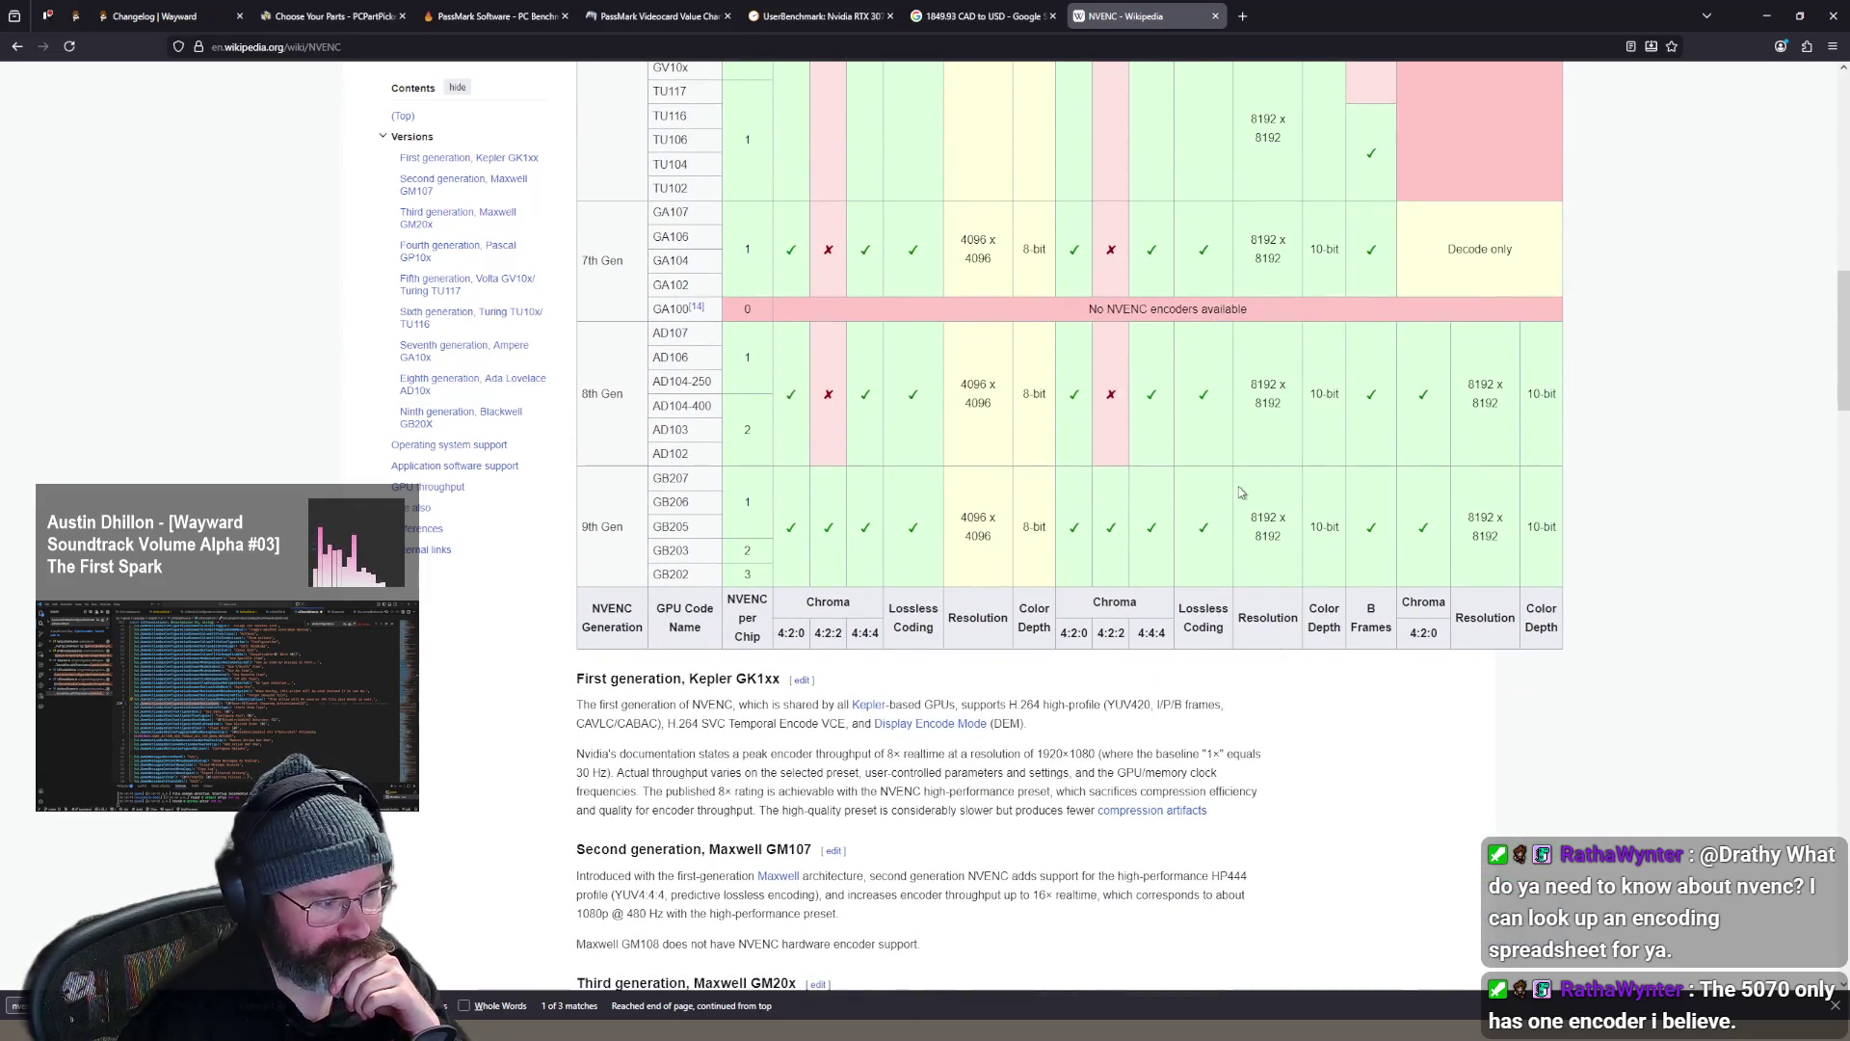
scroll(1264, 486, "down", 2)
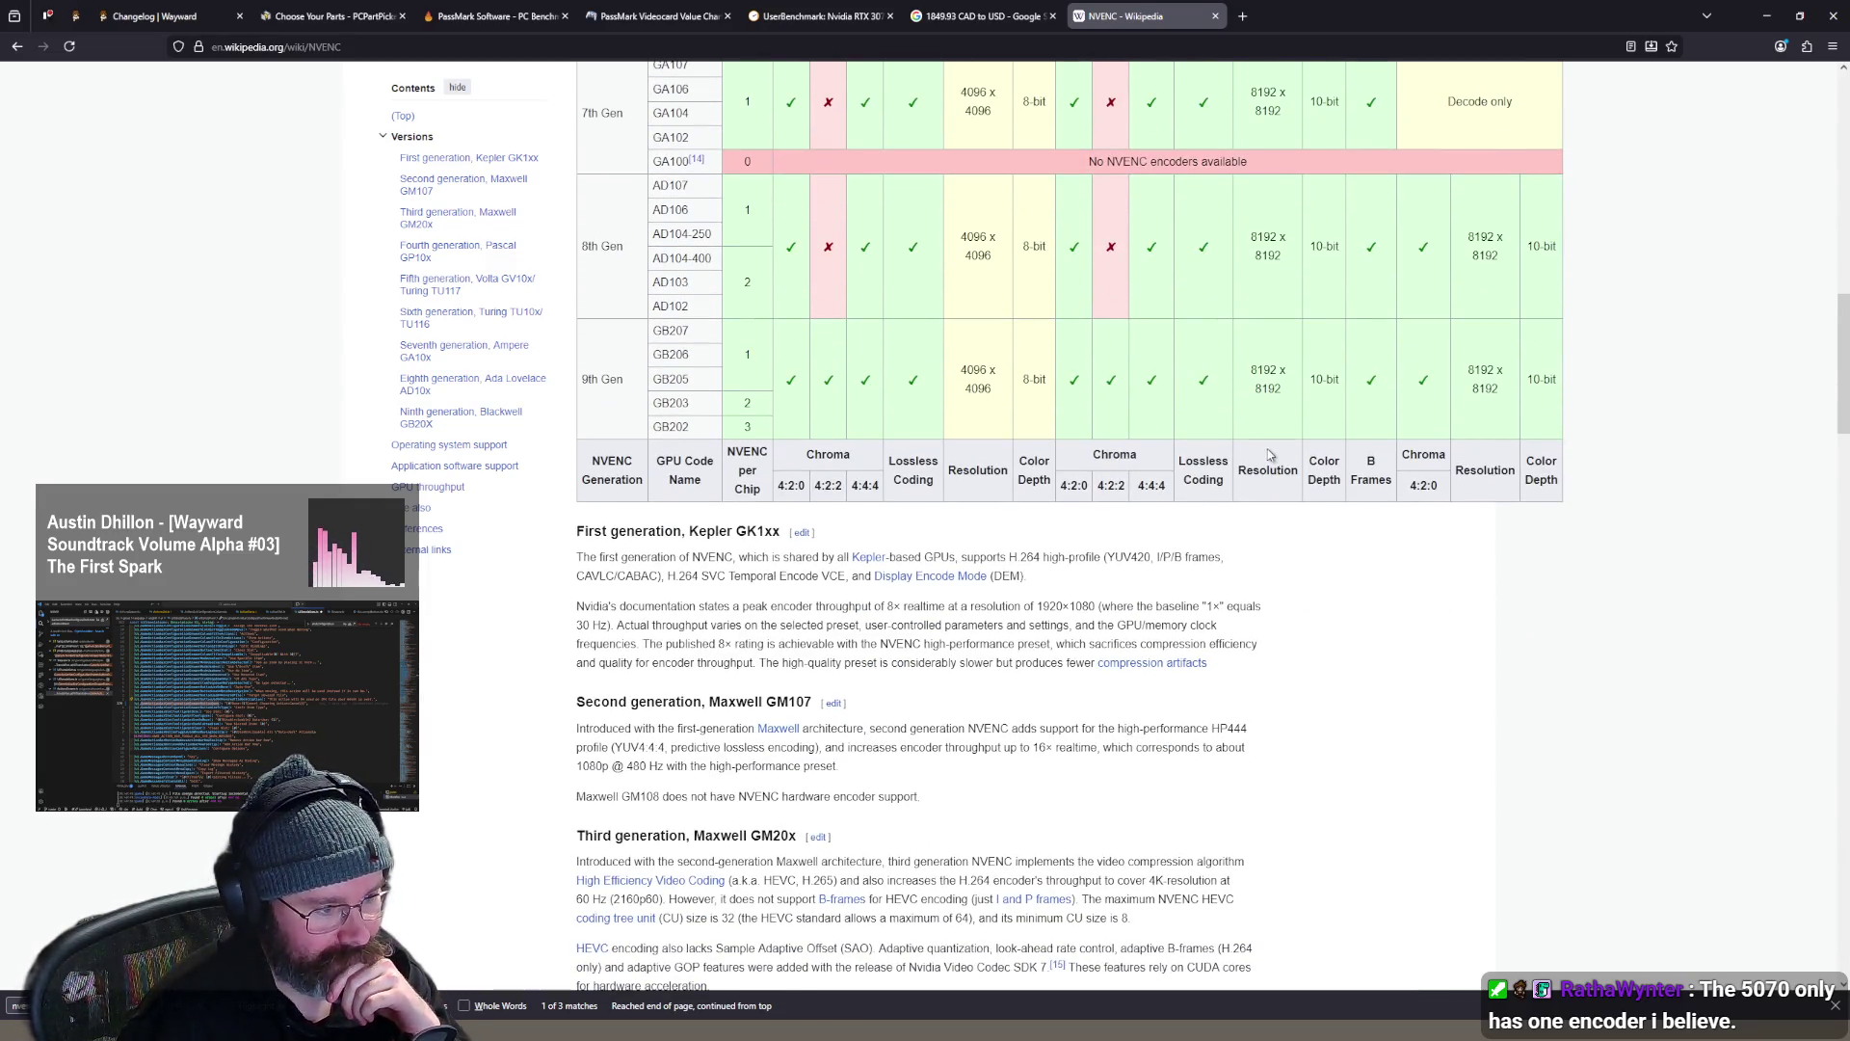
scroll(1270, 455, "up", 5)
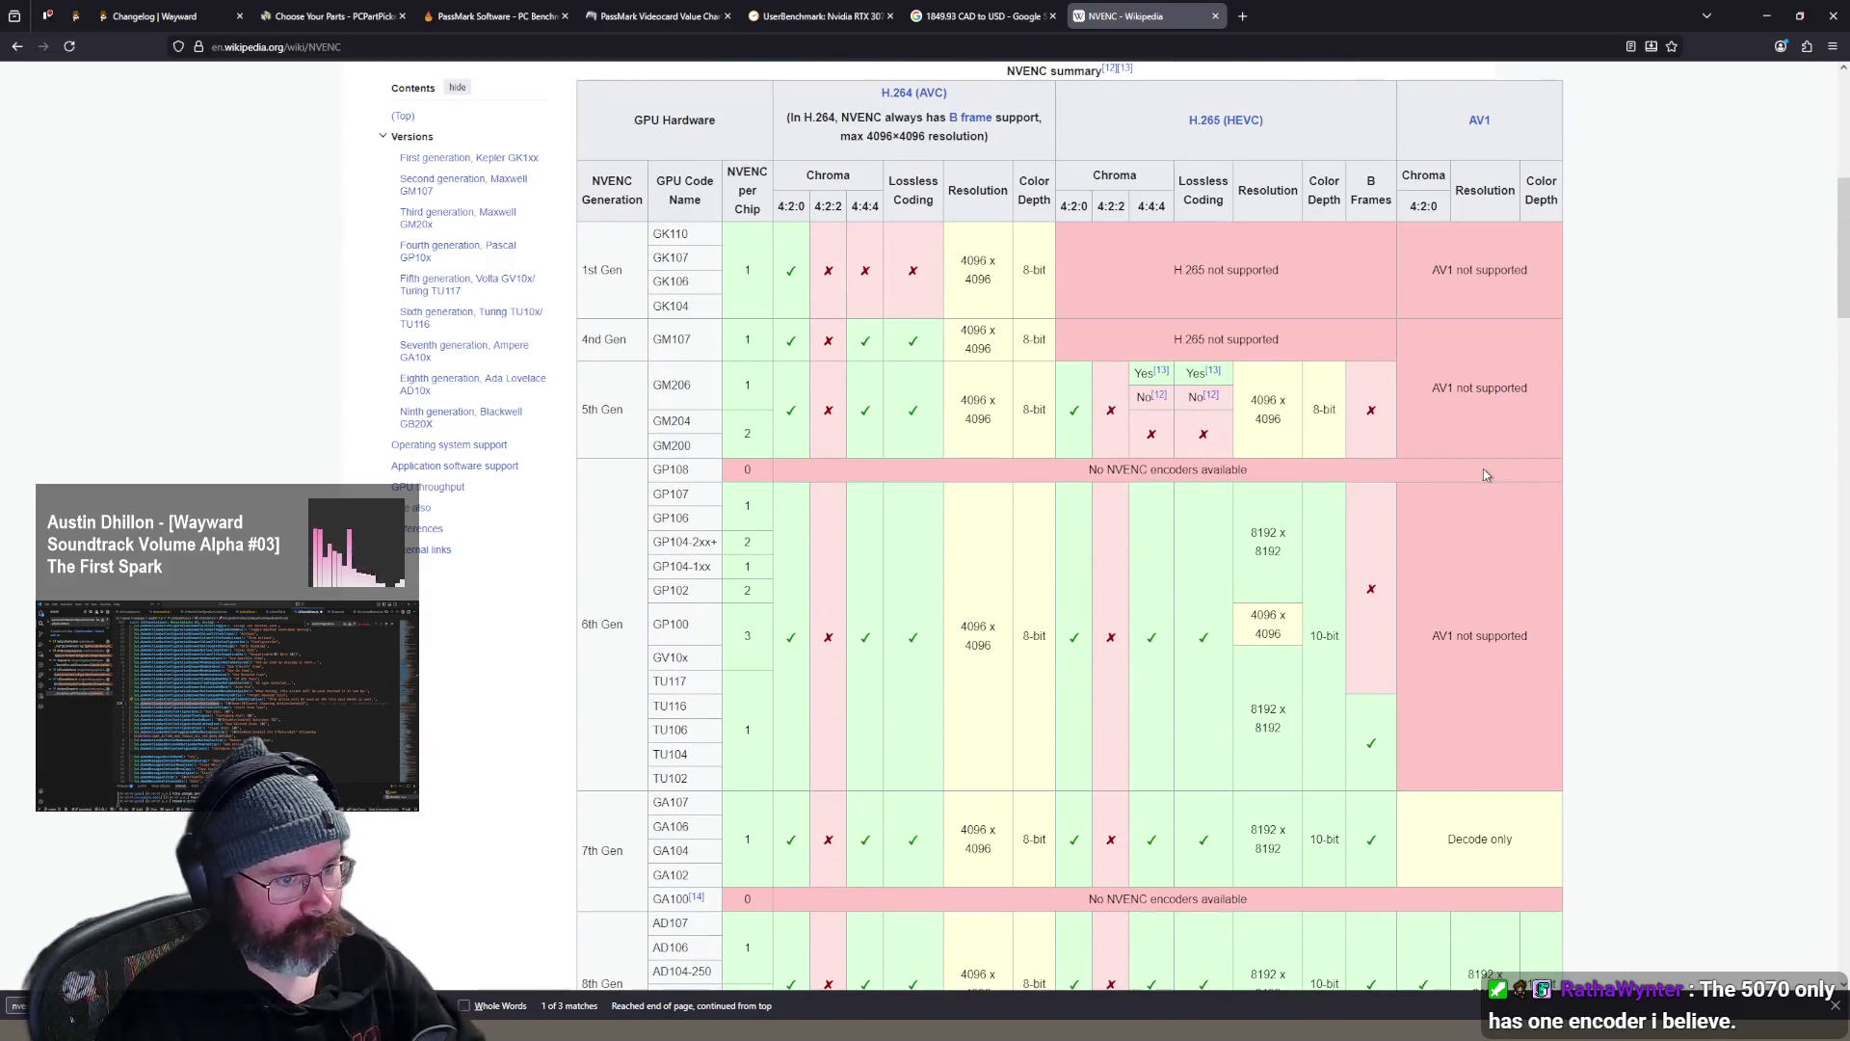
scroll(1483, 469, "up", 4)
key("alt+Left")
scroll(1126, 303, "up", 4)
scroll(1125, 304, "up", 5)
- Search Wikipedia for 3070 and open the GeForce RTX 3070 article
left_click(765, 87)
type("3070")
key("Return")
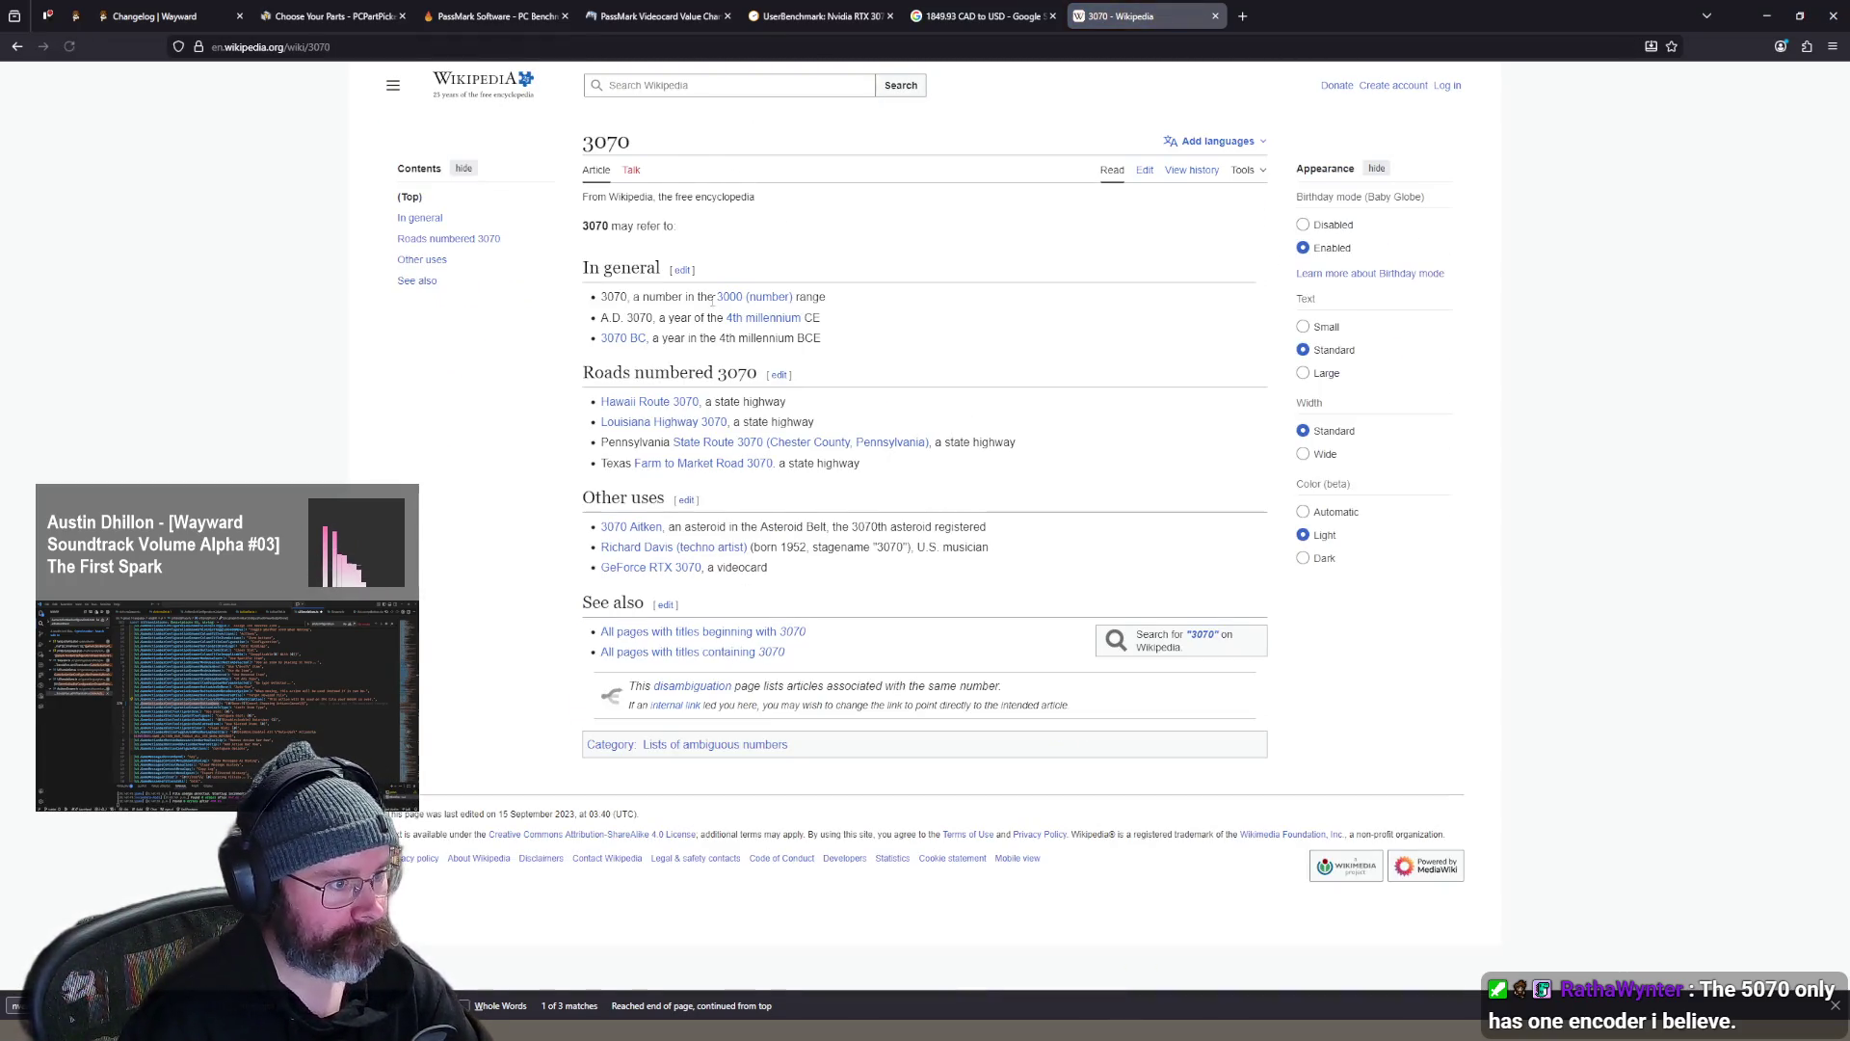
left_click(641, 567)
- Search the RTX 30 series page for NVENC and scroll through the results
key("Return")
key("Return")
key("Return")
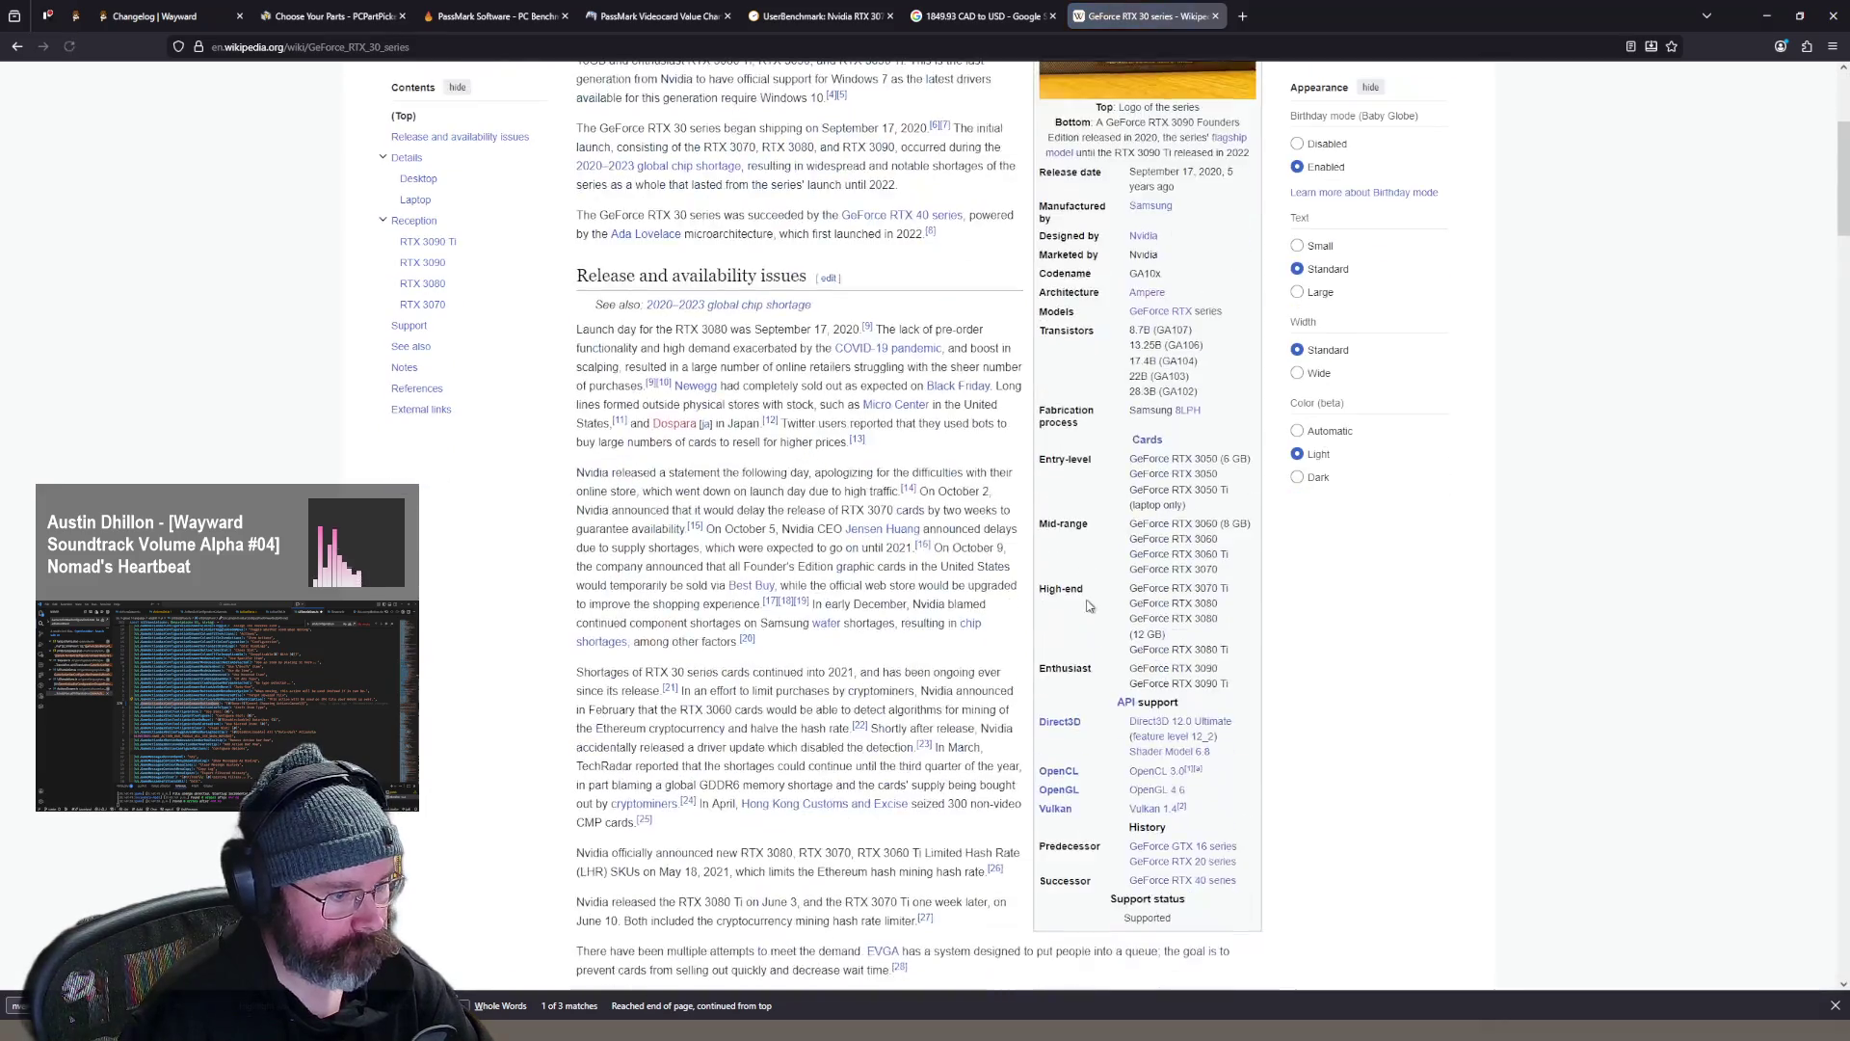
type("c")
scroll(1215, 585, "up", 15)
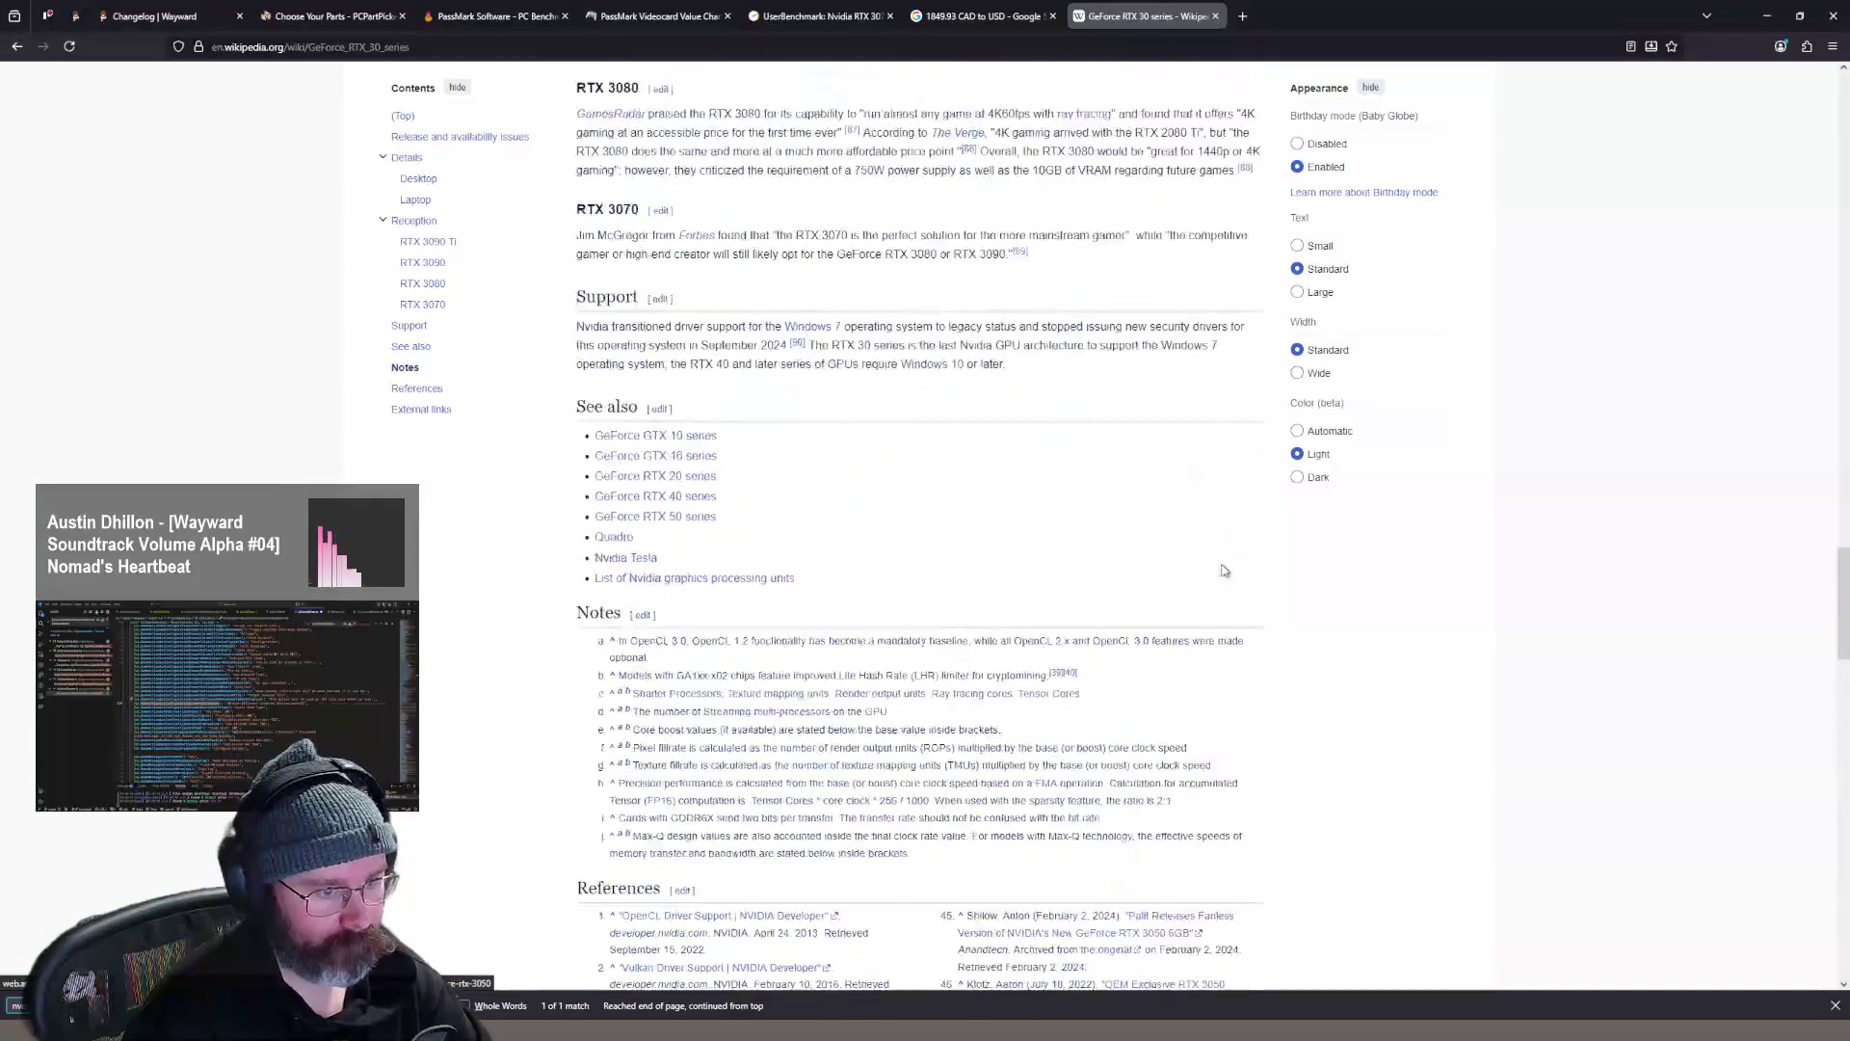
scroll(1216, 564, "up", 15)
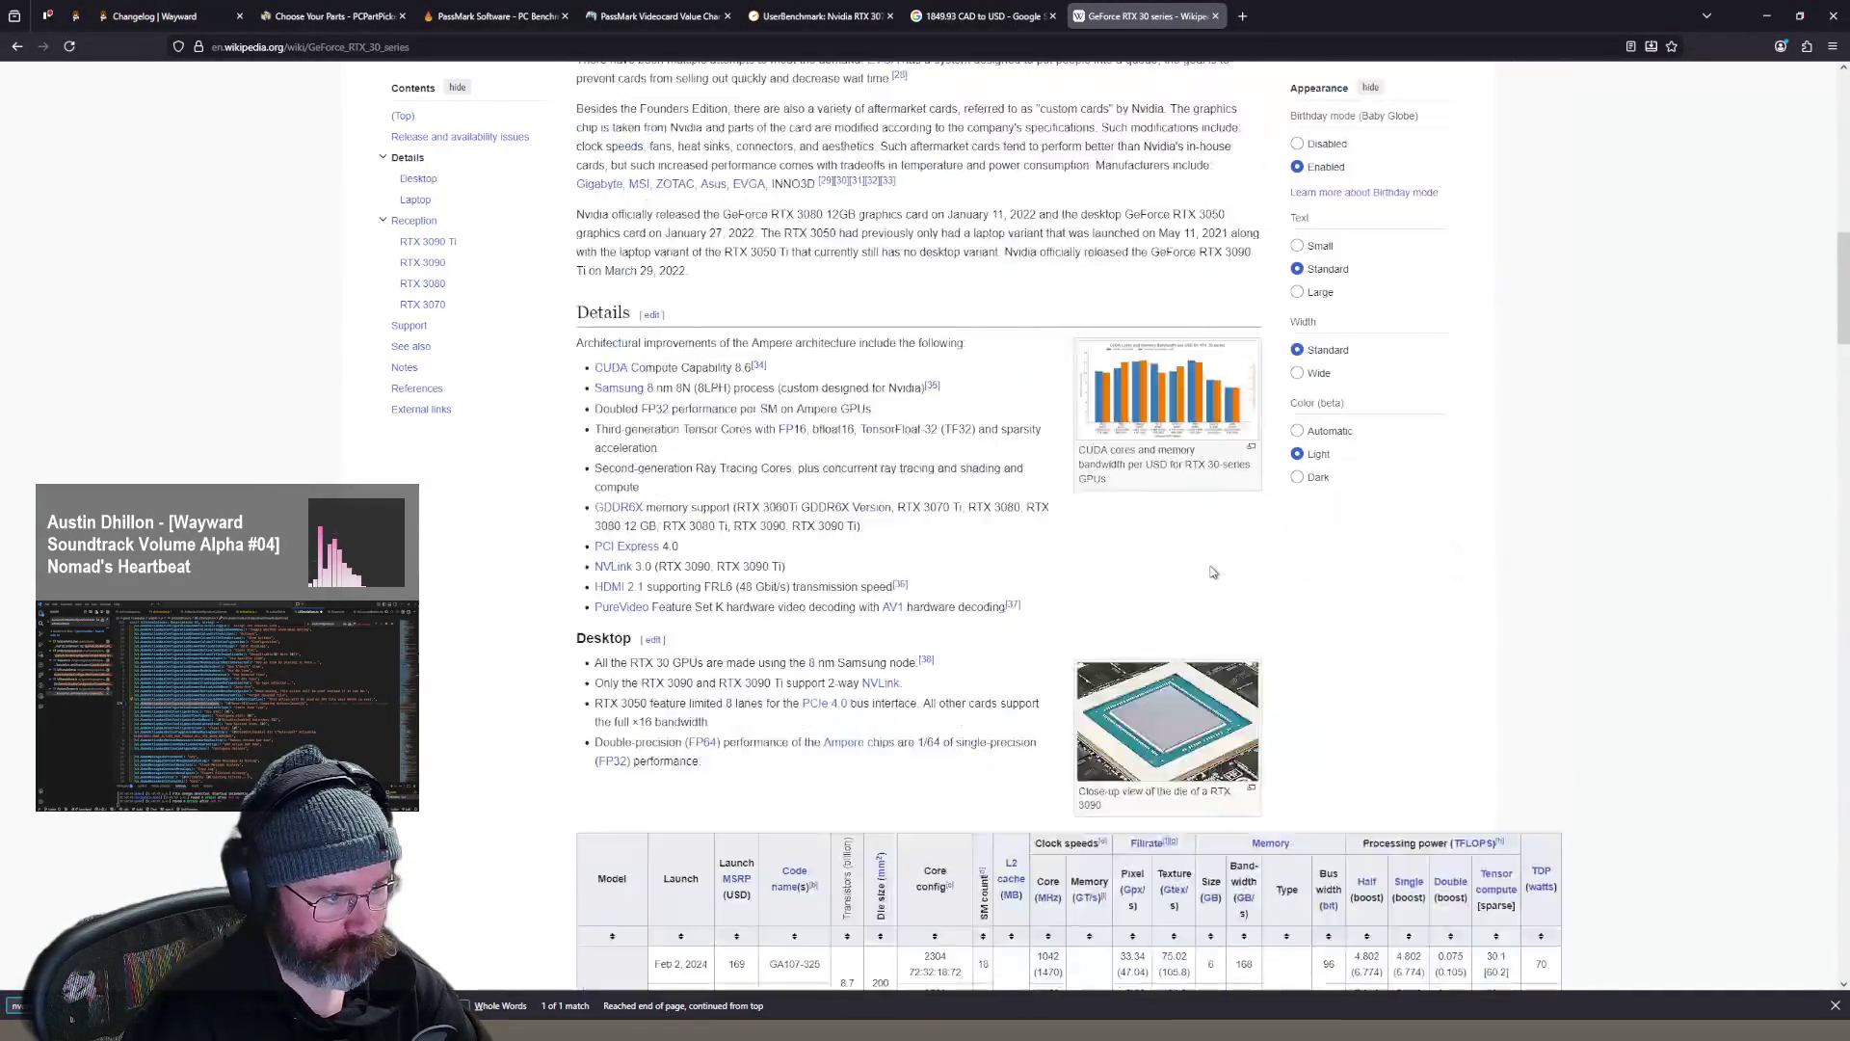
scroll(1204, 556, "down", 15)
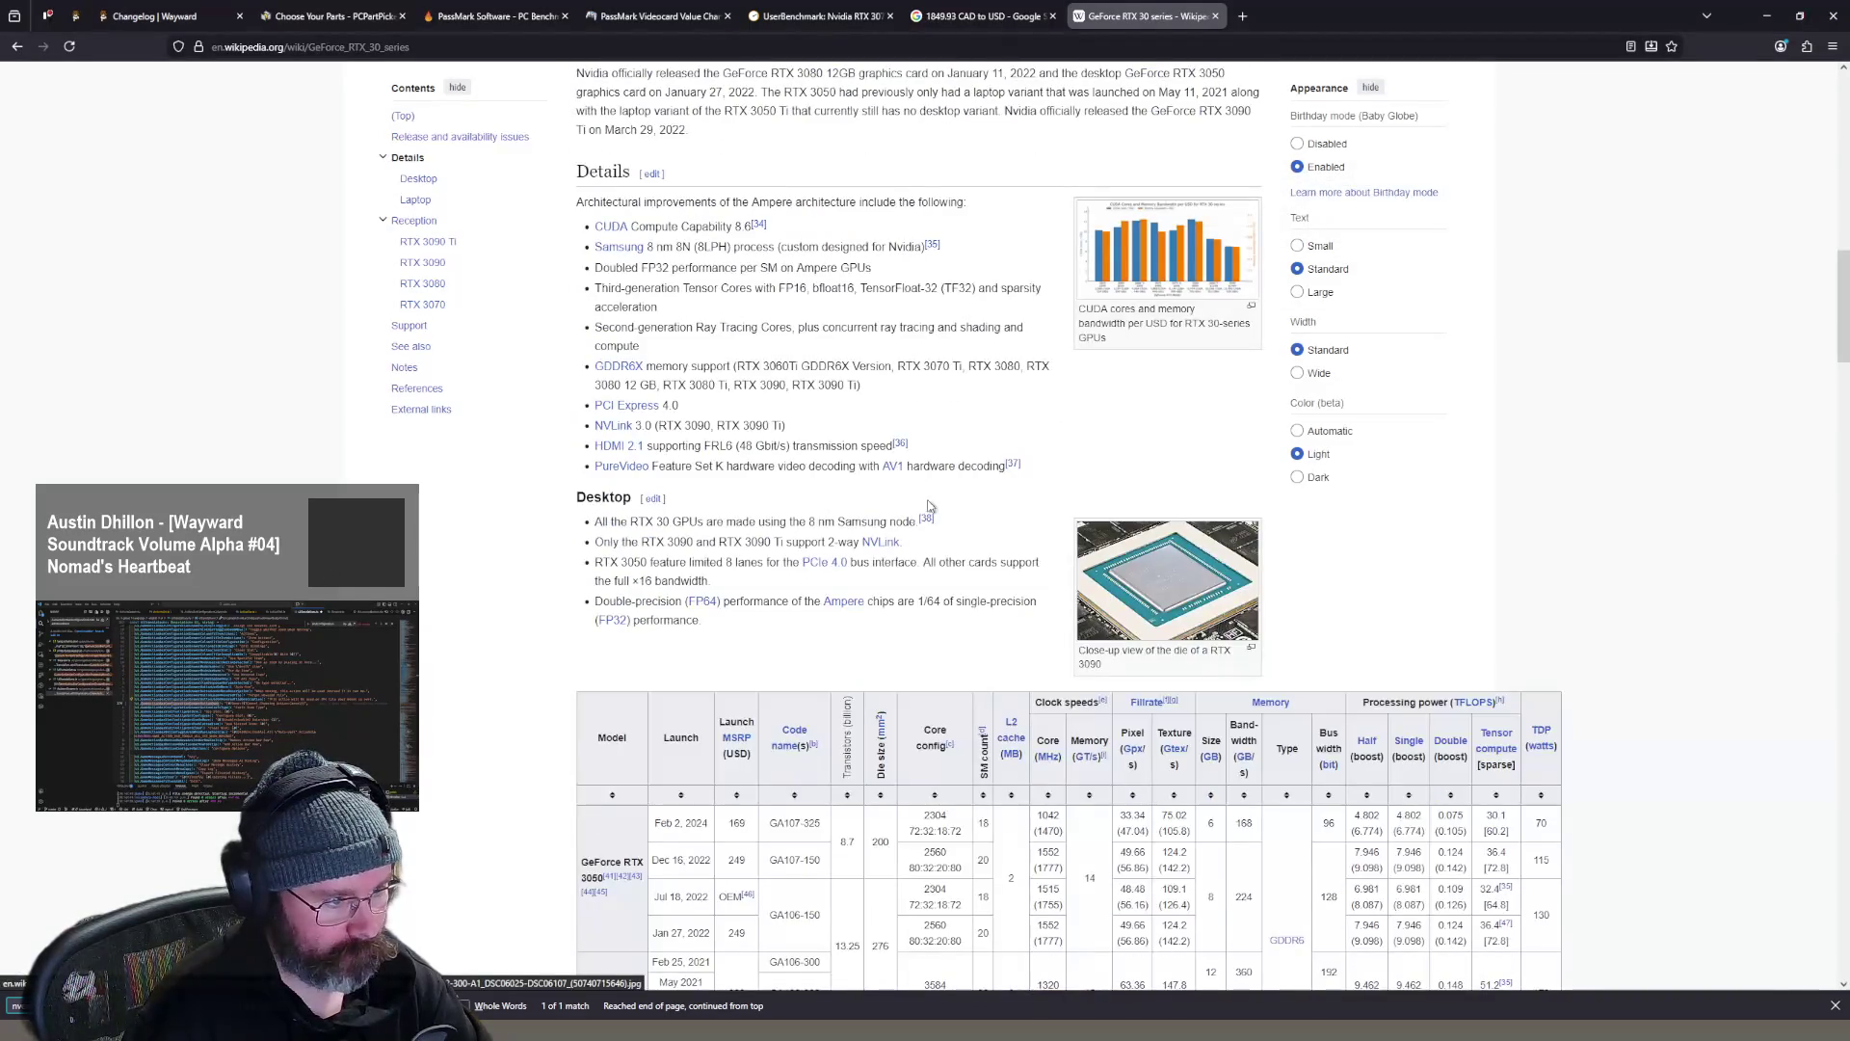
scroll(1200, 550, "down", 8)
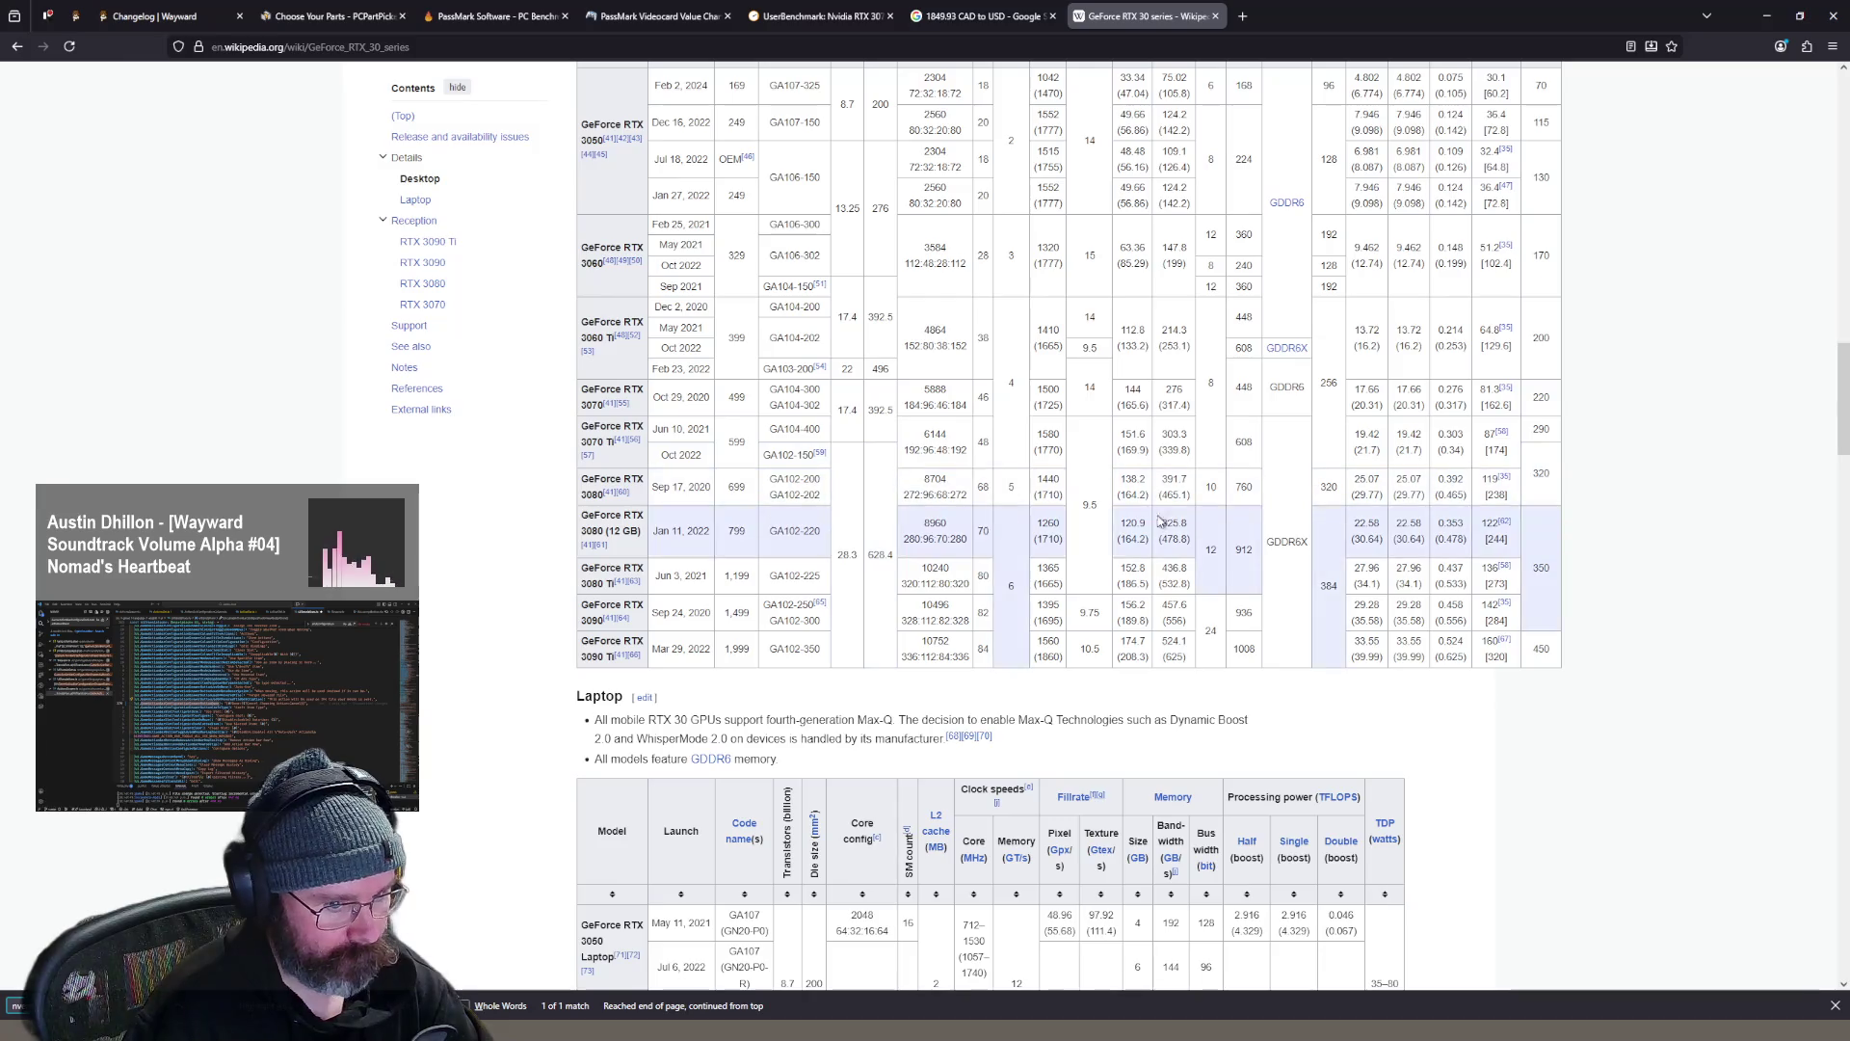
- Navigate back to the 5070 Wikipedia search results, then close the Wikipedia tab
key("alt+Left")
key("alt+Right")
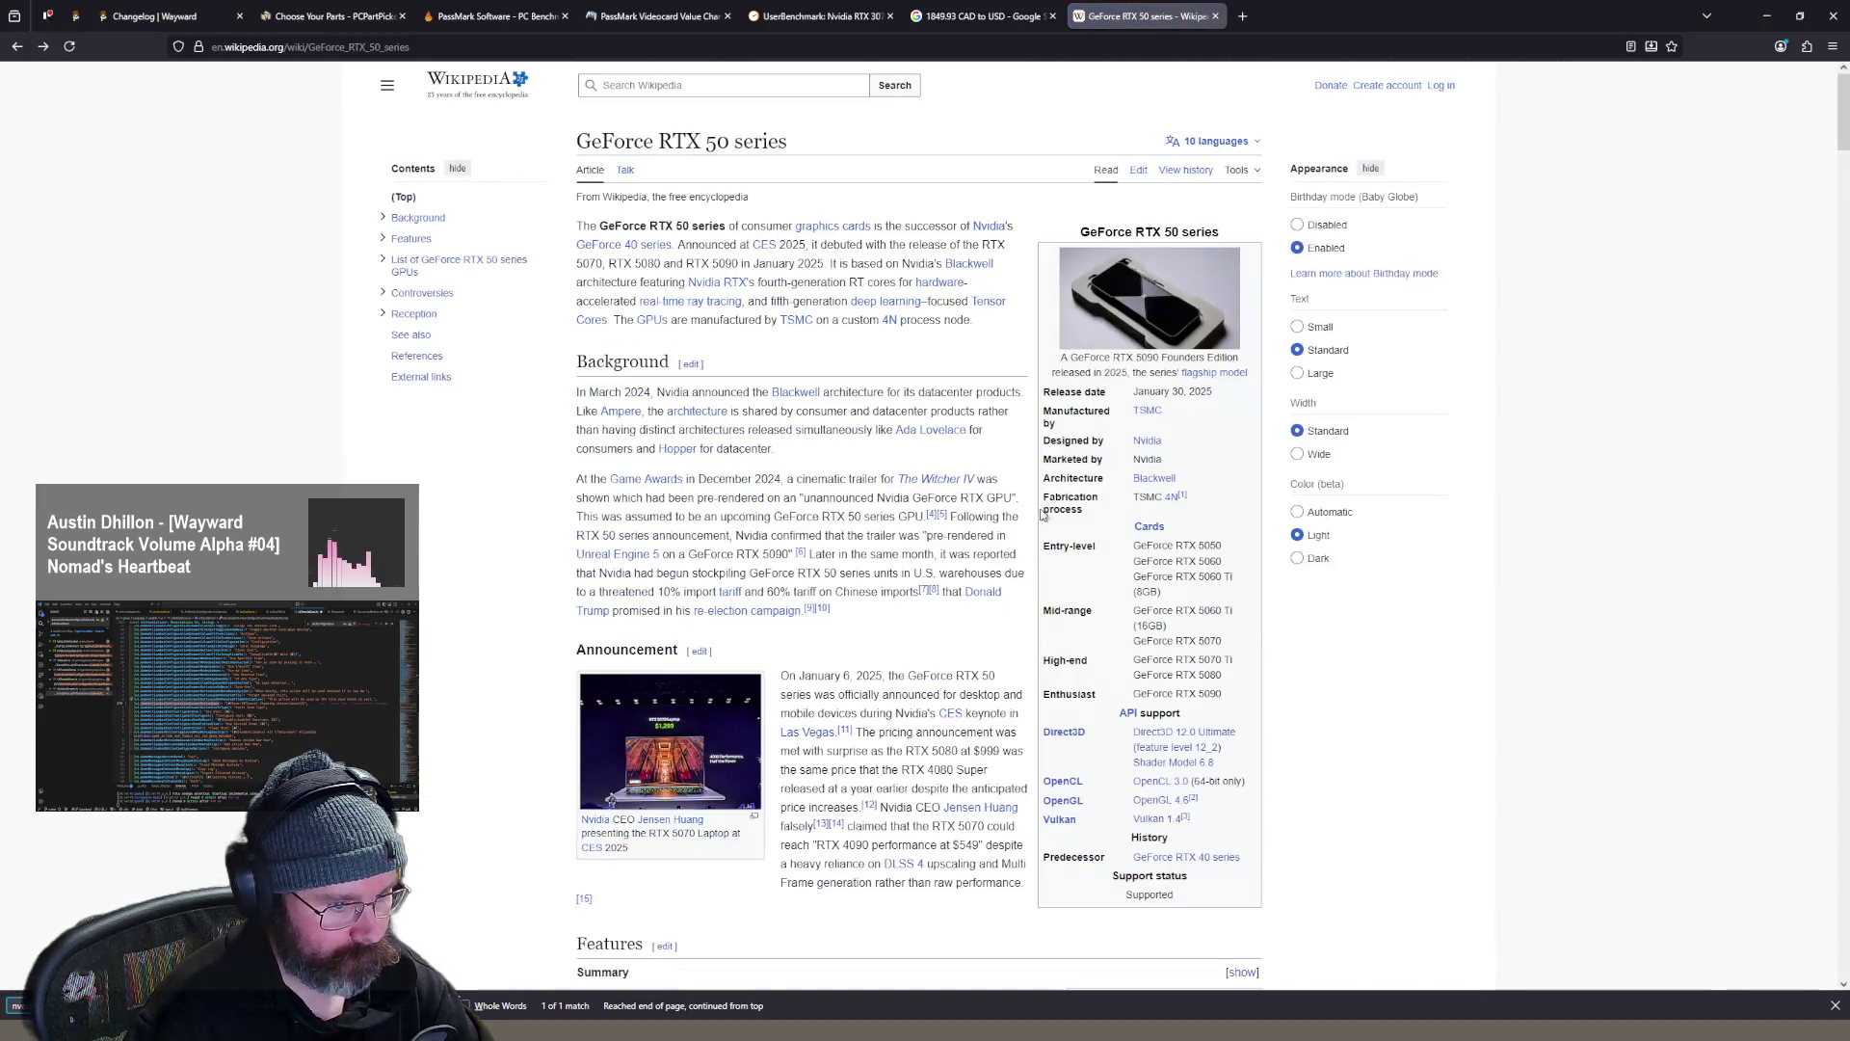
scroll(1060, 559, "down", 15)
scroll(1067, 583, "down", 5)
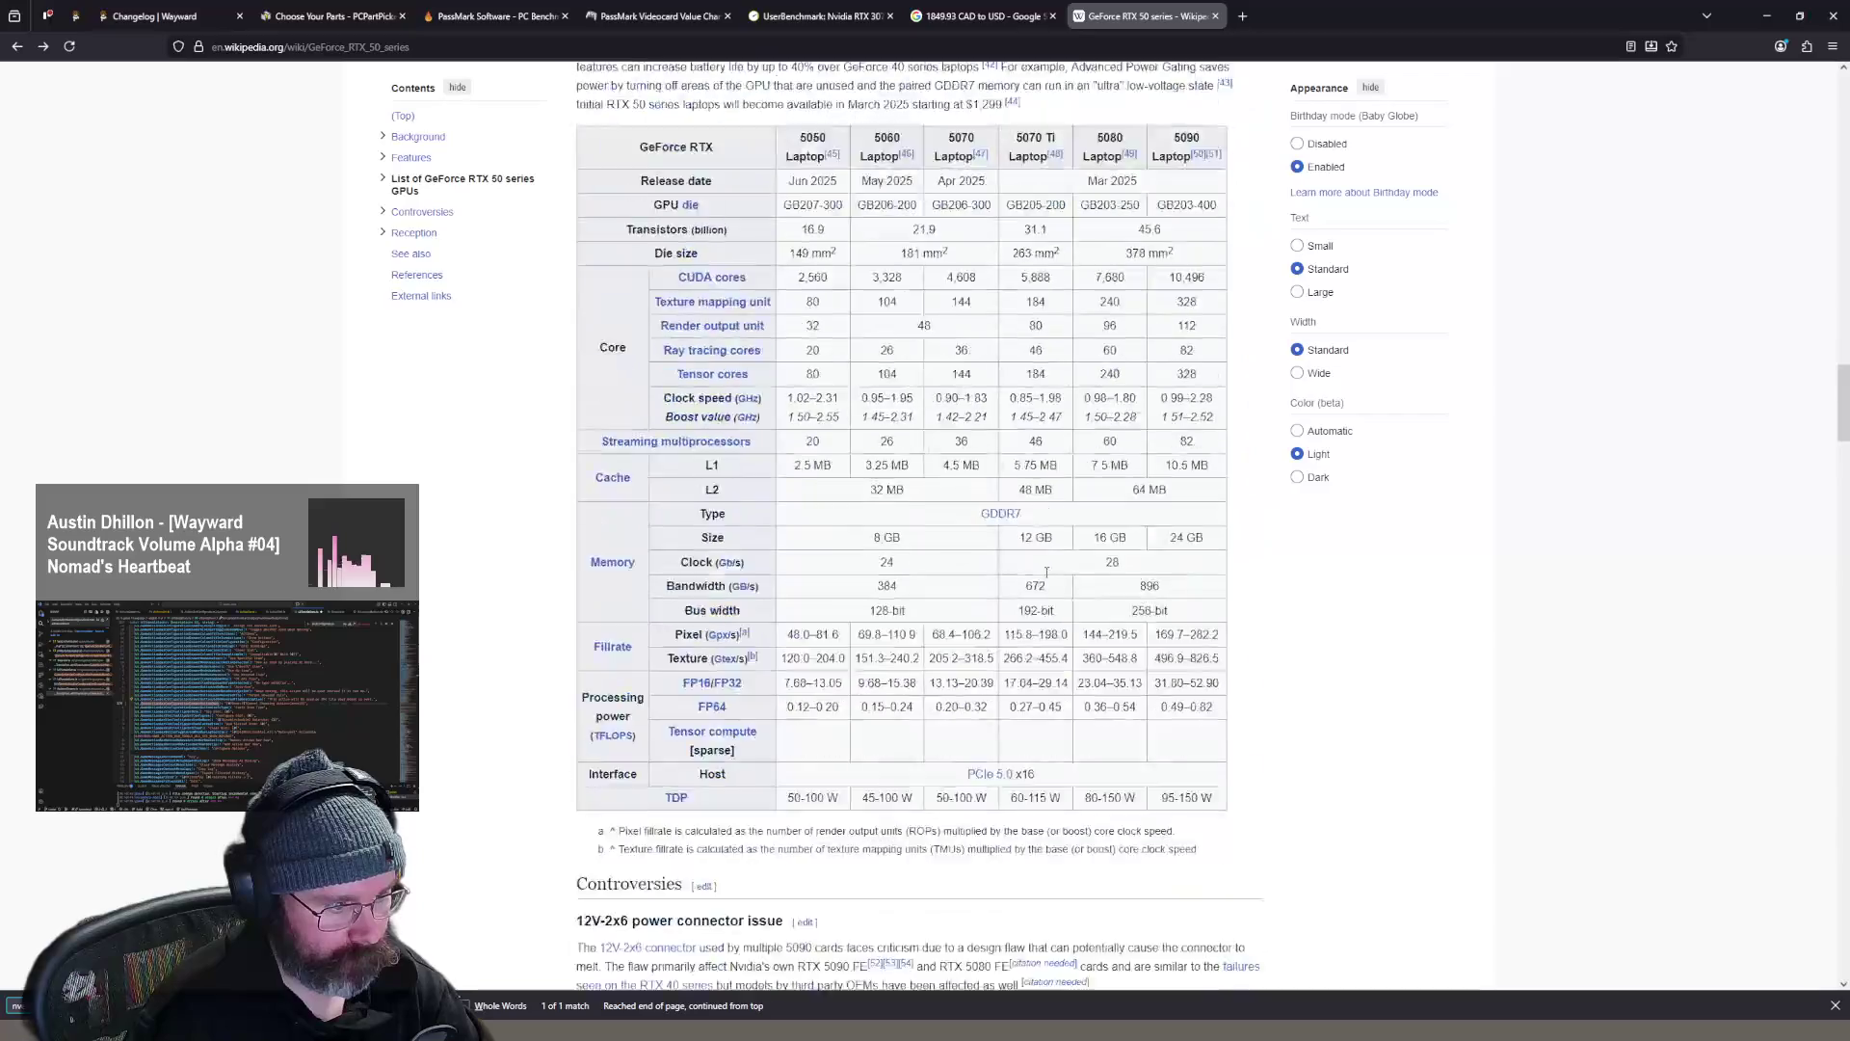
key("alt+Left")
middle_click(1126, 21)
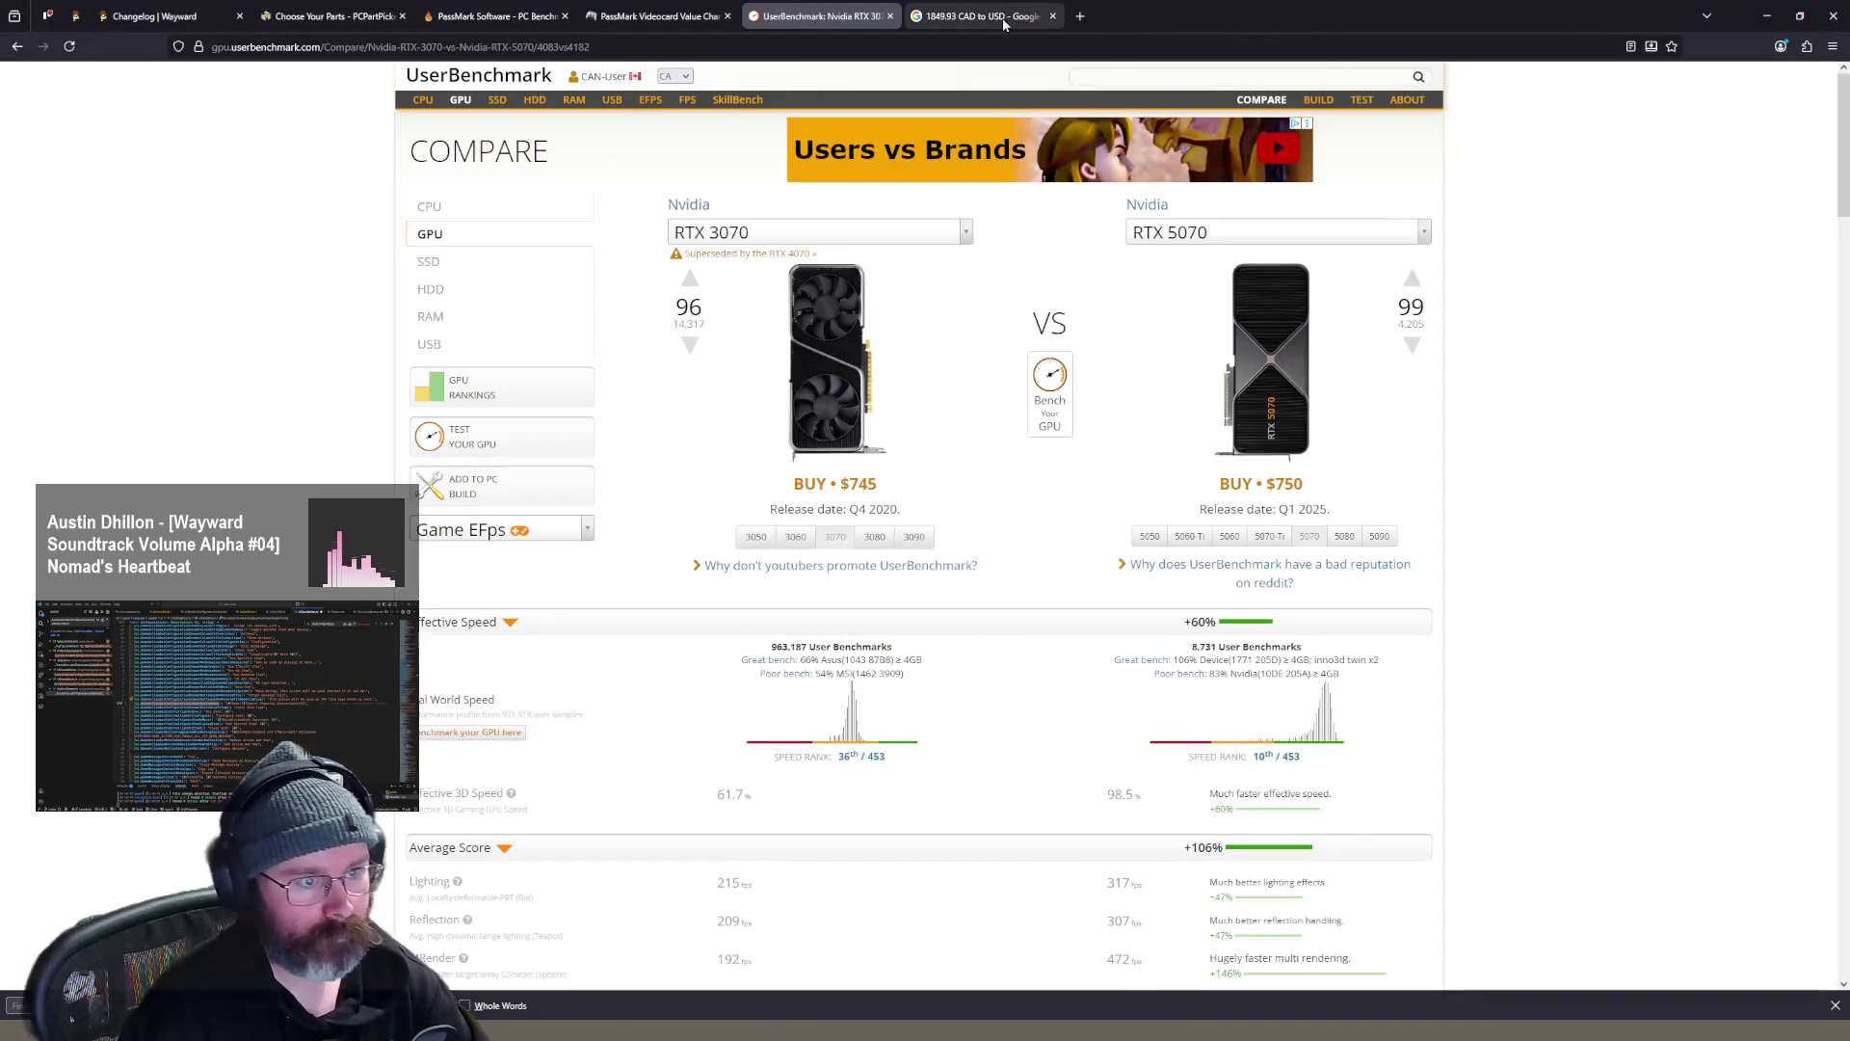
- Close the currency, UserBenchmark, PassMark and PCPartPicker tabs, returning to the Wayward game
middle_click(973, 19)
middle_click(819, 20)
middle_click(688, 19)
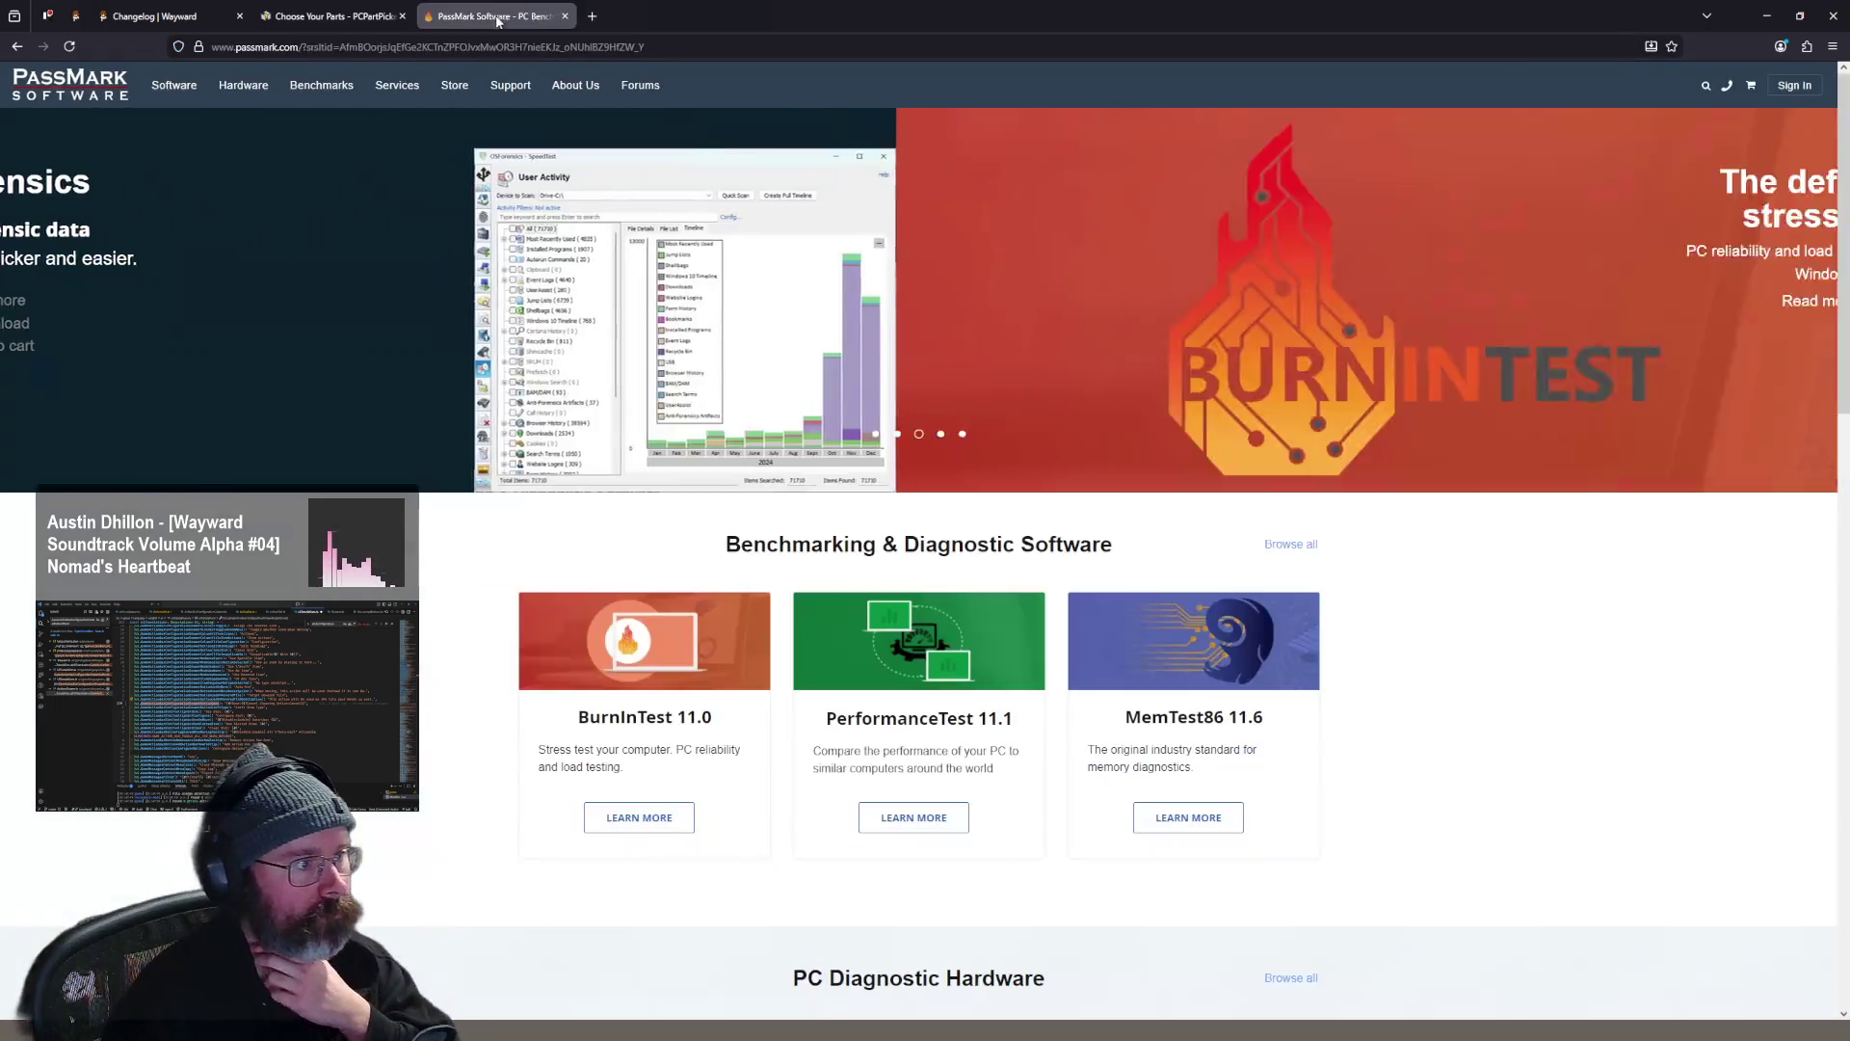
middle_click(497, 19)
middle_click(337, 19)
left_click(79, 17)
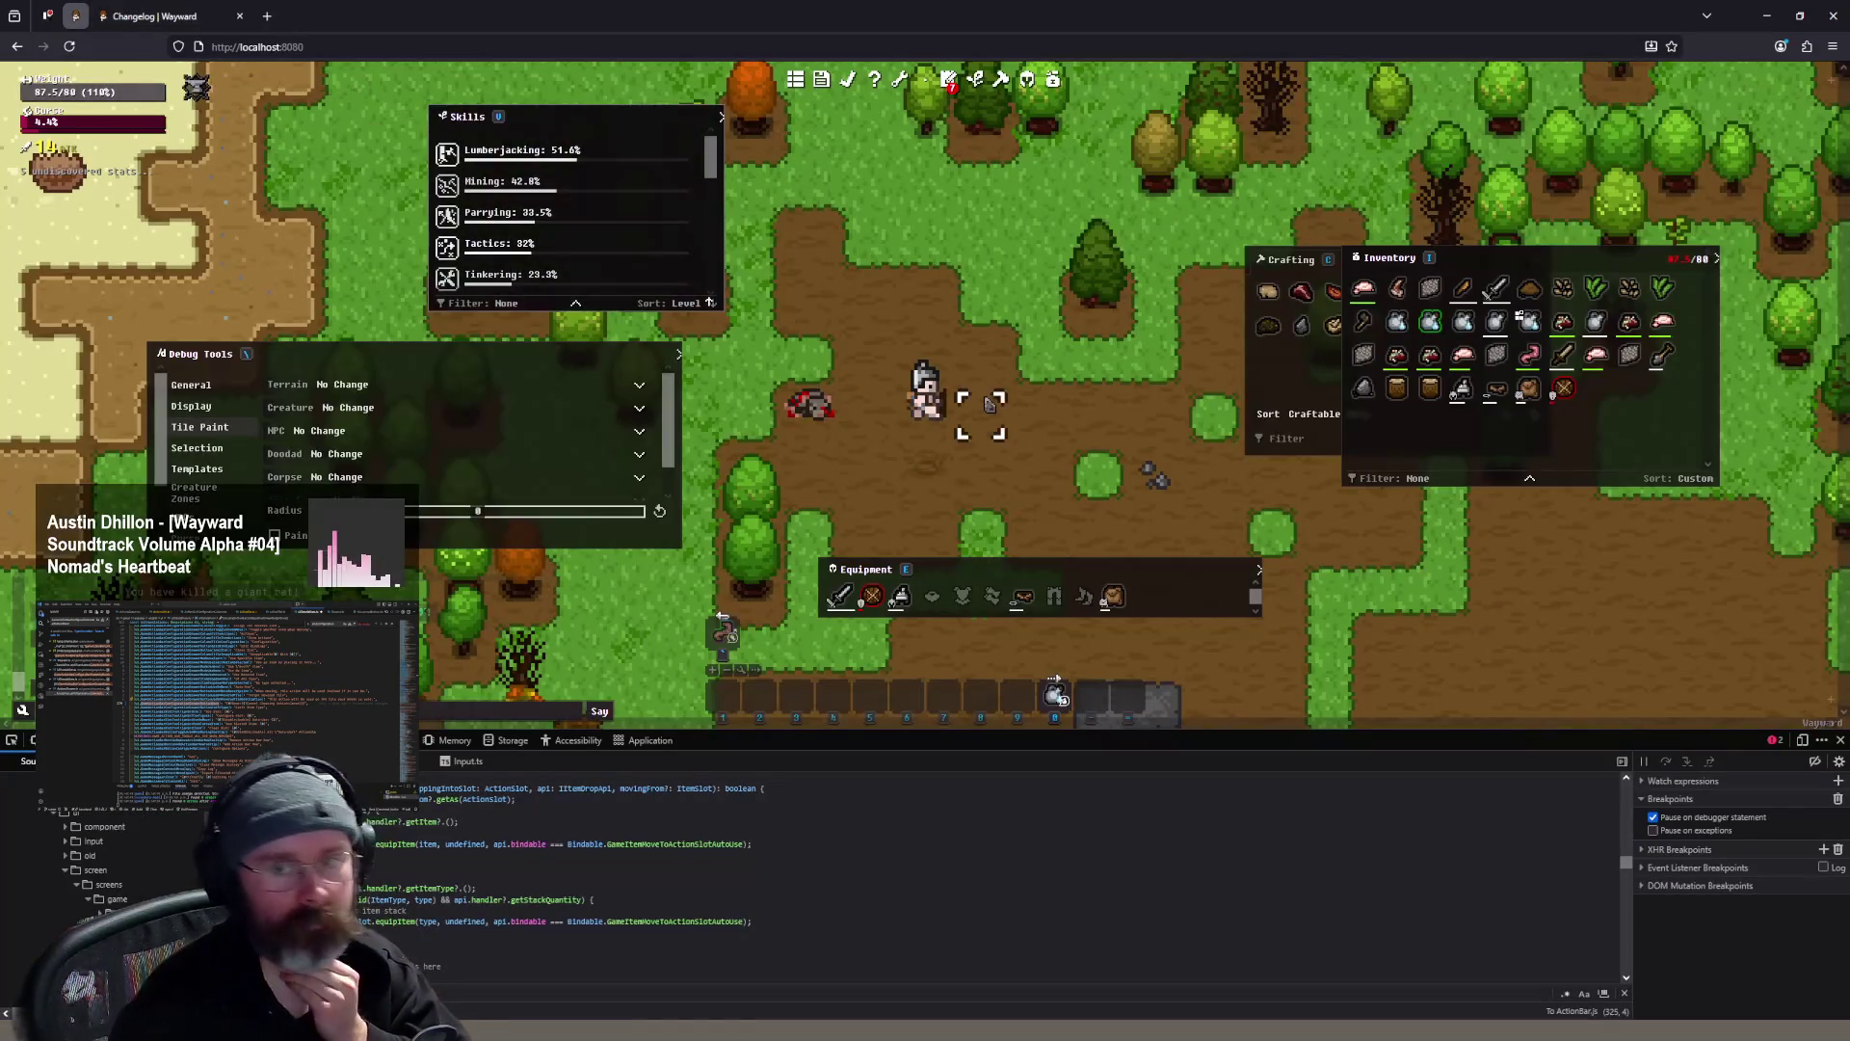
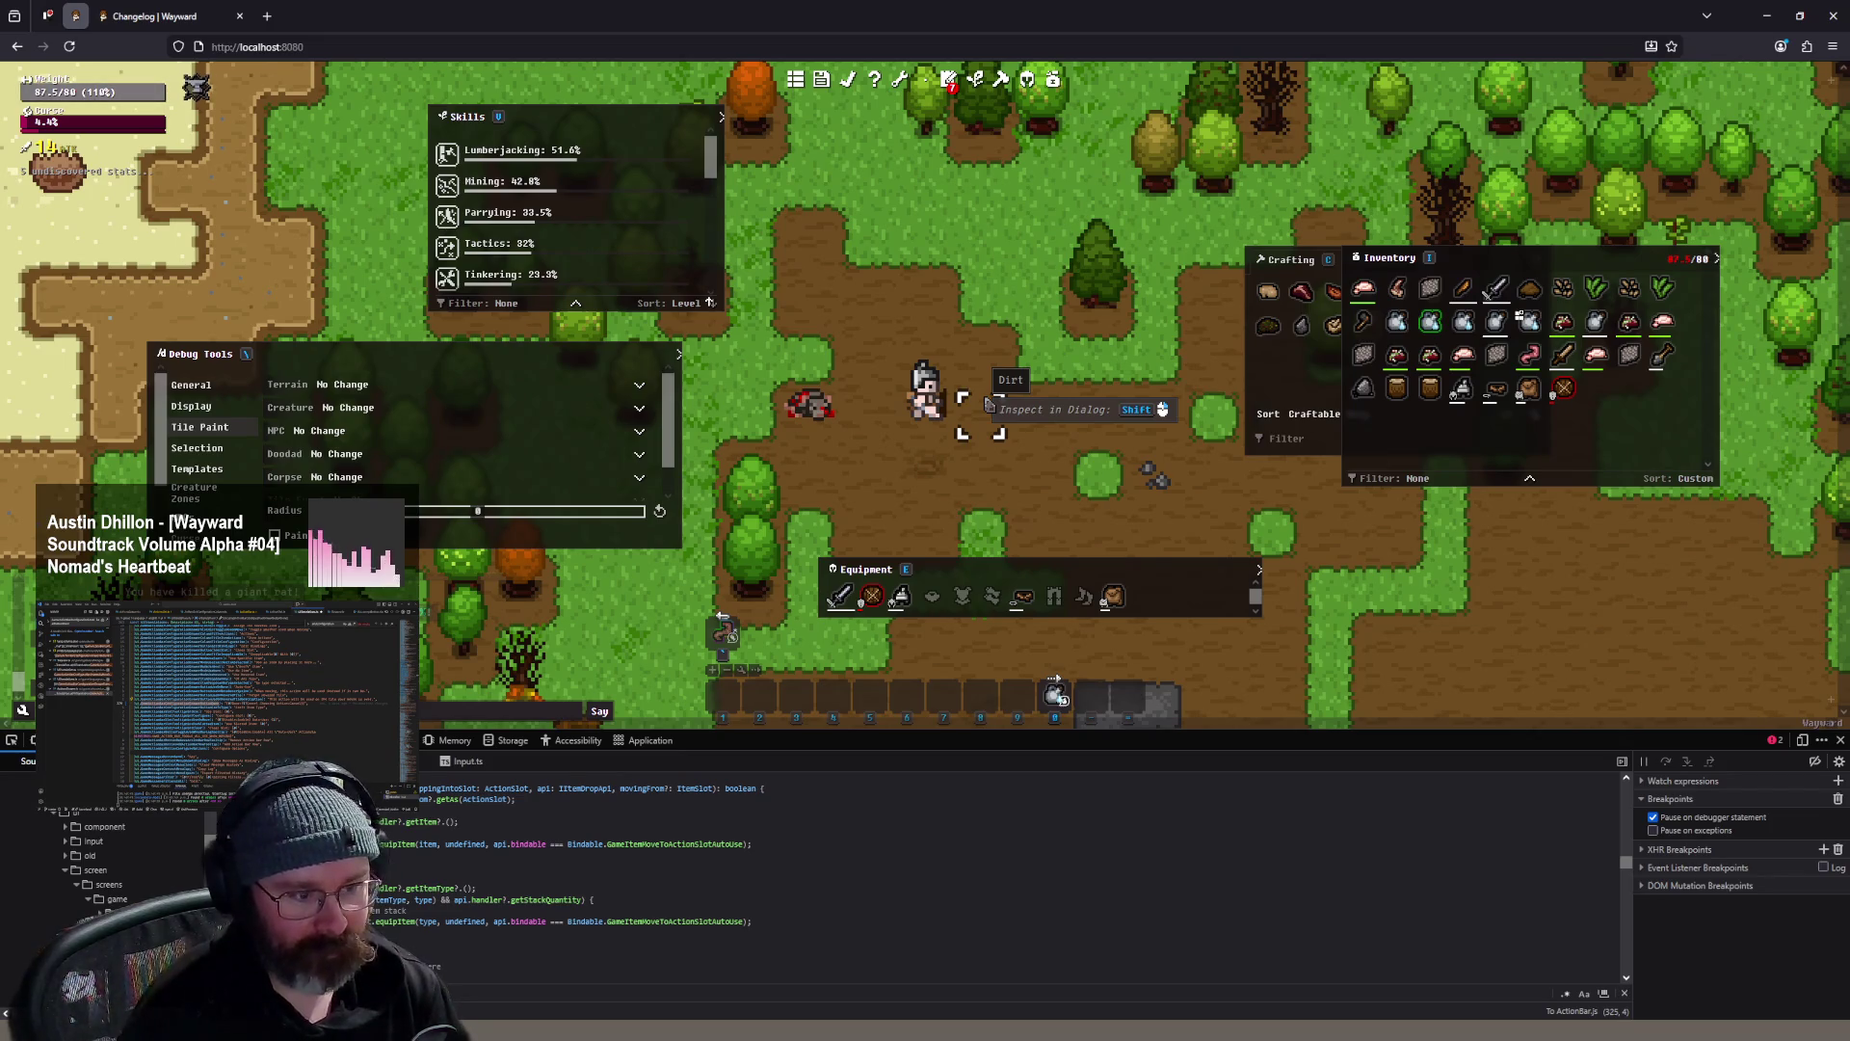
- Drink from the clay jug and mark the 'Cancel Choosing Action' string in the translations file
key("8")
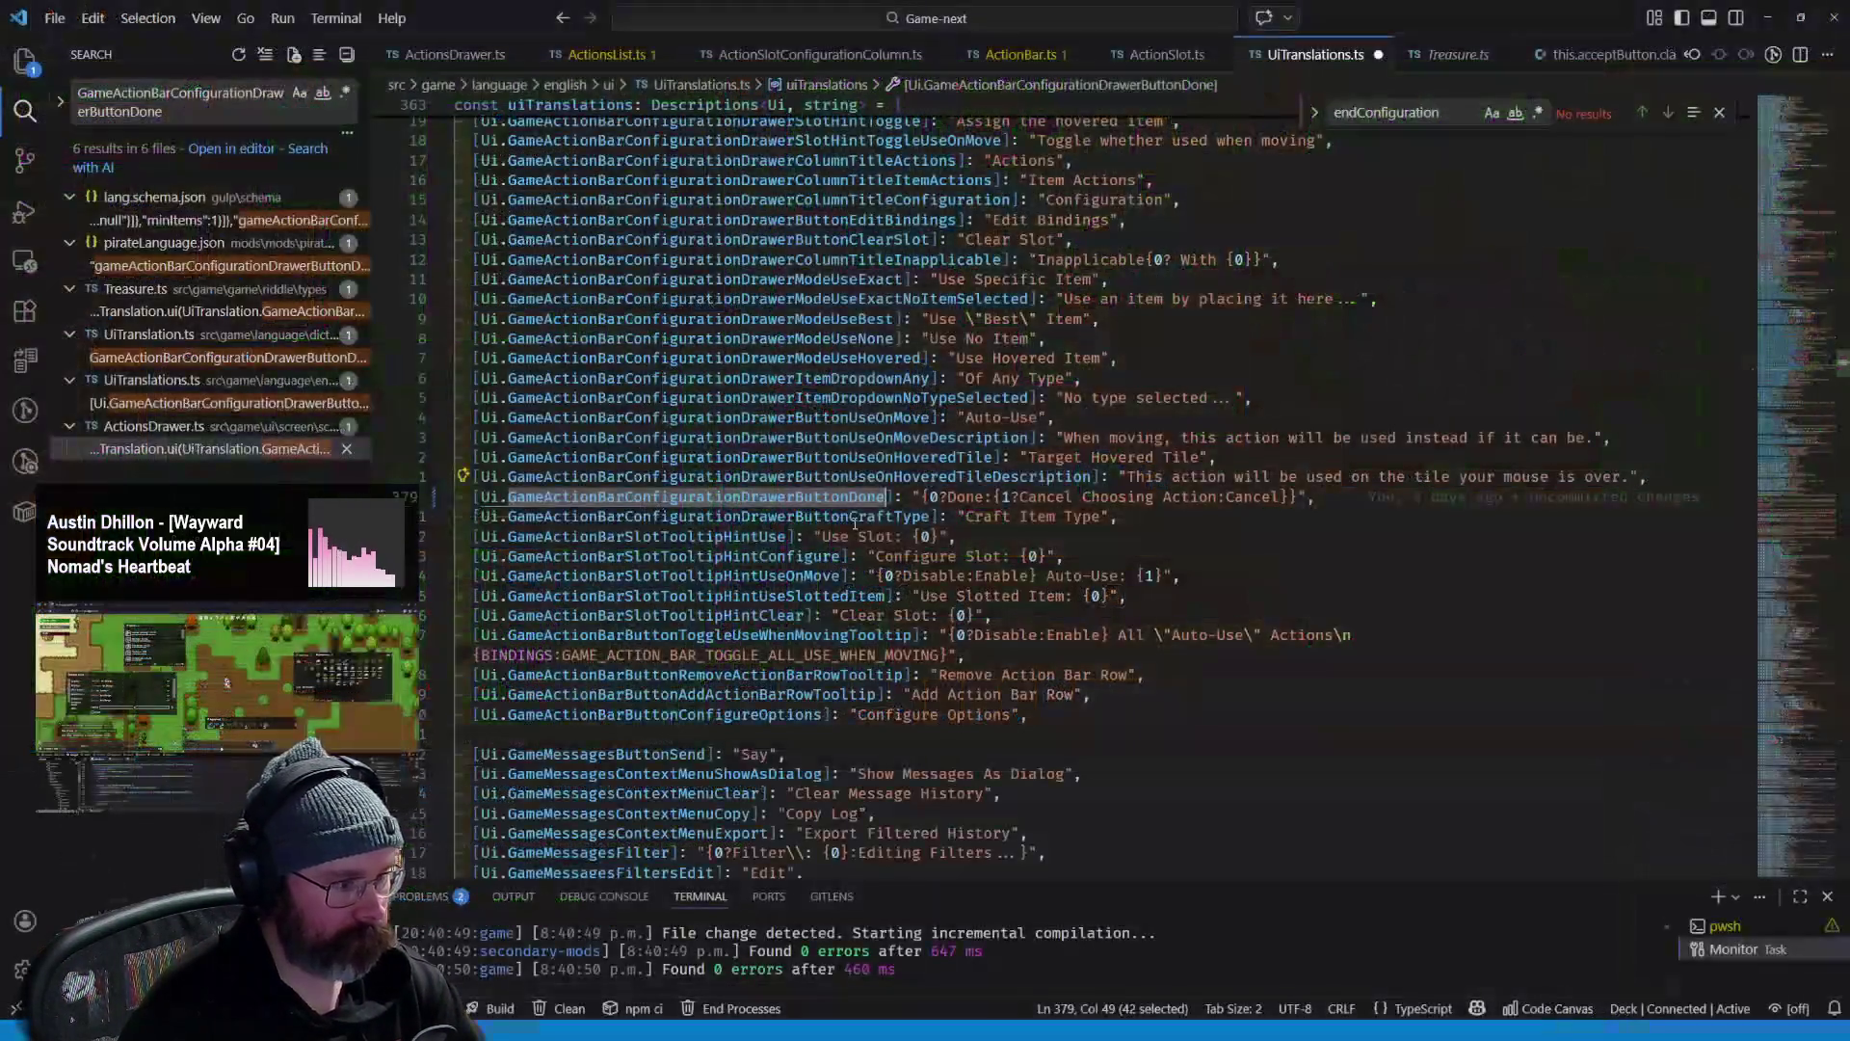
left_click(1008, 278)
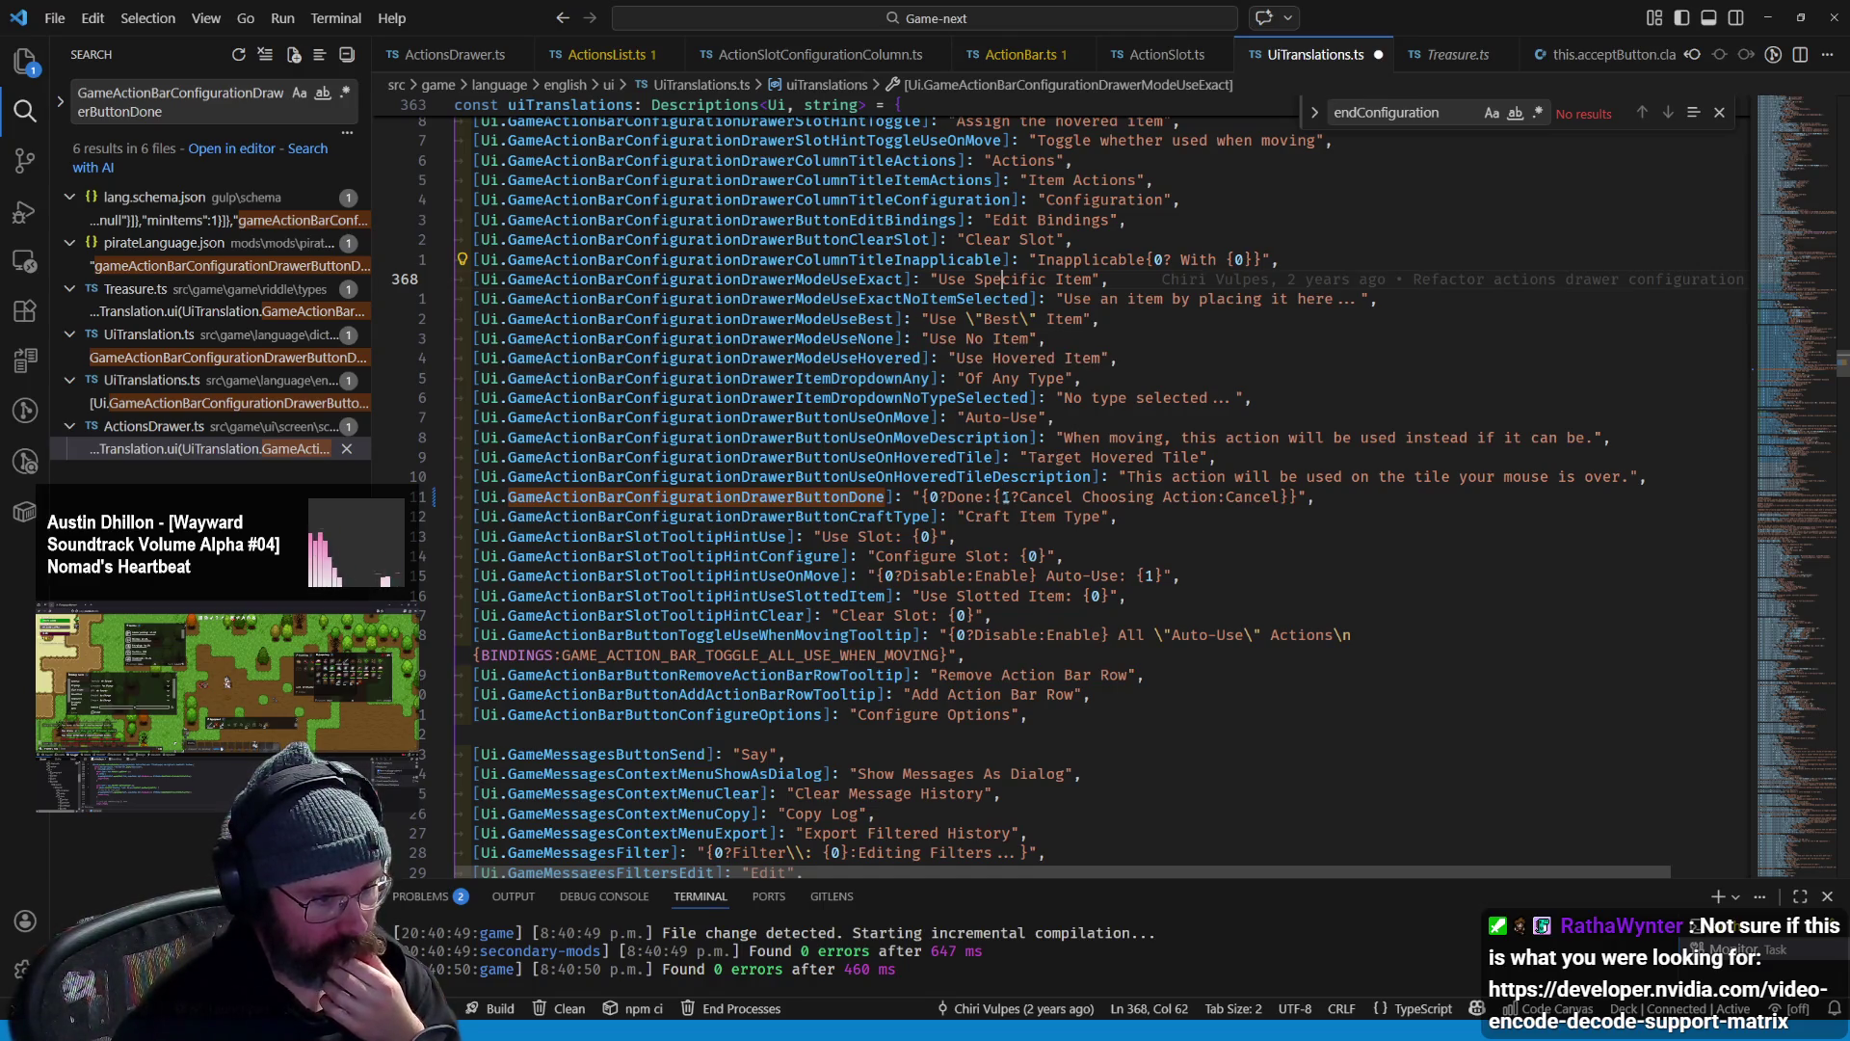
left_click_drag(1216, 496, 1020, 497)
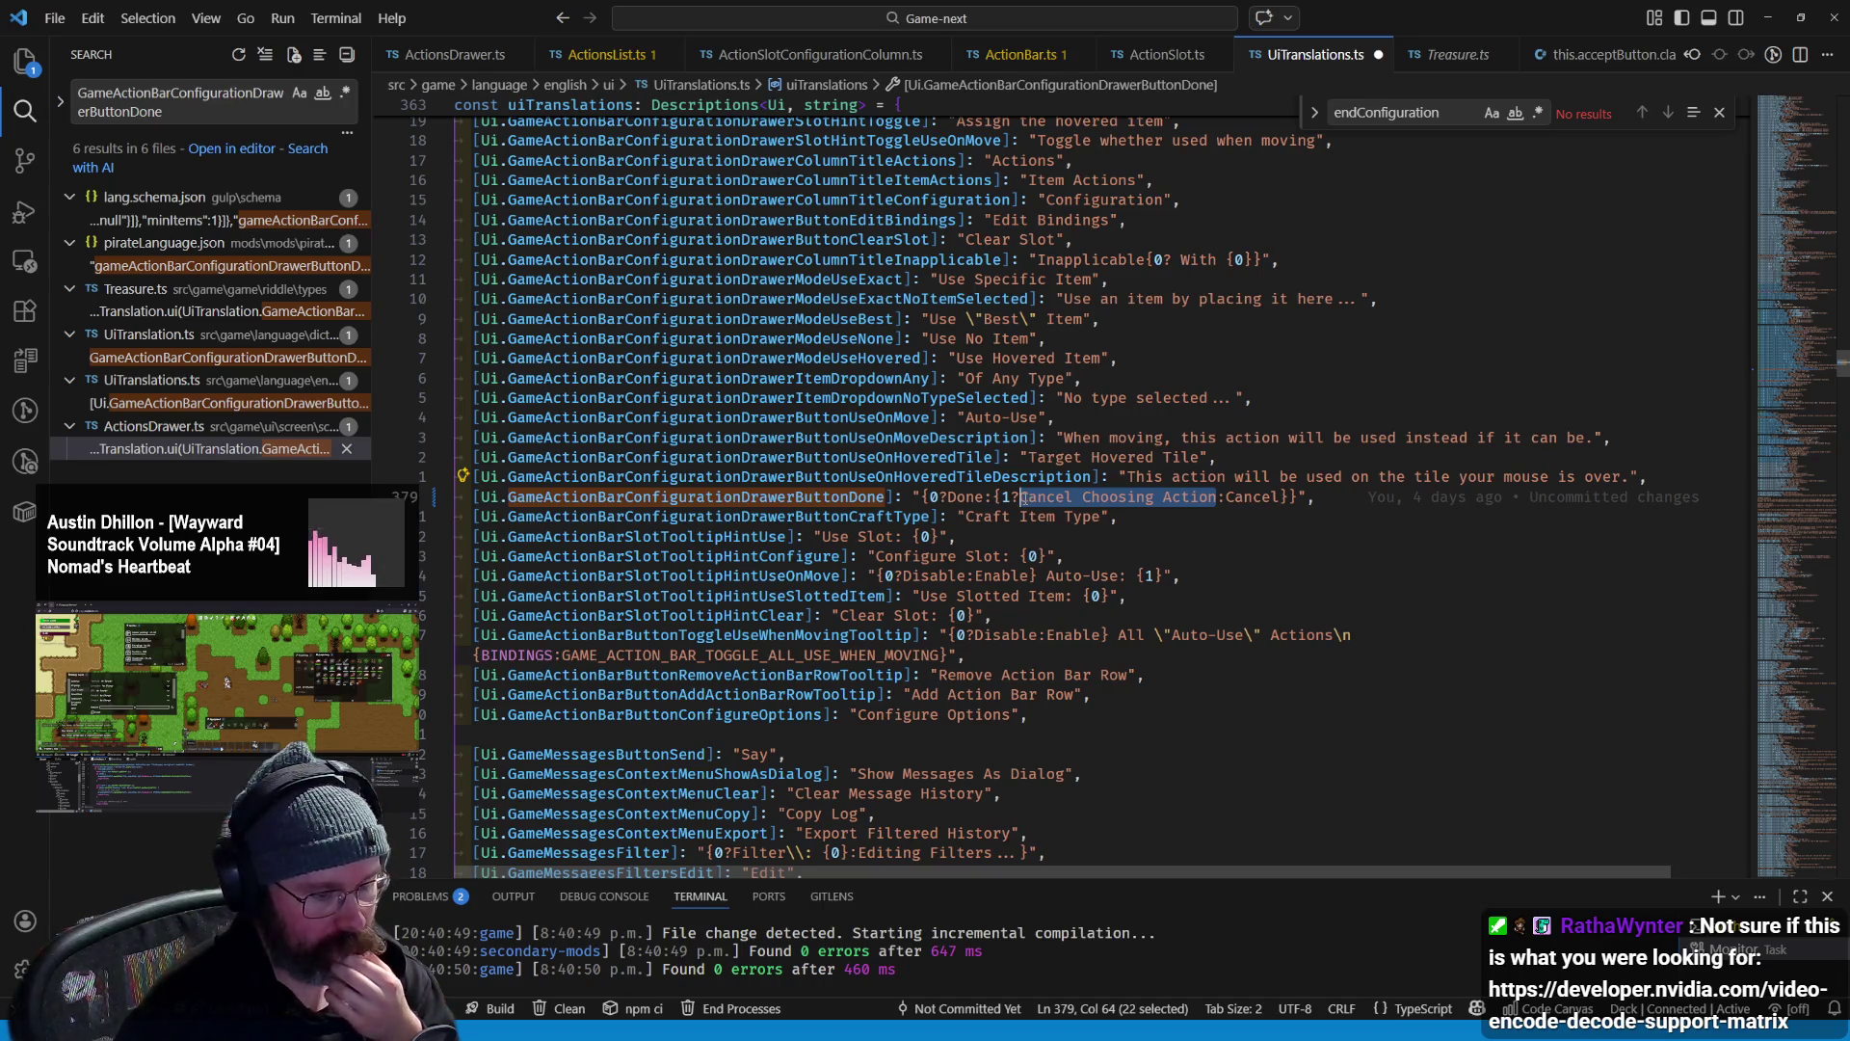
key("alt+Tab")
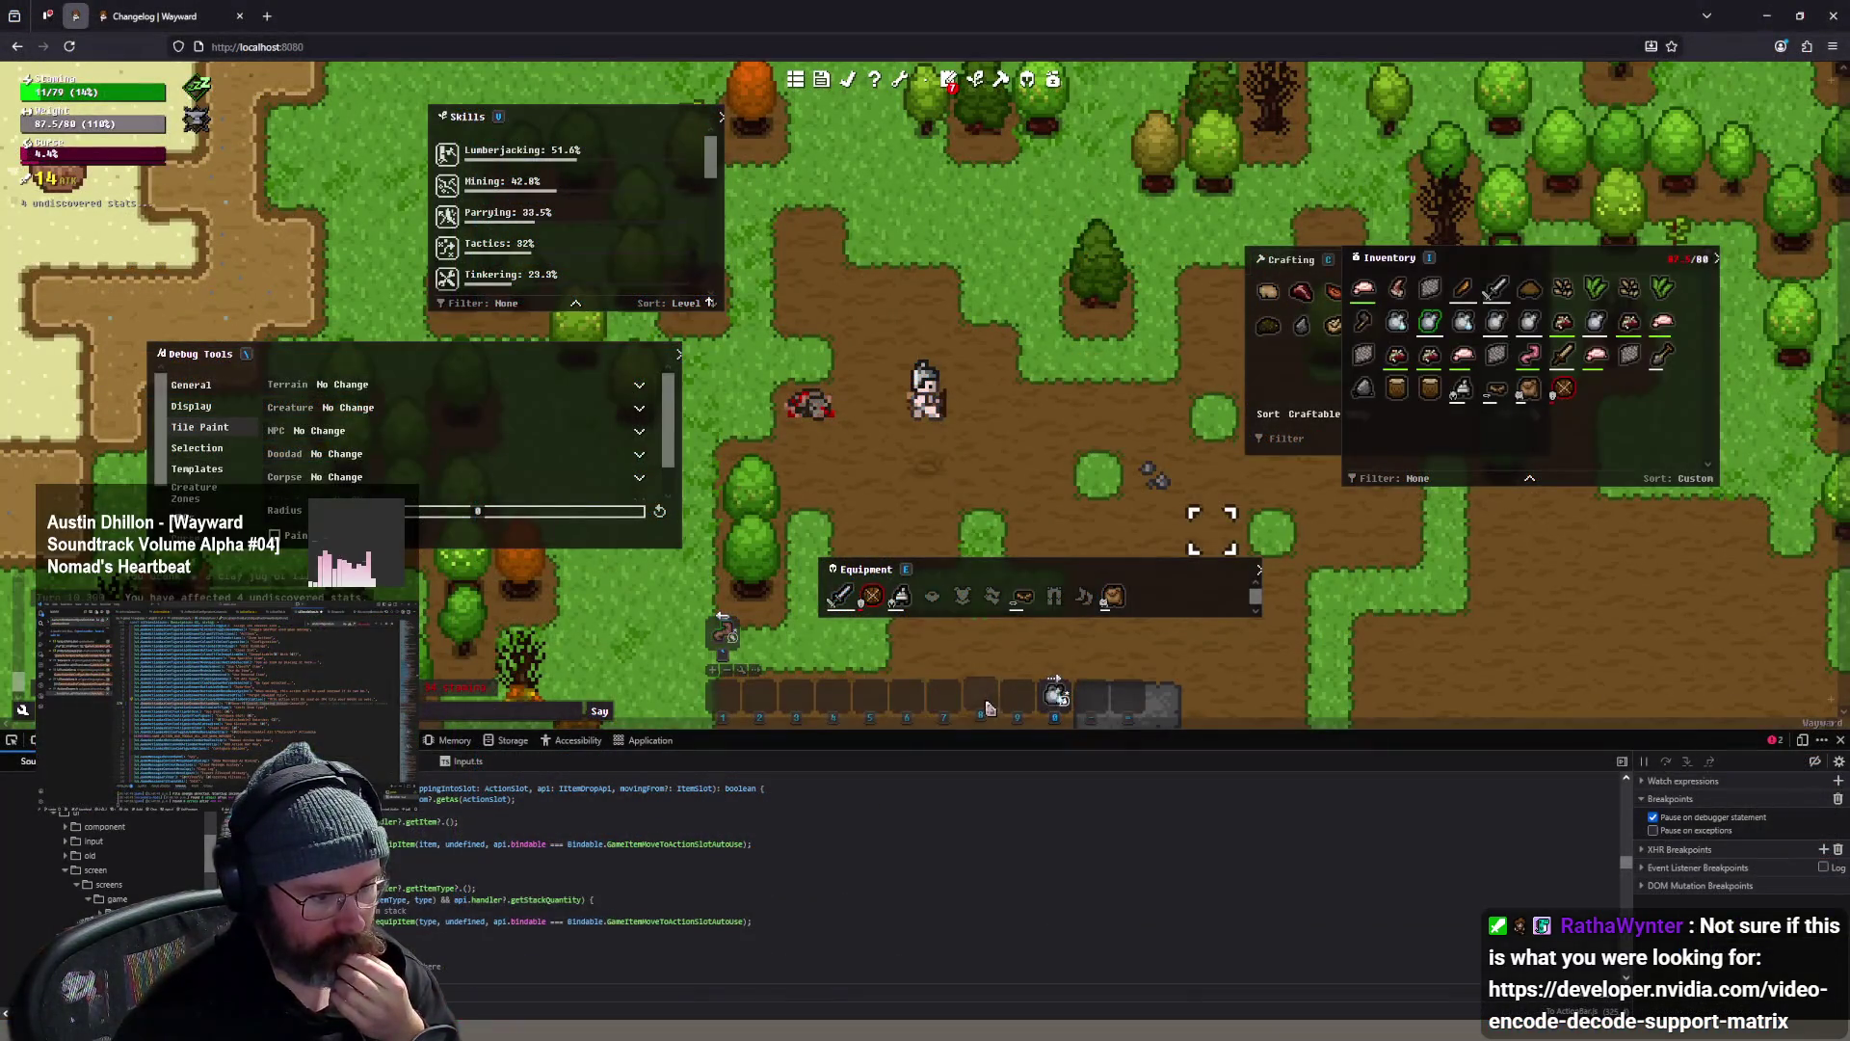
- Open hotbar slot 8's action chooser, turn on Target Hovered Tile, and cancel without assigning
left_click(988, 709)
left_click(1239, 184)
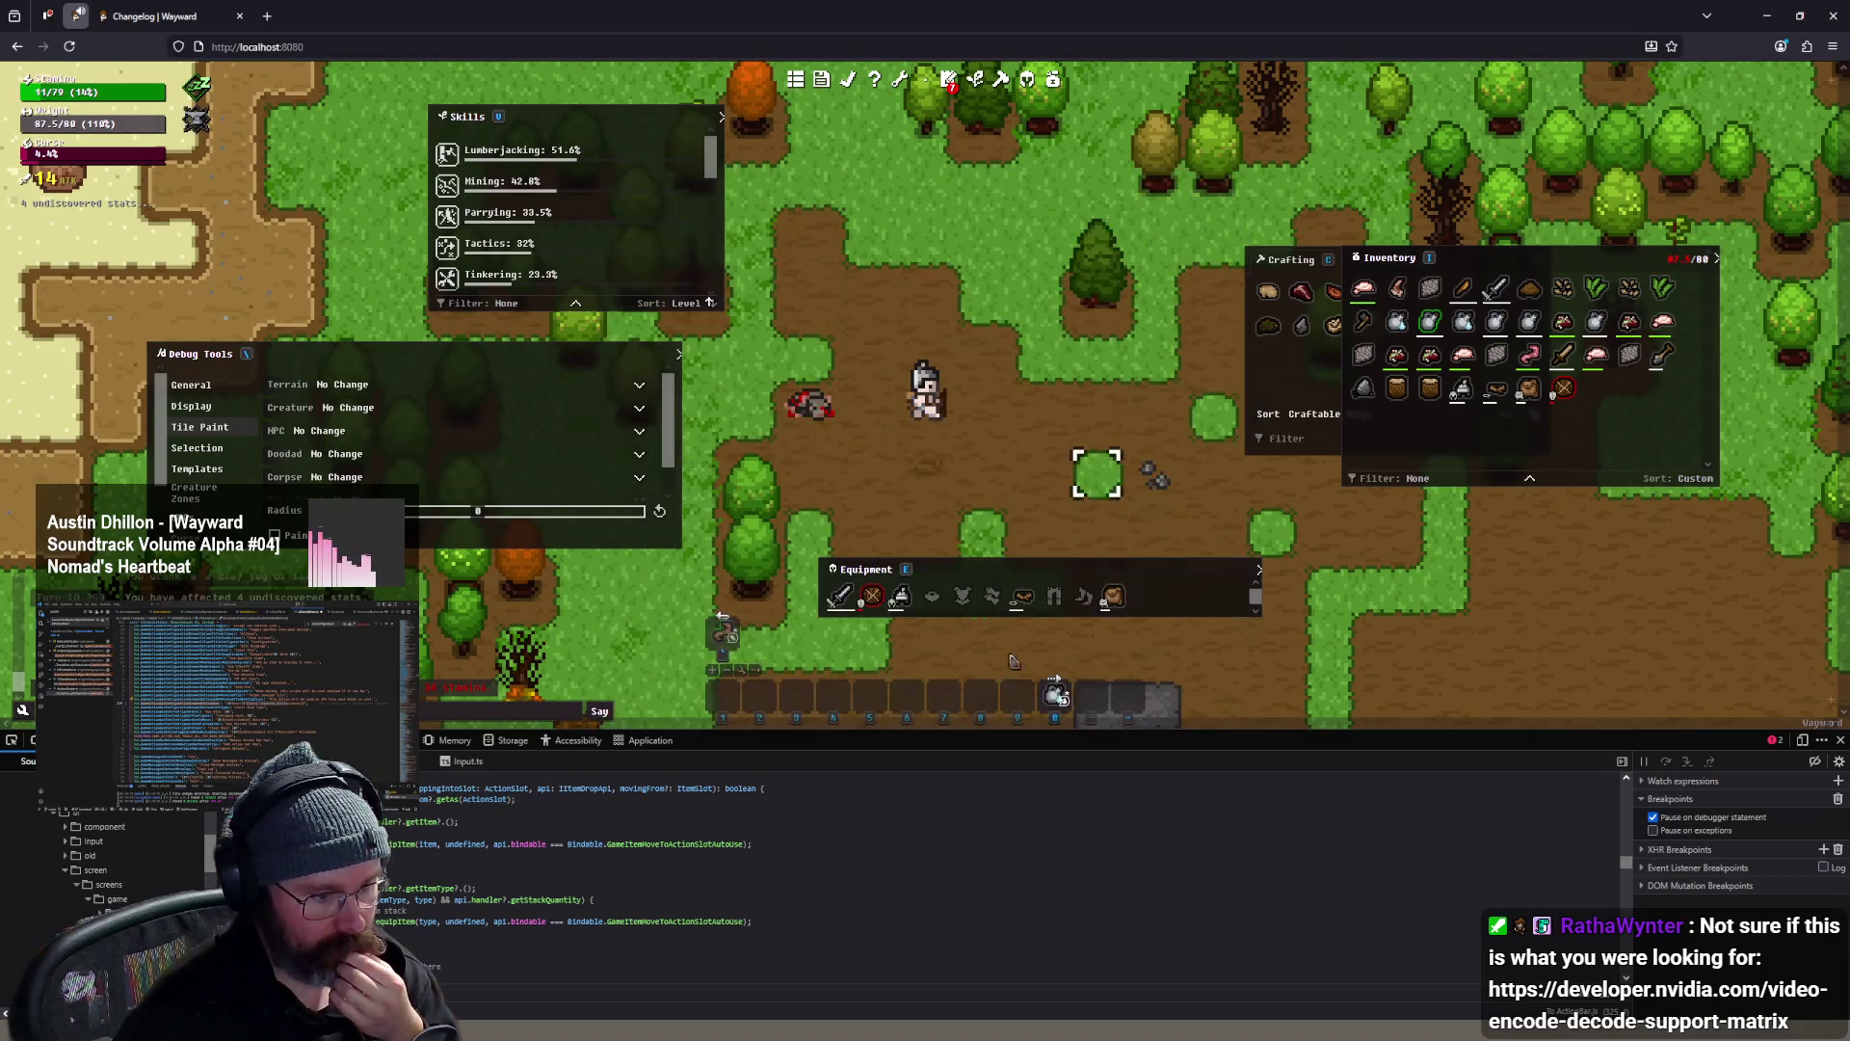
left_click(981, 699)
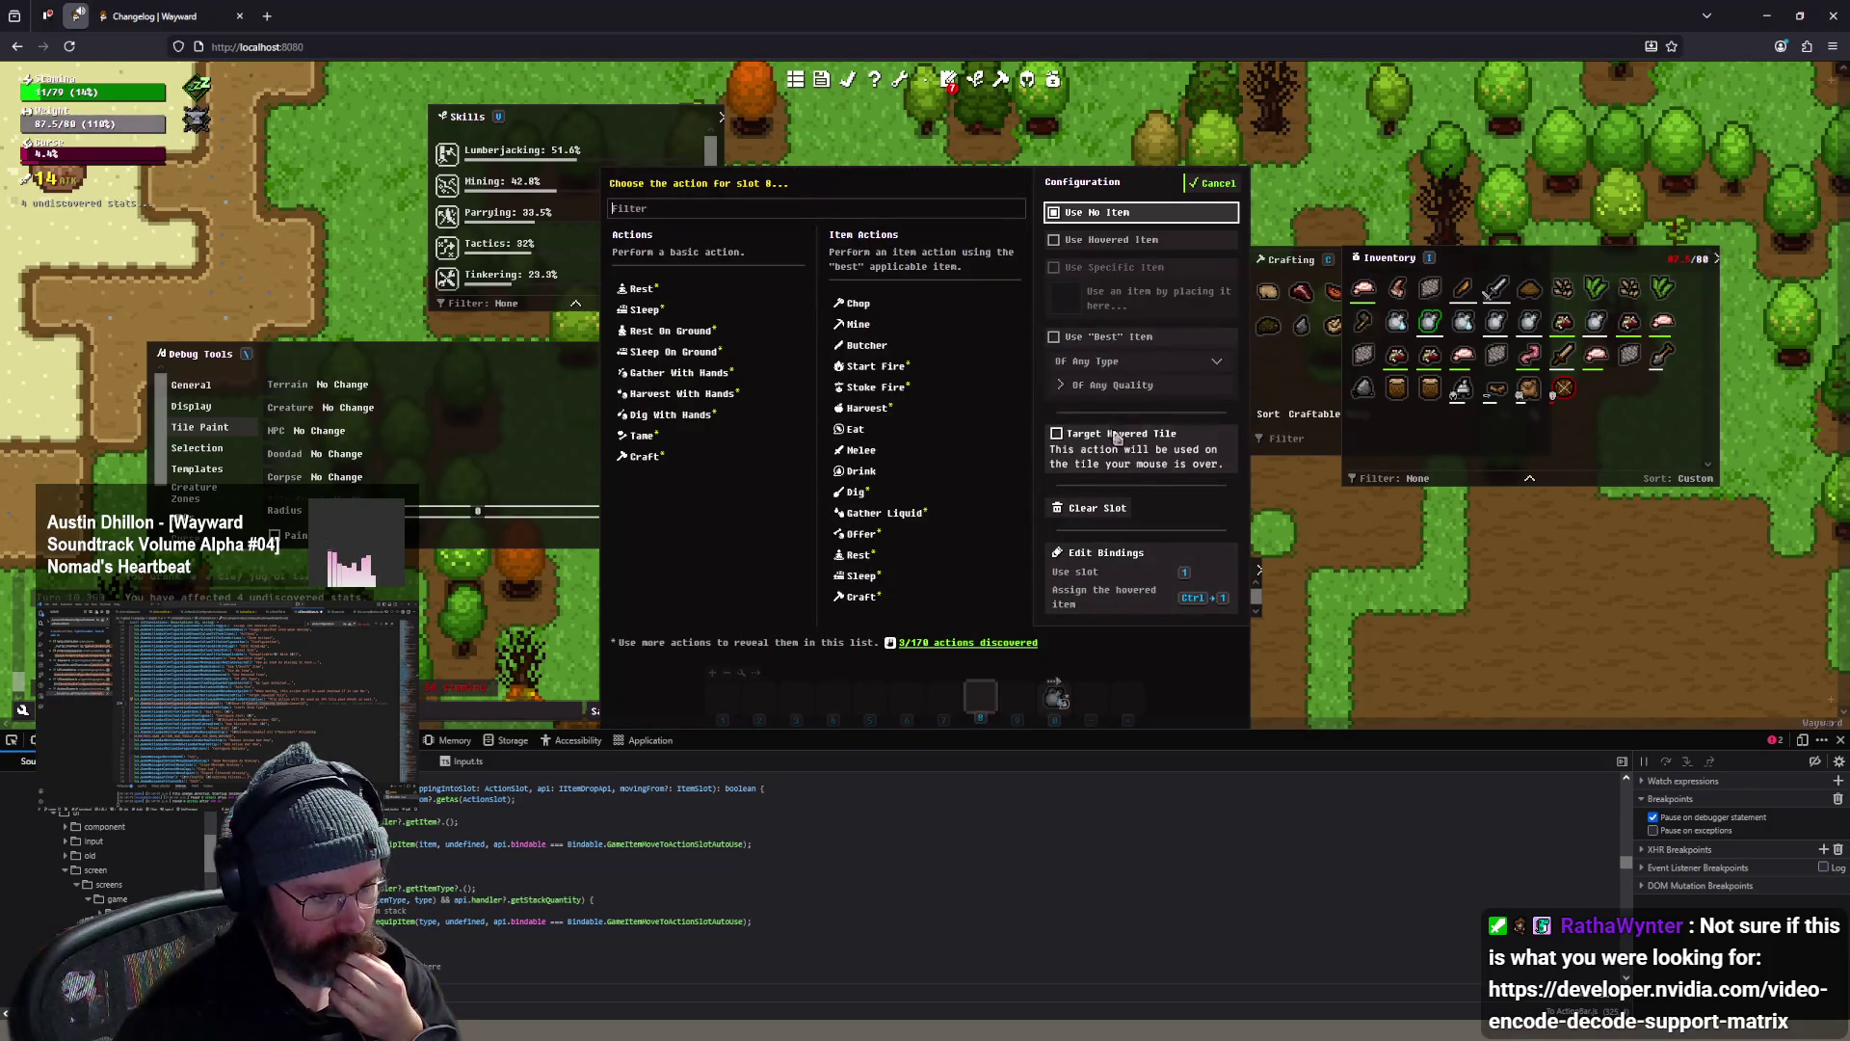
left_click(1213, 183)
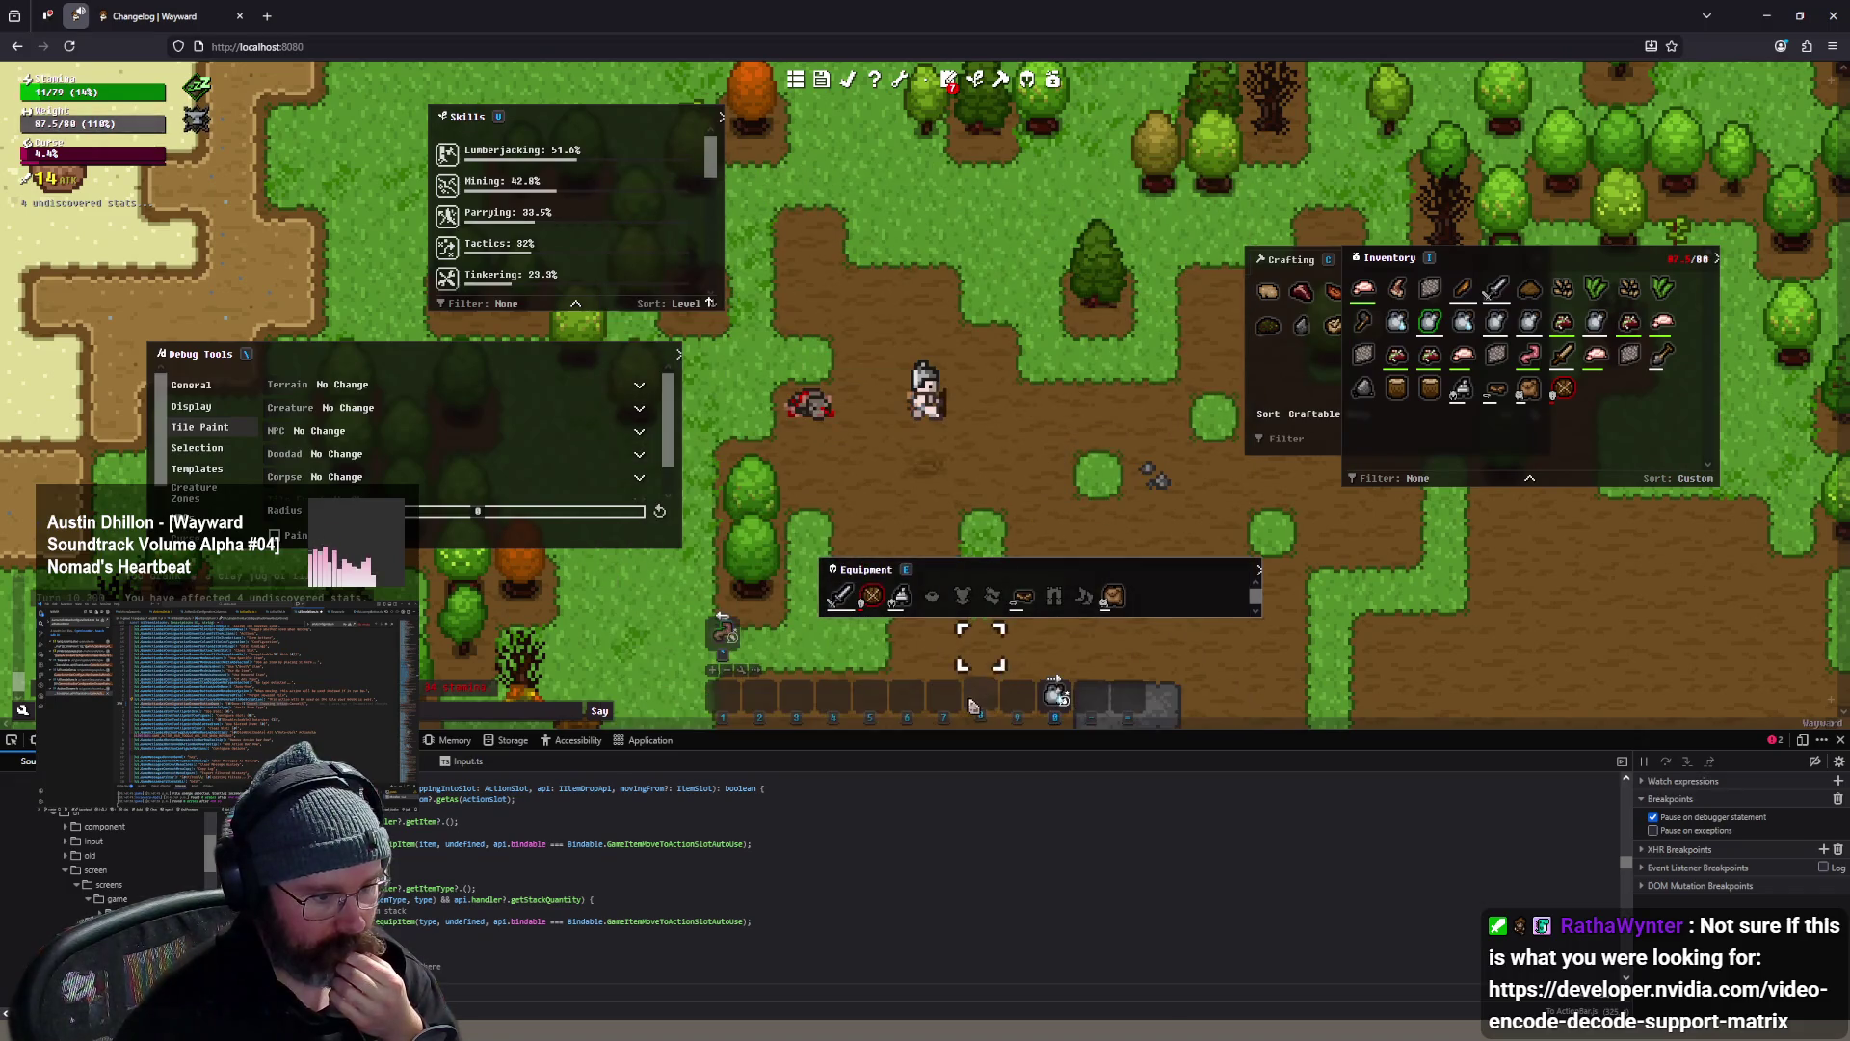
left_click(975, 704)
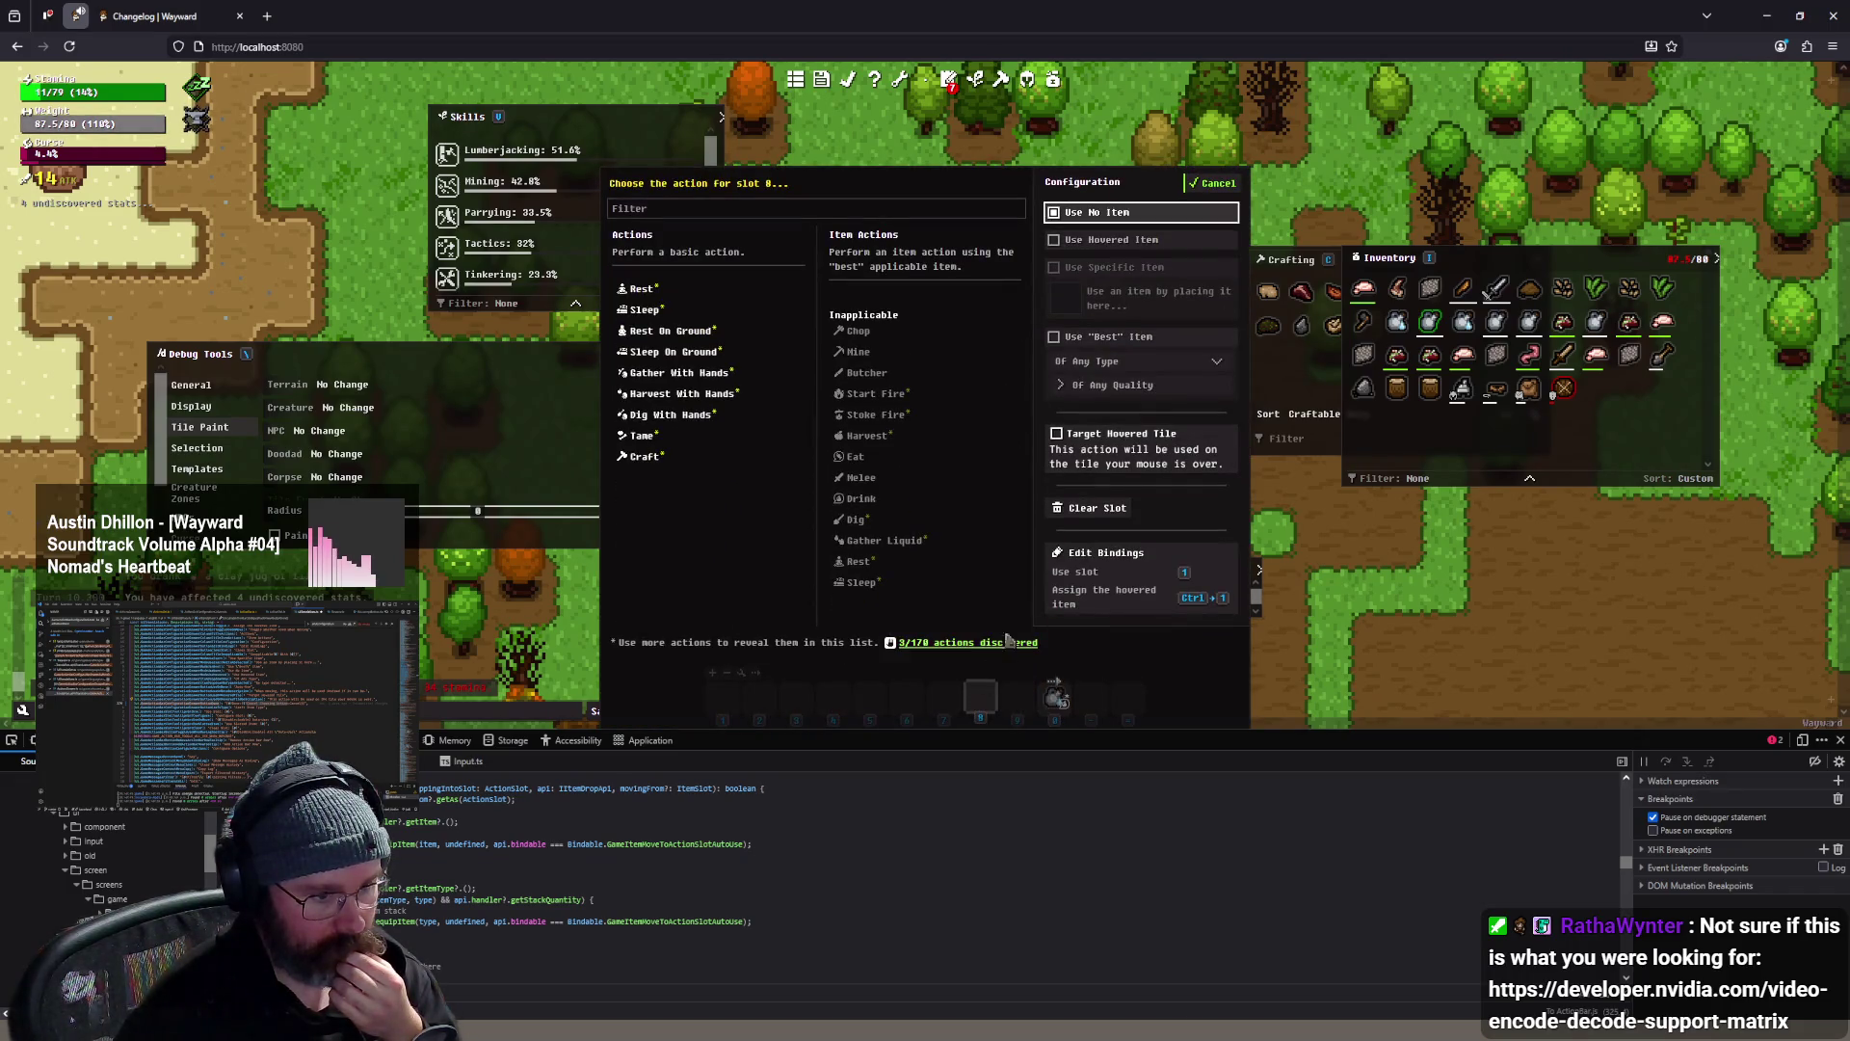
left_click(1131, 464)
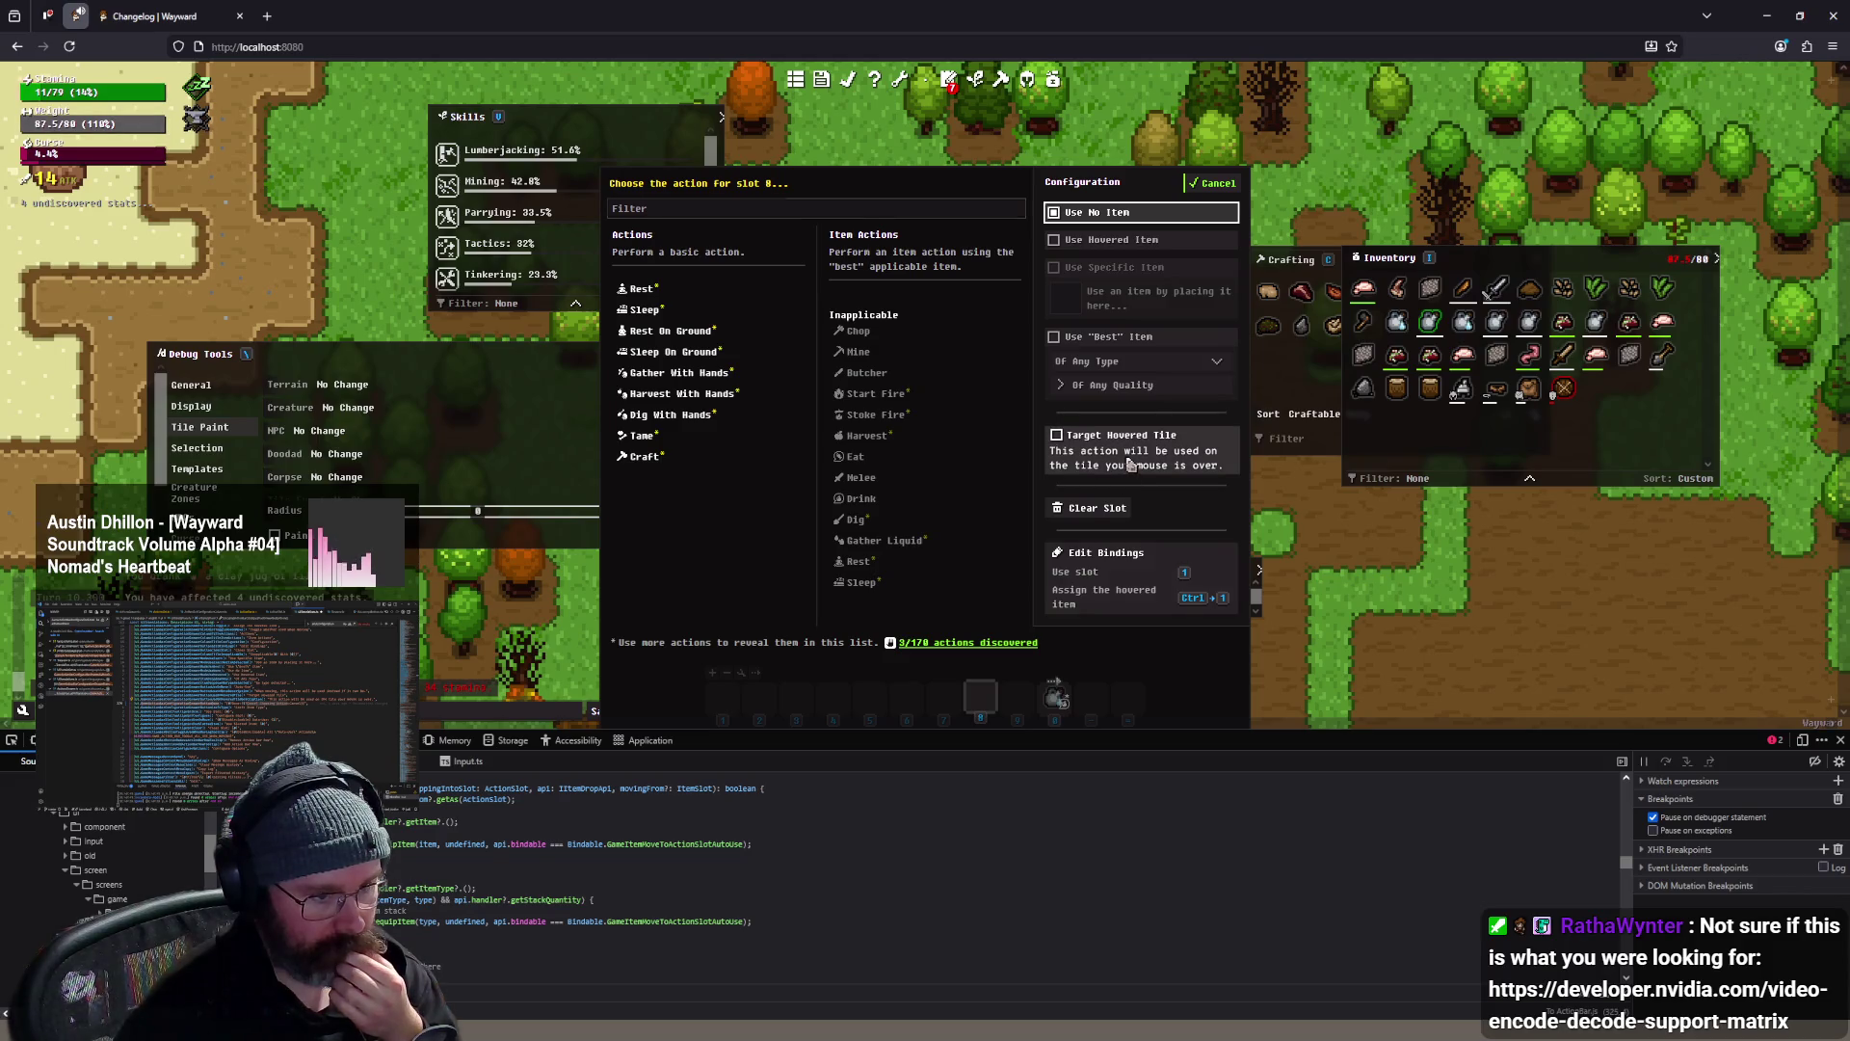
left_click(1214, 185)
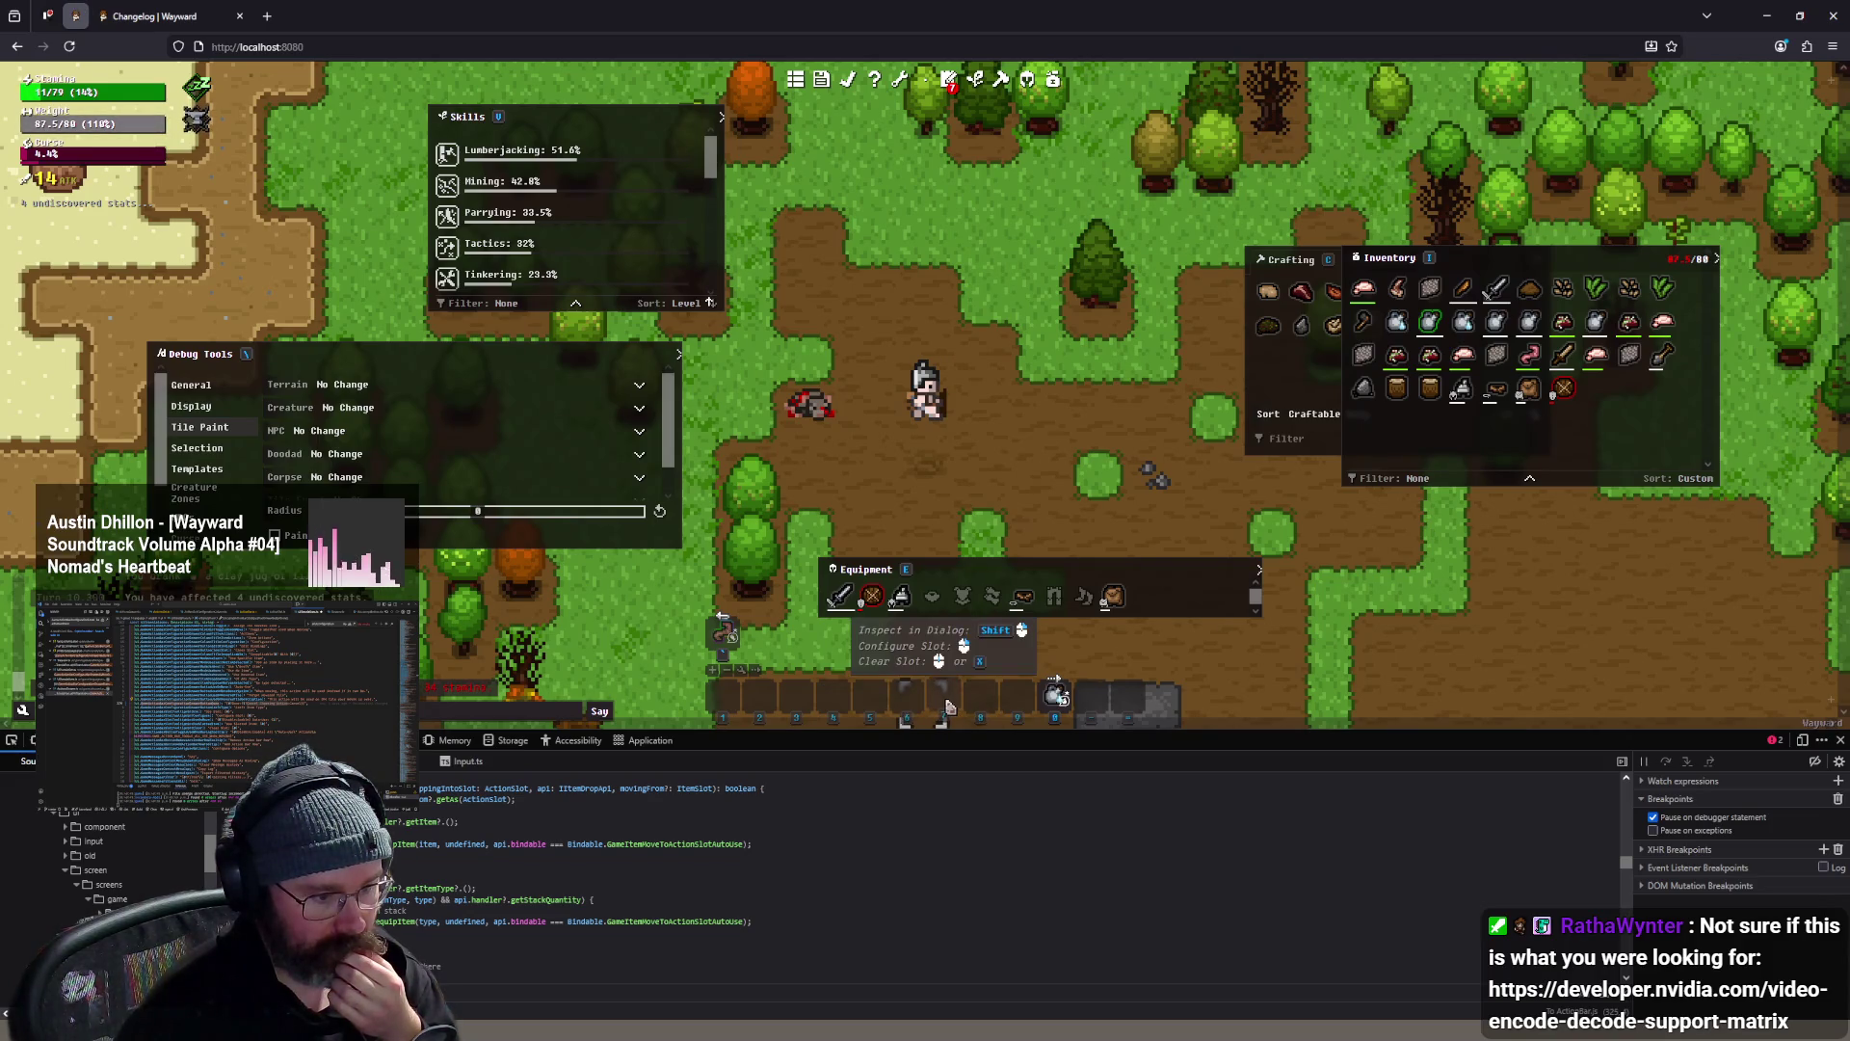
- Toggle Target Hovered Tile and Use Hovered Item in slot 7's chooser, cancelling each time
right_click(946, 703)
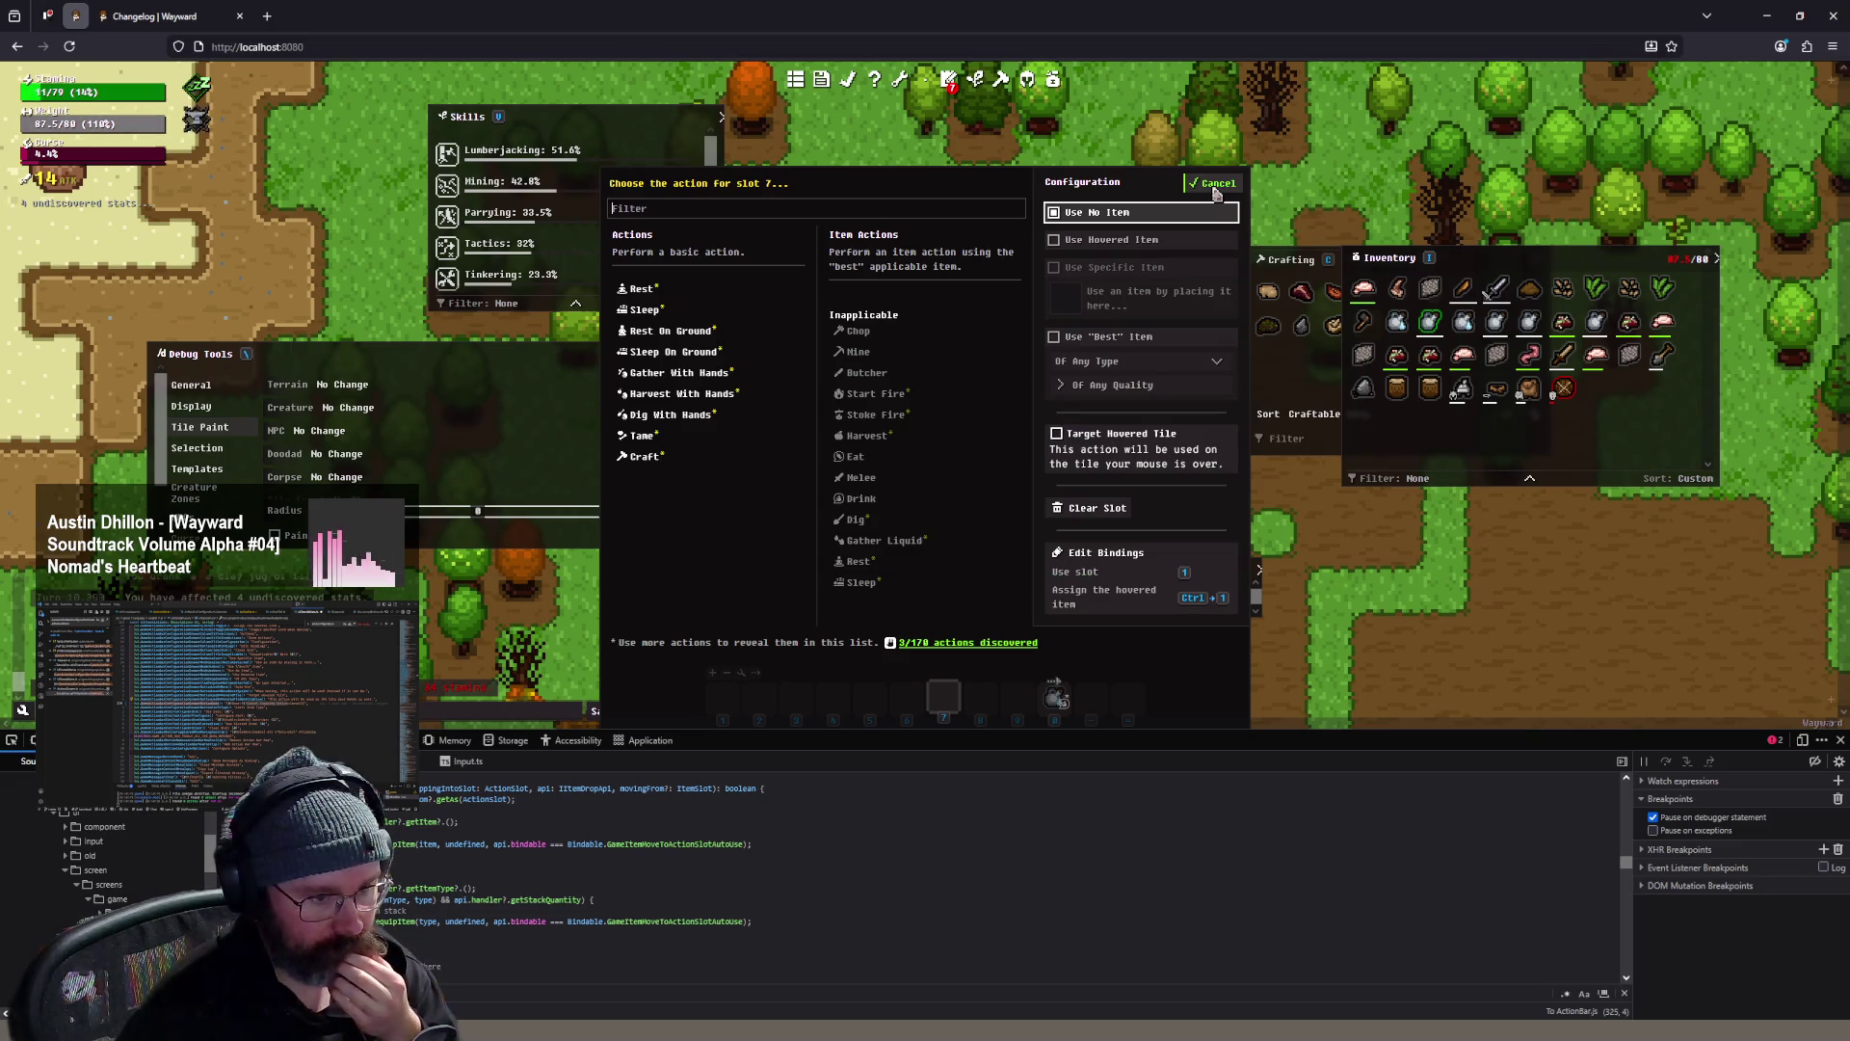
left_click(1142, 449)
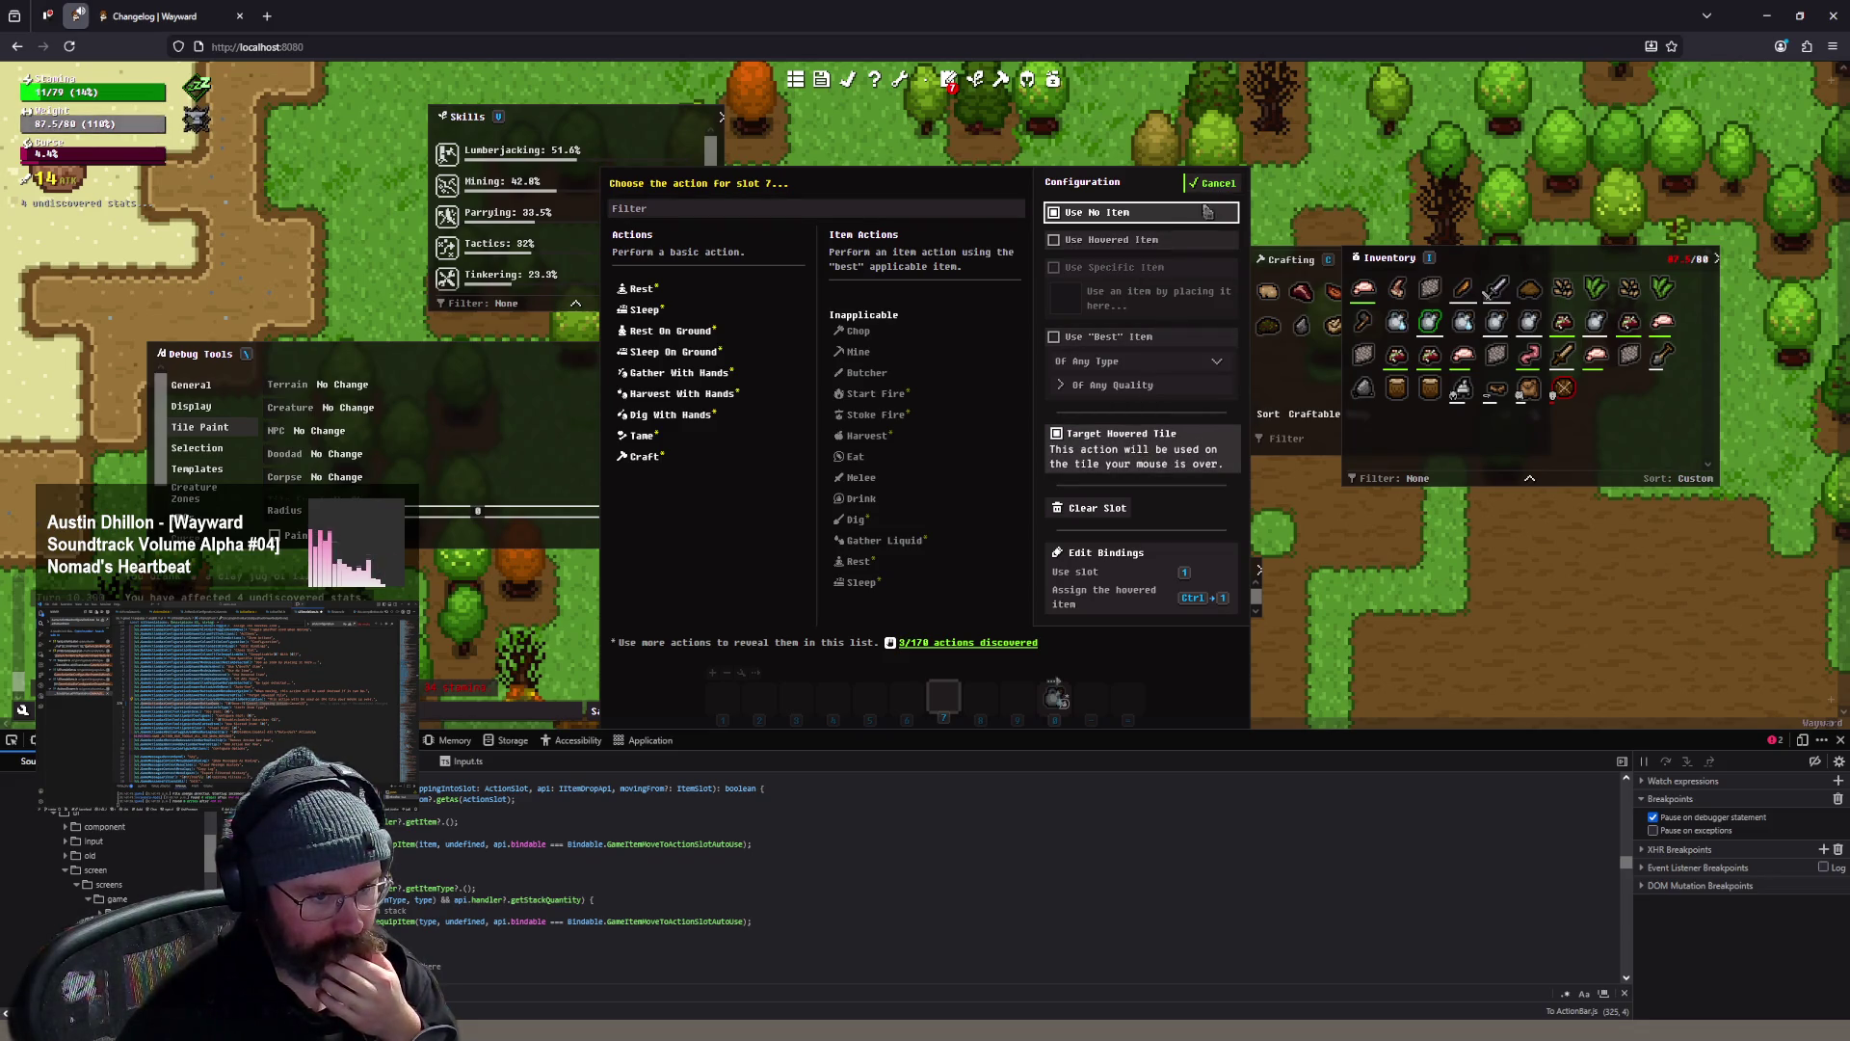
left_click(1108, 239)
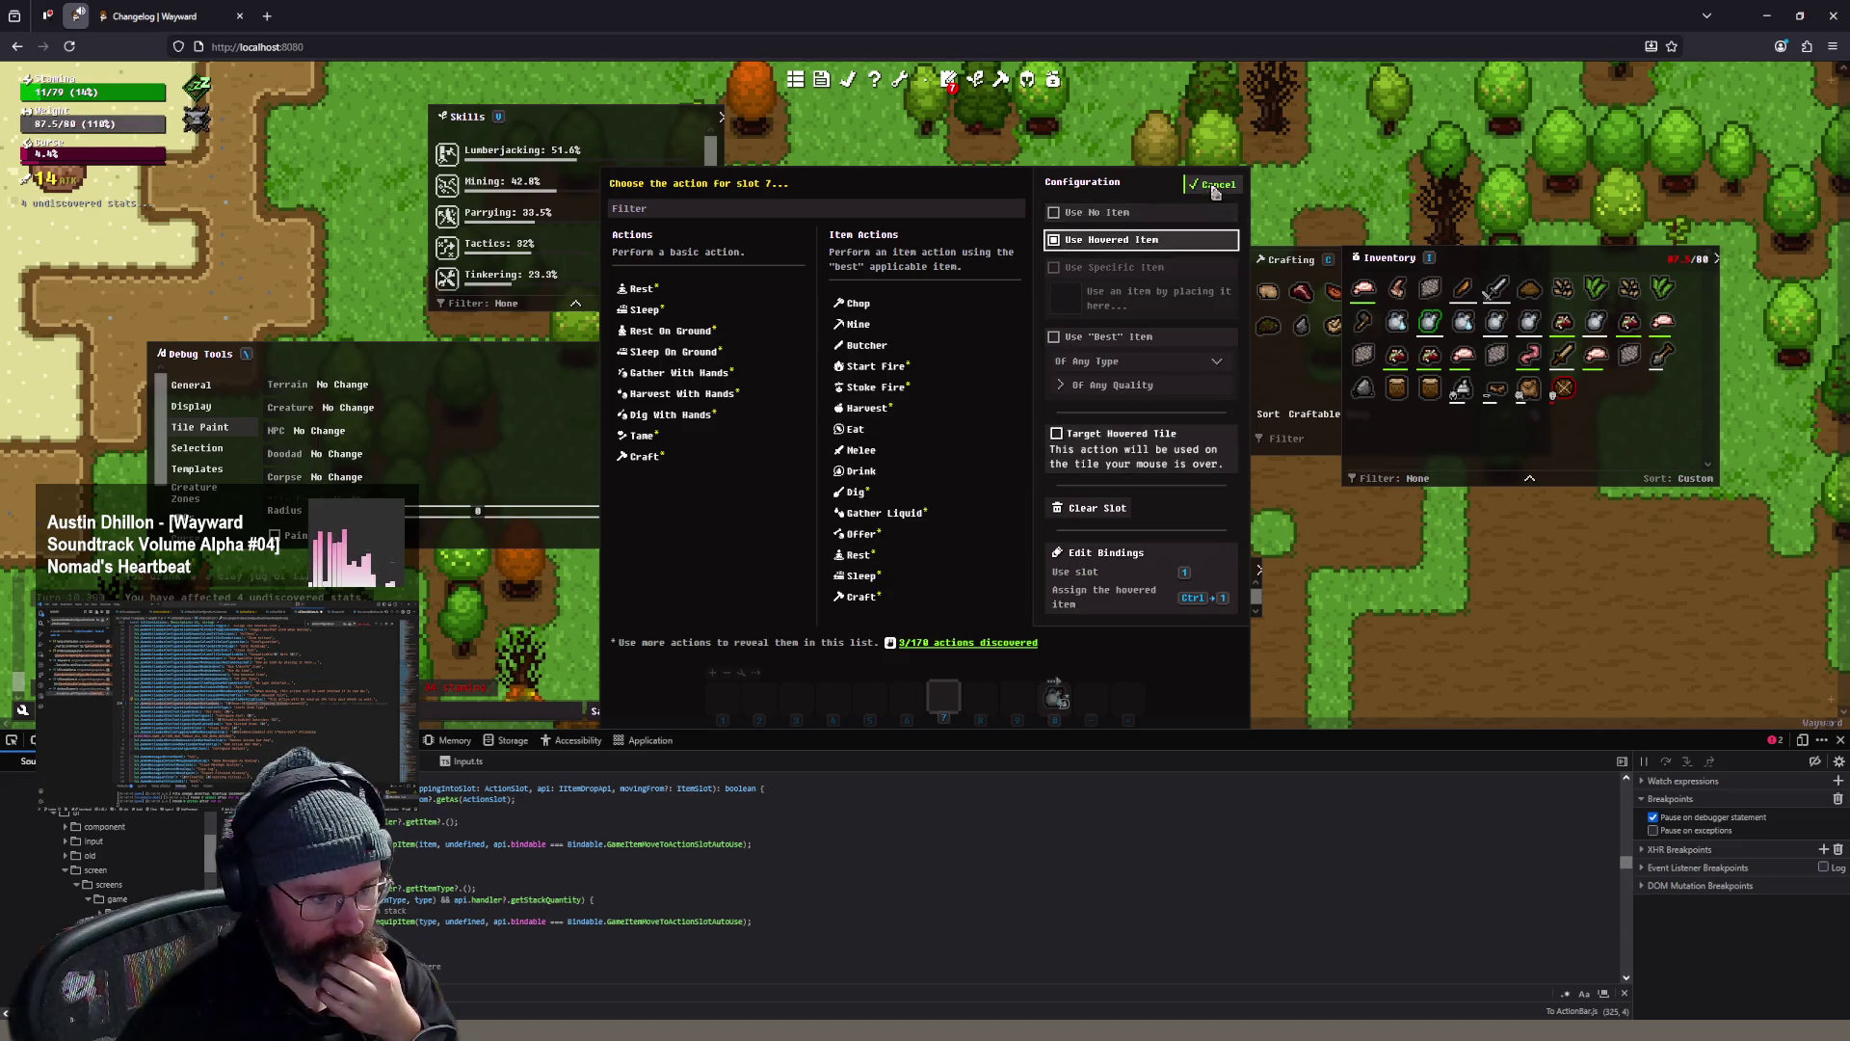
left_click(1216, 189)
left_click(953, 692)
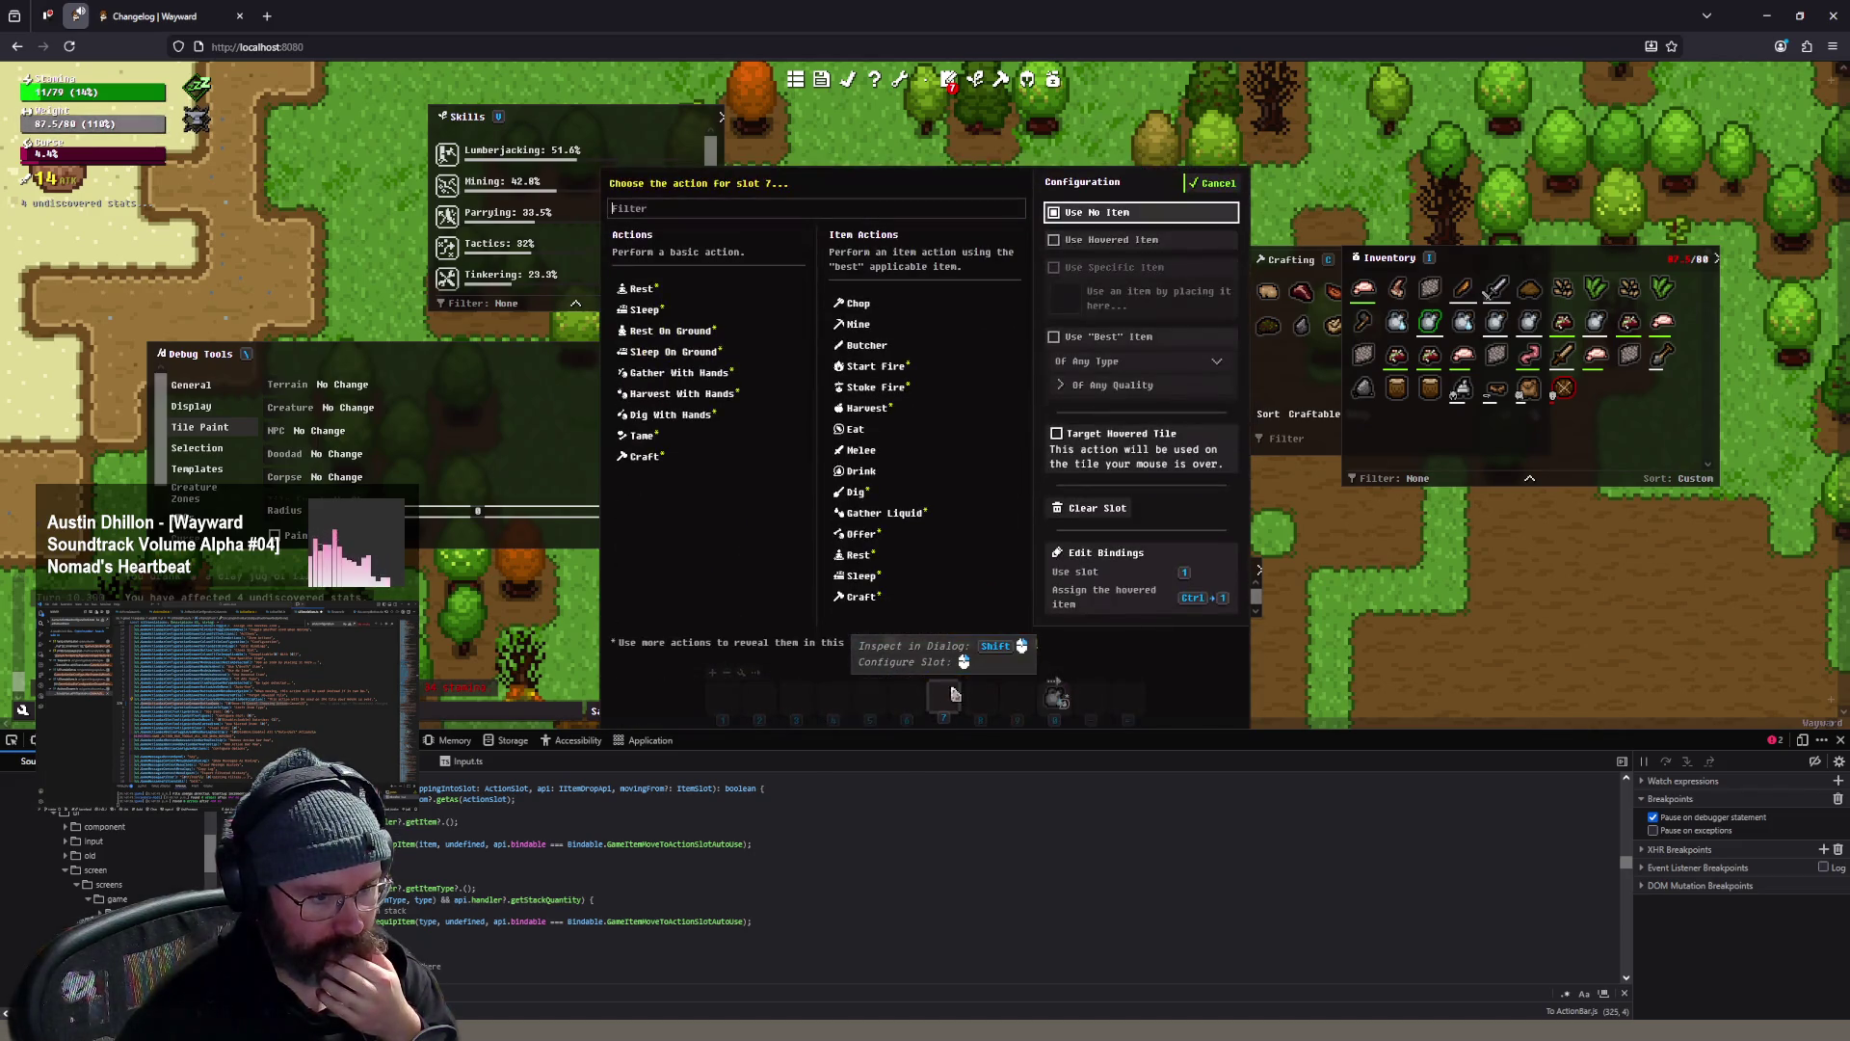
left_click(1142, 449)
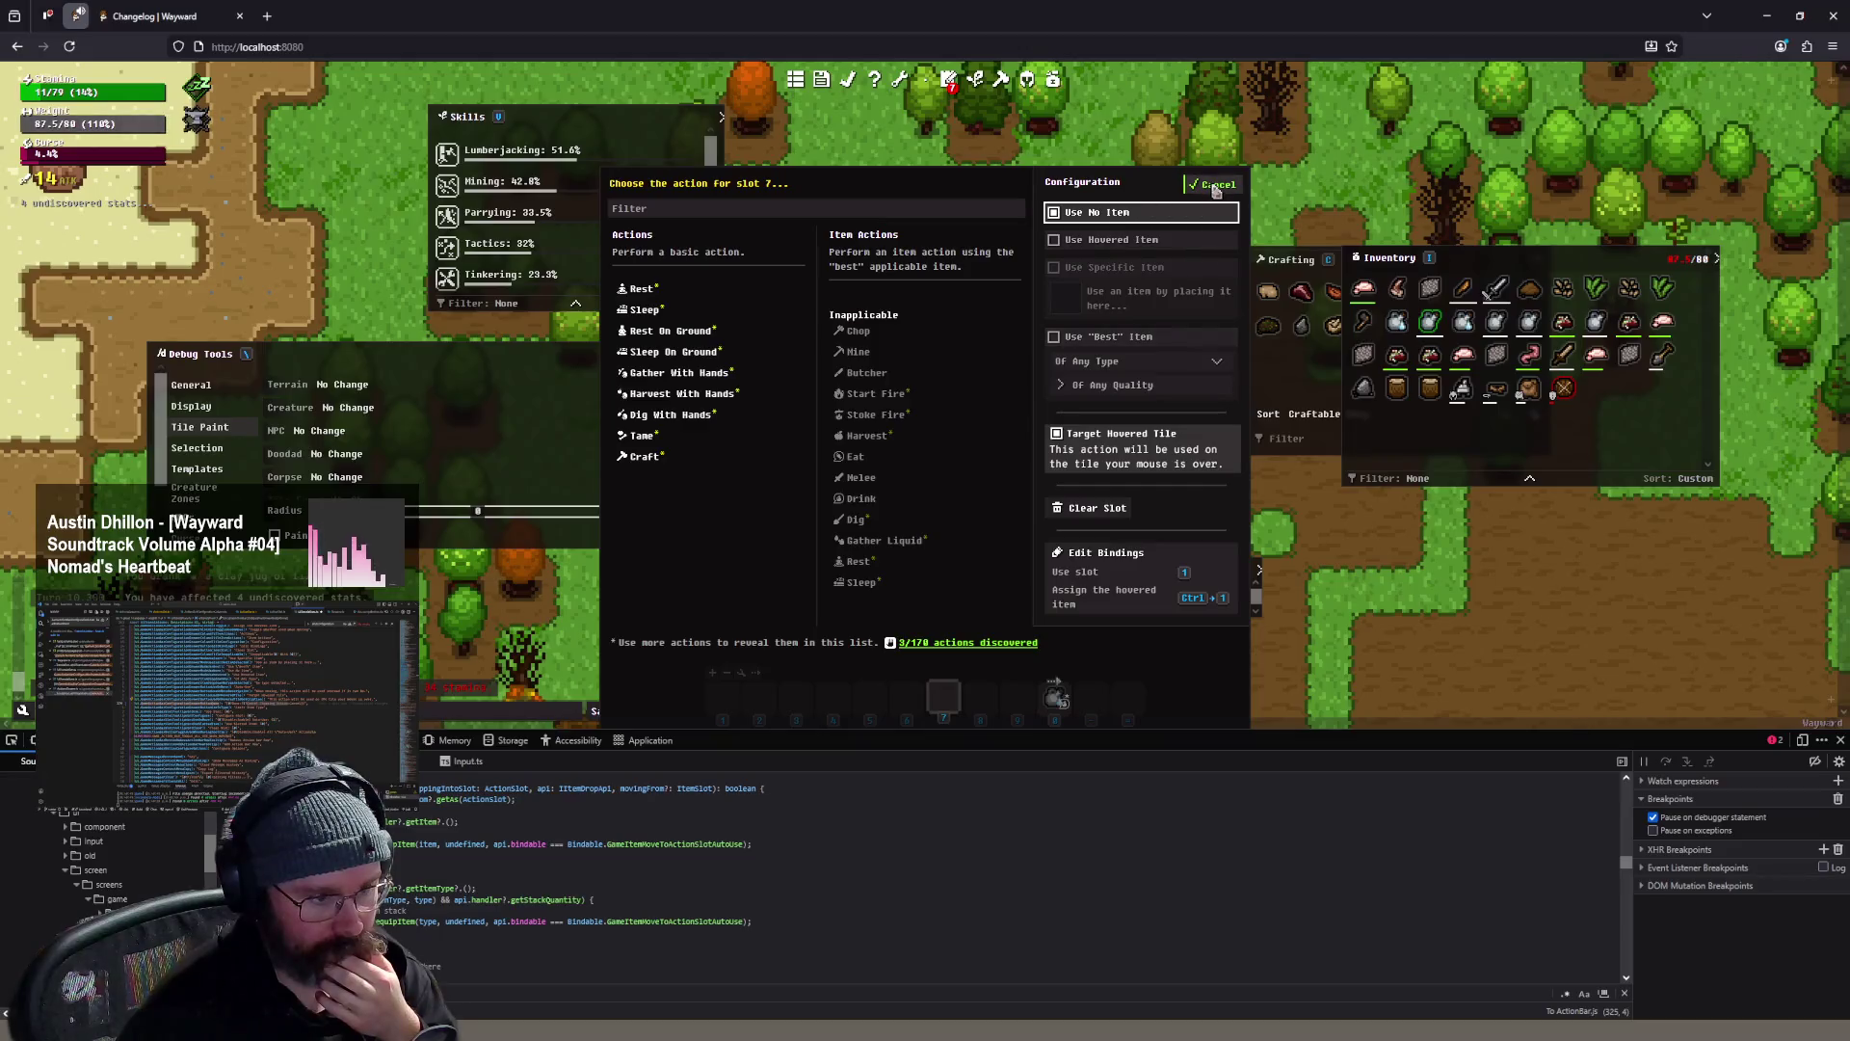
left_click(1216, 189)
- Reopen slot 7's chooser, close it unchanged, and return to VS Code
left_click(954, 711)
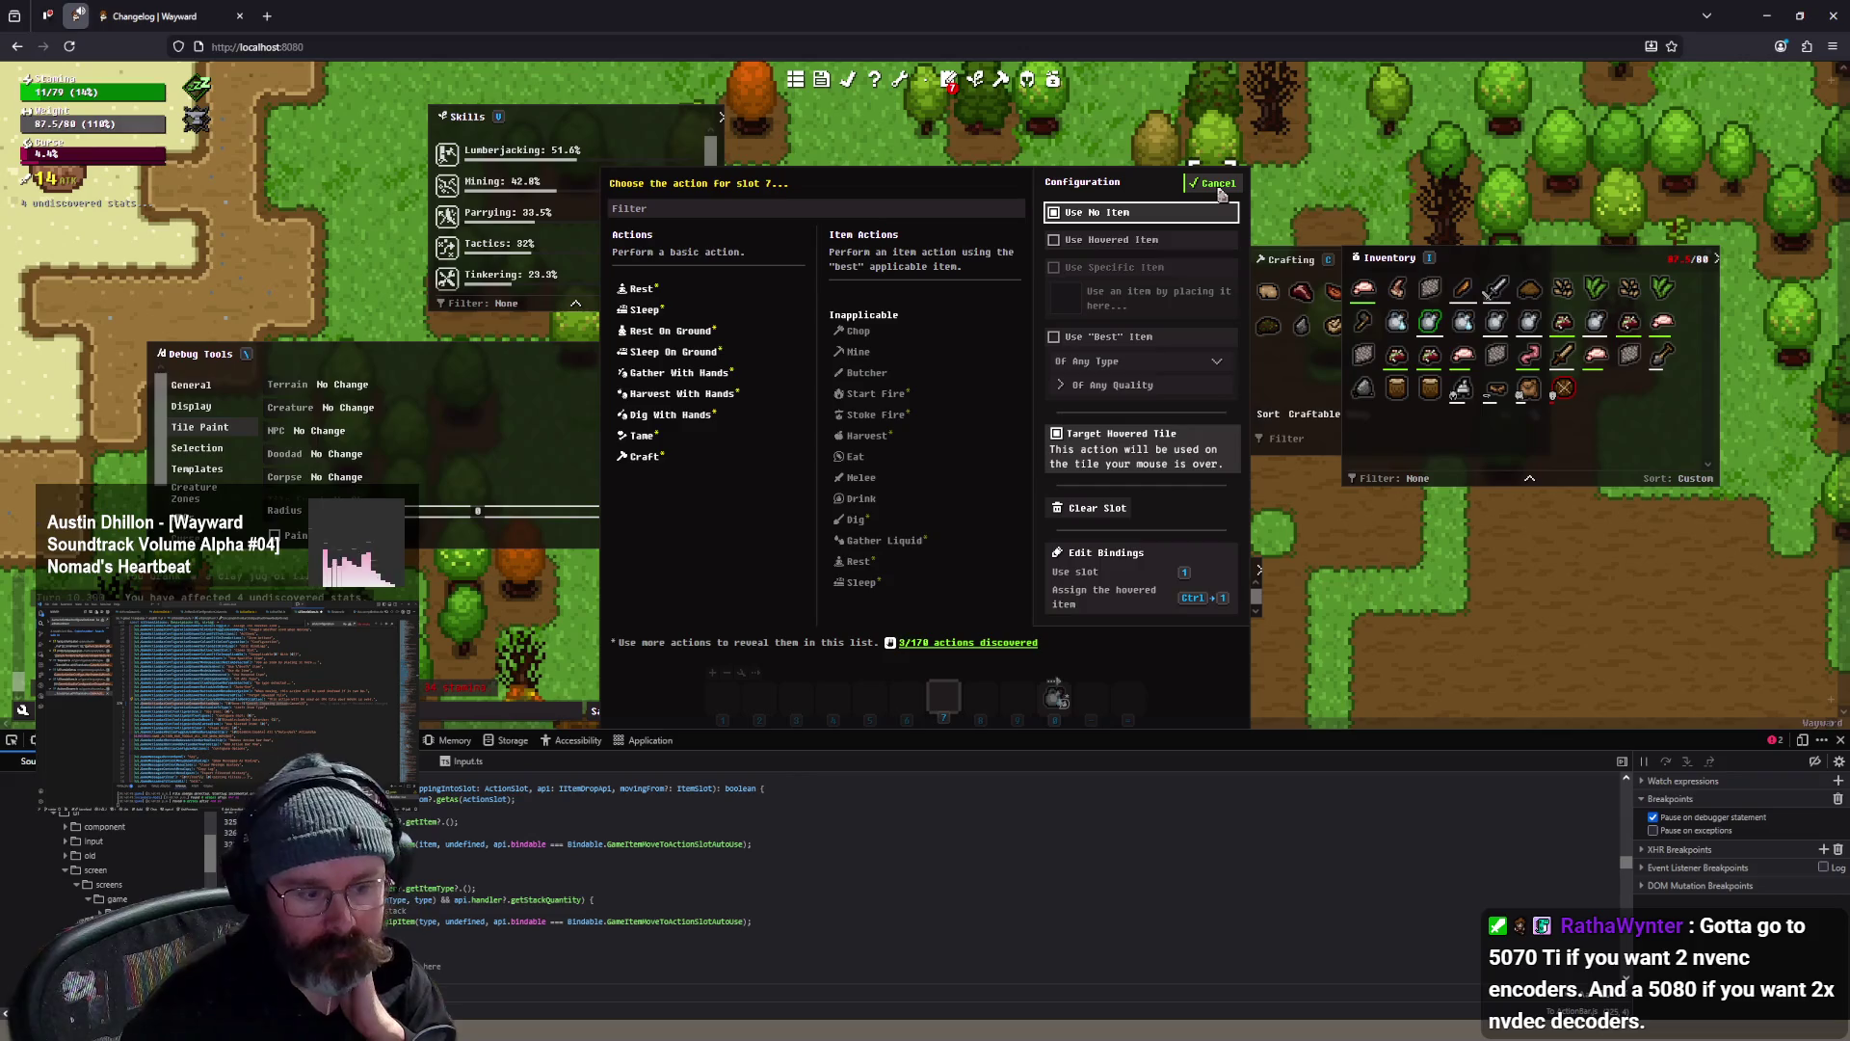
left_click(1218, 185)
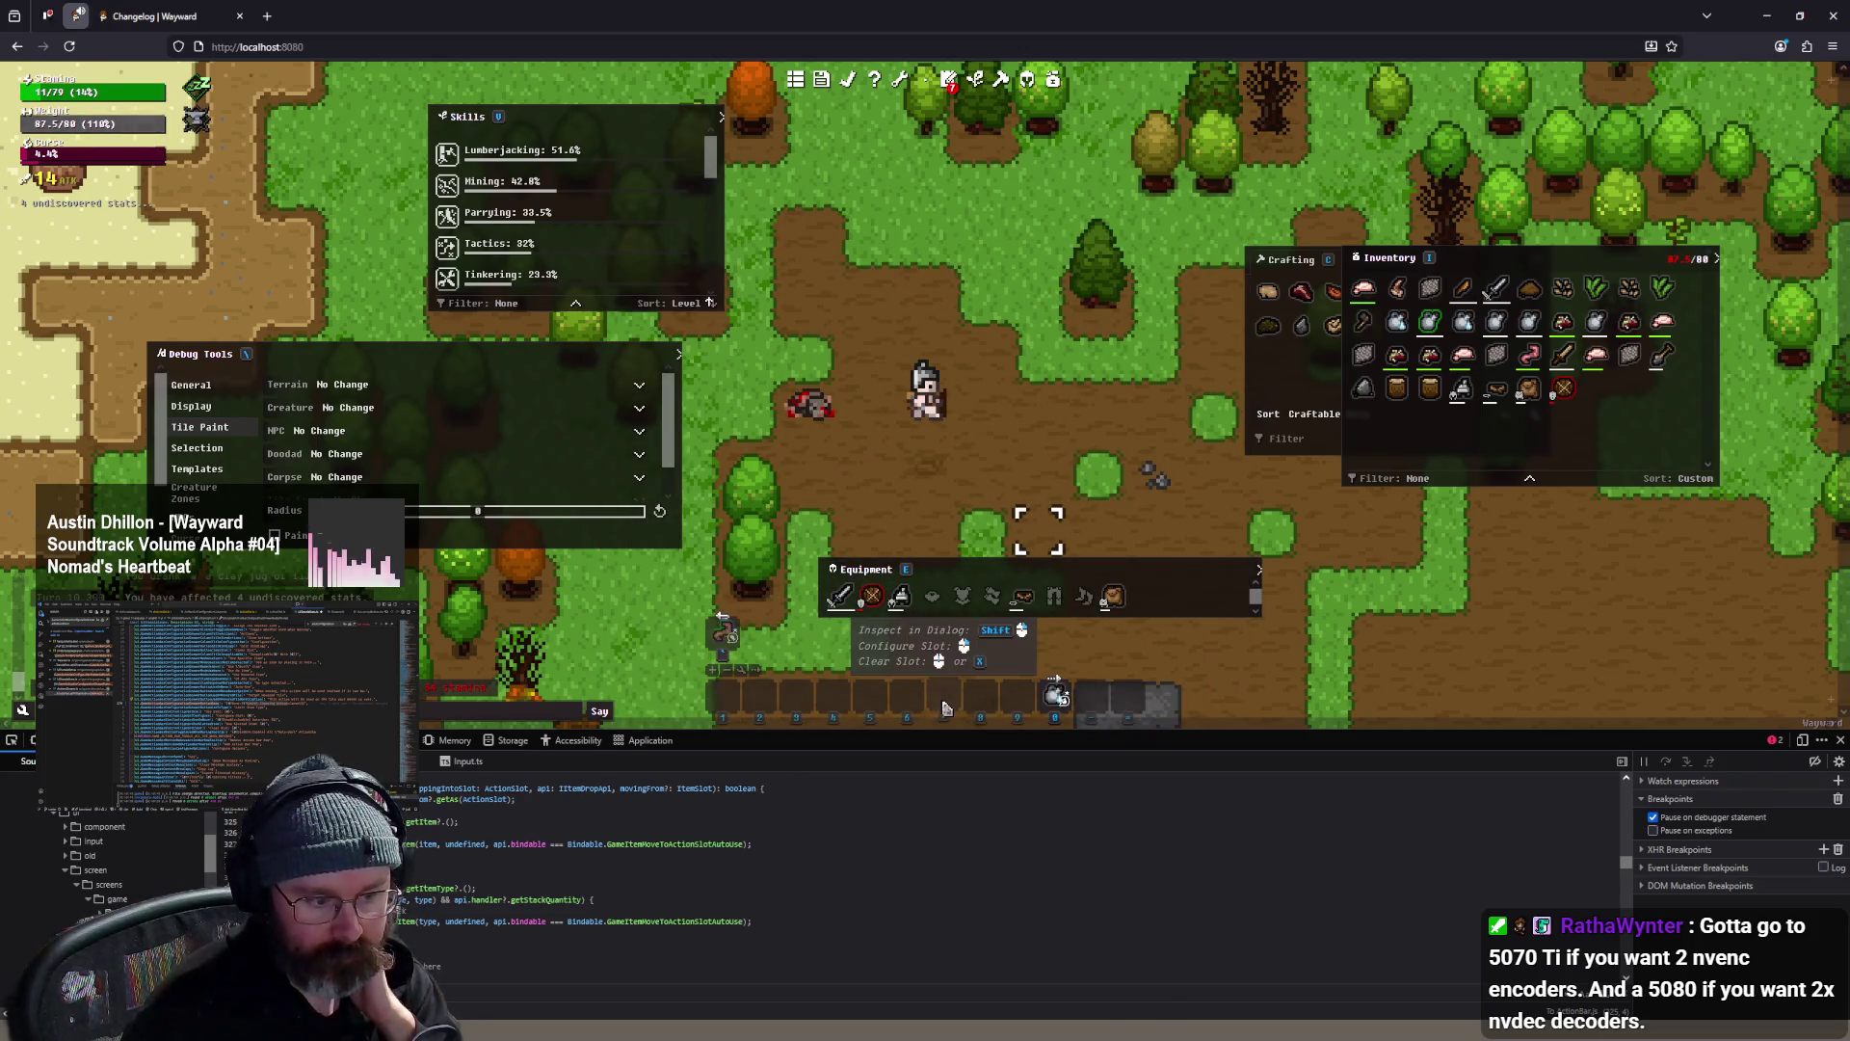
right_click(945, 708)
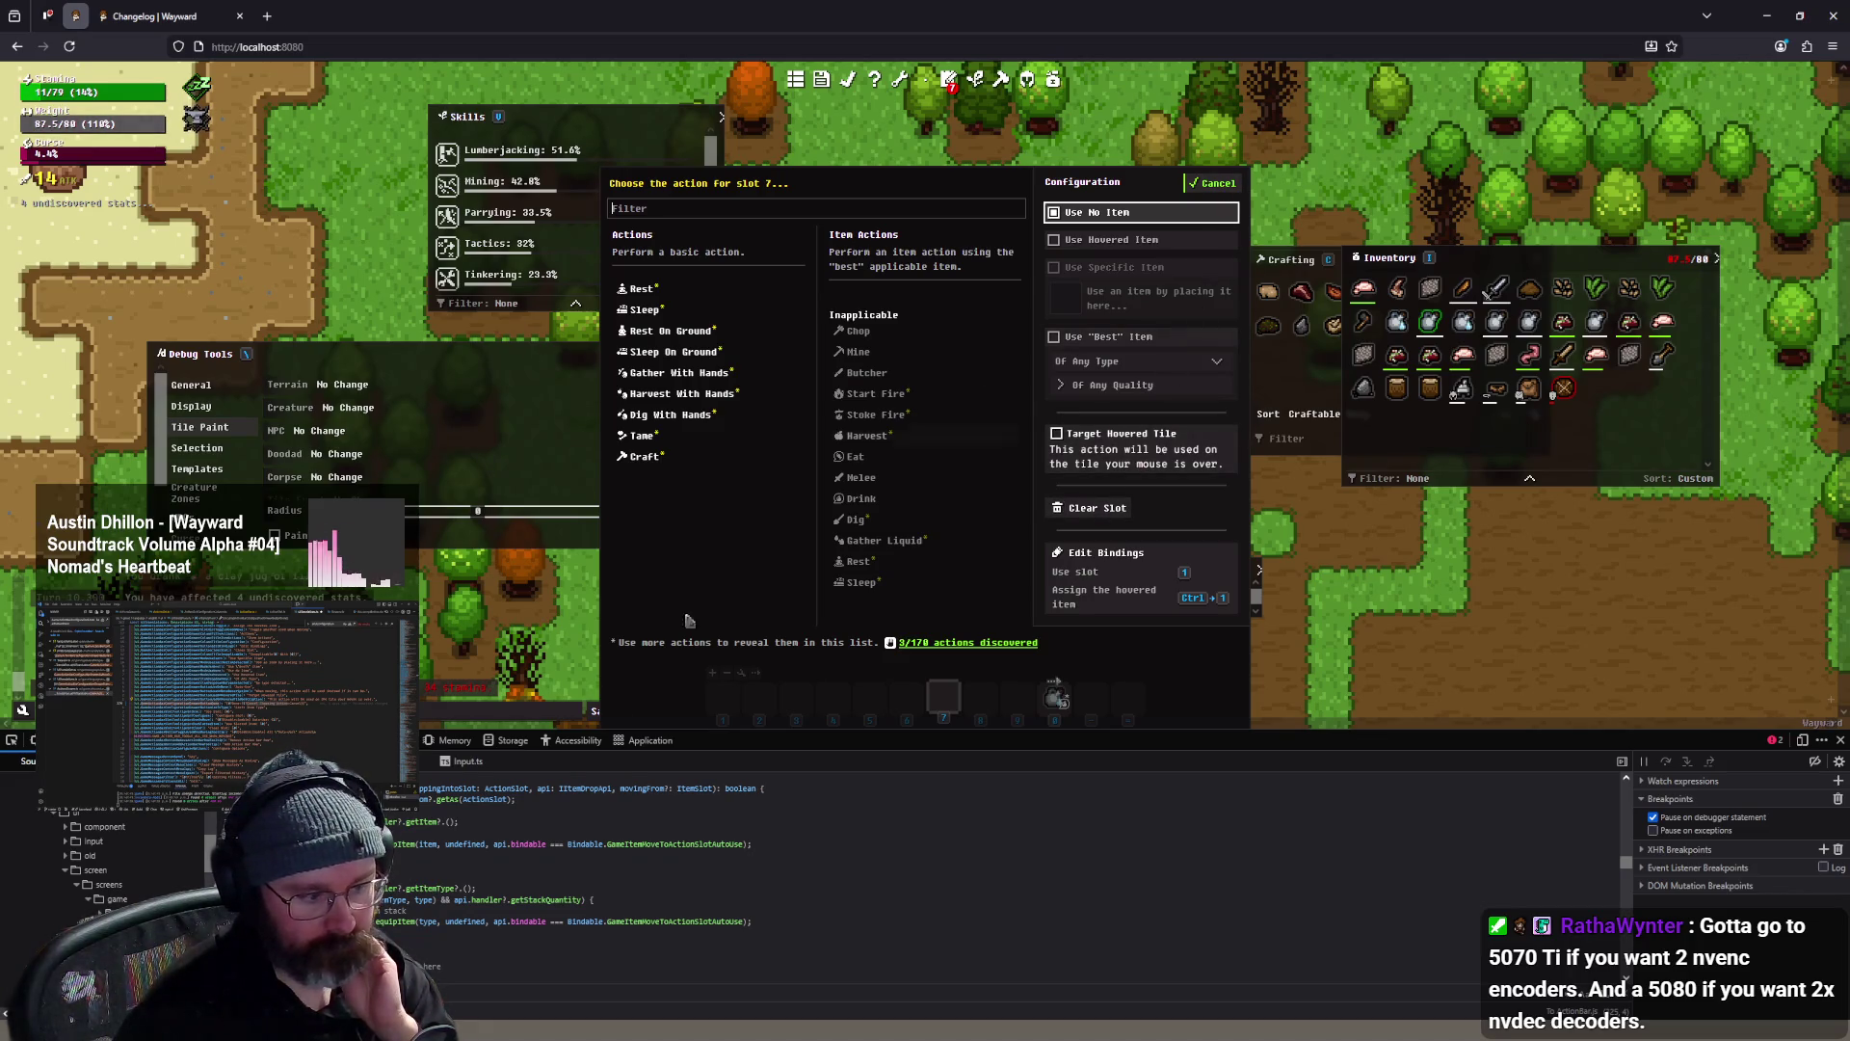
key("alt+Tab")
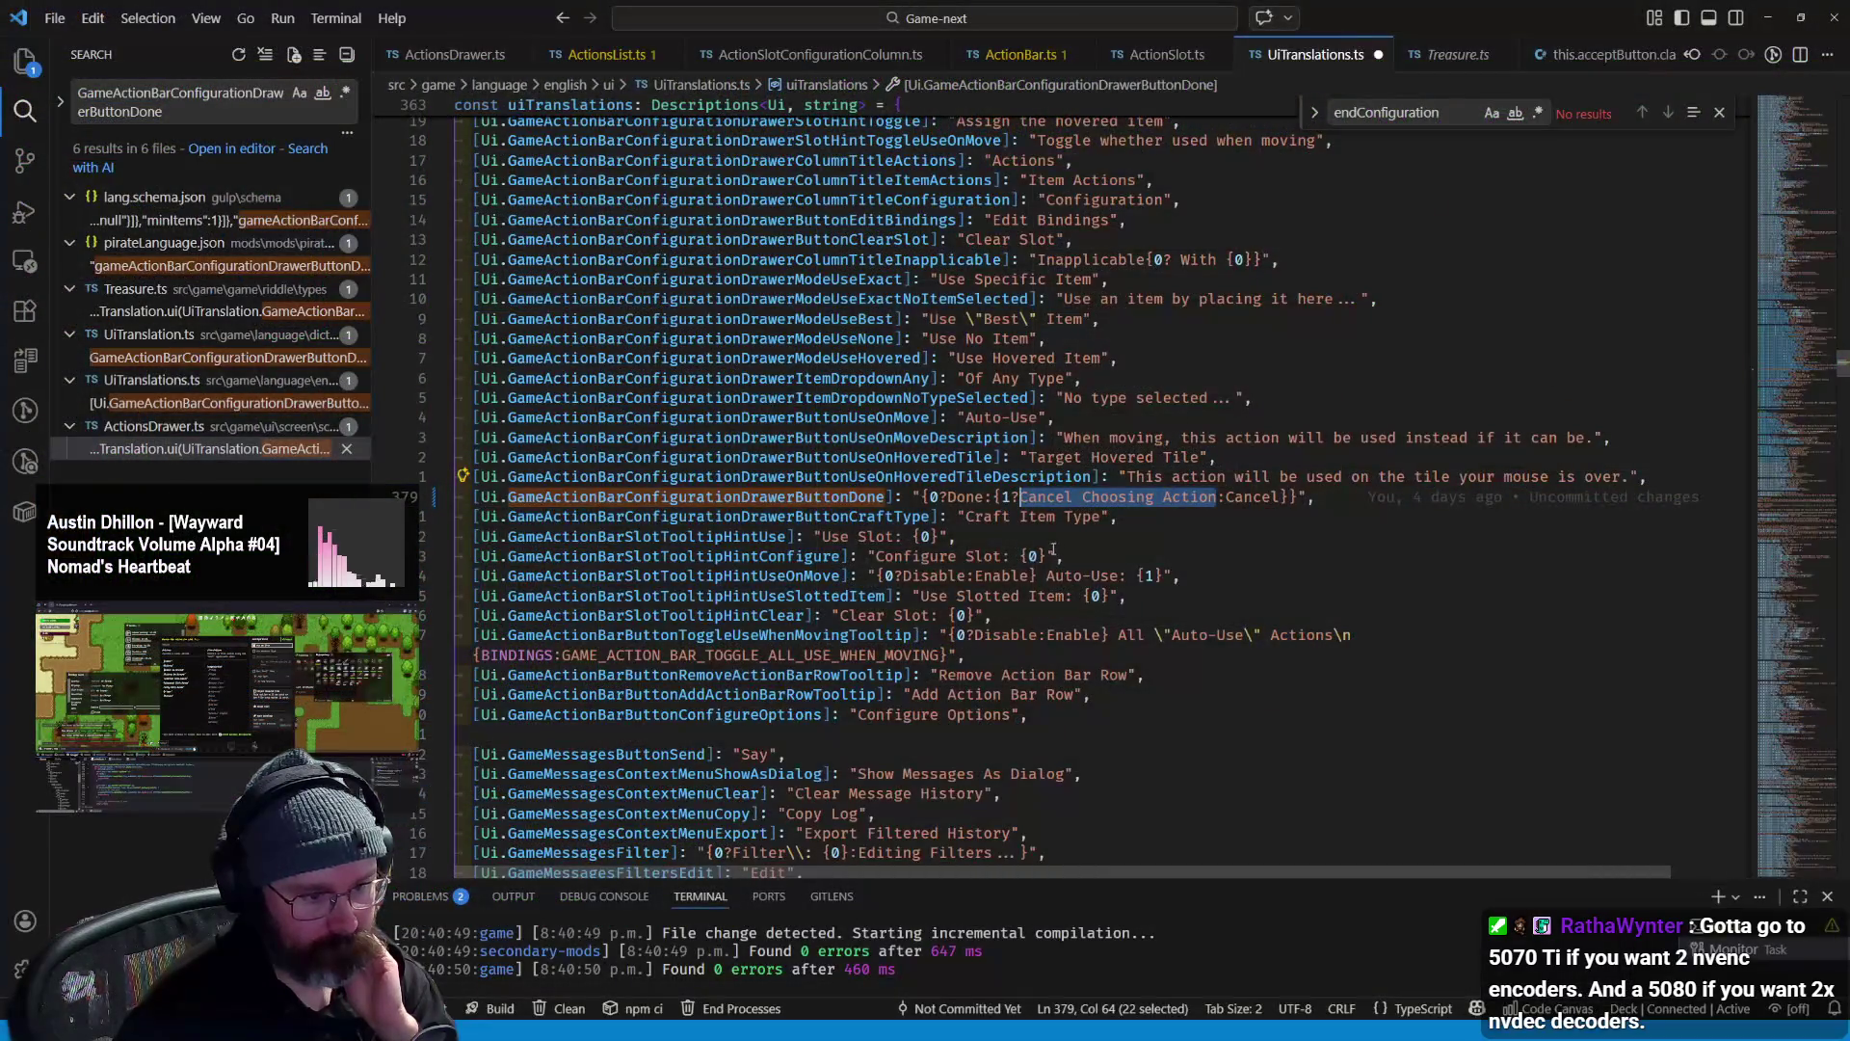
- Replace 'Cancel Choosing Action' with 'Clear Action Slot' on line 379 and save
left_click(1238, 424)
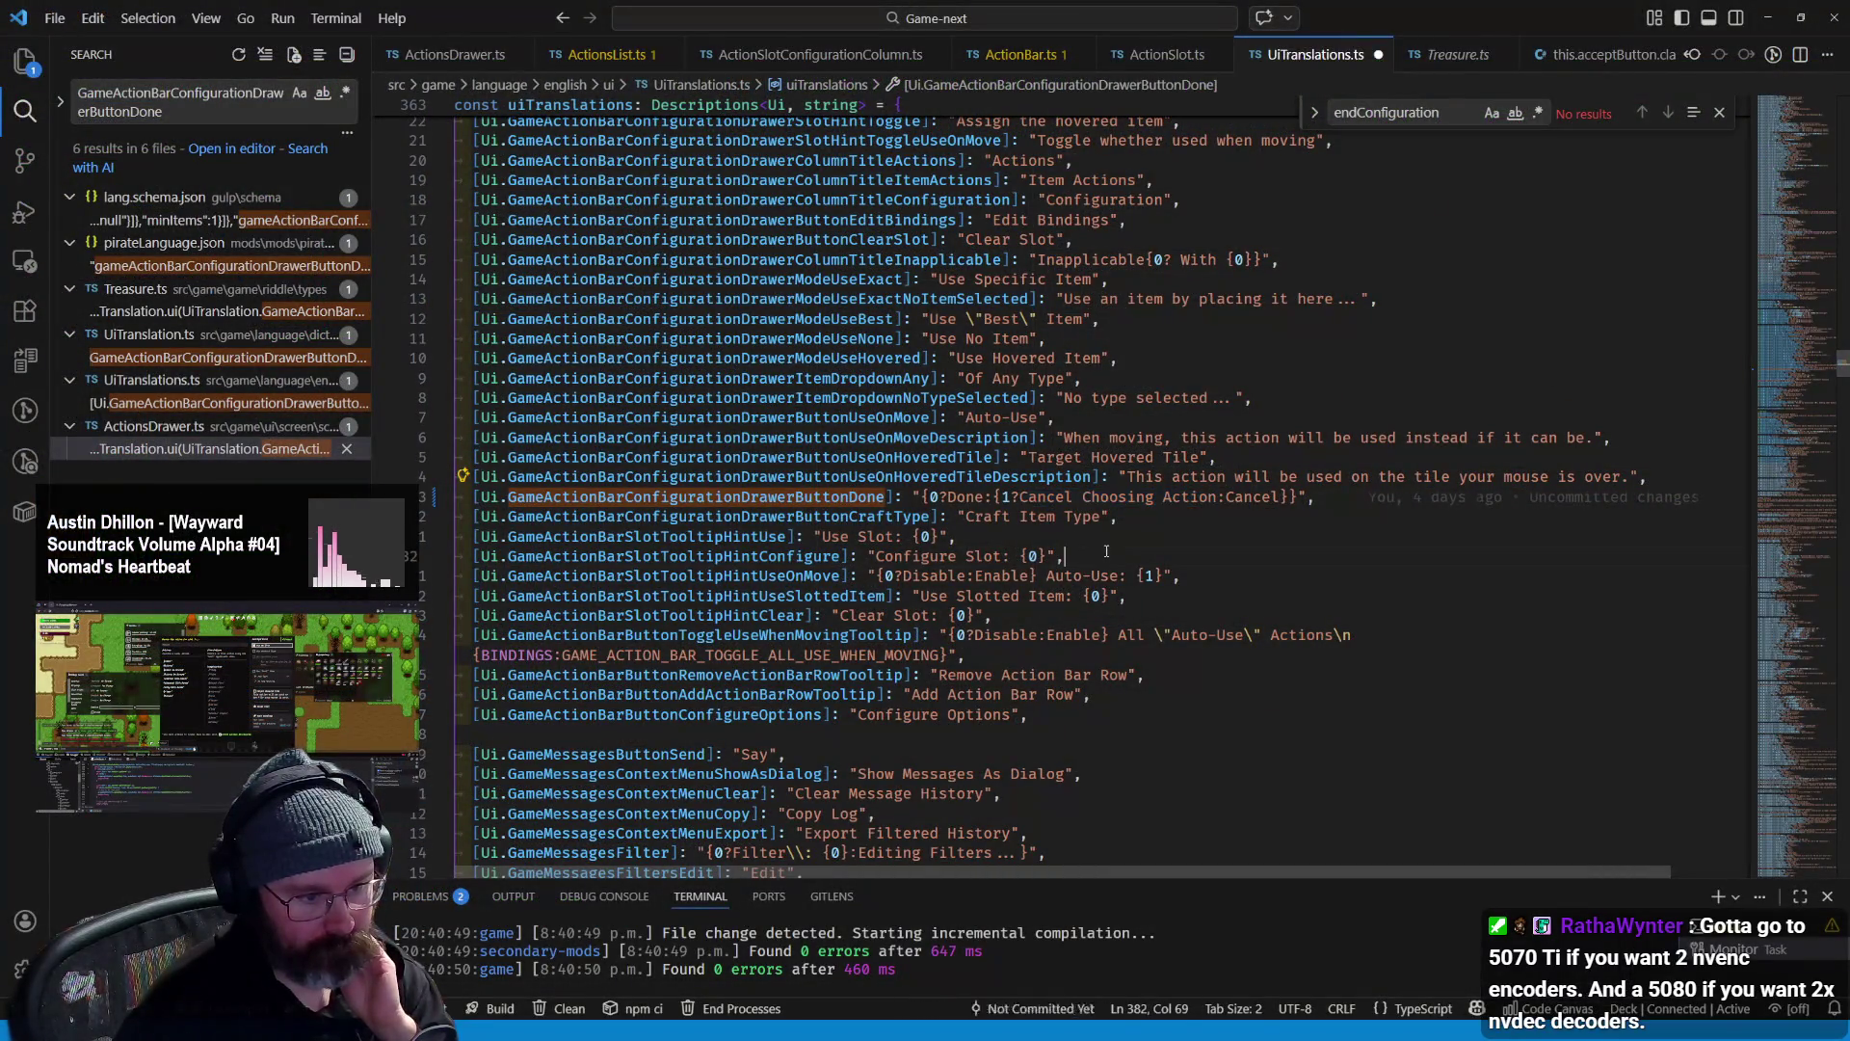
left_click(1235, 437)
key("ctrl+s")
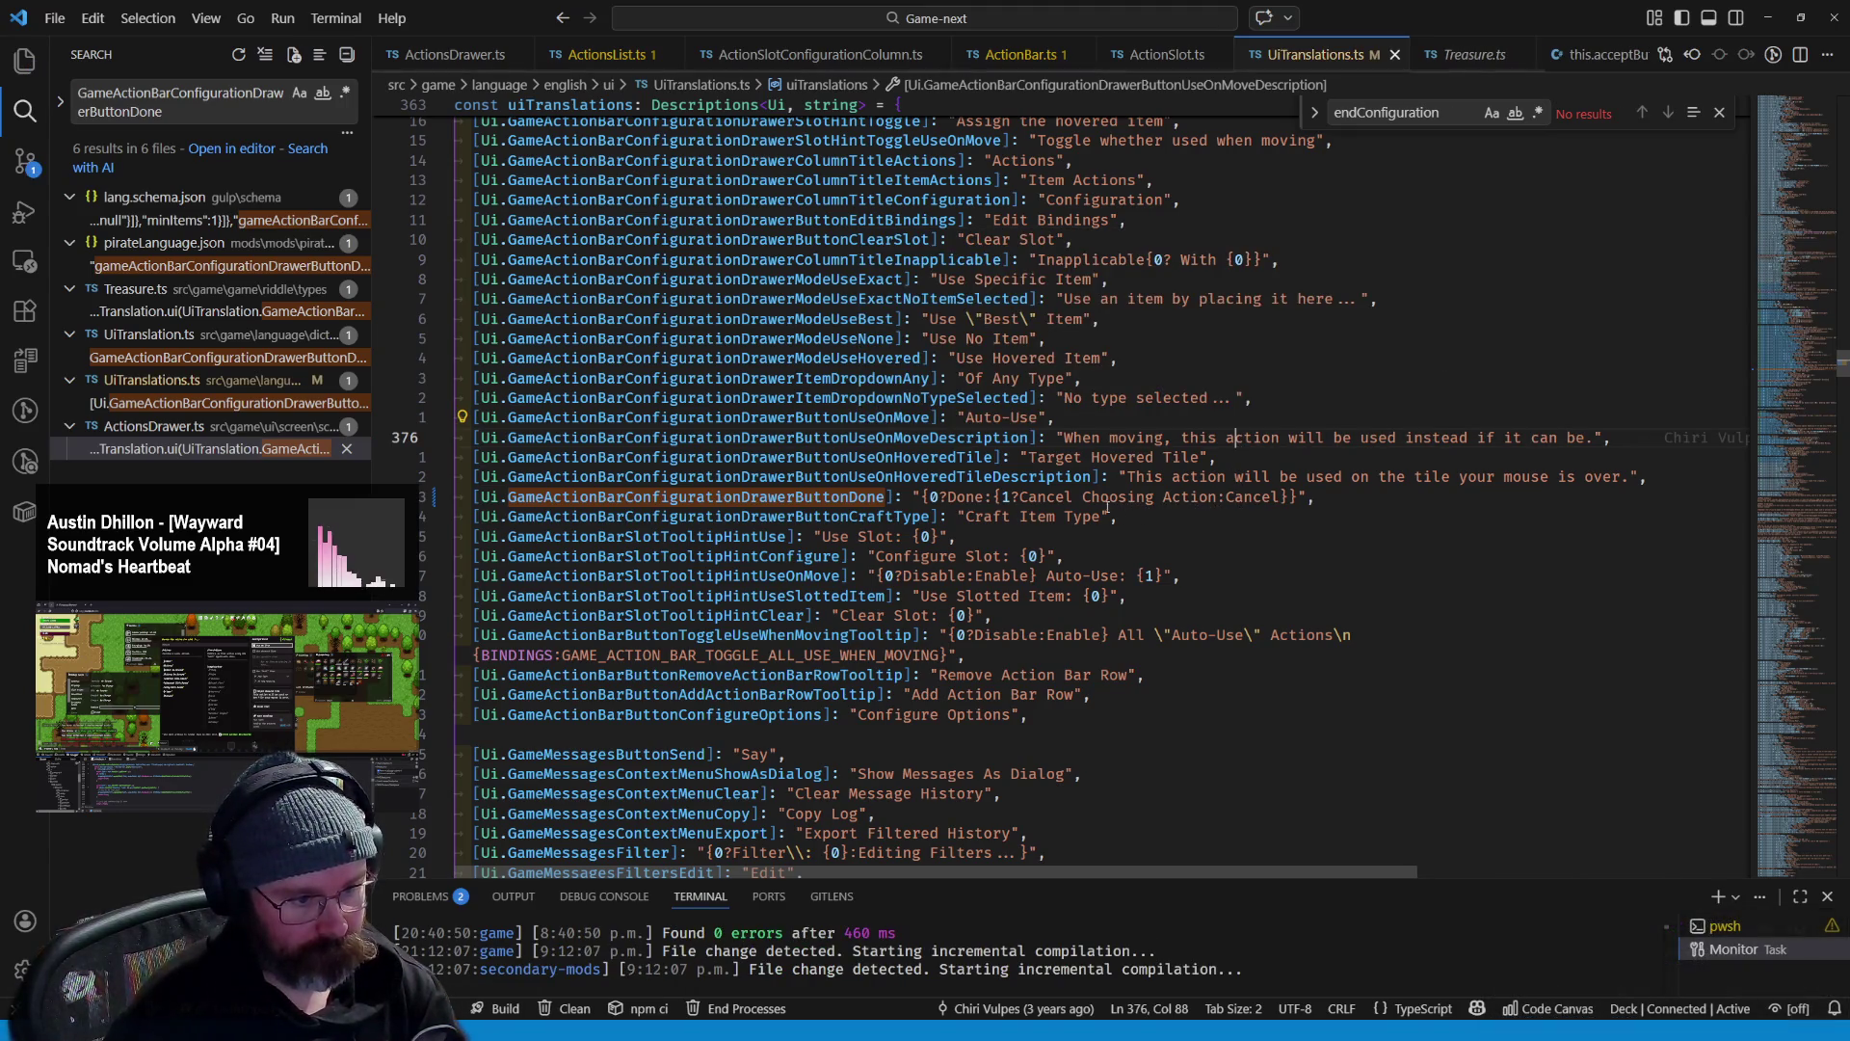
left_click_drag(1216, 496, 1019, 496)
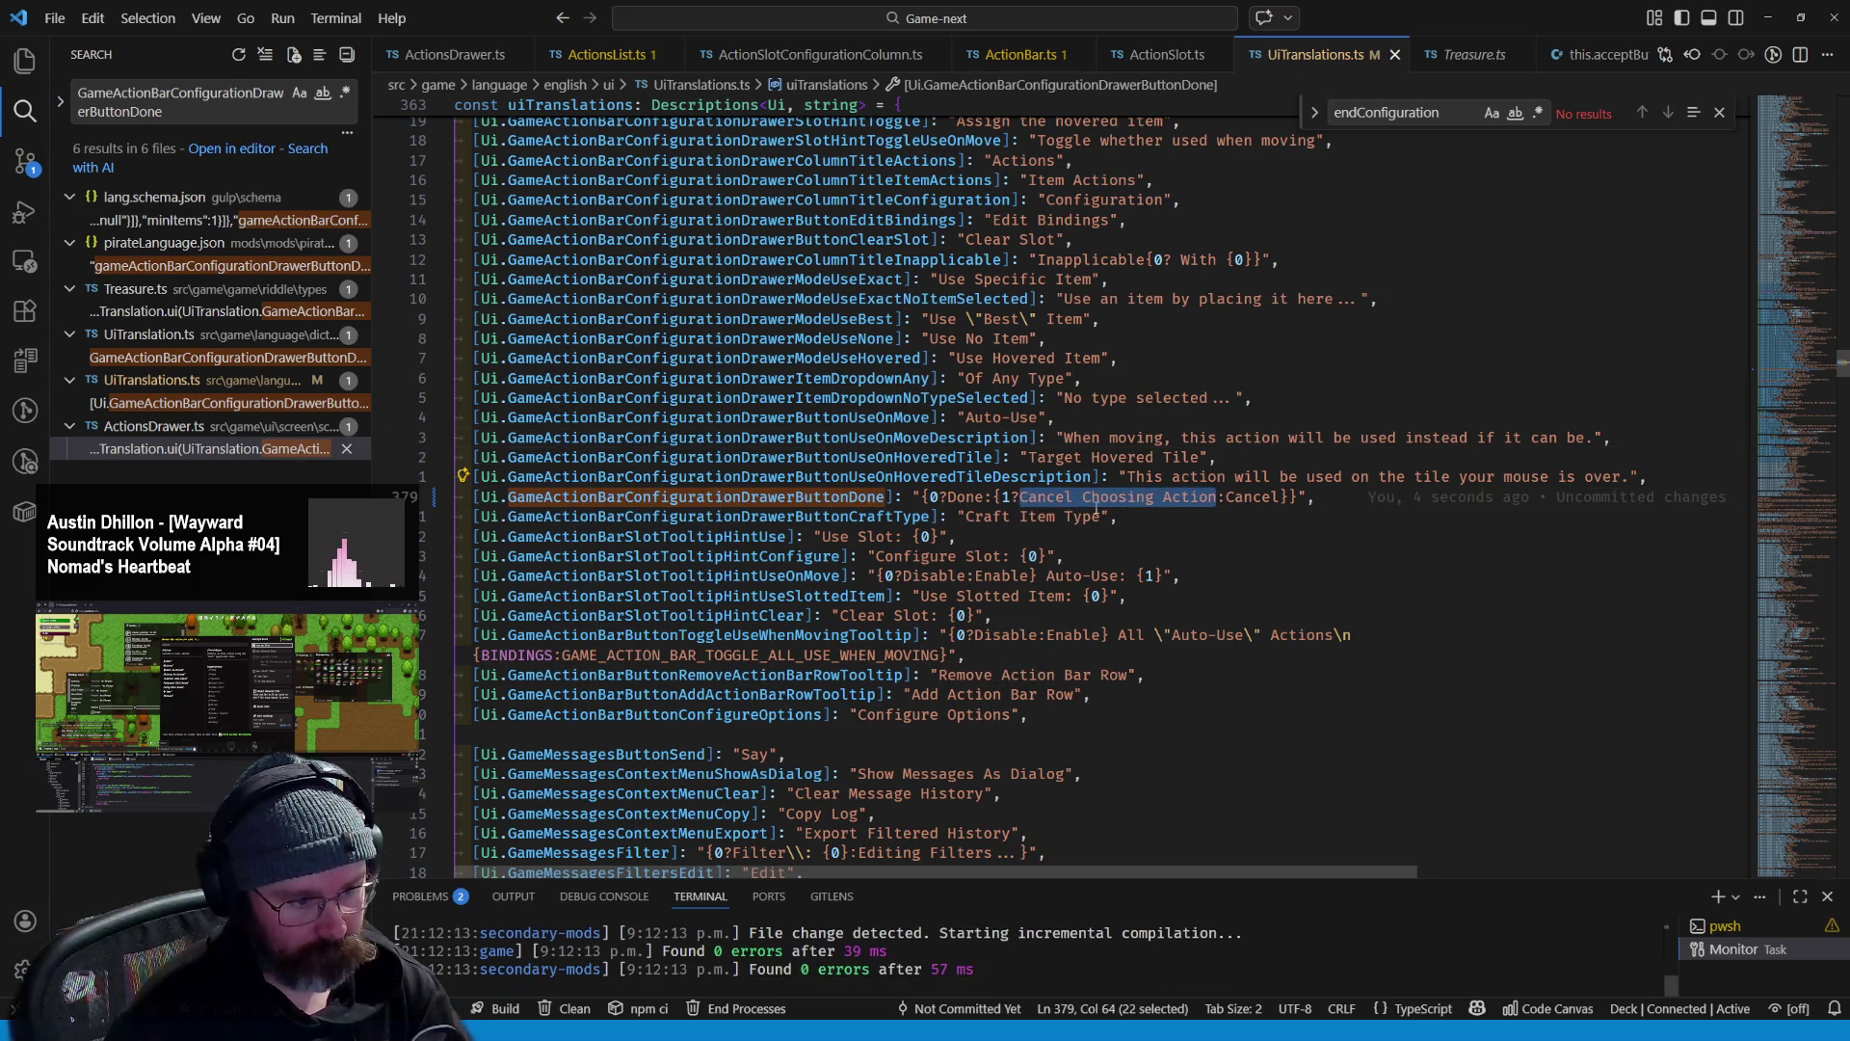
type("Clear")
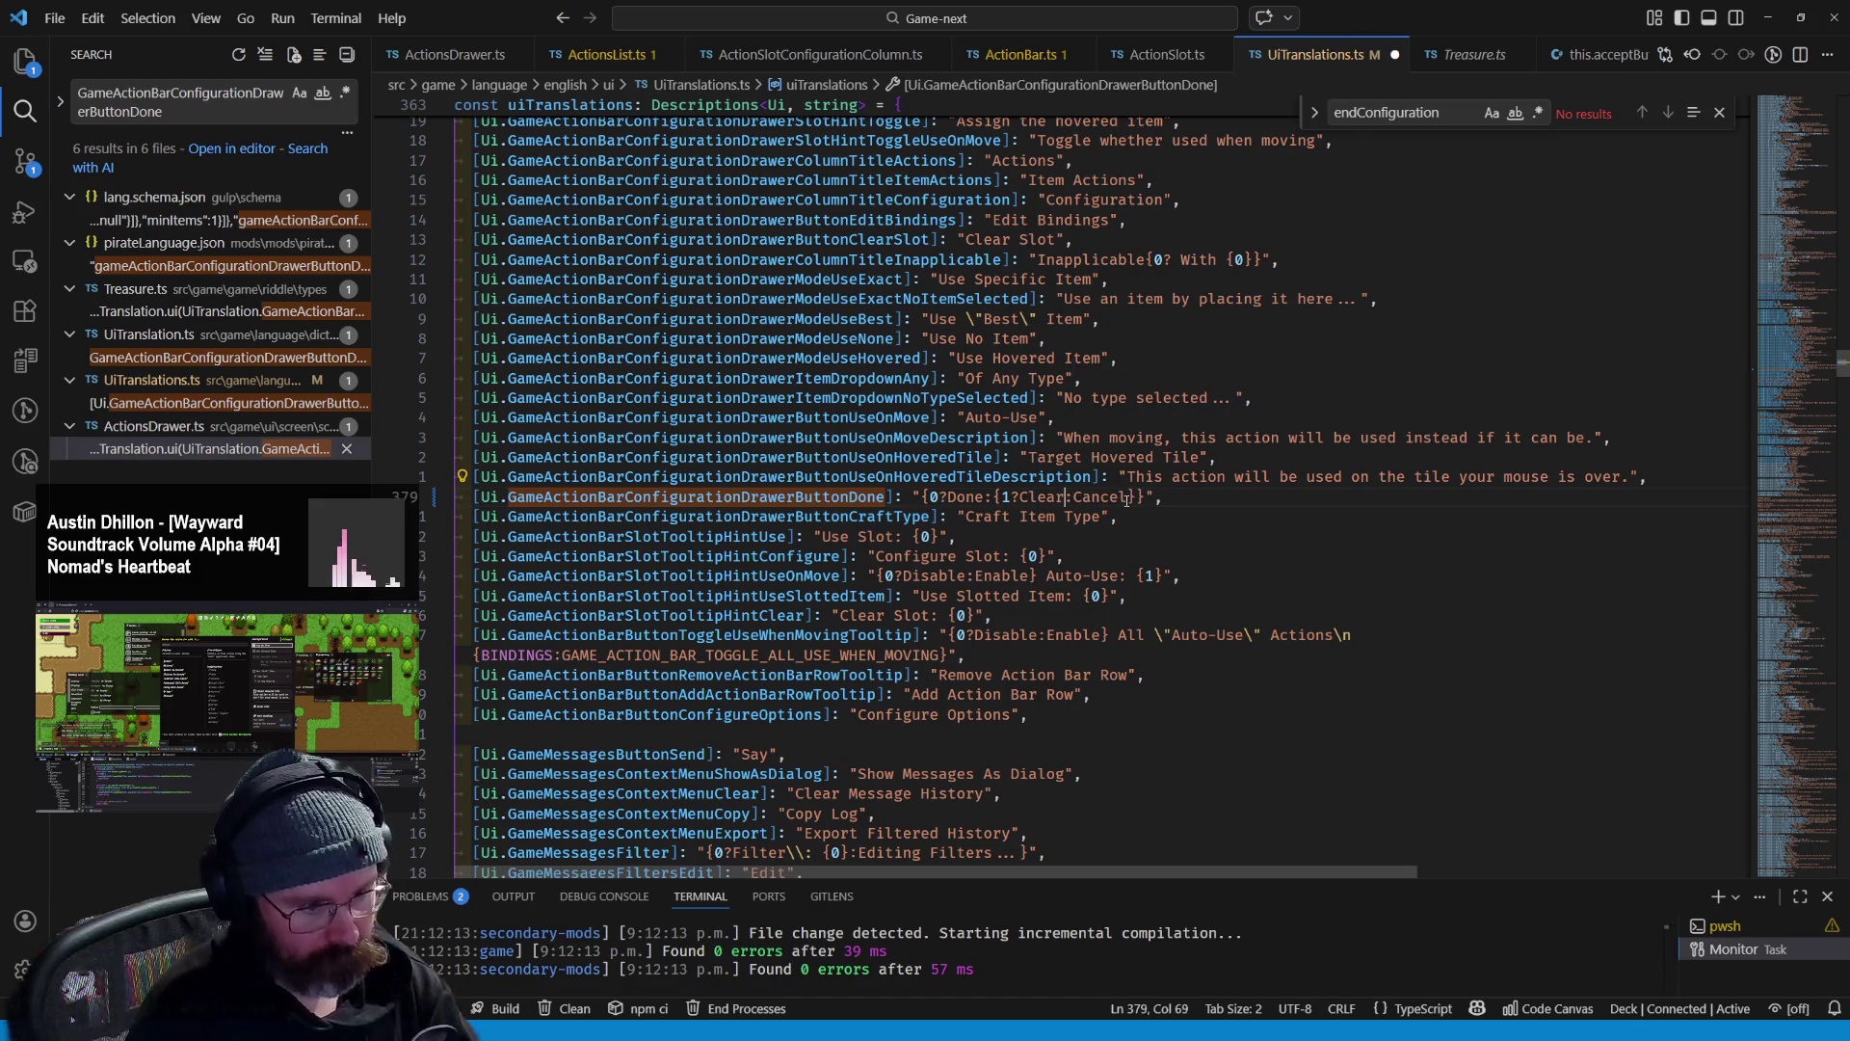
type(" Action S")
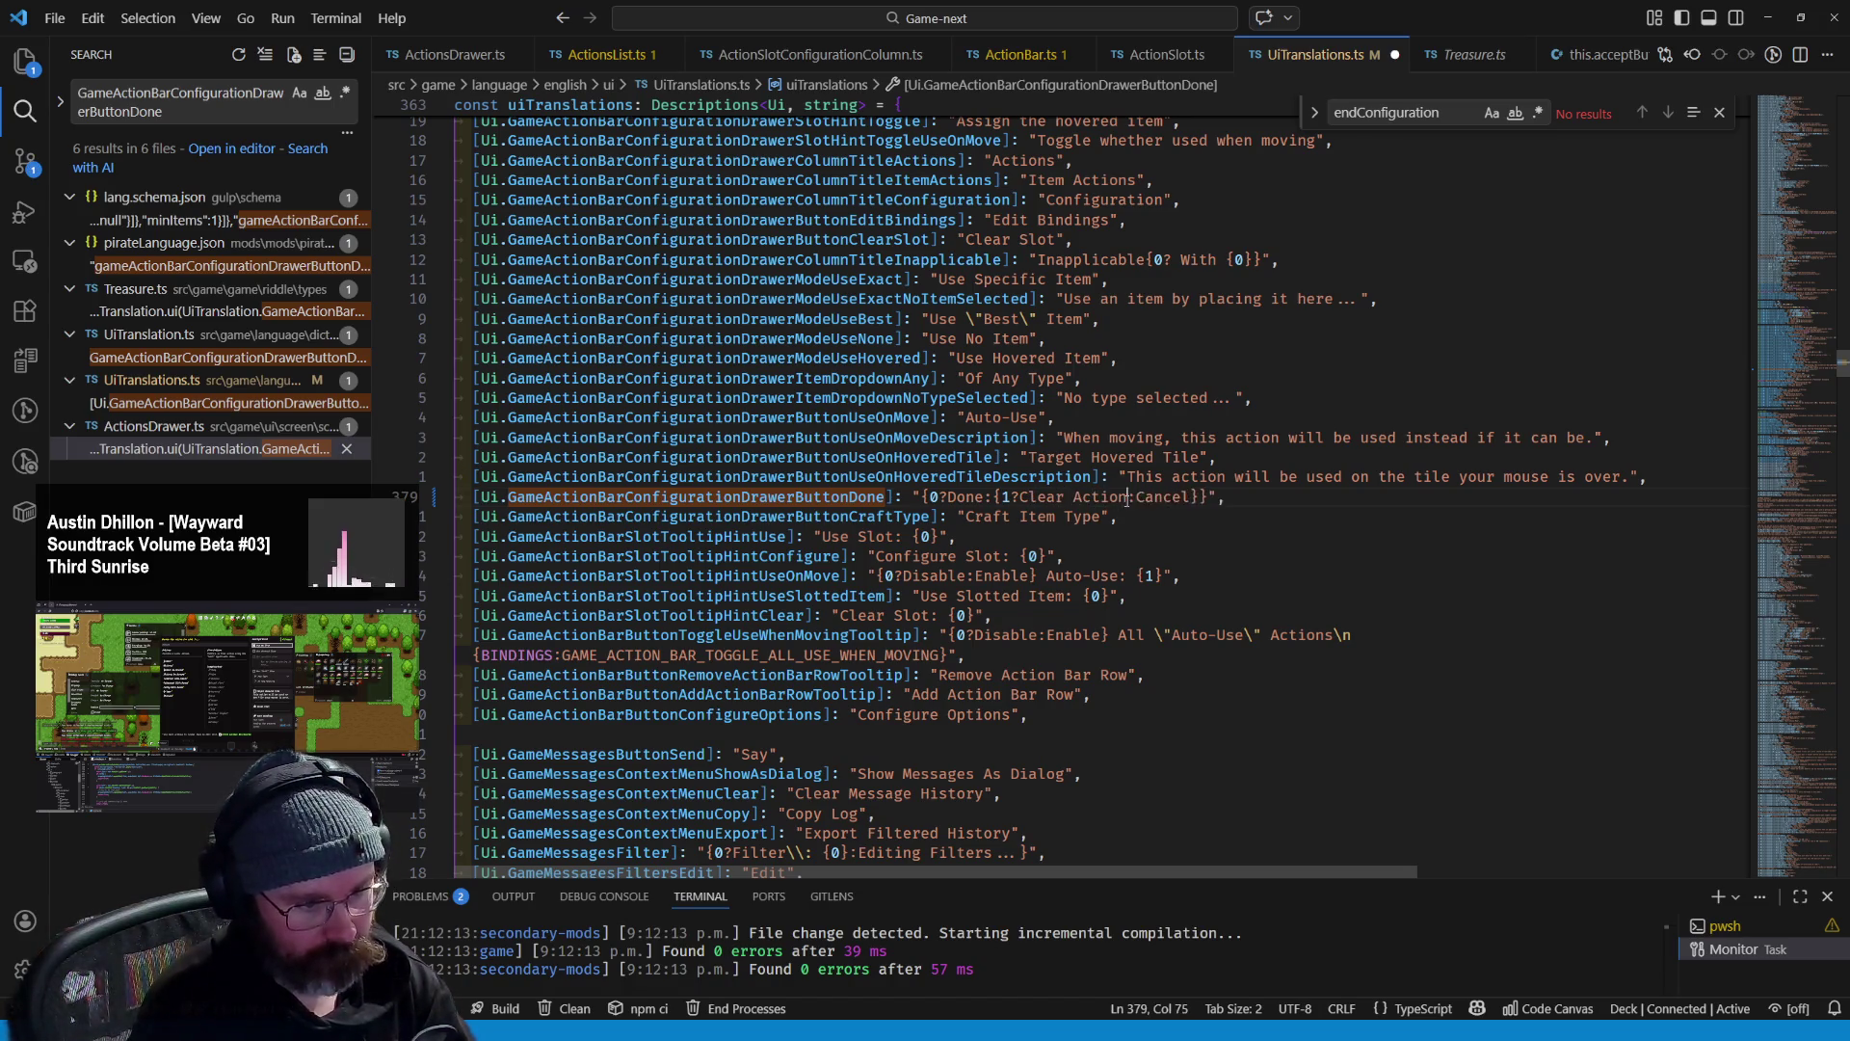
type("lot")
key("ctrl+s")
- Find where GameActionBarConfigurationDrawerButtonDone is used in ActionsDrawer.ts
left_click(1145, 374)
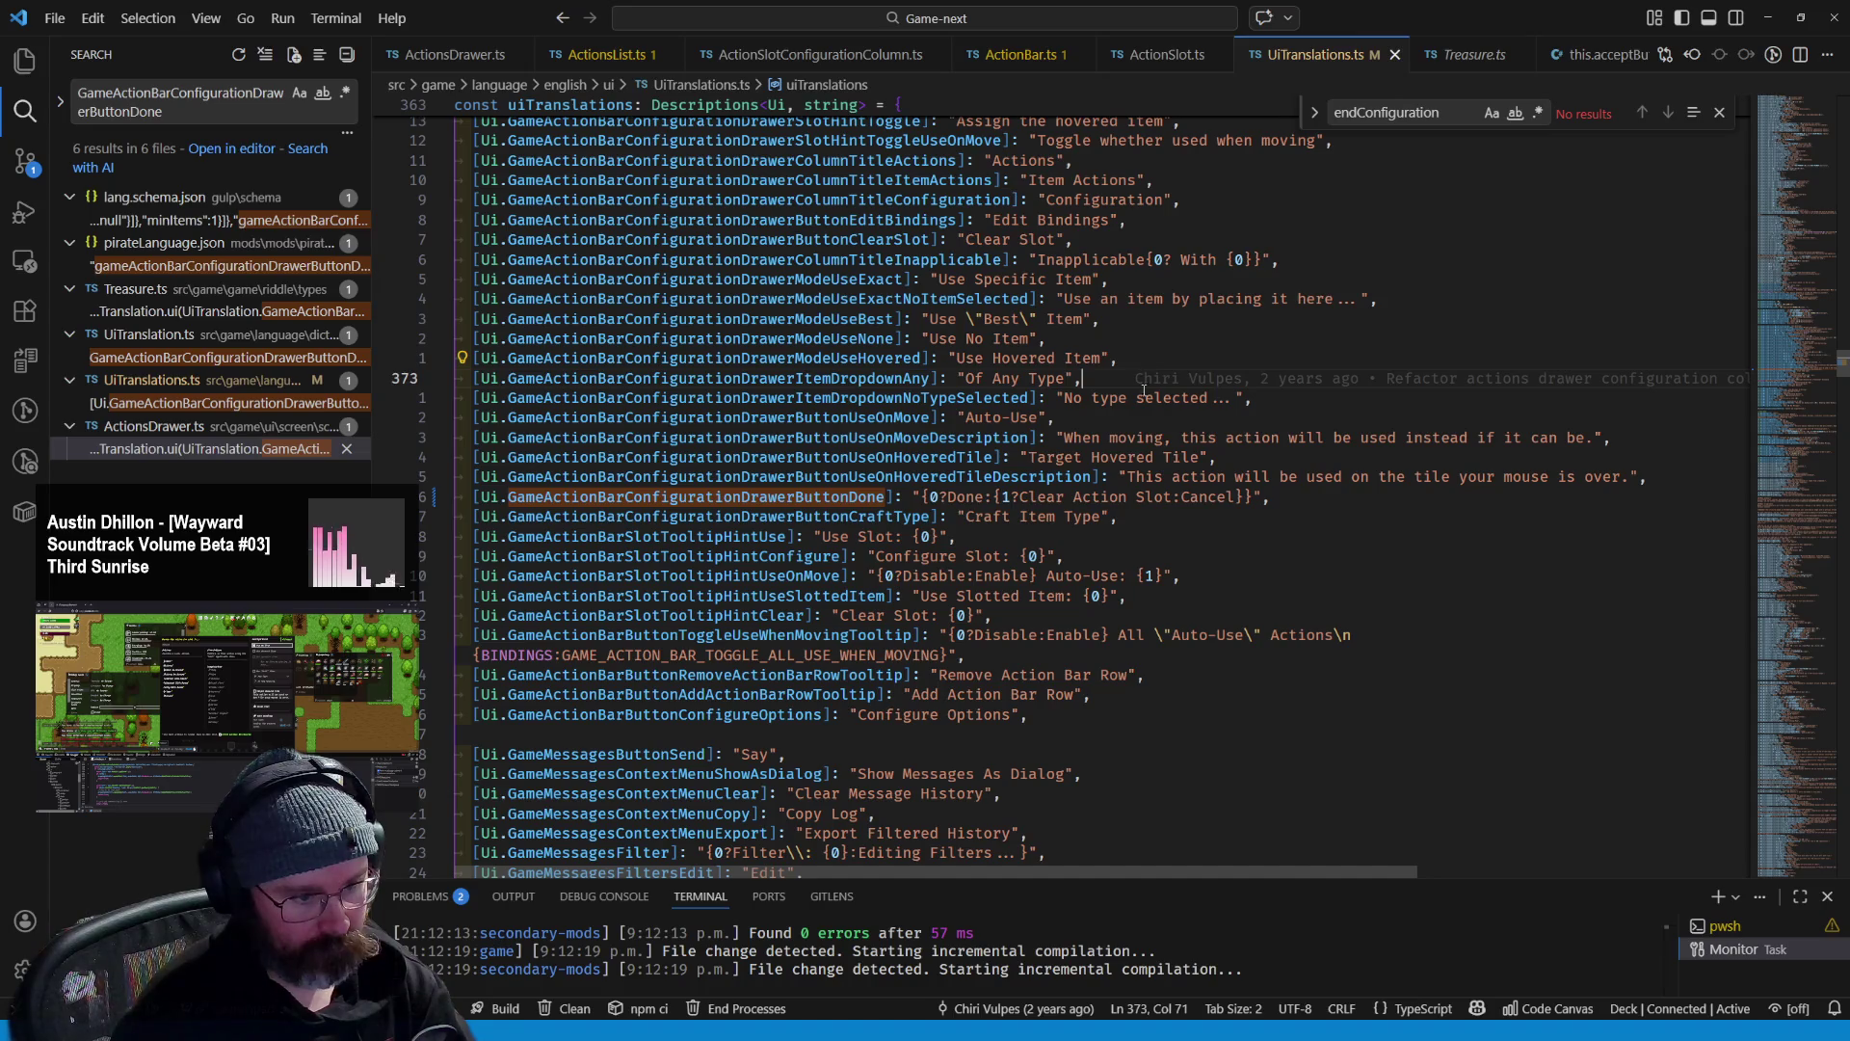
left_click_drag(1171, 498, 1029, 498)
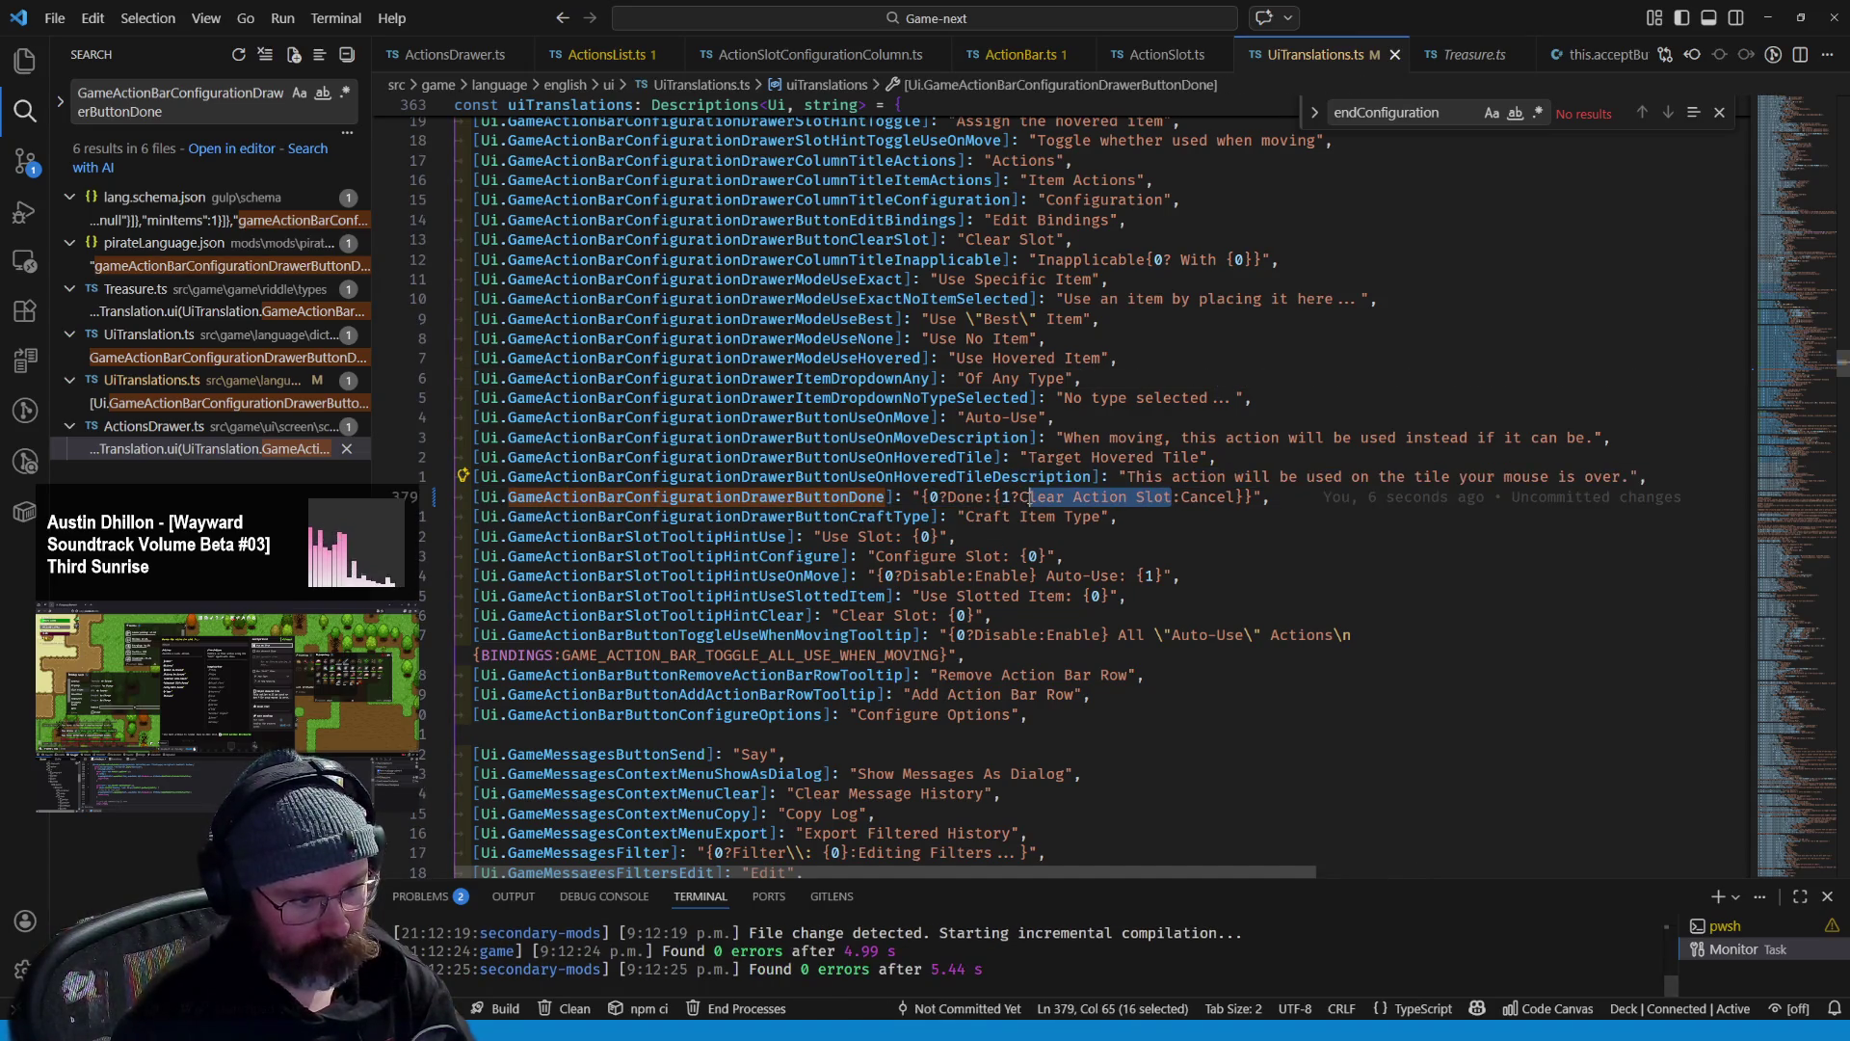
left_click(1198, 511)
double_click(696, 496)
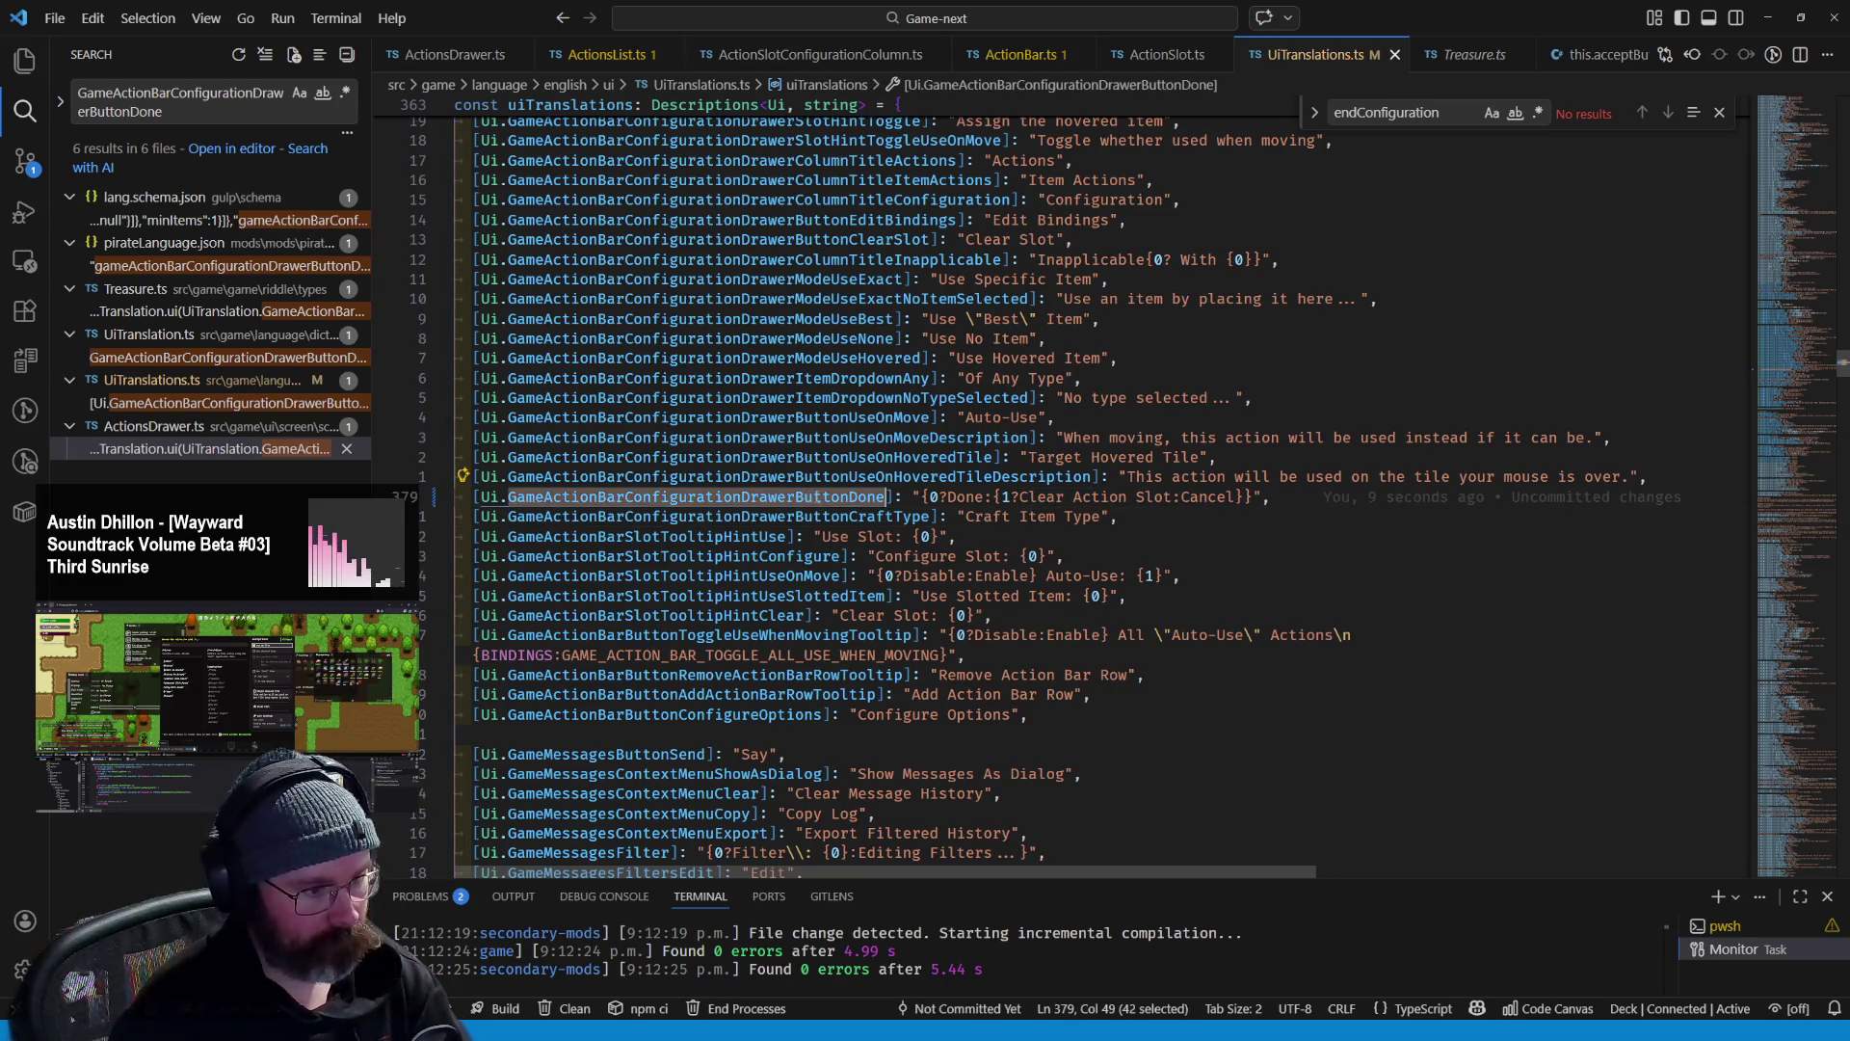
left_click(186, 450)
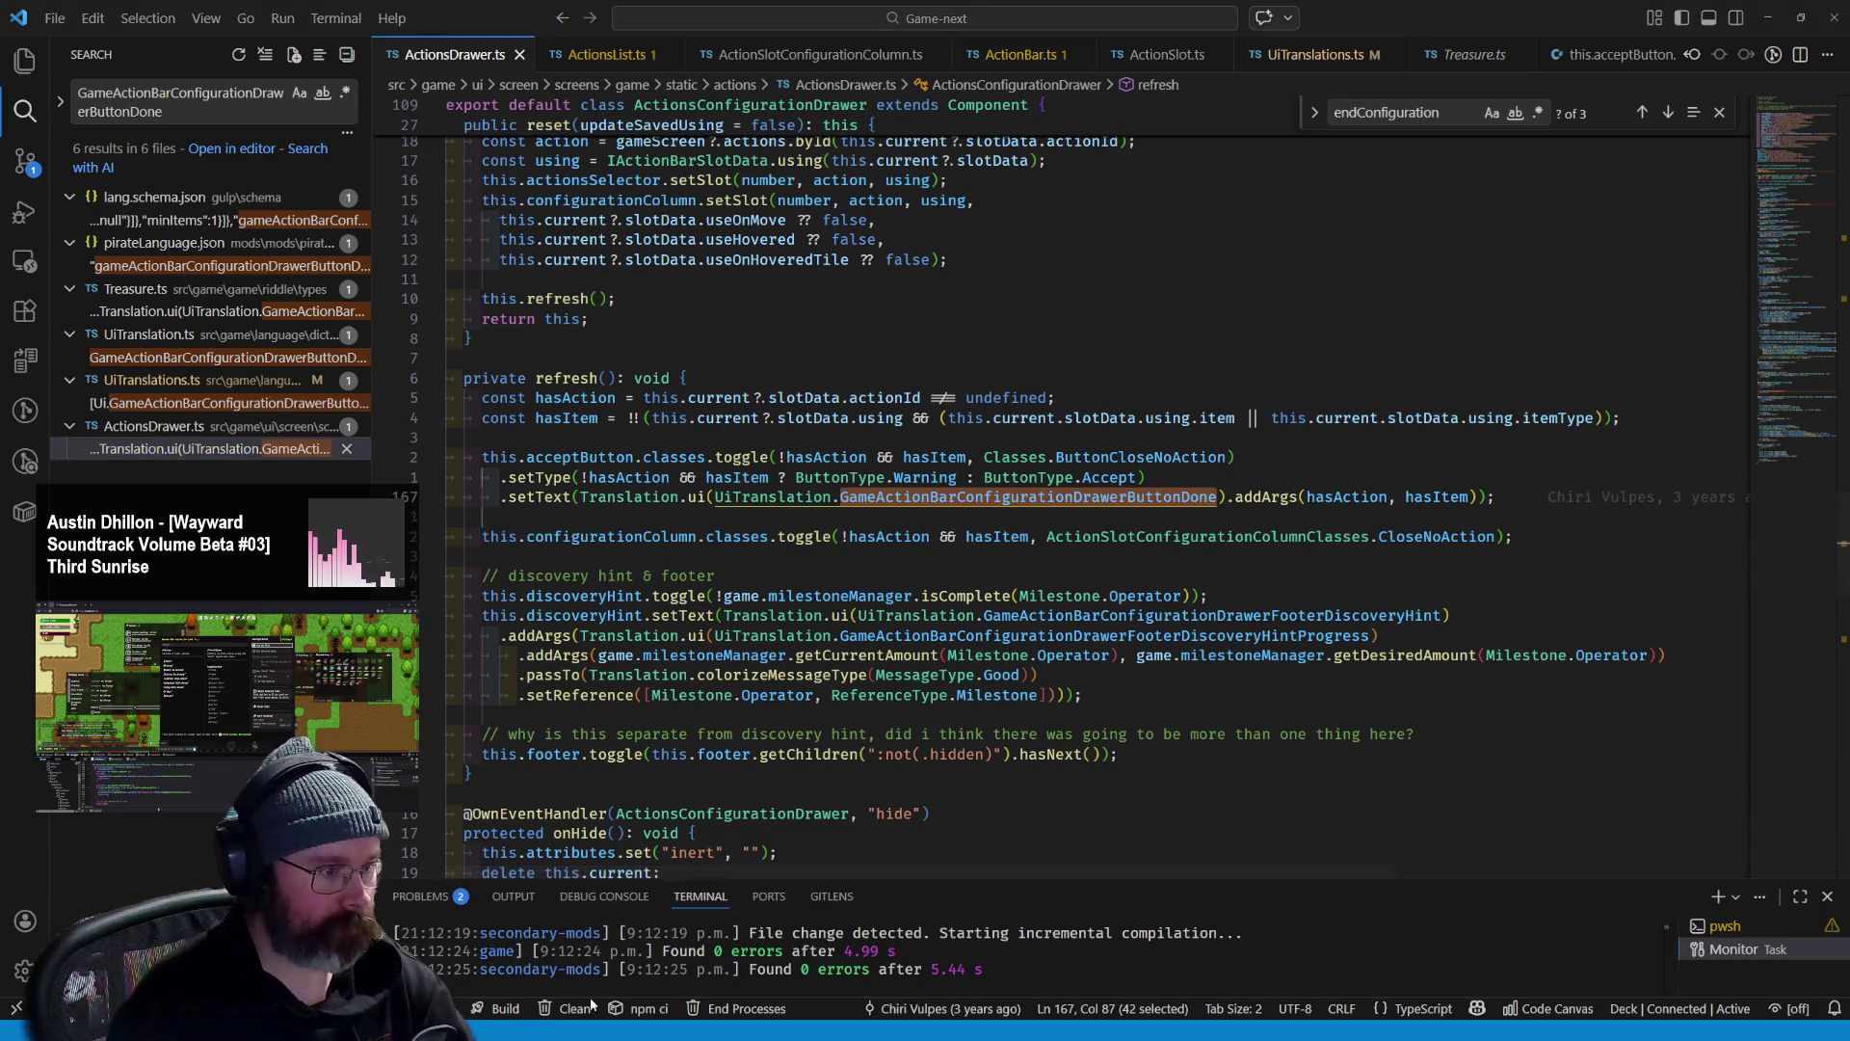
key("alt+Tab")
key("alt+Tab")
left_click(304, 47)
- Search Google for '3070 nvenc' and expand the AI Overview
type("3070 nvenc")
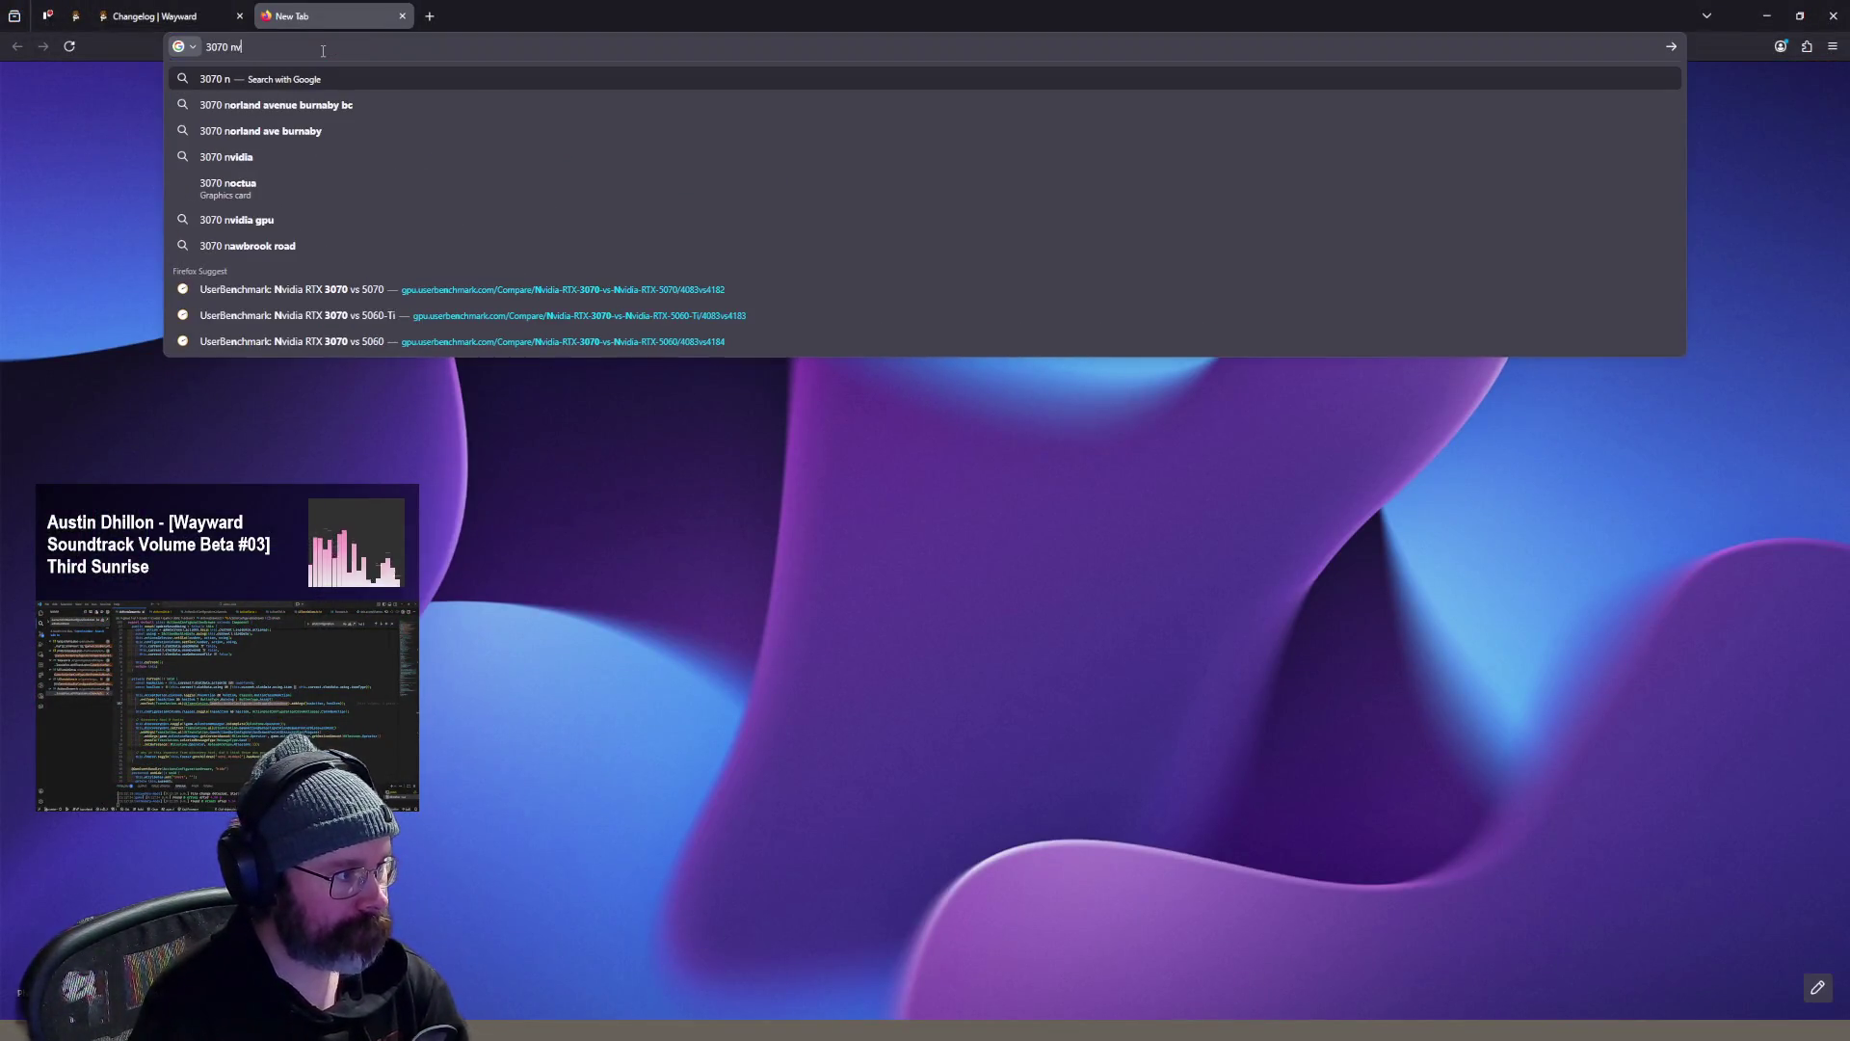
key("Return")
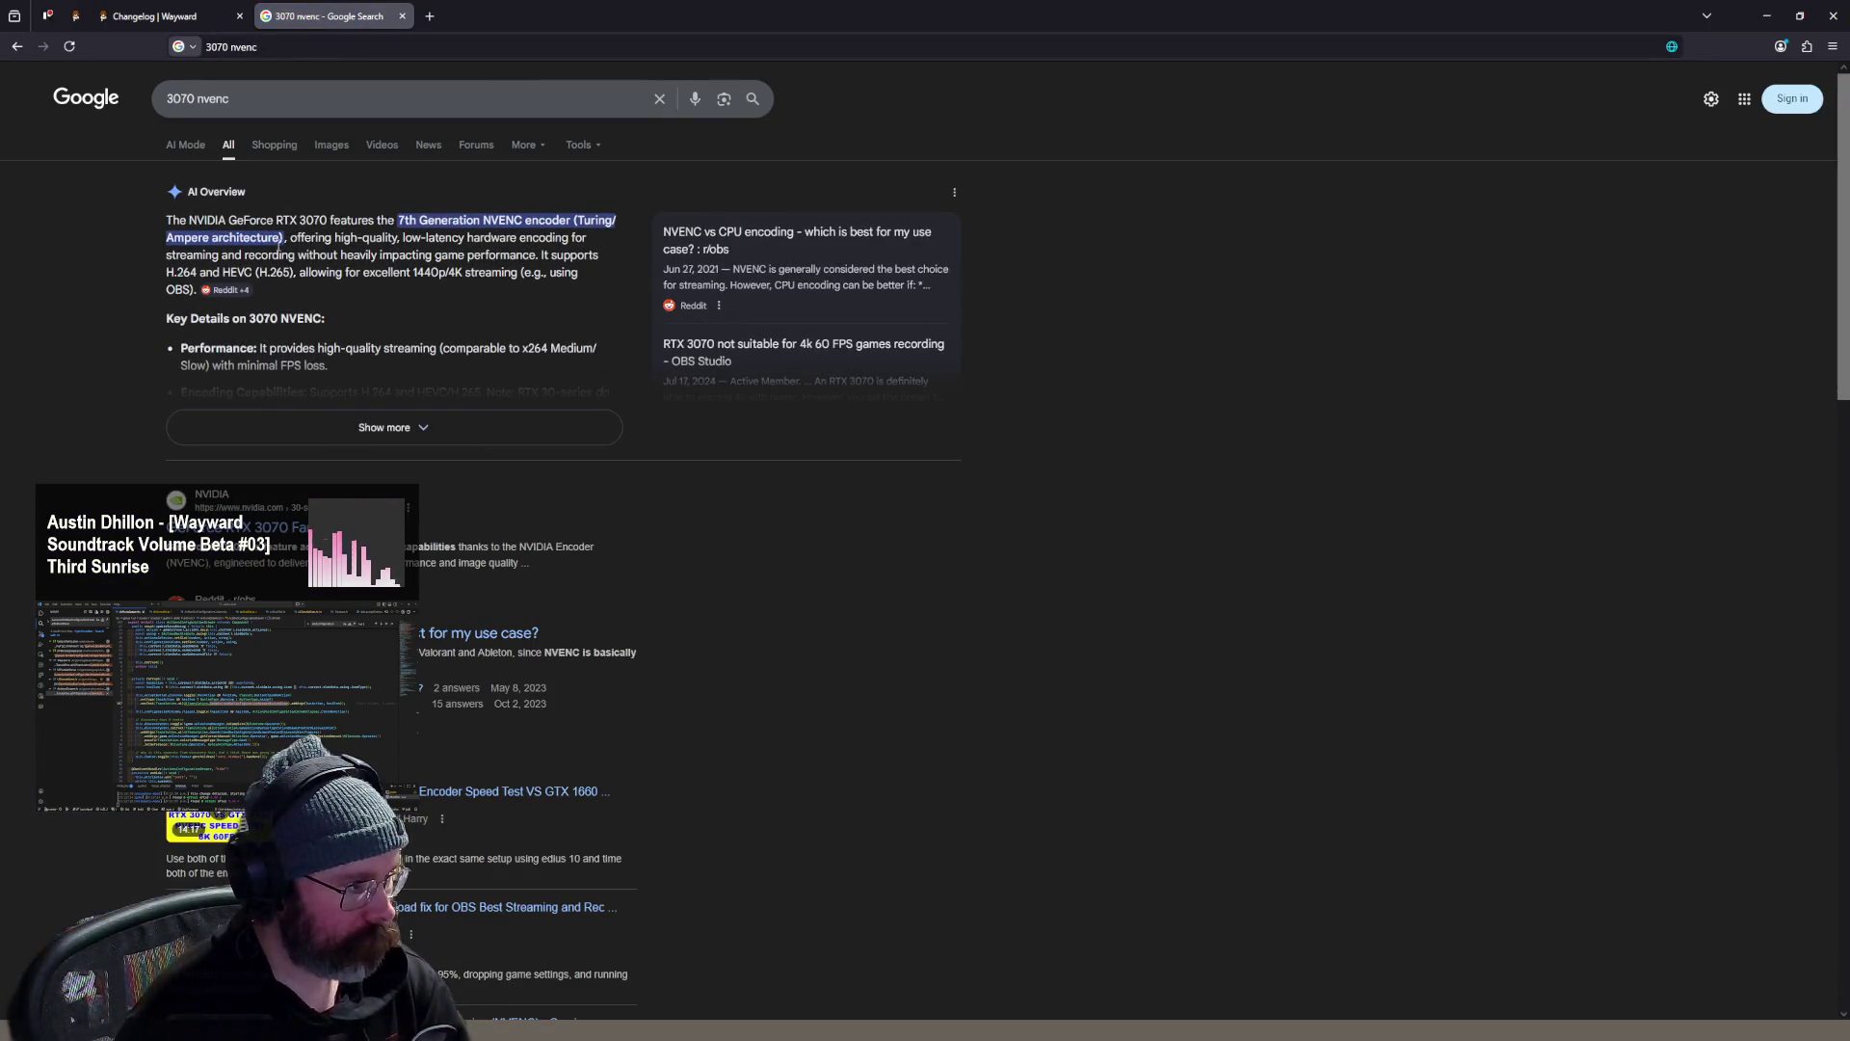
left_click_drag(396, 221, 464, 238)
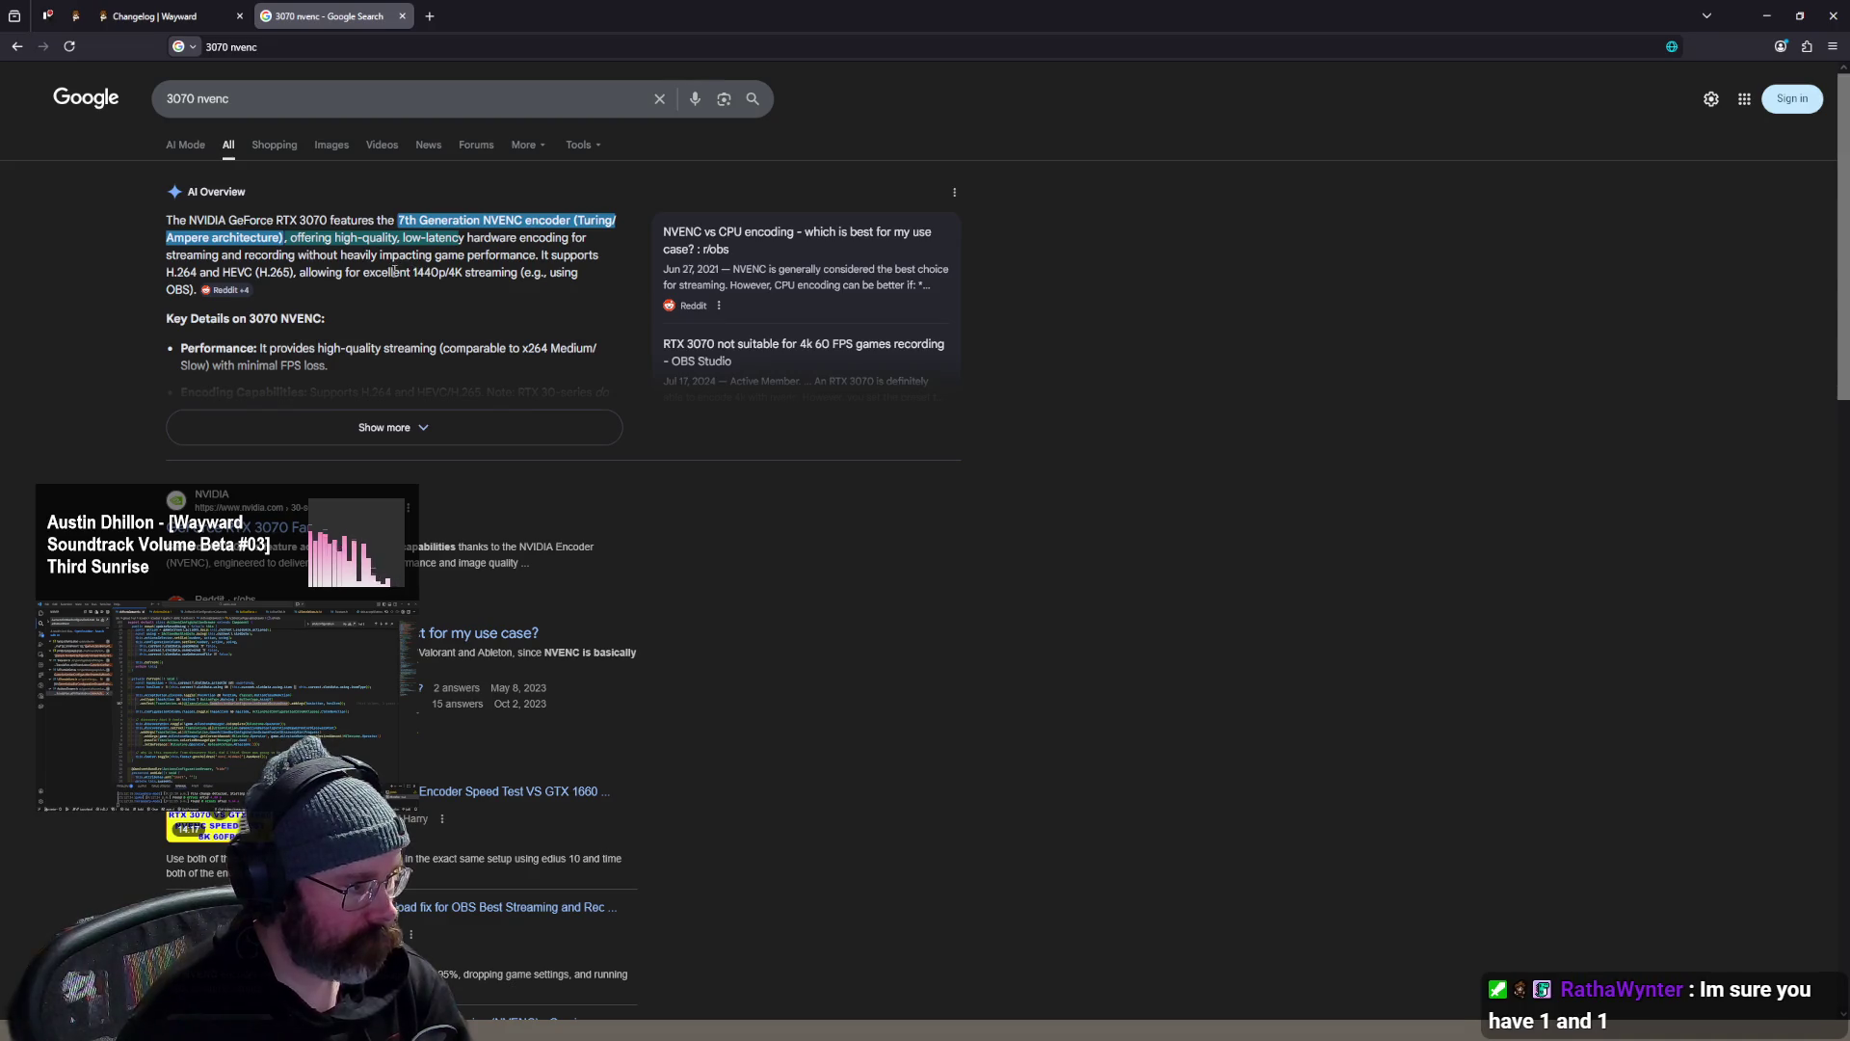
left_click(384, 436)
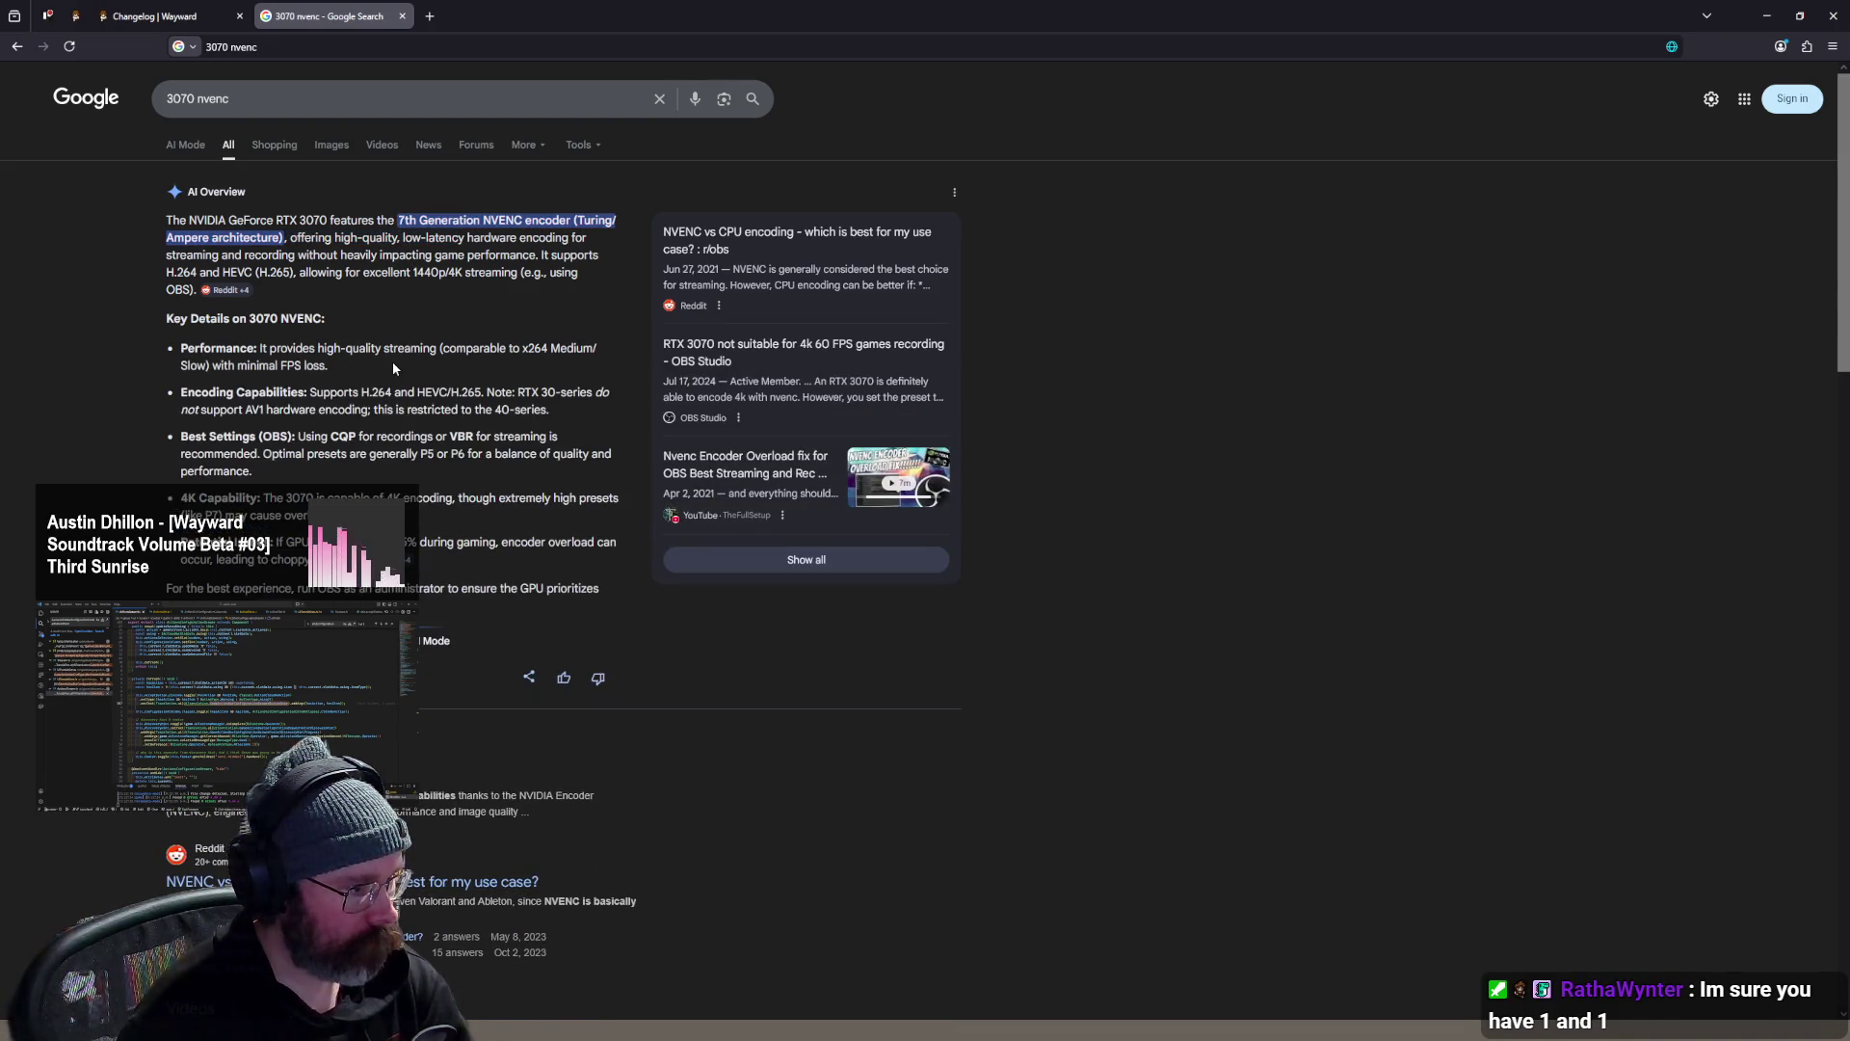
scroll(391, 361, "down", 3)
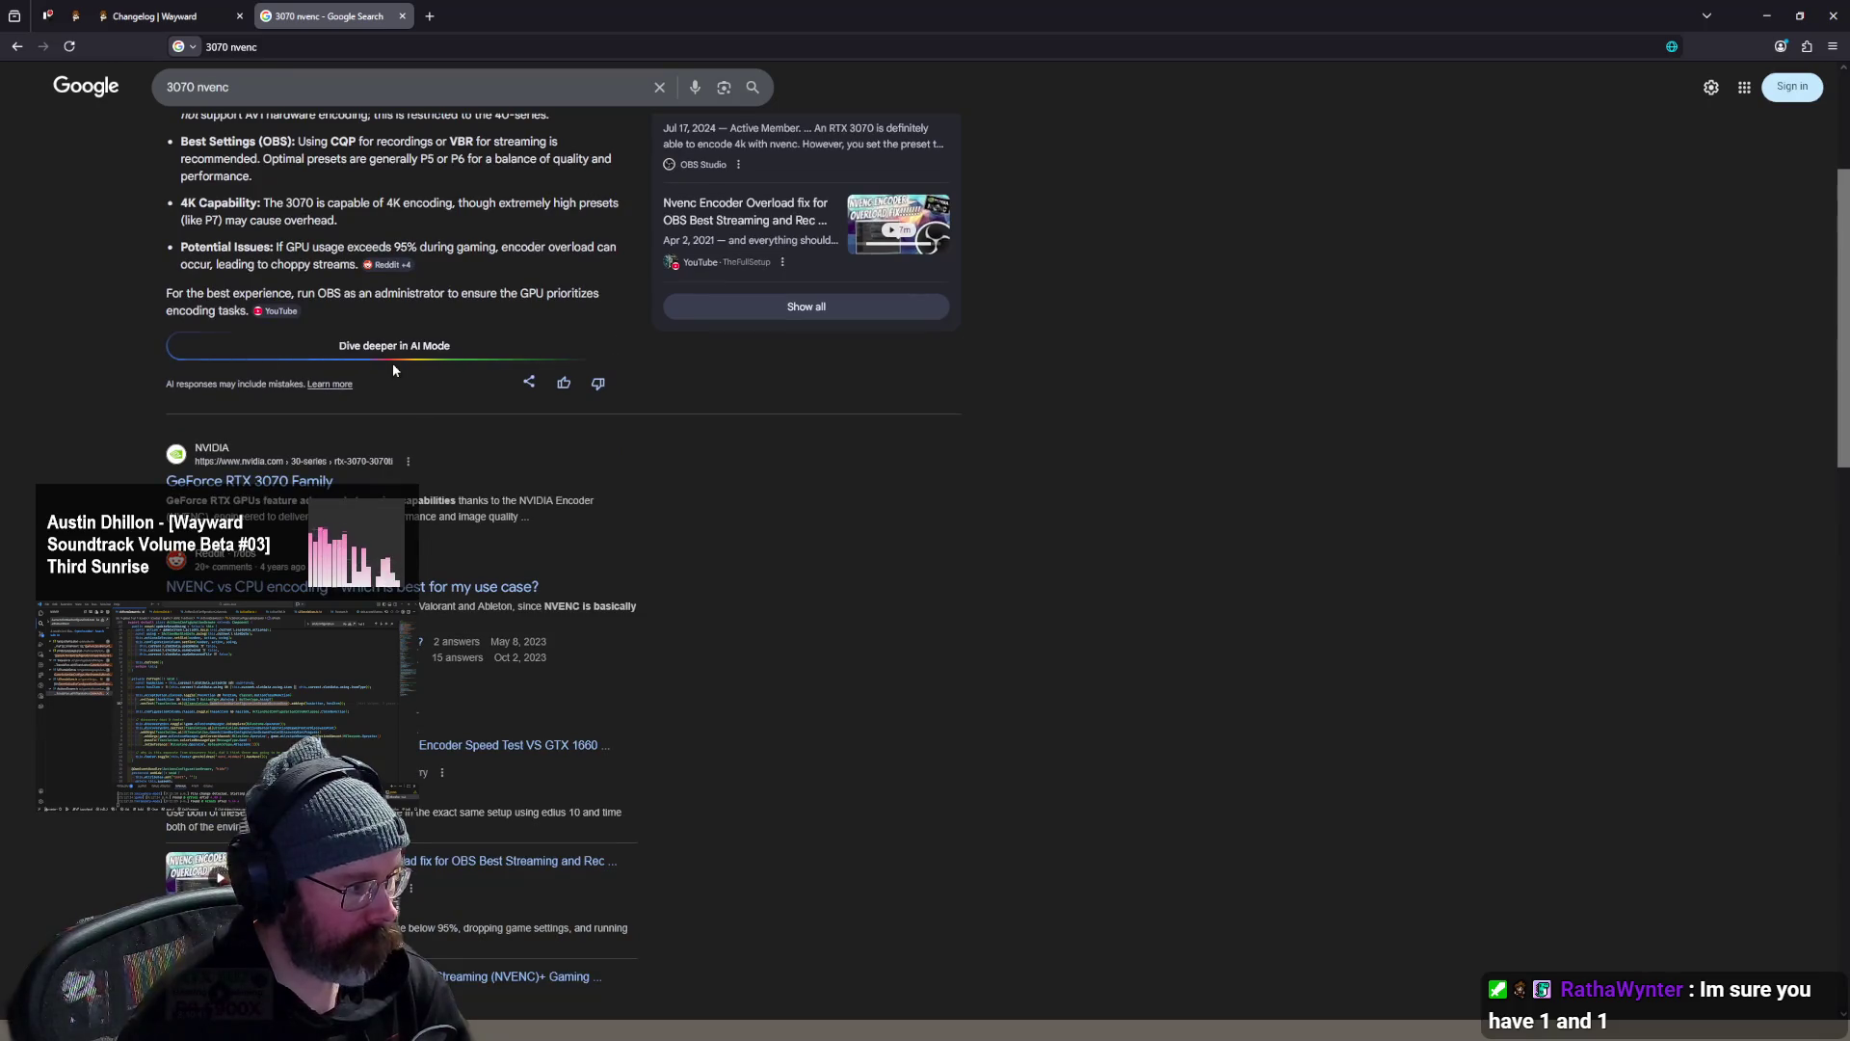
scroll(393, 368, "up", 3)
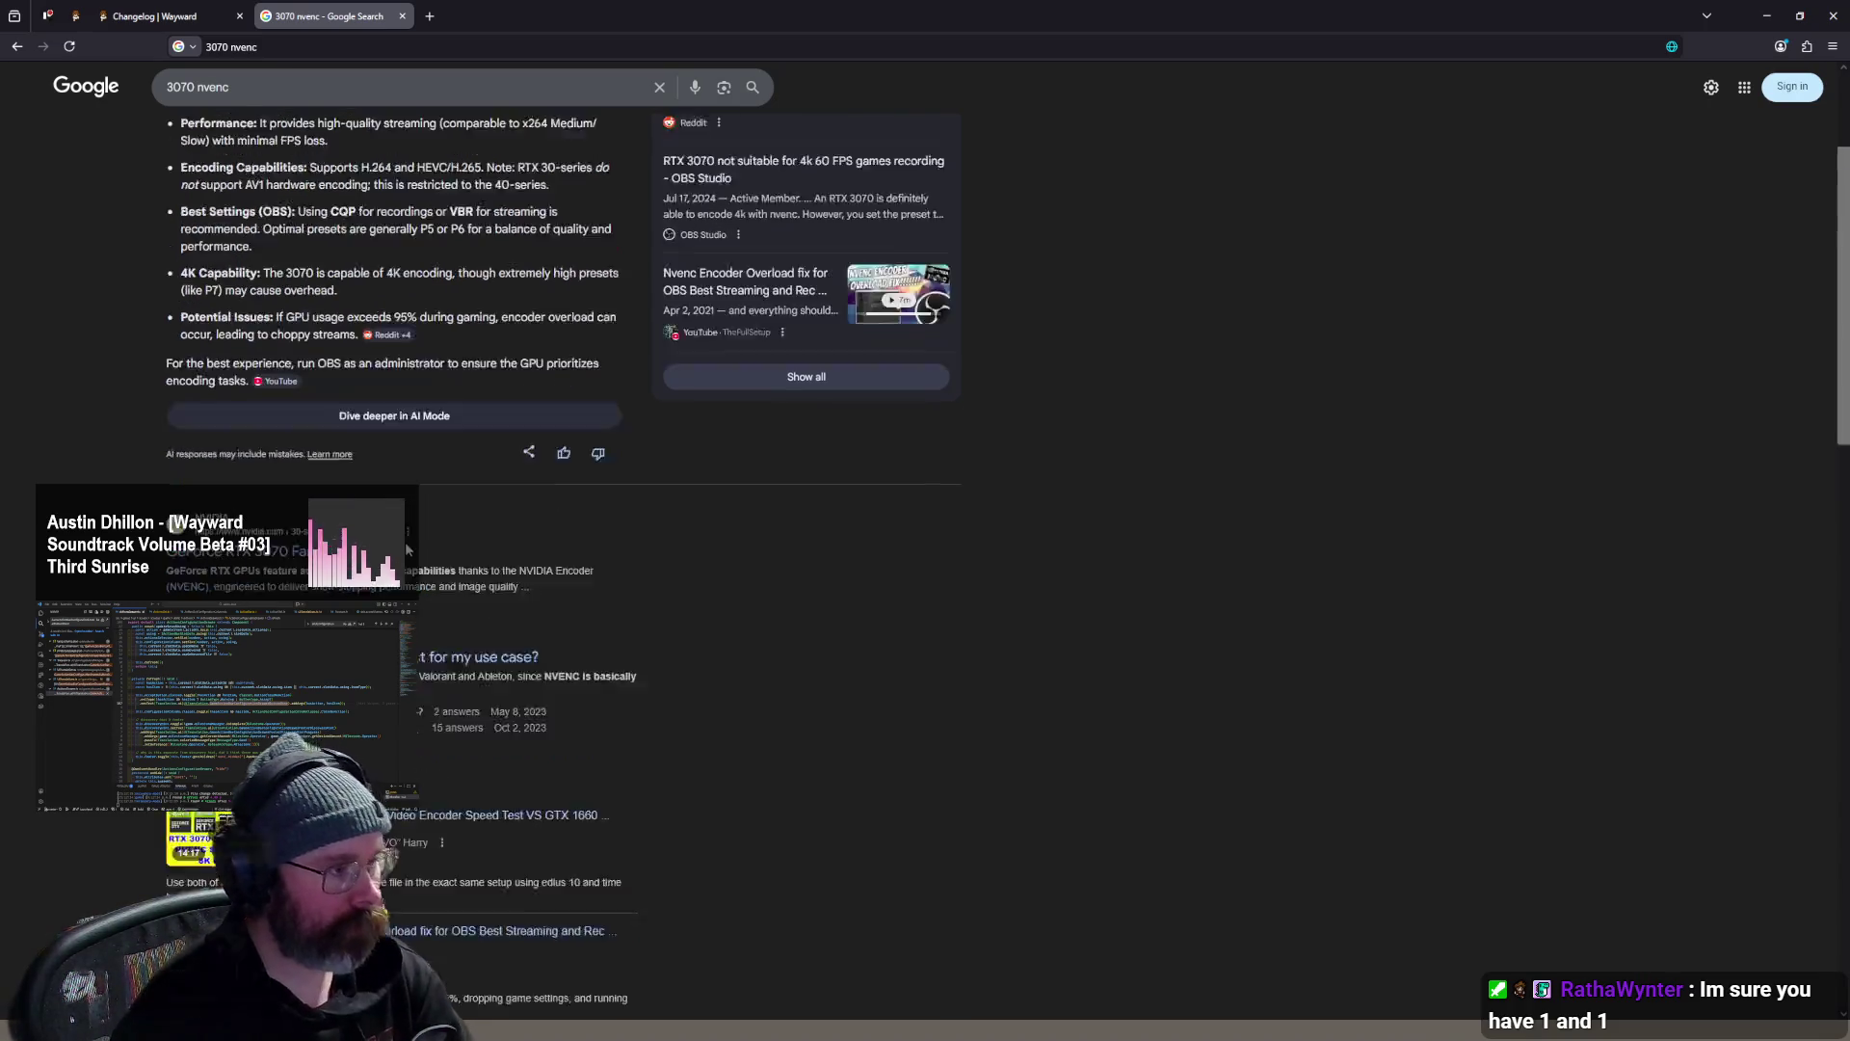
- Refine the query to '3070 compared 5070 in terms of nvenc encoding' and run it
left_click(340, 97)
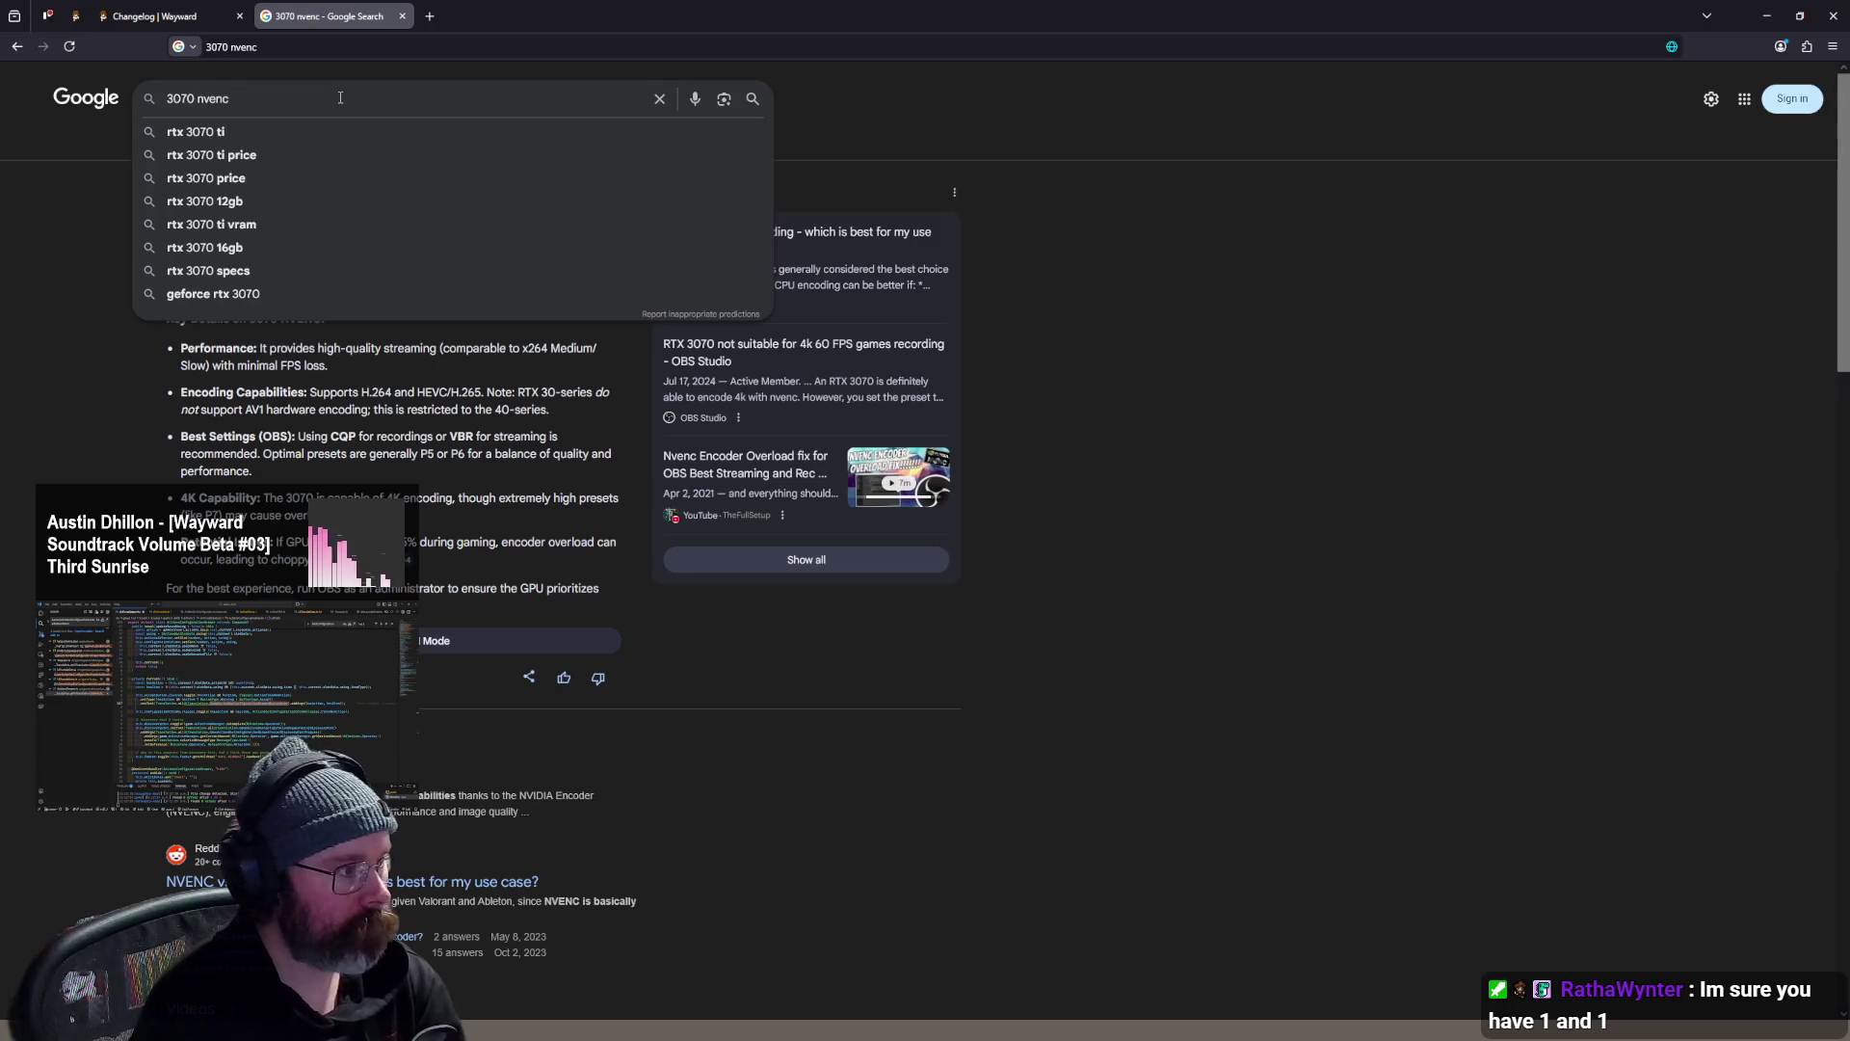
type(" 5070")
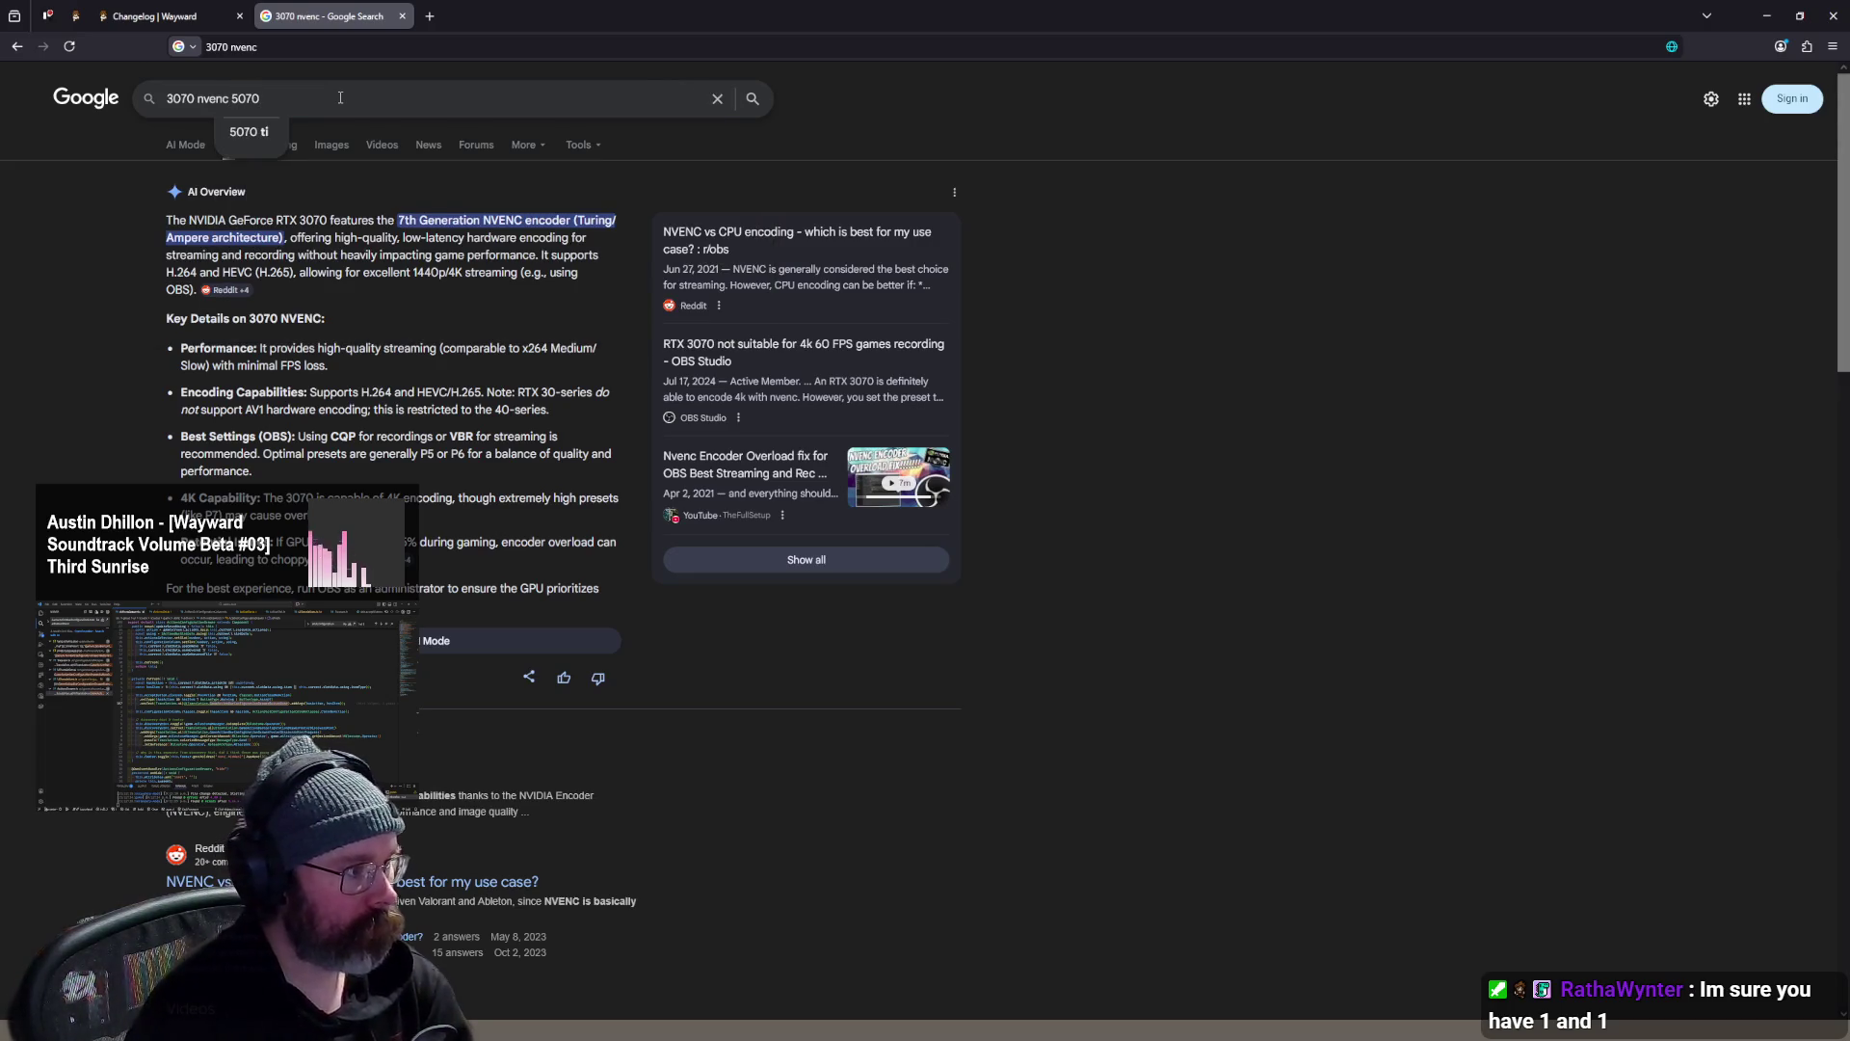
double_click(214, 98)
key("BackSpace")
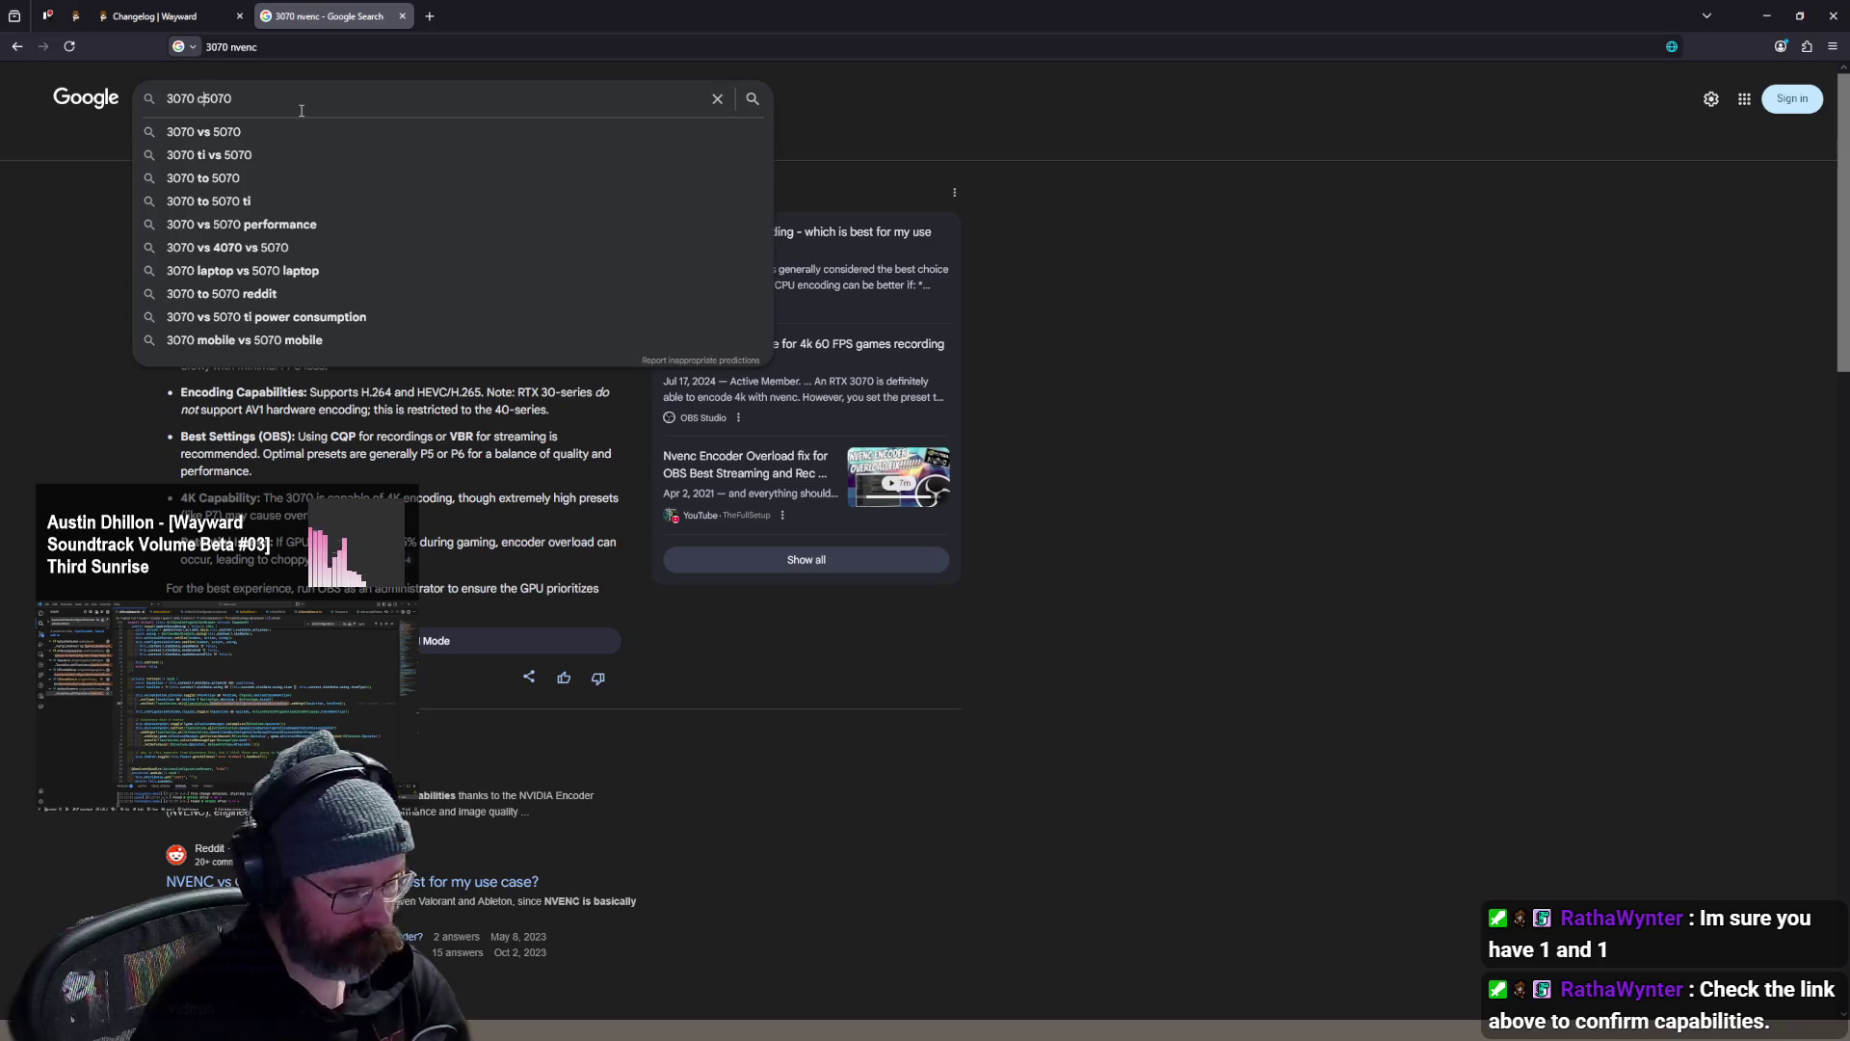
type("ompared 5070 in terms of nvenc encoding")
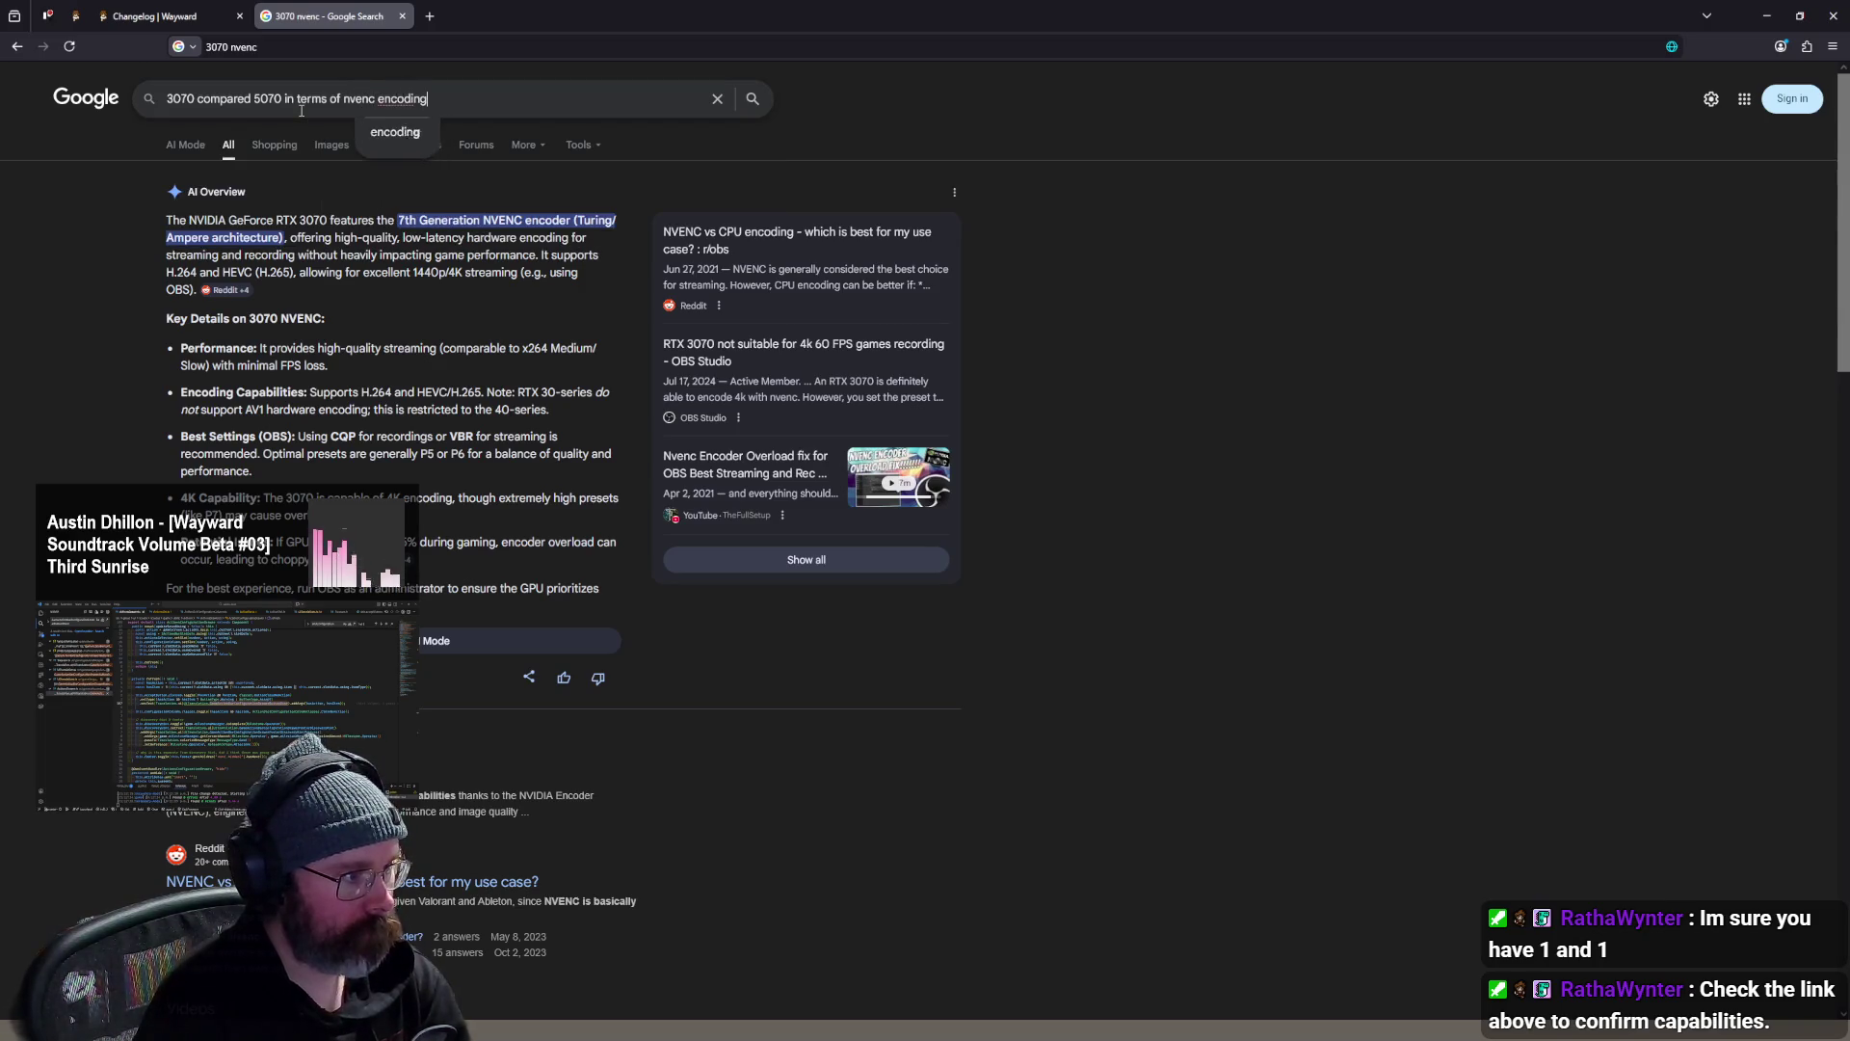
key("Return")
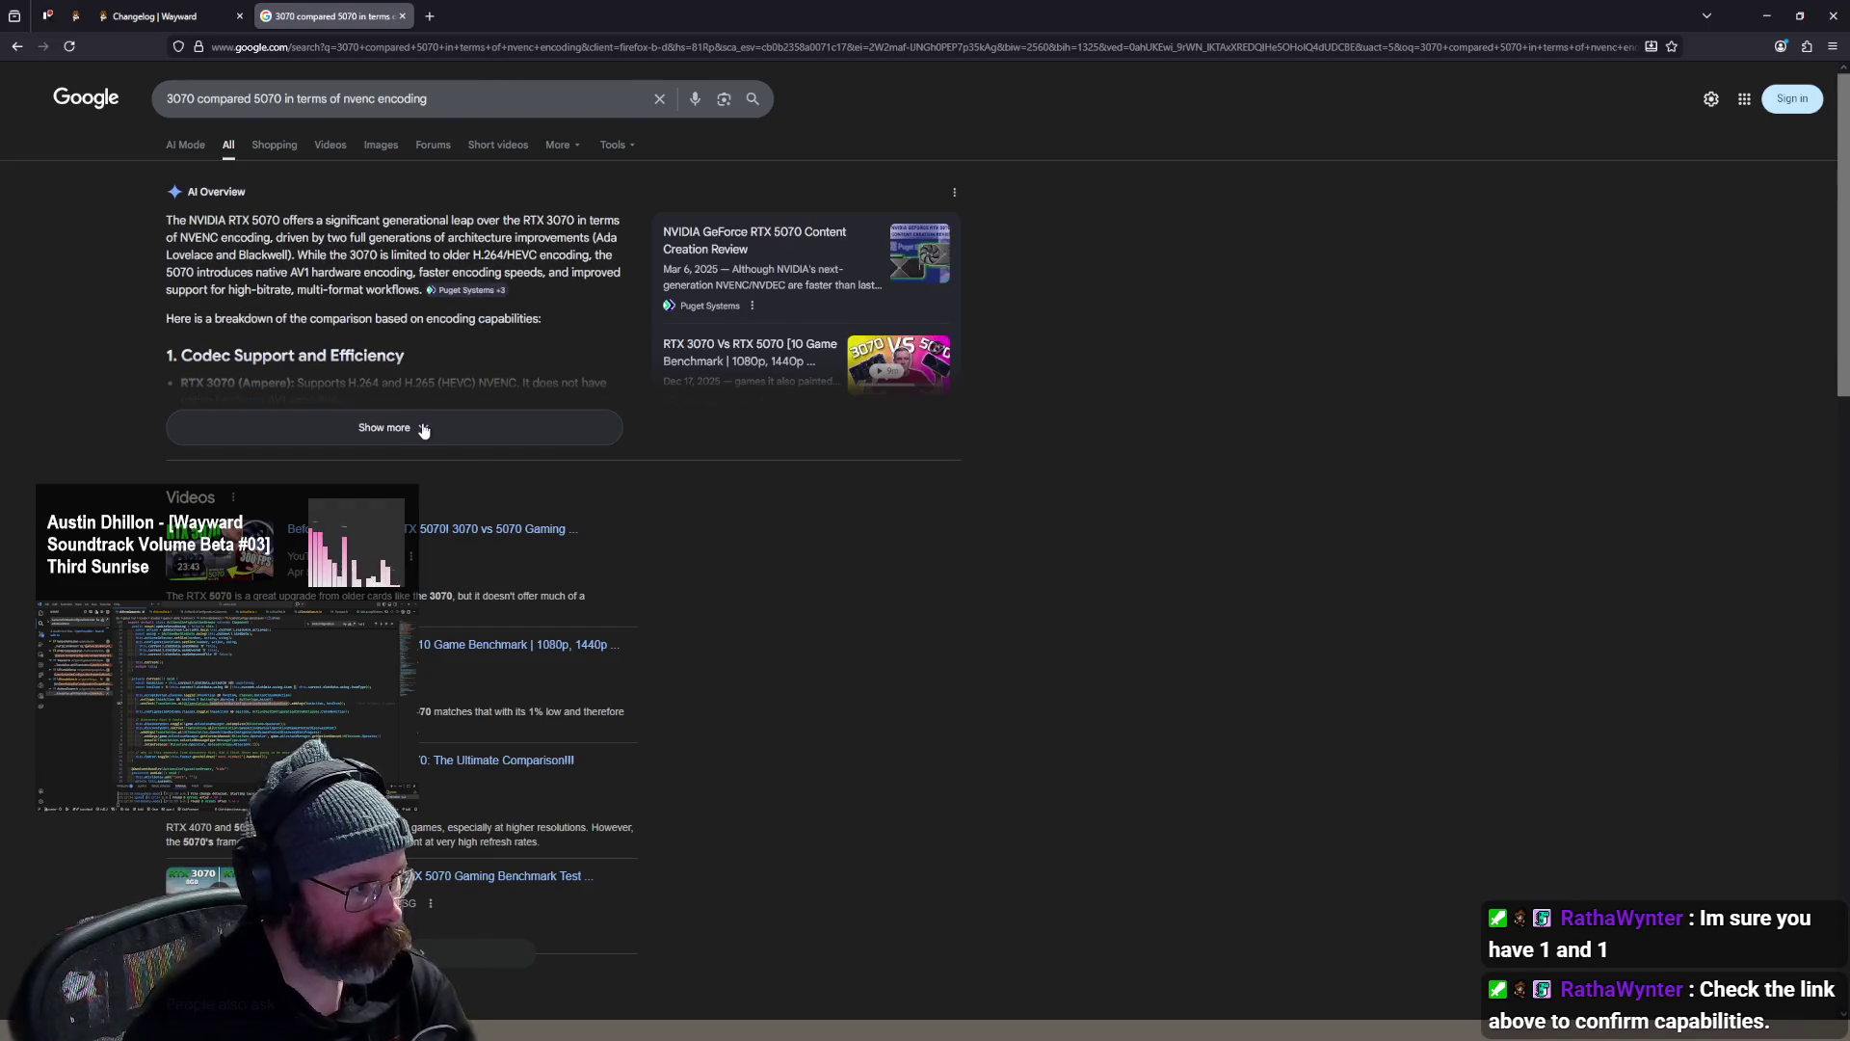
- Expand the comparison AI Overview and highlight the sentence on the 5070's native AV1 encoding
left_click(422, 427)
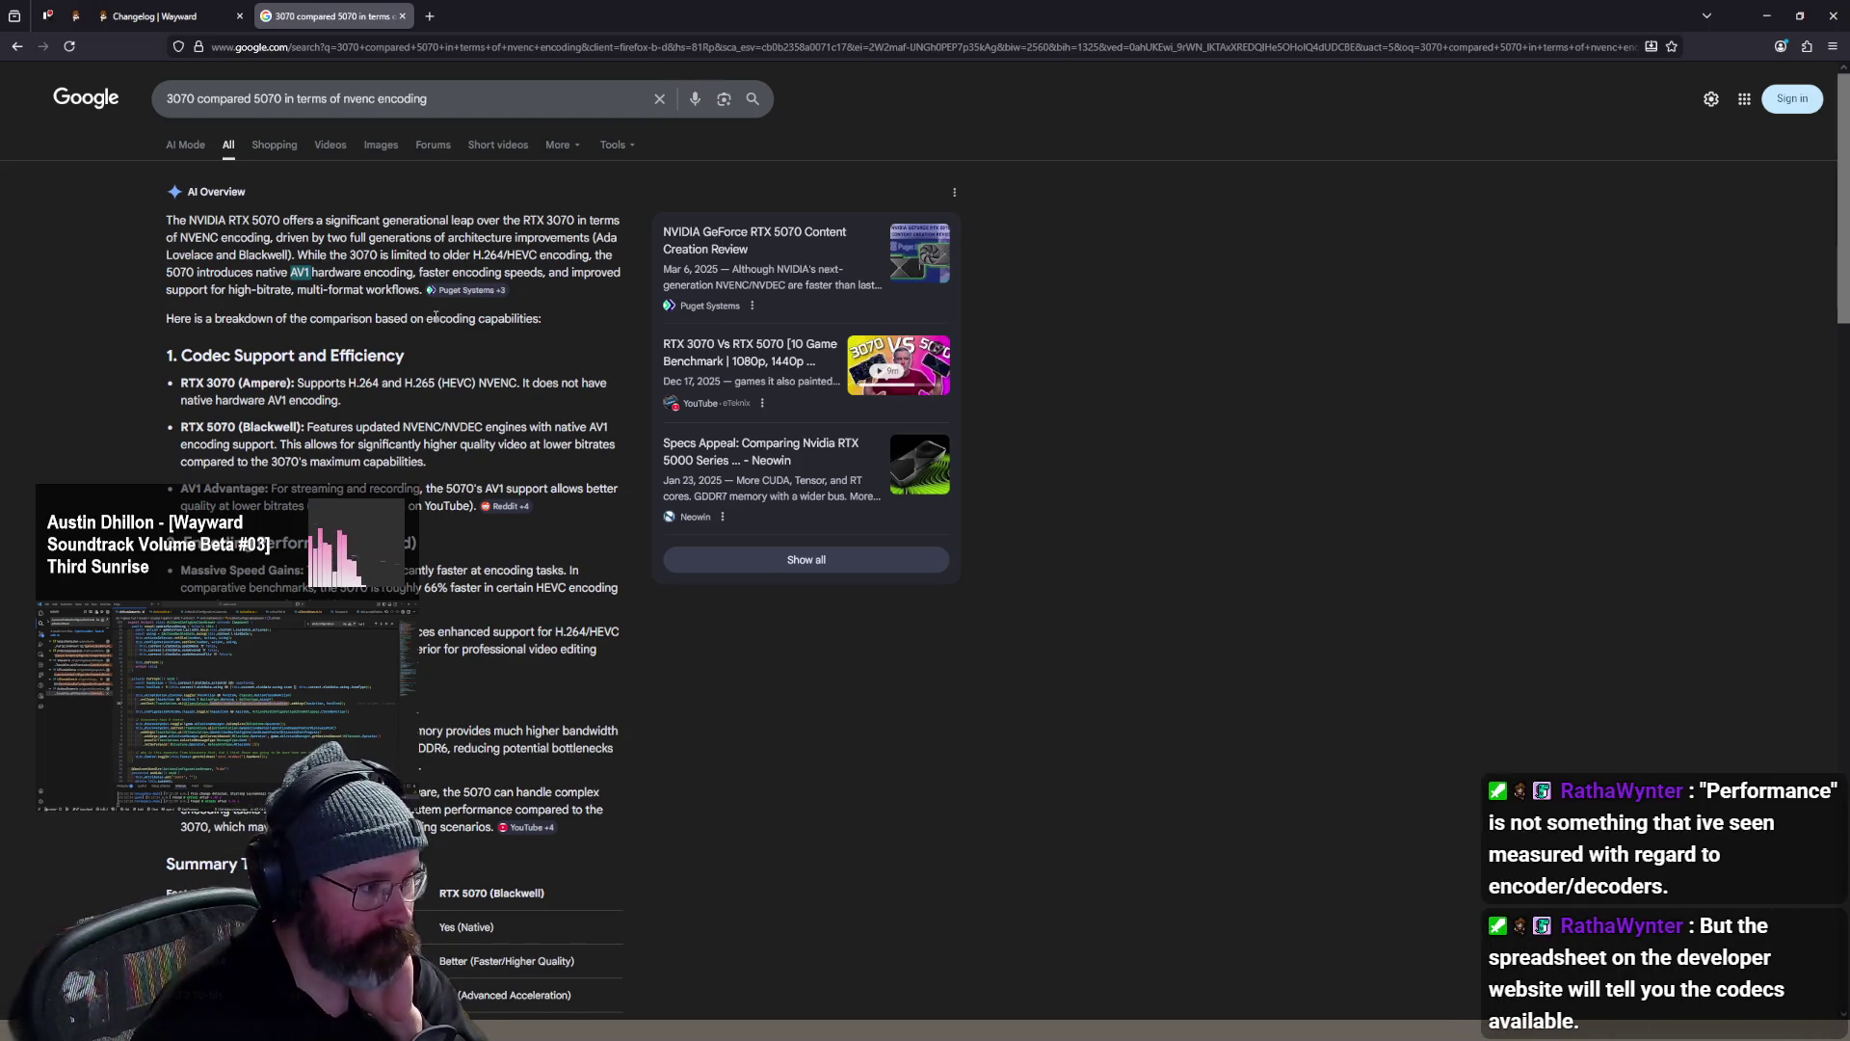
mouse_move(383, 272)
left_mouse_down()
mouse_move(248, 273)
mouse_move(169, 221)
mouse_move(193, 254)
mouse_move(235, 272)
mouse_move(240, 256)
left_mouse_up()
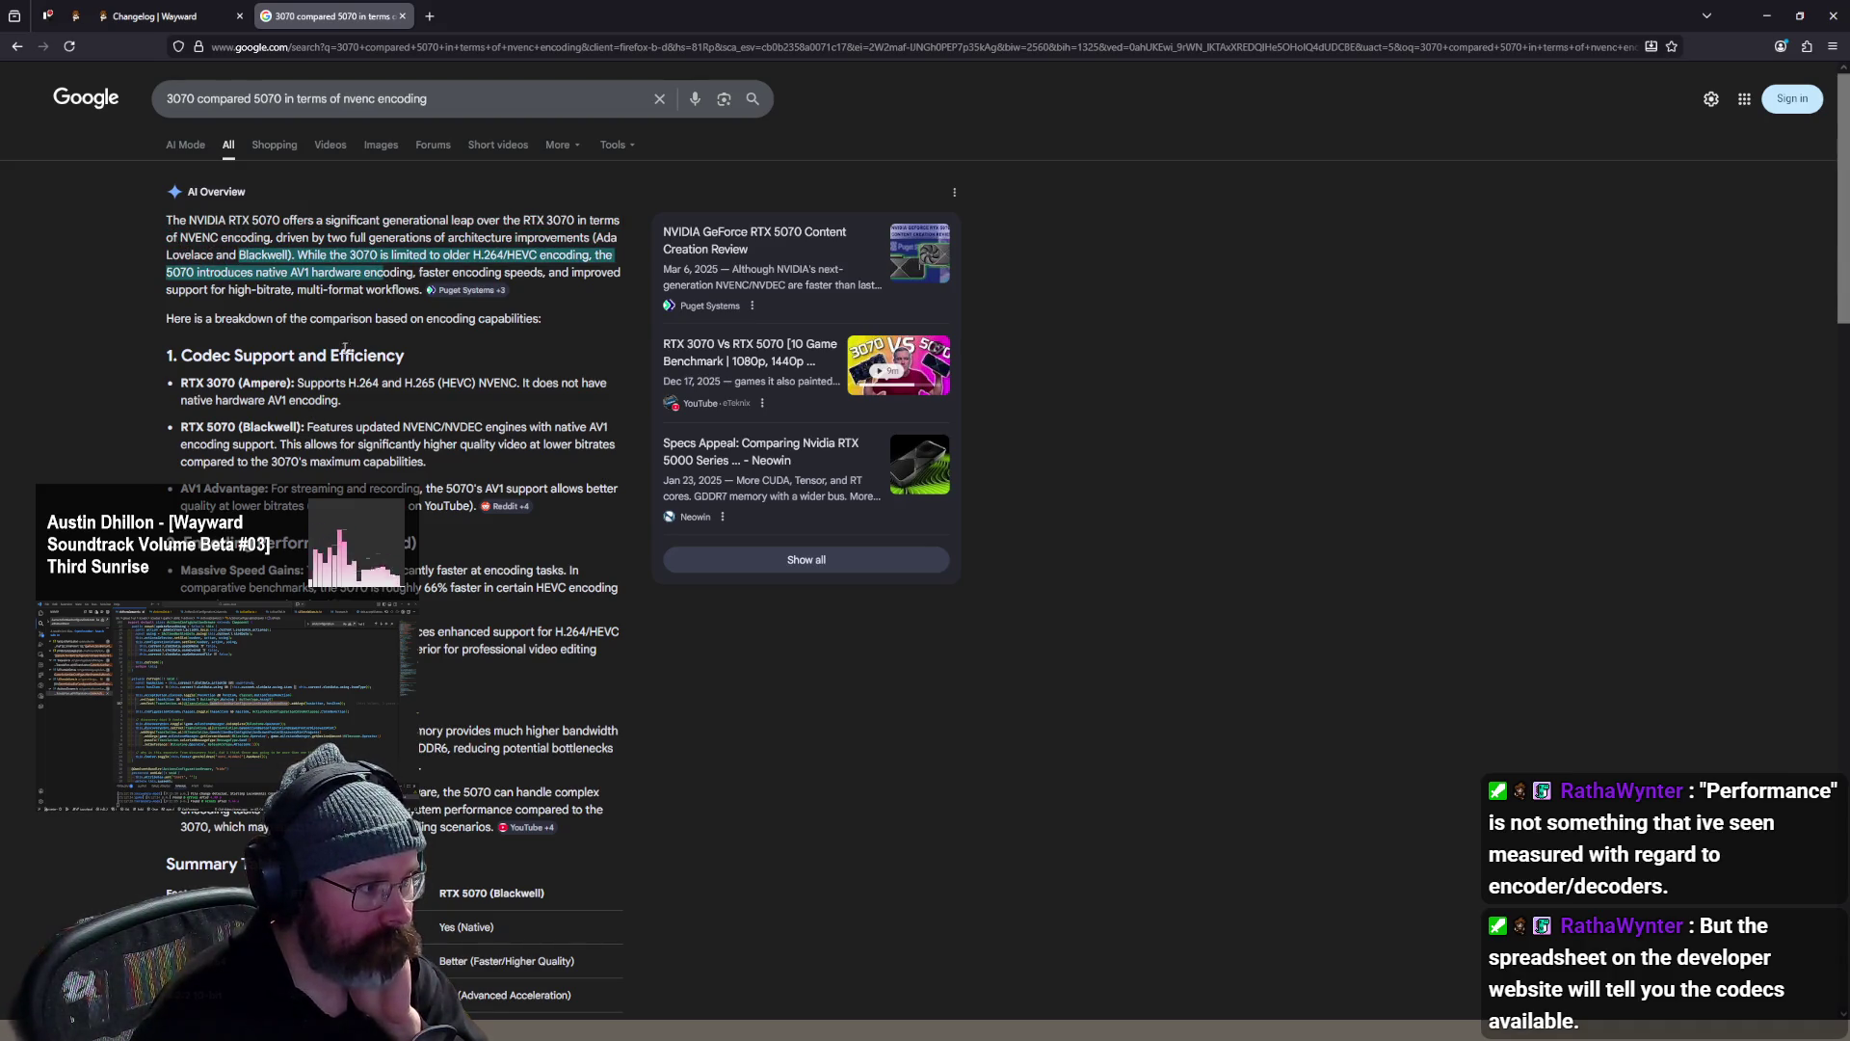
scroll(358, 325, "down", 1)
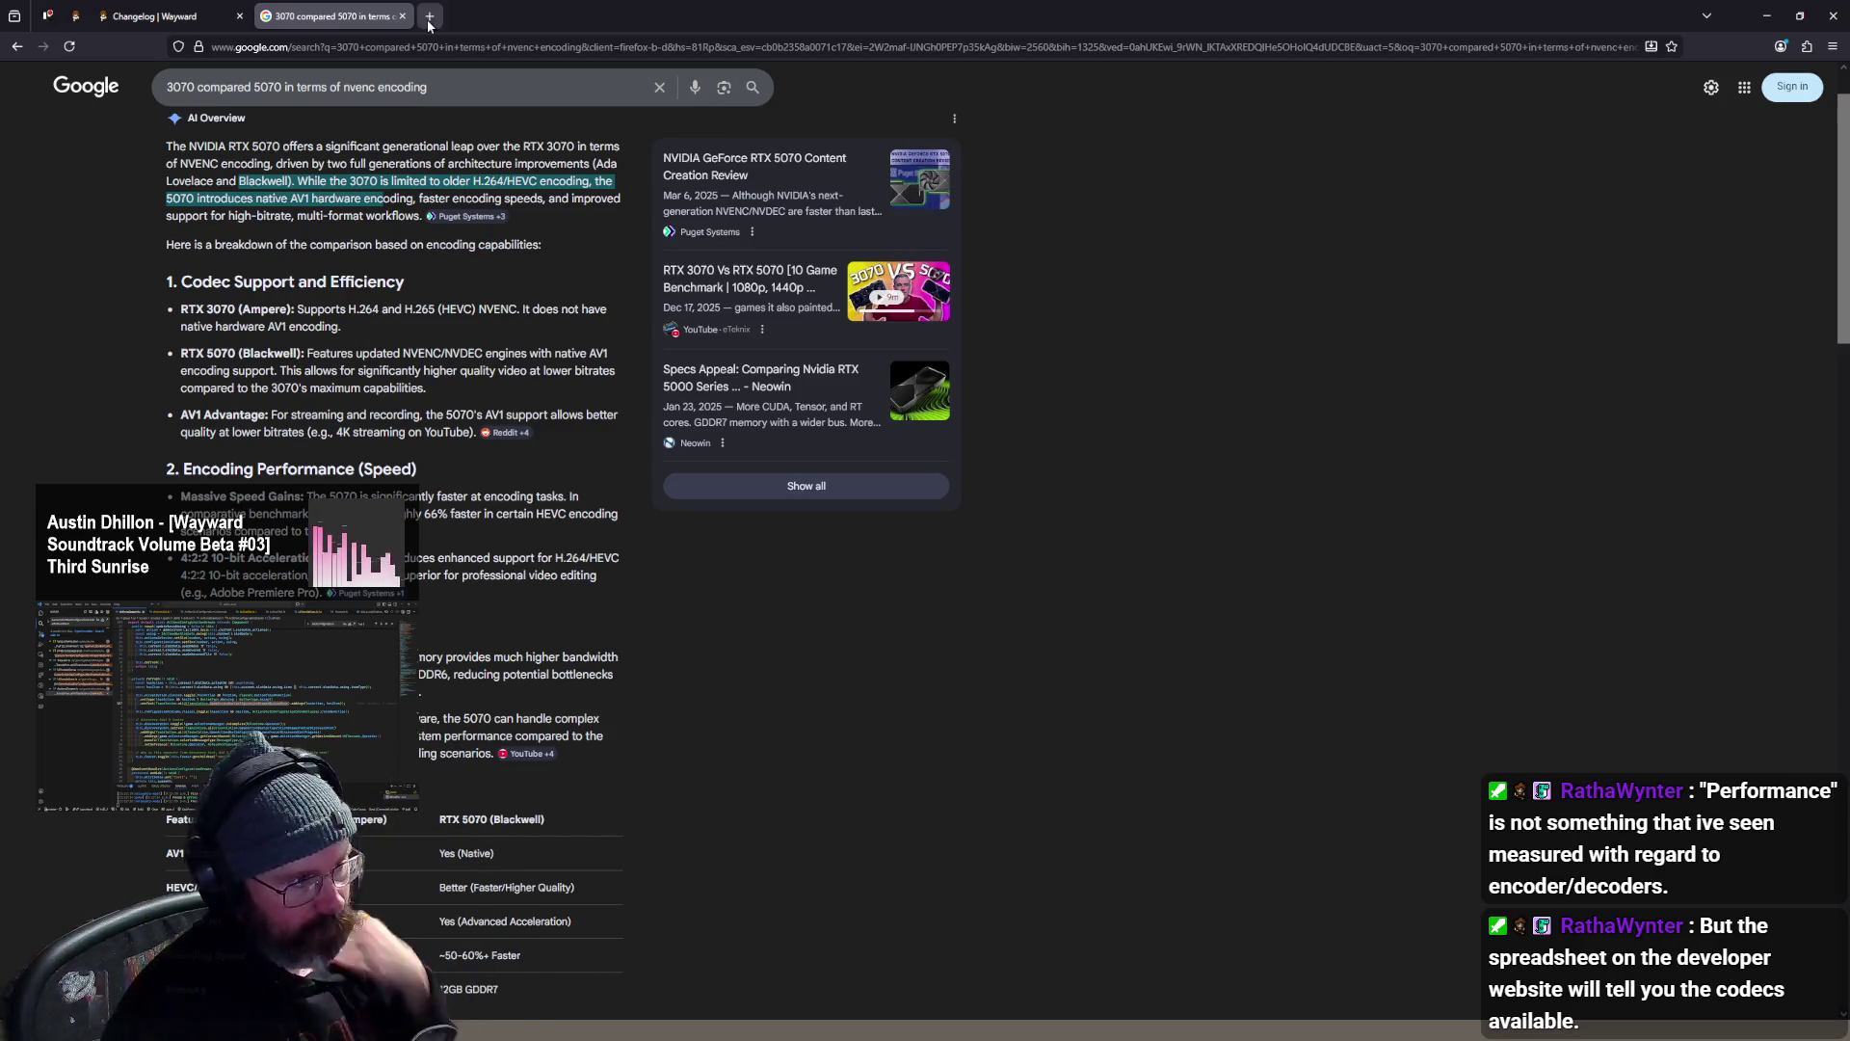
- In a new tab, search Google for 'twitch av1 support'
key("ctrl+t")
type("twitch avi")
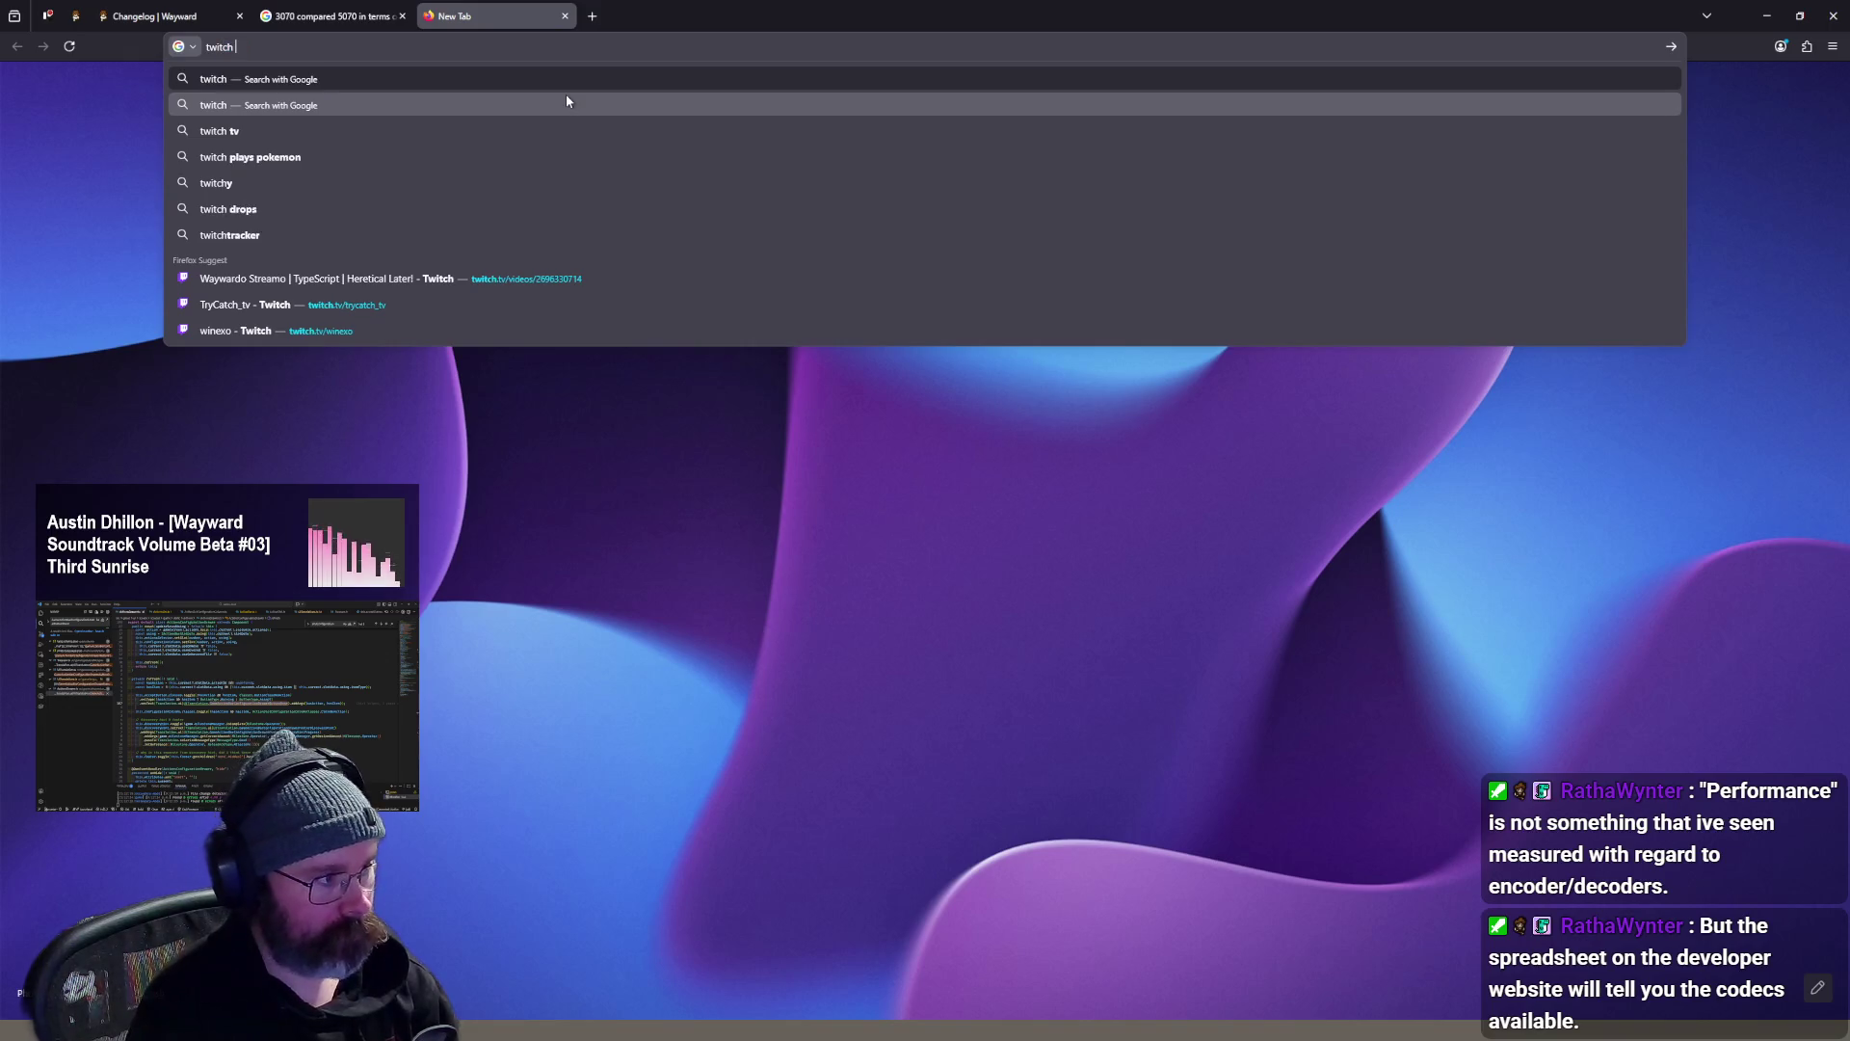
key("BackSpace")
type("1")
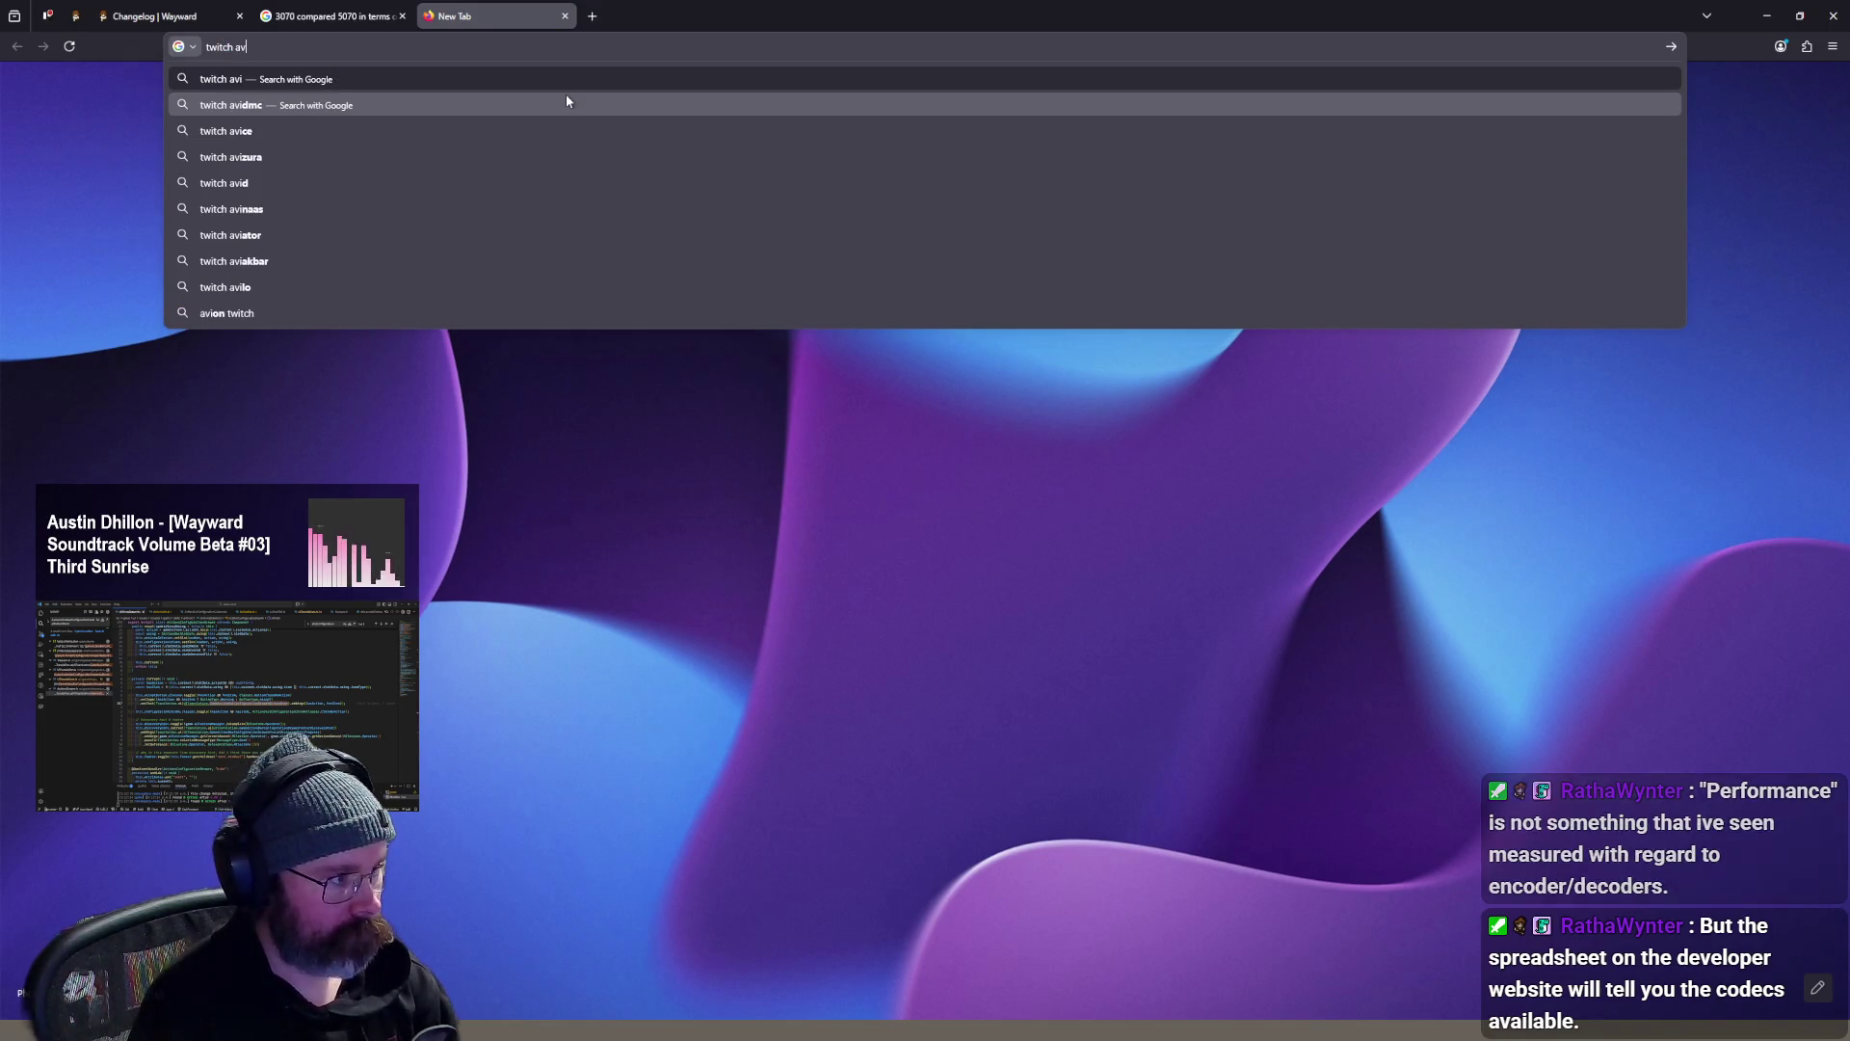
type(" sup")
left_click(567, 102)
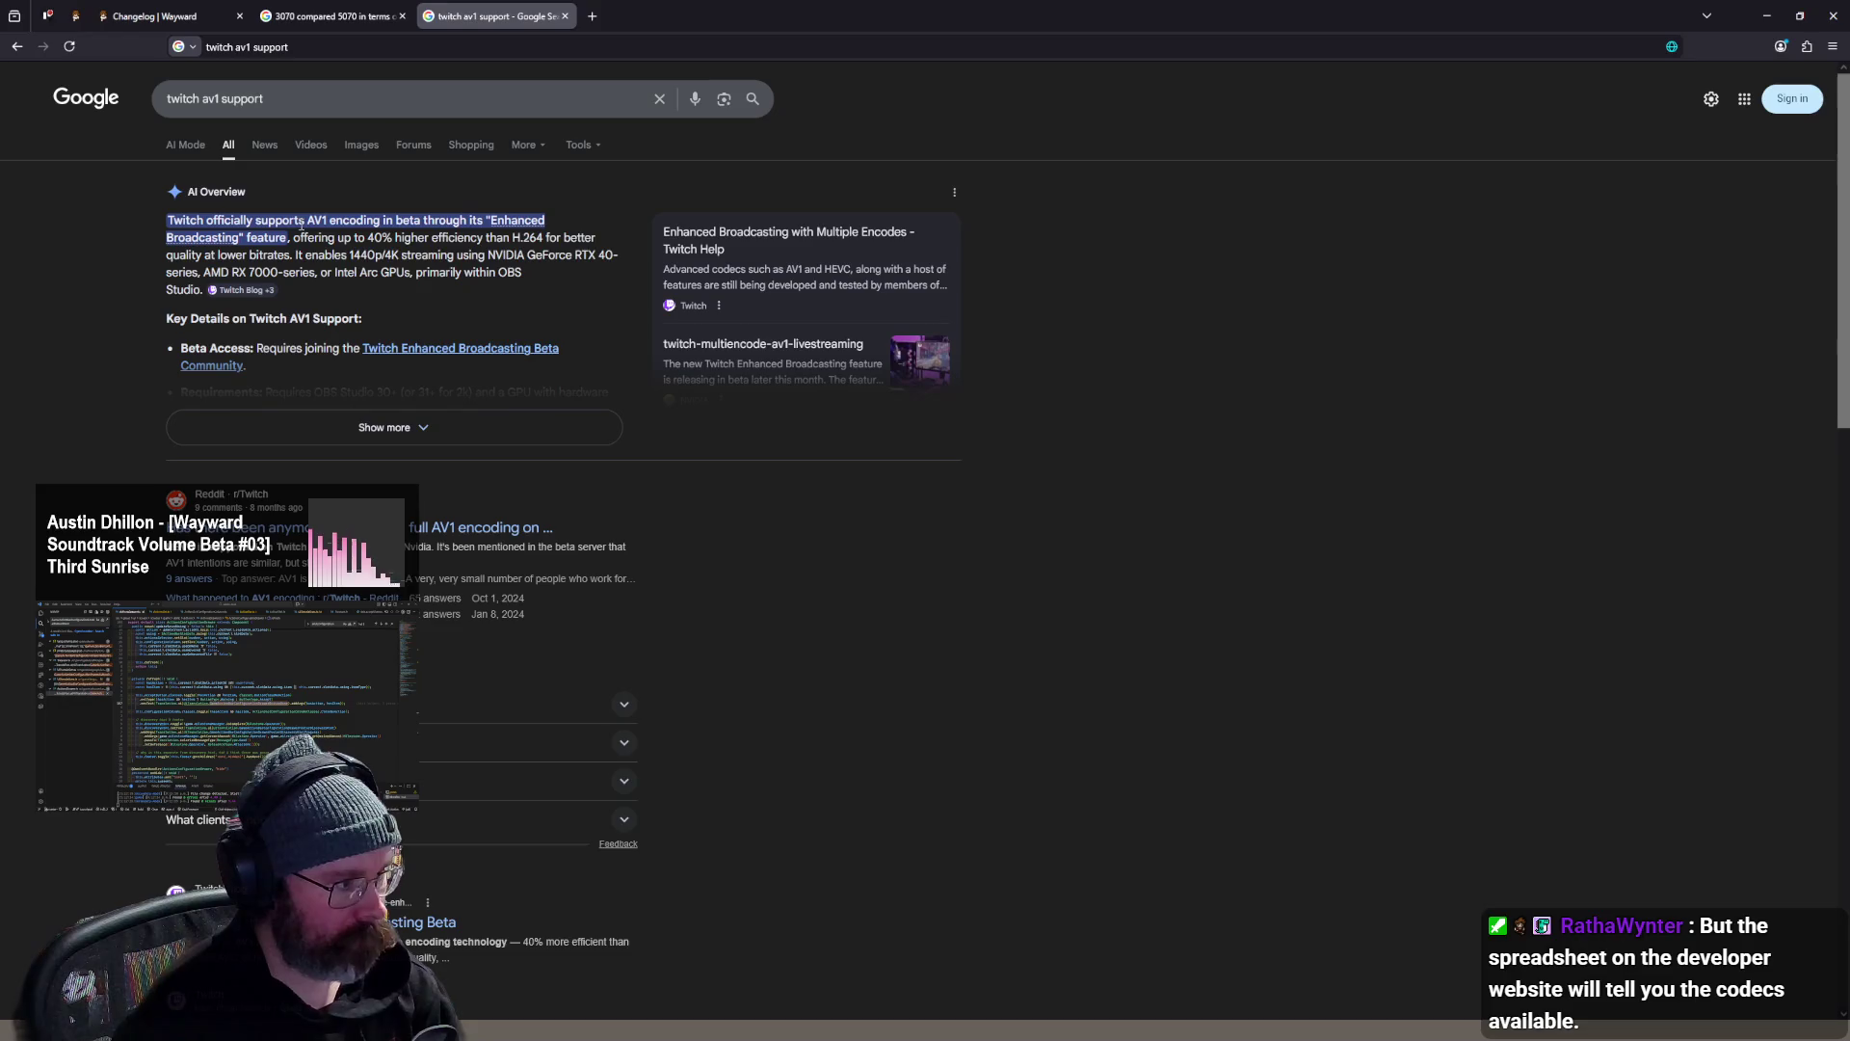
- Expand the AI Overview and open the Twitch Blog Enhanced Broadcasting Beta article
left_click(384, 427)
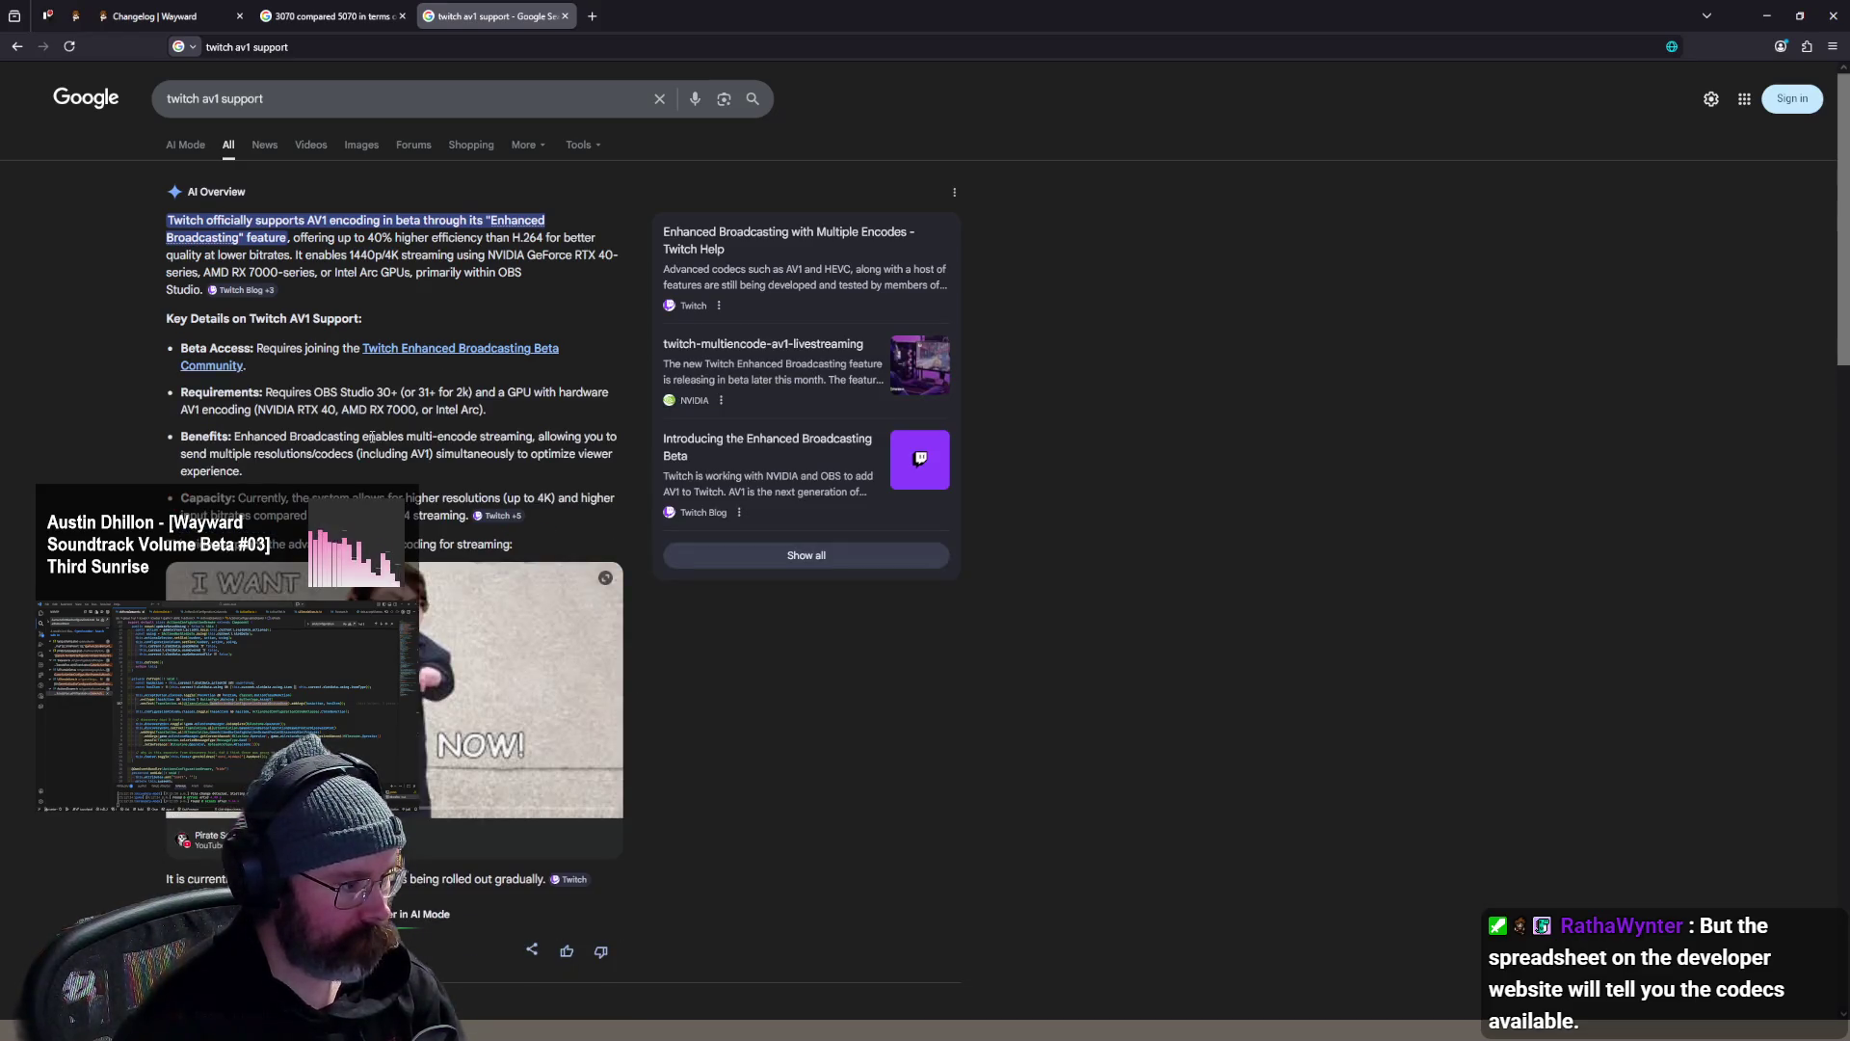
scroll(372, 385, "down", 8)
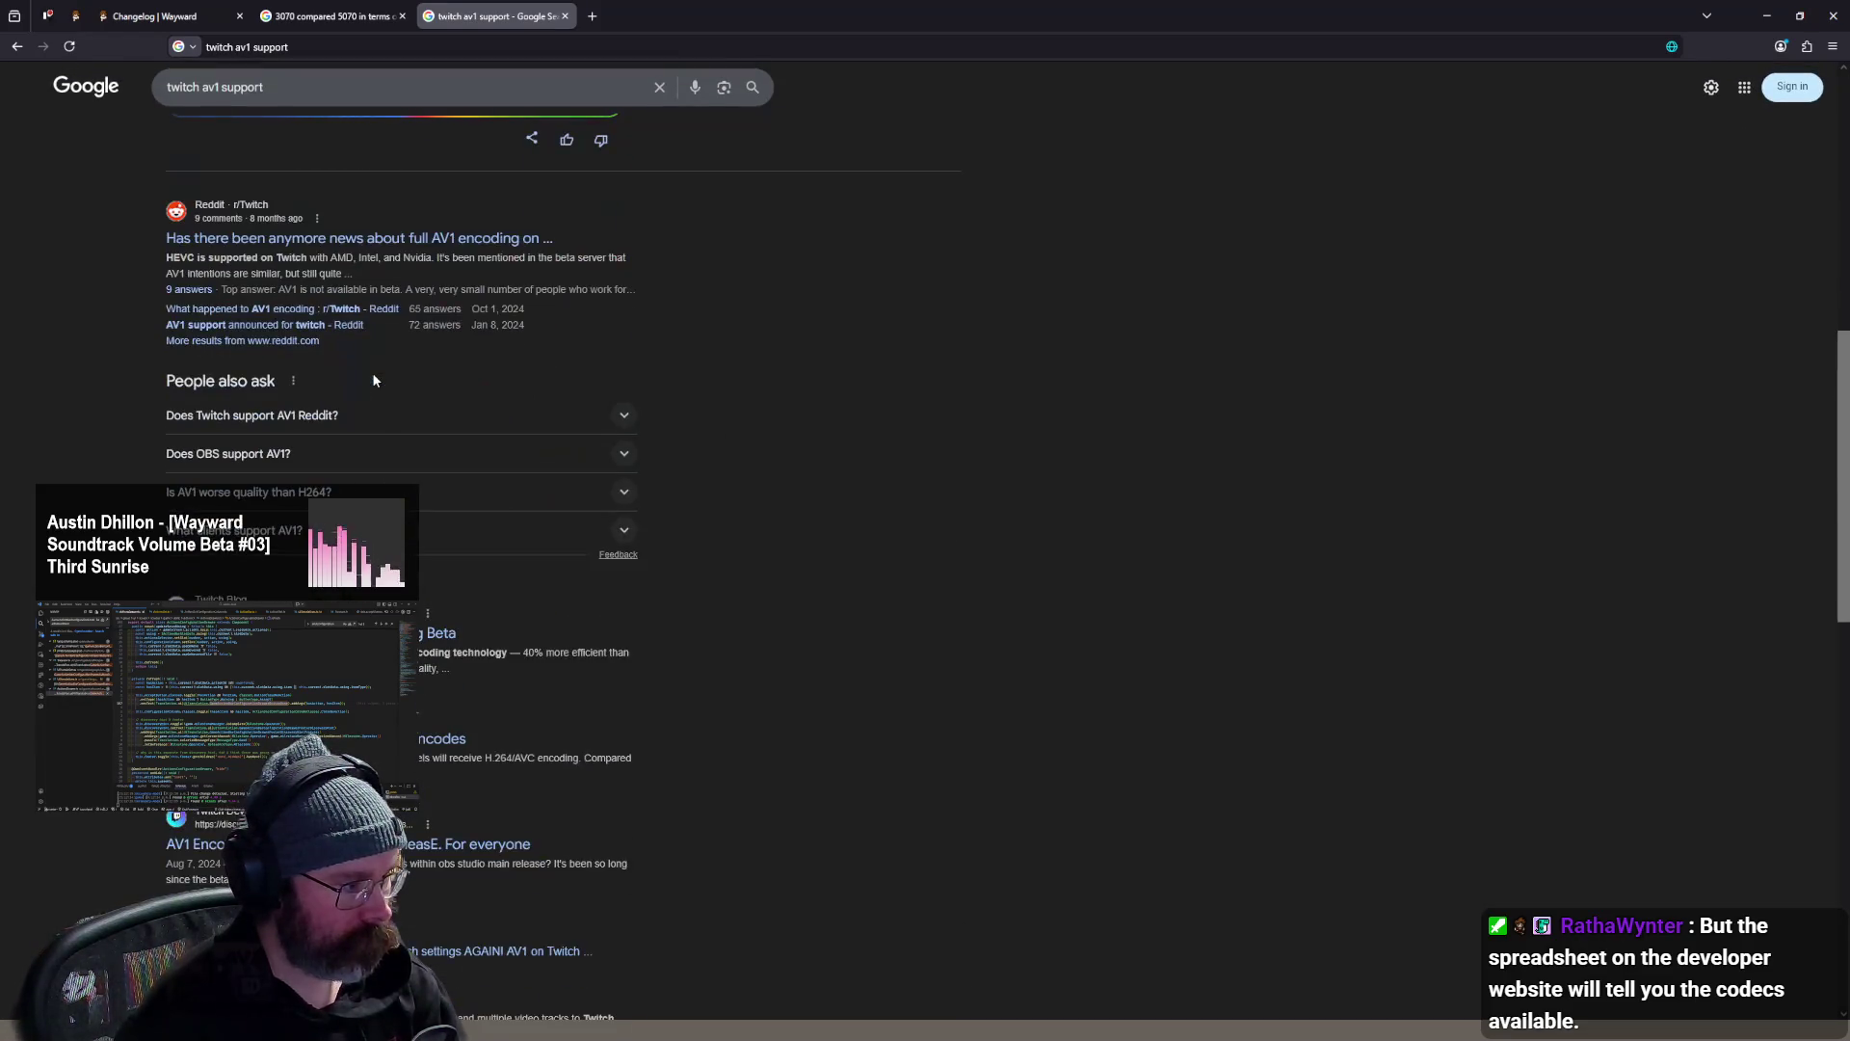
scroll(374, 381, "down", 3)
left_click(408, 416)
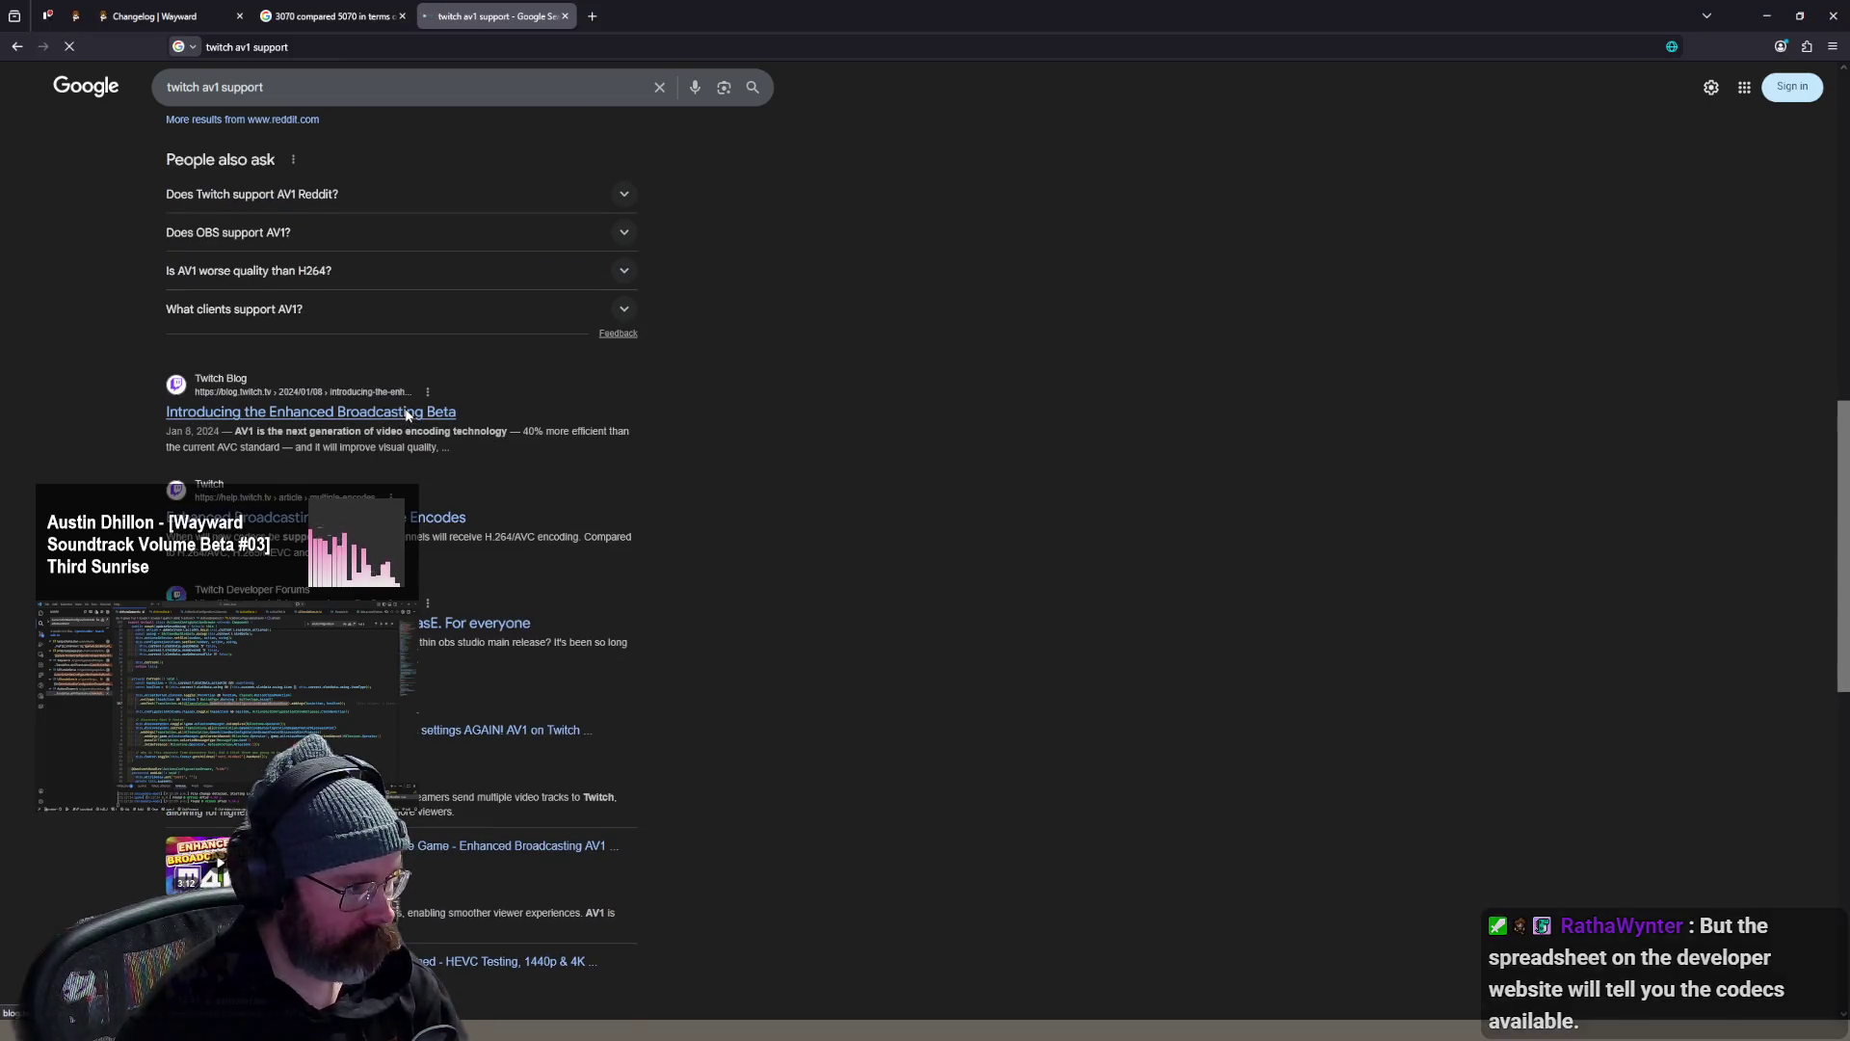
- Step through each 'av1' mention in the Enhanced Broadcasting Beta article, then close its tab
scroll(673, 454, "down", 5)
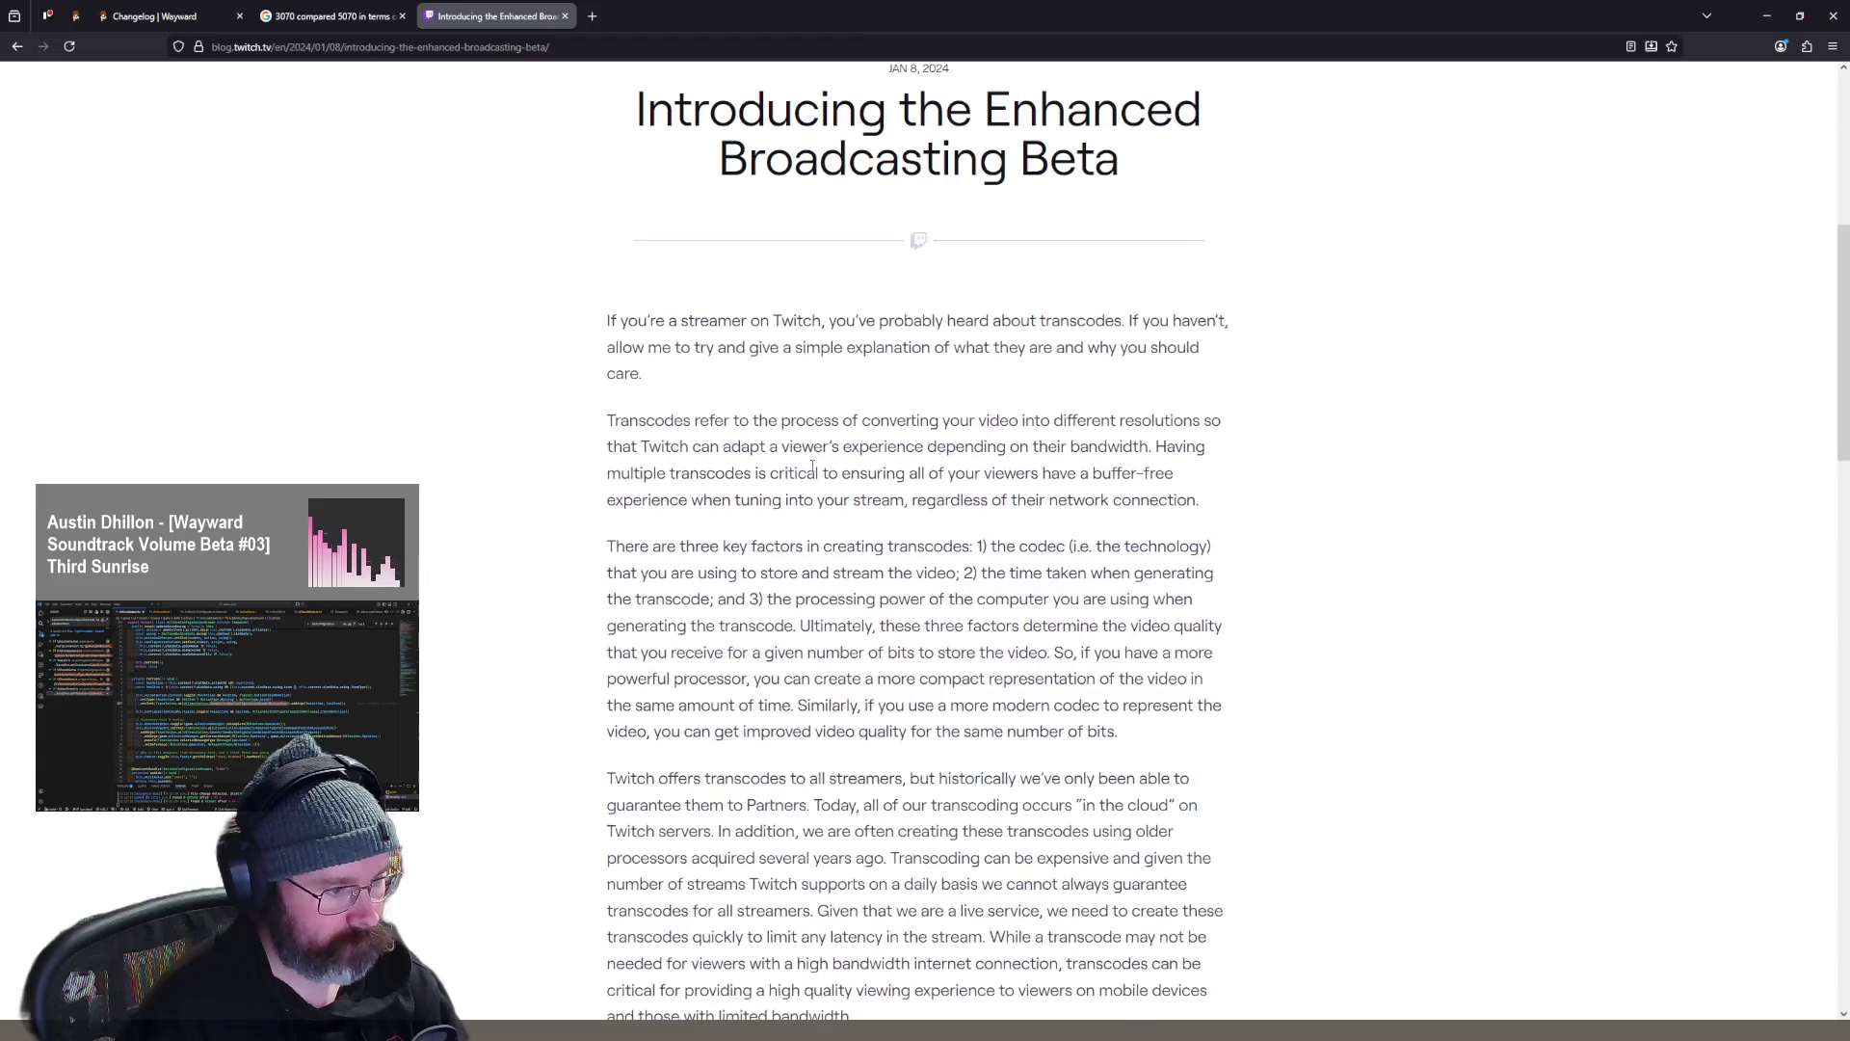
scroll(813, 467, "down", 4)
key("ctrl+f")
type("av1")
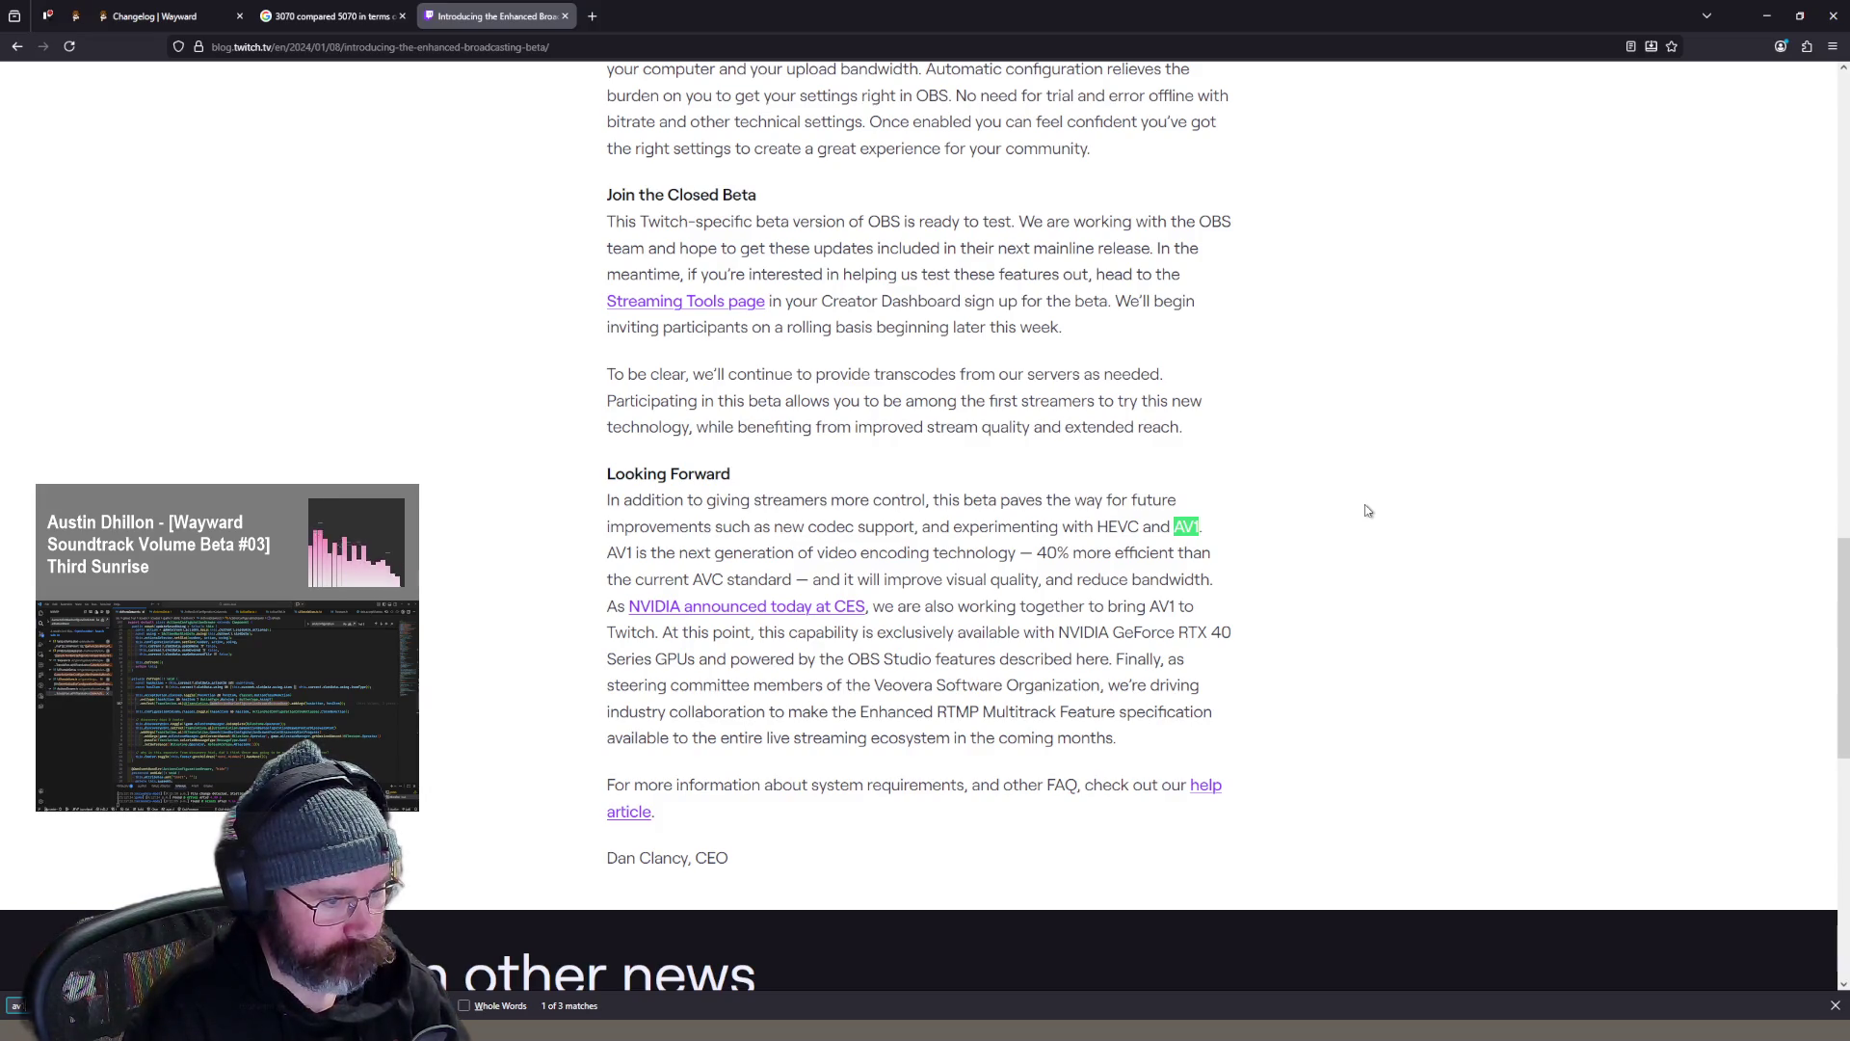
key("Return")
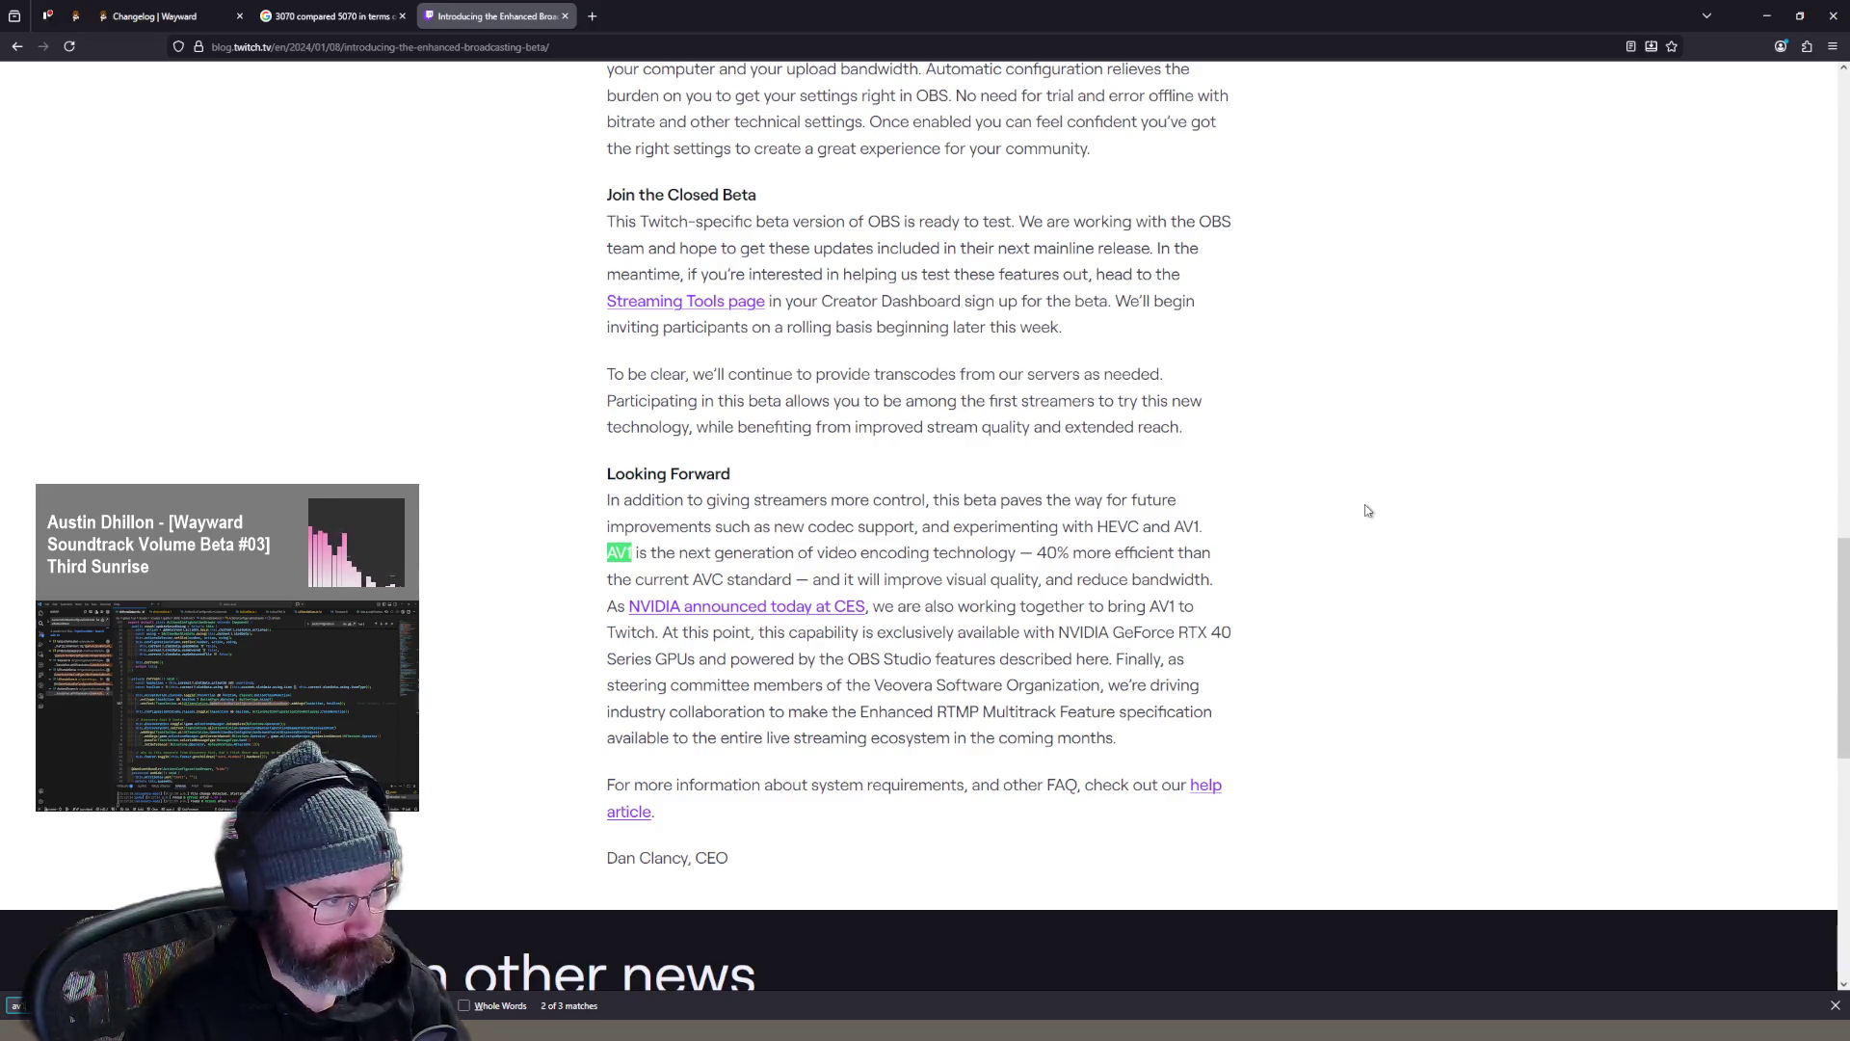
key("Return")
key("Return")
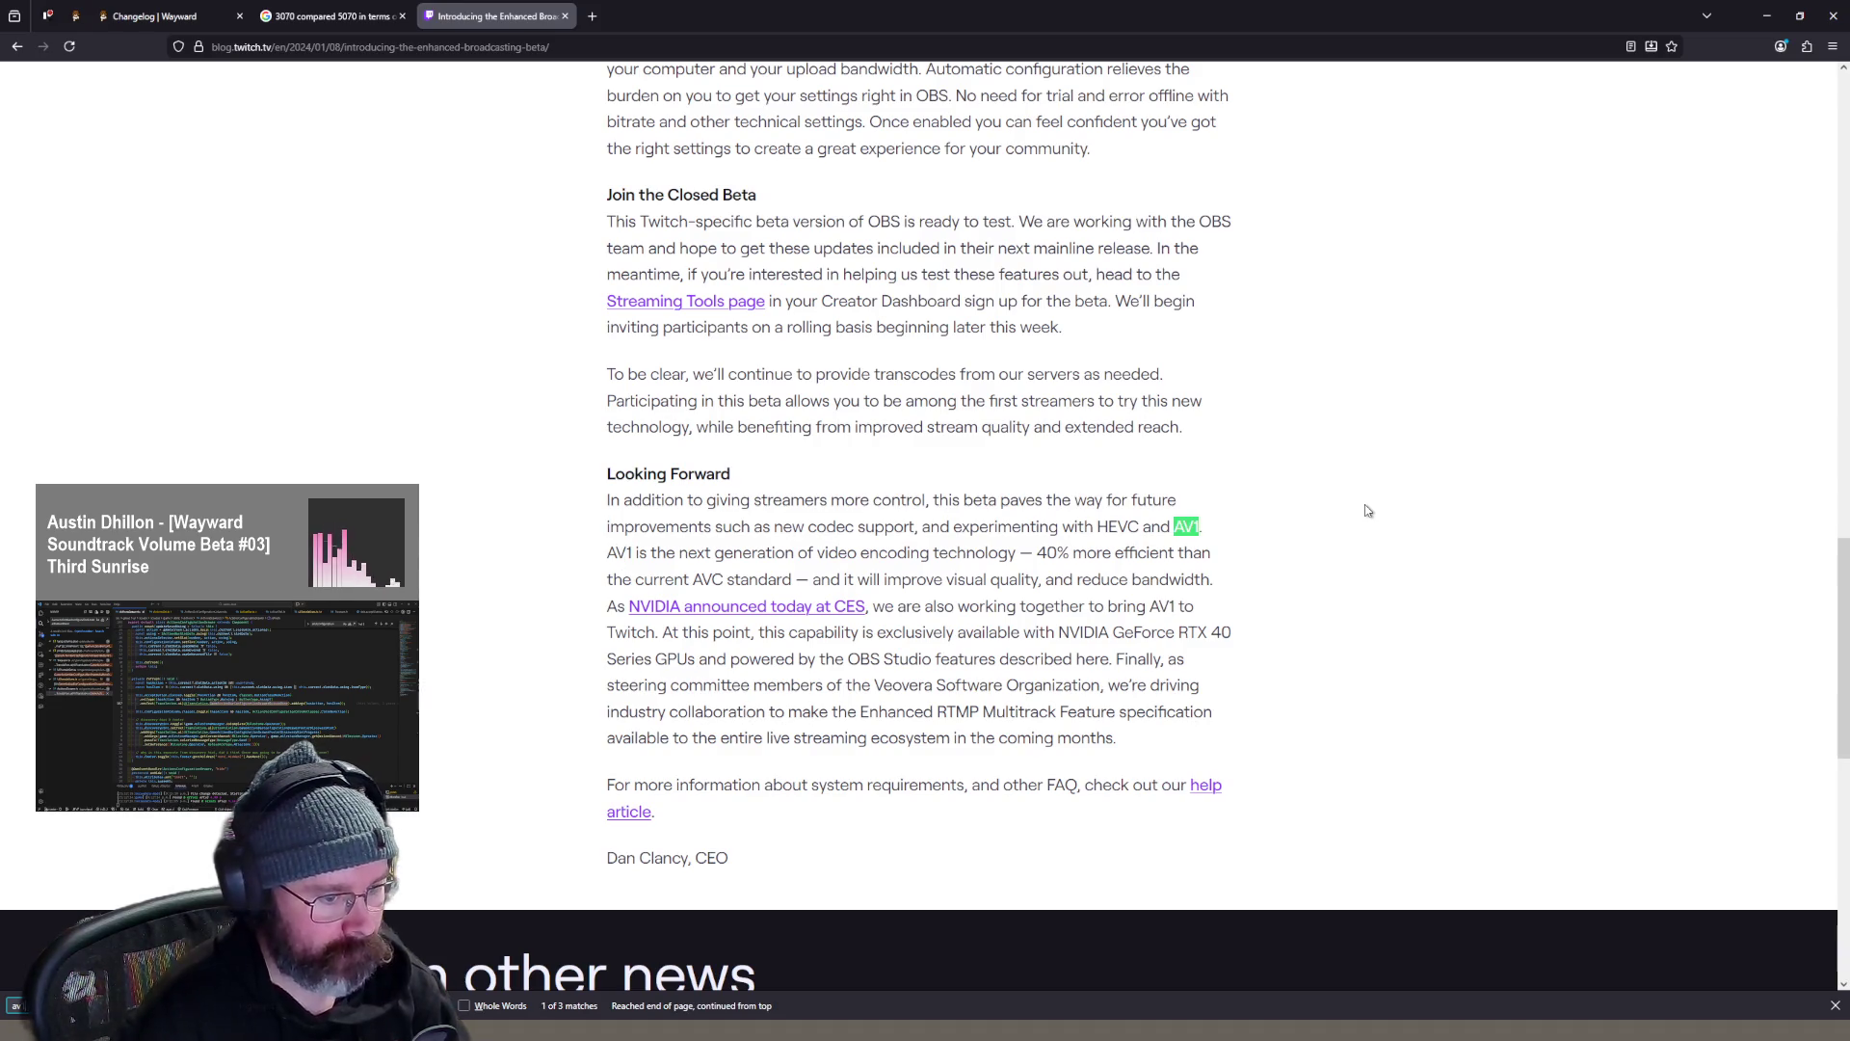
middle_click(502, 26)
scroll(570, 314, "up", 1)
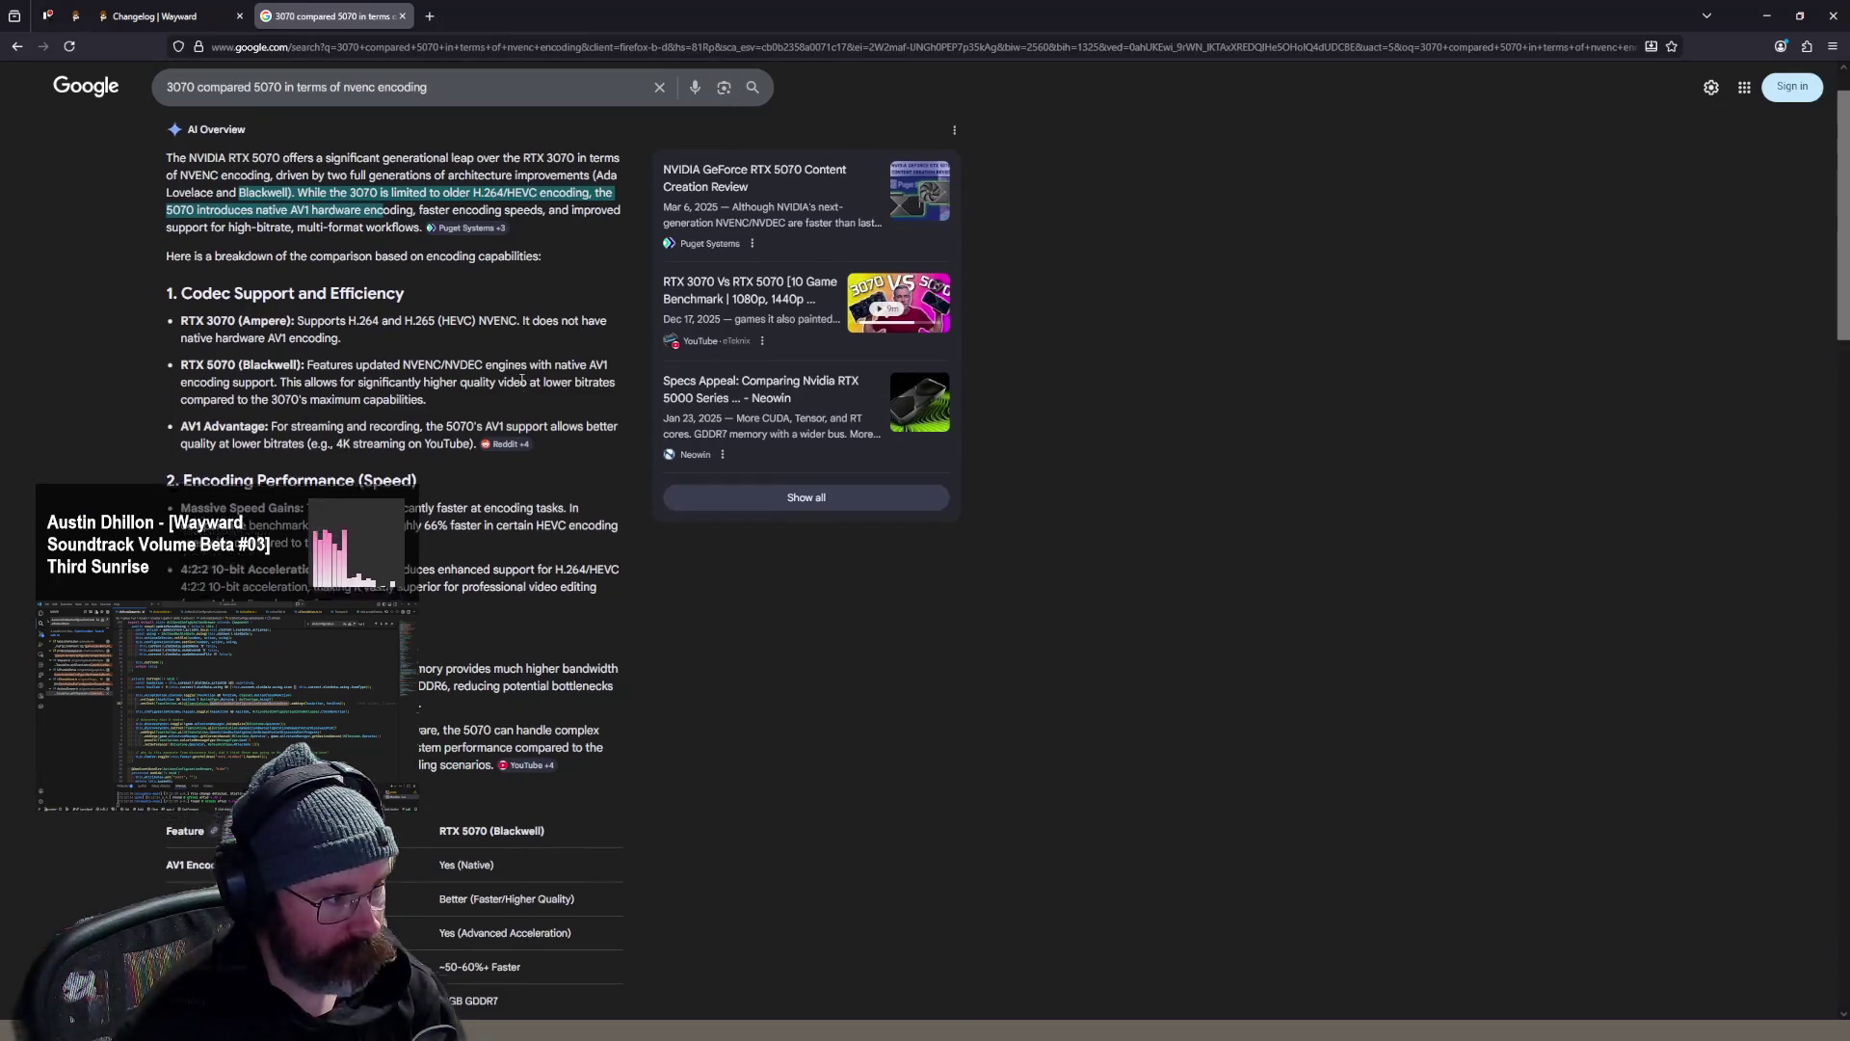
- Search Google for 'youtube av1 stream' and highlight the first result's AV1 snippet
scroll(633, 295, "down", 2)
scroll(576, 258, "up", 2)
left_click(427, 100)
key("ctrl+a")
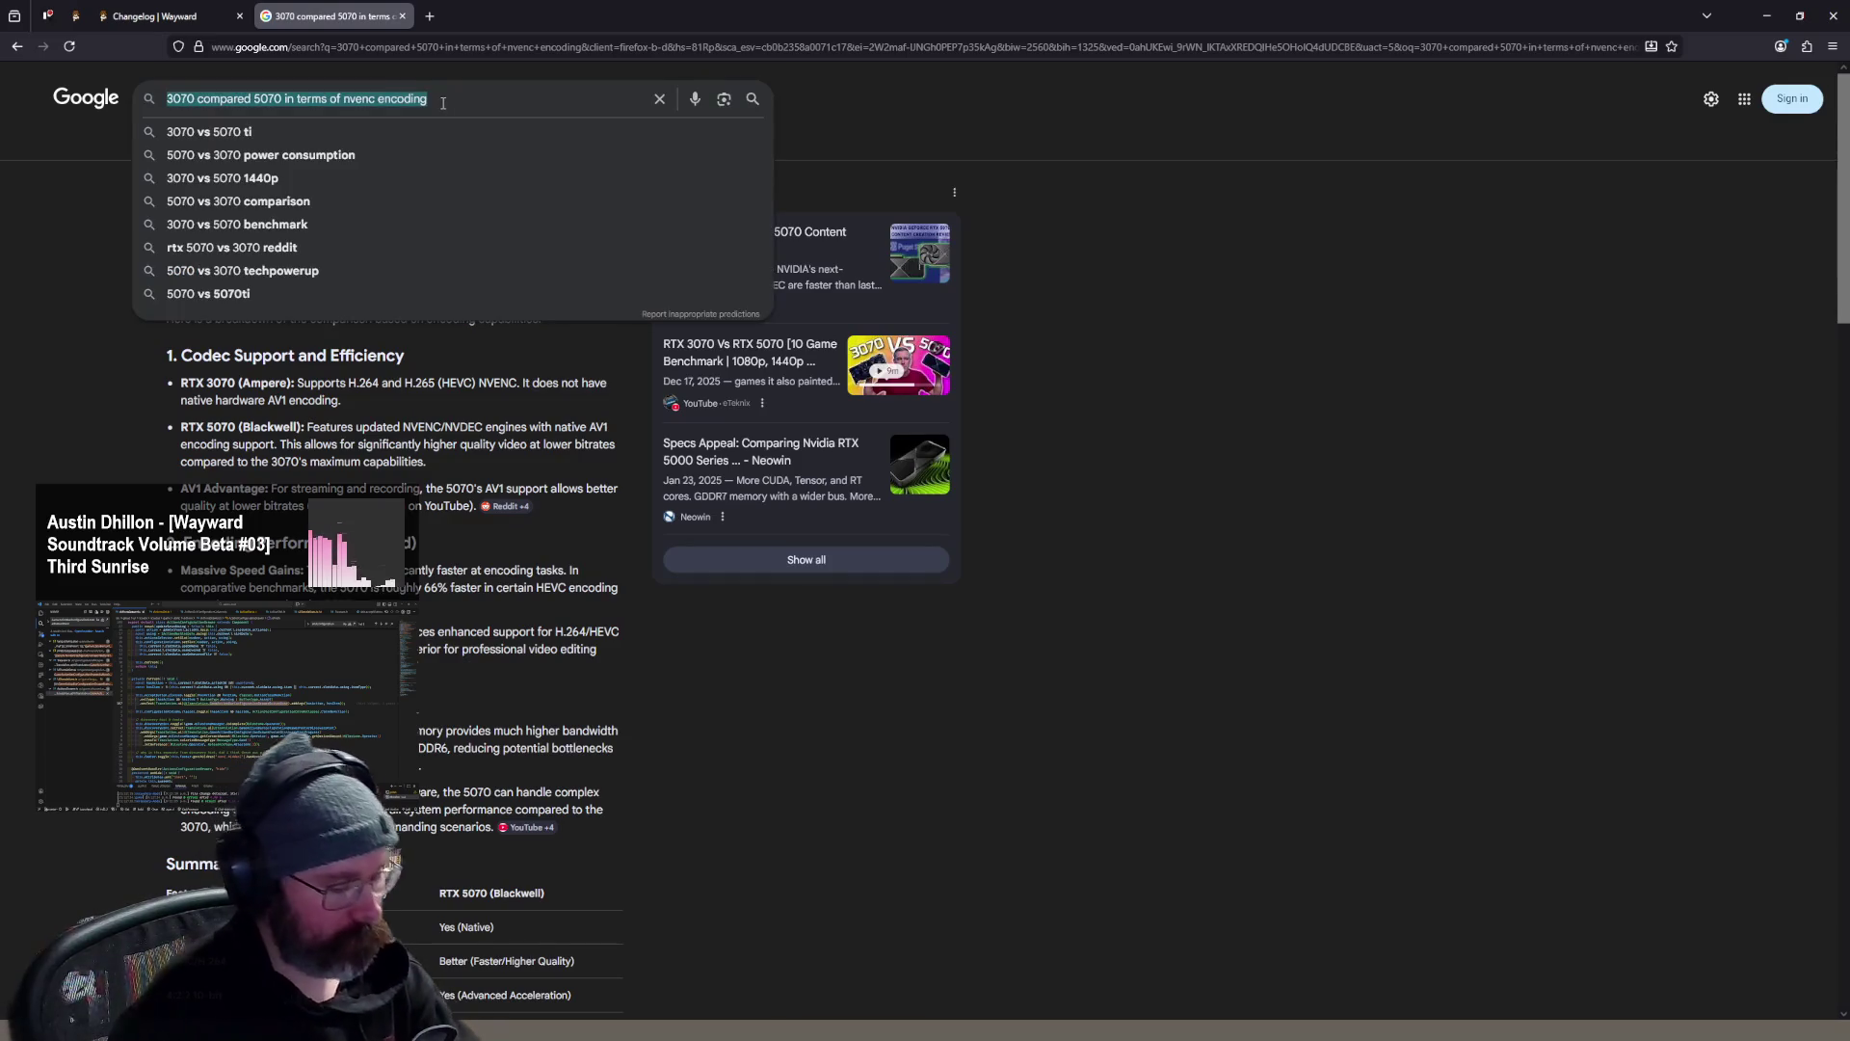
key("BackSpace")
type("youtube av1")
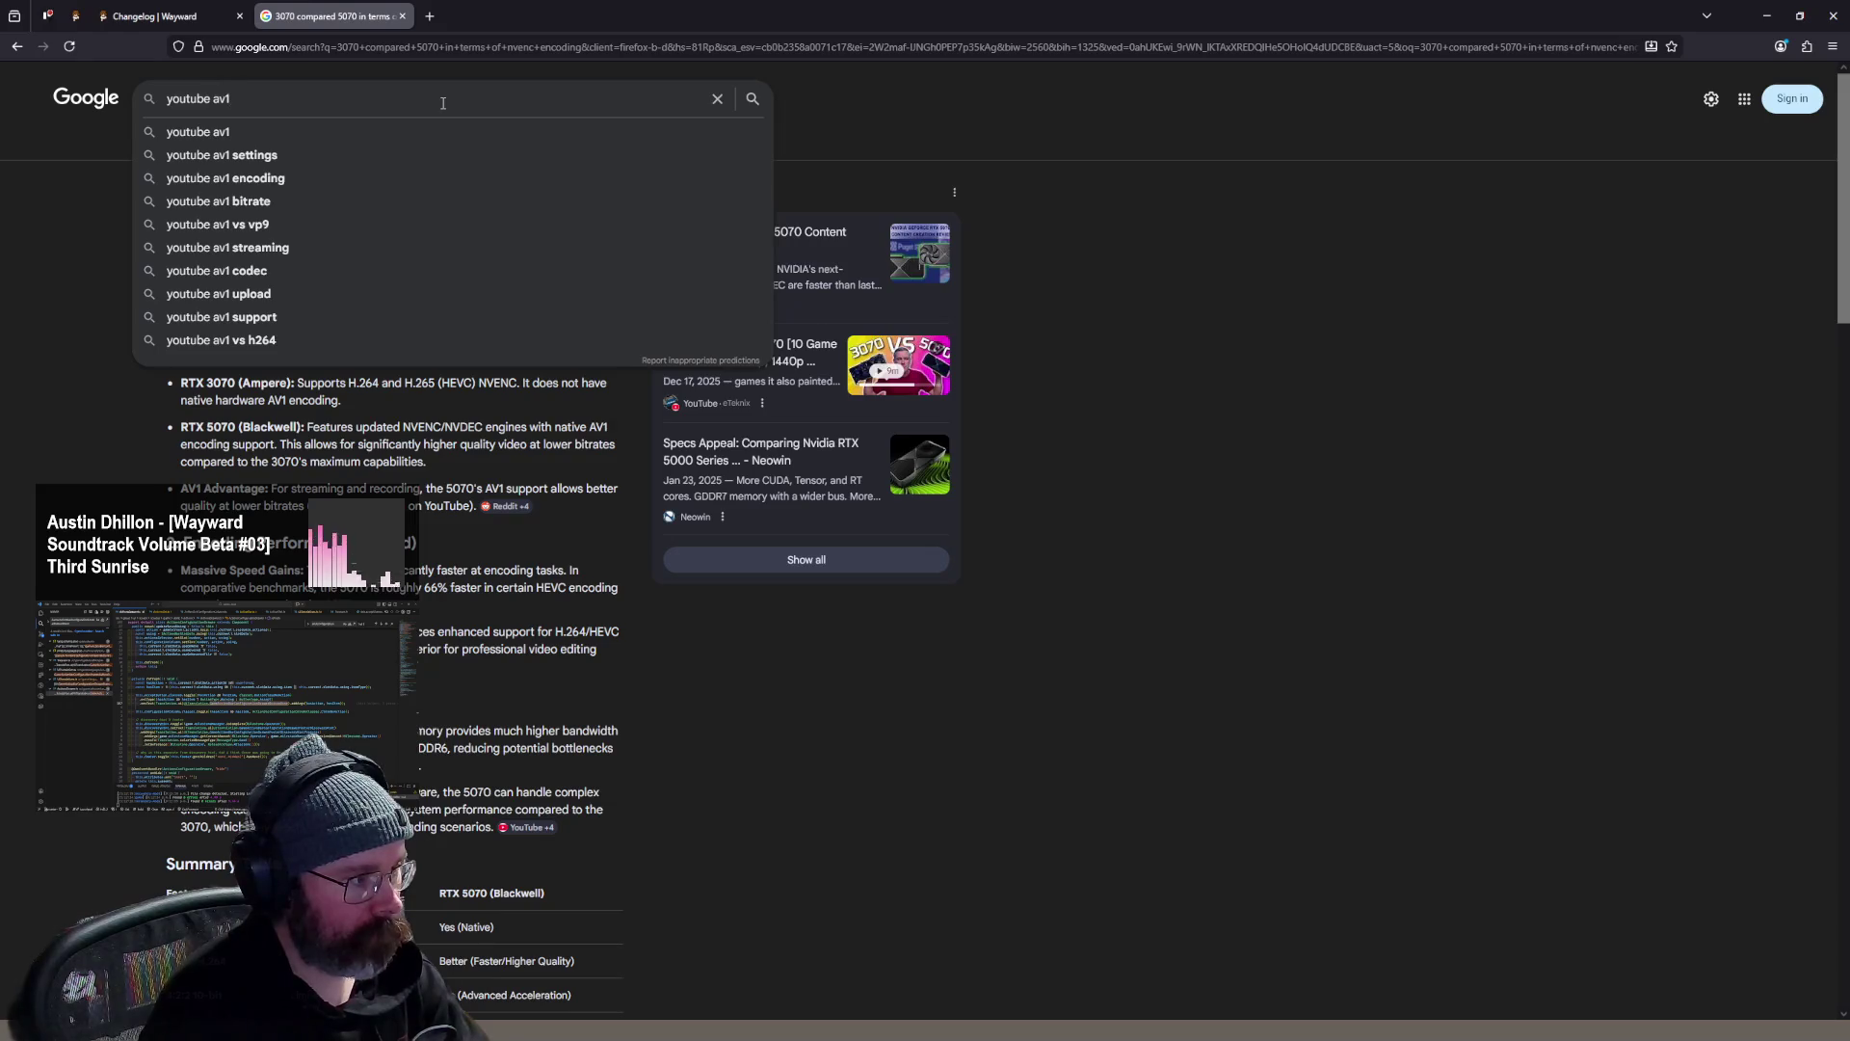
type(" stream")
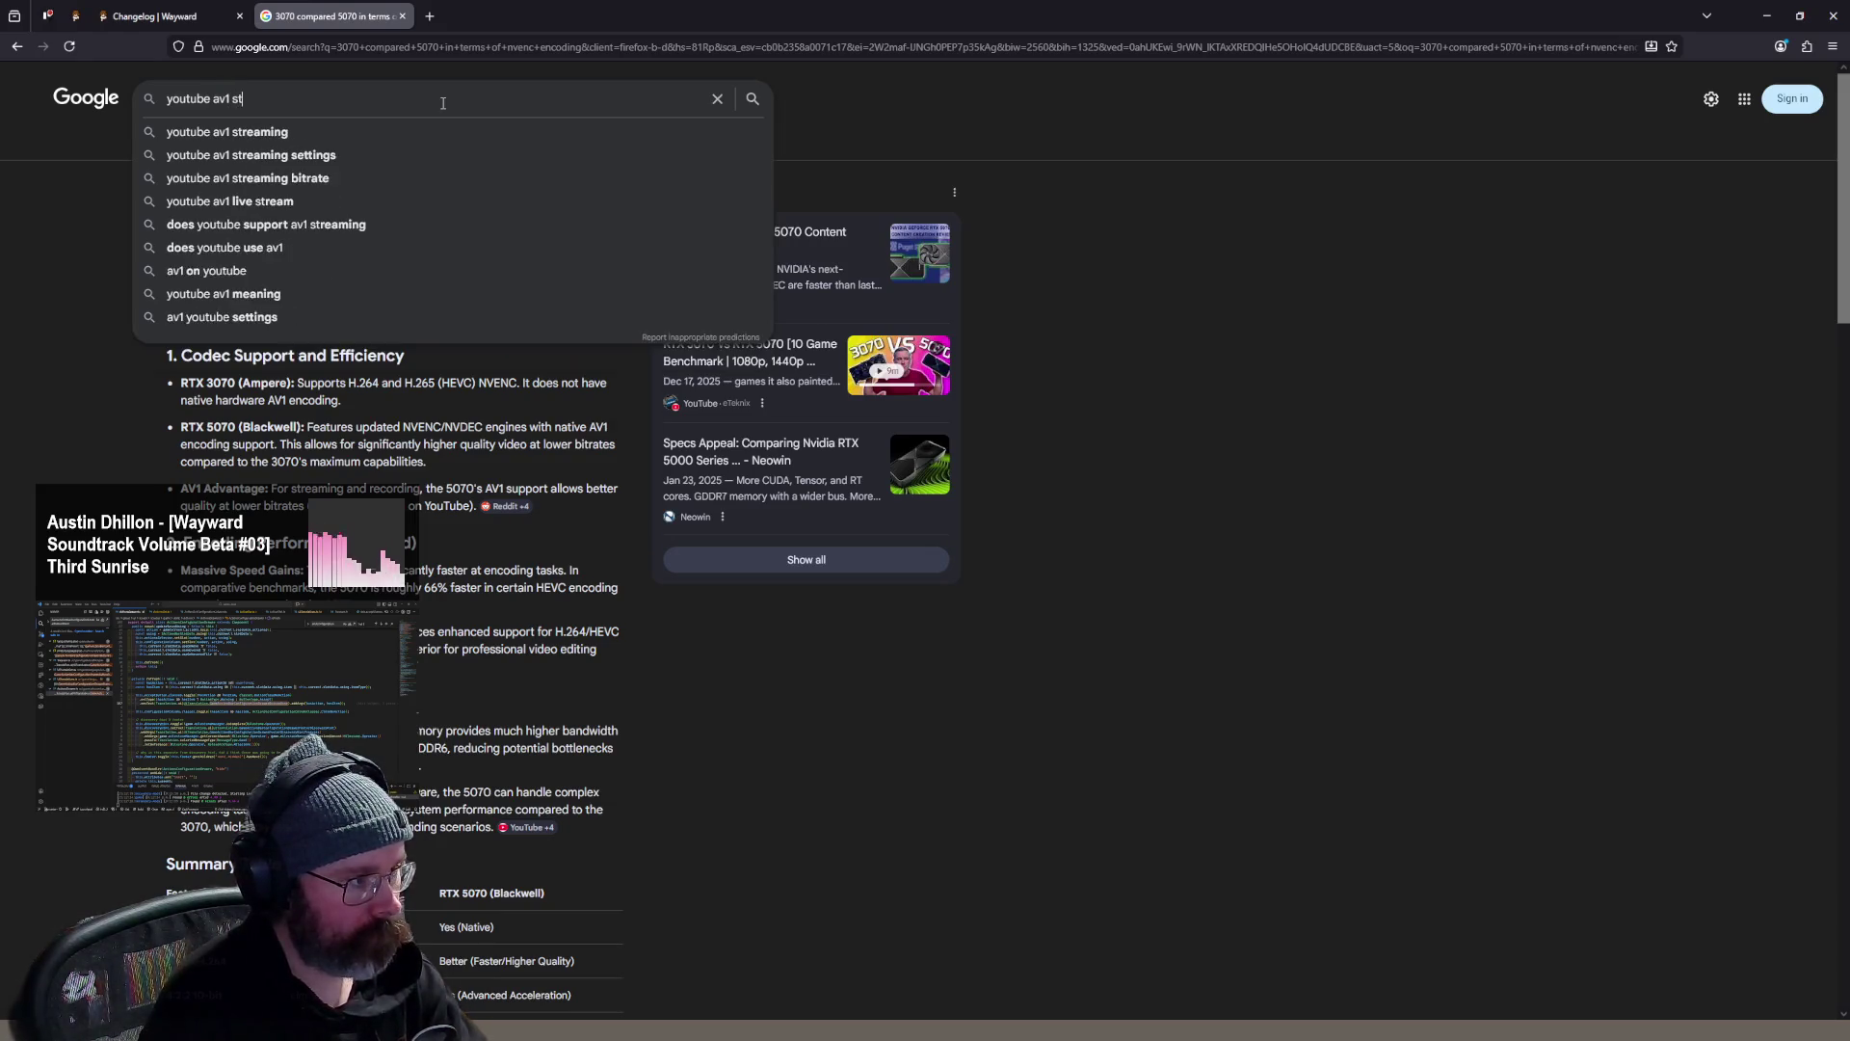
key("Return")
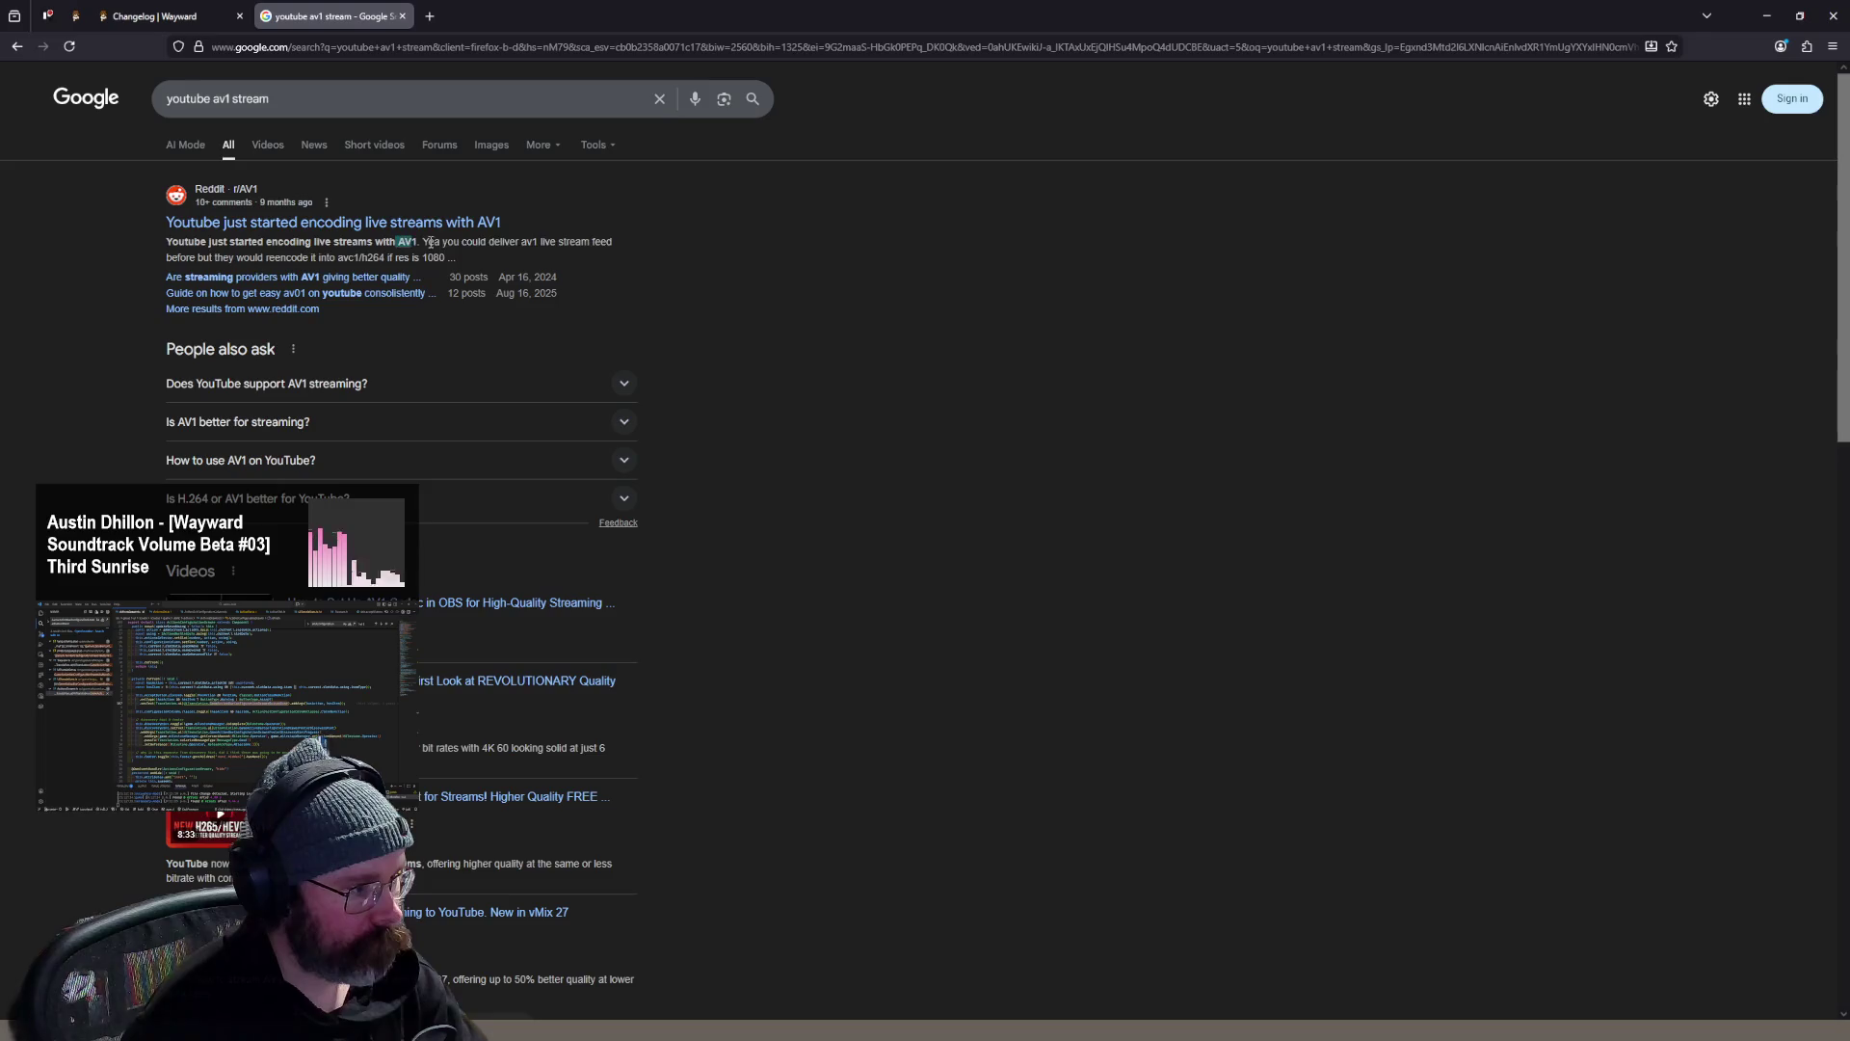
left_click_drag(430, 243, 566, 260)
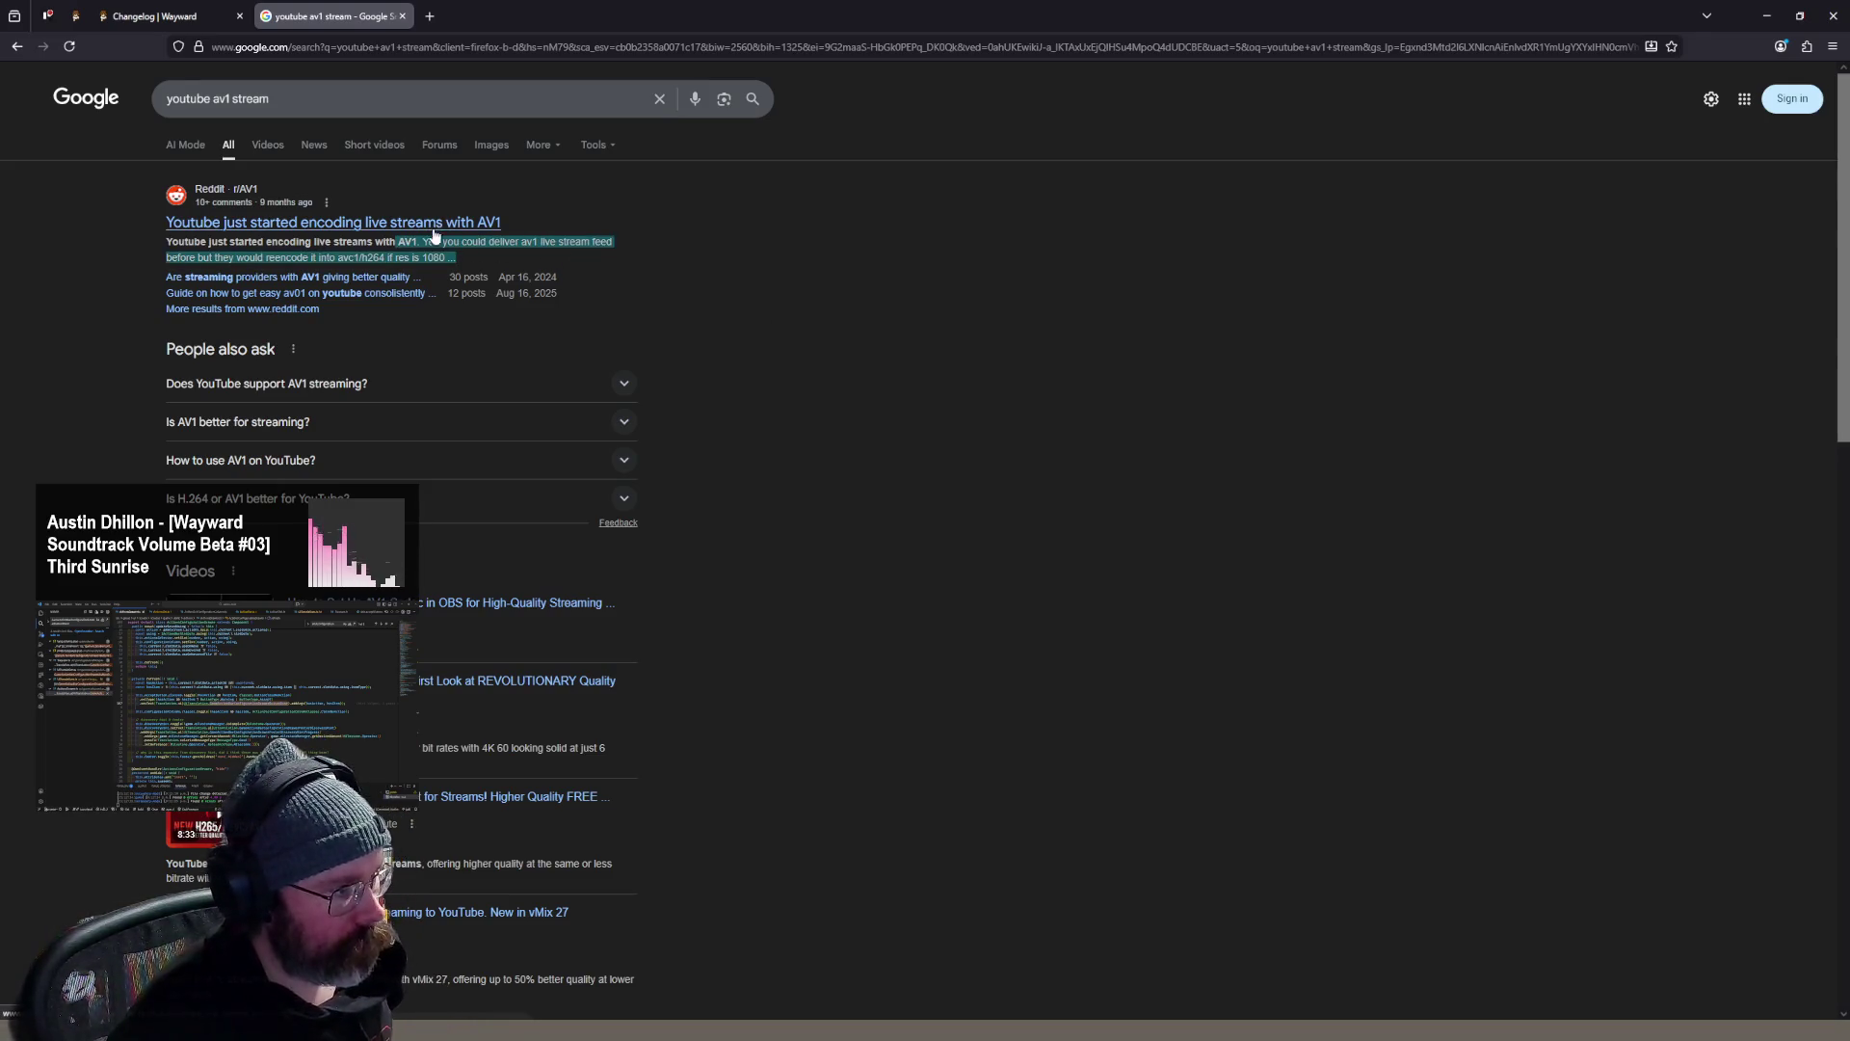
- Return to the 3070 vs 5070 results, then load NVIDIA's encode/decode support matrix in a new tab
key("alt+Right")
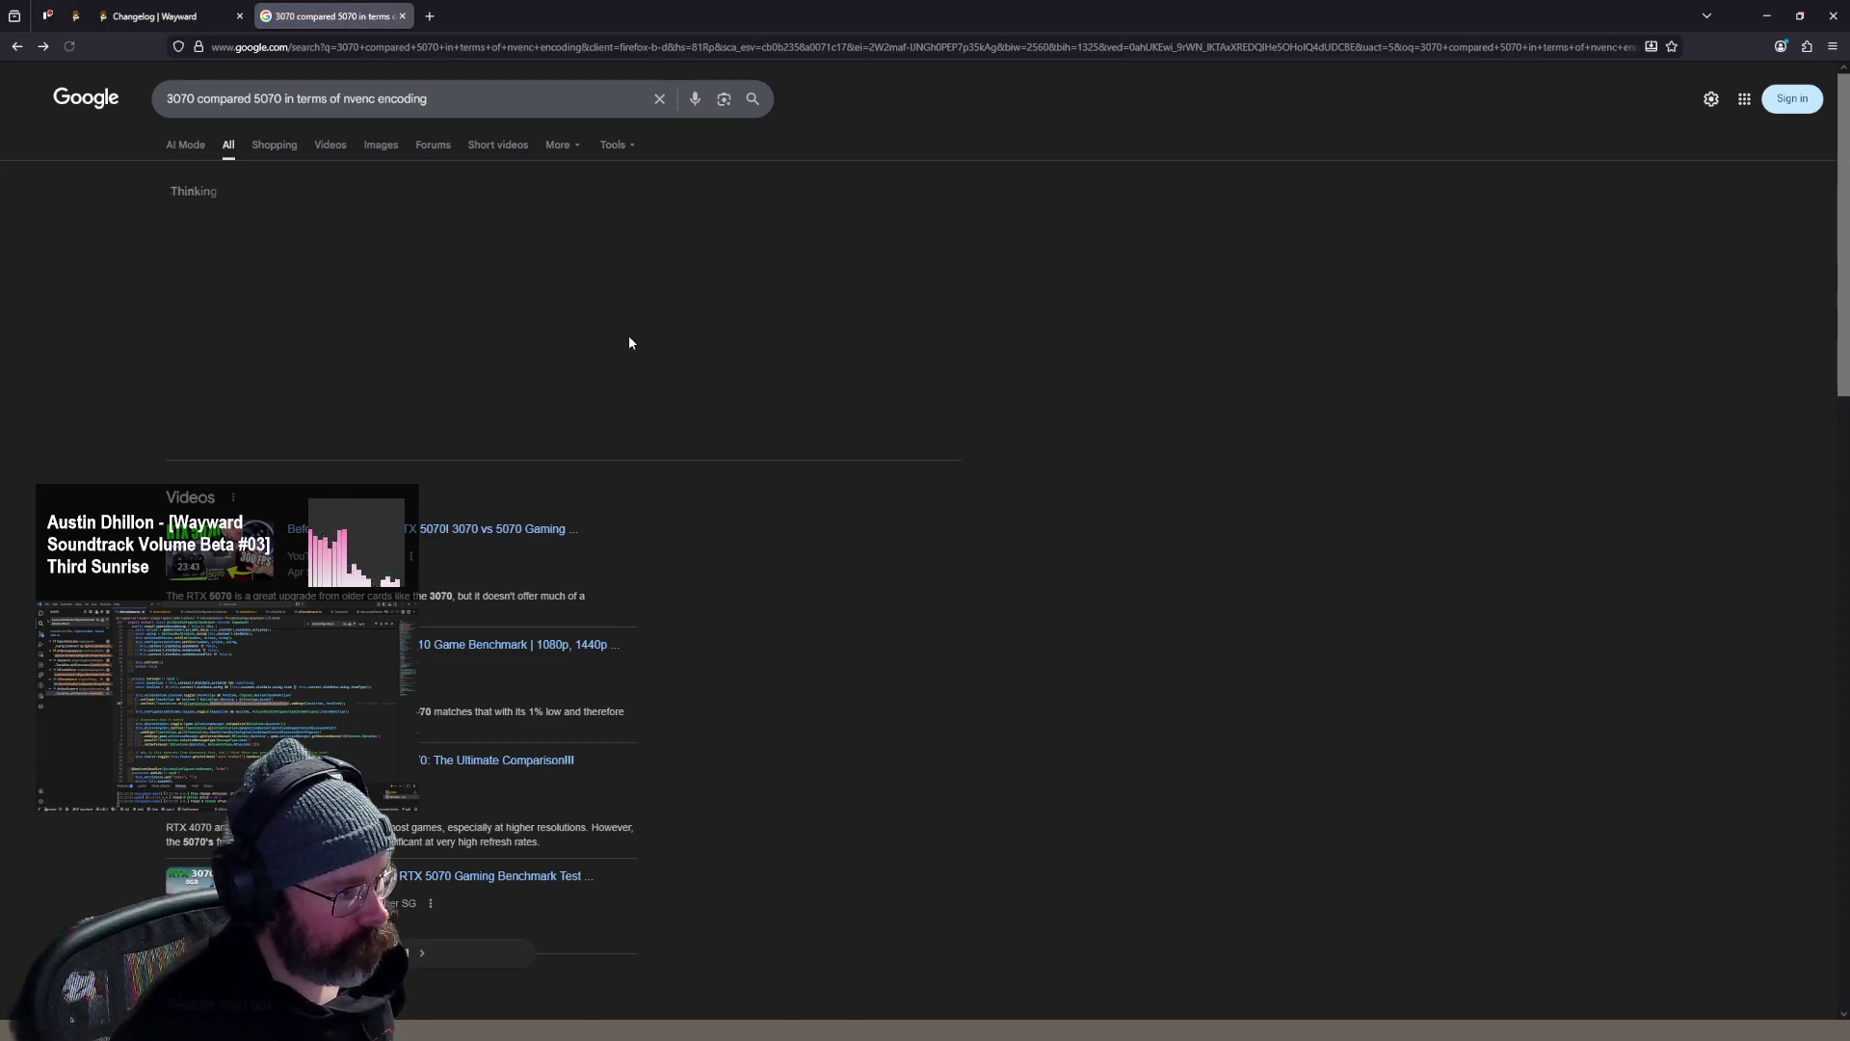
key("alt+Left")
key("alt+Right")
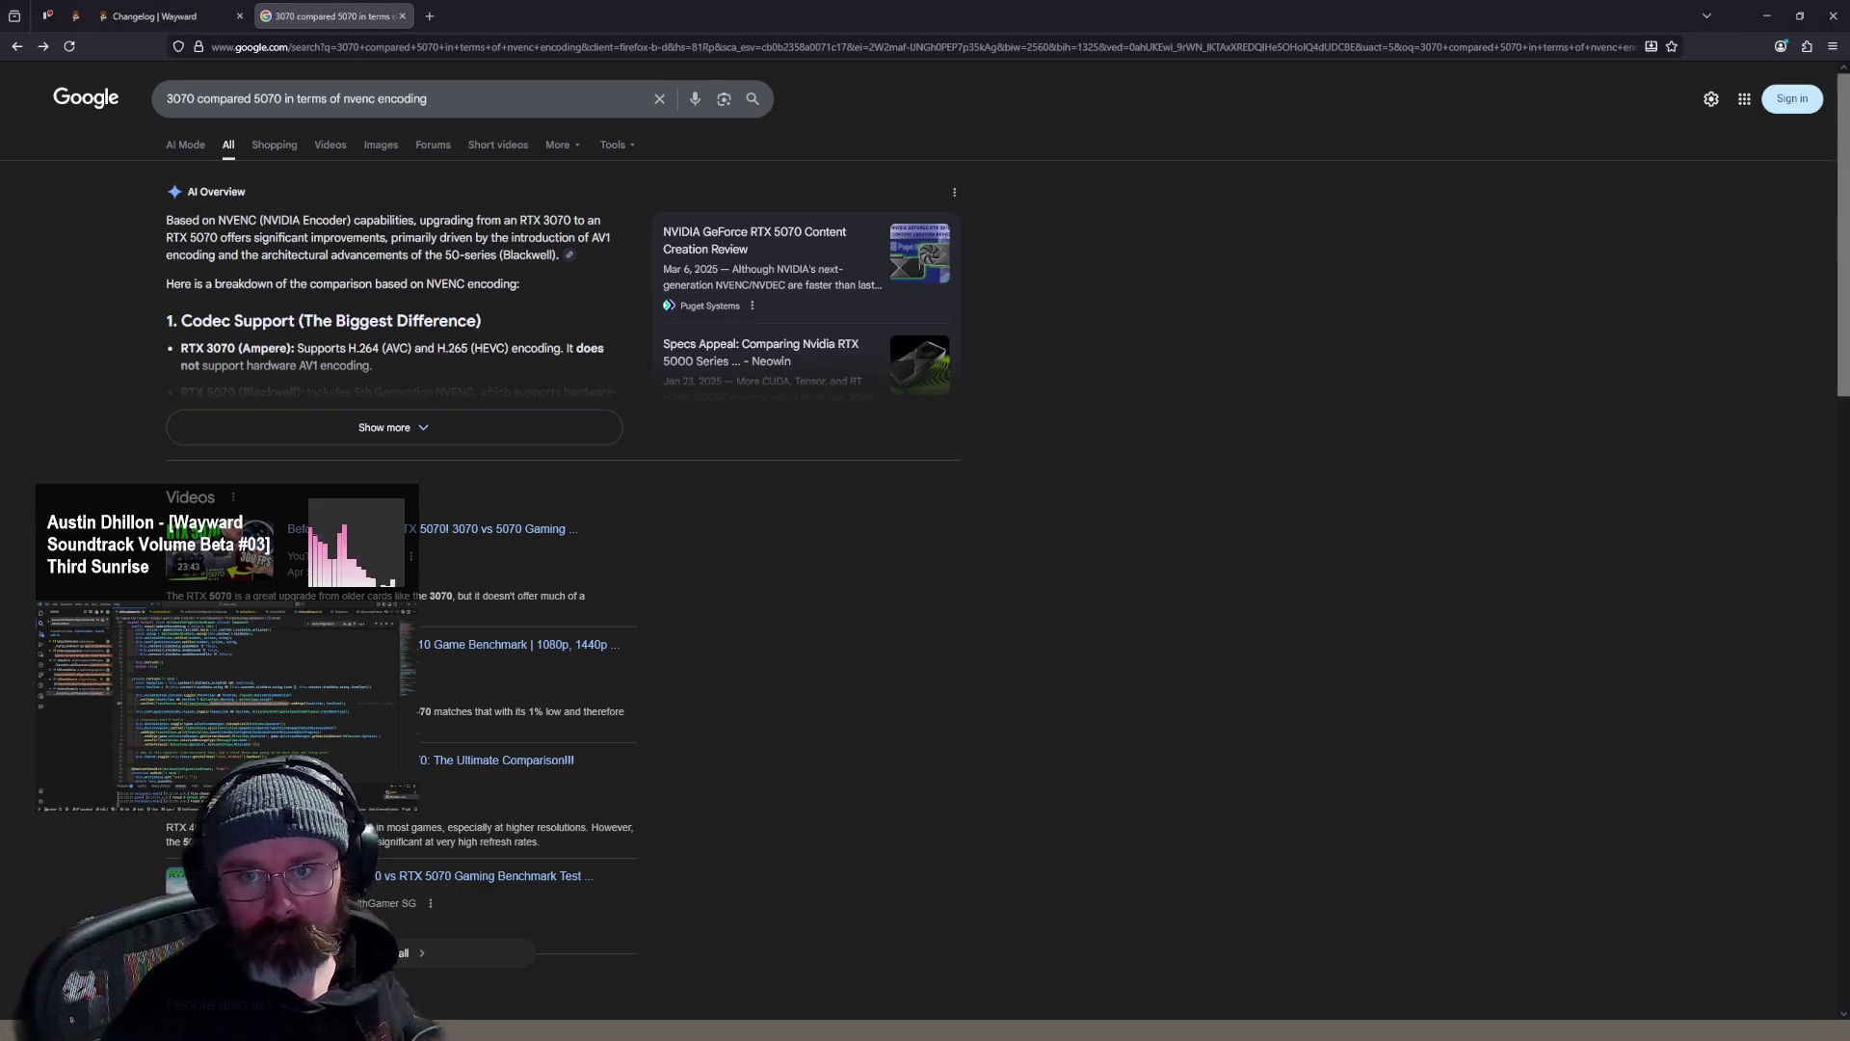
key("ctrl+t")
type("https://developer.nvidia.com/video-encode-decode-support-matrix")
key("Return")
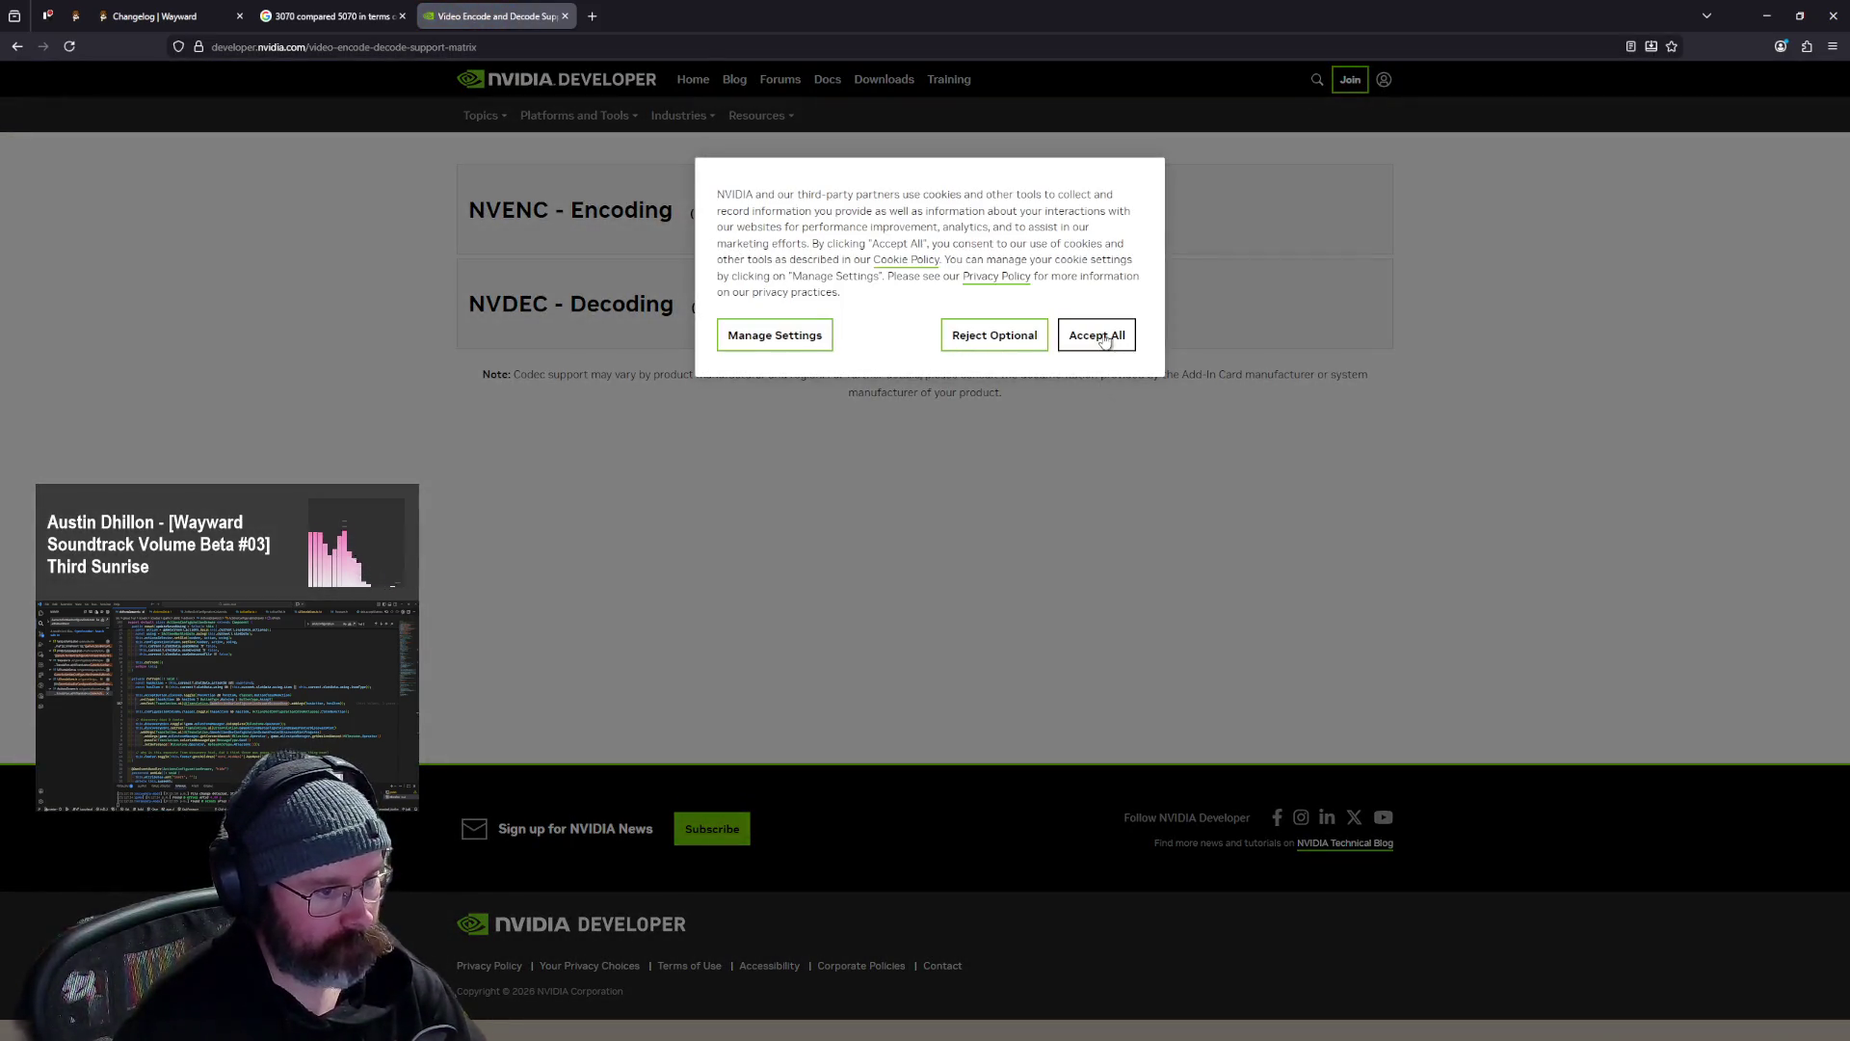
- Accept the cookie prompt and expand the NVENC - Encoding table, scrolling across its columns
left_click(1097, 335)
left_click(806, 318)
left_click(862, 235)
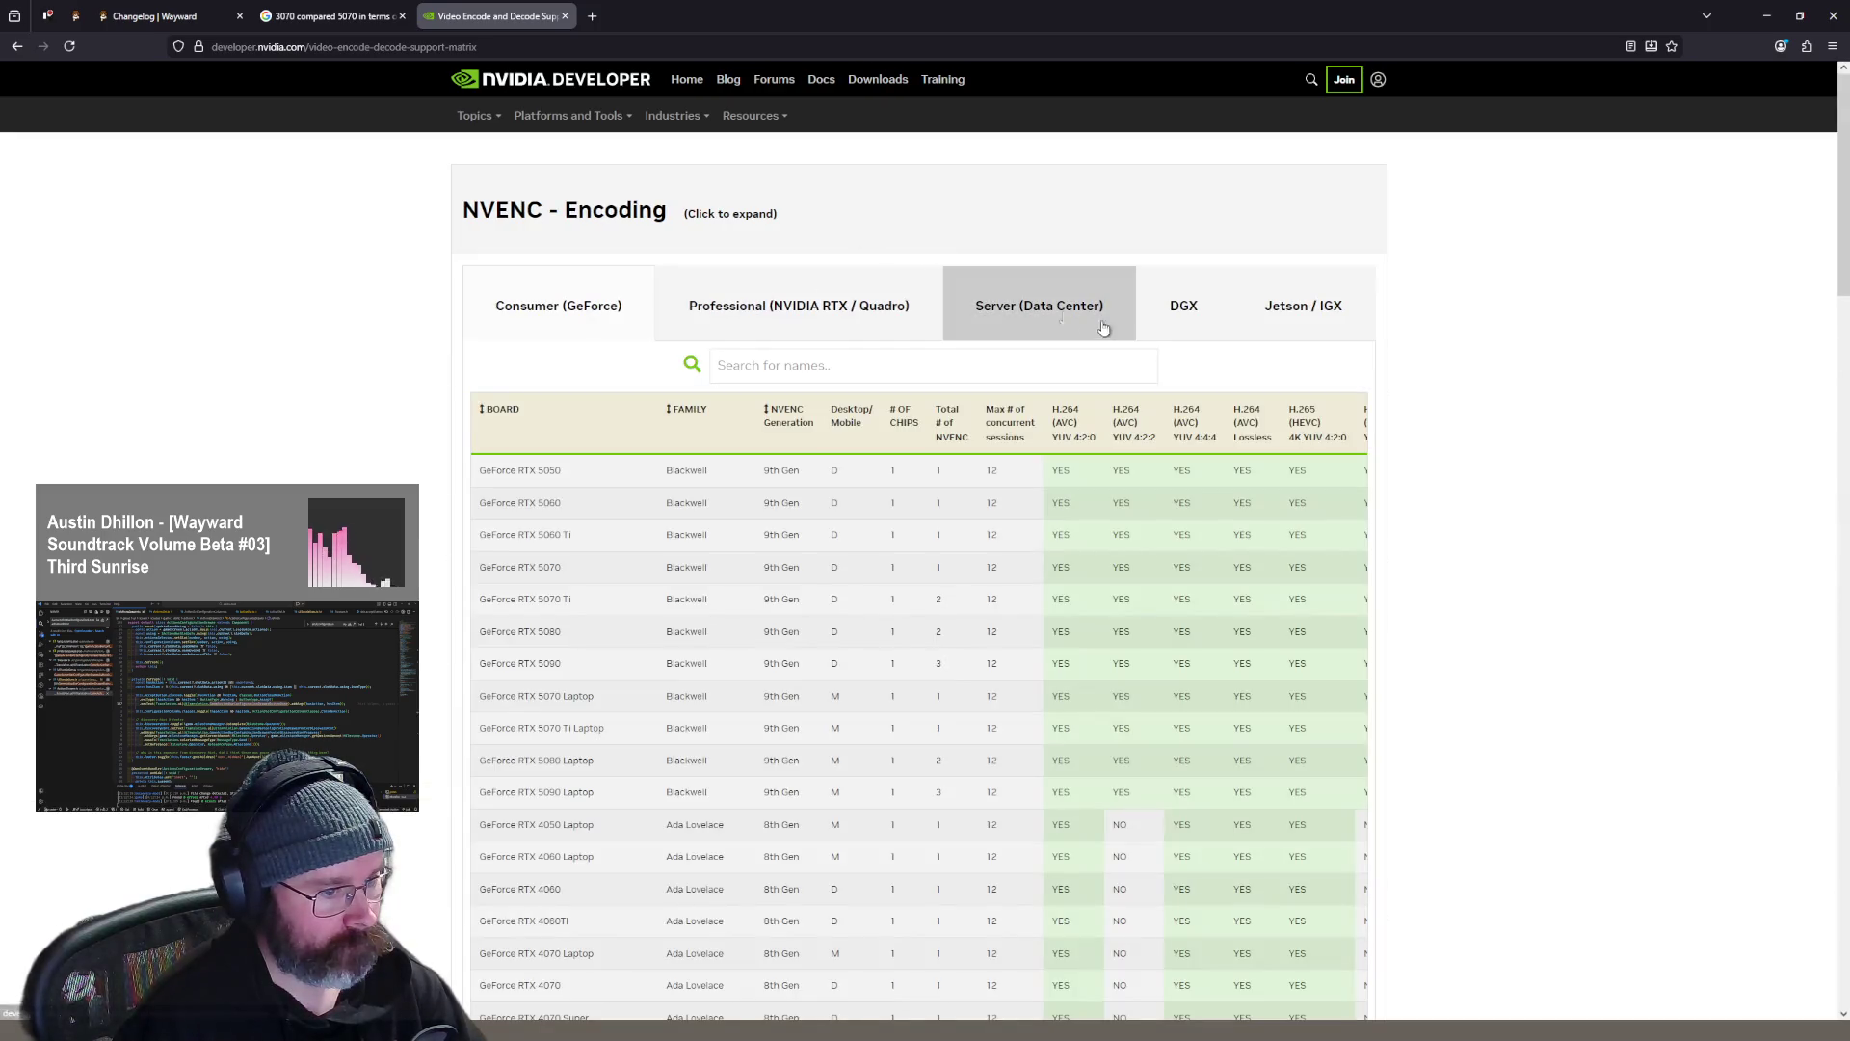
scroll(1513, 507, "down", 2)
scroll(1513, 507, "down", 2)
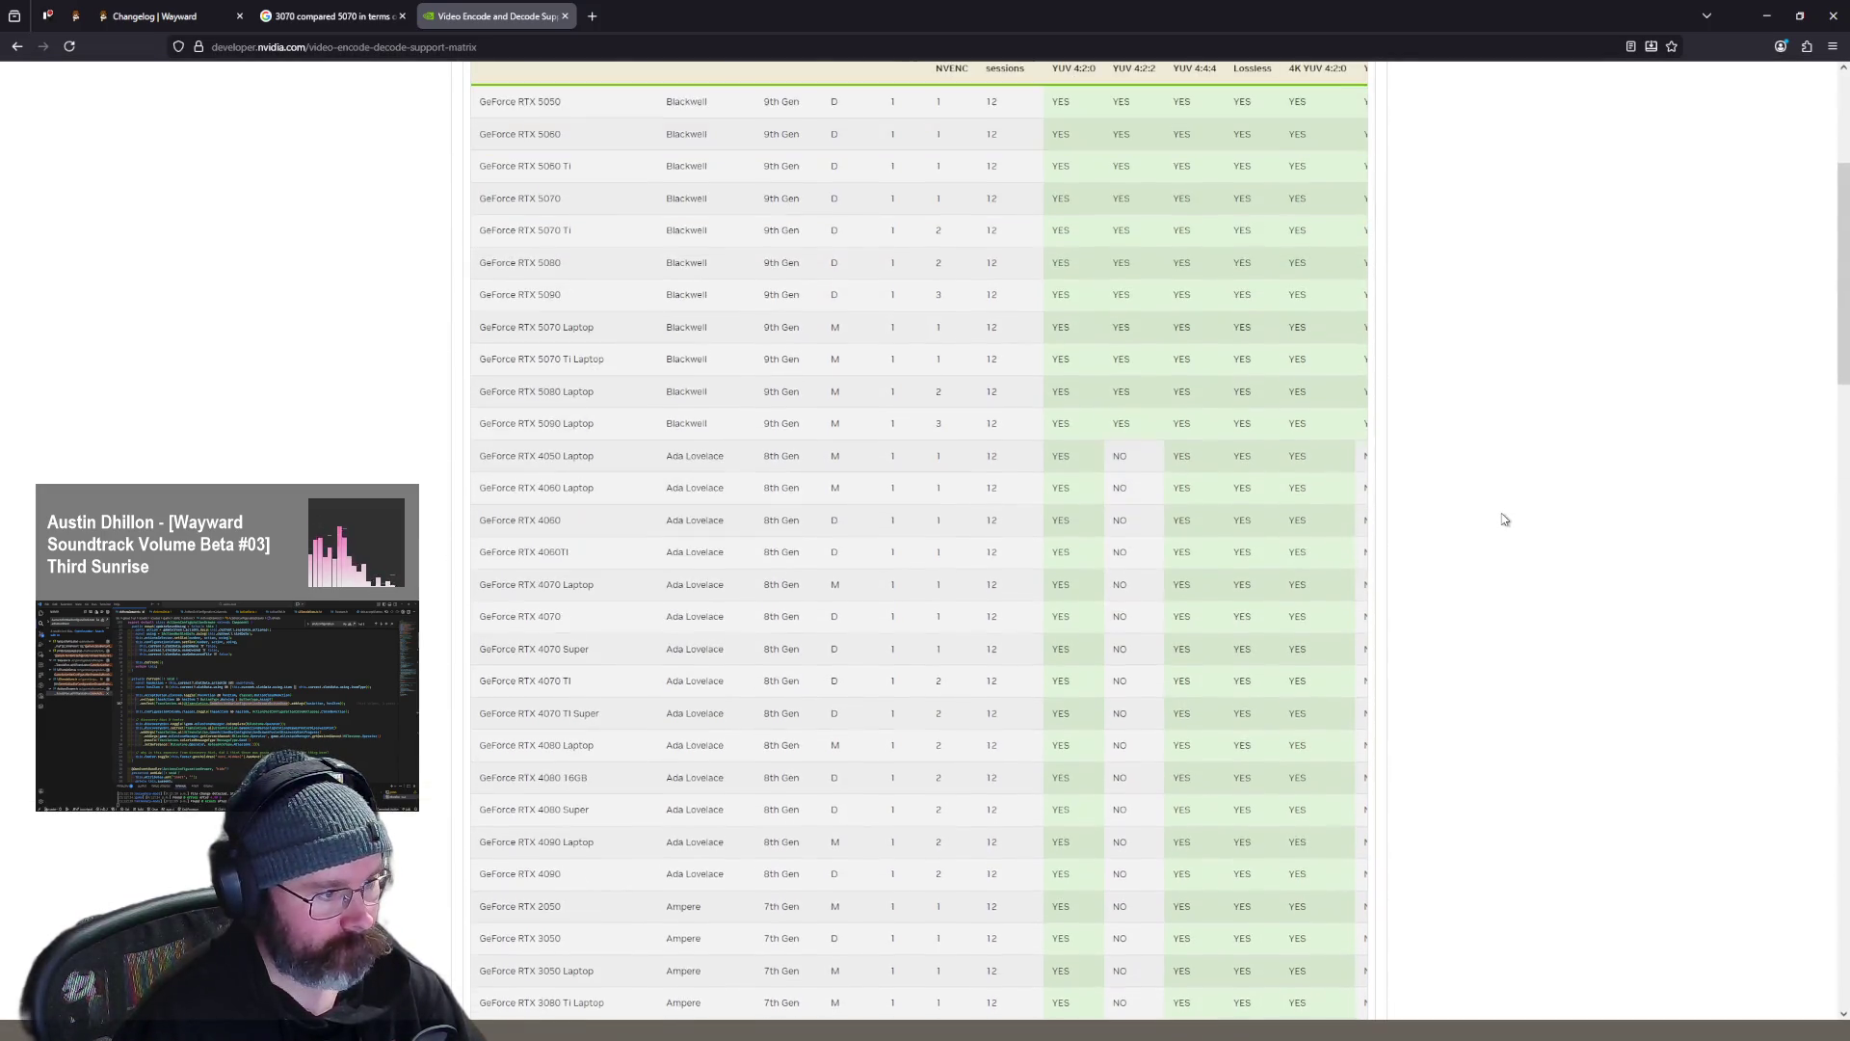
scroll(968, 471, "up", 2)
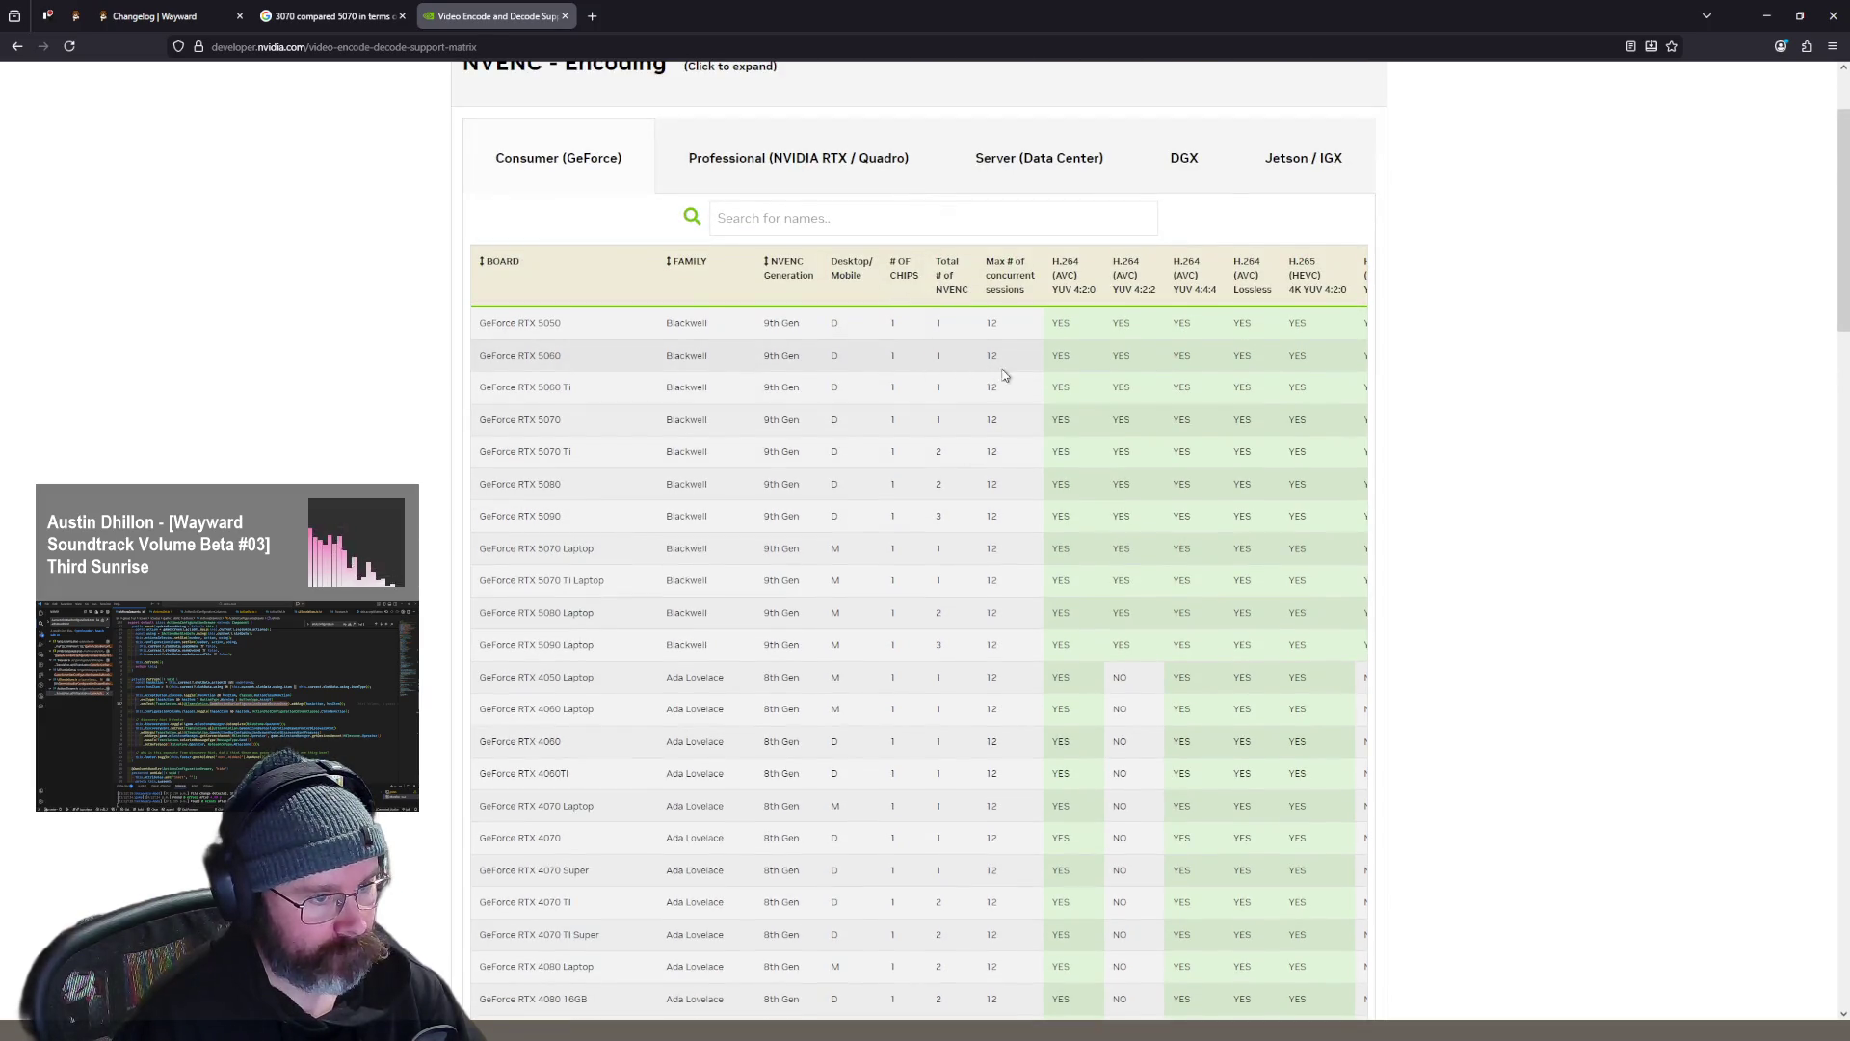
scroll(1002, 374, "right", 2)
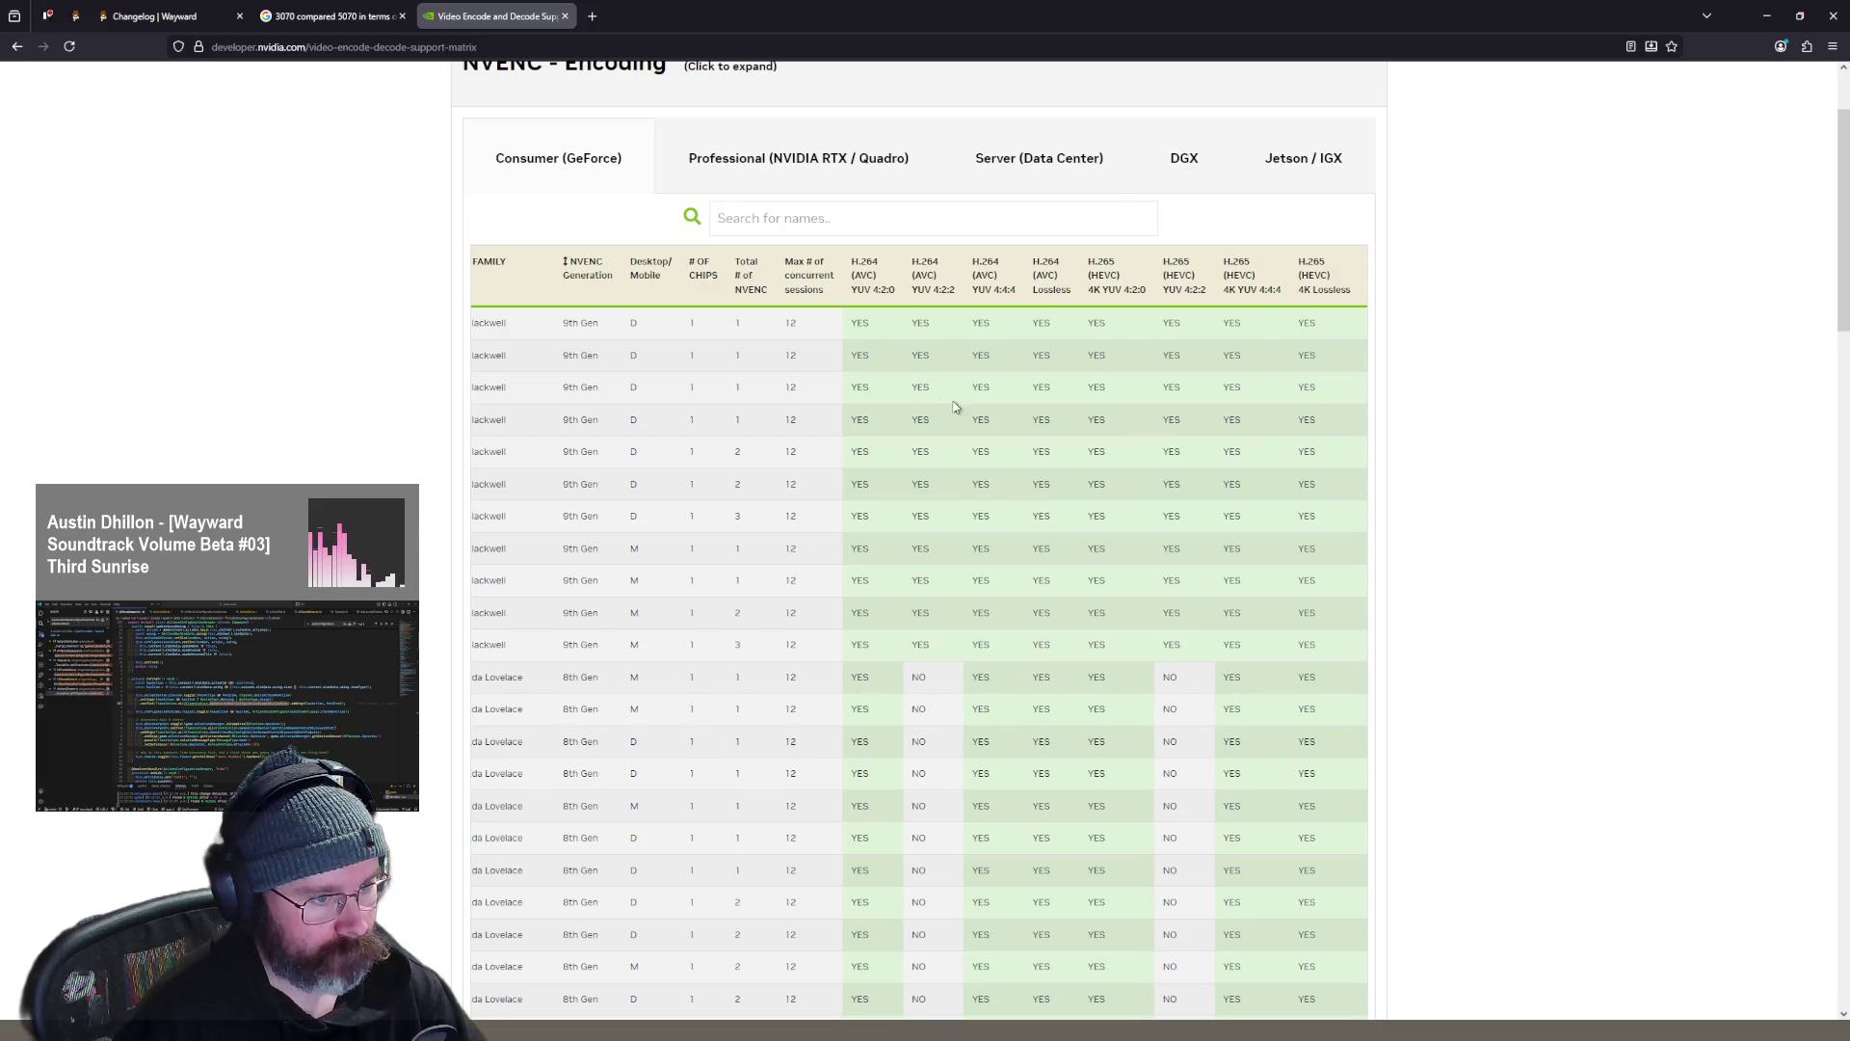
scroll(1089, 398, "right", 3)
scroll(1189, 389, "left", 4)
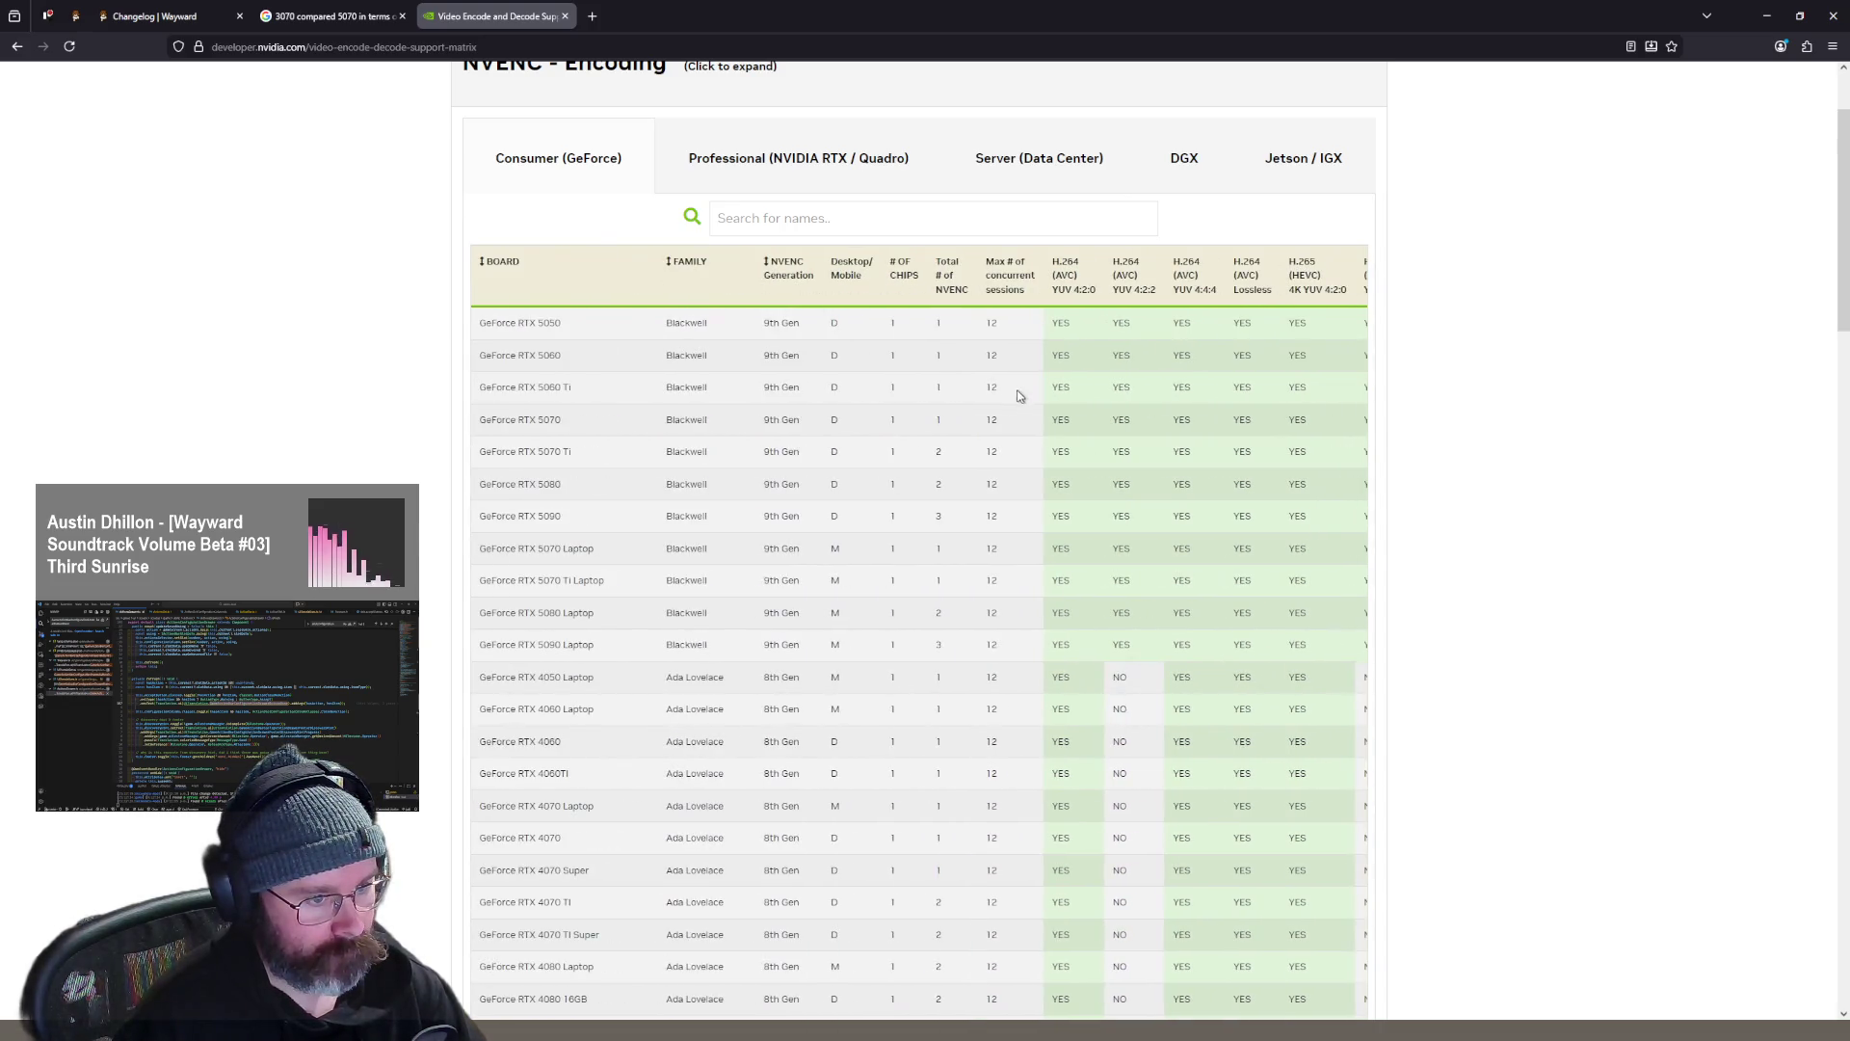
- Read down the NVENC table to its Maxwell rows, then expand NVDEC - Decoding
scroll(950, 318, "down", 5)
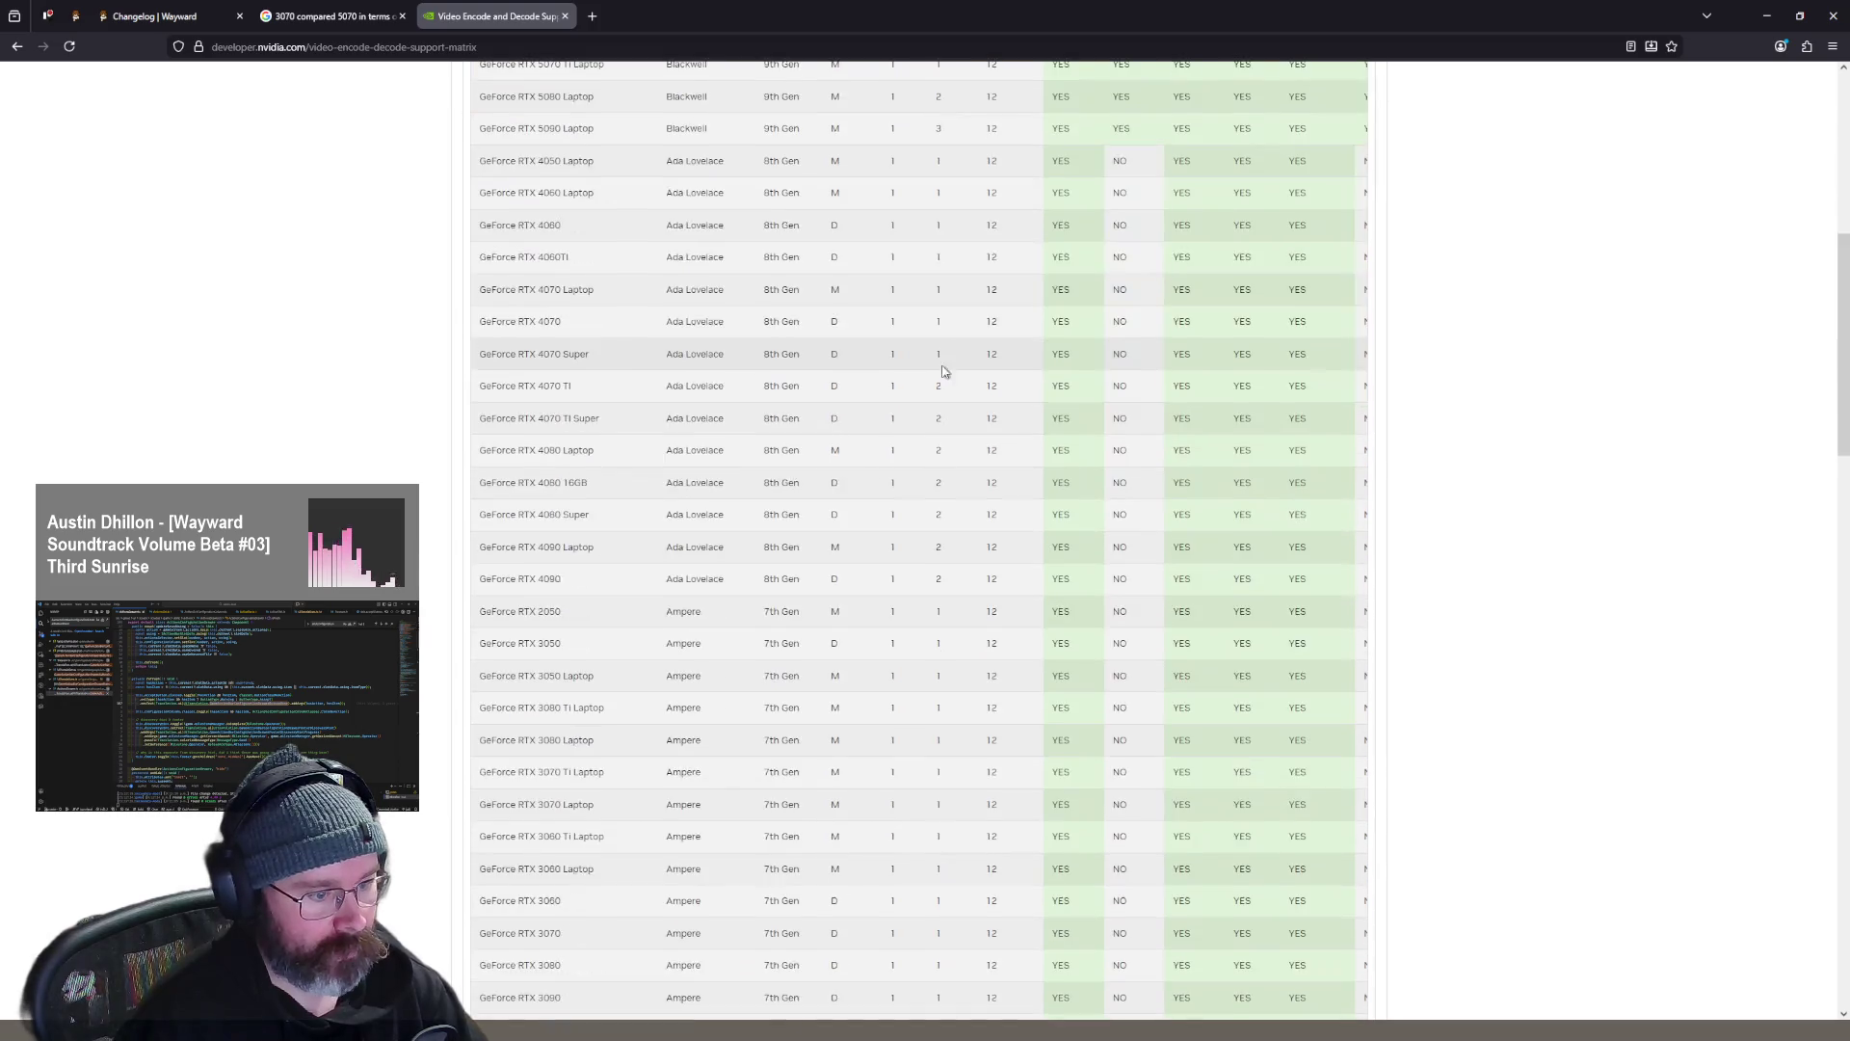
scroll(953, 360, "up", 6)
scroll(950, 366, "down", 15)
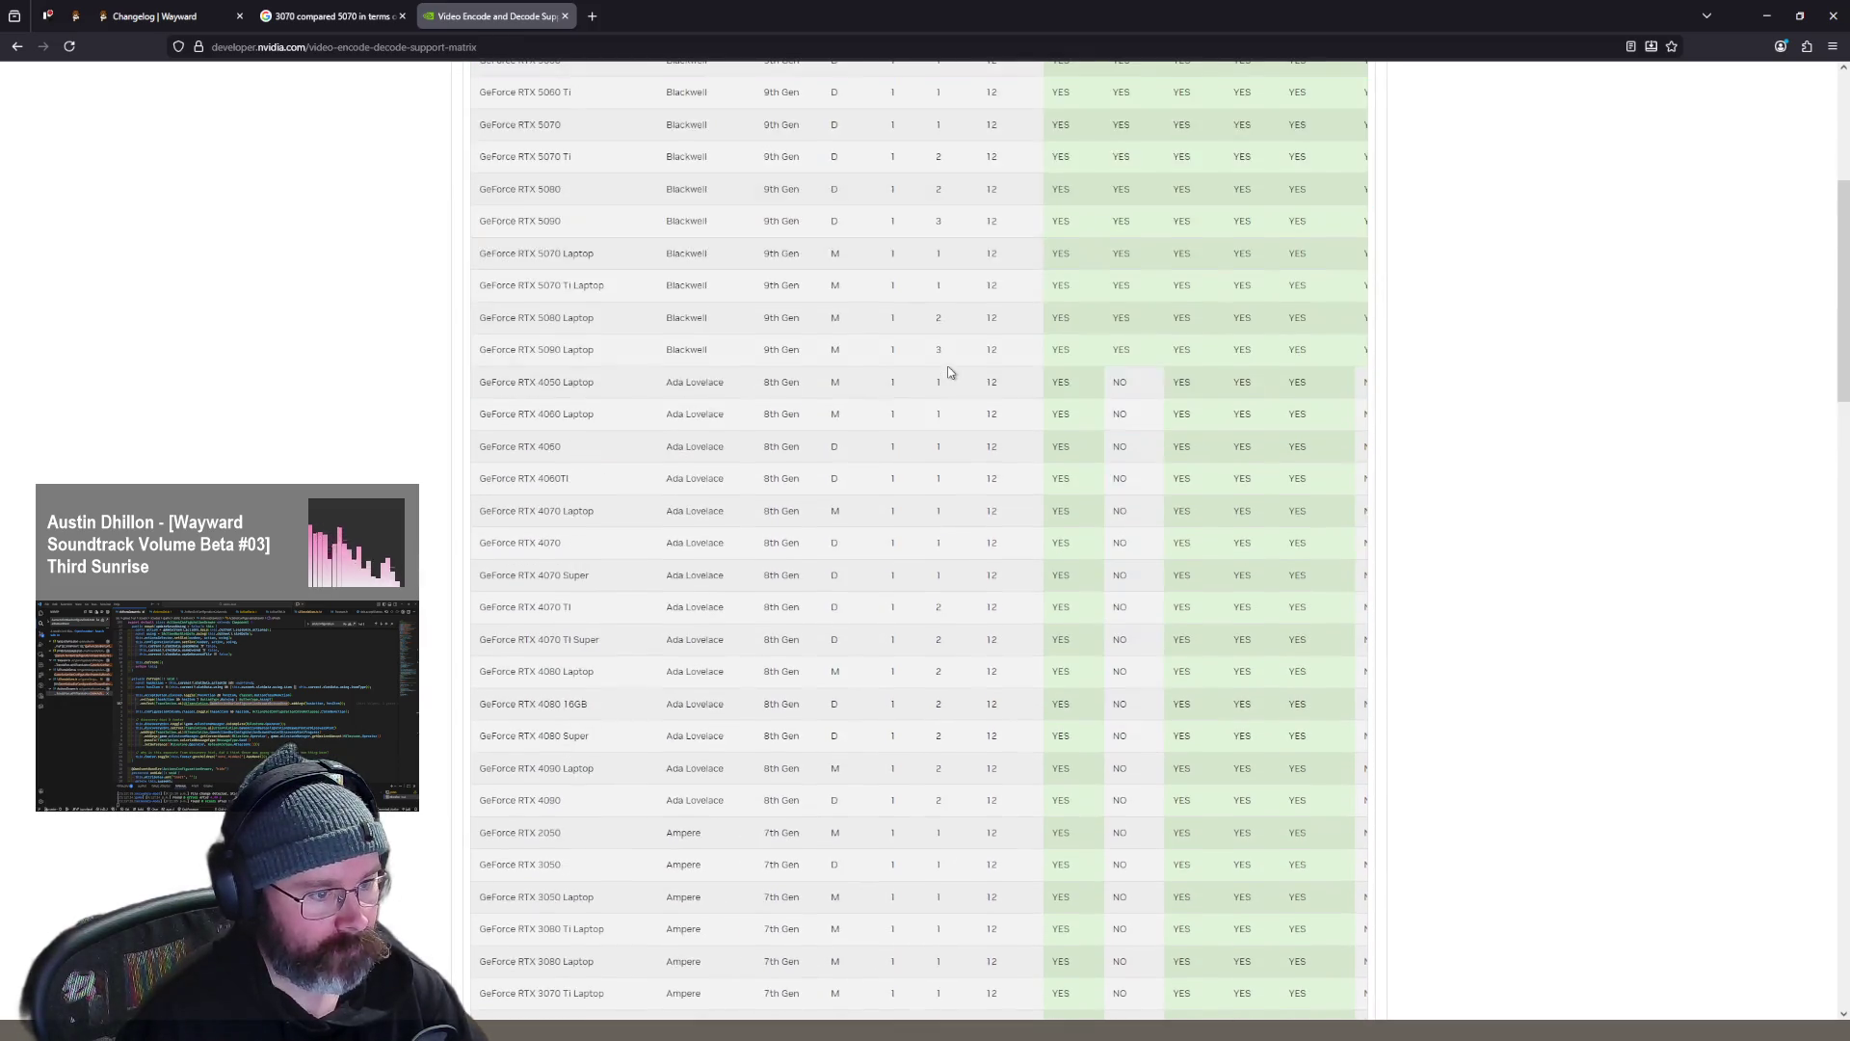
scroll(948, 371, "down", 12)
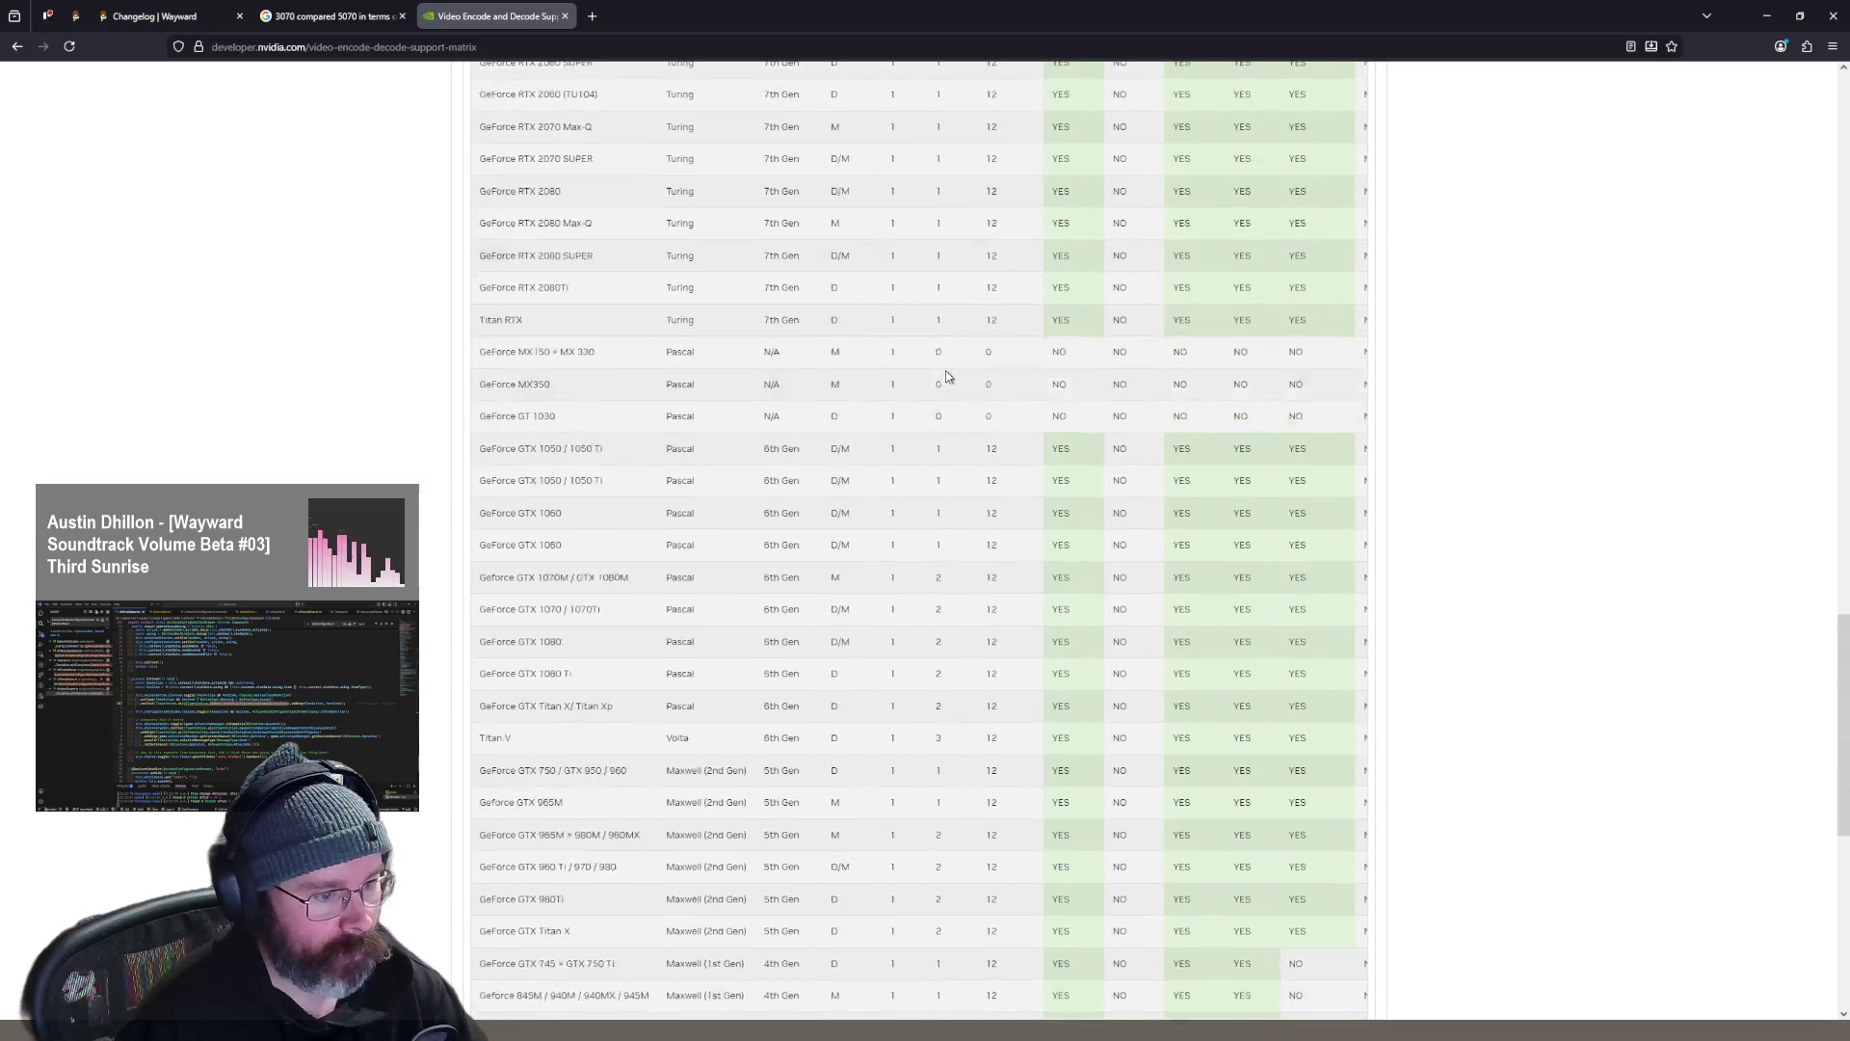
scroll(967, 393, "up", 15)
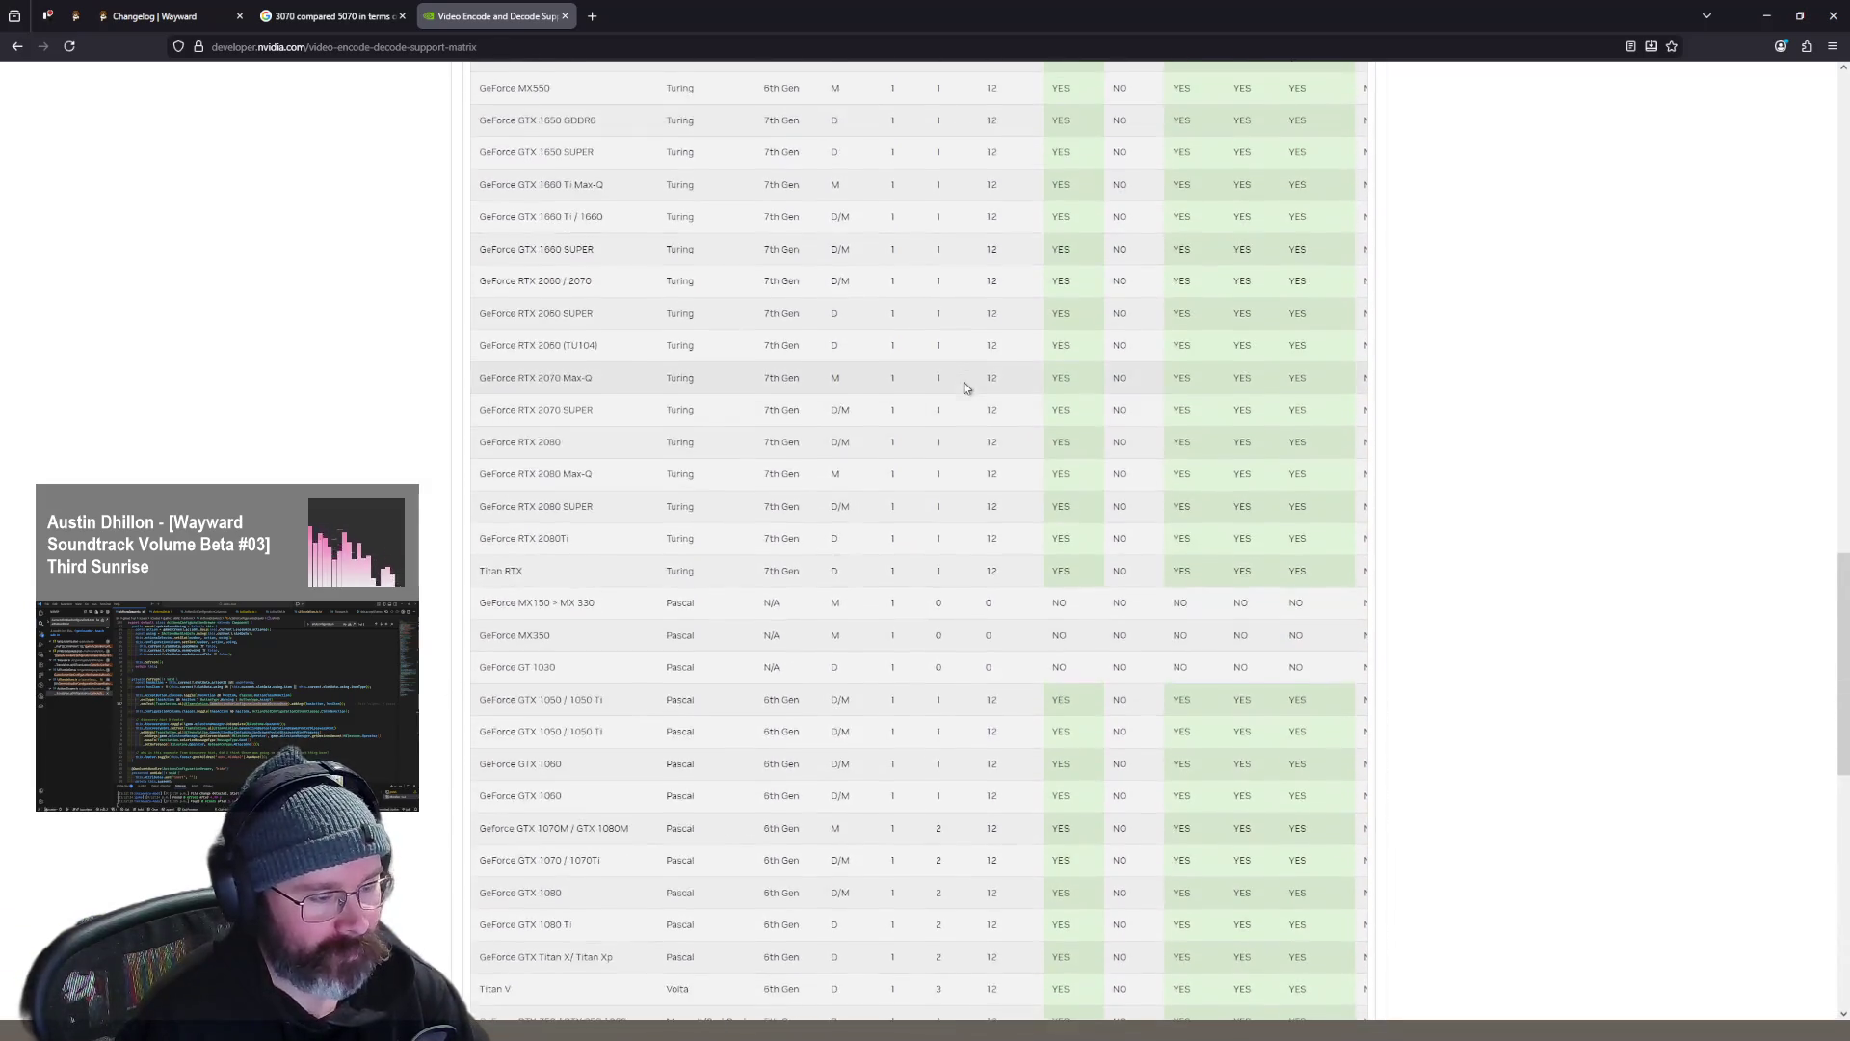
scroll(967, 389, "up", 8)
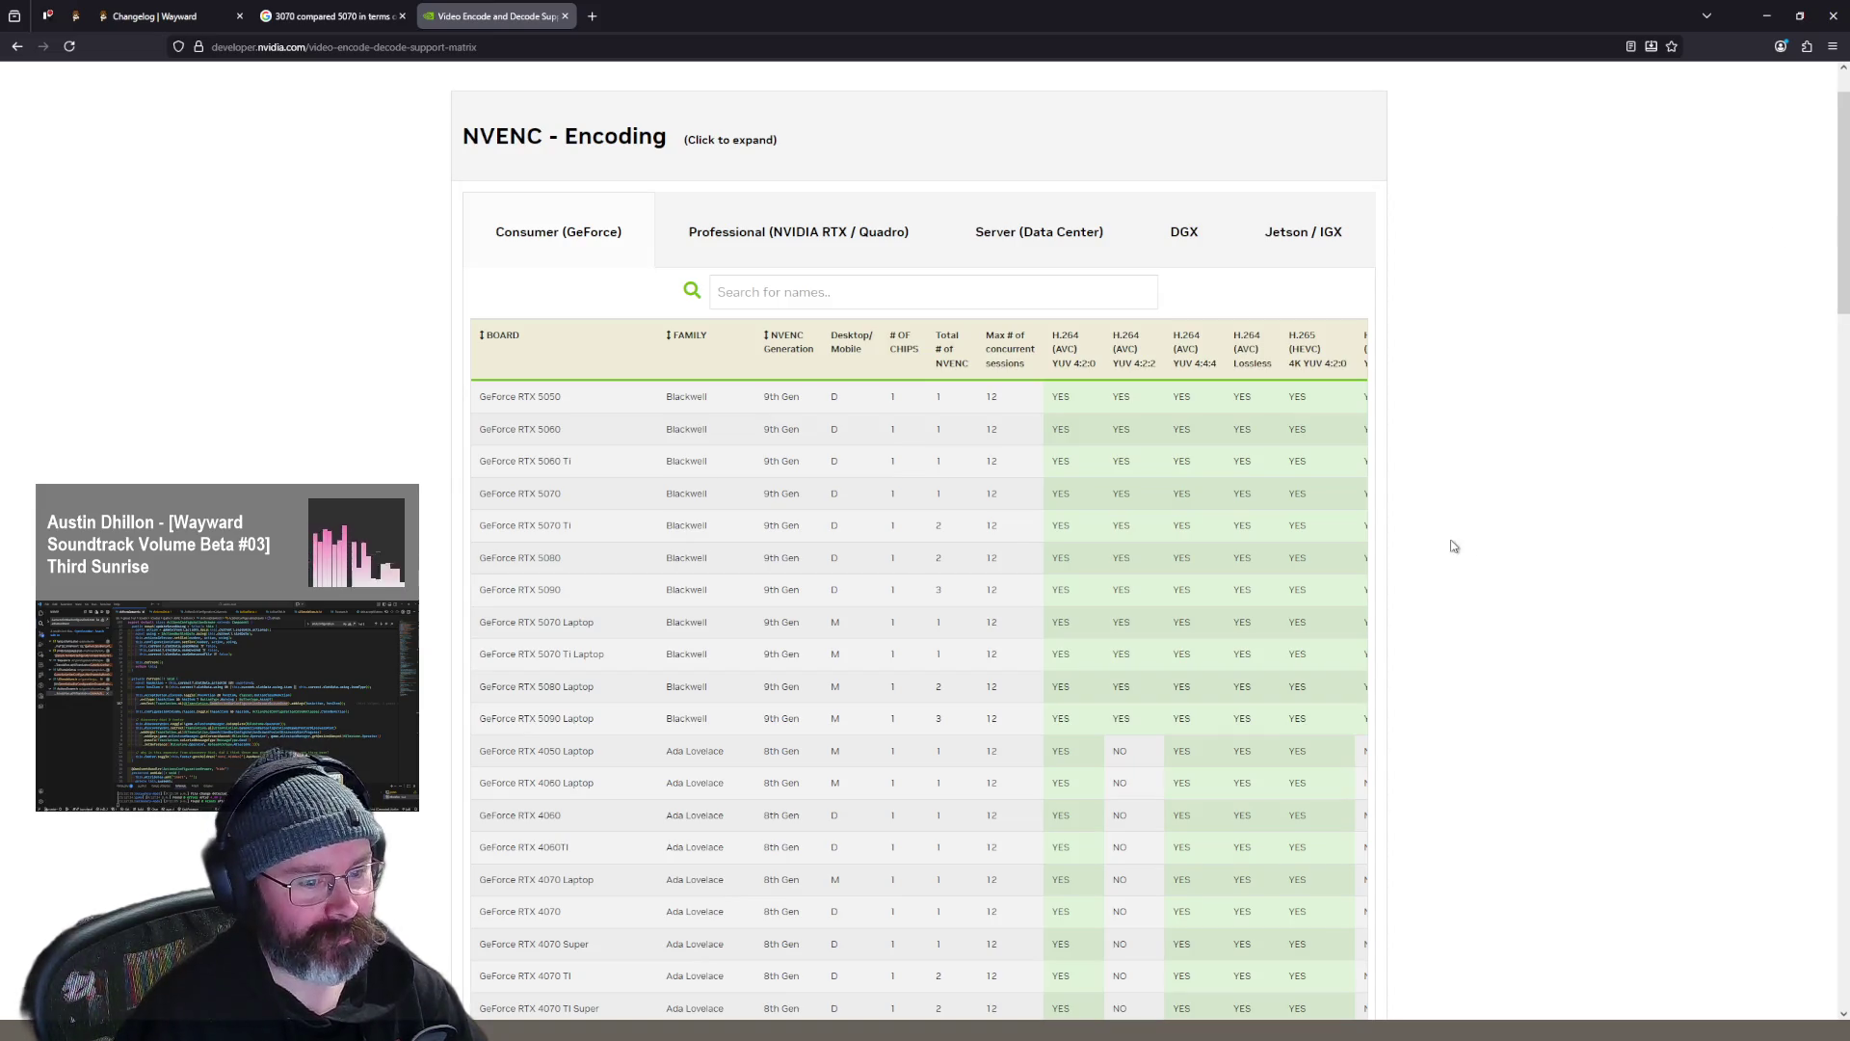
scroll(1157, 490, "down", 9)
scroll(1152, 491, "down", 10)
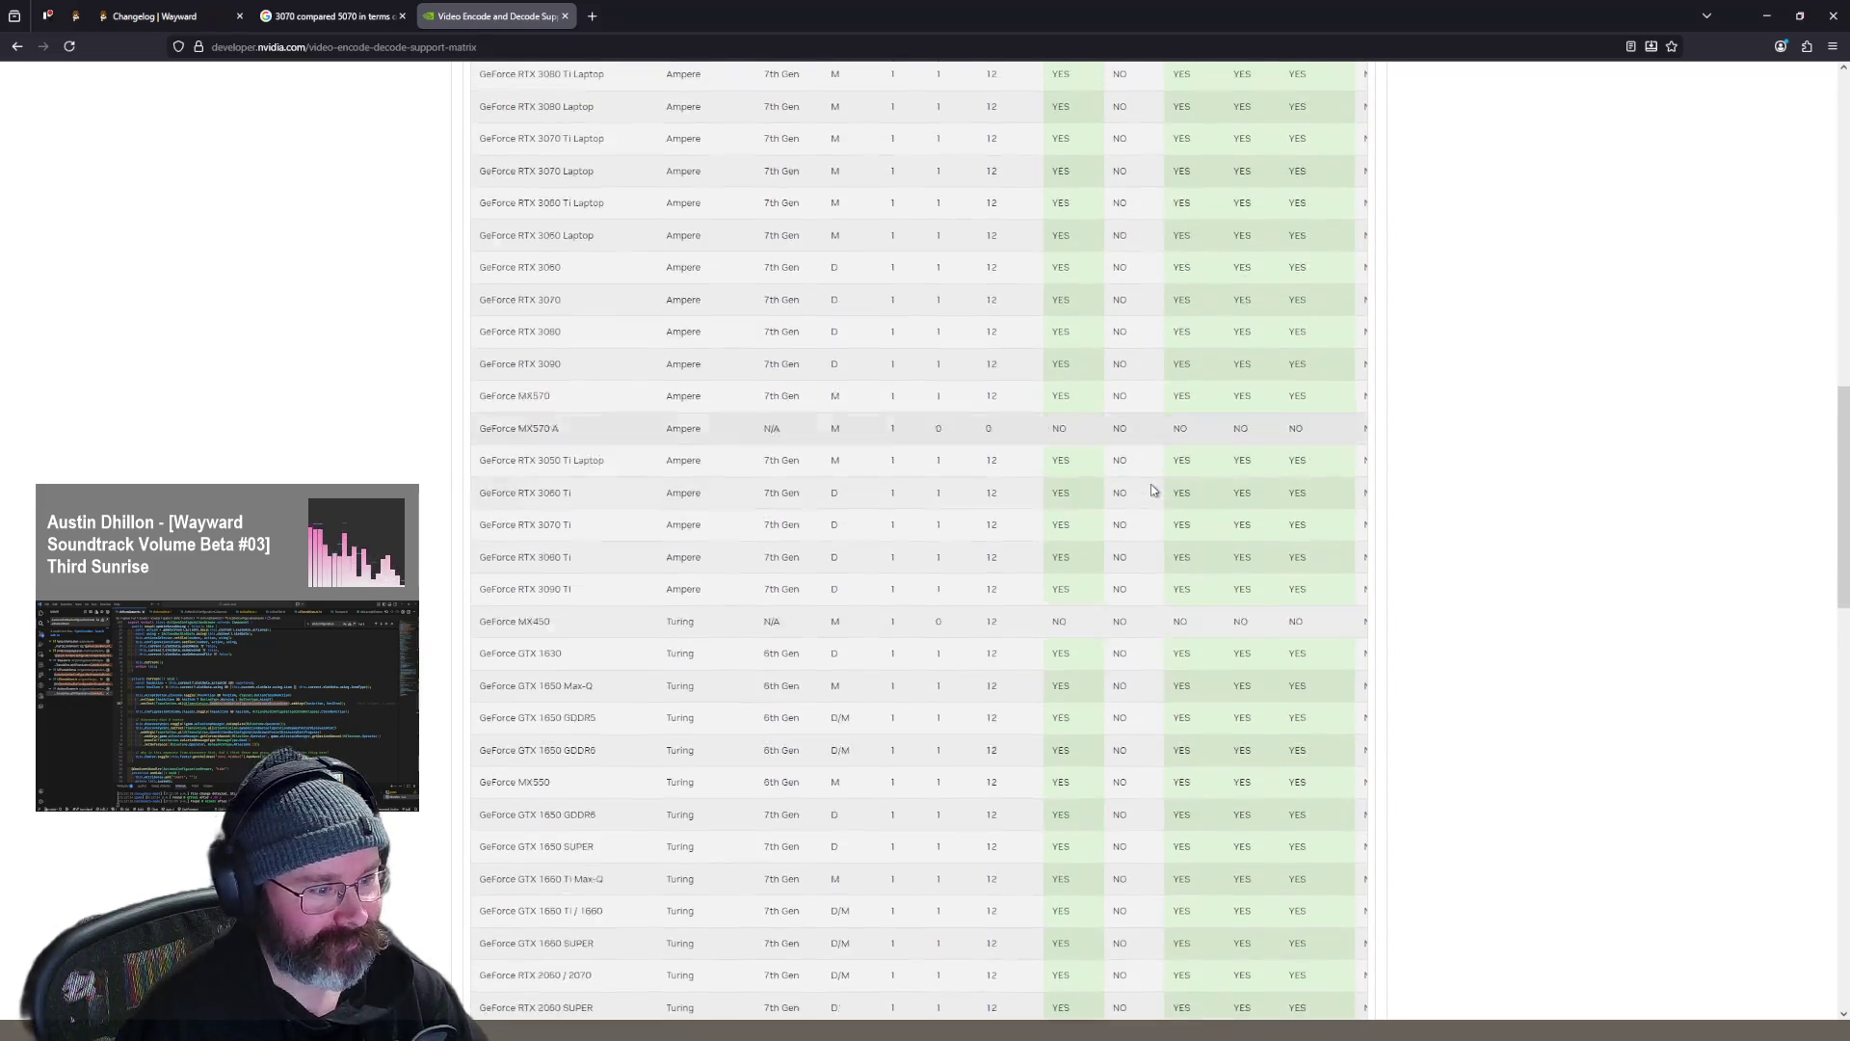
scroll(1156, 484, "up", 10)
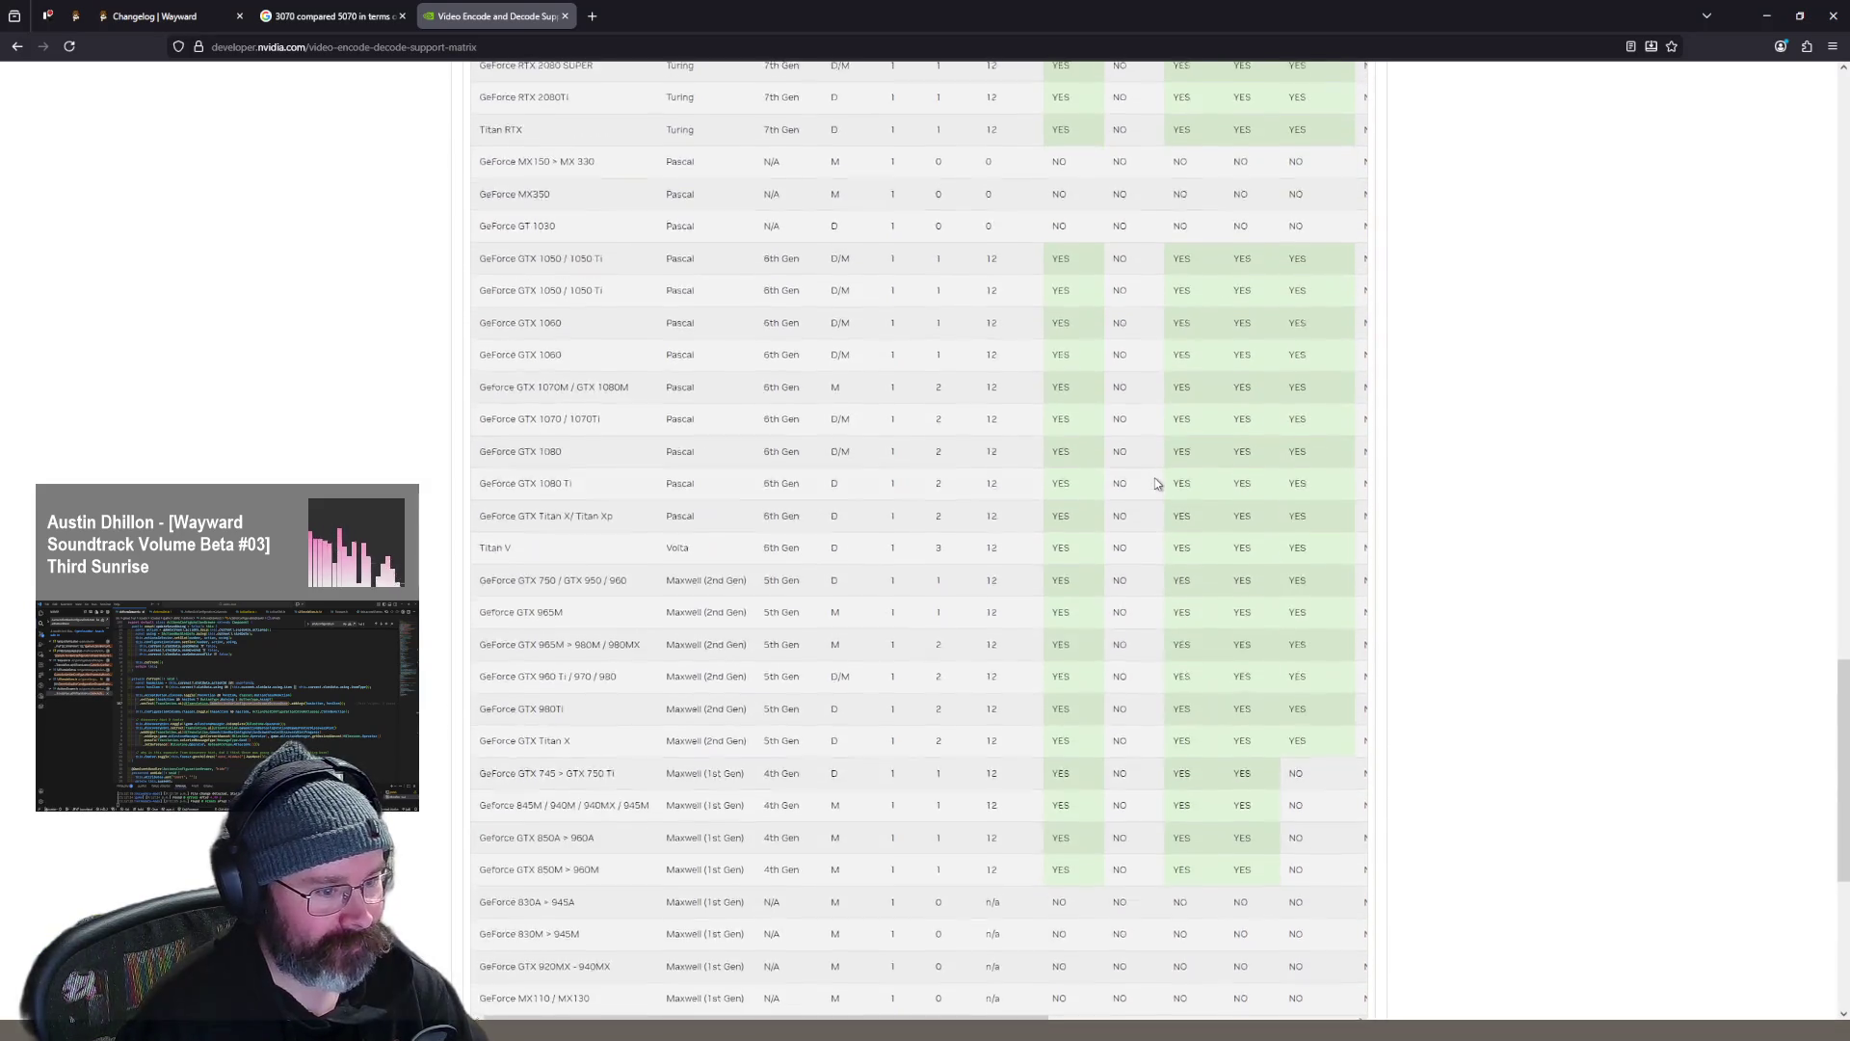
scroll(1157, 467, "up", 8)
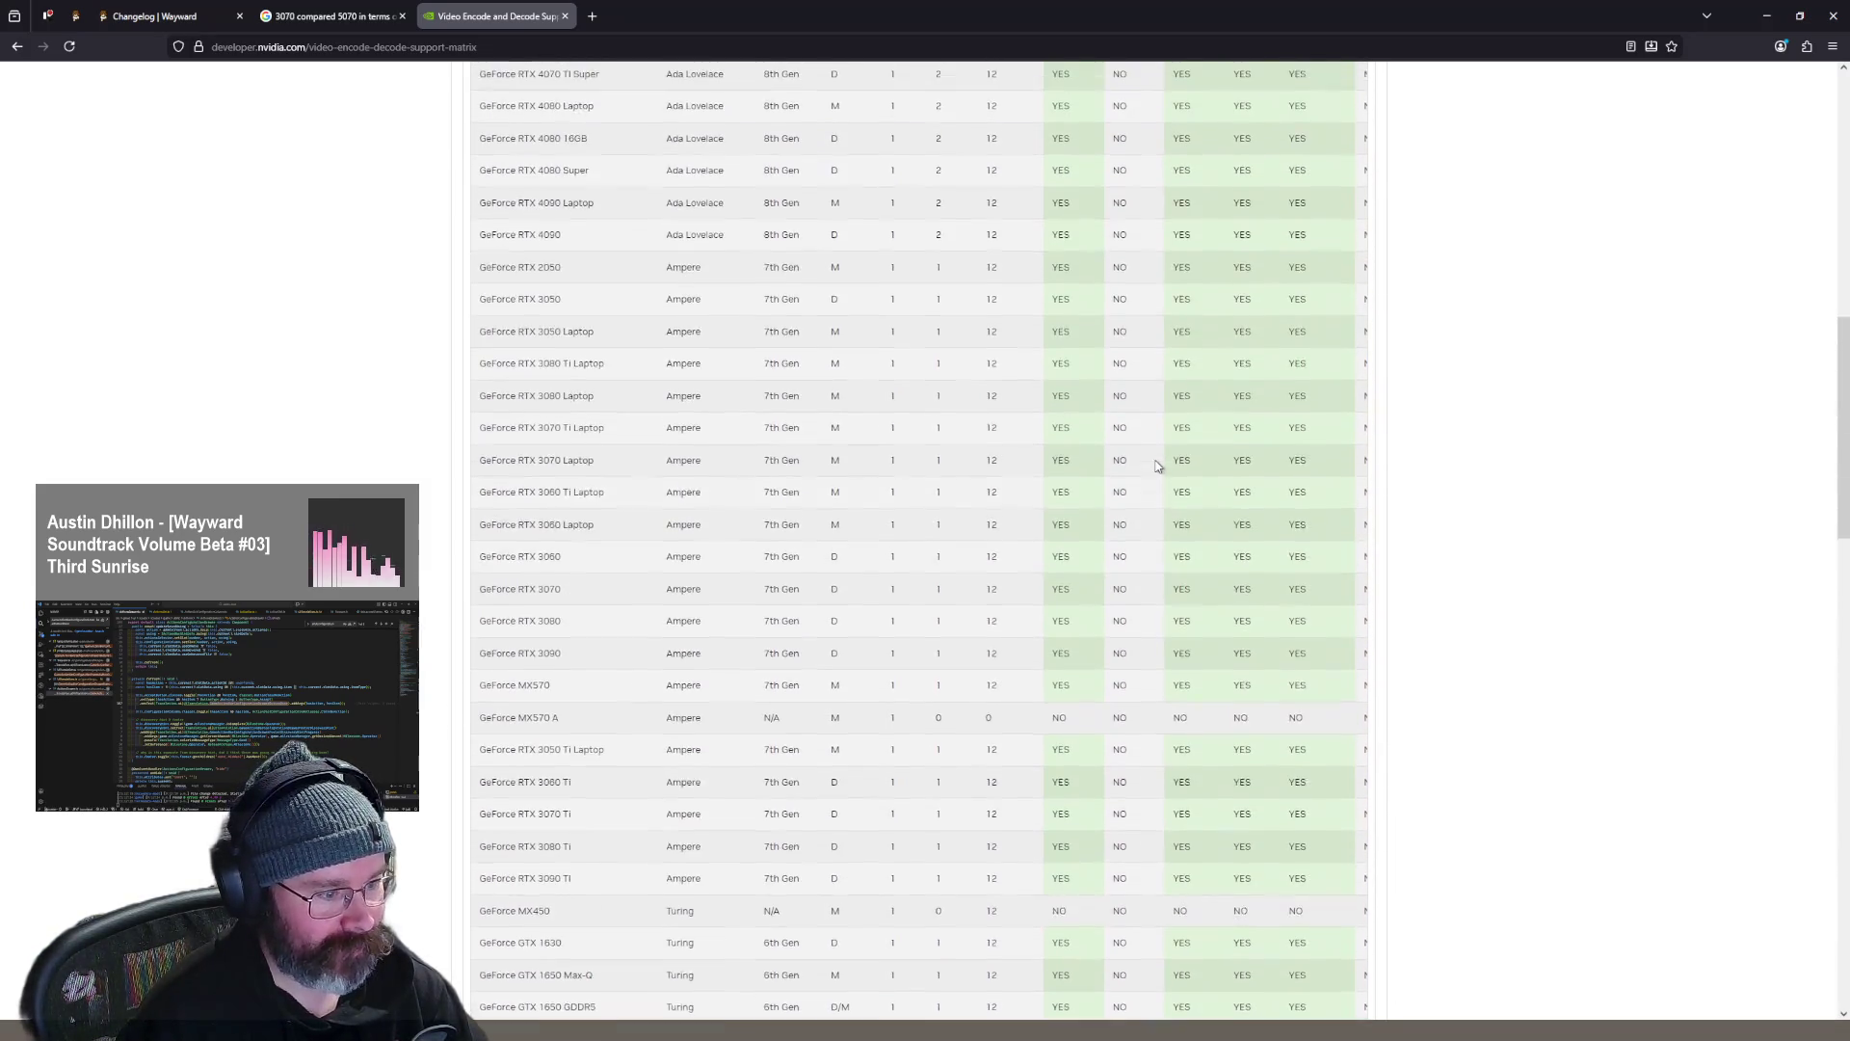
scroll(1156, 457, "up", 3)
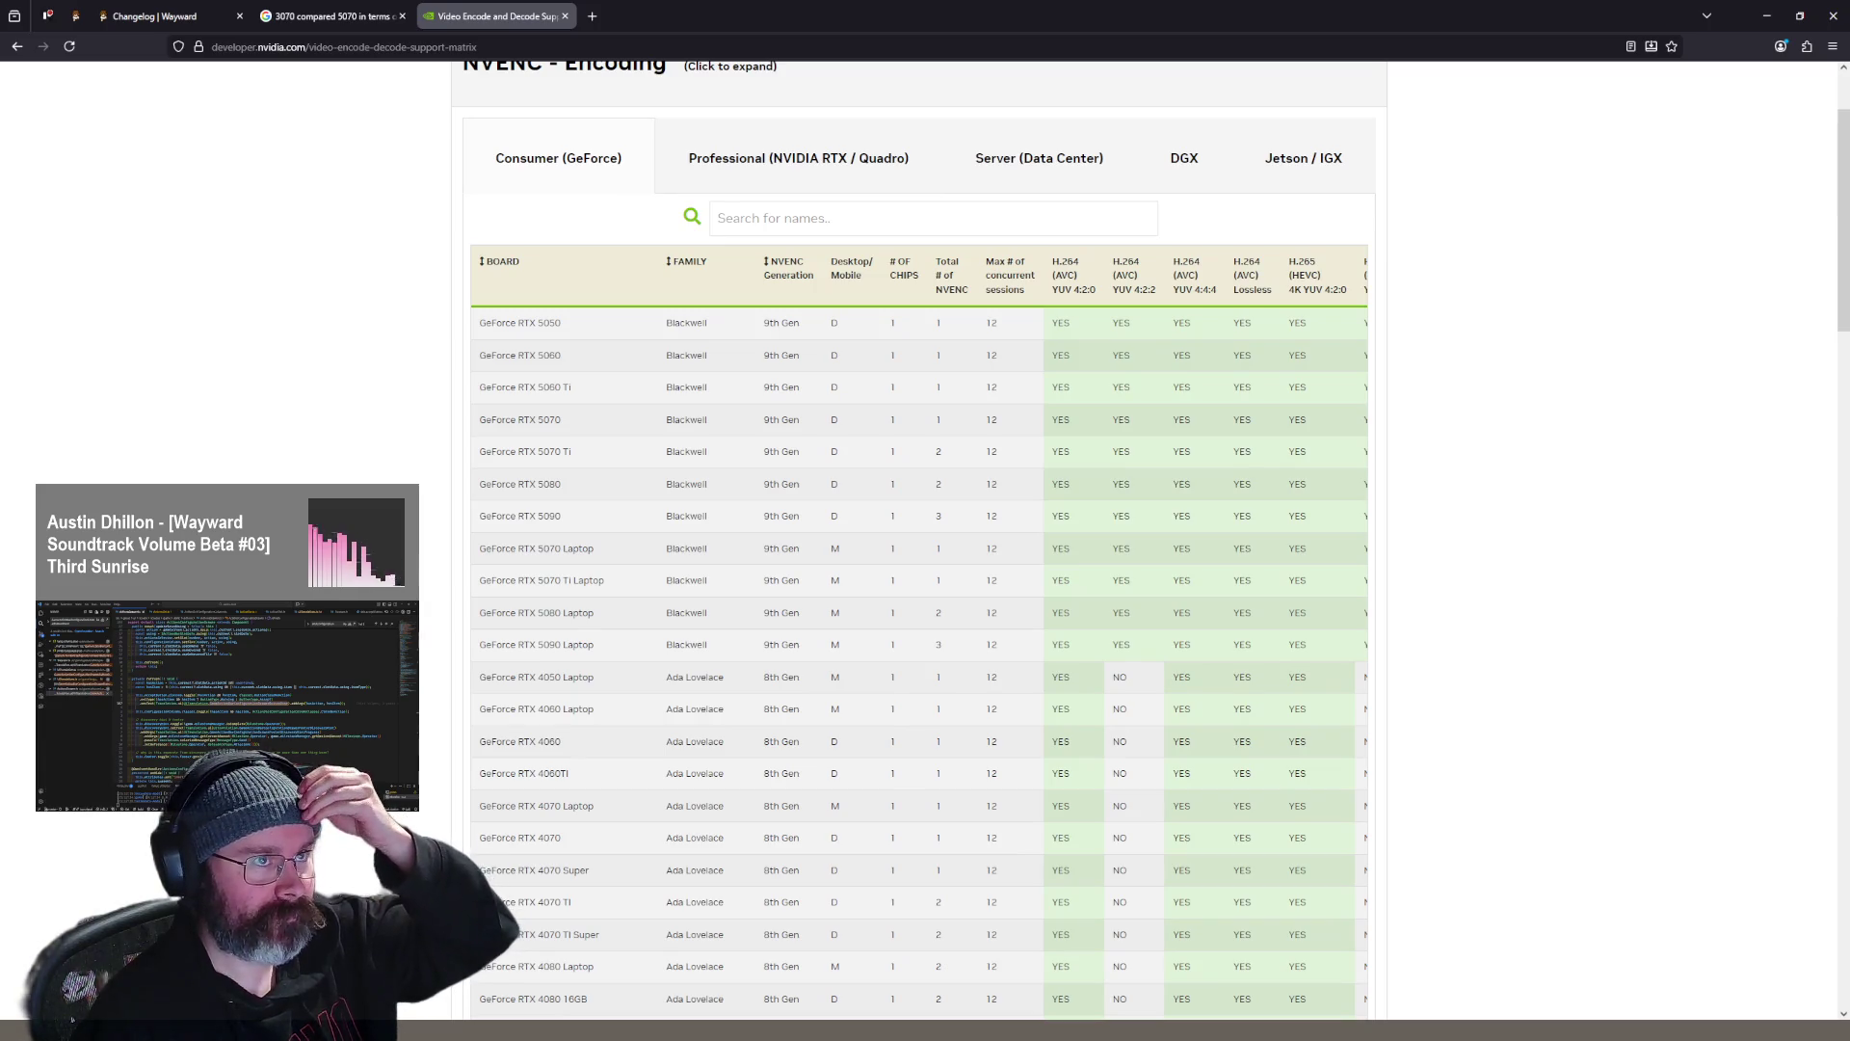
scroll(924, 273, "down", 10)
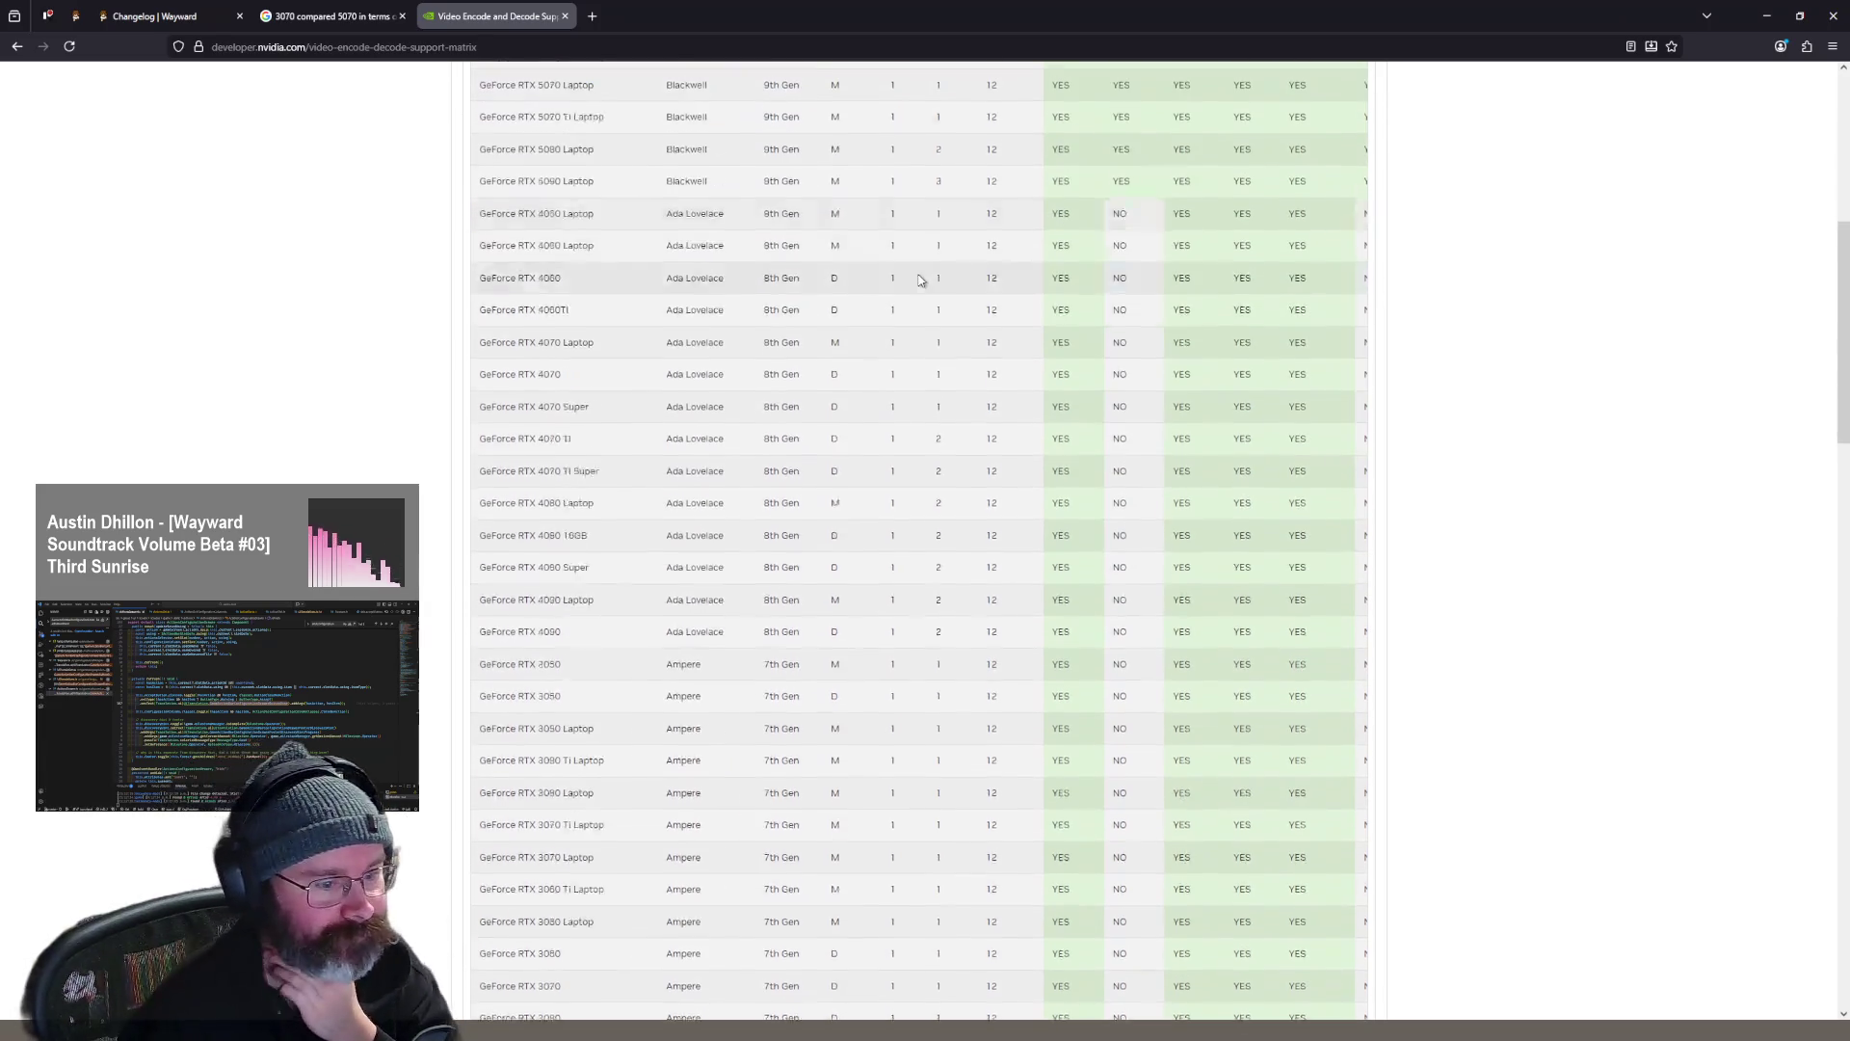
scroll(924, 274, "down", 15)
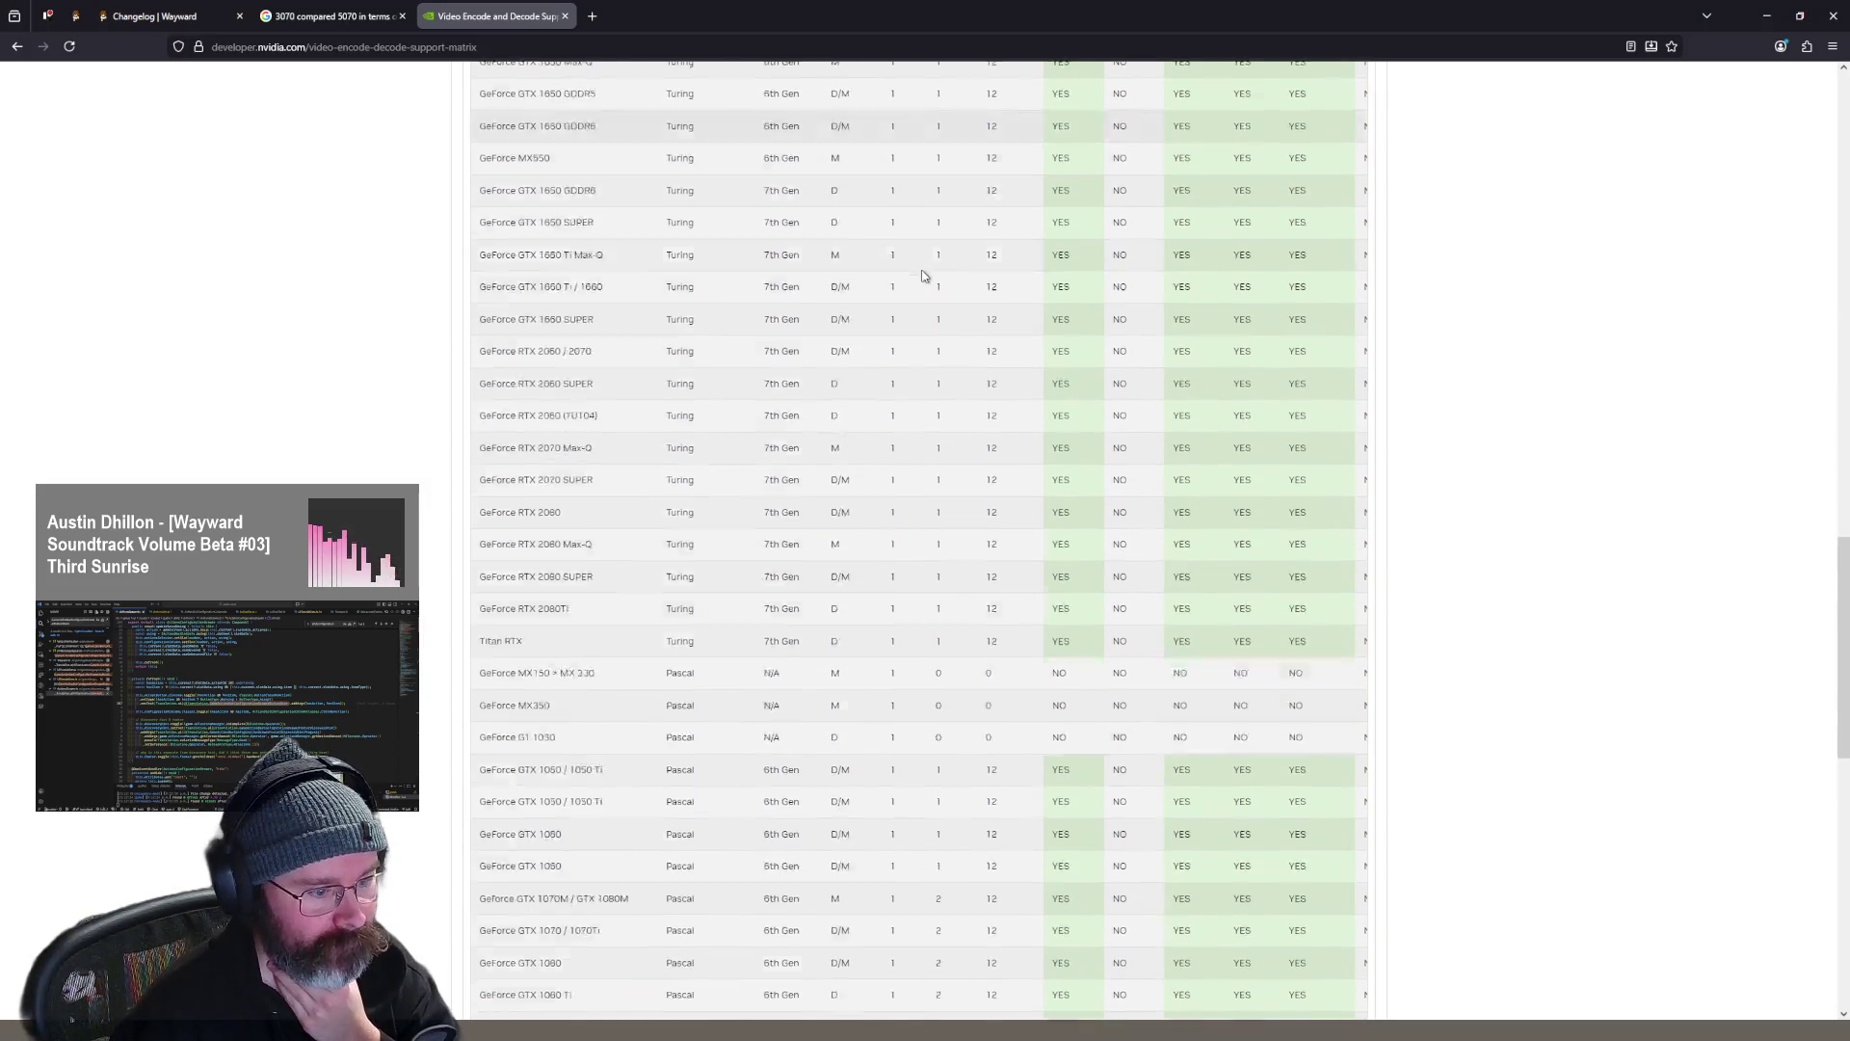
scroll(922, 277, "down", 3)
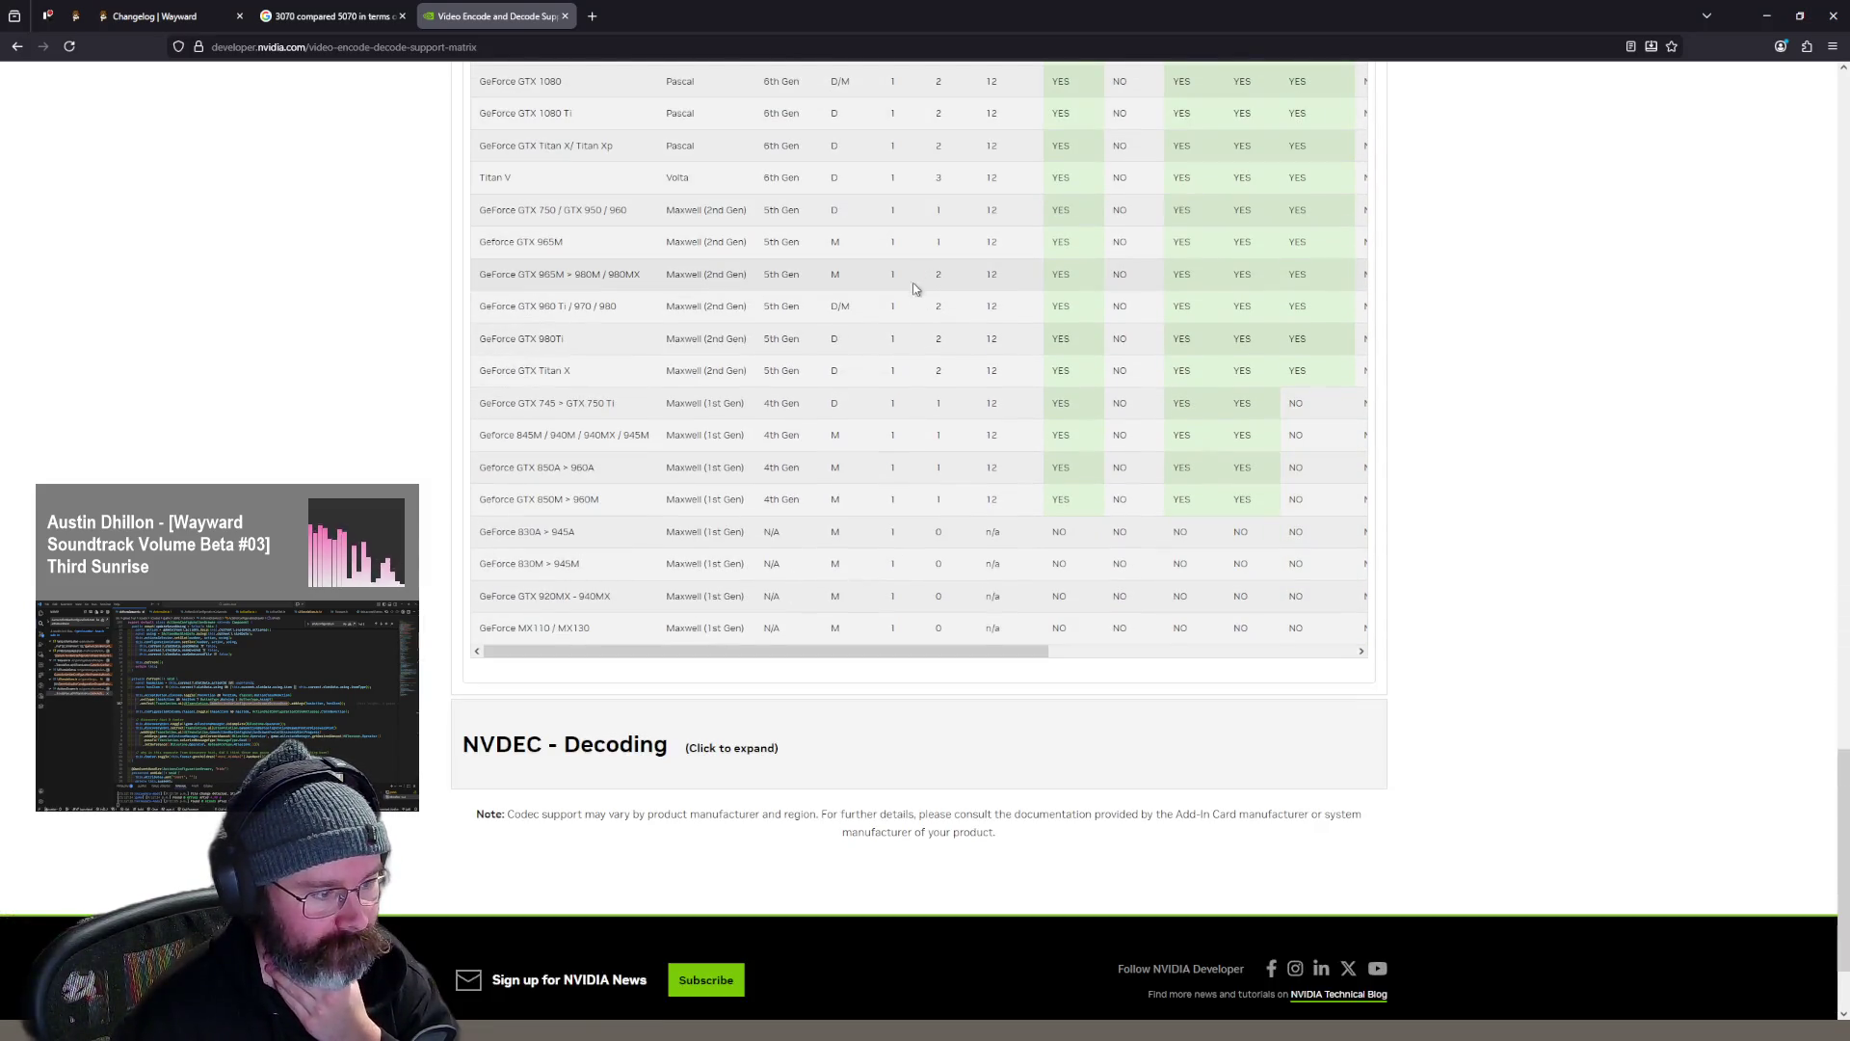
left_click(823, 770)
- Close the NVIDIA support-matrix tab and expand the 3070 vs 5070 AI Overview
middle_click(526, 15)
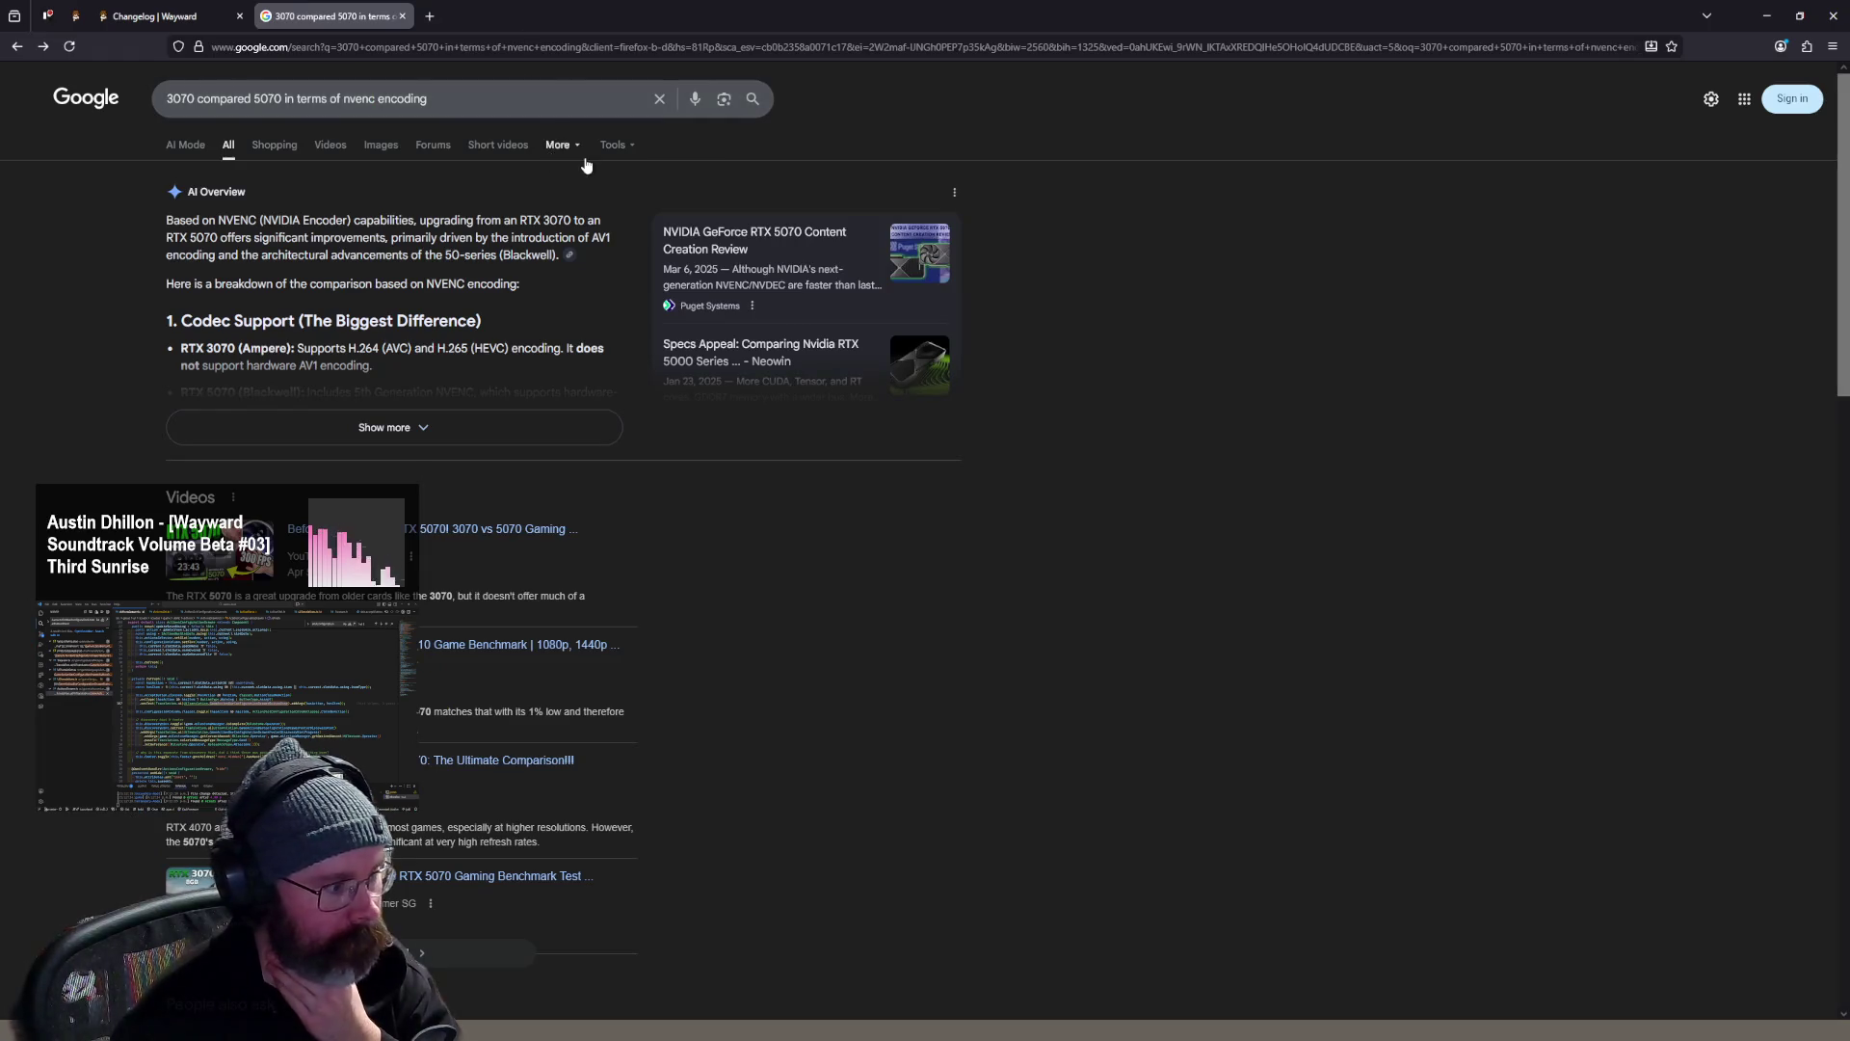
left_click(421, 427)
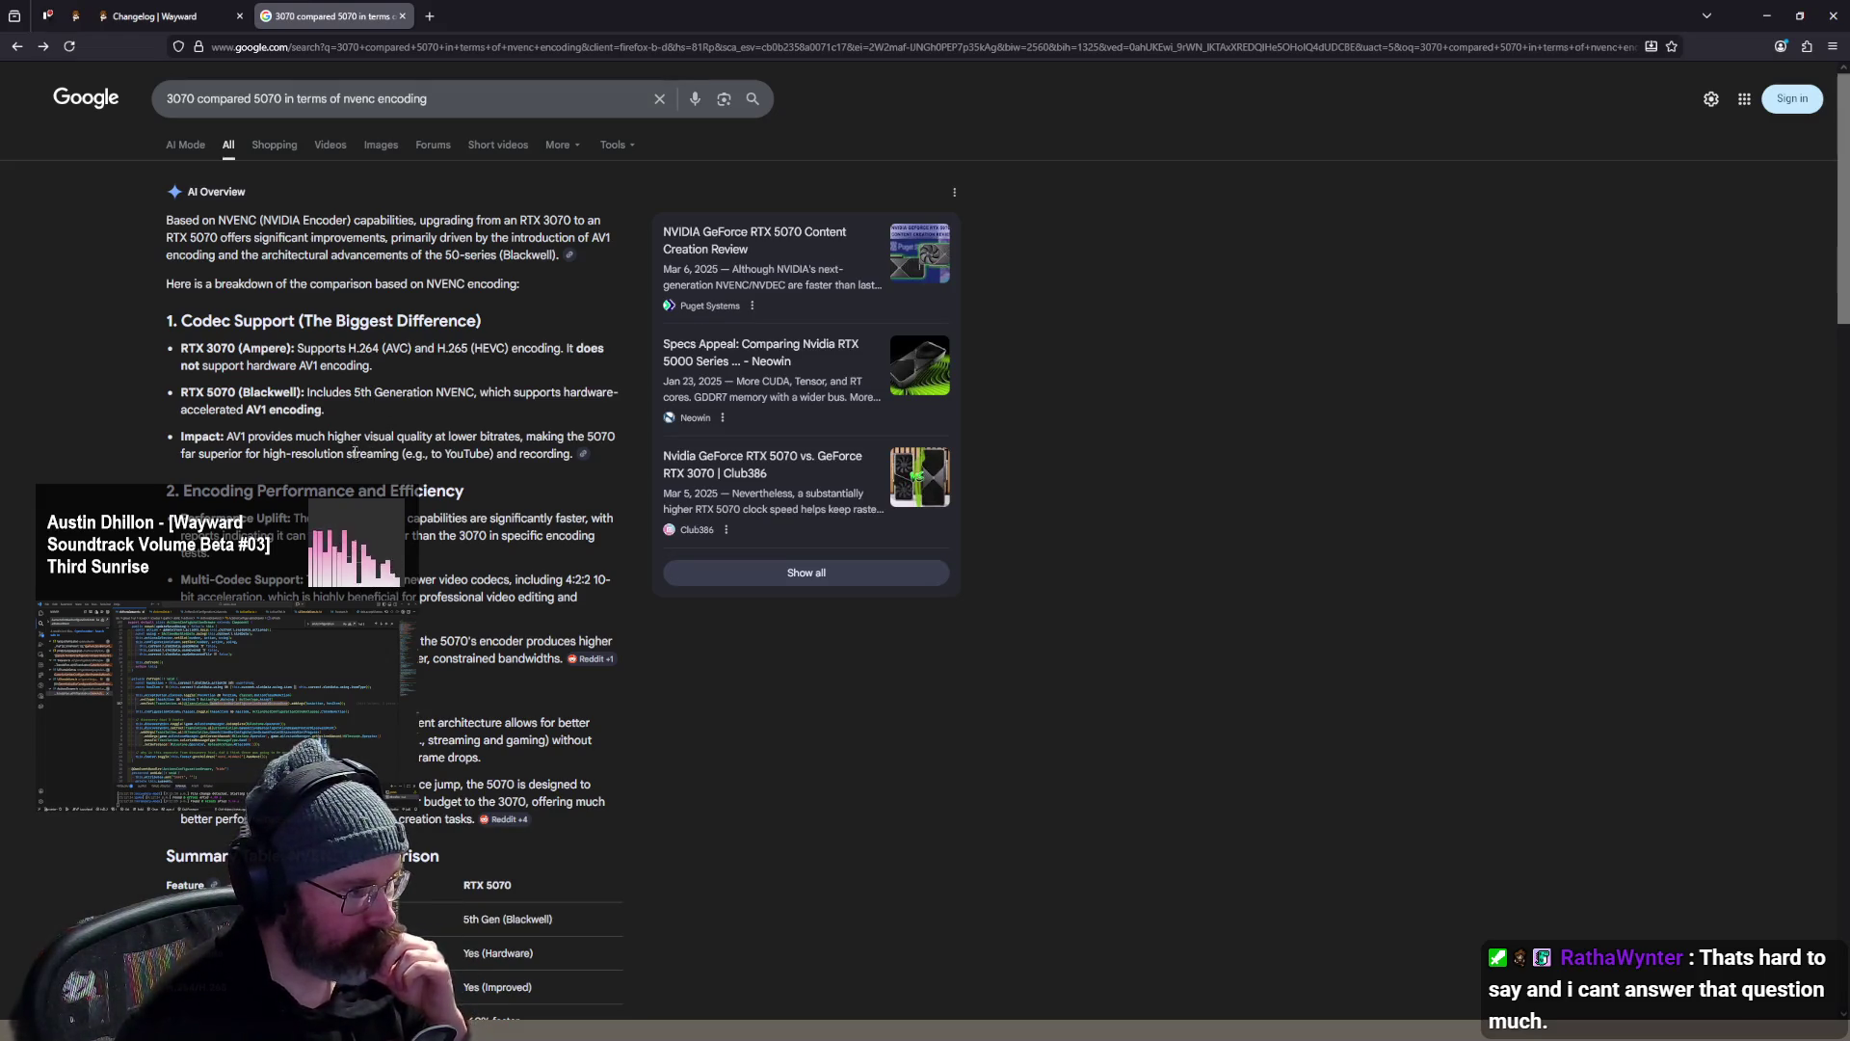
scroll(375, 466, "down", 1)
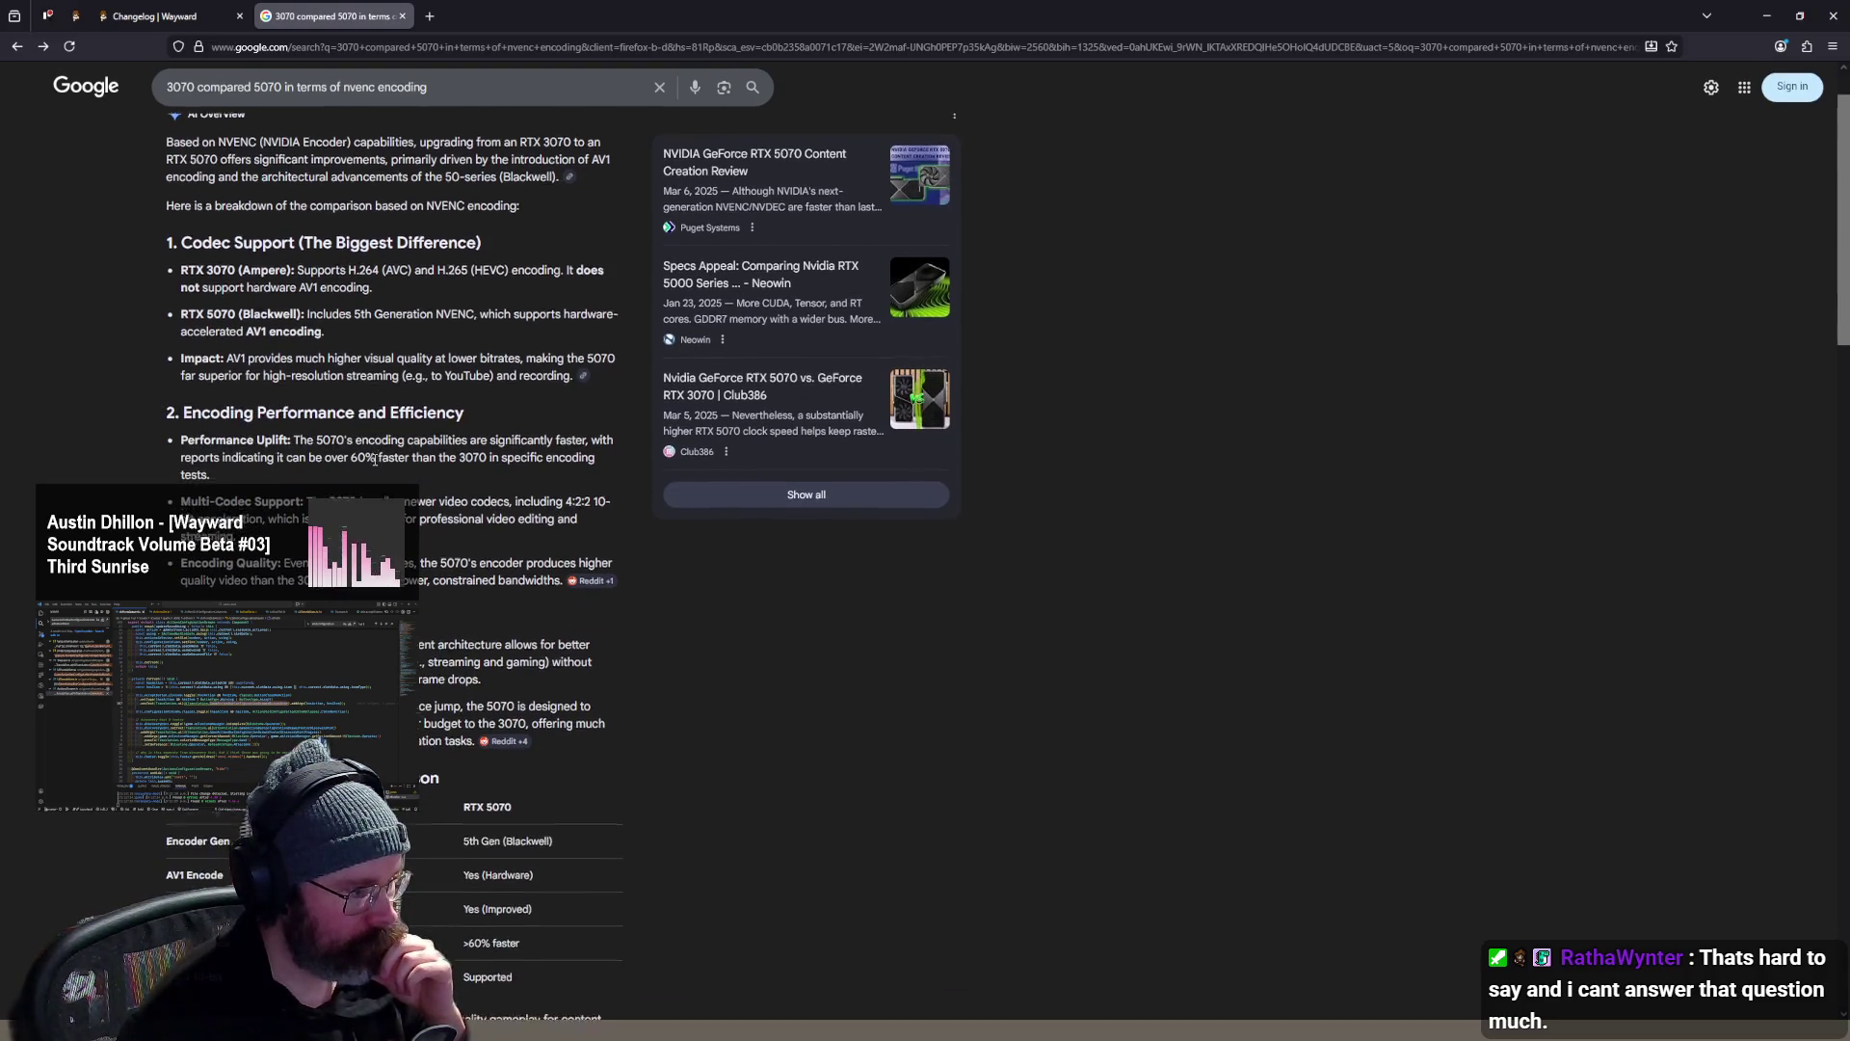
scroll(375, 460, "down", 1)
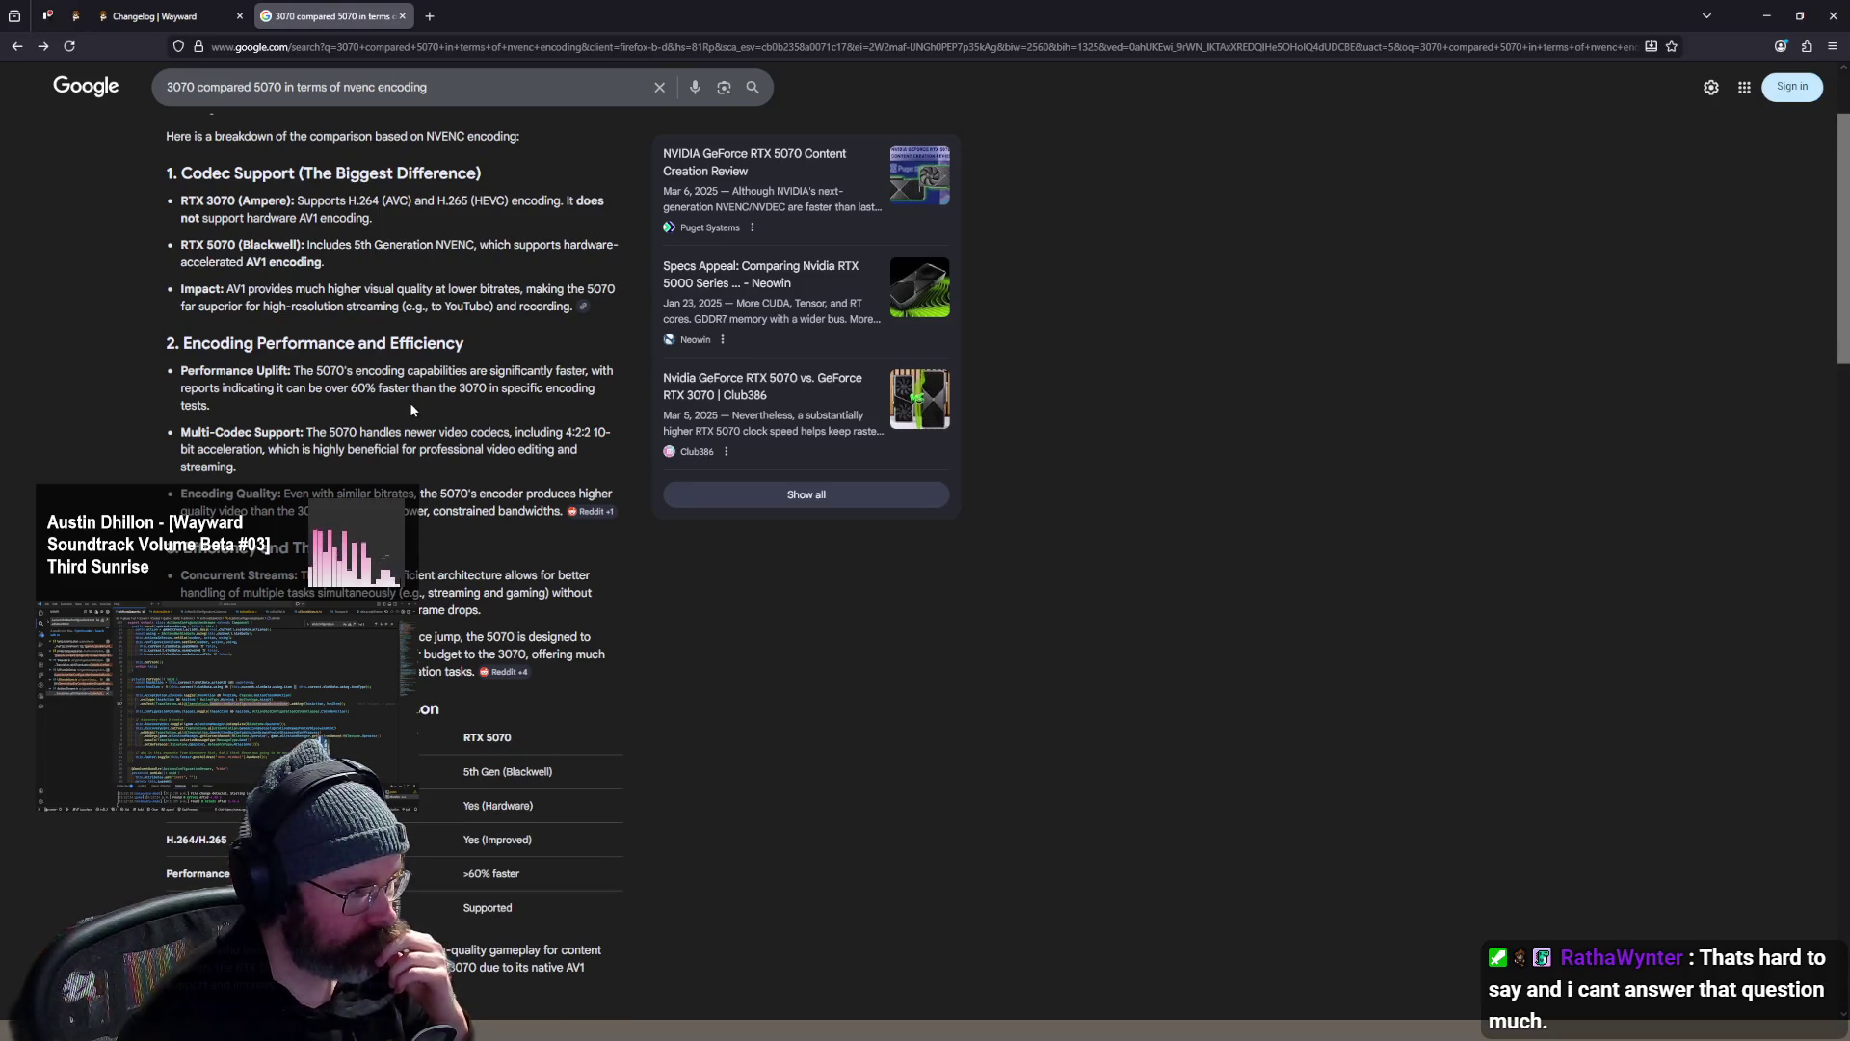
- Highlight the Performance Uplift bullet while reading the AI Overview
mouse_move(419, 400)
left_mouse_down()
mouse_move(207, 372)
mouse_move(293, 372)
left_mouse_up()
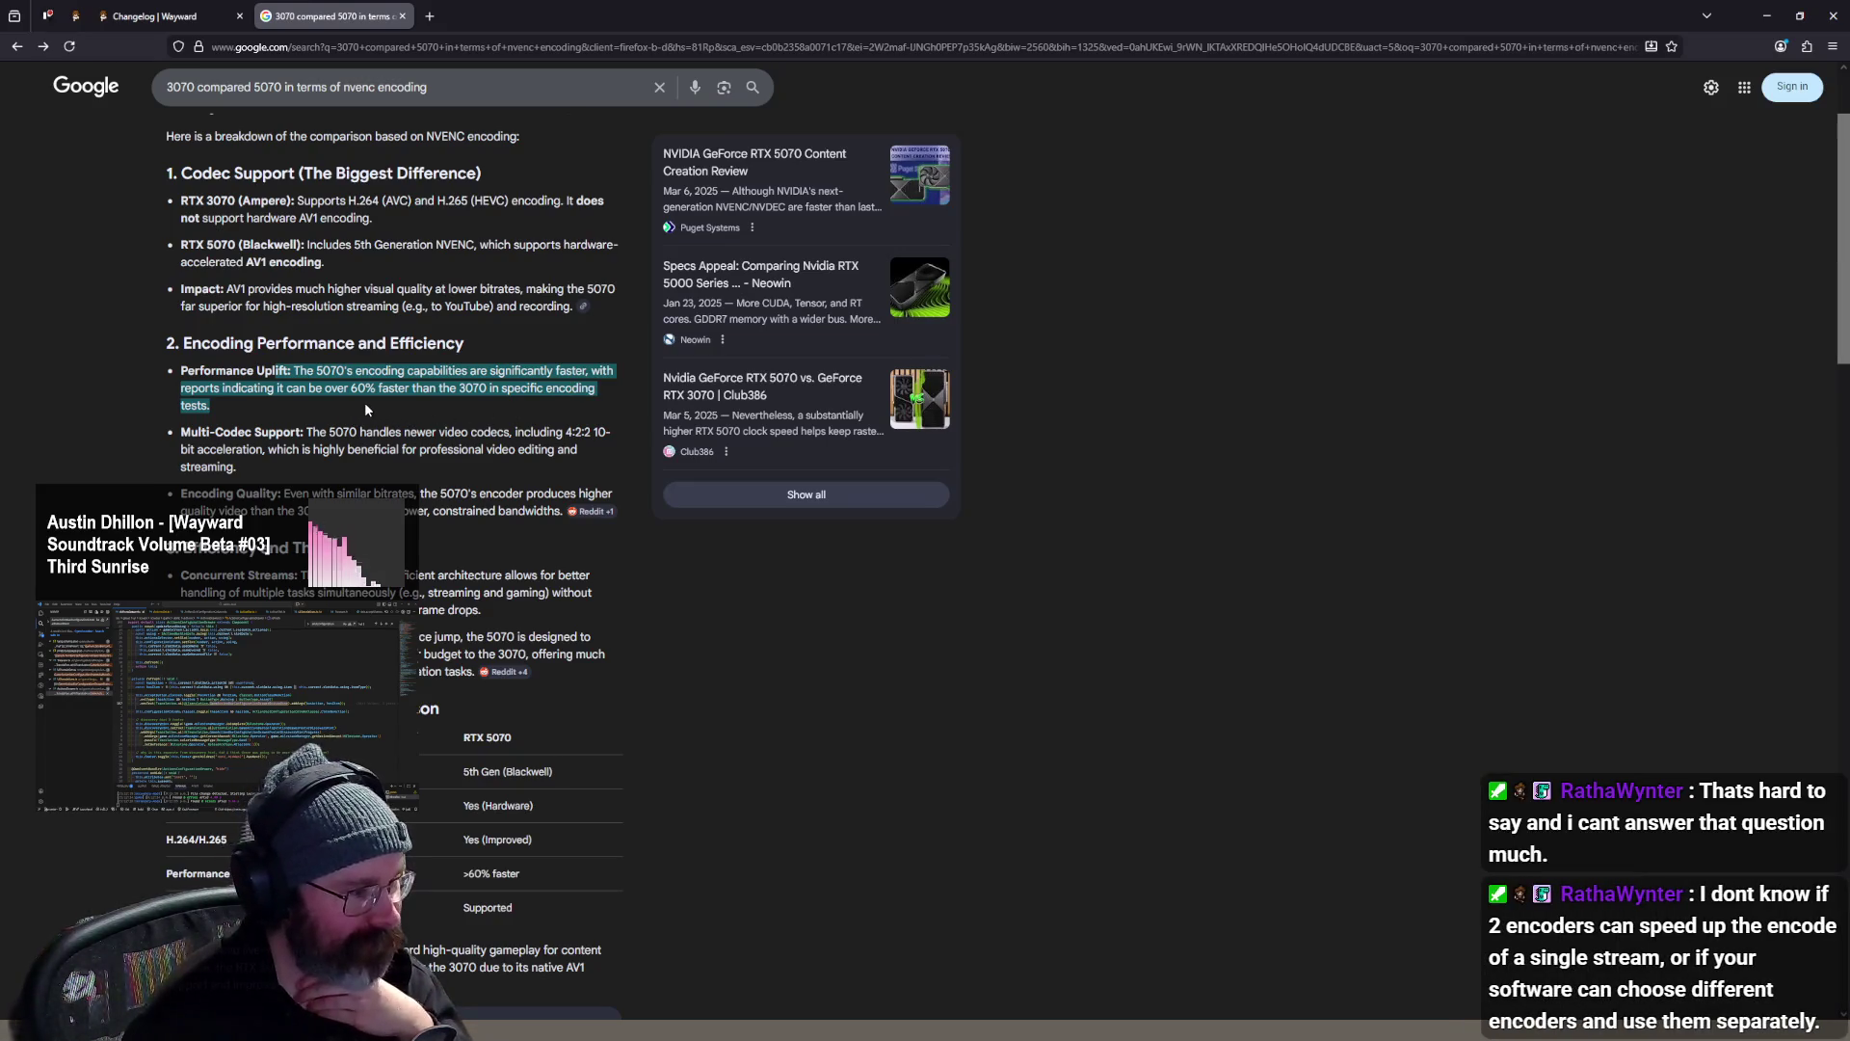
scroll(371, 404, "down", 1)
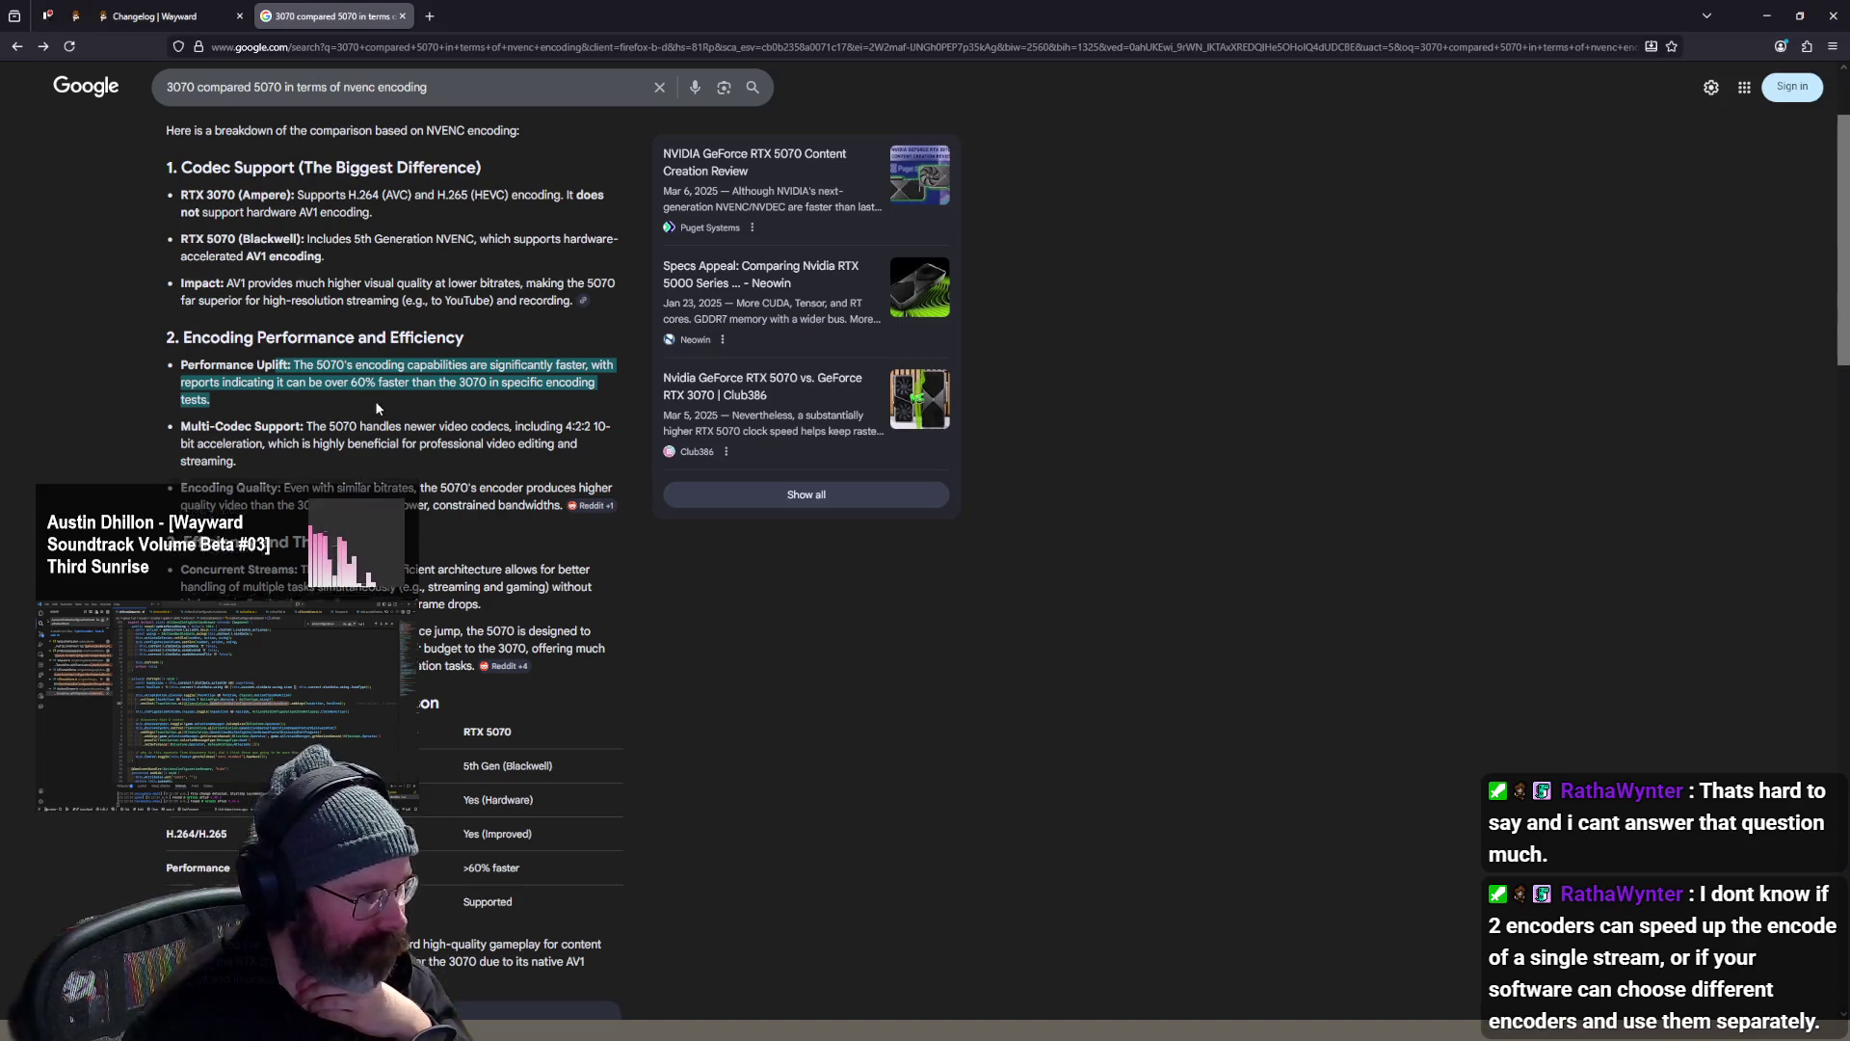
left_click(345, 326)
triple_click(178, 292)
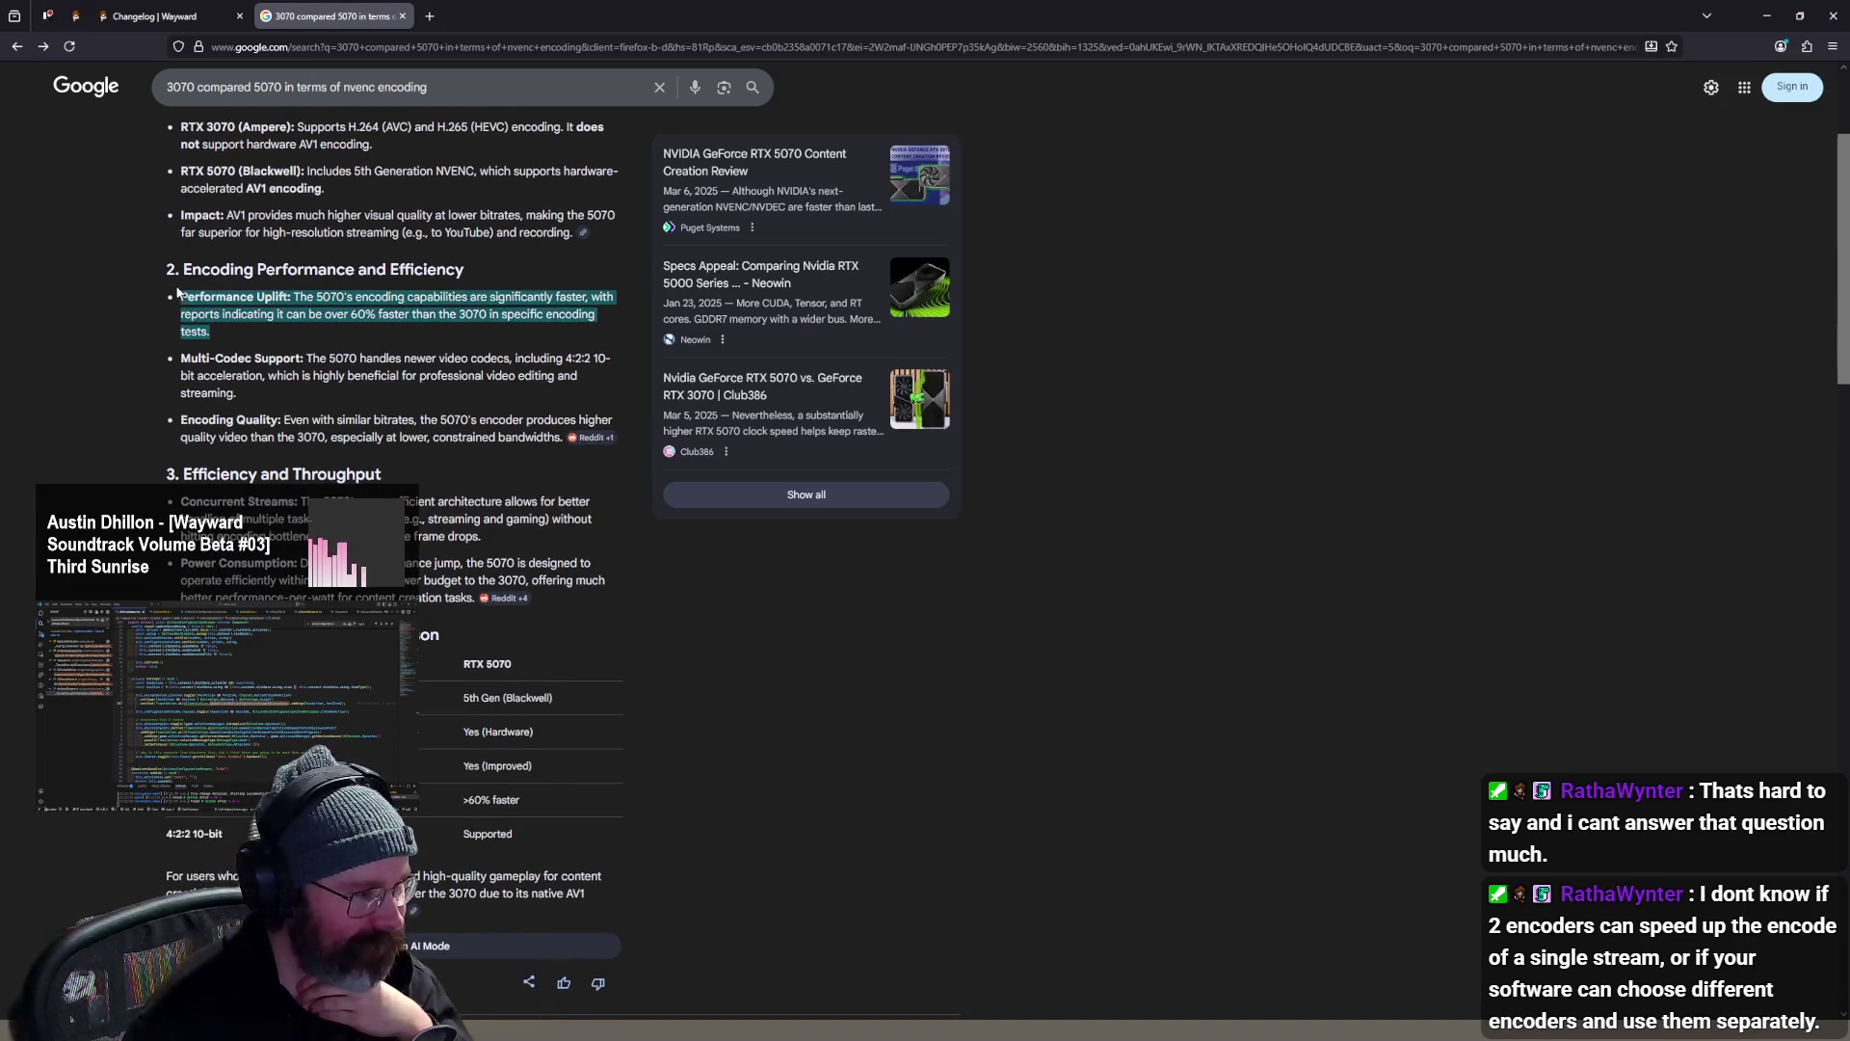
left_click(322, 324)
mouse_move(322, 324)
left_mouse_down()
mouse_move(143, 270)
mouse_move(169, 291)
left_mouse_up()
left_click(363, 326)
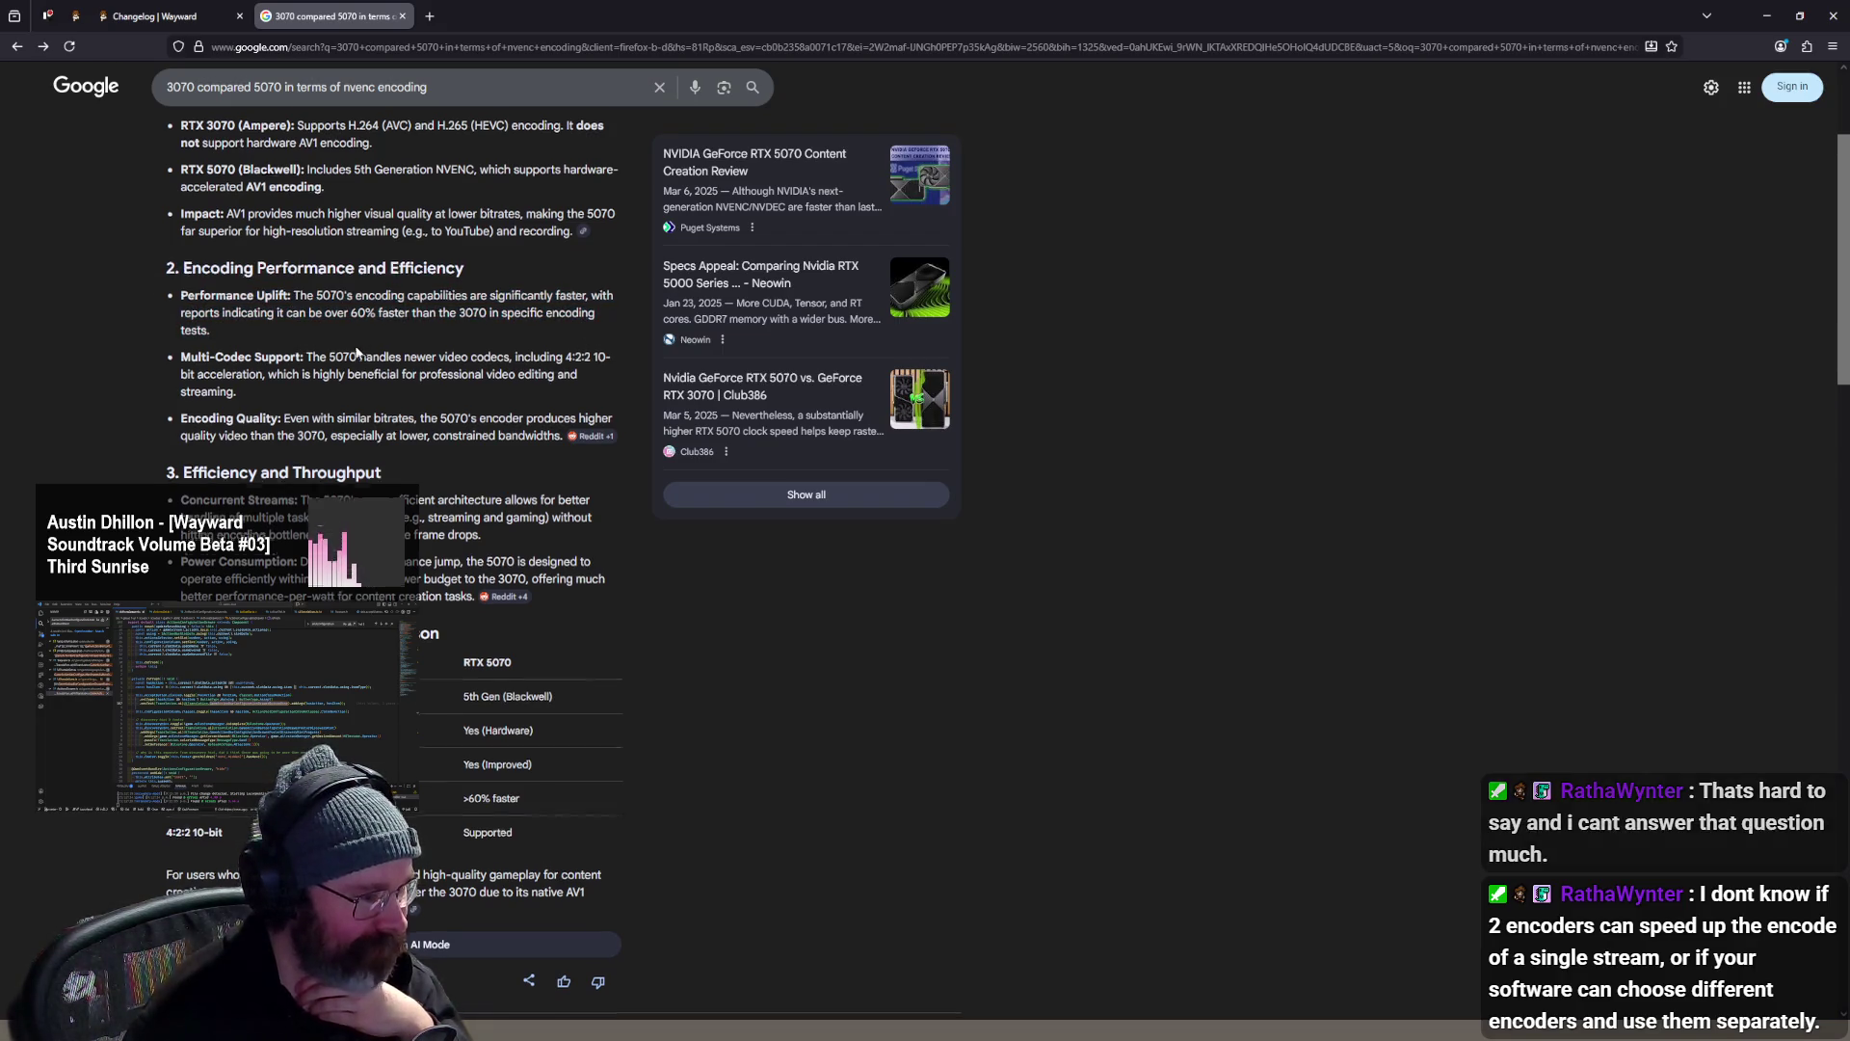
scroll(357, 352, "down", 3)
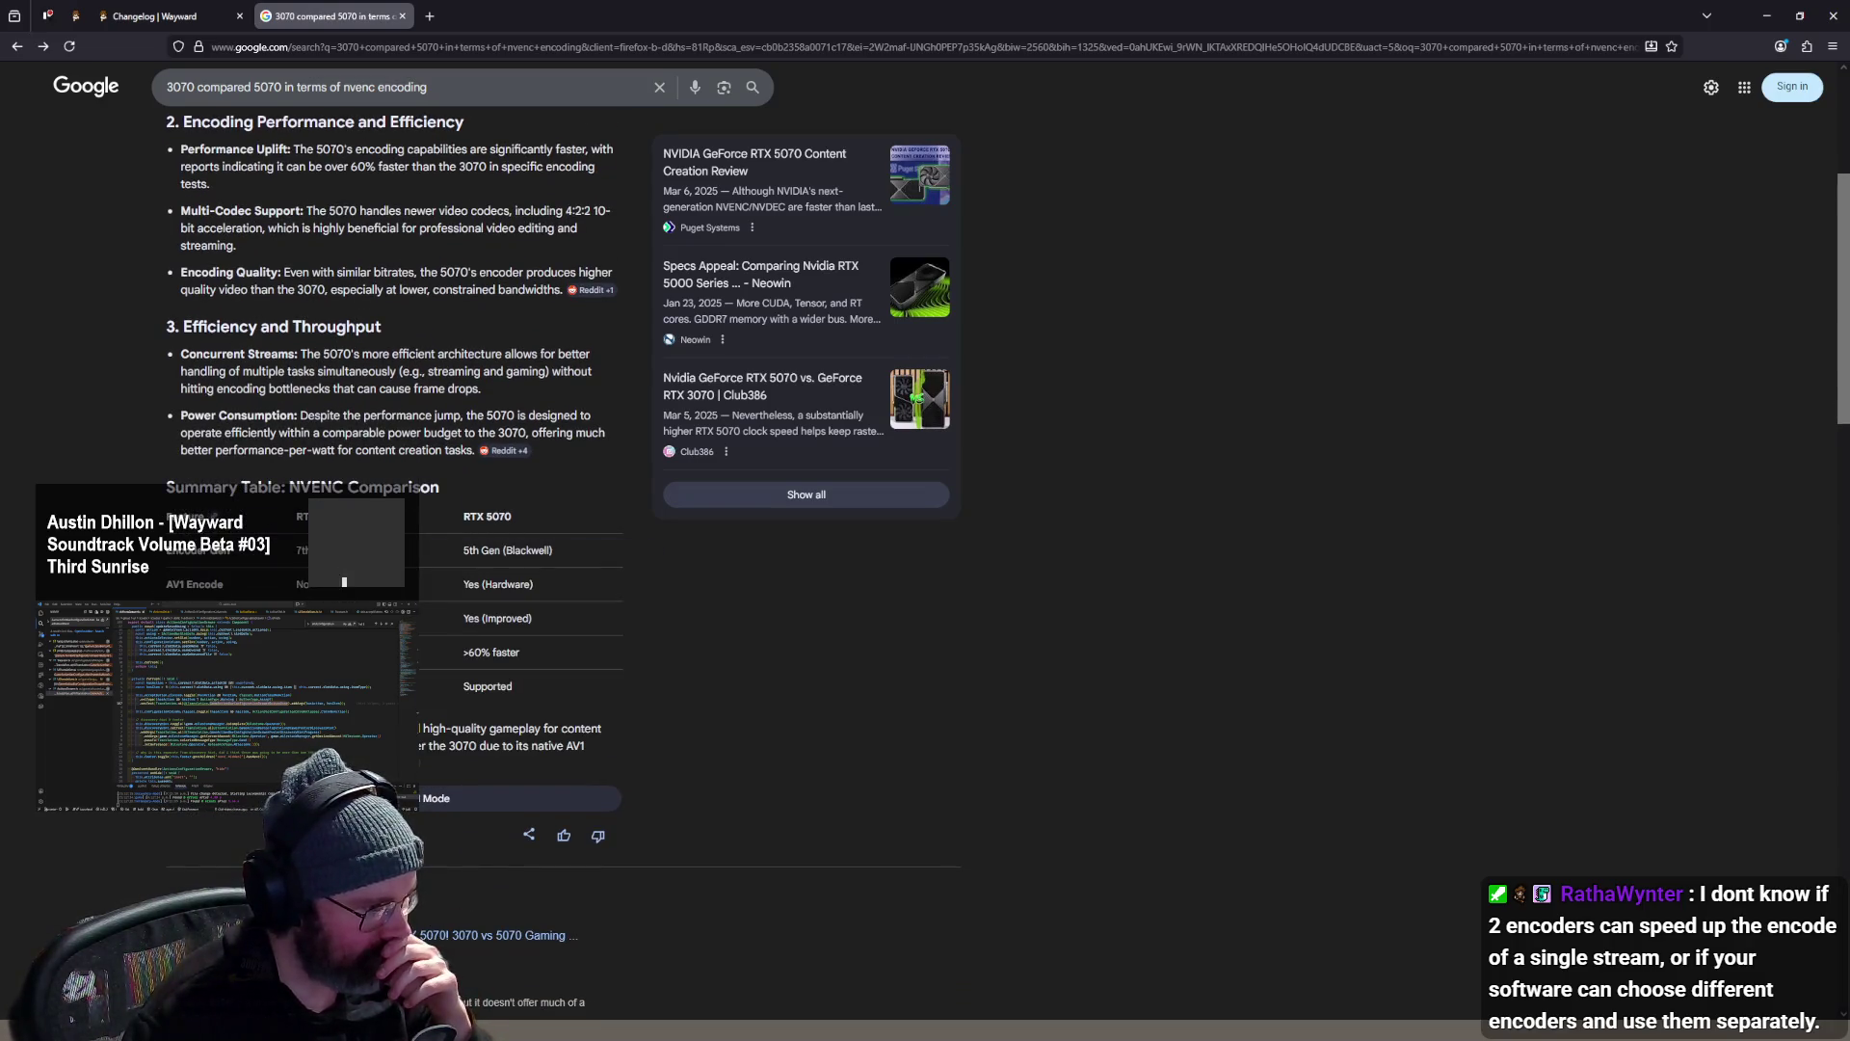
scroll(519, 592, "up", 4)
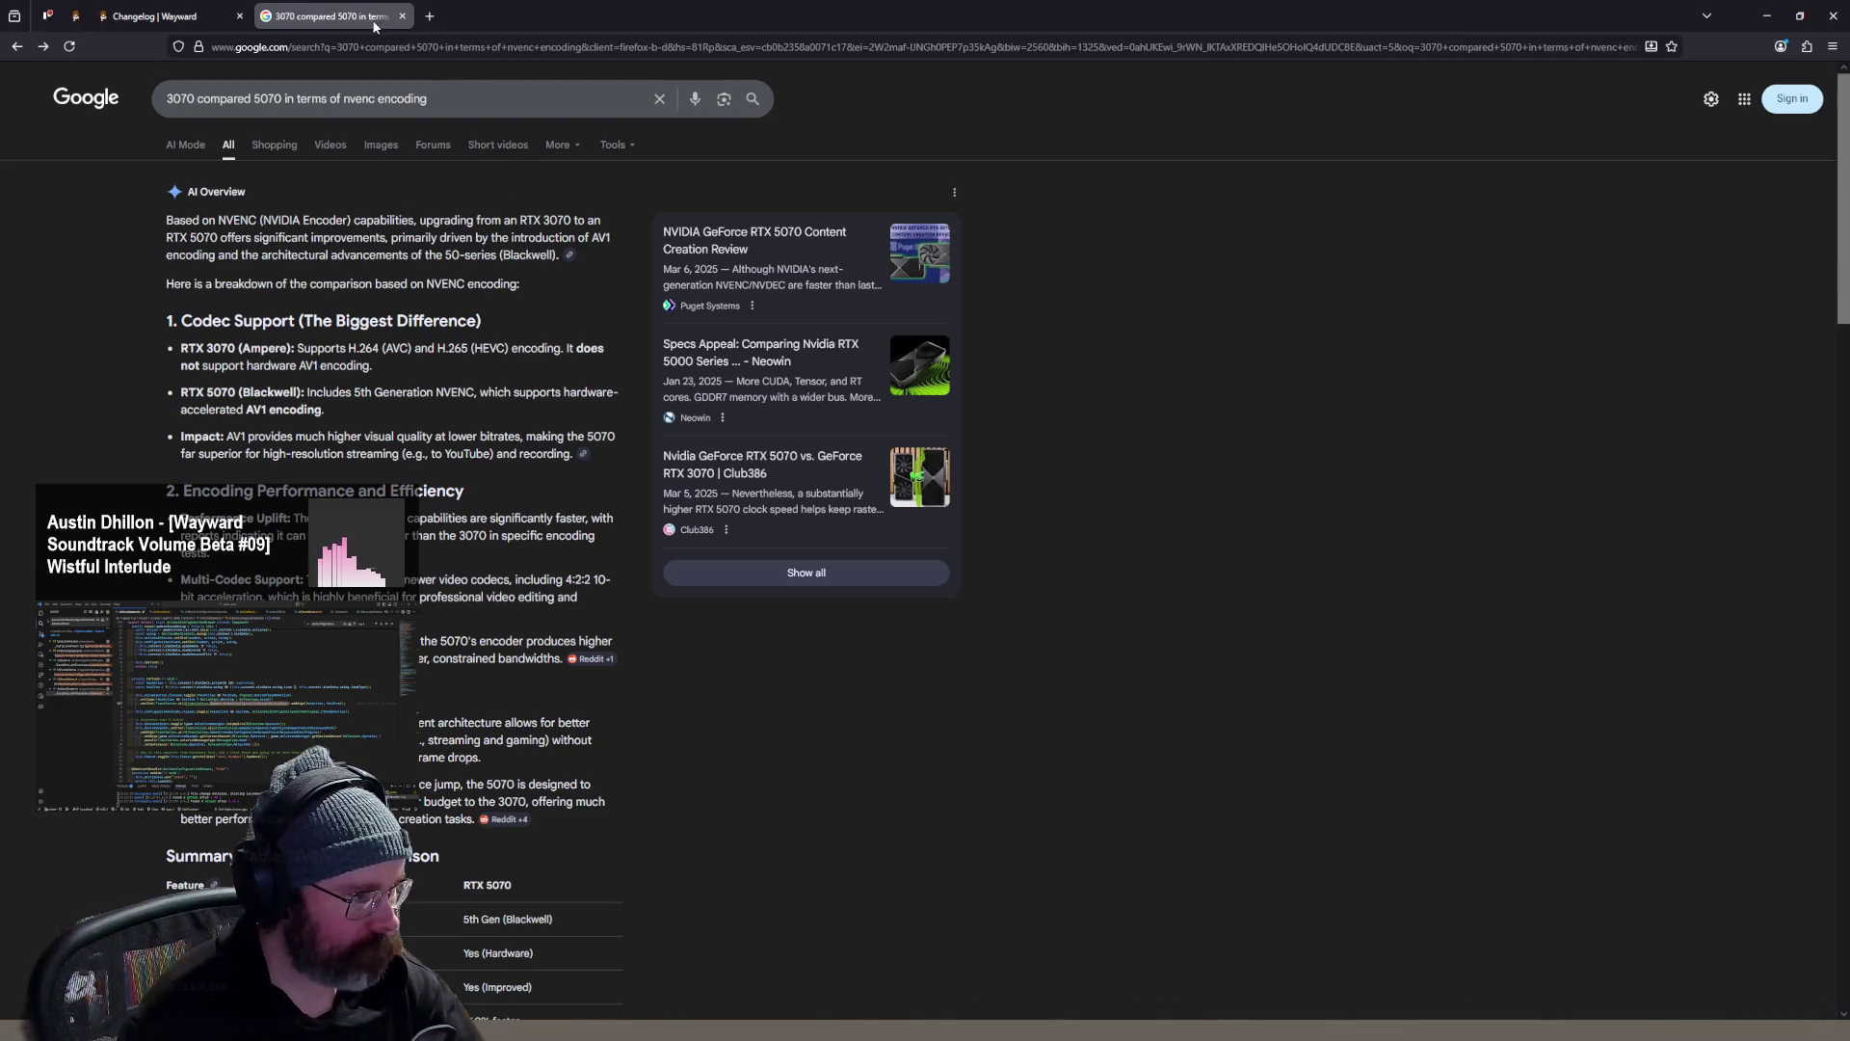
- Search '3070 compared 5070 ti in terms of nvenc encoding' and expand the AI Overview
left_click(287, 96)
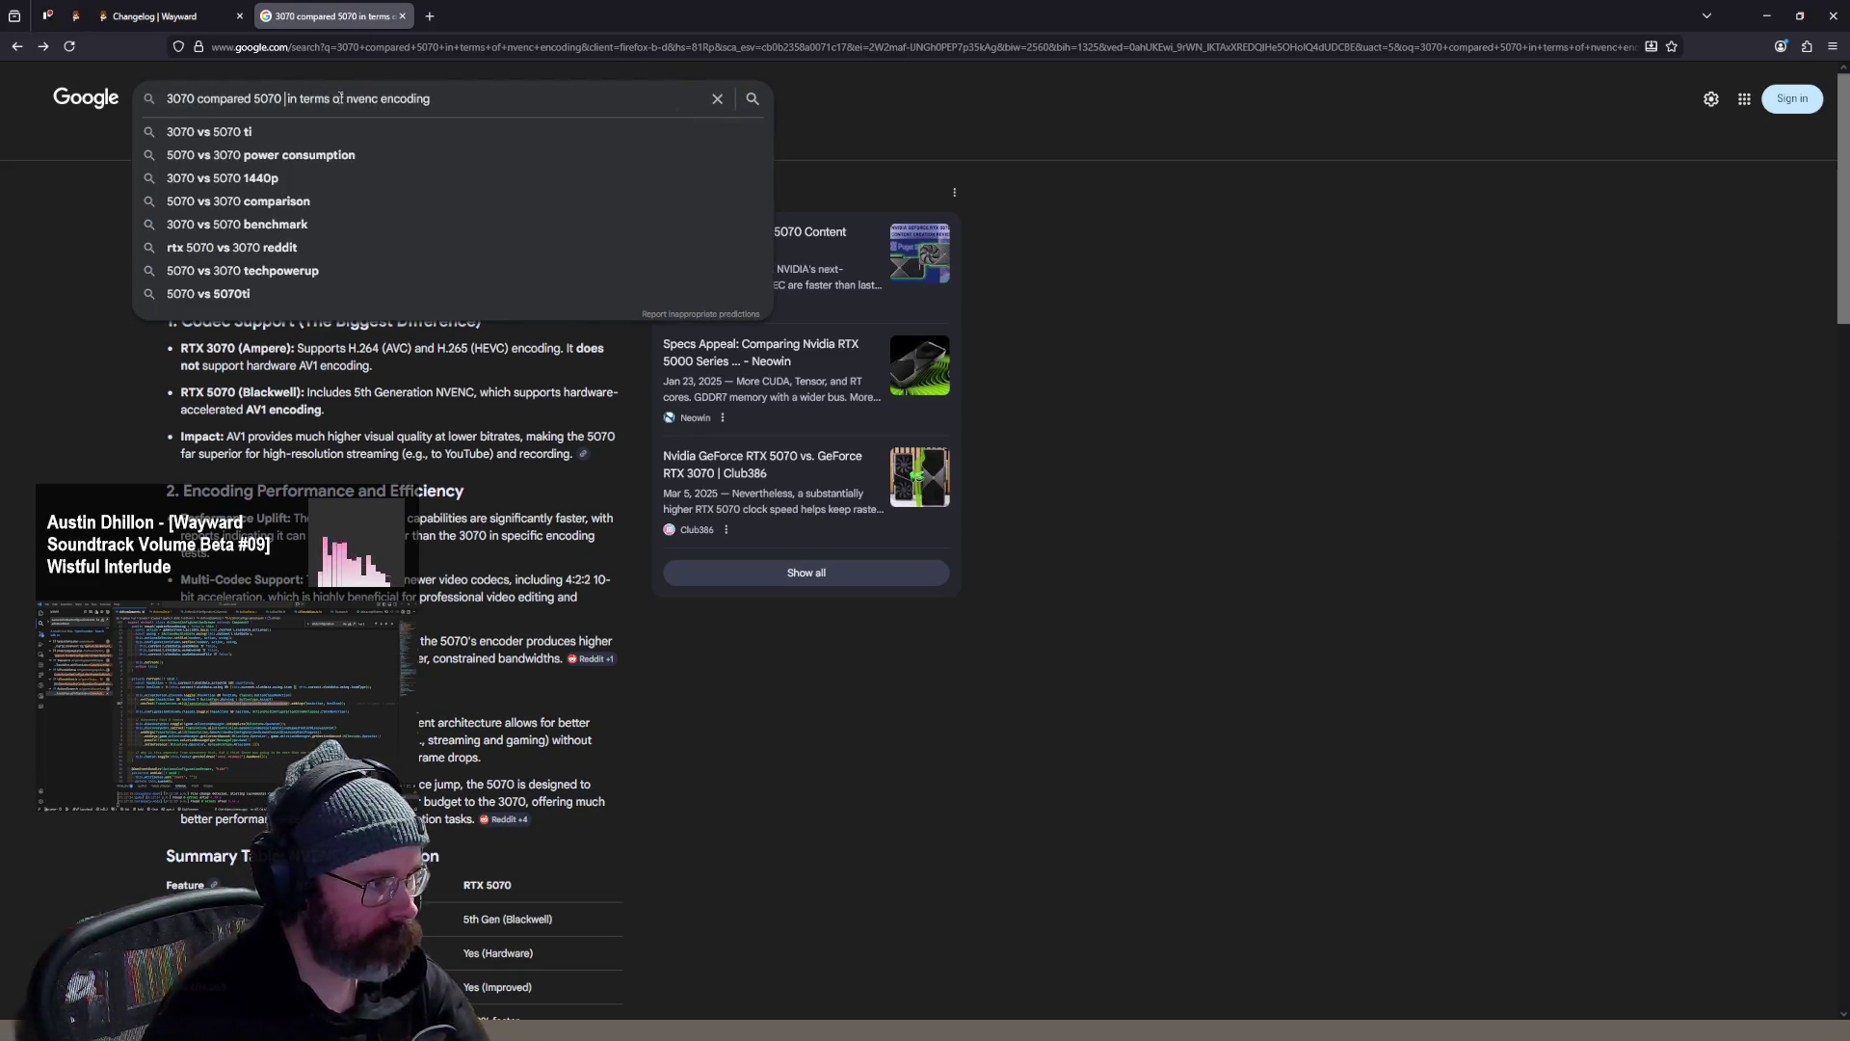
type("ti")
key("Return")
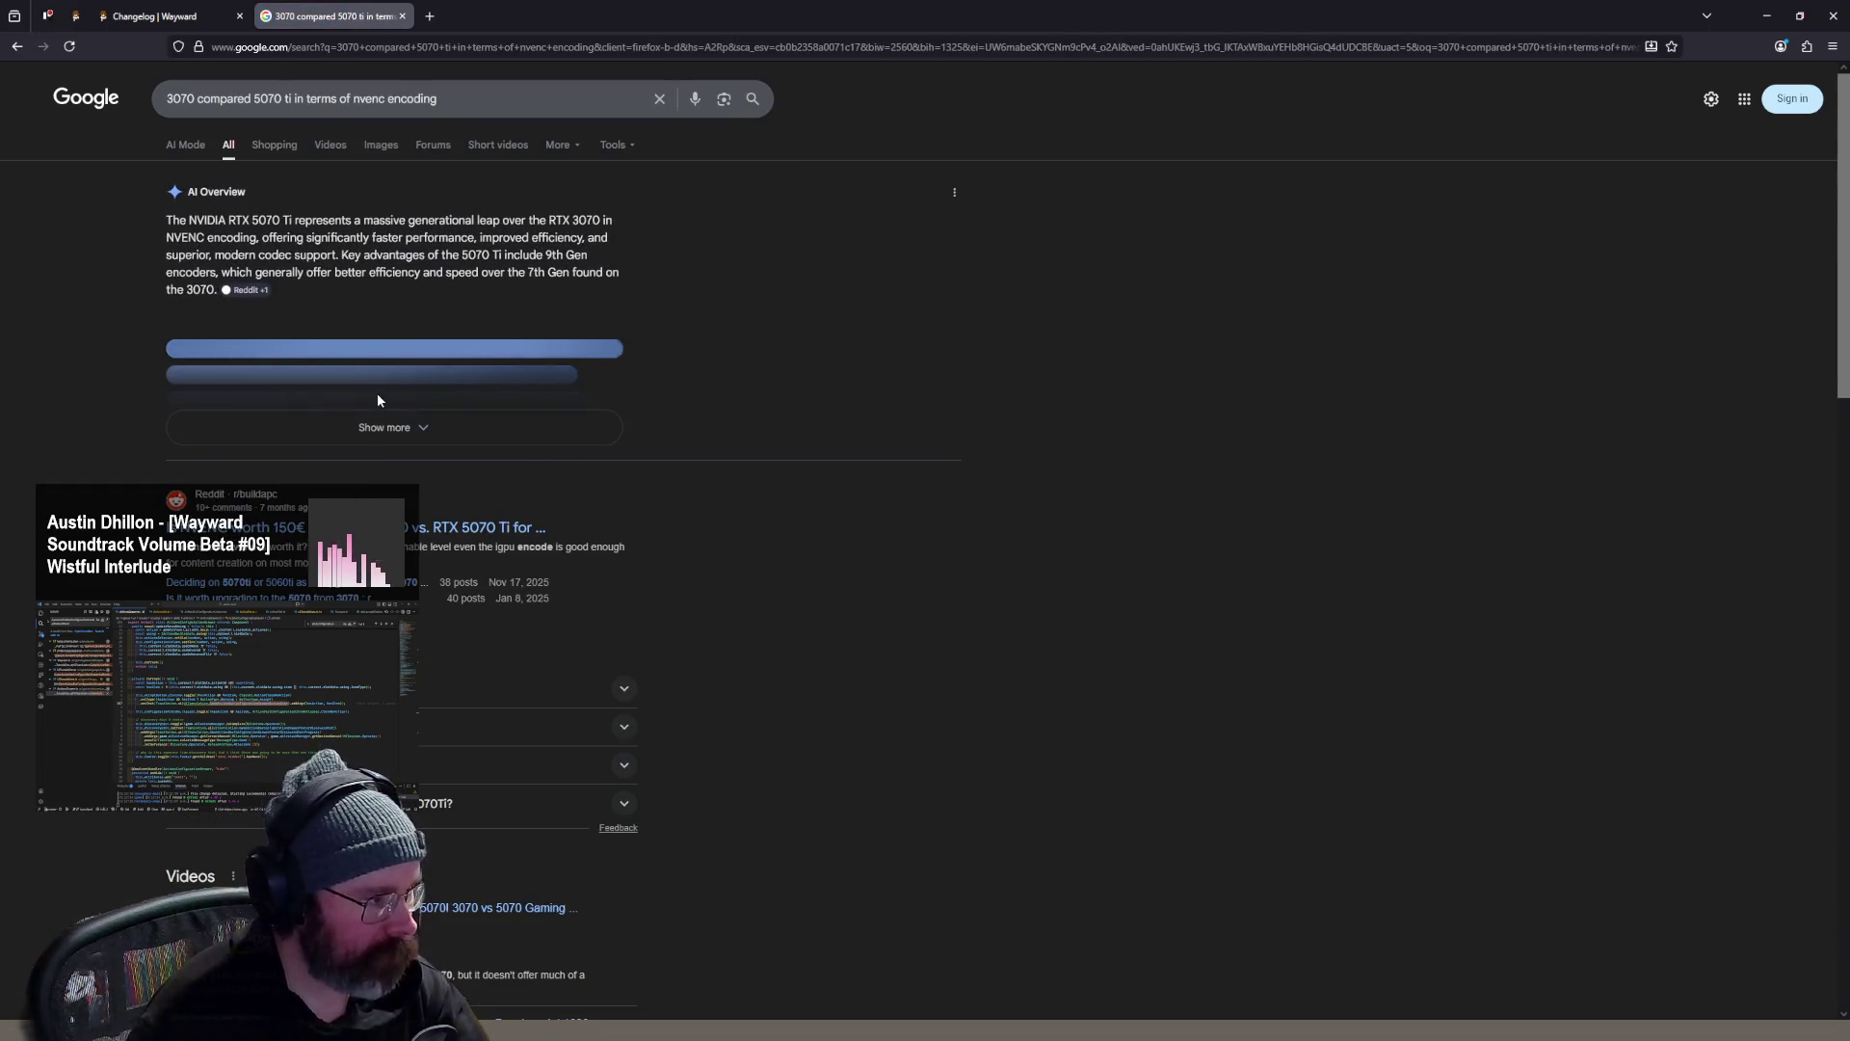
left_click(435, 429)
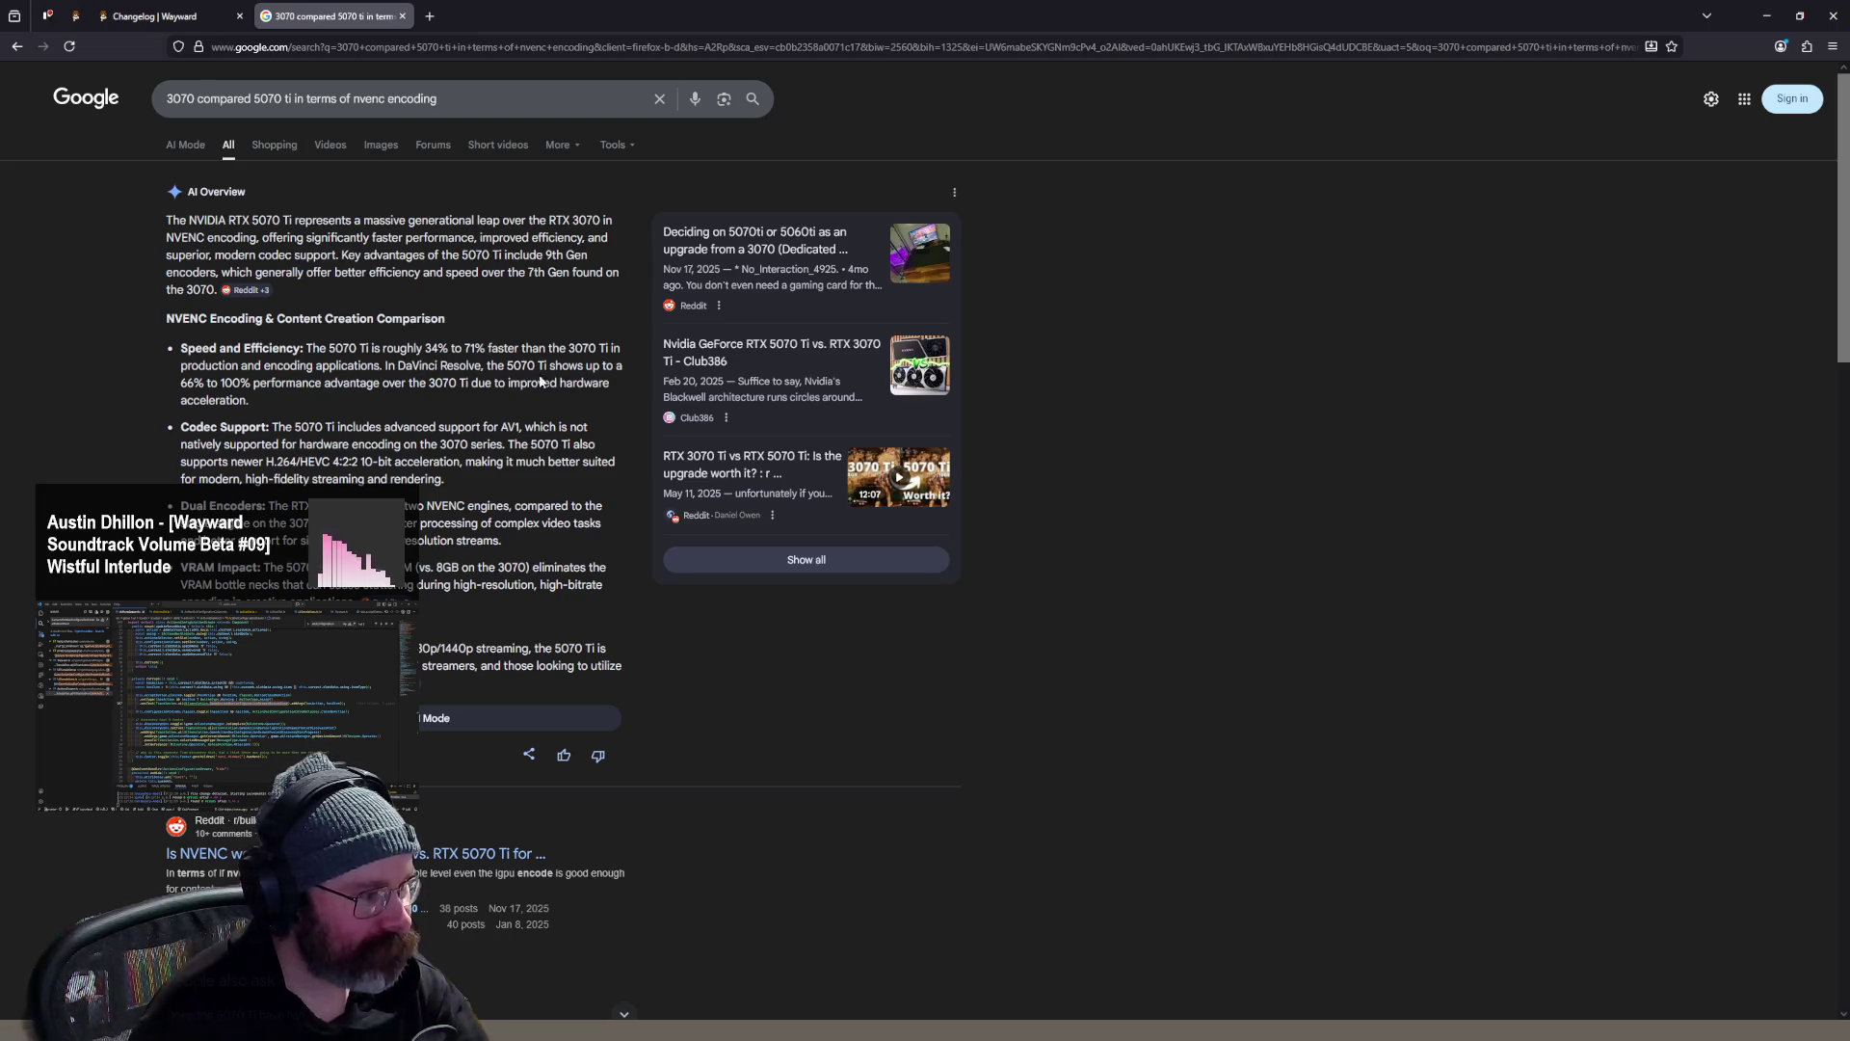
- Highlight the 66% to 100% advantage and VRAM bottleneck sentences, then close the search tab
left_click_drag(284, 383, 390, 399)
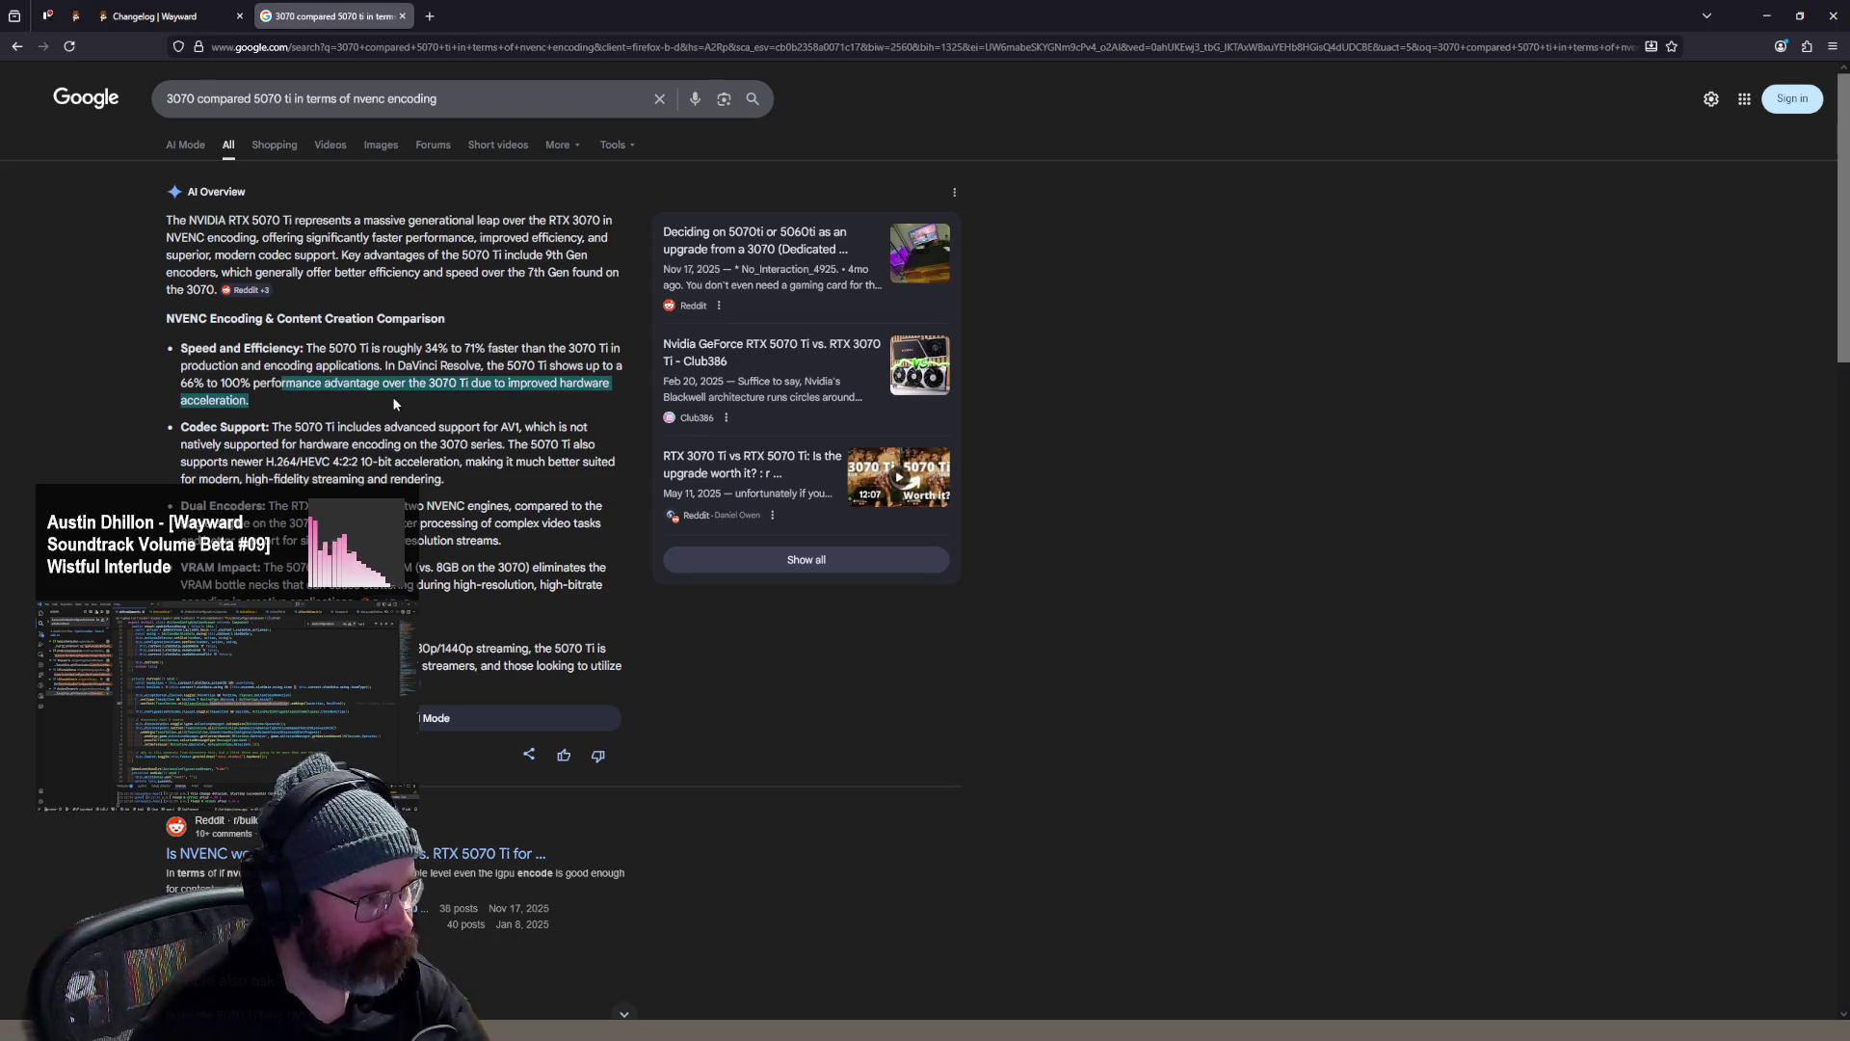
left_click_drag(180, 383, 259, 399)
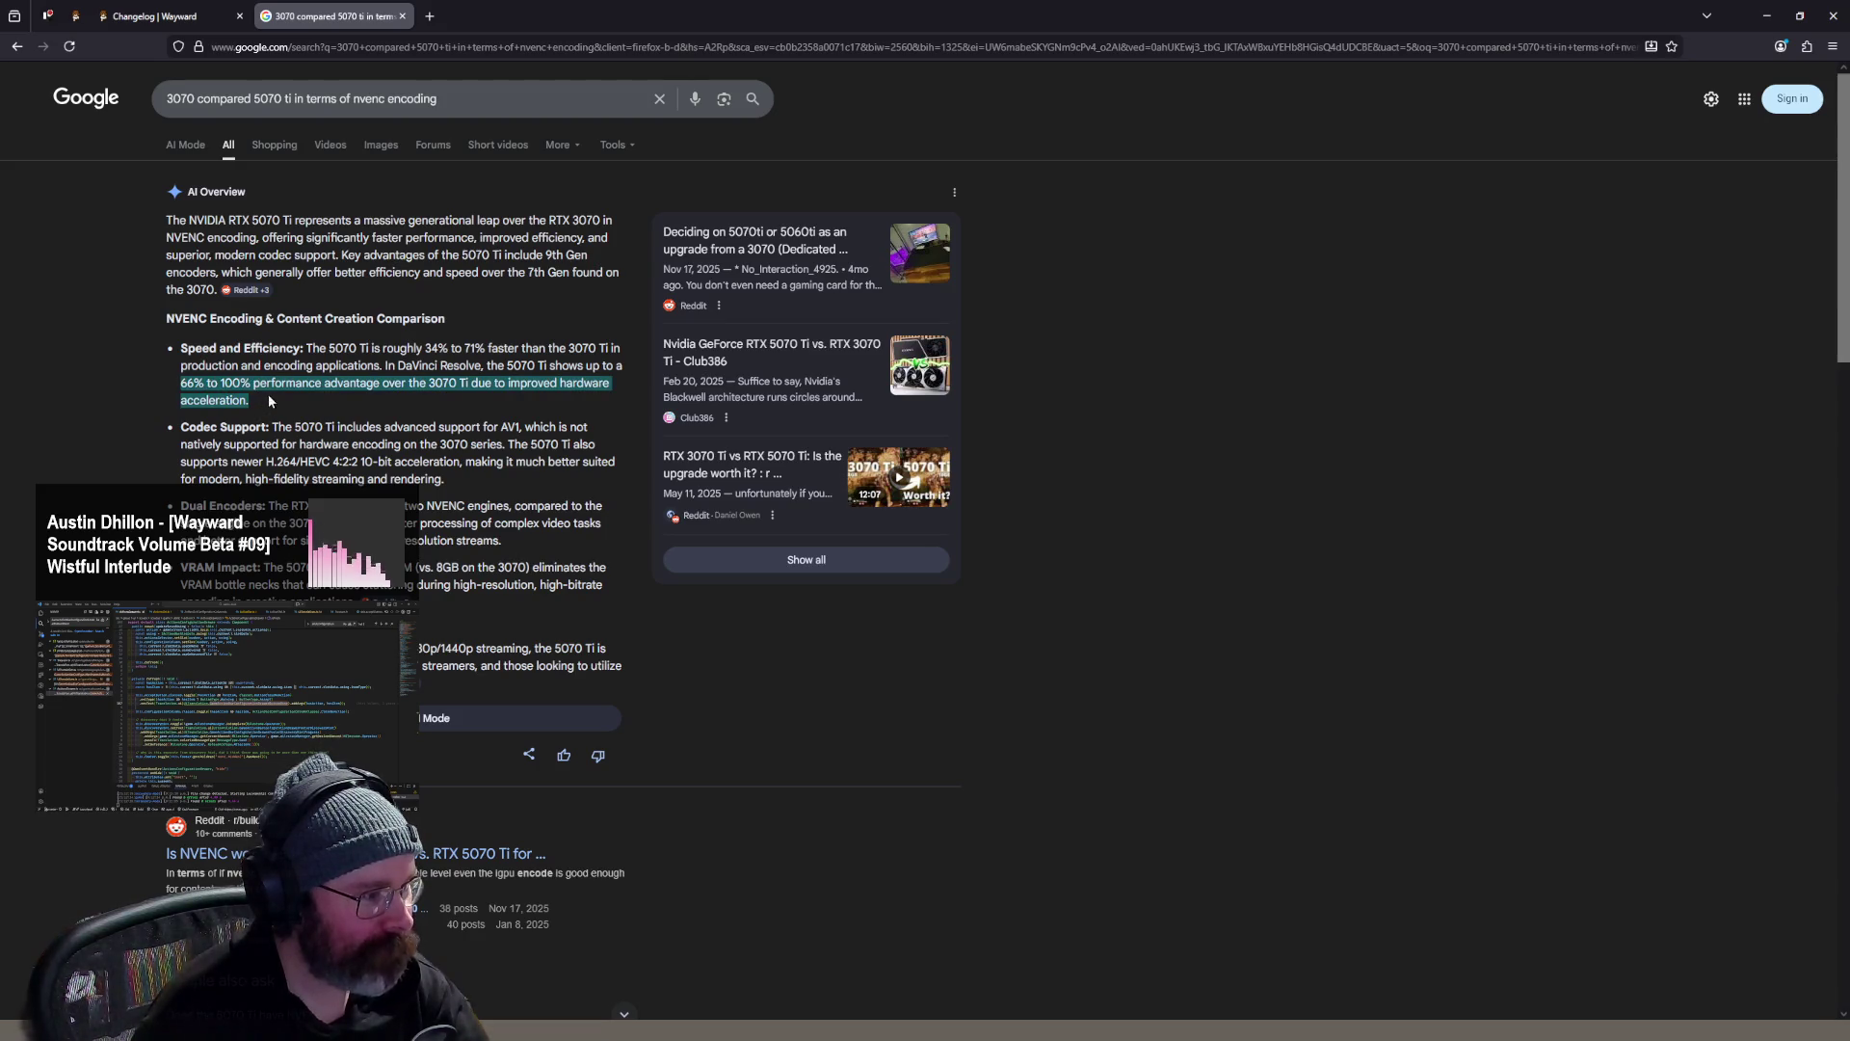
scroll(483, 388, "down", 2)
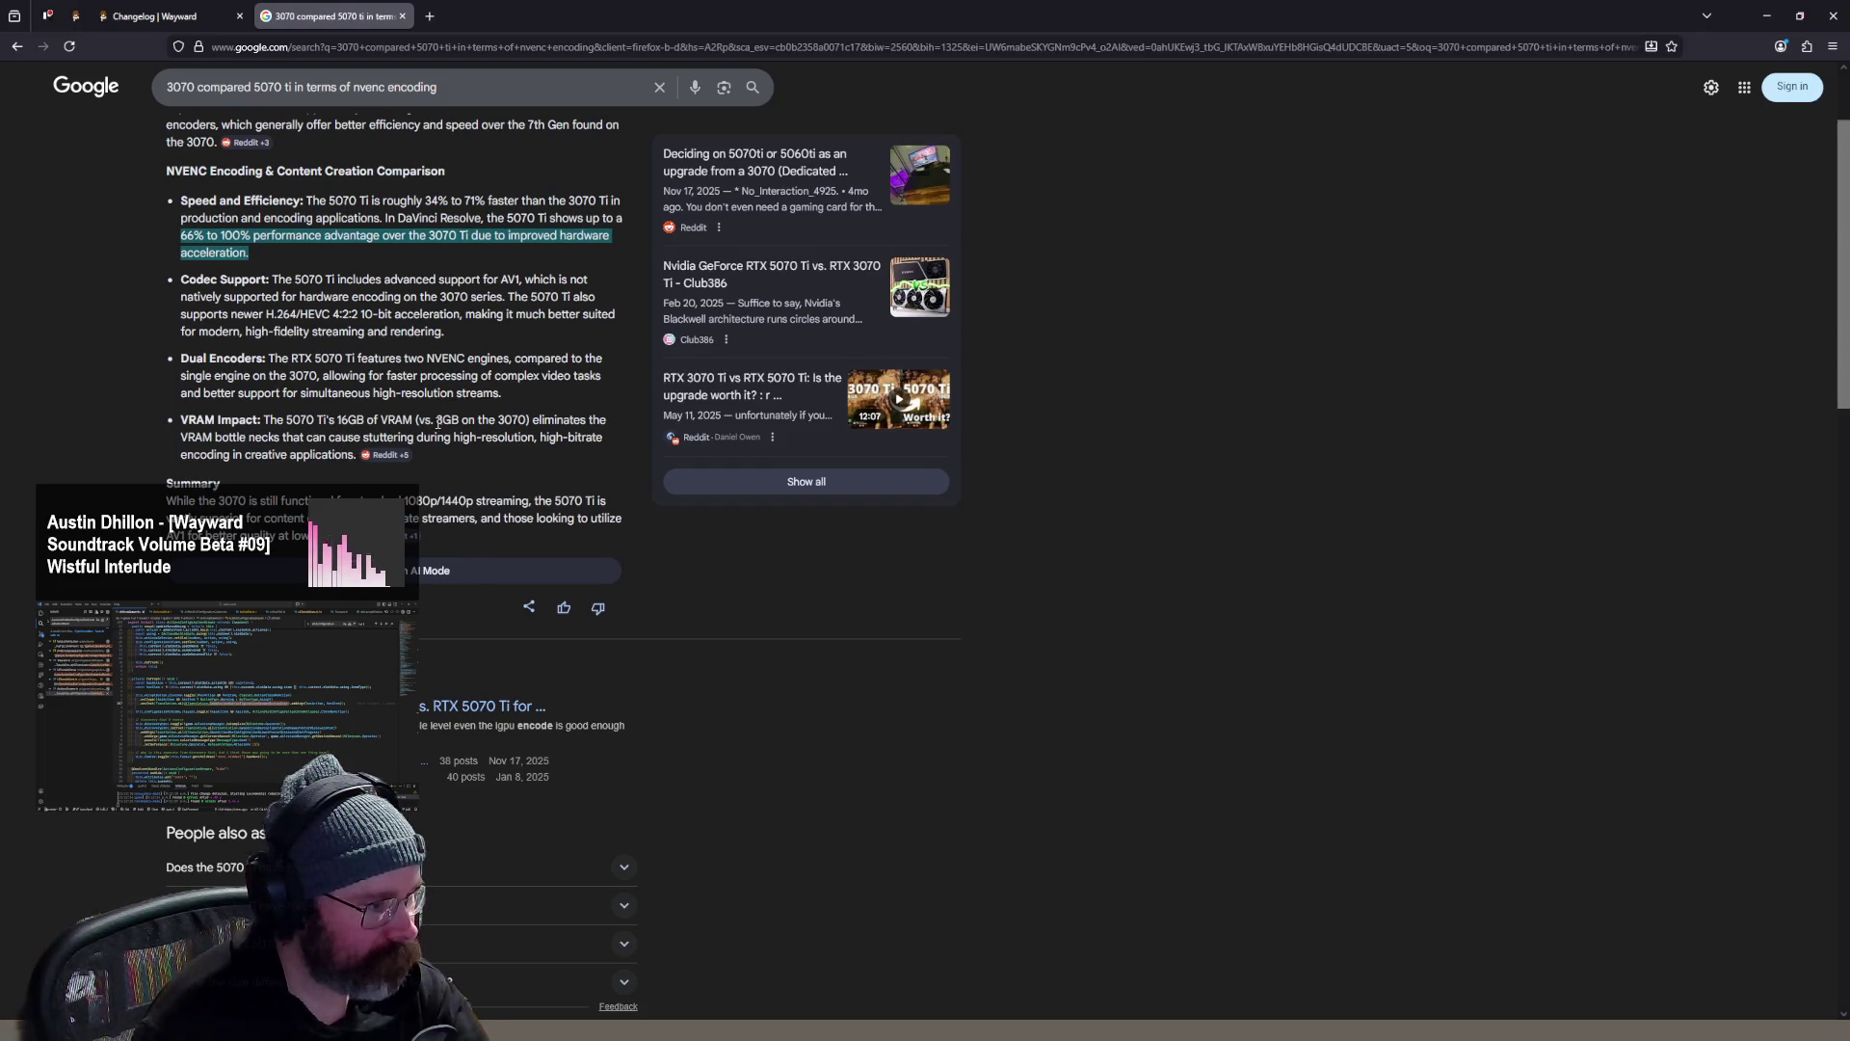
left_click_drag(215, 437, 480, 466)
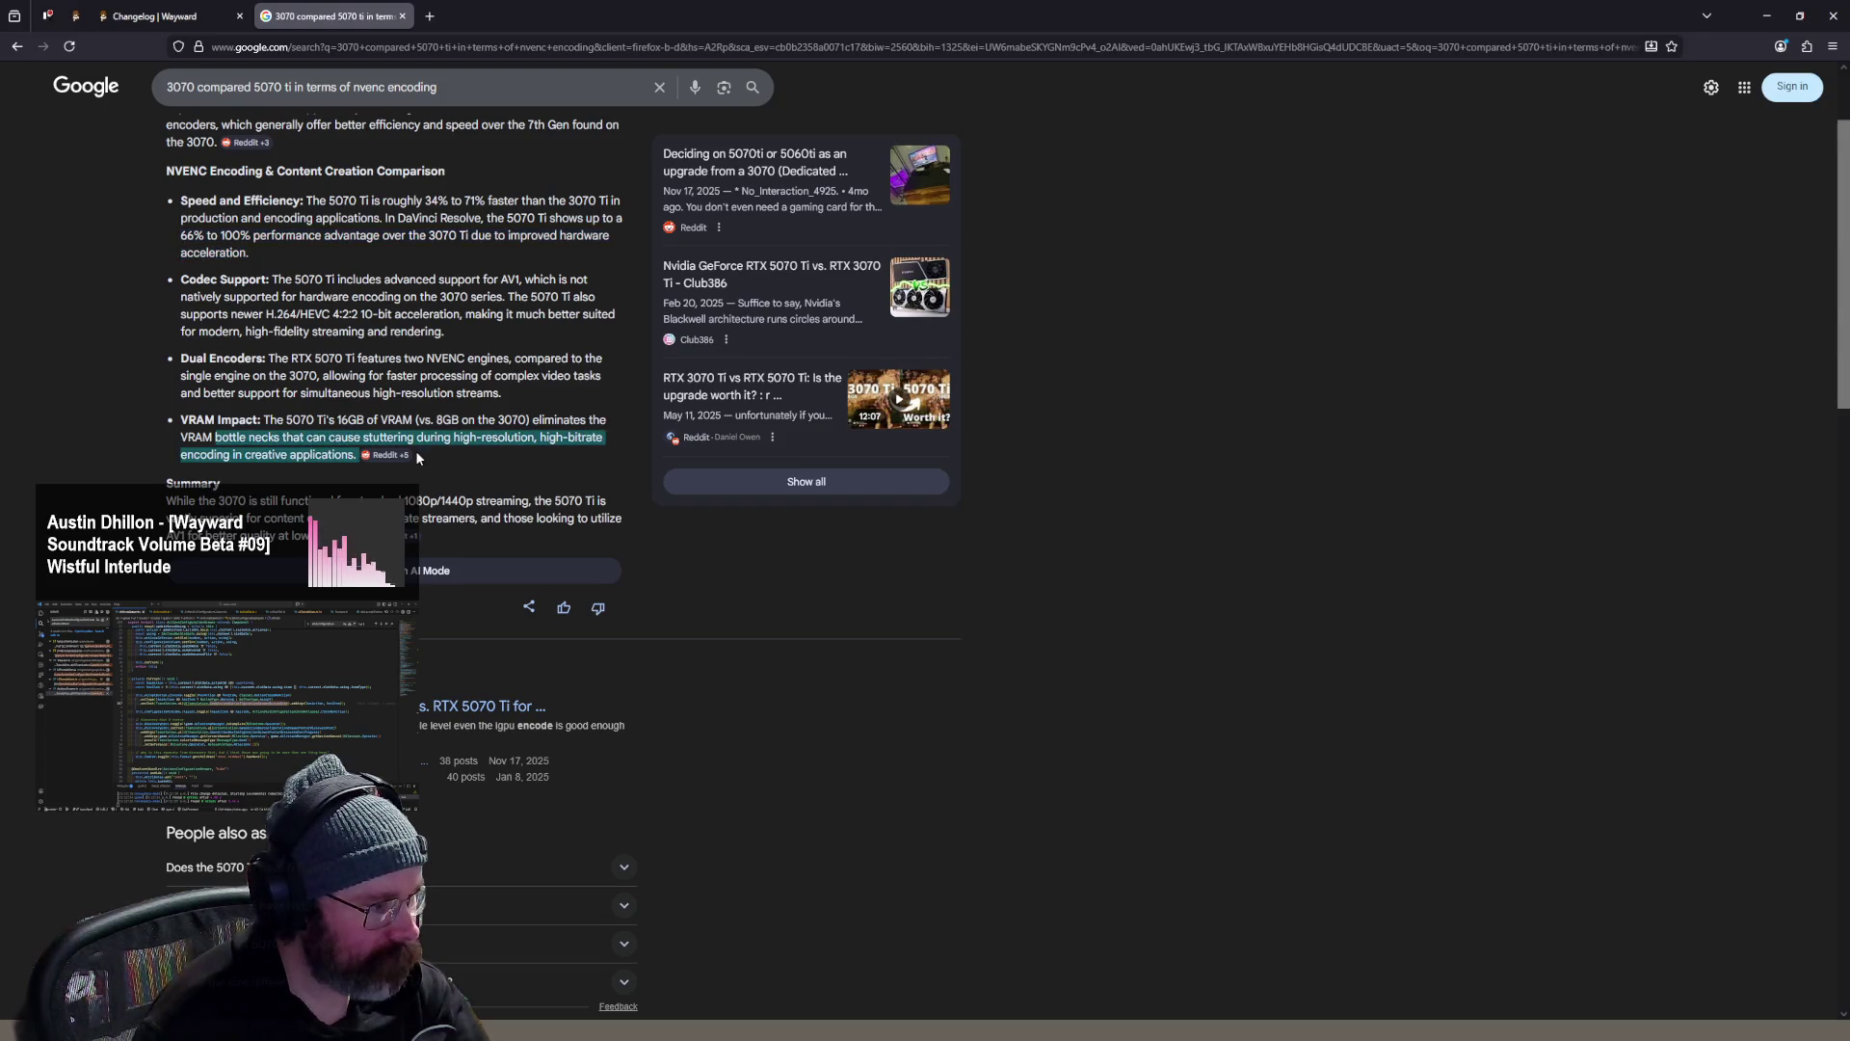
scroll(415, 449, "up", 2)
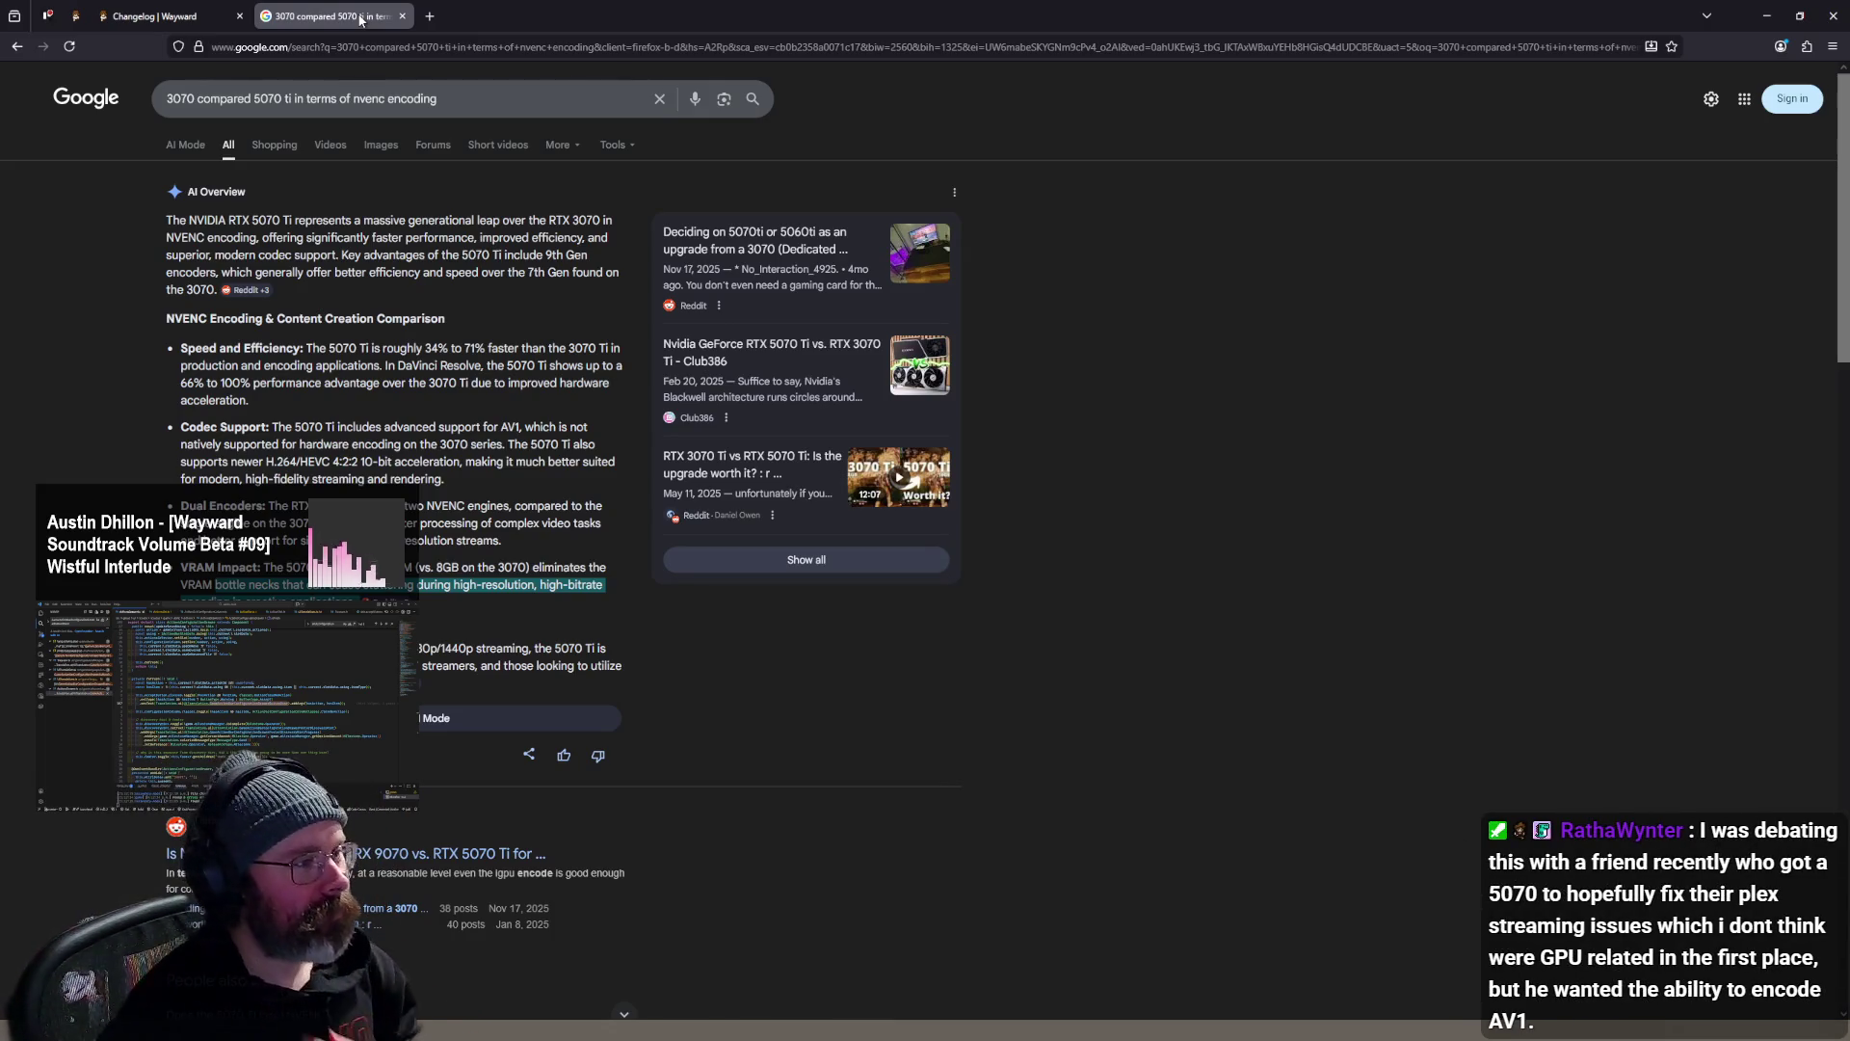
middle_click(361, 19)
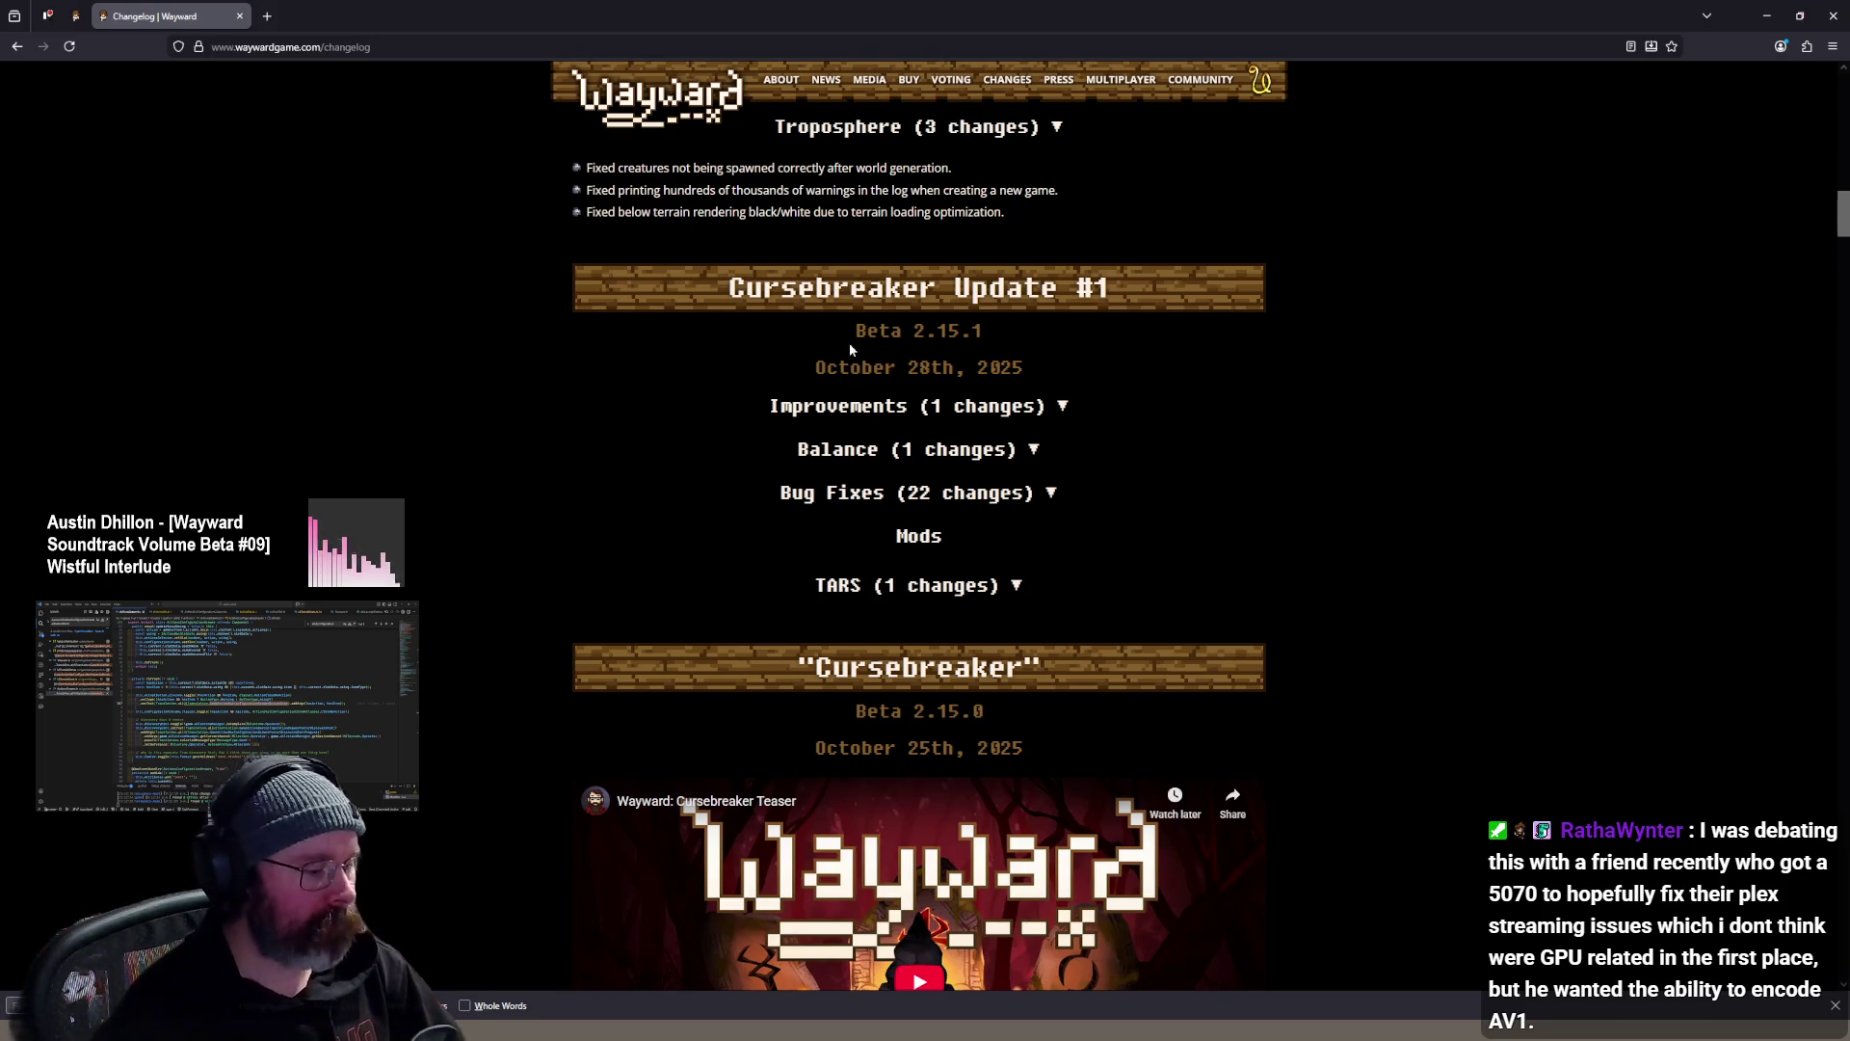
key("alt+Tab")
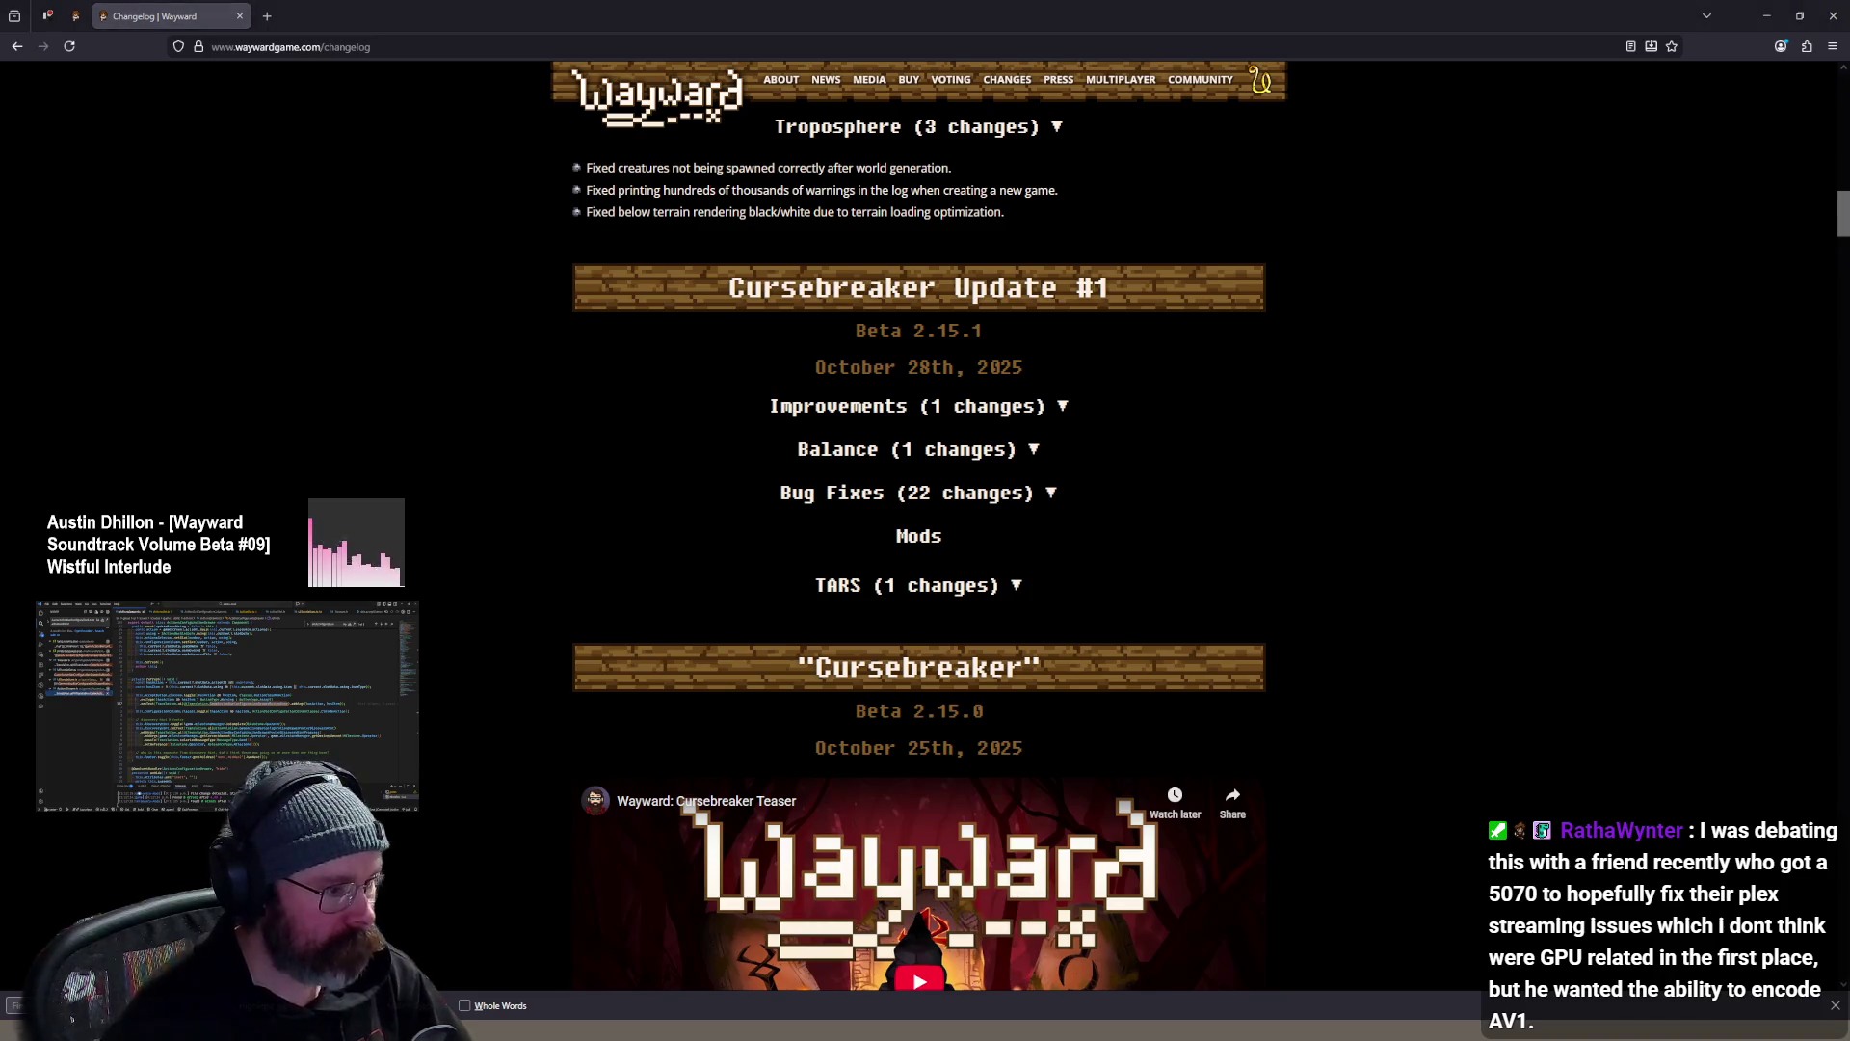
- Put the caret at line 159 in VS Code, close the Wayward changelog browser, and bring up Steam
left_click(1076, 340)
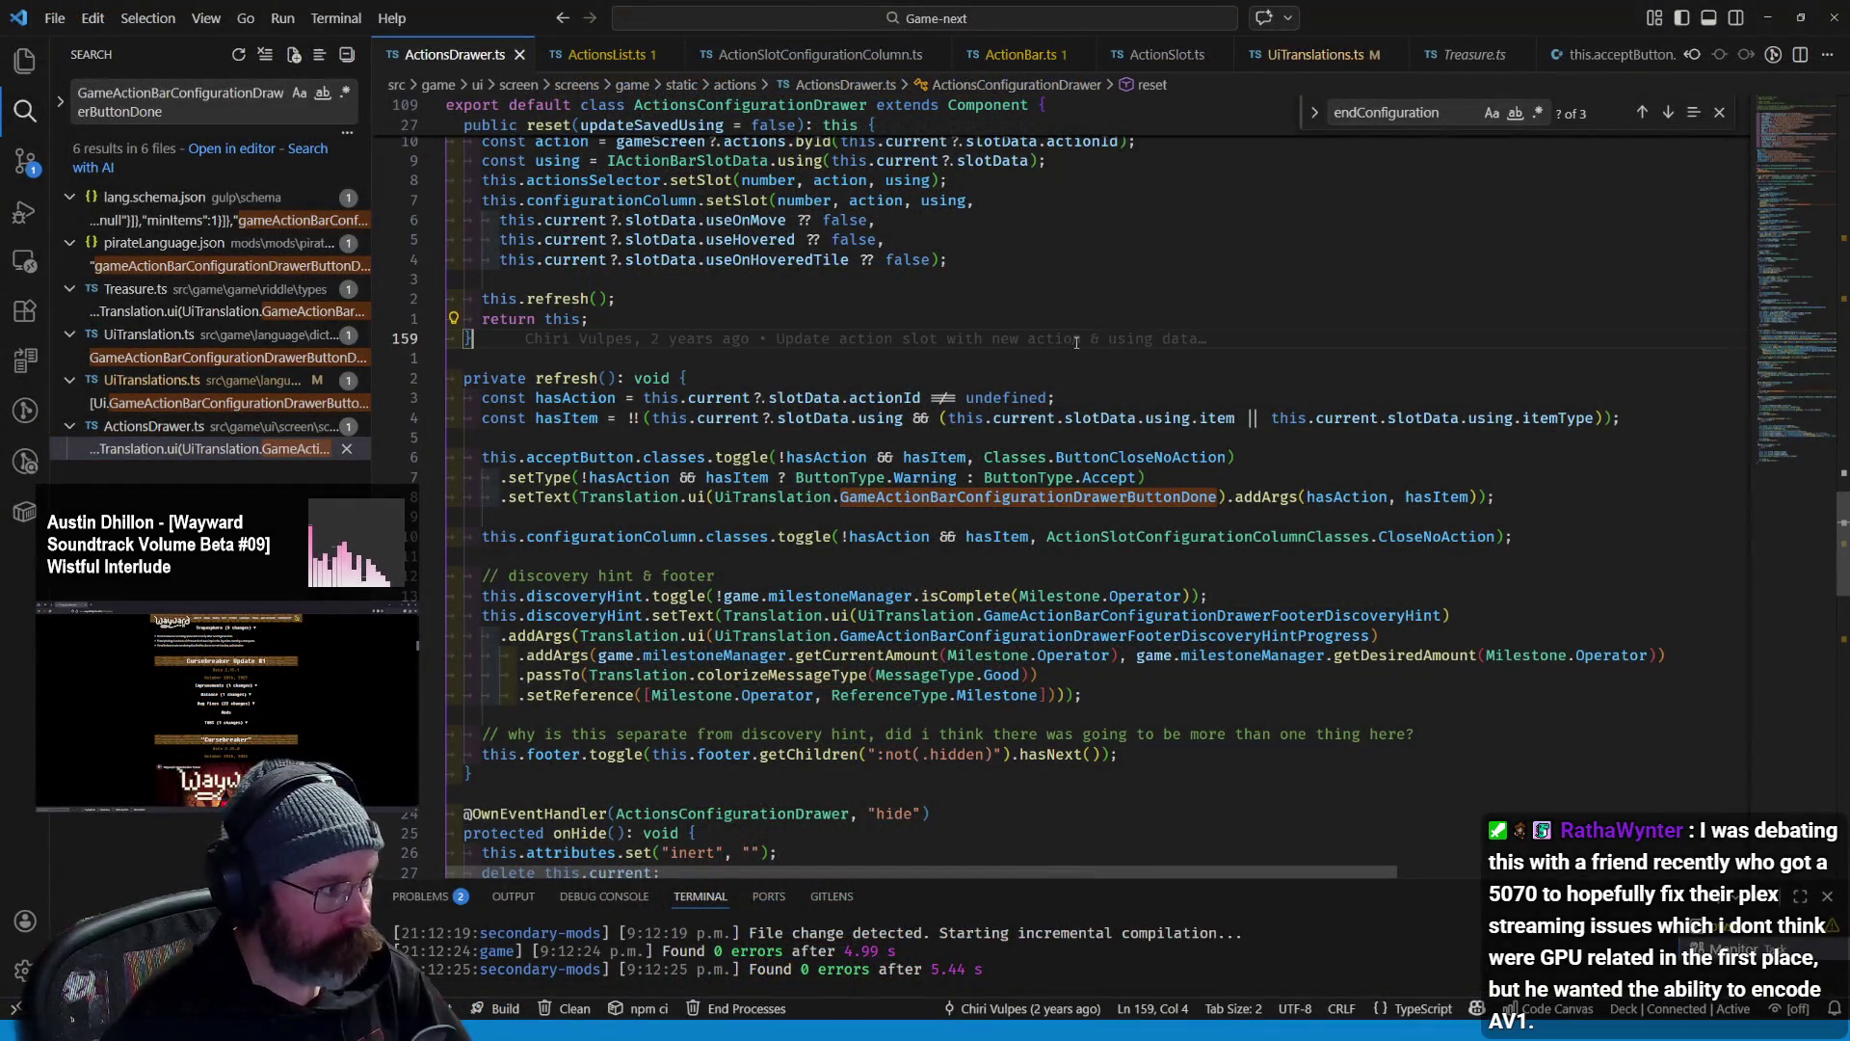
key("alt+Tab")
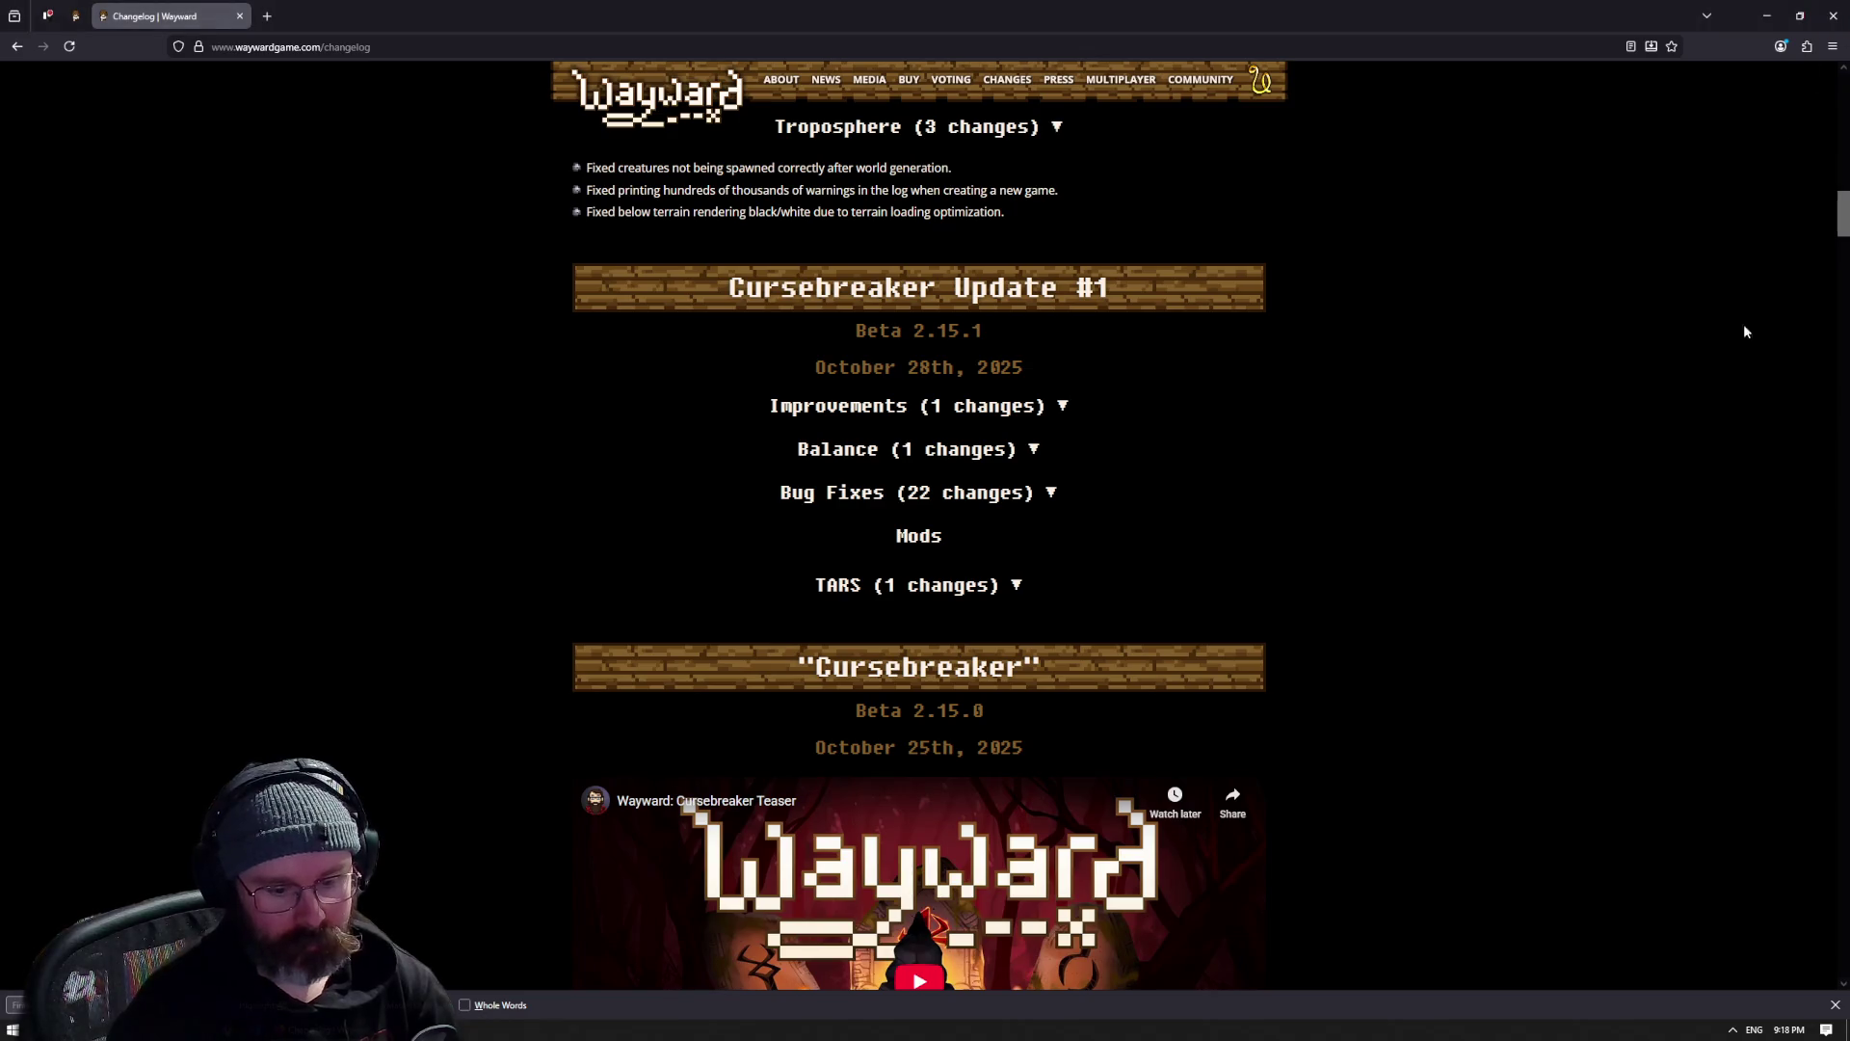
key("alt+F4")
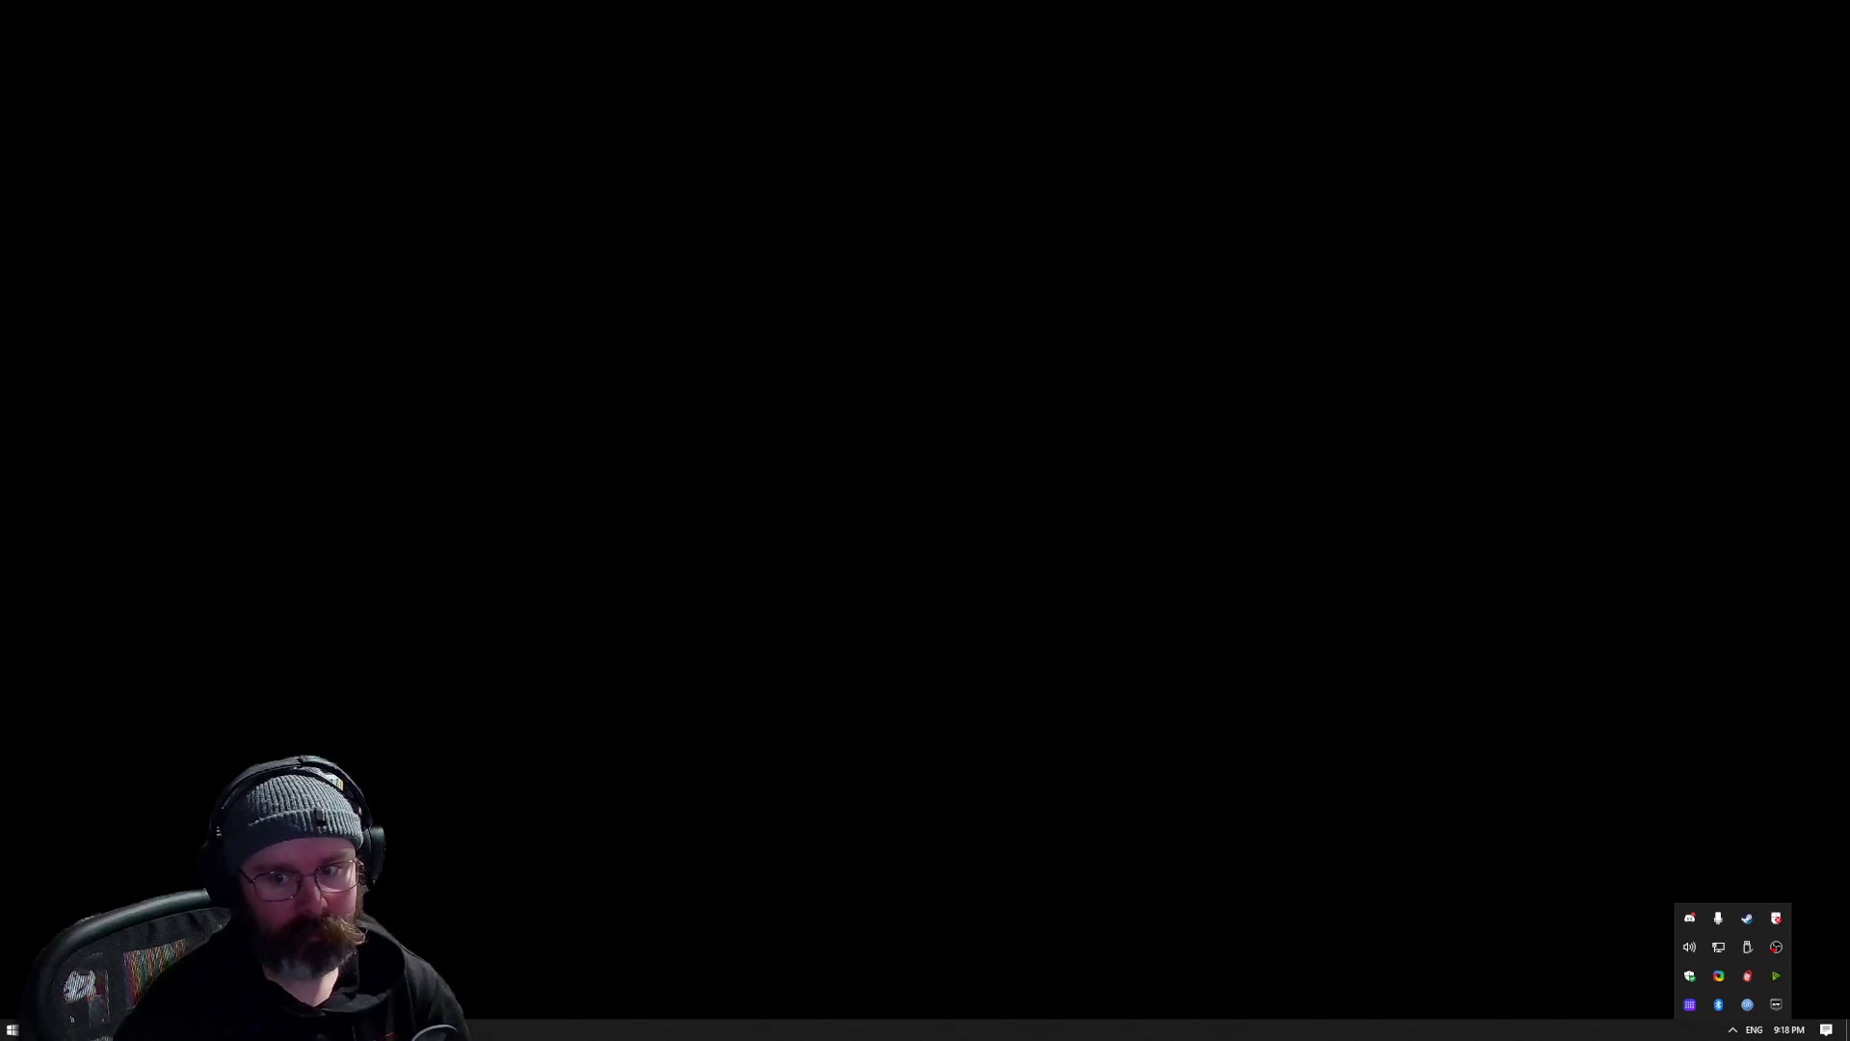
left_click(1747, 918)
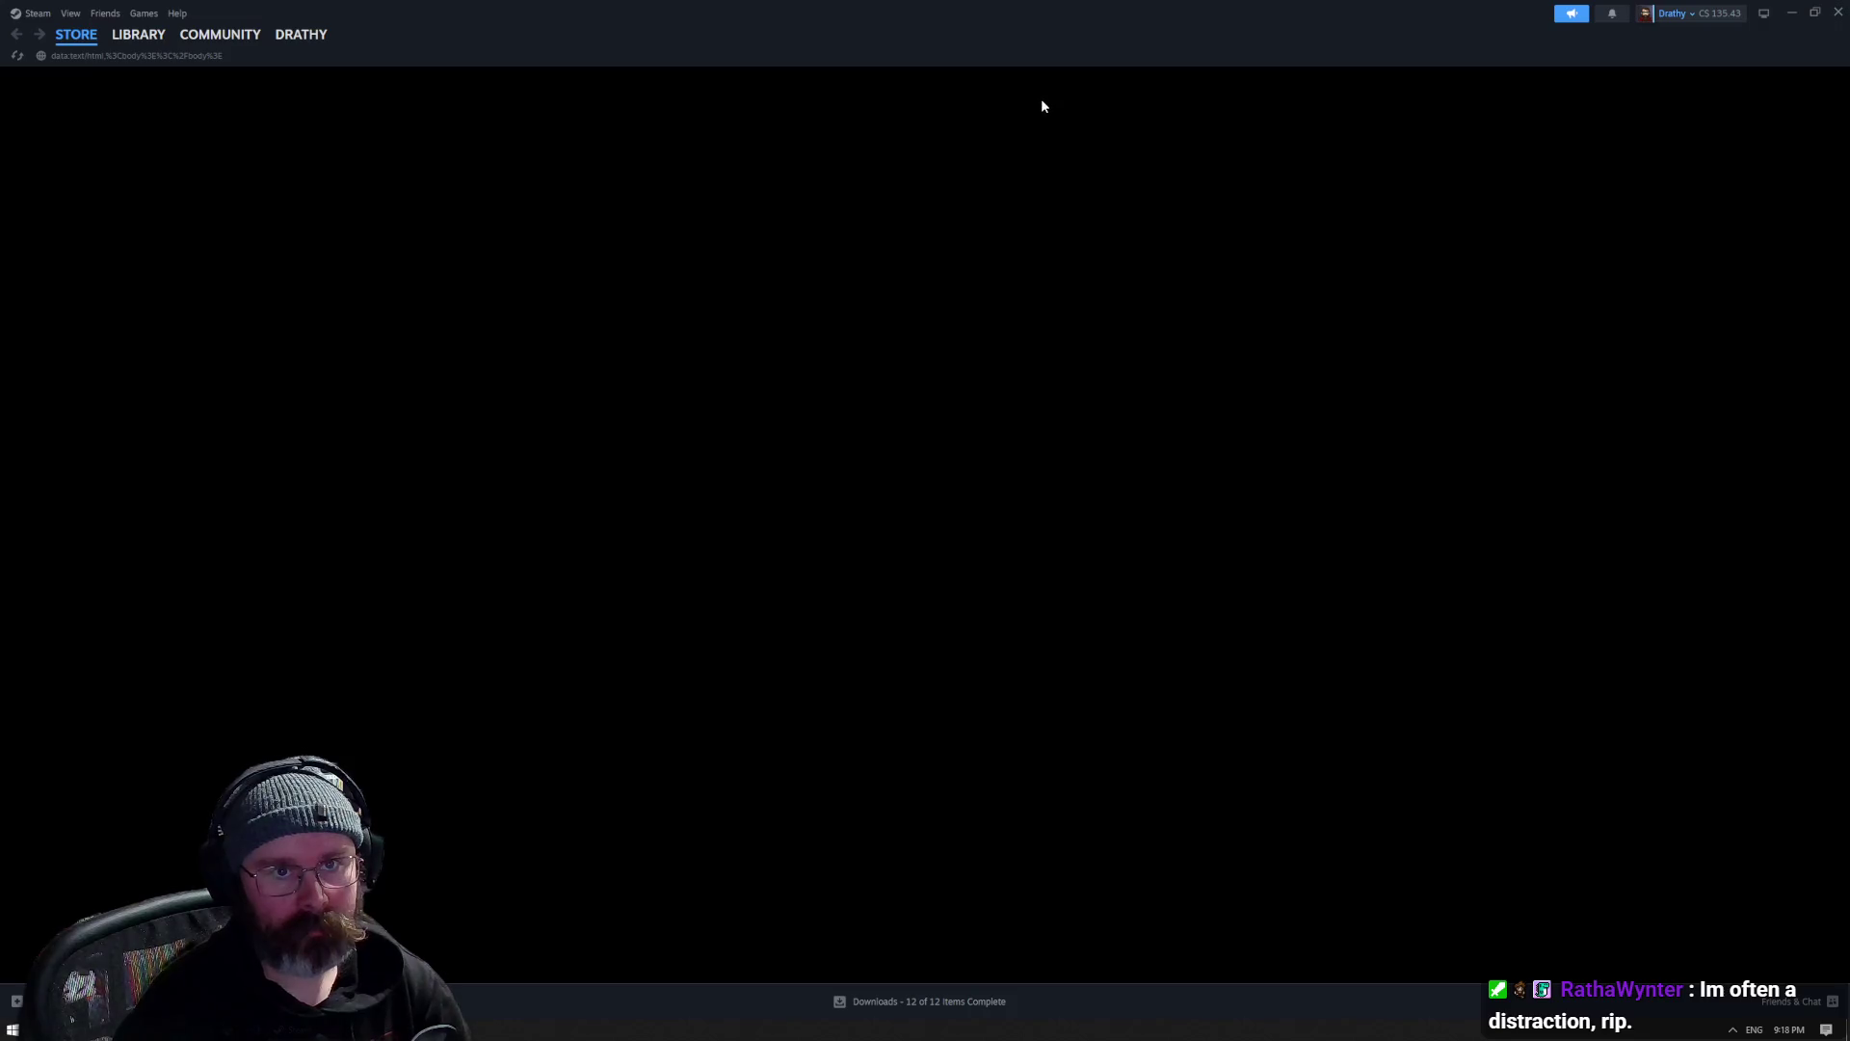
- Launch the Marathon Server Slam demo from the Library
left_click(133, 39)
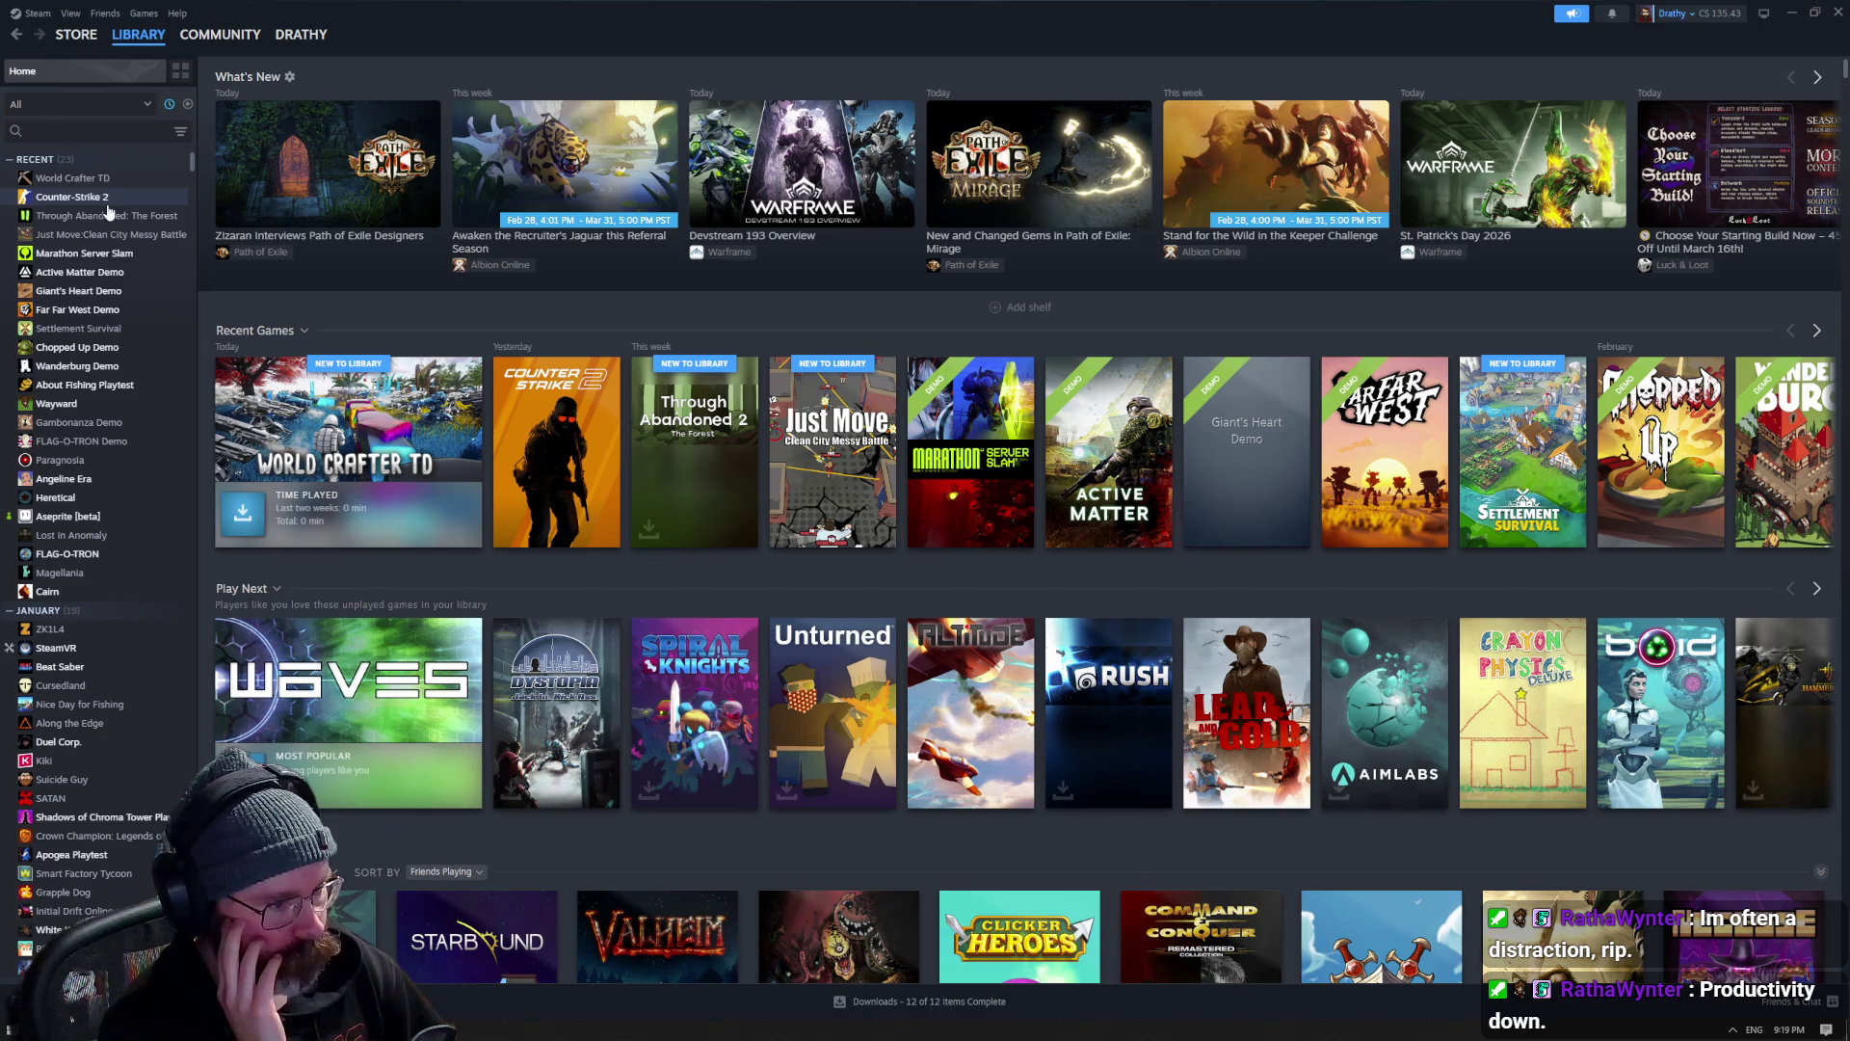
left_click(110, 253)
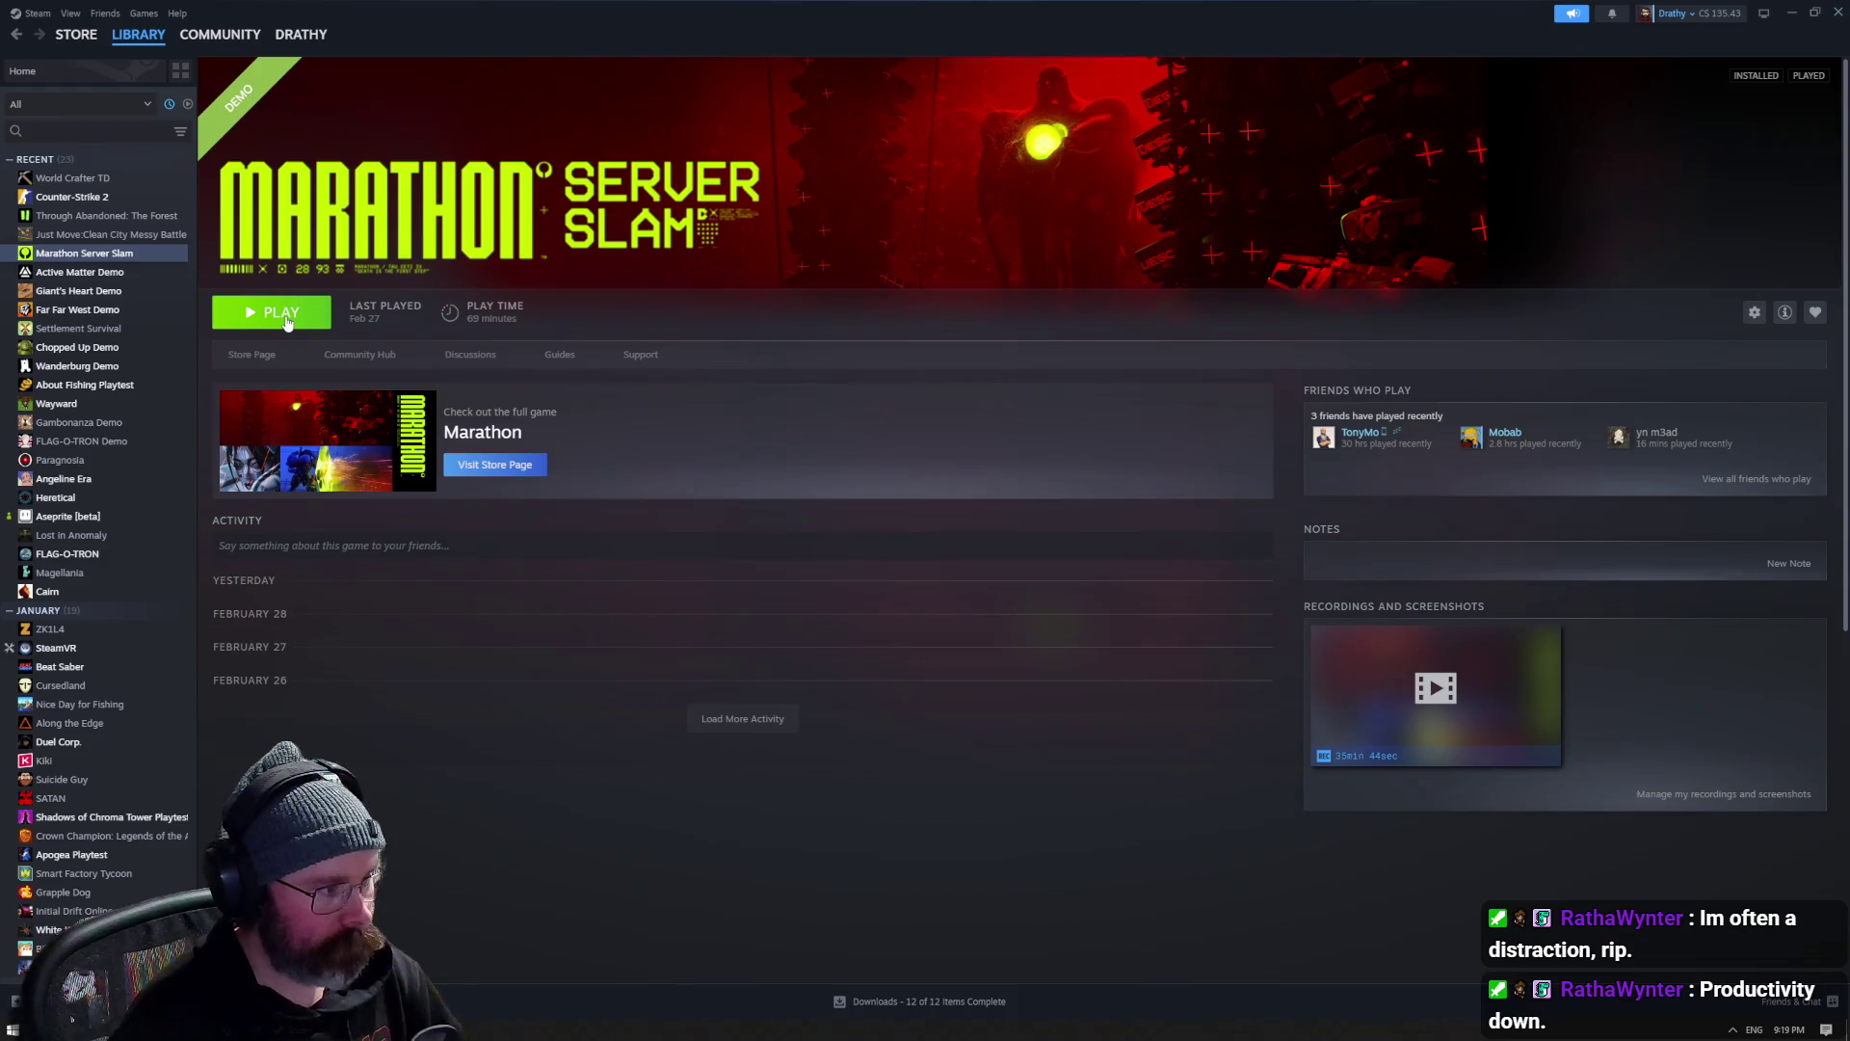
left_click(286, 319)
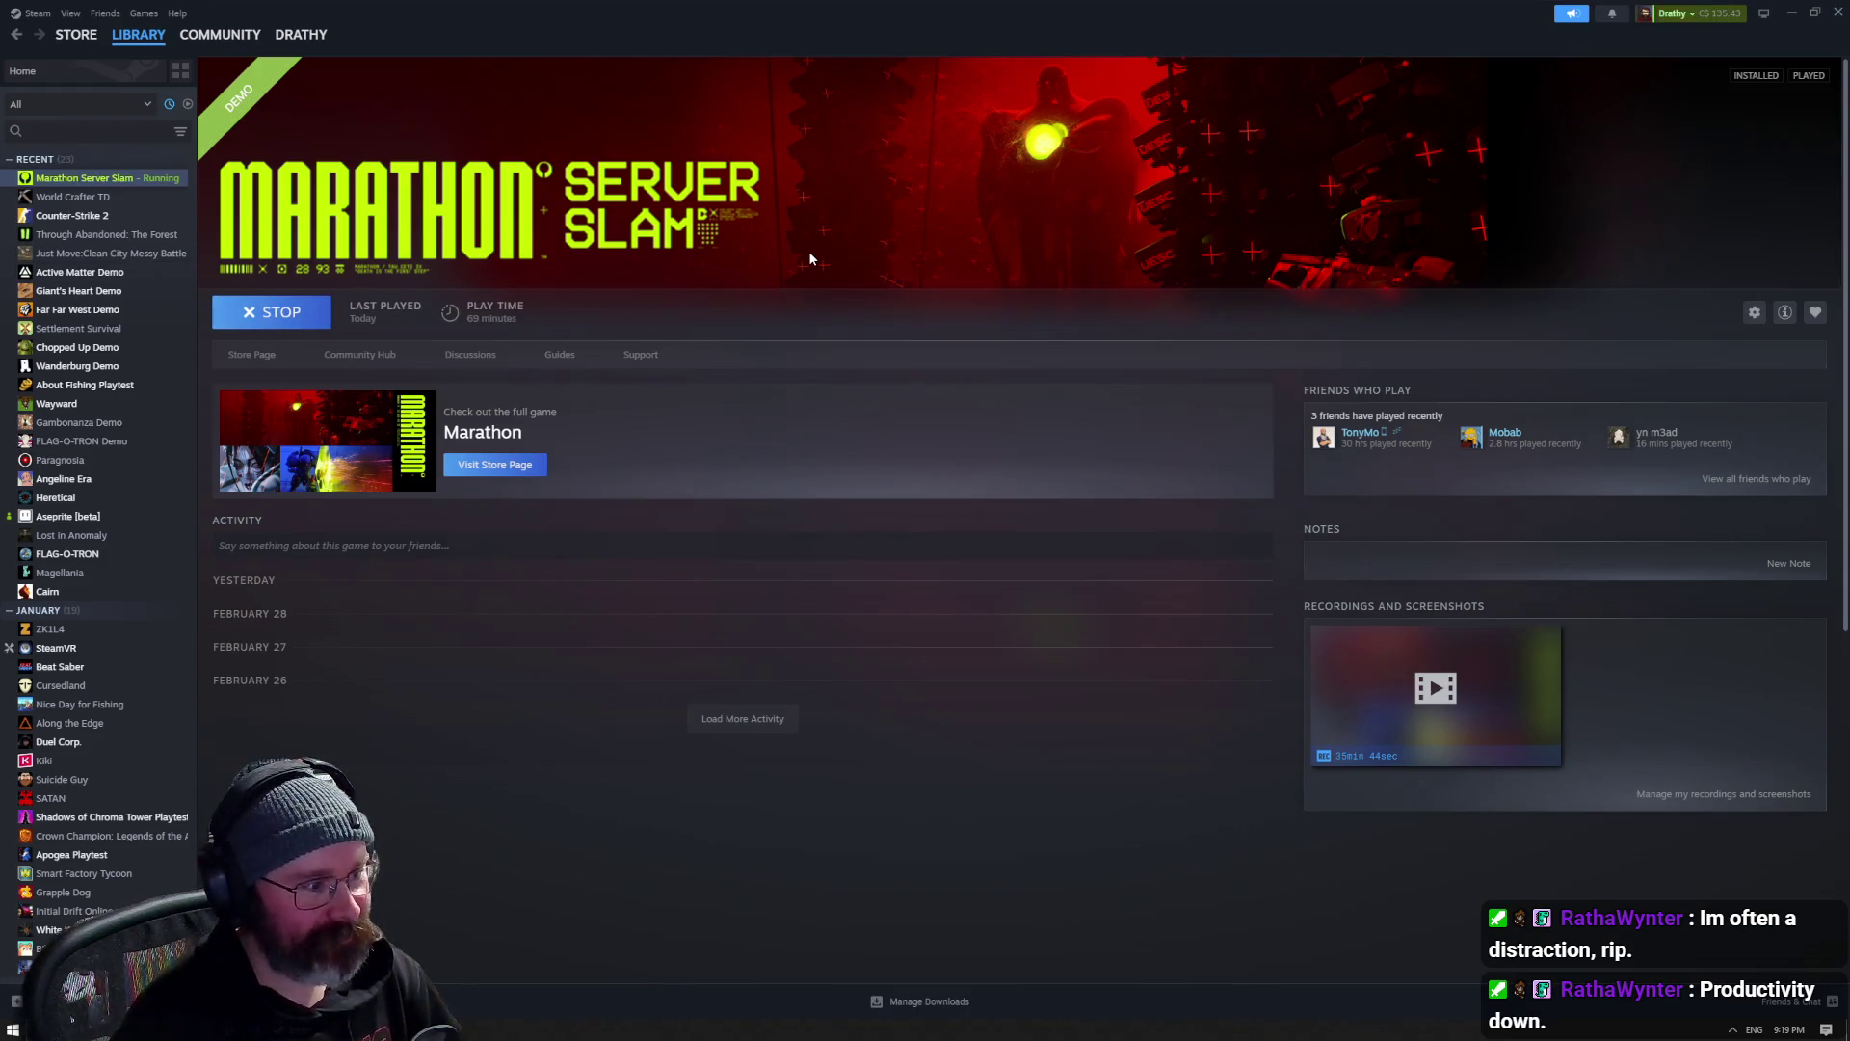
- Glance at Marathon's store page, then return to its library page
left_click(257, 355)
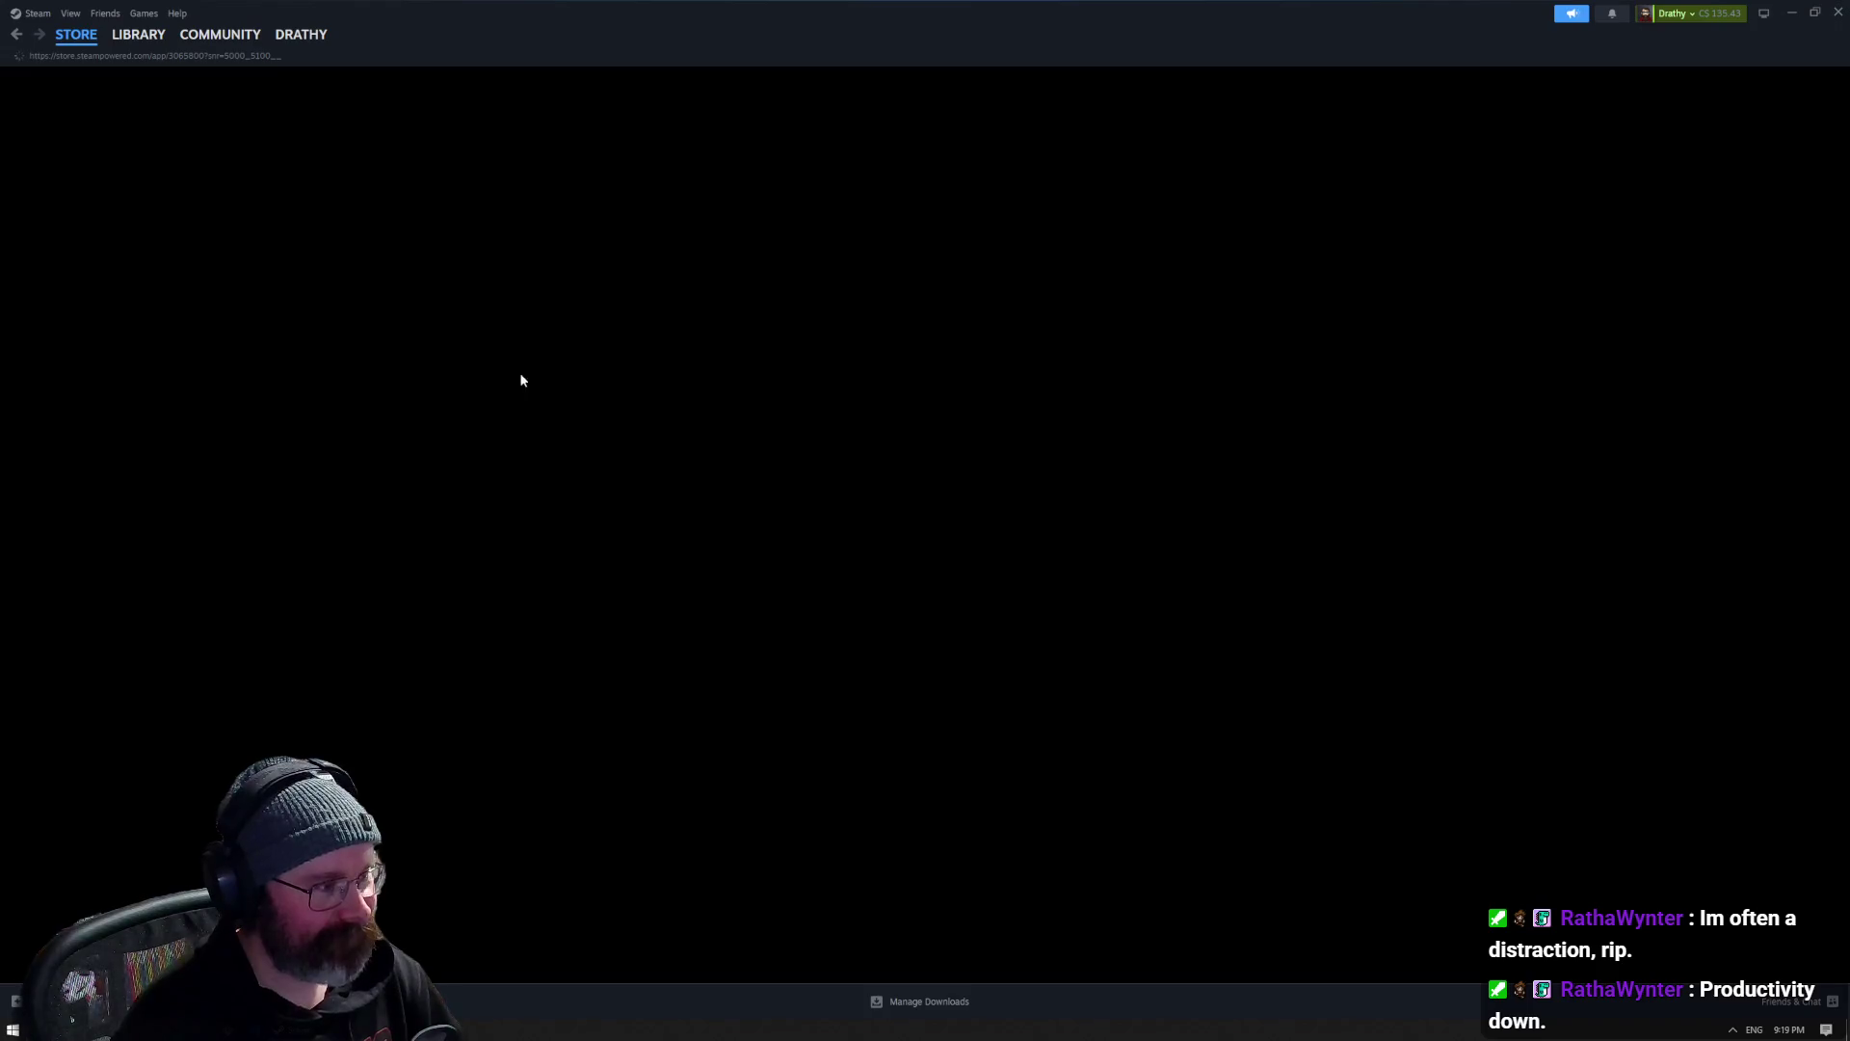
scroll(910, 418, "down", 2)
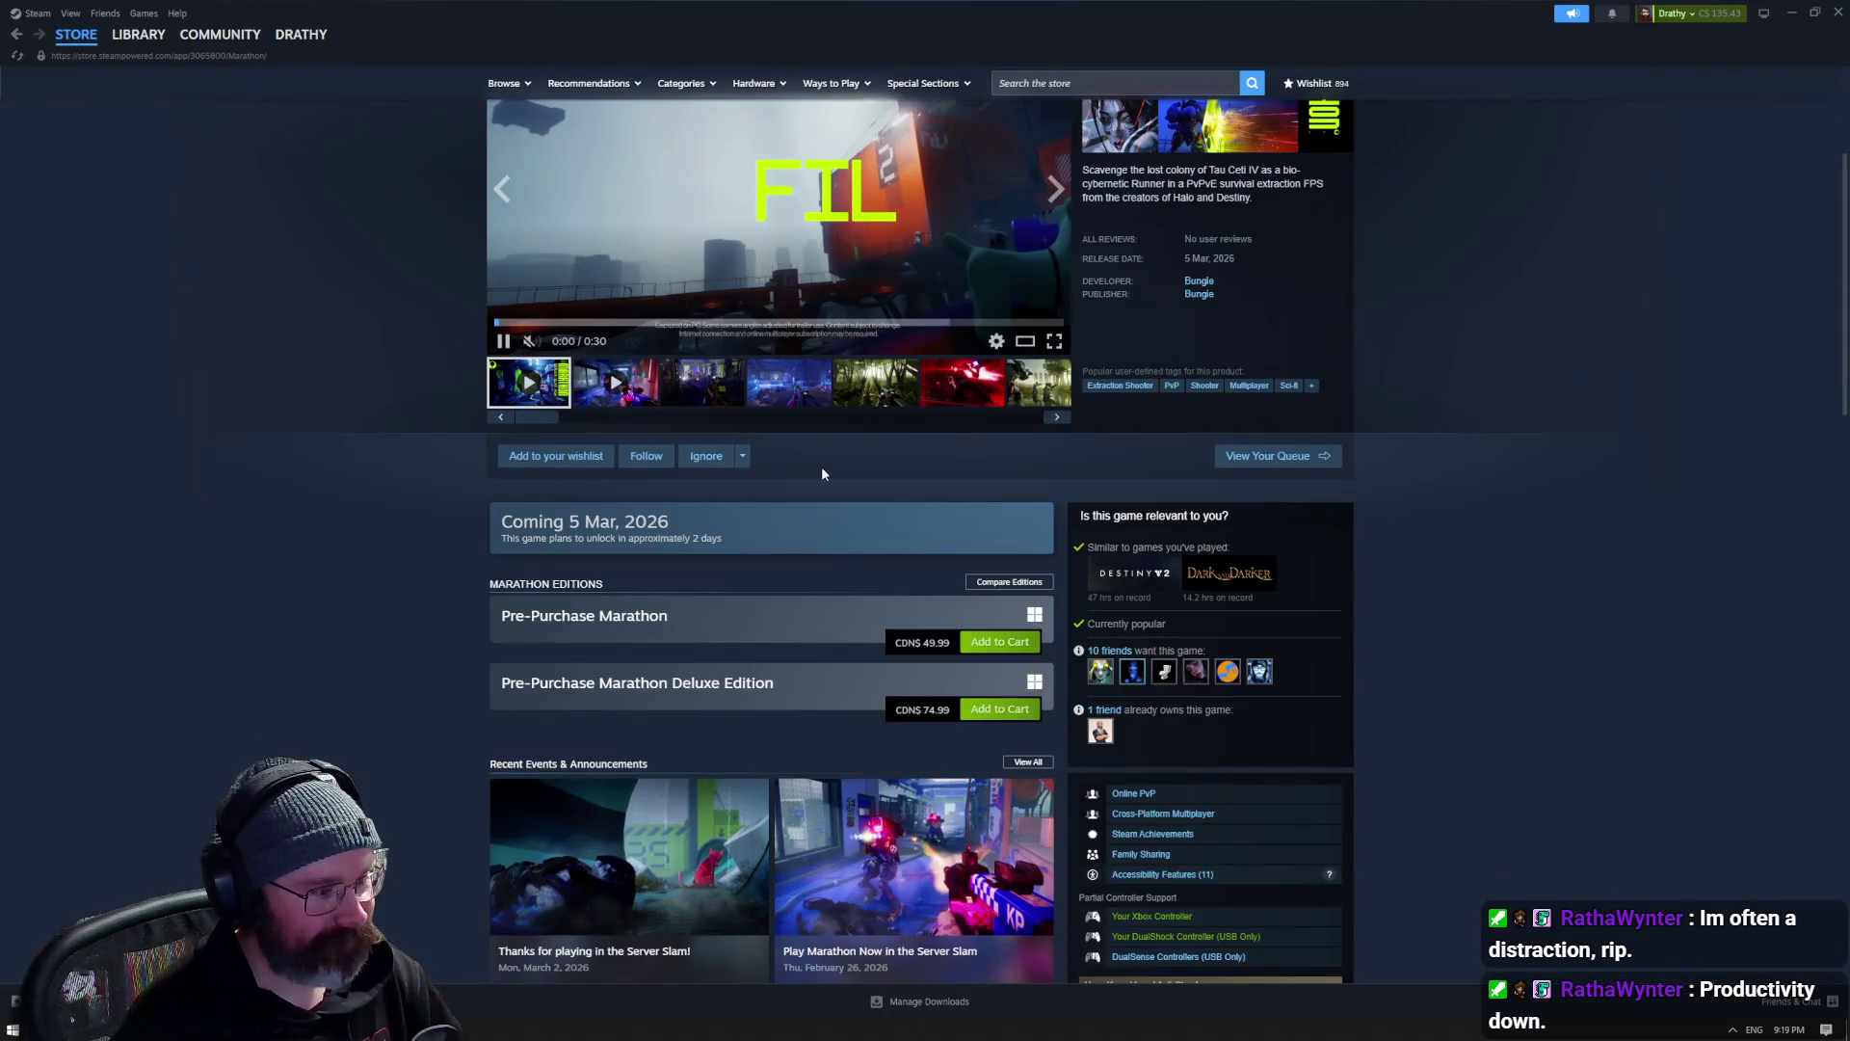
key("alt+Left")
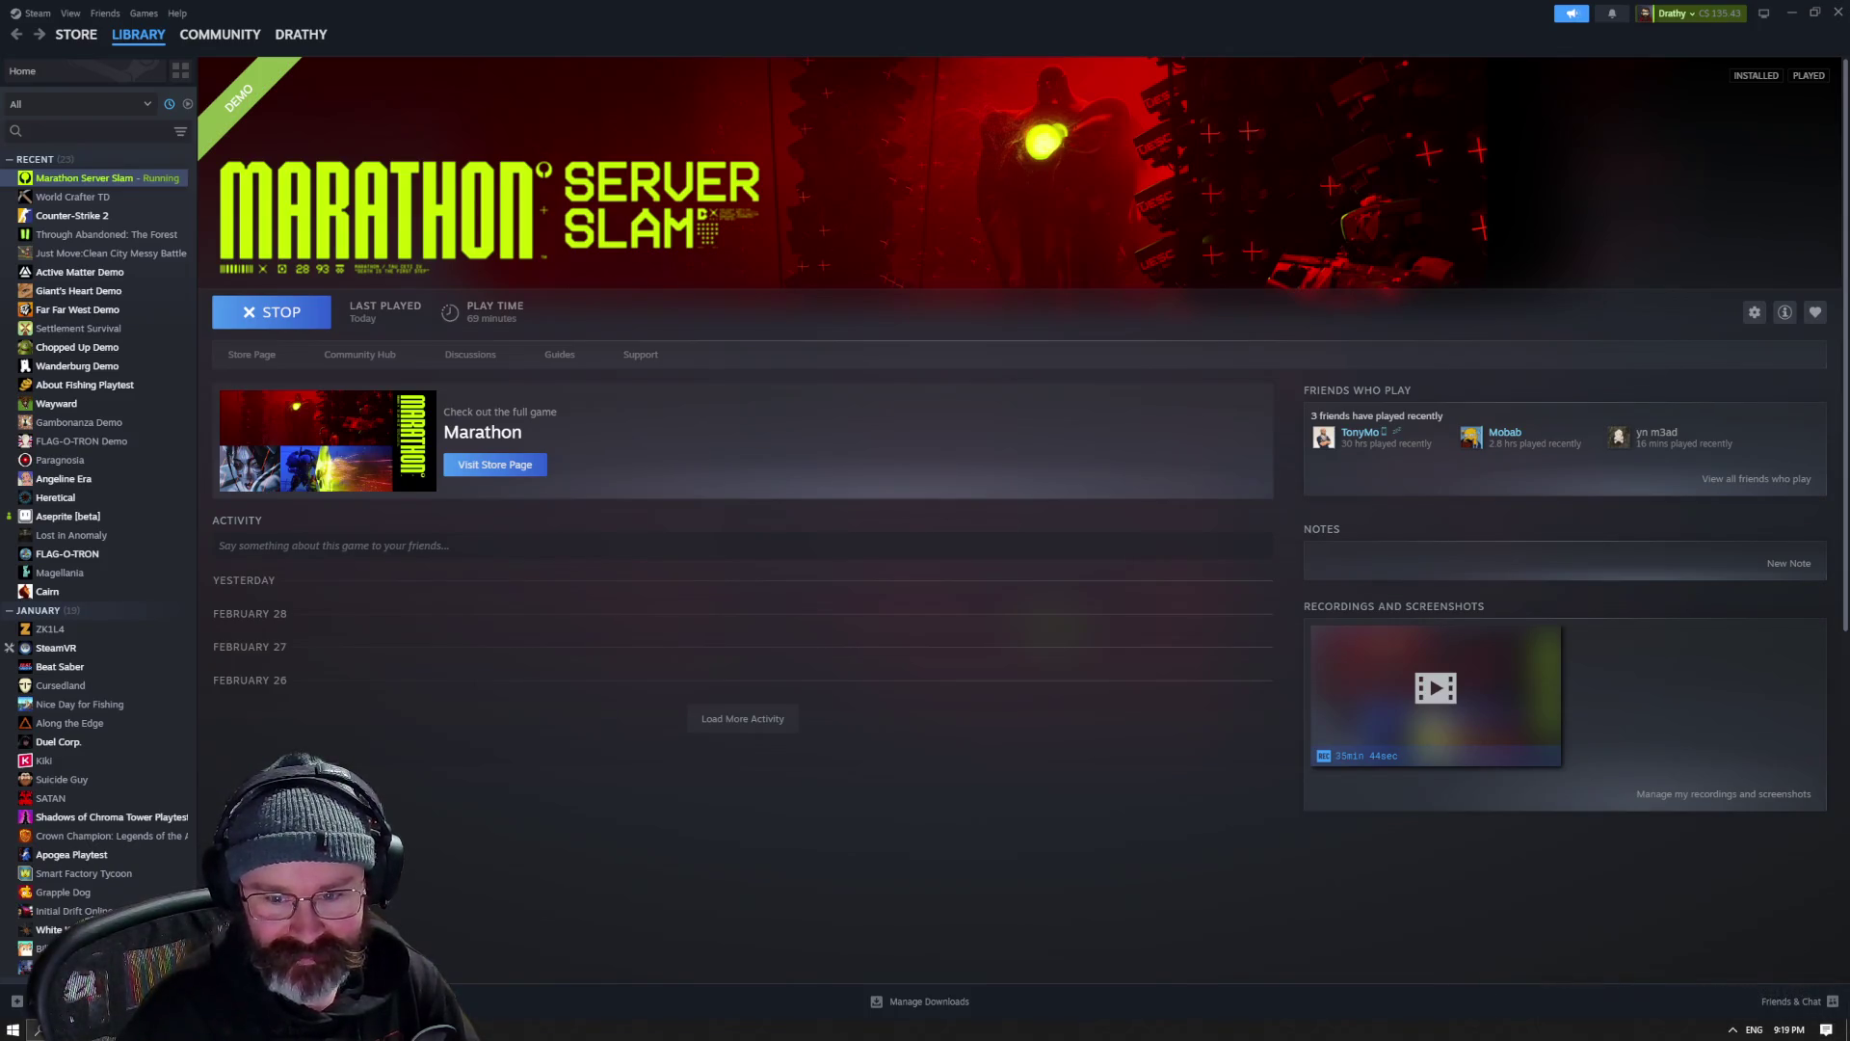
key("ctrl+shift+Escape")
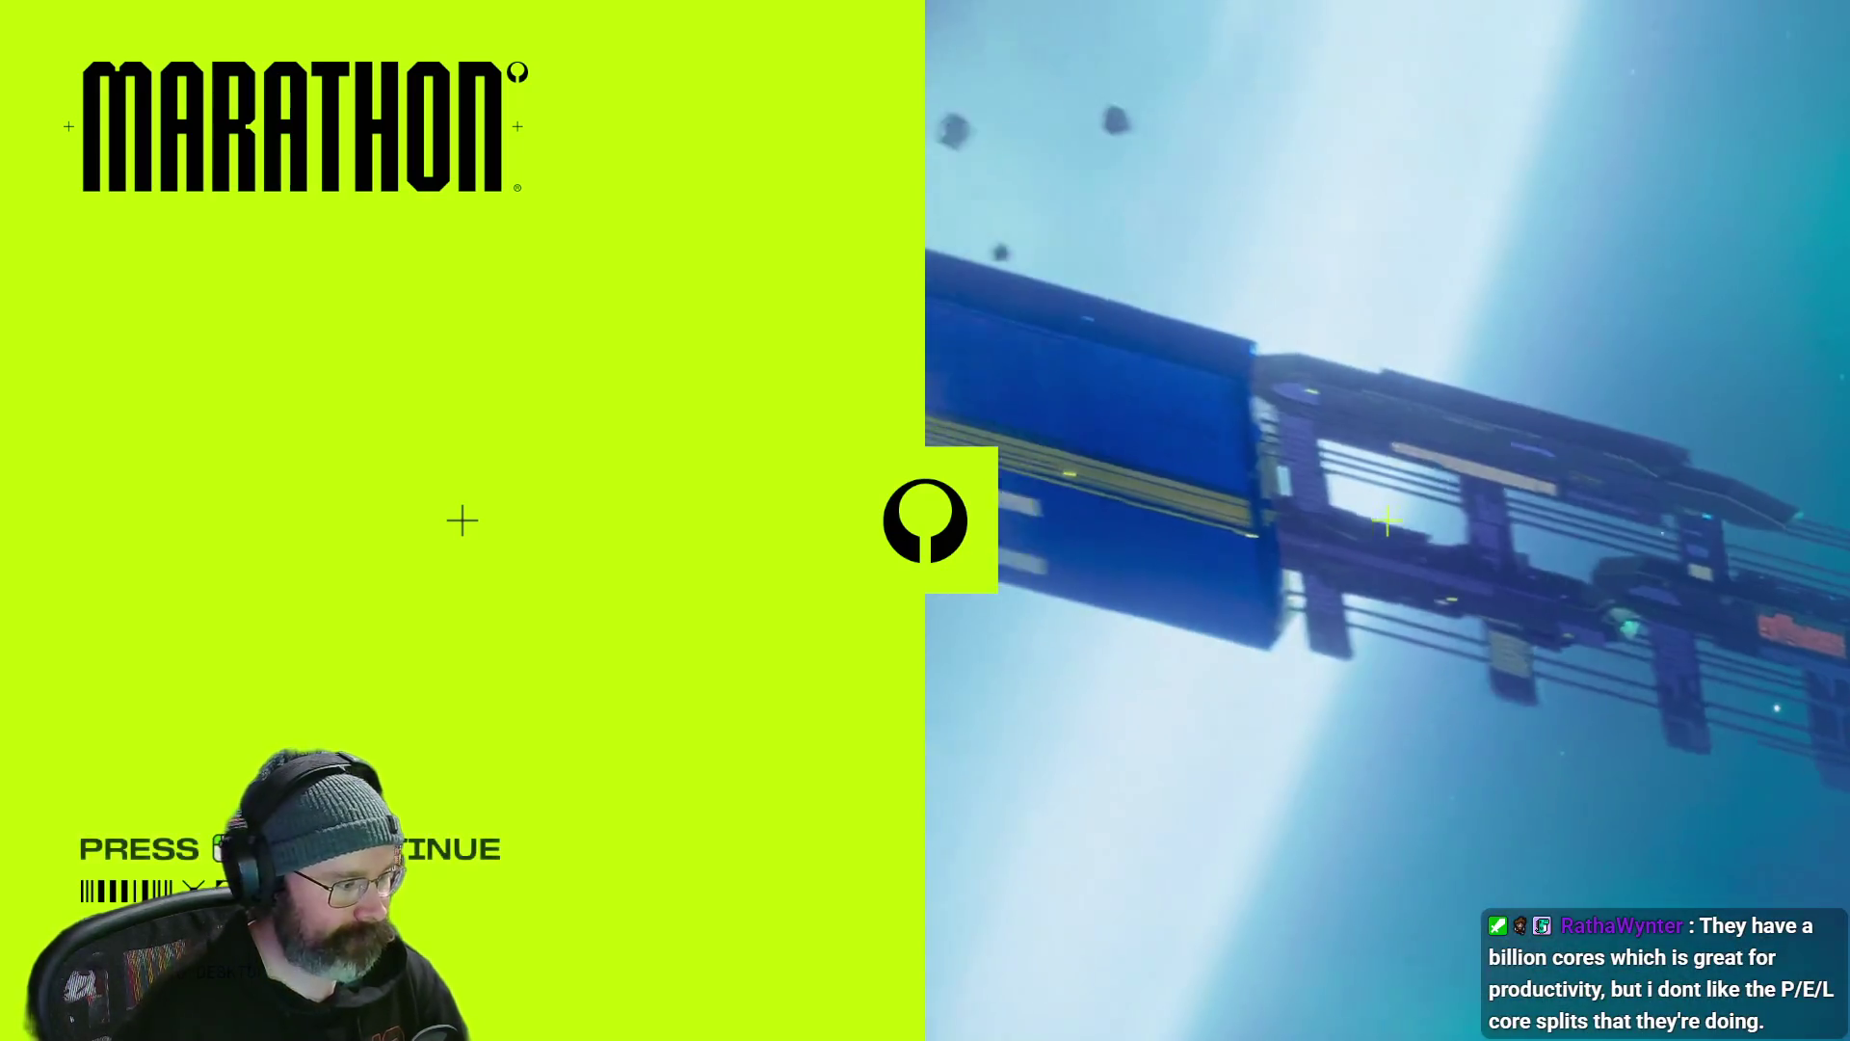
key("Return")
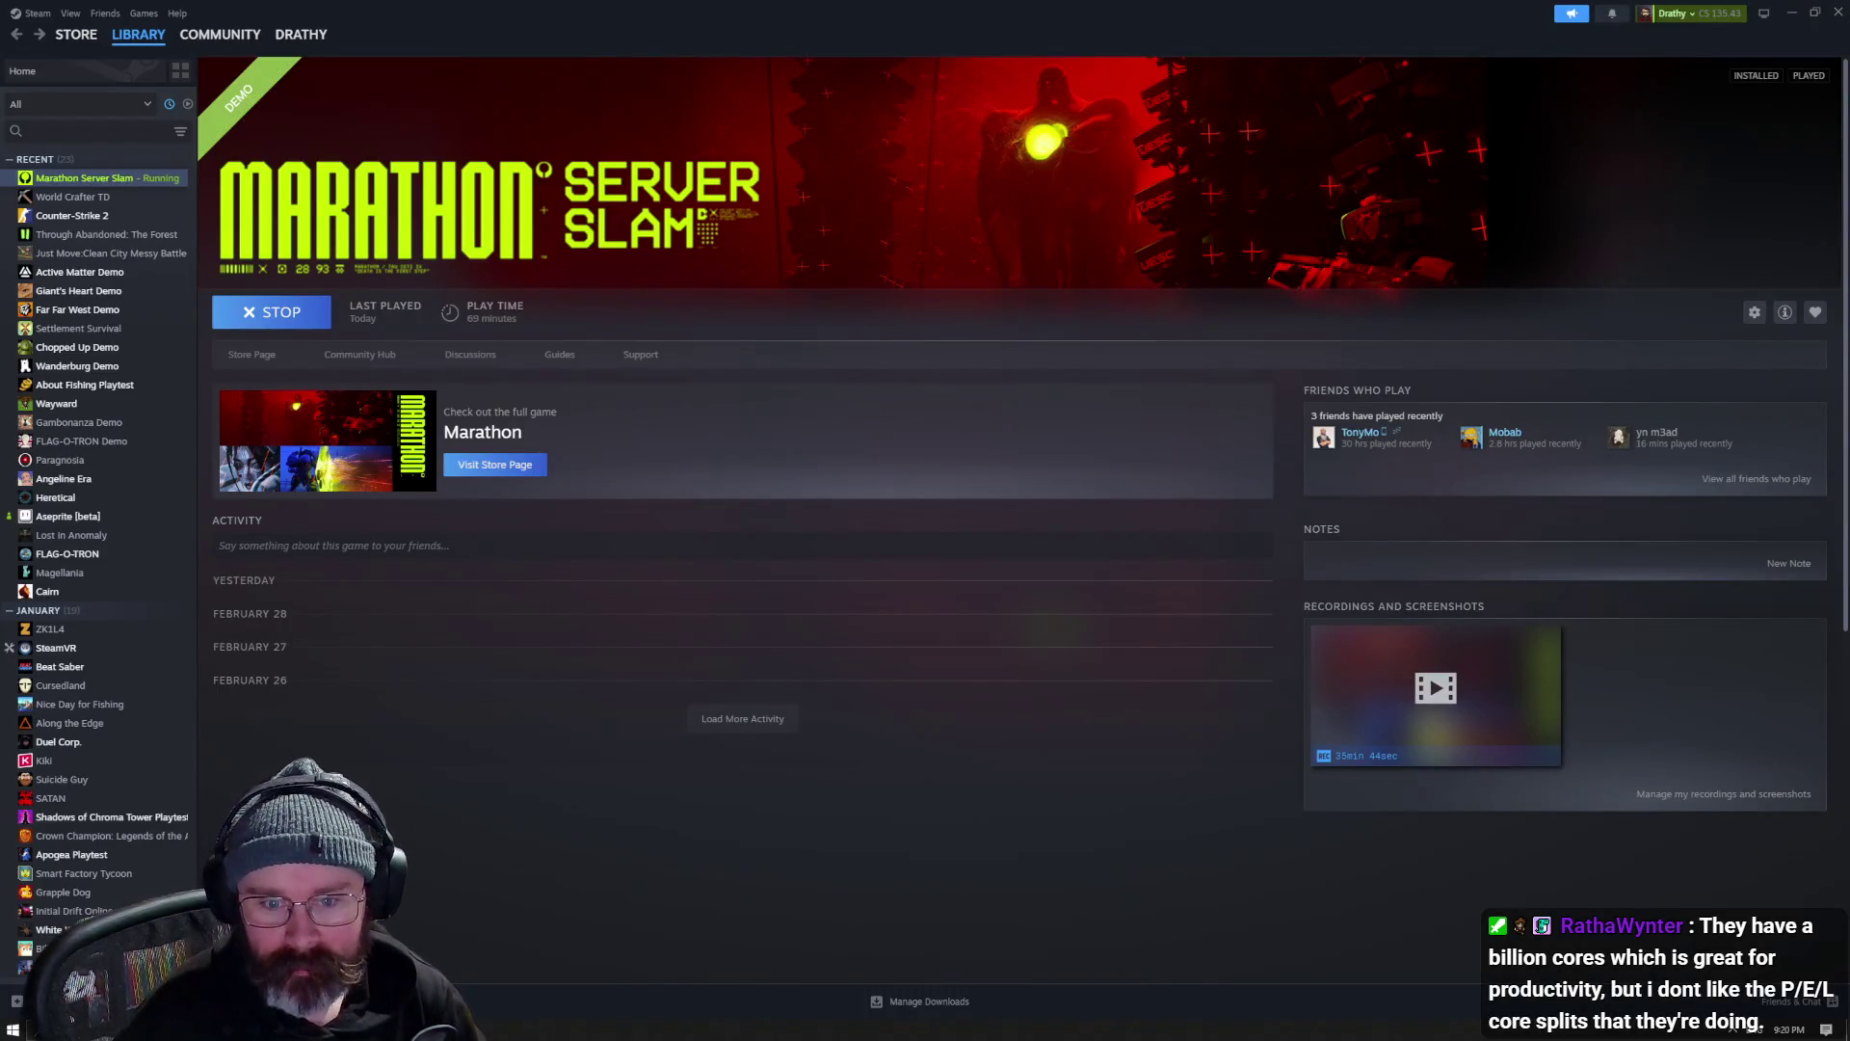
- Browse the Counter-Strike 2, Giant's Heart Demo and Far Far West Demo library pages, then open Marathon's store page
left_click(115, 217)
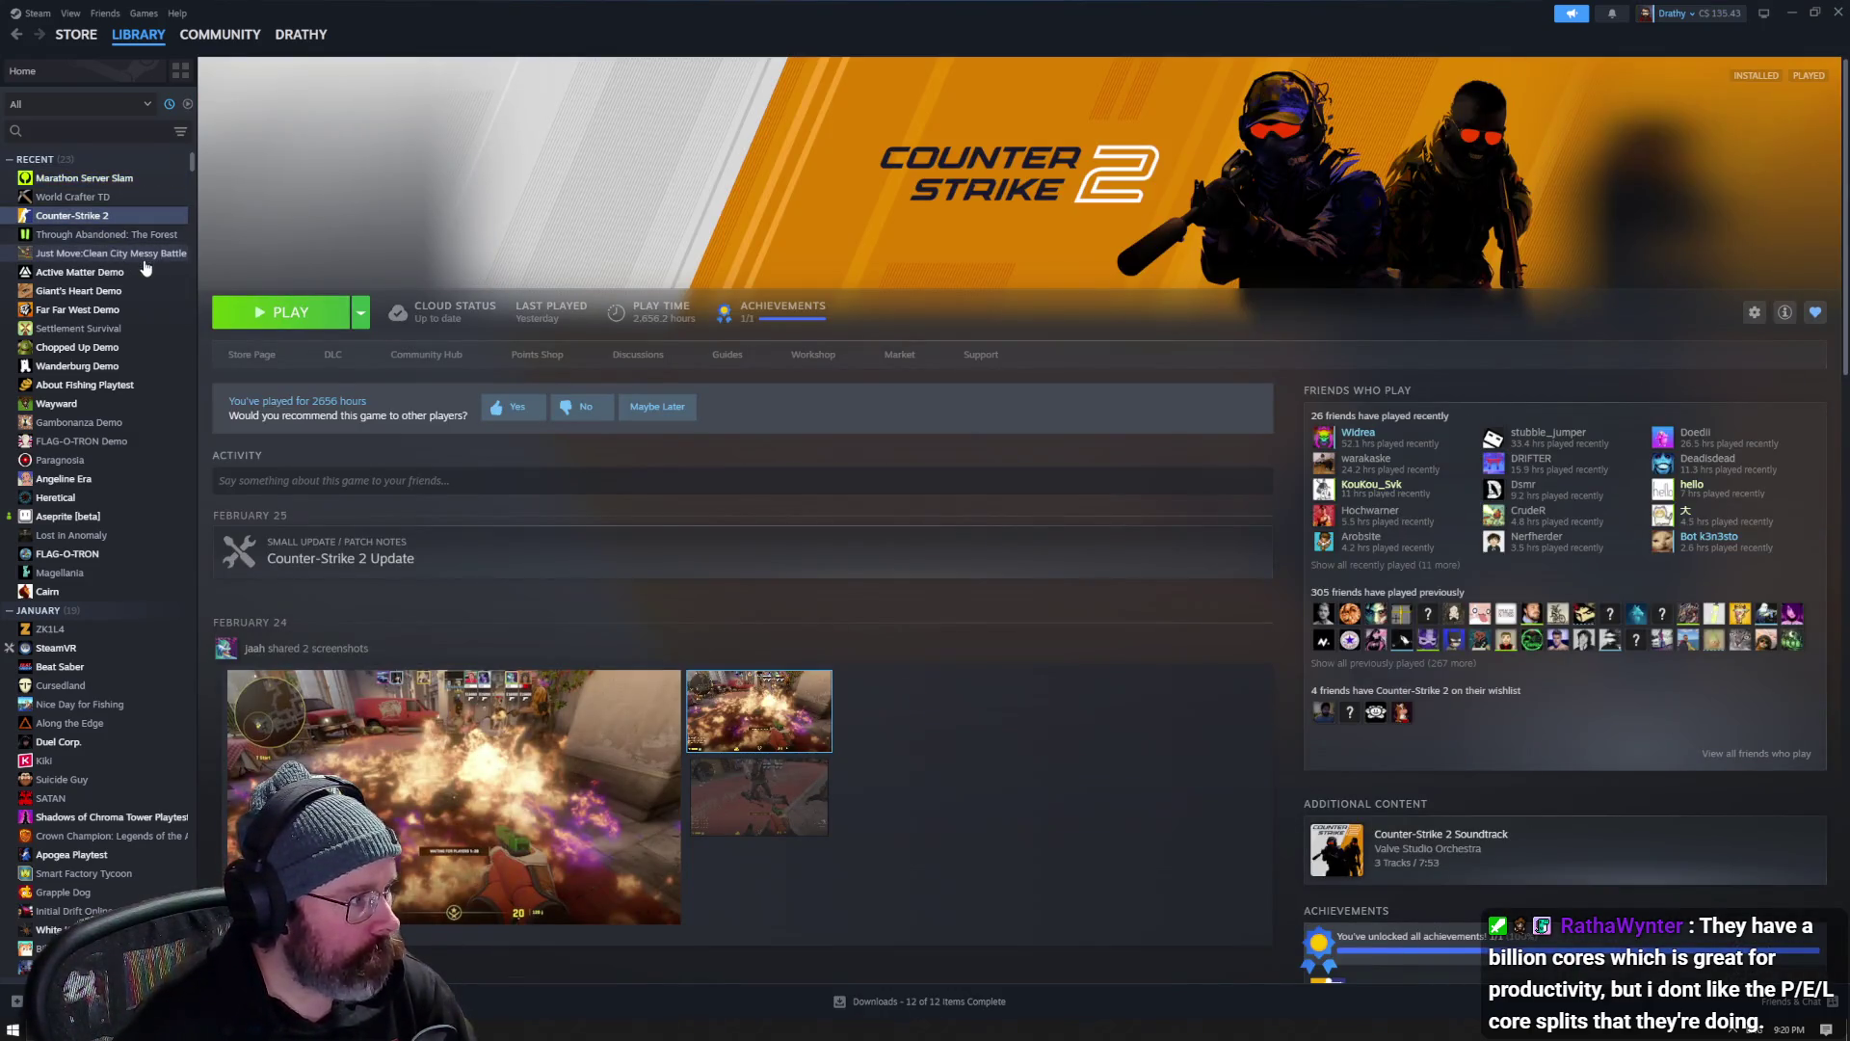
left_click(120, 291)
left_click(121, 309)
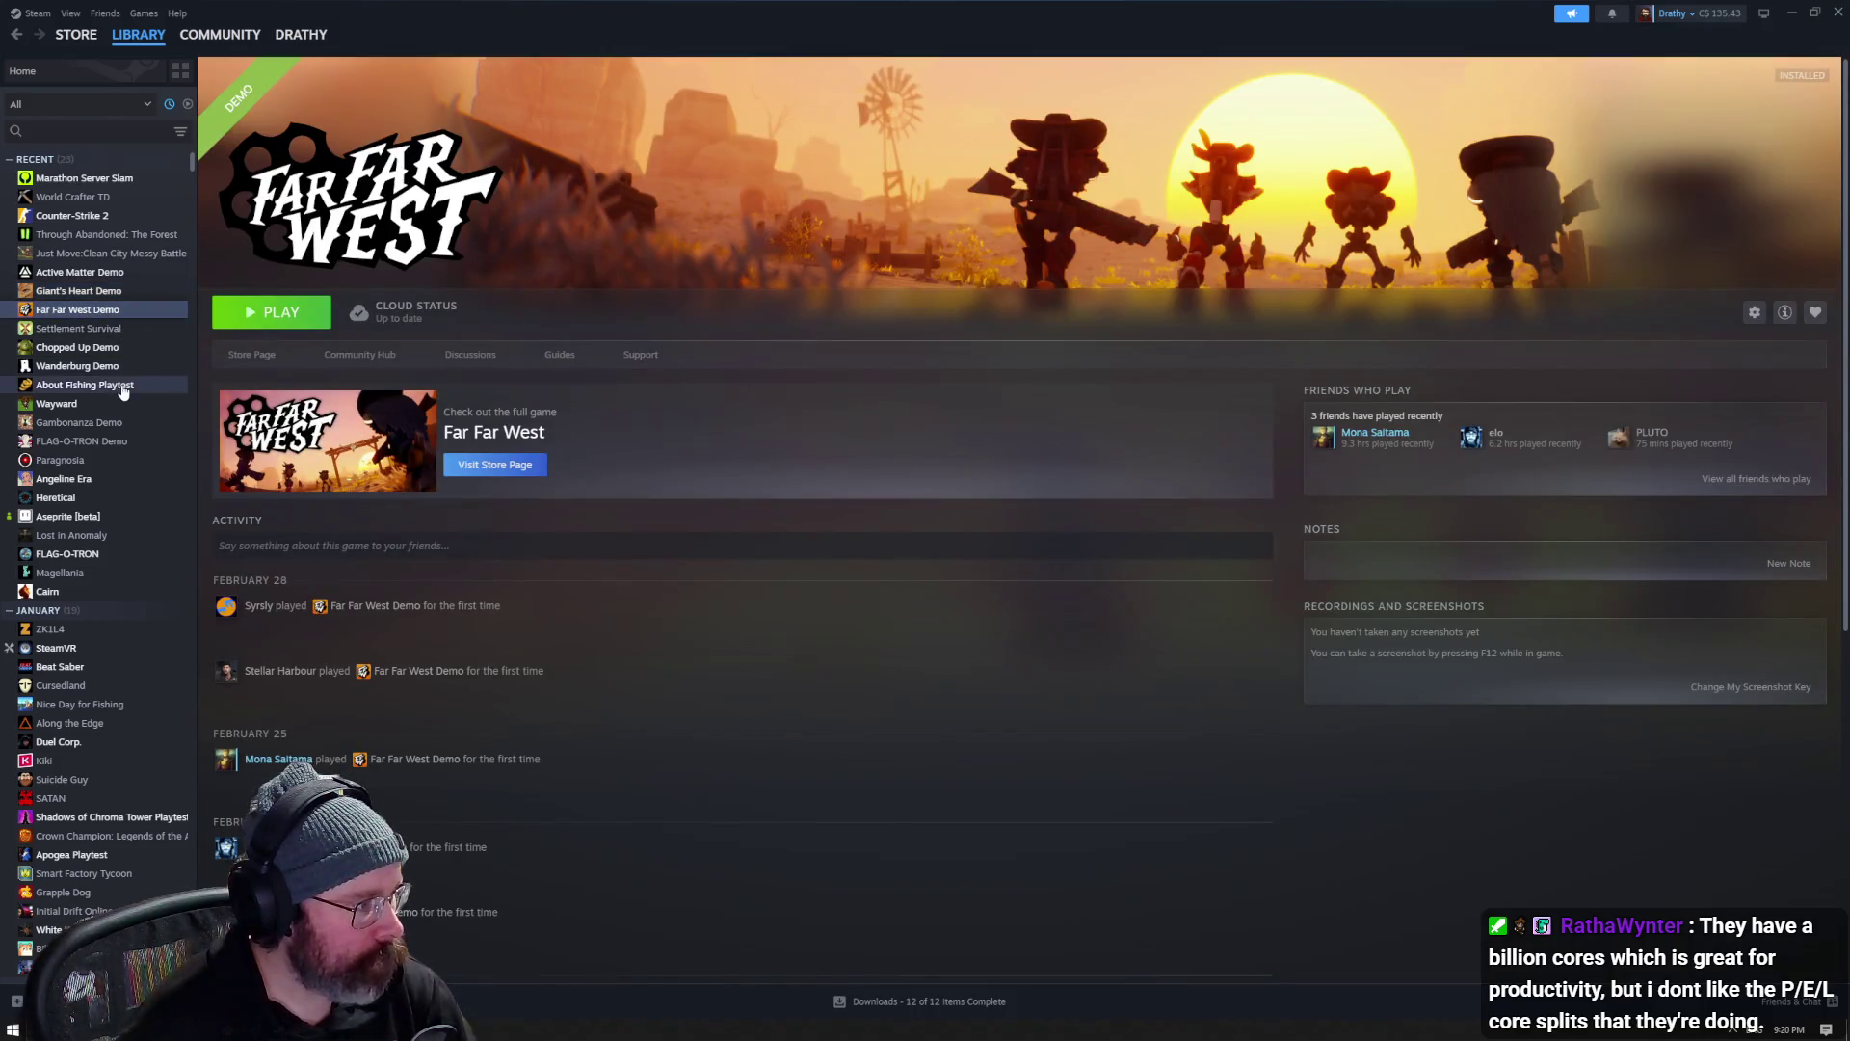
left_click(77, 33)
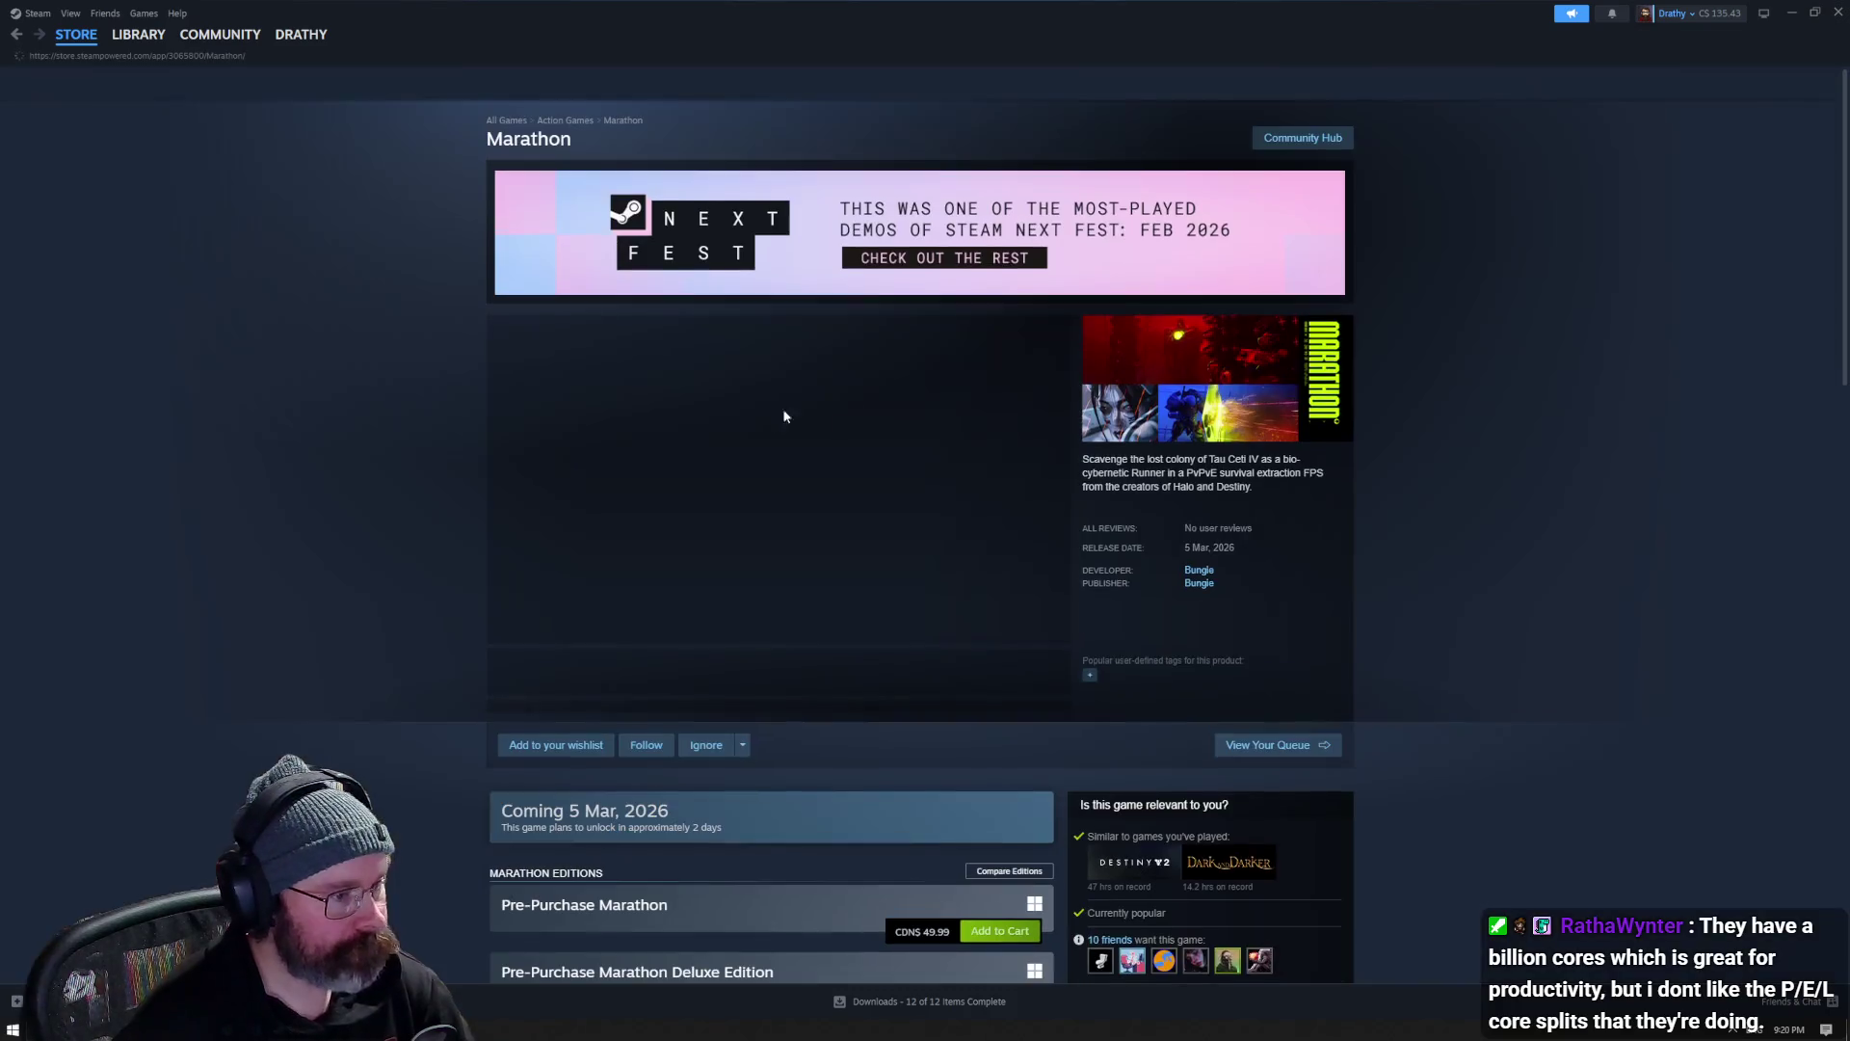
- Open the Next Fest most-played demos list and scroll down through Windrose to Outbound
left_click(1050, 233)
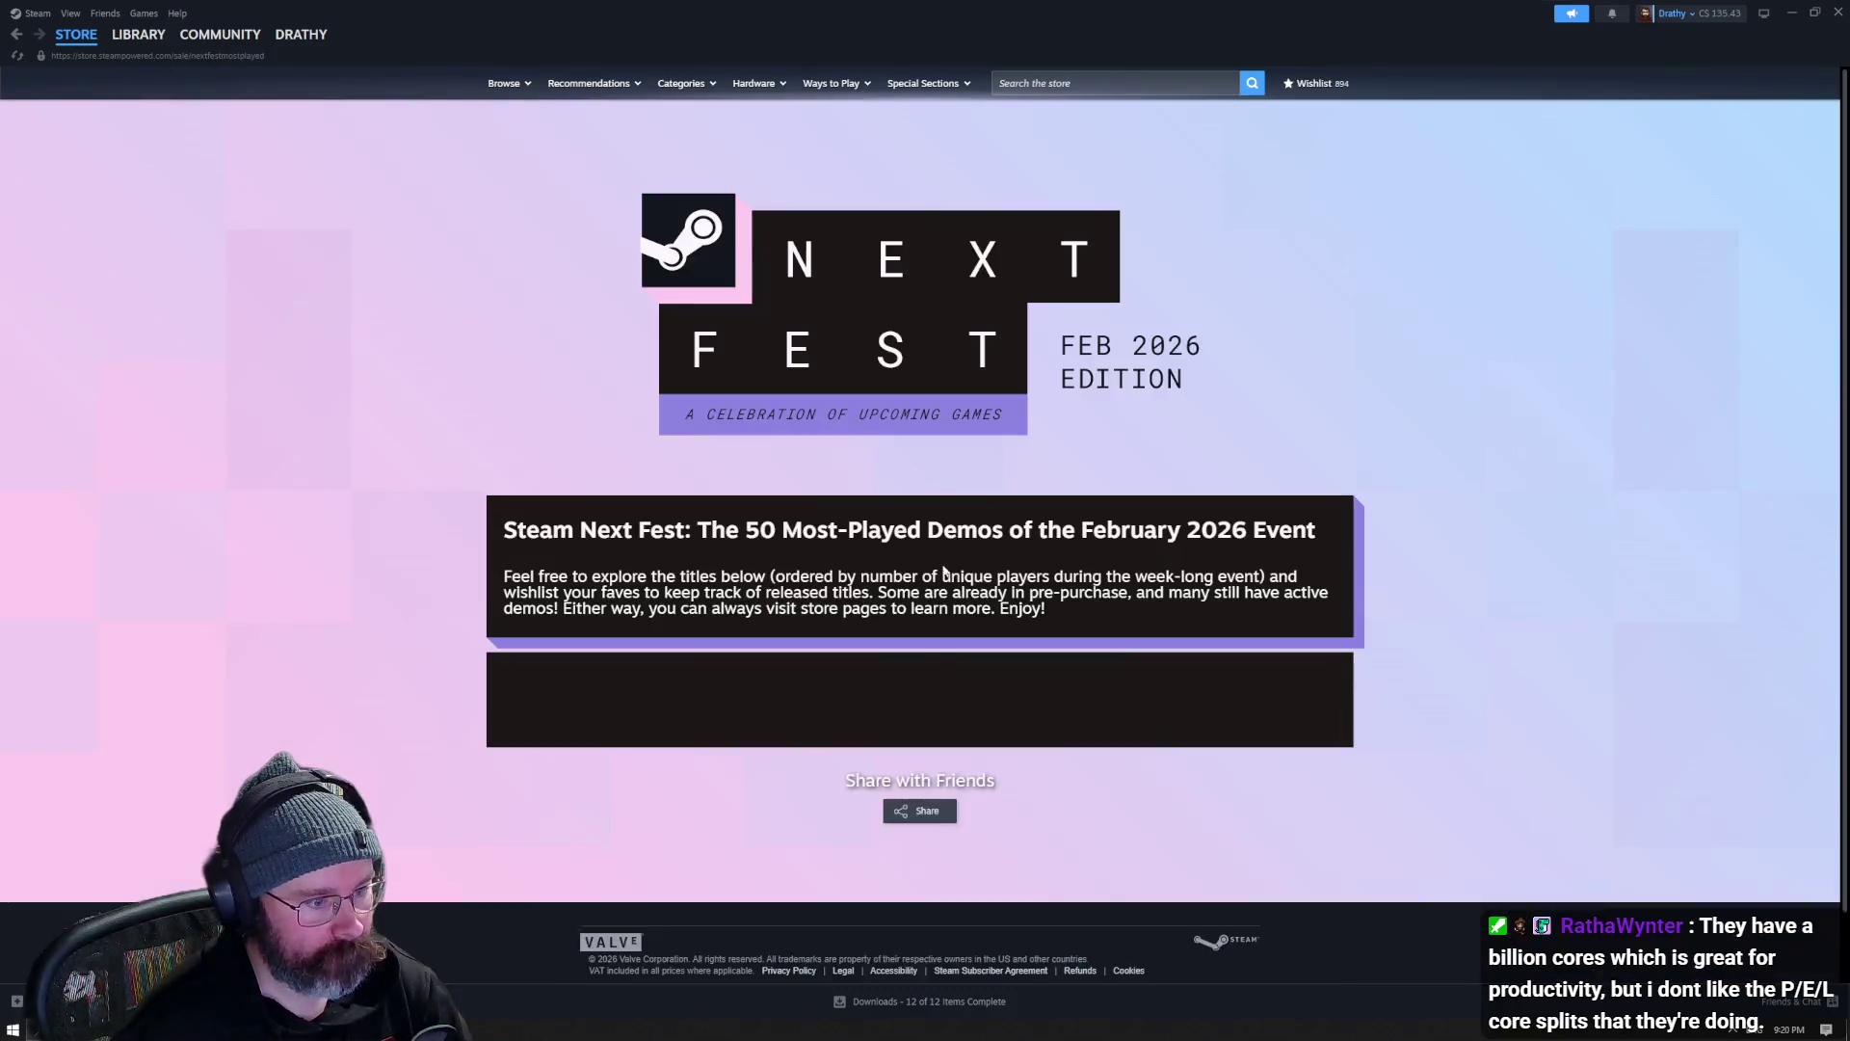
scroll(1283, 559, "down", 3)
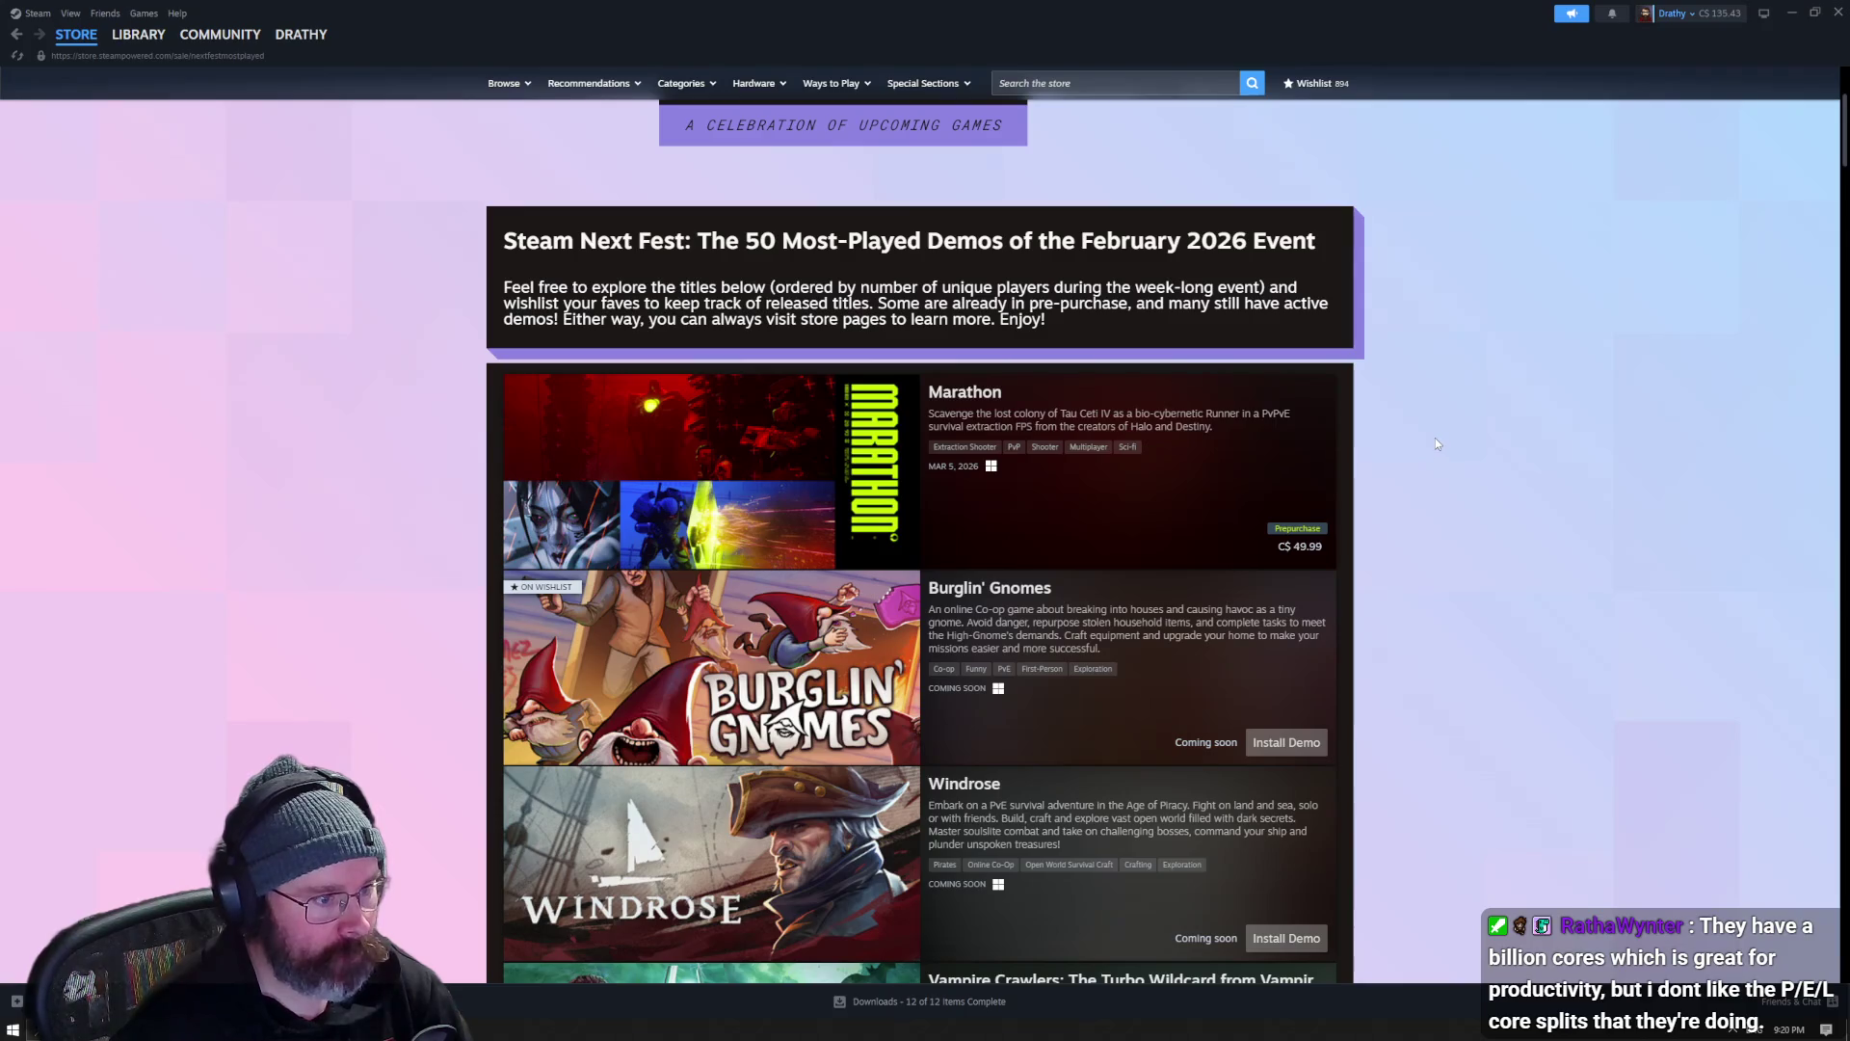
scroll(1534, 519, "down", 3)
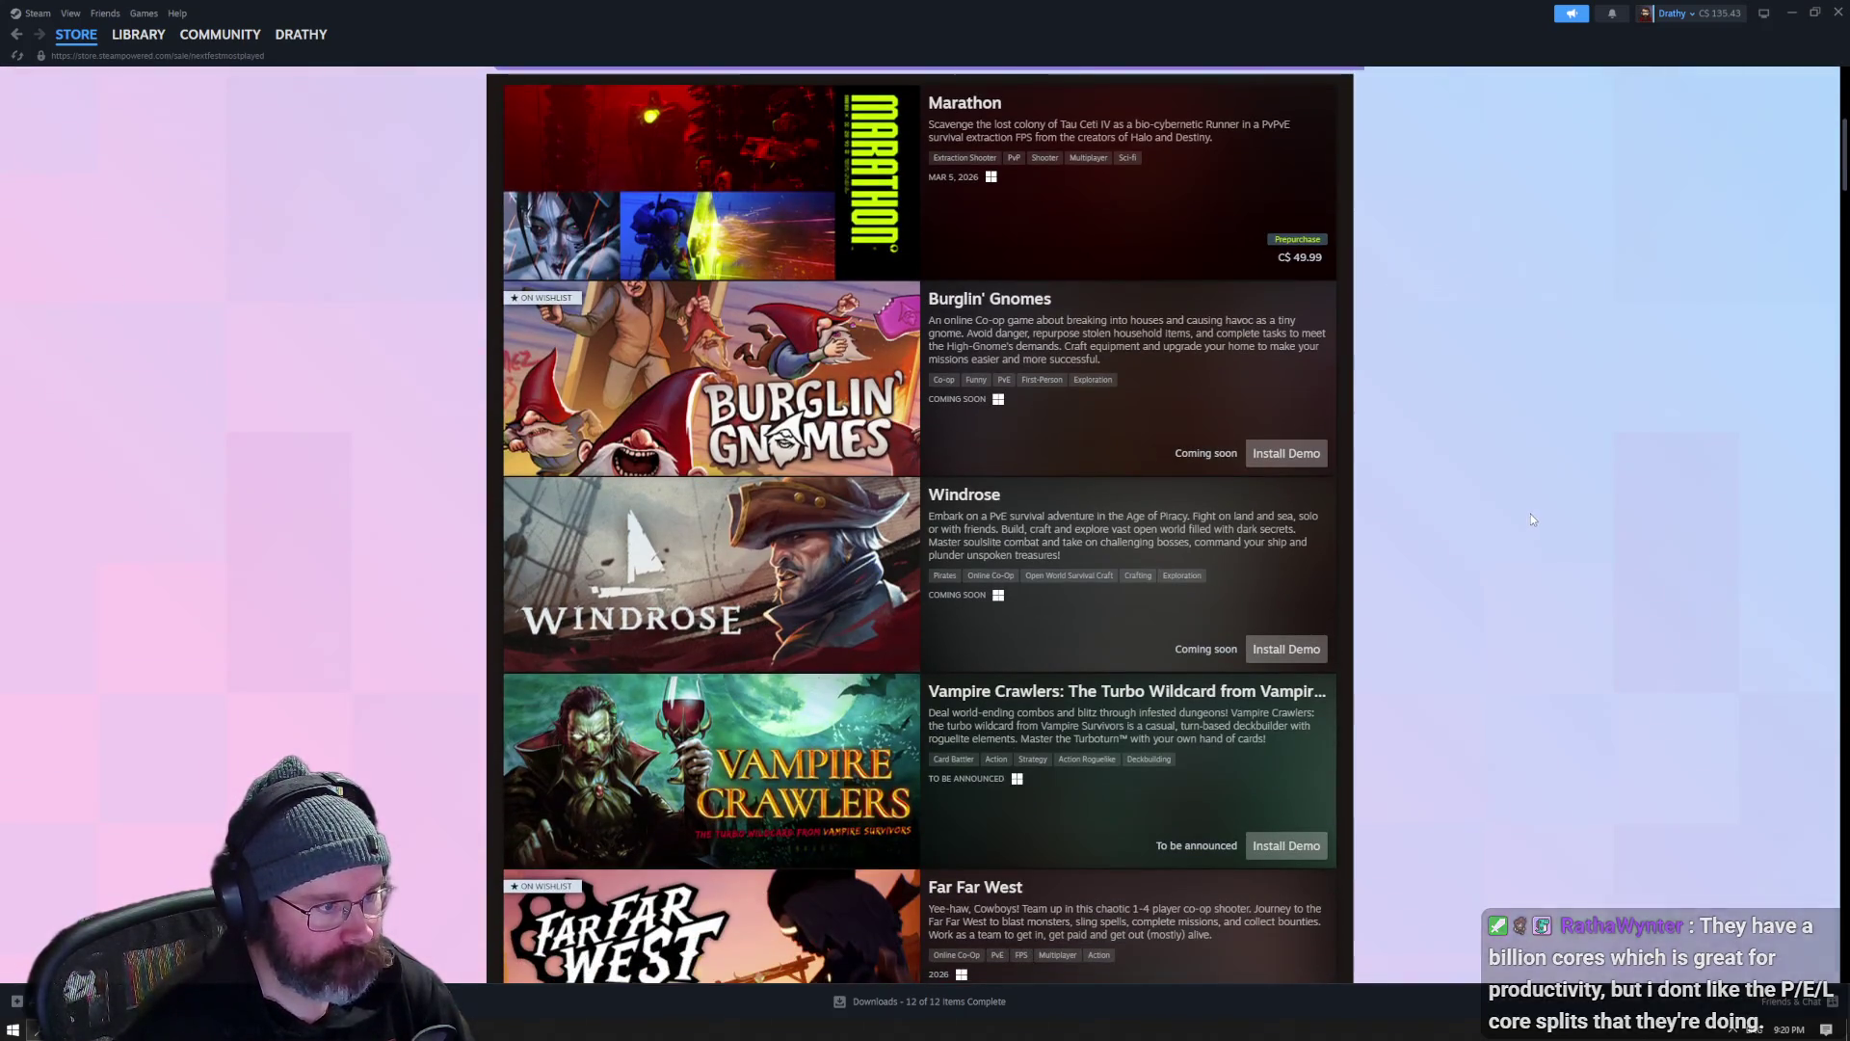
scroll(1382, 451, "down", 1)
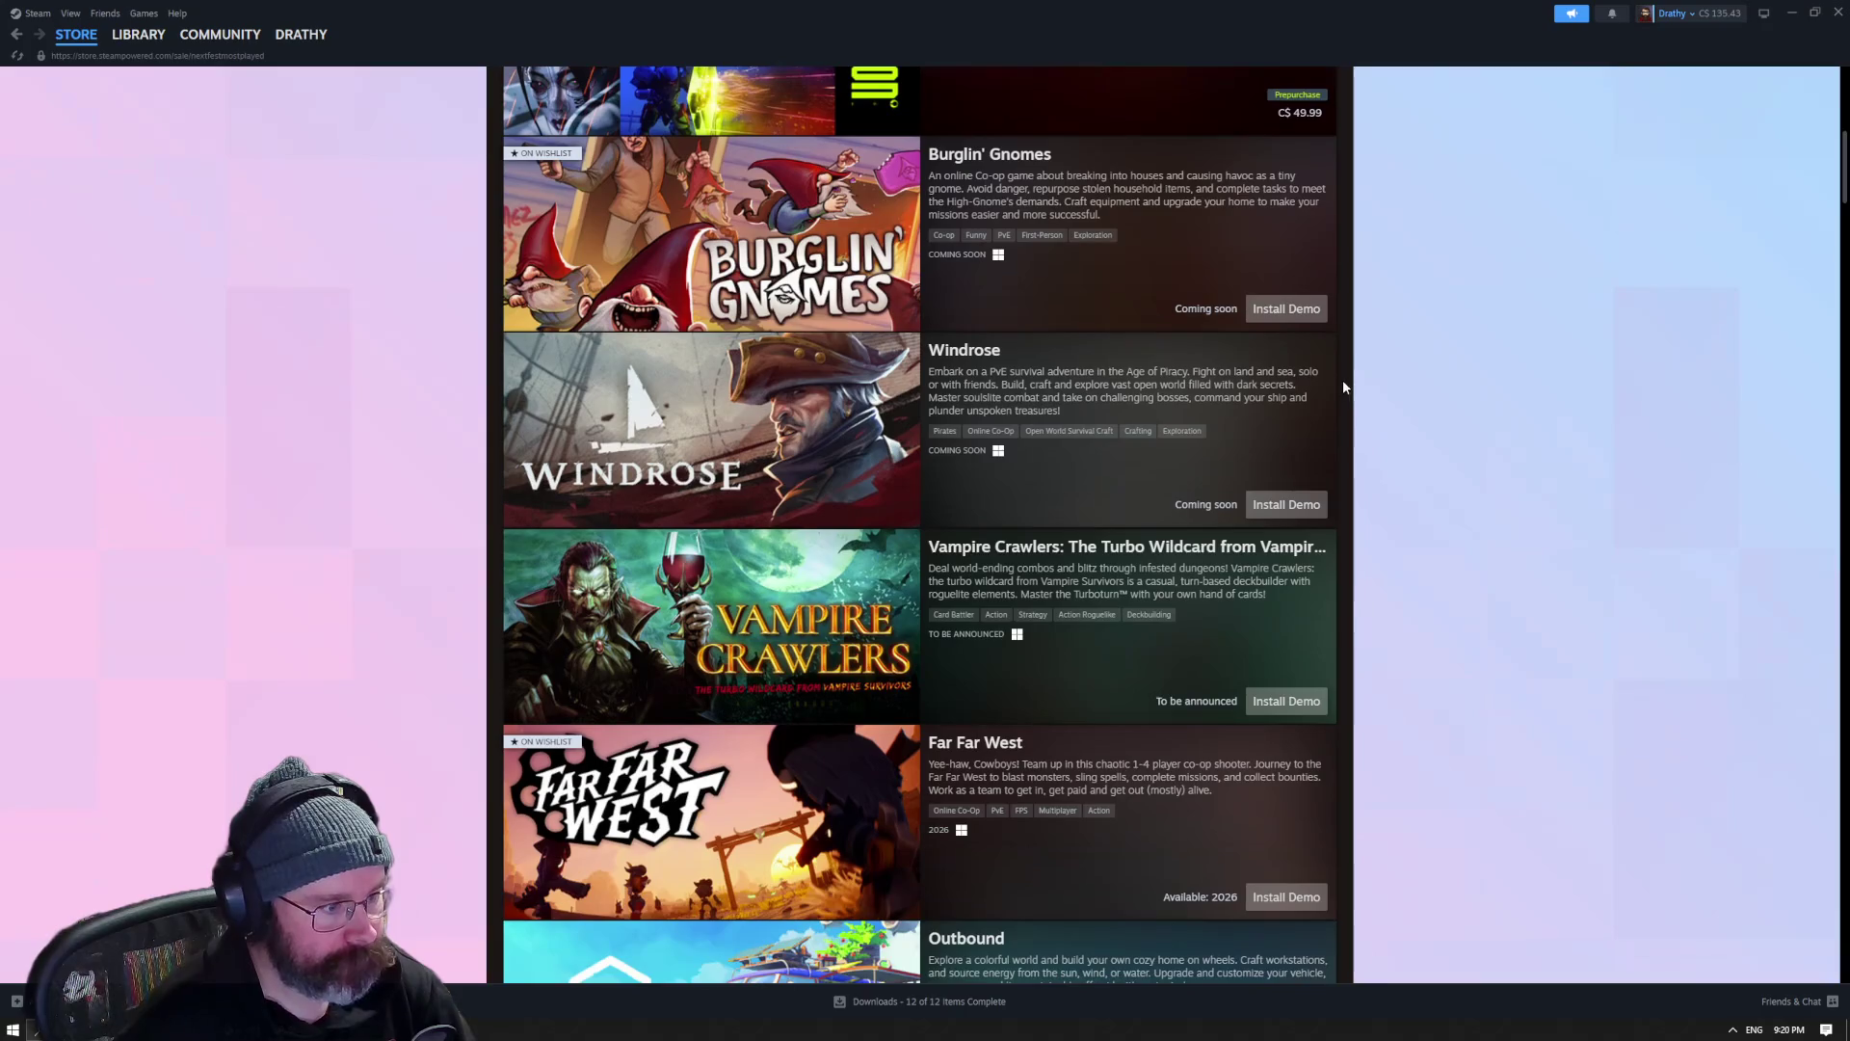
scroll(1084, 290, "down", 1)
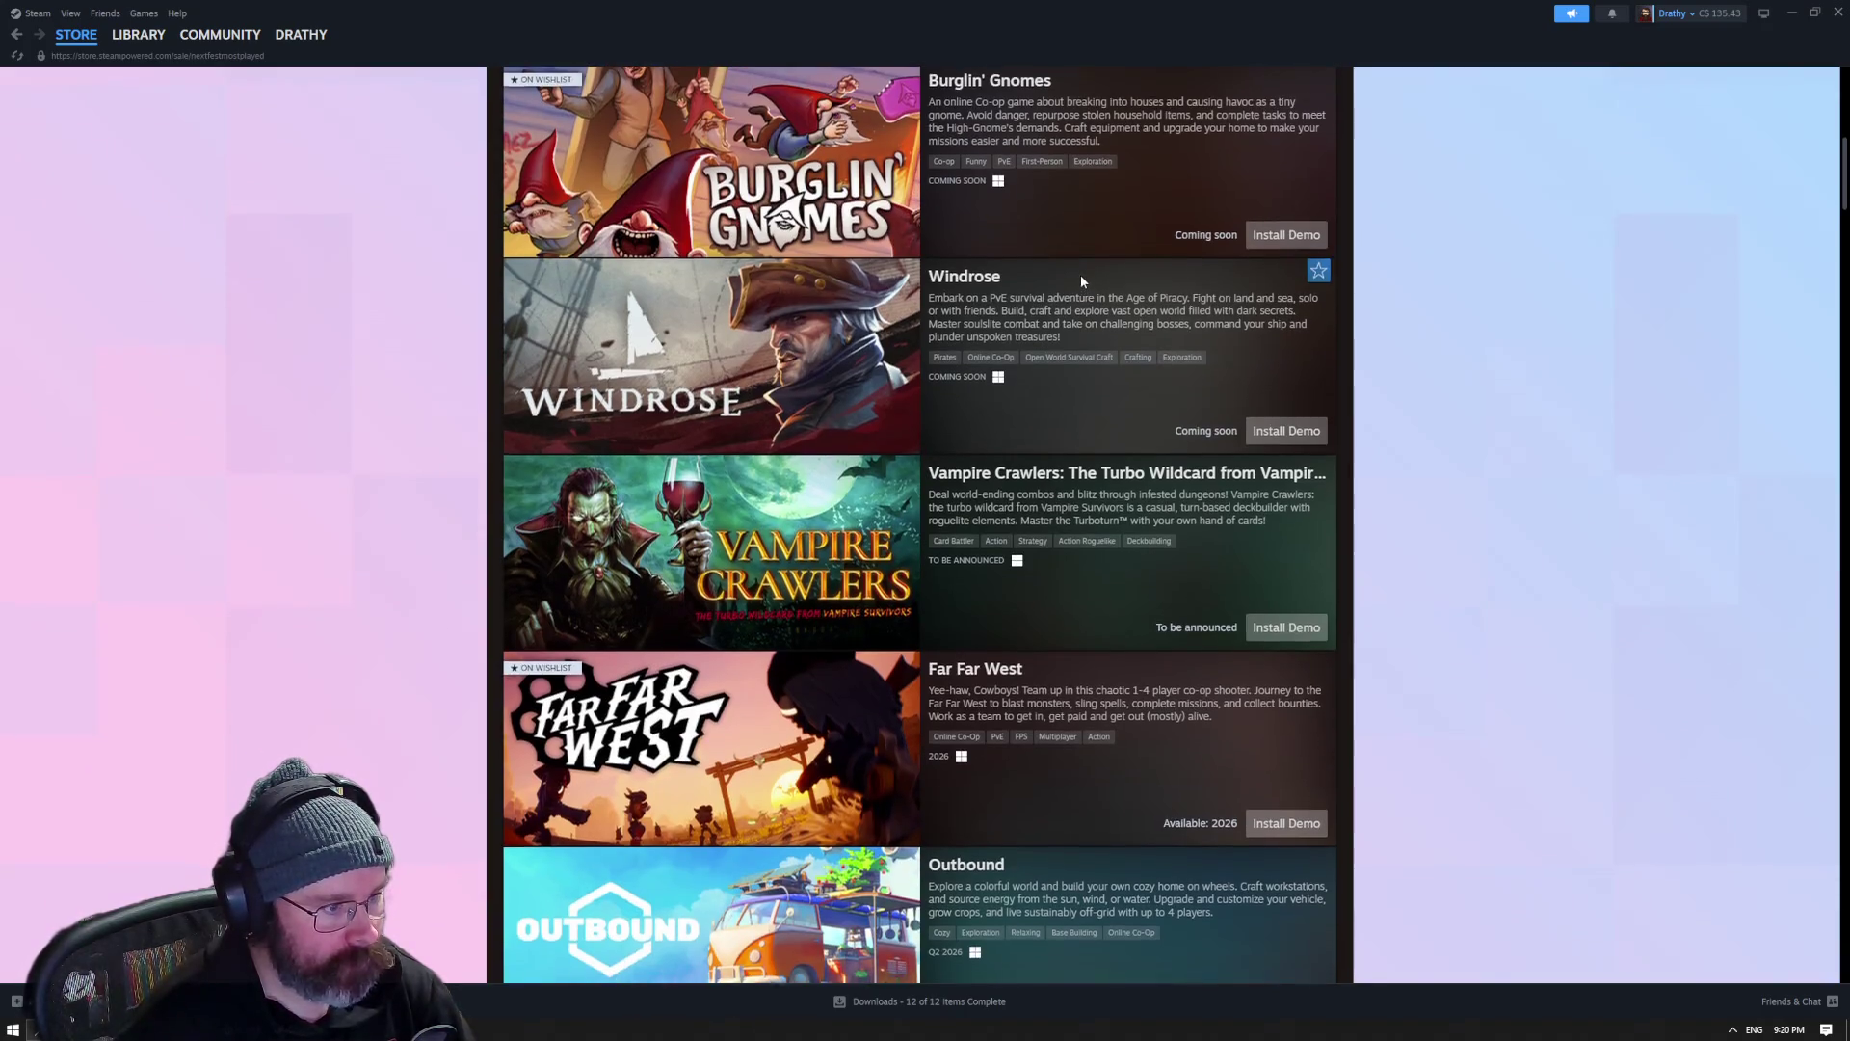
scroll(1080, 274, "down", 1)
mouse_move(694, 323)
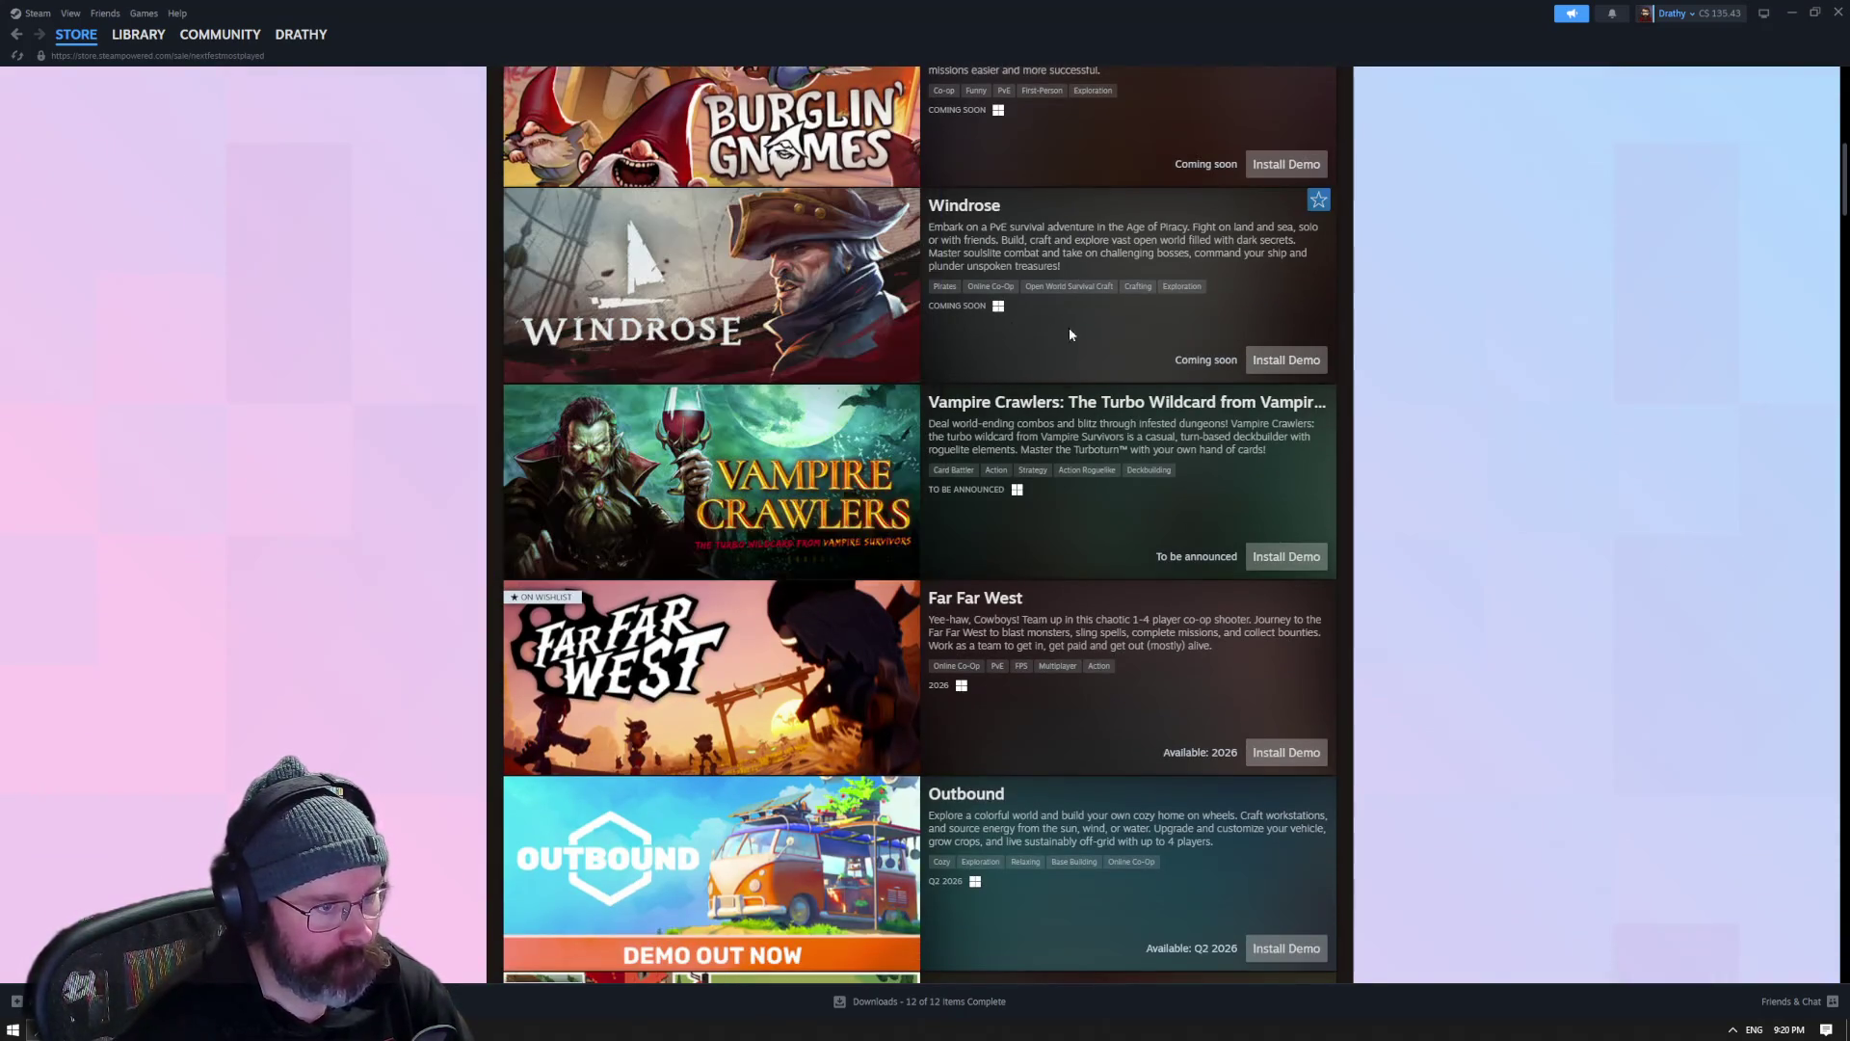
mouse_move(735, 281)
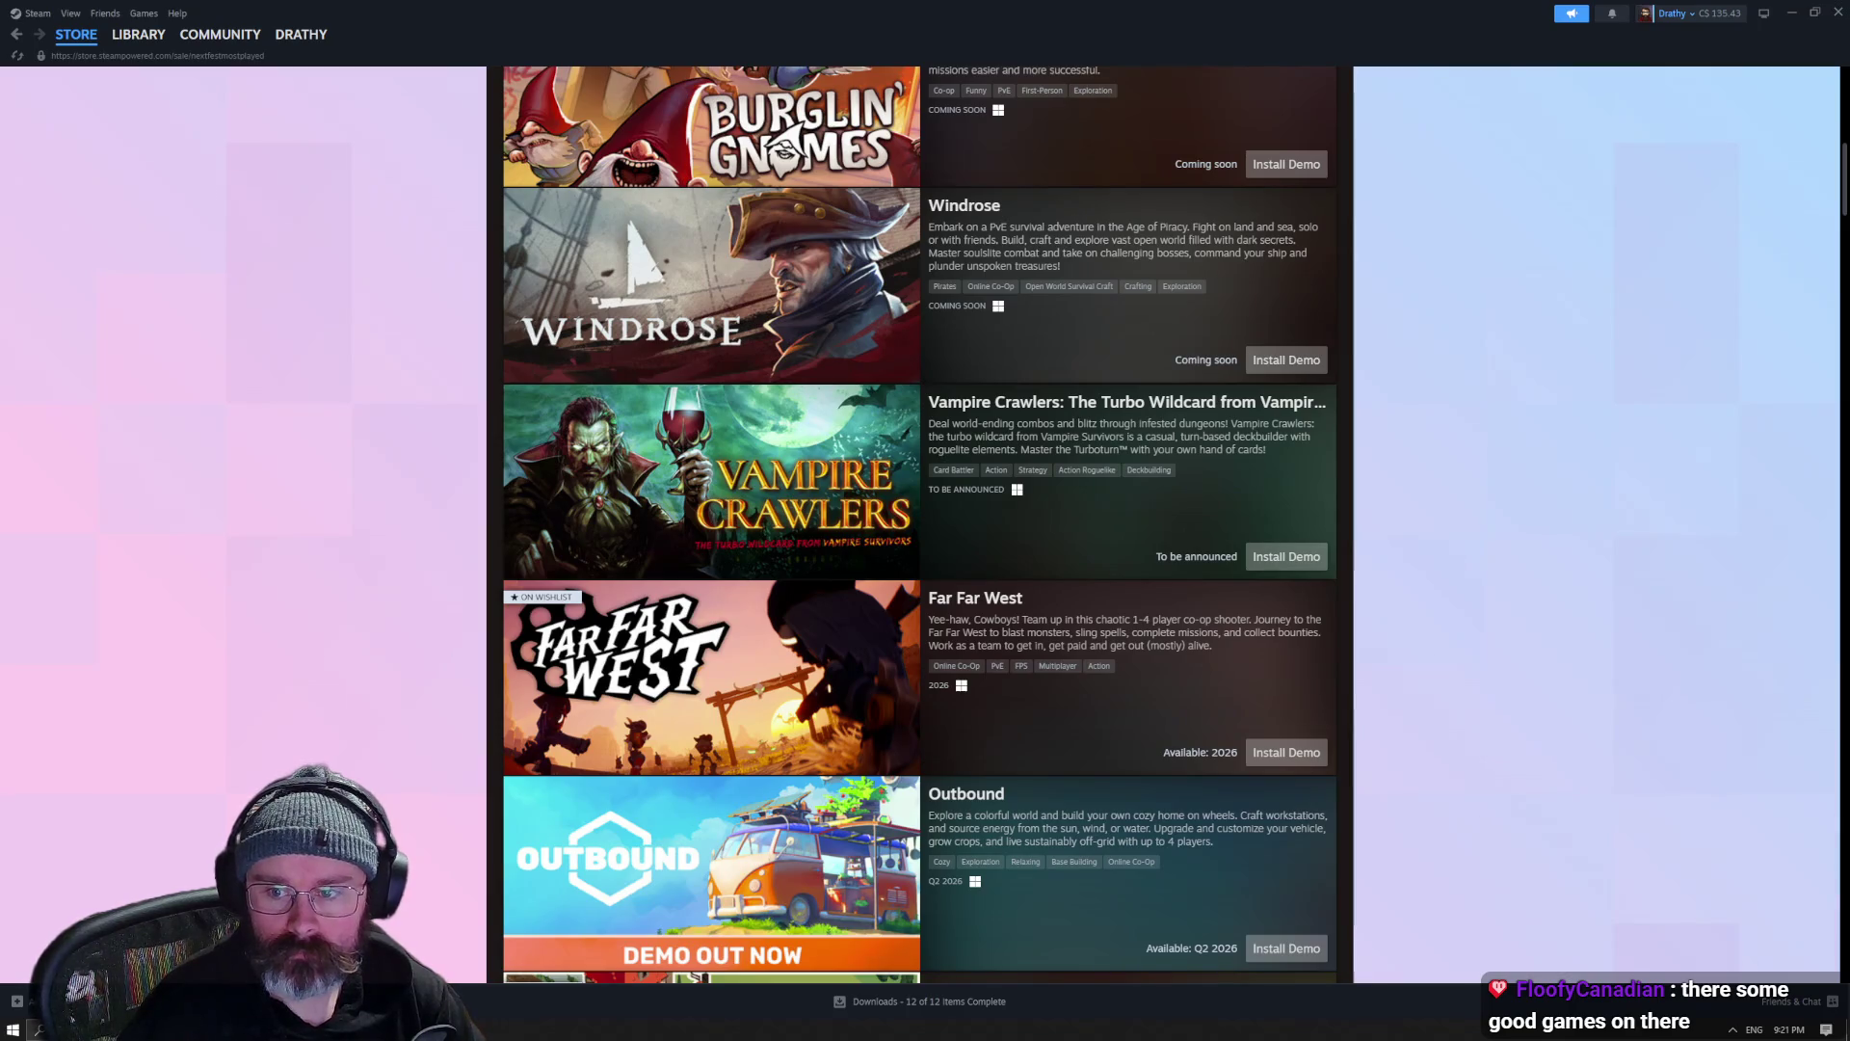
scroll(1148, 314, "down", 3)
- Scroll to Fate Trigger, Hozy and Everything is Crab, then open the Everything is Crab demo page
mouse_move(1145, 334)
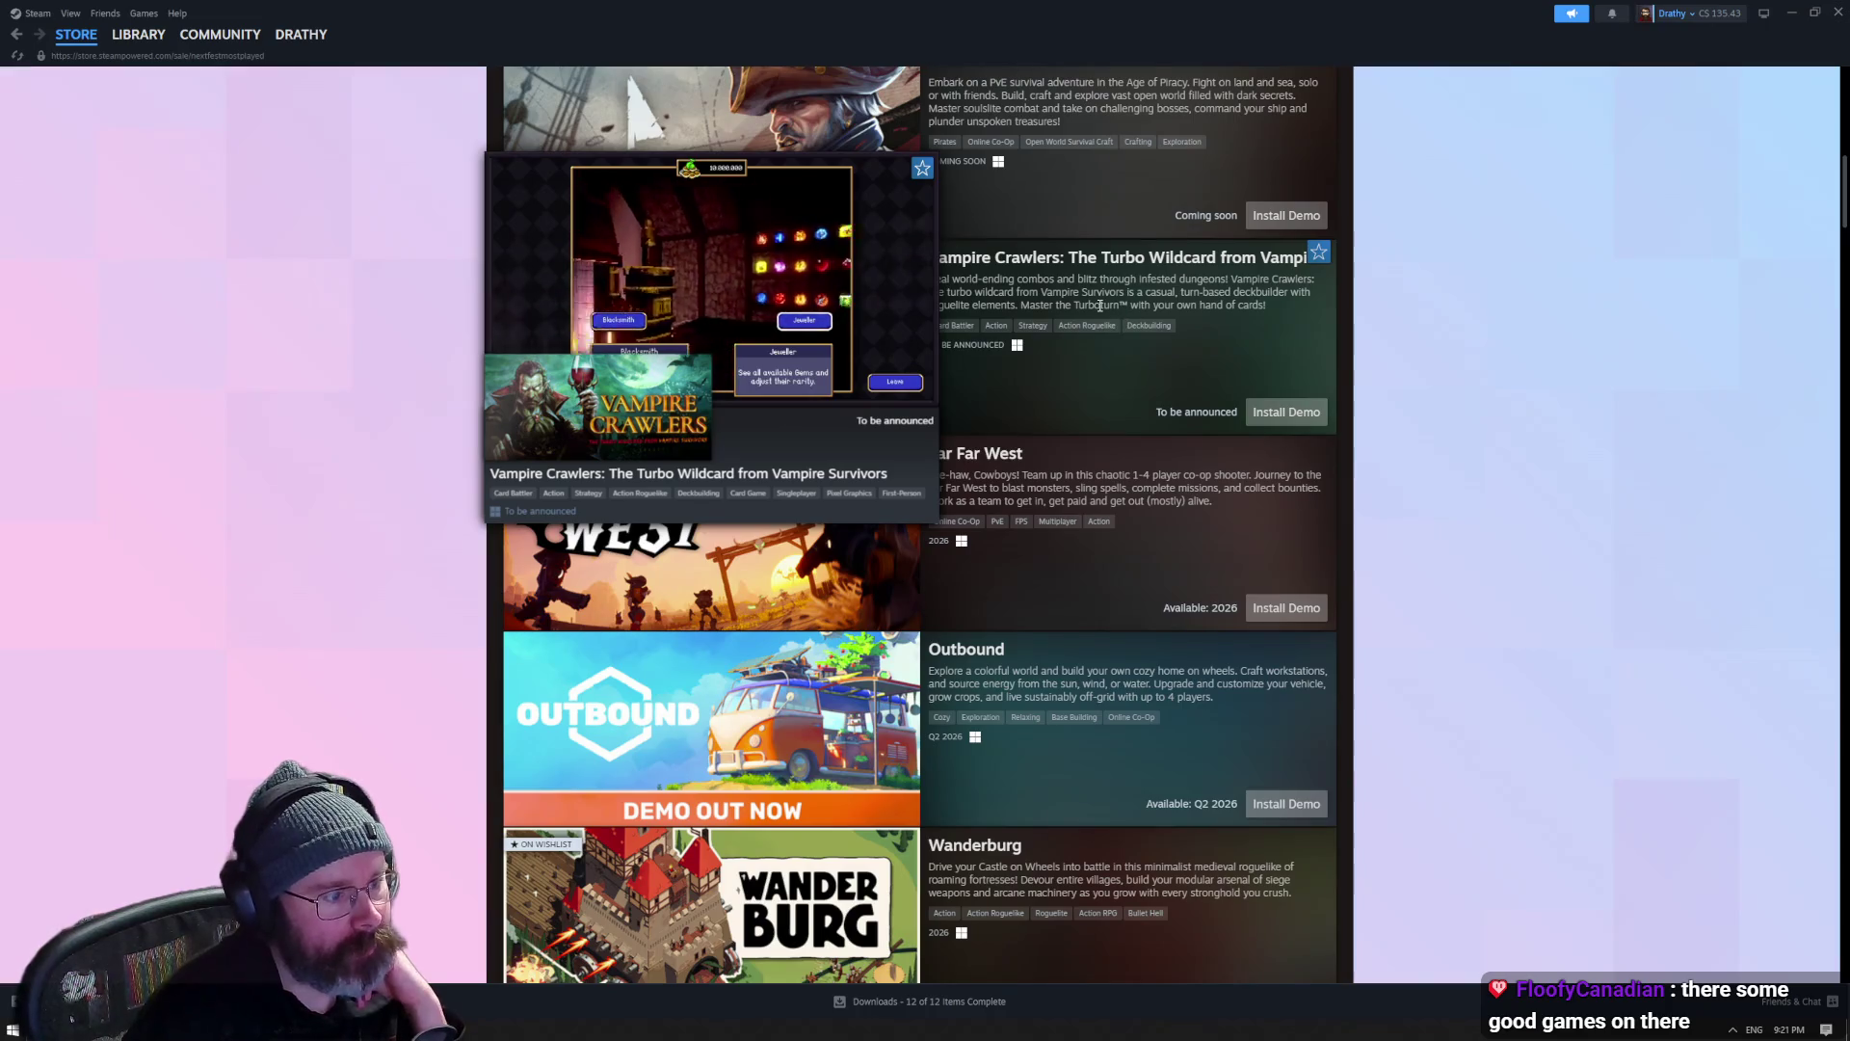
scroll(1100, 305, "down", 3)
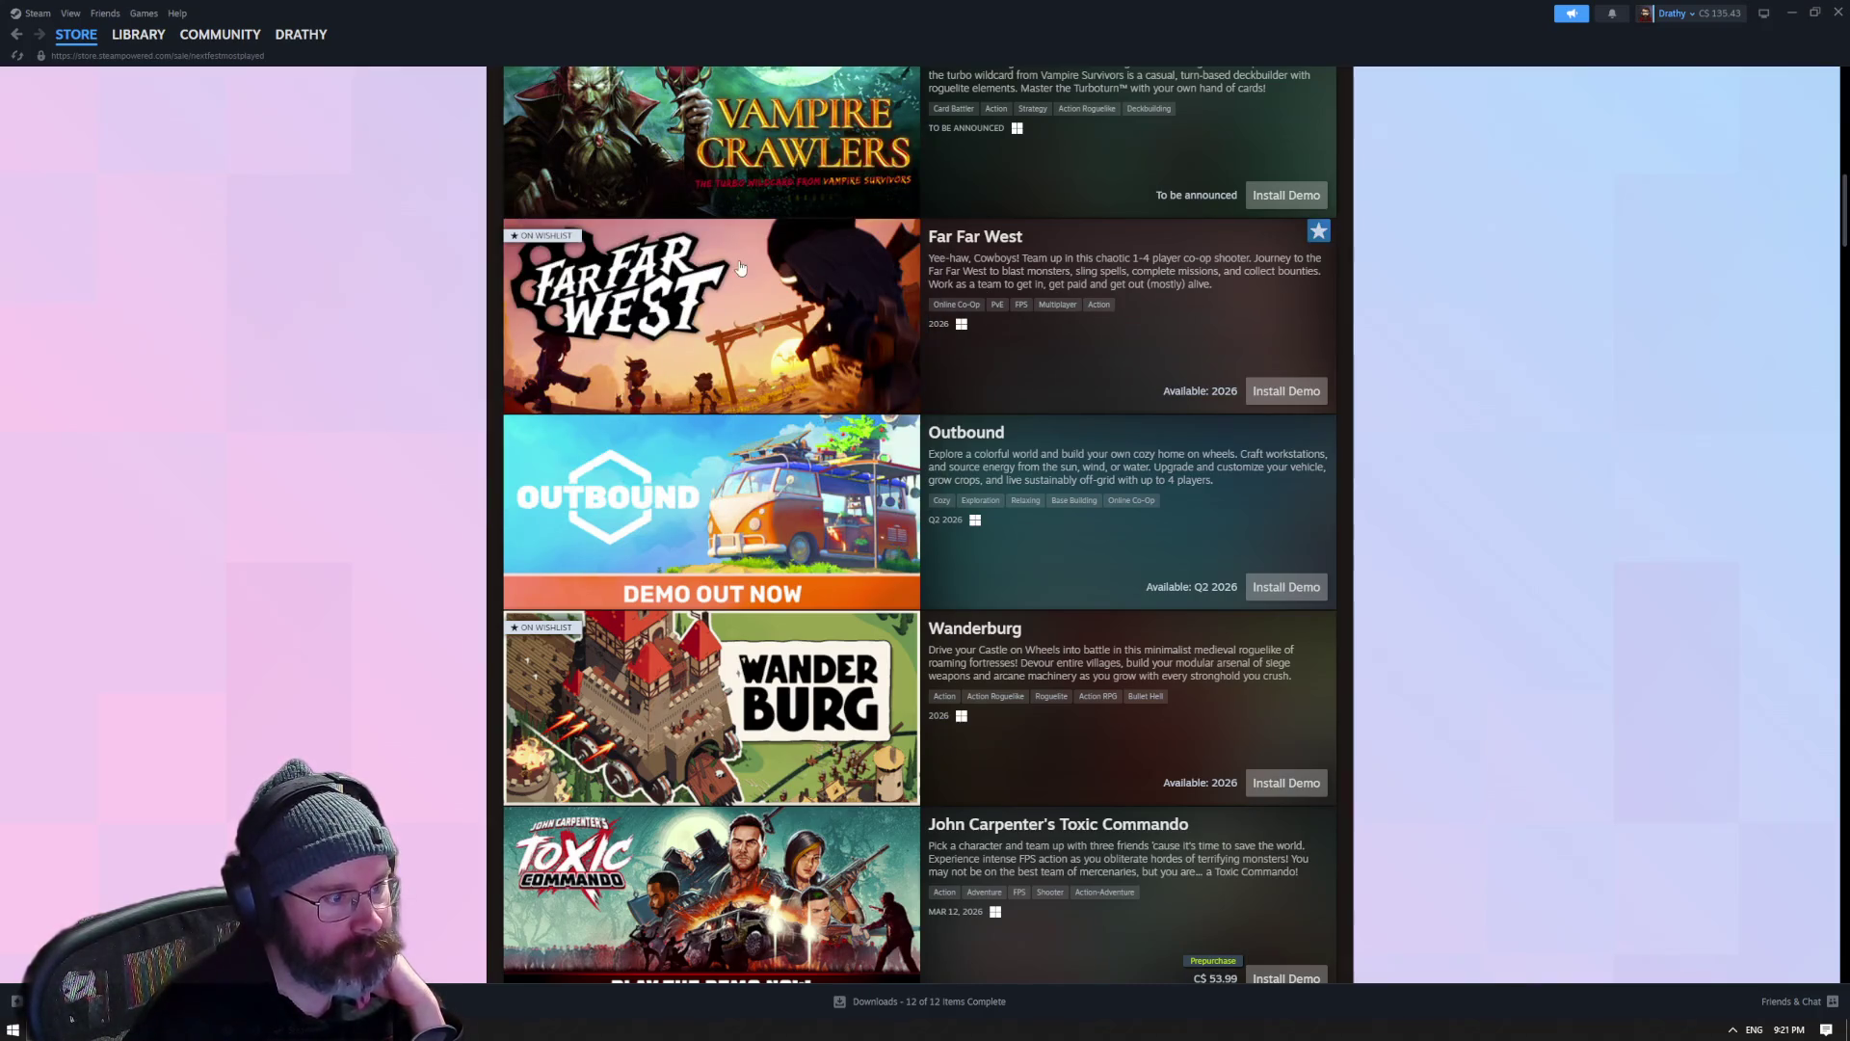
scroll(1172, 295, "down", 1)
scroll(1060, 251, "down", 6)
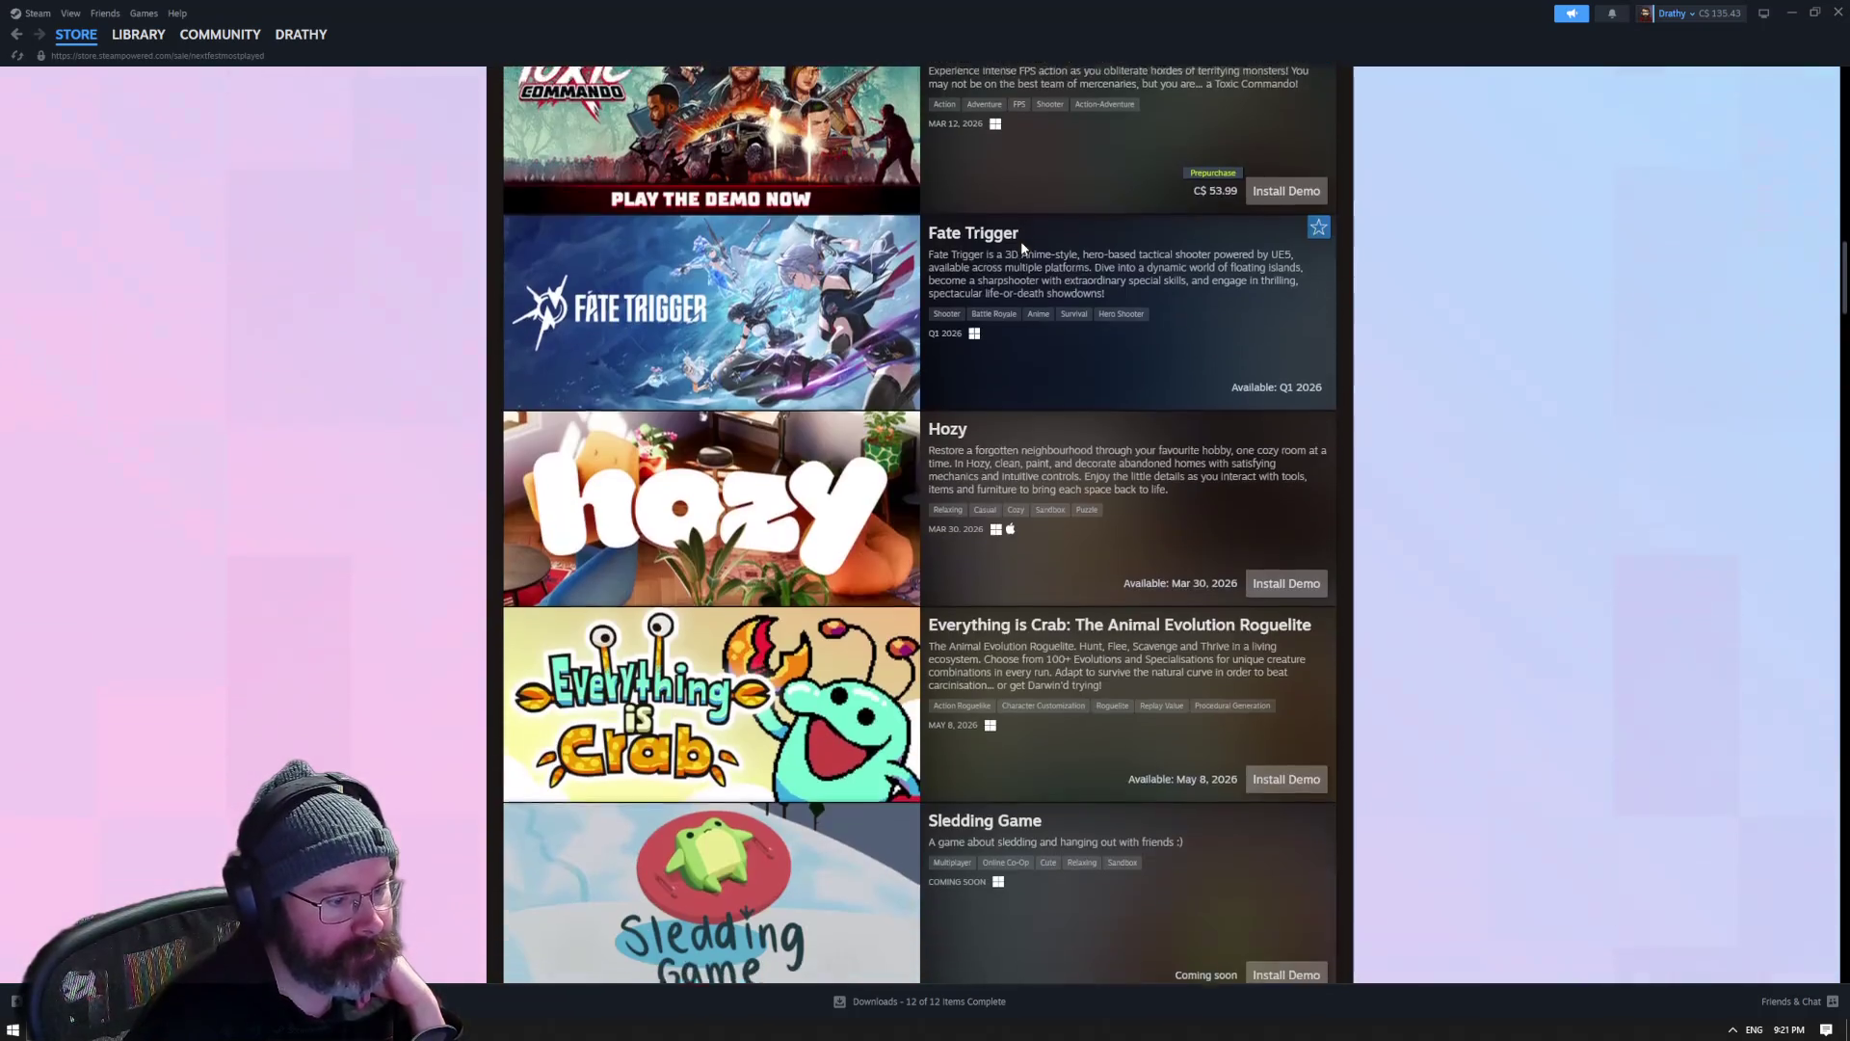
mouse_move(925, 530)
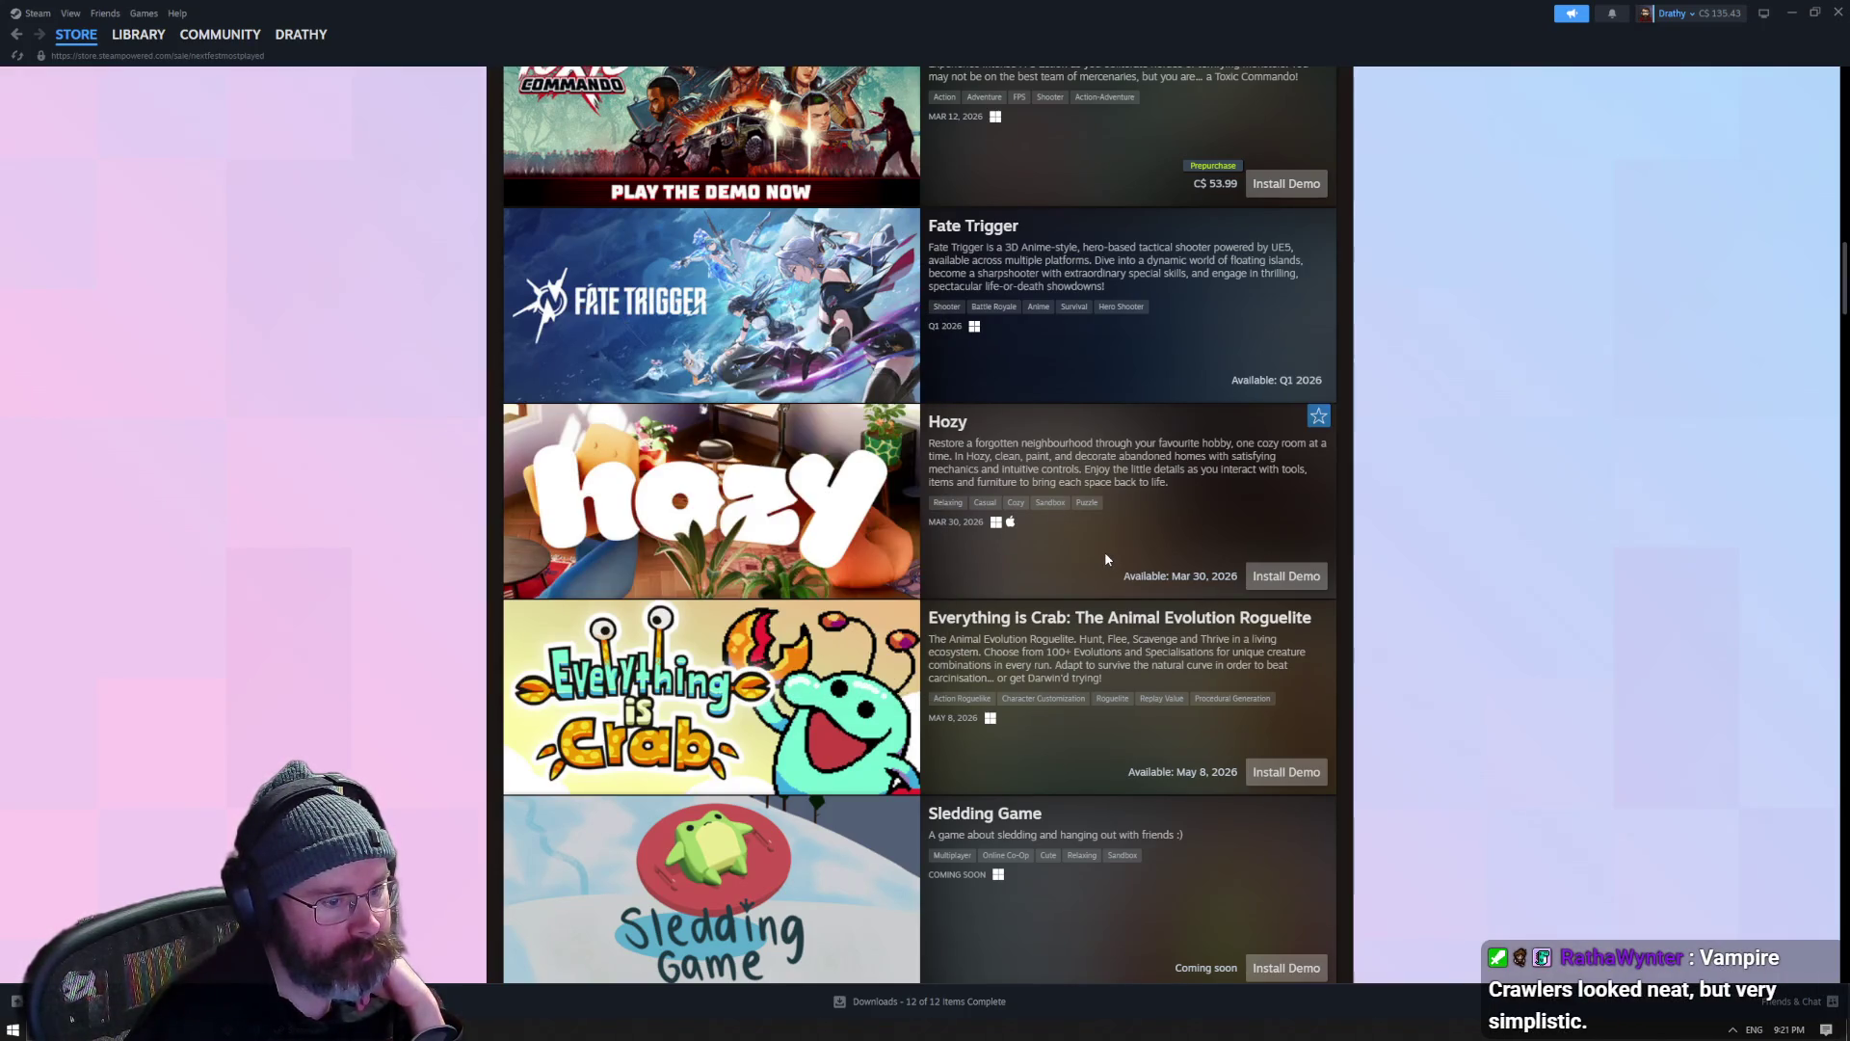
mouse_move(788, 529)
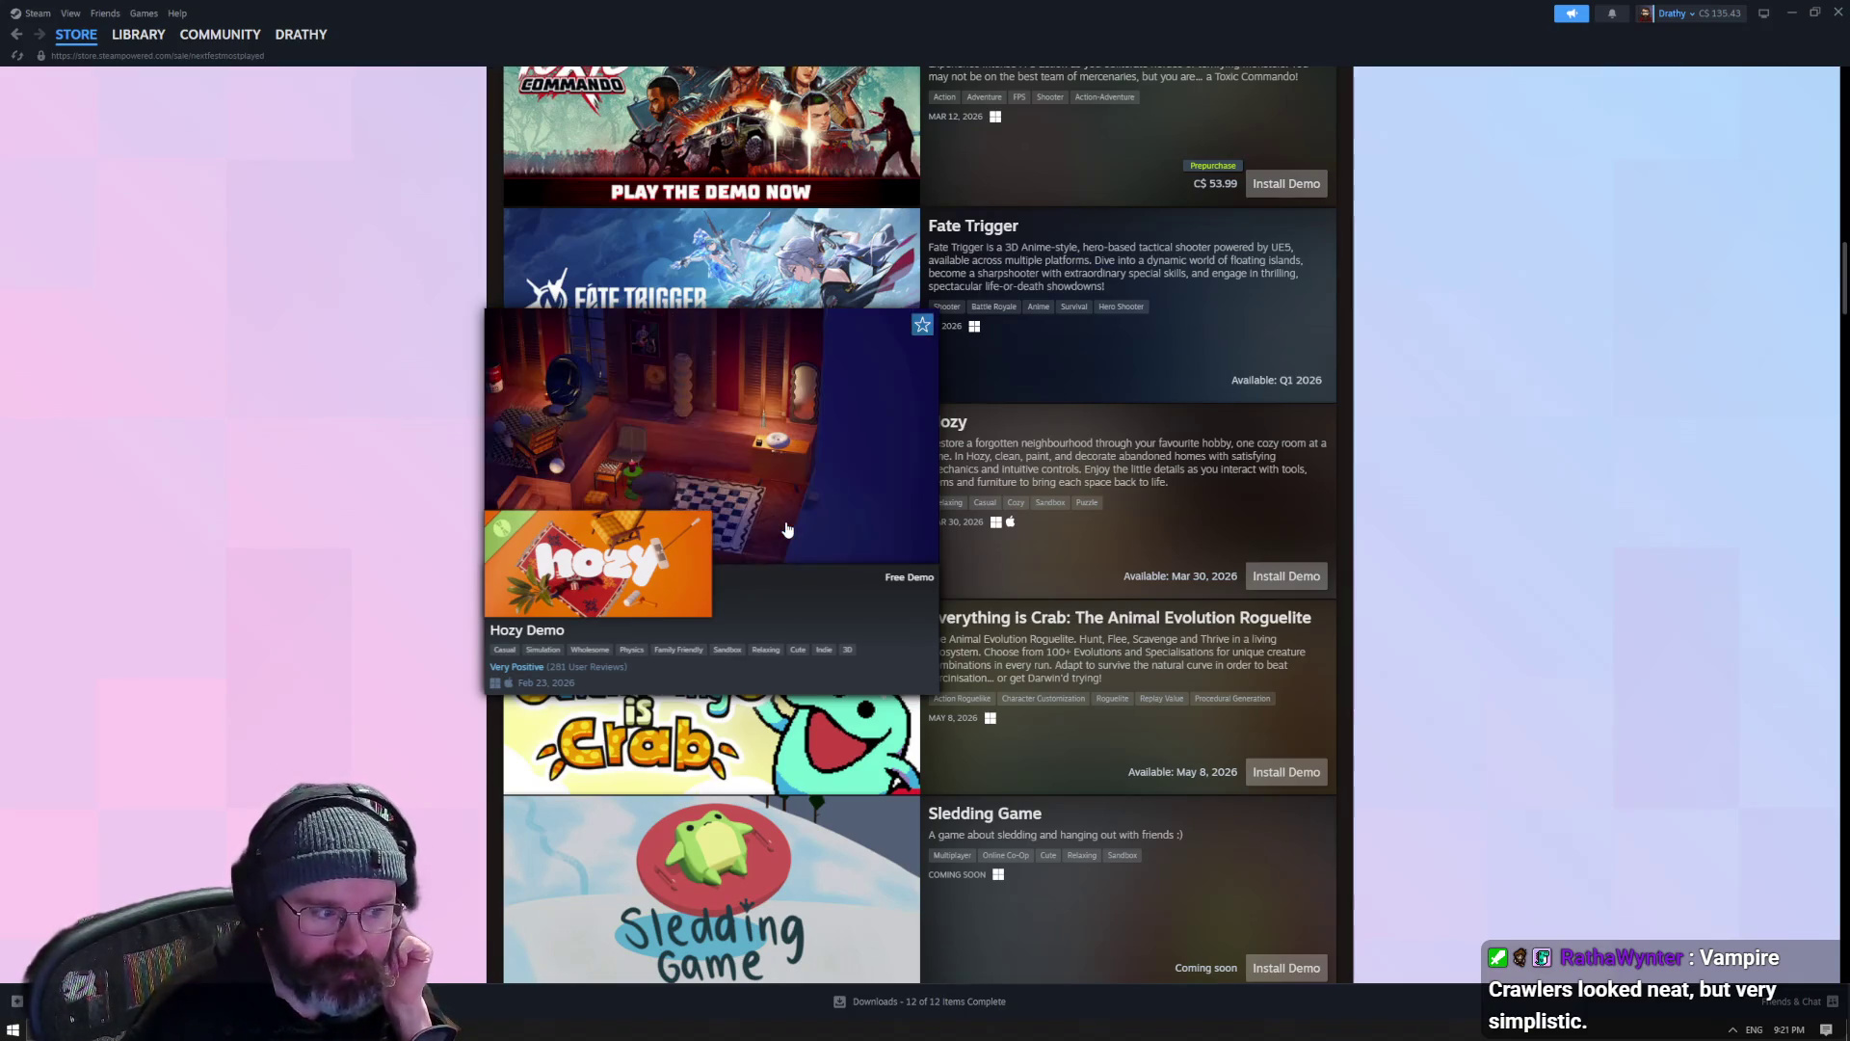
scroll(788, 529, "down", 3)
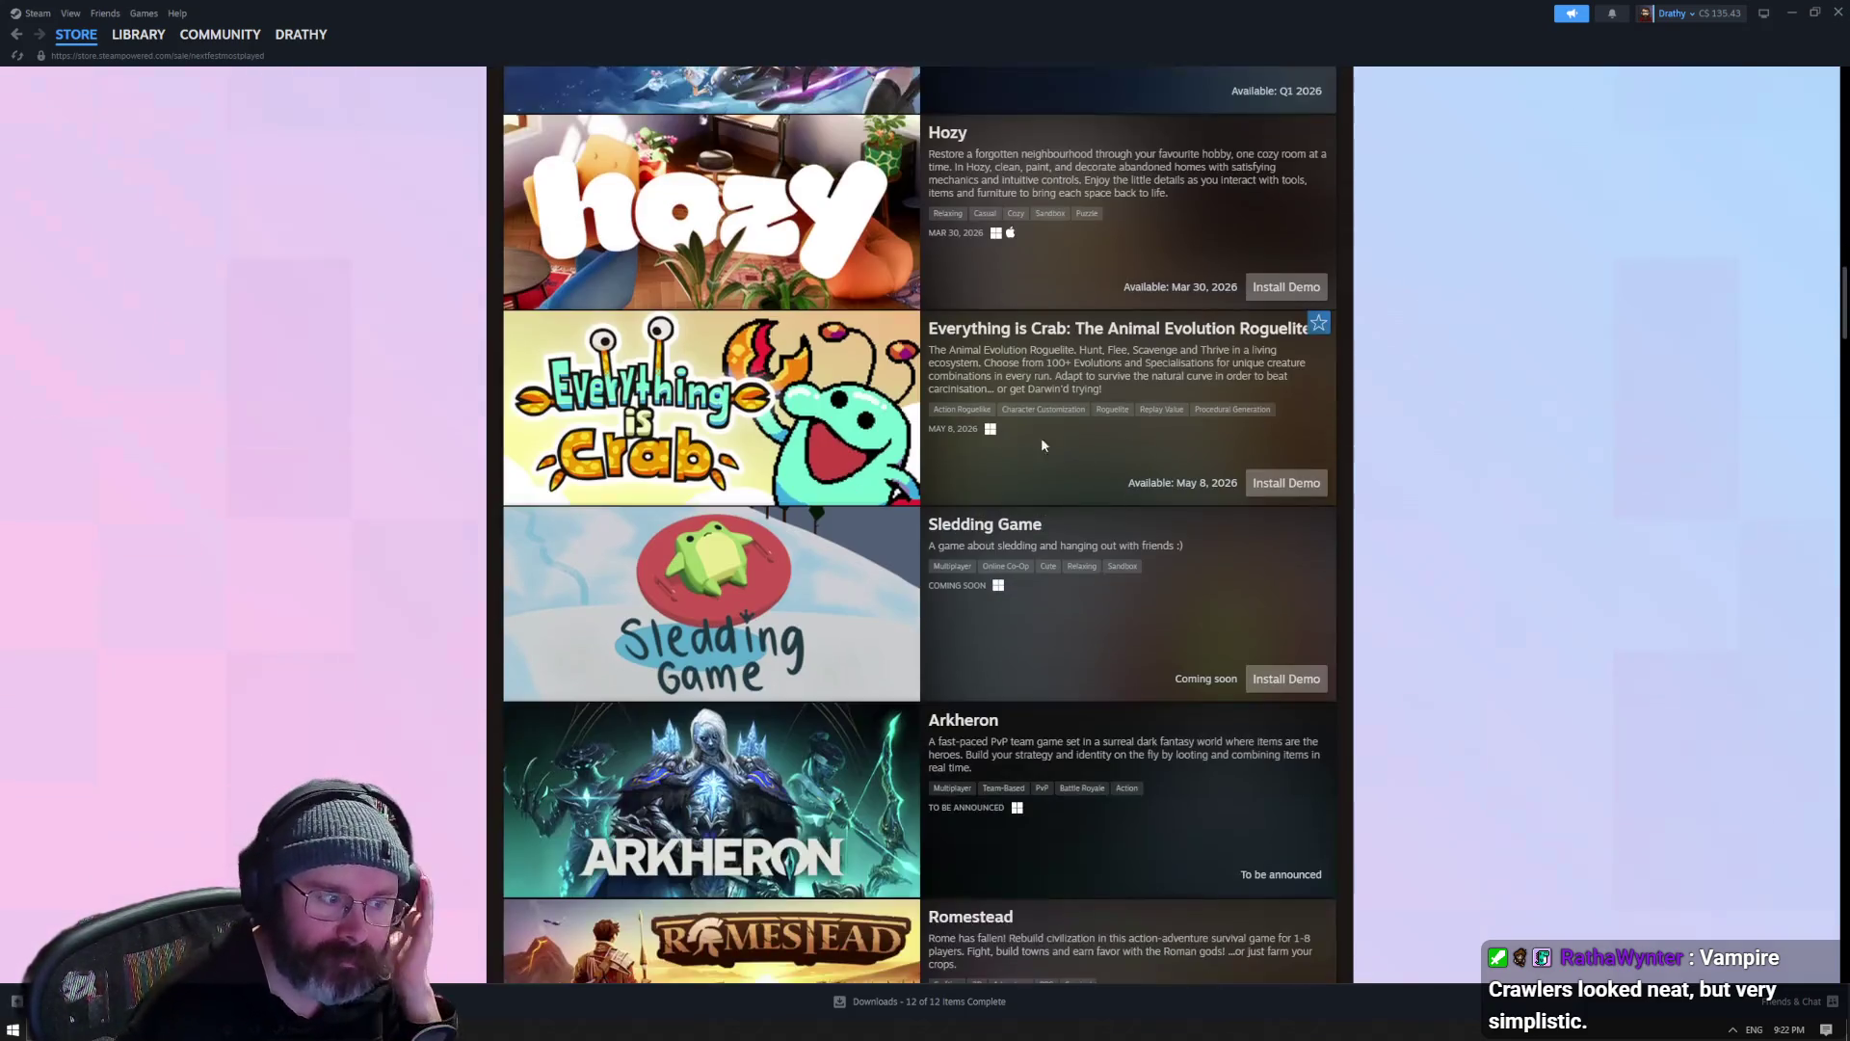
scroll(764, 352, "up", 2)
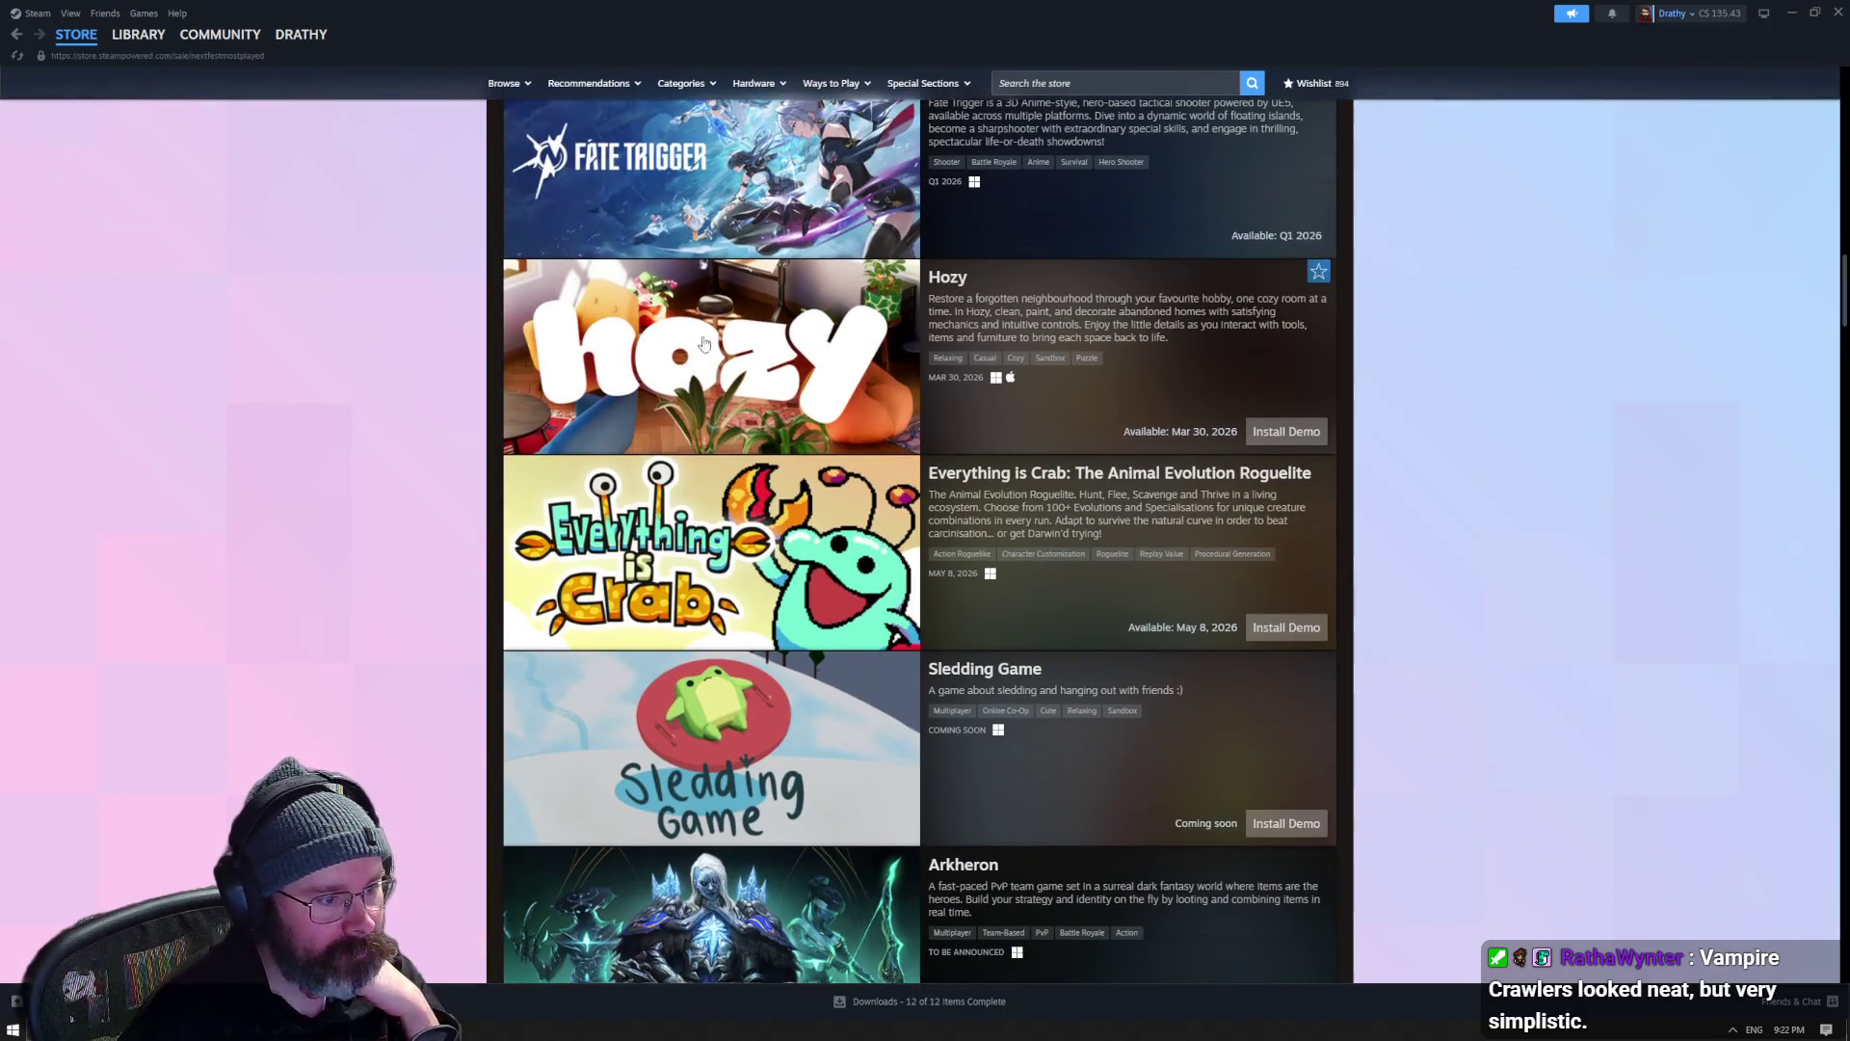
mouse_move(780, 576)
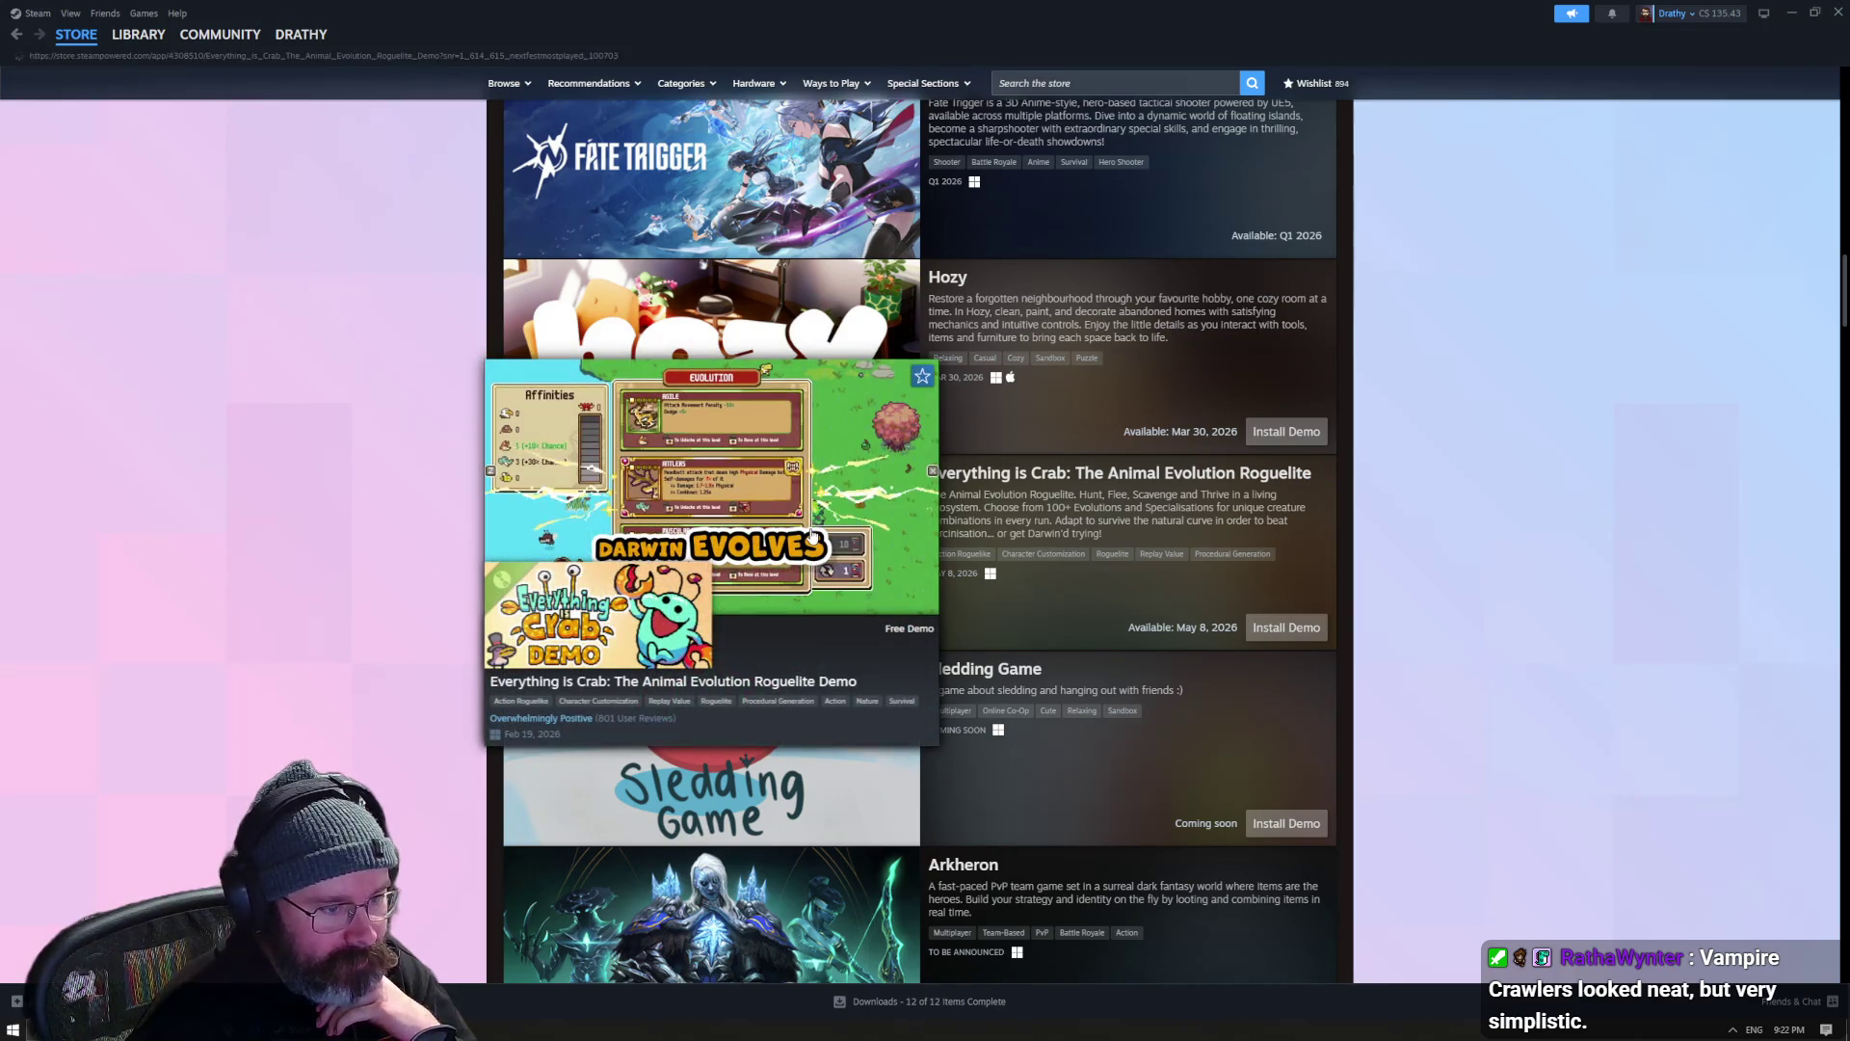
left_click(812, 536)
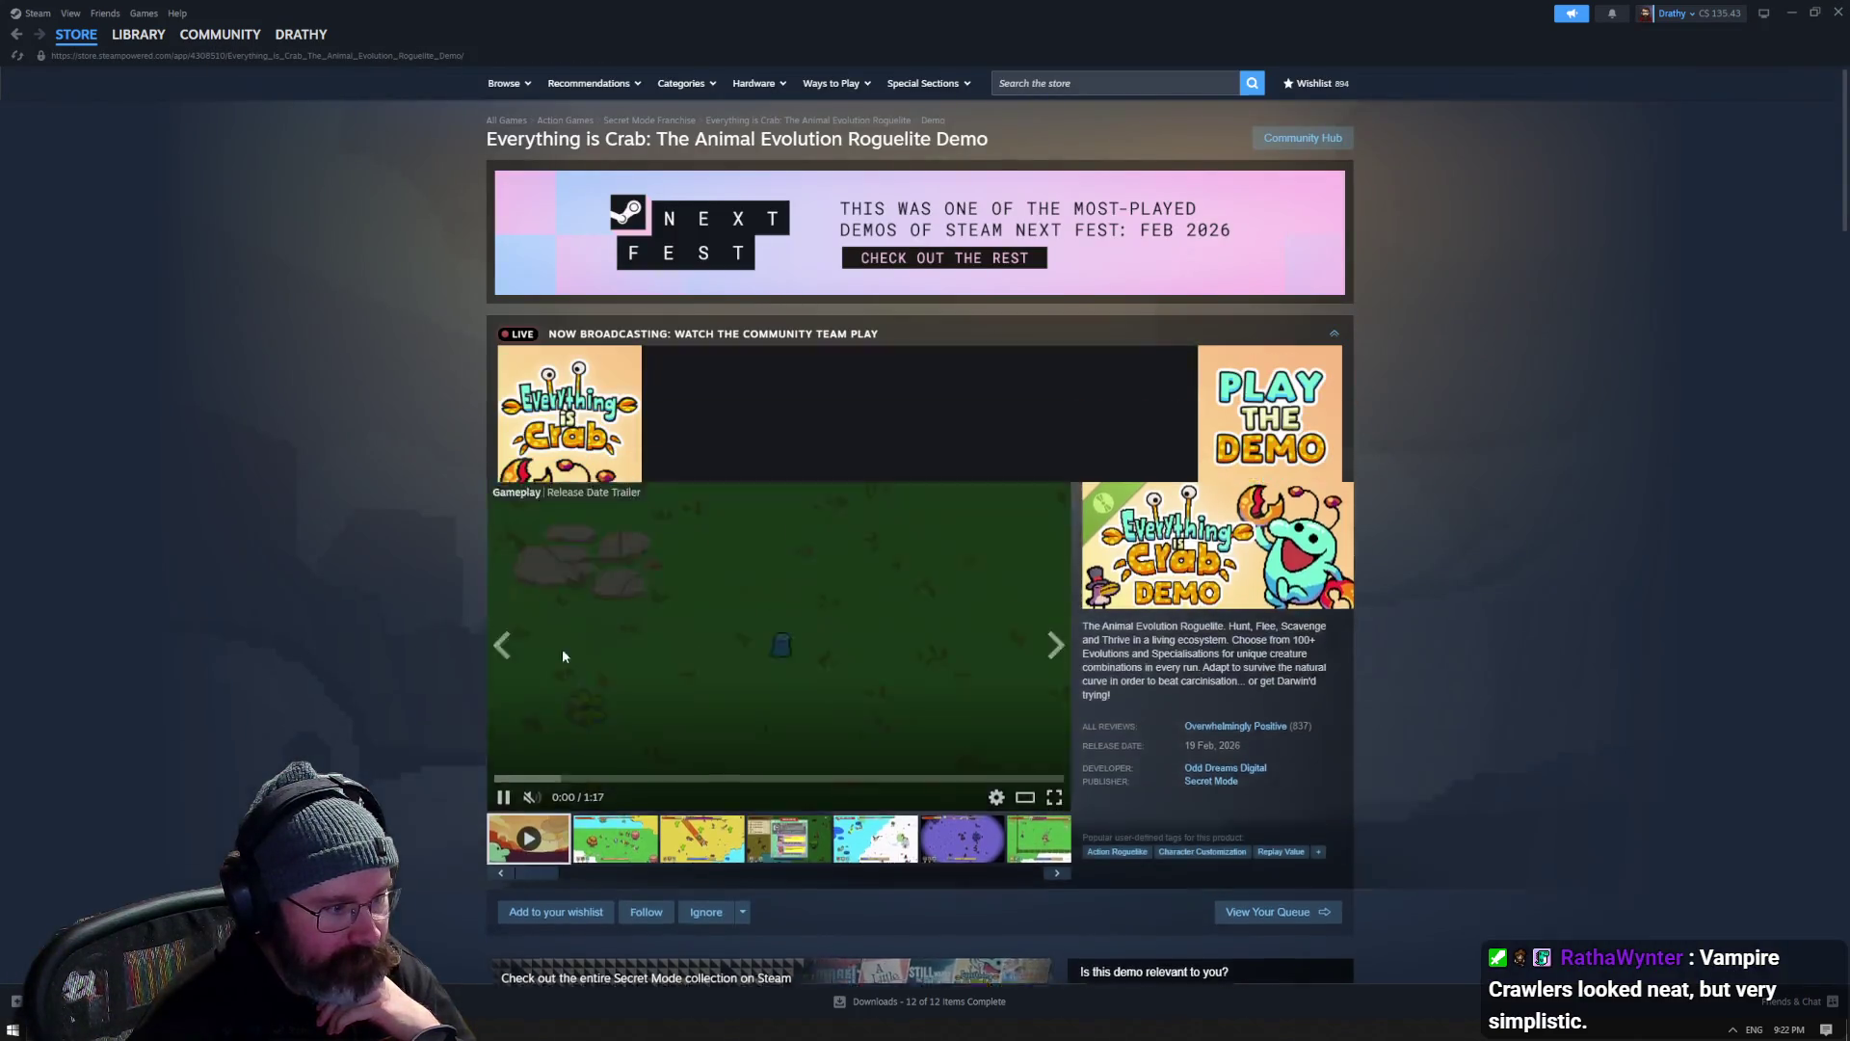
scroll(701, 690, "down", 7)
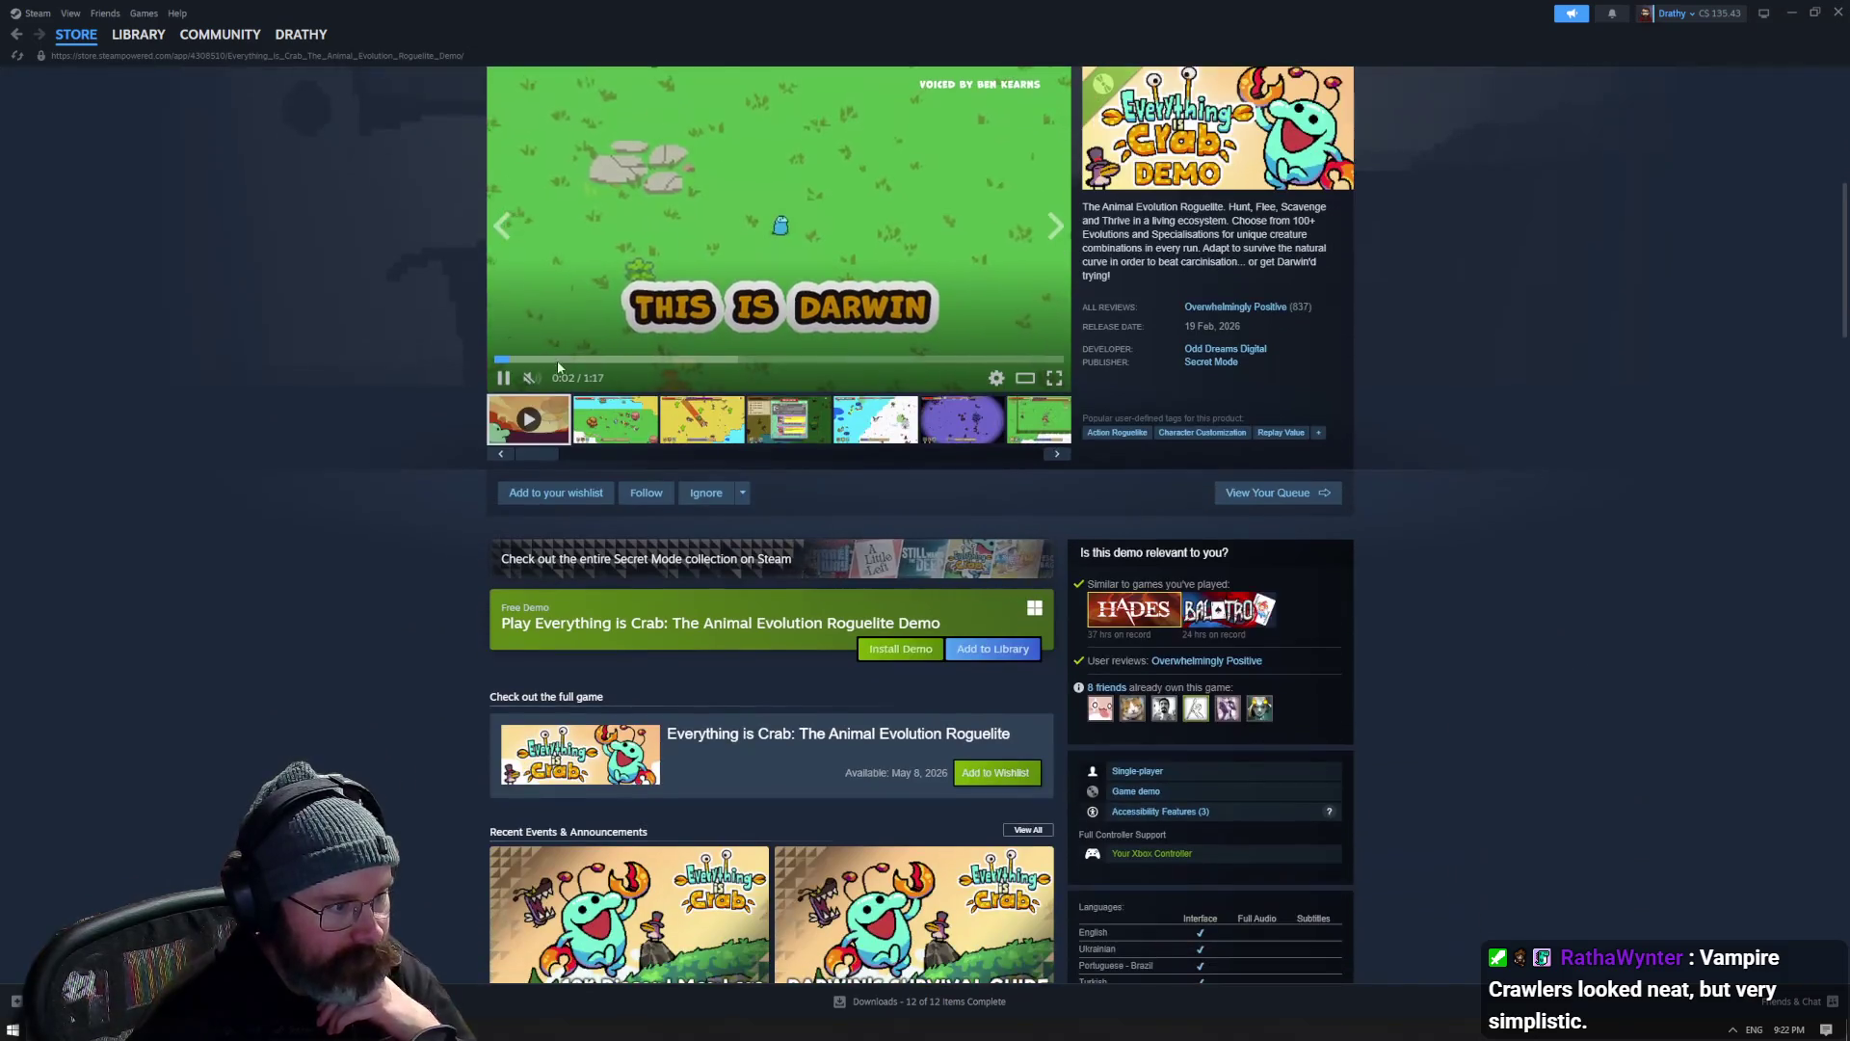
left_click_drag(548, 380, 567, 379)
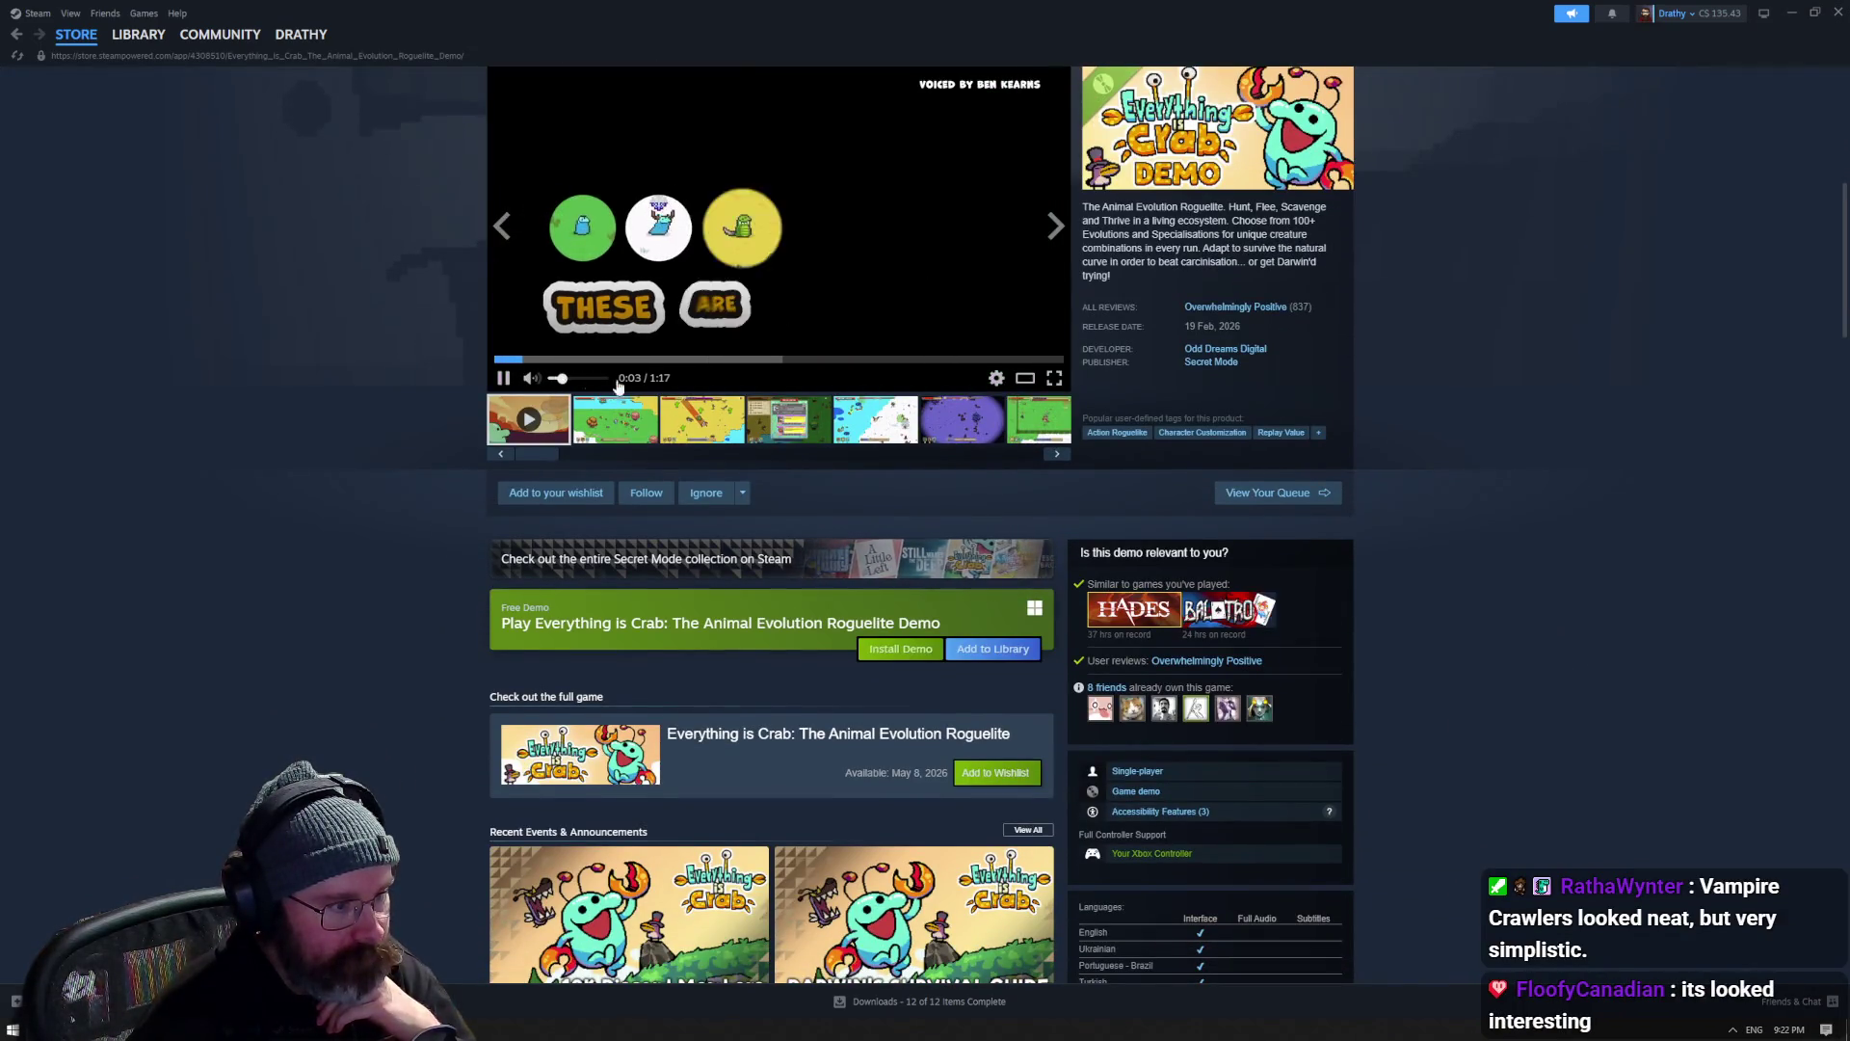
scroll(1355, 476, "up", 2)
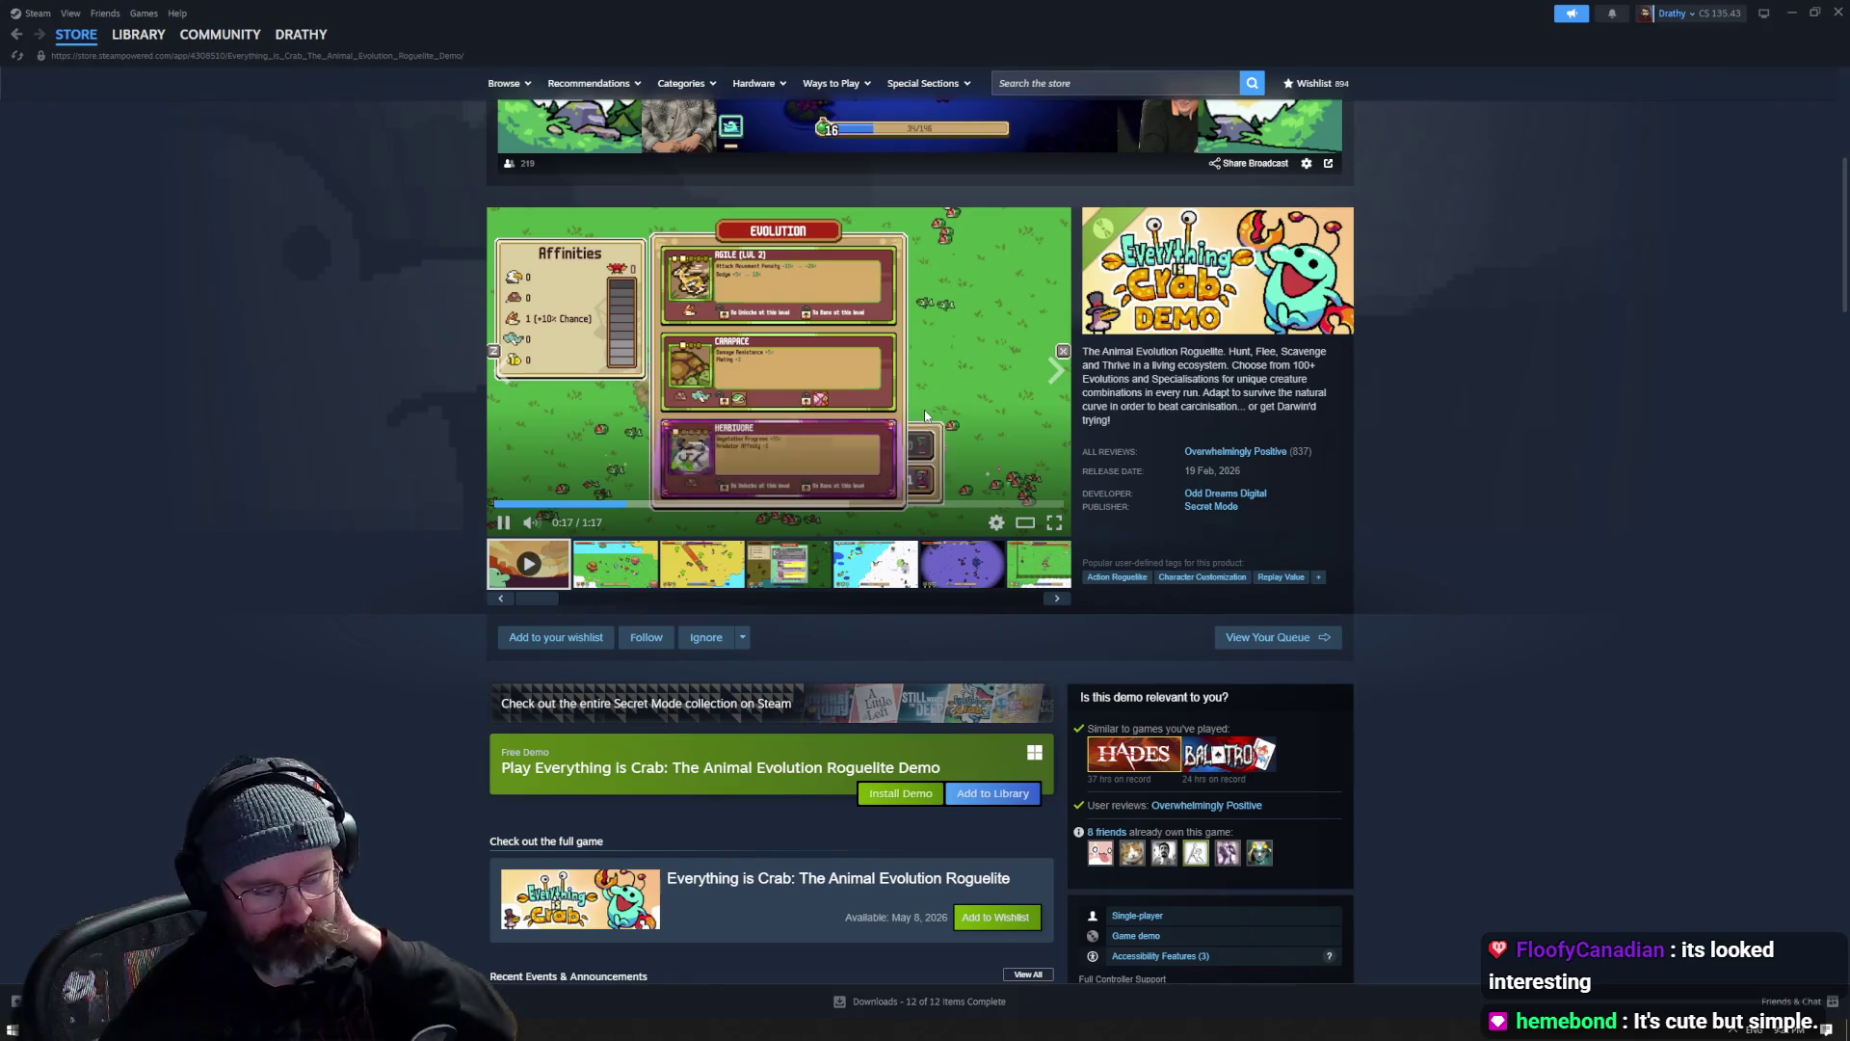
key("alt+Left")
scroll(927, 549, "down", 3)
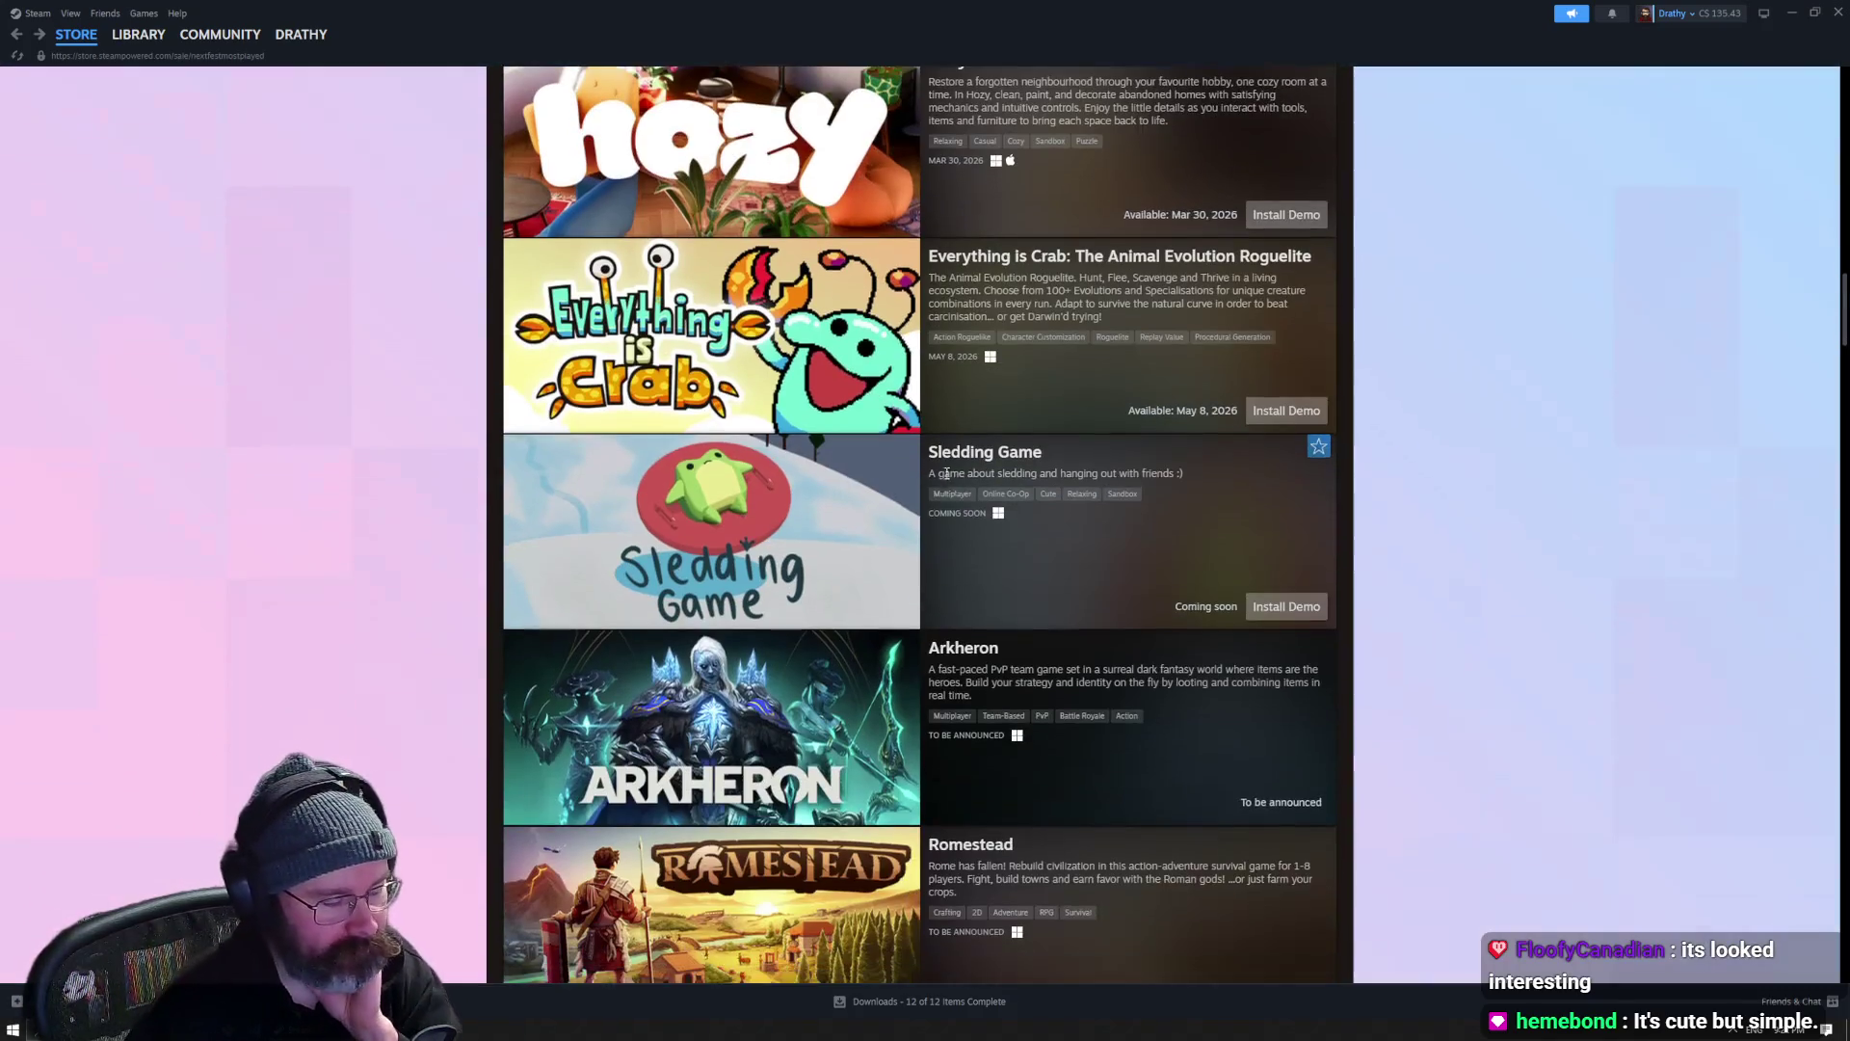
- Scroll the most-played list down, previewing capsules, until the RACCOIN: Coin Pusher Roguelike Demo appears
mouse_move(854, 357)
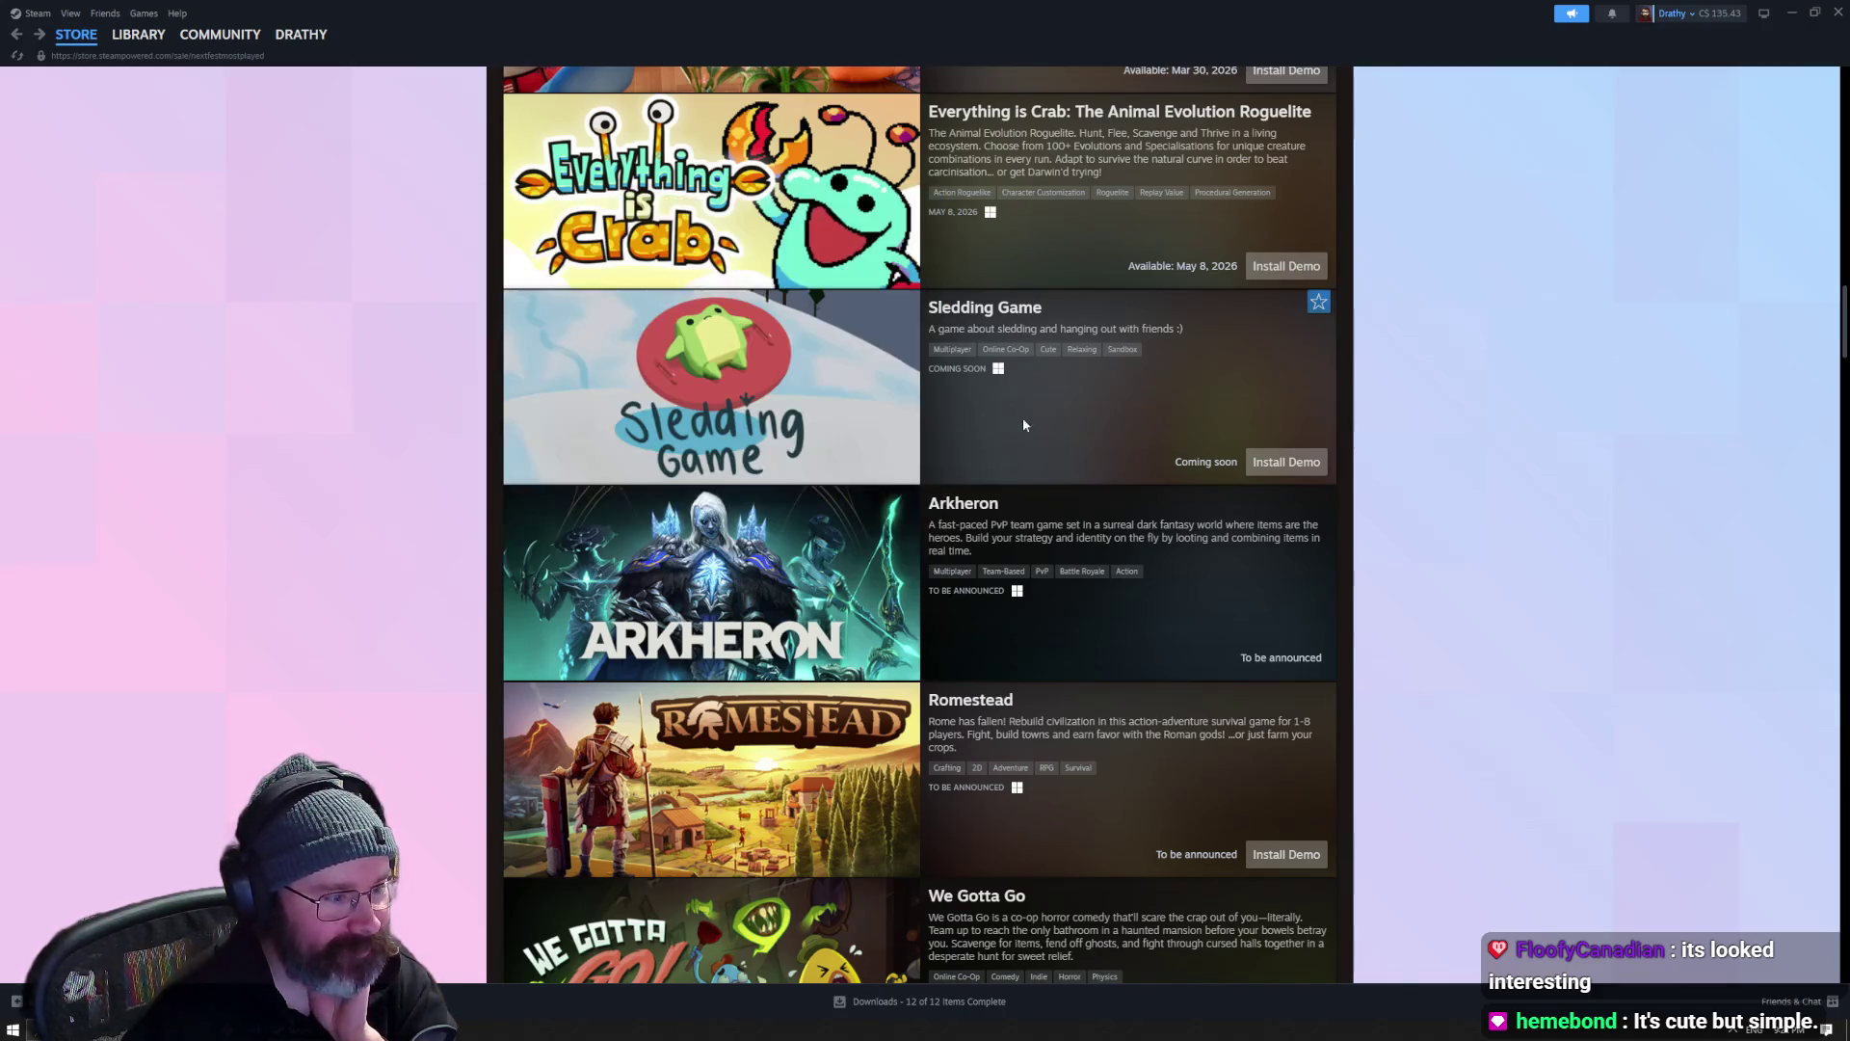
scroll(1024, 425, "down", 2)
mouse_move(744, 422)
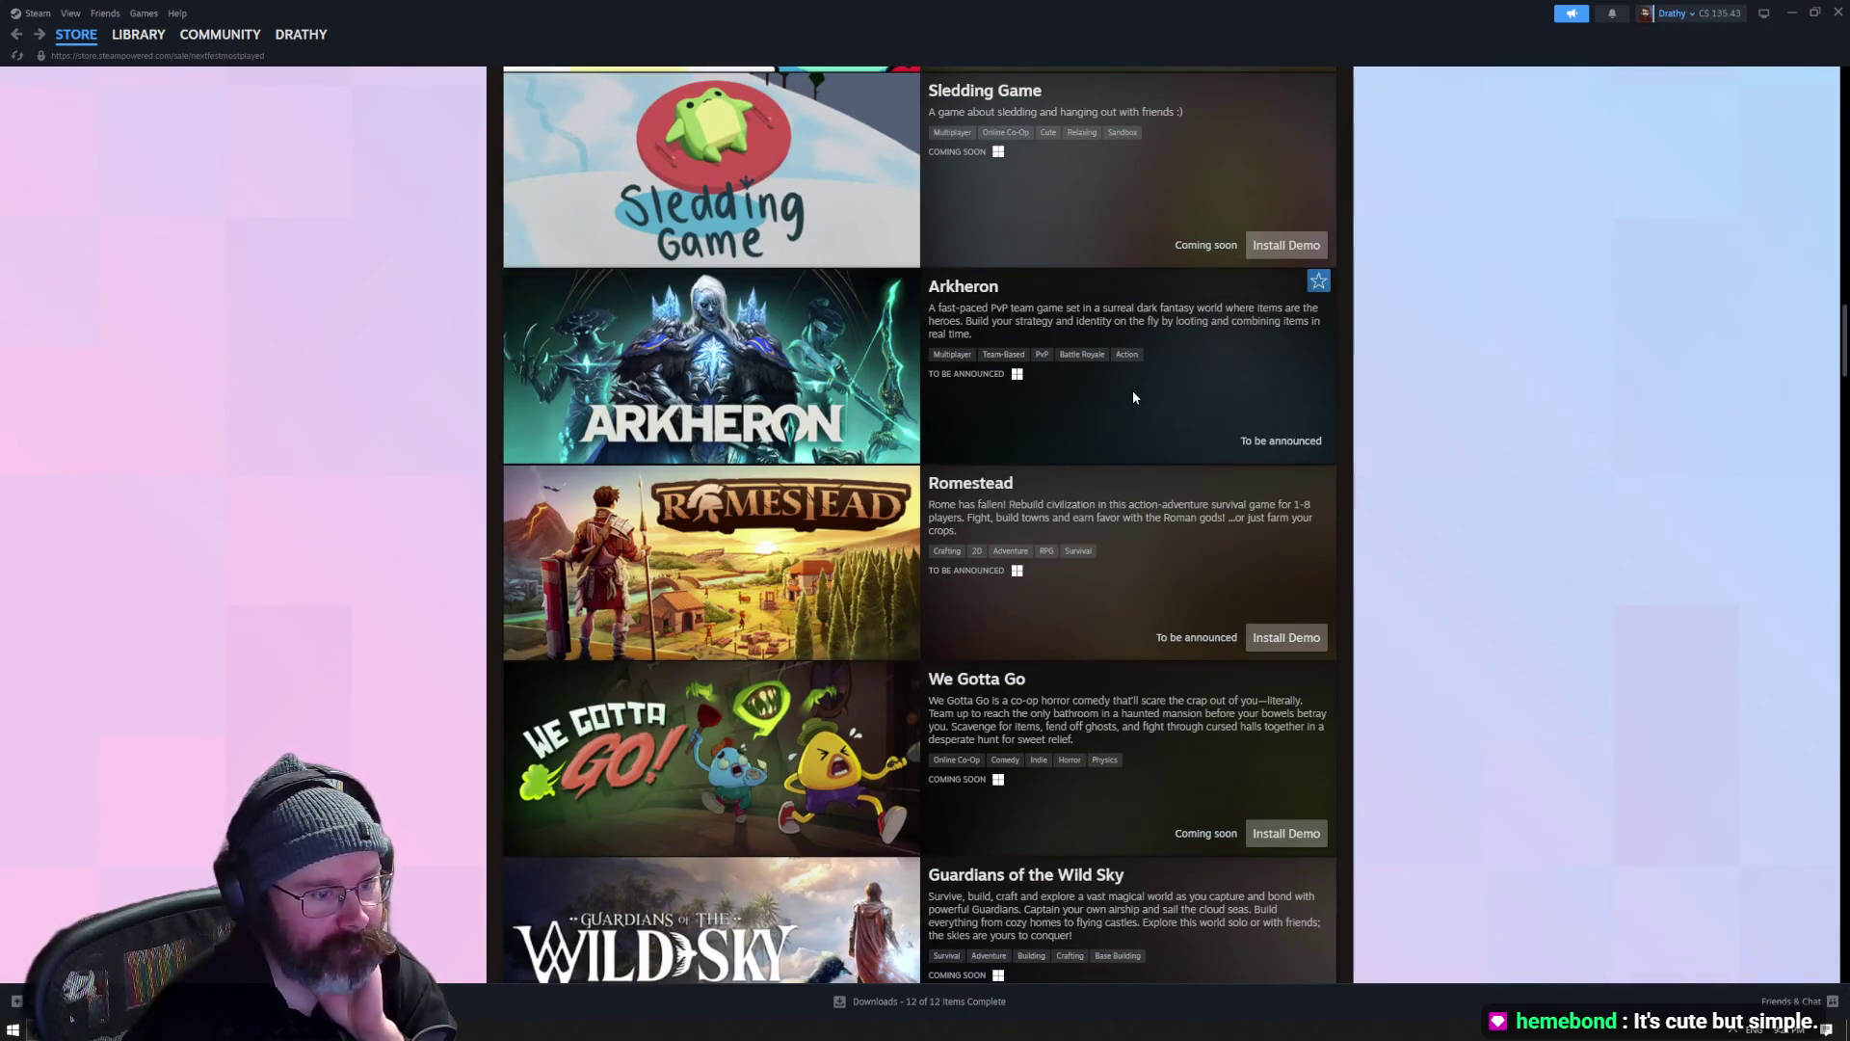
mouse_move(788, 389)
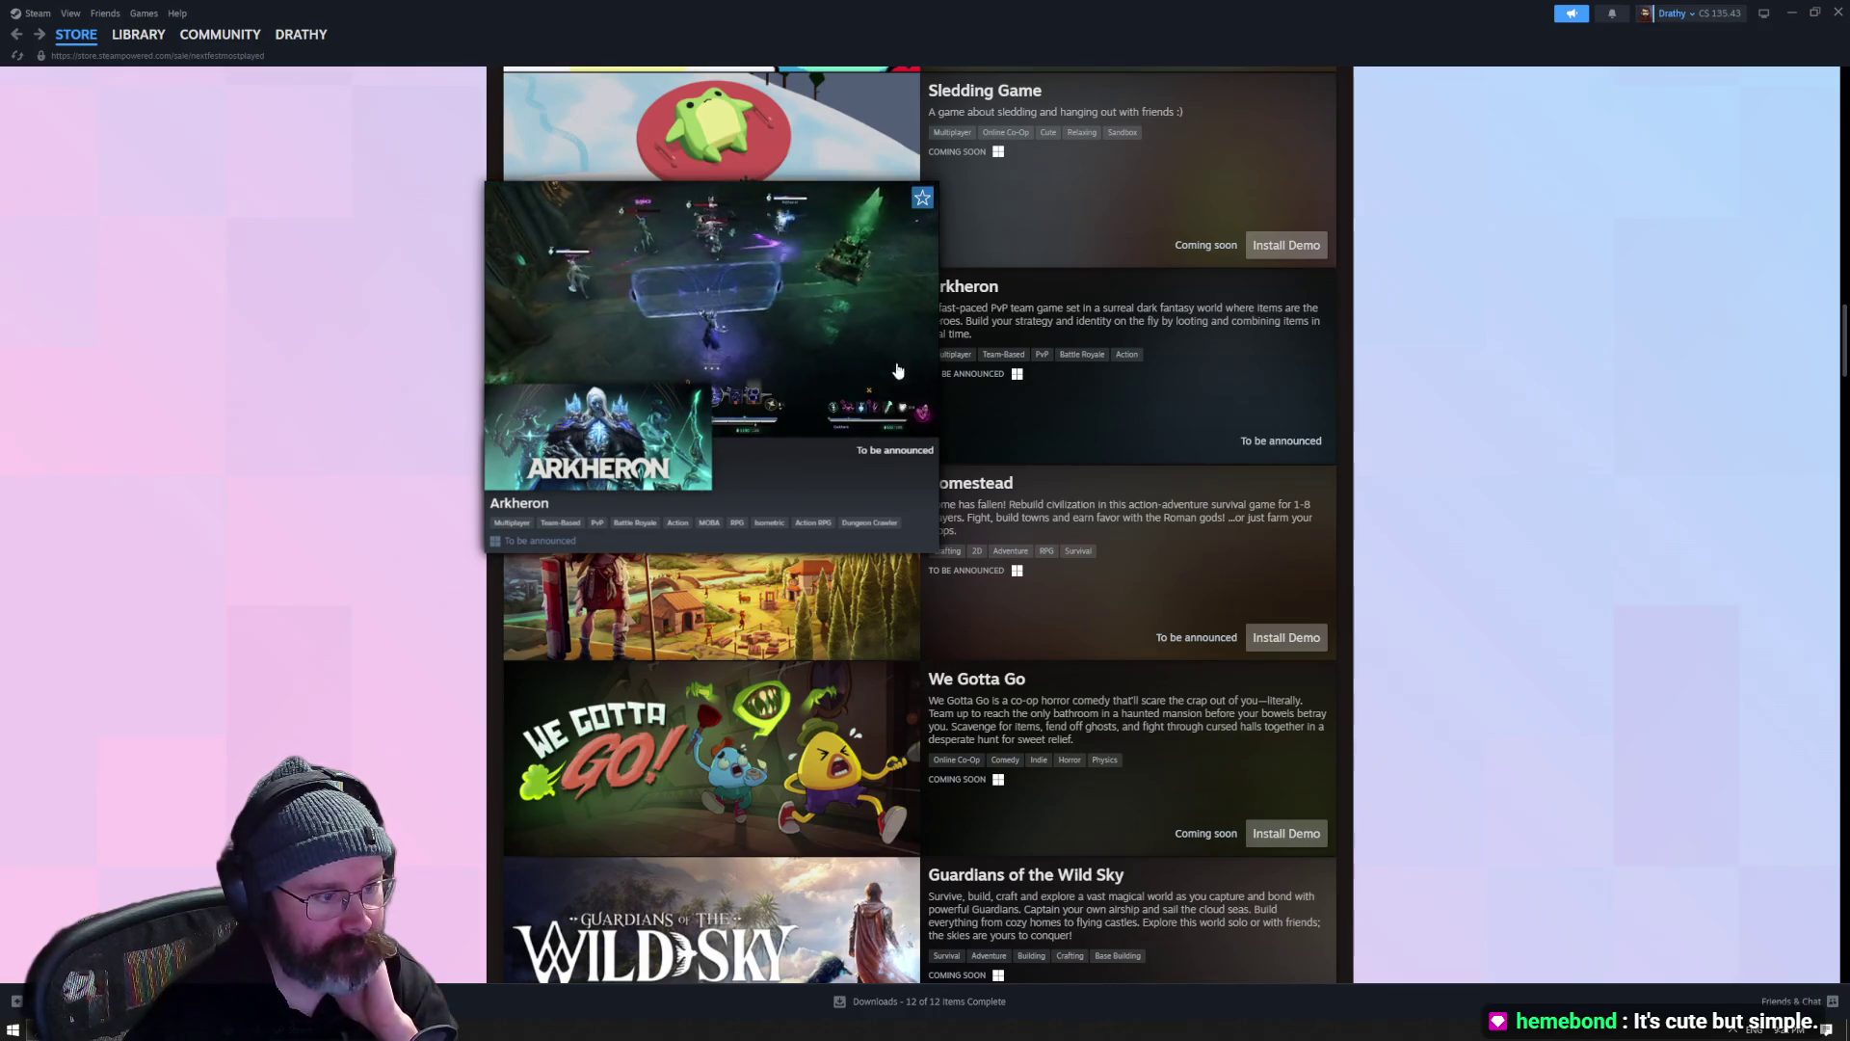
scroll(1083, 356, "down", 3)
mouse_move(835, 324)
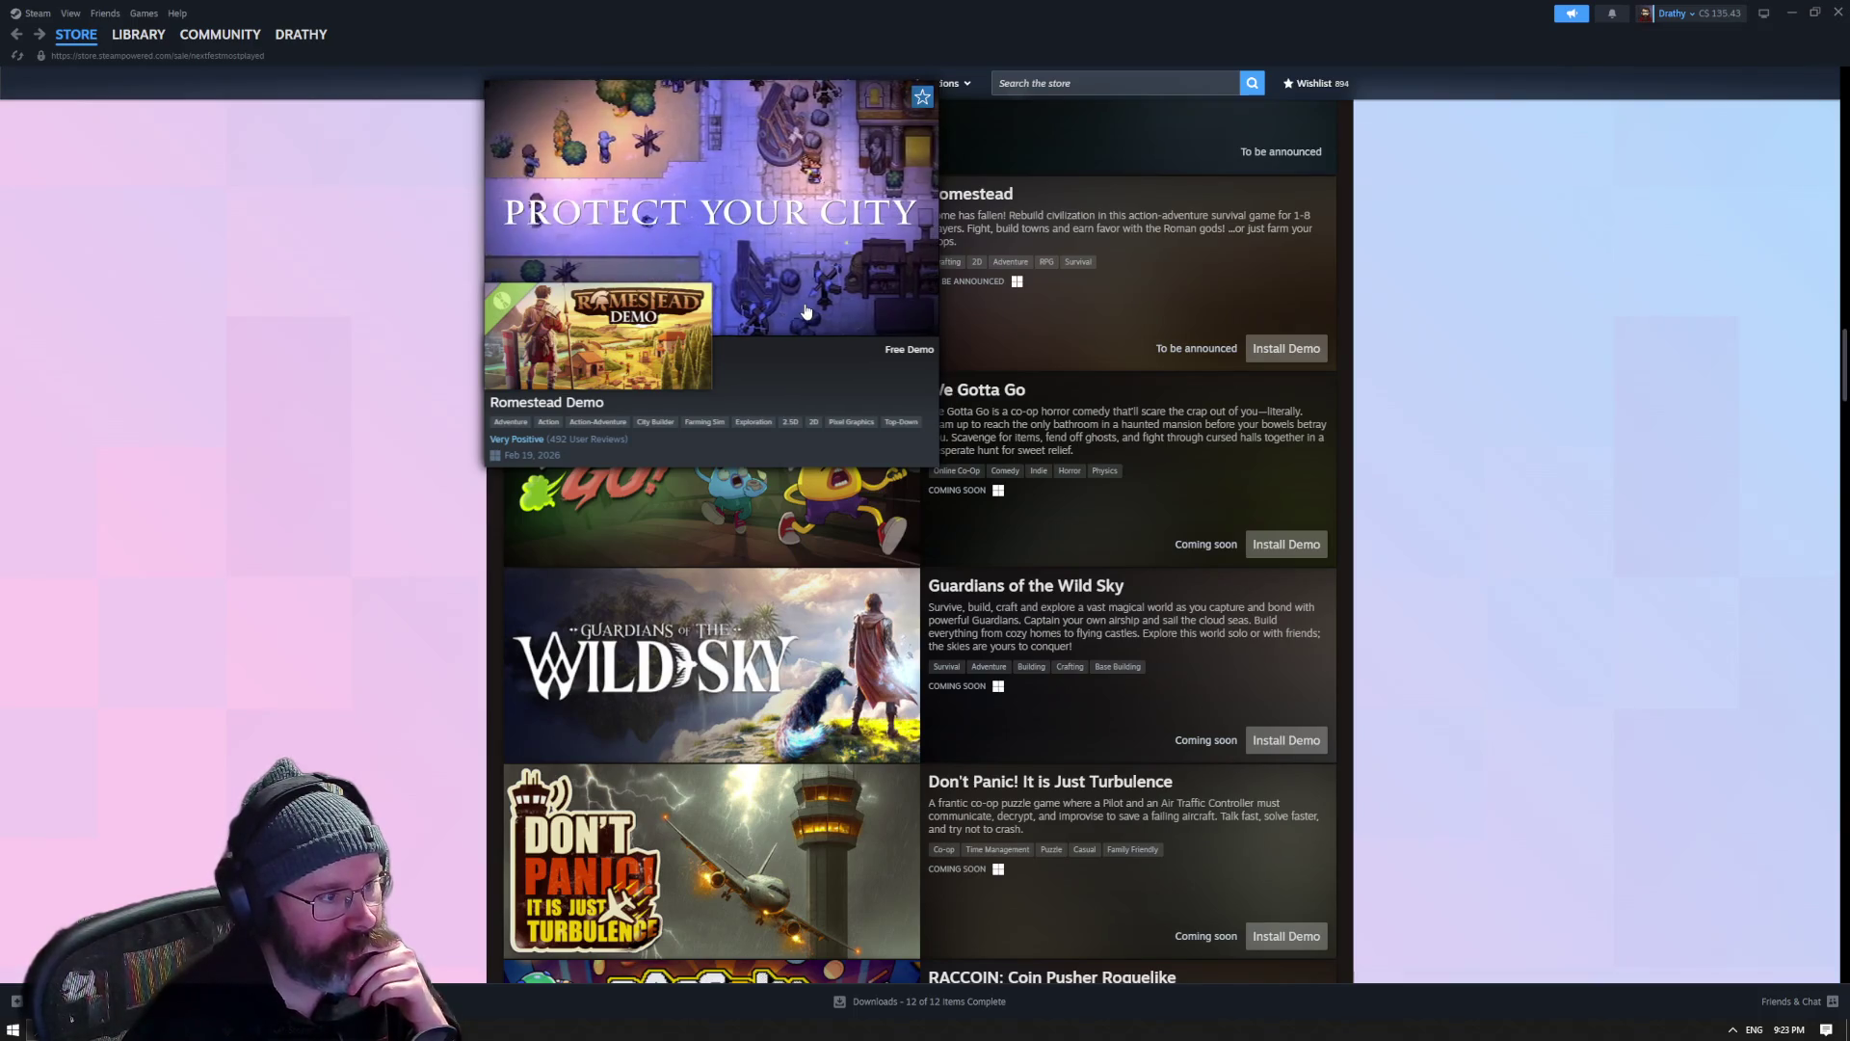
scroll(807, 311, "up", 1)
mouse_move(817, 541)
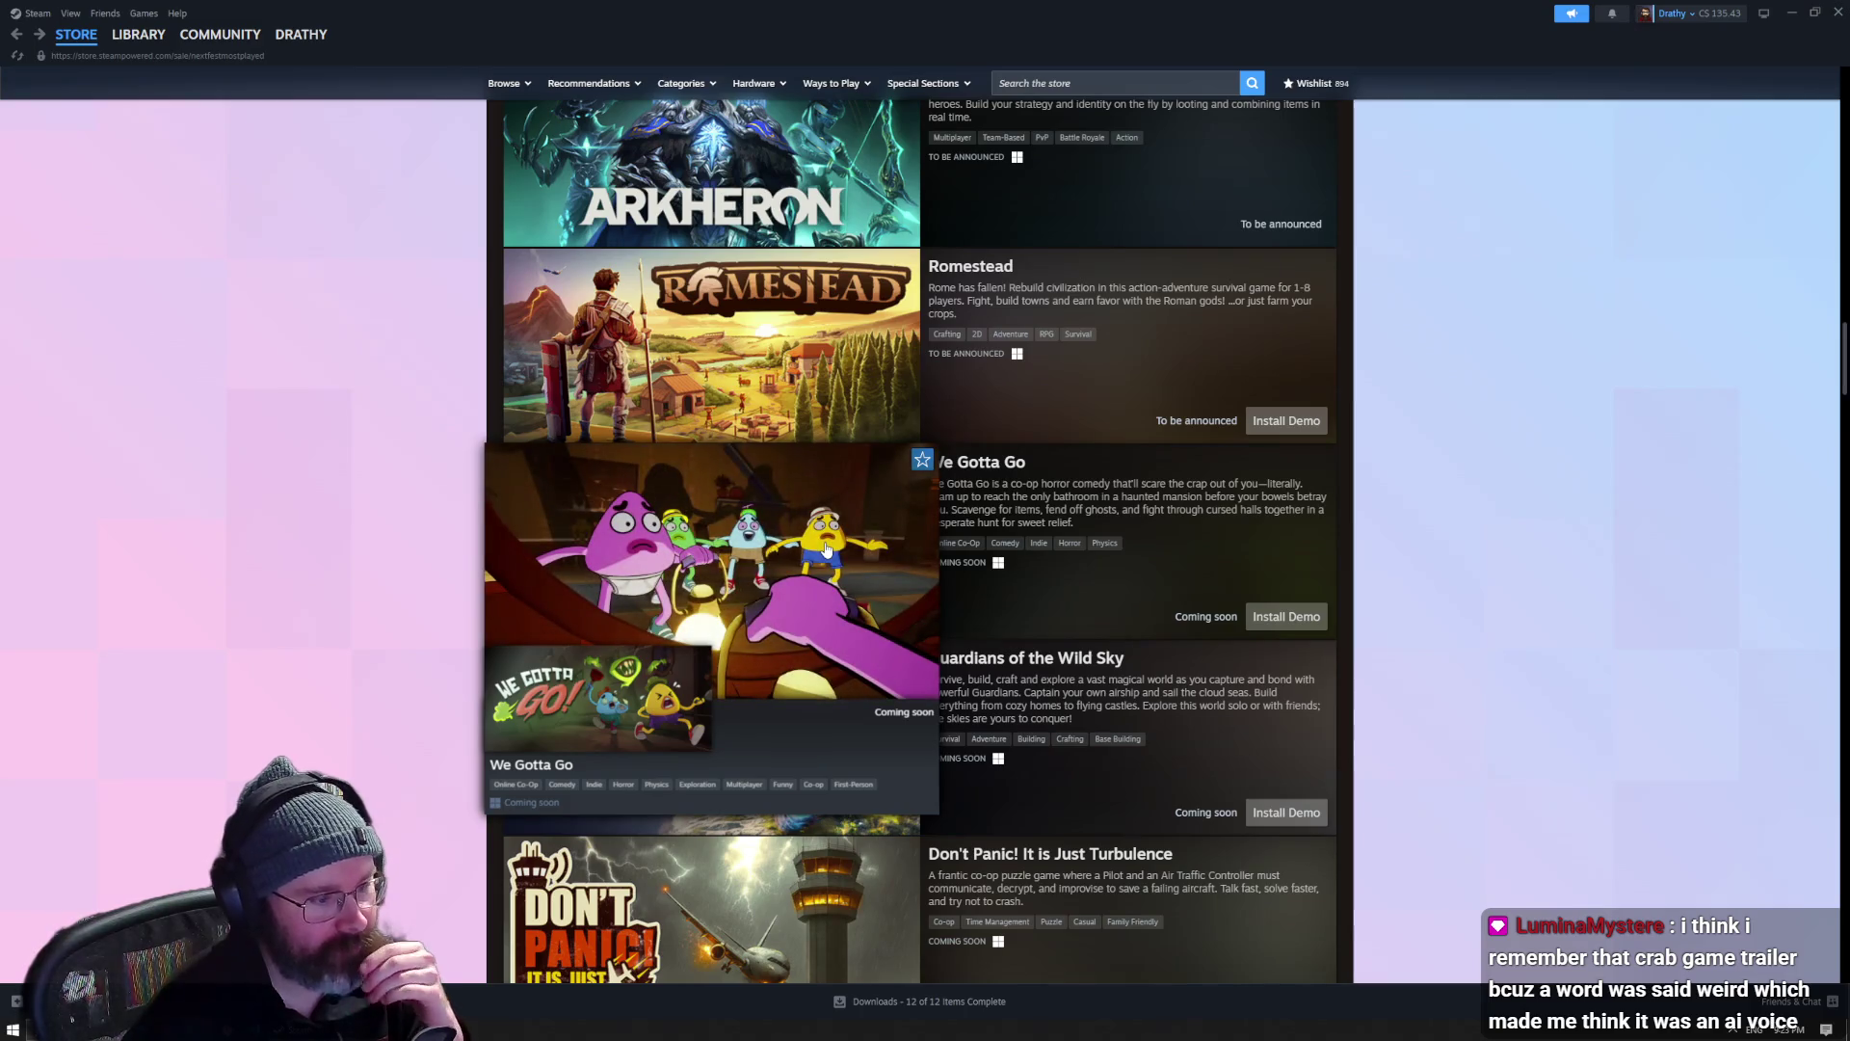
scroll(827, 549, "down", 2)
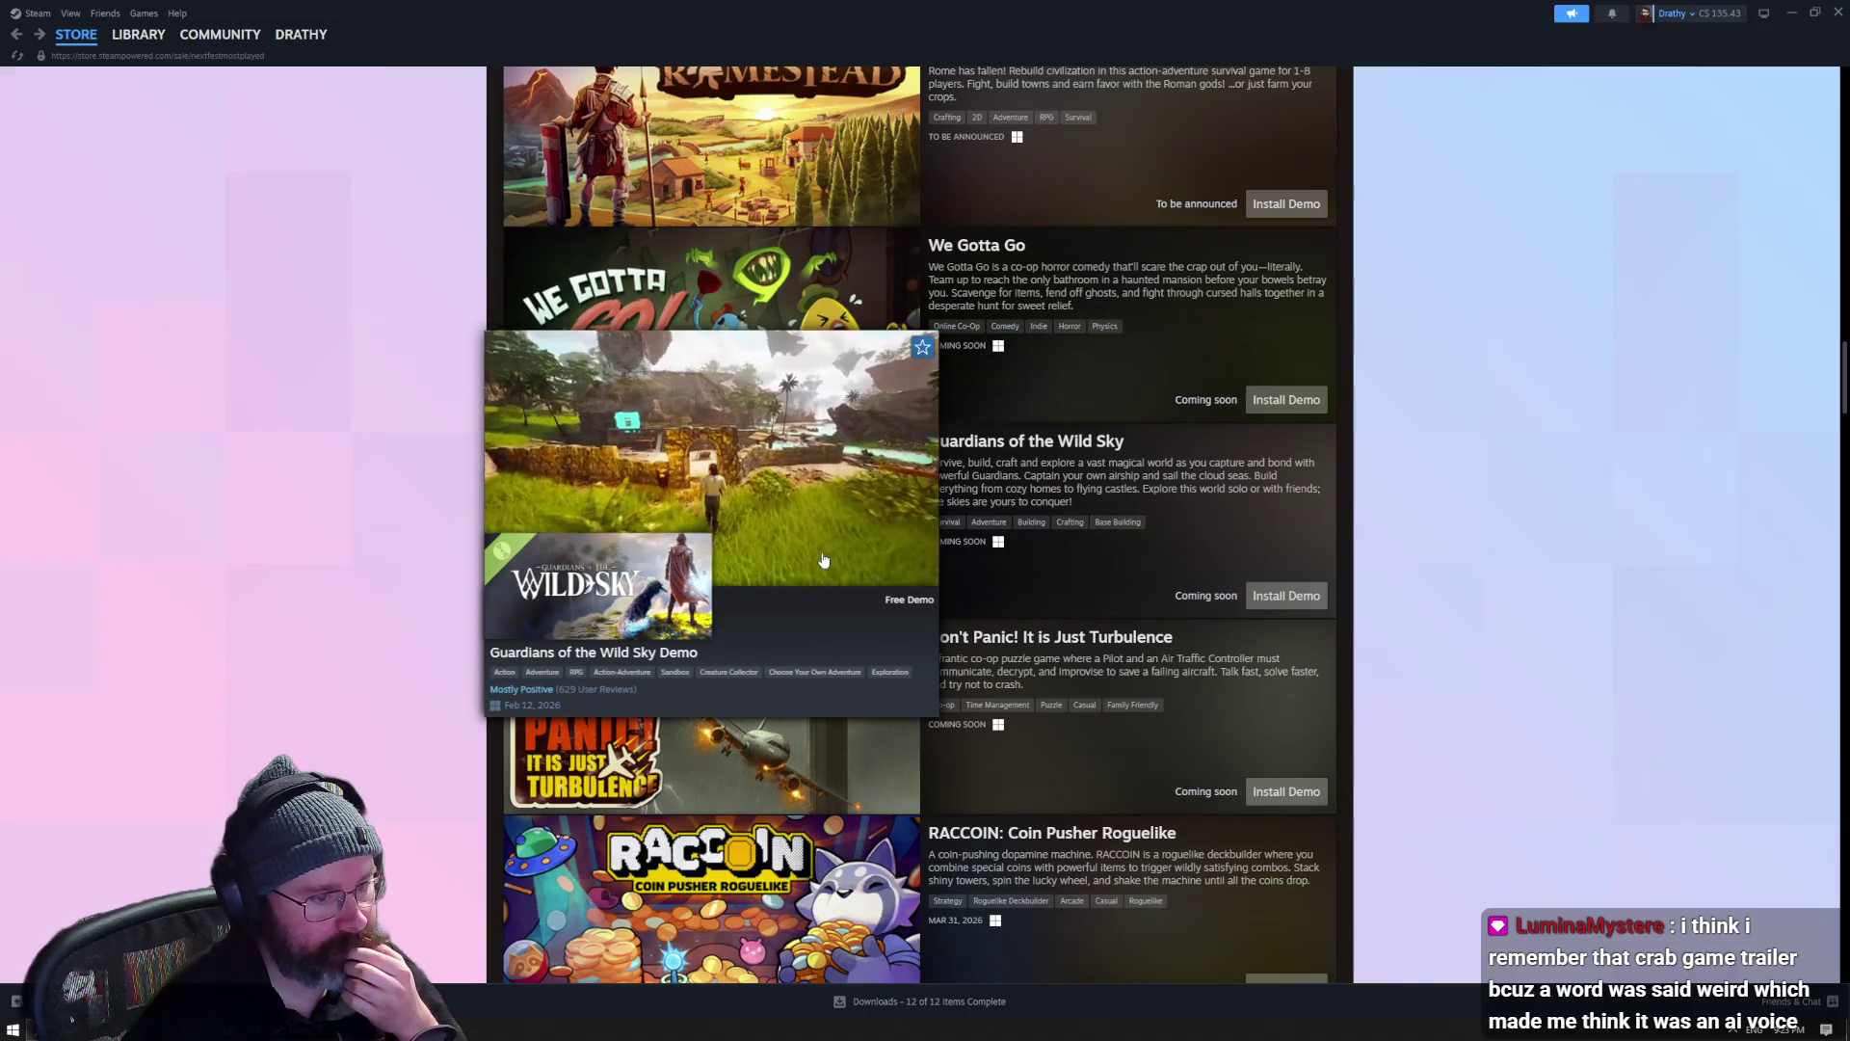
scroll(823, 559, "down", 2)
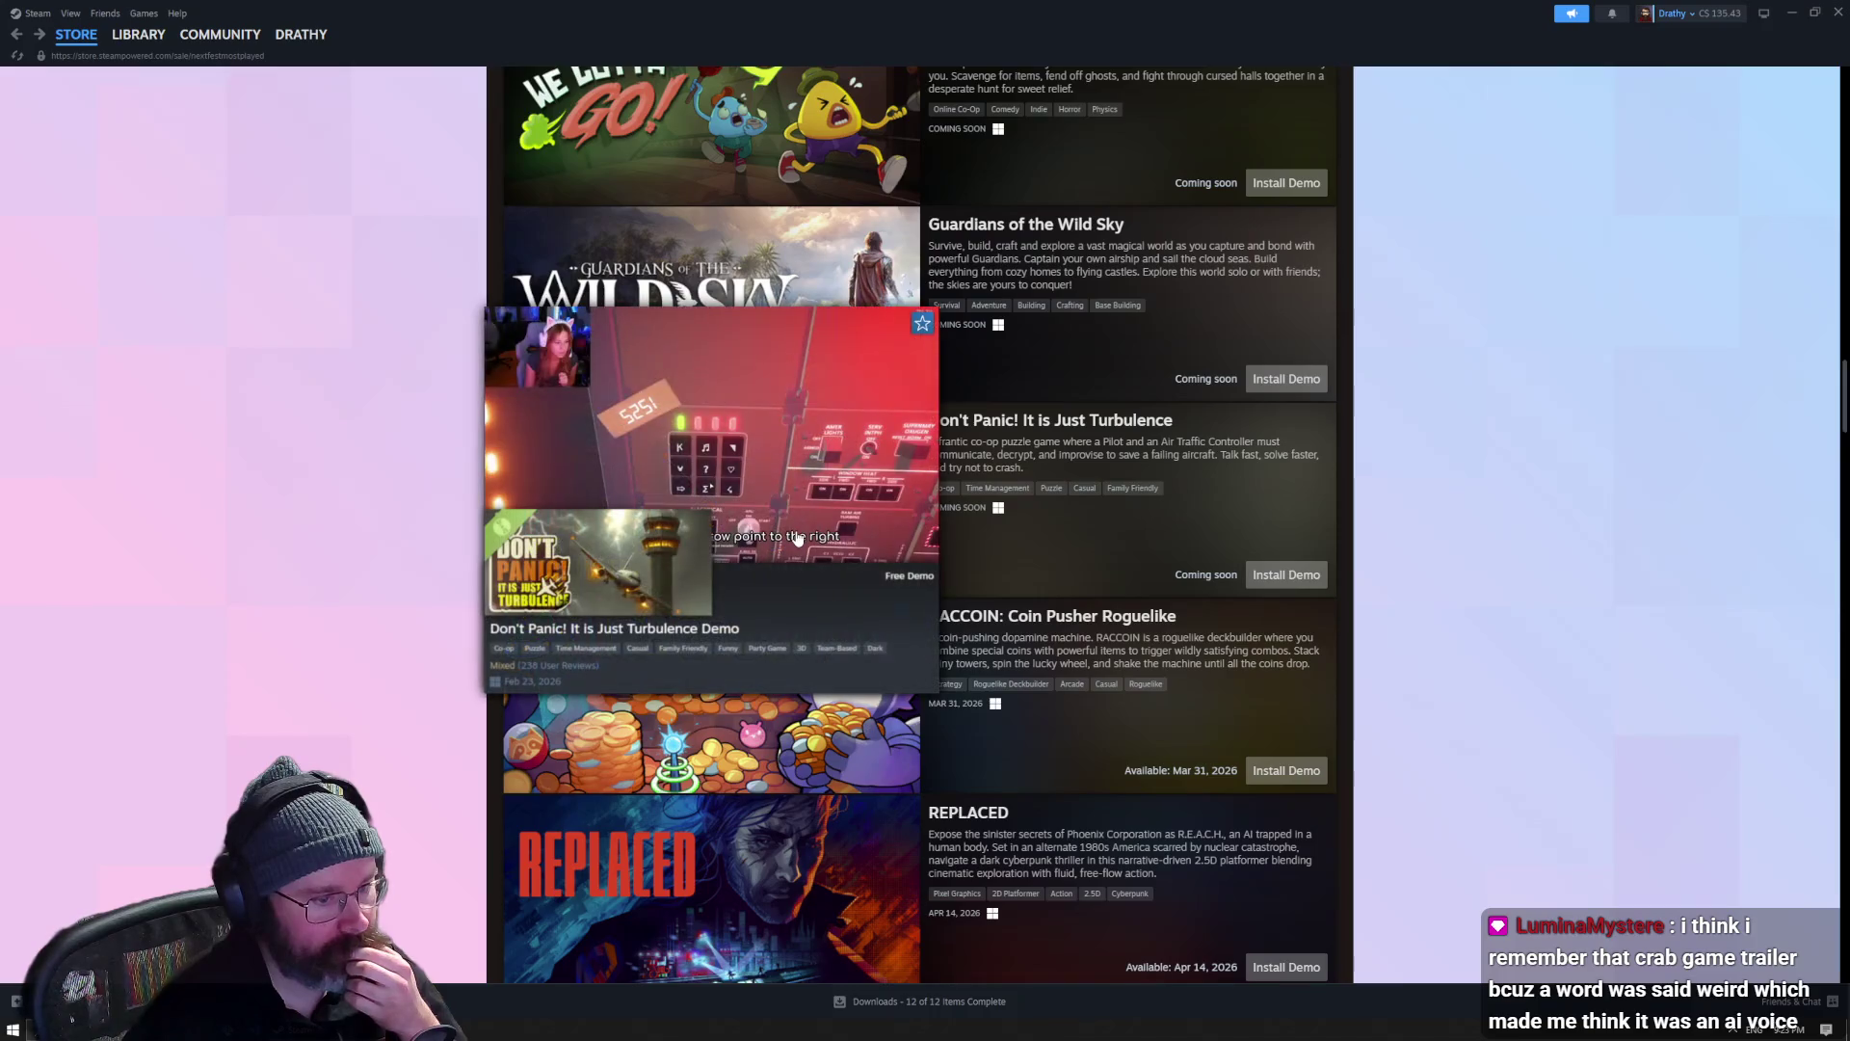
scroll(798, 539, "down", 3)
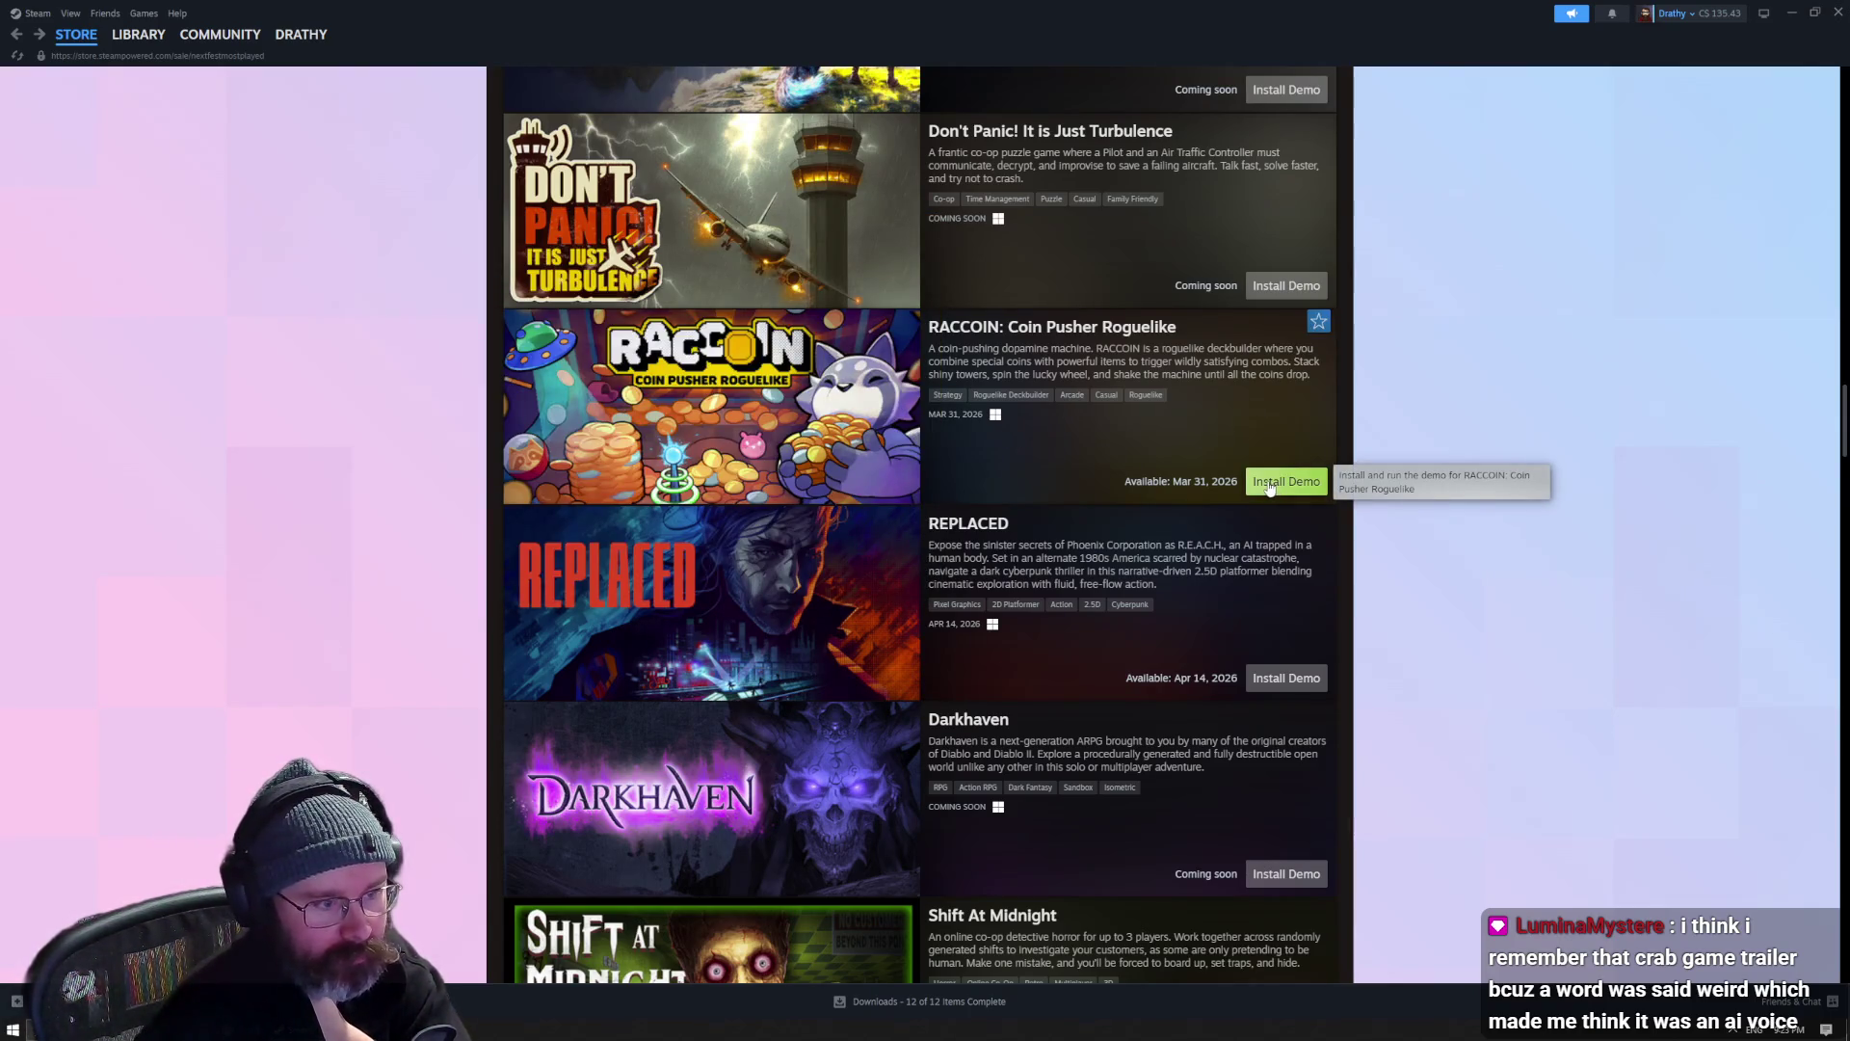
- Install the RACCOIN demo to Local Drive (C:) and keep scrolling the list
left_click(1270, 488)
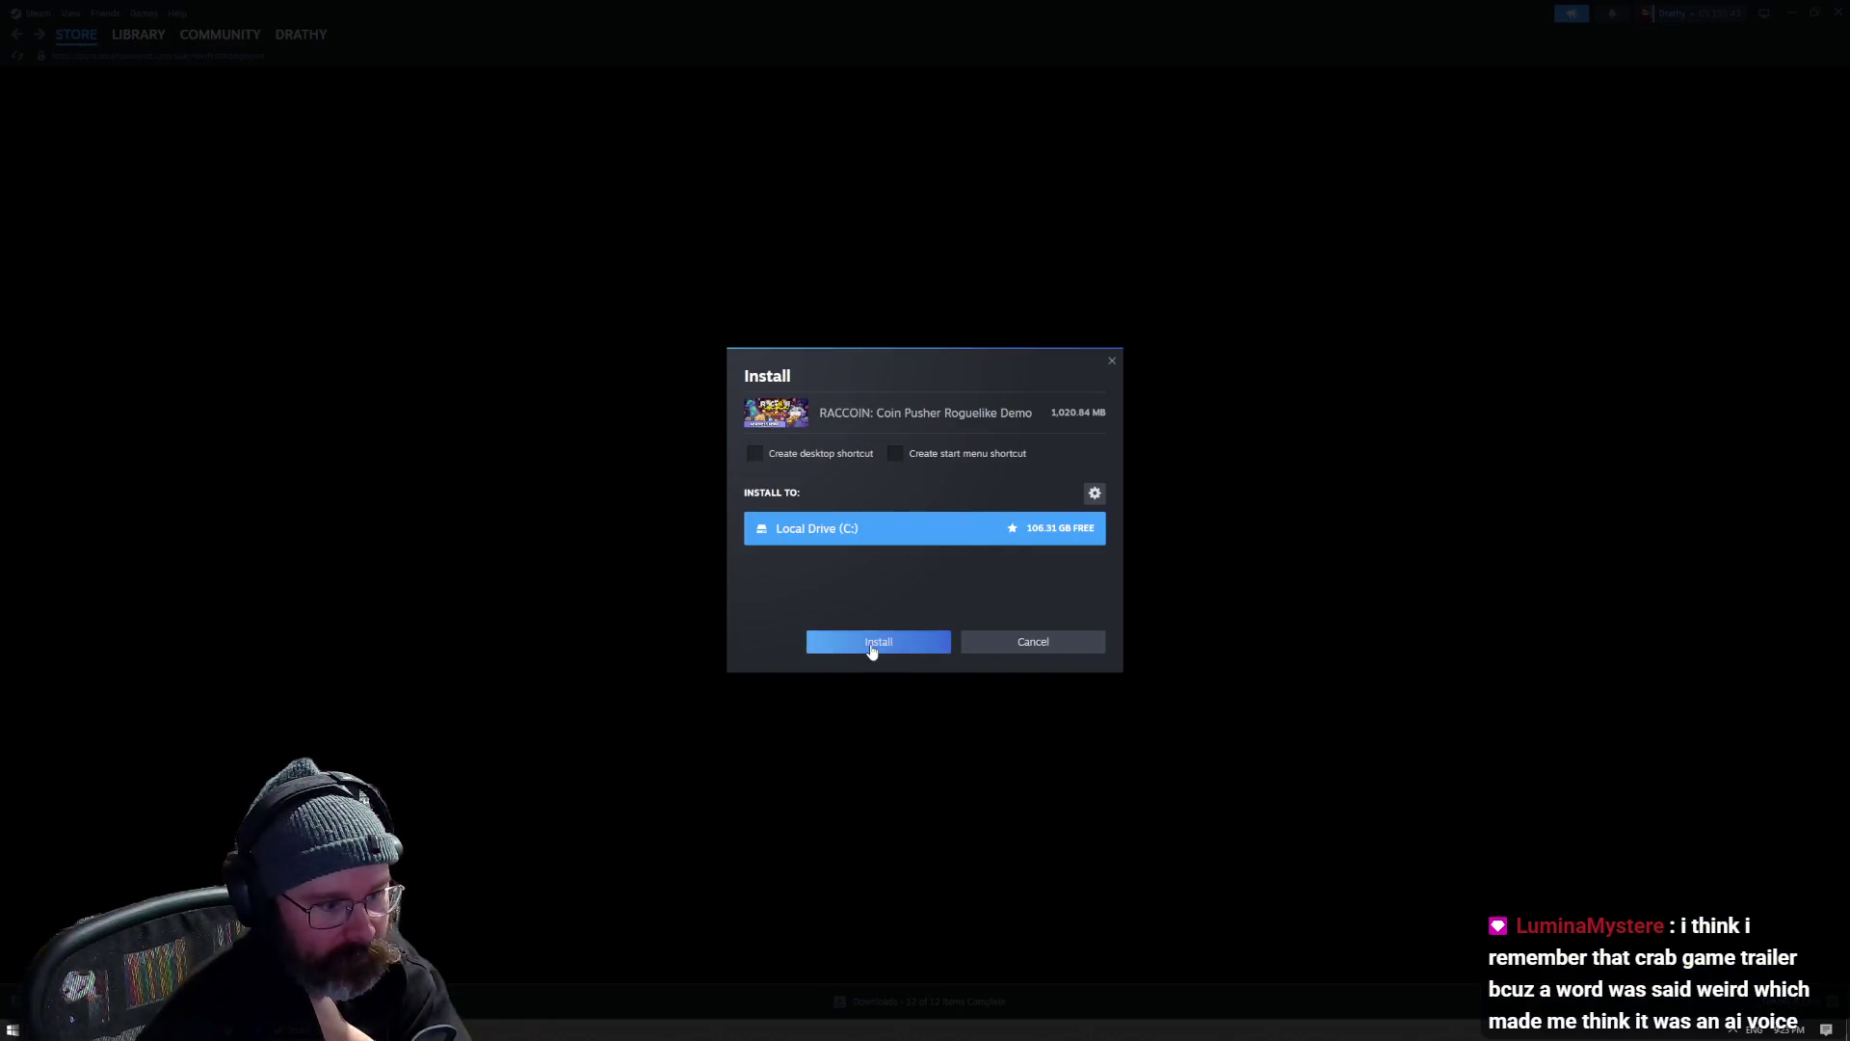
left_click(871, 651)
scroll(1108, 431, "down", 2)
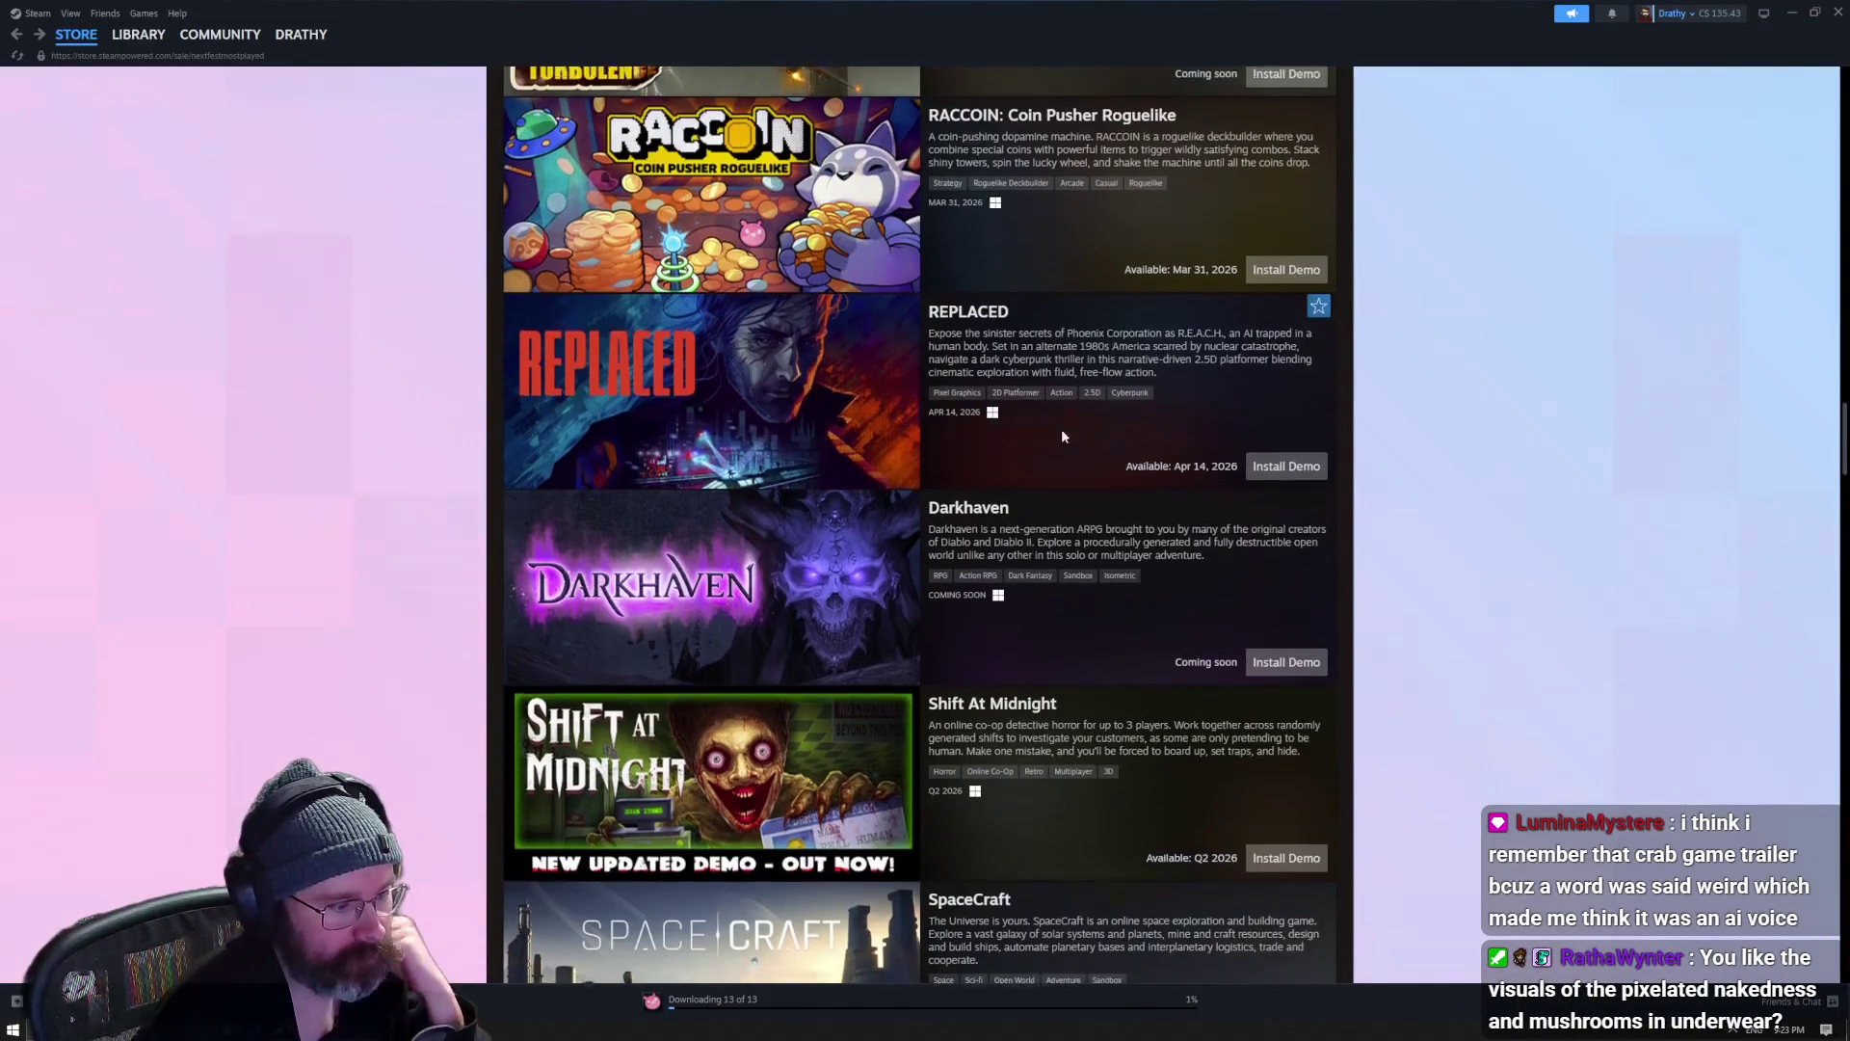
scroll(1064, 435, "down", 5)
- Scroll the most-played list onward past Gambonanza and Frog Sqwad, previewing capsules
mouse_move(886, 305)
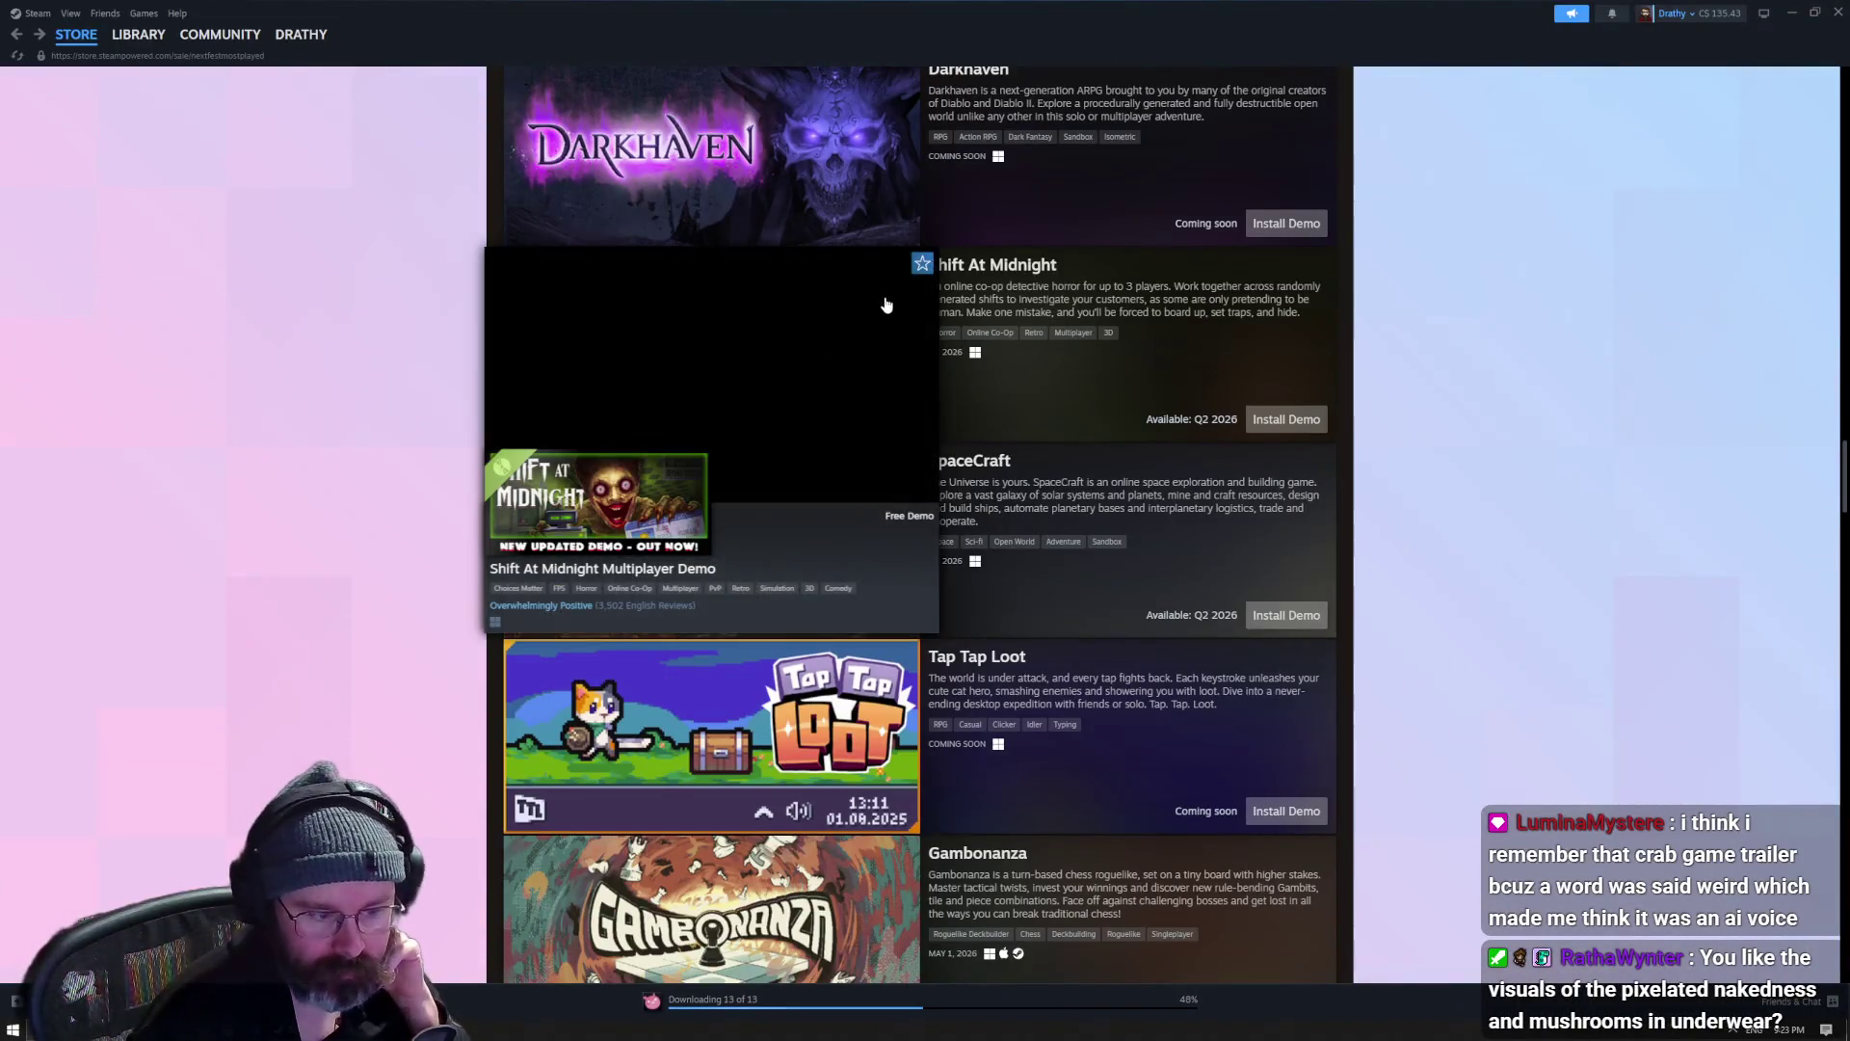
scroll(887, 305, "down", 3)
scroll(822, 651, "down", 1)
mouse_move(822, 652)
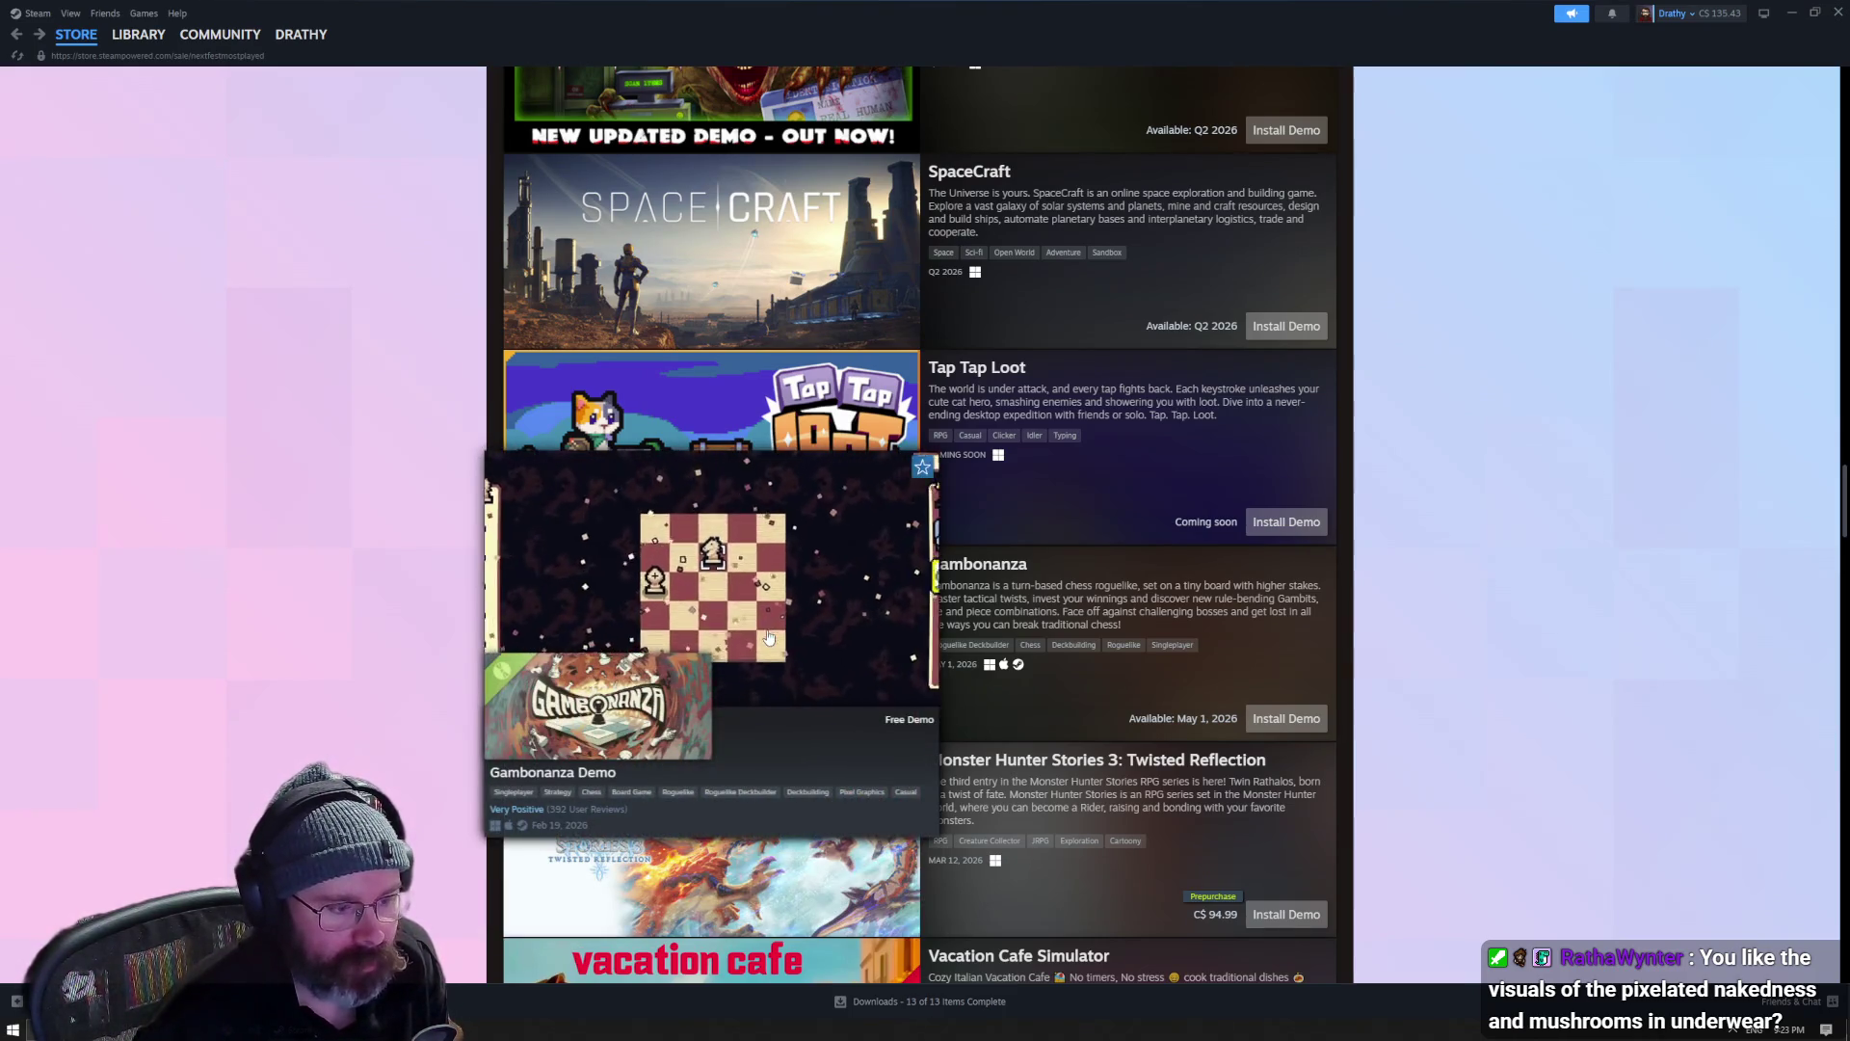
scroll(848, 584, "down", 2)
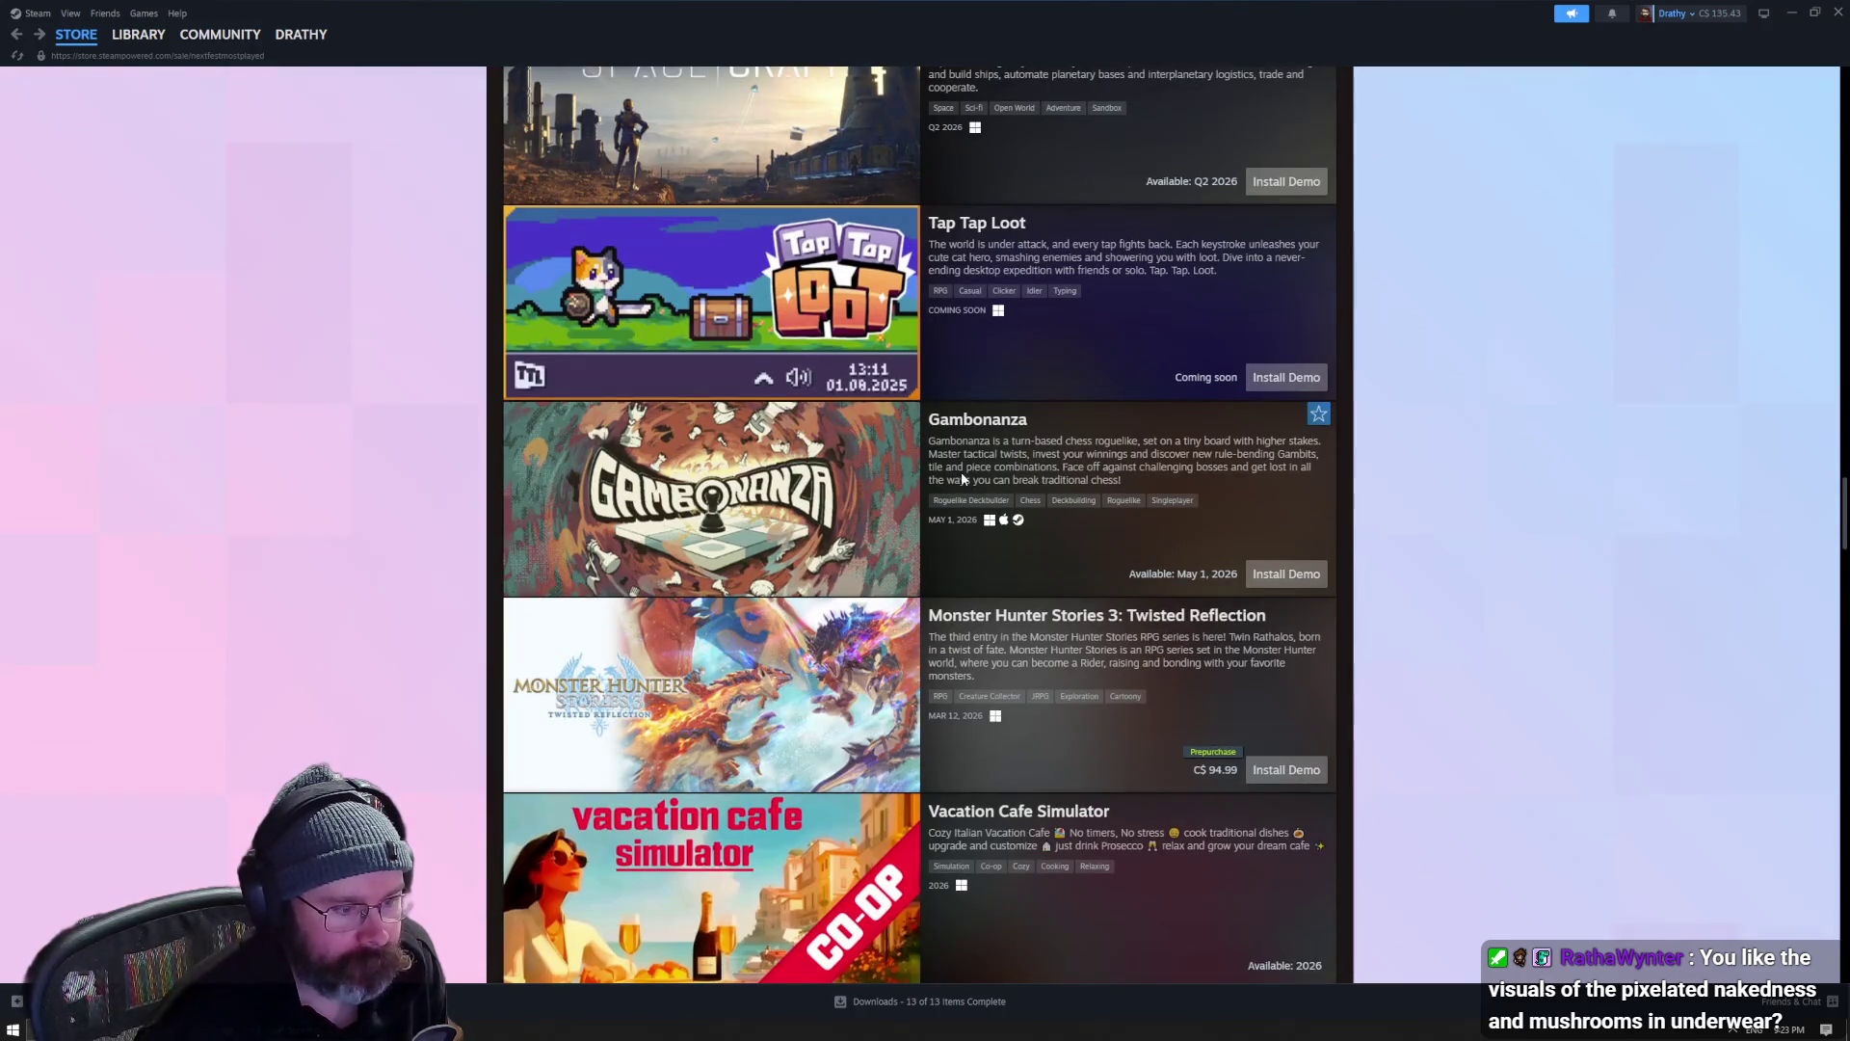
scroll(962, 472, "down", 4)
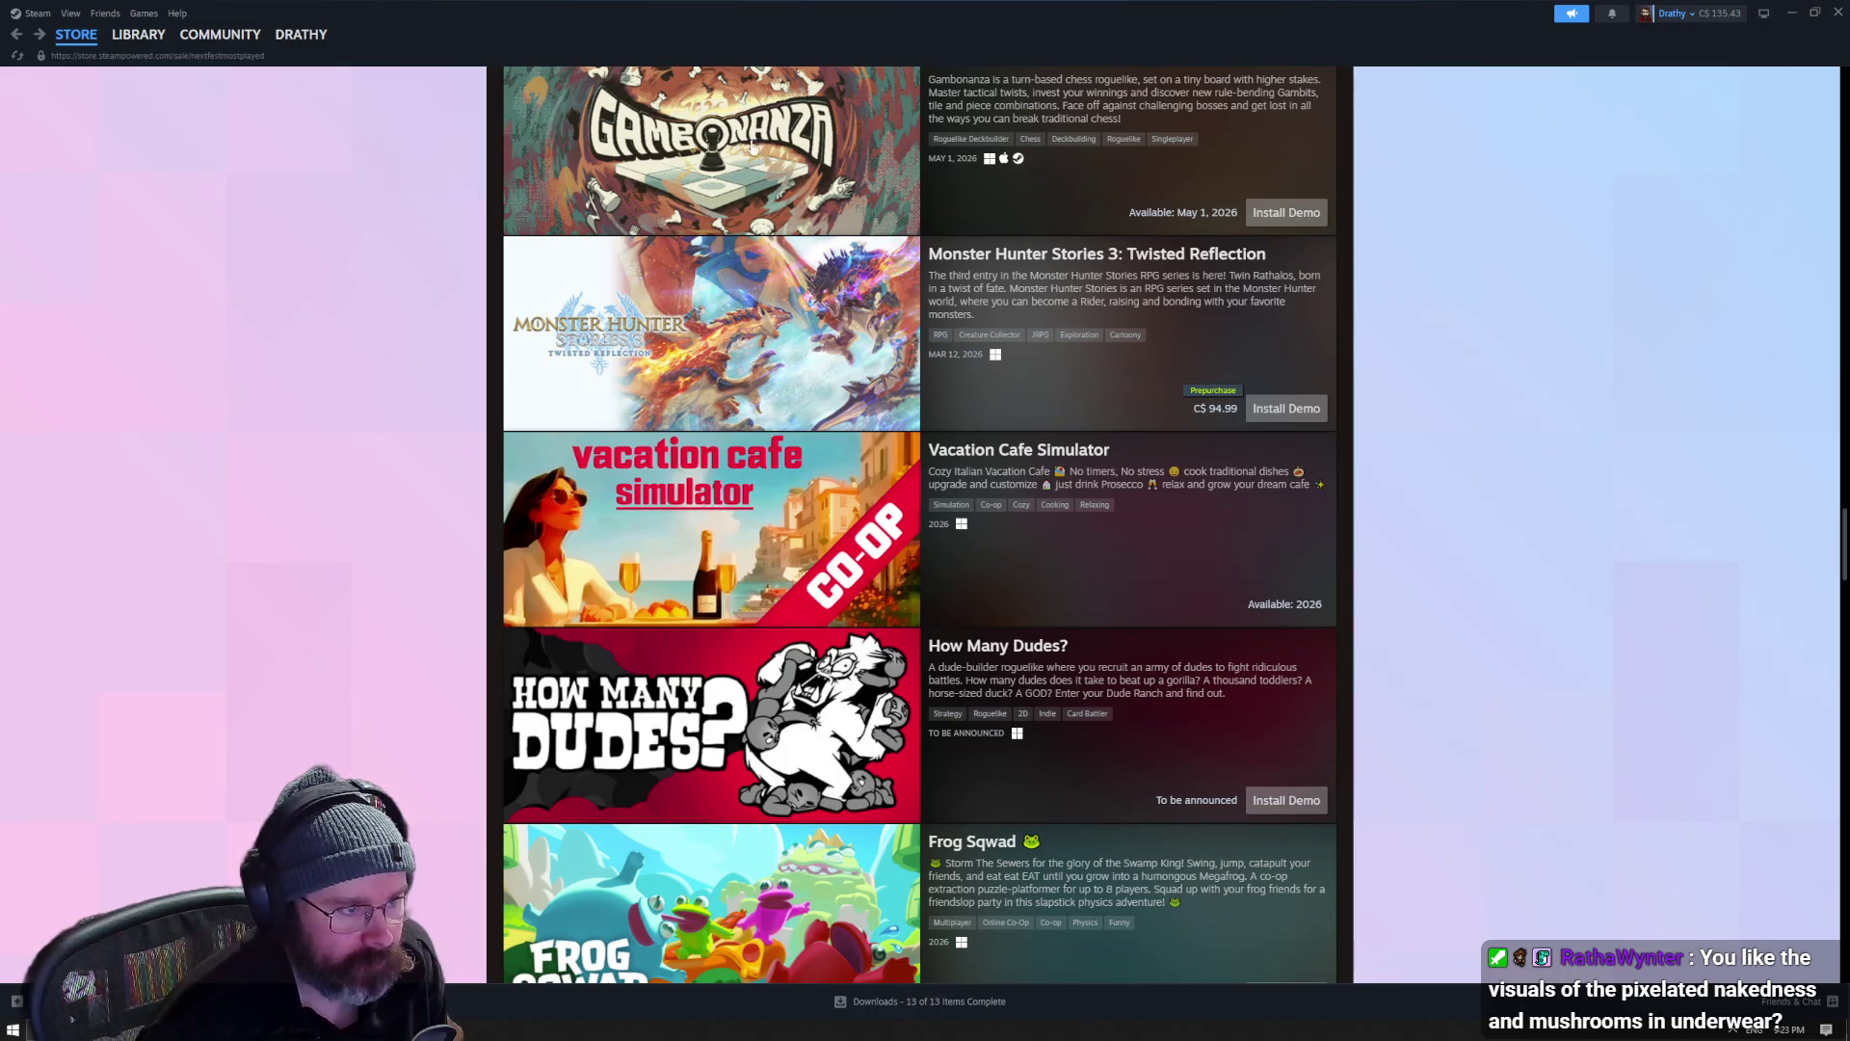
scroll(753, 145, "up", 2)
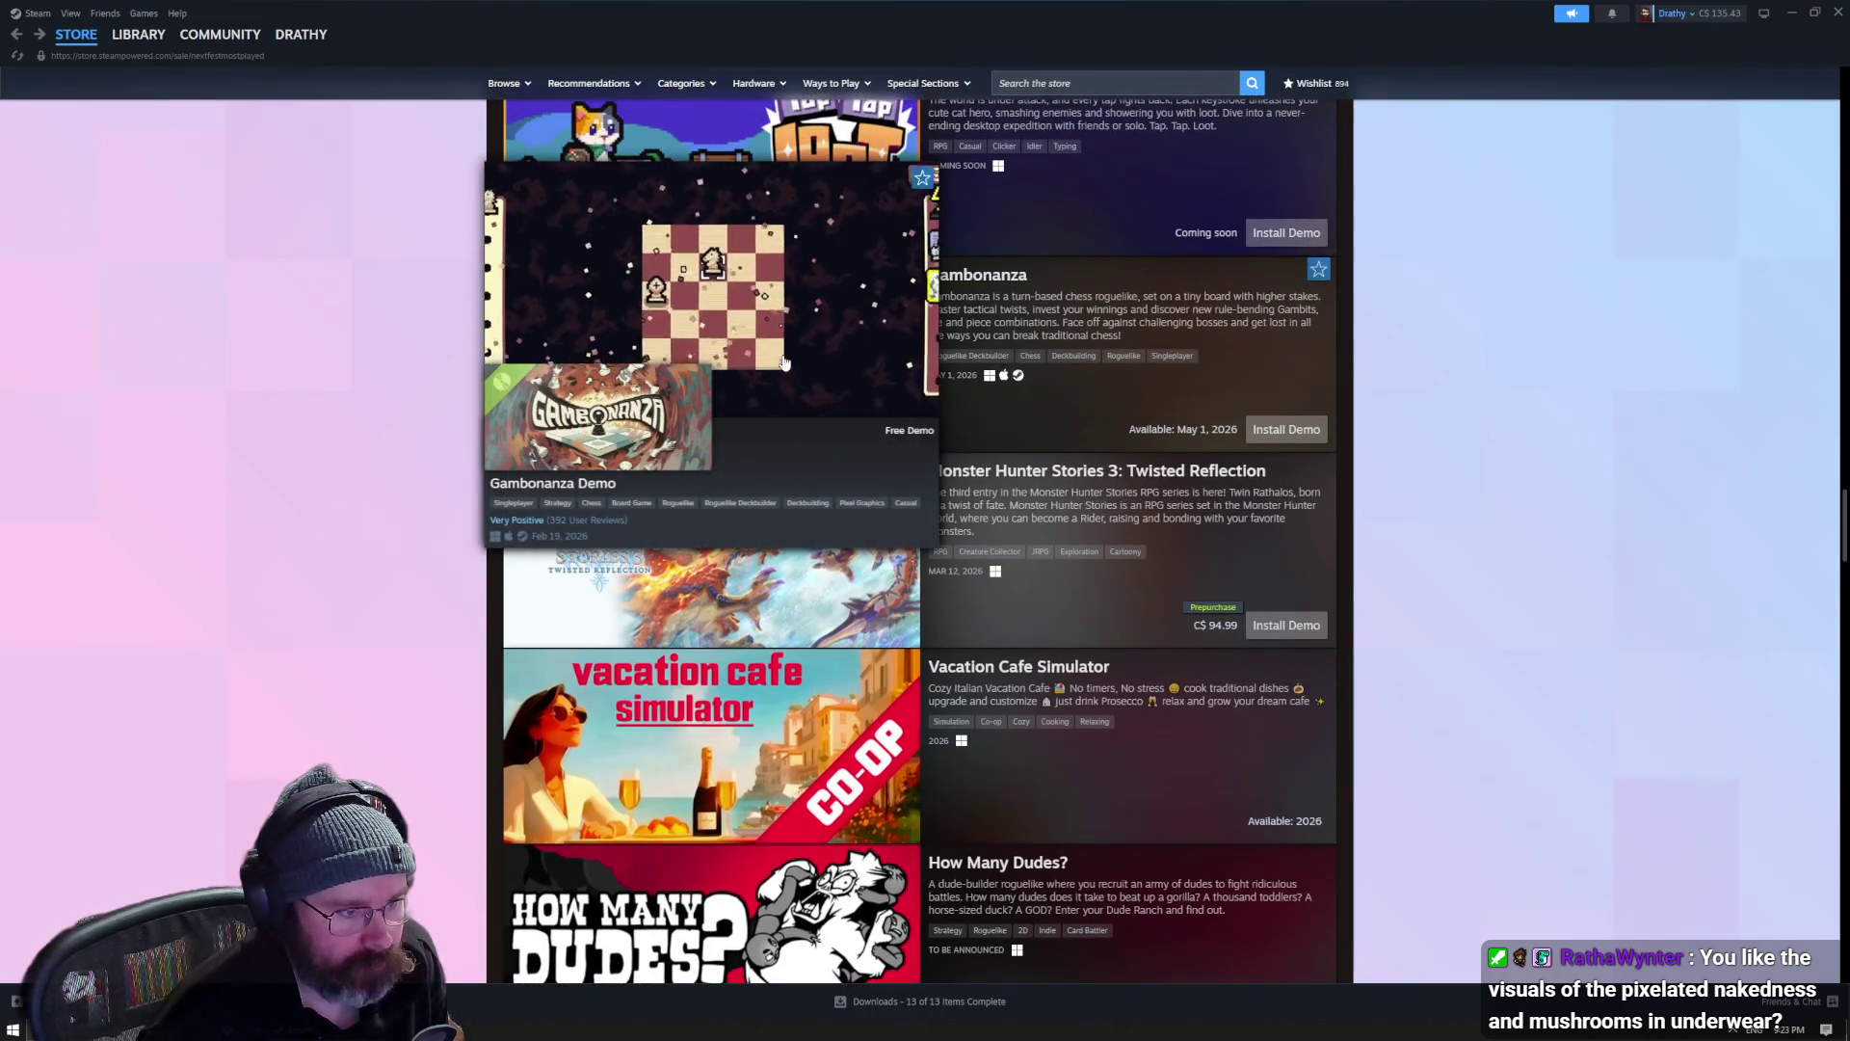
scroll(1027, 399, "down", 6)
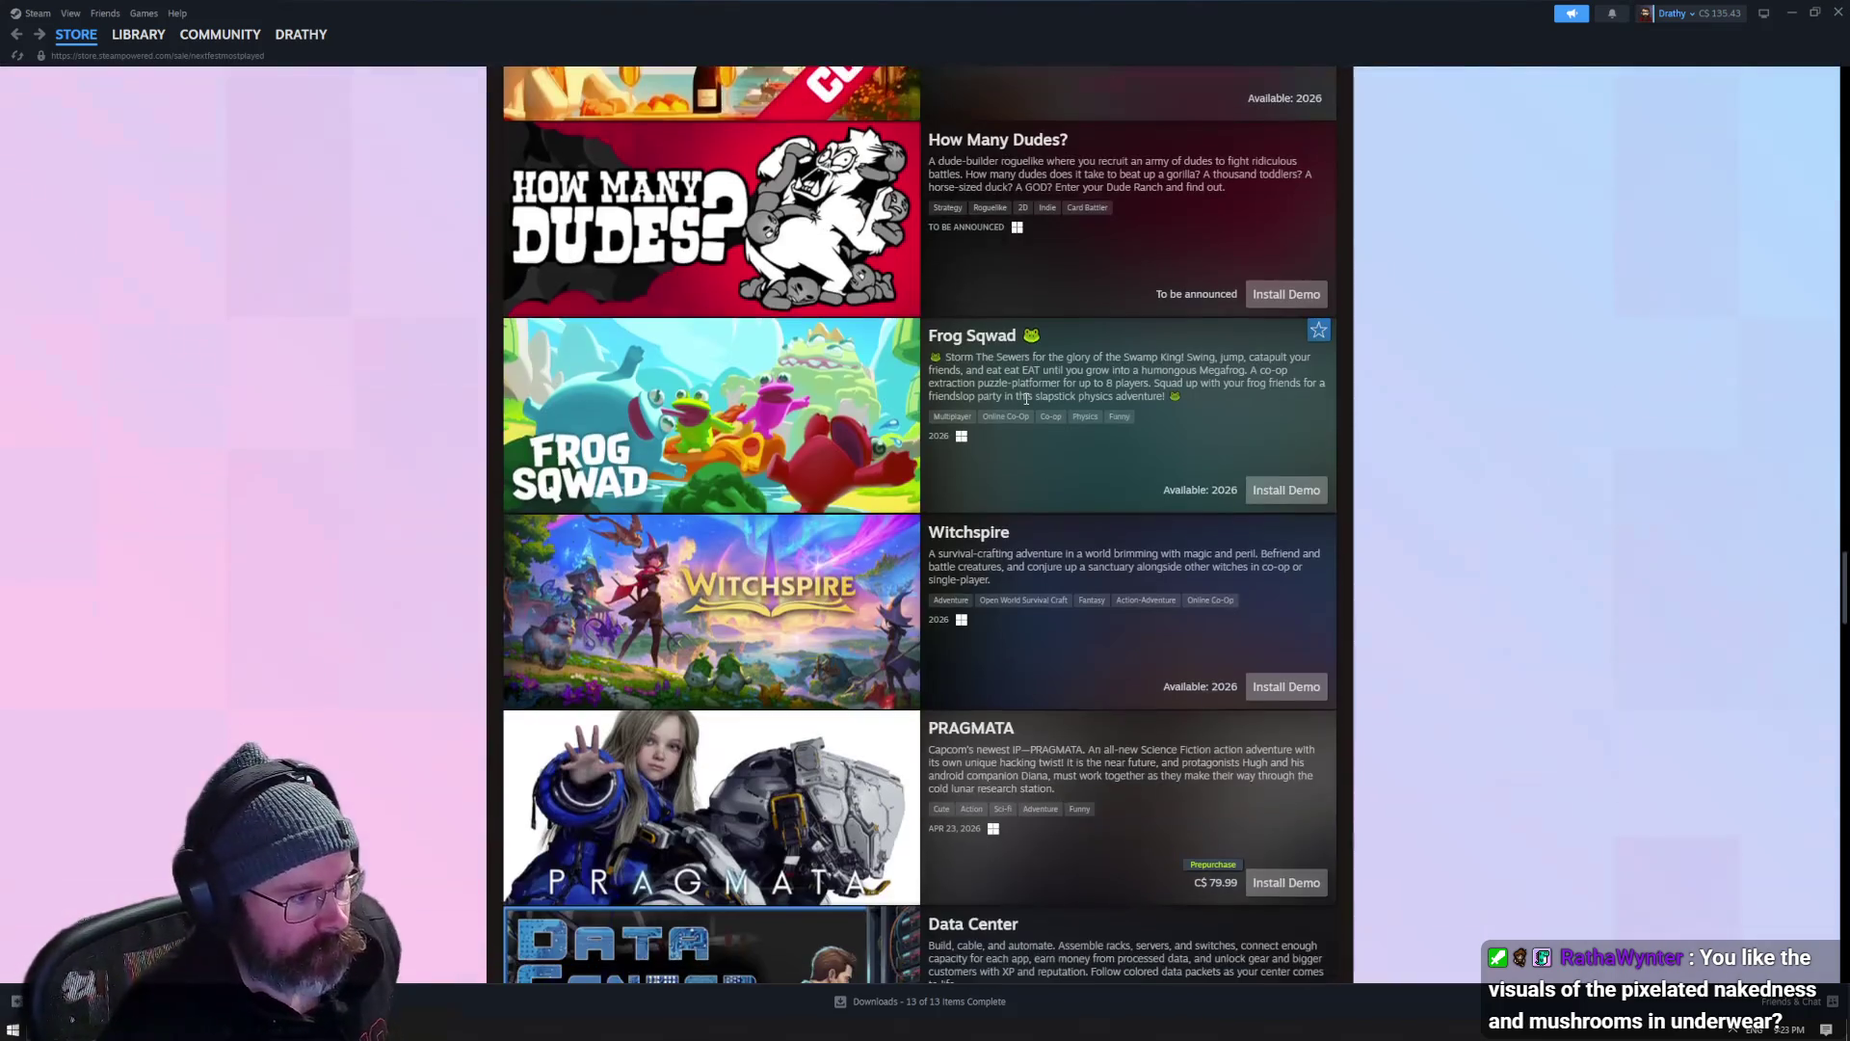
- Continue past ZERO PARADES down to Pass the Fear and Armatus
mouse_move(819, 210)
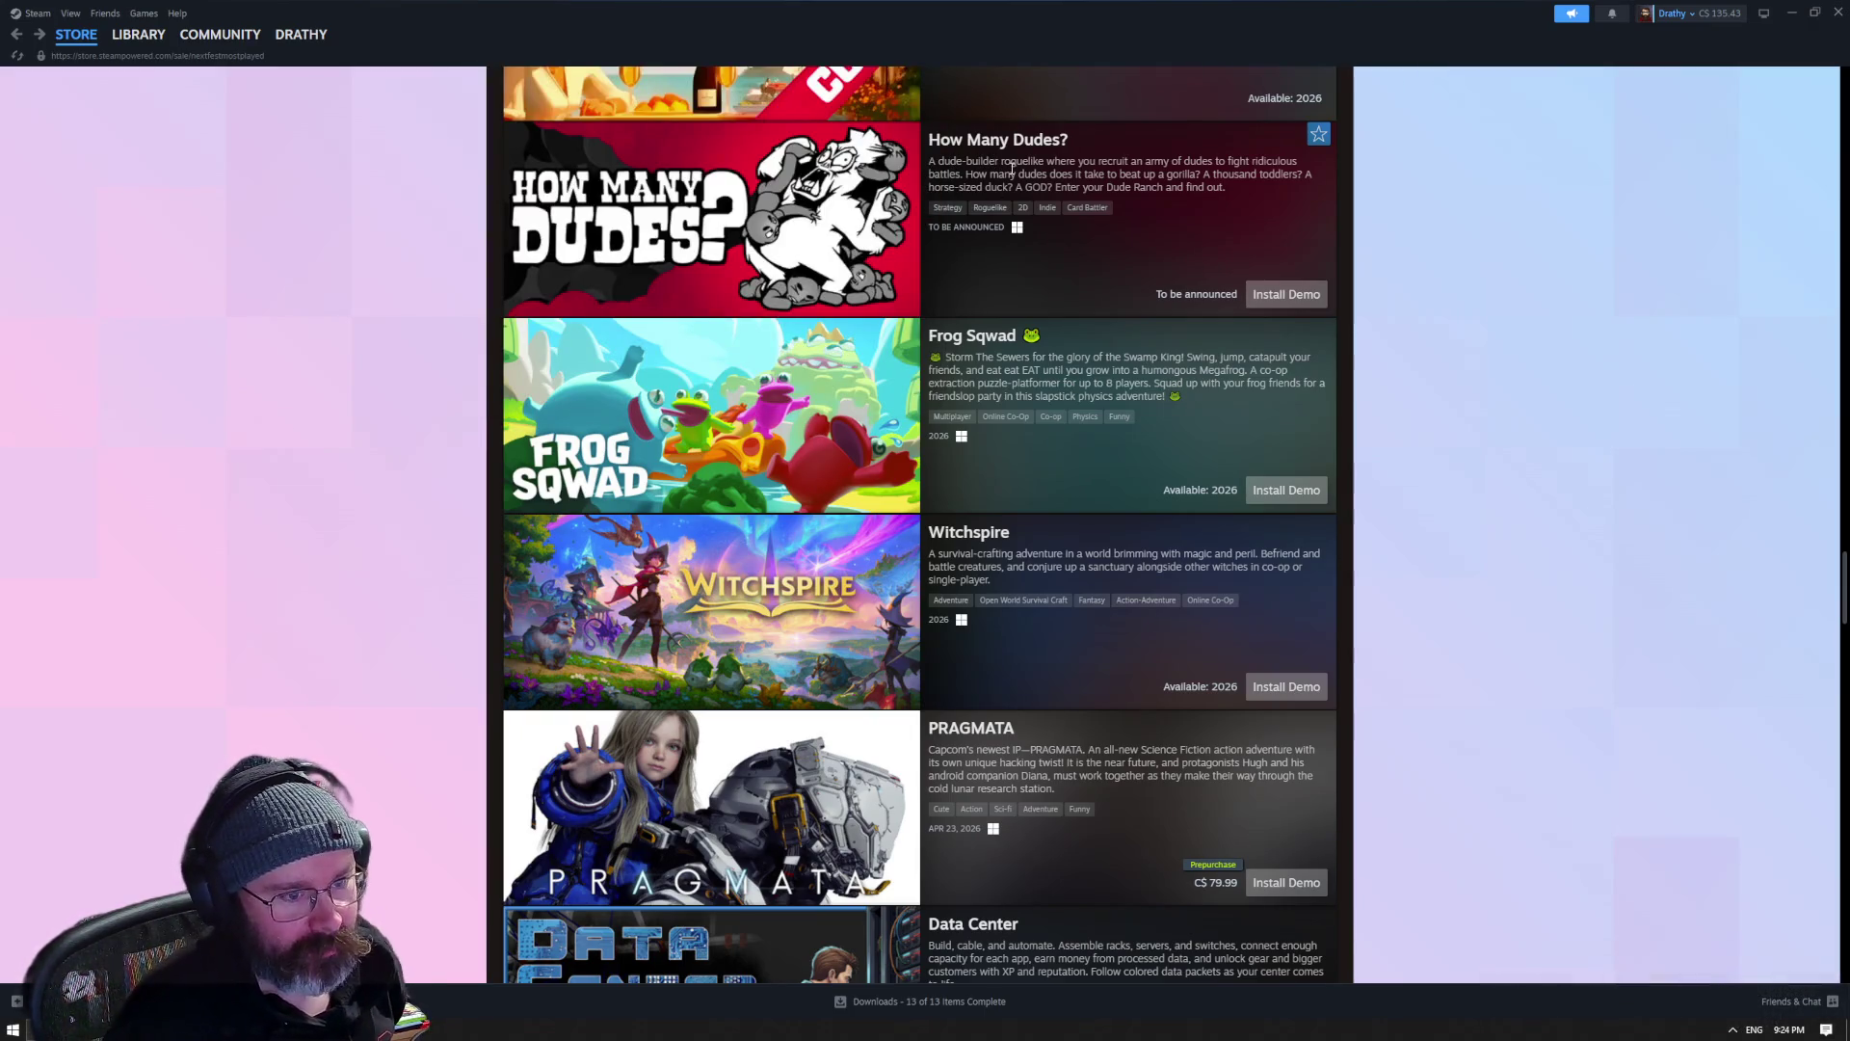
scroll(1088, 336, "down", 3)
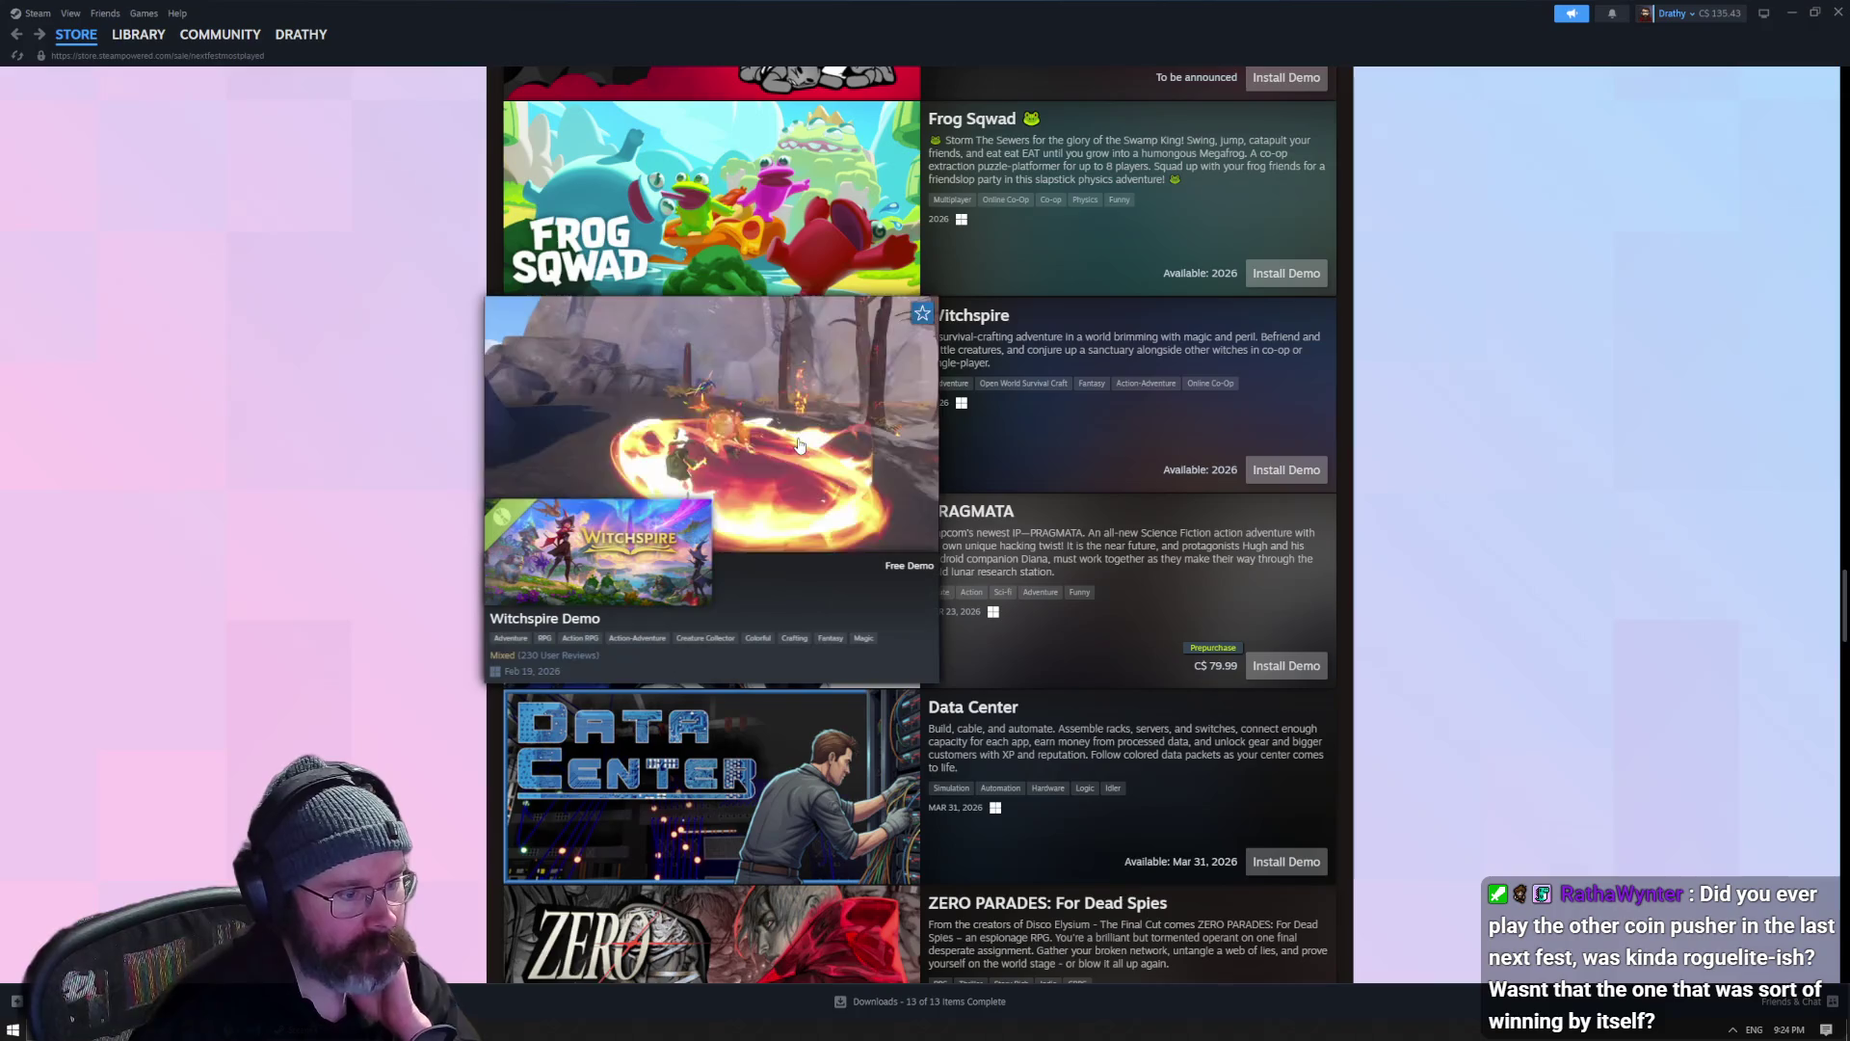
mouse_move(761, 207)
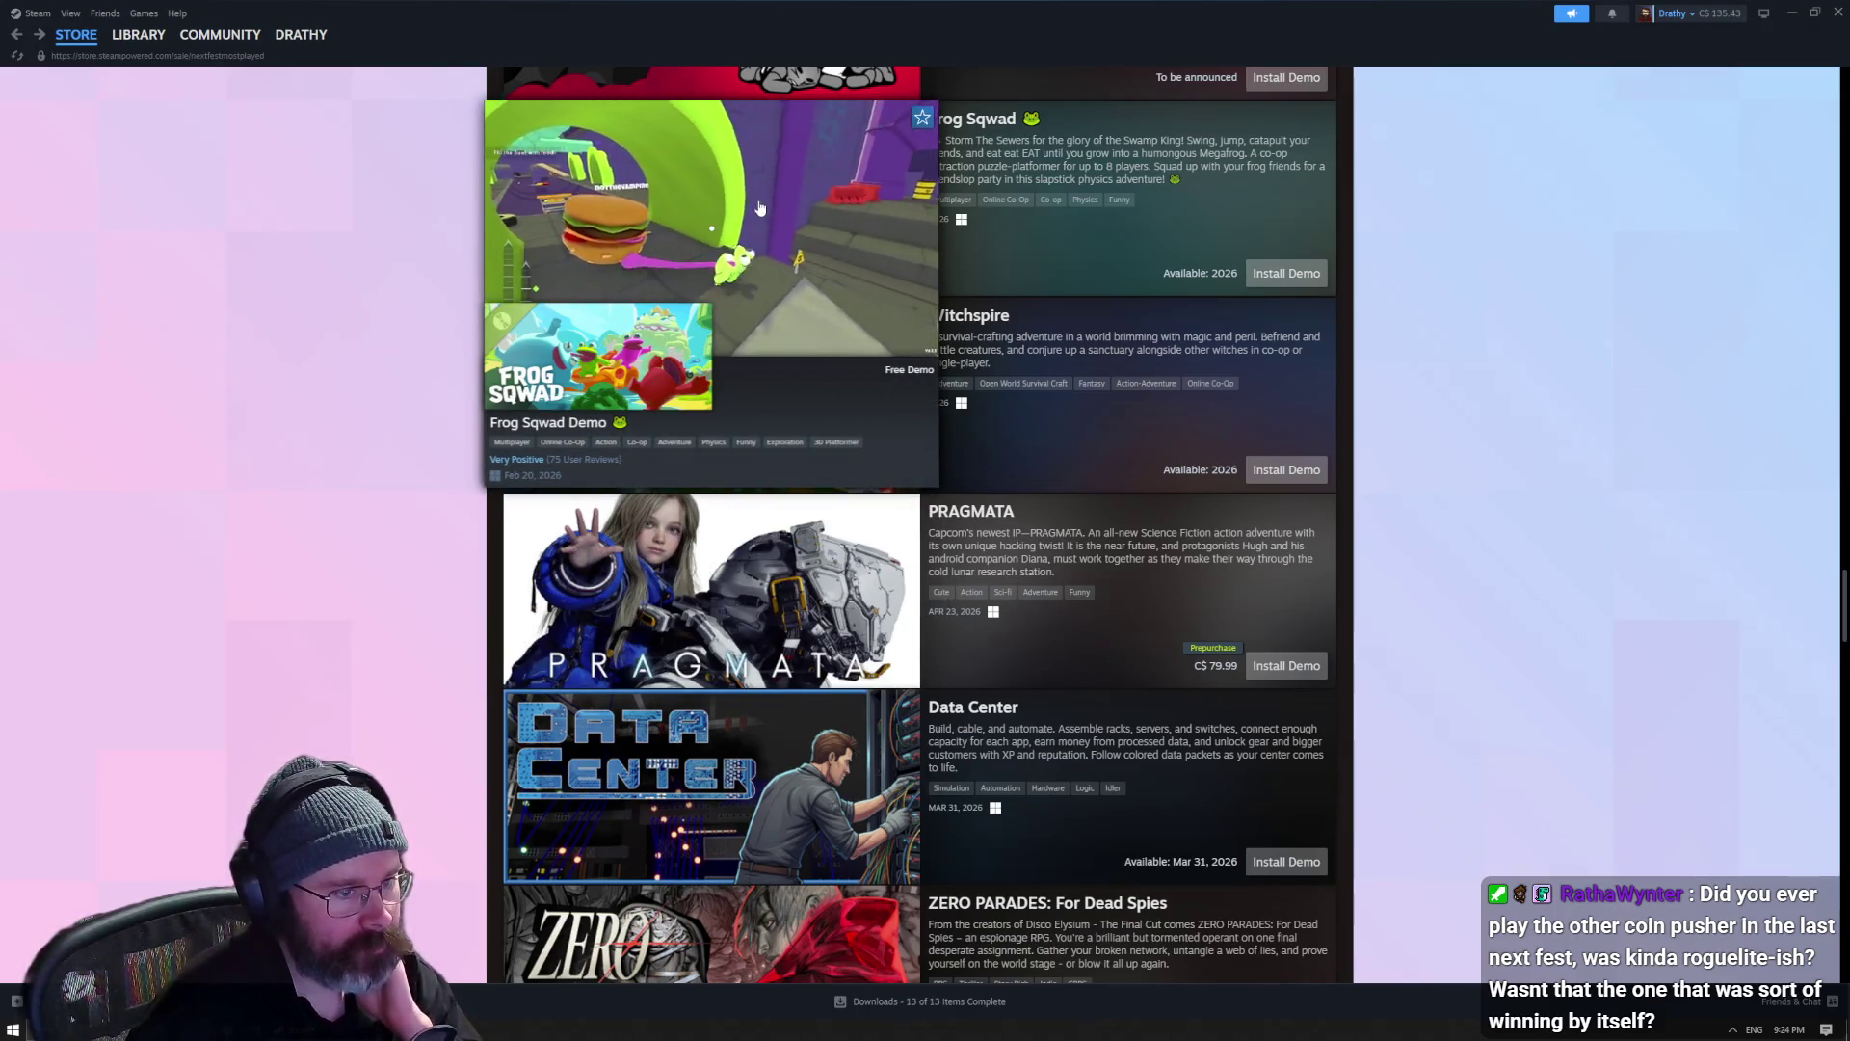
scroll(961, 453, "down", 5)
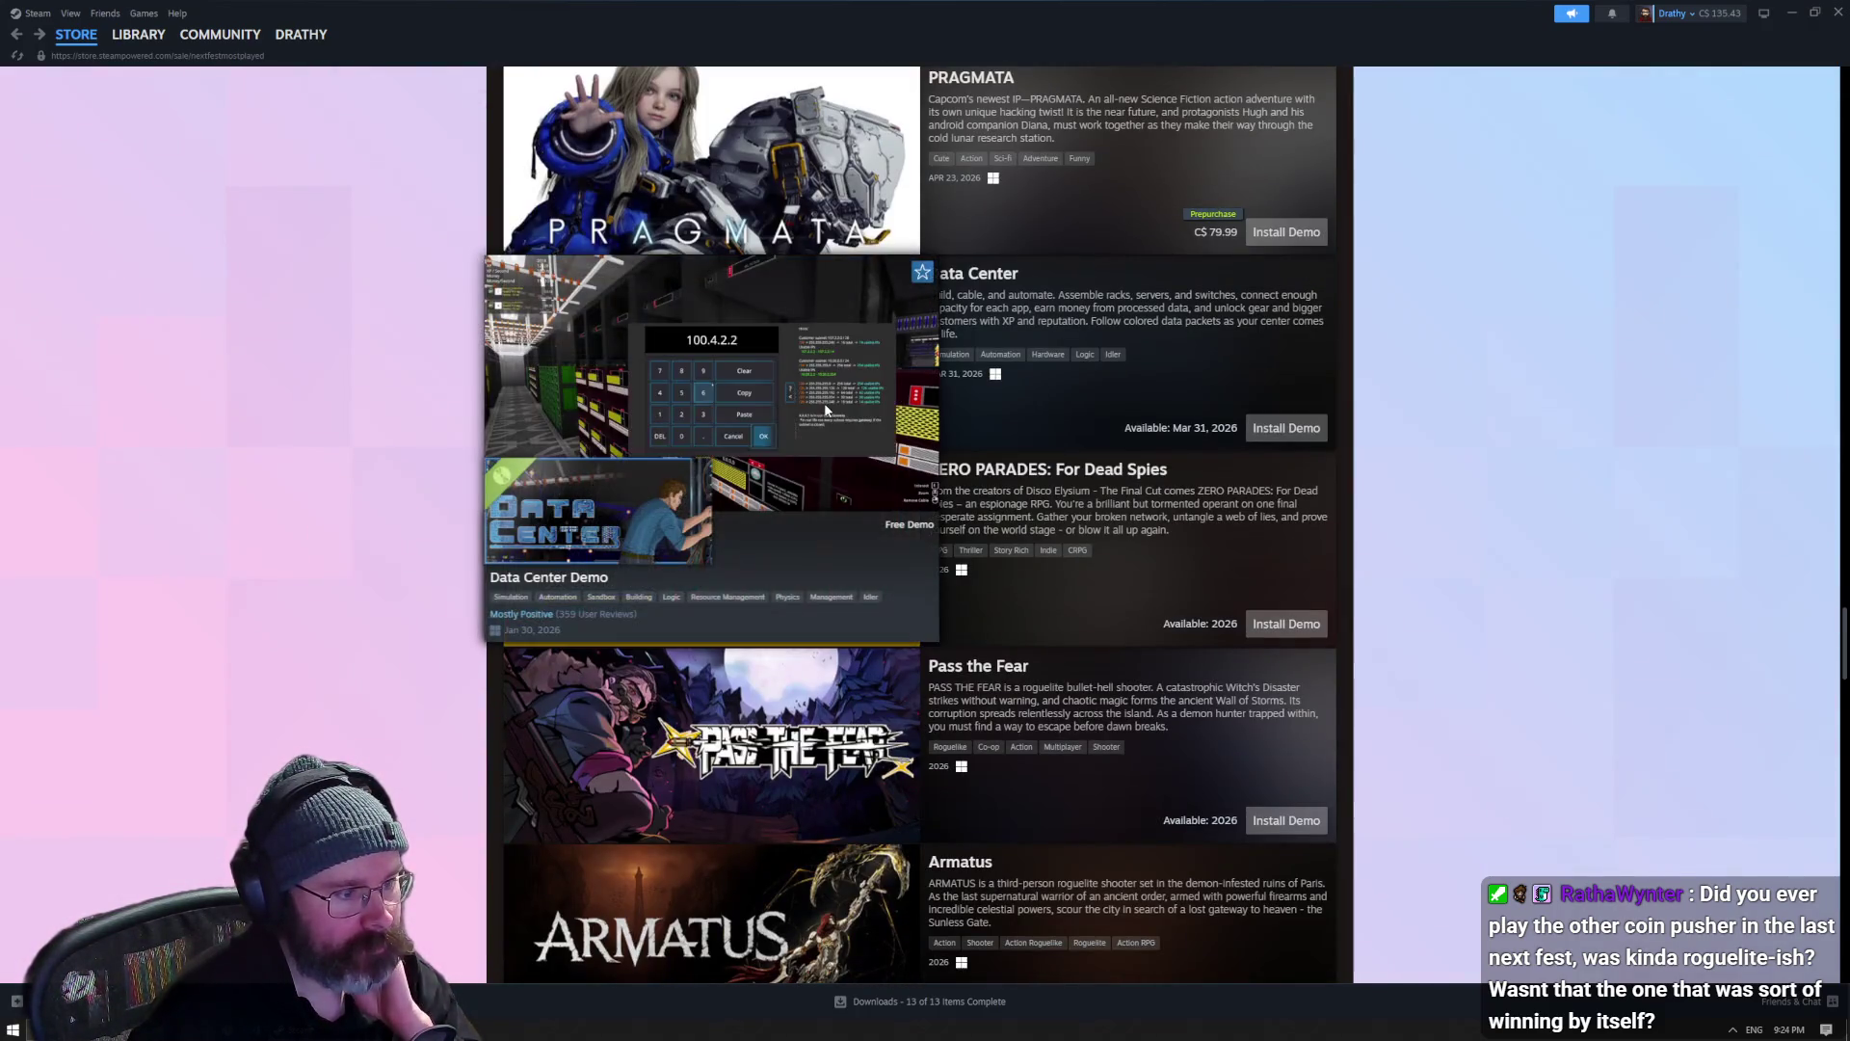
scroll(1072, 441, "down", 3)
mouse_move(849, 371)
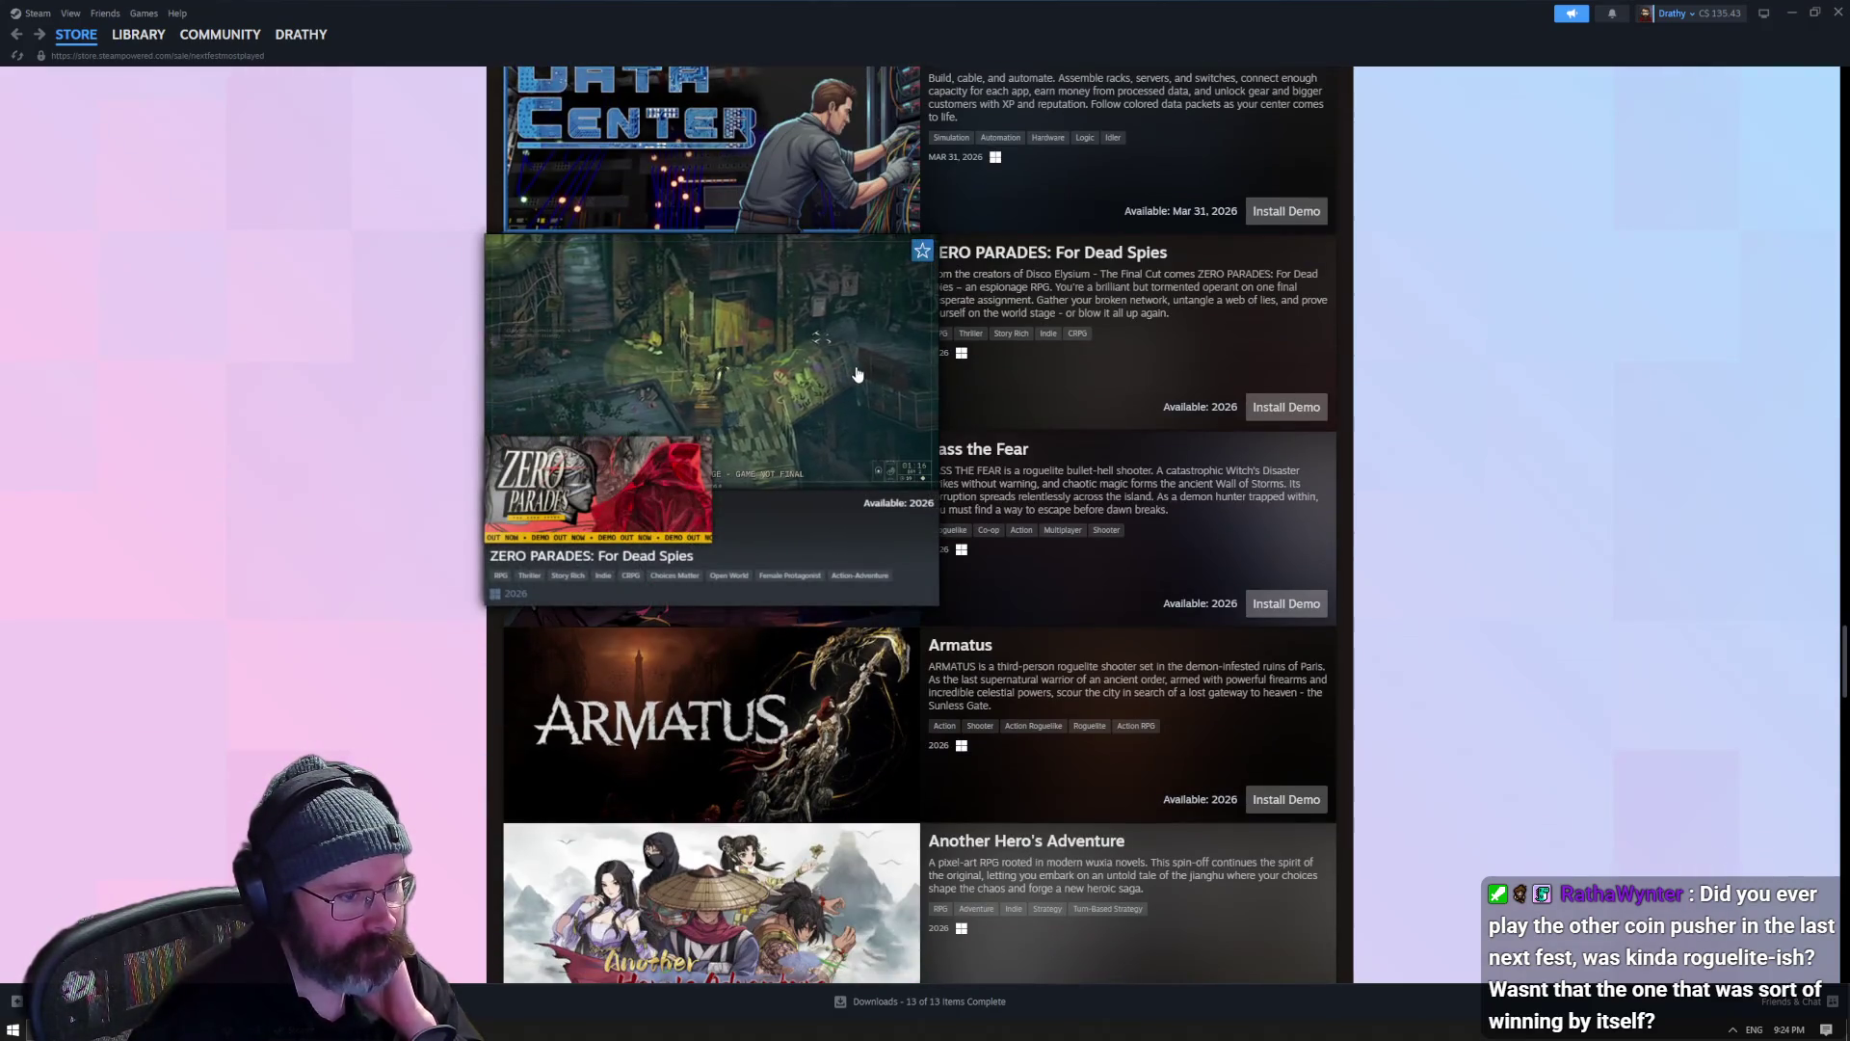
scroll(853, 386, "down", 1)
scroll(831, 463, "down", 3)
mouse_move(828, 477)
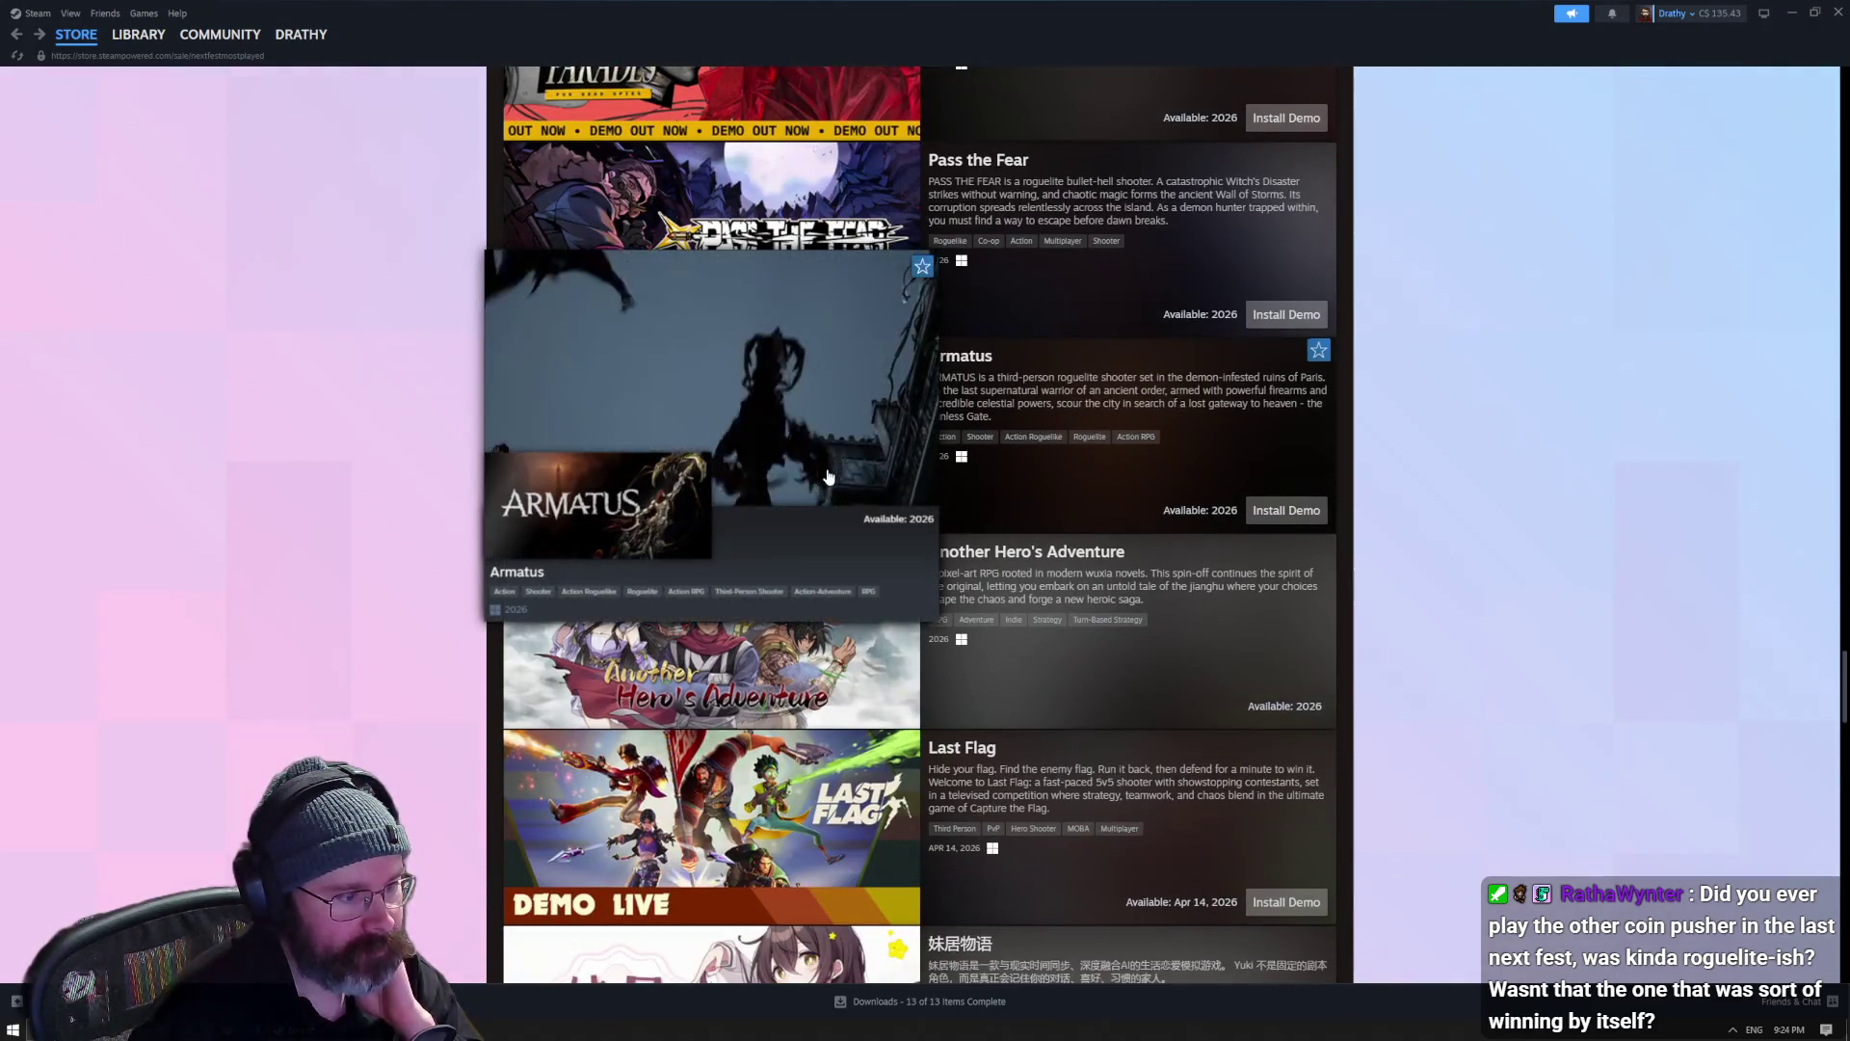
scroll(872, 506, "down", 3)
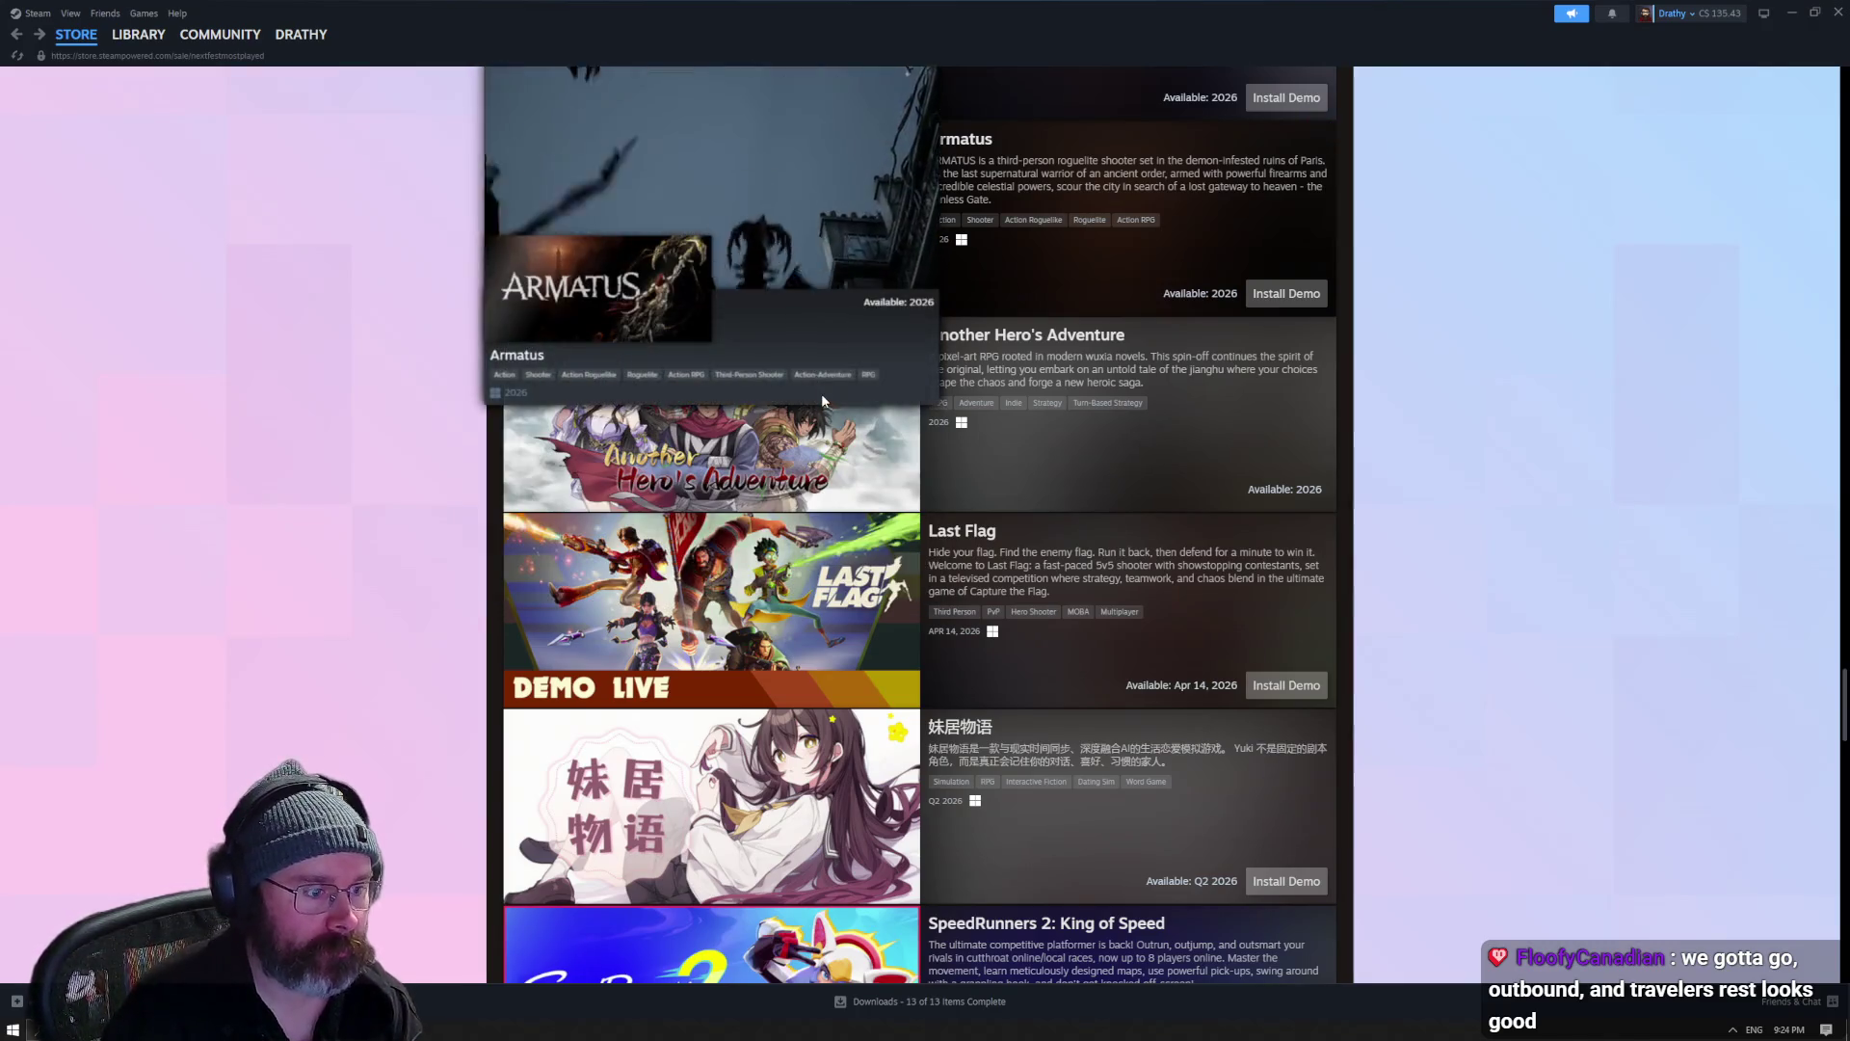
- Scroll past BidKing and Voidling Bound to Dig, Dig, Die and The Eternal Life of Goldman
scroll(812, 513, "down", 3)
scroll(823, 574, "down", 2)
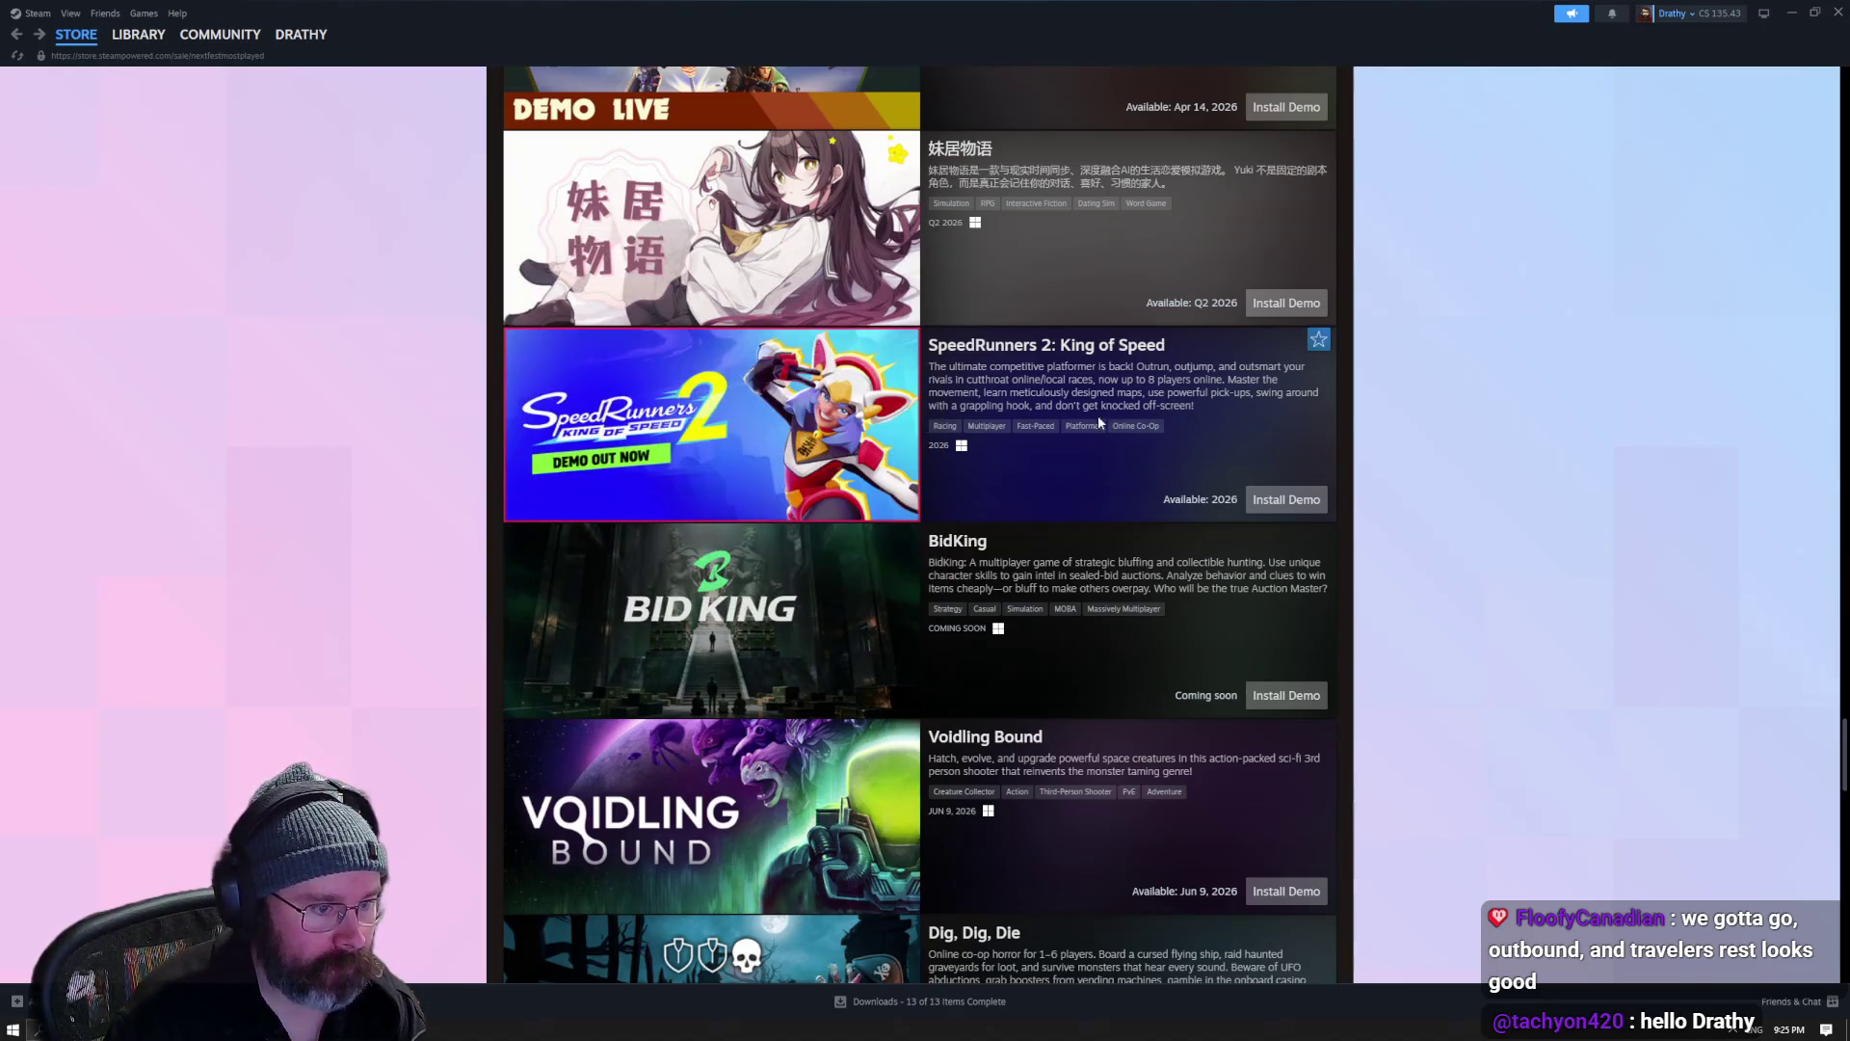
scroll(1073, 441, "down", 3)
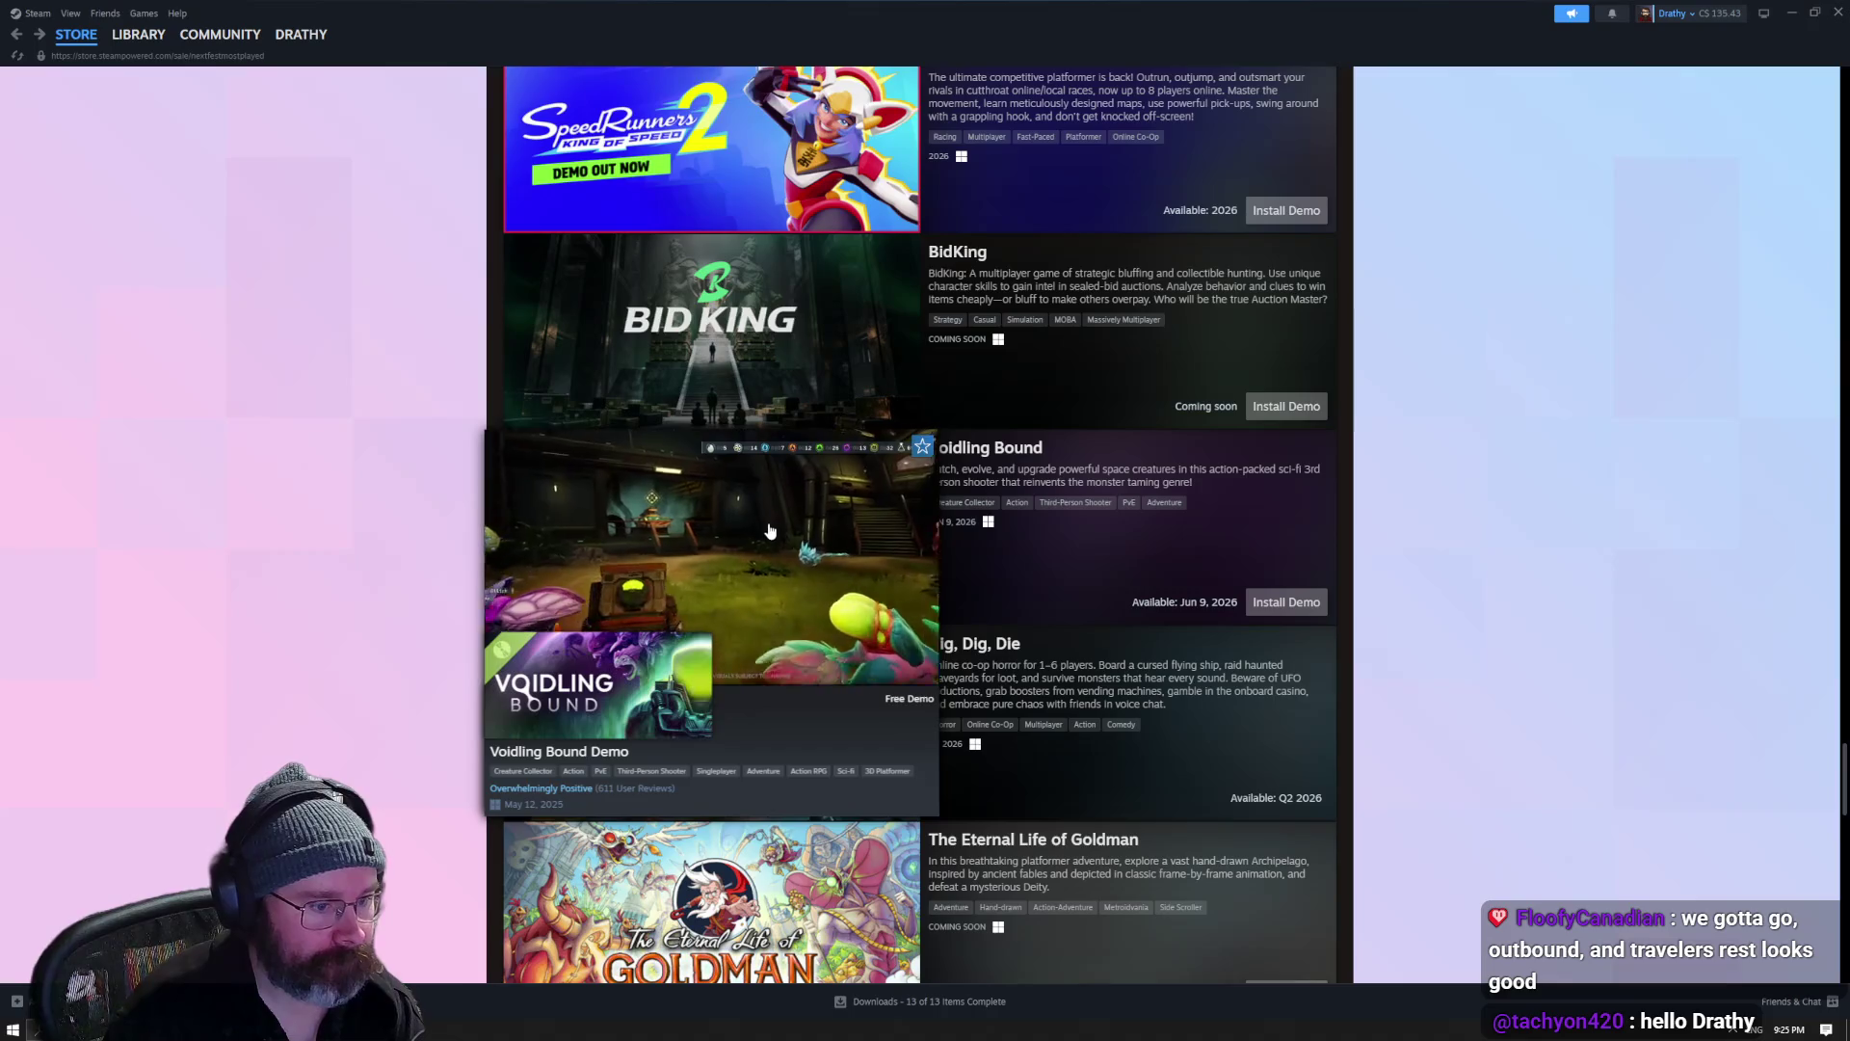
mouse_move(783, 550)
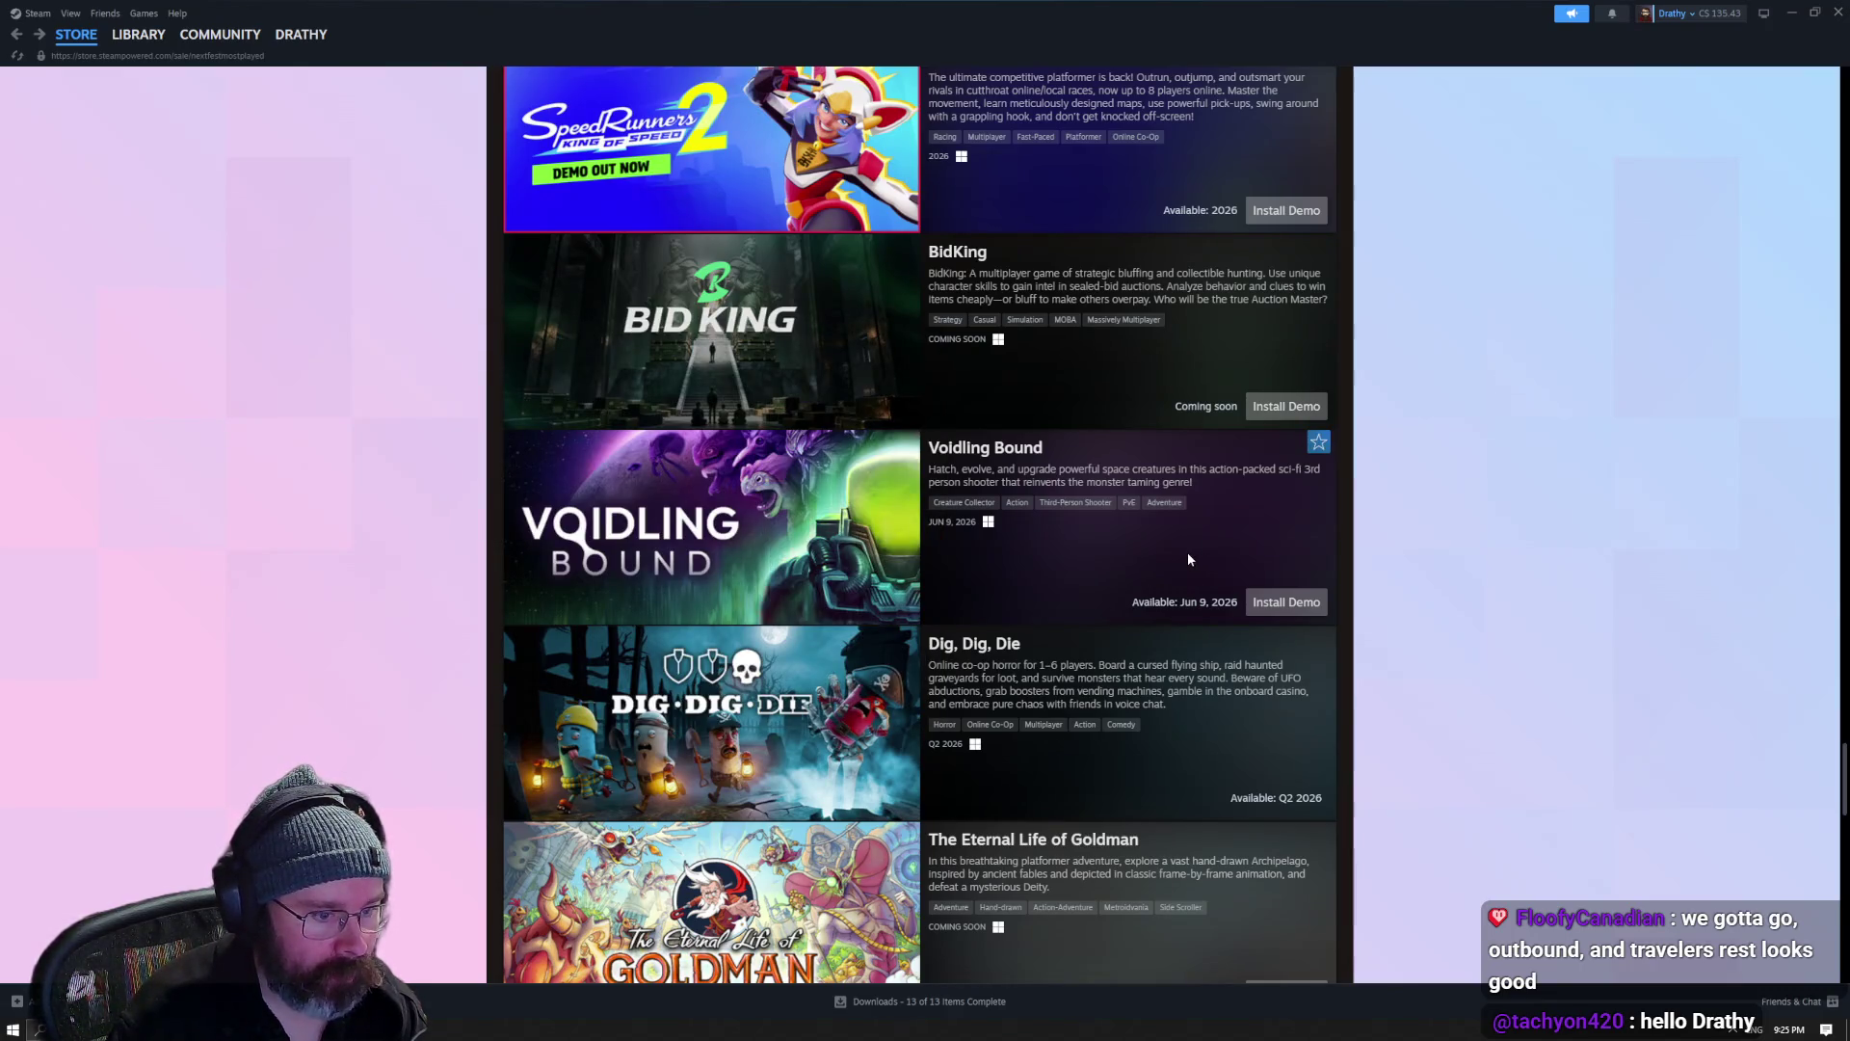
mouse_move(683, 523)
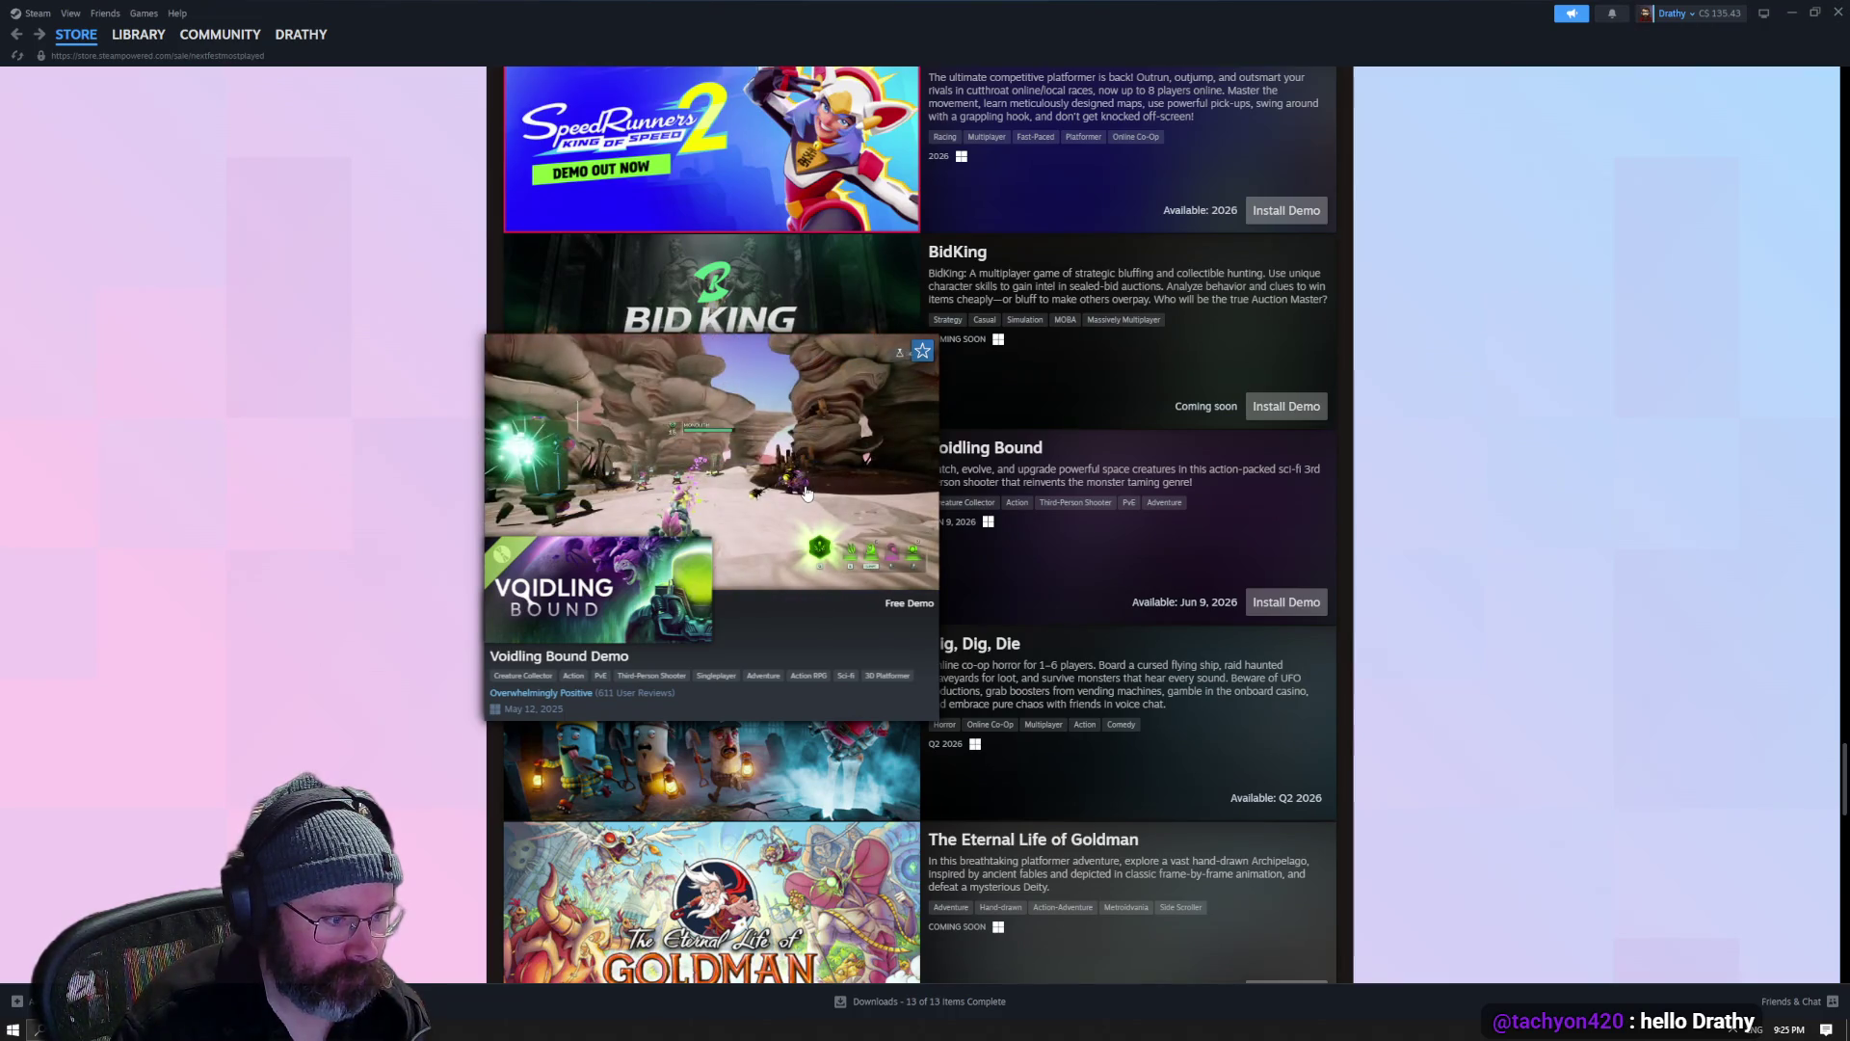
scroll(806, 493, "down", 2)
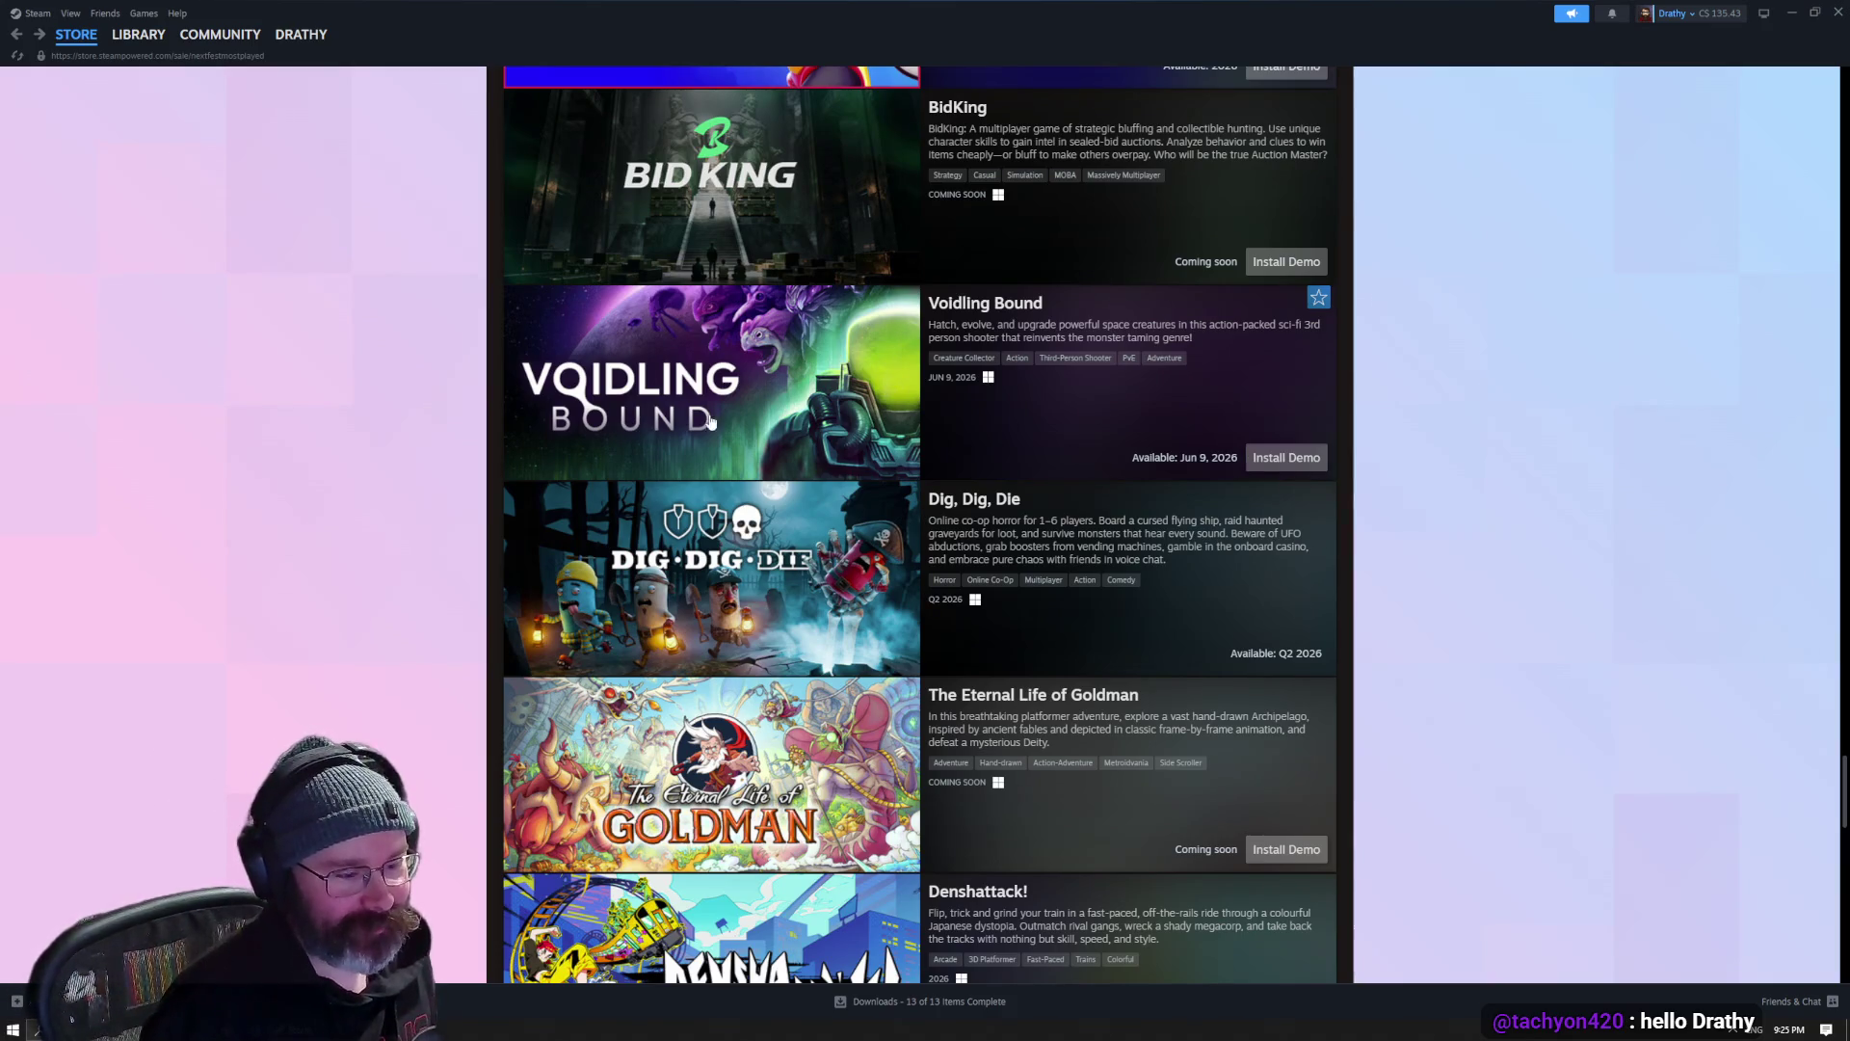
scroll(1114, 411, "down", 2)
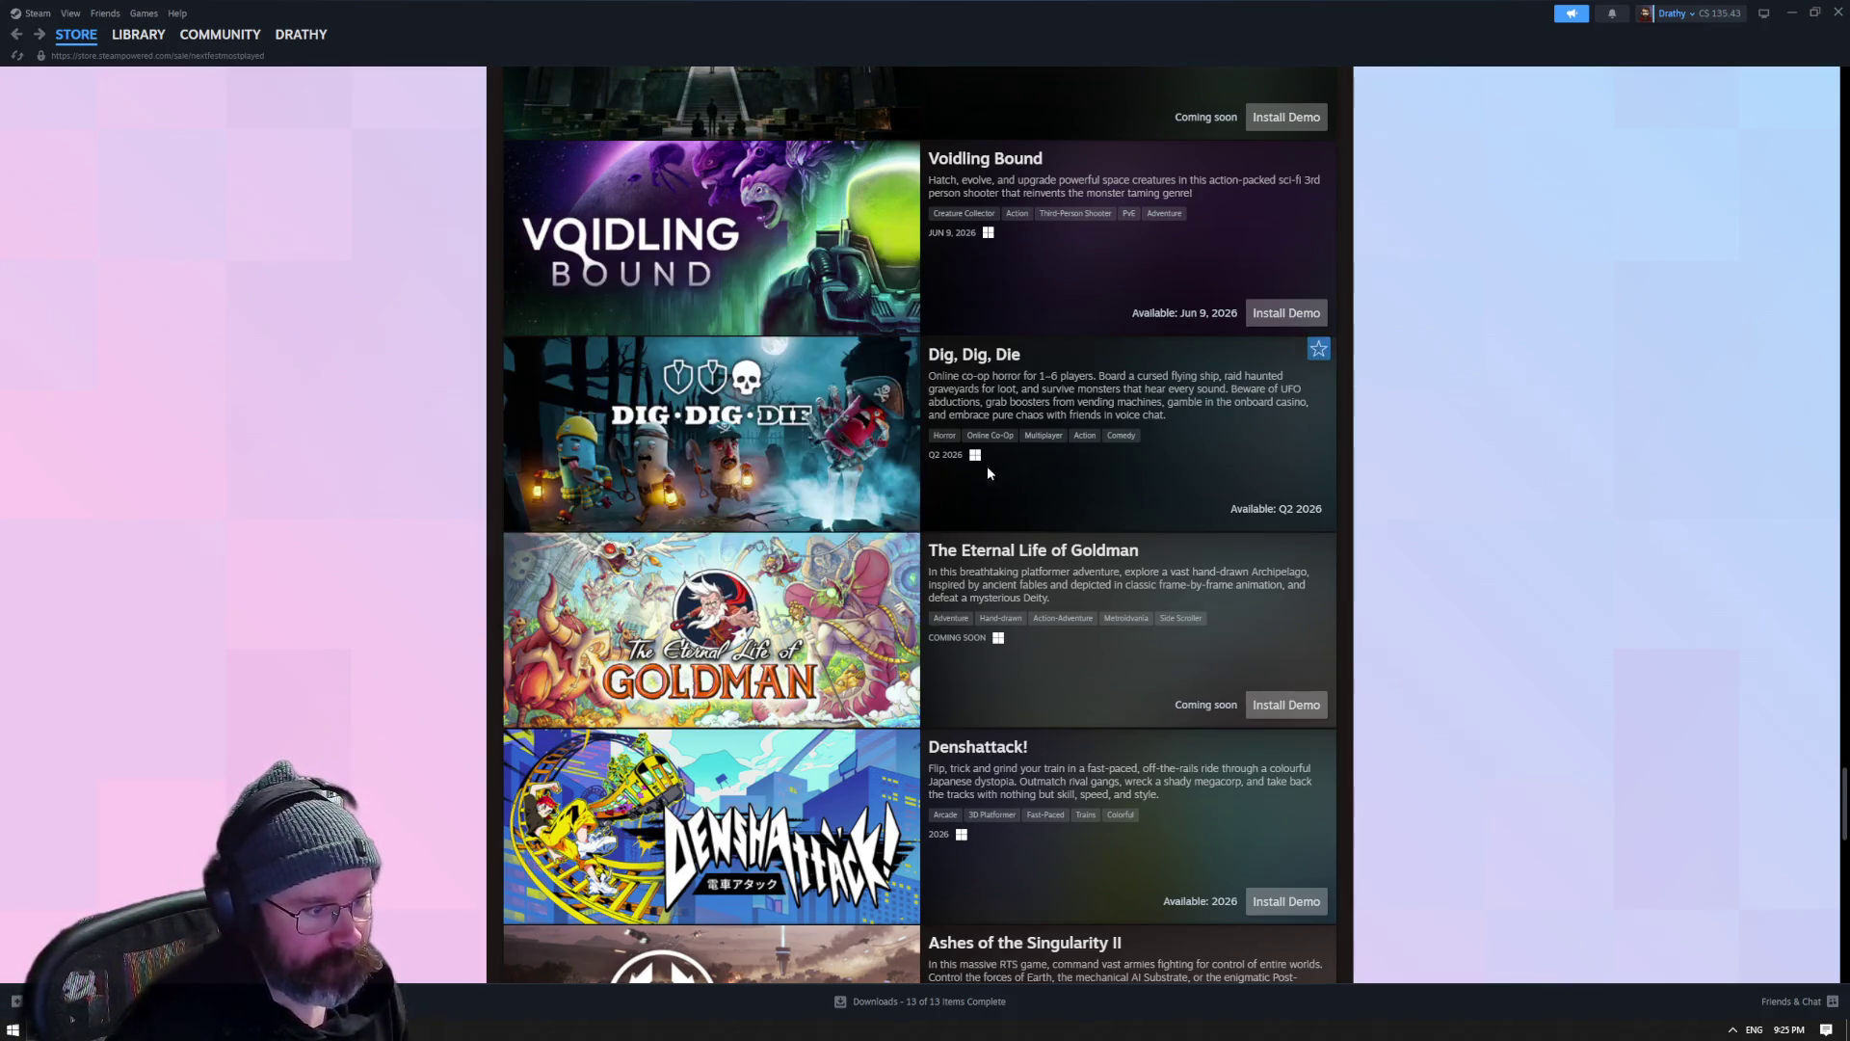
- Scroll on through the most-played list, previewing Denshattack! and Crystalfall
scroll(987, 465, "down", 2)
mouse_move(886, 556)
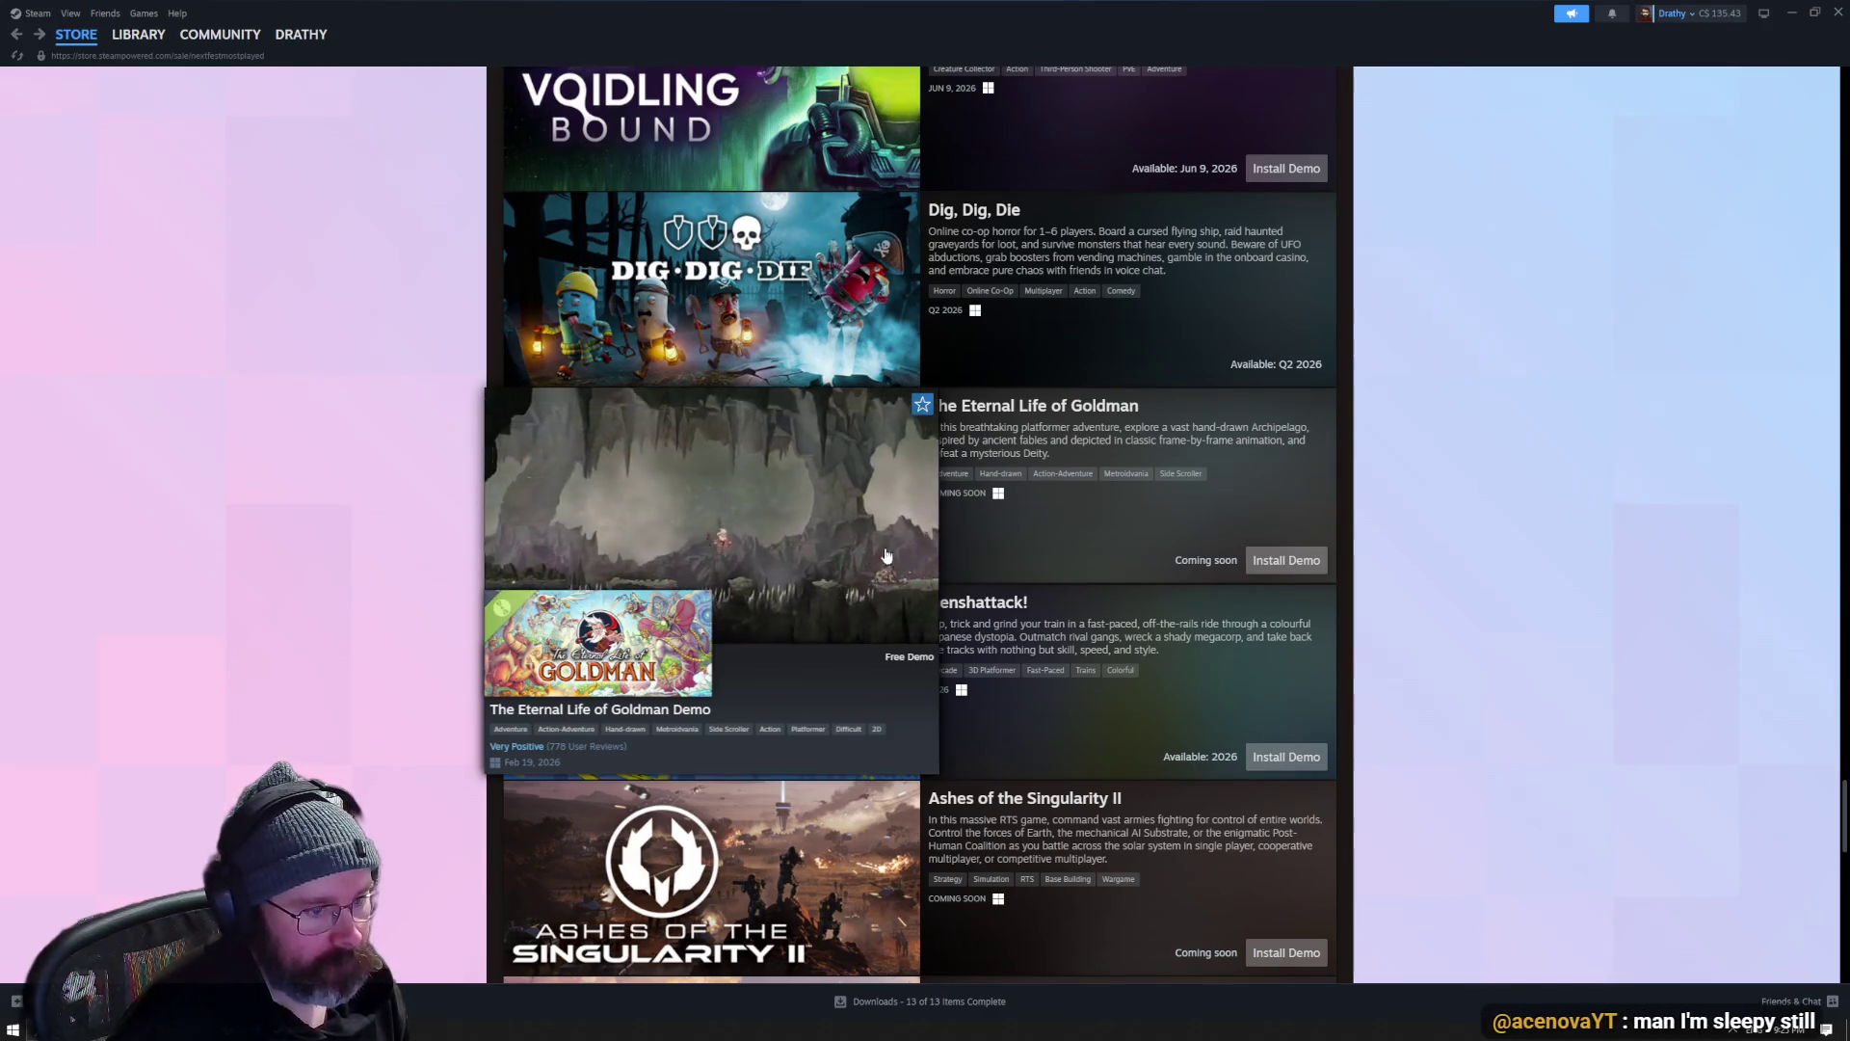
scroll(887, 556, "down", 2)
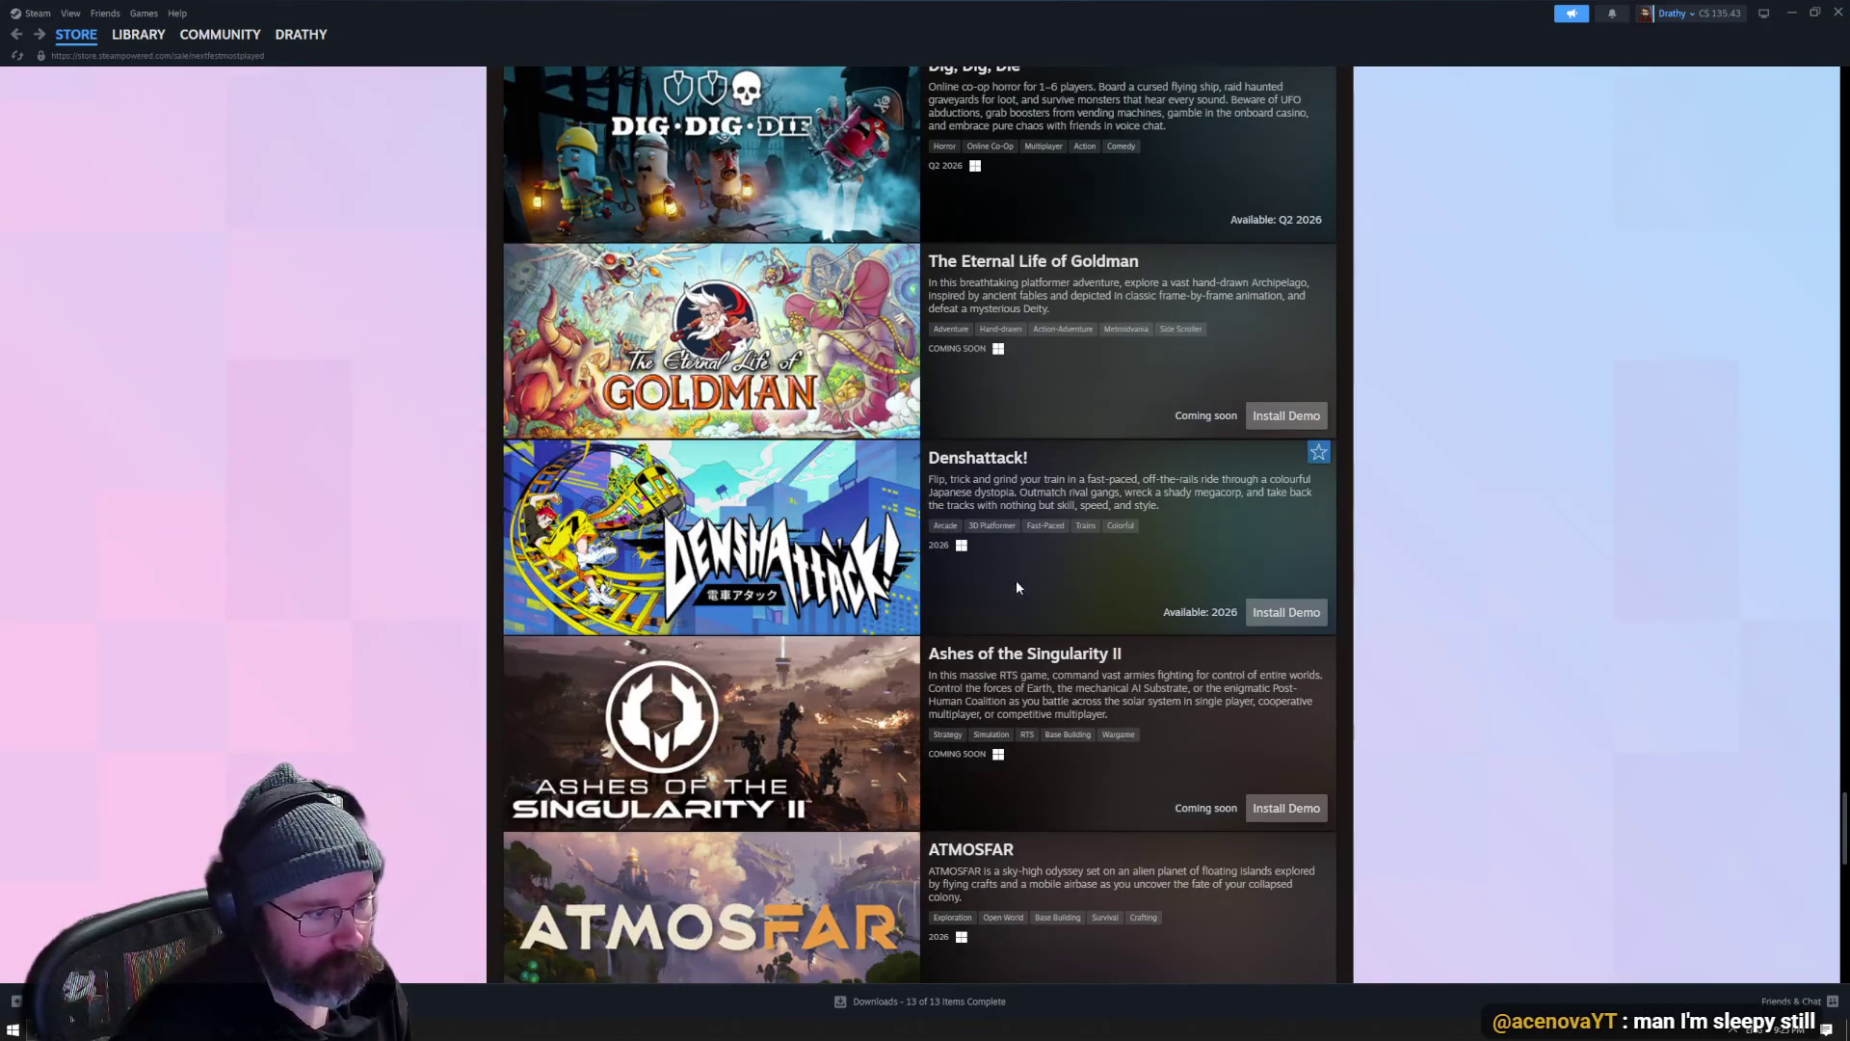
mouse_move(801, 574)
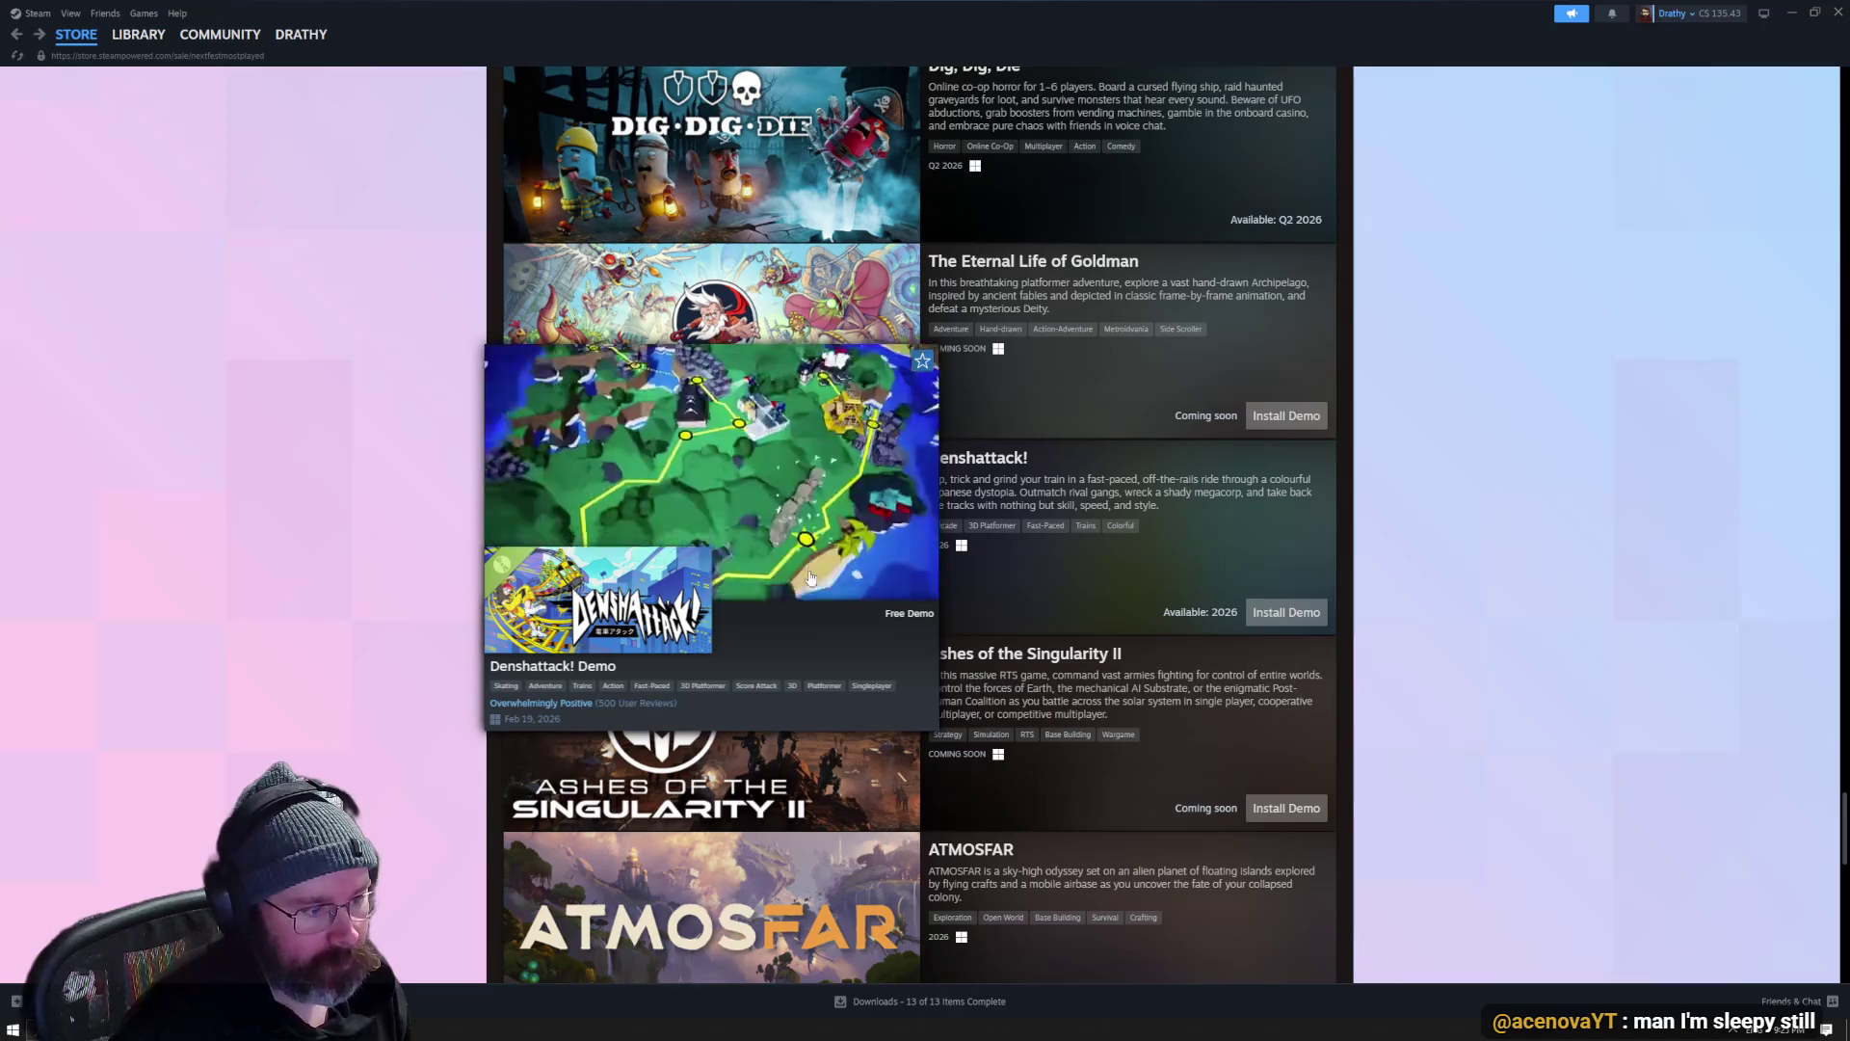
scroll(1077, 558, "down", 3)
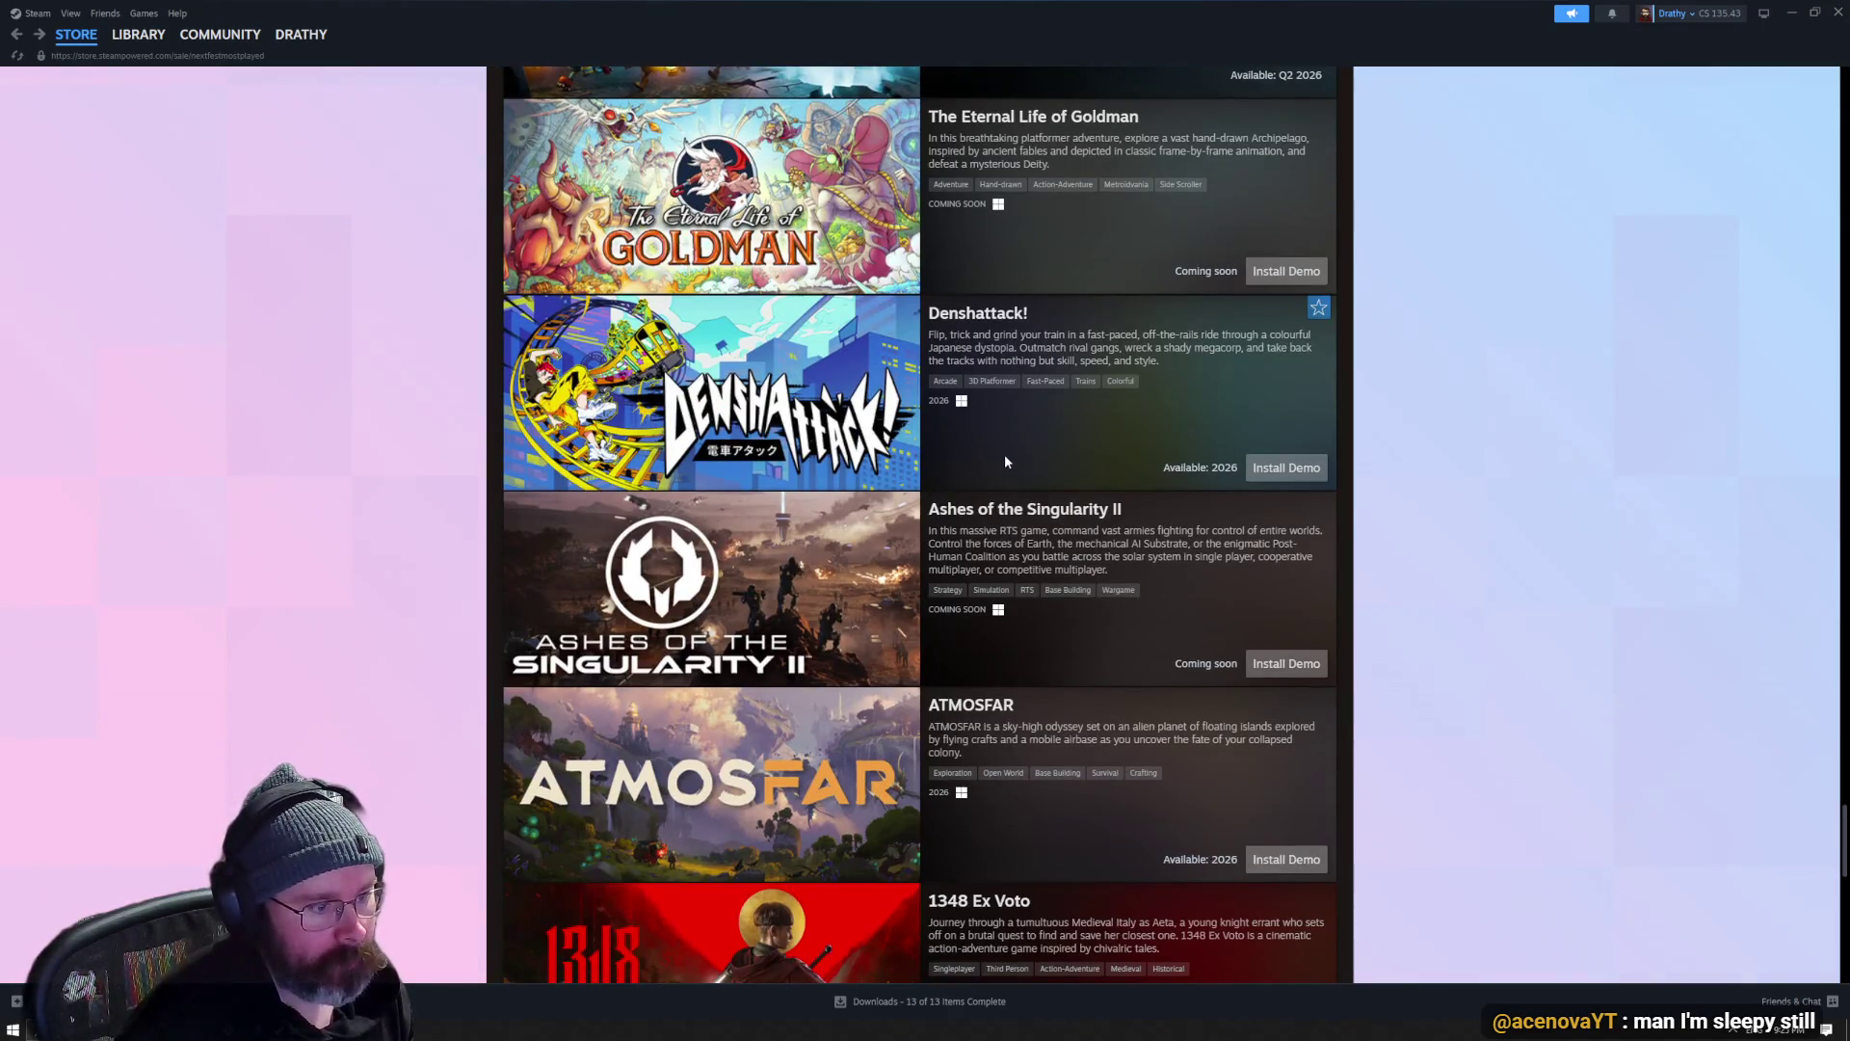
scroll(1041, 436, "down", 4)
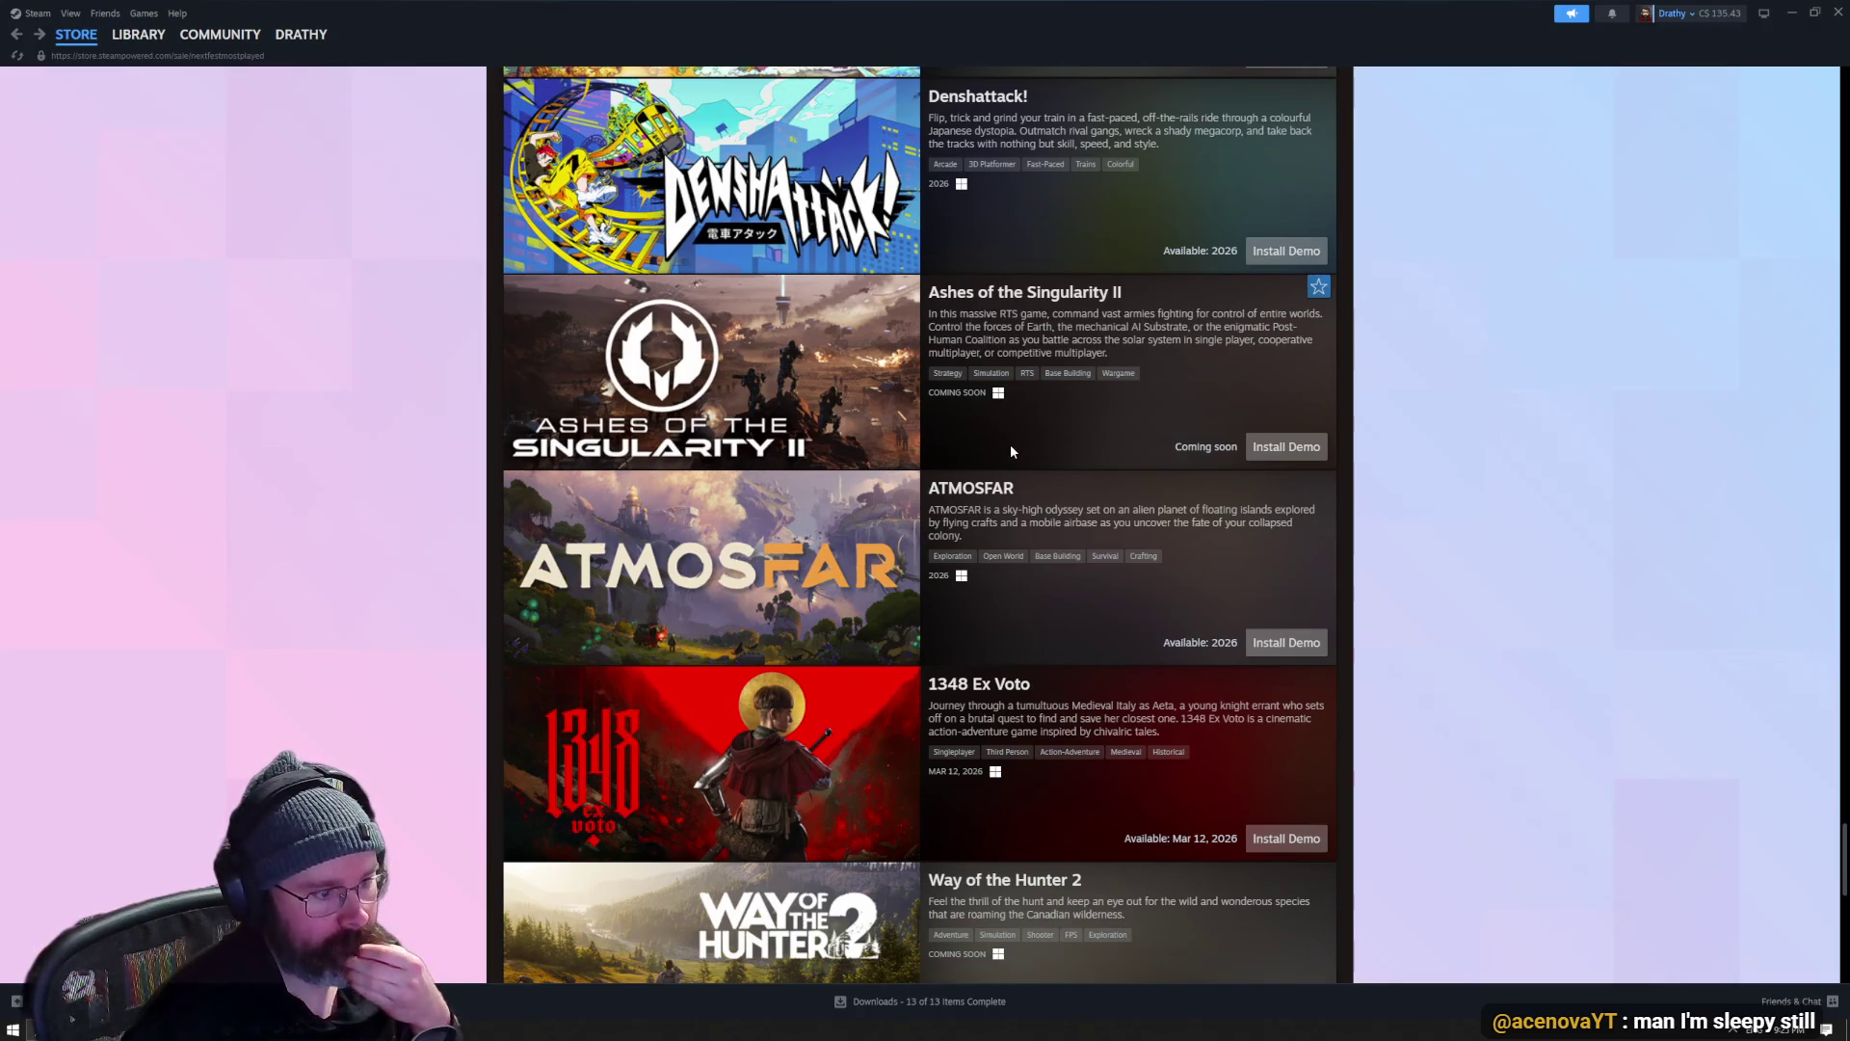
scroll(997, 438, "down", 1)
scroll(966, 414, "down", 3)
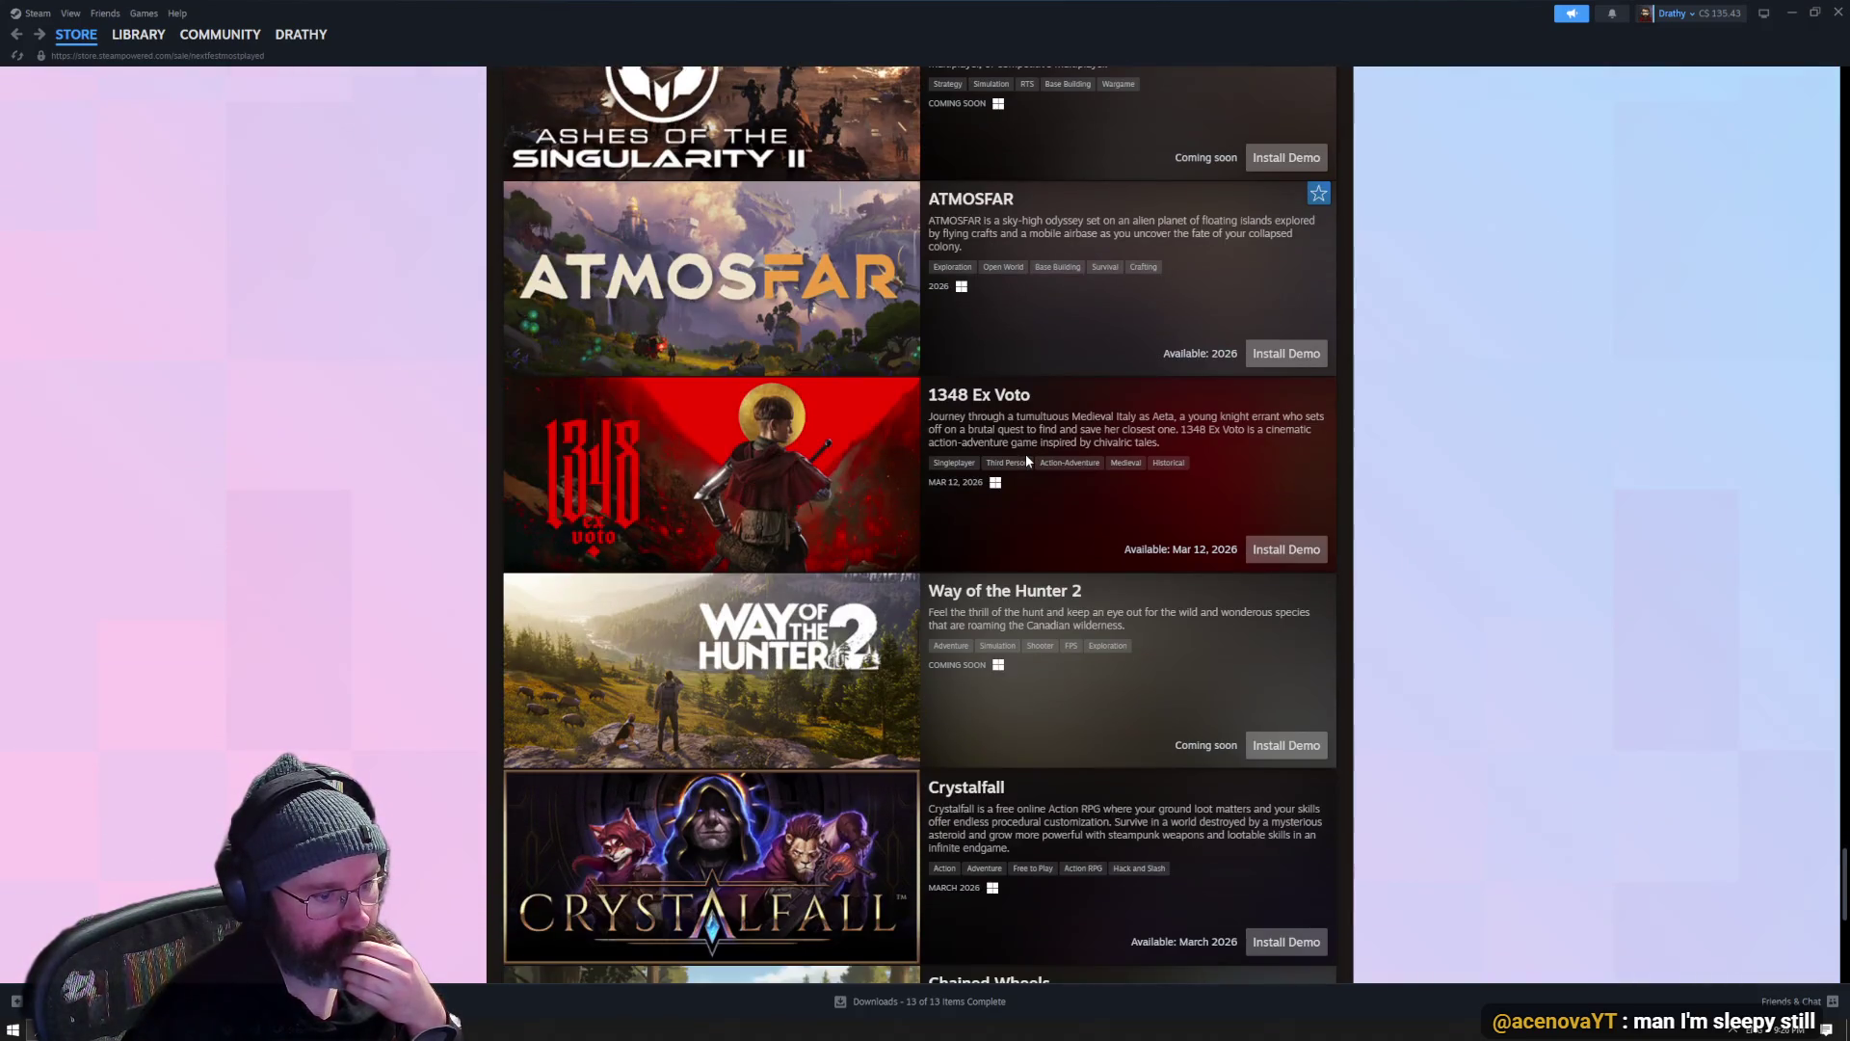
scroll(1027, 459, "down", 1)
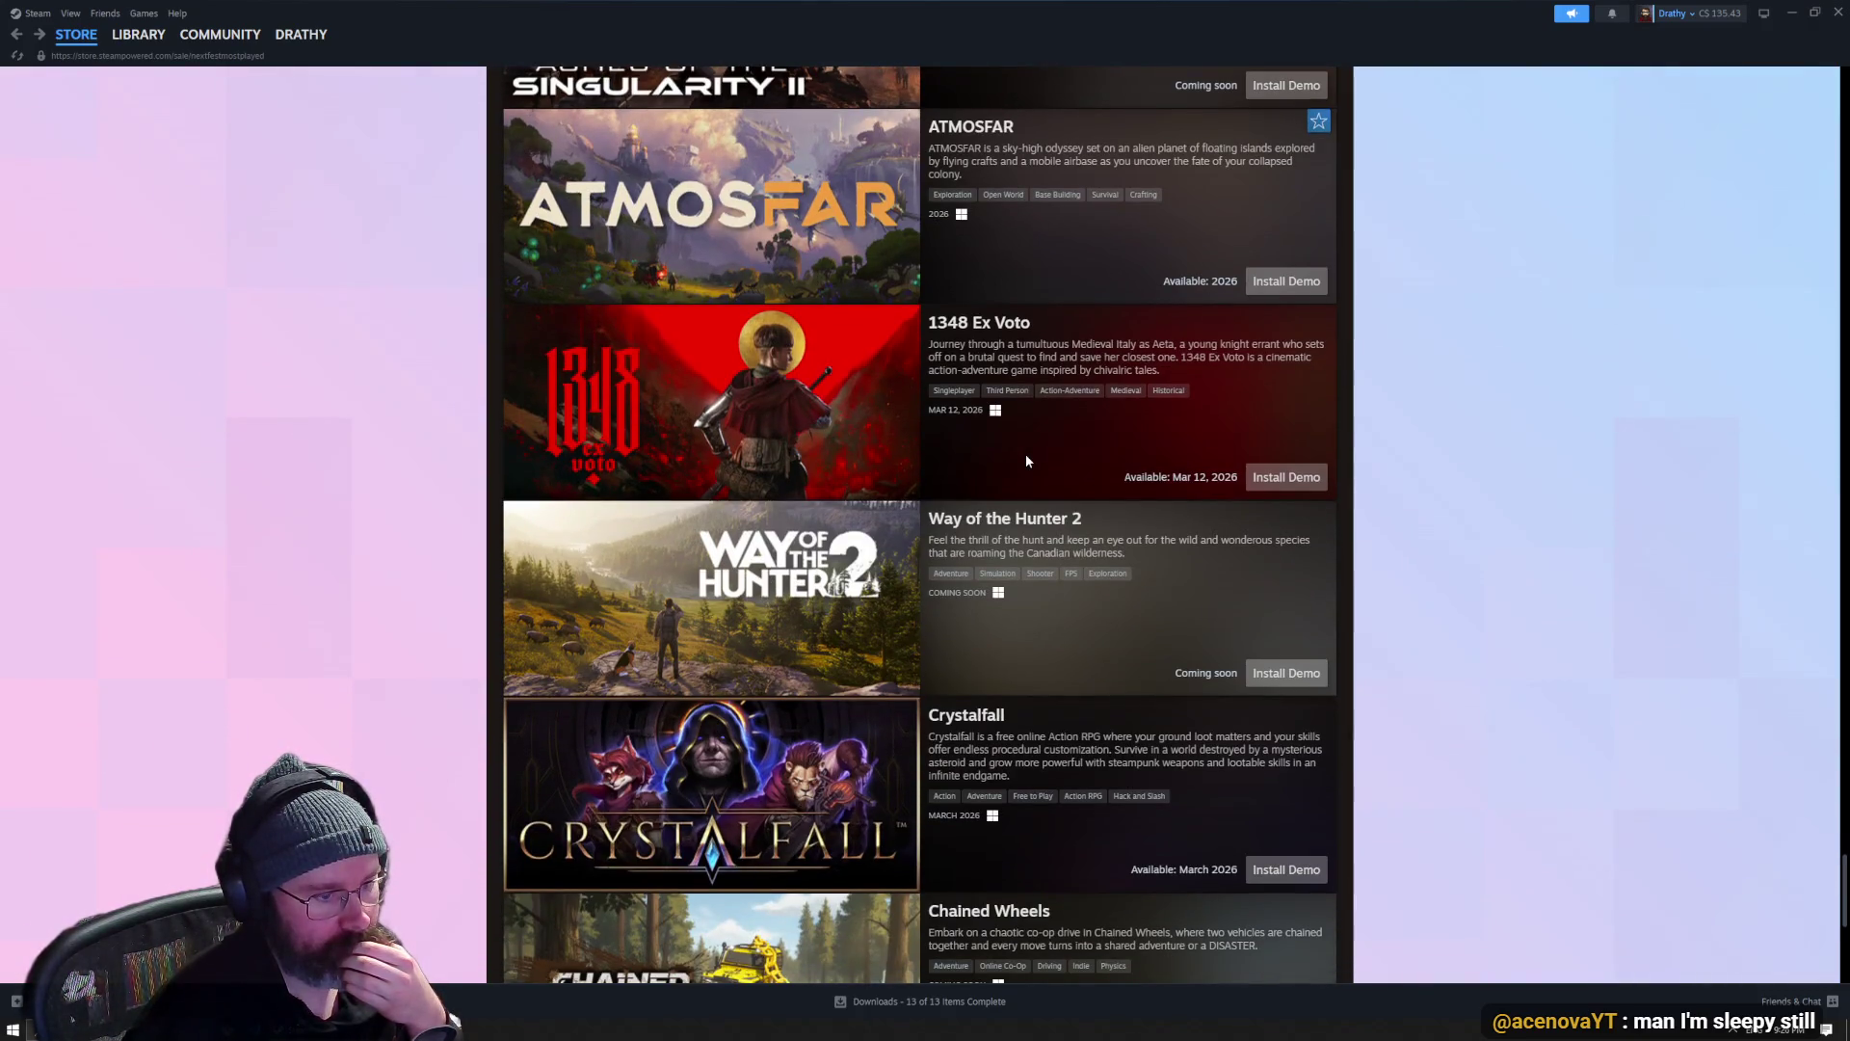
scroll(1025, 454, "down", 4)
- Reach the end of the list, previewing Chained Wheels and Lootbound above the footer
mouse_move(818, 418)
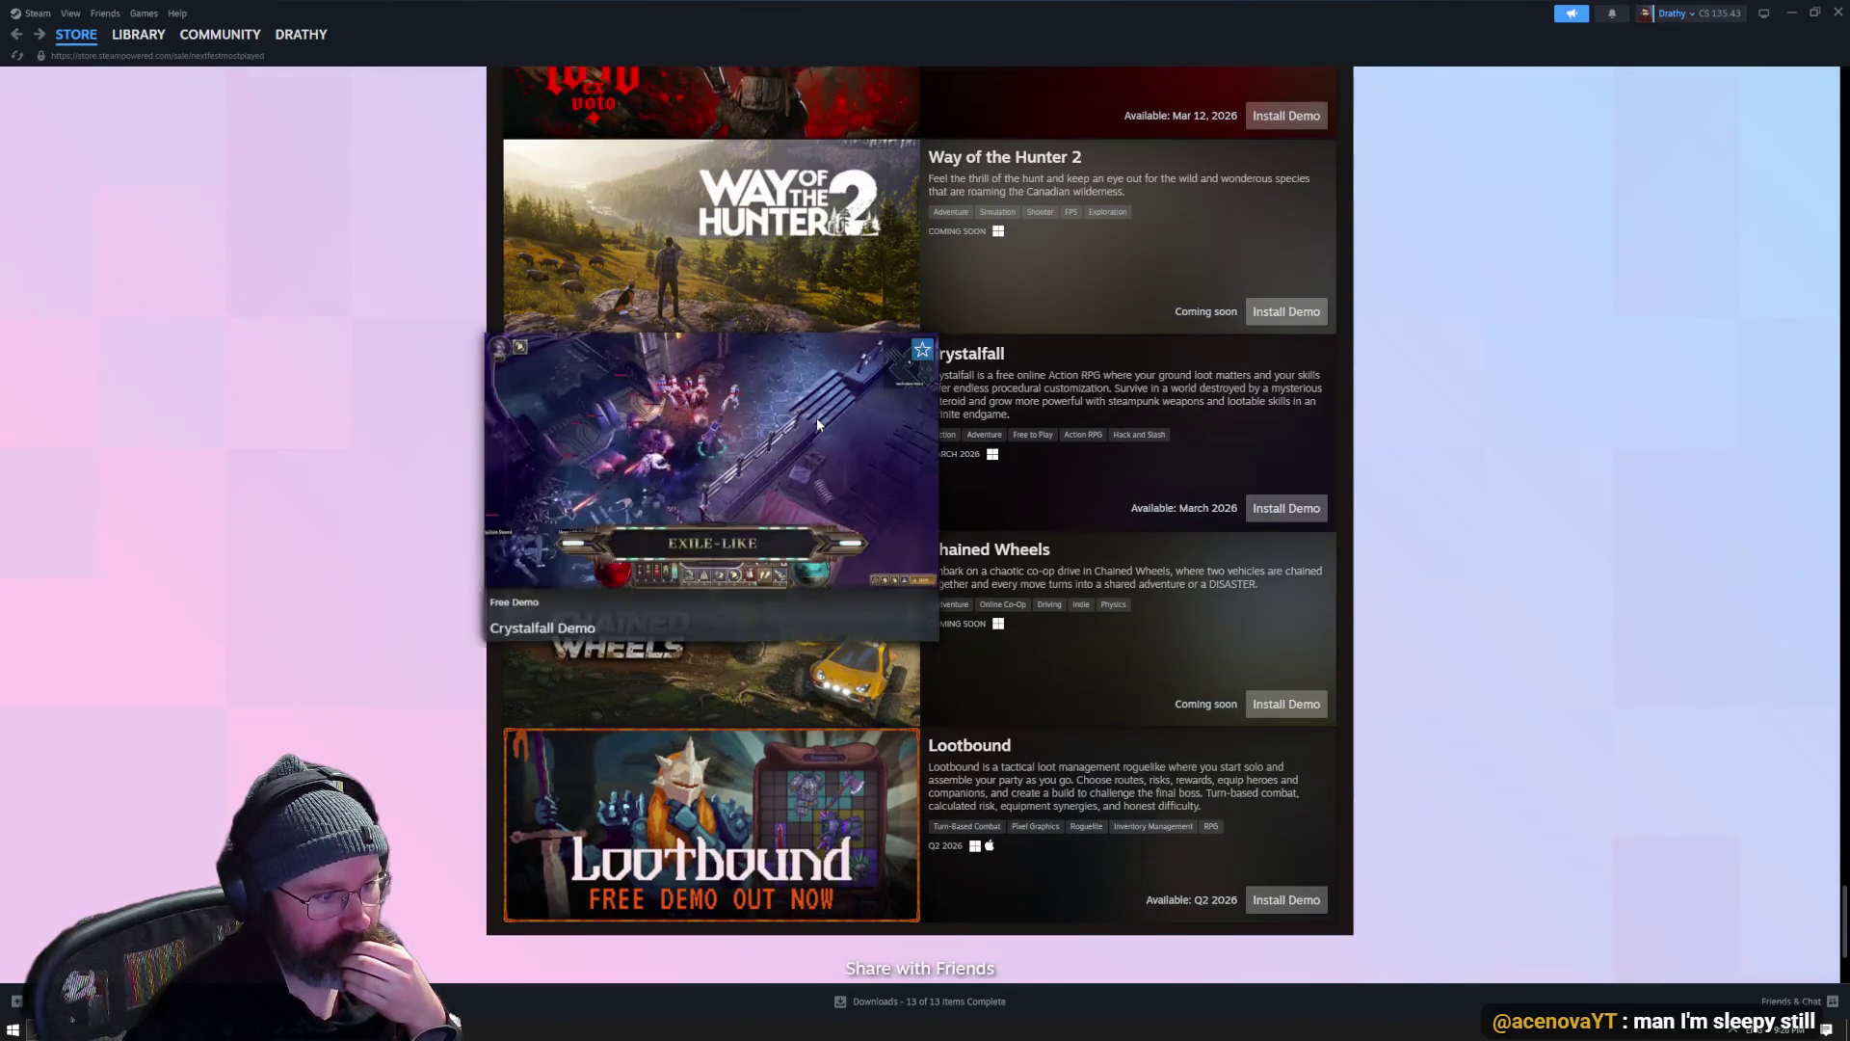
mouse_move(785, 817)
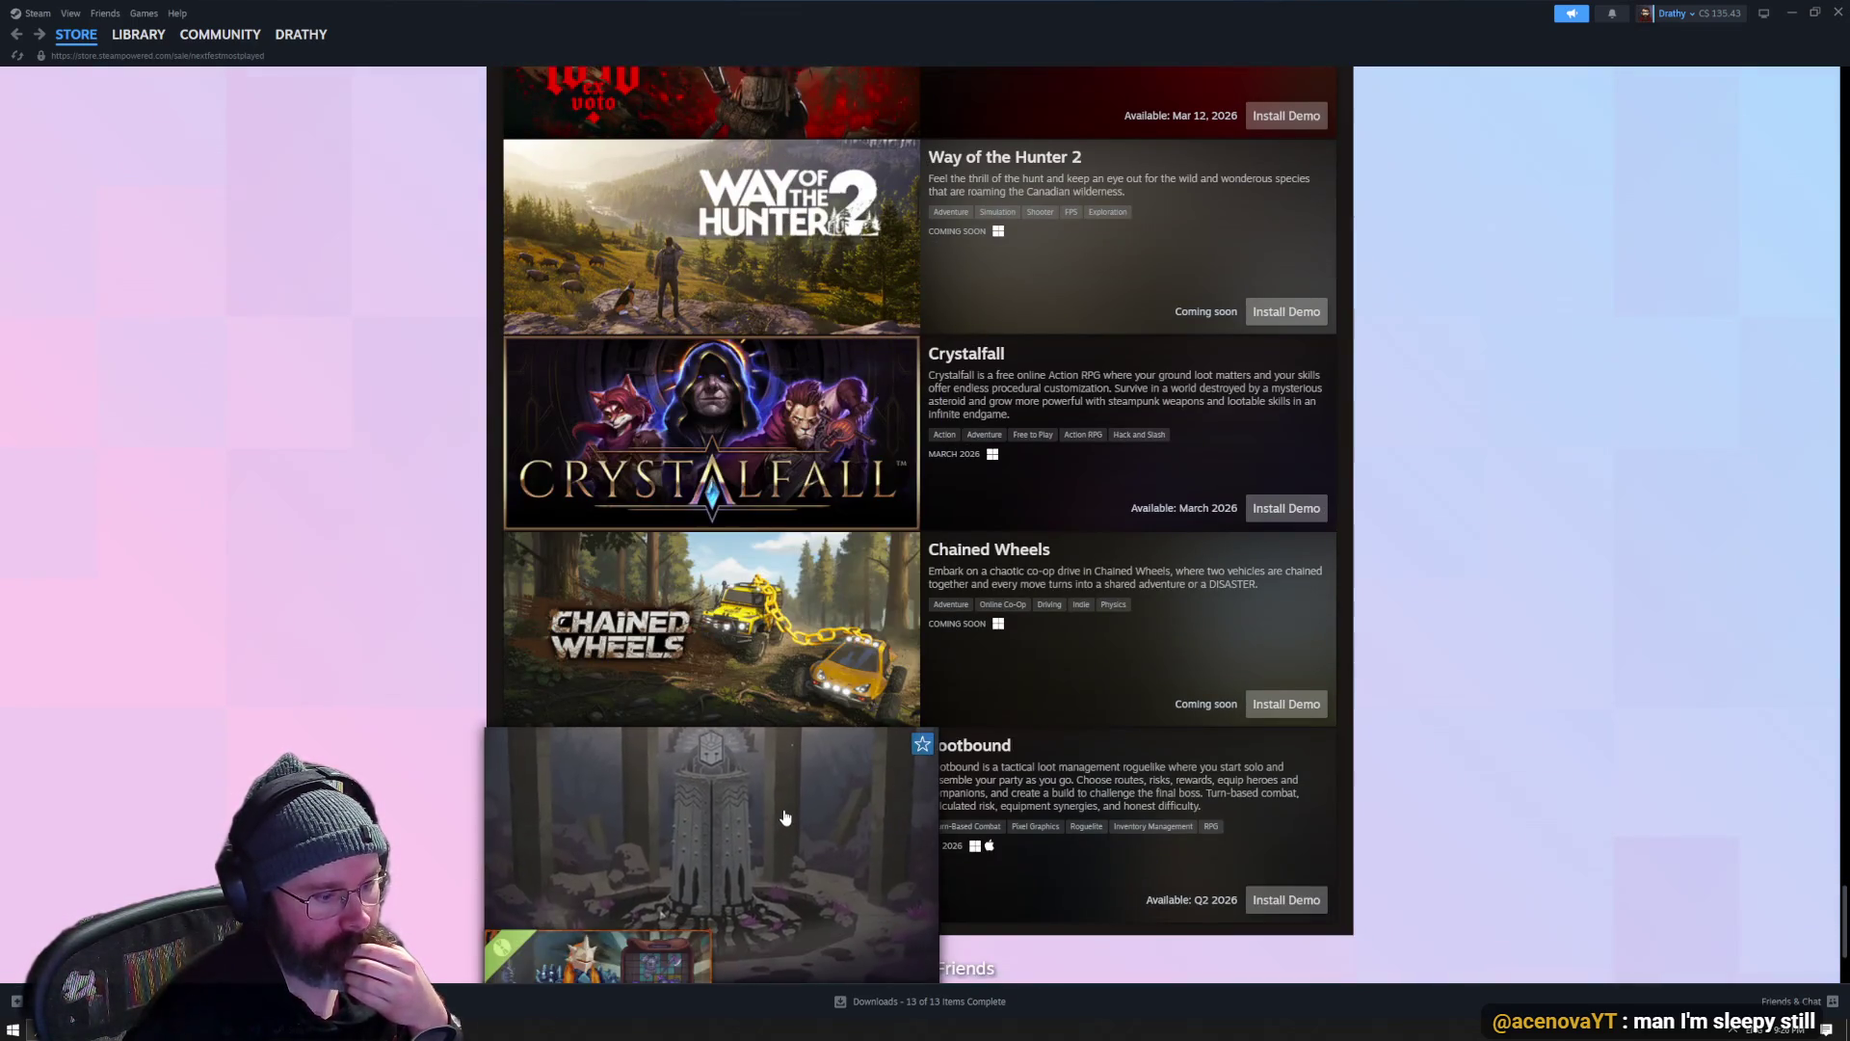
scroll(785, 817, "down", 3)
mouse_move(793, 381)
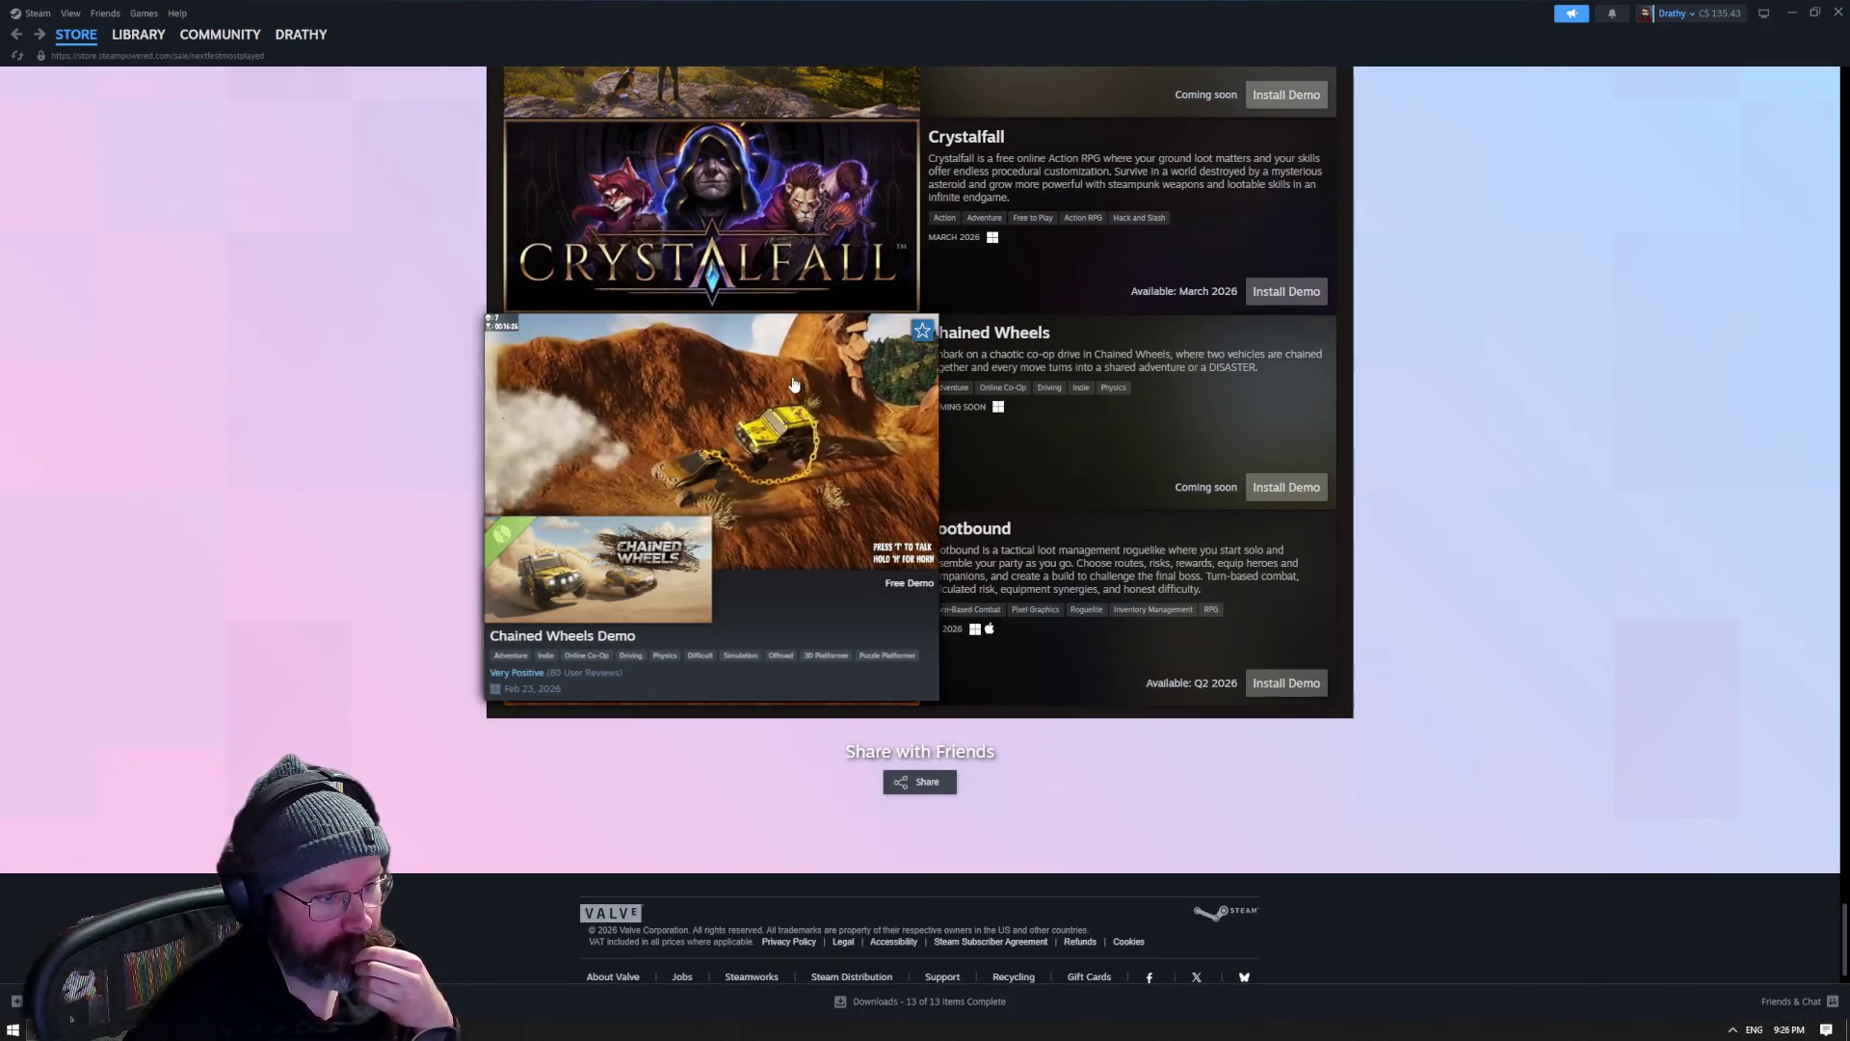
scroll(792, 381, "up", 3)
mouse_move(775, 439)
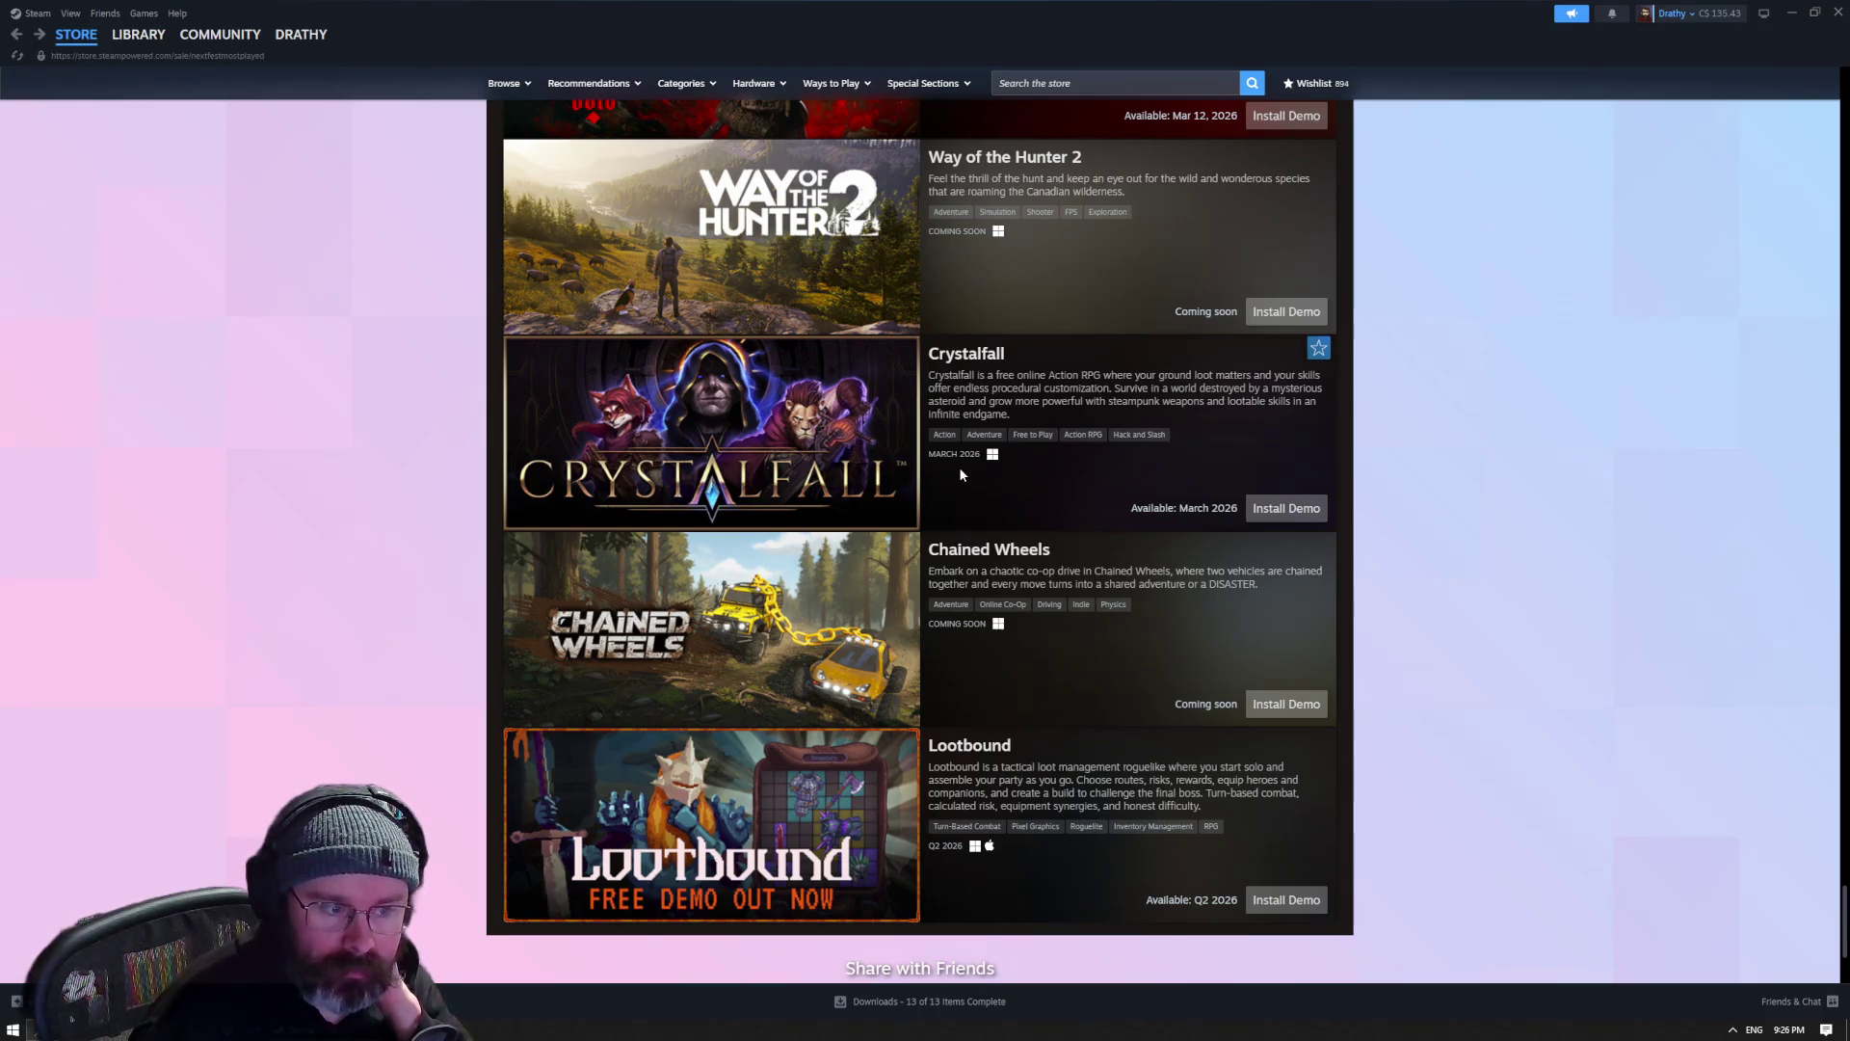
mouse_move(833, 468)
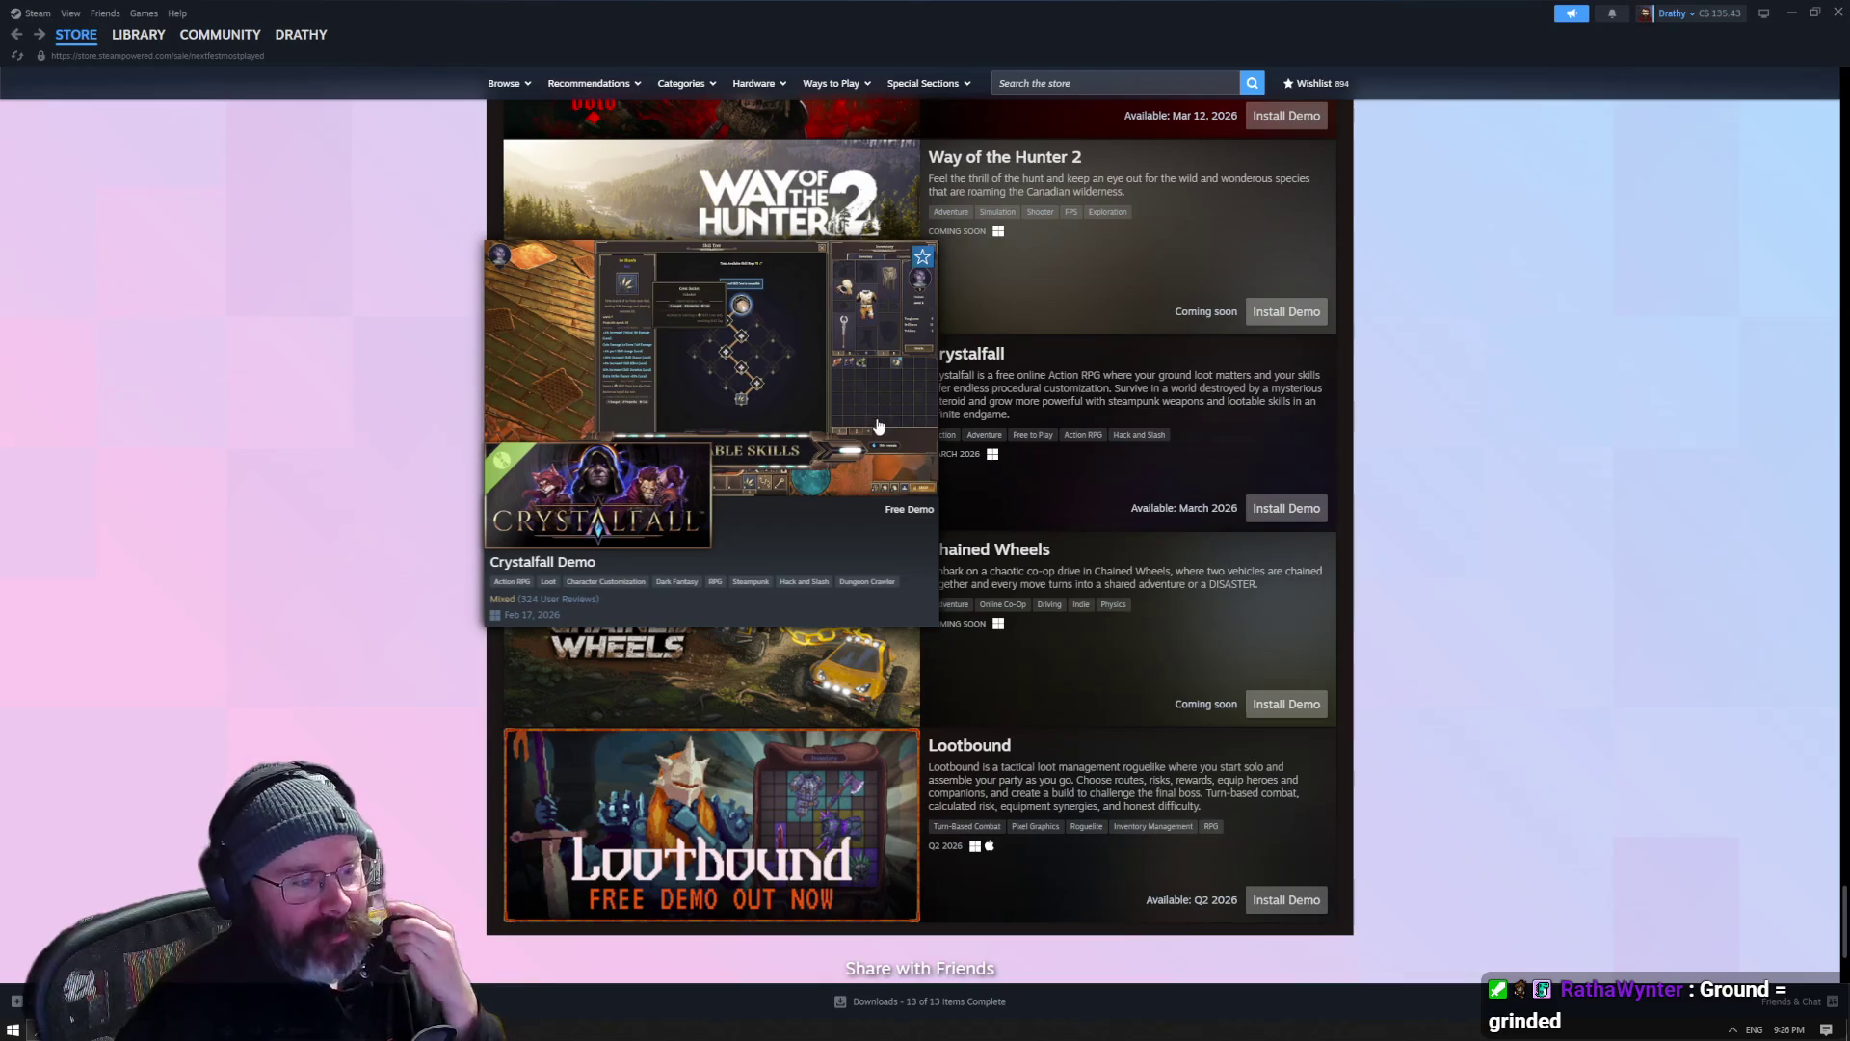
scroll(1096, 431, "down", 2)
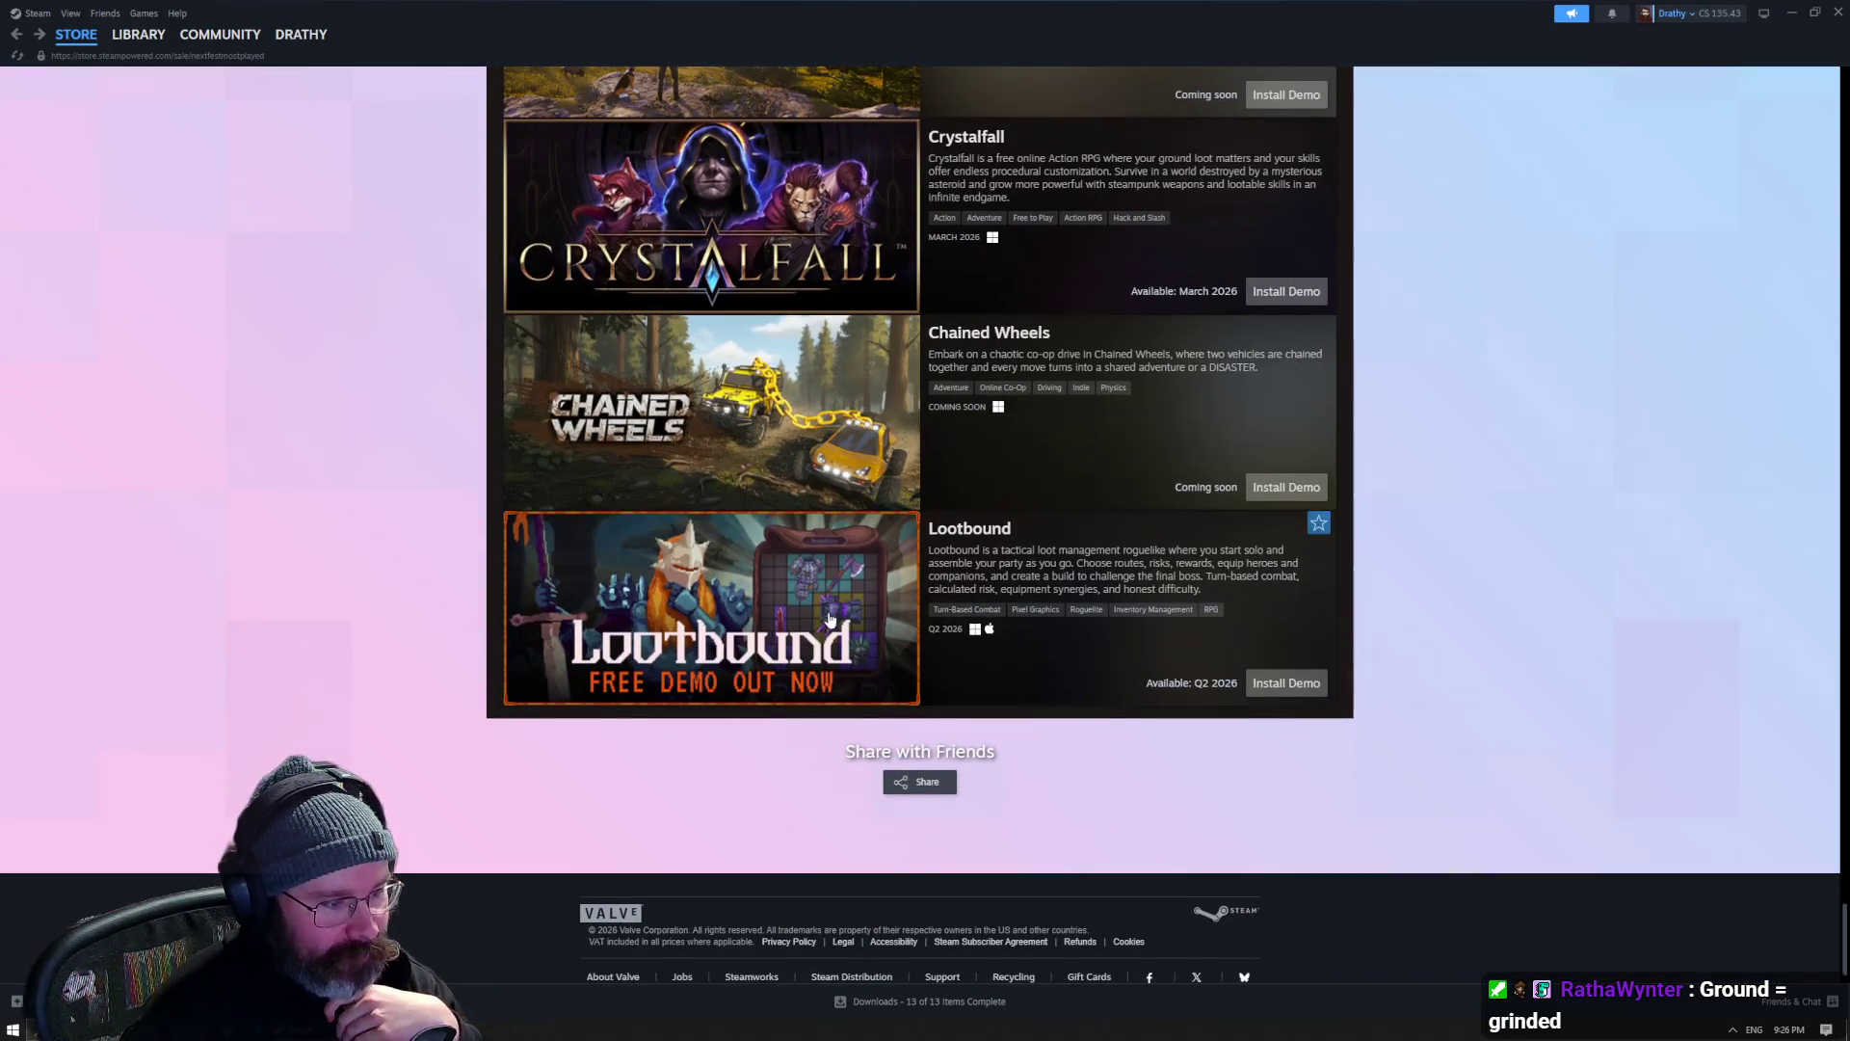
- Open the Lootbound Demo page, skip its trailer ahead and pause at 0:44
left_click(826, 624)
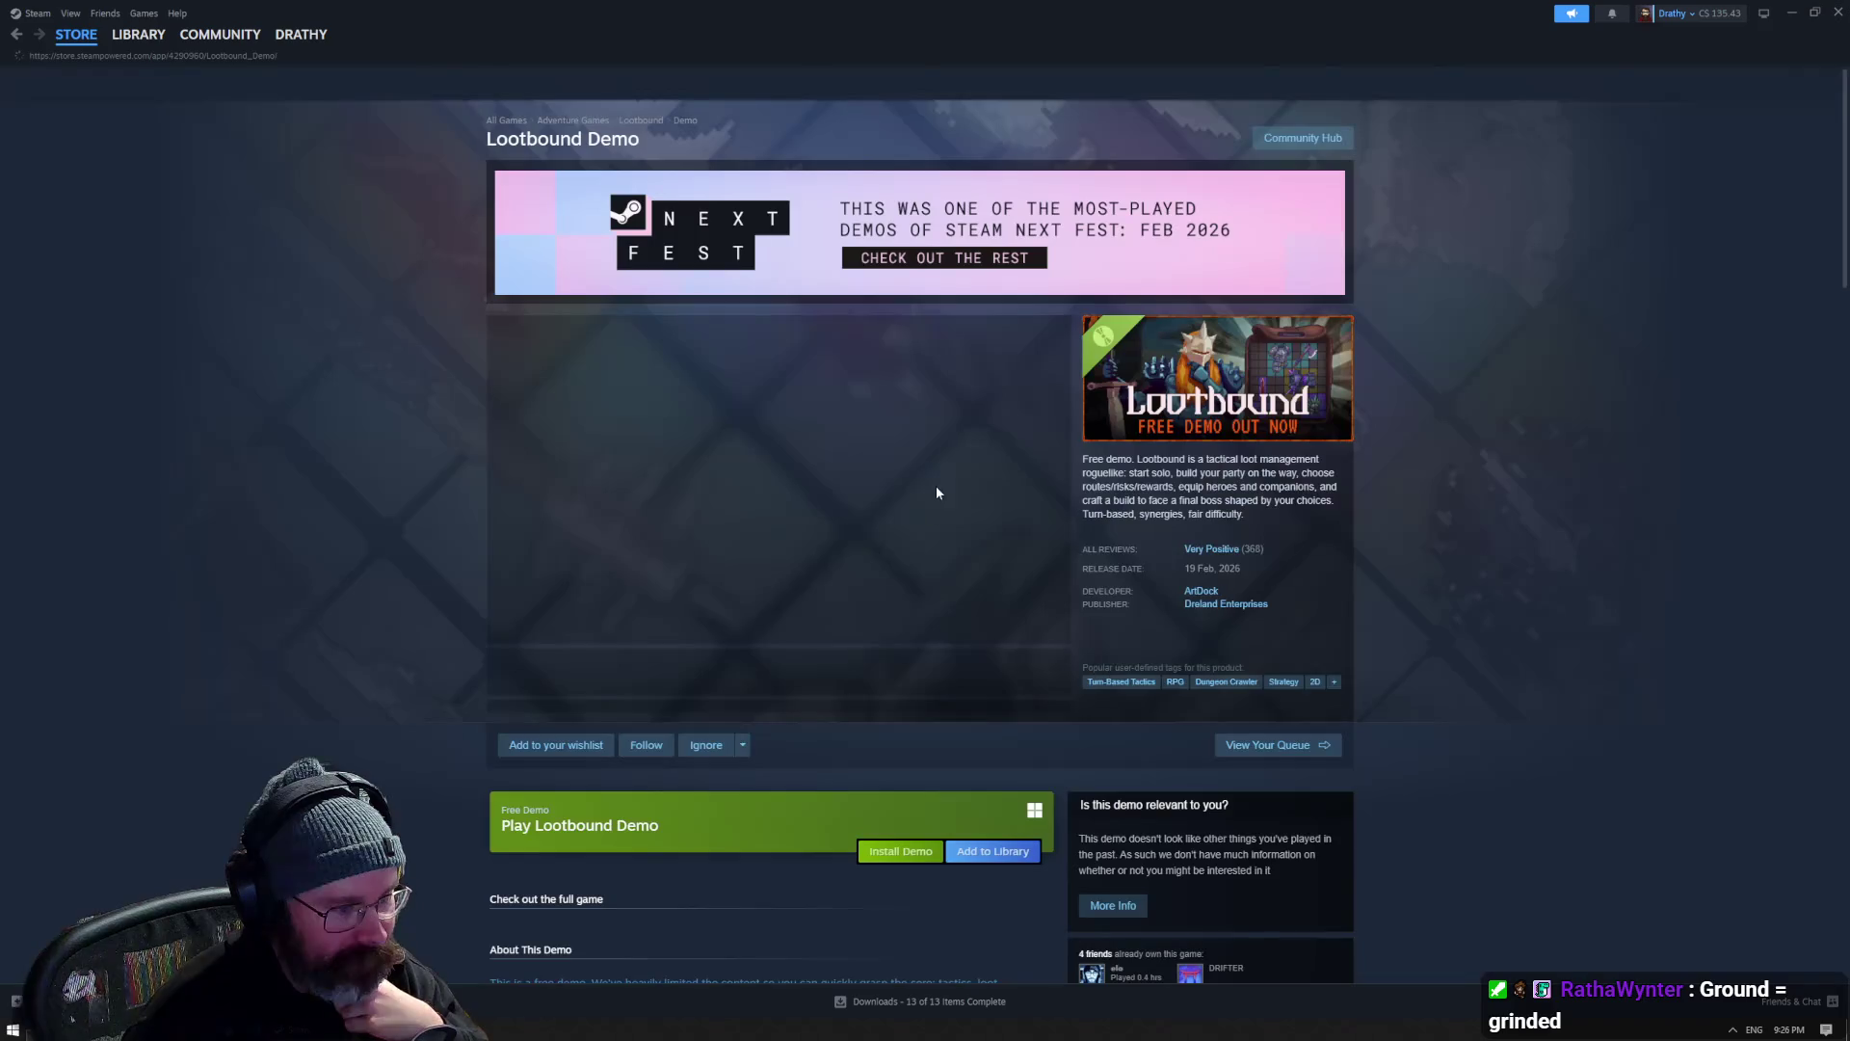
scroll(866, 655, "down", 3)
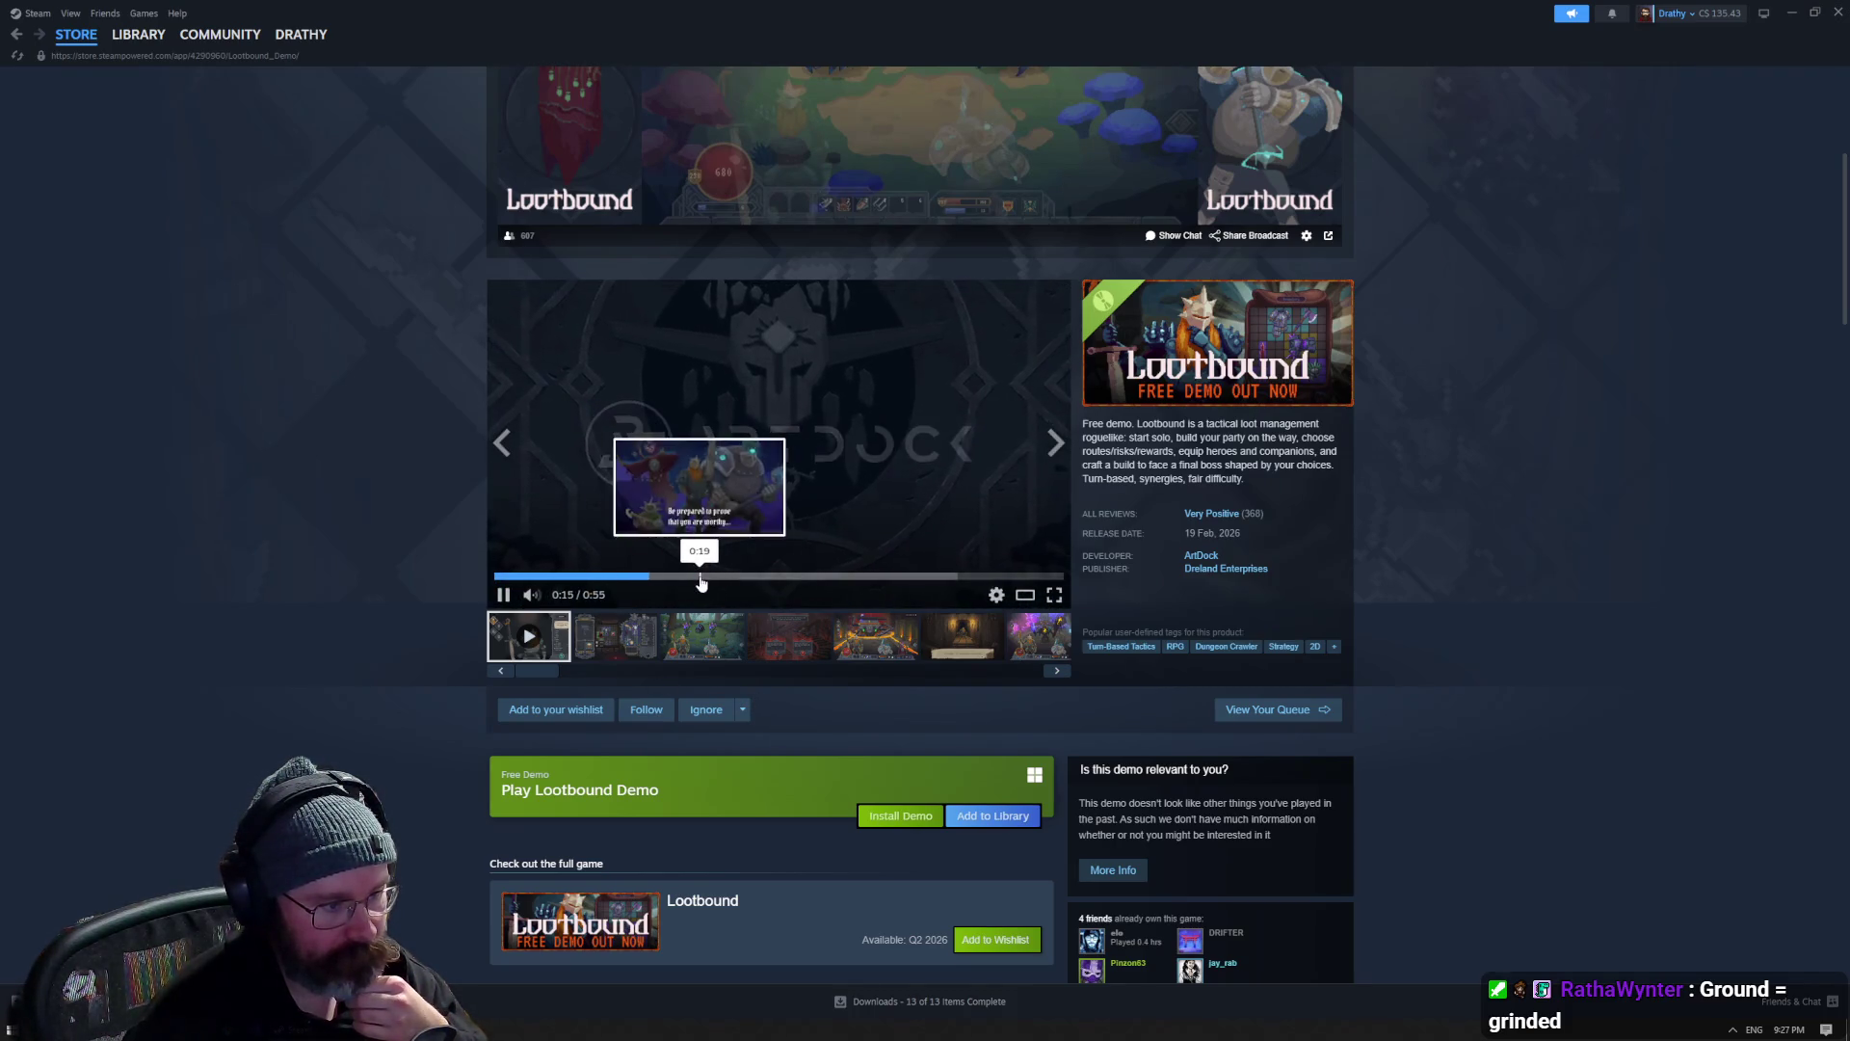
left_click(820, 576)
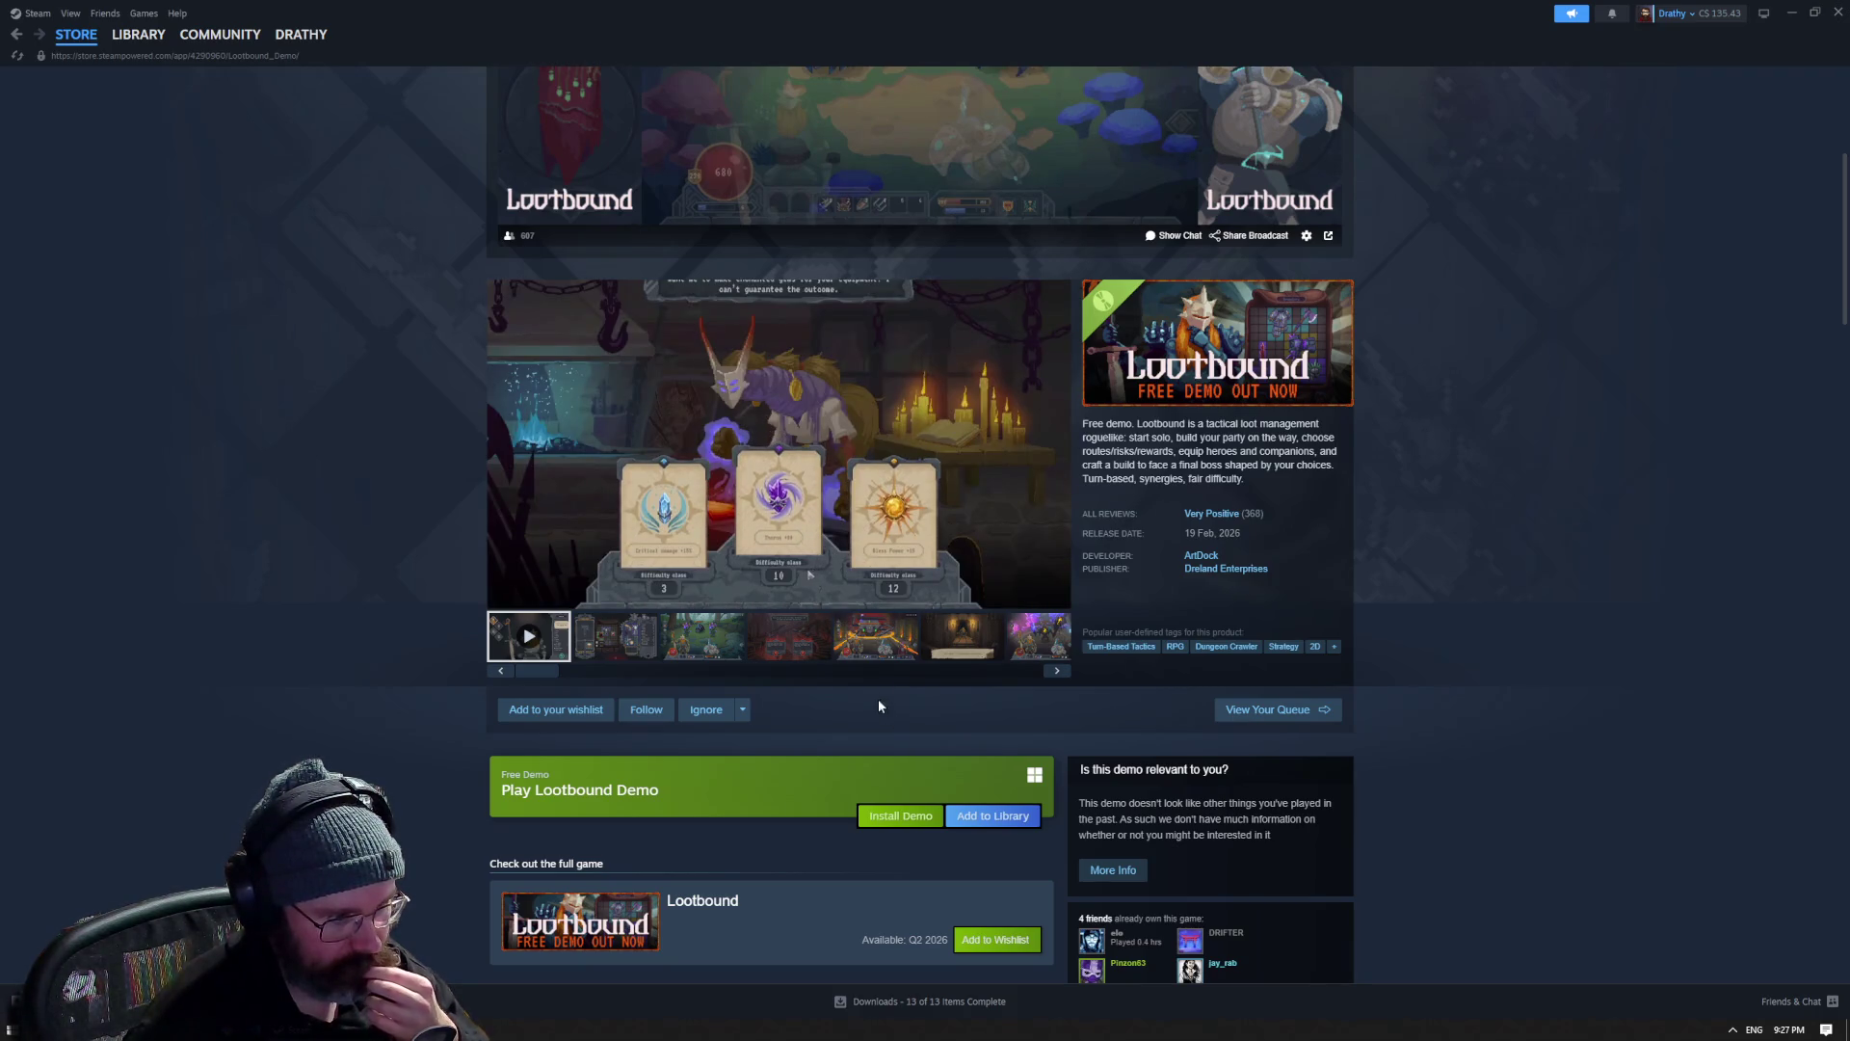
left_click(964, 453)
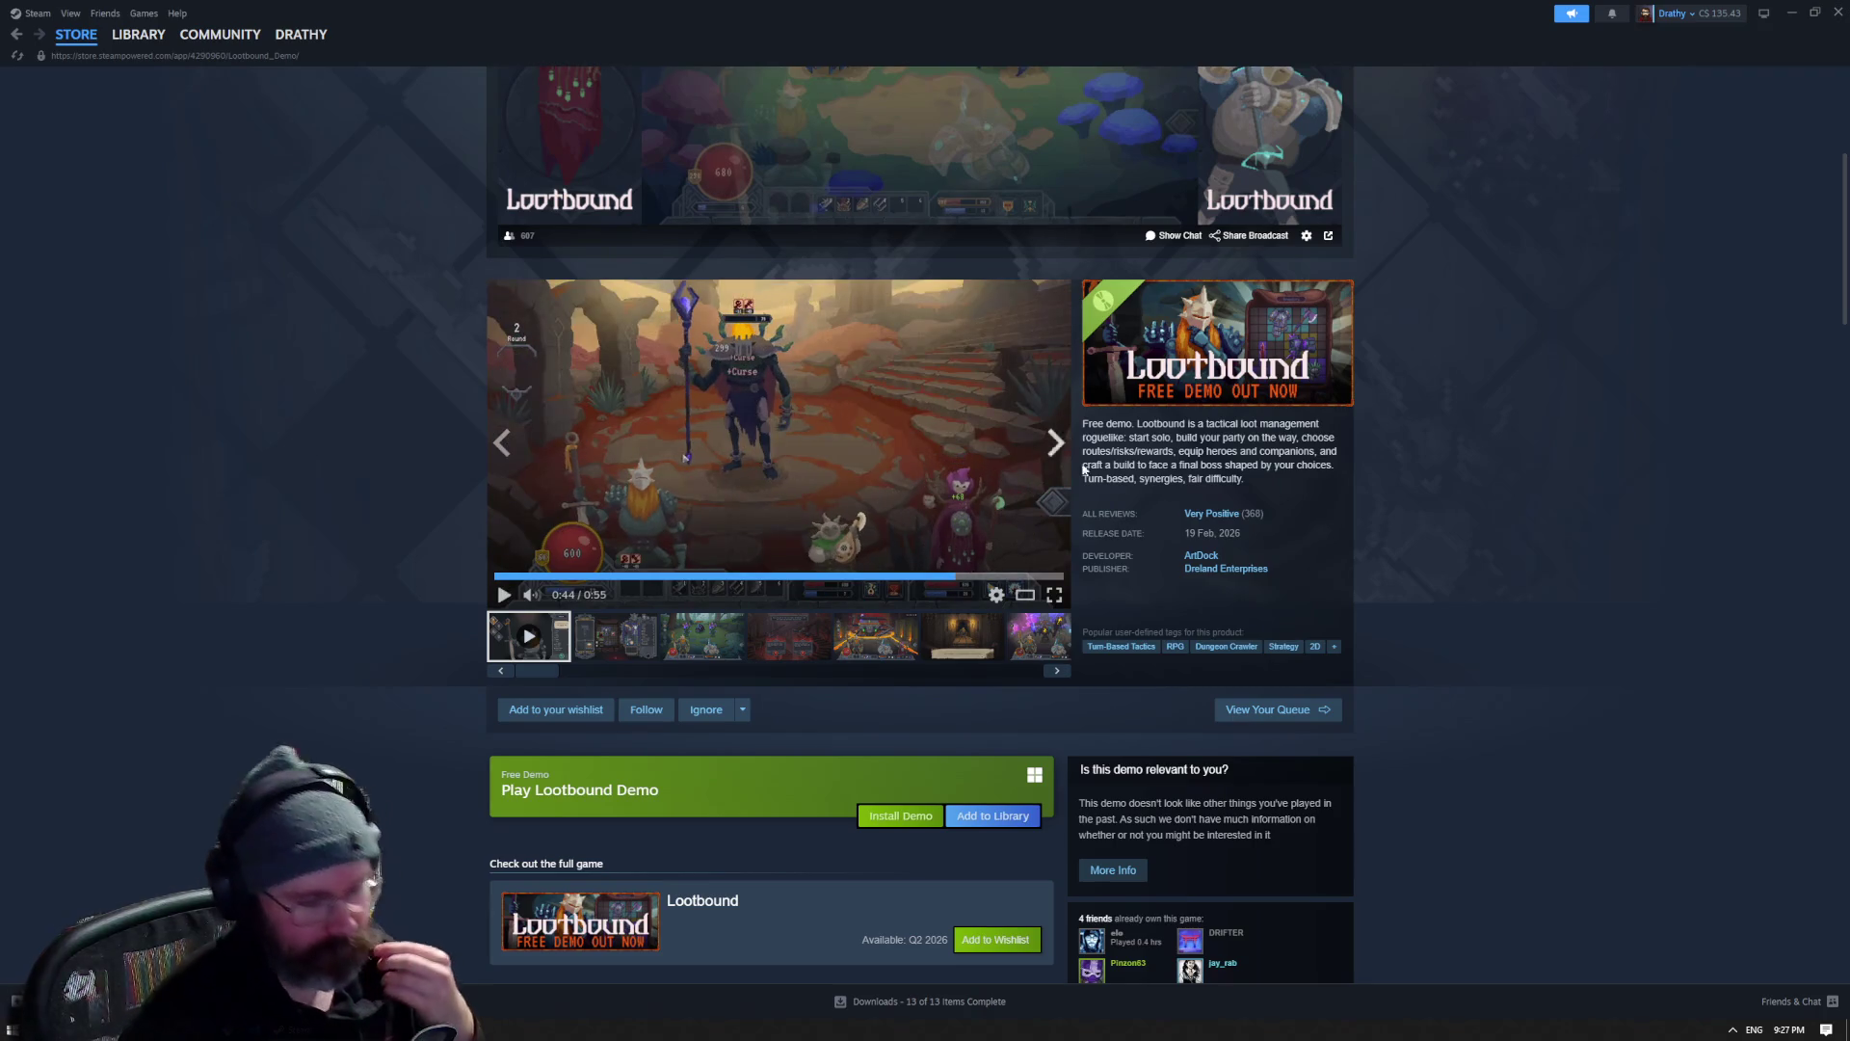
- Scroll back up, dismiss the store search suggestions, and focus the store search box
scroll(1502, 520, "up", 5)
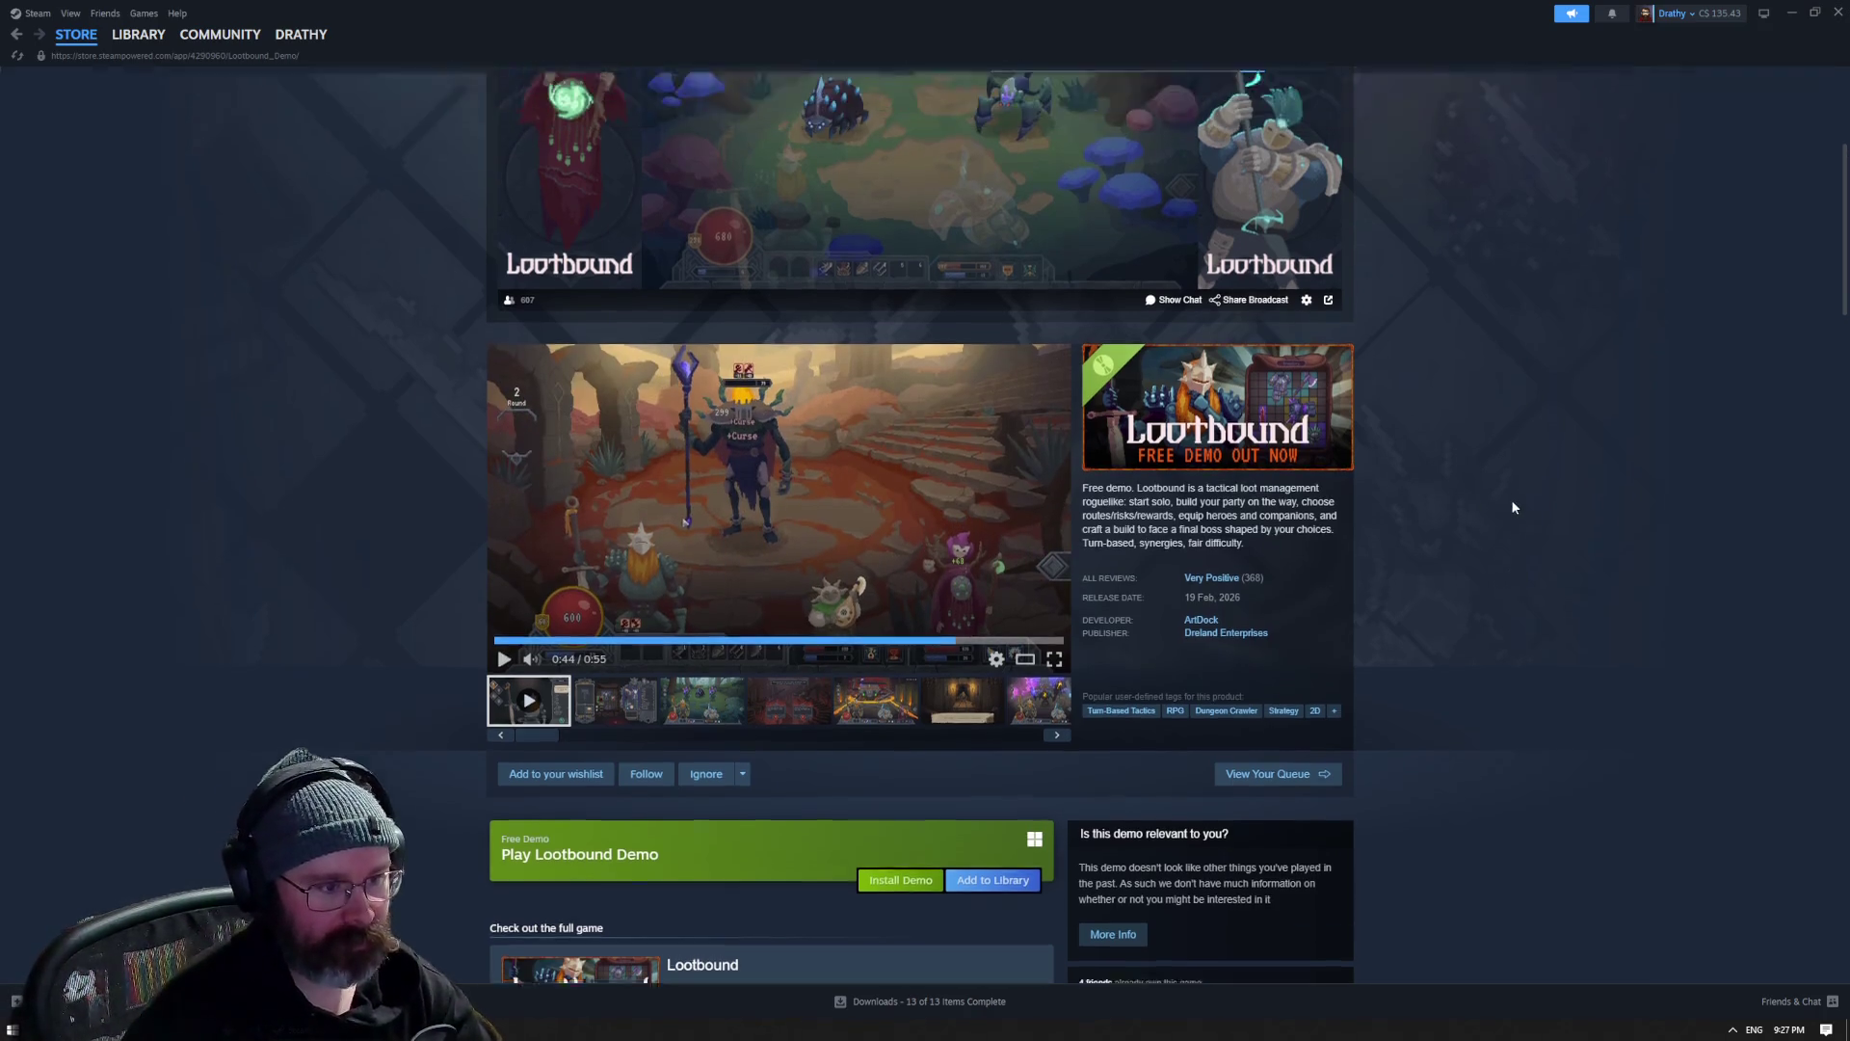
left_click(1089, 85)
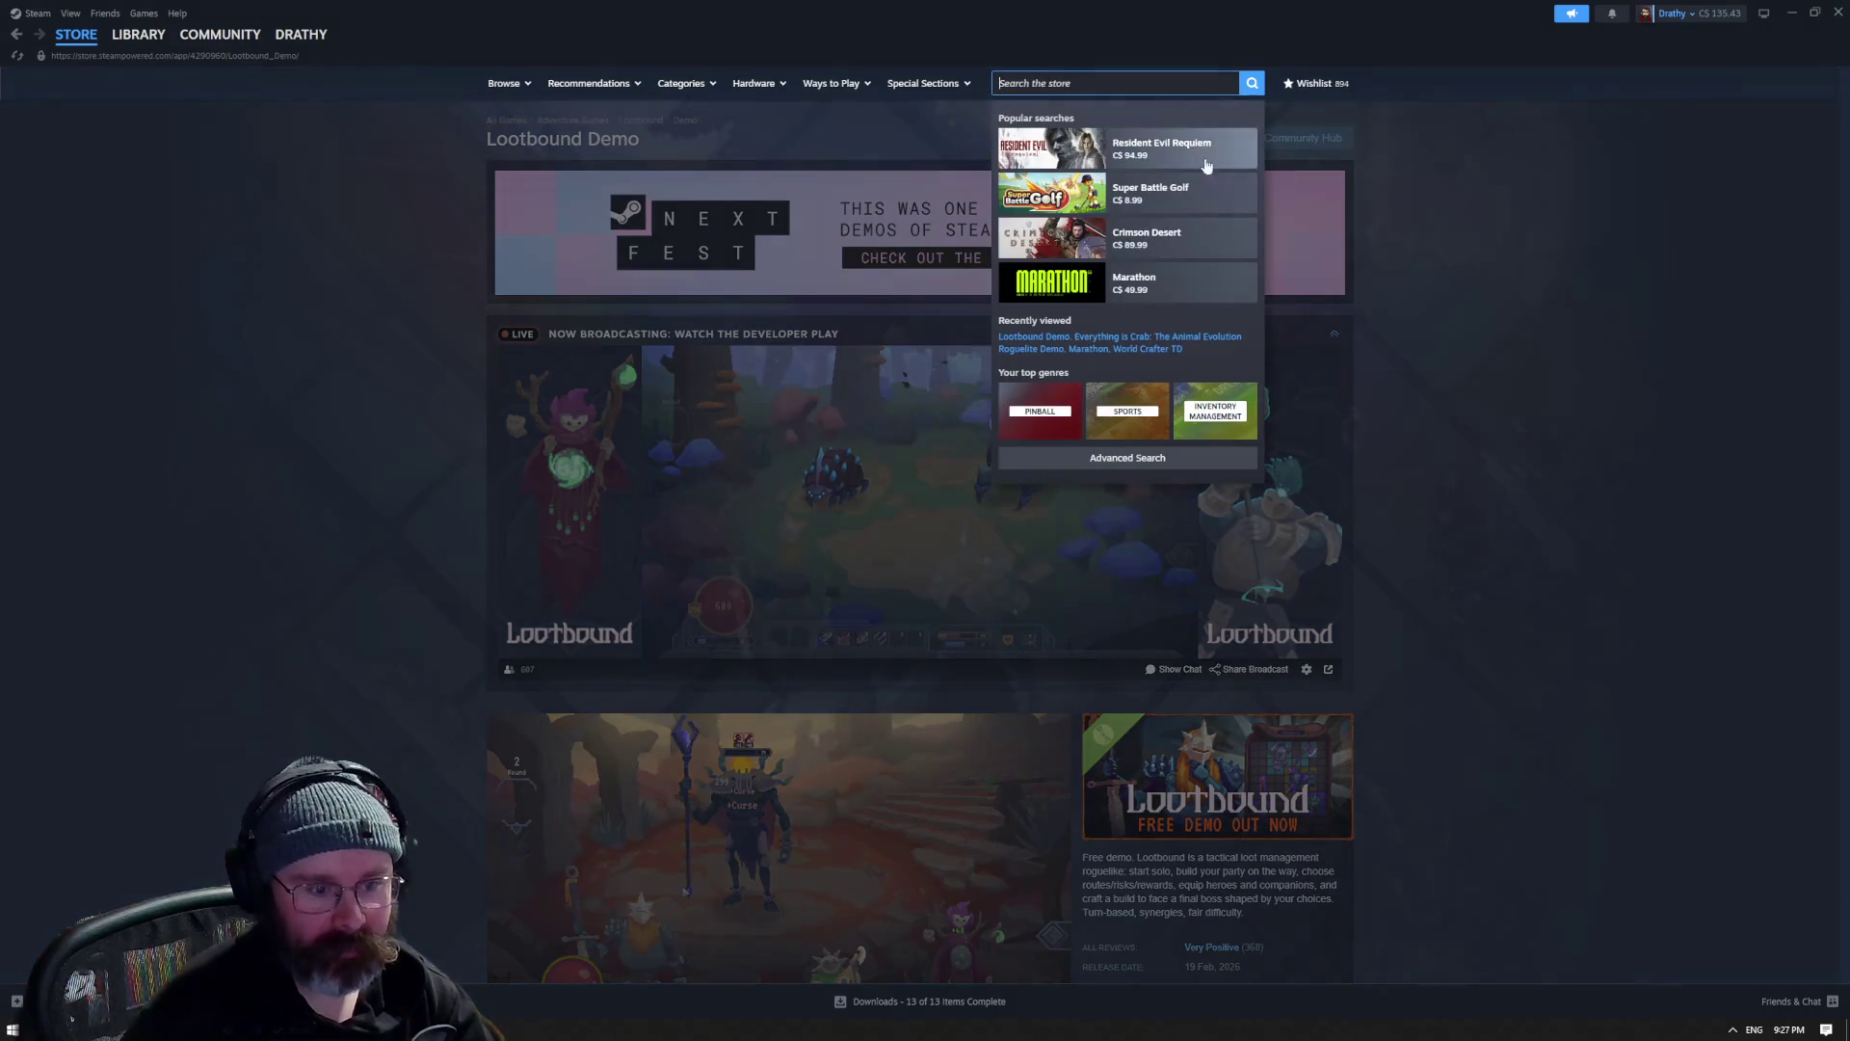
left_click(1581, 342)
scroll(1516, 346, "down", 4)
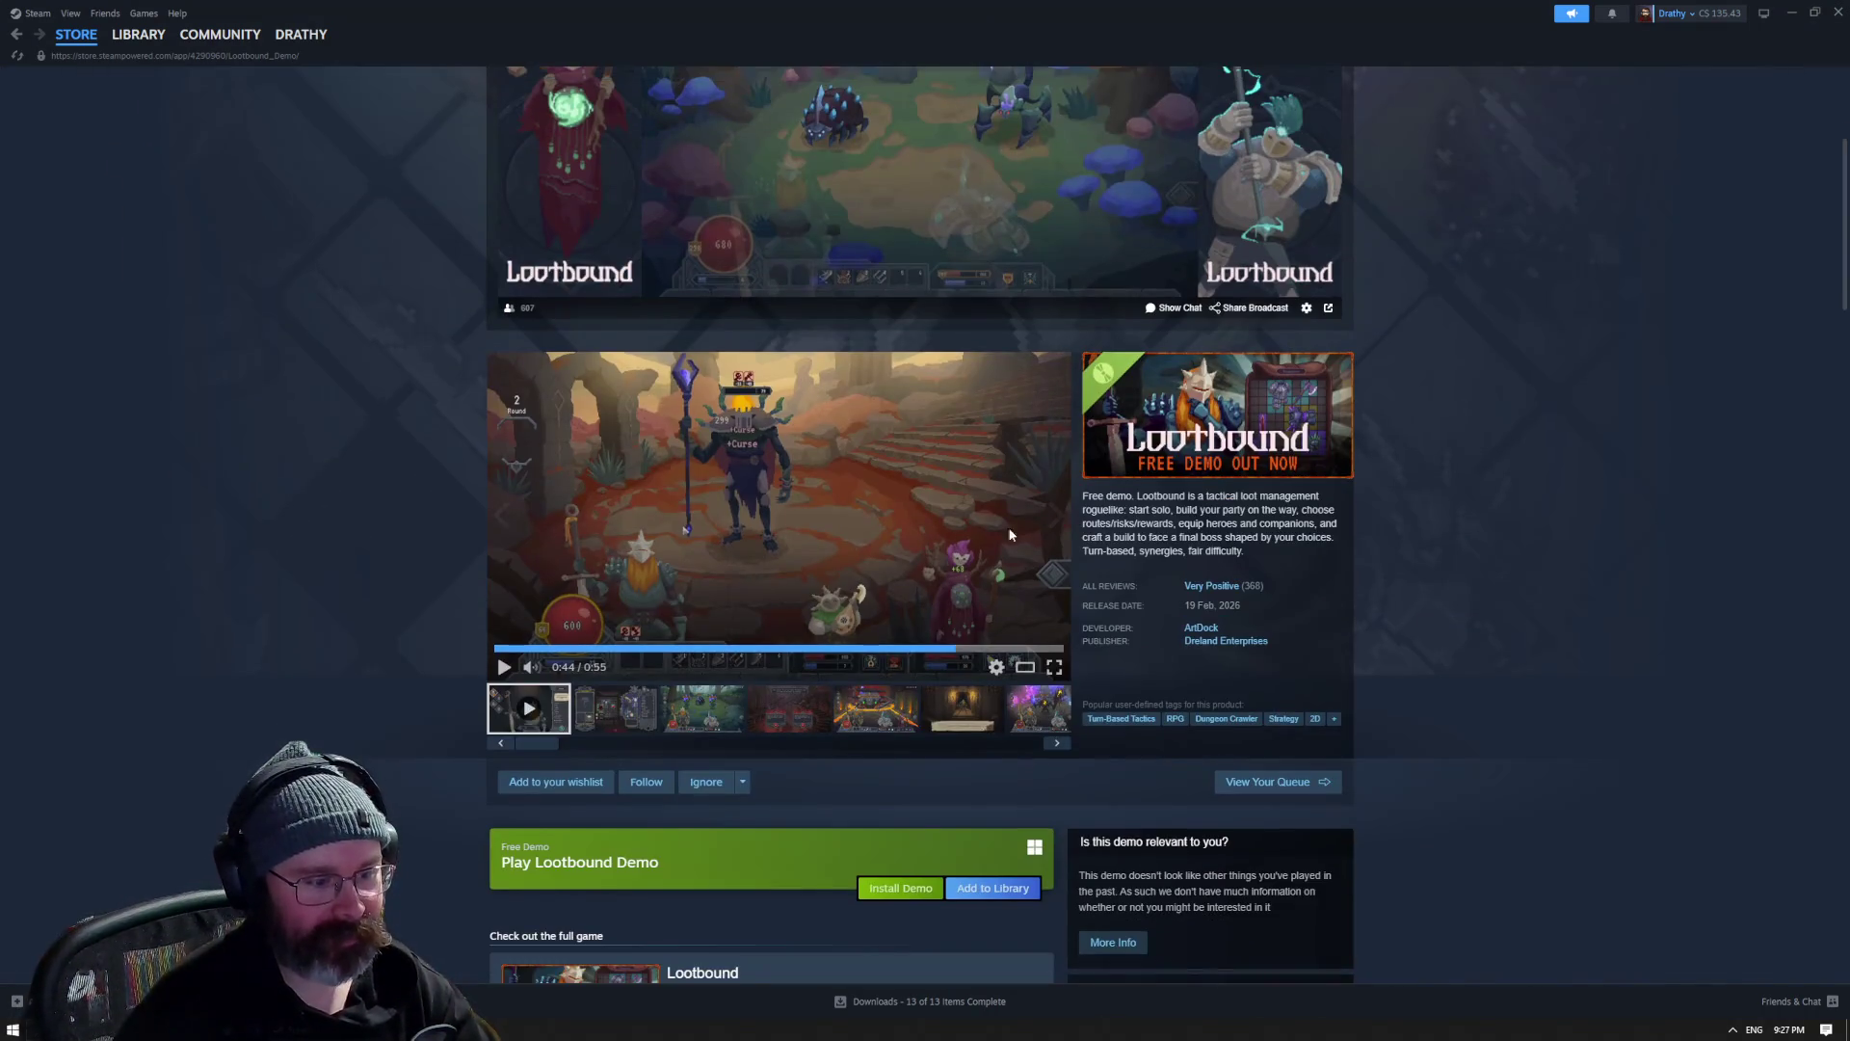
scroll(1611, 500, "up", 4)
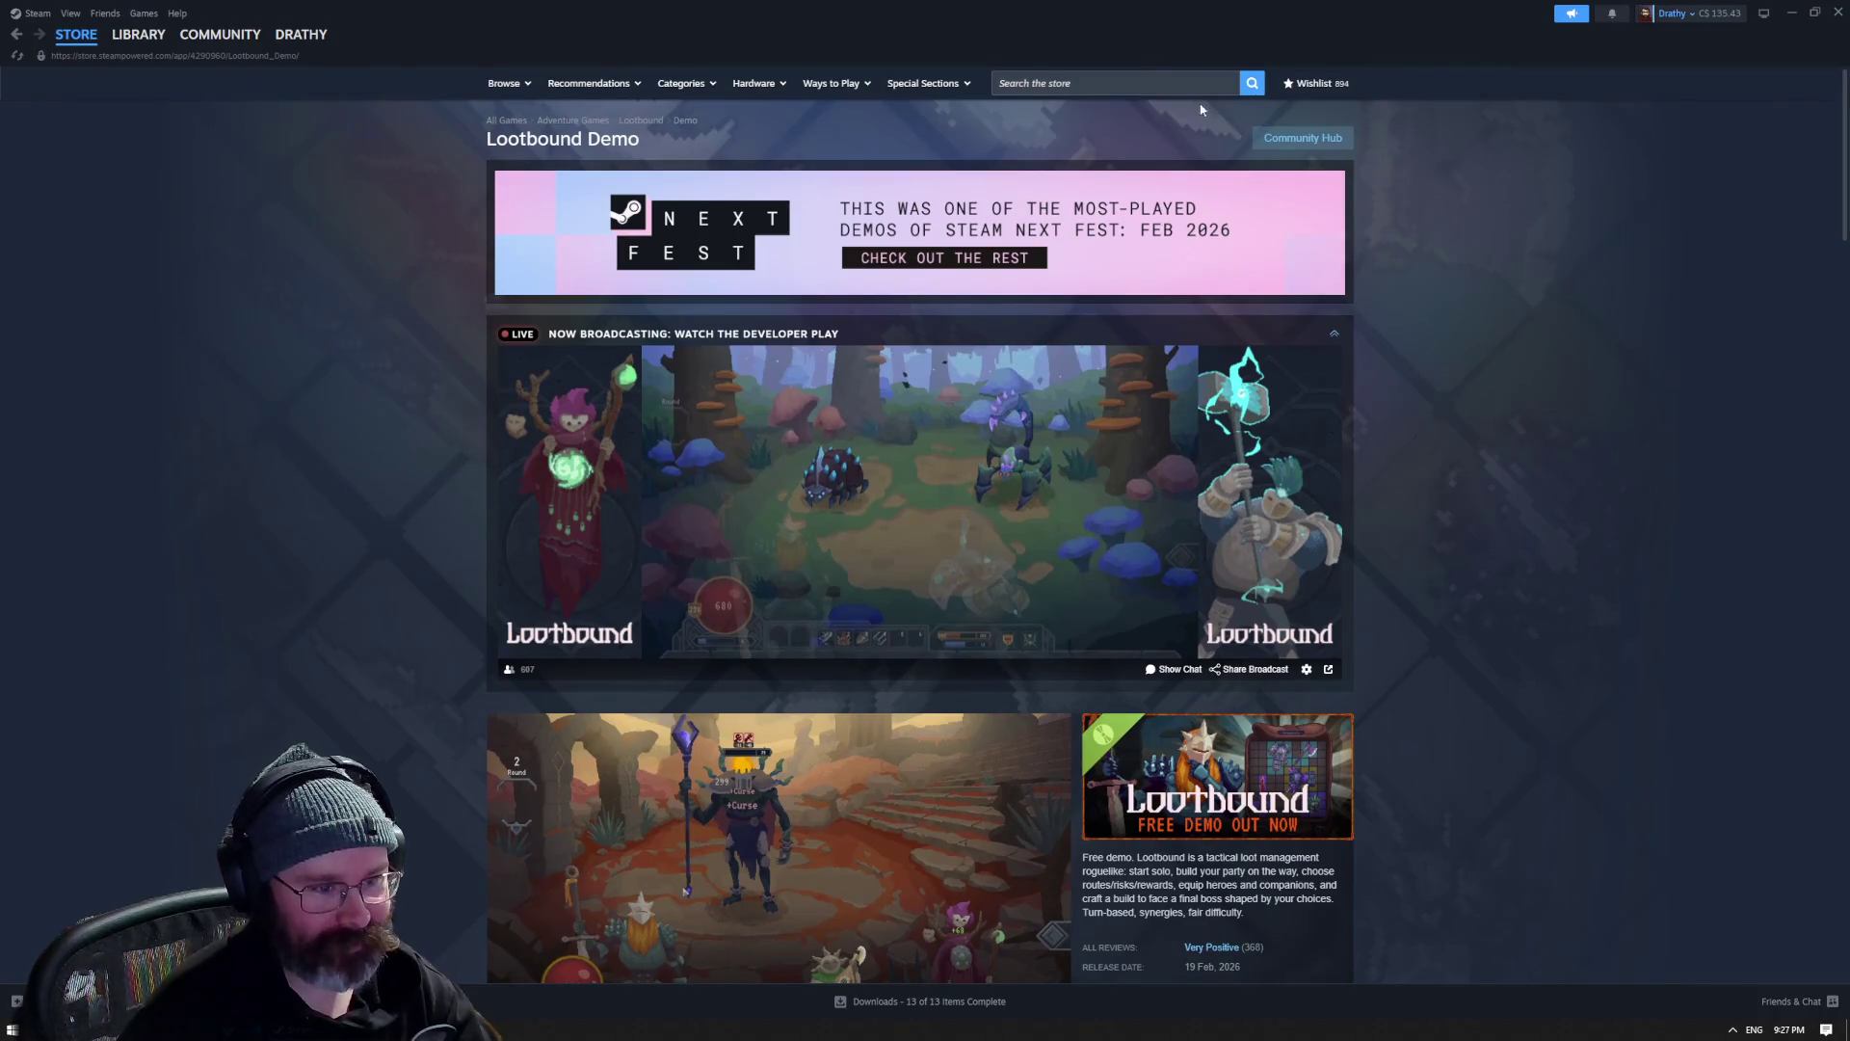
left_click(1125, 75)
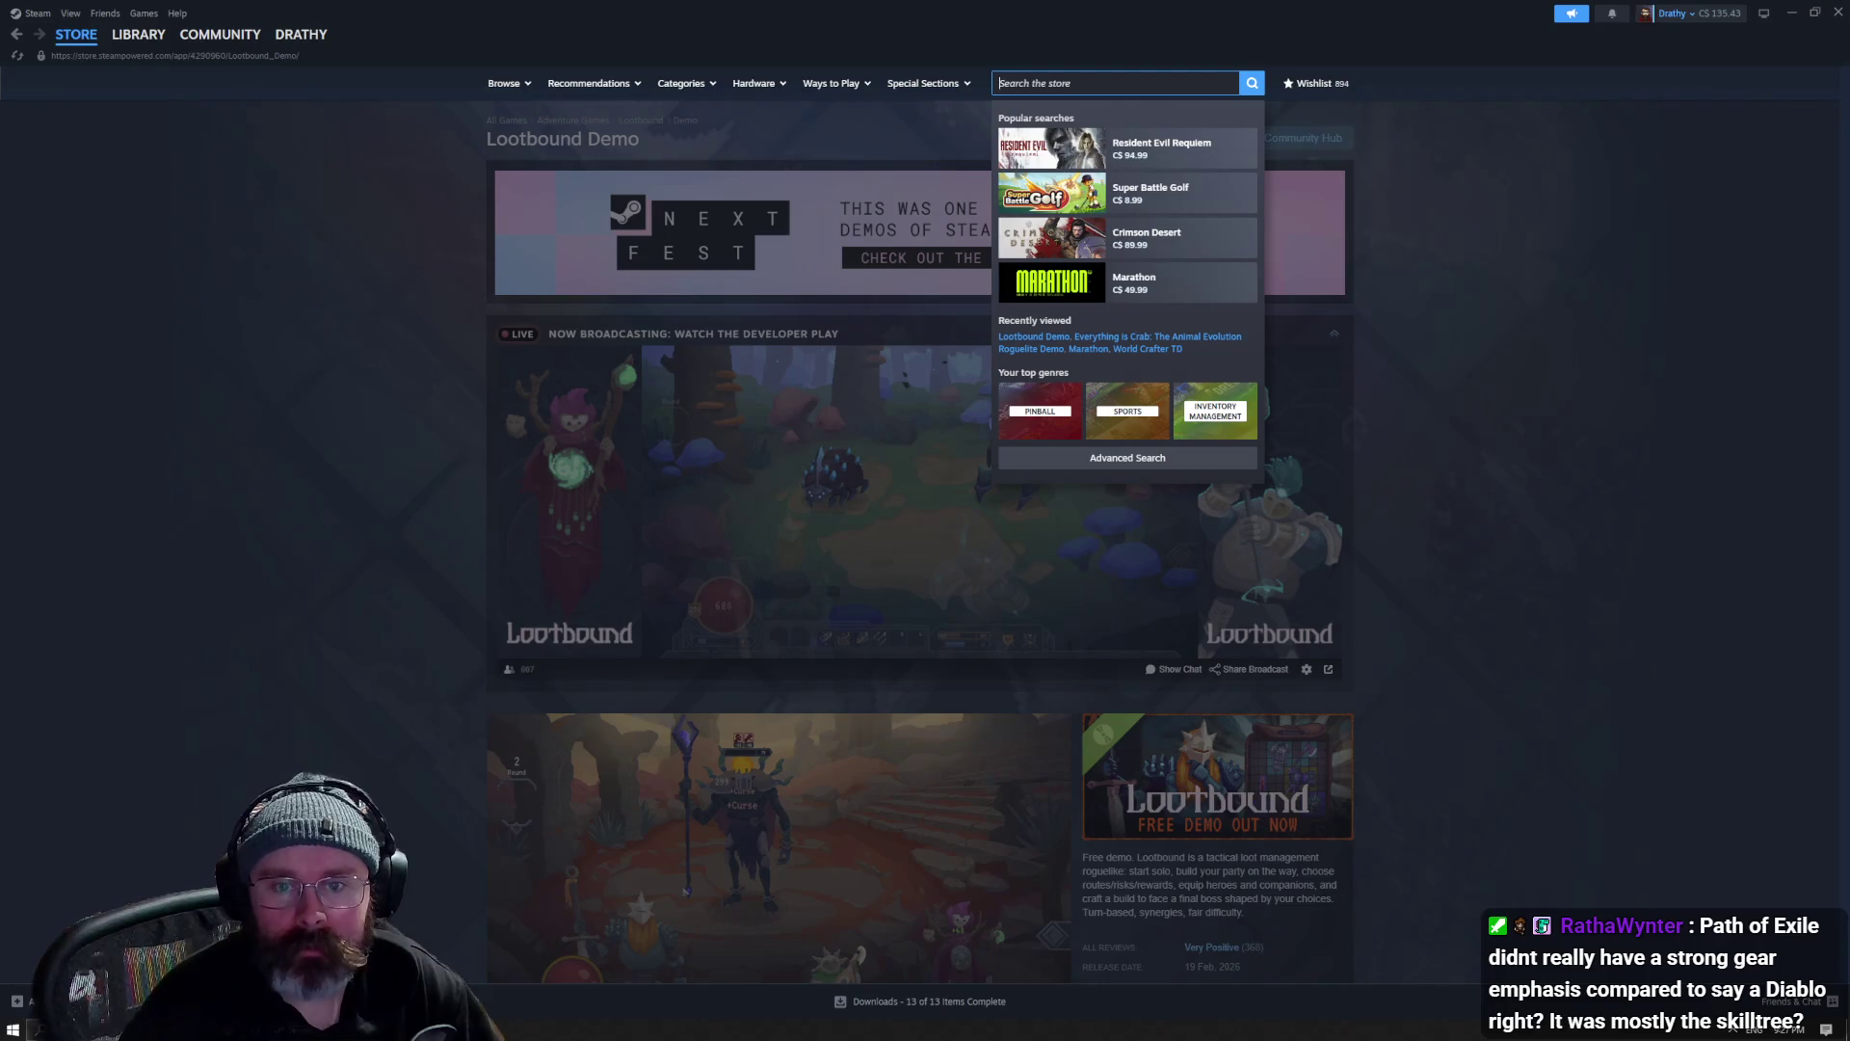
- Search the store for 'we gotta go' and open the We Gotta Go store page
key("Escape")
left_click(1128, 76)
type("we gotta go")
key("Return")
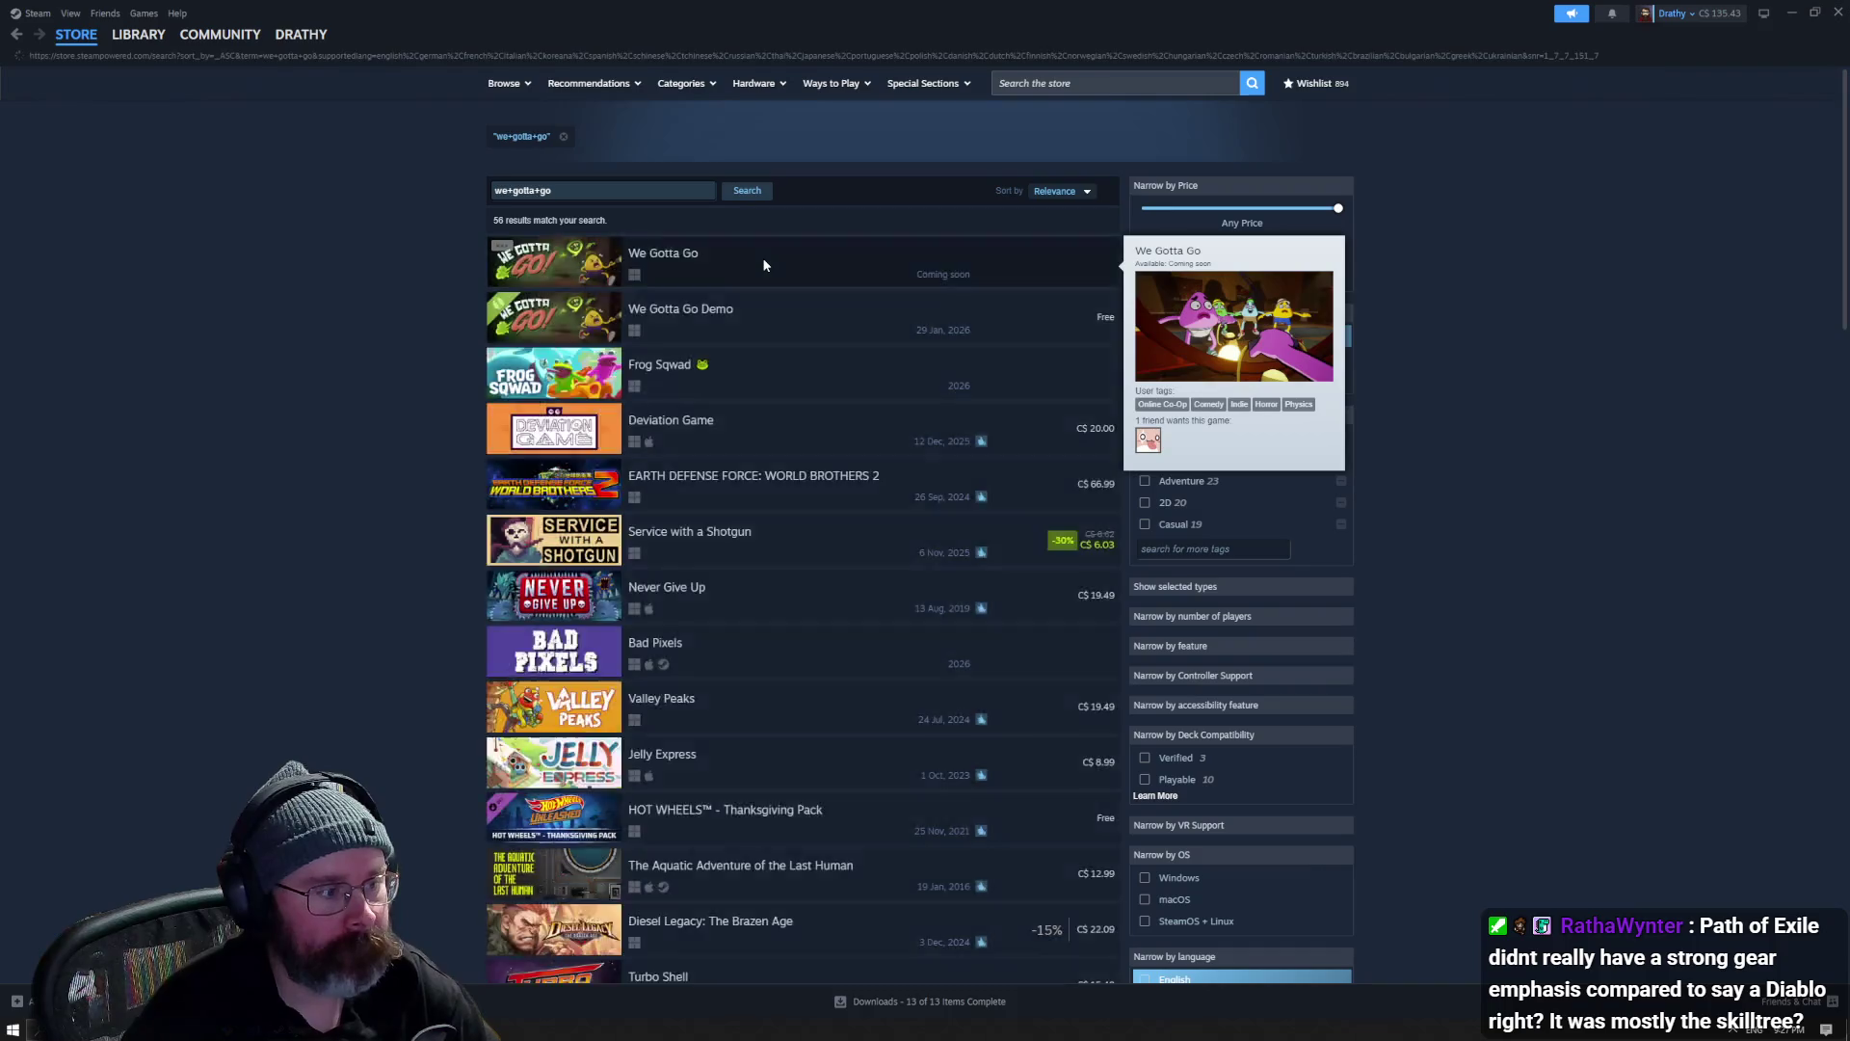
left_click(763, 262)
scroll(815, 562, "down", 3)
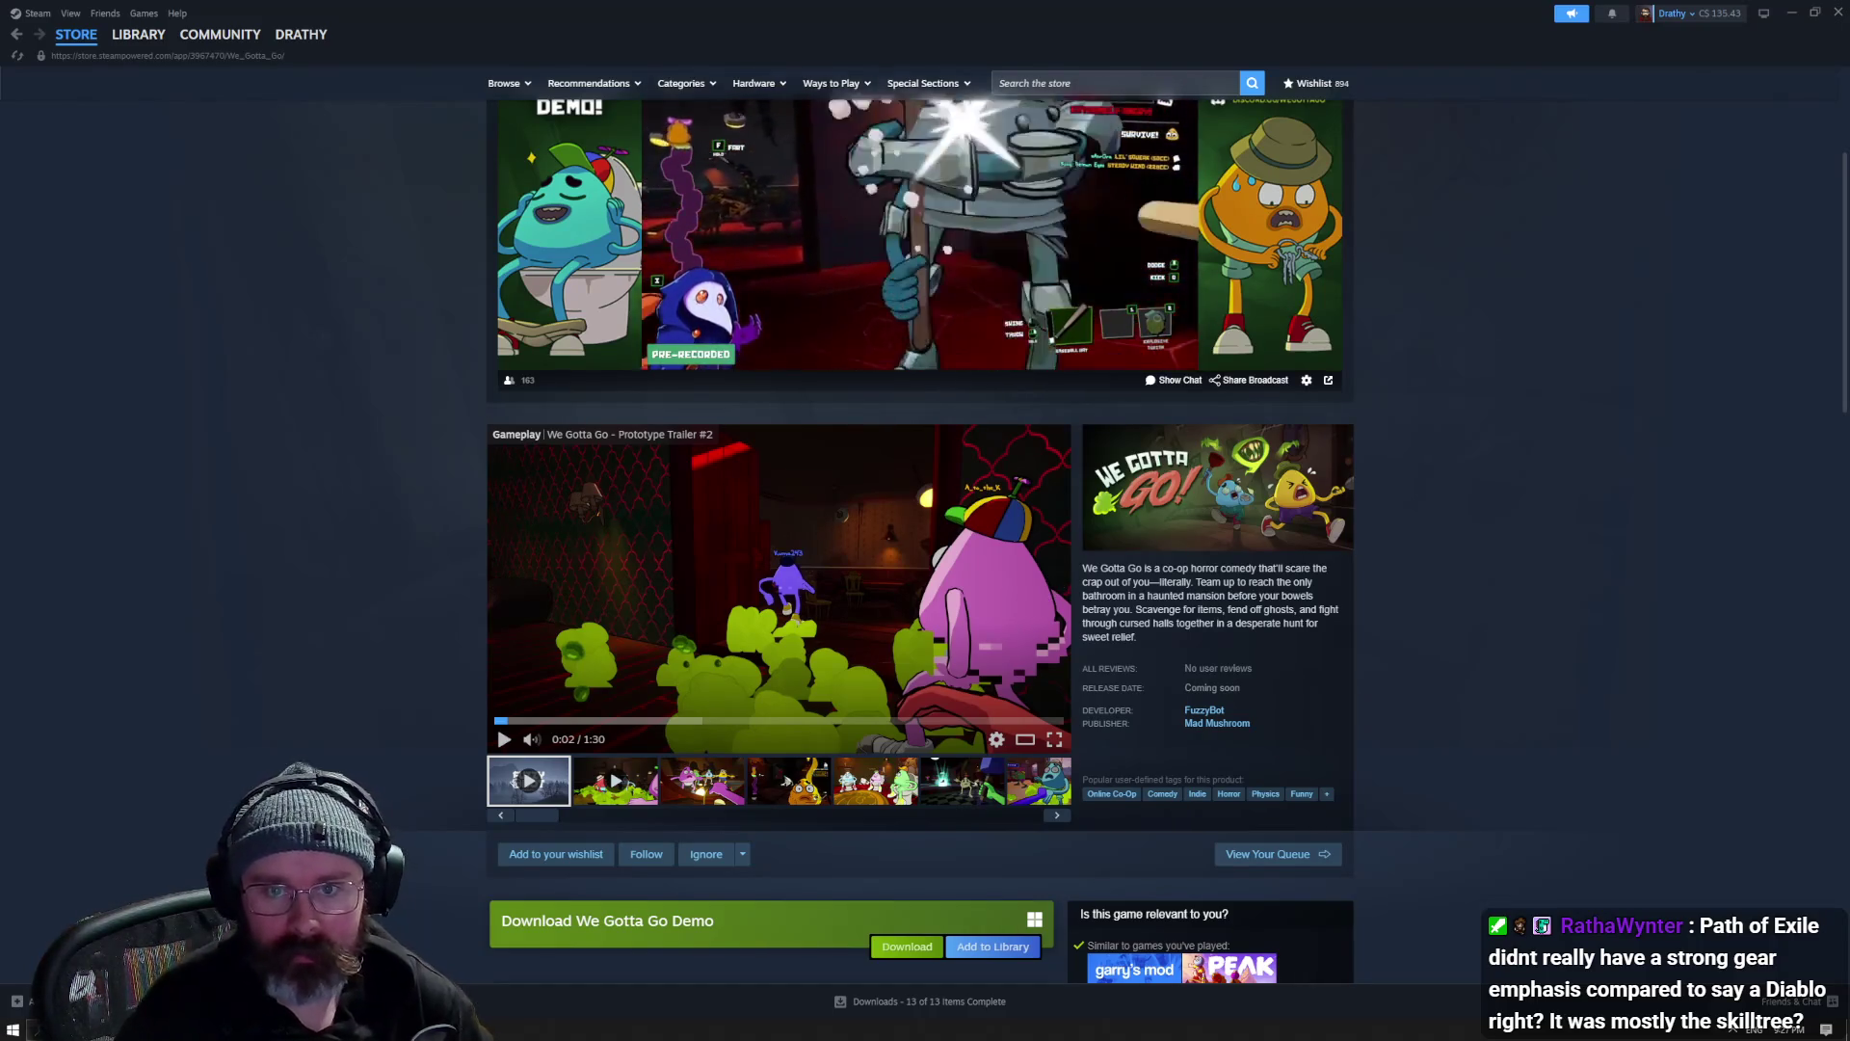
left_click(1096, 84)
- Search the store for 'outbound' and open the Outbound page from the top result
type("outbound")
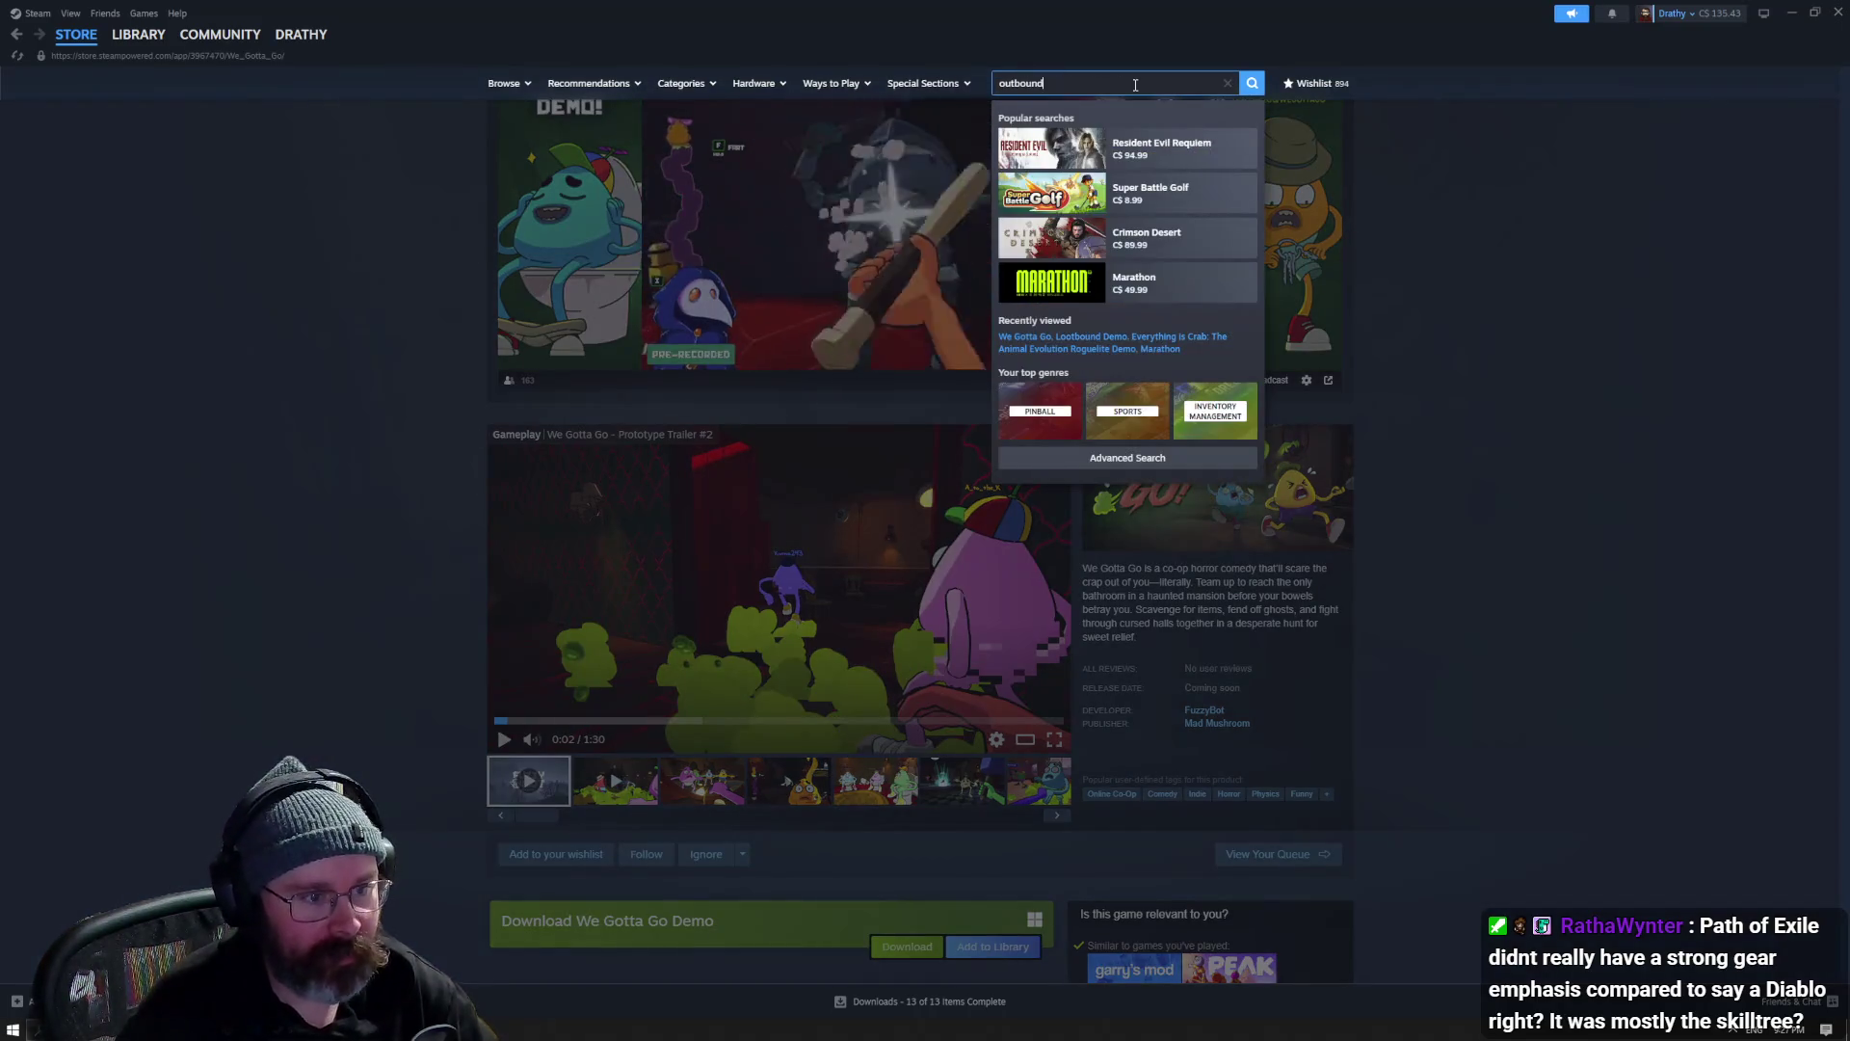
key("Return")
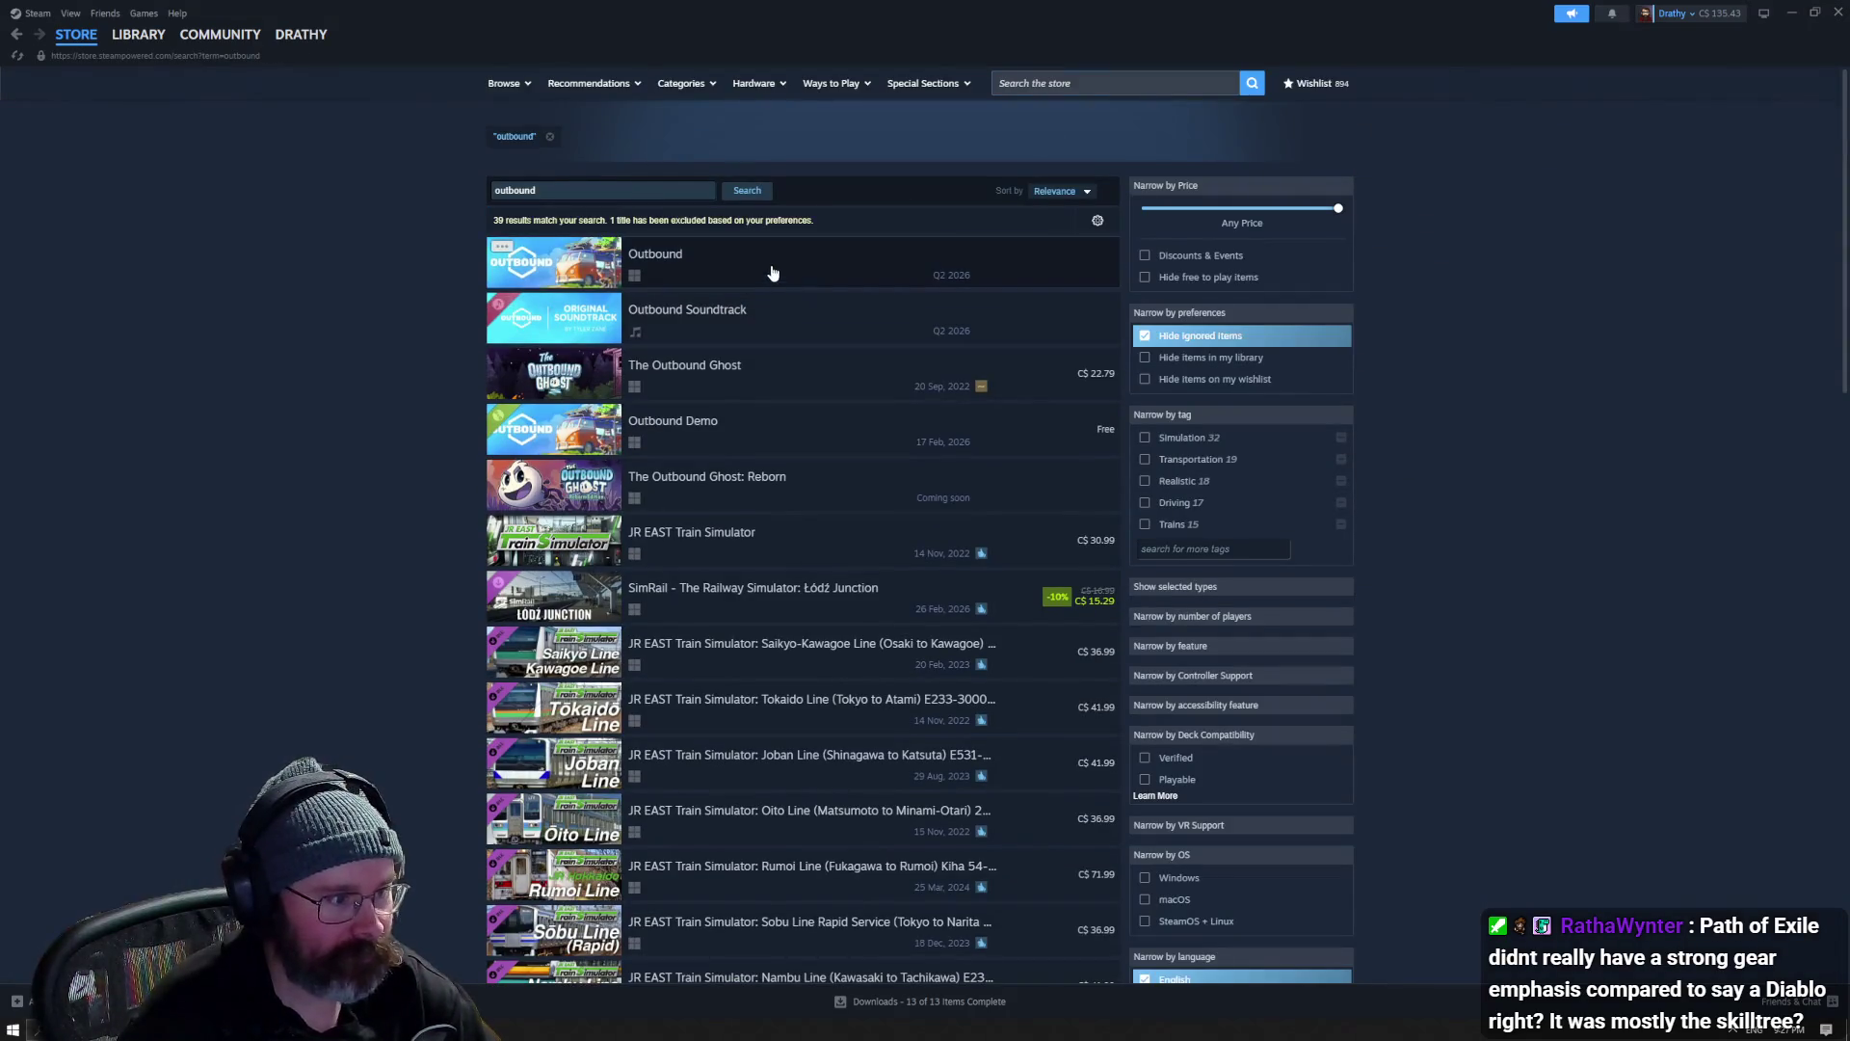
left_click(770, 269)
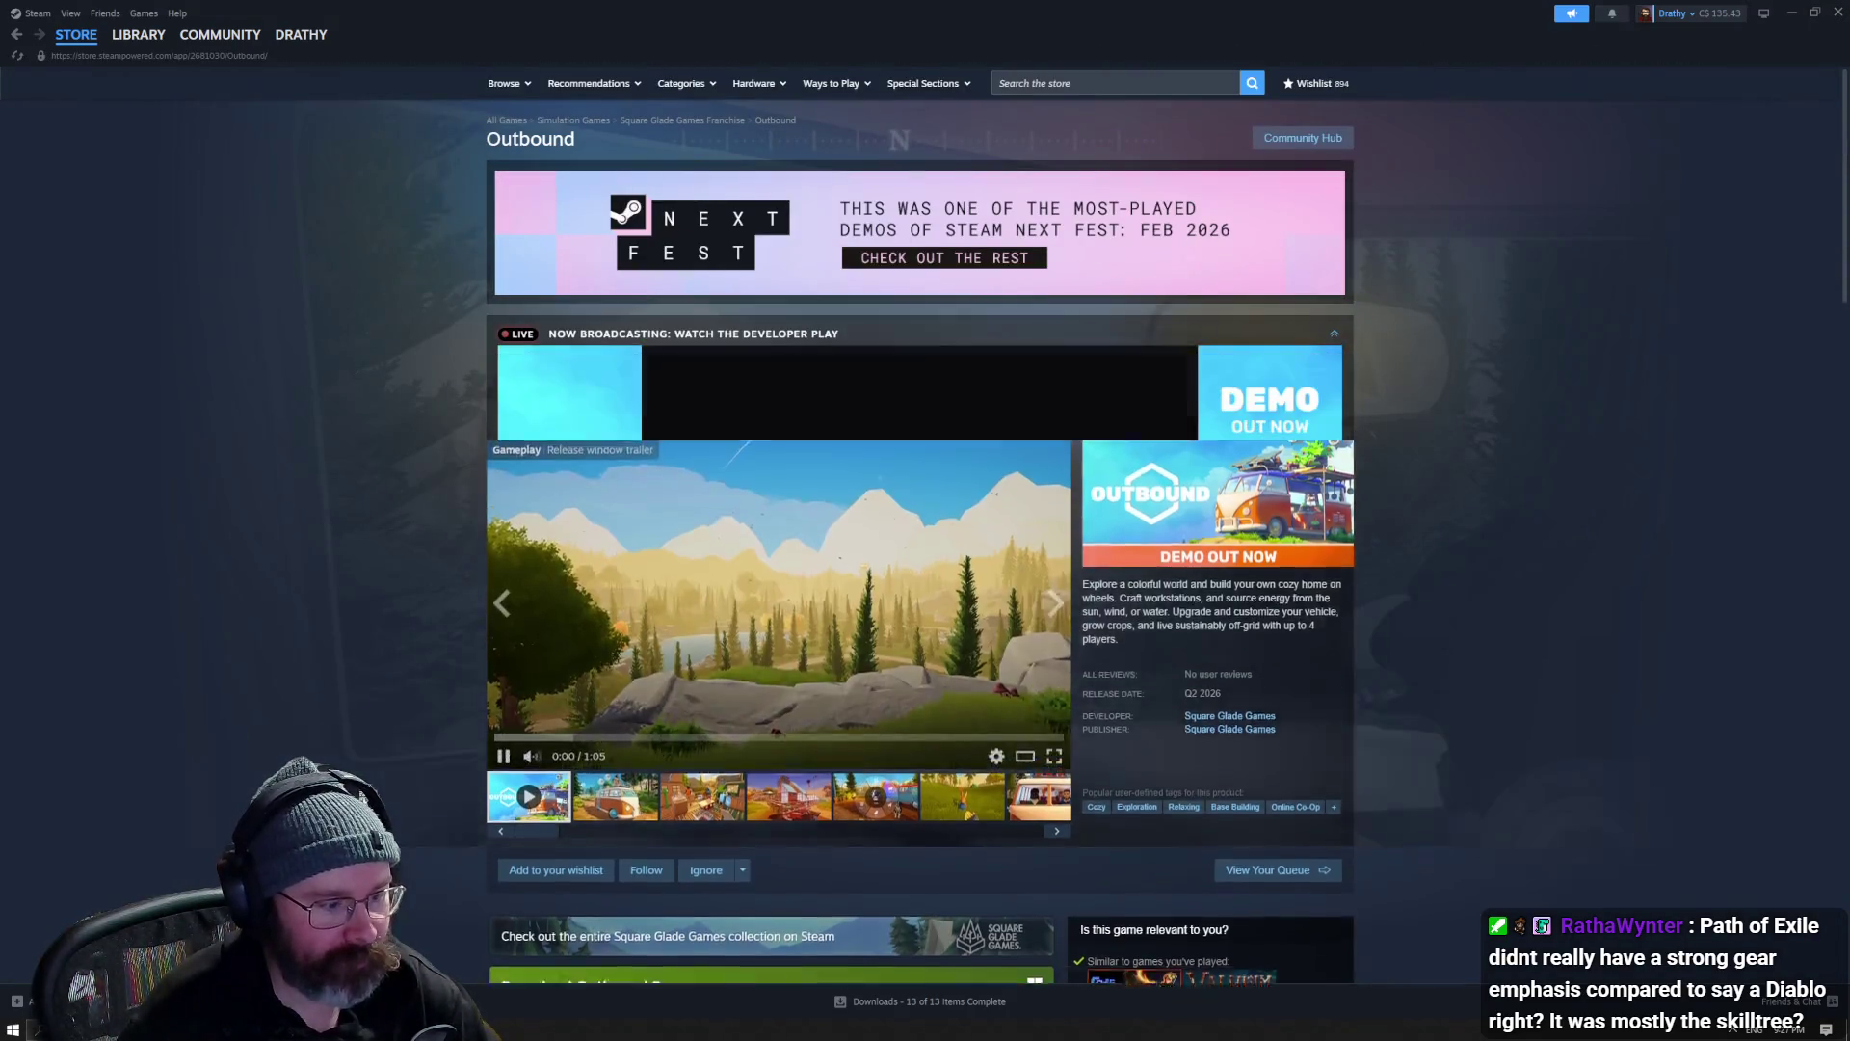
scroll(798, 507, "down", 4)
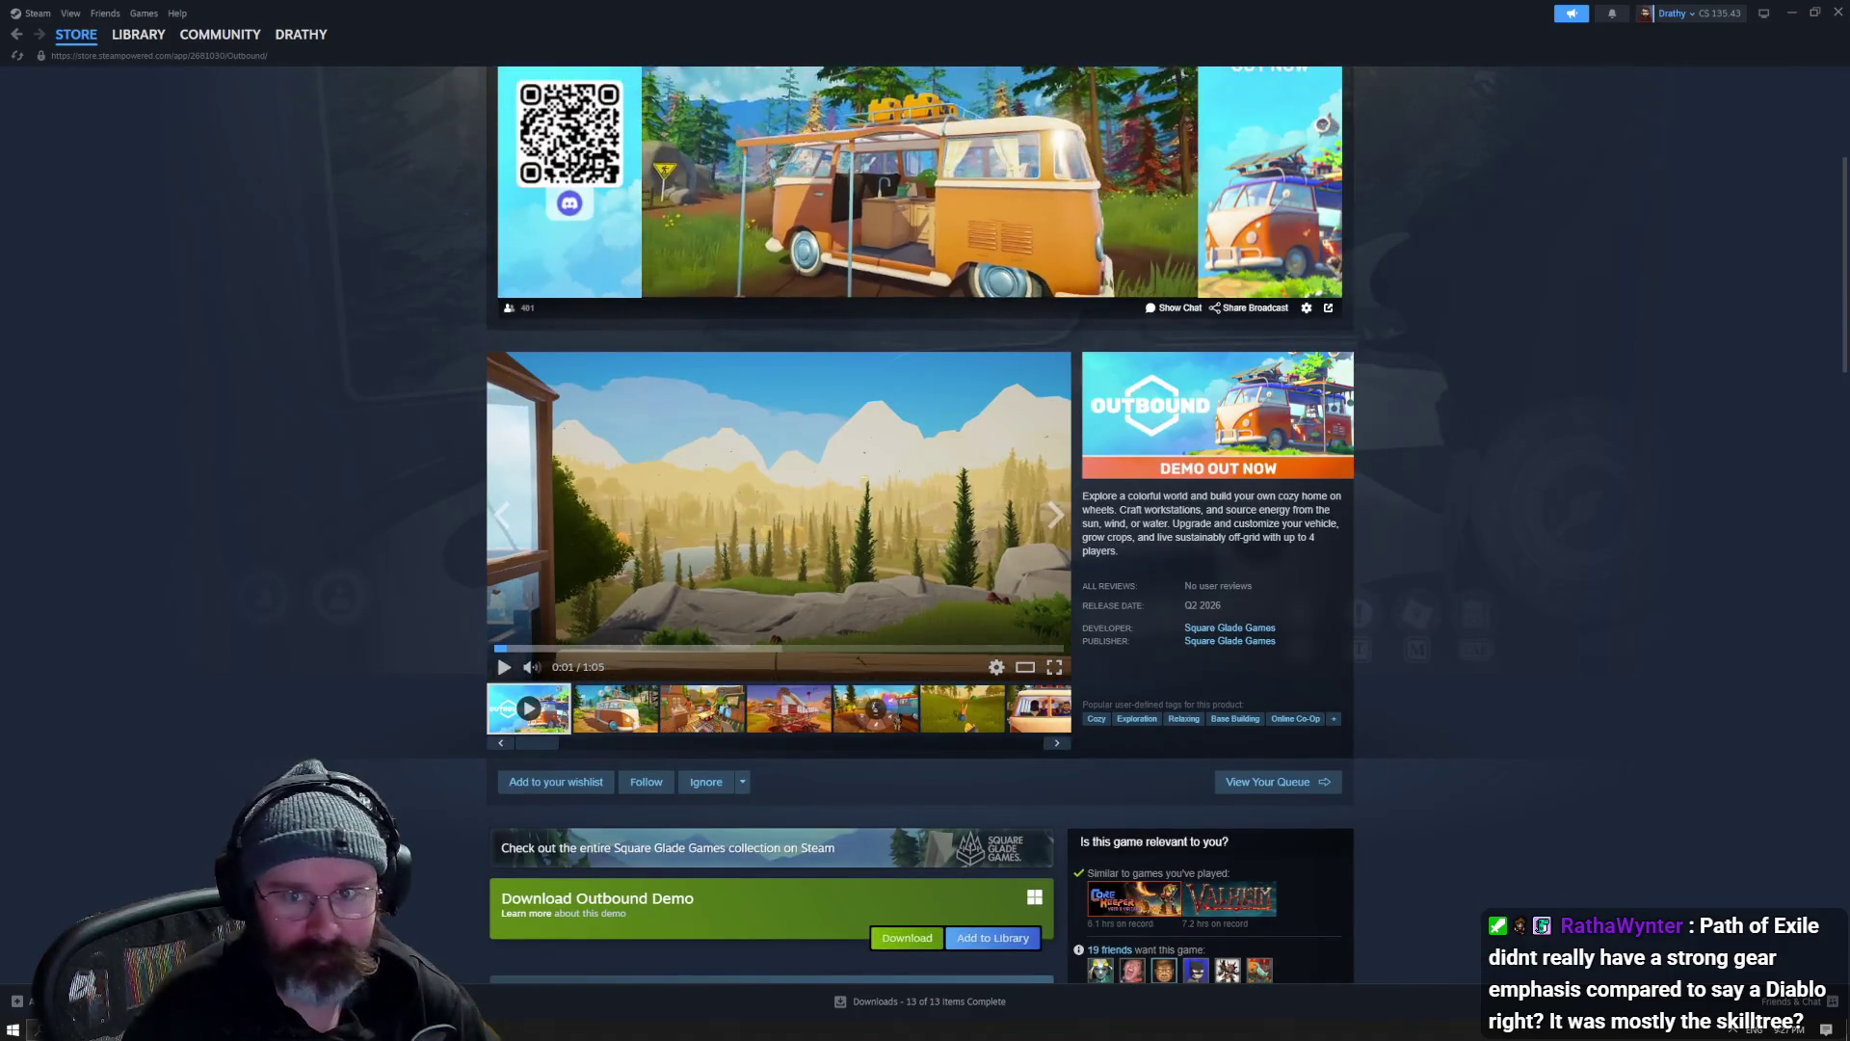